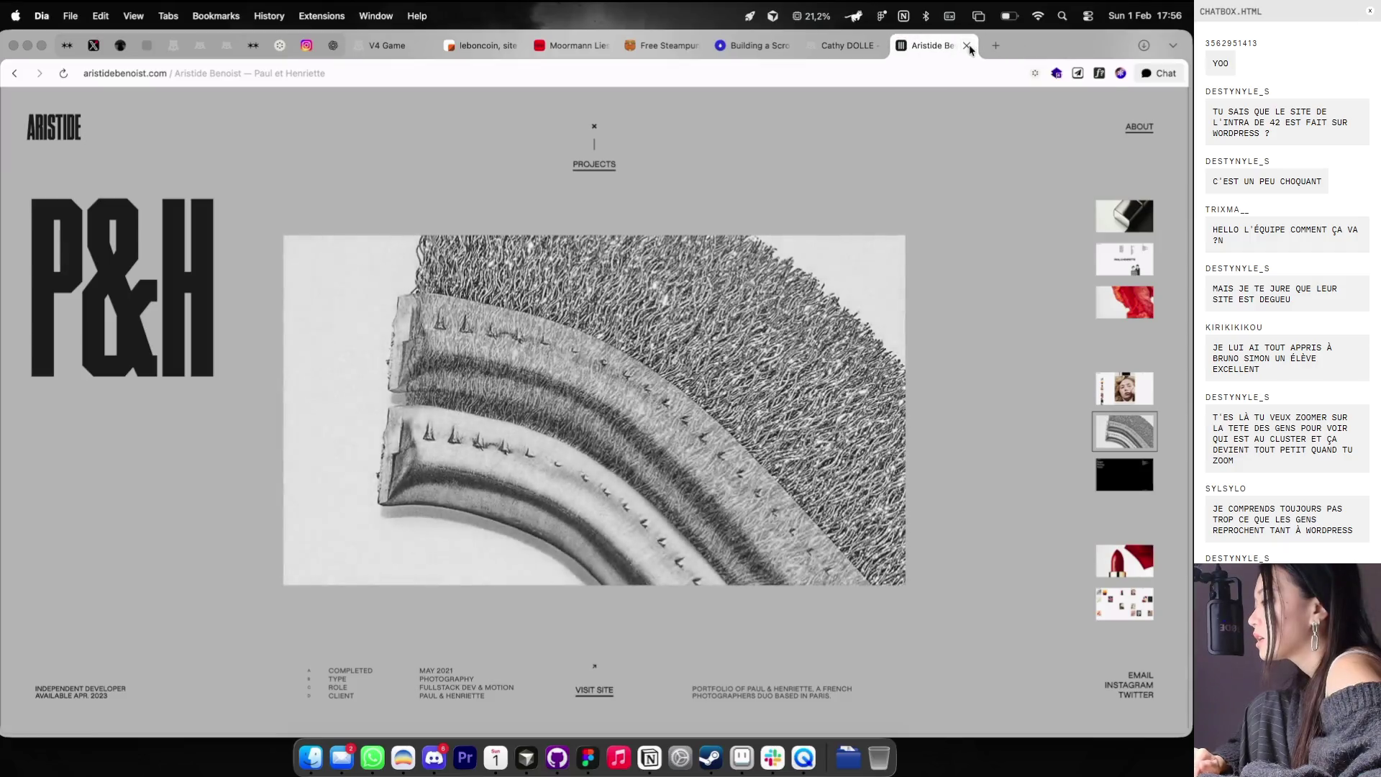
- Scroll down the cathydolle.com project layouts to the lake photo, then switch to Figma
{"action": "scroll", "coordinate": [734, 431], "scroll_direction": "down", "scroll_amount": 10}
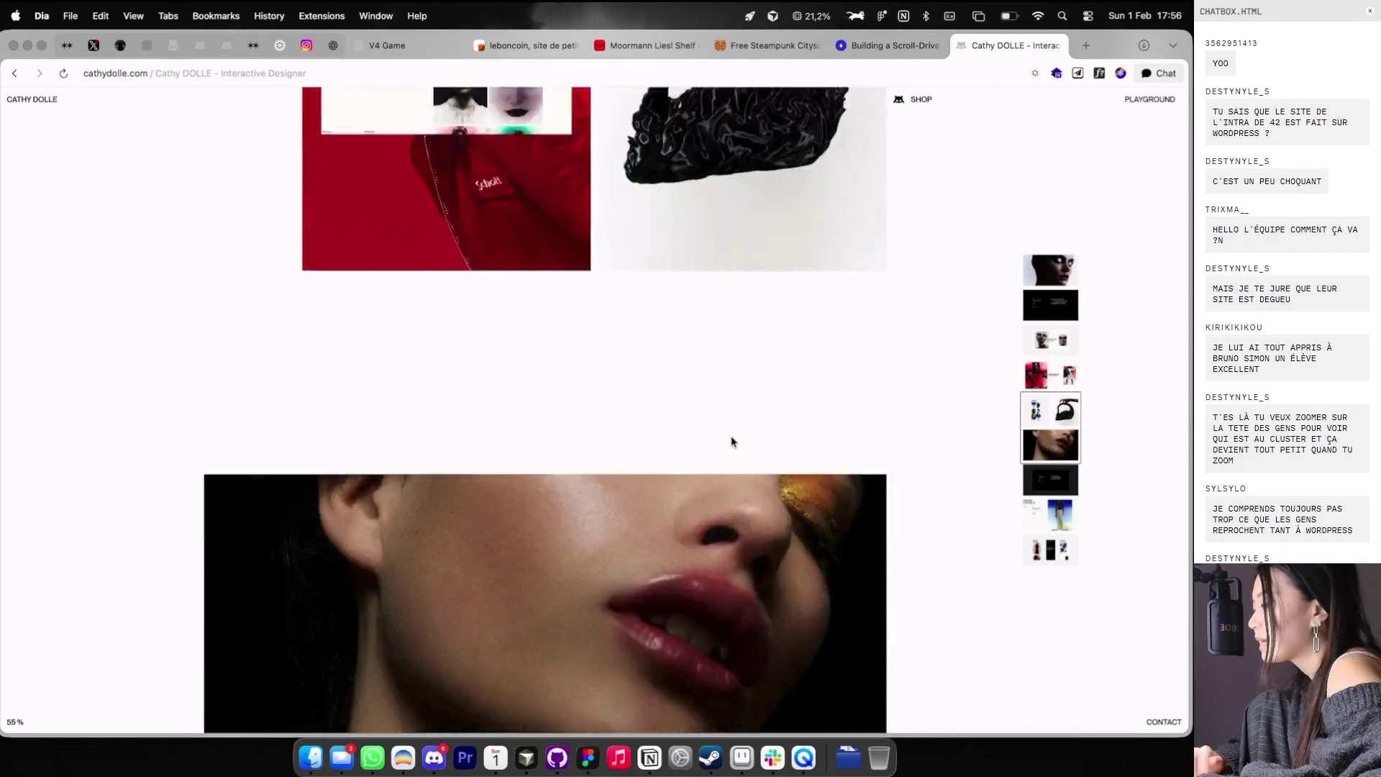
{"action": "scroll", "coordinate": [653, 505], "scroll_direction": "down", "scroll_amount": 10}
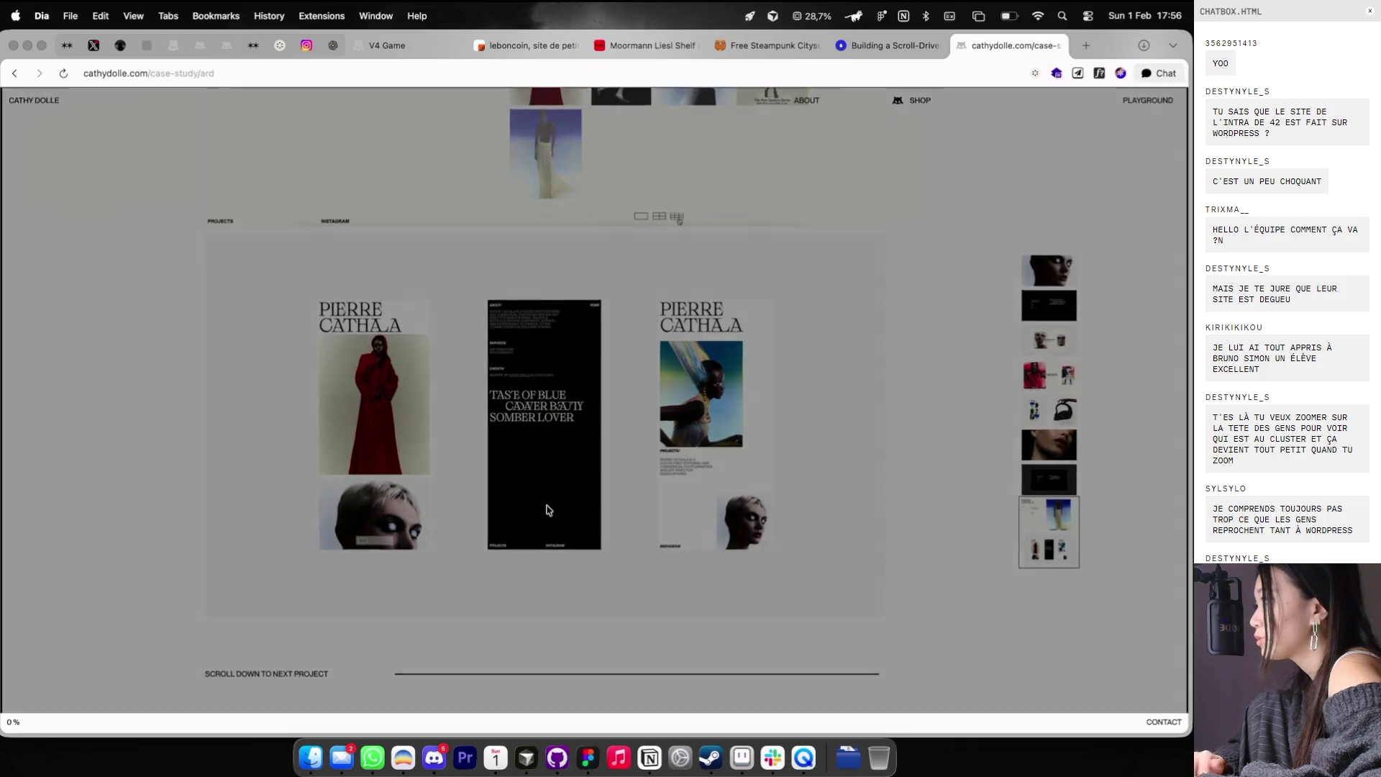
{"action": "scroll", "coordinate": [562, 495], "scroll_direction": "down", "scroll_amount": 4}
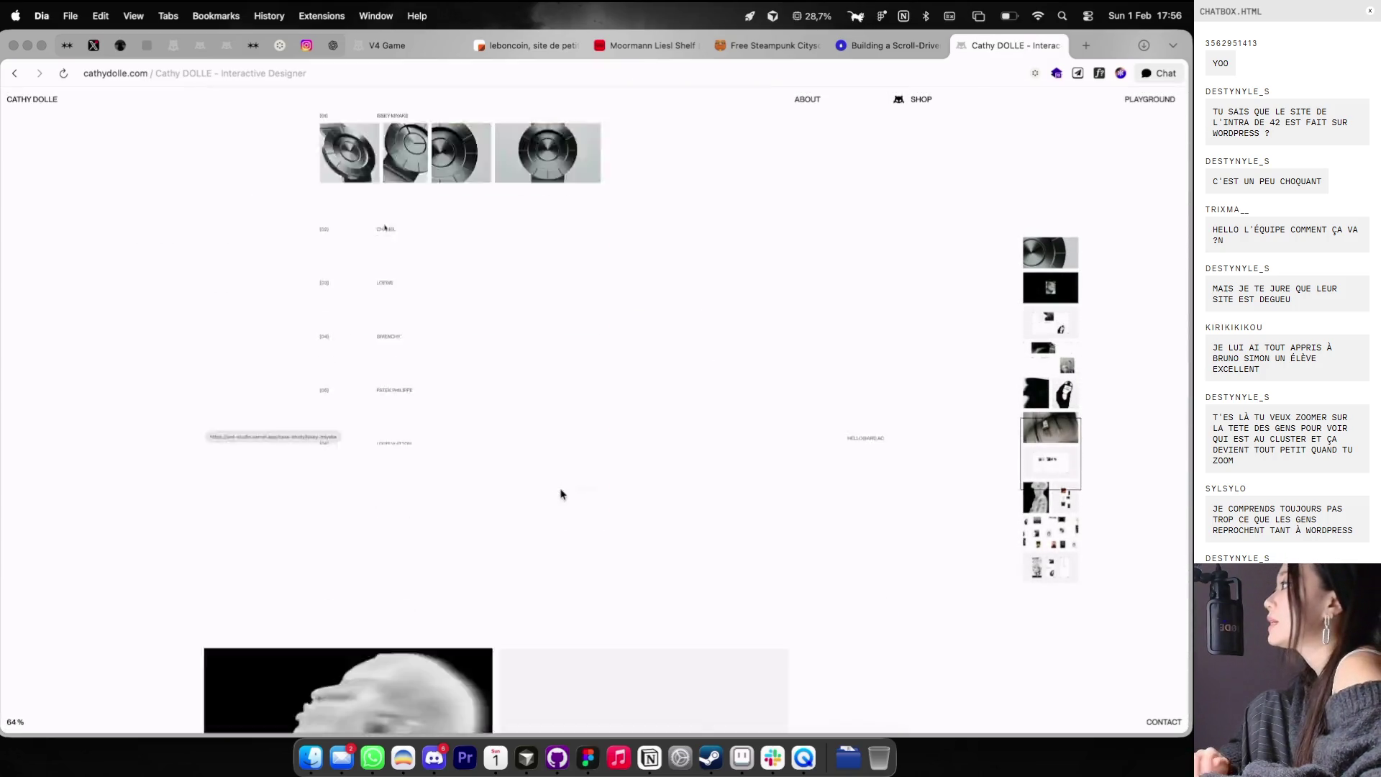
{"action": "scroll", "coordinate": [558, 493], "scroll_direction": "down", "scroll_amount": 4}
{"action": "scroll", "coordinate": [558, 494], "scroll_direction": "down", "scroll_amount": 3}
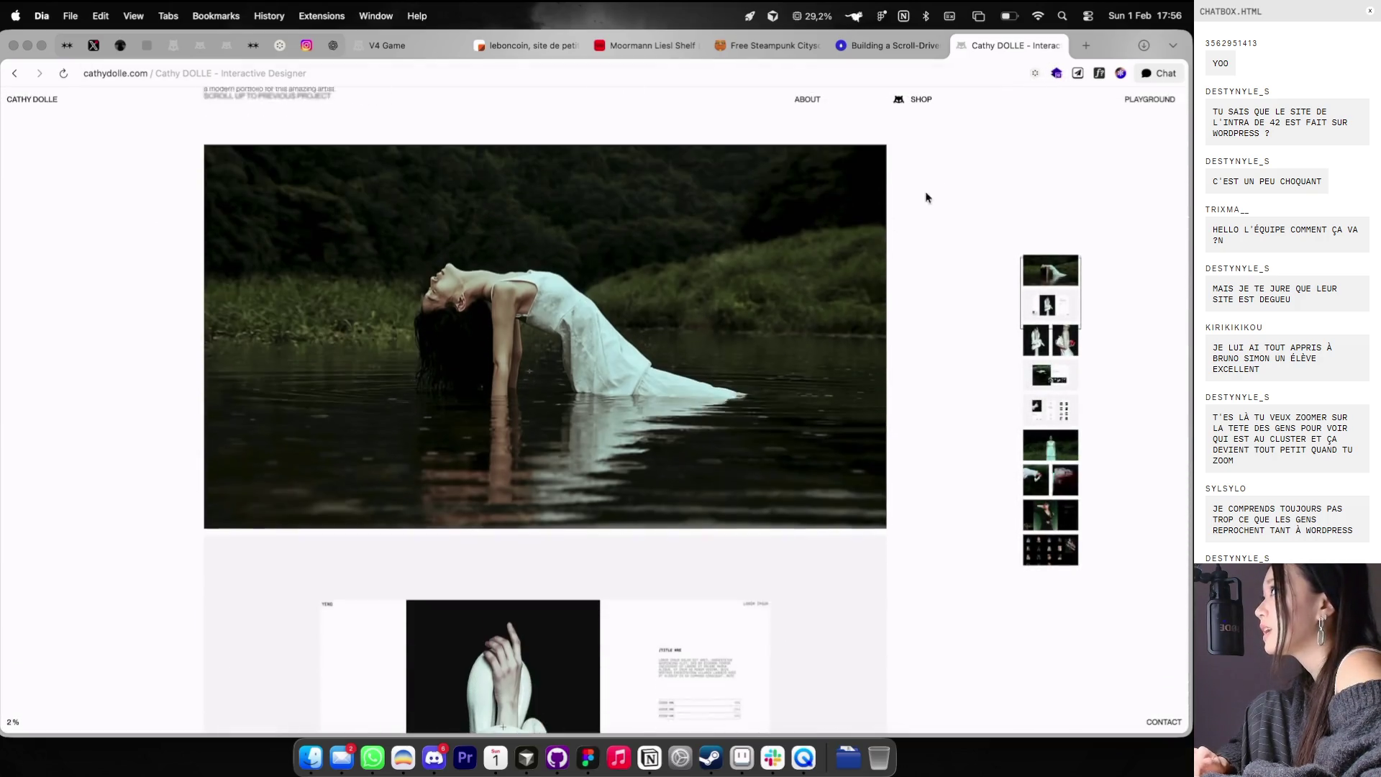
{"action": "key", "text": "super+Tab"}
- Show the column layout guides on the Theo Folio frames and inspect the Project Title text
{"action": "key", "text": "ctrl+g"}
{"action": "scroll", "coordinate": [728, 492], "scroll_direction": "down", "scroll_amount": 3}
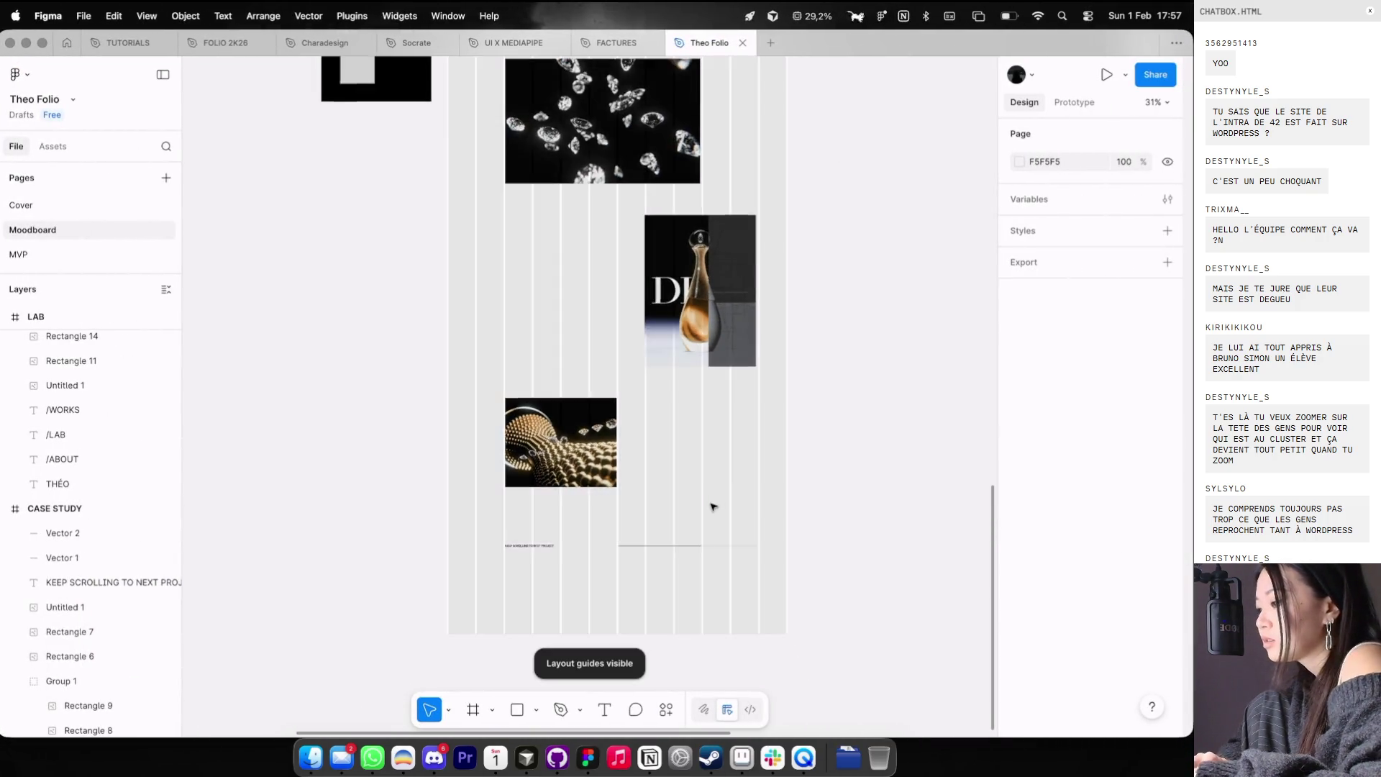
{"action": "scroll", "coordinate": [713, 506], "scroll_direction": "down", "scroll_amount": 2}
{"action": "scroll", "coordinate": [460, 204], "scroll_direction": "up", "scroll_amount": 3}
{"action": "scroll", "coordinate": [494, 204], "scroll_direction": "up", "scroll_amount": 3}
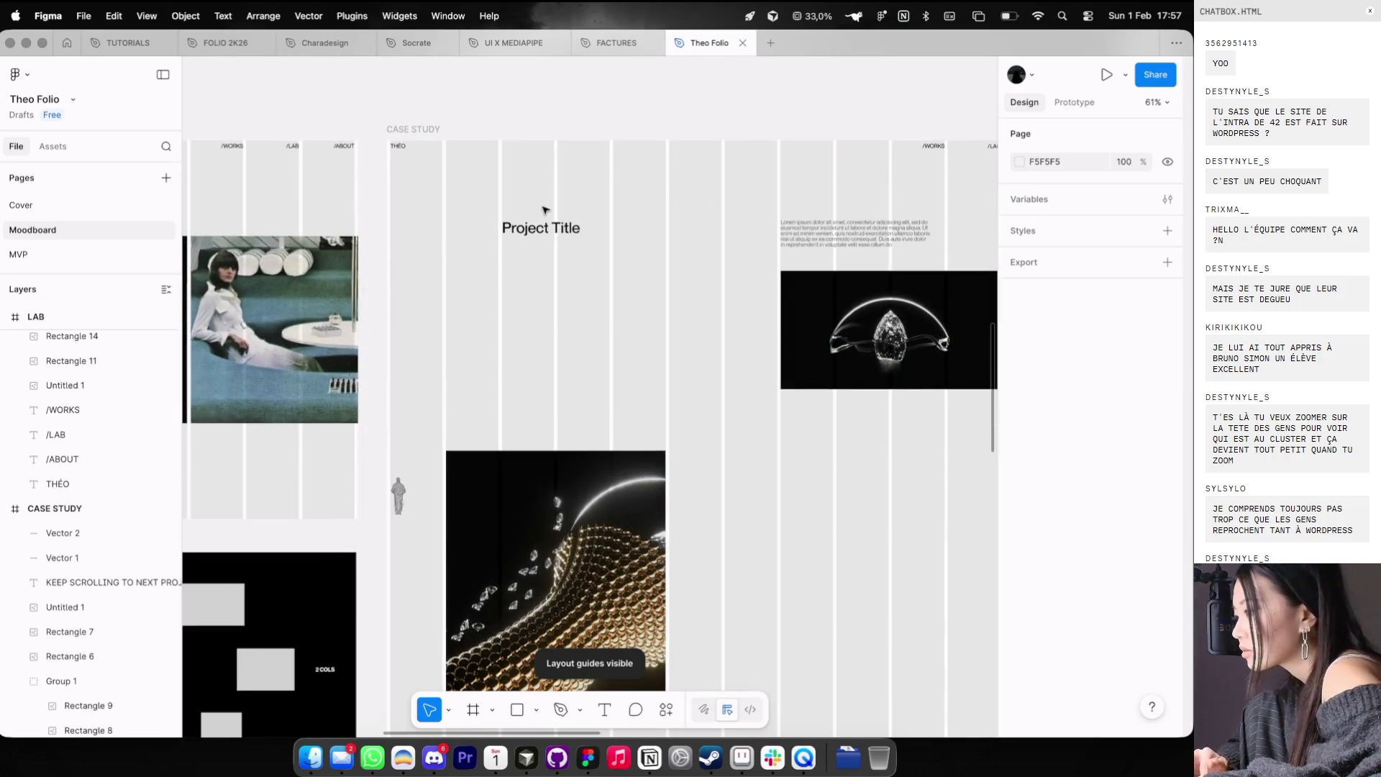
{"action": "left_click", "coordinate": [541, 225]}
{"action": "left_click", "coordinate": [484, 172]}
- Marquee-select the images and text in the Case Study frame, then return to Dia
{"action": "scroll", "coordinate": [484, 172], "scroll_direction": "down", "scroll_amount": 3}
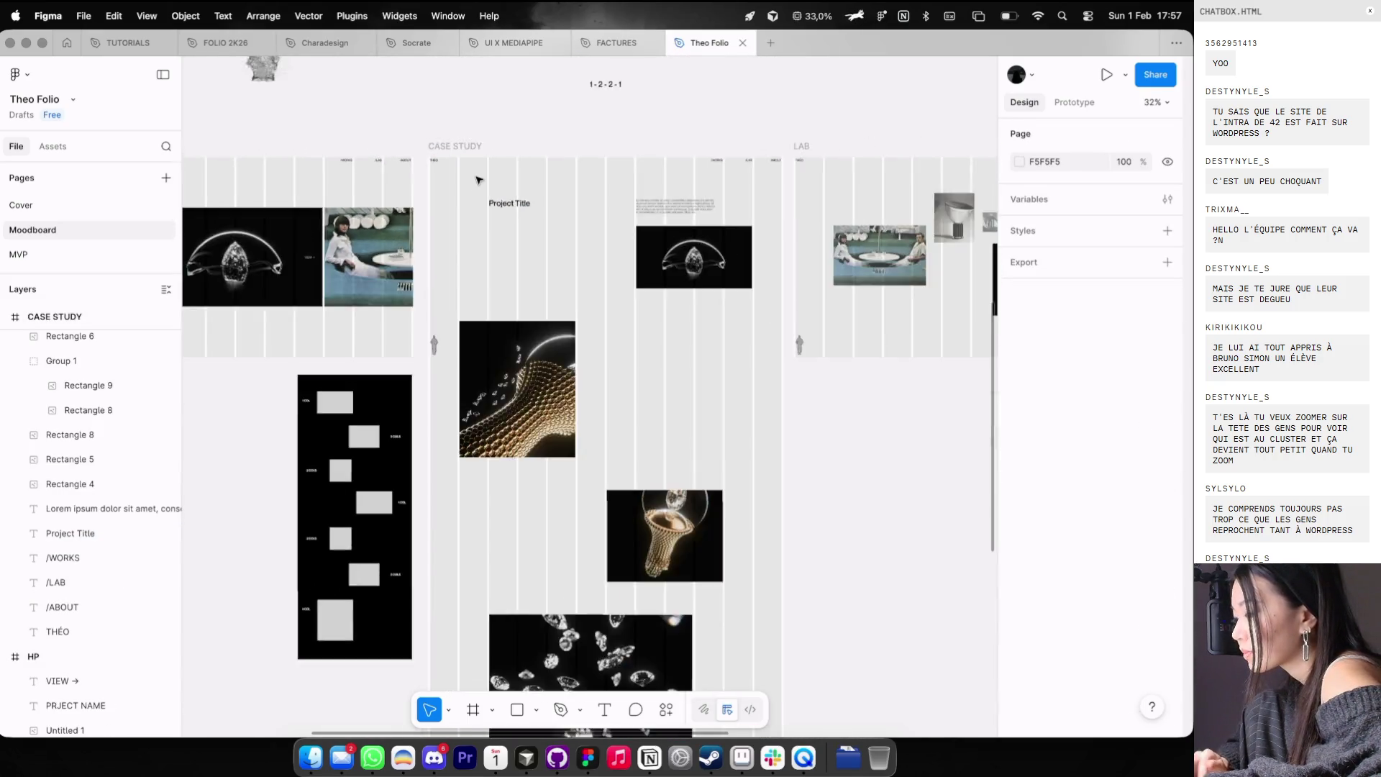
{"action": "scroll", "coordinate": [478, 179], "scroll_direction": "down", "scroll_amount": 3}
{"action": "left_click_drag", "start_coordinate": [475, 176], "coordinate": [635, 709]}
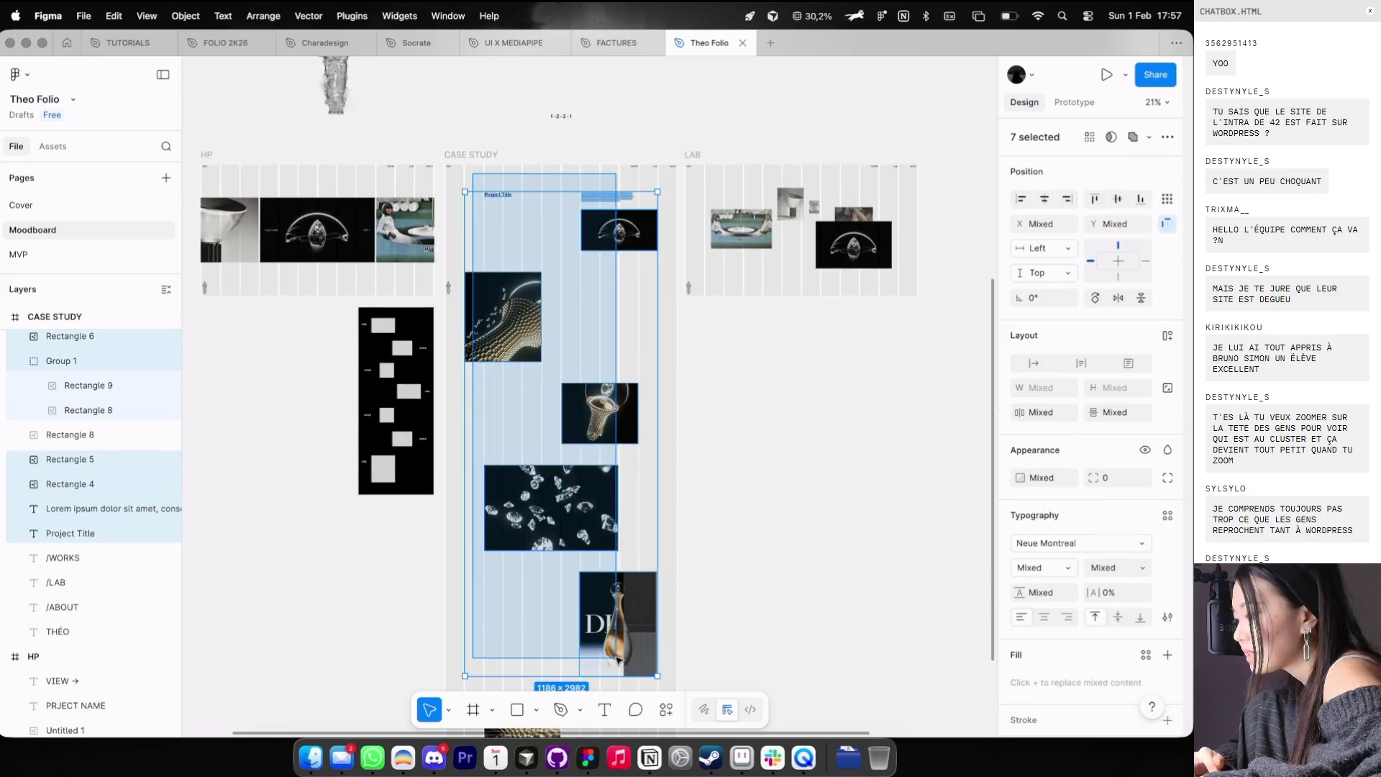
{"action": "key", "text": "super+Tab"}
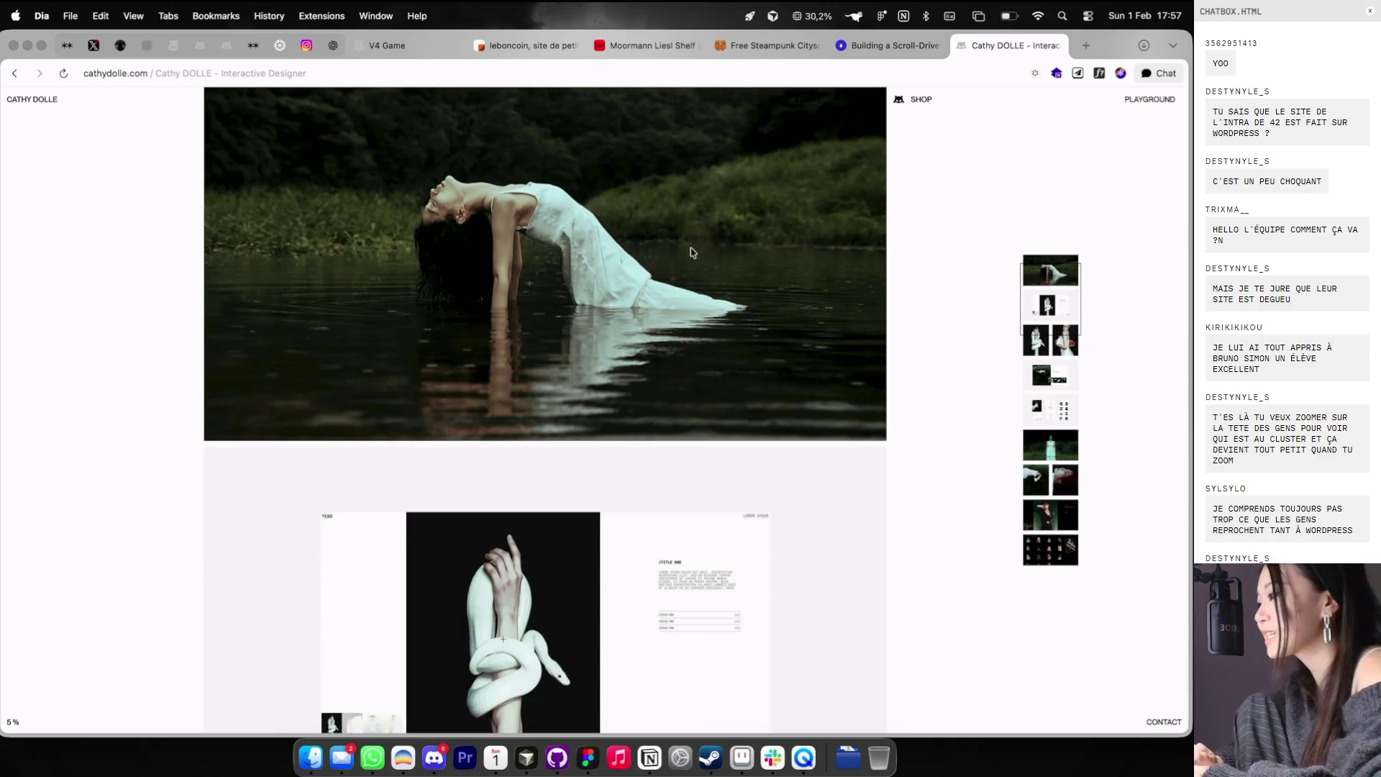
- Open the Cathy Dolle SHOP and the KEYCHAIN product page
{"action": "scroll", "coordinate": [856, 129], "scroll_direction": "up", "scroll_amount": 3}
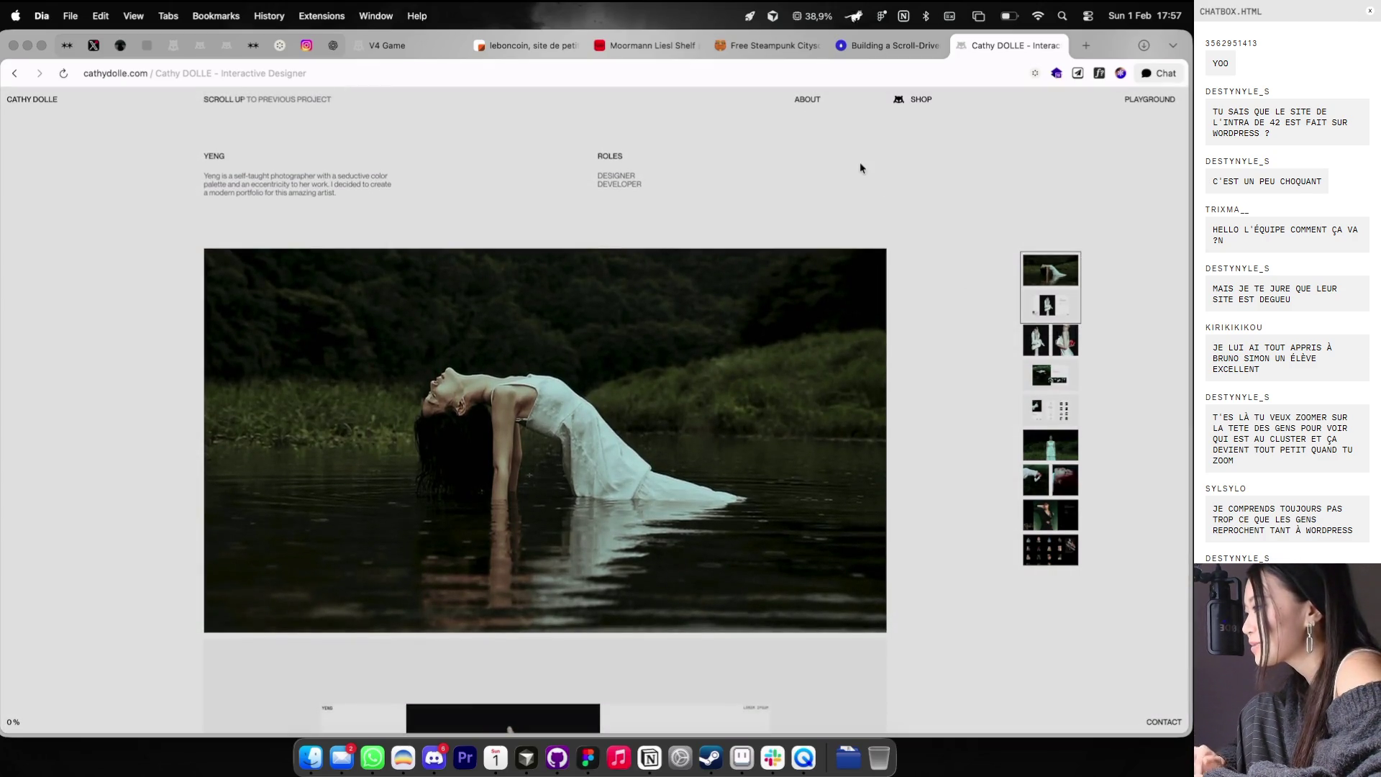
{"action": "scroll", "coordinate": [860, 165], "scroll_direction": "down", "scroll_amount": 3}
{"action": "scroll", "coordinate": [849, 130], "scroll_direction": "up", "scroll_amount": 2}
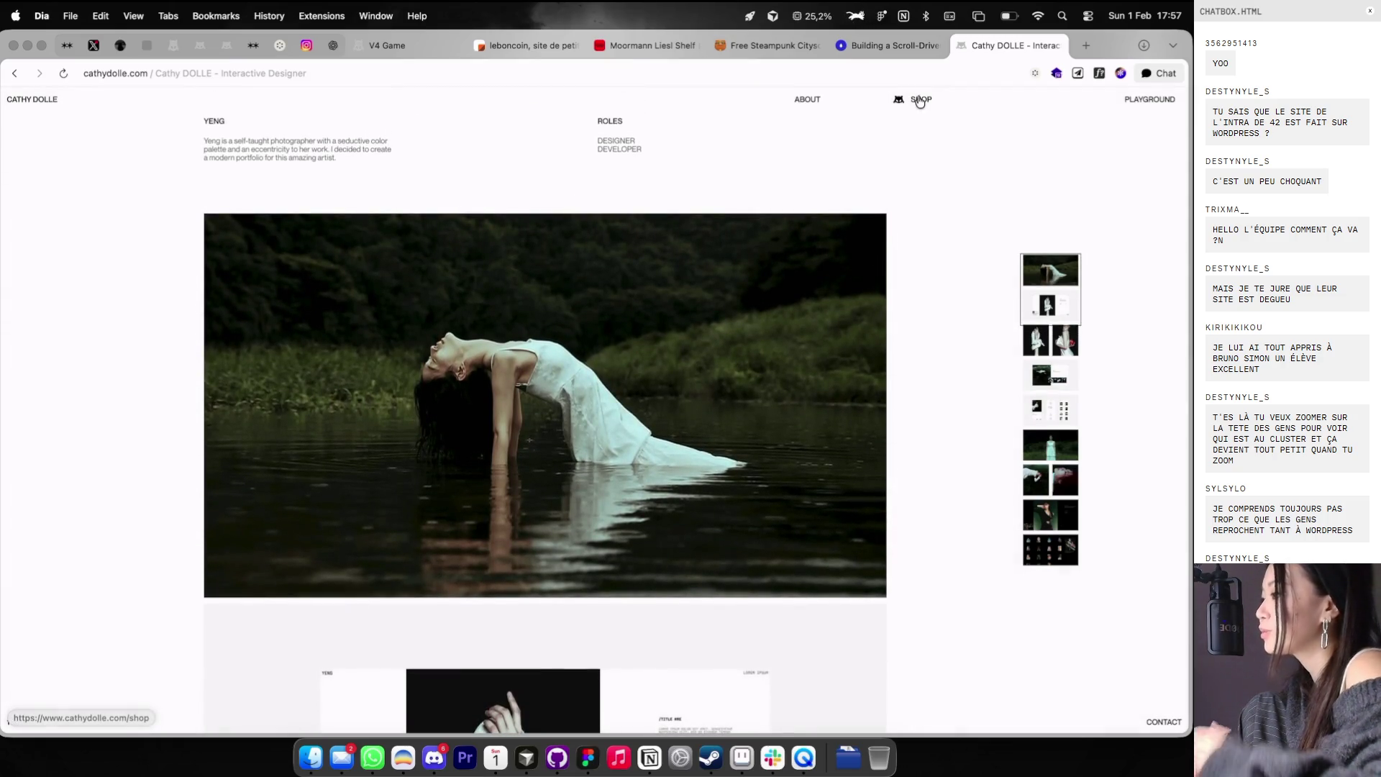
{"action": "left_click", "coordinate": [920, 100]}
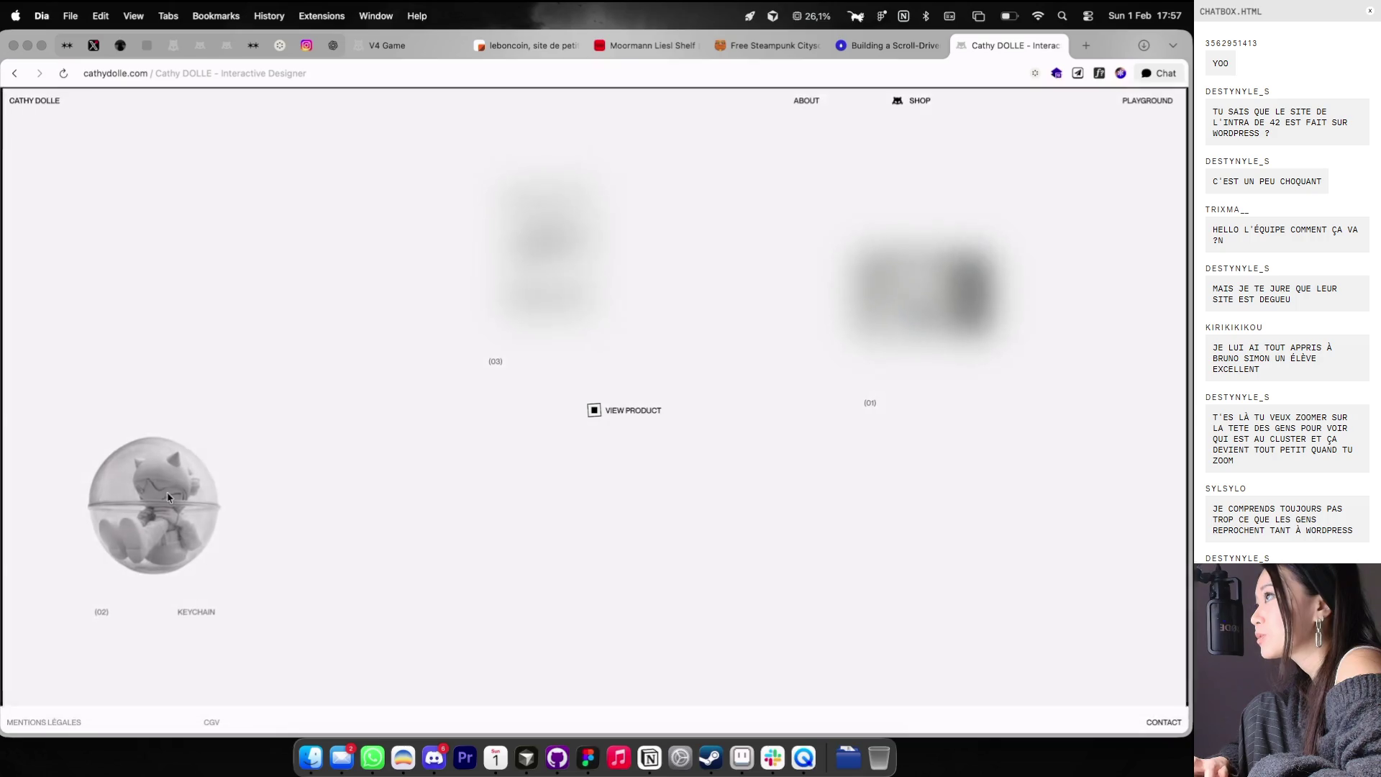
{"action": "left_click", "coordinate": [213, 461]}
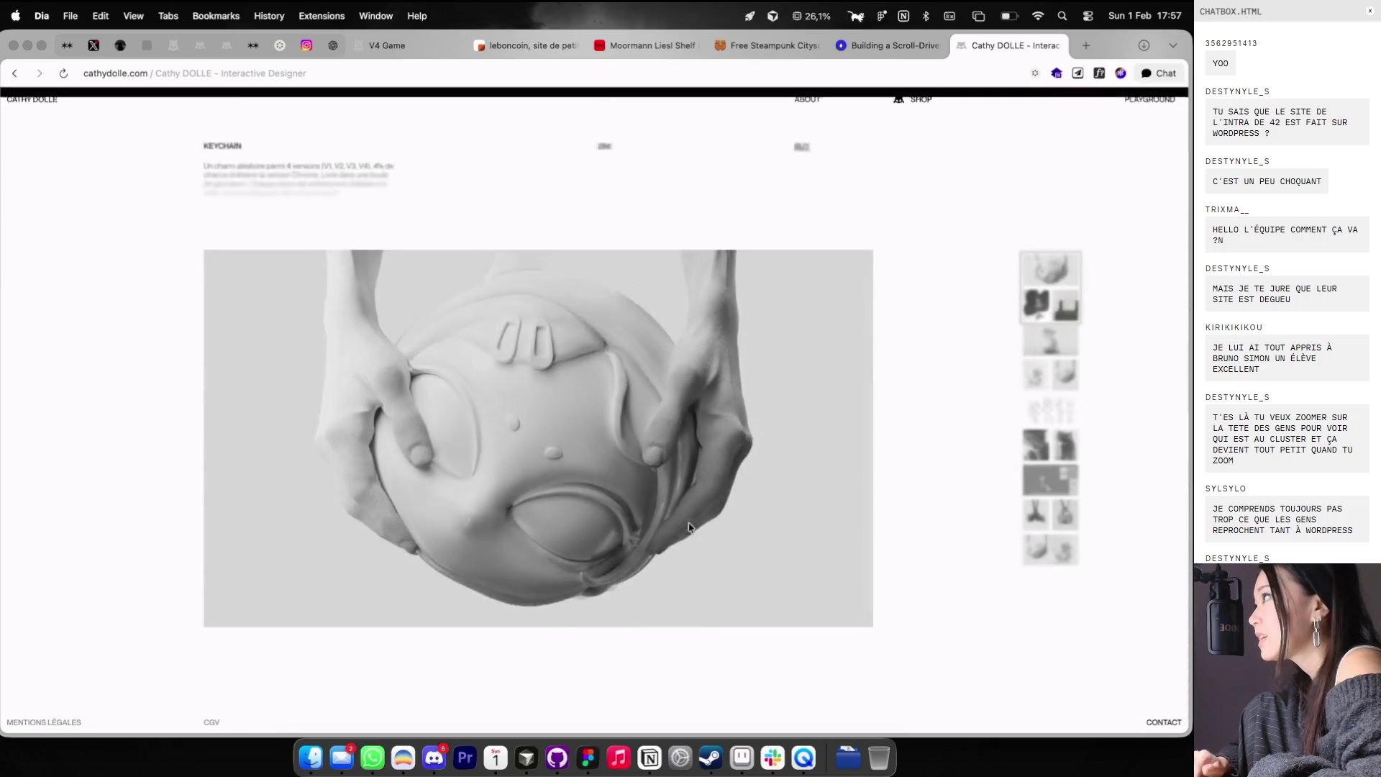
- Play the little game on the sky image, then EXIT the expanded view
{"action": "scroll", "coordinate": [694, 530], "scroll_direction": "down", "scroll_amount": 5}
{"action": "scroll", "coordinate": [565, 306], "scroll_direction": "down", "scroll_amount": 5}
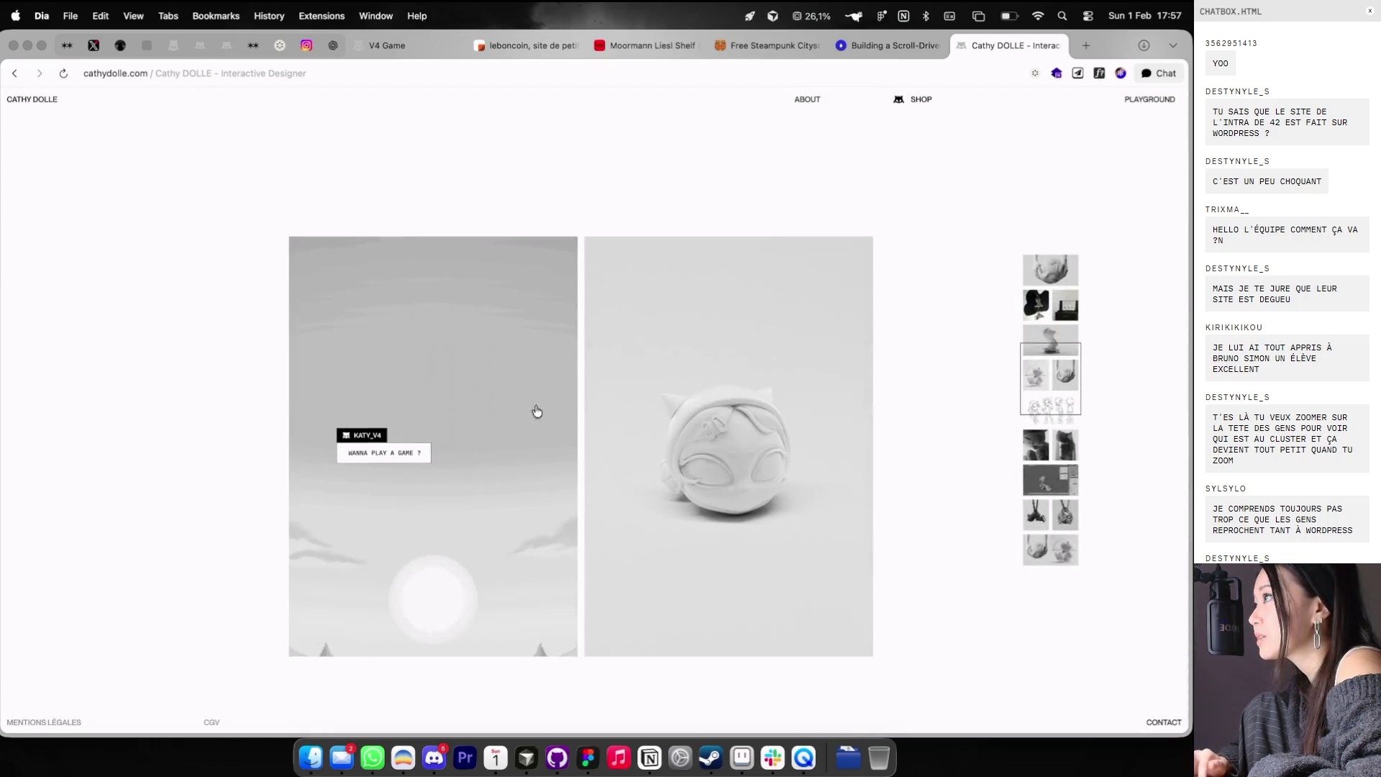
{"action": "left_click", "coordinate": [550, 354]}
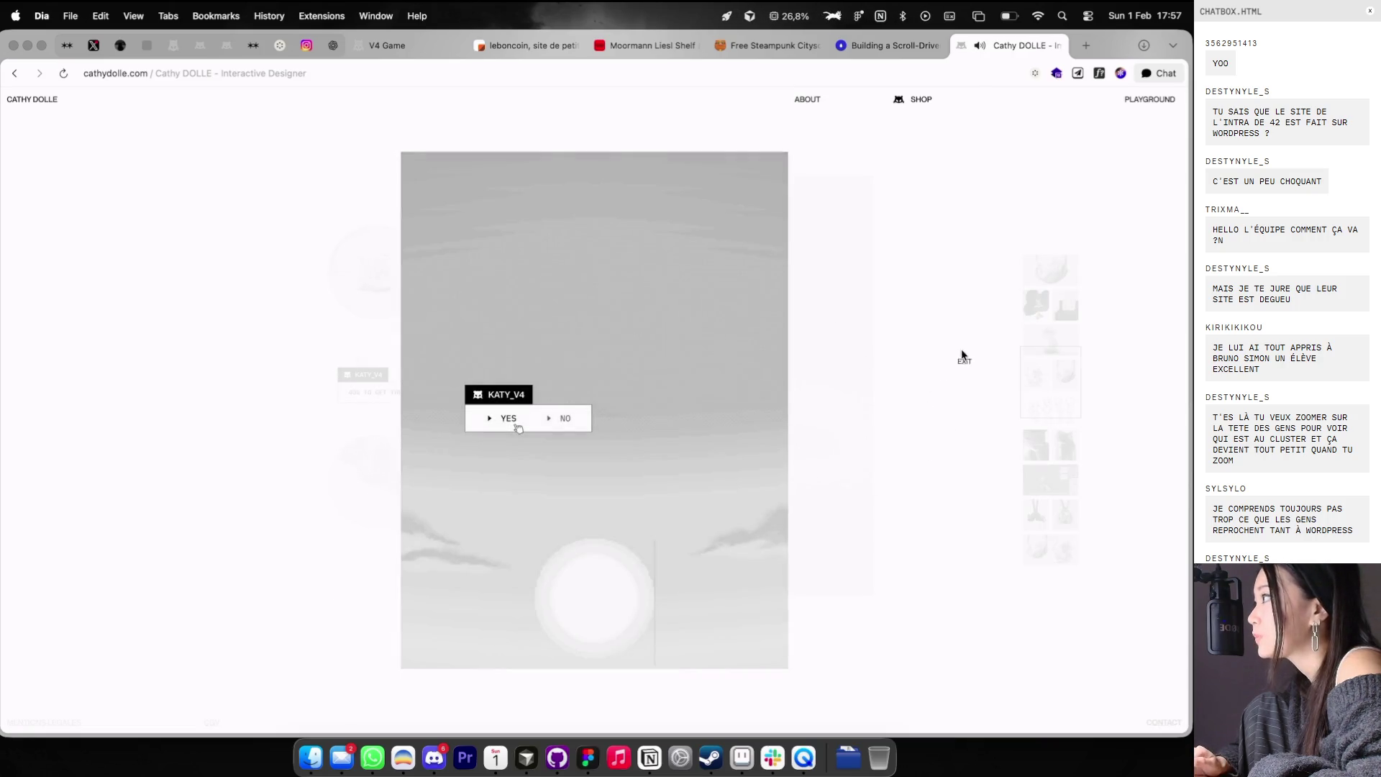
{"action": "left_click", "coordinate": [998, 341]}
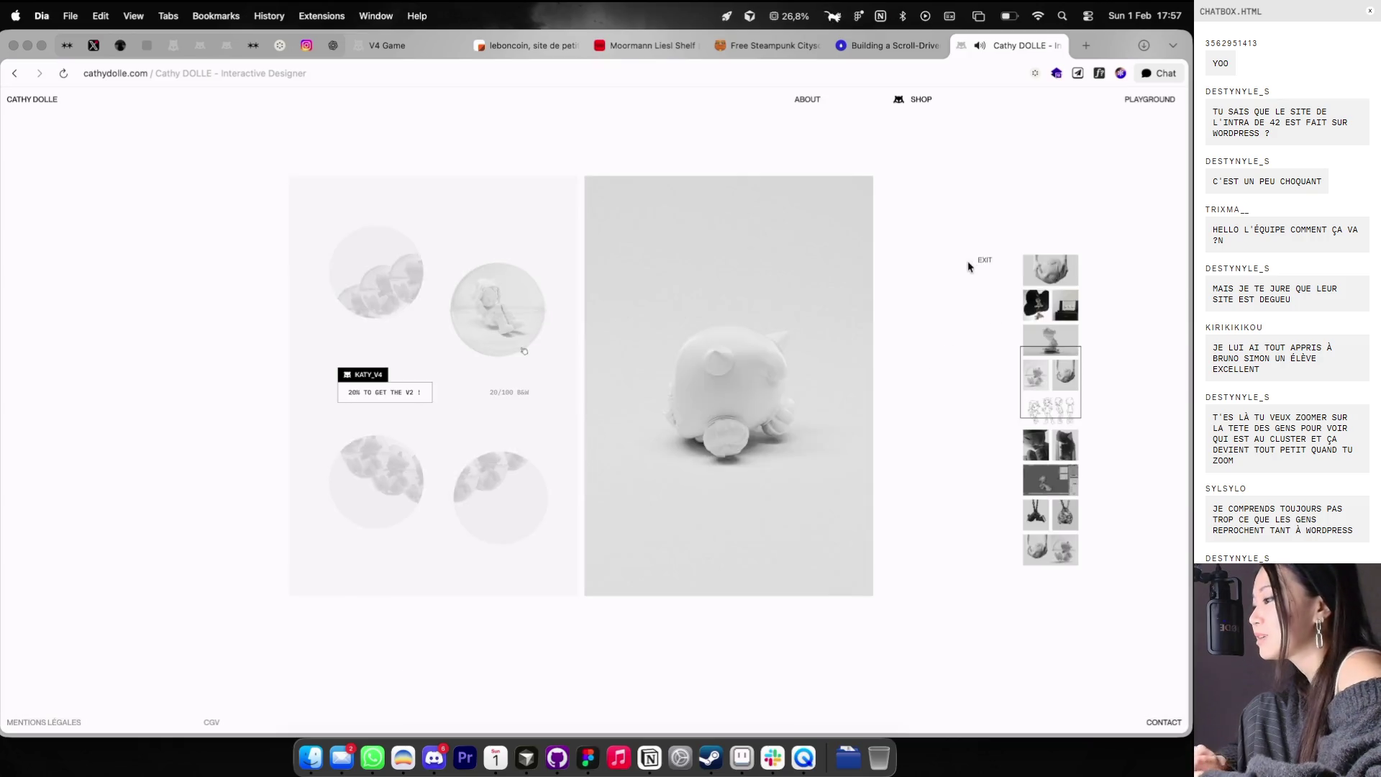
- Go to klsr.vercel.app by typing klsr in the address bar
{"action": "left_click", "coordinate": [705, 74]}
{"action": "type", "text": "klsr"}
{"action": "key", "text": "Return"}
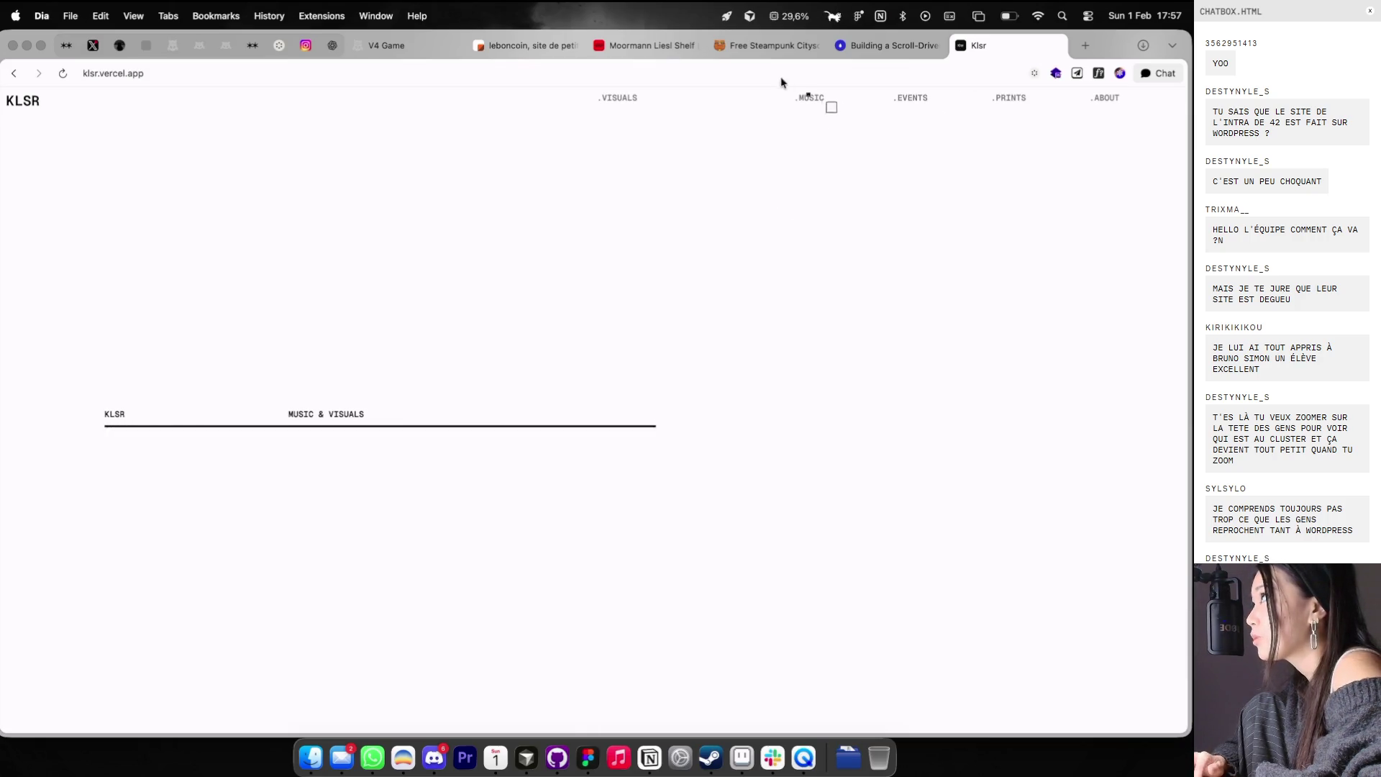
- Open KLSR's .MUSIC section and play one of the music videos
{"action": "left_click", "coordinate": [806, 96]}
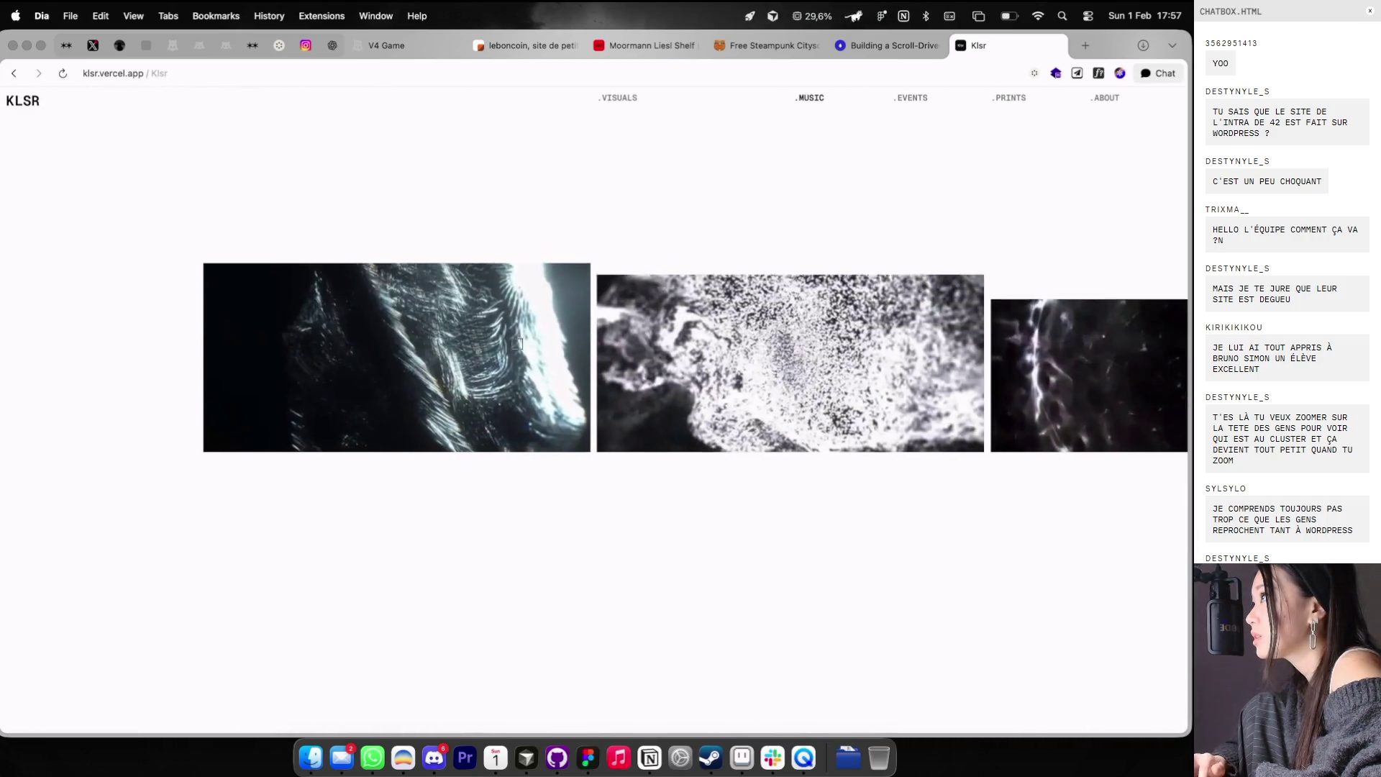
{"action": "left_click", "coordinate": [732, 287]}
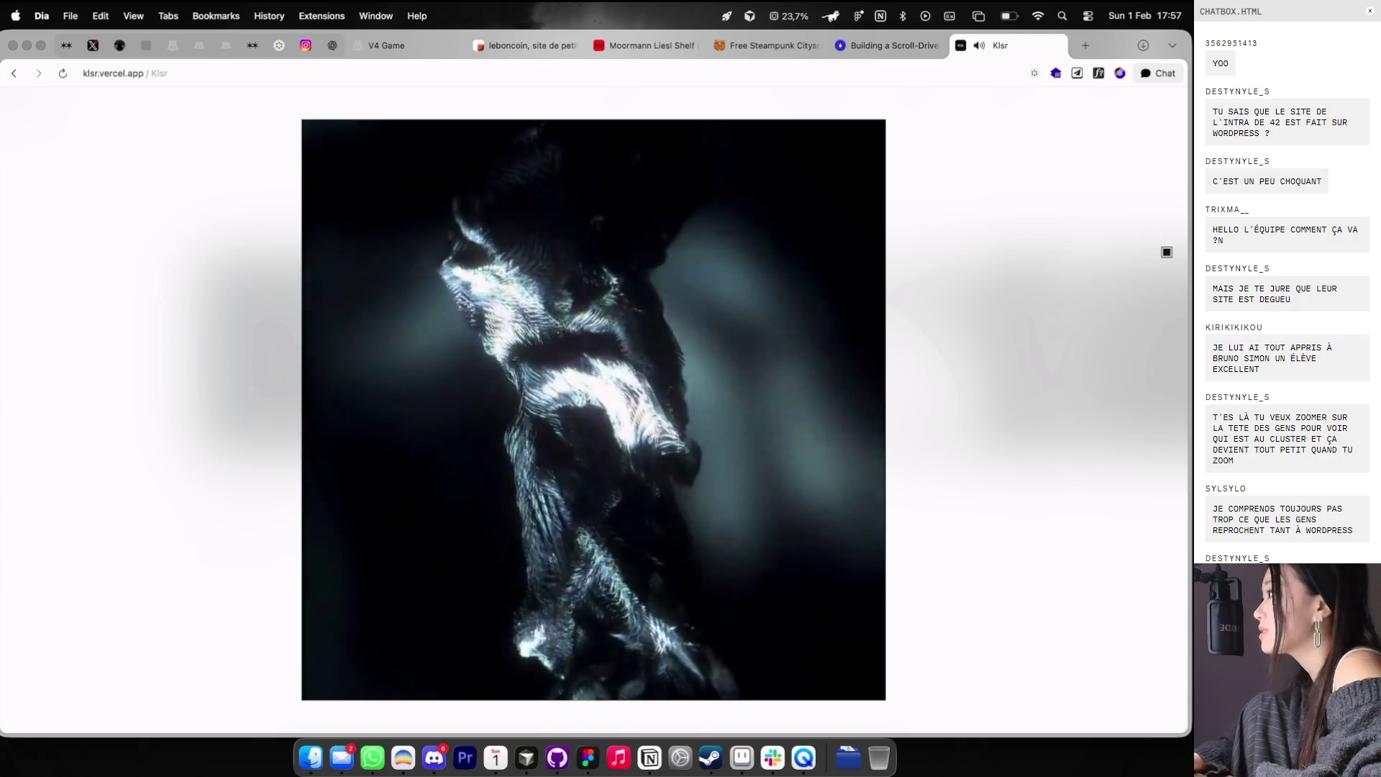
{"action": "mouse_move", "coordinate": [719, 345]}
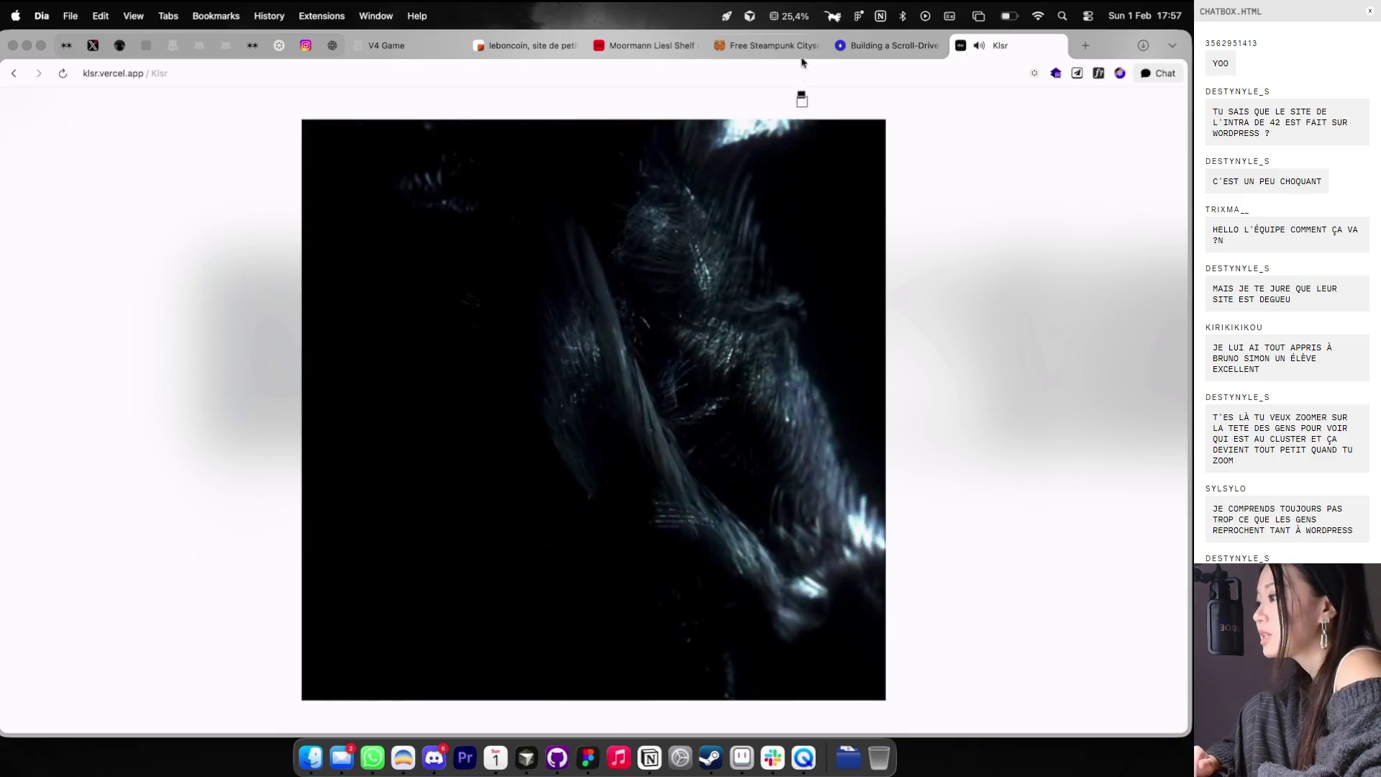
- Try loading the ruesaintabel.paris site
{"action": "left_click", "coordinate": [798, 72]}
{"action": "type", "text": "r"}
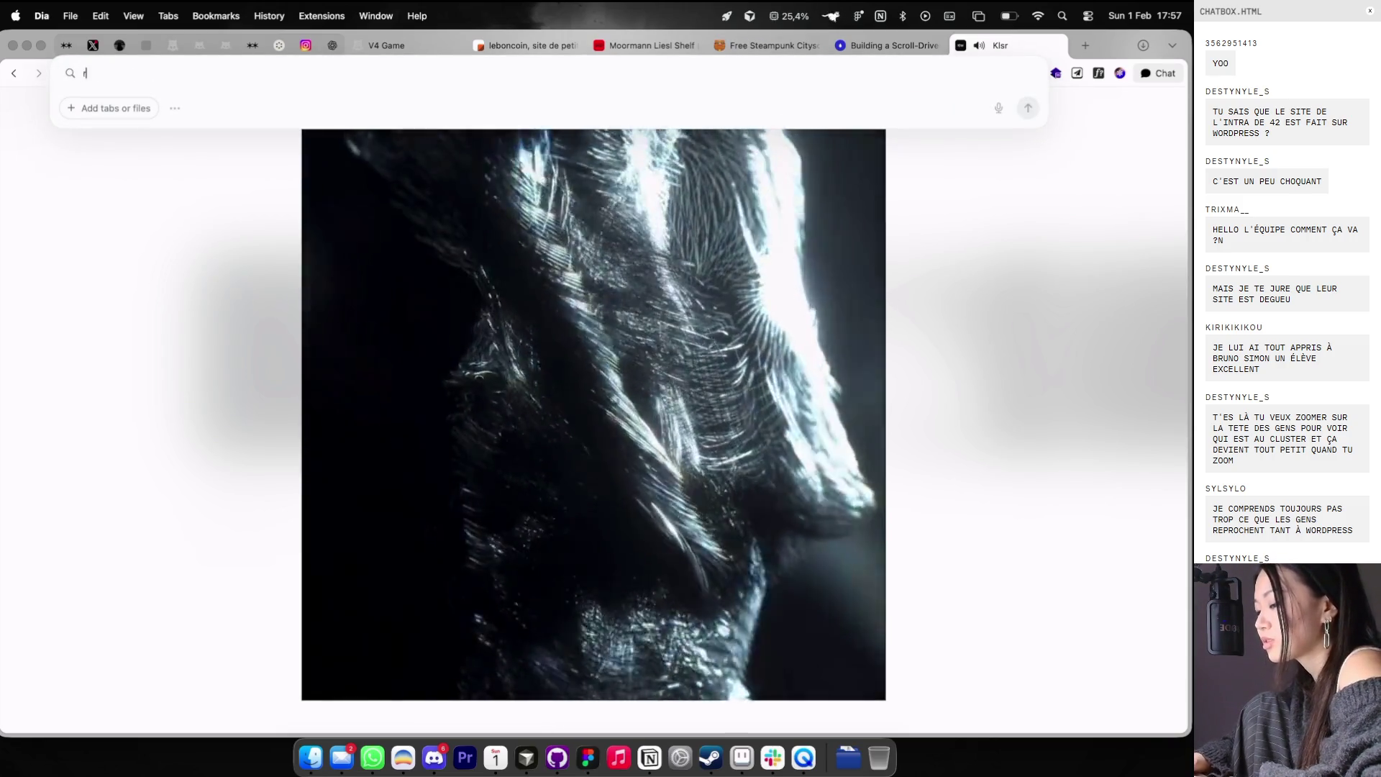
{"action": "type", "text": "uesa"}
{"action": "key", "text": "Return"}
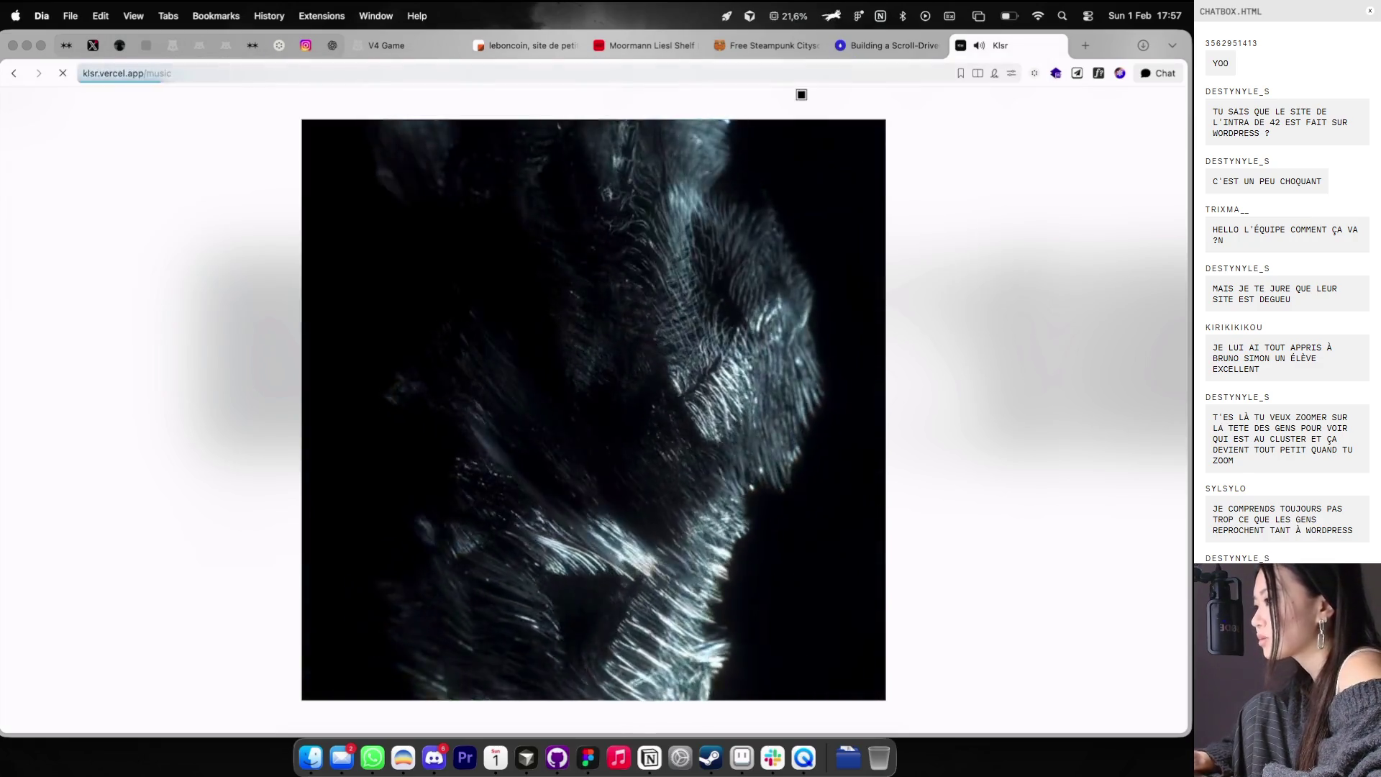
- Enter ard.ac in the address bar to load the Ard Studio website
{"action": "left_click", "coordinate": [753, 74]}
{"action": "type", "text": "ard"}
{"action": "key", "text": "Return"}
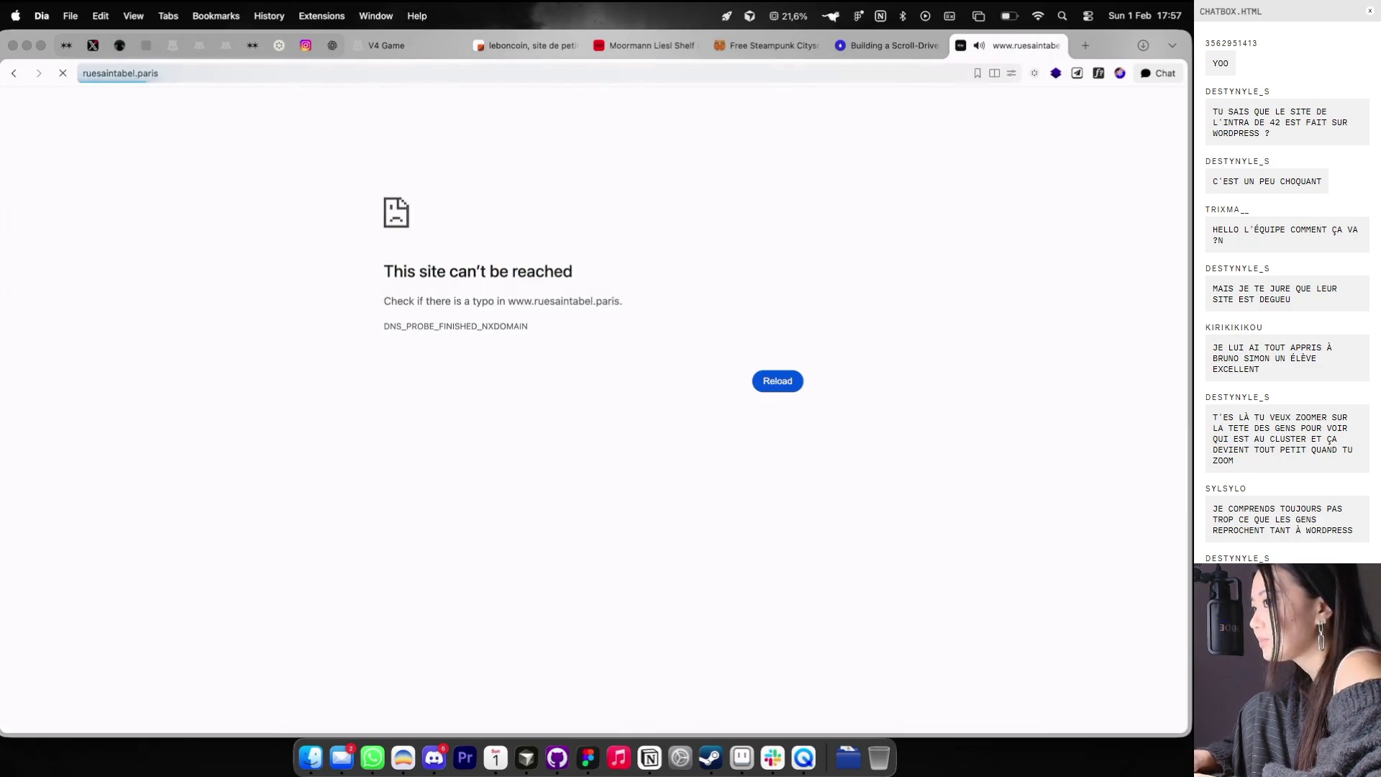
{"action": "left_click", "coordinate": [754, 75]}
{"action": "type", "text": "rd.ac"}
{"action": "key", "text": "super+a"}
- Load ard.ac and open the studio's projects list and archives page
{"action": "type", "text": "ard"}
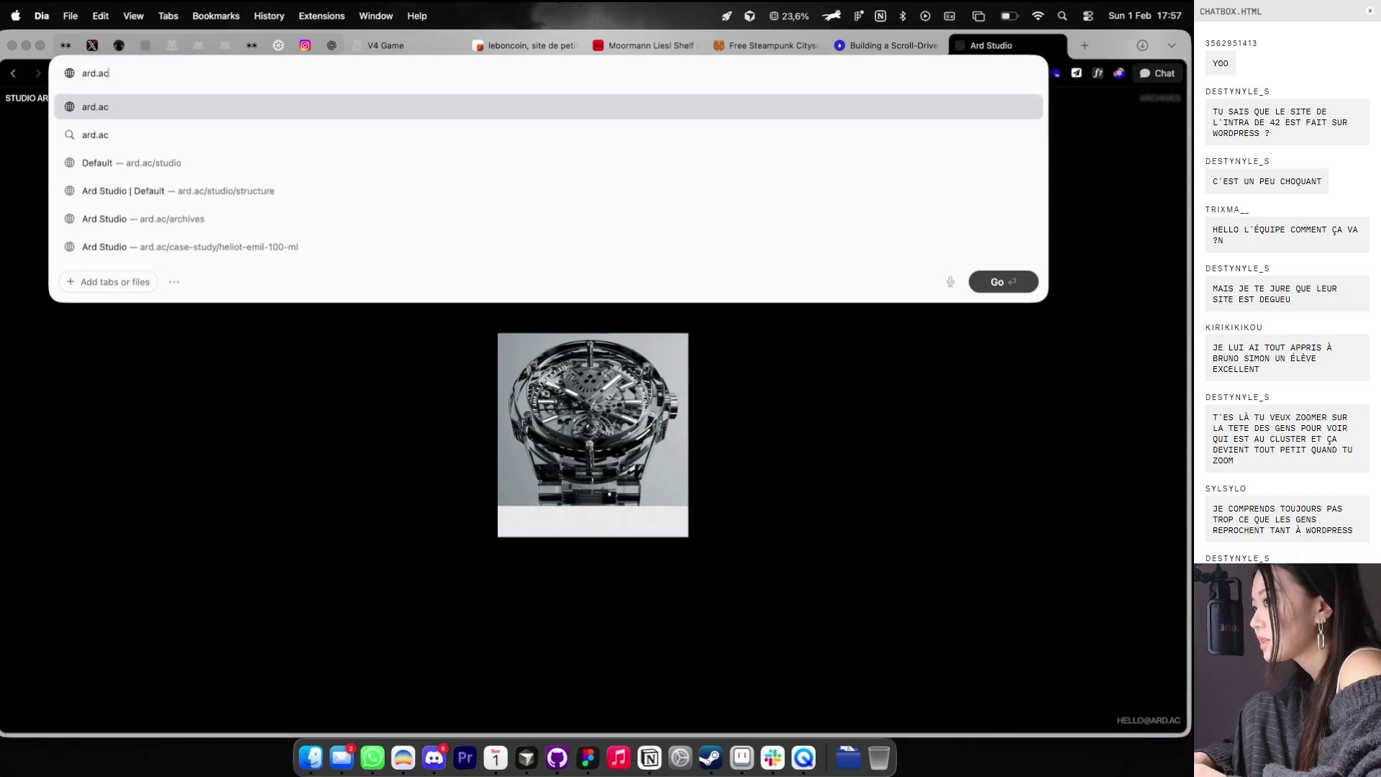
{"action": "key", "text": "Return"}
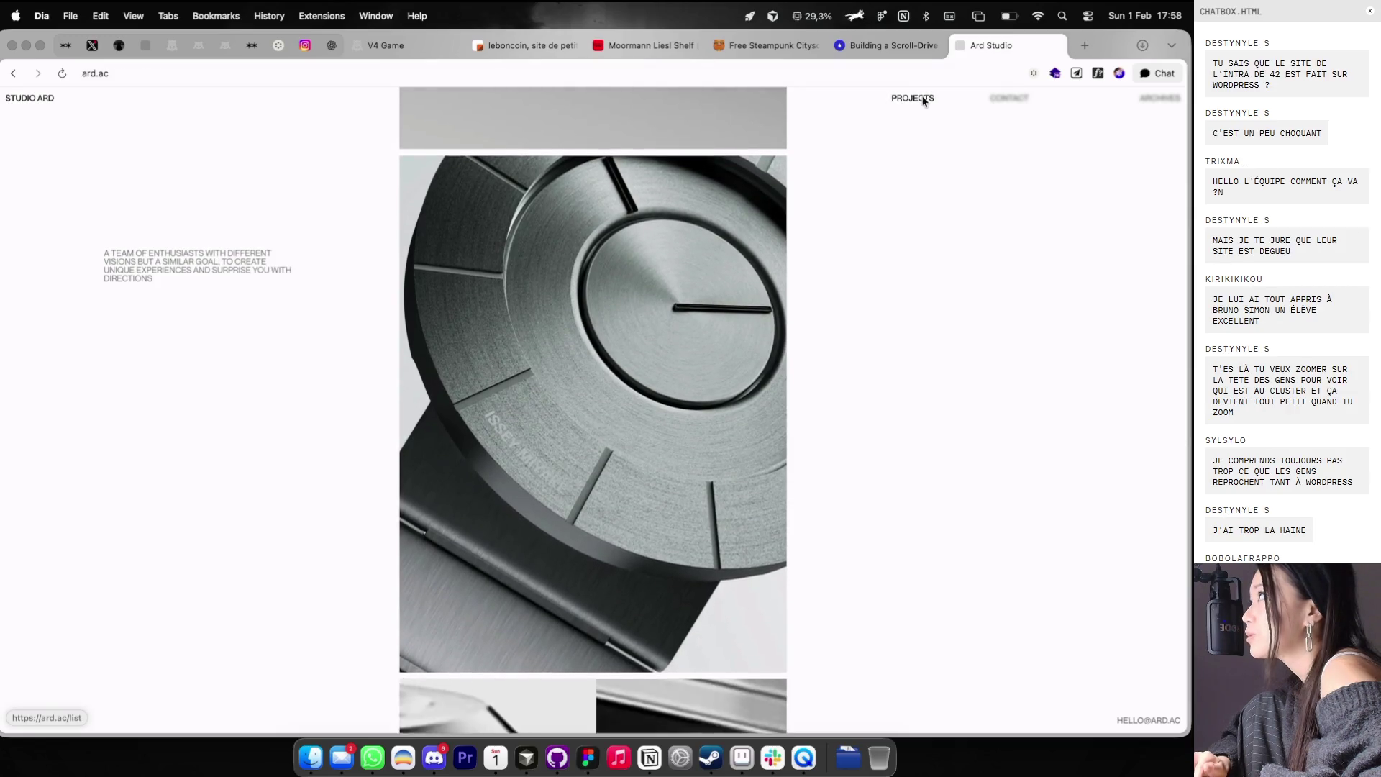
{"action": "left_click", "coordinate": [924, 99]}
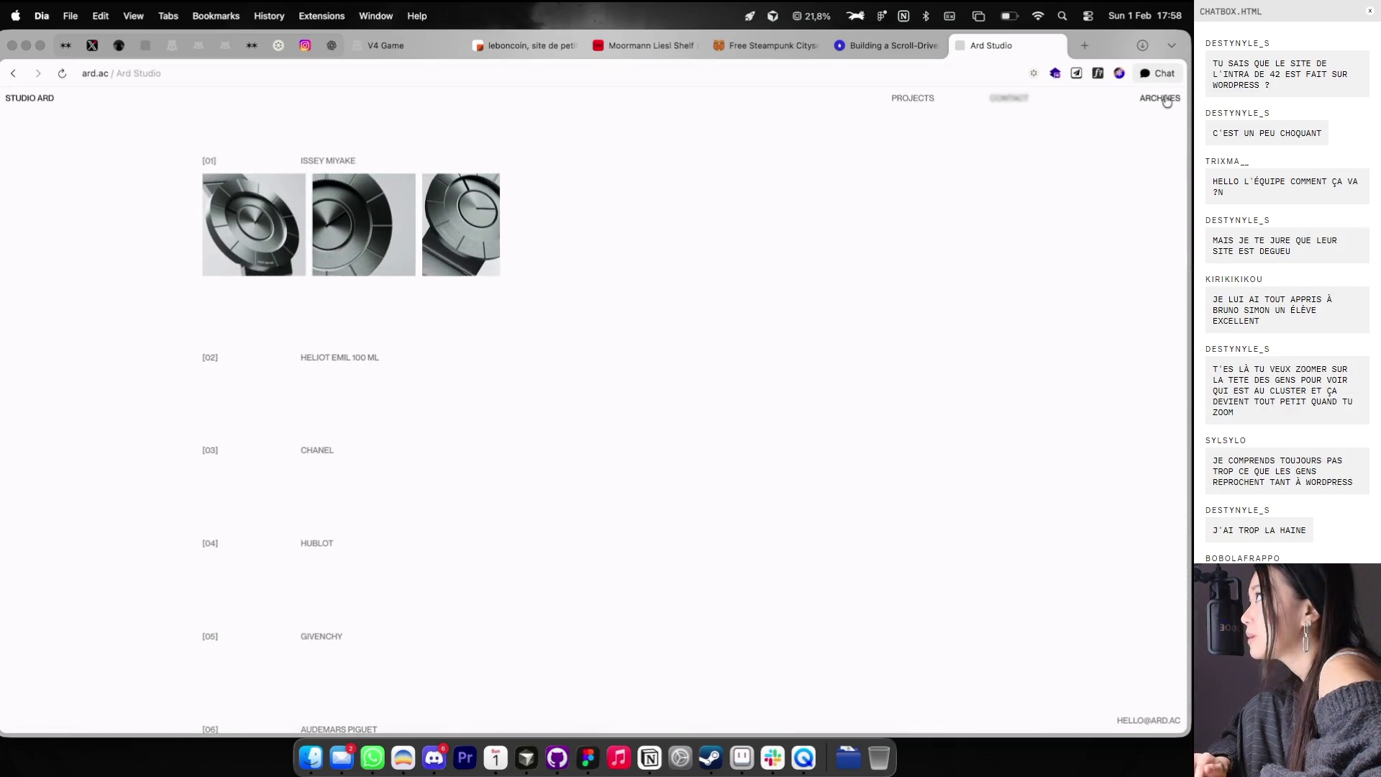
{"action": "left_click", "coordinate": [1166, 98]}
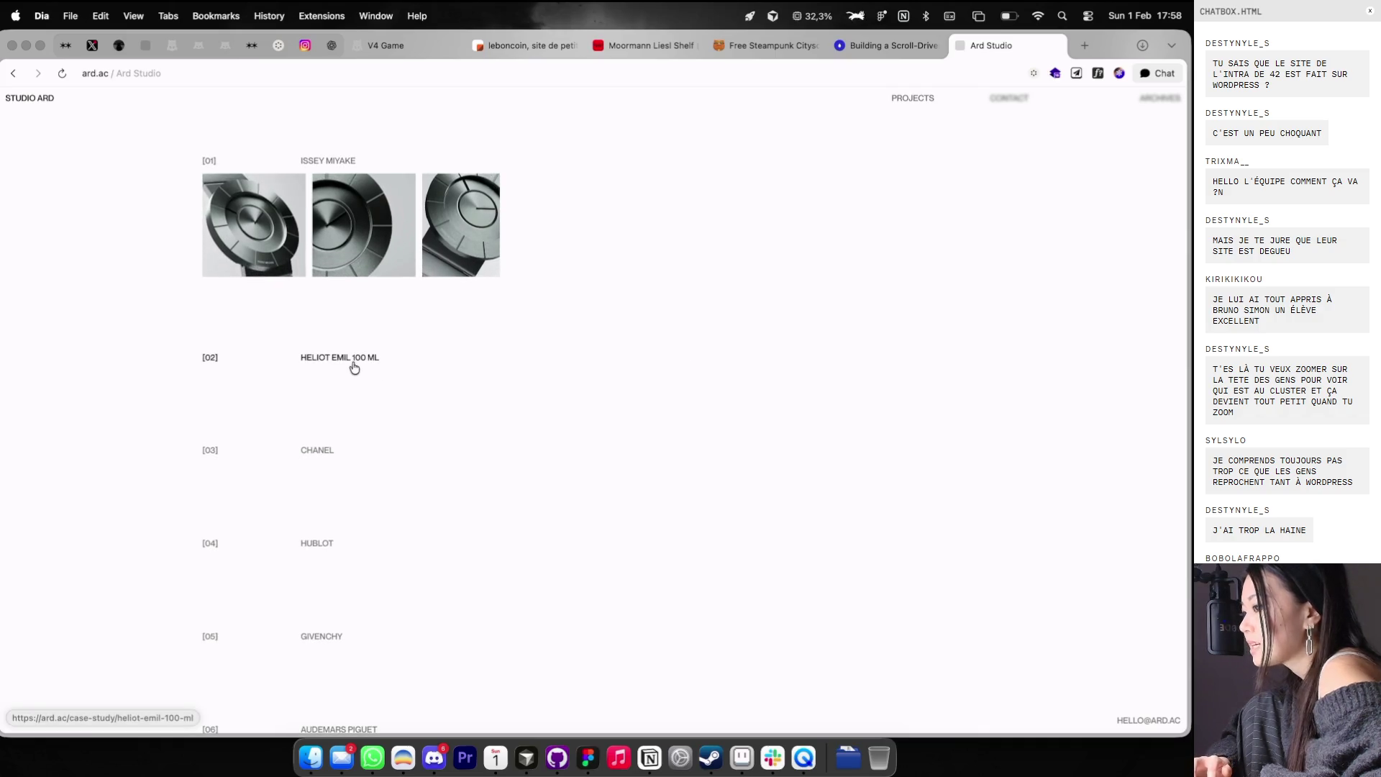
- Open the HELIOT EMIL 100 ML case study and enlarge, then close, the bottle image
{"action": "left_click", "coordinate": [353, 363]}
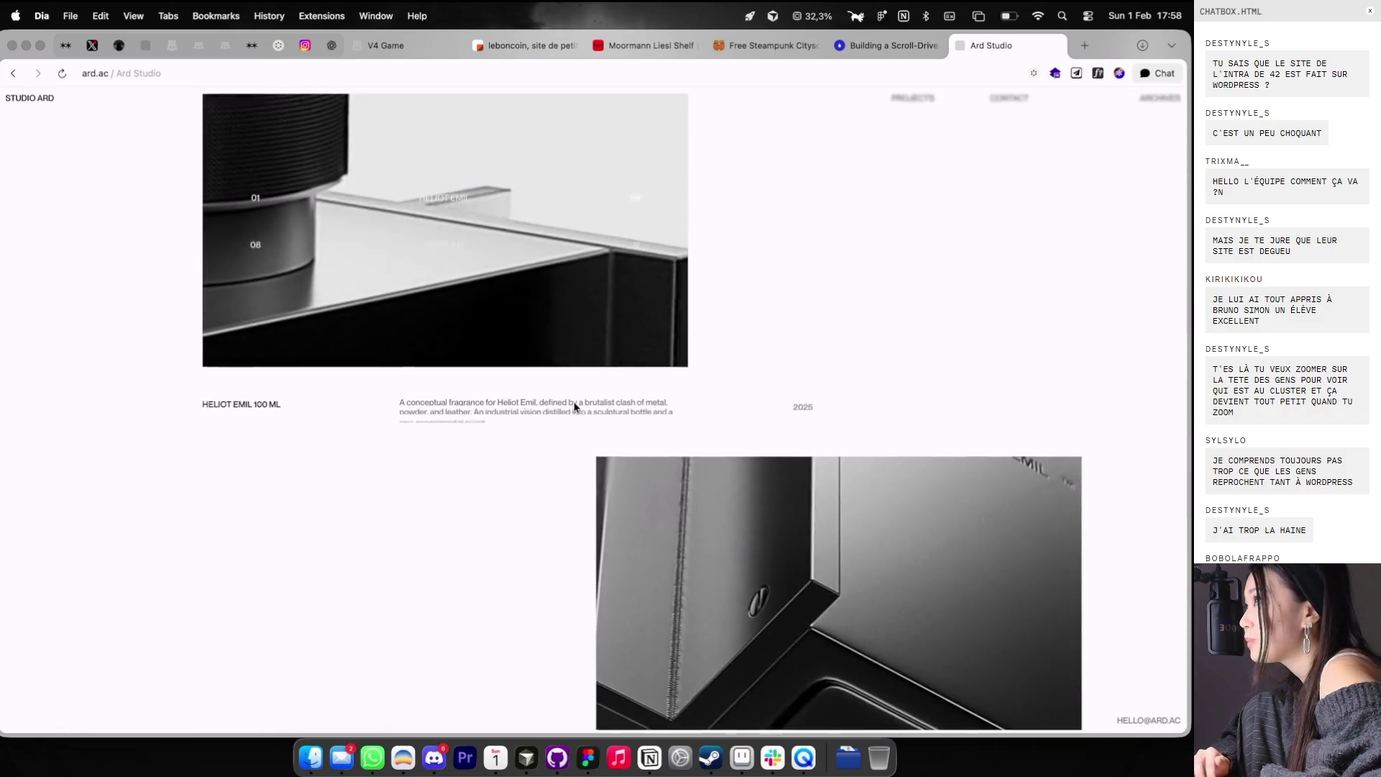
{"action": "left_click", "coordinate": [535, 247]}
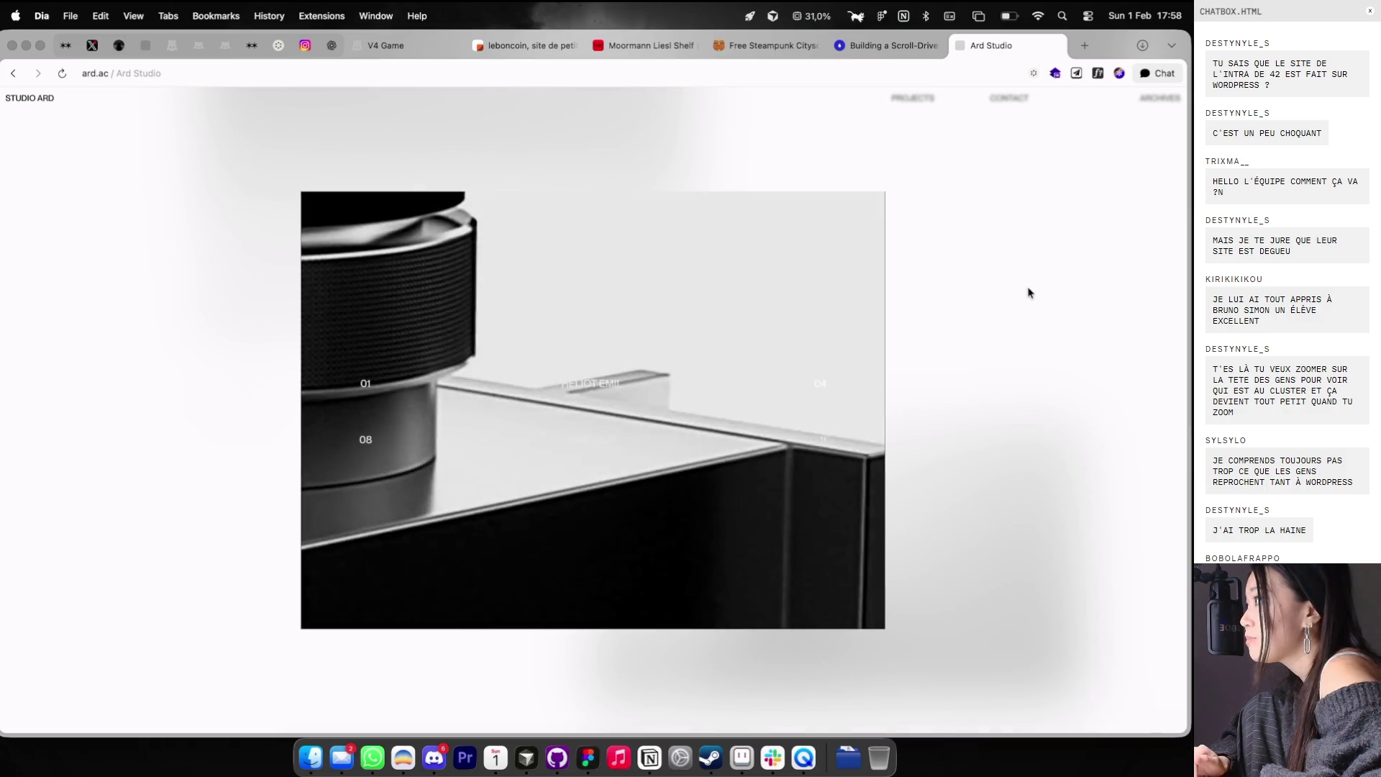
{"action": "left_click", "coordinate": [1011, 285]}
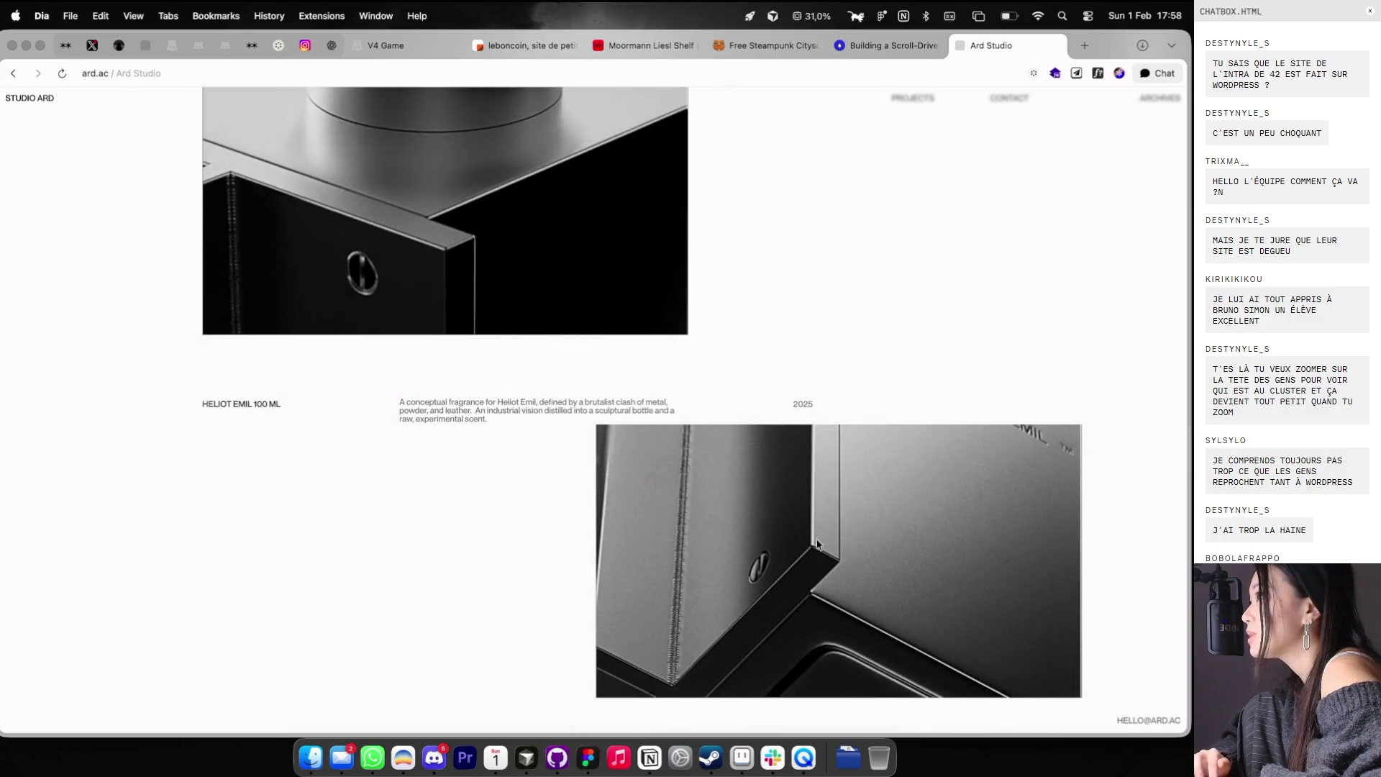
- Scroll through the Heliot Emil project and return to the Ard Studio home page
{"action": "scroll", "coordinate": [620, 373], "scroll_direction": "down", "scroll_amount": 4}
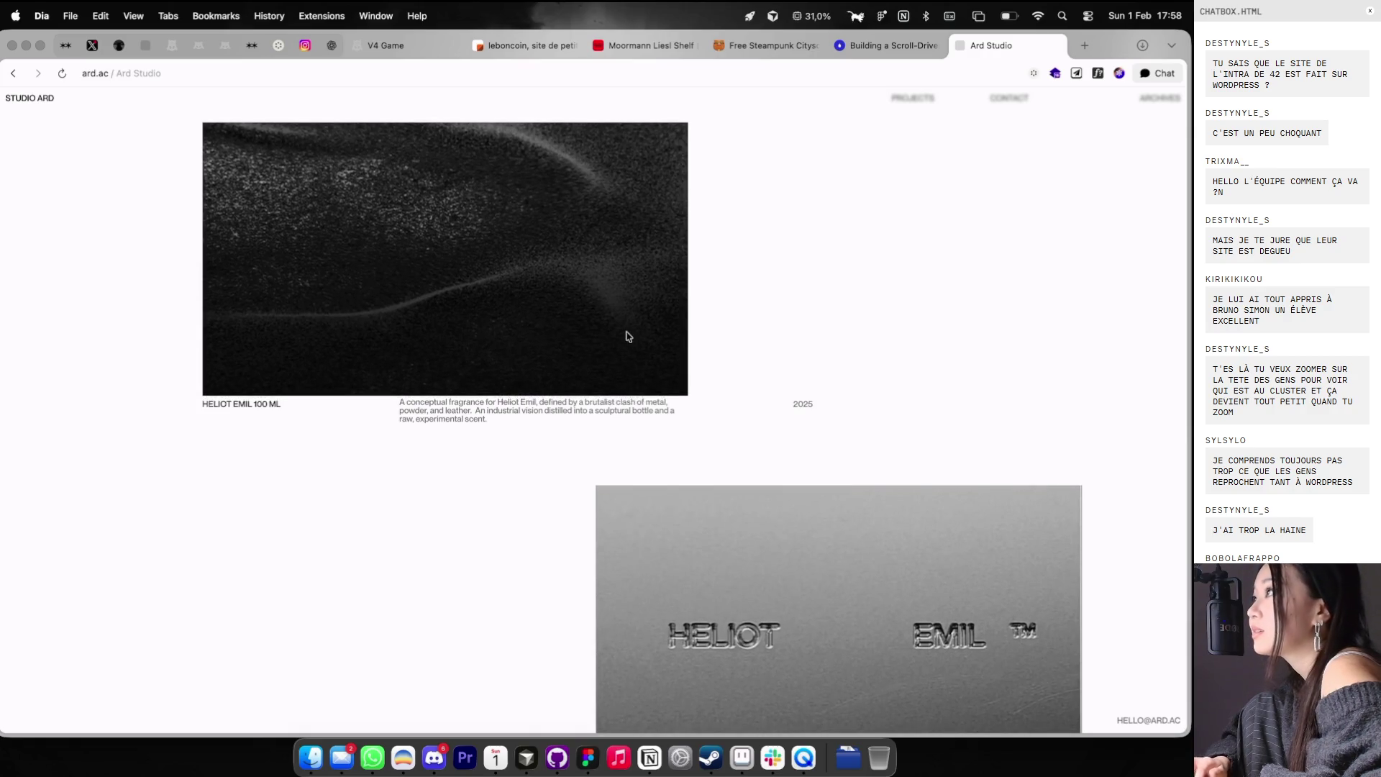
{"action": "scroll", "coordinate": [693, 372], "scroll_direction": "down", "scroll_amount": 5}
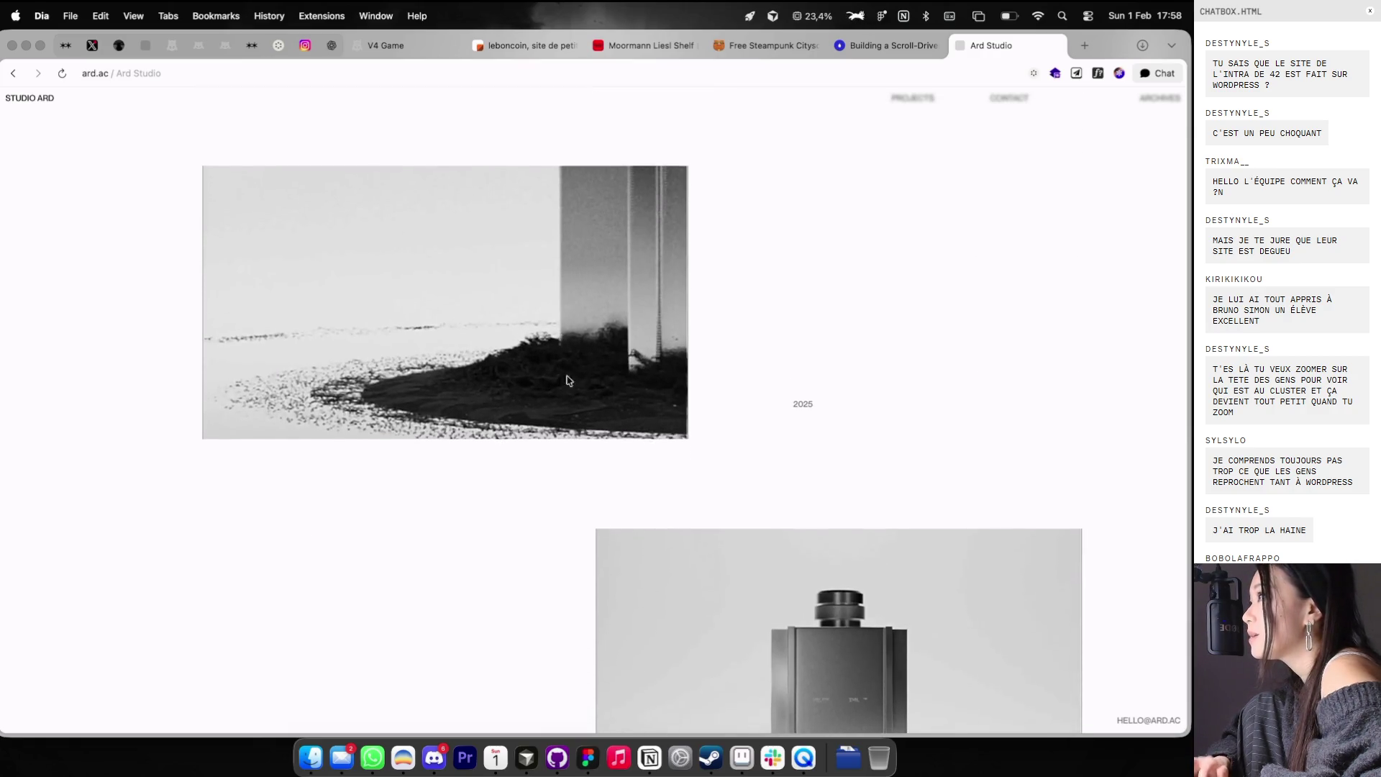
{"action": "scroll", "coordinate": [733, 259], "scroll_direction": "down", "scroll_amount": 3}
{"action": "scroll", "coordinate": [915, 105], "scroll_direction": "up", "scroll_amount": 6}
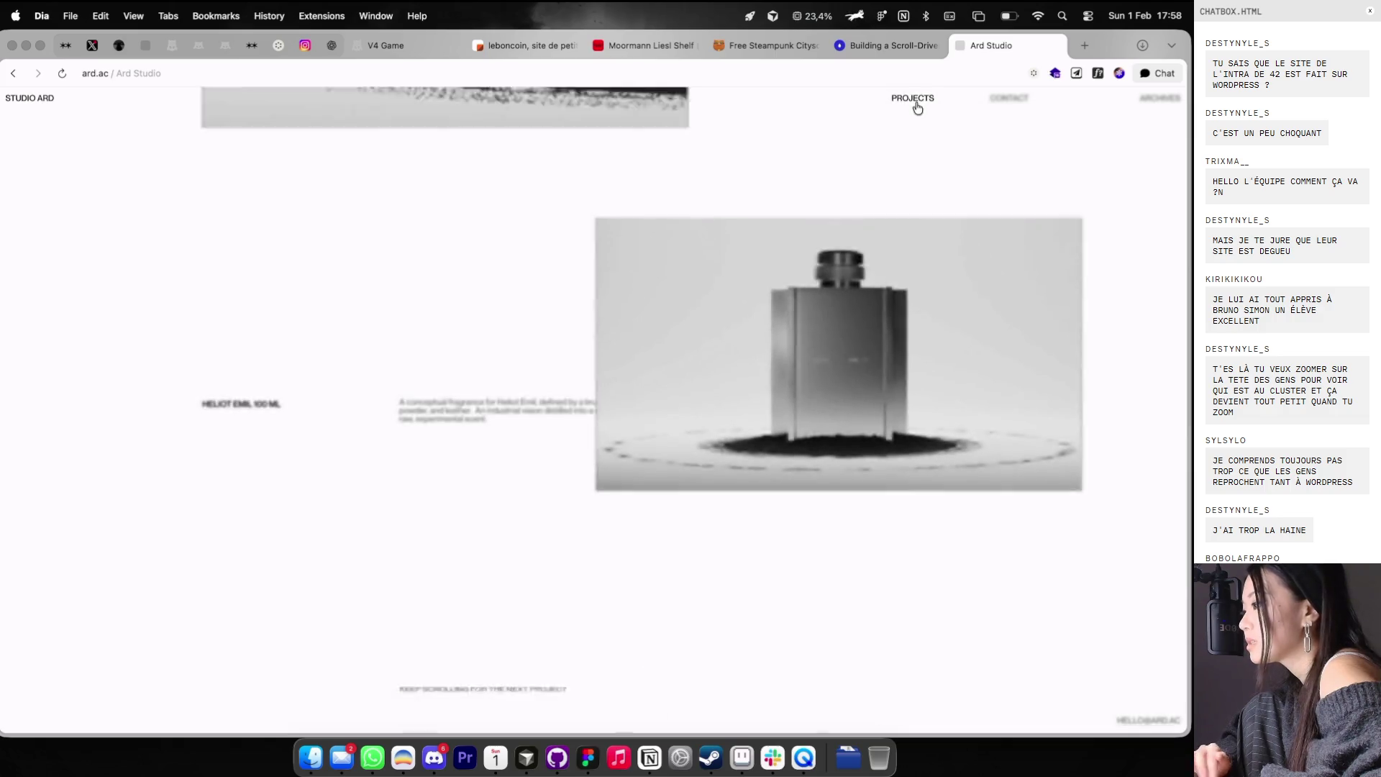
{"action": "scroll", "coordinate": [917, 107], "scroll_direction": "down", "scroll_amount": 2}
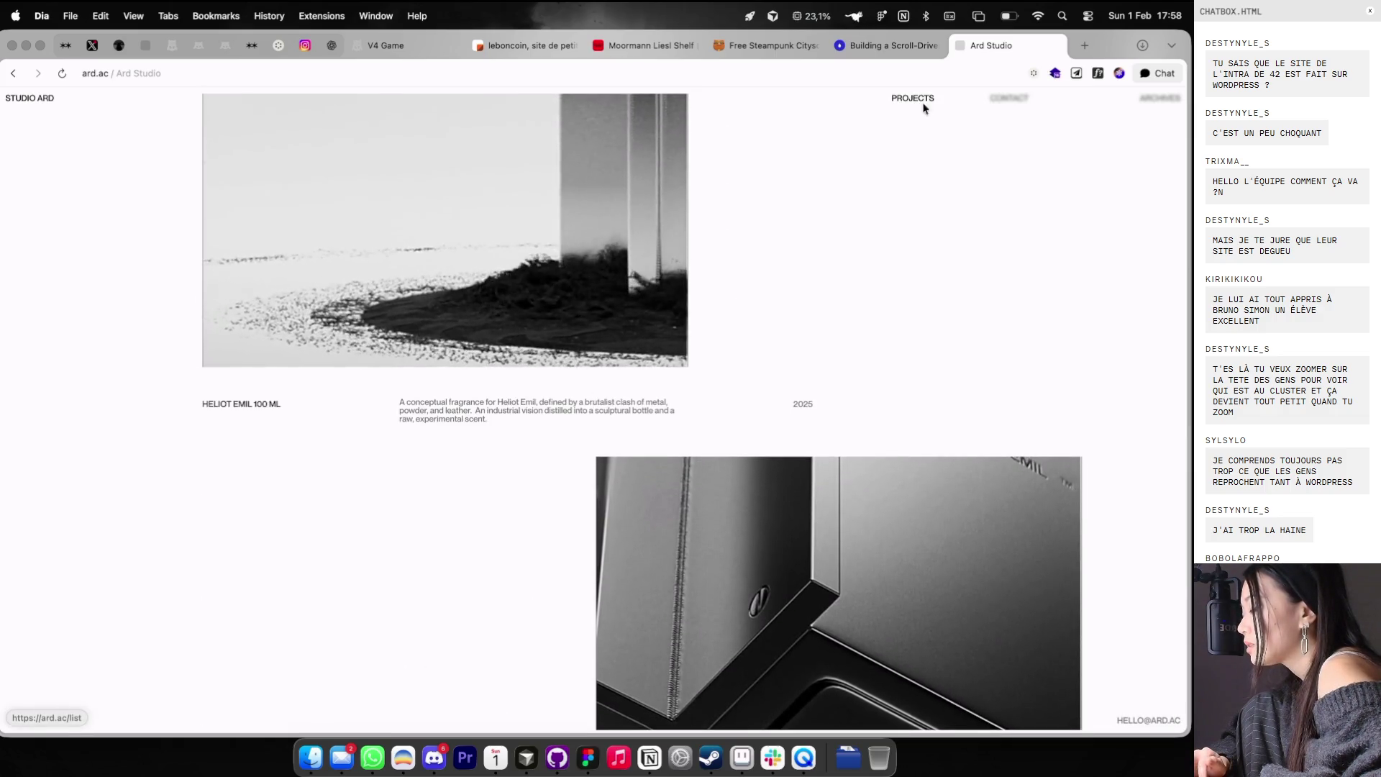
{"action": "left_click", "coordinate": [48, 100]}
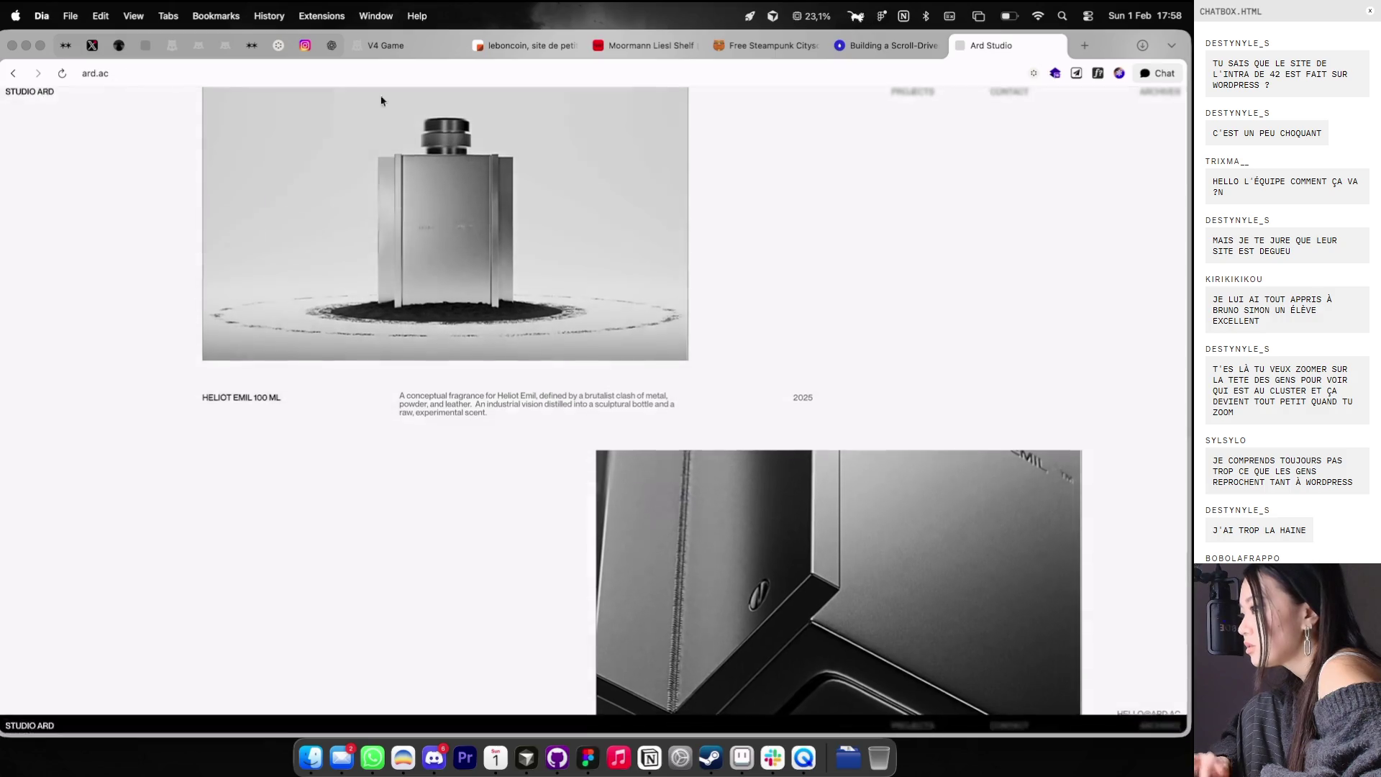
{"action": "left_click", "coordinate": [877, 72]}
- Load klsr.vercel.app and browse its .MUSIC, .EVENTS and .PRINTS sections
{"action": "type", "text": "klsr"}
{"action": "key", "text": "Return"}
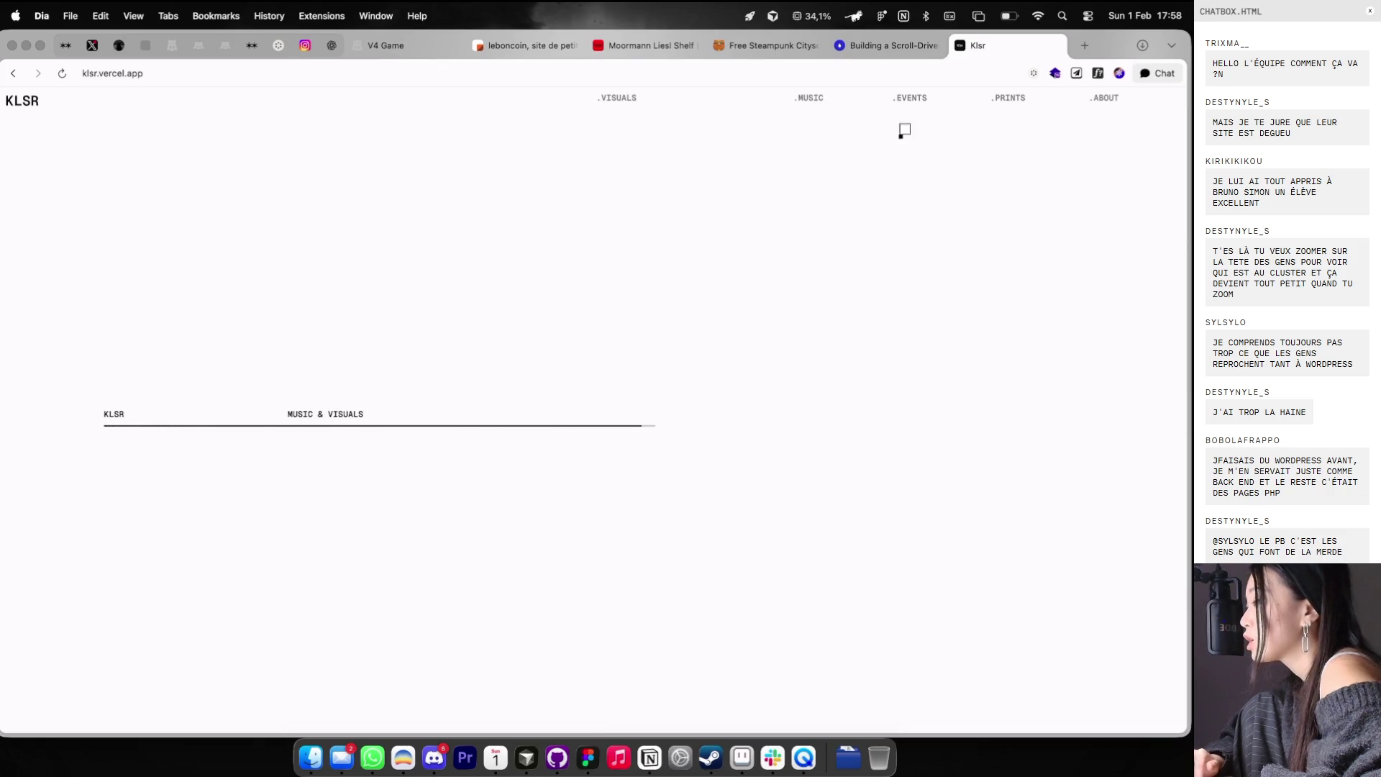
{"action": "left_click", "coordinate": [827, 101]}
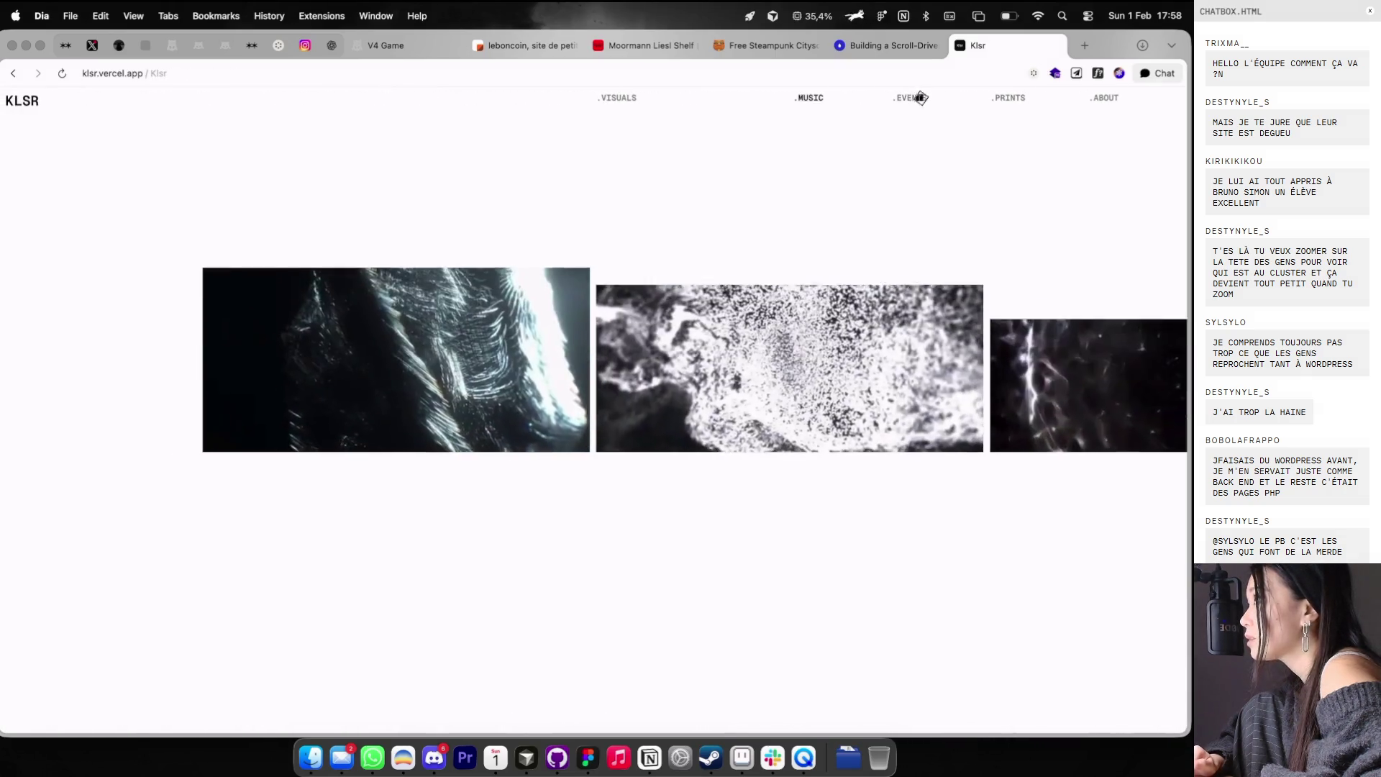
{"action": "left_click", "coordinate": [920, 98]}
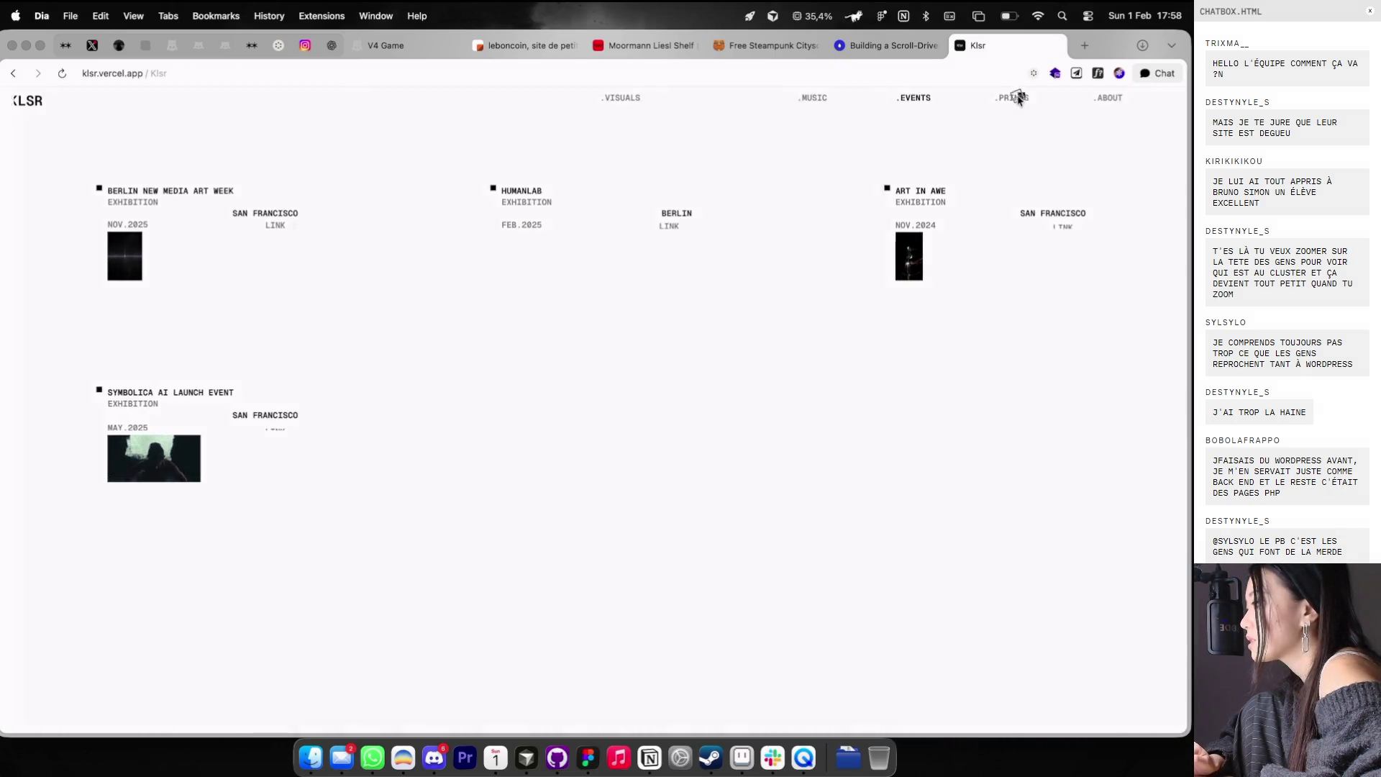
{"action": "left_click", "coordinate": [1016, 98]}
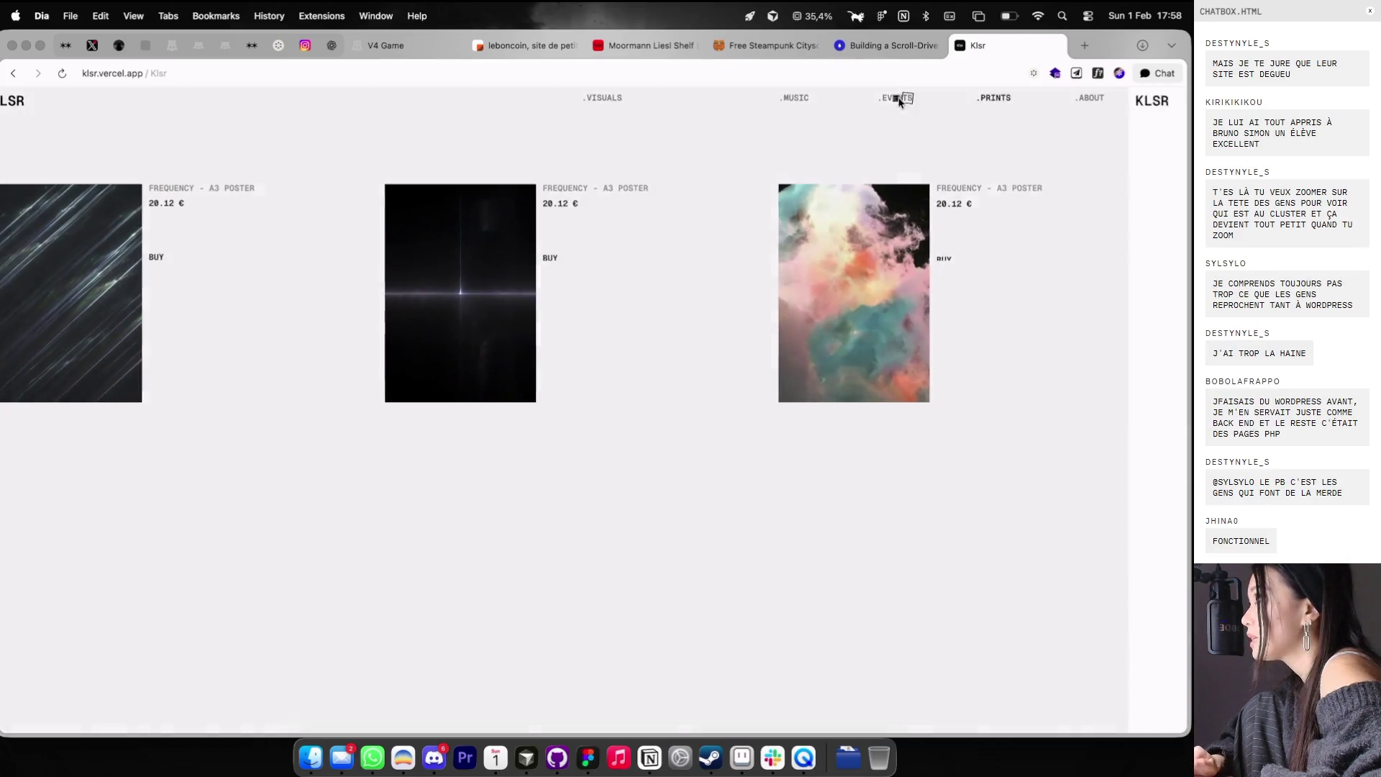
{"action": "left_click", "coordinate": [899, 101]}
{"action": "left_click", "coordinate": [807, 99]}
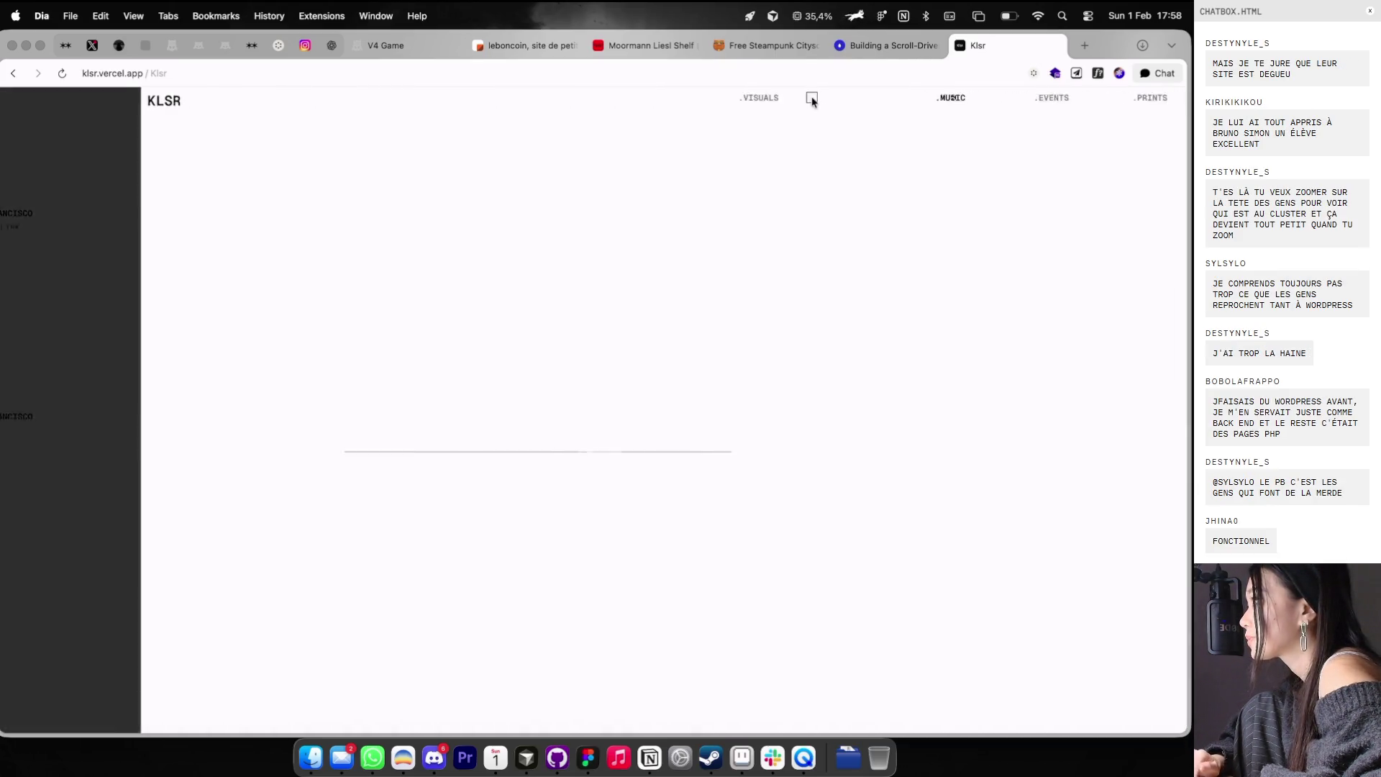
- Switch to Figma briefly to hide the layout guides, then return to the browser
{"action": "key", "text": "ctrl+shift+Tab"}
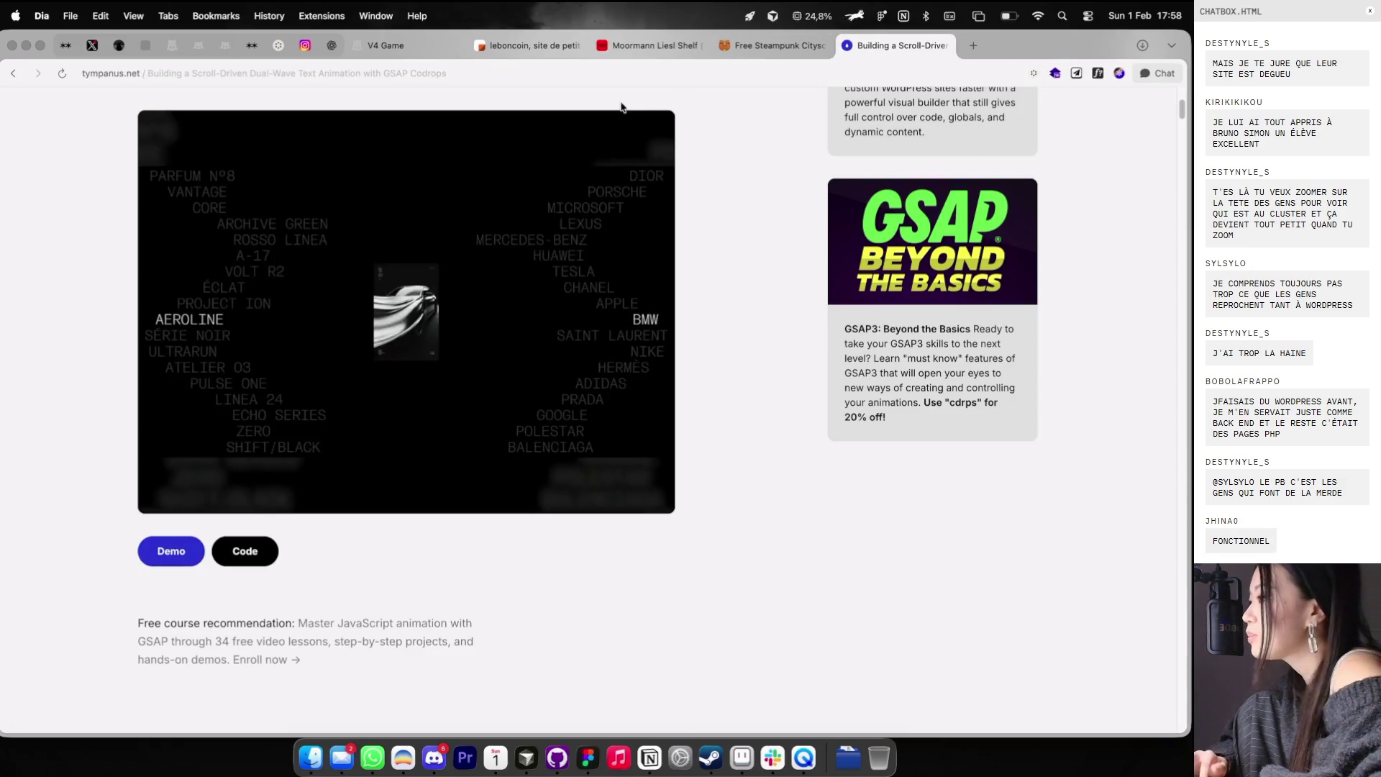
{"action": "key", "text": "ctrl+Right"}
{"action": "scroll", "coordinate": [694, 139], "scroll_direction": "up", "scroll_amount": 5}
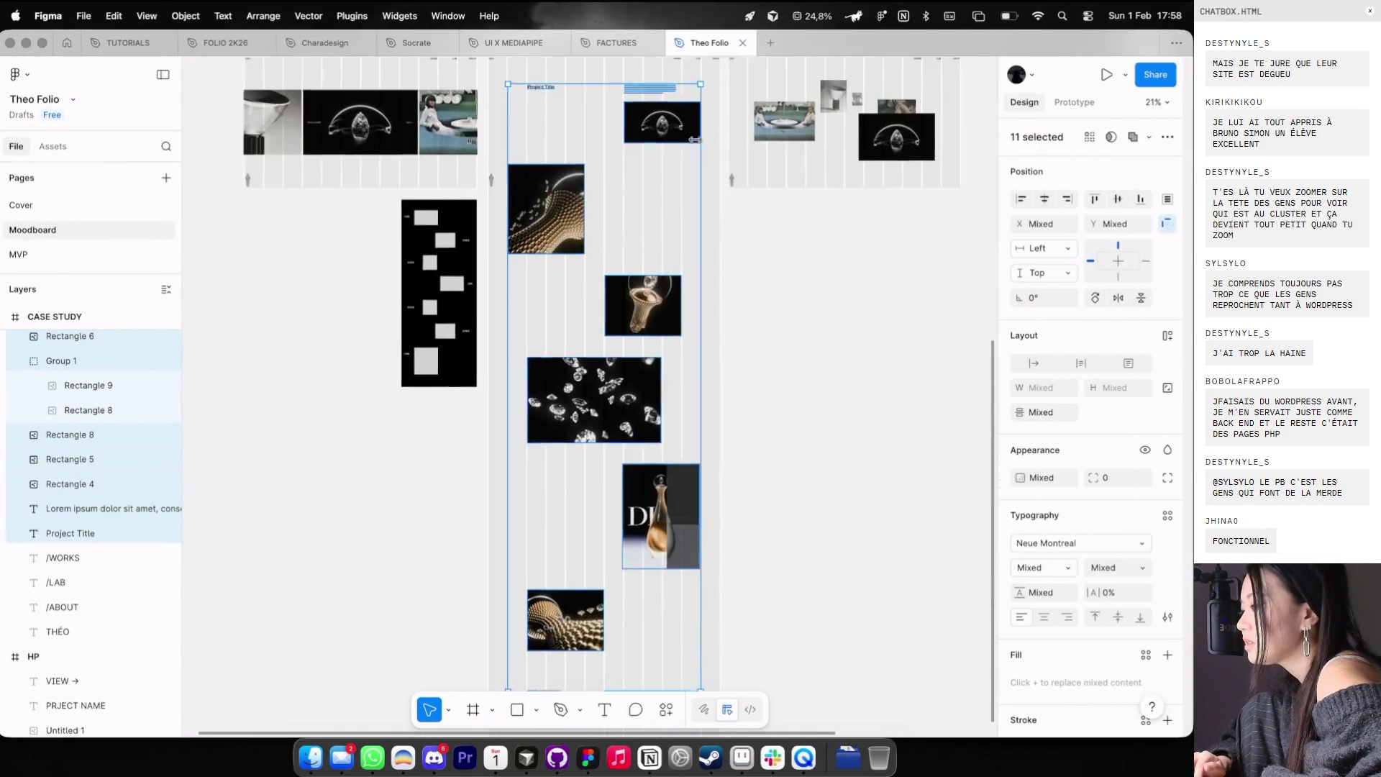
{"action": "scroll", "coordinate": [695, 139], "scroll_direction": "left", "scroll_amount": 3}
{"action": "key", "text": "ctrl+g"}
{"action": "key", "text": "ctrl+Left"}
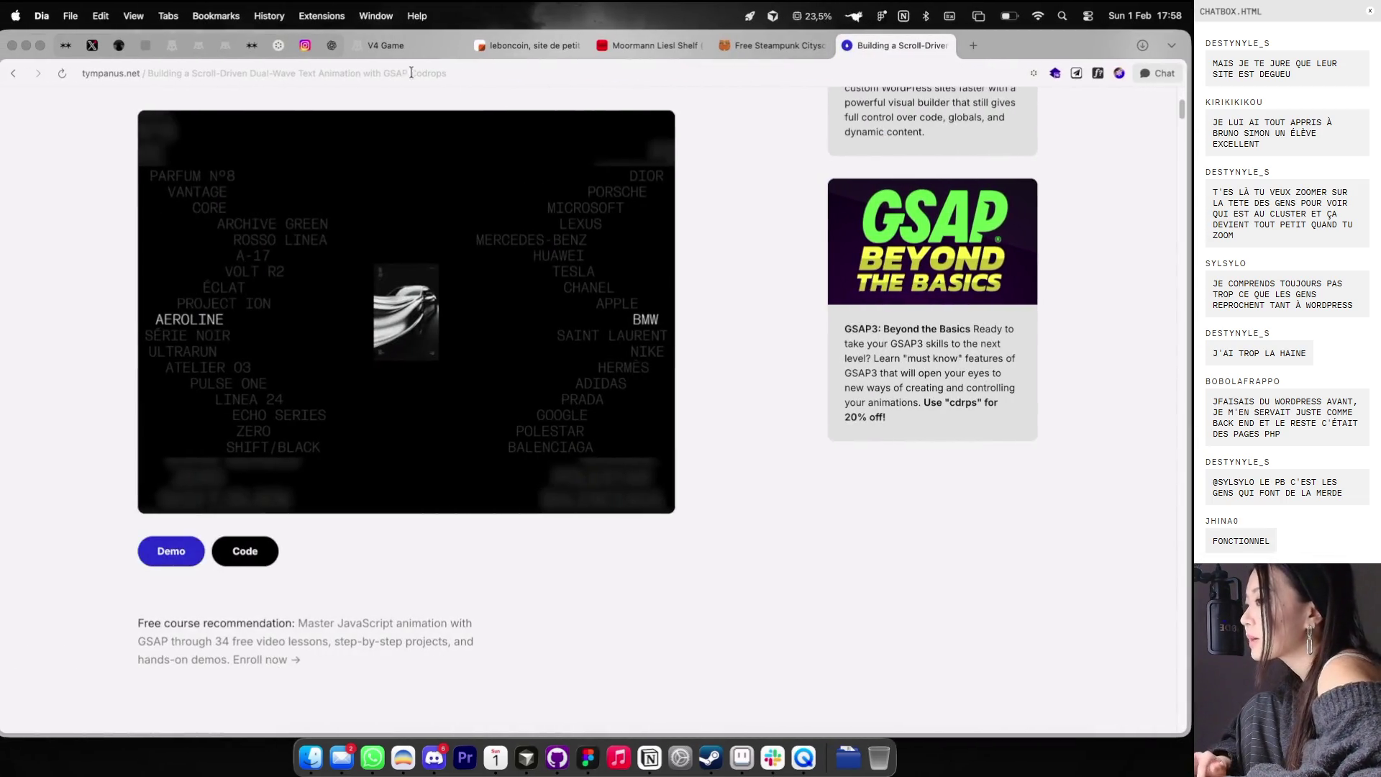
- Open the V4 Game page, move the EXPLORAKIT window right, and return to Figma
{"action": "left_click", "coordinate": [446, 46]}
{"action": "mouse_move", "coordinate": [497, 231]}
{"action": "left_mouse_down"}
{"action": "mouse_move", "coordinate": [716, 208]}
{"action": "mouse_move", "coordinate": [643, 188]}
{"action": "left_mouse_up"}
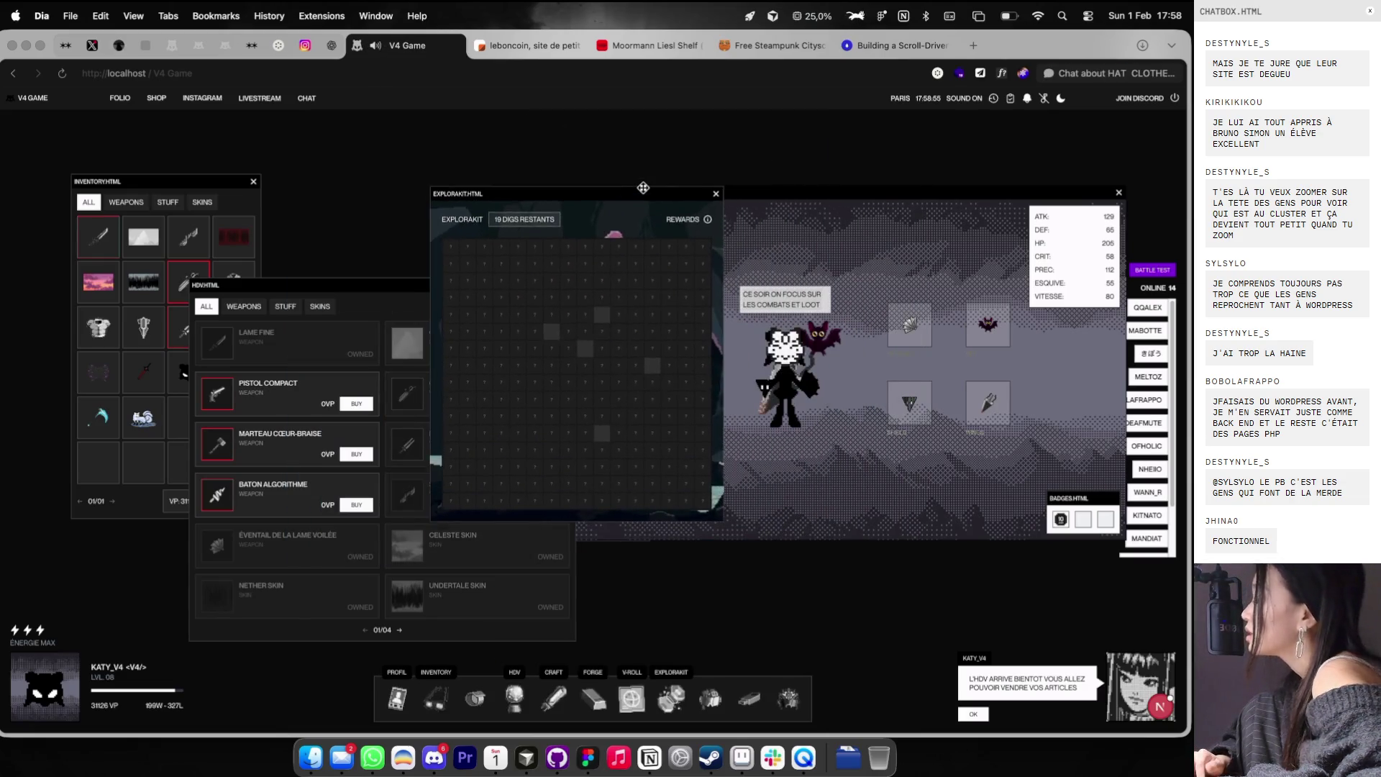
{"action": "key", "text": "ctrl+Right"}
{"action": "scroll", "coordinate": [677, 369], "scroll_direction": "down", "scroll_amount": 5}
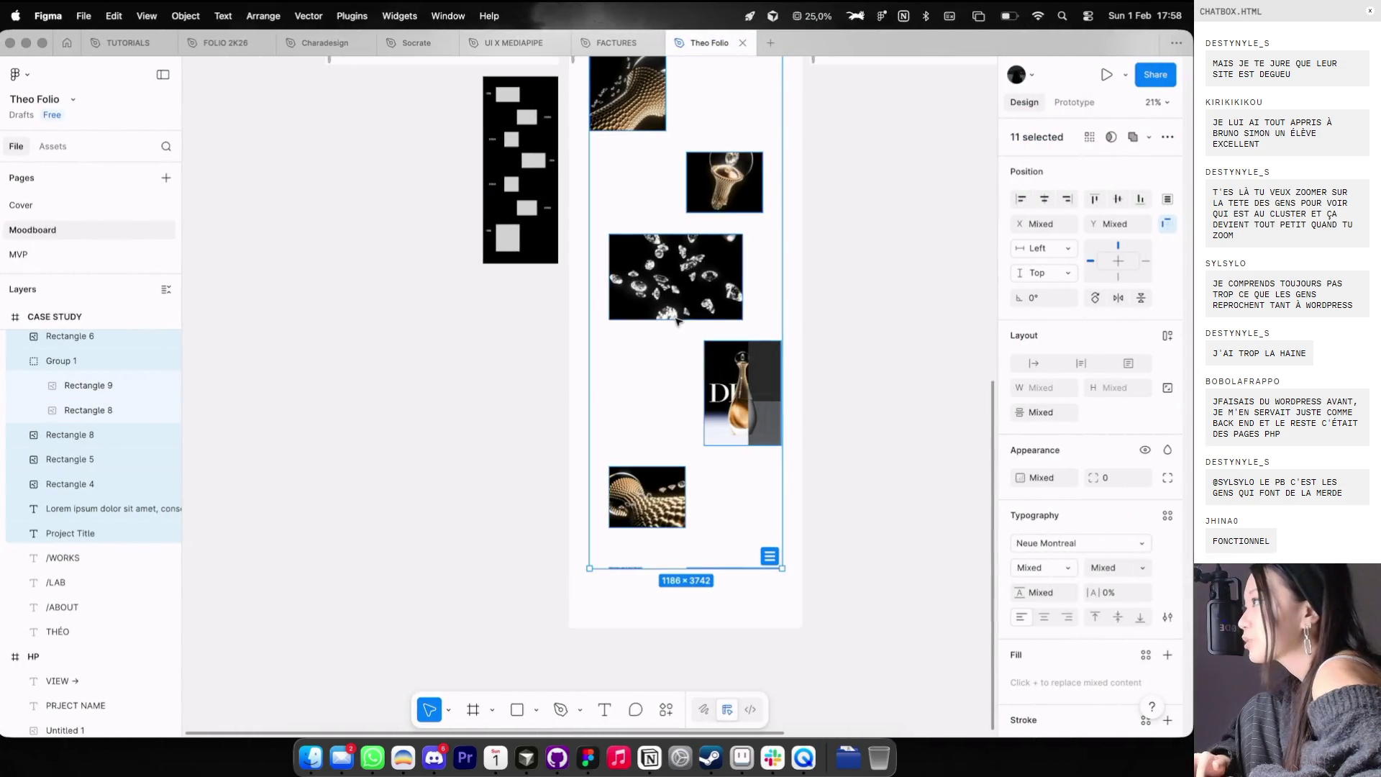
- Toggle the layout guides while checking the KEEP SCROLLING TO NEXT PROJECT text
{"action": "scroll", "coordinate": [676, 369], "scroll_direction": "down", "scroll_amount": 3}
{"action": "scroll", "coordinate": [668, 530], "scroll_direction": "up", "scroll_amount": 2}
{"action": "left_click", "coordinate": [635, 509]}
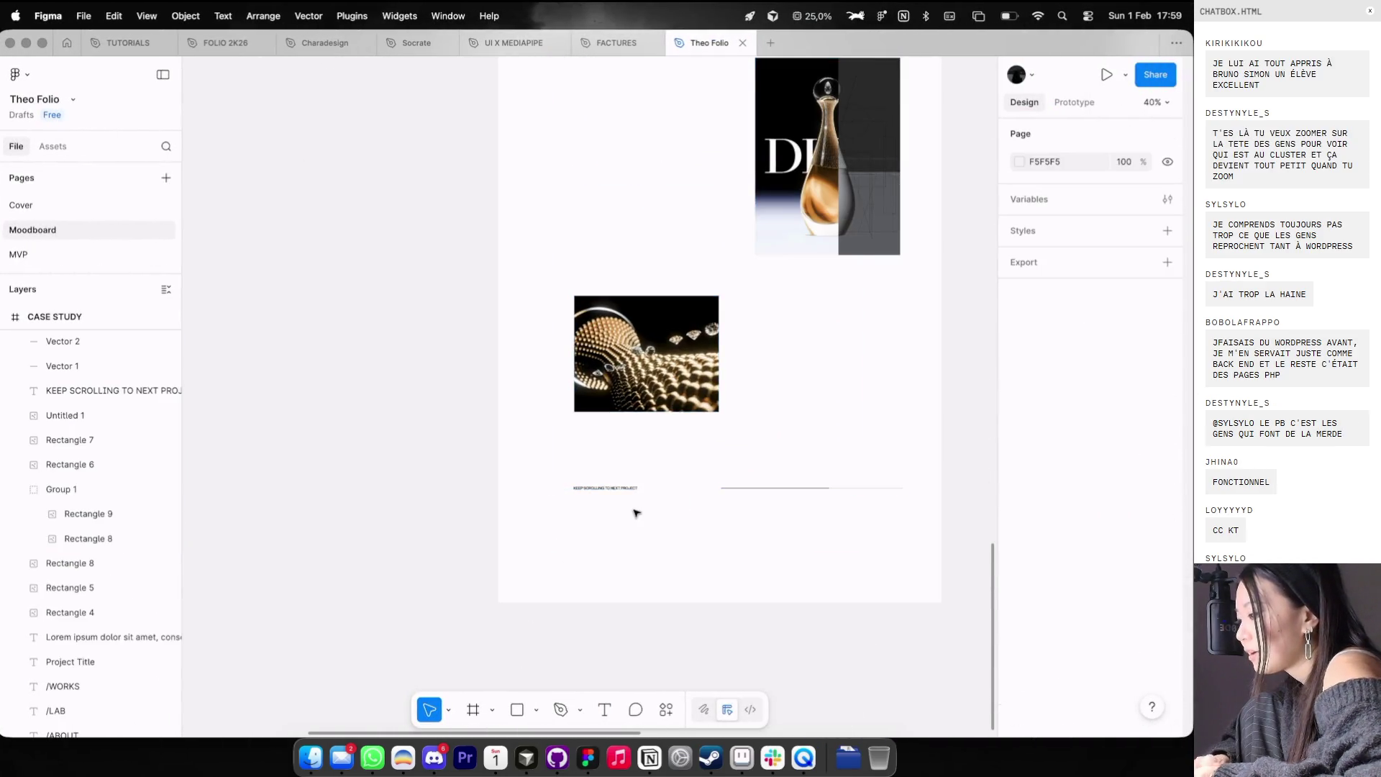
{"action": "scroll", "coordinate": [628, 488], "scroll_direction": "up", "scroll_amount": 2}
{"action": "key", "text": "shift+g"}
{"action": "left_click", "coordinate": [626, 483]}
{"action": "scroll", "coordinate": [625, 482], "scroll_direction": "up", "scroll_amount": 5}
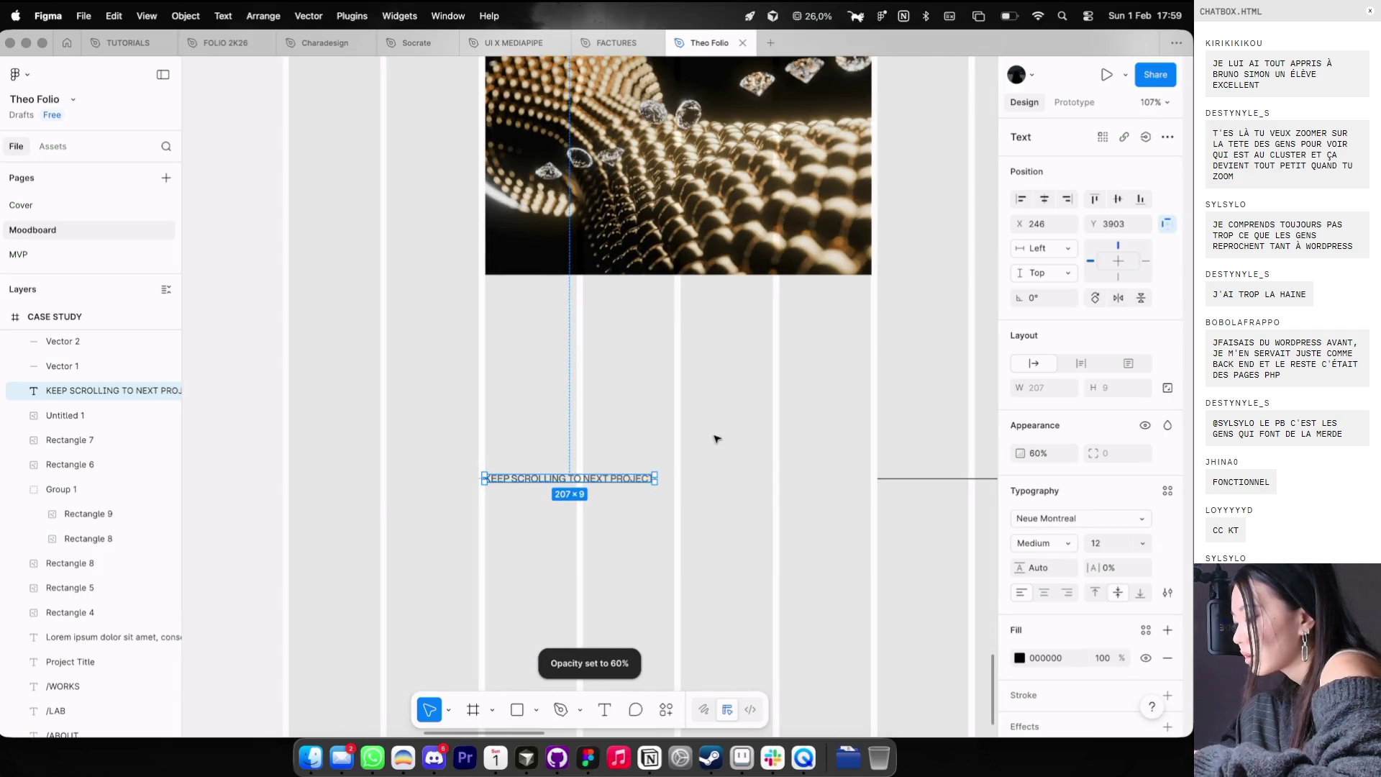
{"action": "key", "text": "Escape"}
{"action": "key", "text": "shift+g"}
{"action": "scroll", "coordinate": [716, 437], "scroll_direction": "down", "scroll_amount": 5}
{"action": "scroll", "coordinate": [716, 437], "scroll_direction": "down", "scroll_amount": 6}
{"action": "key", "text": "shift+g"}
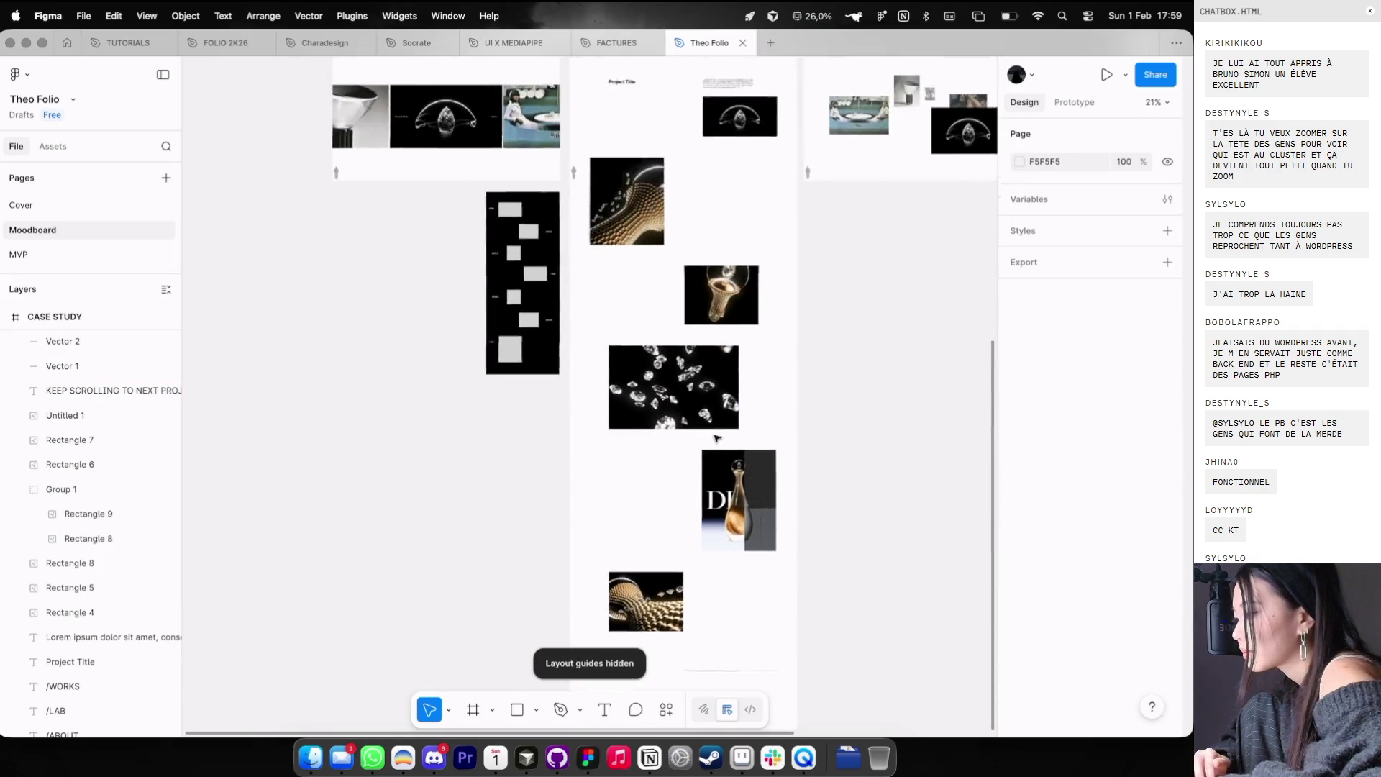
{"action": "scroll", "coordinate": [647, 323], "scroll_direction": "up", "scroll_amount": 1}
- Select the CASE STUDY frame, then the closing text with both lines together
{"action": "left_click", "coordinate": [568, 202]}
{"action": "left_click", "coordinate": [568, 202]}
{"action": "scroll", "coordinate": [579, 244], "scroll_direction": "down", "scroll_amount": 7}
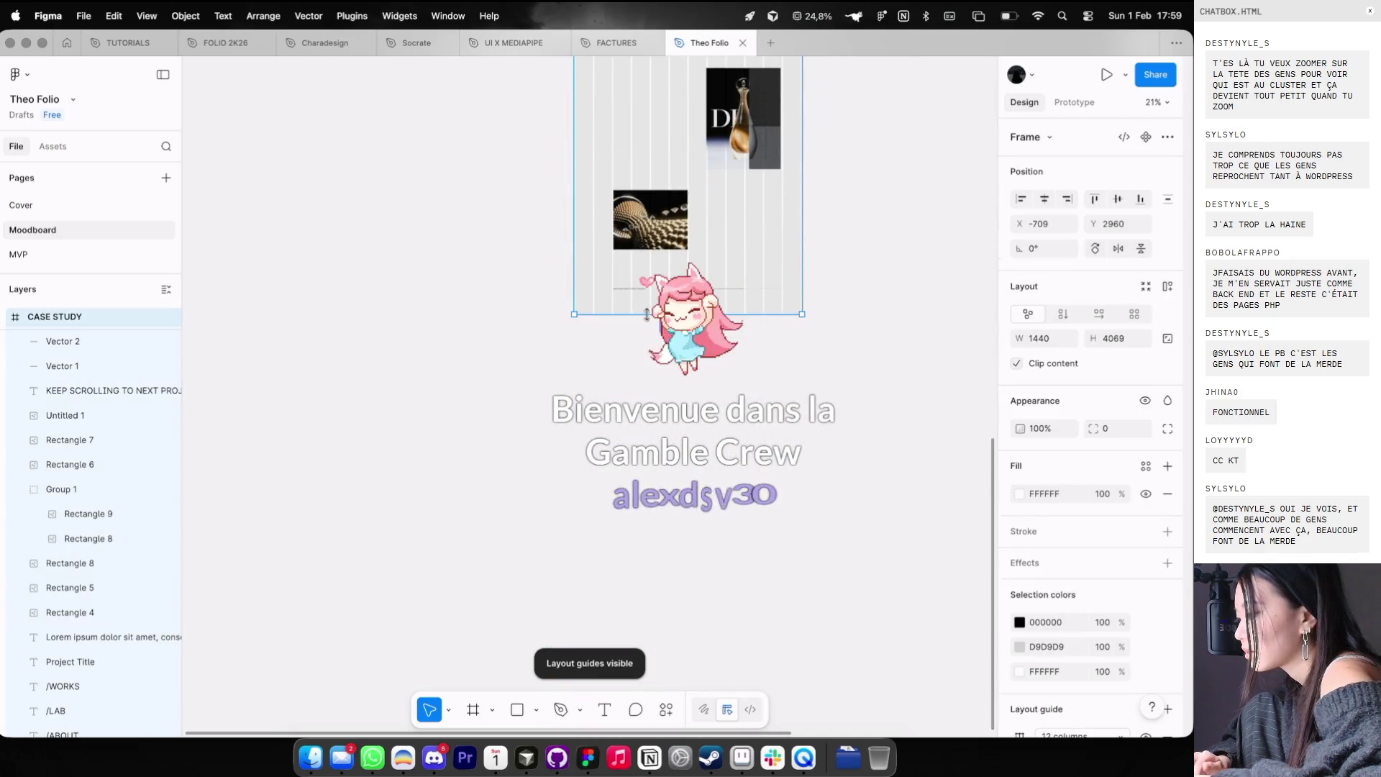
{"action": "scroll", "coordinate": [647, 314], "scroll_direction": "up", "scroll_amount": 2}
{"action": "scroll", "coordinate": [584, 347], "scroll_direction": "up", "scroll_amount": 2}
{"action": "left_click_drag", "start_coordinate": [554, 353], "coordinate": [832, 391]}
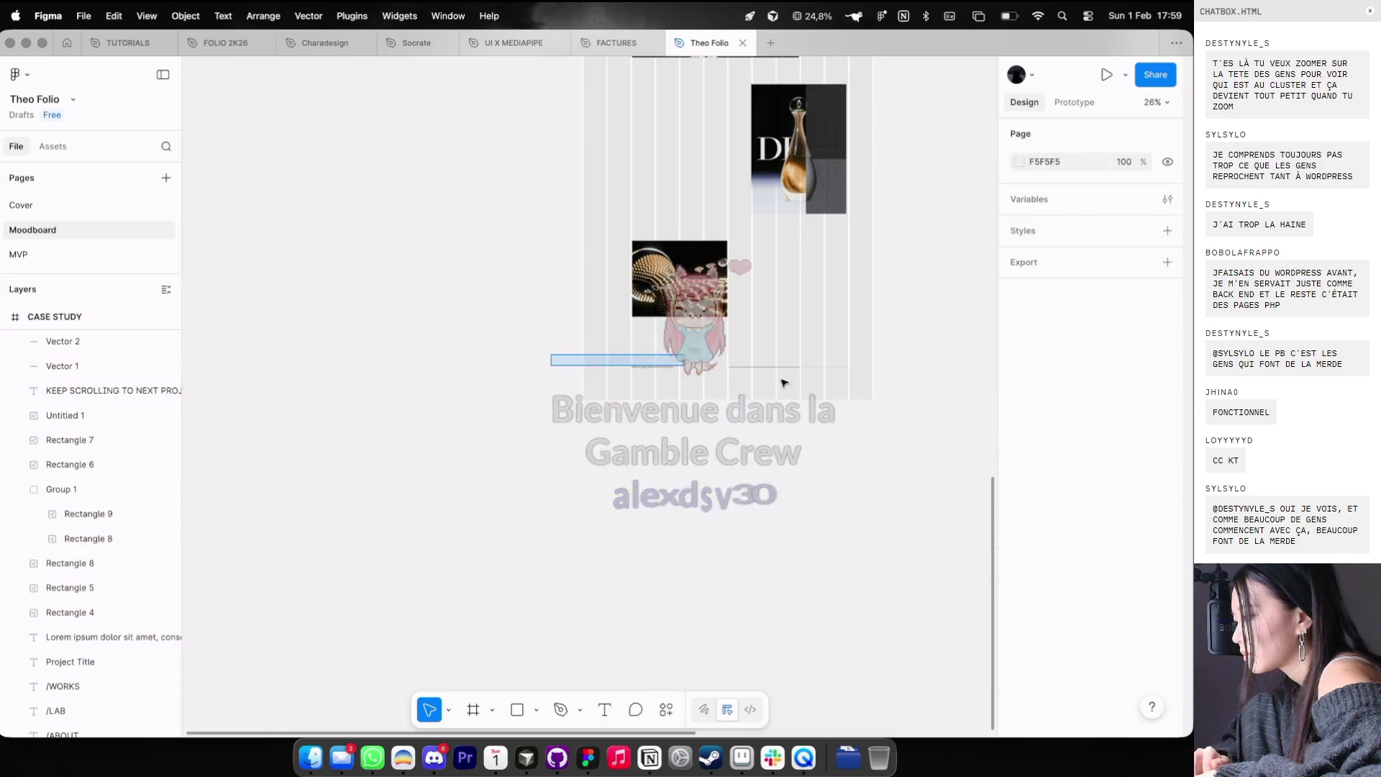
{"action": "scroll", "coordinate": [811, 315], "scroll_direction": "down", "scroll_amount": 2}
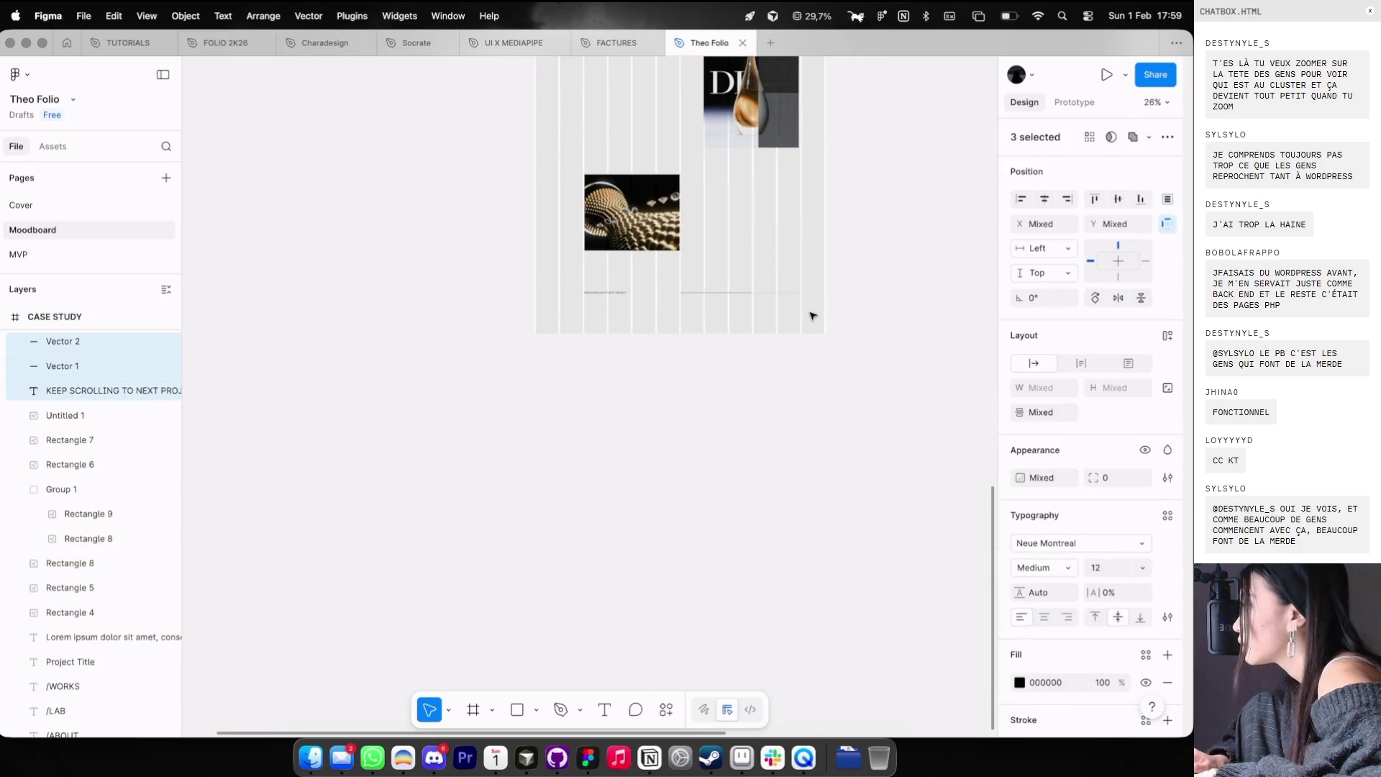
{"action": "left_click", "coordinate": [797, 330]}
- Hide the layout guides and pan around the Case Study frame
{"action": "key", "text": "ctrl+g"}
{"action": "scroll", "coordinate": [794, 335], "scroll_direction": "up", "scroll_amount": 12}
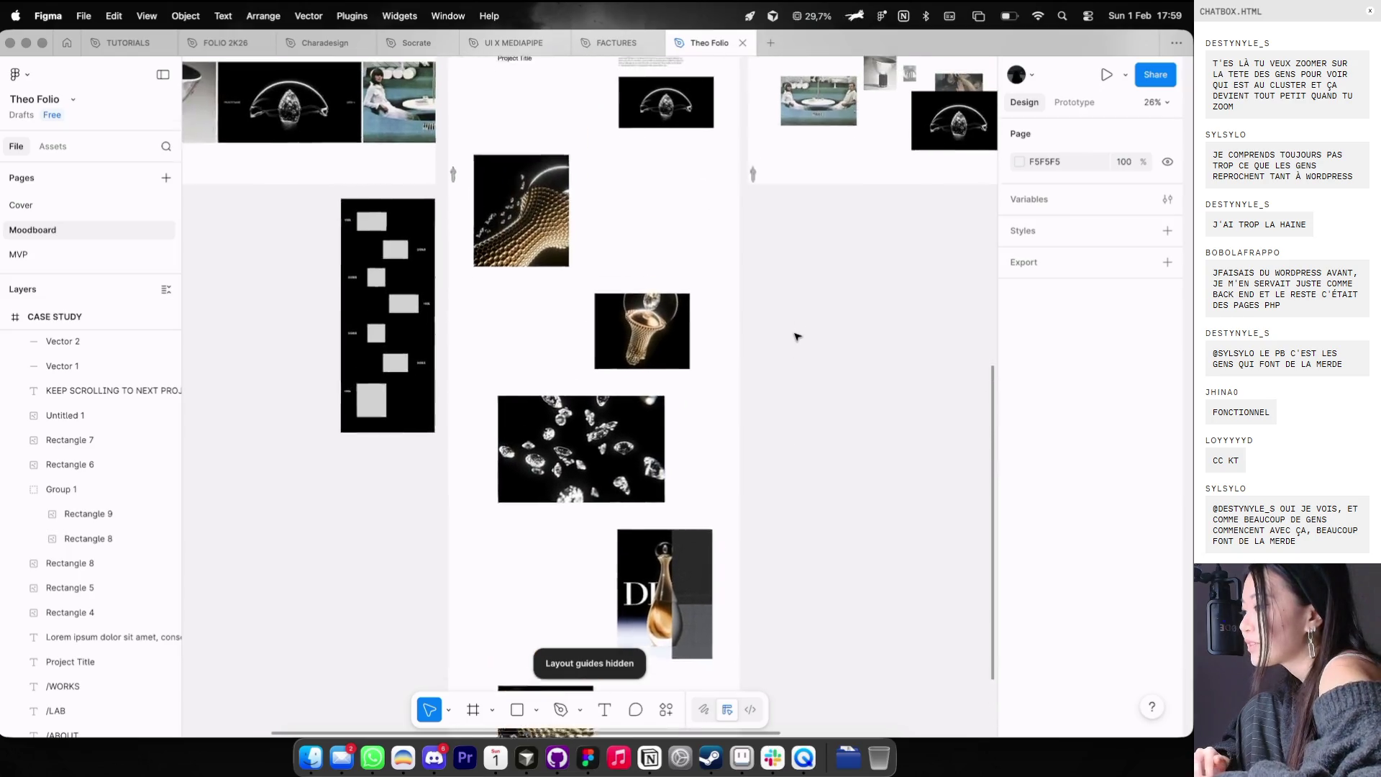
{"action": "scroll", "coordinate": [795, 335], "scroll_direction": "down", "scroll_amount": 10}
{"action": "scroll", "coordinate": [795, 336], "scroll_direction": "left", "scroll_amount": 2}
{"action": "key", "text": "ctrl+g"}
{"action": "key", "text": "ctrl+g"}
{"action": "scroll", "coordinate": [584, 544], "scroll_direction": "up", "scroll_amount": 1}
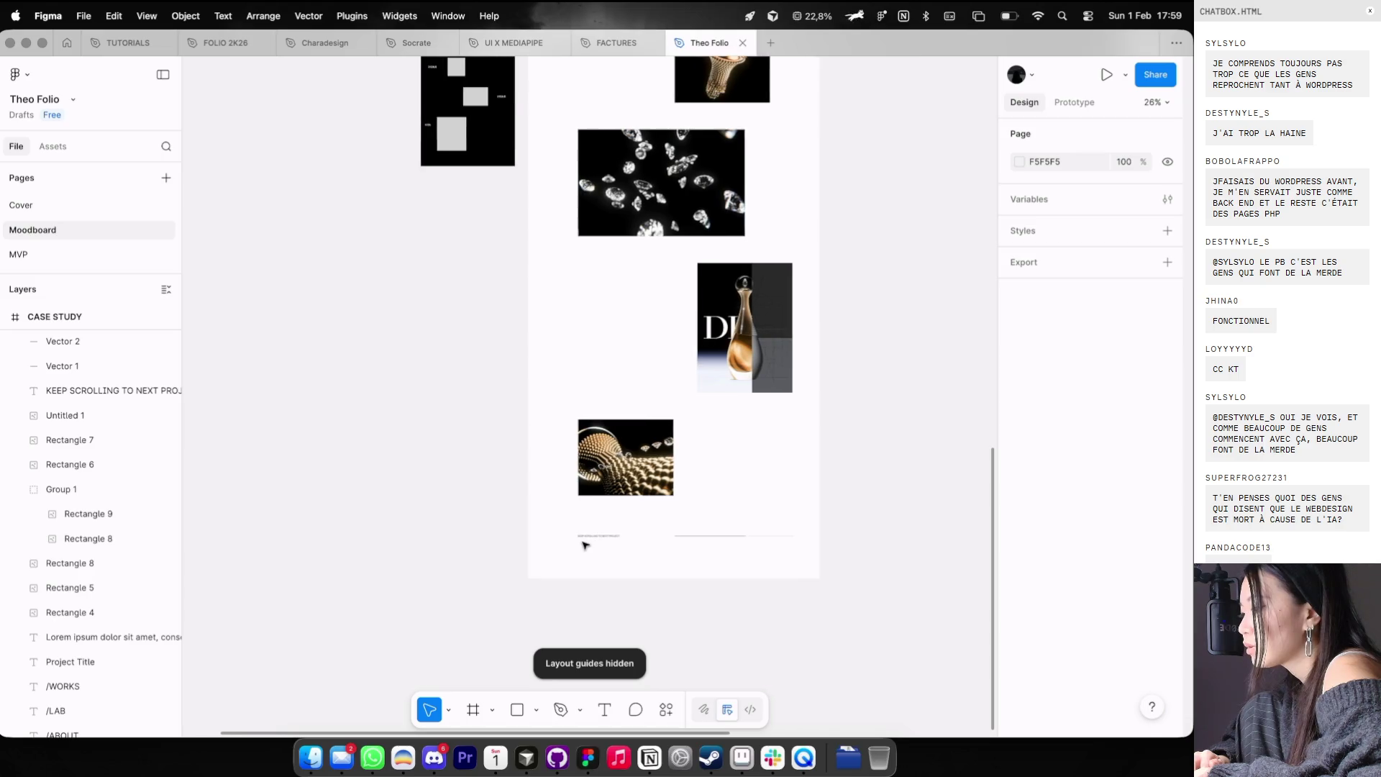
{"action": "scroll", "coordinate": [584, 545], "scroll_direction": "up", "scroll_amount": 12}
{"action": "scroll", "coordinate": [603, 227], "scroll_direction": "up", "scroll_amount": 3}
- Drag the Project Title left to X 127 so it snaps to the first column guide
{"action": "key", "text": "ctrl+g"}
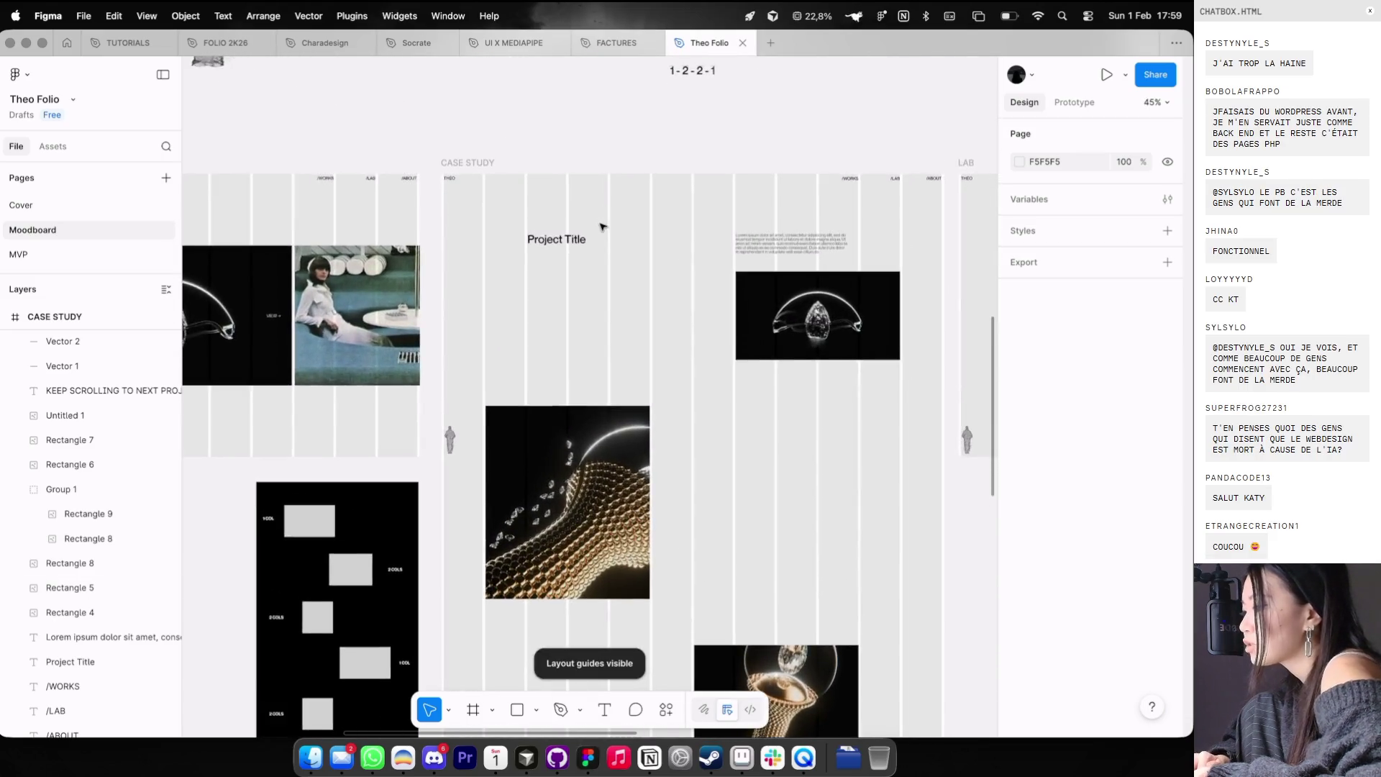
{"action": "scroll", "coordinate": [601, 228], "scroll_direction": "up", "scroll_amount": 4}
{"action": "scroll", "coordinate": [572, 248], "scroll_direction": "up", "scroll_amount": 3}
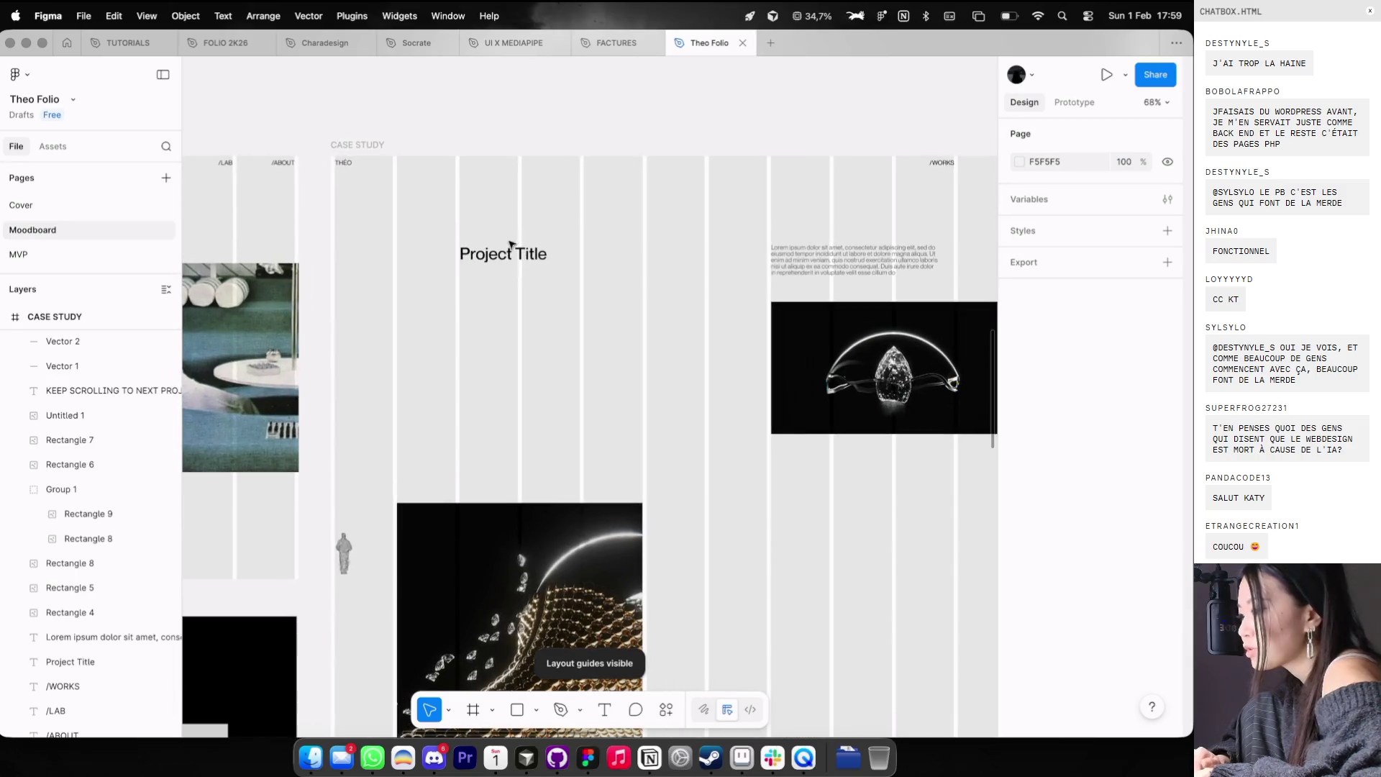
{"action": "left_click_drag", "start_coordinate": [512, 254], "coordinate": [448, 256]}
{"action": "left_click", "coordinate": [487, 191]}
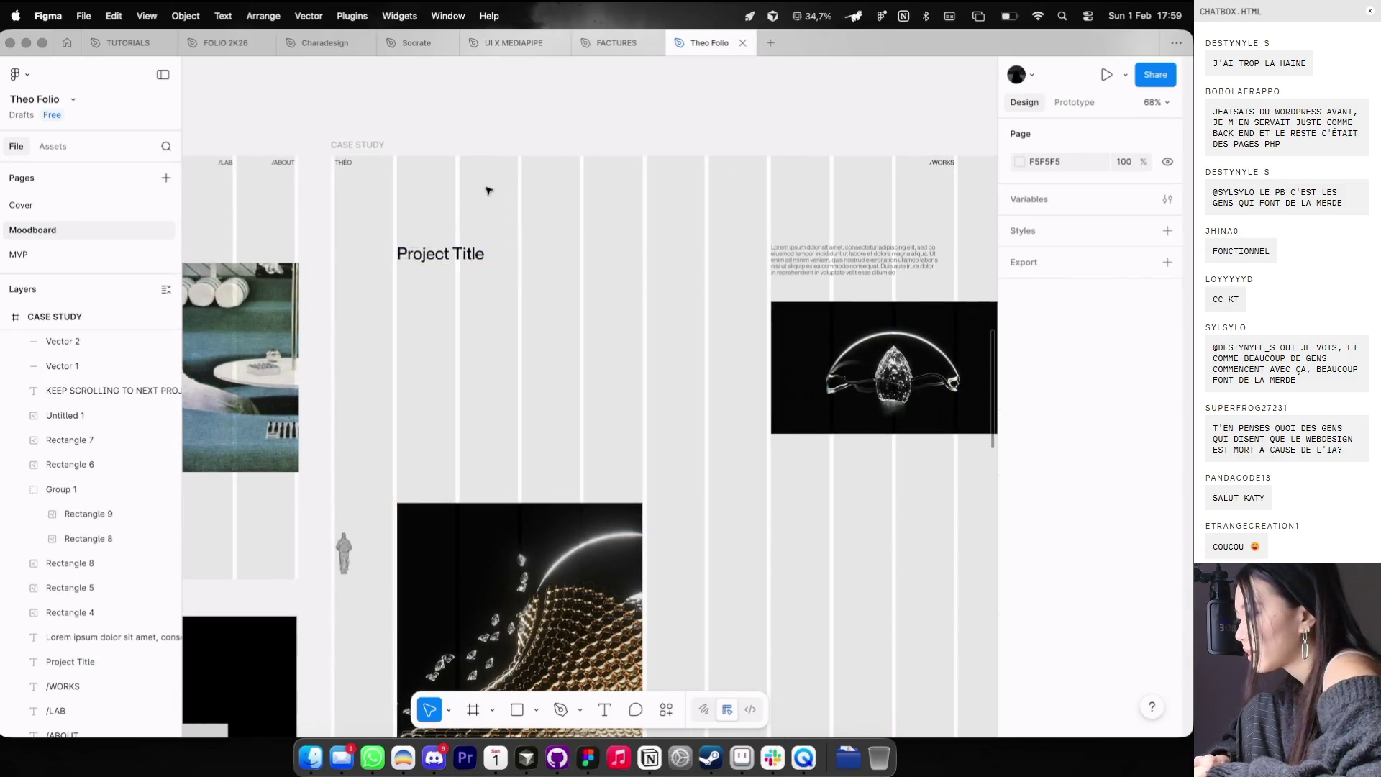
{"action": "key", "text": "ctrl+g"}
- Check the closing text and its two lines against the column guides, then hide the guides
{"action": "scroll", "coordinate": [486, 191], "scroll_direction": "down", "scroll_amount": 8}
{"action": "scroll", "coordinate": [487, 191], "scroll_direction": "down", "scroll_amount": 2}
{"action": "scroll", "coordinate": [488, 191], "scroll_direction": "down", "scroll_amount": 5}
{"action": "scroll", "coordinate": [487, 191], "scroll_direction": "down", "scroll_amount": 5}
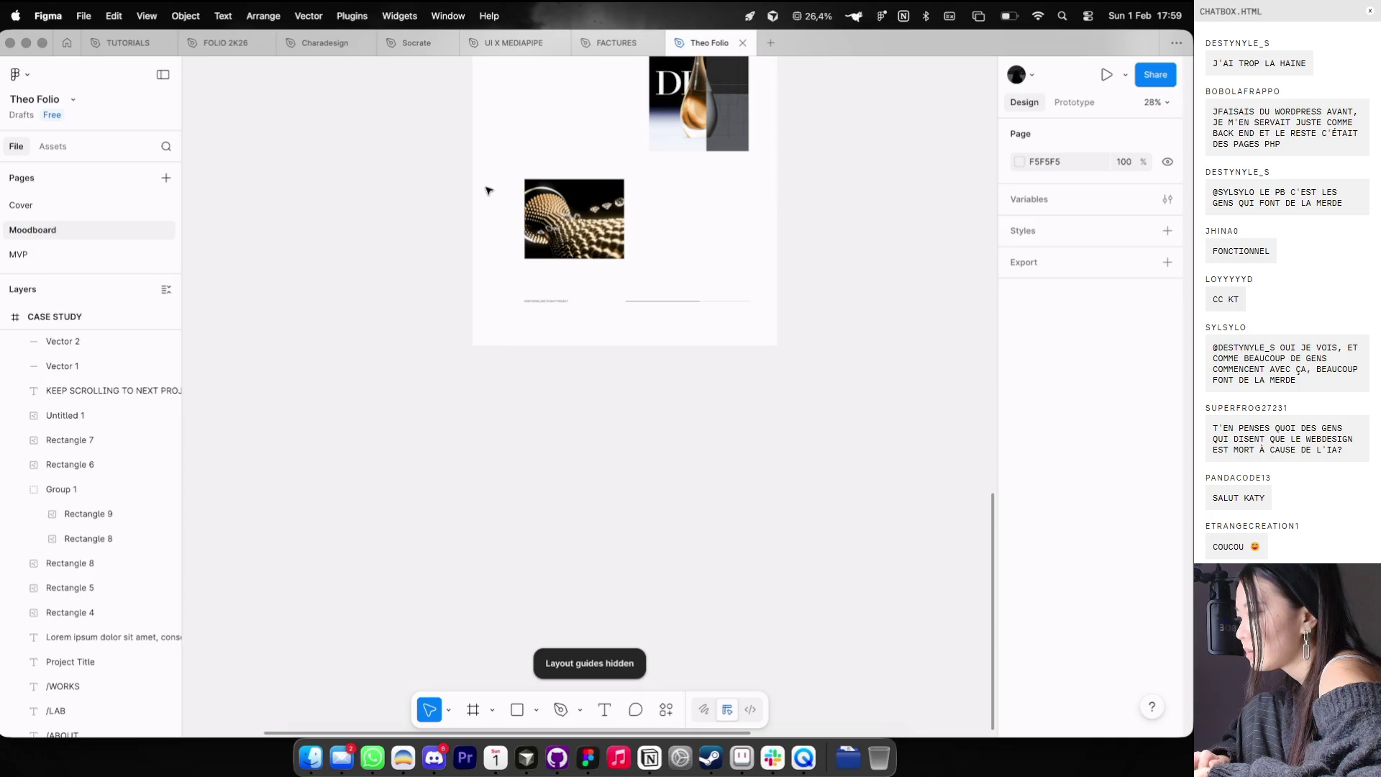
{"action": "key", "text": "ctrl+g"}
{"action": "scroll", "coordinate": [496, 293], "scroll_direction": "up", "scroll_amount": 5}
{"action": "scroll", "coordinate": [496, 293], "scroll_direction": "up", "scroll_amount": 1}
{"action": "left_click", "coordinate": [604, 313]}
{"action": "left_click_drag", "start_coordinate": [846, 333], "coordinate": [567, 311]}
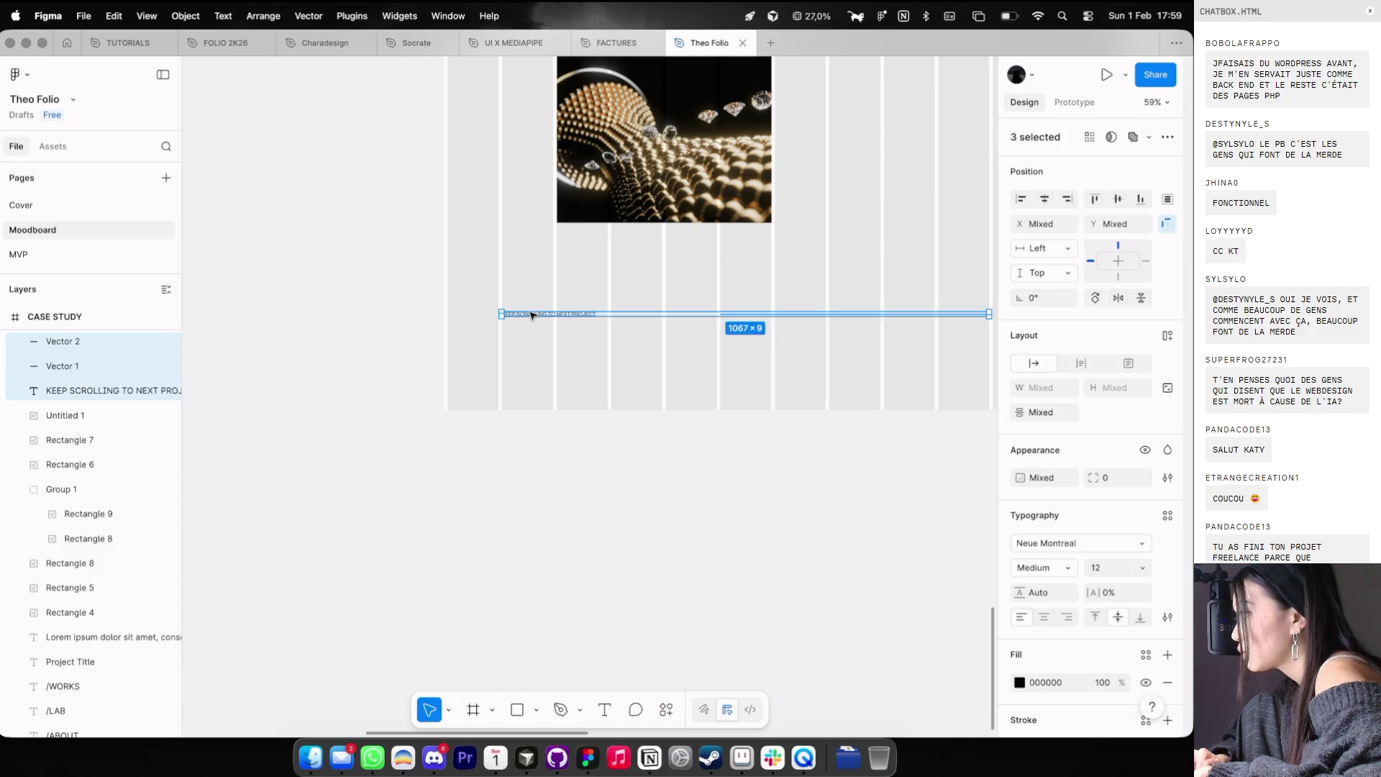
{"action": "left_click", "coordinate": [531, 247]}
{"action": "key", "text": "ctrl+g"}
{"action": "scroll", "coordinate": [531, 247], "scroll_direction": "down", "scroll_amount": 5}
{"action": "scroll", "coordinate": [634, 238], "scroll_direction": "down", "scroll_amount": 5}
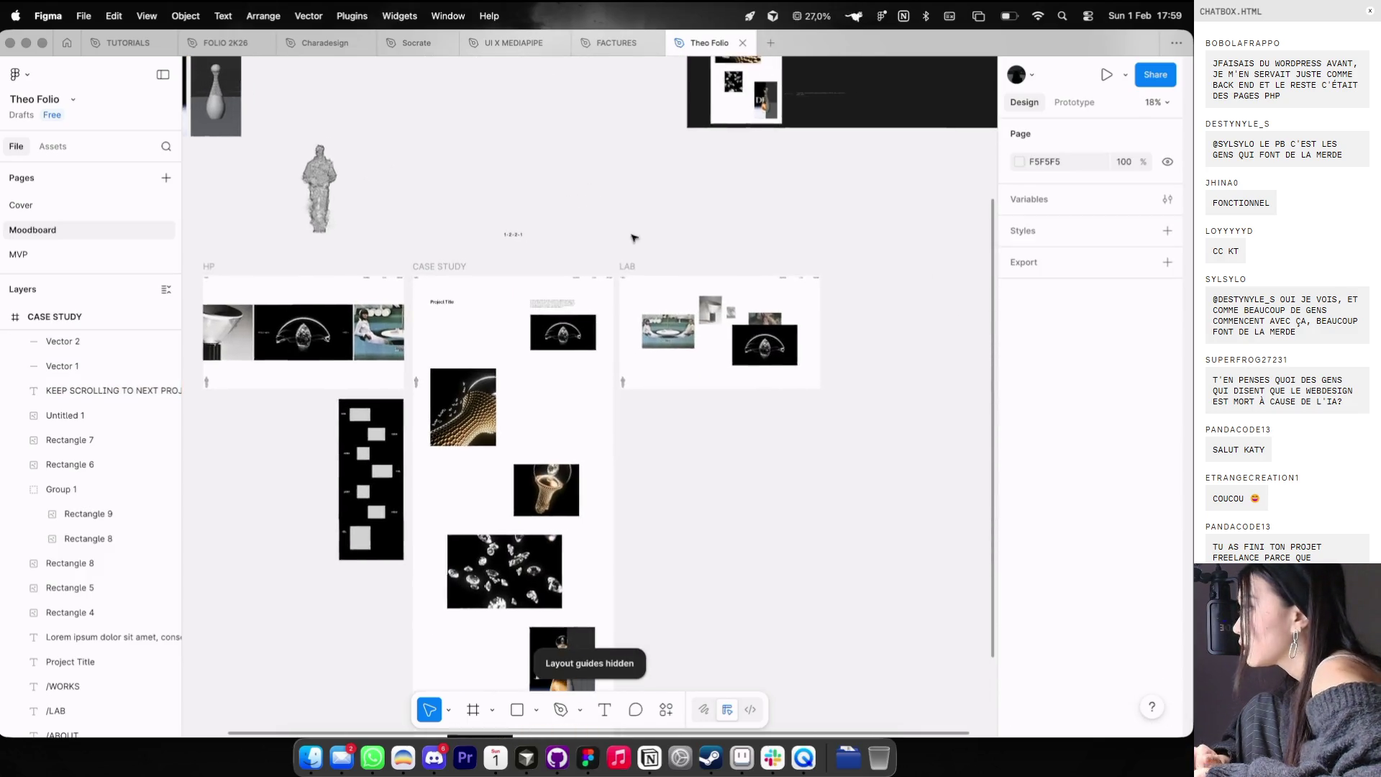
{"action": "scroll", "coordinate": [640, 237], "scroll_direction": "up", "scroll_amount": 3}
{"action": "scroll", "coordinate": [651, 235], "scroll_direction": "up", "scroll_amount": 3}
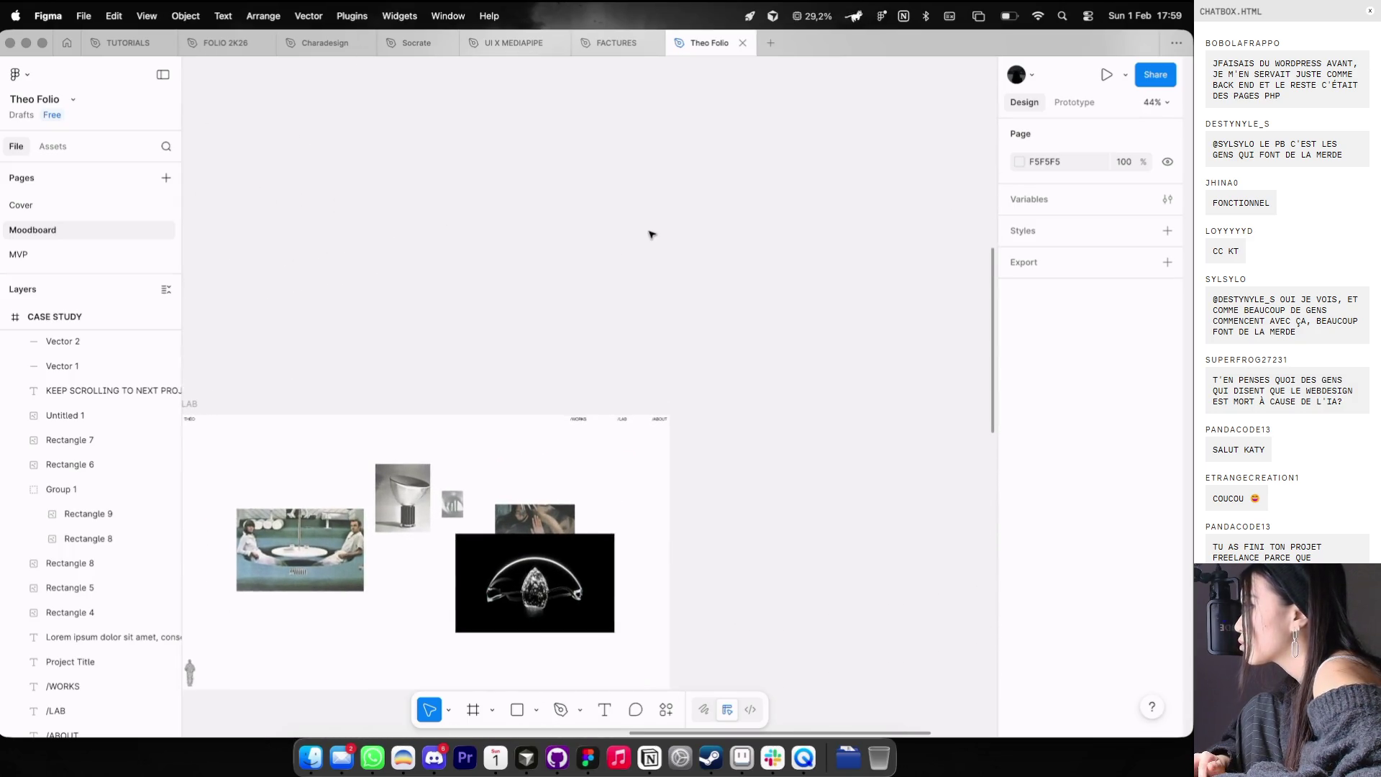
- Switch to the Figma workspace and bring the LAB frame into view
{"action": "key", "text": "ctrl+Left"}
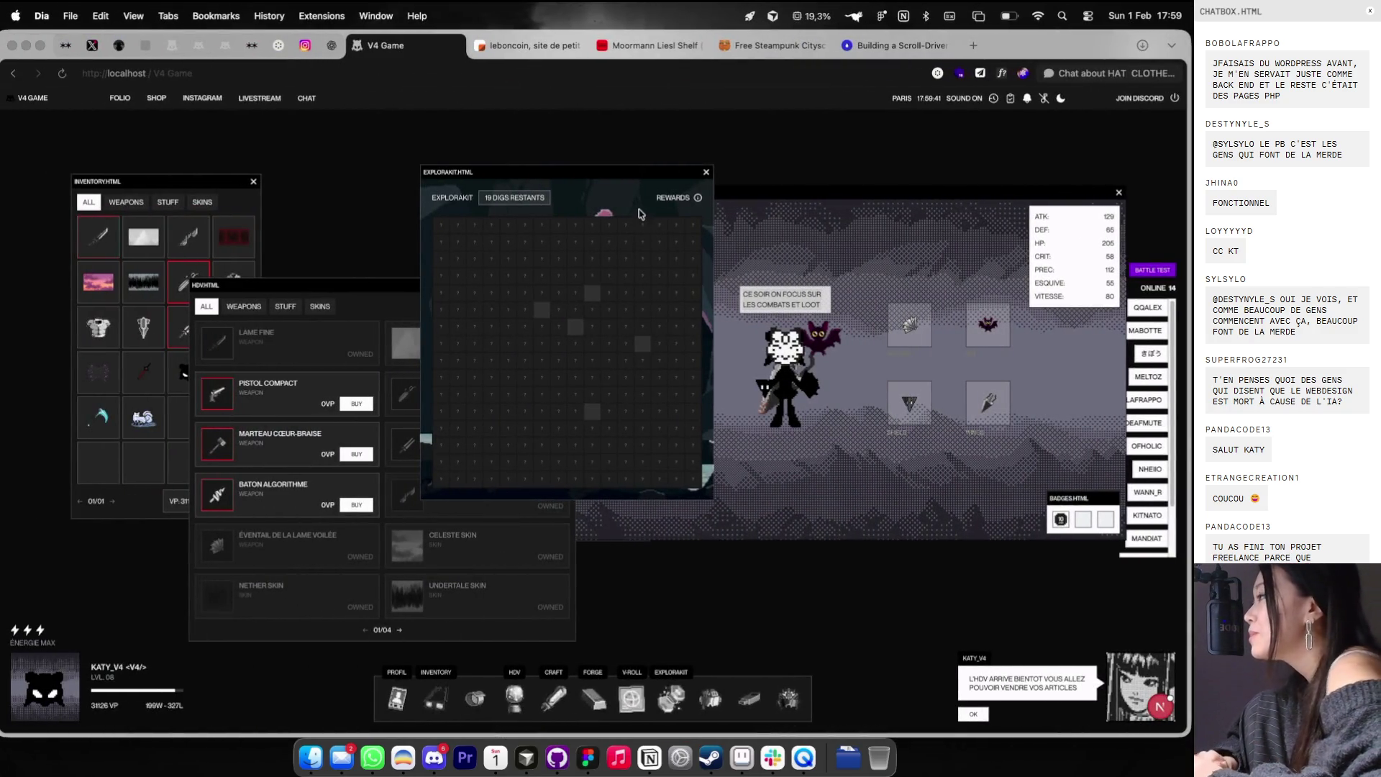
{"action": "key", "text": "ctrl+Right"}
{"action": "key", "text": "ctrl+Left"}
{"action": "key", "text": "ctrl+Right"}
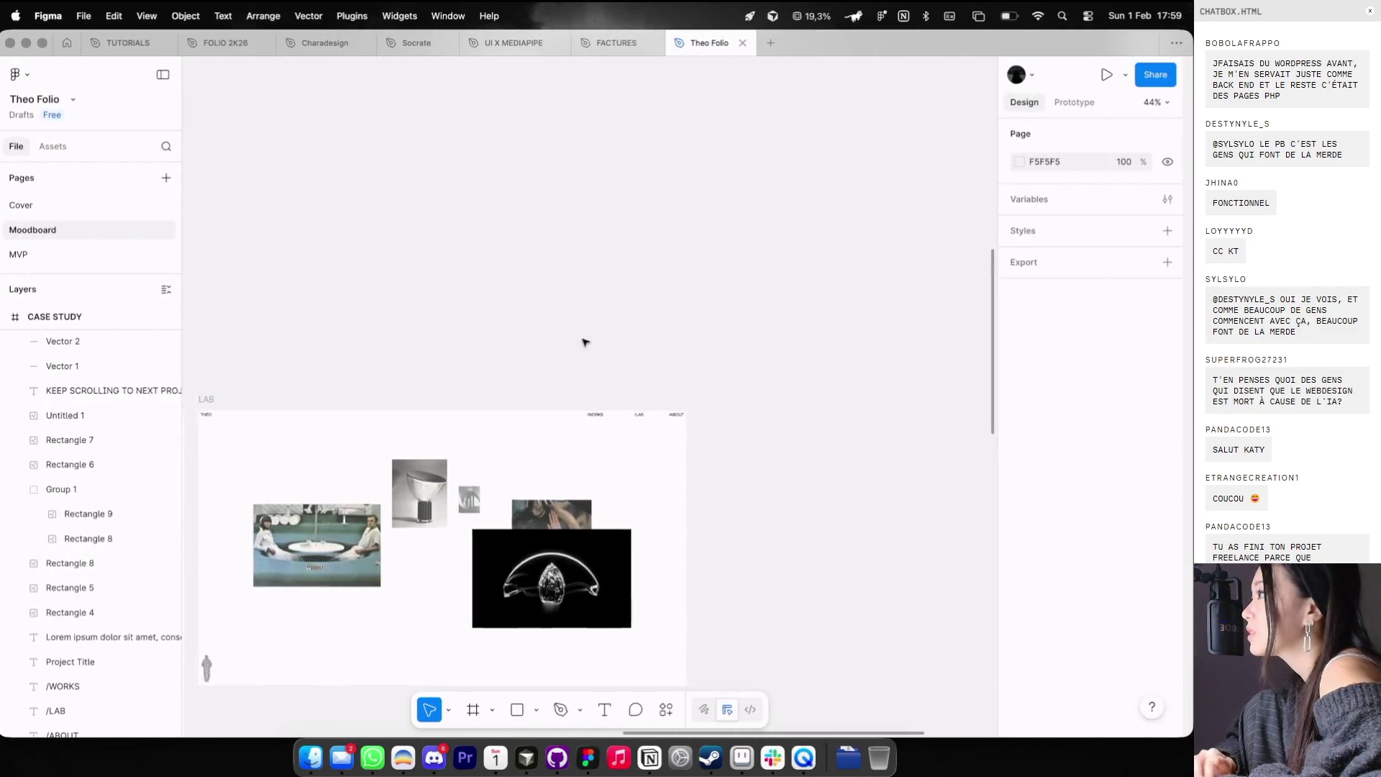
{"action": "scroll", "coordinate": [584, 342], "scroll_direction": "down", "scroll_amount": 5}
{"action": "scroll", "coordinate": [584, 342], "scroll_direction": "left", "scroll_amount": 10}
{"action": "scroll", "coordinate": [791, 249], "scroll_direction": "right", "scroll_amount": 5}
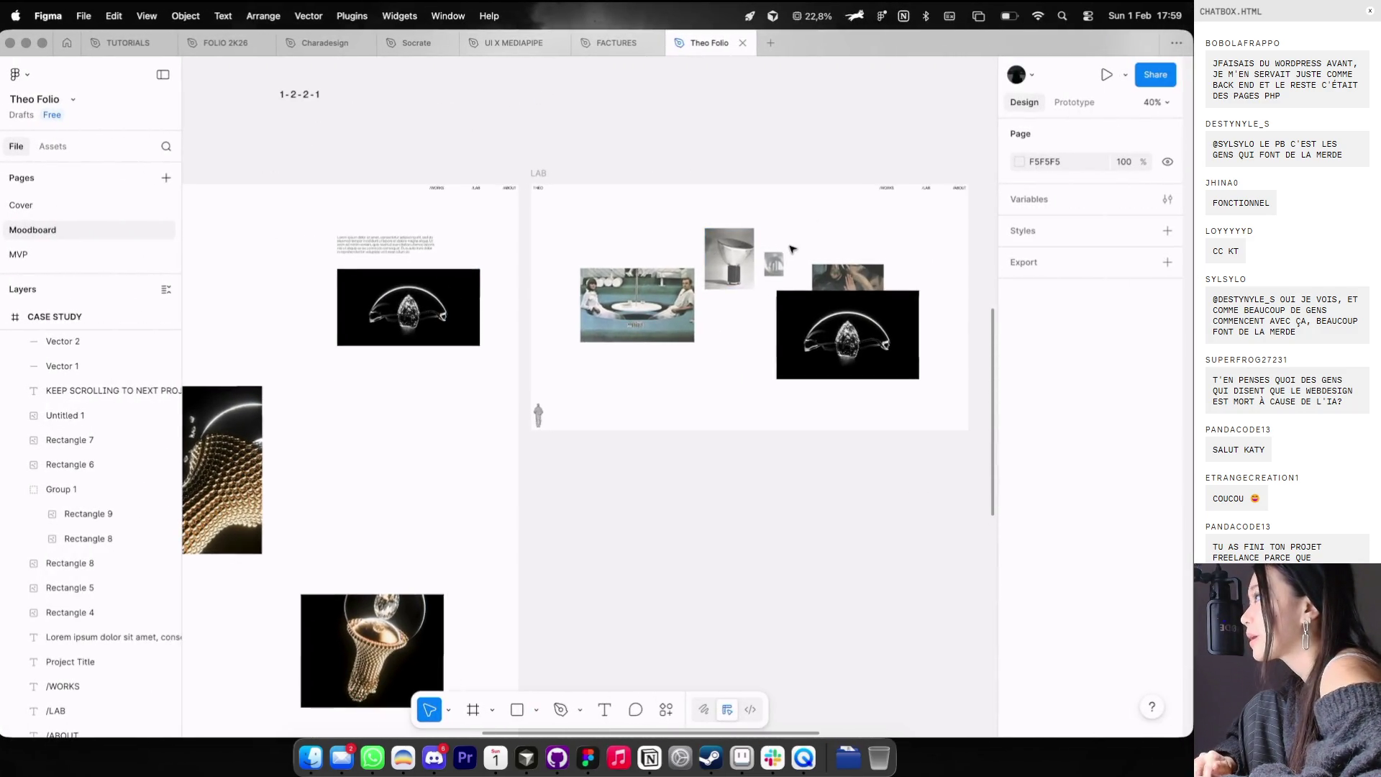
{"action": "scroll", "coordinate": [832, 215], "scroll_direction": "up", "scroll_amount": 5}
- Move the LAB frame's small photo up and slightly to the right
{"action": "left_click", "coordinate": [805, 362]}
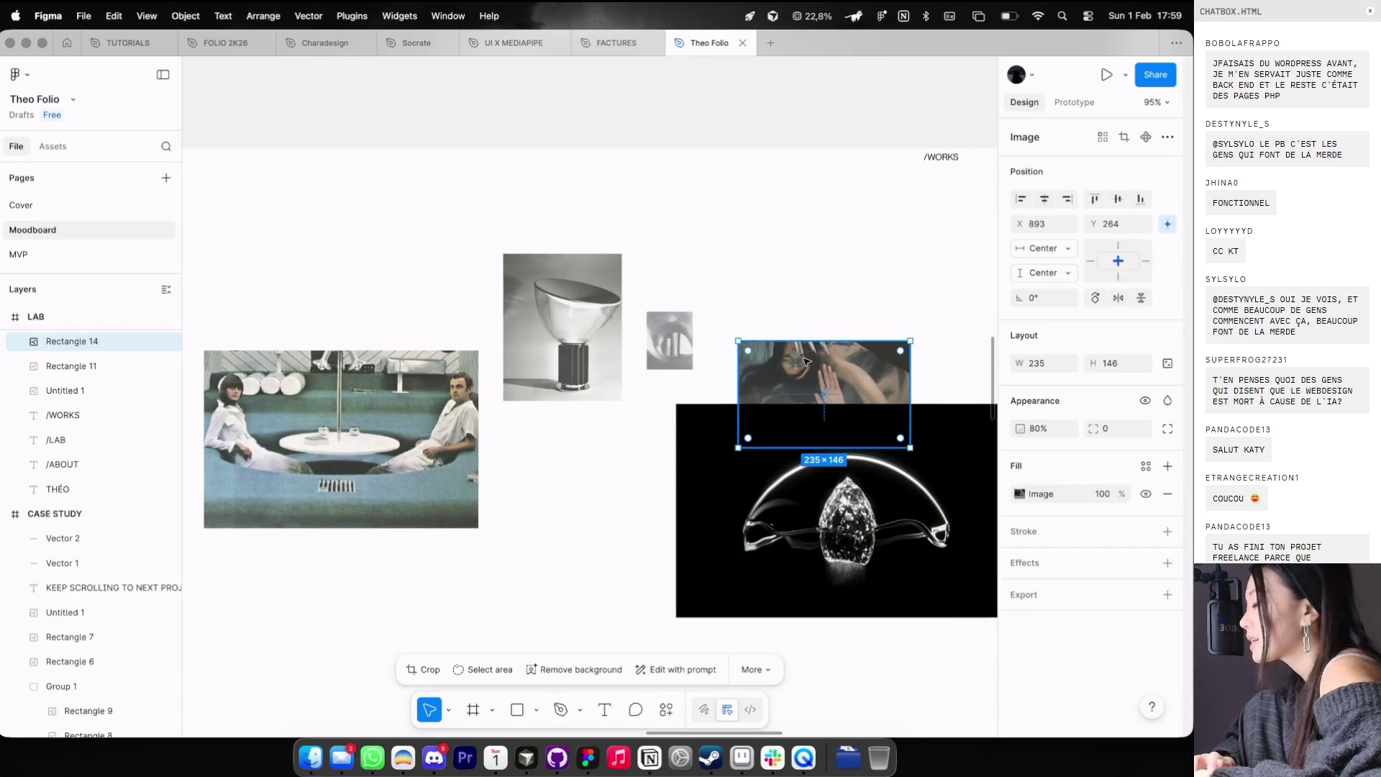
{"action": "left_click", "coordinate": [712, 345]}
{"action": "scroll", "coordinate": [685, 323], "scroll_direction": "down", "scroll_amount": 3}
{"action": "left_click_drag", "start_coordinate": [671, 236], "coordinate": [684, 213]}
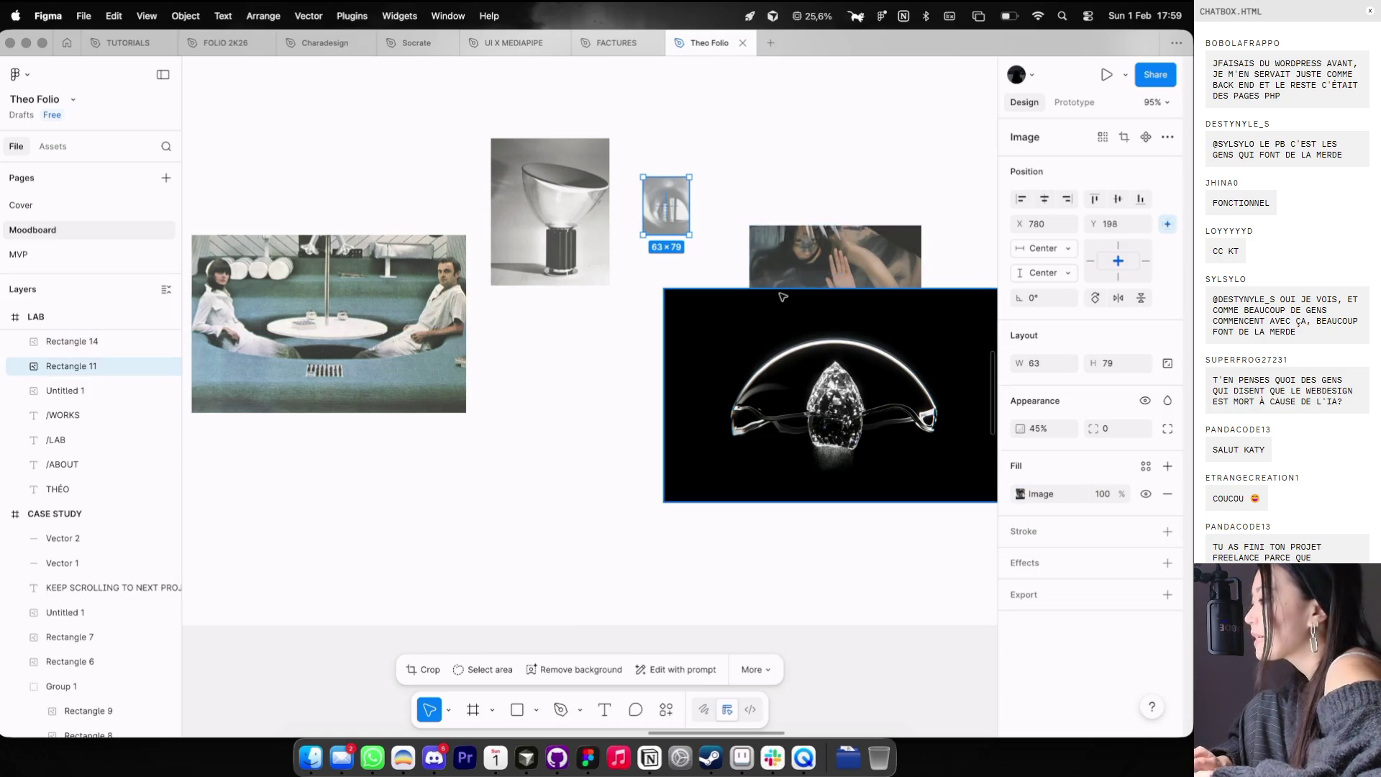
{"action": "scroll", "coordinate": [782, 296], "scroll_direction": "down", "scroll_amount": 1}
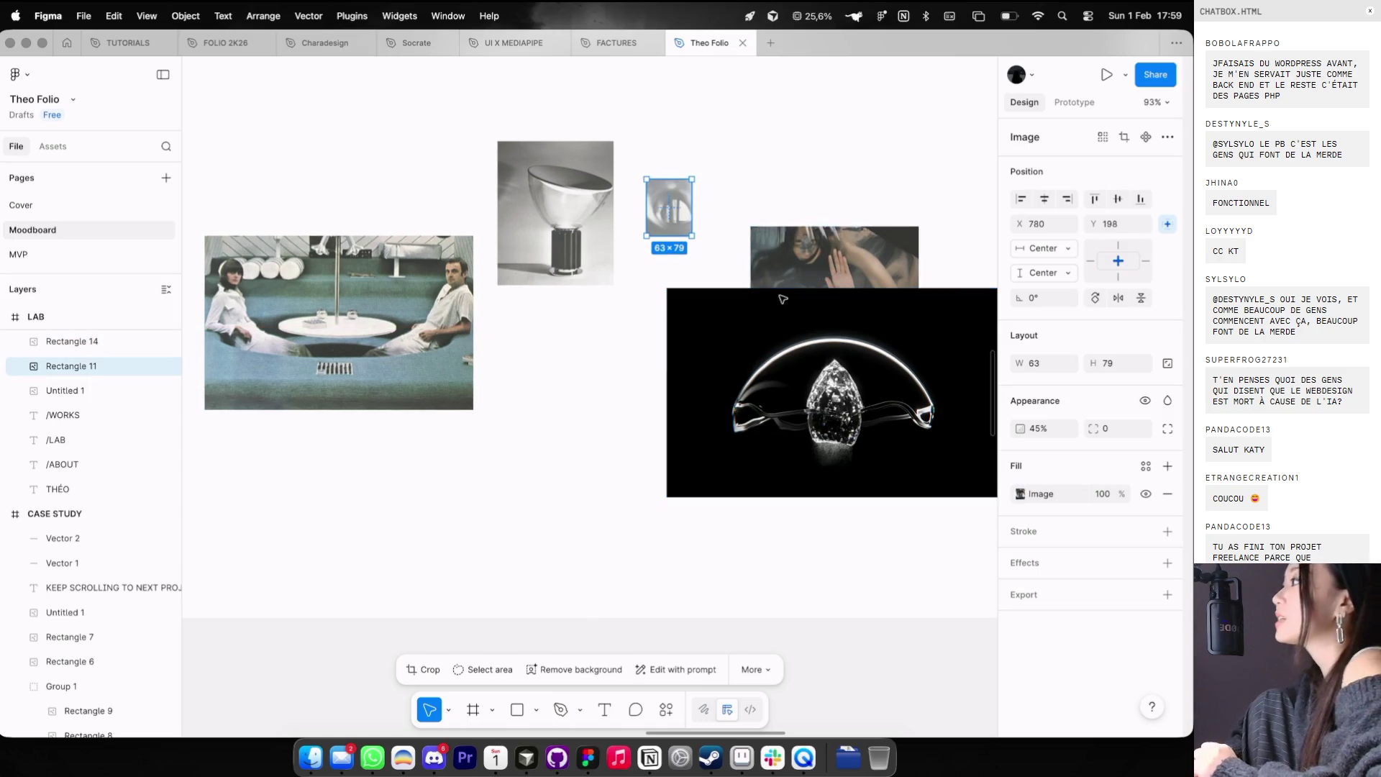
{"action": "left_click", "coordinate": [883, 149]}
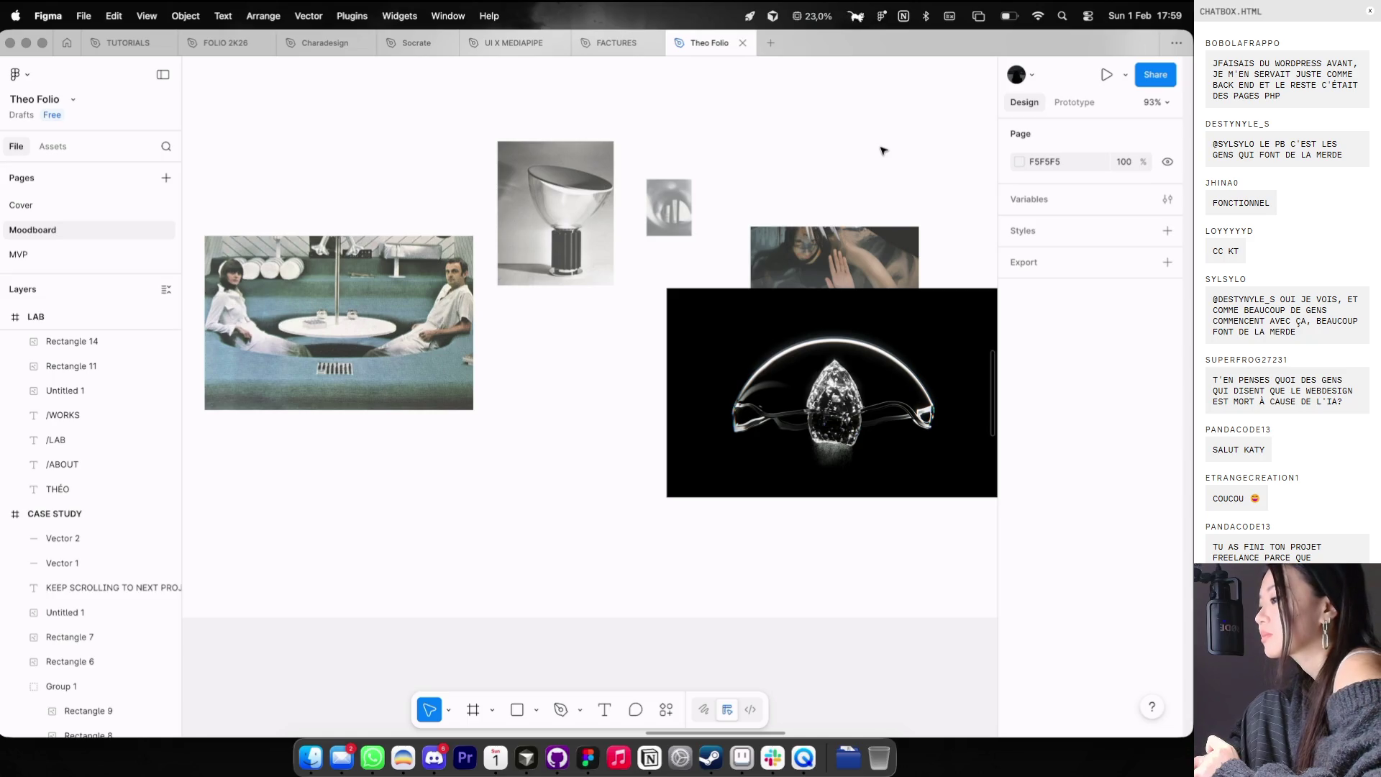
- Set the top-right LAB photo's opacity to 100%
{"action": "left_click", "coordinate": [855, 228]}
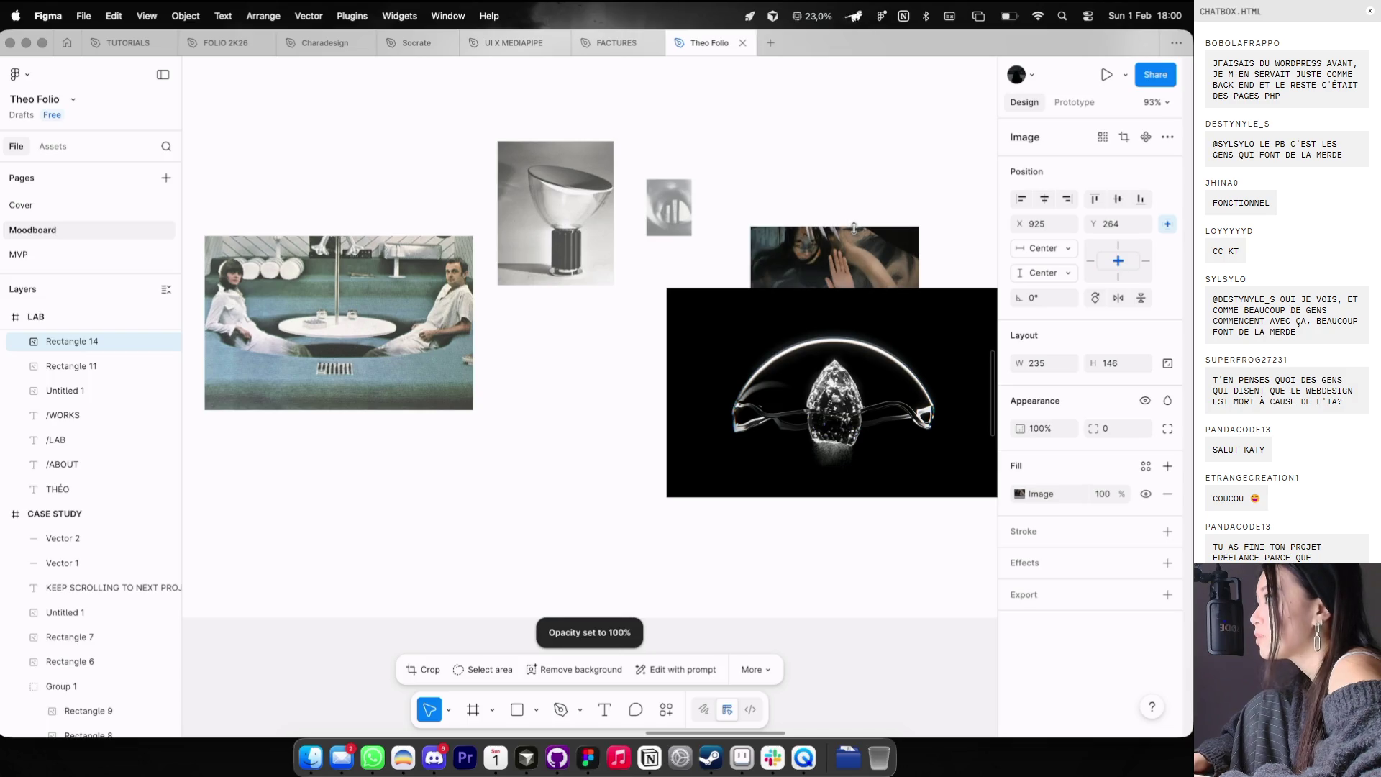
{"action": "key", "text": "minus"}
{"action": "key", "text": "minus"}
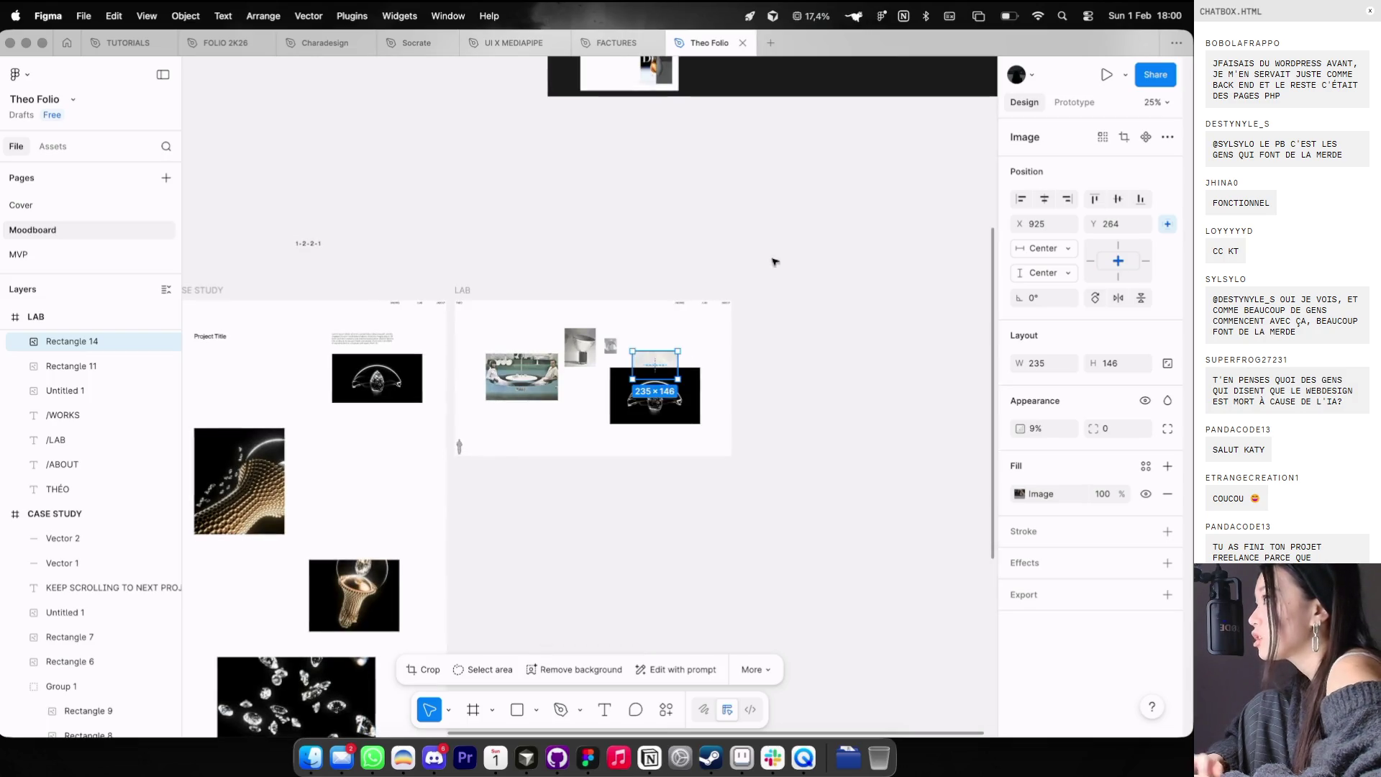
{"action": "scroll", "coordinate": [657, 305], "scroll_direction": "up", "scroll_amount": 5}
{"action": "key", "text": "0"}
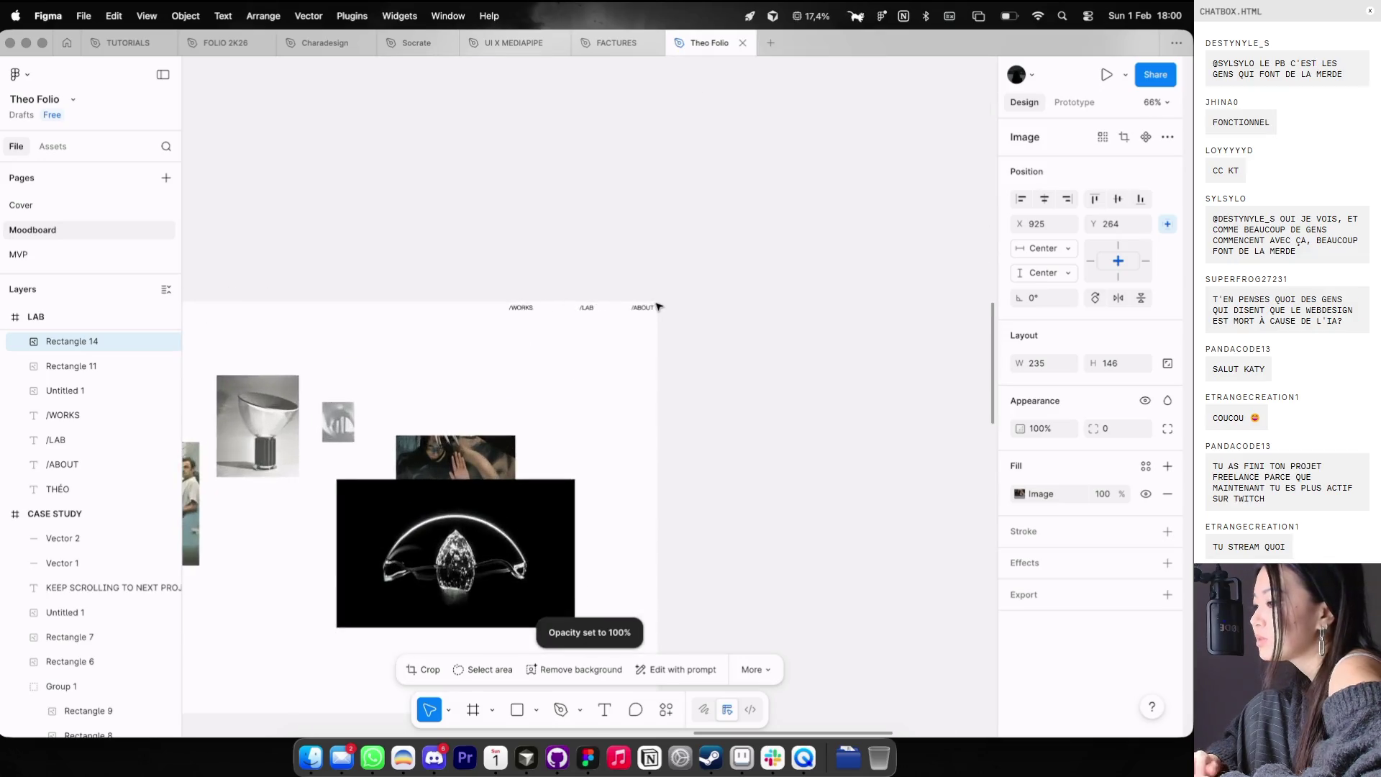
{"action": "scroll", "coordinate": [659, 306], "scroll_direction": "down", "scroll_amount": 3}
{"action": "scroll", "coordinate": [661, 295], "scroll_direction": "left", "scroll_amount": 3}
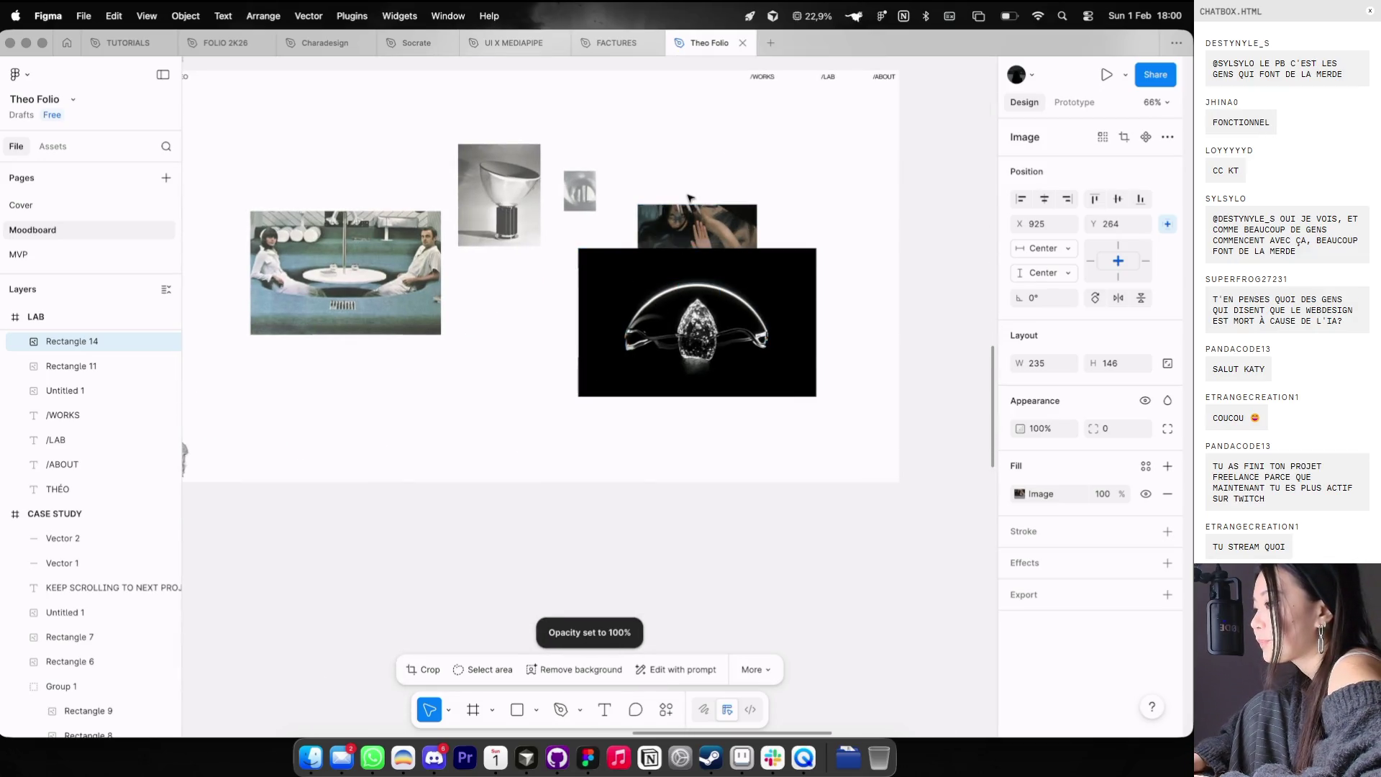
{"action": "key", "text": "ctrl+z"}
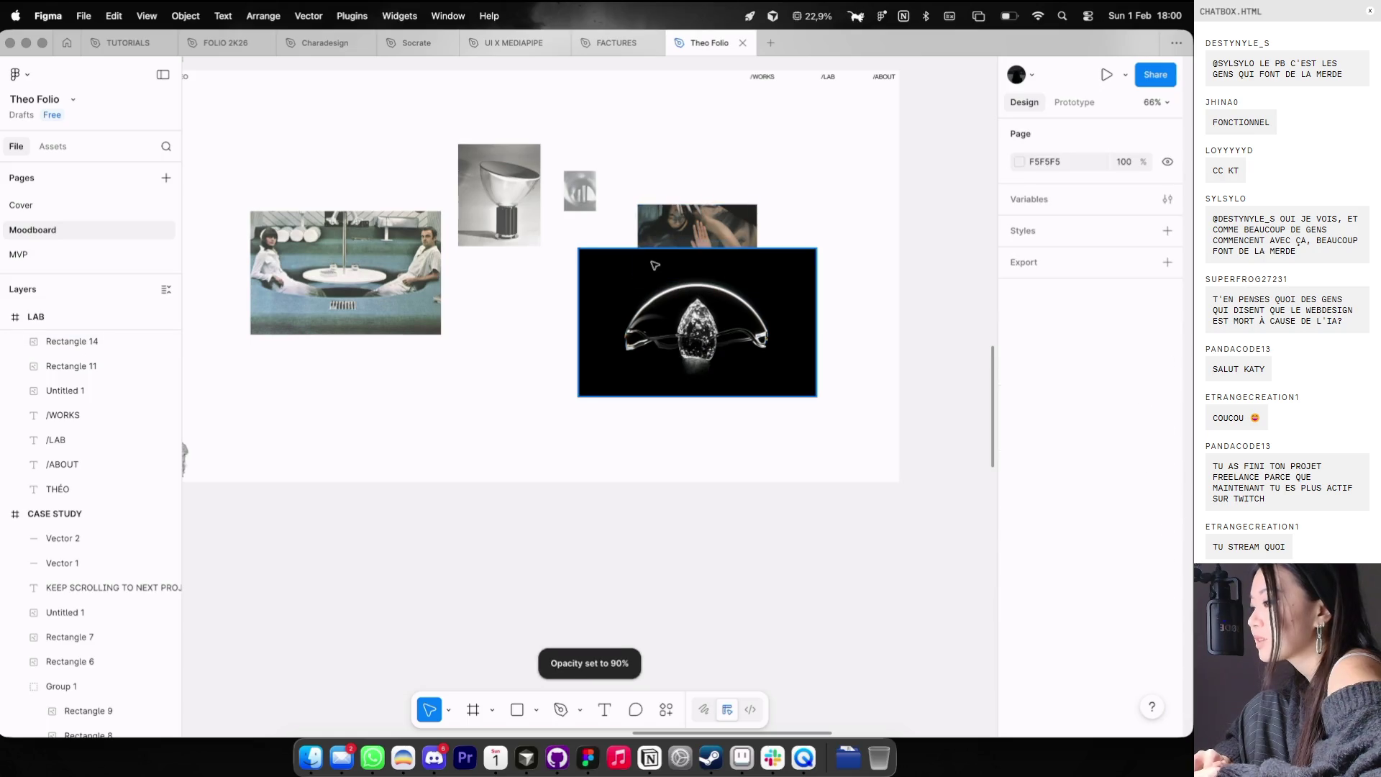
- With the layout grid shown, shift the black diamond image left onto the columns
{"action": "key", "text": "ctrl+g"}
{"action": "left_click_drag", "start_coordinate": [695, 259], "coordinate": [680, 259]}
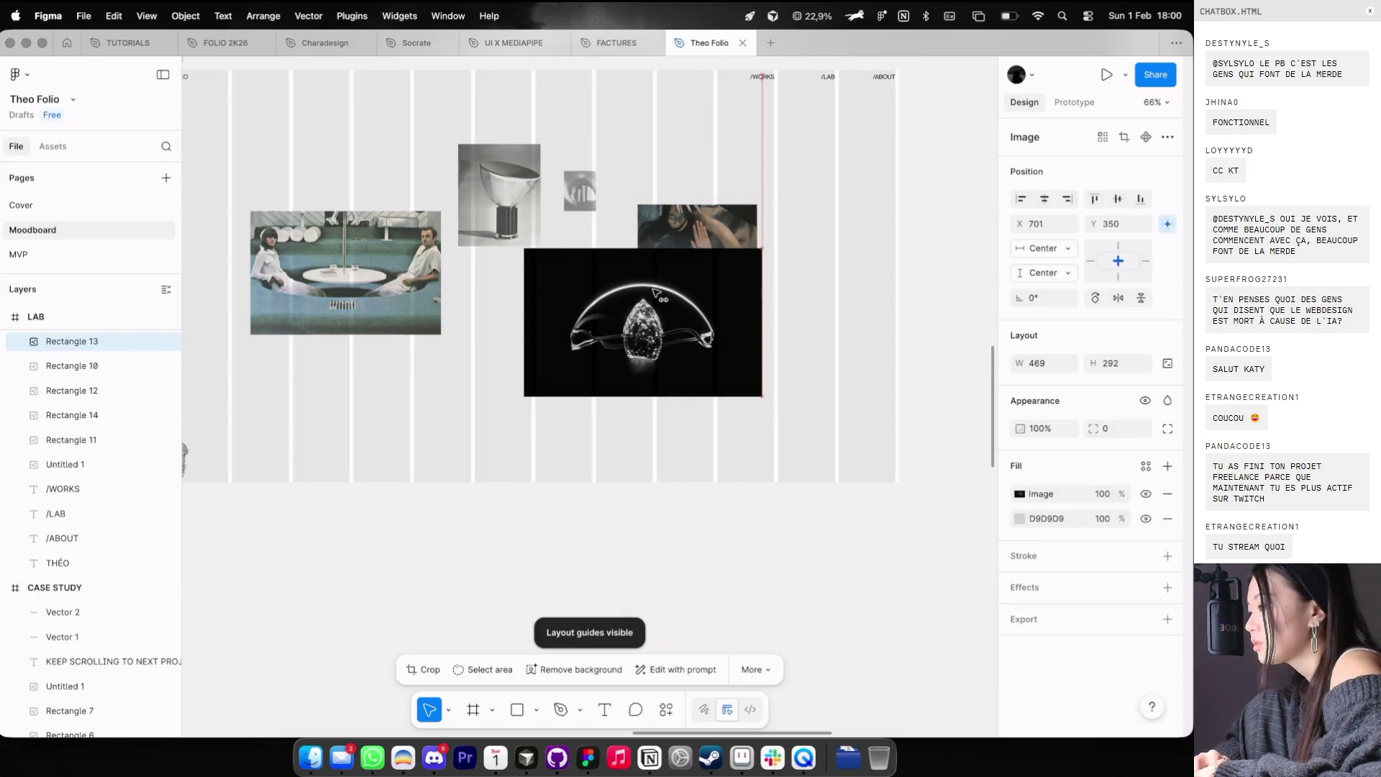
{"action": "scroll", "coordinate": [827, 214], "scroll_direction": "down", "scroll_amount": 3}
{"action": "key", "text": "Escape"}
{"action": "key", "text": "ctrl+g"}
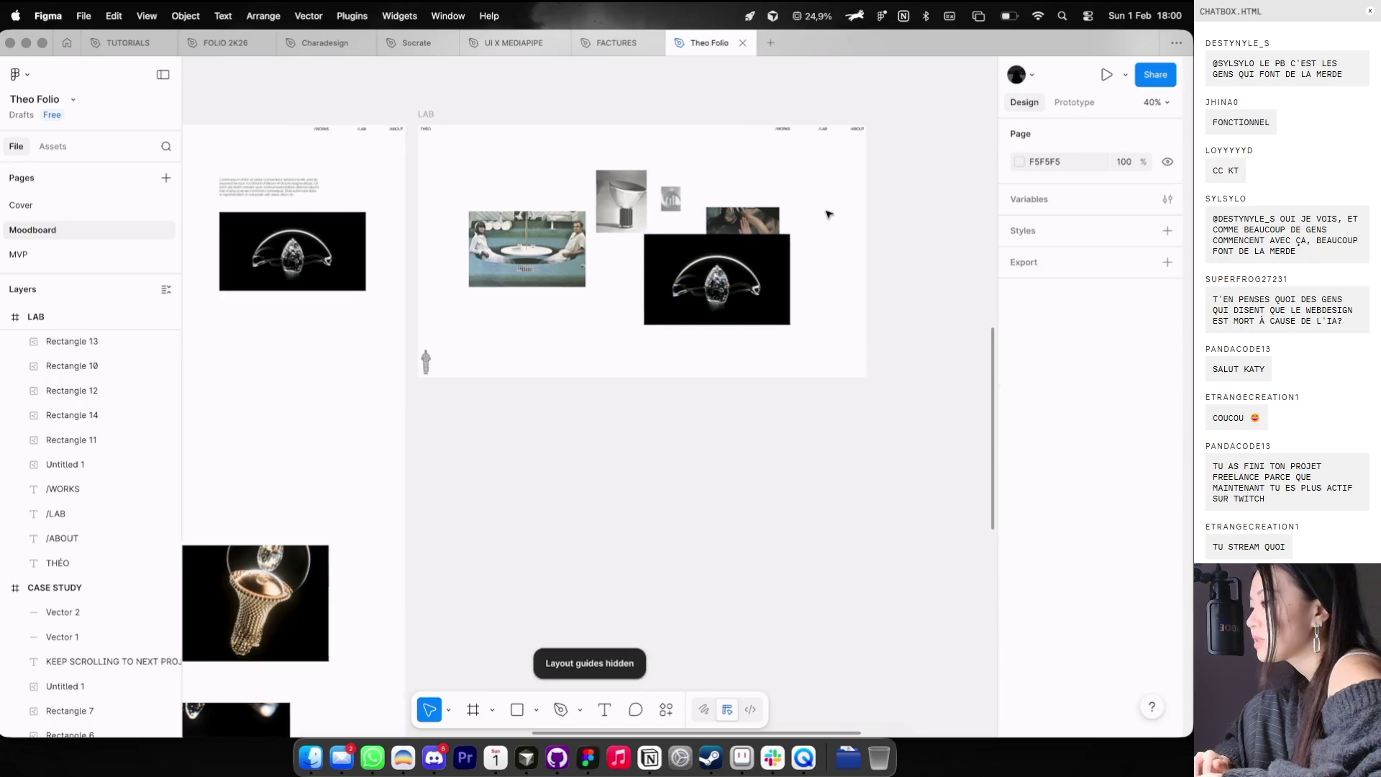
{"action": "scroll", "coordinate": [603, 205], "scroll_direction": "left", "scroll_amount": 3}
{"action": "scroll", "coordinate": [602, 205], "scroll_direction": "down", "scroll_amount": 3}
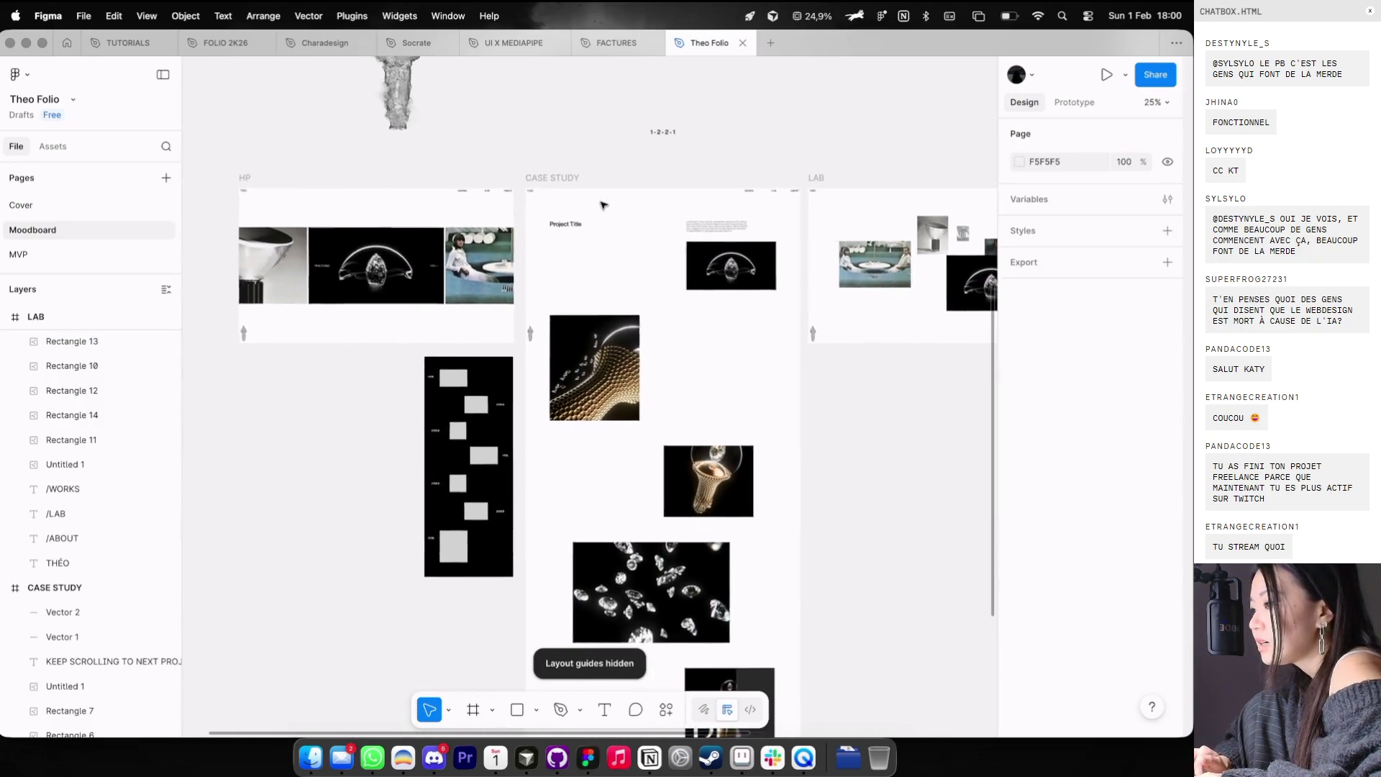
{"action": "scroll", "coordinate": [685, 165], "scroll_direction": "down", "scroll_amount": 1}
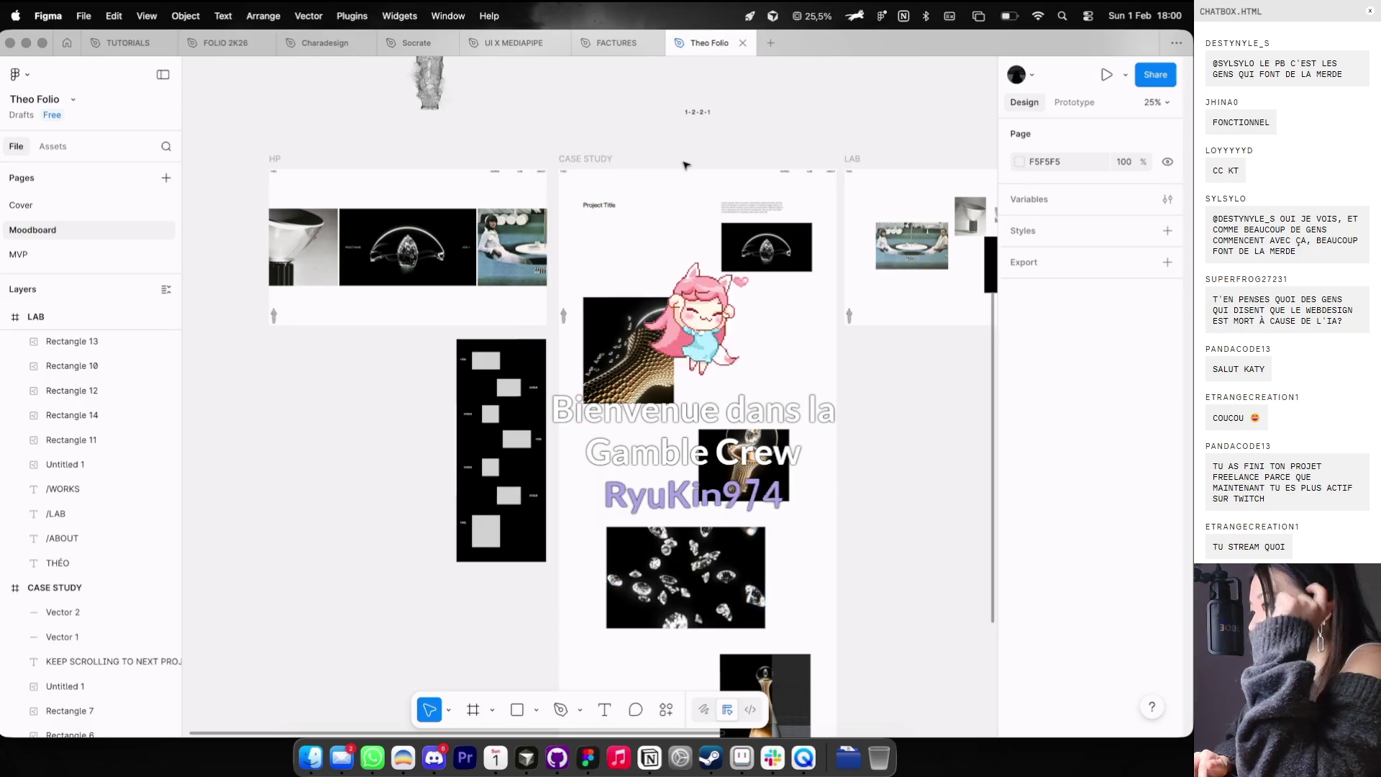
{"action": "scroll", "coordinate": [685, 165], "scroll_direction": "up", "scroll_amount": 4}
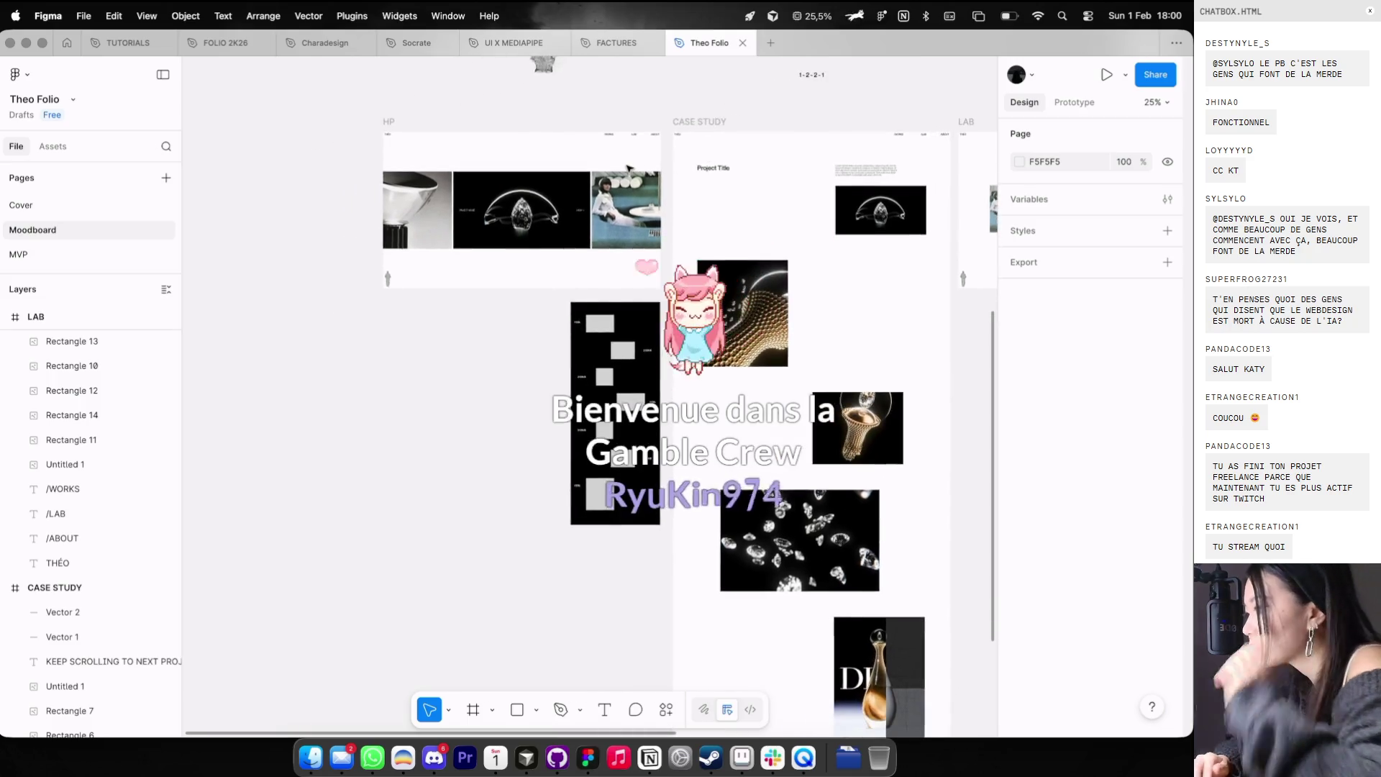
- Place a copy of the /ABOUT label at the HP frame's bottom edge
{"action": "left_click", "coordinate": [682, 109]}
{"action": "scroll", "coordinate": [682, 109], "scroll_direction": "up", "scroll_amount": 2}
{"action": "left_click_drag", "start_coordinate": [678, 109], "coordinate": [678, 449], "text": "alt"}
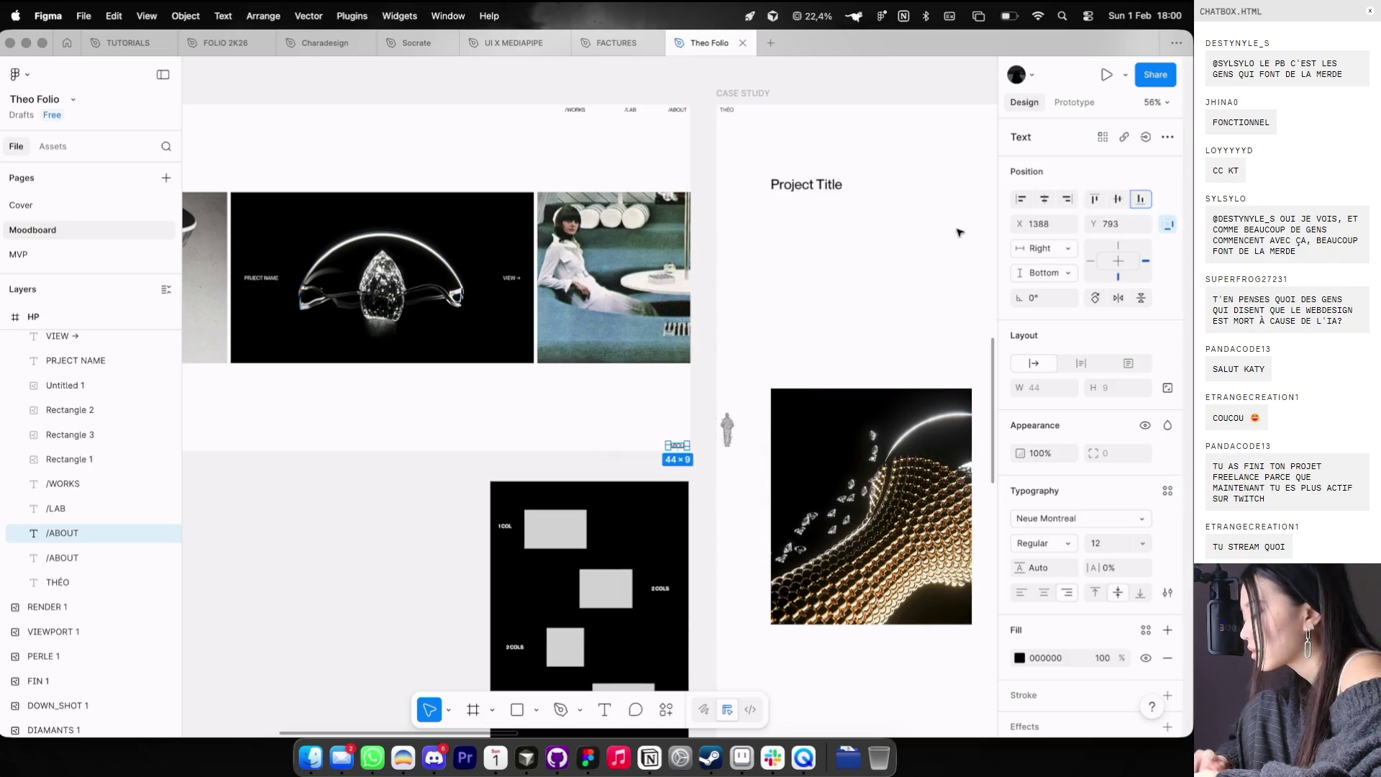
- Place a copy of the /WORKS label further left in the HP frame's top bar
{"action": "scroll", "coordinate": [756, 296], "scroll_direction": "left", "scroll_amount": 5}
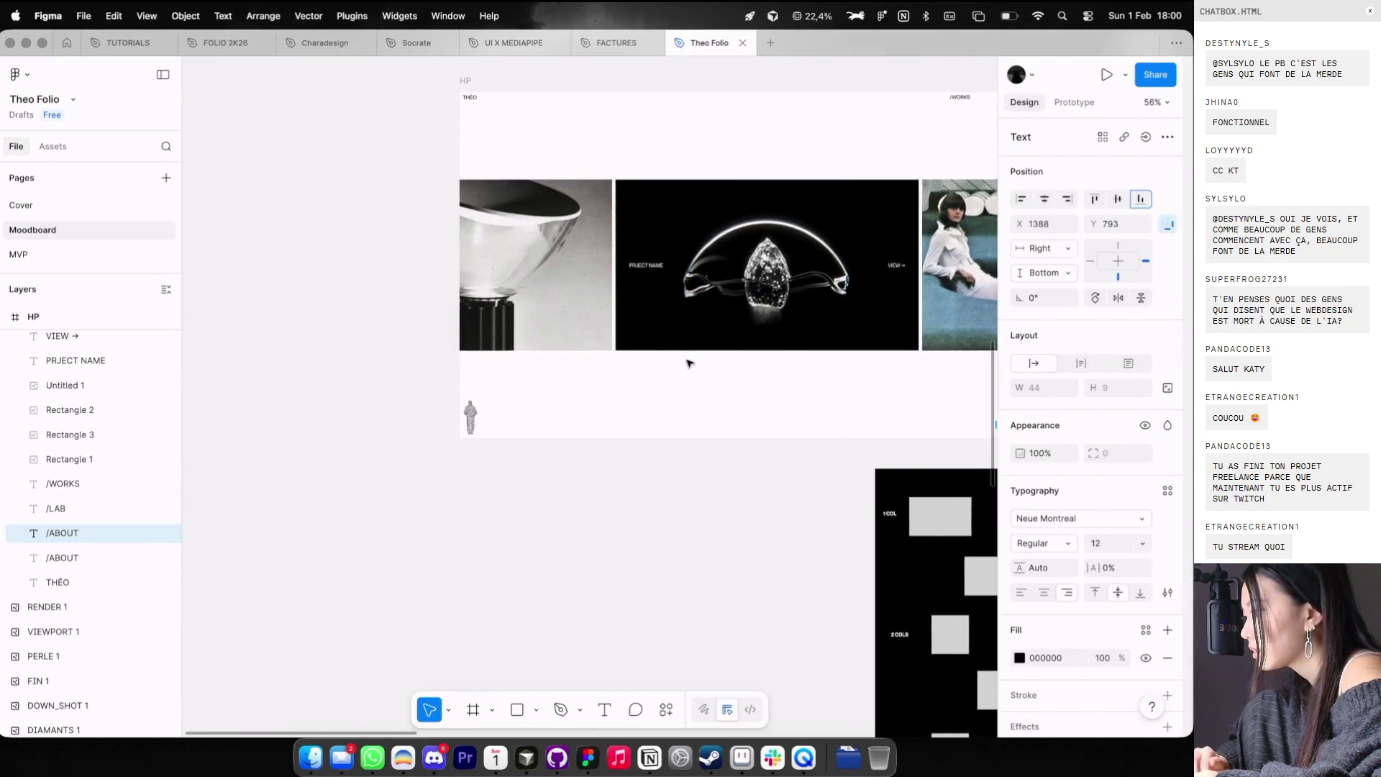
{"action": "scroll", "coordinate": [756, 295], "scroll_direction": "up", "scroll_amount": 1}
{"action": "key", "text": "ctrl+g"}
{"action": "left_click_drag", "start_coordinate": [878, 180], "coordinate": [556, 182], "text": "alt"}
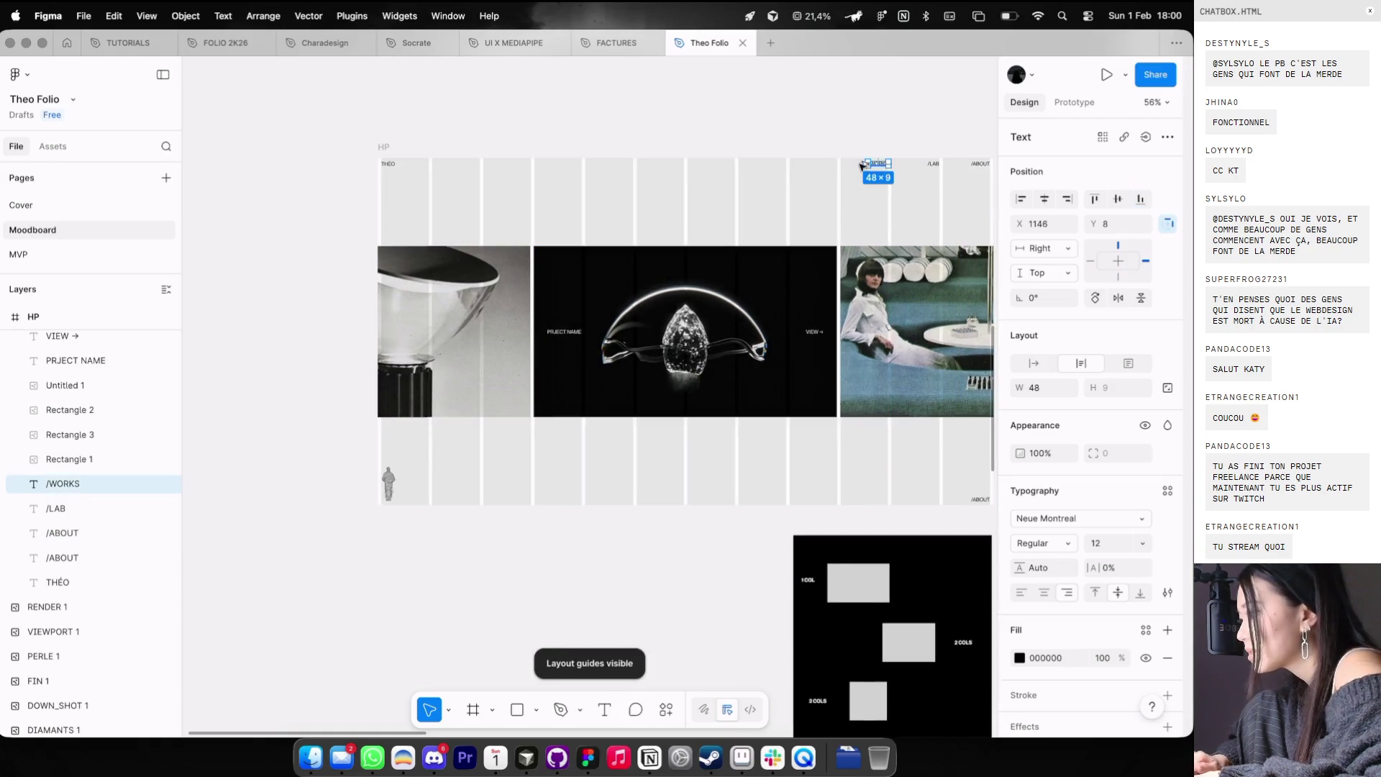
{"action": "scroll", "coordinate": [548, 180], "scroll_direction": "up", "scroll_amount": 3}
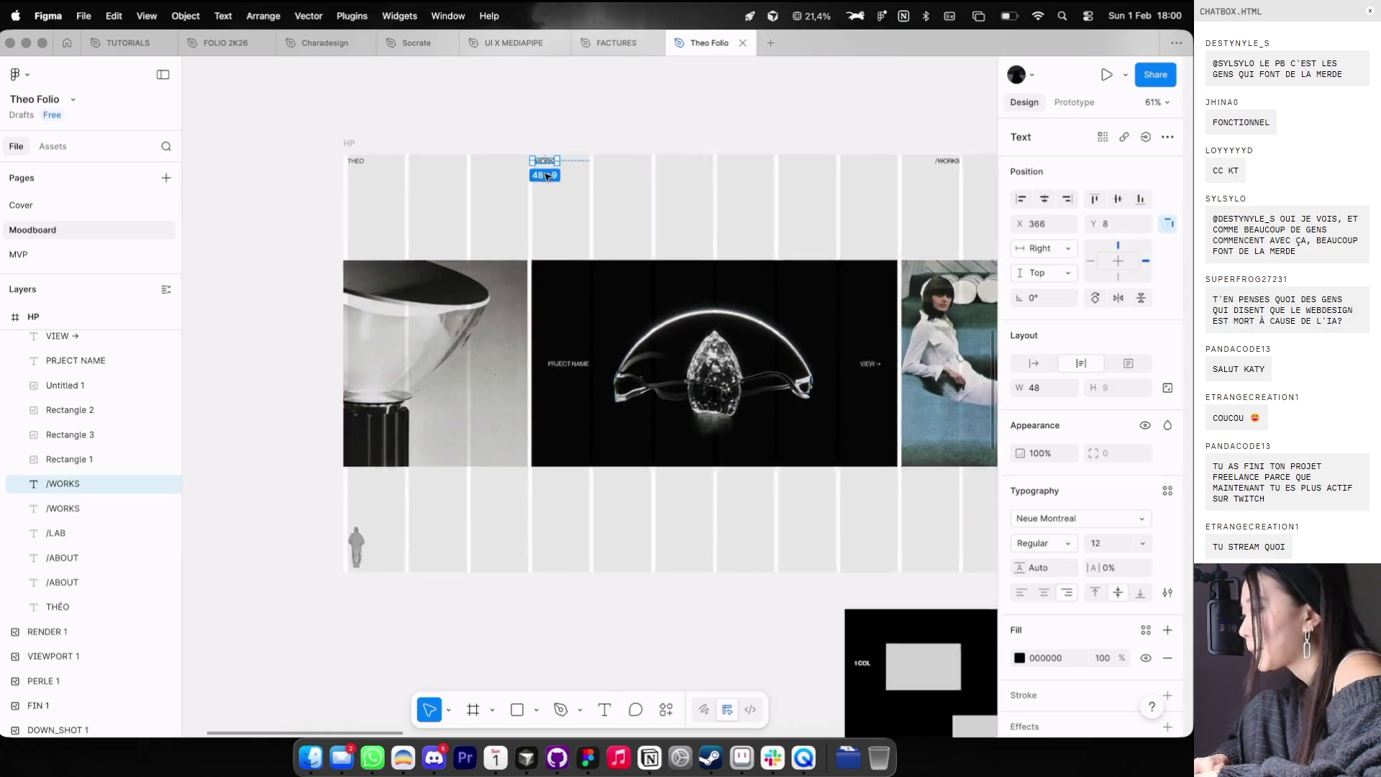
{"action": "scroll", "coordinate": [548, 165], "scroll_direction": "up", "scroll_amount": 3}
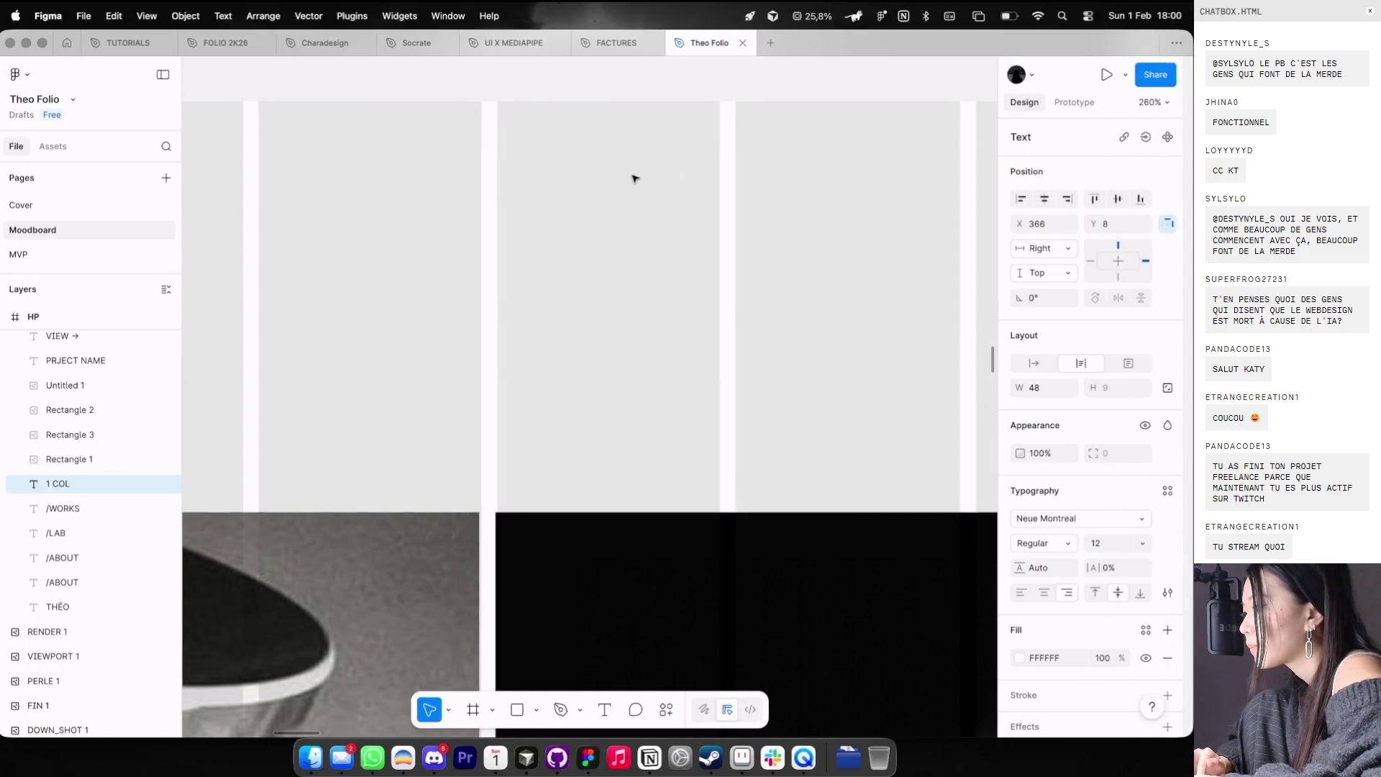
- Retype the copied /WORKS label as PARIS
{"action": "key", "text": "super+space"}
{"action": "type", "text": "1 COL"}
{"action": "double_click", "coordinate": [571, 133]}
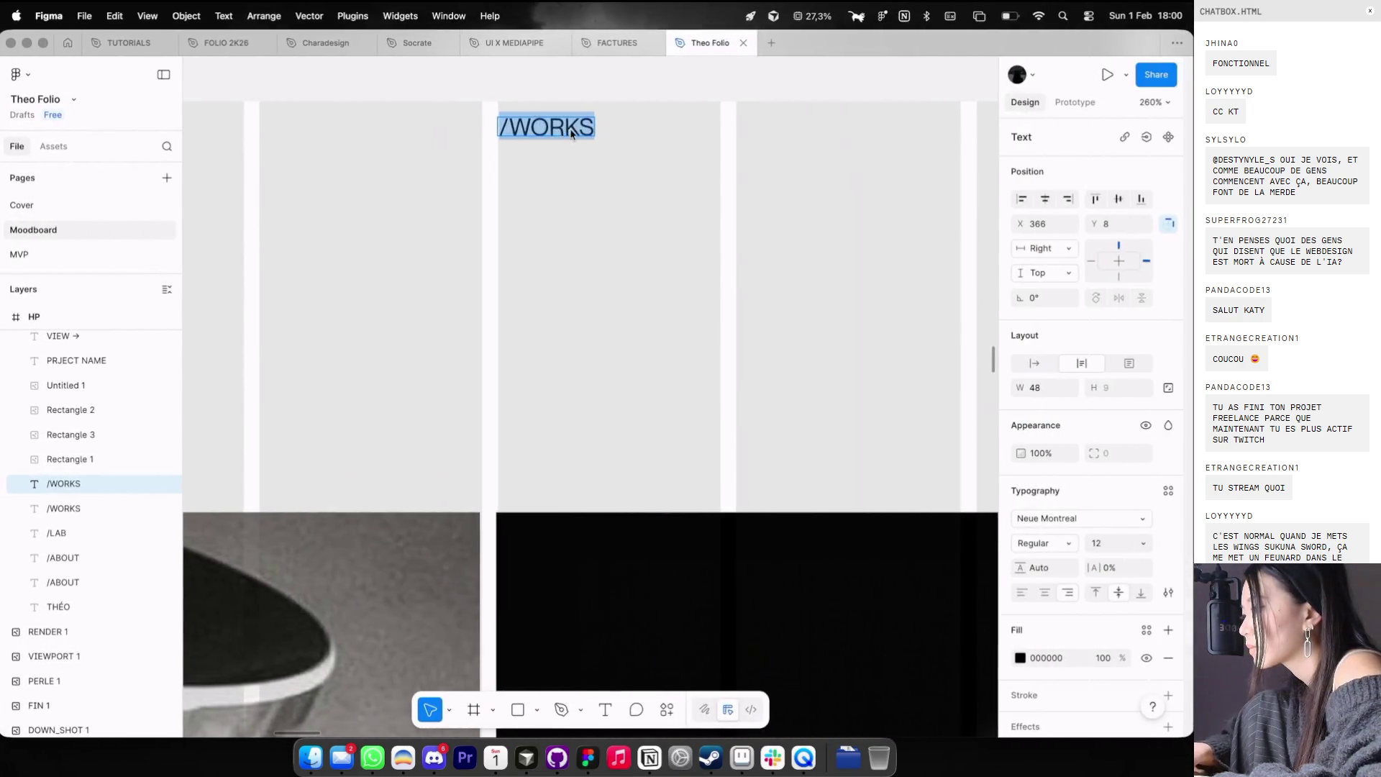
{"action": "type", "text": "PARIS"}
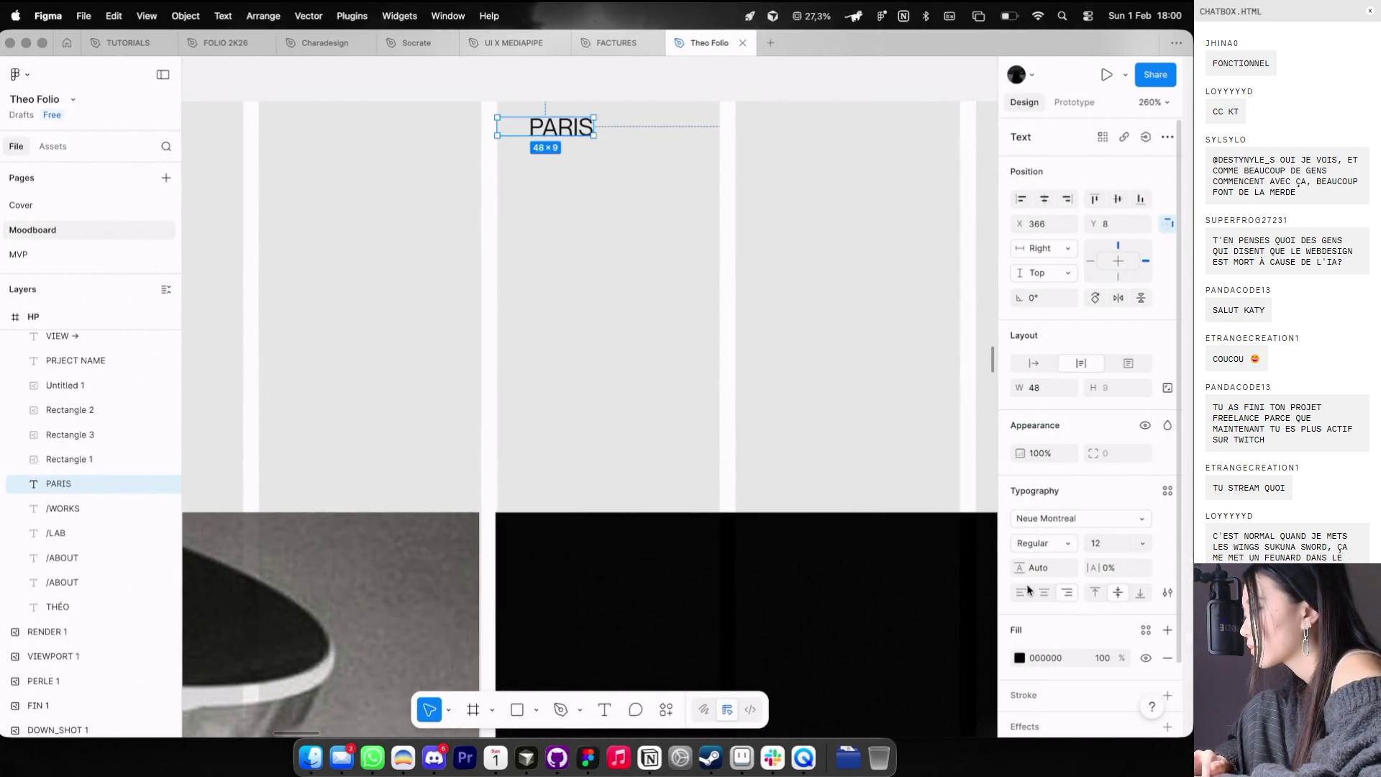
{"action": "scroll", "coordinate": [813, 343], "scroll_direction": "down", "scroll_amount": 5}
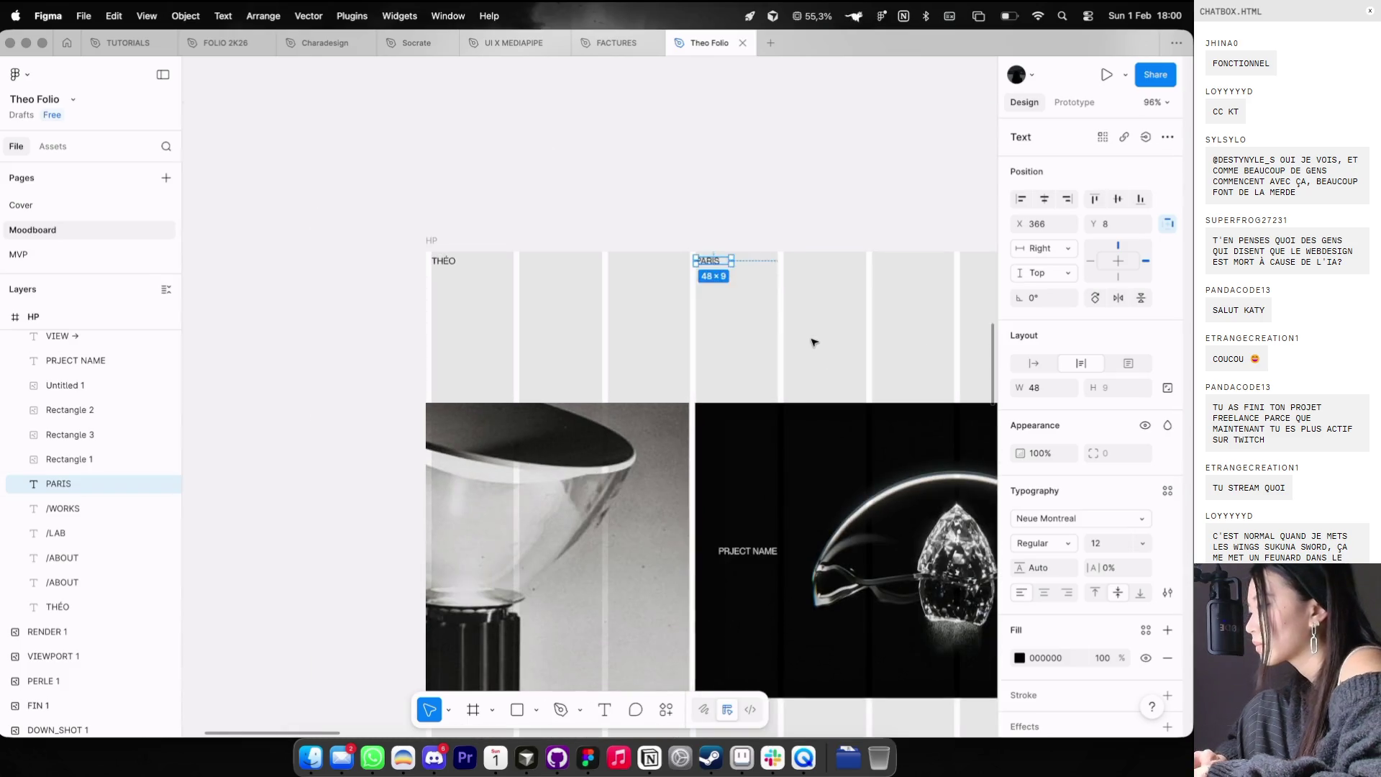
{"action": "key", "text": "Escape"}
- Edit the bottom /ABOUT copy into a contact e-mail label, then return to the browser
{"action": "scroll", "coordinate": [812, 342], "scroll_direction": "right", "scroll_amount": 2}
{"action": "left_click", "coordinate": [684, 249]}
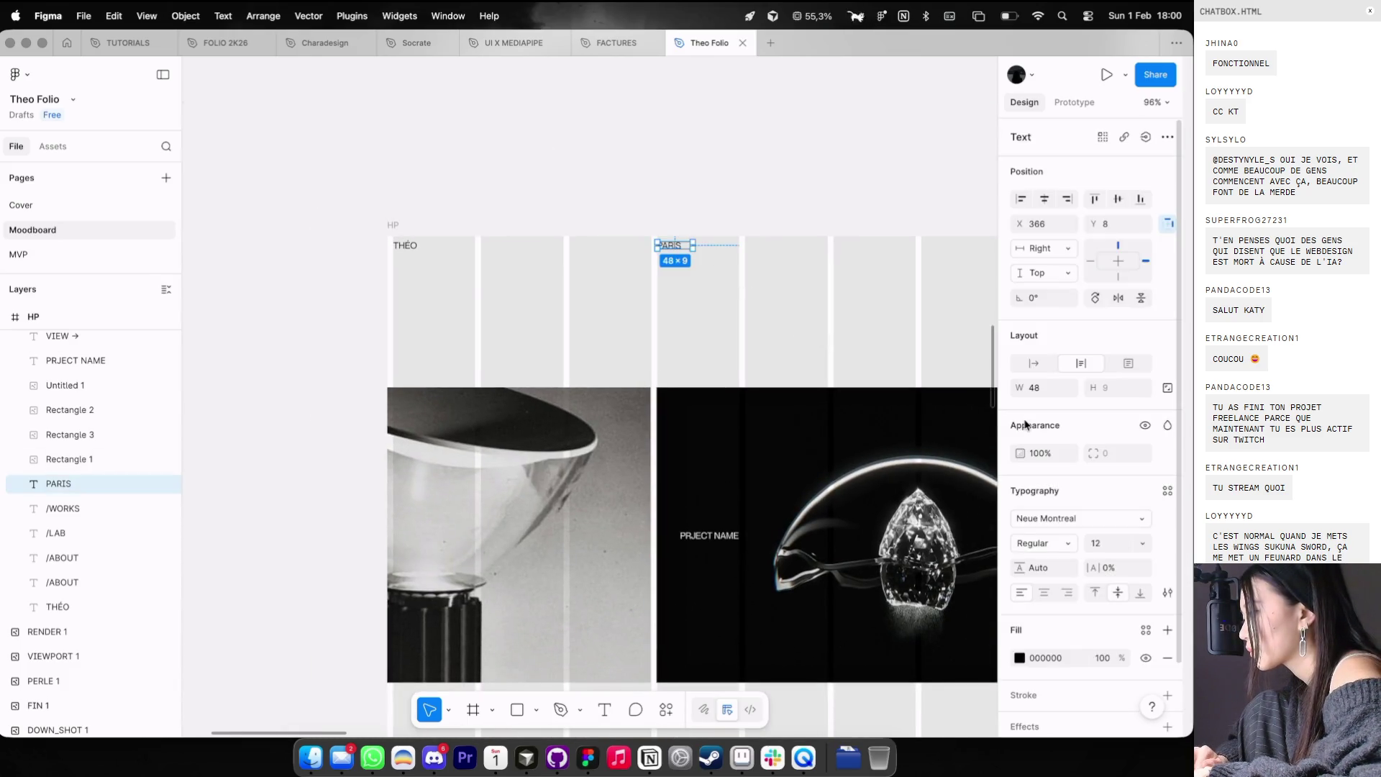
{"action": "scroll", "coordinate": [820, 407], "scroll_direction": "down", "scroll_amount": 10}
{"action": "scroll", "coordinate": [820, 406], "scroll_direction": "right", "scroll_amount": 8}
{"action": "scroll", "coordinate": [812, 411], "scroll_direction": "down", "scroll_amount": 3}
{"action": "scroll", "coordinate": [827, 431], "scroll_direction": "up", "scroll_amount": 3}
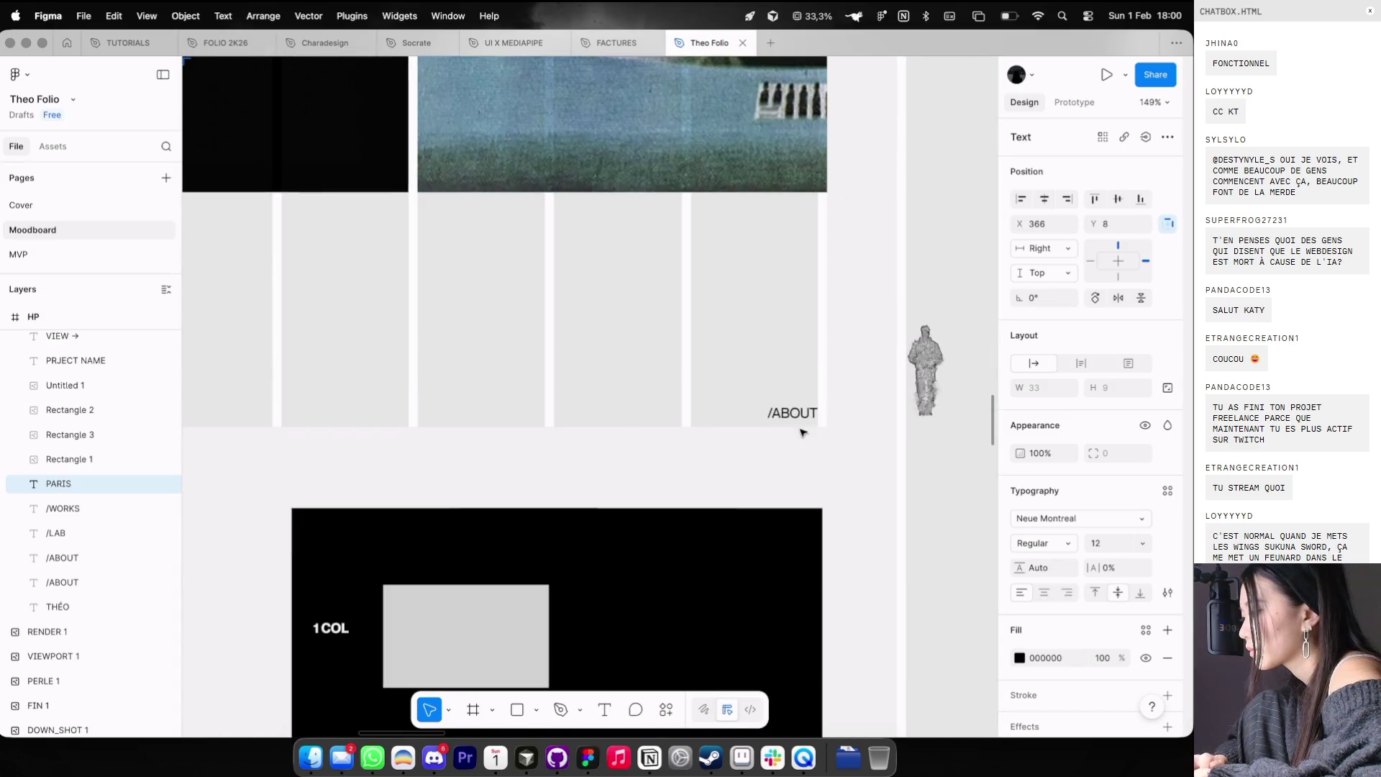
{"action": "left_click", "coordinate": [795, 411]}
{"action": "scroll", "coordinate": [799, 417], "scroll_direction": "up", "scroll_amount": 3}
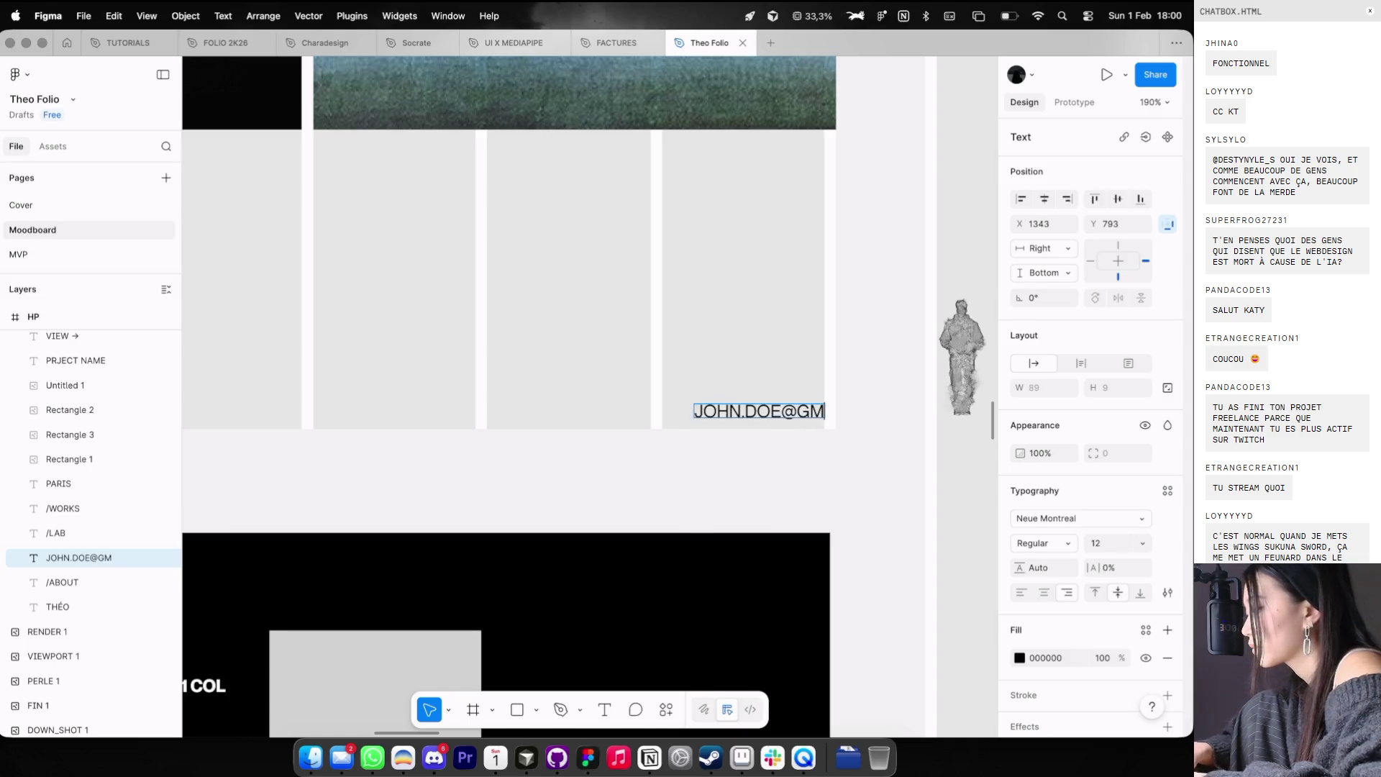
{"action": "key", "text": "Escape"}
{"action": "key", "text": "super+Tab"}
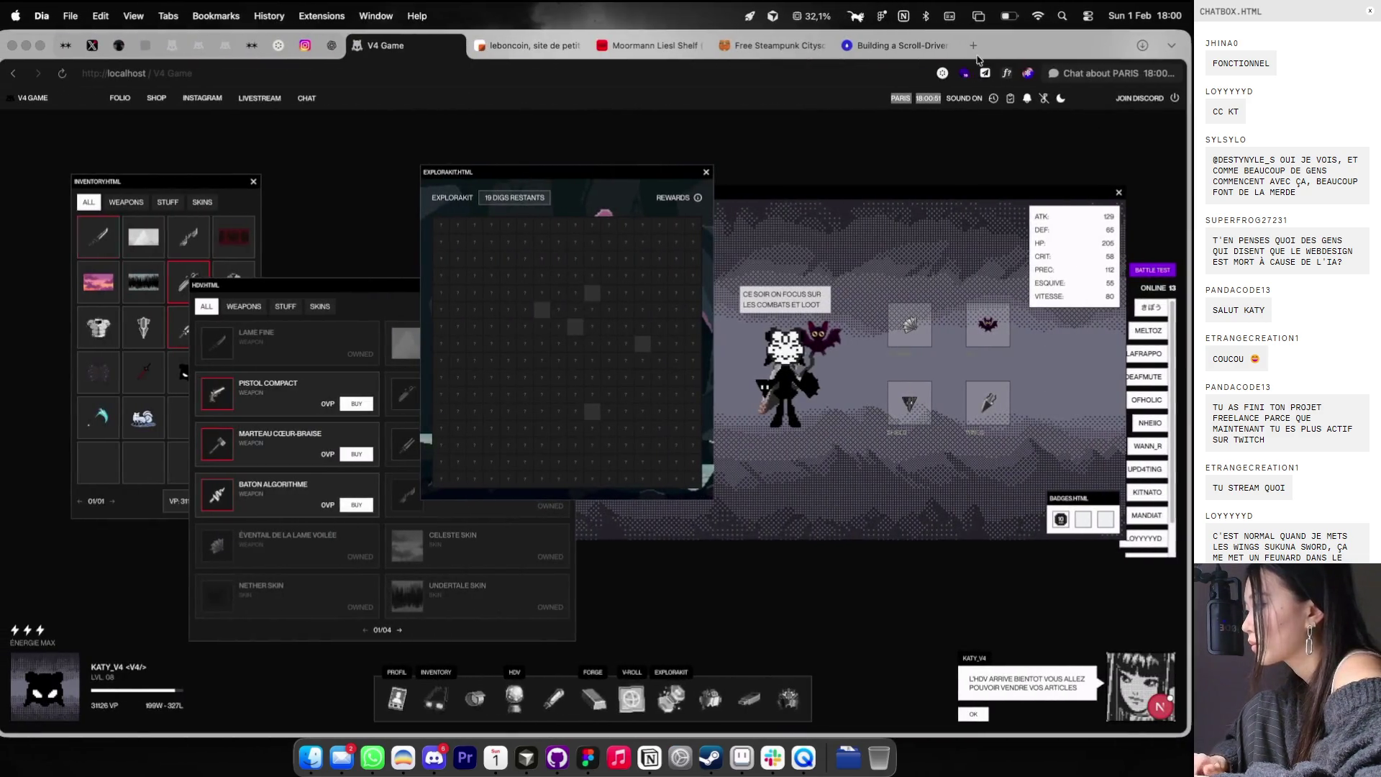
- Open the Radix UI site in a new tab placed beside V4 Game
{"action": "key", "text": "super+t"}
{"action": "type", "text": "radix"}
{"action": "key", "text": "Return"}
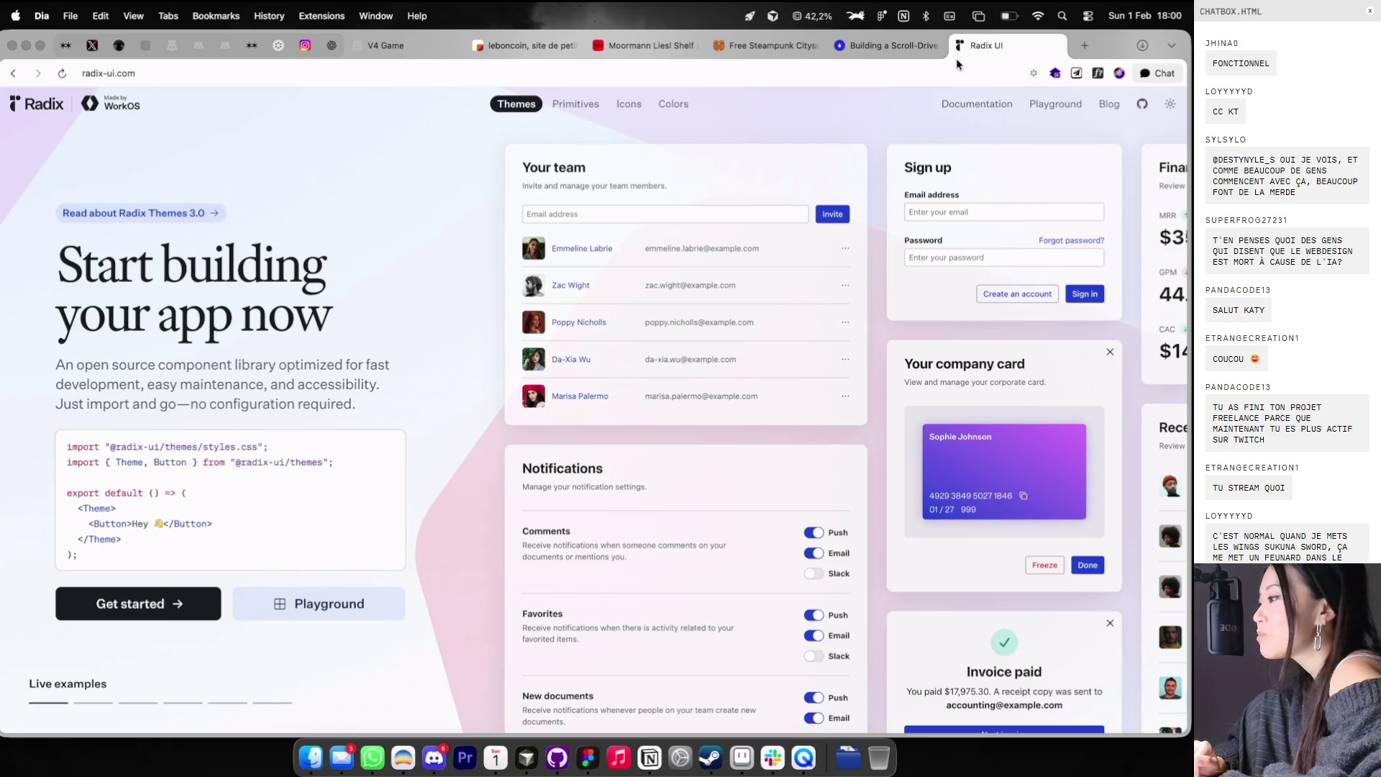
{"action": "left_click_drag", "start_coordinate": [956, 48], "coordinate": [504, 46]}
{"action": "left_click", "coordinate": [408, 48]}
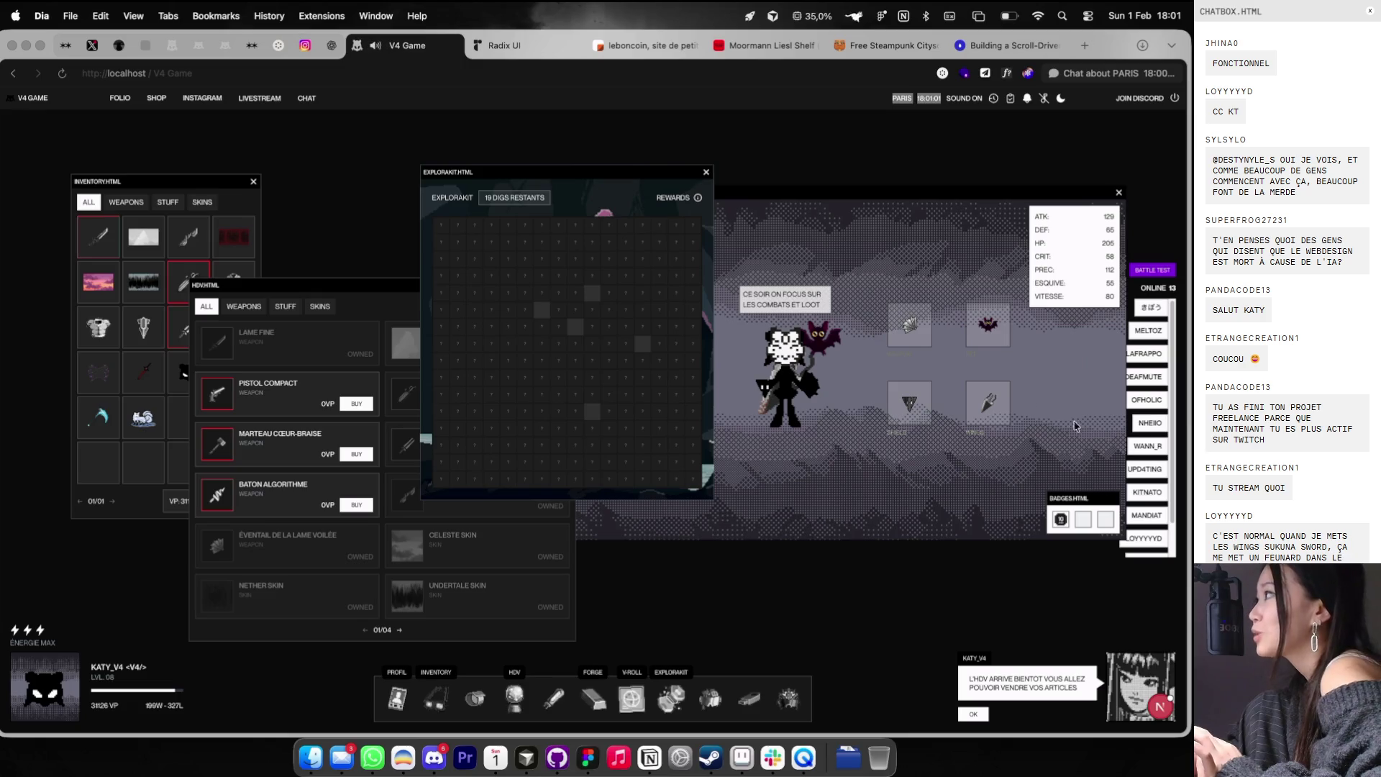
{"action": "left_click_drag", "start_coordinate": [769, 192], "coordinate": [744, 215]}
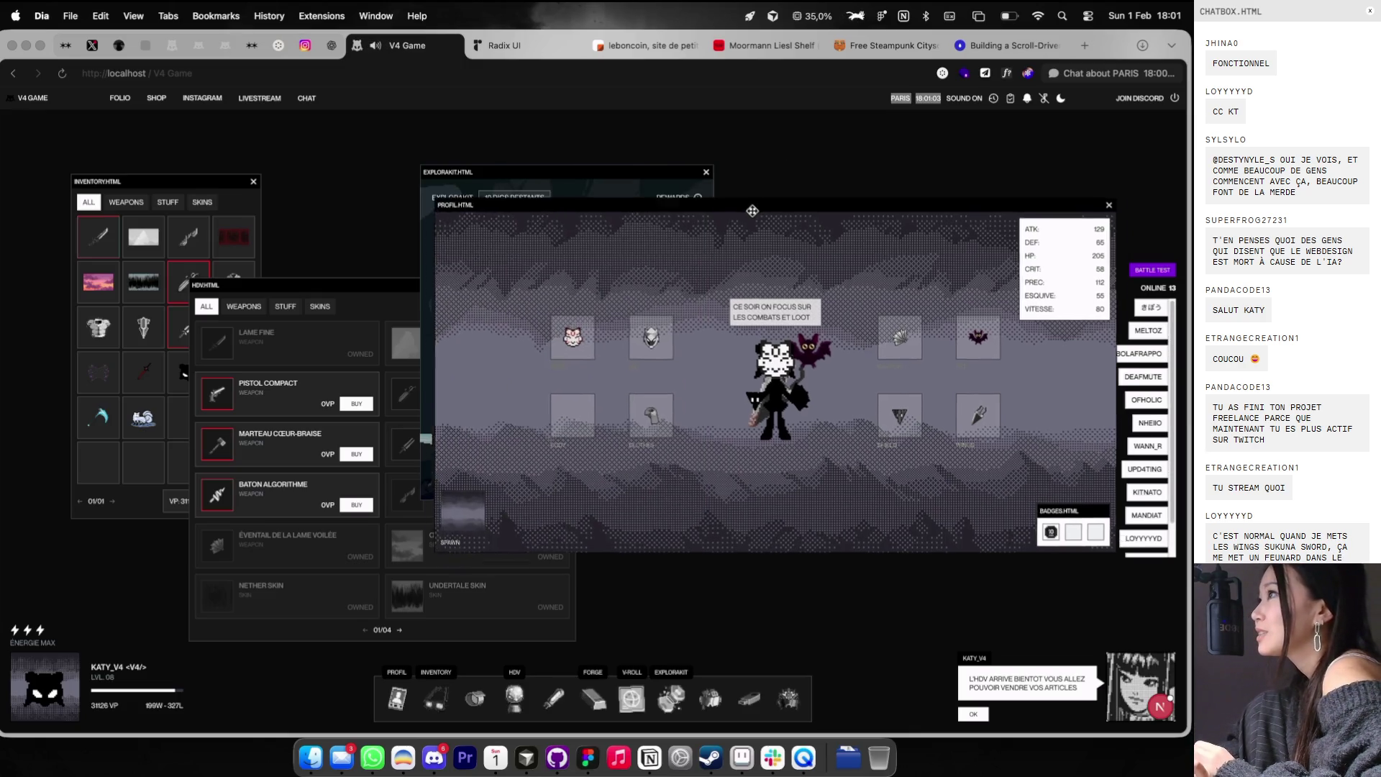
- Open the Radix Icons page and scroll down through the icon categories
{"action": "left_click", "coordinate": [529, 46]}
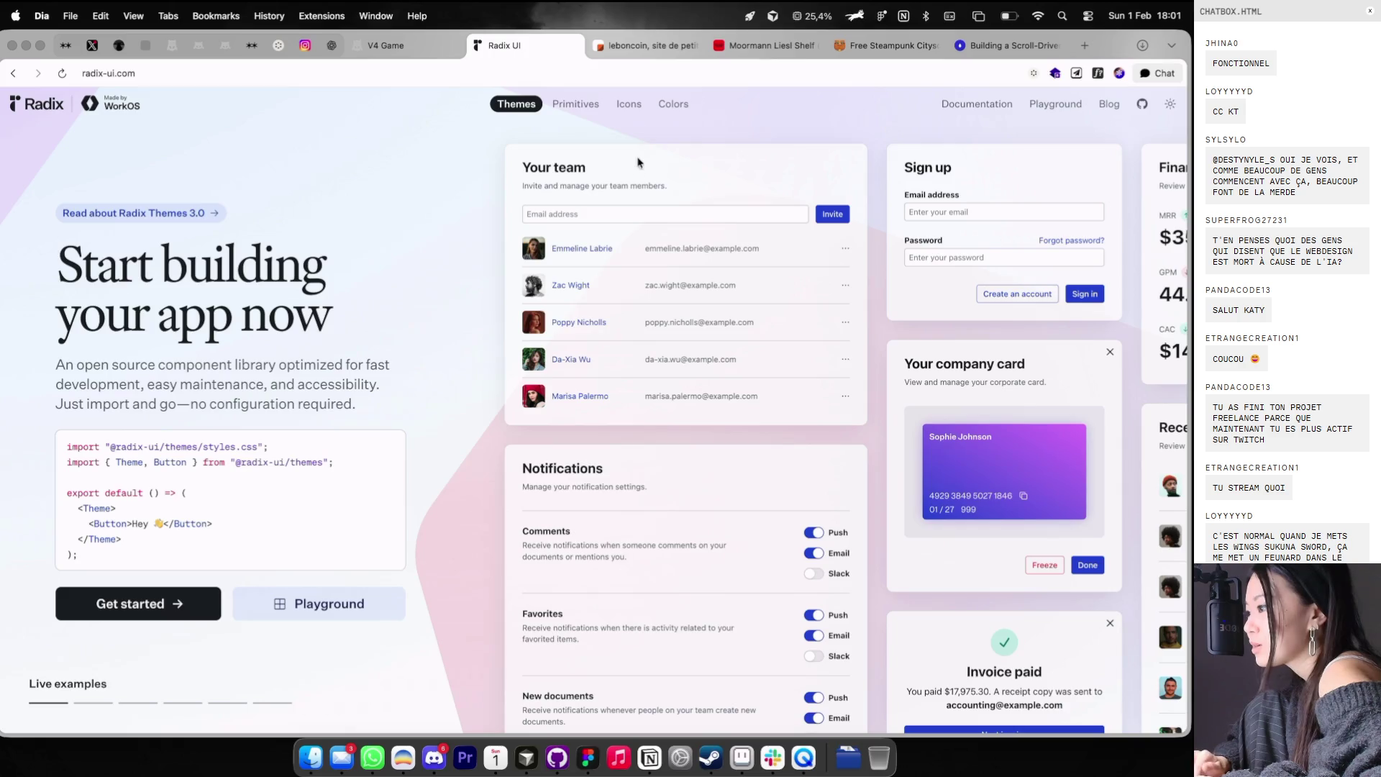
{"action": "left_click", "coordinate": [628, 103]}
{"action": "scroll", "coordinate": [590, 360], "scroll_direction": "down", "scroll_amount": 1}
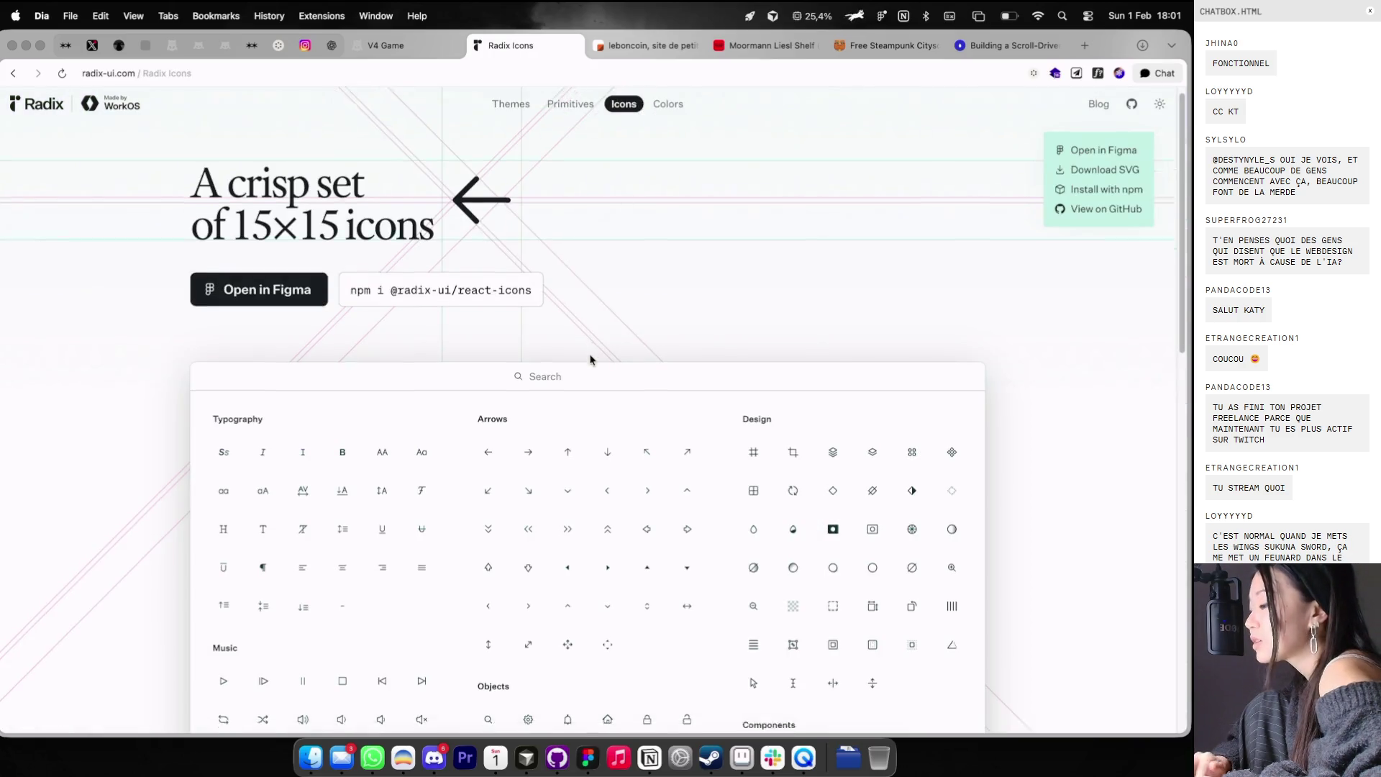
{"action": "scroll", "coordinate": [590, 360], "scroll_direction": "down", "scroll_amount": 3}
{"action": "scroll", "coordinate": [590, 359], "scroll_direction": "down", "scroll_amount": 3}
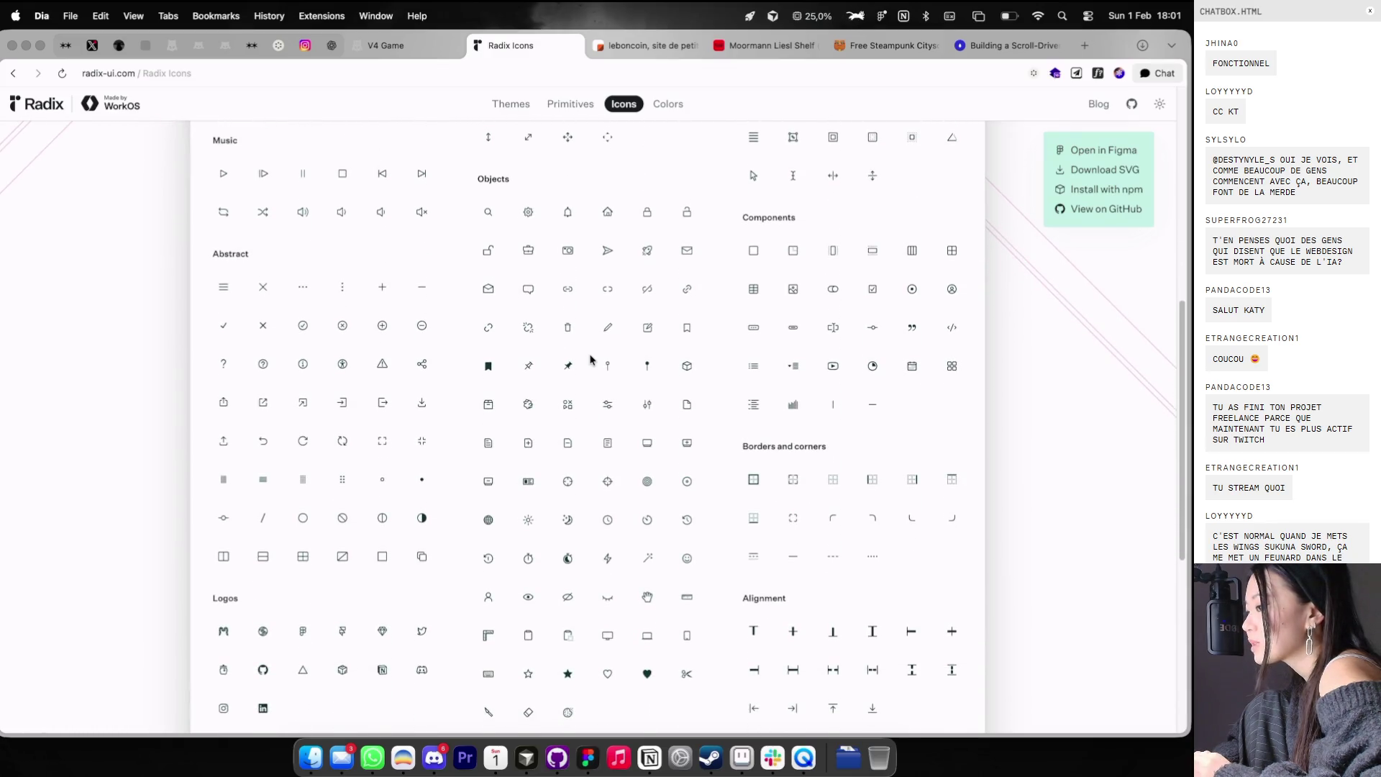
{"action": "scroll", "coordinate": [590, 360], "scroll_direction": "down", "scroll_amount": 1}
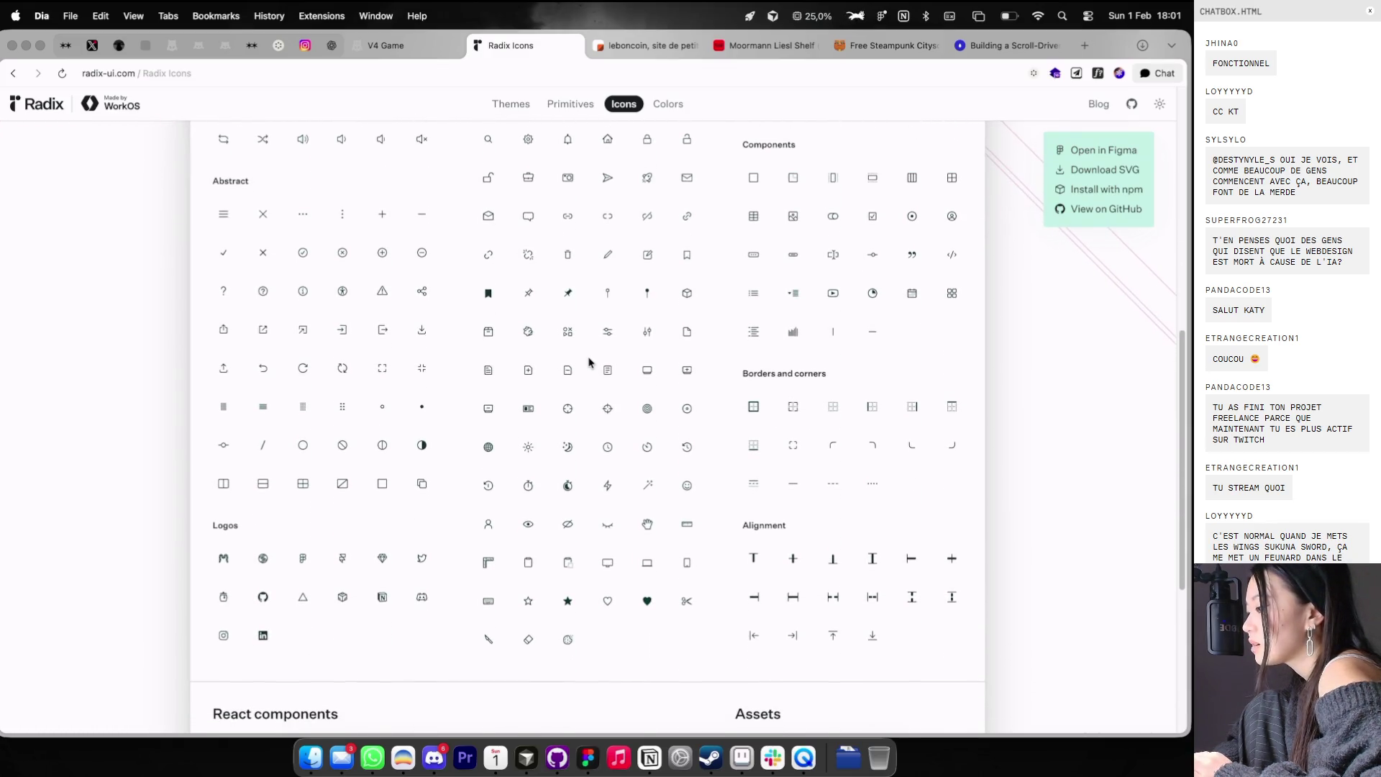
{"action": "key", "text": "ctrl+Right"}
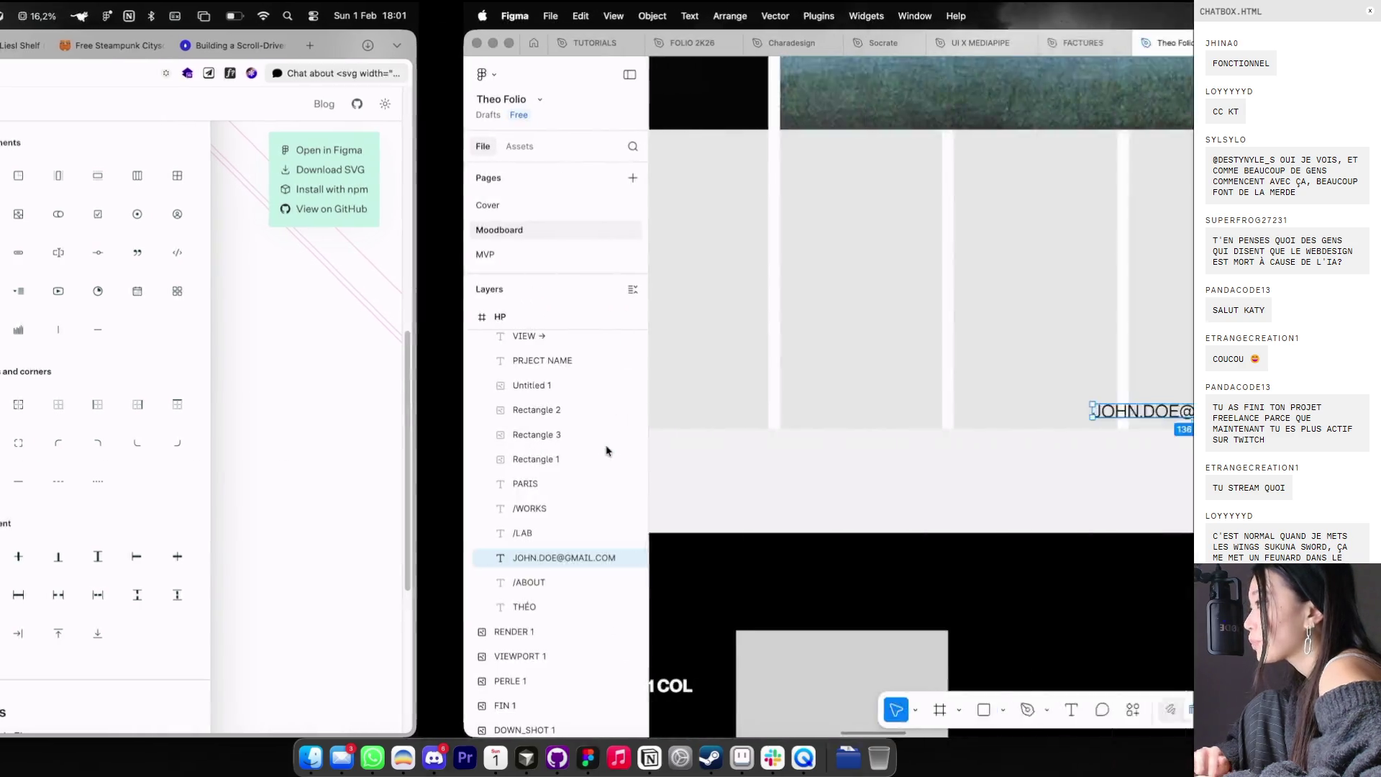
- Paste the copied clock icon next to PARIS and resize it to 12×12
{"action": "scroll", "coordinate": [683, 299], "scroll_direction": "down", "scroll_amount": 5}
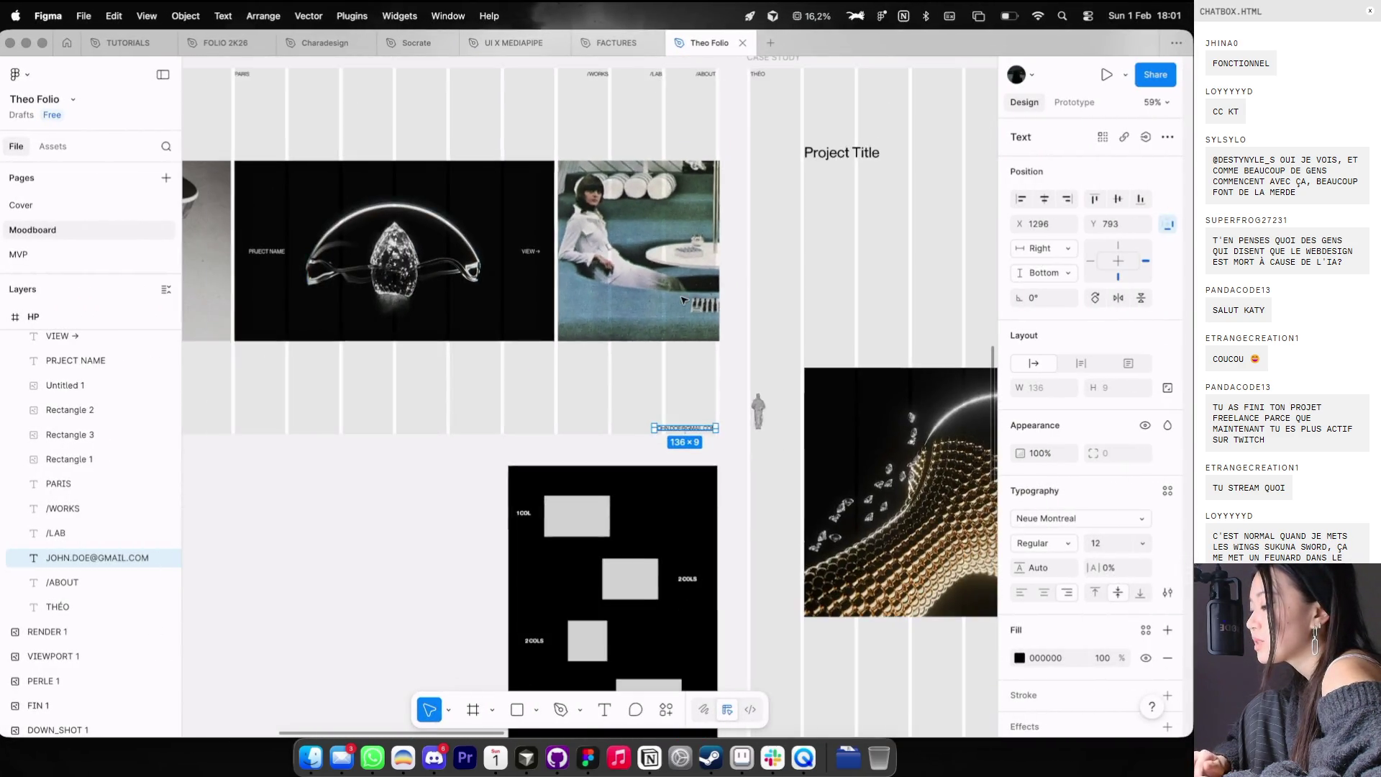
{"action": "scroll", "coordinate": [647, 266], "scroll_direction": "down", "scroll_amount": 5}
{"action": "key", "text": "Escape"}
{"action": "scroll", "coordinate": [600, 216], "scroll_direction": "up", "scroll_amount": 5}
{"action": "key", "text": "cmd+v"}
{"action": "scroll", "coordinate": [590, 281], "scroll_direction": "up", "scroll_amount": 3}
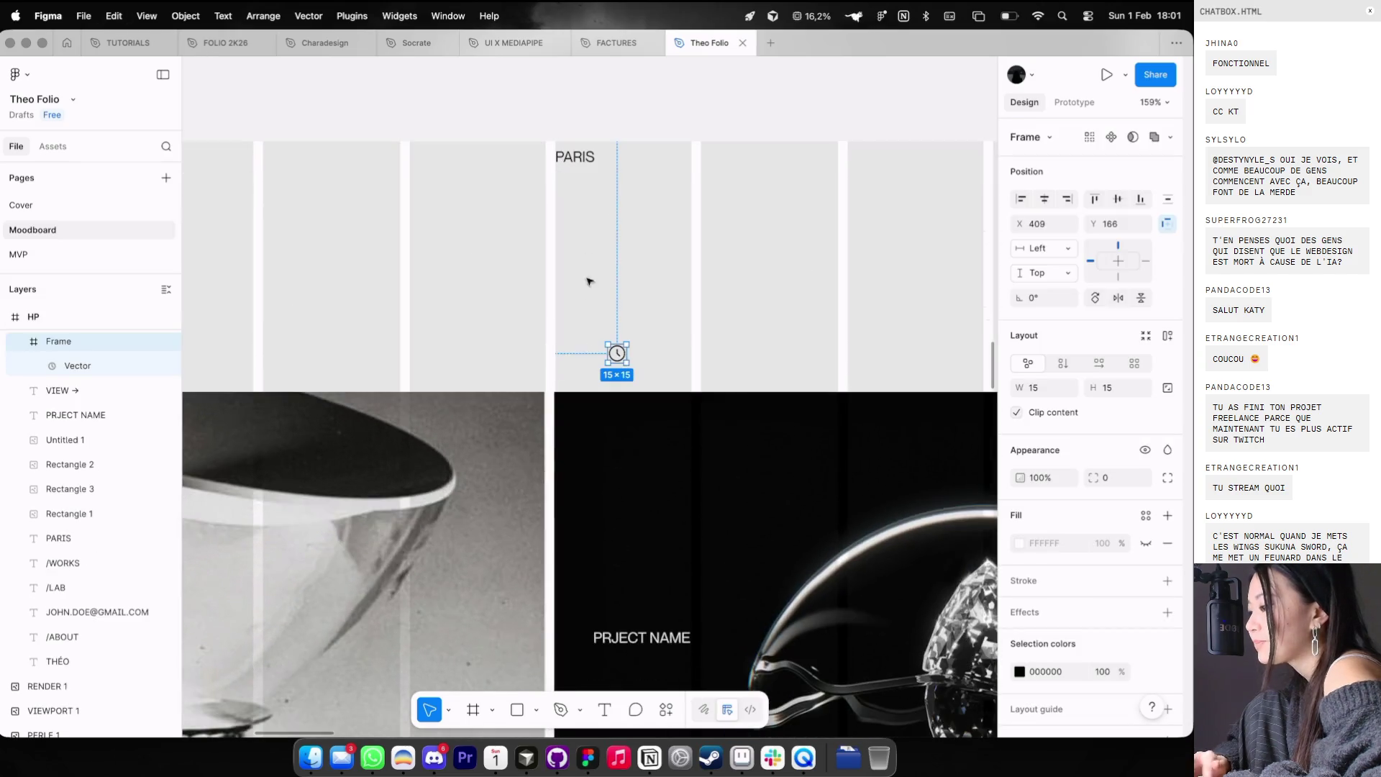
{"action": "scroll", "coordinate": [618, 215], "scroll_direction": "up", "scroll_amount": 3}
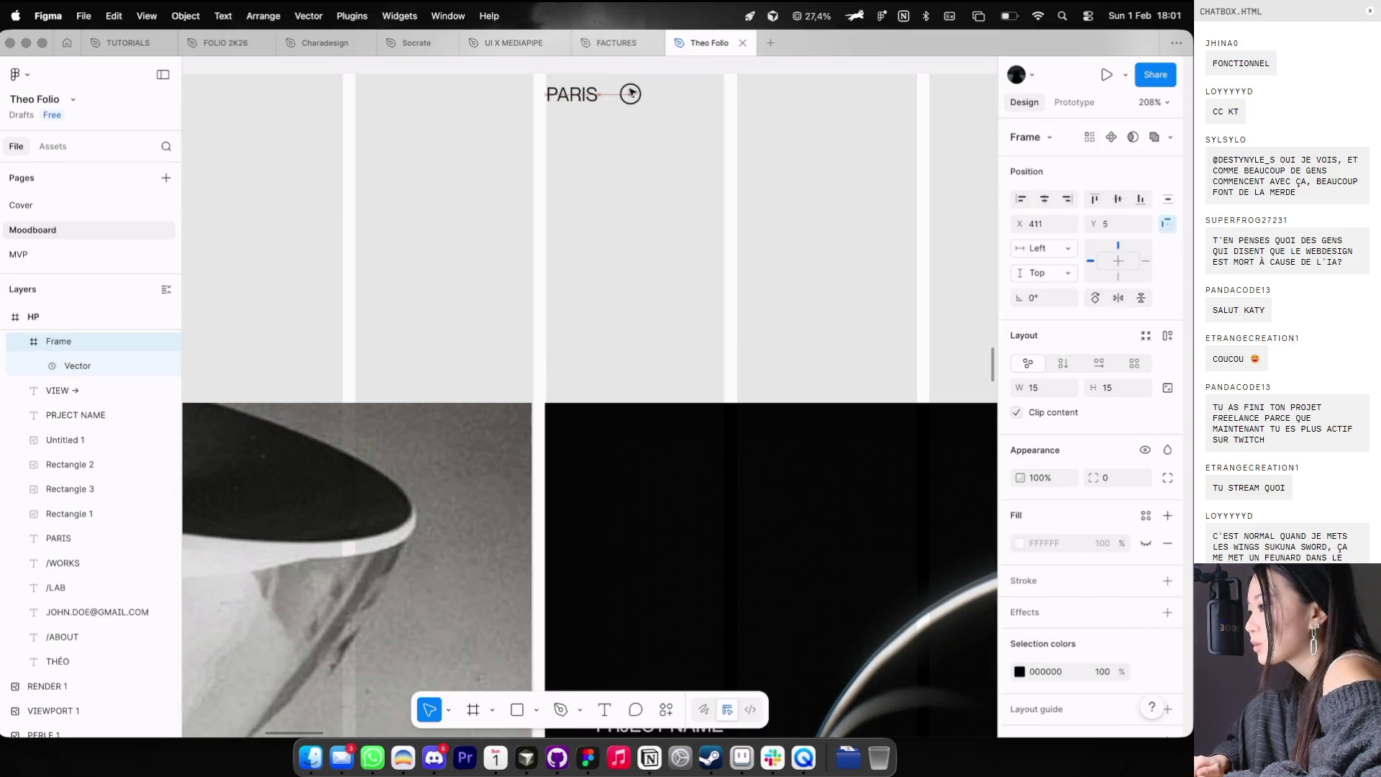
{"action": "scroll", "coordinate": [632, 92], "scroll_direction": "up", "scroll_amount": 2}
{"action": "scroll", "coordinate": [632, 92], "scroll_direction": "up", "scroll_amount": 2}
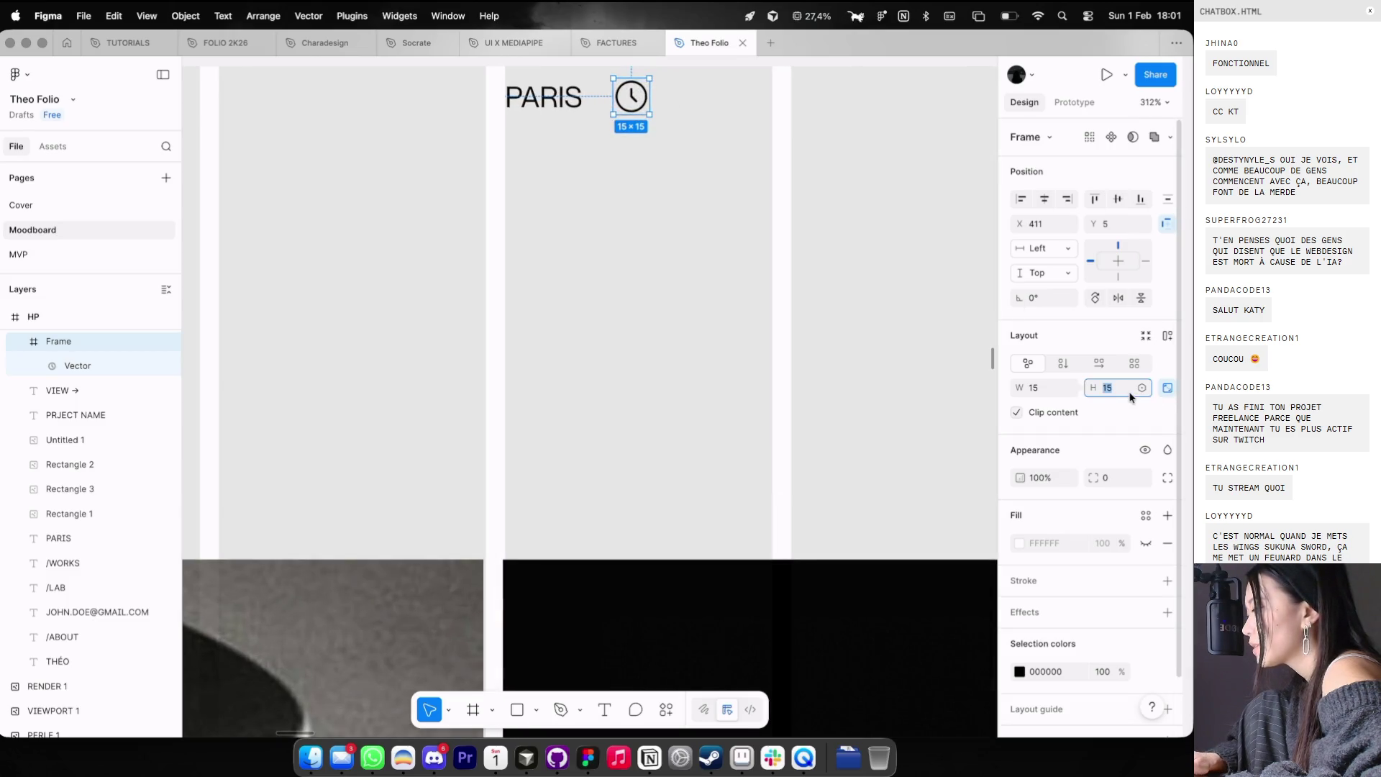
{"action": "type", "text": "12"}
{"action": "key", "text": "Return"}
- Duplicate the PARIS label to the right of the clock and start editing the copy
{"action": "scroll", "coordinate": [741, 158], "scroll_direction": "up", "scroll_amount": 2}
{"action": "scroll", "coordinate": [740, 158], "scroll_direction": "left", "scroll_amount": 2}
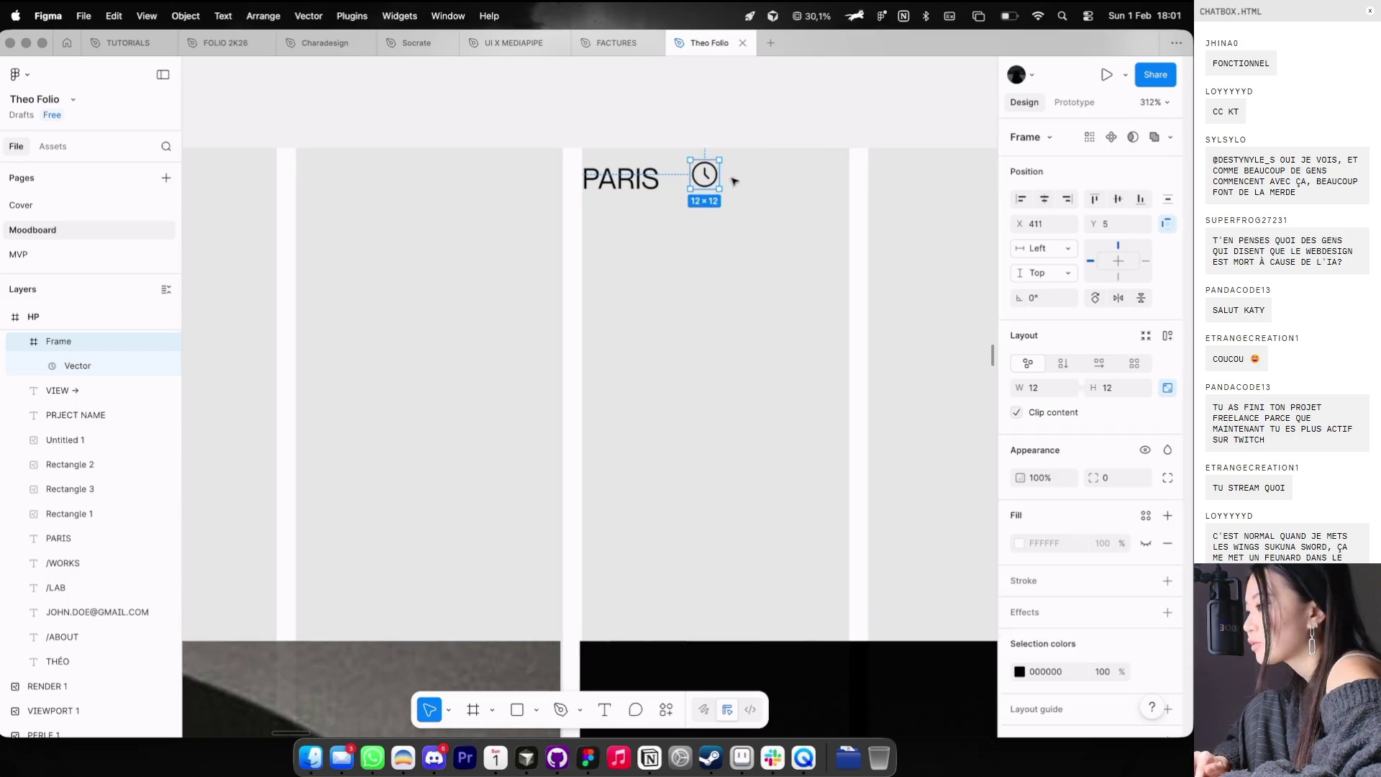
{"action": "left_click", "coordinate": [697, 218]}
{"action": "scroll", "coordinate": [698, 218], "scroll_direction": "down", "scroll_amount": 2}
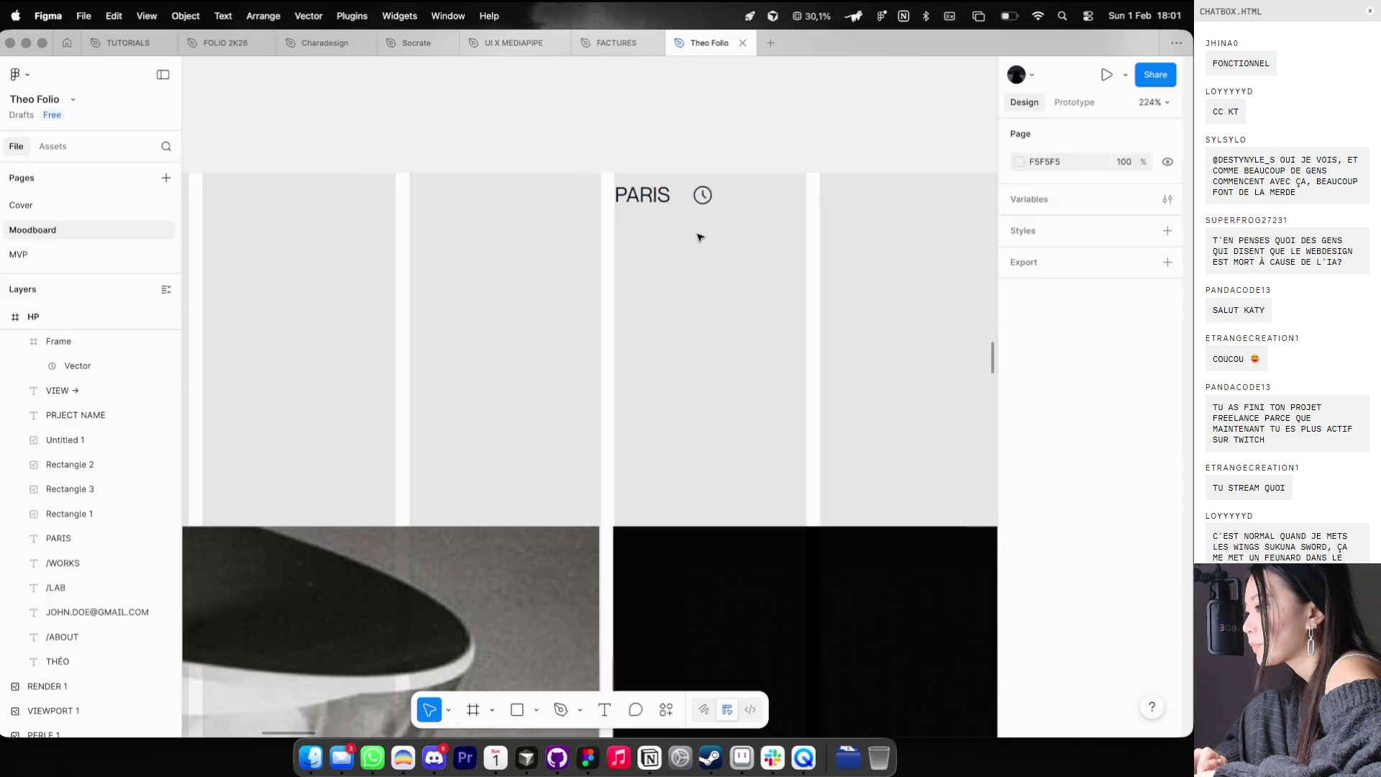
{"action": "left_click", "coordinate": [643, 194]}
{"action": "left_click", "coordinate": [701, 196]}
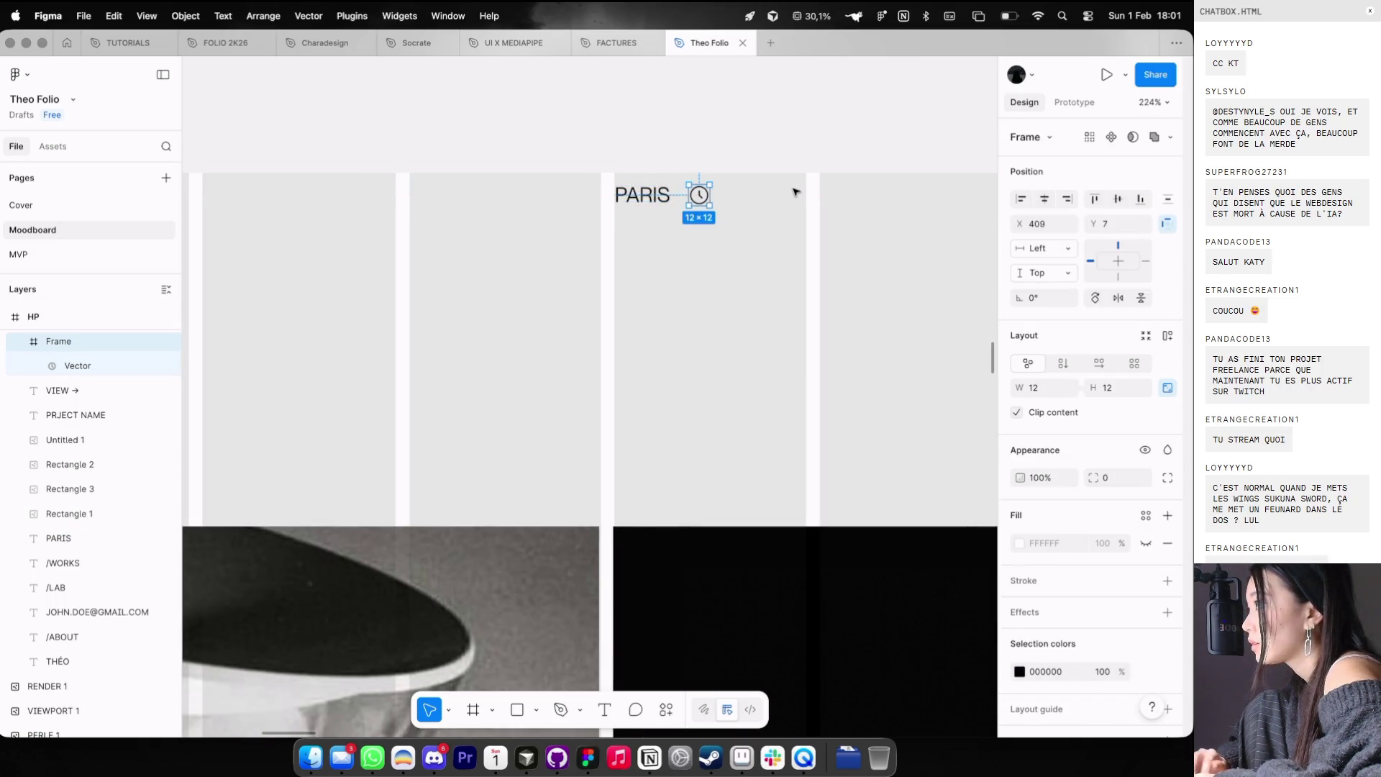
{"action": "key", "text": "super+Tab"}
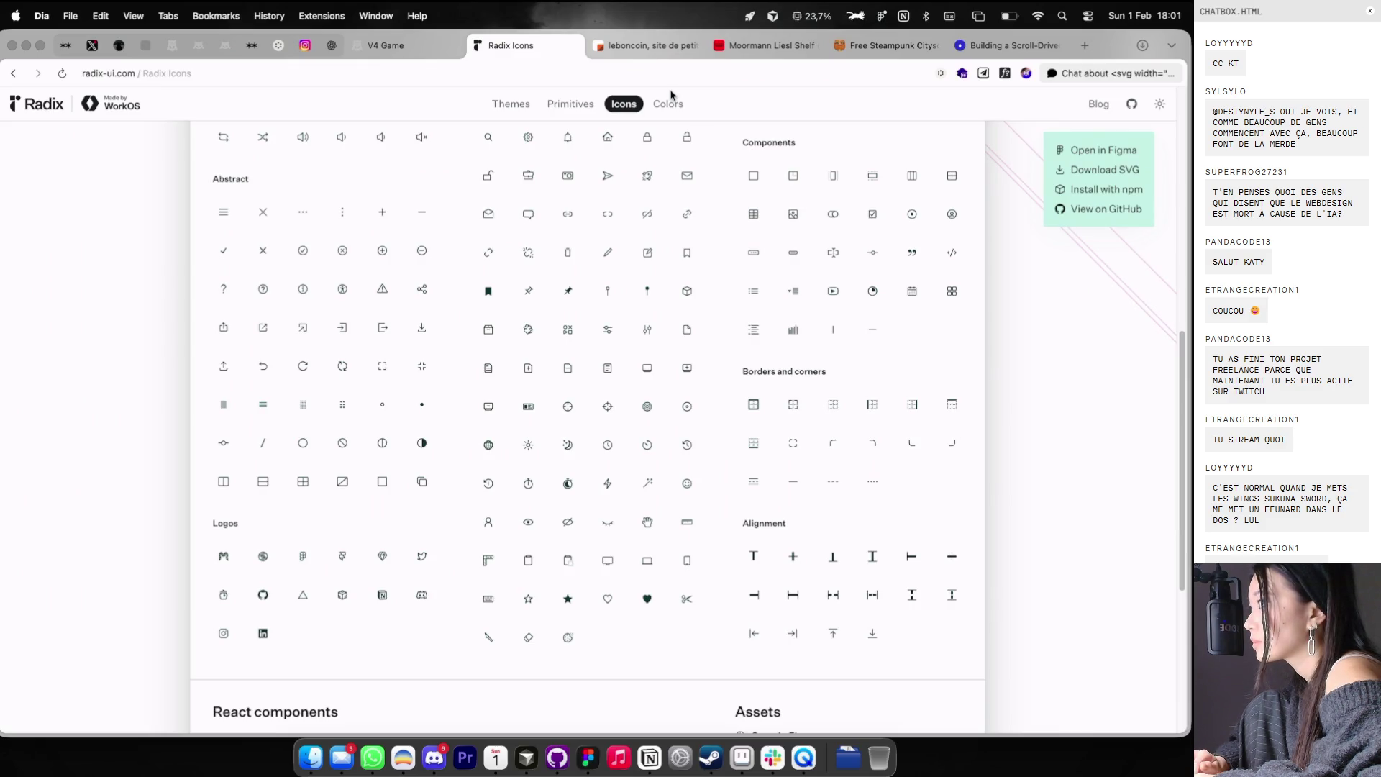
{"action": "left_click", "coordinate": [388, 45]}
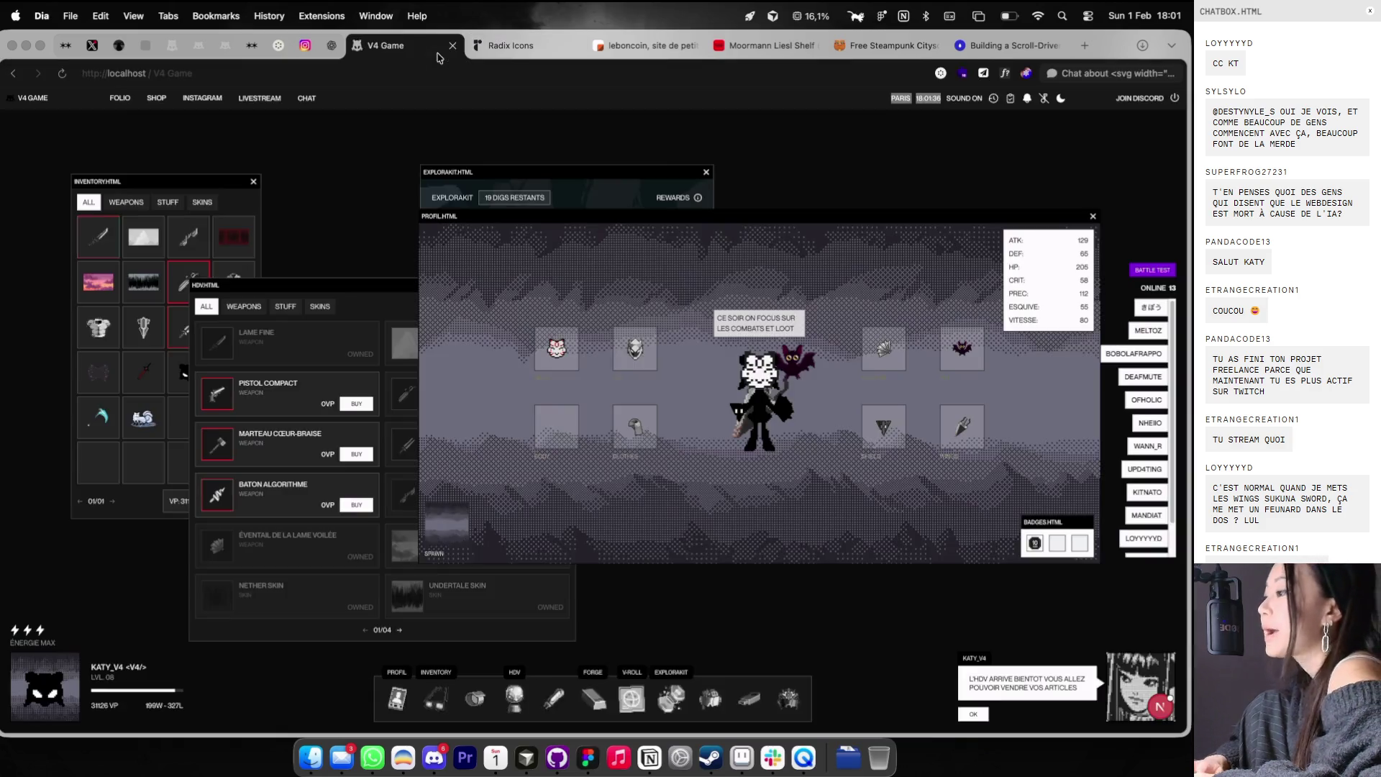
{"action": "key", "text": "ctrl+Right"}
{"action": "left_click_drag", "start_coordinate": [669, 199], "coordinate": [730, 202]}
{"action": "double_click", "coordinate": [752, 197]}
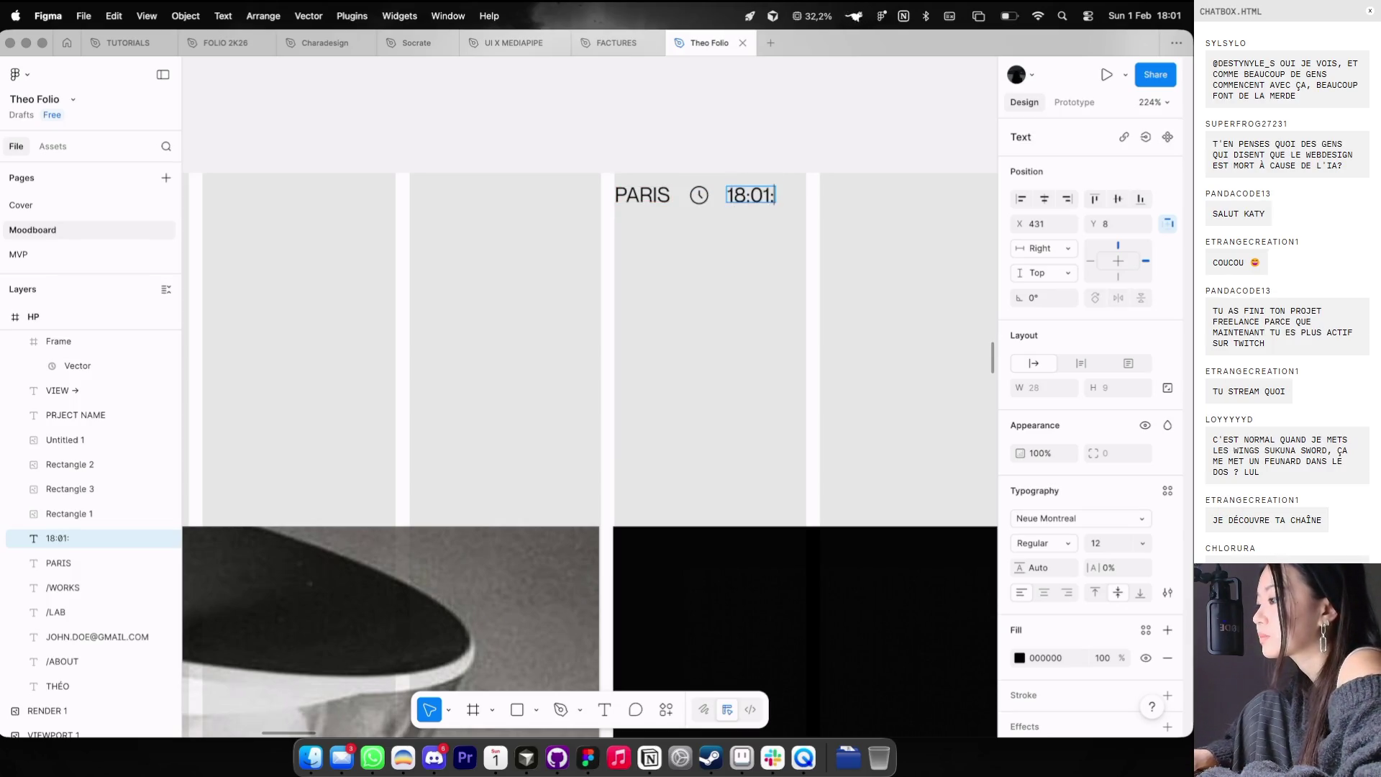
{"action": "type", "text": "32"}
- Make the copy read 18:01:32, group it with the clock, and add auto layout
{"action": "left_click", "coordinate": [756, 231]}
{"action": "scroll", "coordinate": [690, 210], "scroll_direction": "up", "scroll_amount": 2}
{"action": "left_click", "coordinate": [702, 190]}
{"action": "key", "text": "ctrl+g"}
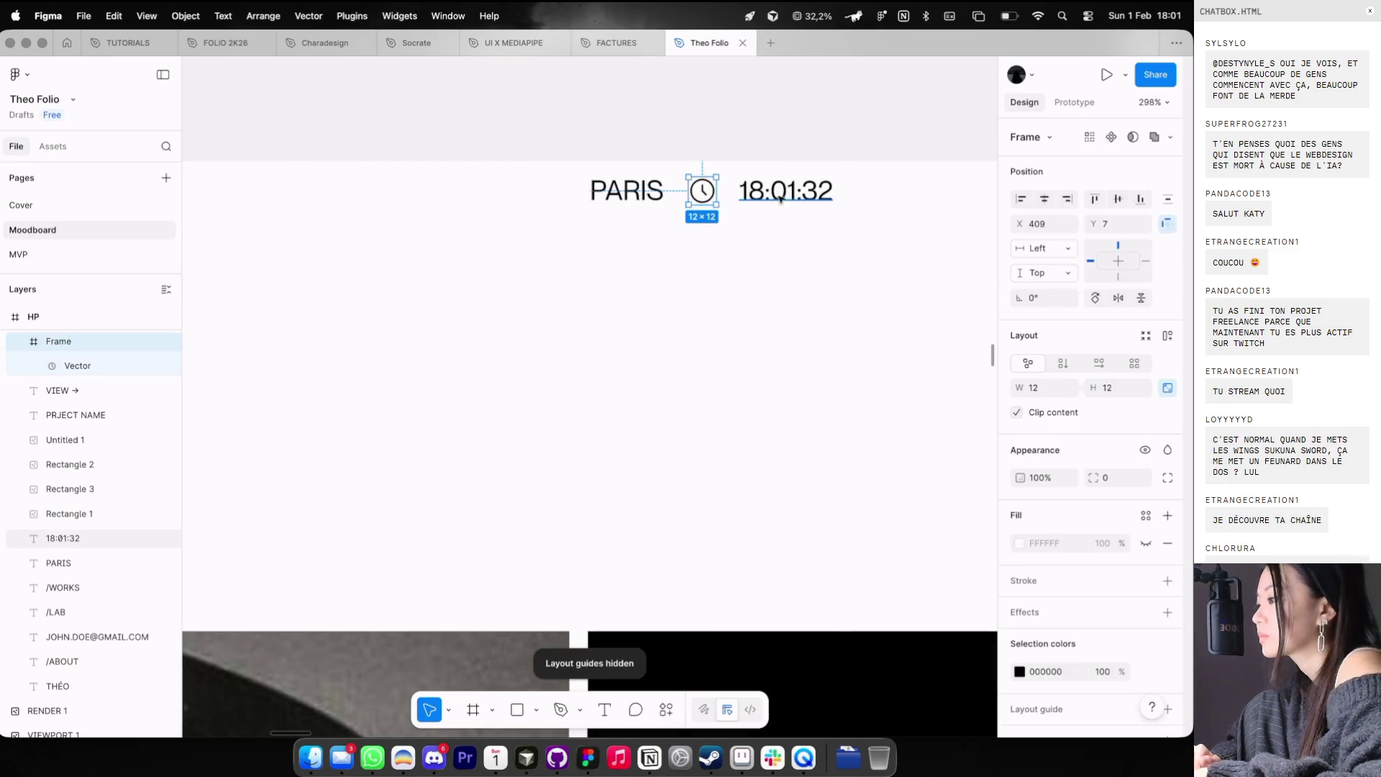
{"action": "left_click", "coordinate": [792, 194], "text": "shift"}
{"action": "scroll", "coordinate": [792, 200], "scroll_direction": "down", "scroll_amount": 2}
{"action": "key", "text": "ctrl+g"}
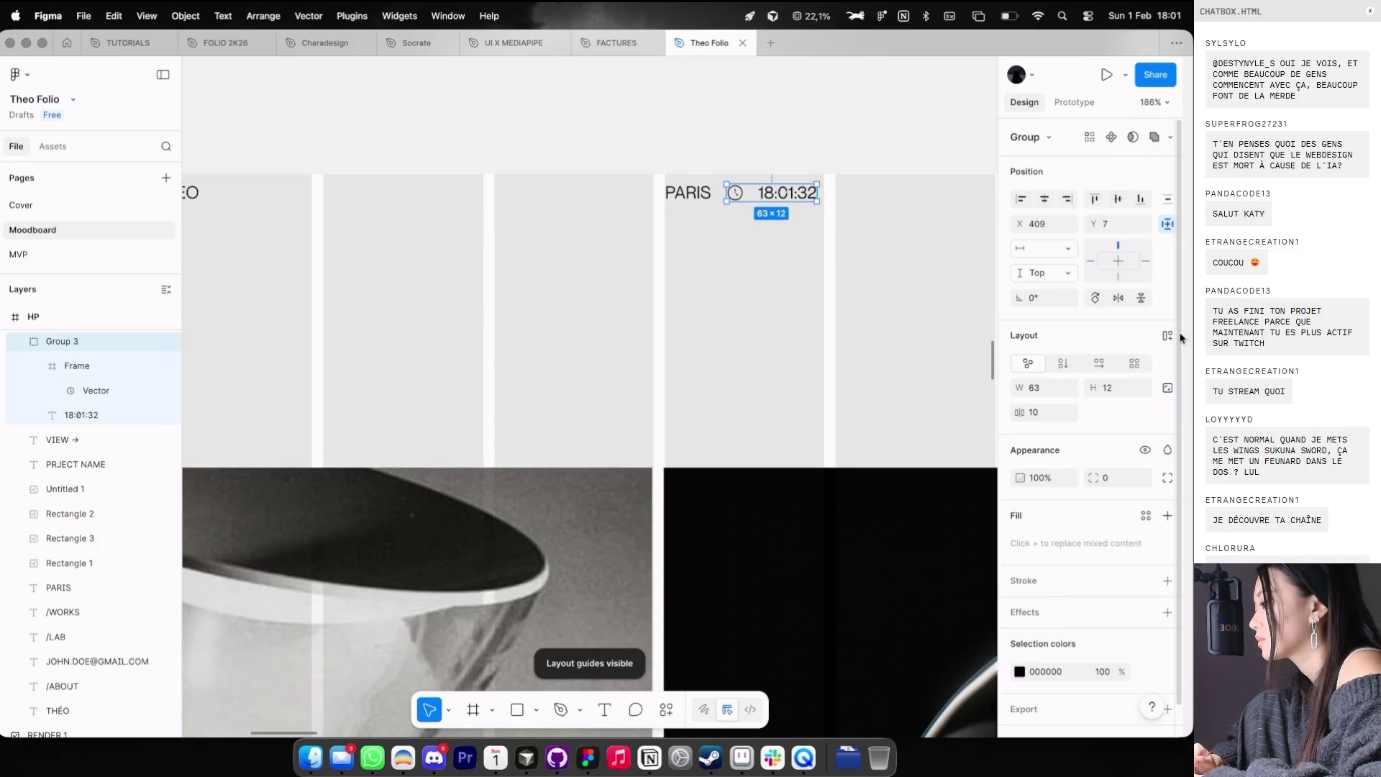
{"action": "left_click", "coordinate": [1168, 336]}
{"action": "left_click", "coordinate": [1109, 385]}
{"action": "type", "text": "8"}
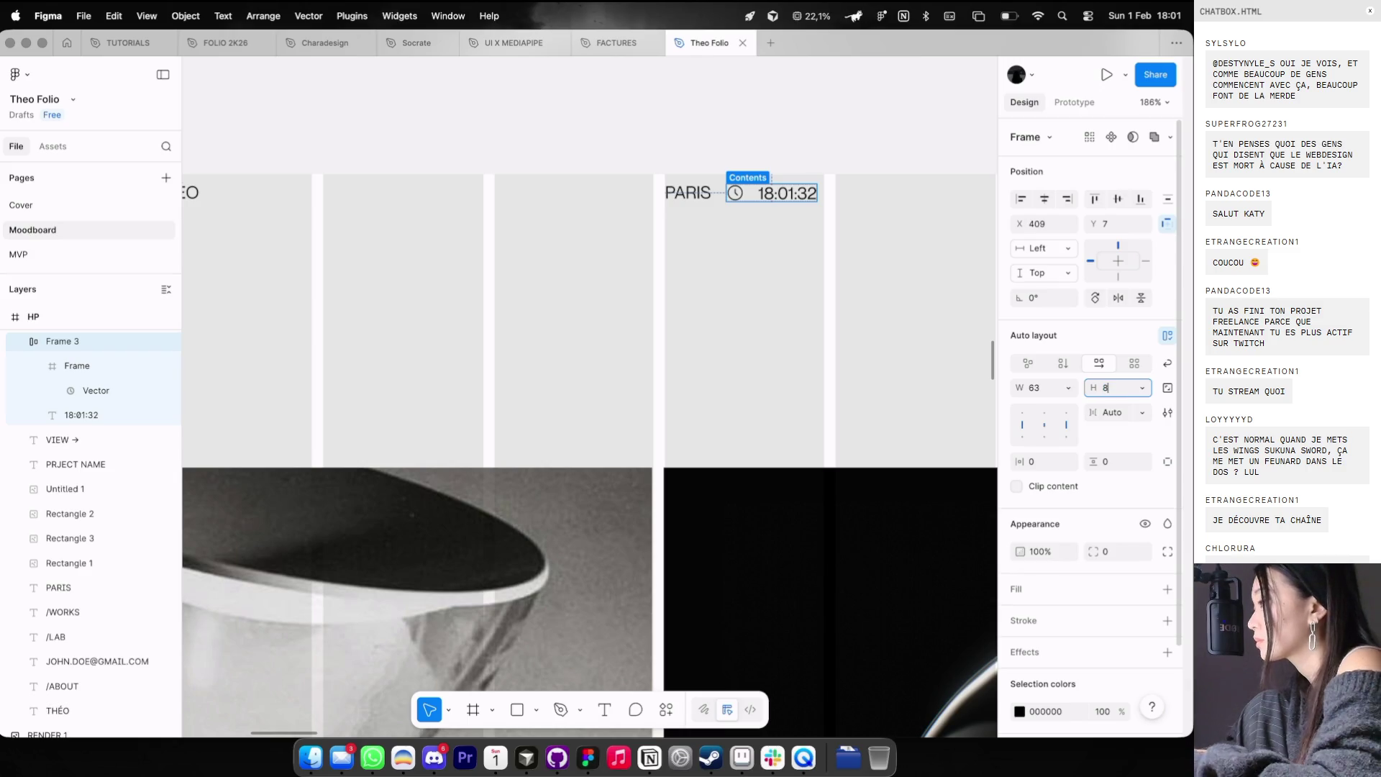
- Set the clock-and-time frame's height to 12 px with an 8 px gap
{"action": "left_click", "coordinate": [795, 154]}
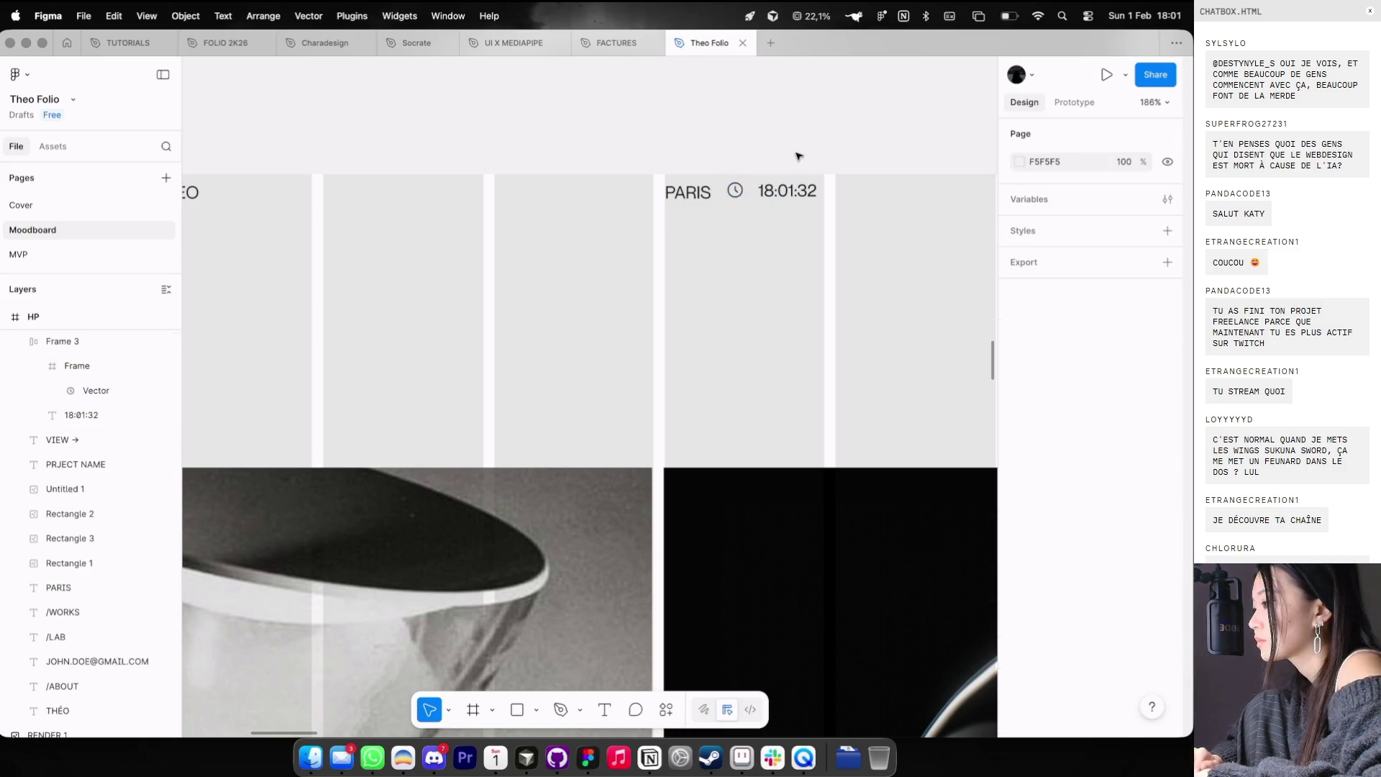
{"action": "left_click", "coordinate": [779, 195]}
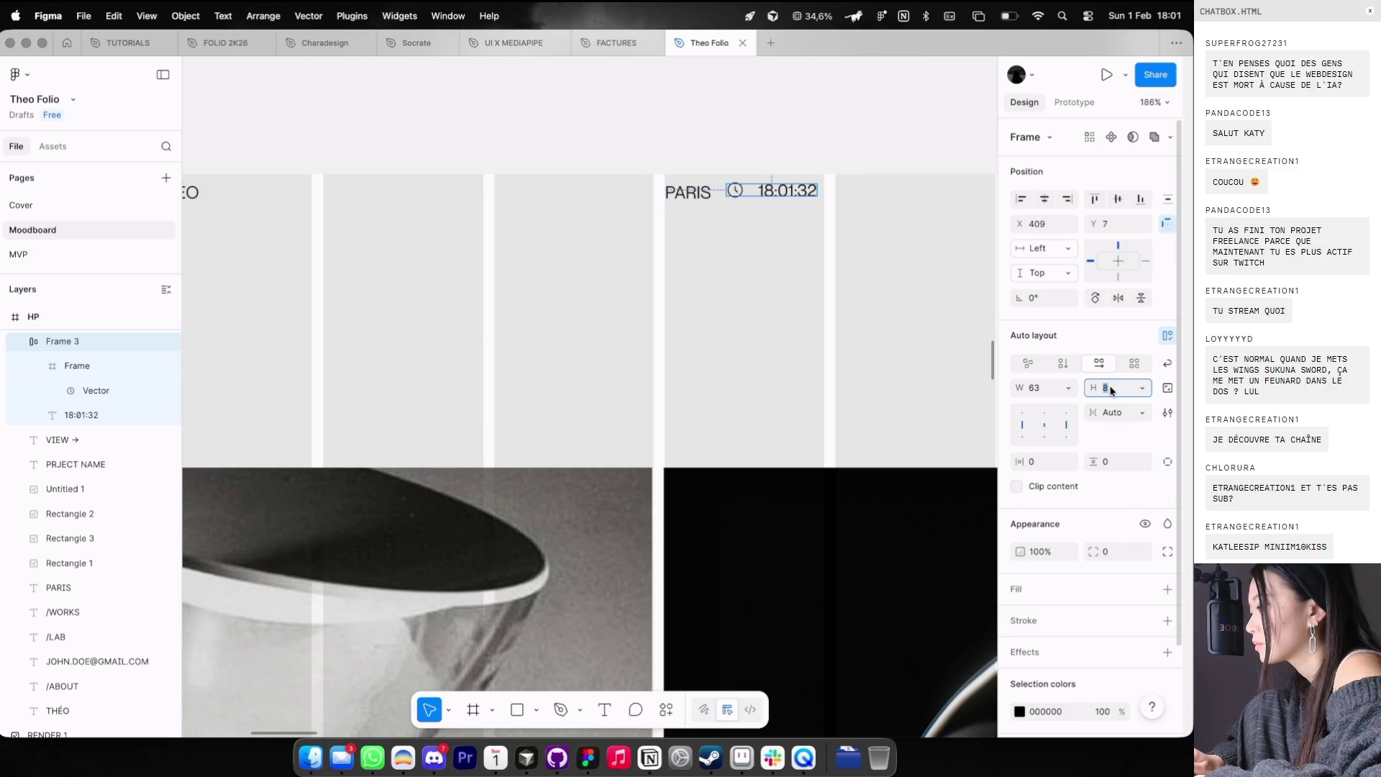
{"action": "type", "text": "12"}
{"action": "key", "text": "Return"}
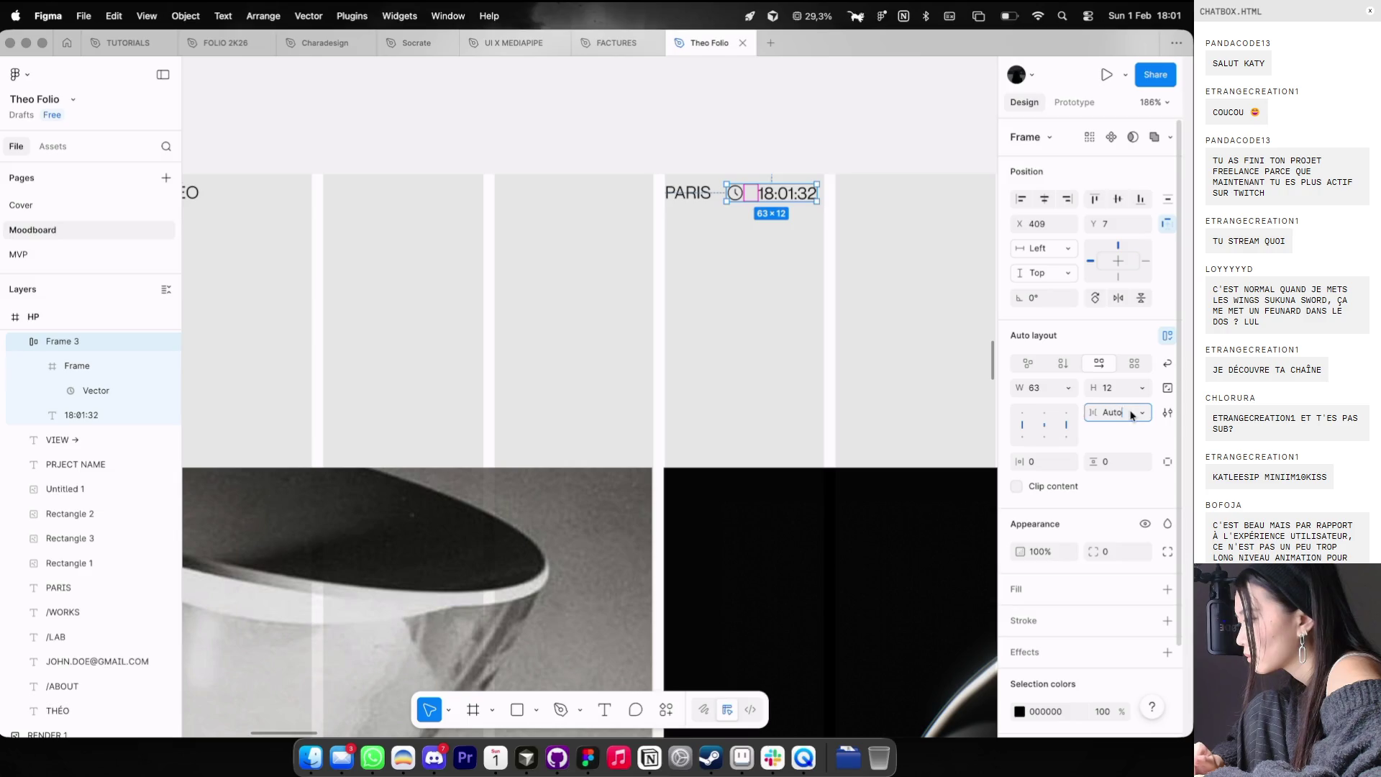
{"action": "type", "text": "8"}
{"action": "type", "text": "6"}
{"action": "key", "text": "Return"}
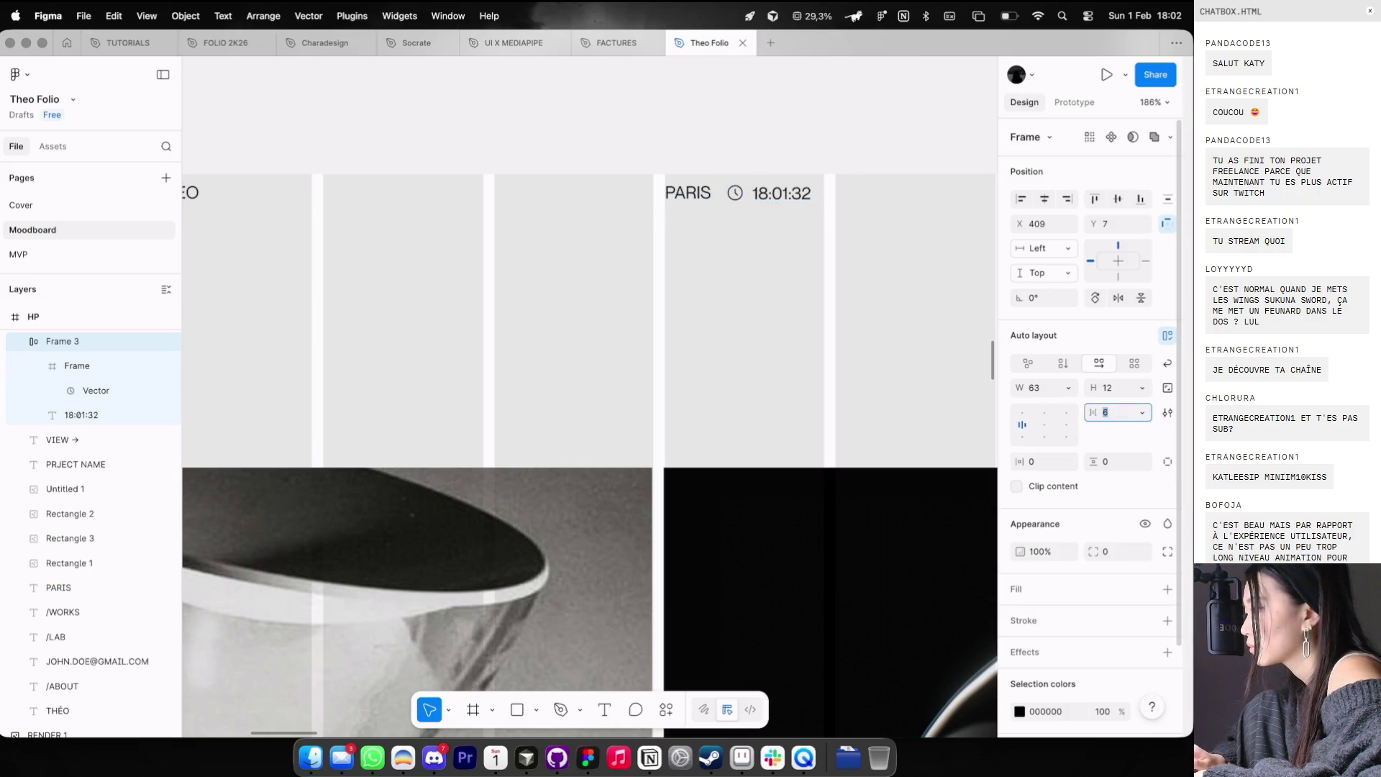
{"action": "left_click", "coordinate": [811, 223]}
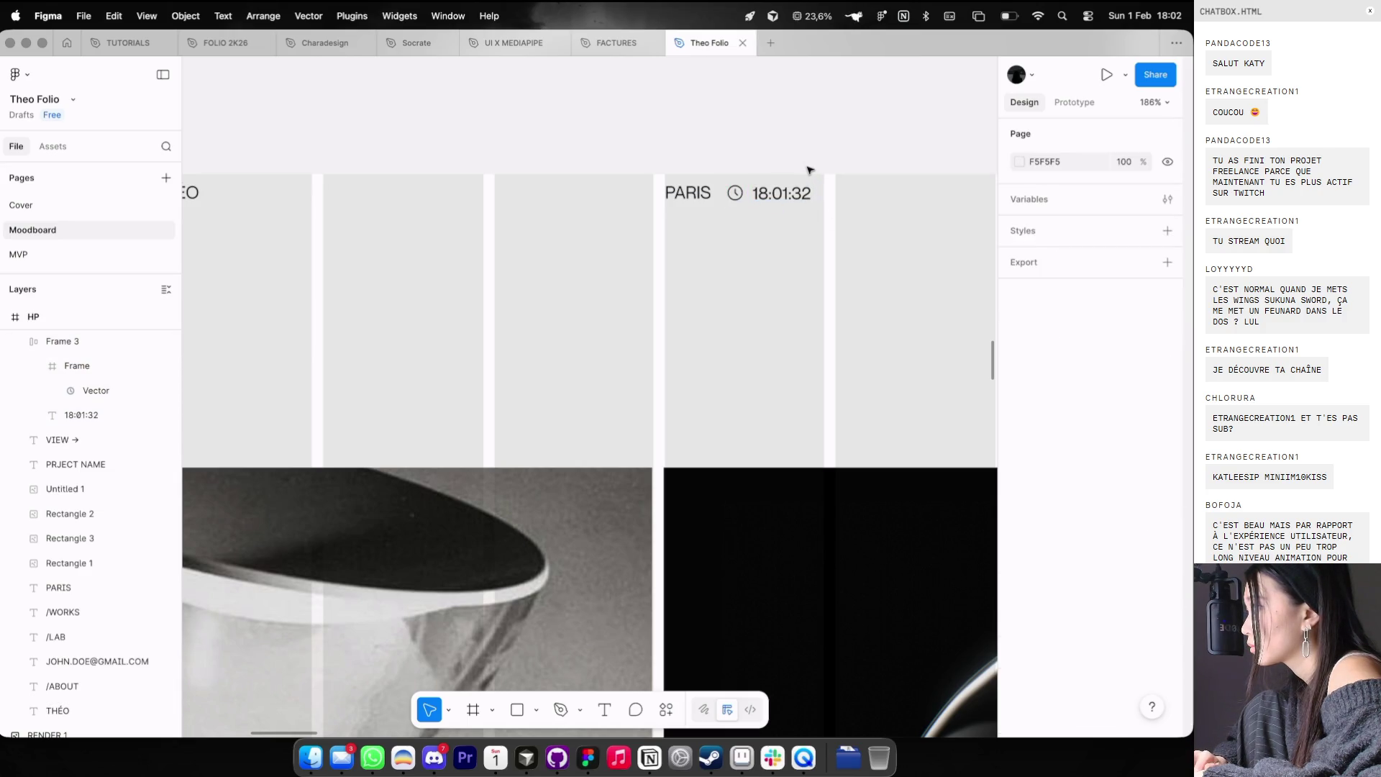
{"action": "scroll", "coordinate": [809, 170], "scroll_direction": "right", "scroll_amount": 2}
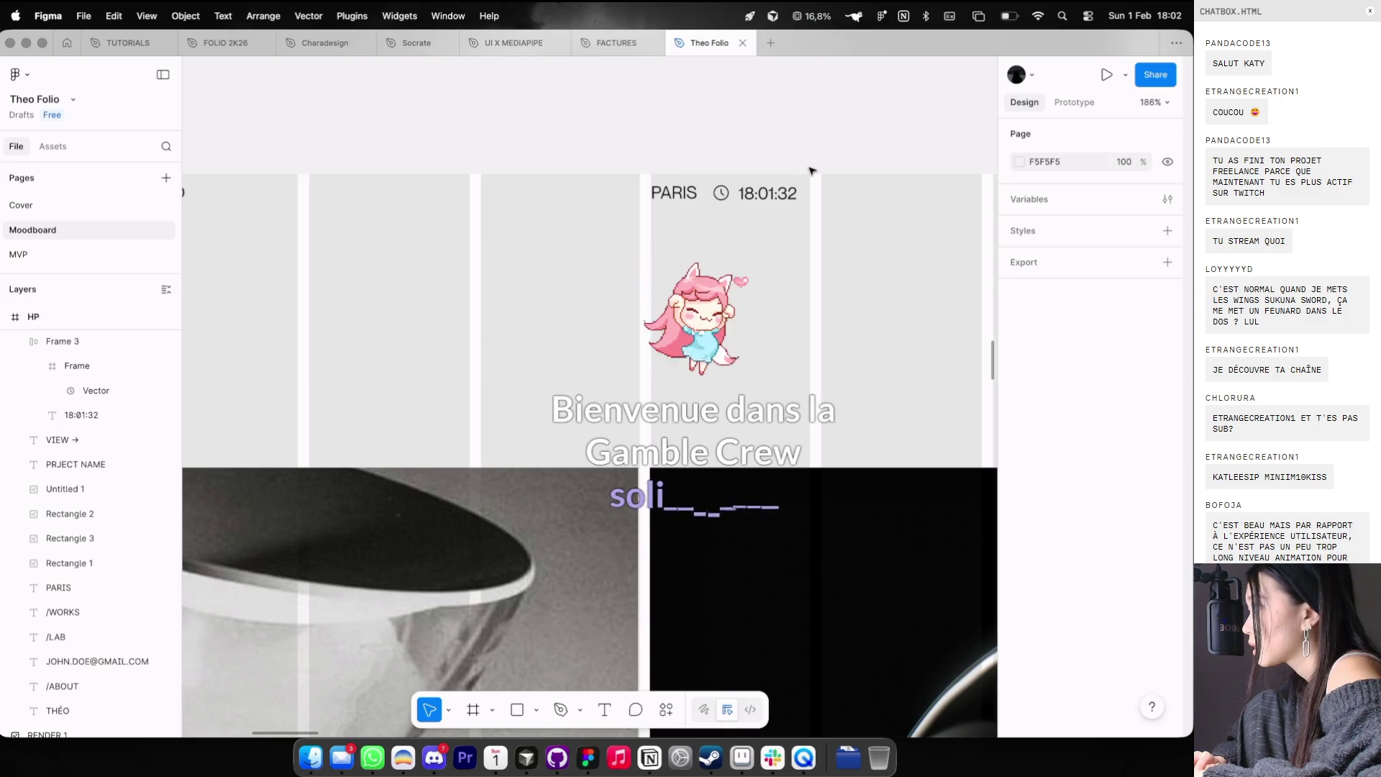
{"action": "scroll", "coordinate": [809, 162], "scroll_direction": "up", "scroll_amount": 1}
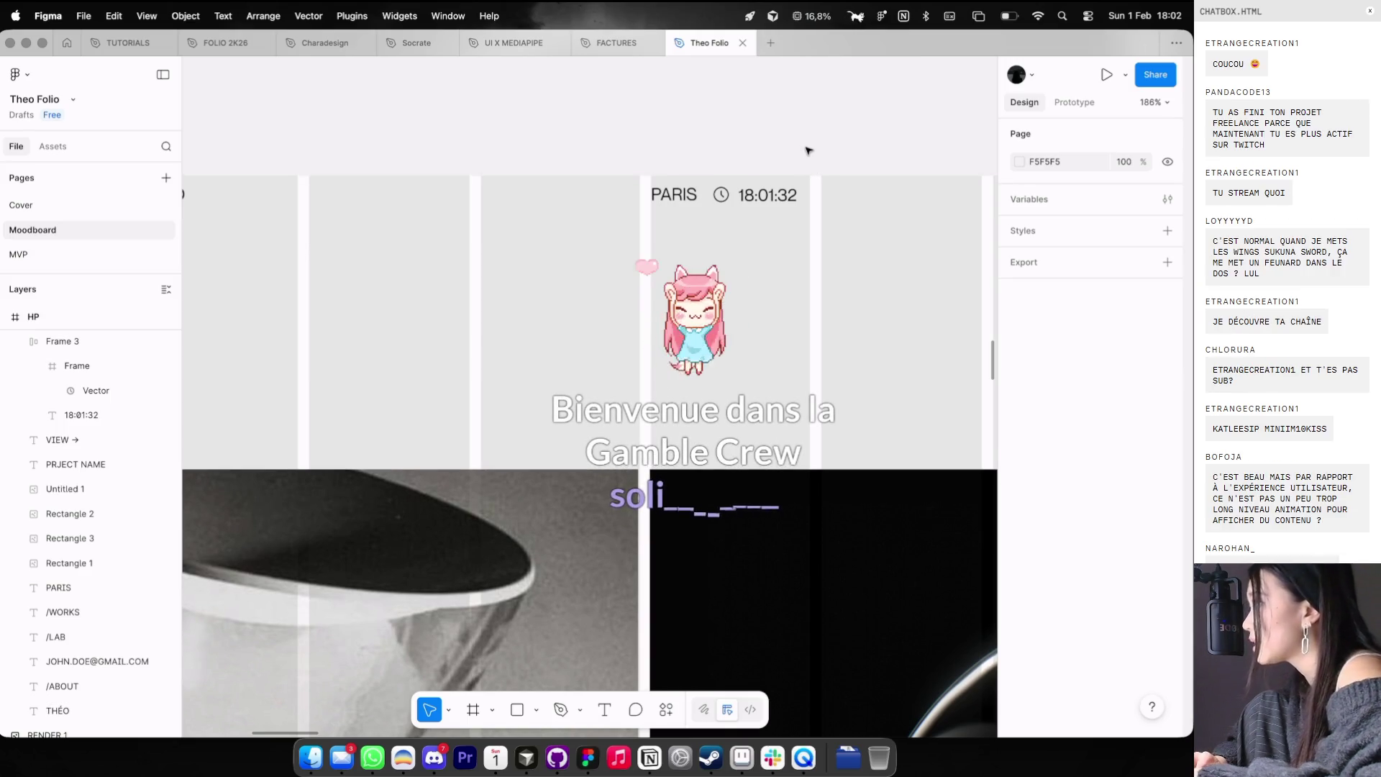
{"action": "scroll", "coordinate": [808, 146], "scroll_direction": "up", "scroll_amount": 3}
{"action": "left_click", "coordinate": [748, 211]}
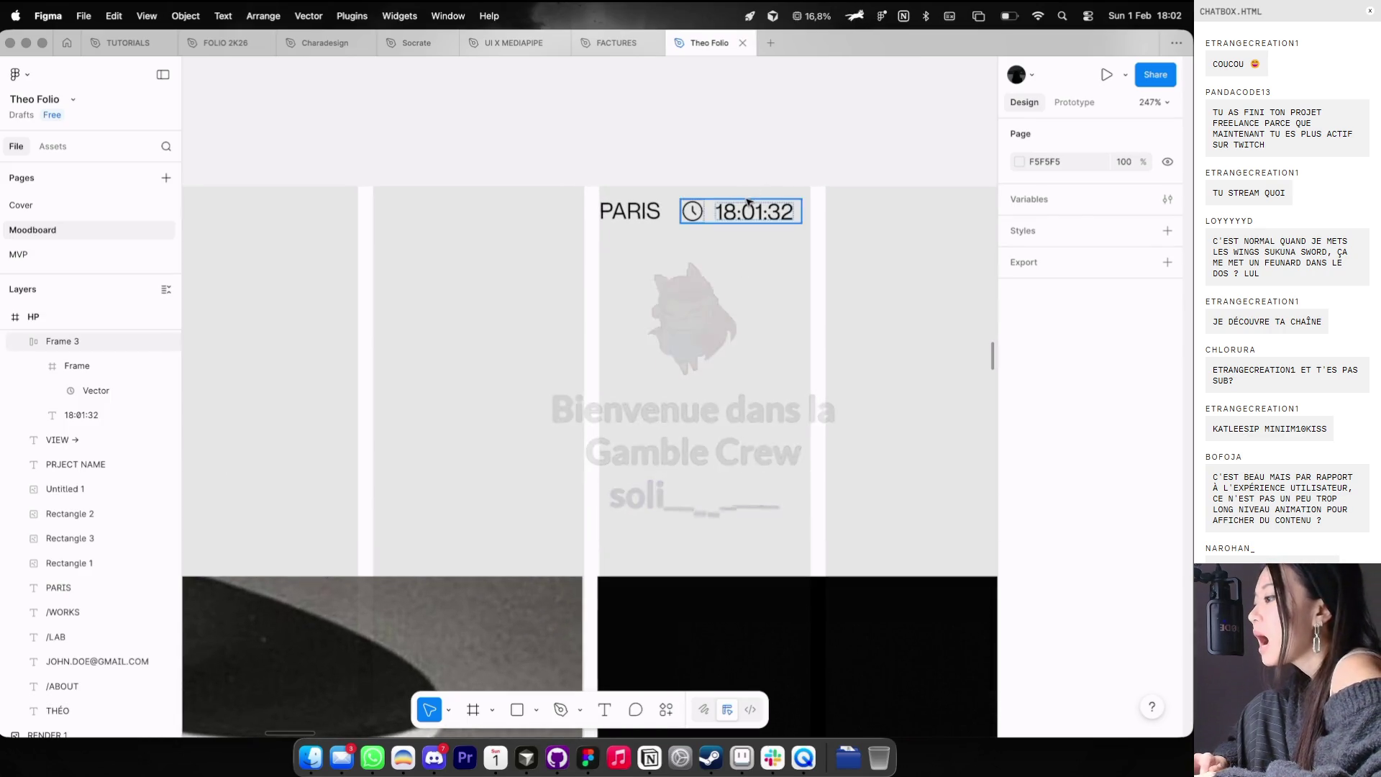
- Move the clock-and-time frame further right, away from PARIS
{"action": "left_click_drag", "start_coordinate": [748, 211], "coordinate": [876, 213]}
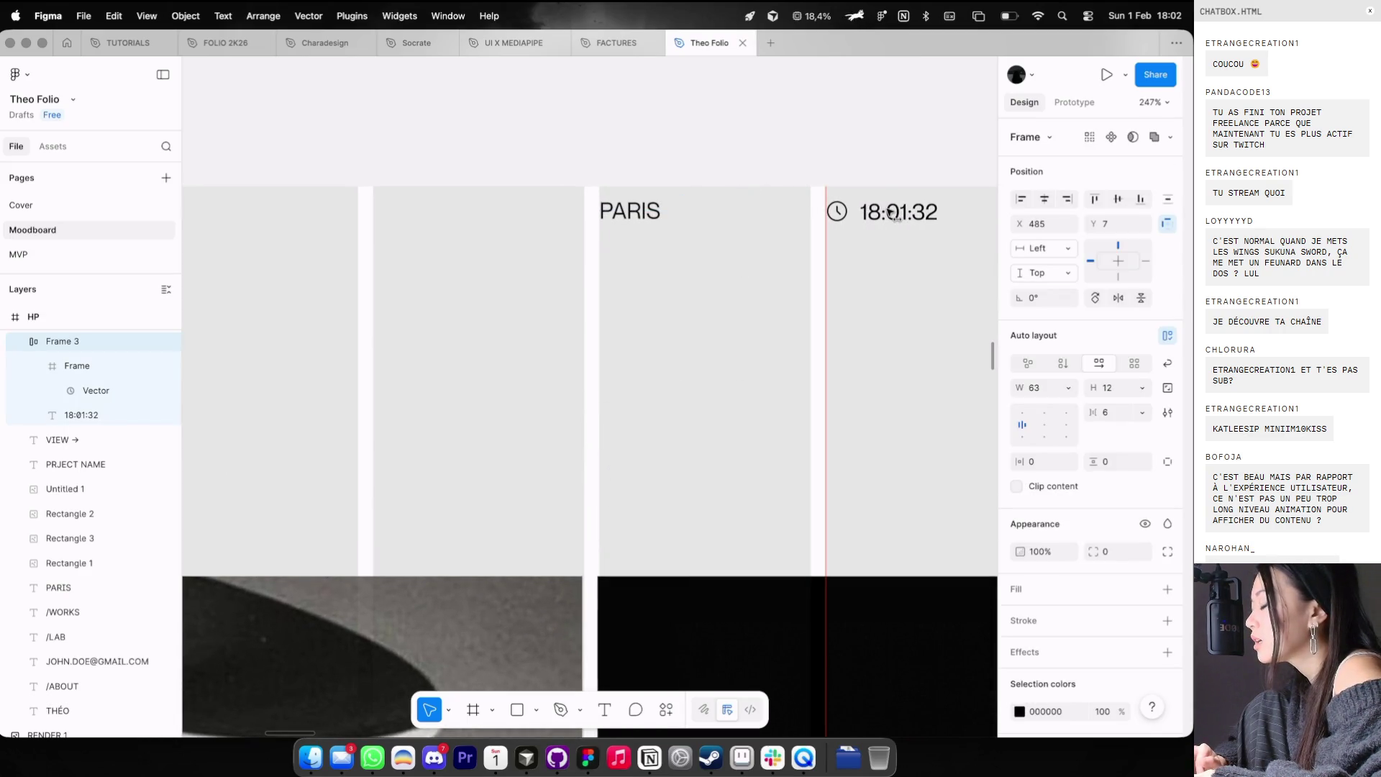
{"action": "left_click", "coordinate": [878, 154]}
{"action": "key", "text": "ctrl+g"}
{"action": "scroll", "coordinate": [919, 95], "scroll_direction": "down", "scroll_amount": 5}
{"action": "scroll", "coordinate": [922, 97], "scroll_direction": "right", "scroll_amount": 5}
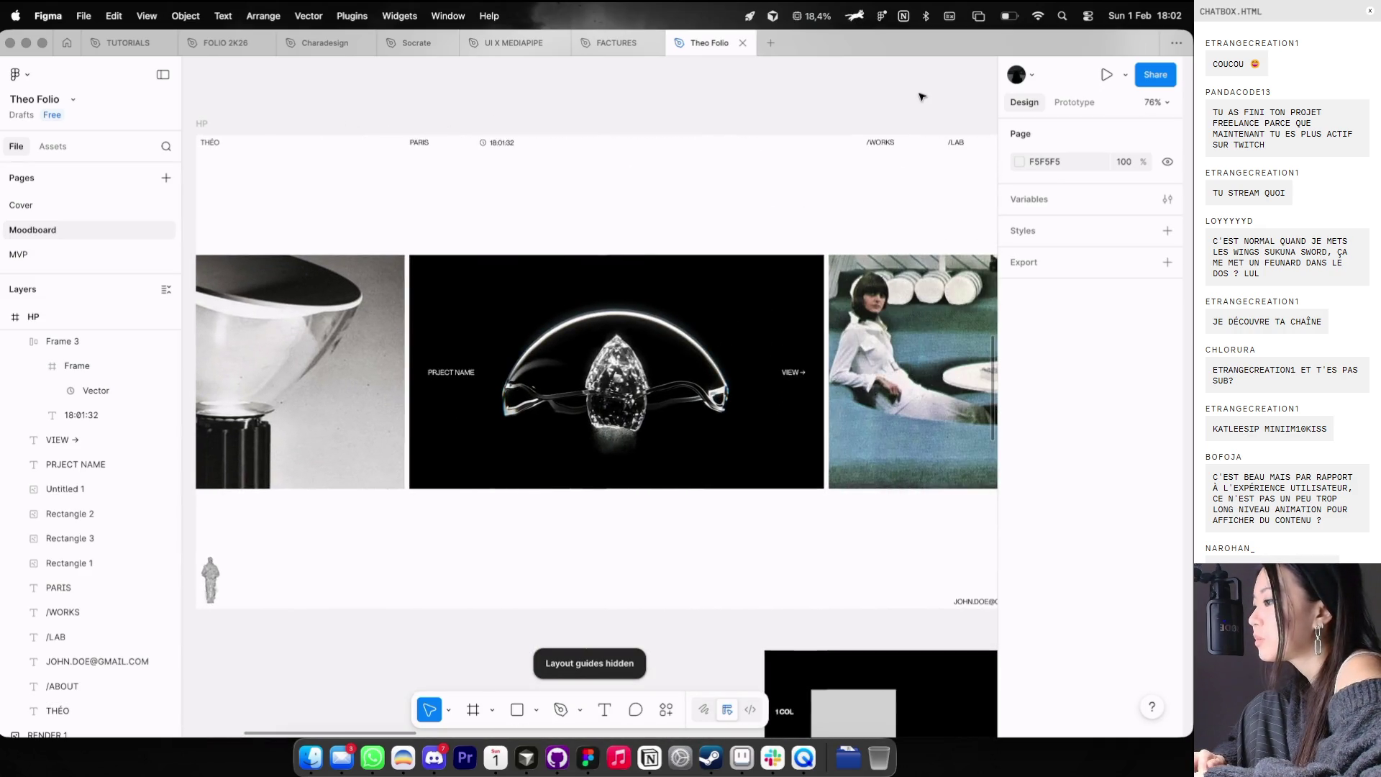
{"action": "scroll", "coordinate": [554, 136], "scroll_direction": "down", "scroll_amount": 3}
{"action": "left_click", "coordinate": [558, 138]}
{"action": "scroll", "coordinate": [547, 134], "scroll_direction": "up", "scroll_amount": 5}
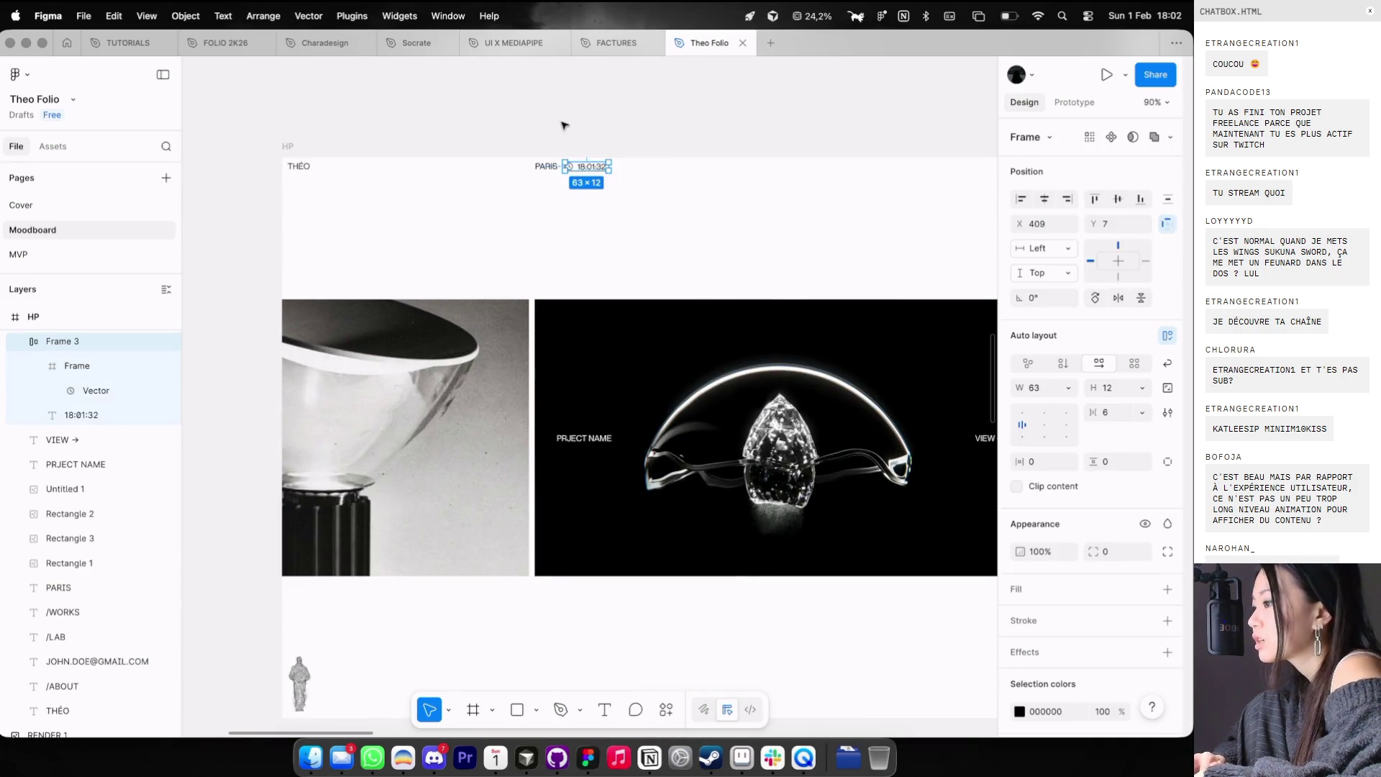
{"action": "left_click", "coordinate": [564, 126]}
{"action": "scroll", "coordinate": [564, 126], "scroll_direction": "down", "scroll_amount": 3}
{"action": "key", "text": "ctrl+z"}
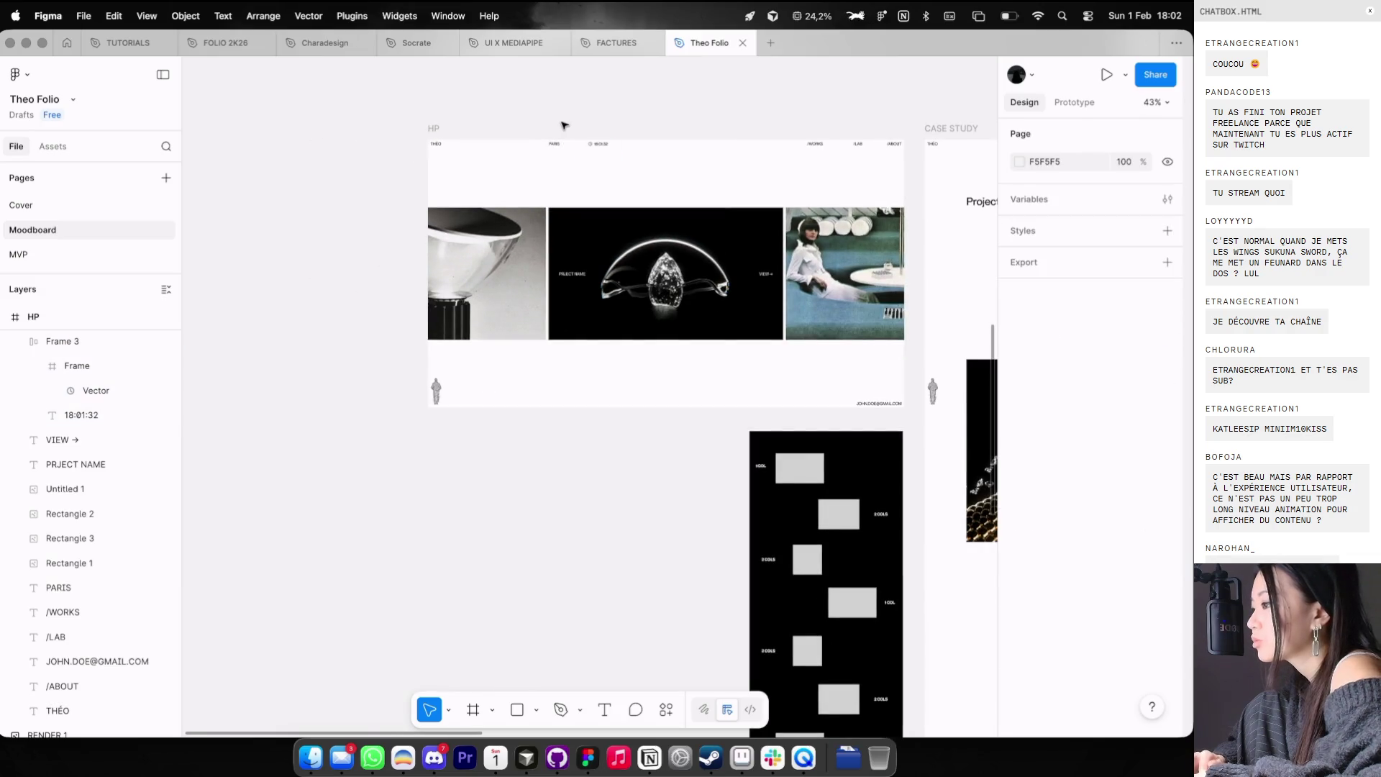
- Fade PARIS and the clock frame to 50% opacity
{"action": "scroll", "coordinate": [565, 126], "scroll_direction": "up", "scroll_amount": 3}
{"action": "scroll", "coordinate": [586, 141], "scroll_direction": "up", "scroll_amount": 3}
{"action": "left_click", "coordinate": [639, 151]}
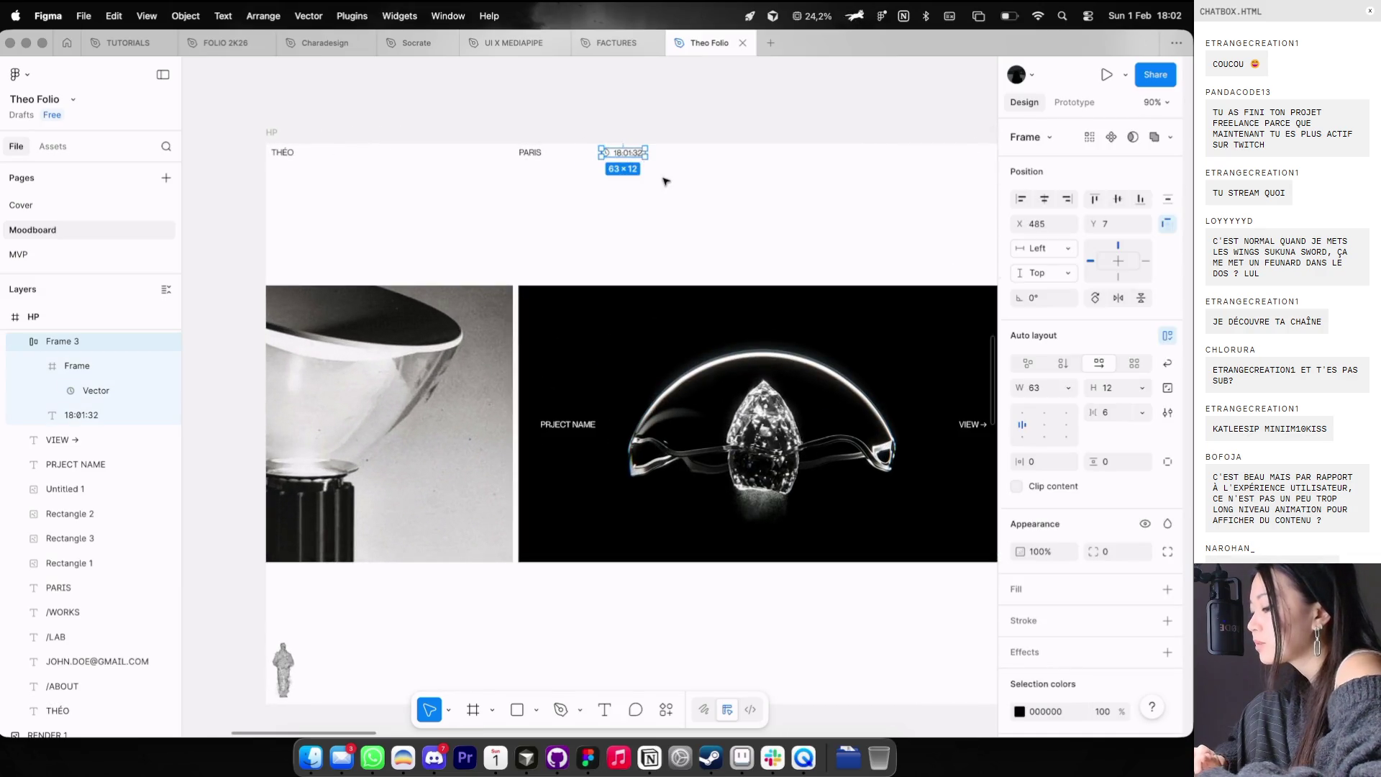
{"action": "left_click", "coordinate": [657, 183]}
{"action": "scroll", "coordinate": [656, 183], "scroll_direction": "down", "scroll_amount": 2}
{"action": "left_click_drag", "start_coordinate": [656, 182], "coordinate": [471, 136]}
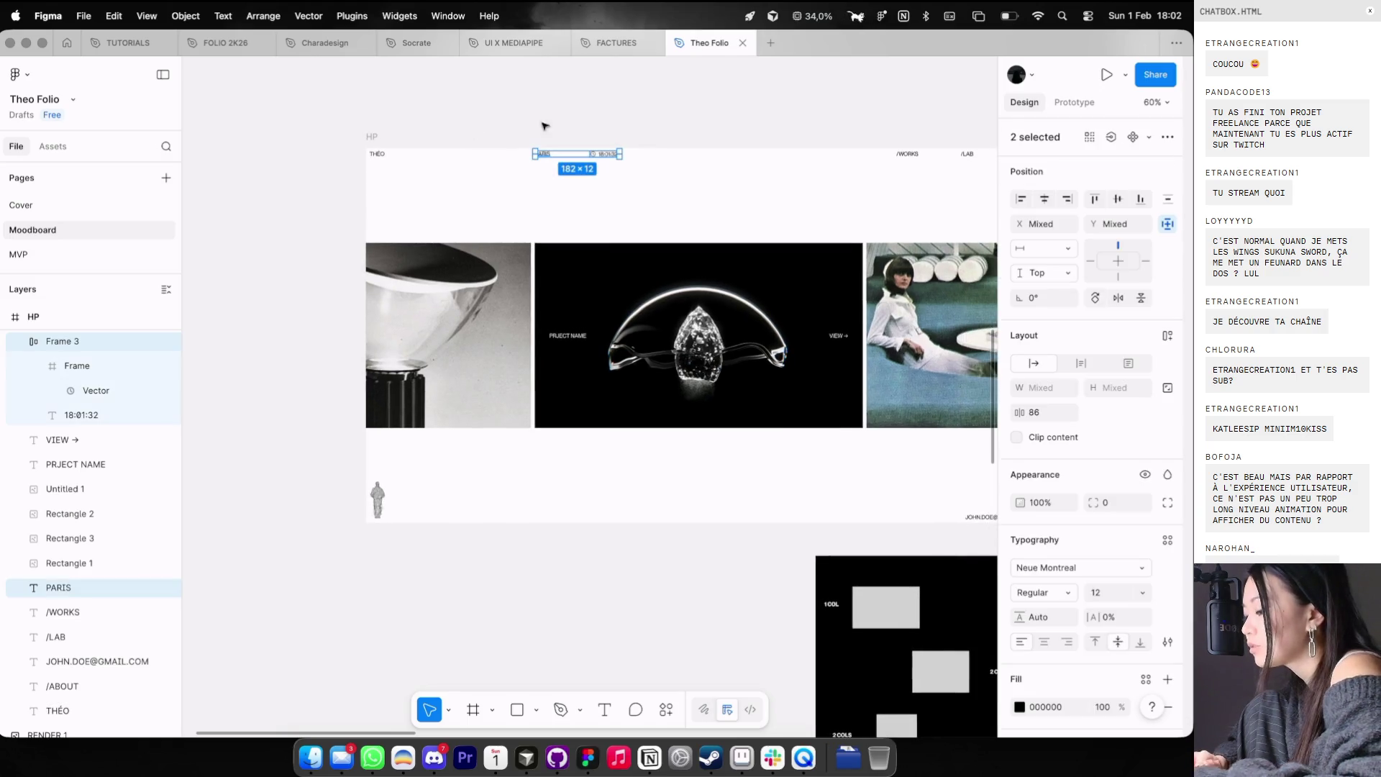
{"action": "key", "text": "5"}
{"action": "left_click", "coordinate": [660, 138]}
{"action": "scroll", "coordinate": [660, 137], "scroll_direction": "right", "scroll_amount": 3}
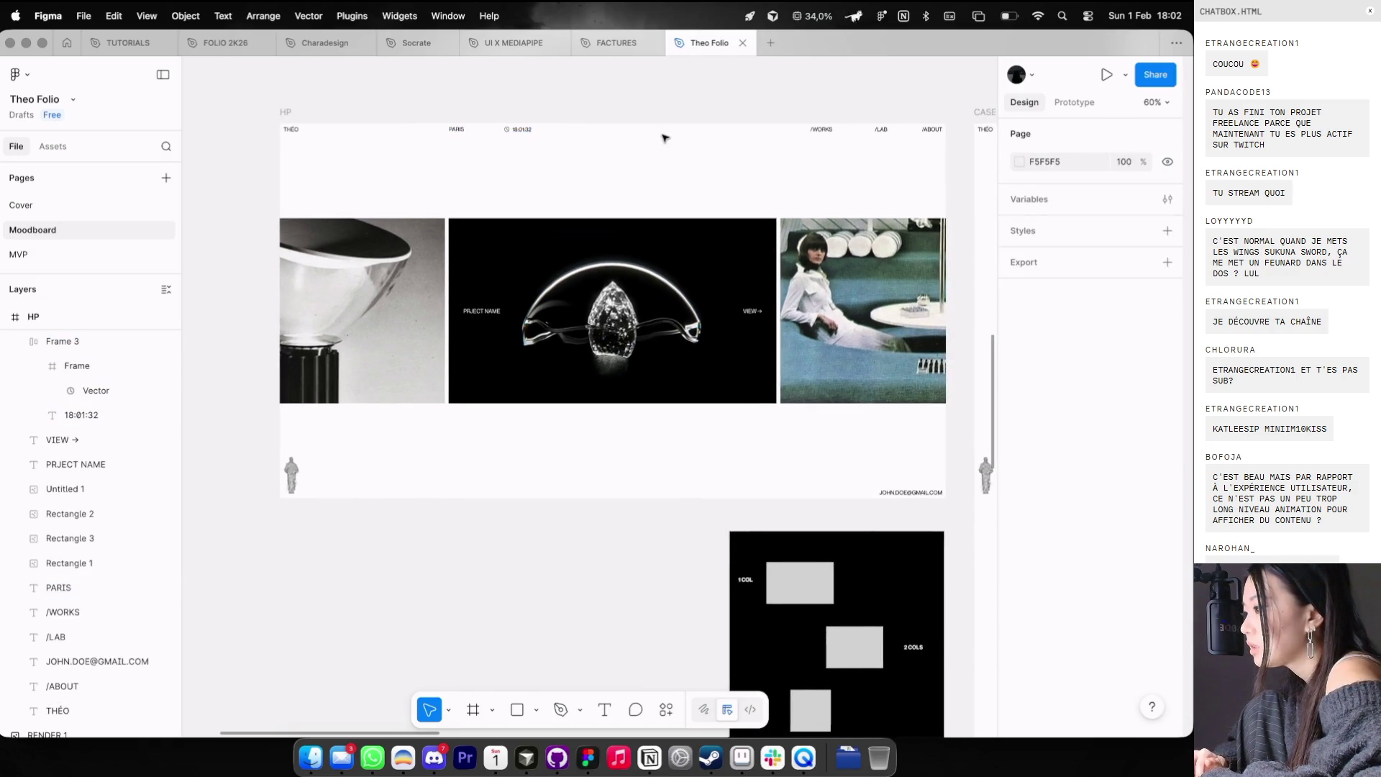
{"action": "scroll", "coordinate": [663, 138], "scroll_direction": "right", "scroll_amount": 1}
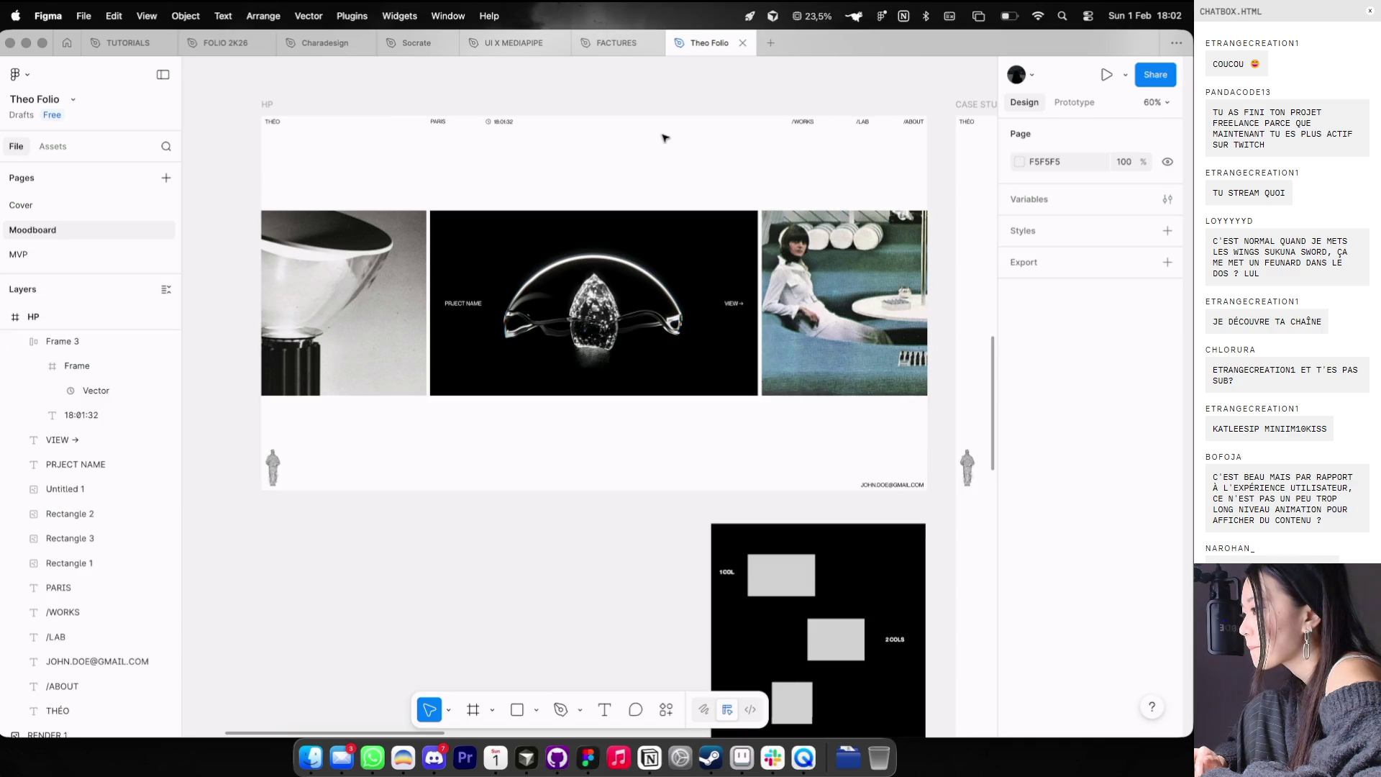
{"action": "left_click_drag", "start_coordinate": [661, 153], "coordinate": [395, 101]}
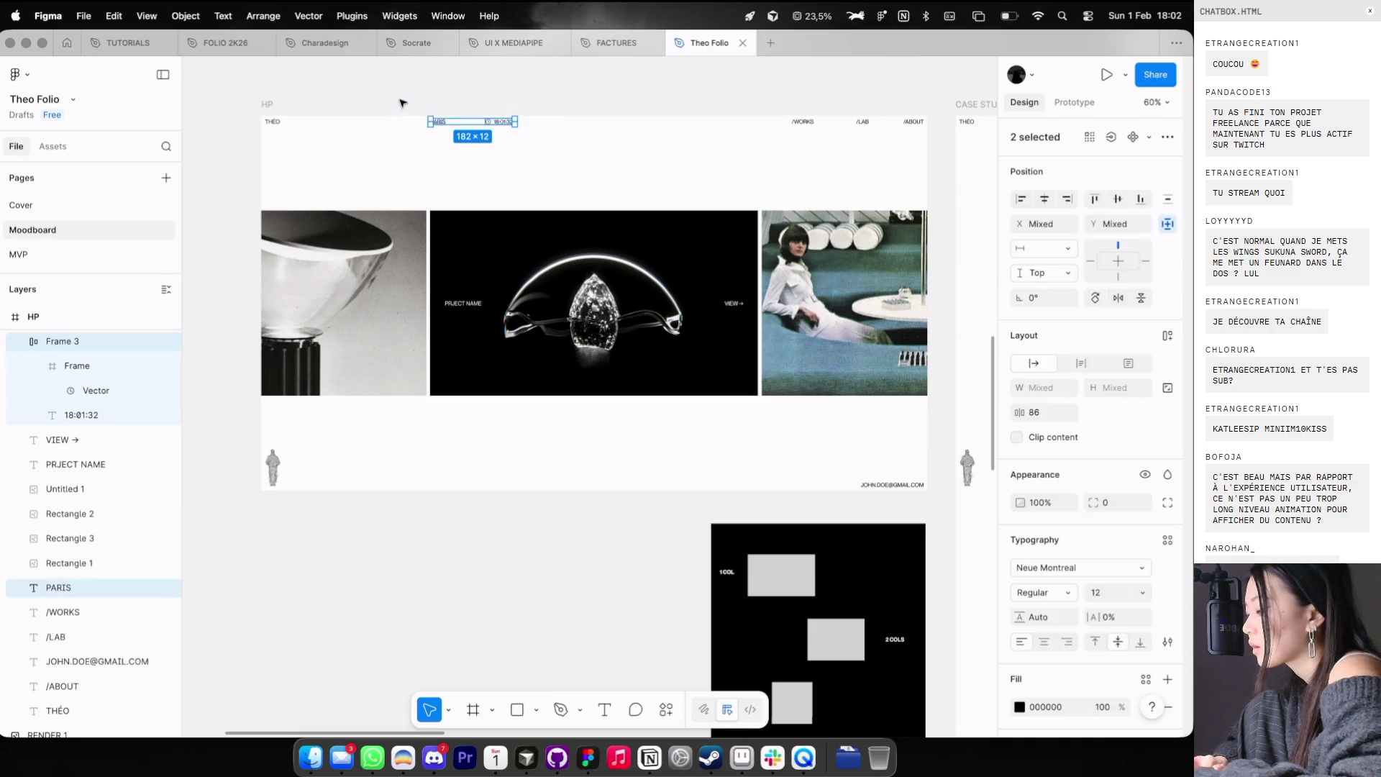
- Fade PARIS, the clock and the /WORKS, /LAB, /ABOUT links to 60% opacity
{"action": "key", "text": "6"}
{"action": "left_click", "coordinate": [419, 97]}
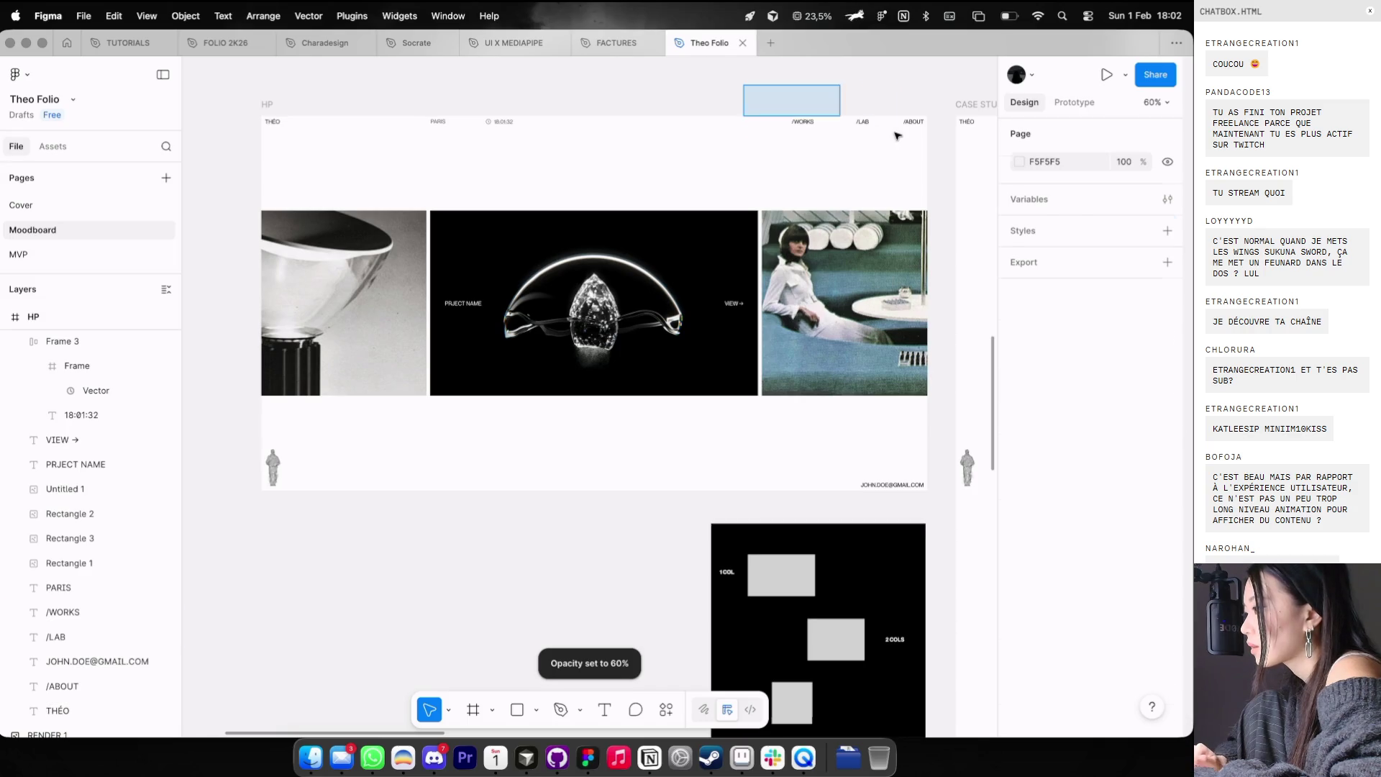
{"action": "left_click_drag", "start_coordinate": [741, 82], "coordinate": [910, 146]}
{"action": "key", "text": "6"}
{"action": "left_click", "coordinate": [911, 147]}
- Fade the contact e-mail line at the bottom to 60% opacity
{"action": "scroll", "coordinate": [911, 150], "scroll_direction": "down", "scroll_amount": 1}
{"action": "scroll", "coordinate": [911, 151], "scroll_direction": "down", "scroll_amount": 2}
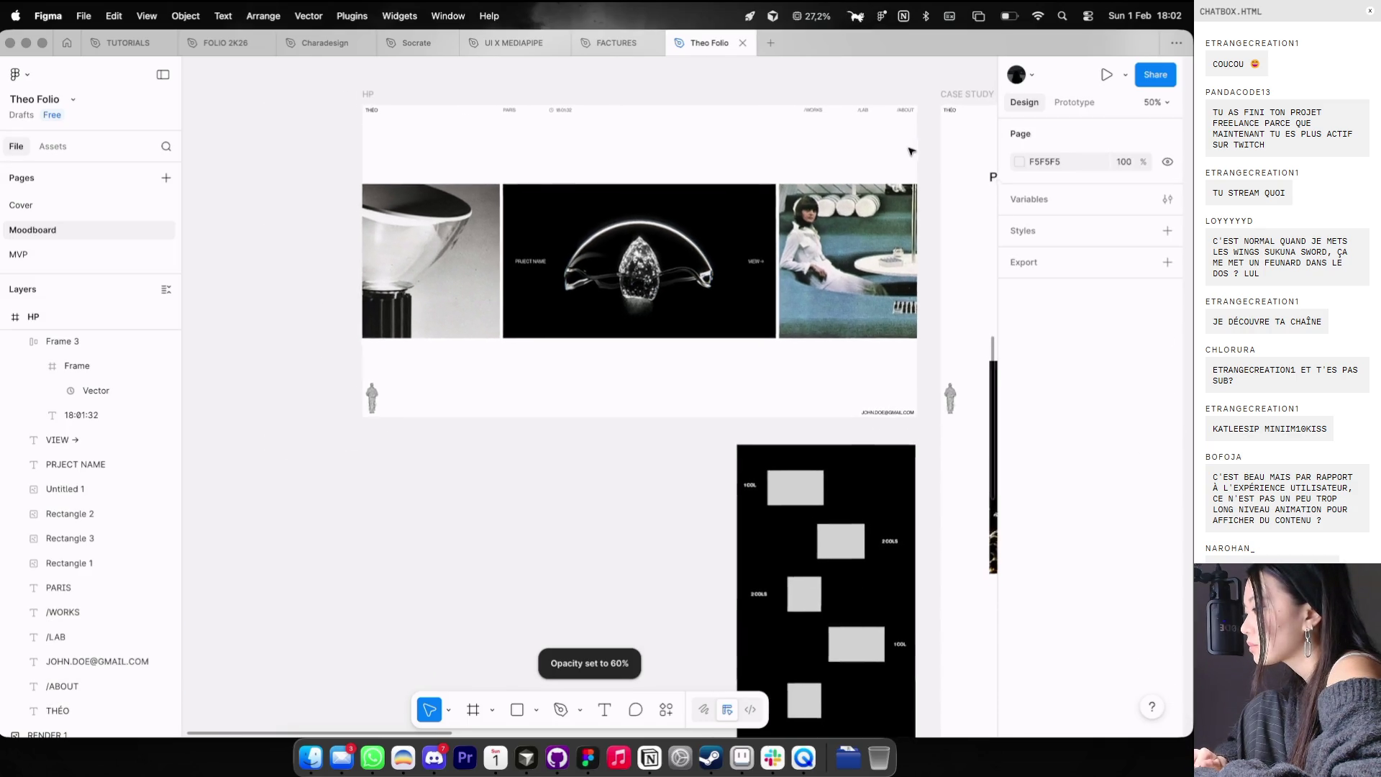
{"action": "left_click_drag", "start_coordinate": [879, 401], "coordinate": [887, 410]}
{"action": "key", "text": "6"}
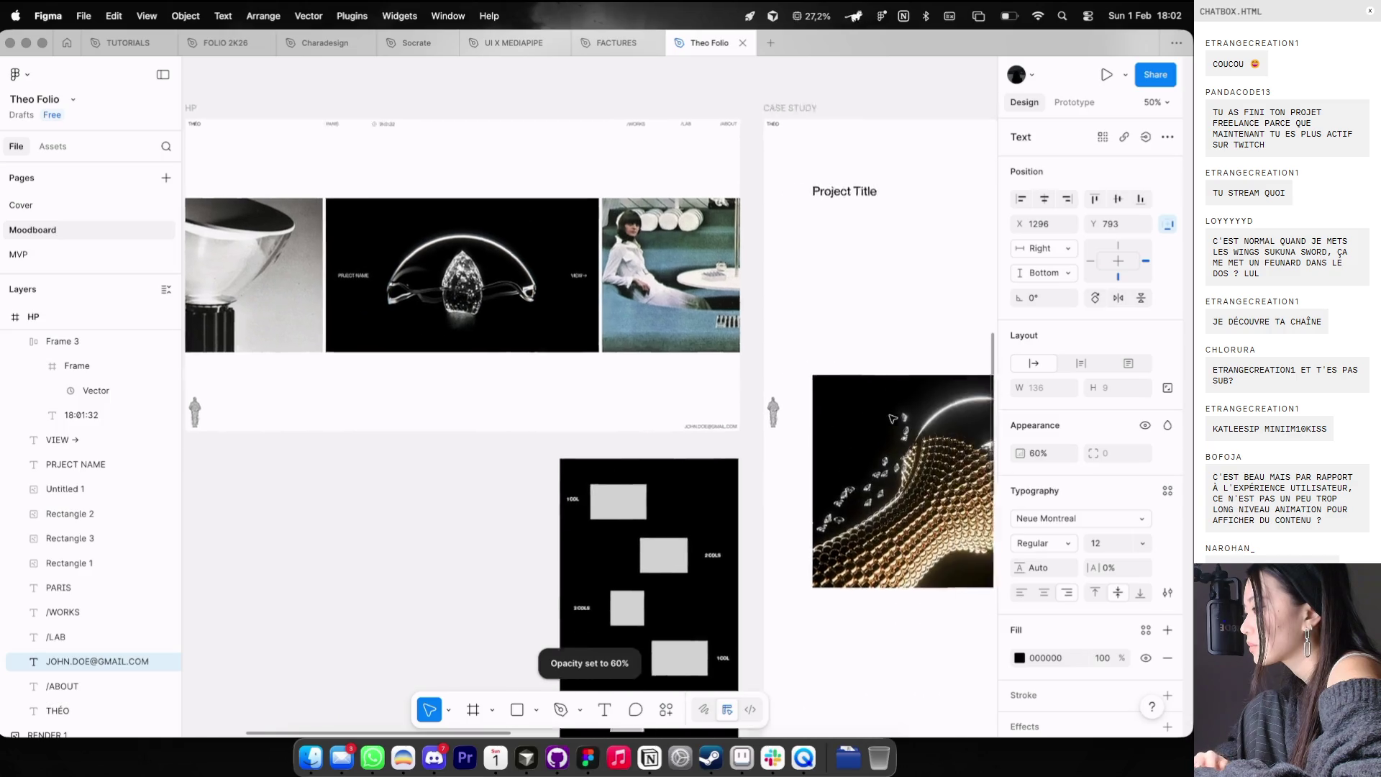
- Select the HP header row, then the header items in the CASE STUDY frame
{"action": "scroll", "coordinate": [889, 414], "scroll_direction": "right", "scroll_amount": 10}
{"action": "scroll", "coordinate": [892, 418], "scroll_direction": "left", "scroll_amount": 8}
{"action": "scroll", "coordinate": [891, 419], "scroll_direction": "down", "scroll_amount": 1}
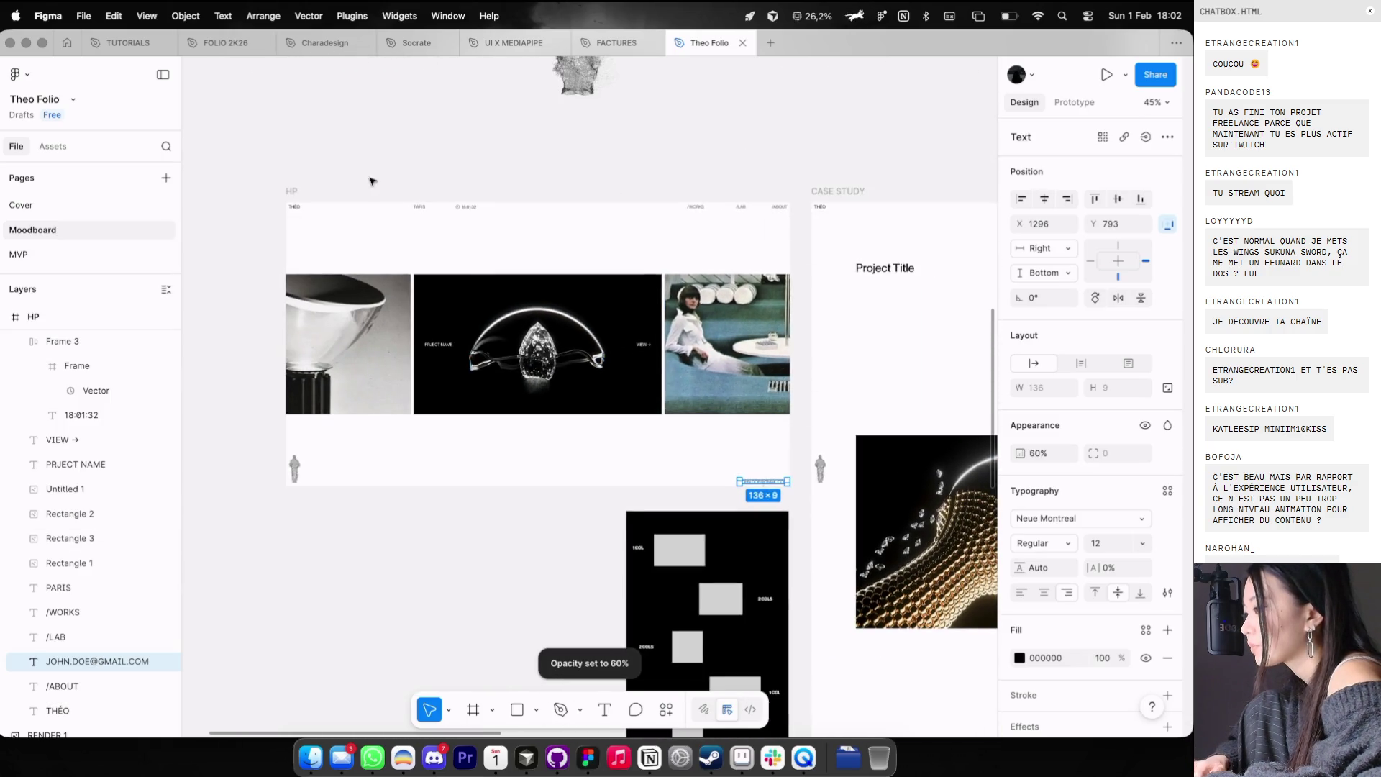
{"action": "left_click_drag", "start_coordinate": [371, 178], "coordinate": [783, 232]}
{"action": "scroll", "coordinate": [763, 228], "scroll_direction": "right", "scroll_amount": 10}
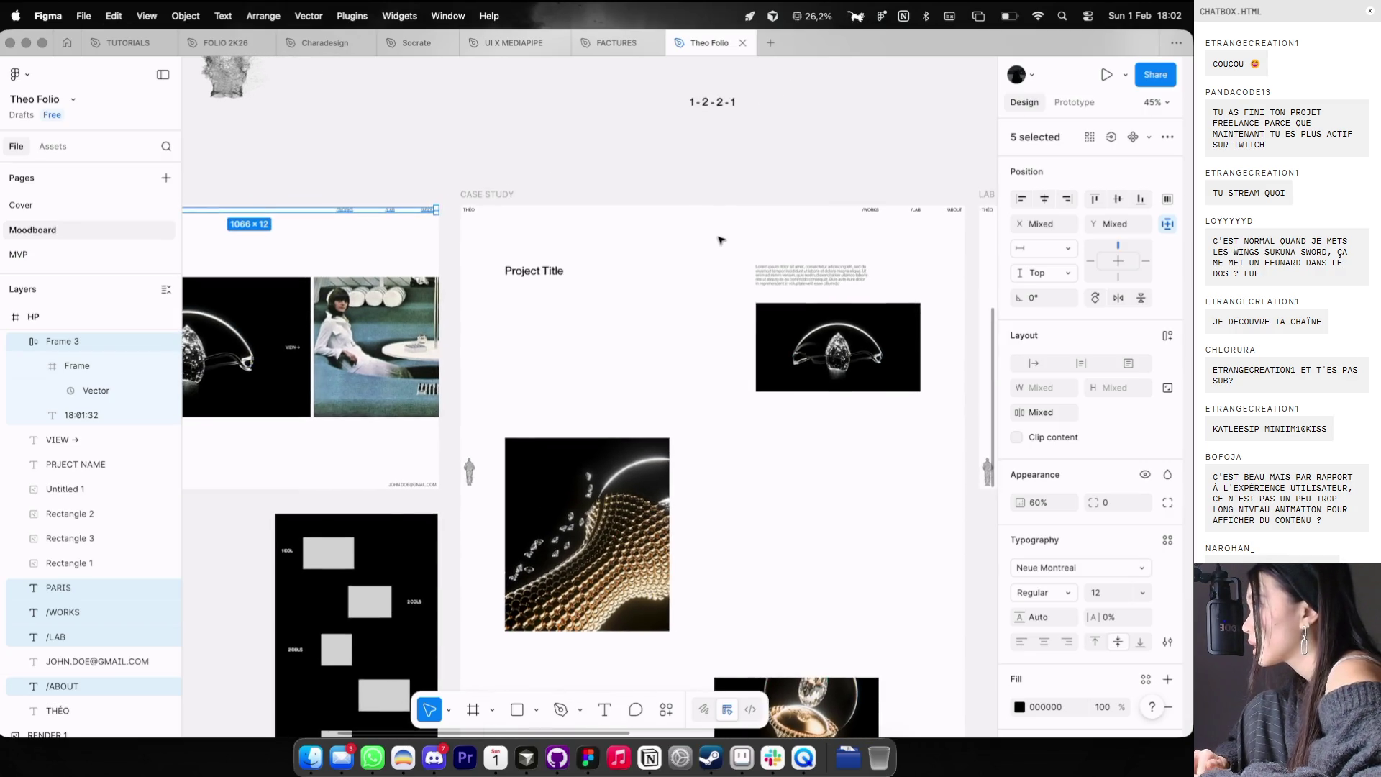
{"action": "left_click", "coordinate": [697, 202]}
{"action": "scroll", "coordinate": [700, 198], "scroll_direction": "right", "scroll_amount": 3}
{"action": "scroll", "coordinate": [699, 198], "scroll_direction": "up", "scroll_amount": 1}
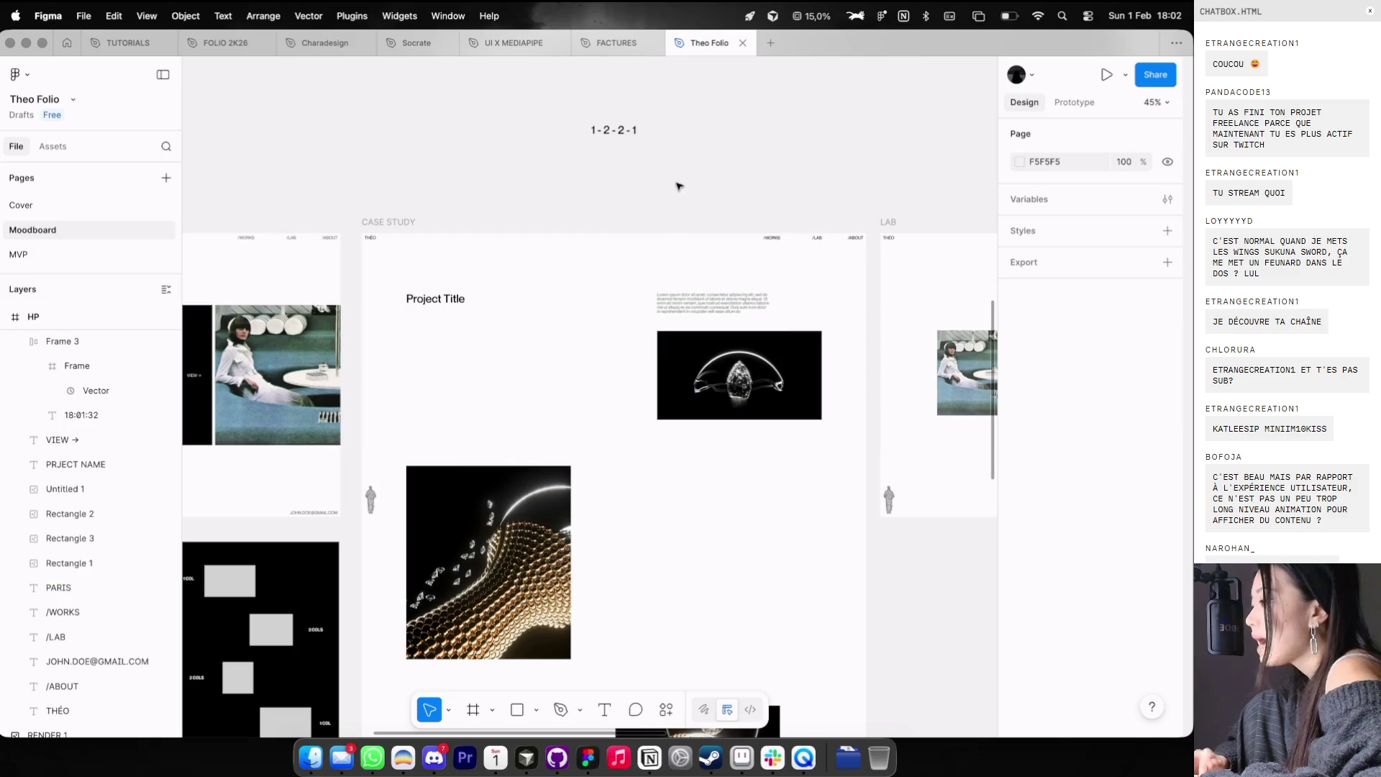
{"action": "left_click_drag", "start_coordinate": [679, 185], "coordinate": [866, 257]}
{"action": "left_click", "coordinate": [867, 257]}
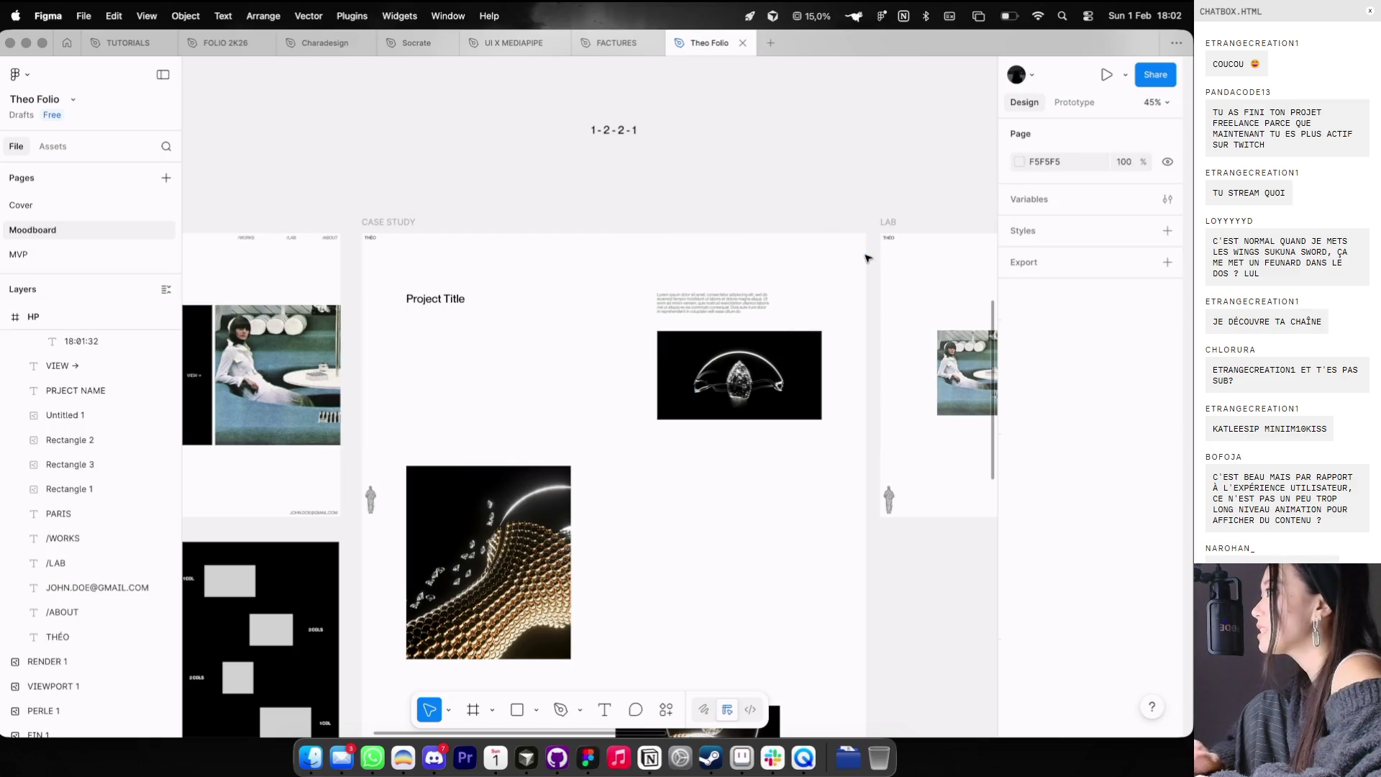
{"action": "left_click", "coordinate": [441, 216]}
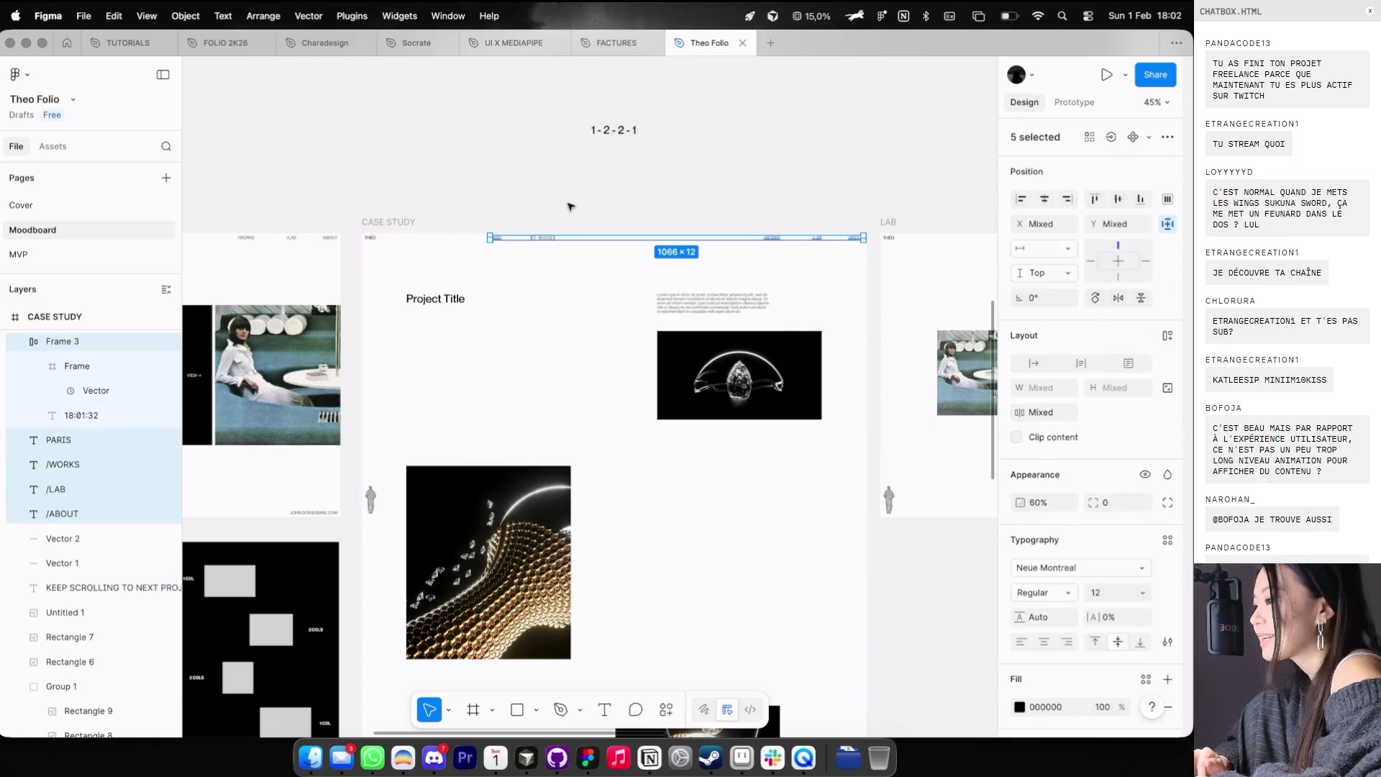
- Restore /WORKS in the CASE STUDY header to full opacity
{"action": "left_click", "coordinate": [567, 207]}
{"action": "scroll", "coordinate": [557, 219], "scroll_direction": "up", "scroll_amount": 3}
{"action": "scroll", "coordinate": [565, 216], "scroll_direction": "up", "scroll_amount": 2}
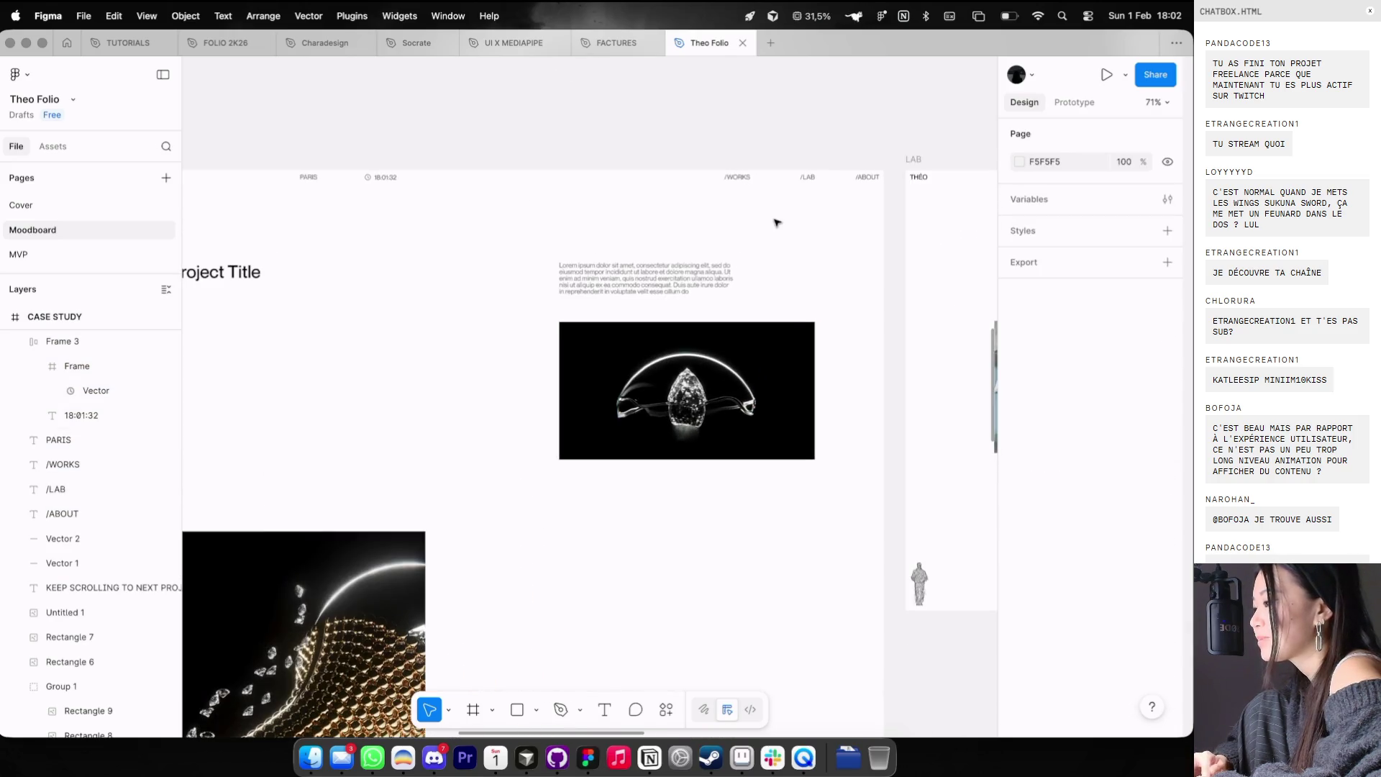
{"action": "left_click", "coordinate": [745, 178]}
{"action": "key", "text": "0"}
{"action": "scroll", "coordinate": [678, 181], "scroll_direction": "down", "scroll_amount": 4}
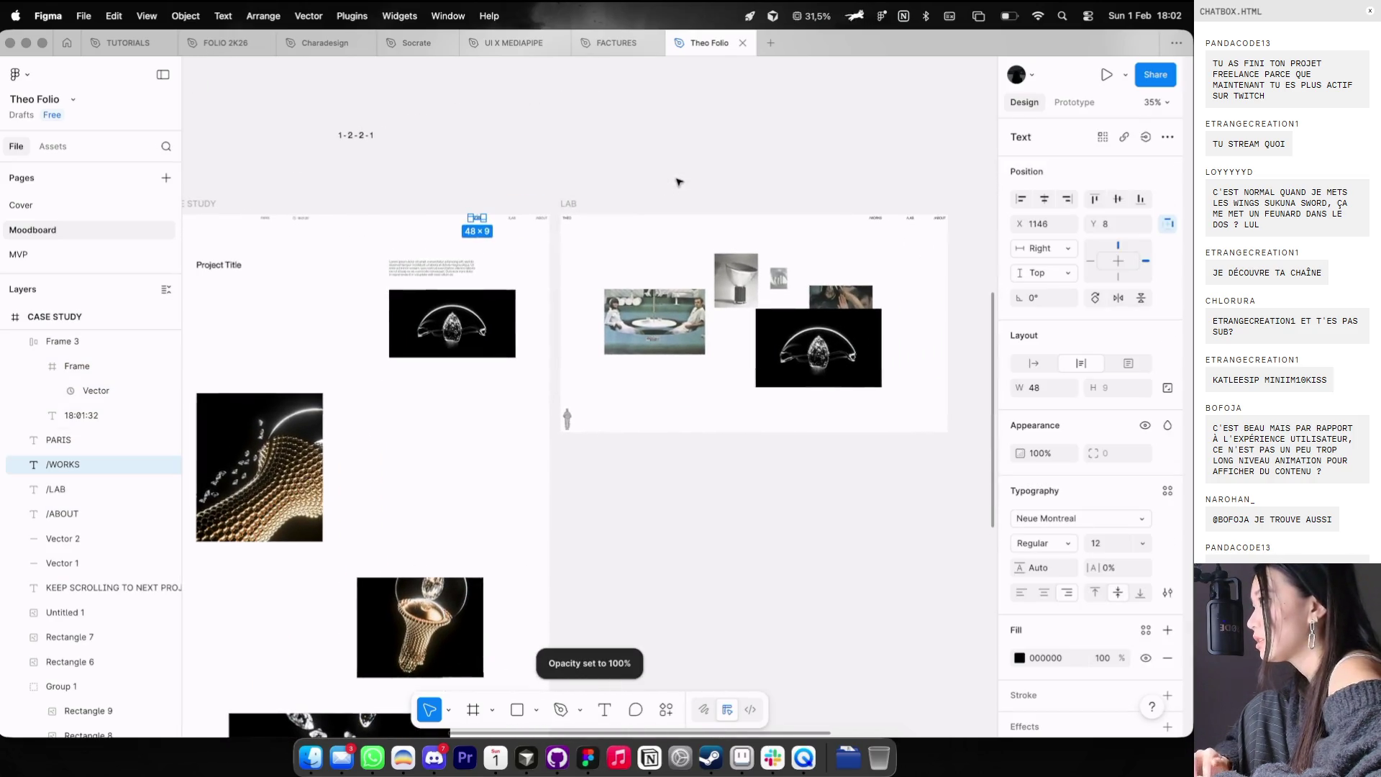
{"action": "scroll", "coordinate": [431, 169], "scroll_direction": "left", "scroll_amount": 5}
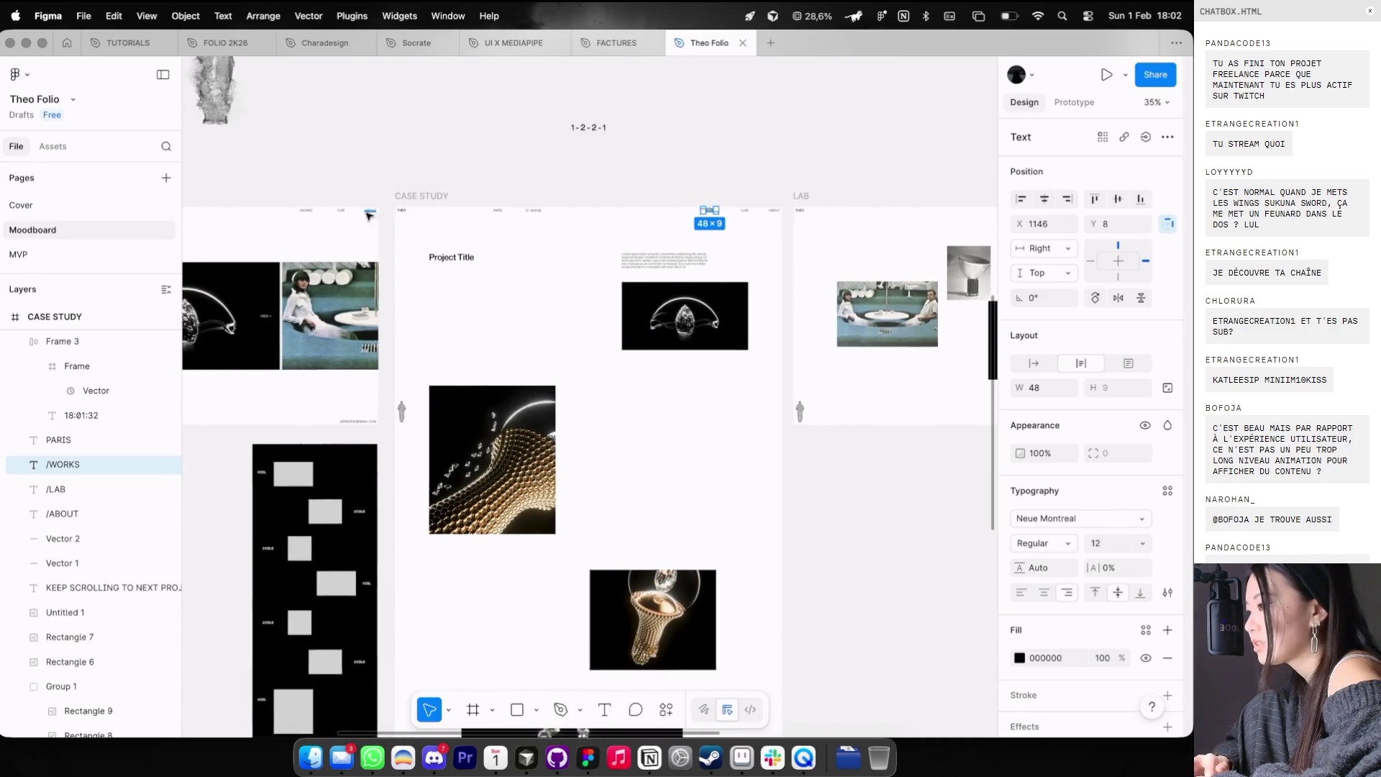
{"action": "mouse_move", "coordinate": [388, 204]}
{"action": "left_mouse_down"}
{"action": "mouse_move", "coordinate": [786, 231]}
{"action": "mouse_move", "coordinate": [469, 163]}
{"action": "left_mouse_up"}
{"action": "scroll", "coordinate": [856, 228], "scroll_direction": "right", "scroll_amount": 7}
{"action": "left_click", "coordinate": [813, 148]}
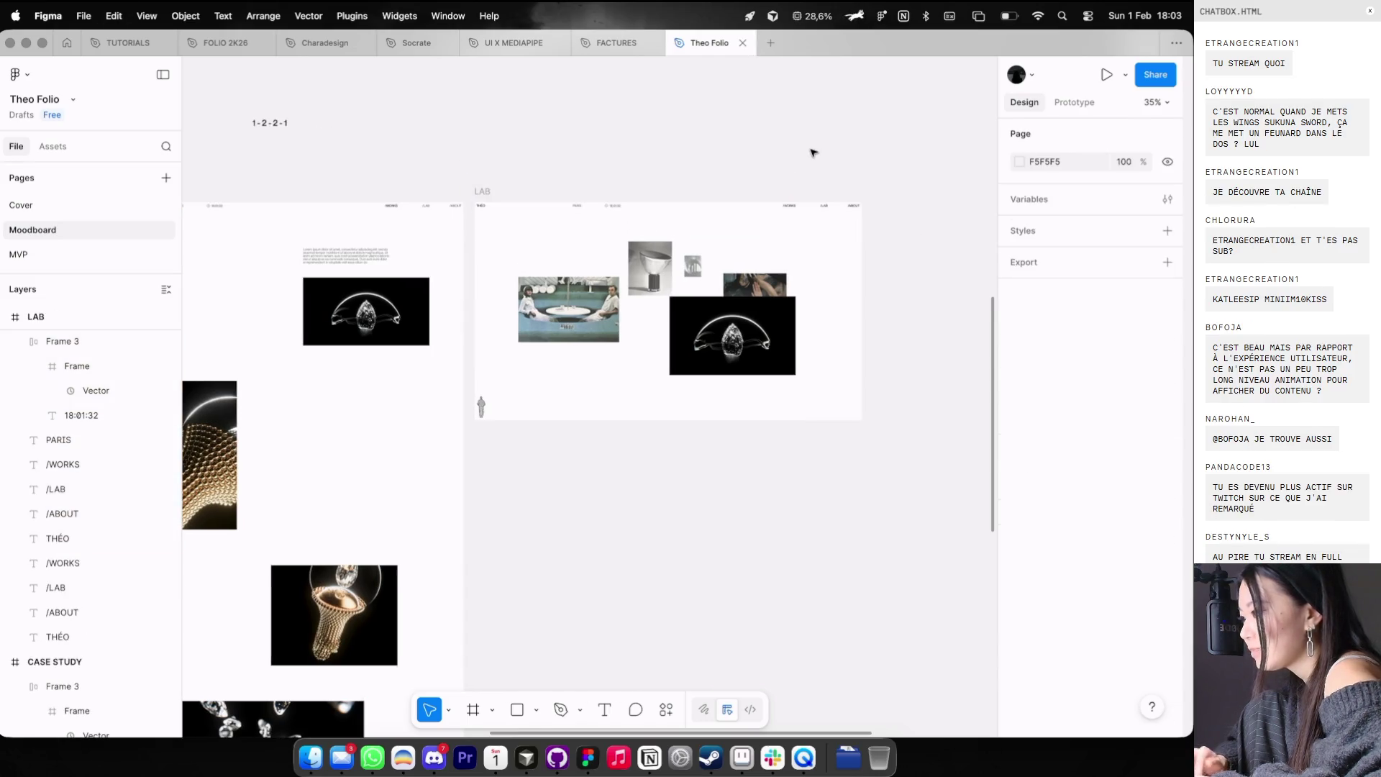
- Fade the LAB frame's header texts to 40% opacity
{"action": "scroll", "coordinate": [813, 149], "scroll_direction": "up", "scroll_amount": 3}
{"action": "scroll", "coordinate": [816, 194], "scroll_direction": "up", "scroll_amount": 3}
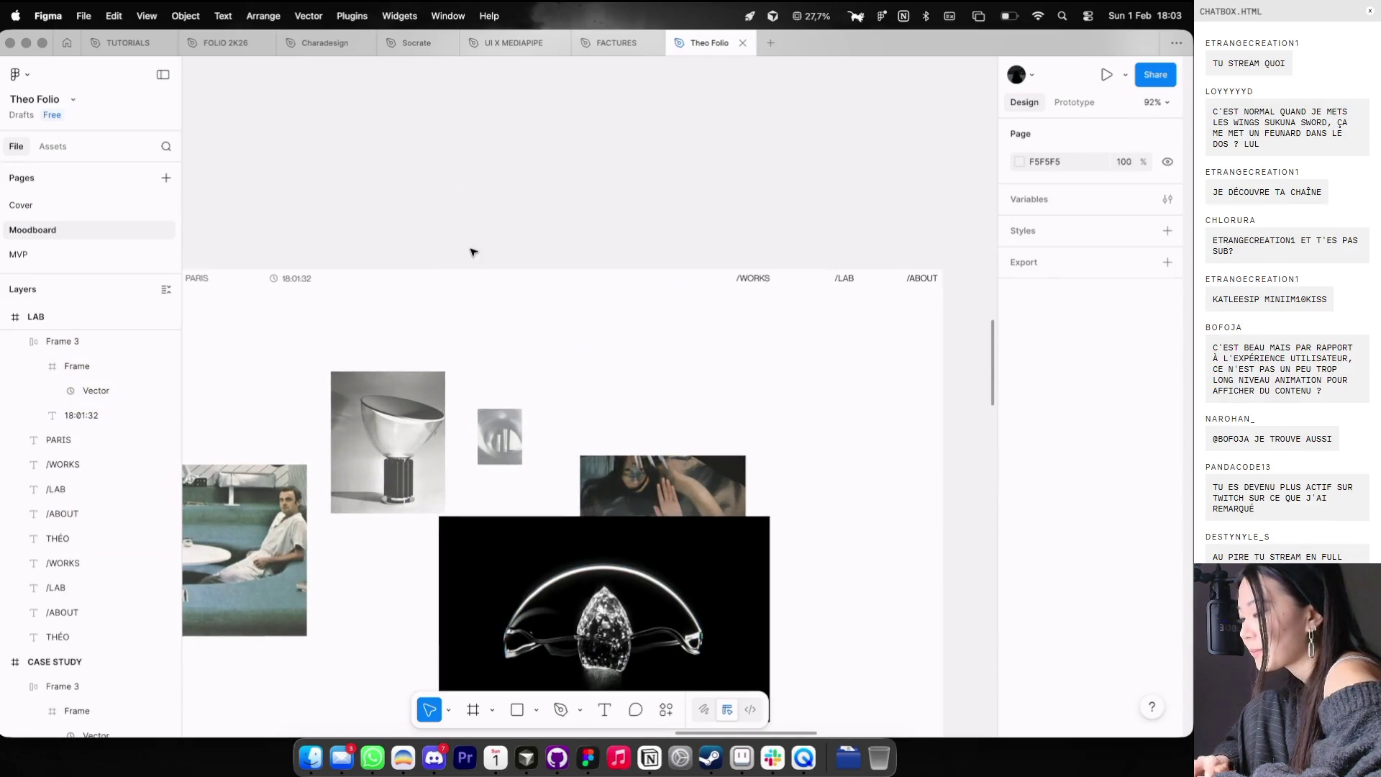
{"action": "scroll", "coordinate": [737, 227], "scroll_direction": "down", "scroll_amount": 1}
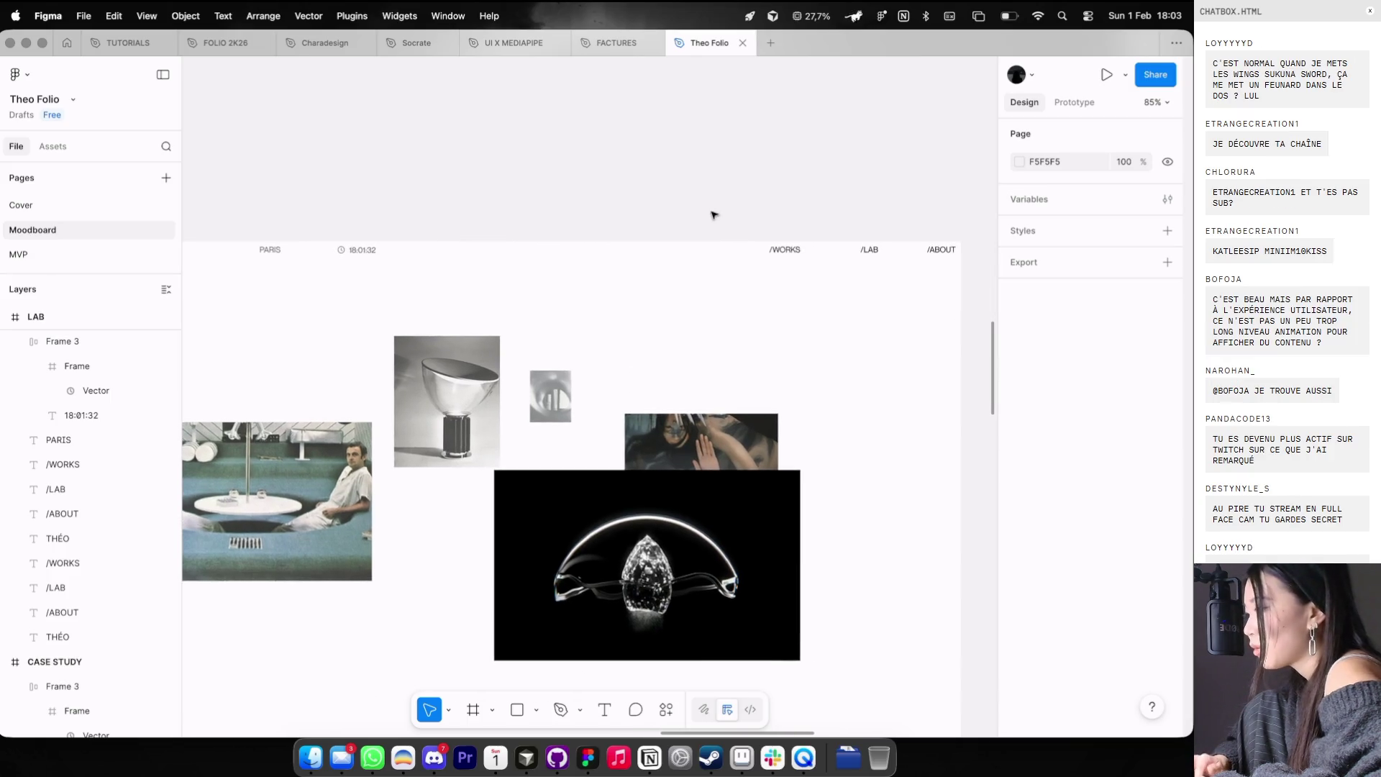
{"action": "left_click_drag", "start_coordinate": [713, 215], "coordinate": [986, 277]}
{"action": "key", "text": "4"}
- Bring the /LAB link in the LAB header back to 100% opacity
{"action": "left_click", "coordinate": [919, 293]}
{"action": "left_click", "coordinate": [863, 249]}
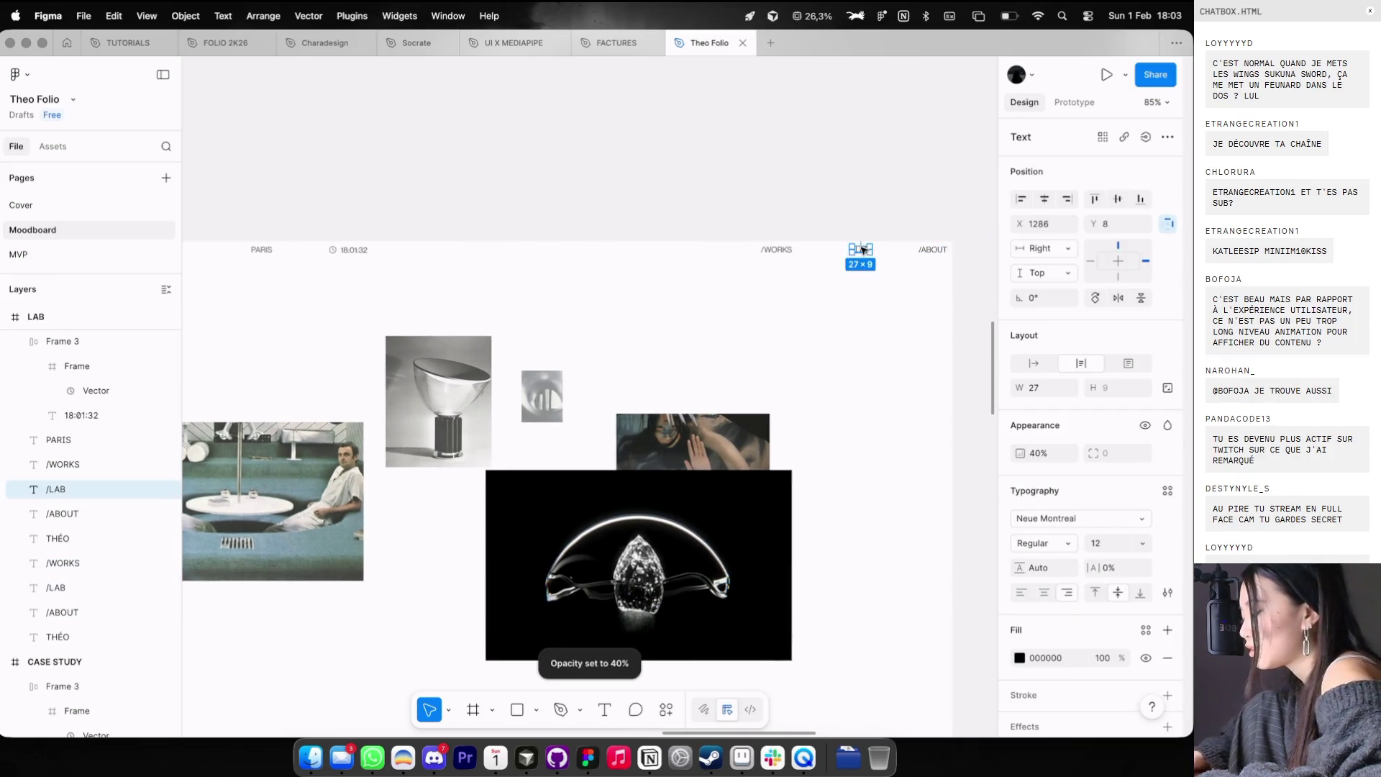
{"action": "left_click", "coordinate": [835, 349]}
{"action": "scroll", "coordinate": [835, 349], "scroll_direction": "down", "scroll_amount": 5}
{"action": "scroll", "coordinate": [834, 349], "scroll_direction": "left", "scroll_amount": 5}
{"action": "scroll", "coordinate": [834, 349], "scroll_direction": "down", "scroll_amount": 5}
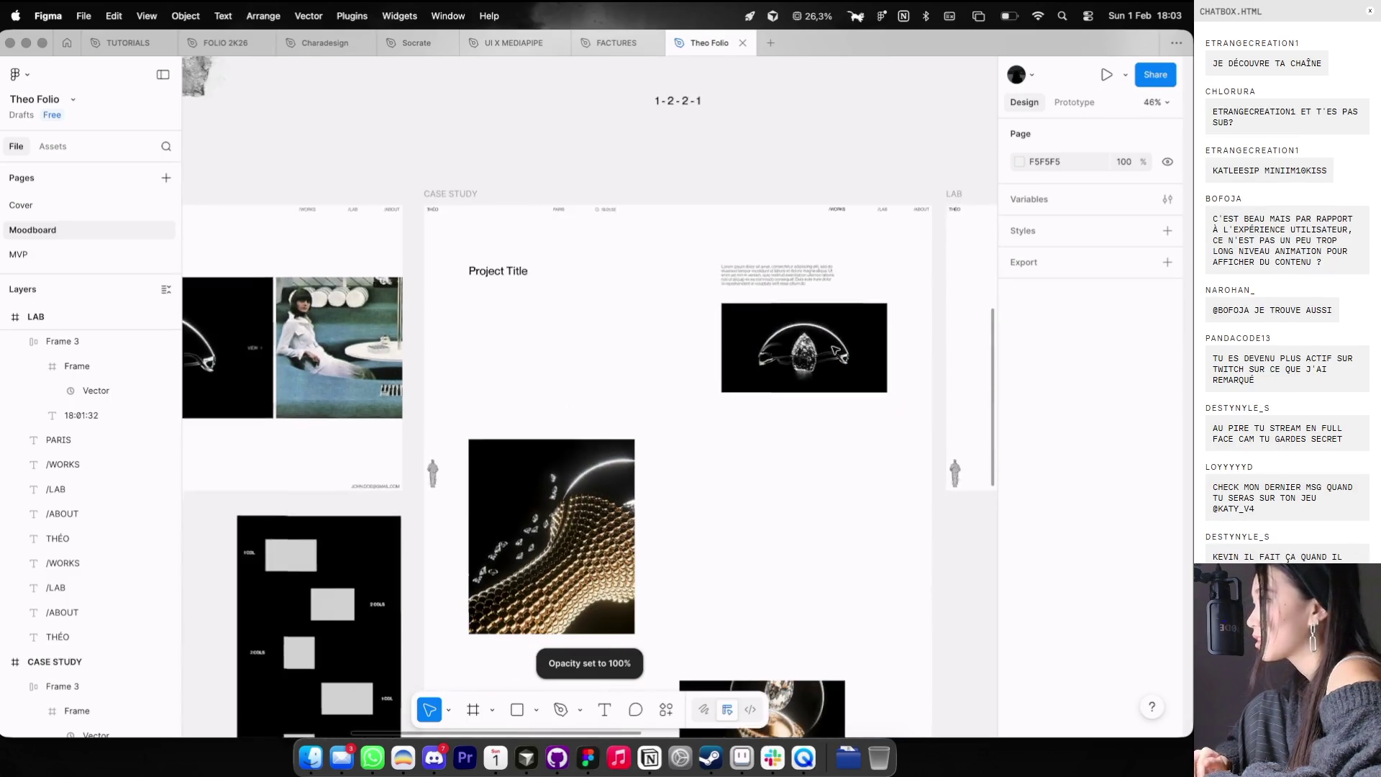
{"action": "scroll", "coordinate": [758, 278], "scroll_direction": "left", "scroll_amount": 3}
{"action": "scroll", "coordinate": [680, 216], "scroll_direction": "up", "scroll_amount": 4}
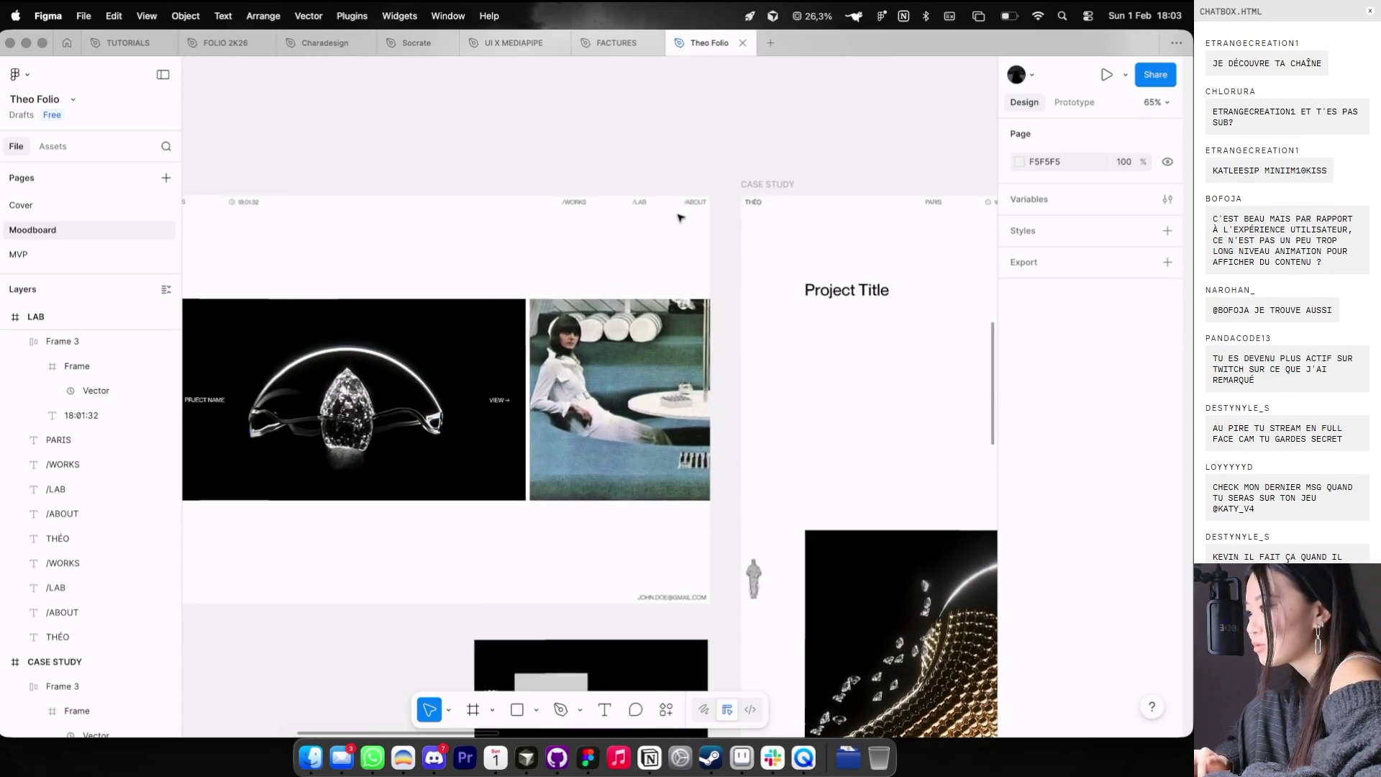
{"action": "scroll", "coordinate": [595, 227], "scroll_direction": "right", "scroll_amount": 10}
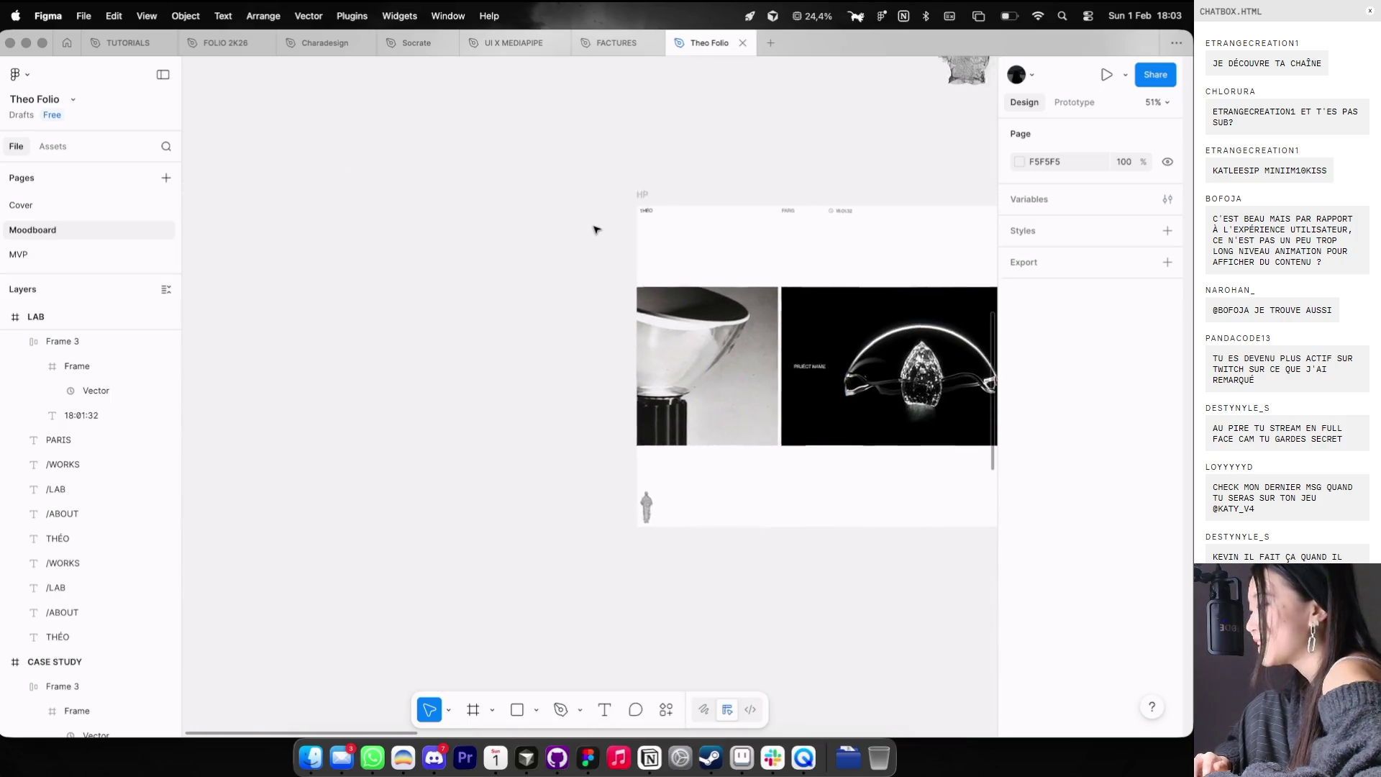
{"action": "scroll", "coordinate": [611, 194], "scroll_direction": "right", "scroll_amount": 2}
{"action": "scroll", "coordinate": [617, 179], "scroll_direction": "down", "scroll_amount": 5}
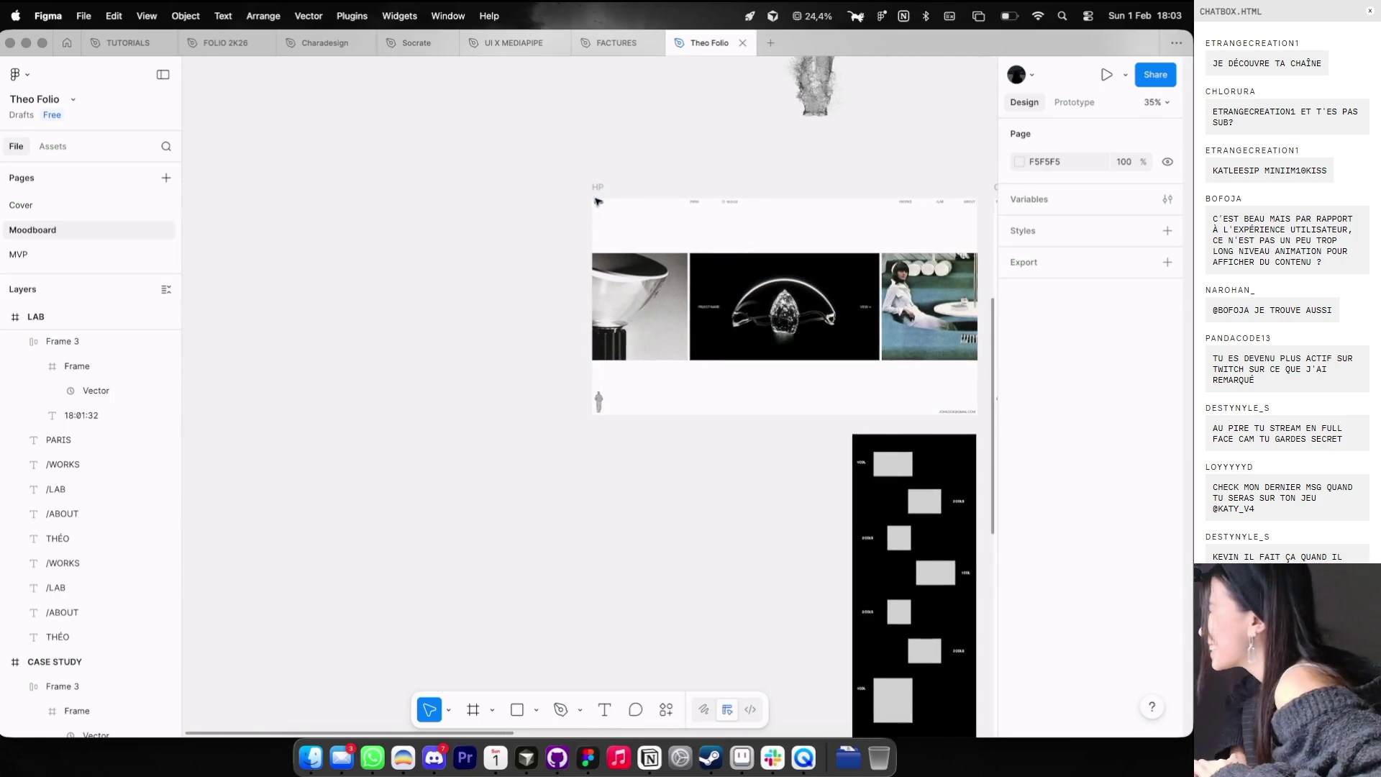
{"action": "scroll", "coordinate": [595, 200], "scroll_direction": "up", "scroll_amount": 5}
{"action": "scroll", "coordinate": [595, 202], "scroll_direction": "right", "scroll_amount": 3}
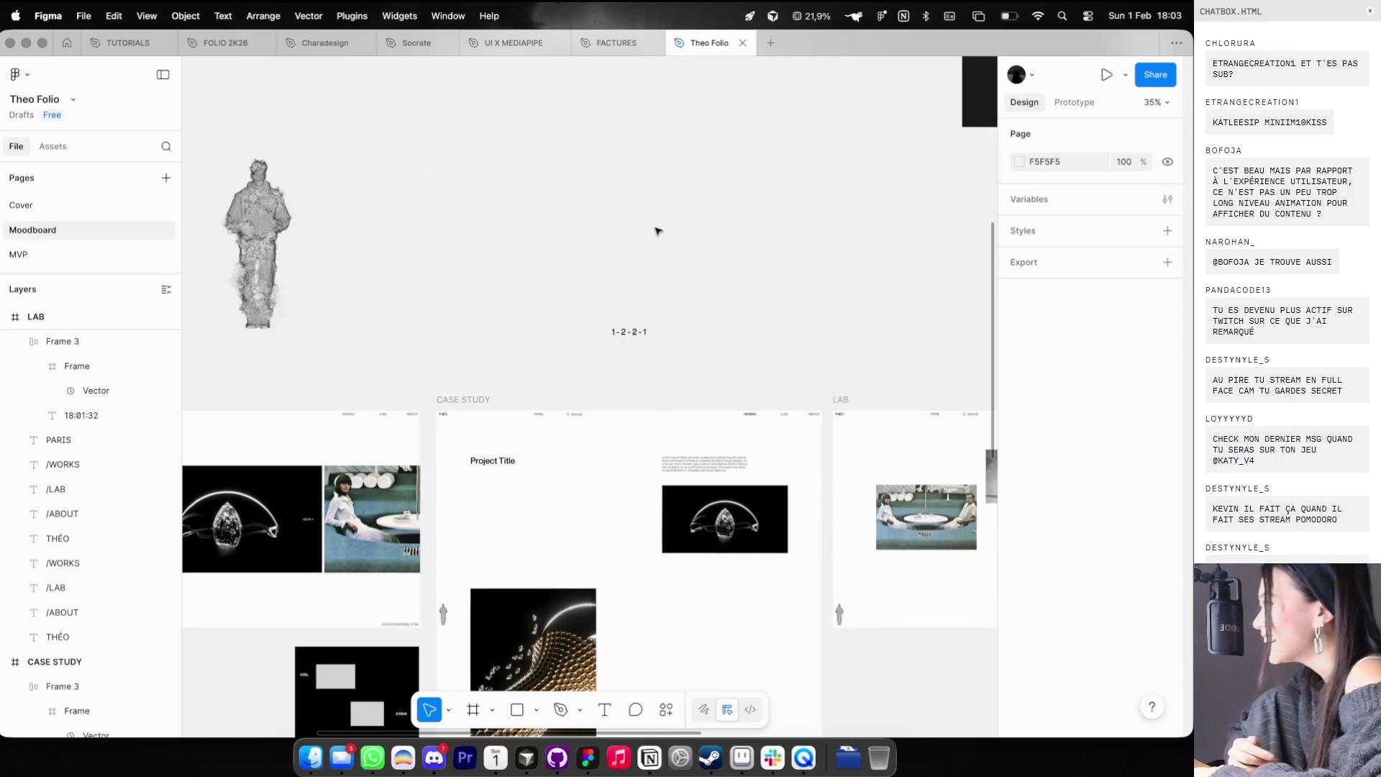
{"action": "scroll", "coordinate": [653, 291], "scroll_direction": "down", "scroll_amount": 3}
{"action": "scroll", "coordinate": [653, 292], "scroll_direction": "right", "scroll_amount": 2}
{"action": "scroll", "coordinate": [653, 291], "scroll_direction": "down", "scroll_amount": 3}
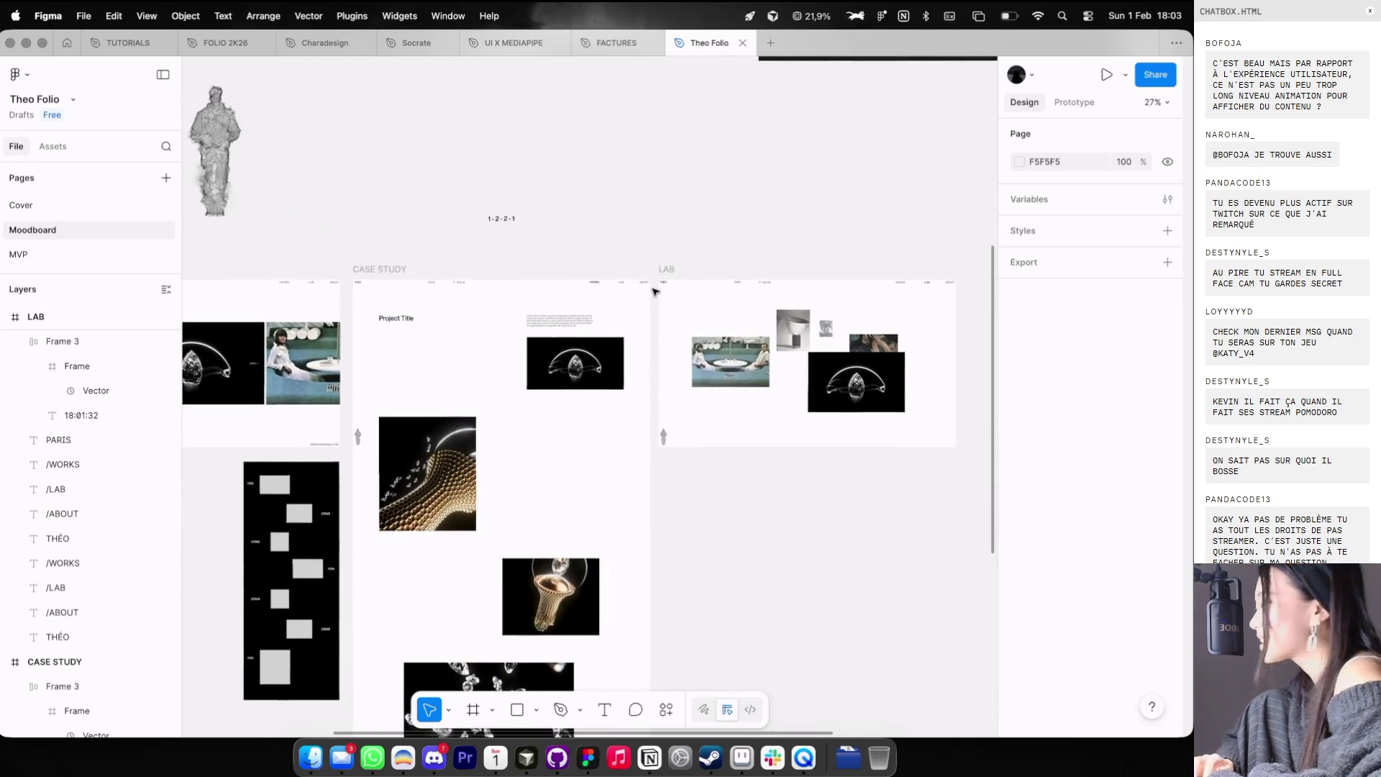
{"action": "scroll", "coordinate": [653, 291], "scroll_direction": "down", "scroll_amount": 2}
{"action": "scroll", "coordinate": [653, 292], "scroll_direction": "down", "scroll_amount": 3}
{"action": "scroll", "coordinate": [654, 292], "scroll_direction": "down", "scroll_amount": 3}
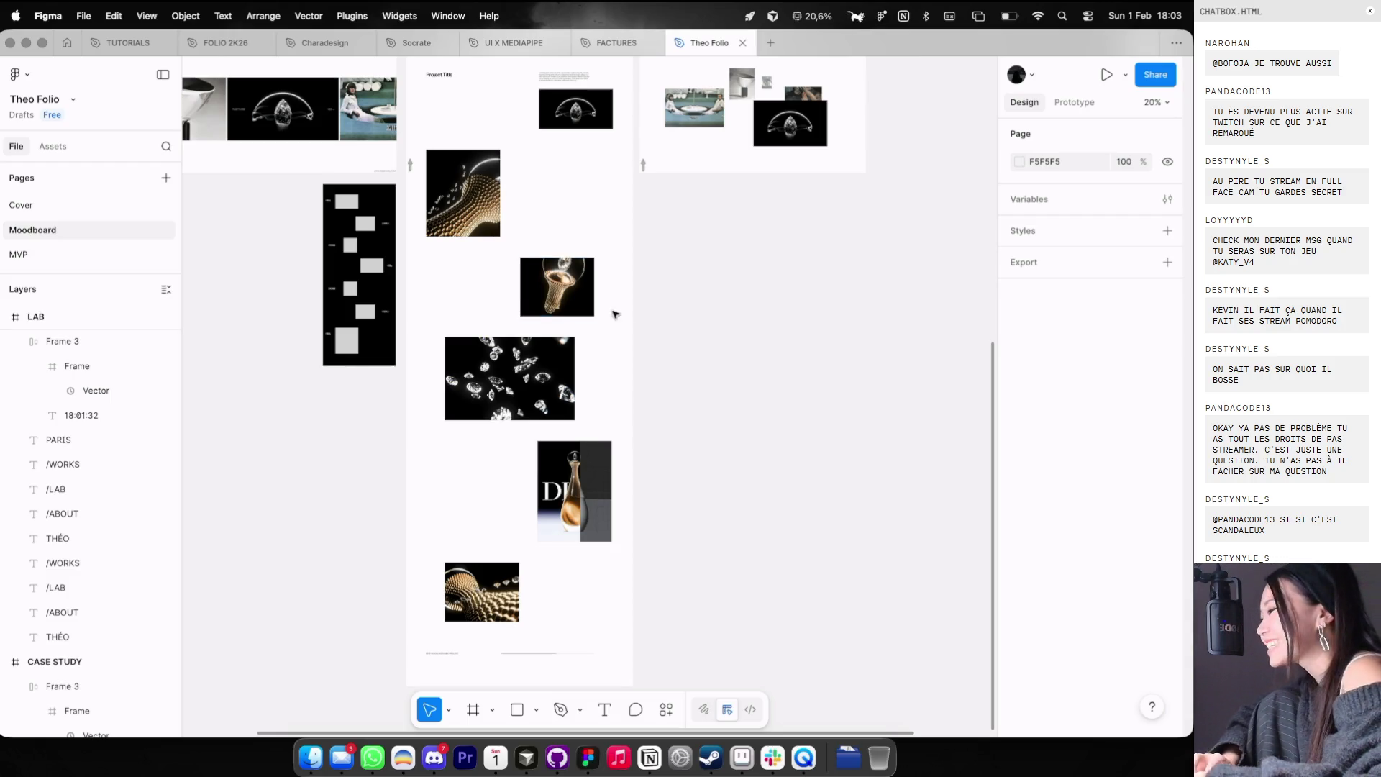
{"action": "scroll", "coordinate": [615, 314], "scroll_direction": "up", "scroll_amount": 5}
{"action": "scroll", "coordinate": [625, 312], "scroll_direction": "right", "scroll_amount": 5}
{"action": "scroll", "coordinate": [531, 208], "scroll_direction": "up", "scroll_amount": 3}
{"action": "scroll", "coordinate": [532, 205], "scroll_direction": "up", "scroll_amount": 2}
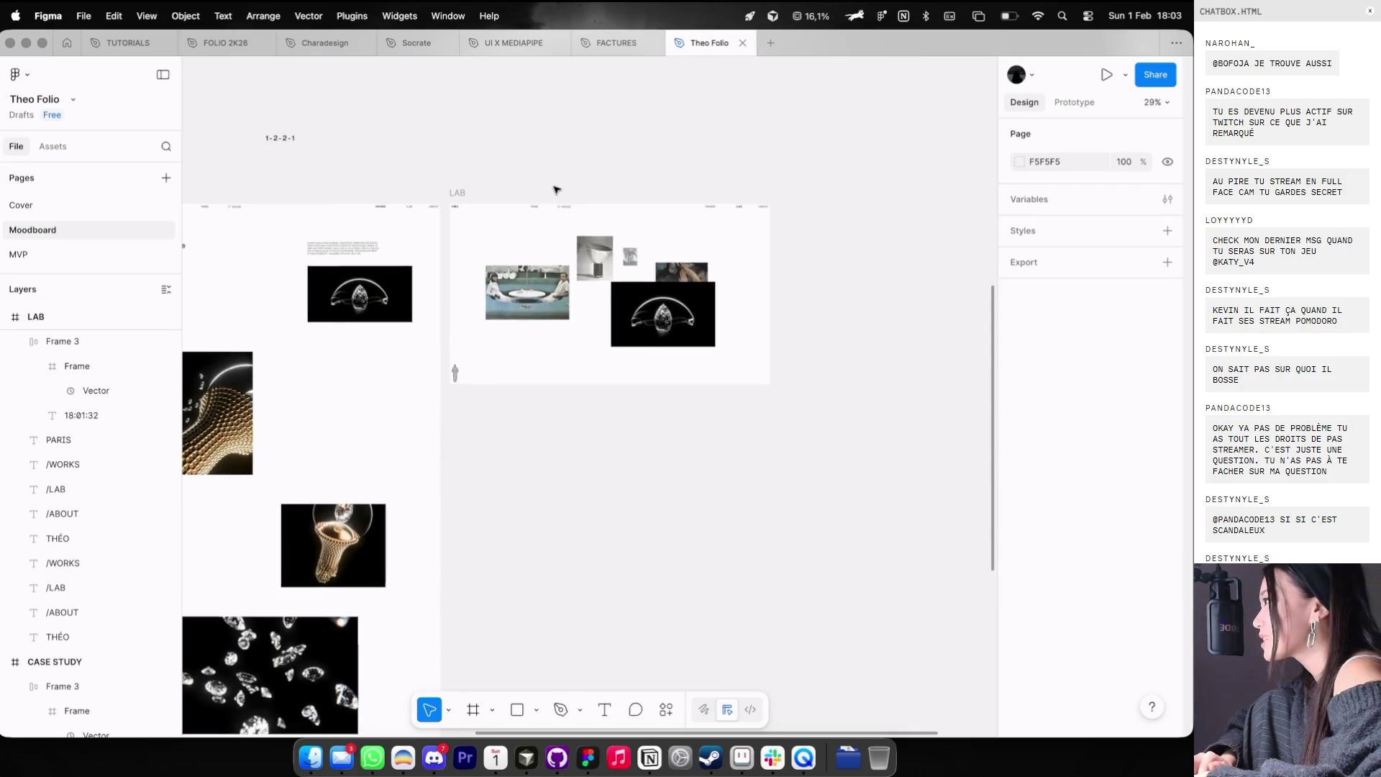
{"action": "left_click", "coordinate": [473, 197]}
- Duplicate the LAB frame and move the copy to X 2341, 85 px from the original
{"action": "key", "text": "super+d"}
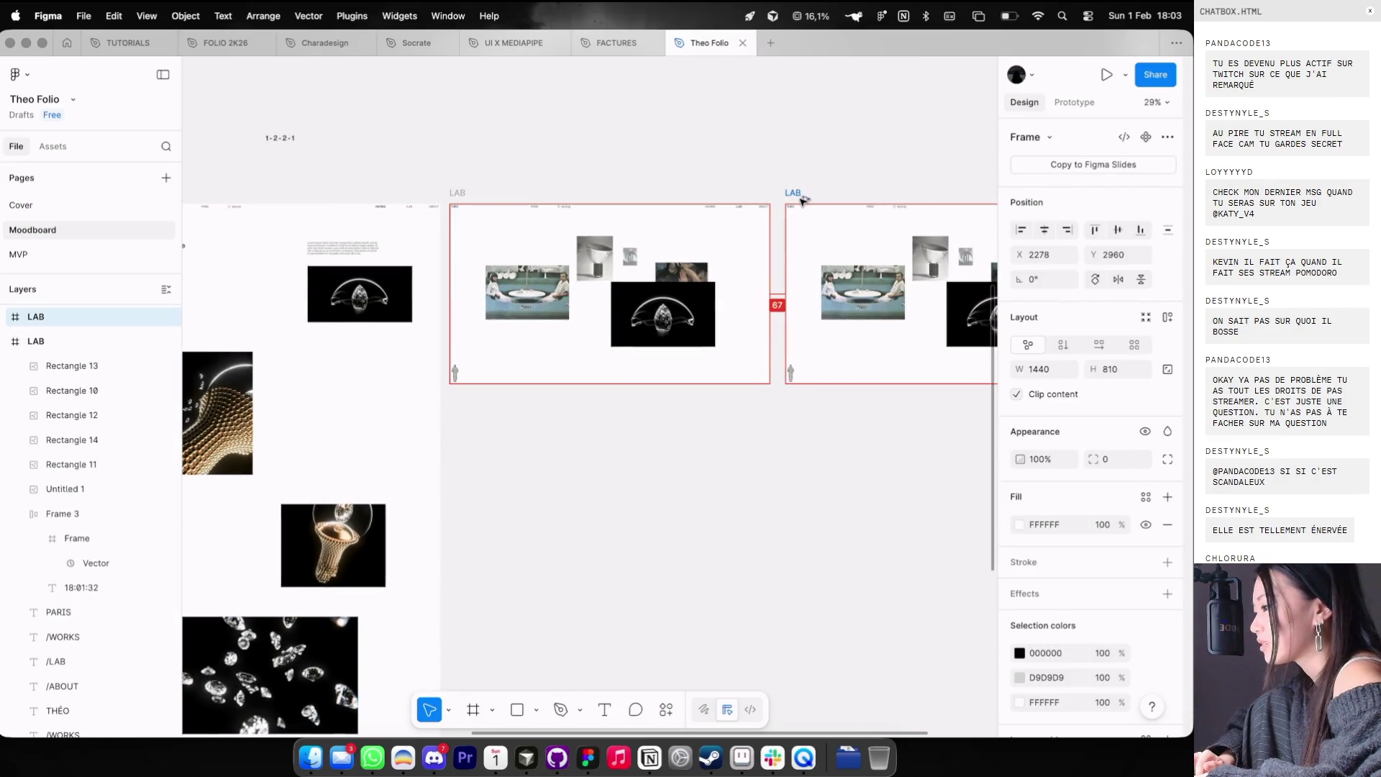
{"action": "left_click", "coordinate": [768, 166]}
{"action": "scroll", "coordinate": [768, 166], "scroll_direction": "right", "scroll_amount": 2}
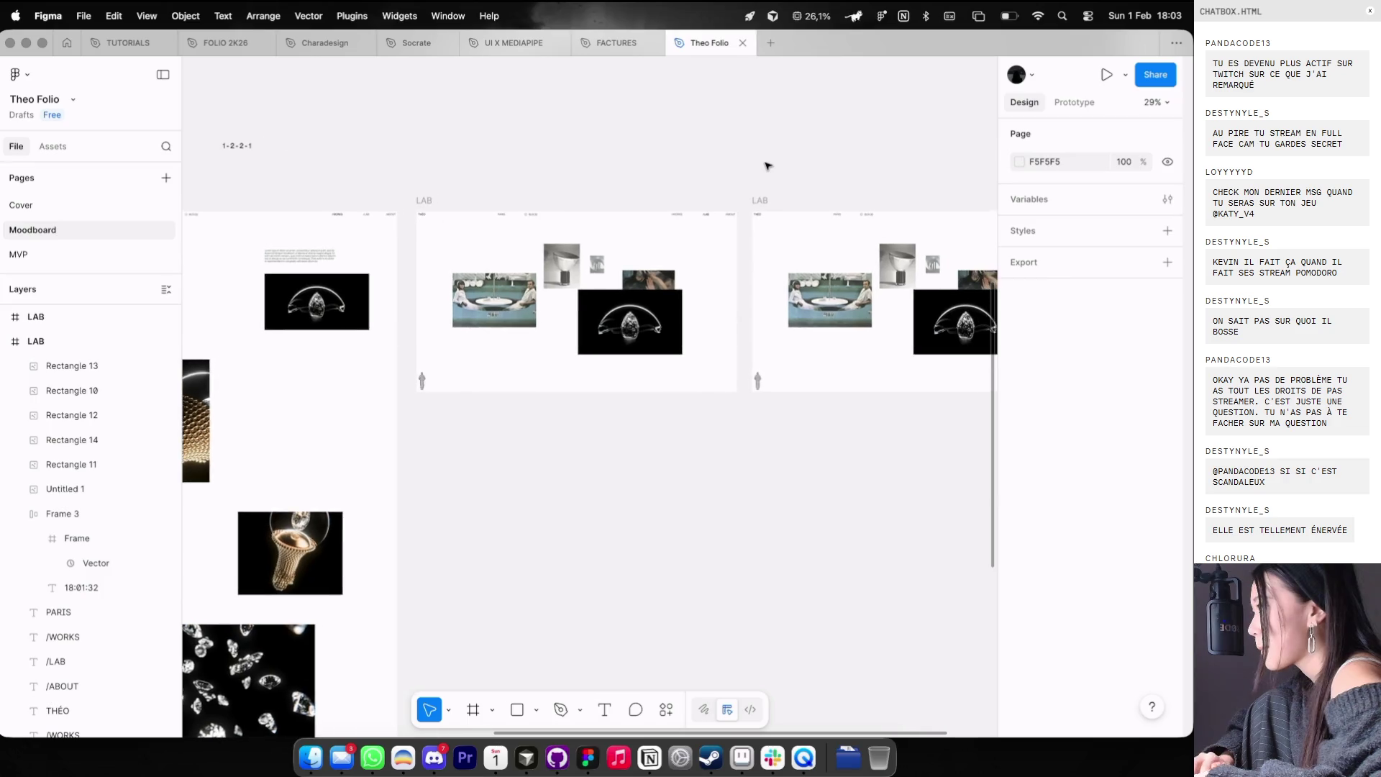
{"action": "left_click_drag", "start_coordinate": [761, 200], "coordinate": [774, 202]}
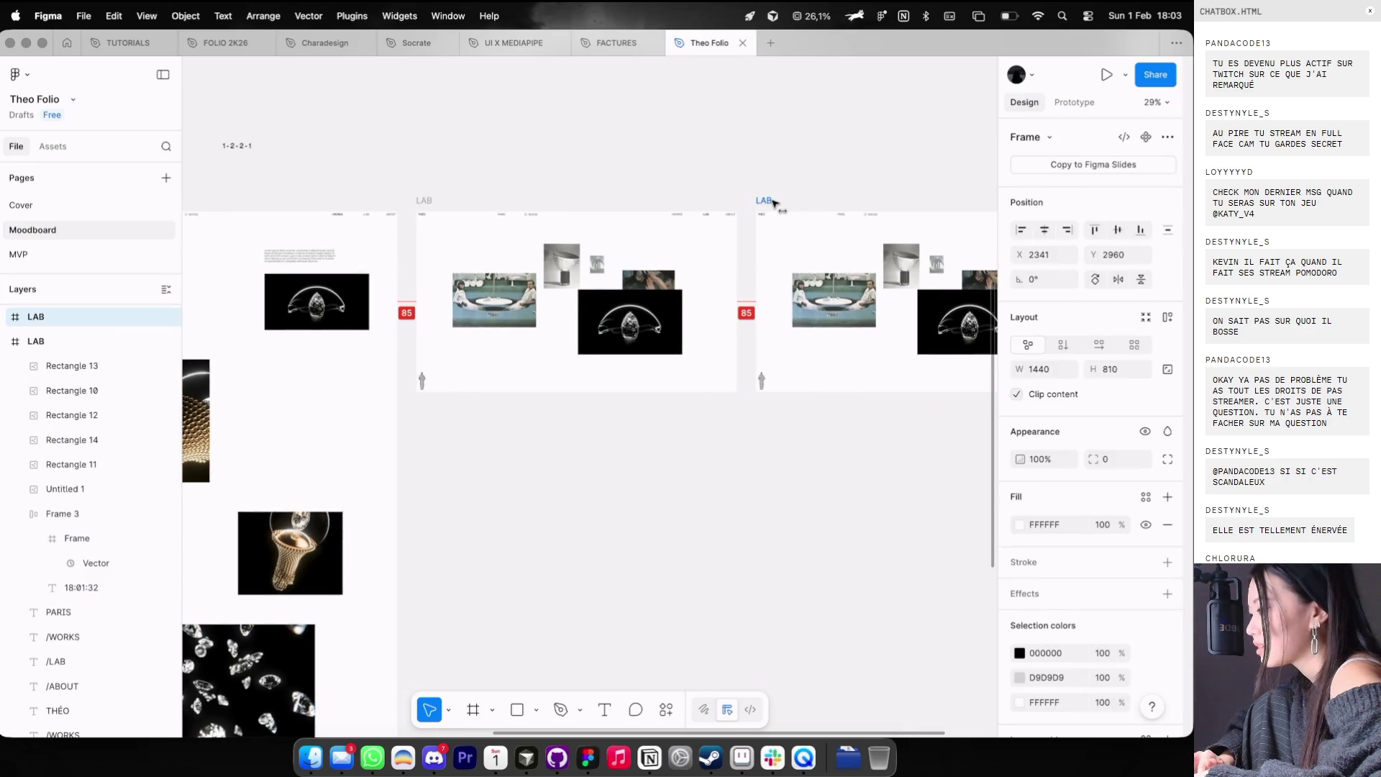
- Remove the five collage images from the copied LAB frame
{"action": "scroll", "coordinate": [774, 206], "scroll_direction": "down", "scroll_amount": 3}
{"action": "scroll", "coordinate": [773, 206], "scroll_direction": "right", "scroll_amount": 2}
{"action": "left_click_drag", "start_coordinate": [879, 376], "coordinate": [708, 241]}
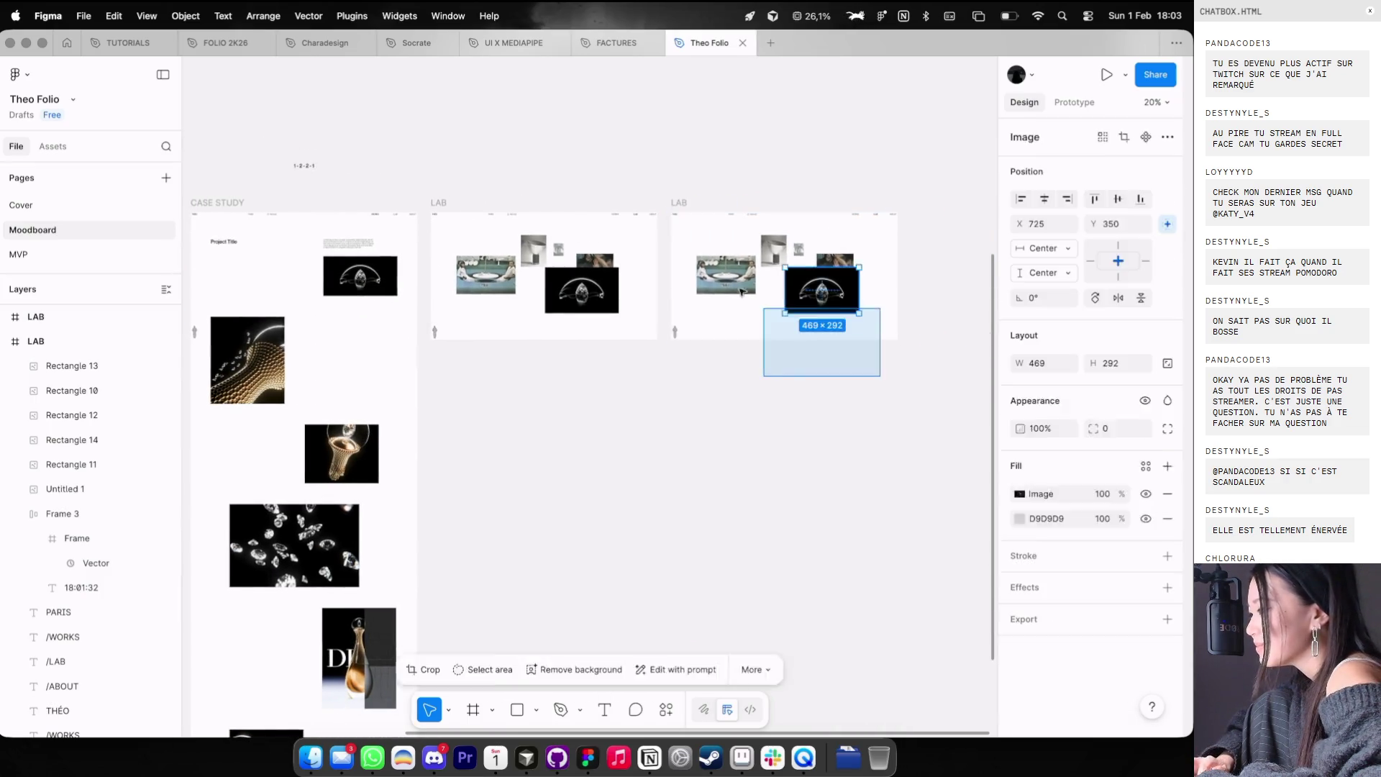
{"action": "key", "text": "Escape"}
{"action": "scroll", "coordinate": [502, 277], "scroll_direction": "up", "scroll_amount": 10}
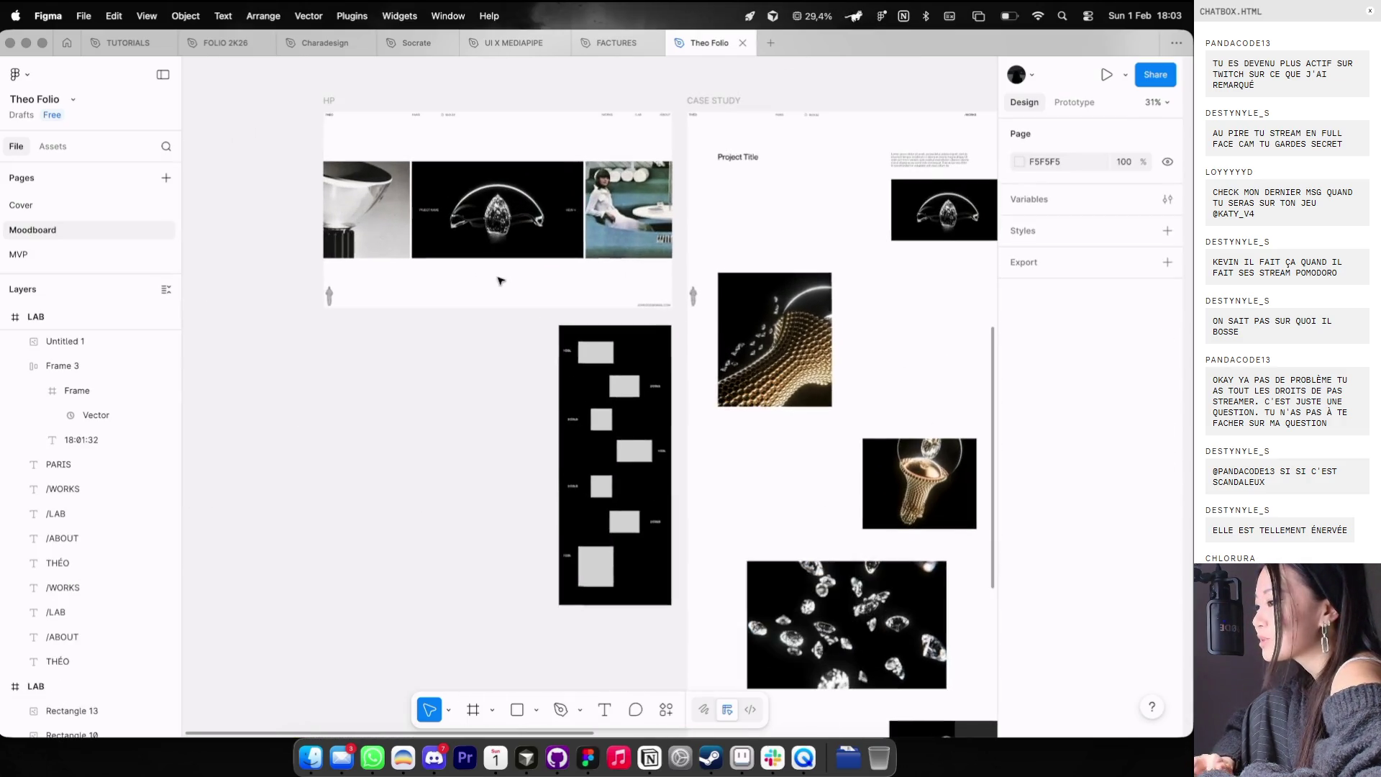
{"action": "scroll", "coordinate": [294, 343], "scroll_direction": "down", "scroll_amount": 5}
{"action": "scroll", "coordinate": [447, 275], "scroll_direction": "down", "scroll_amount": 5}
{"action": "scroll", "coordinate": [484, 265], "scroll_direction": "up", "scroll_amount": 5}
- Show the layout column guides and start enlarging the standing-figure image
{"action": "key", "text": "ctrl+g"}
{"action": "scroll", "coordinate": [470, 403], "scroll_direction": "down", "scroll_amount": 2}
{"action": "left_click", "coordinate": [388, 457]}
{"action": "left_click_drag", "start_coordinate": [388, 439], "coordinate": [553, 291]}
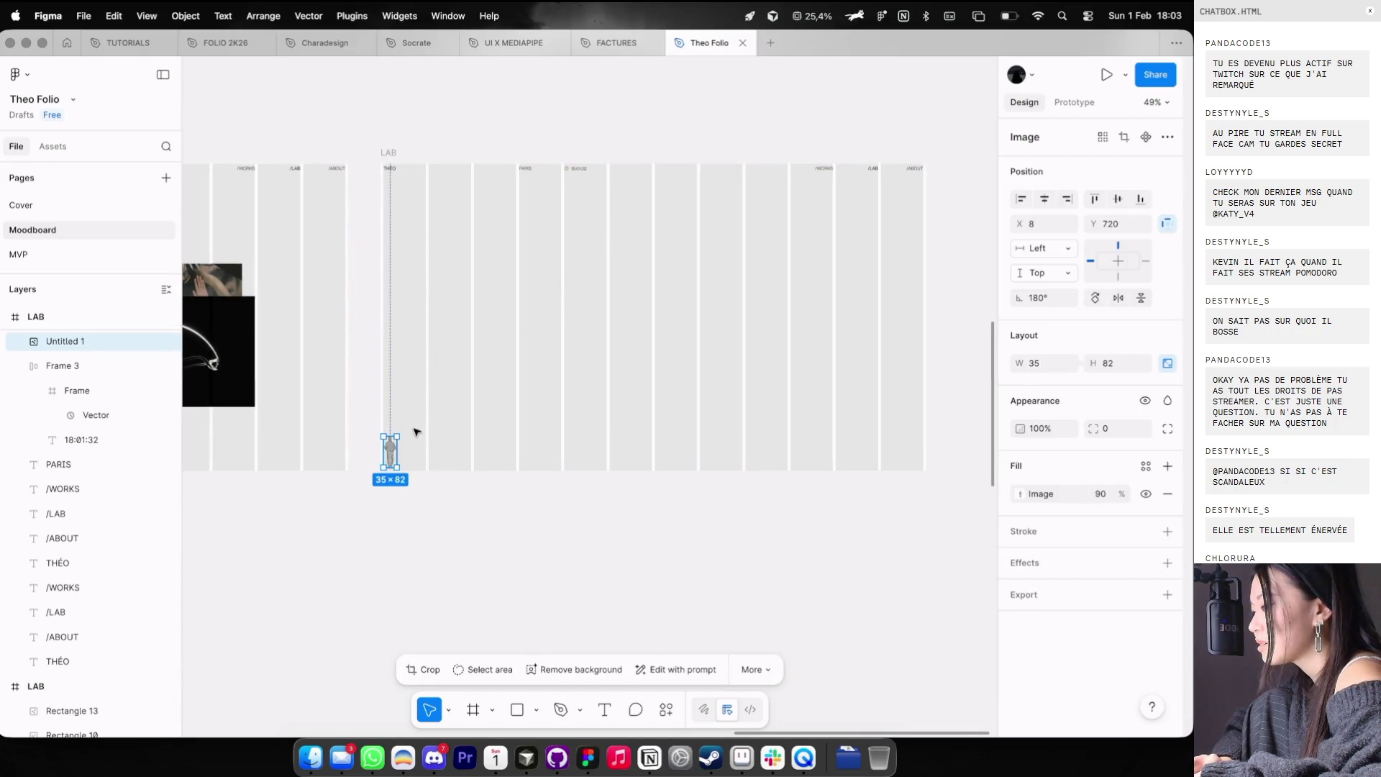
- Size the standing-figure image to 252×588 at X 239, Y 123, then hide the guides
{"action": "mouse_move", "coordinate": [553, 291]}
{"action": "left_mouse_down"}
{"action": "mouse_move", "coordinate": [600, 267]}
{"action": "mouse_move", "coordinate": [478, 347]}
{"action": "mouse_move", "coordinate": [546, 321]}
{"action": "left_mouse_up"}
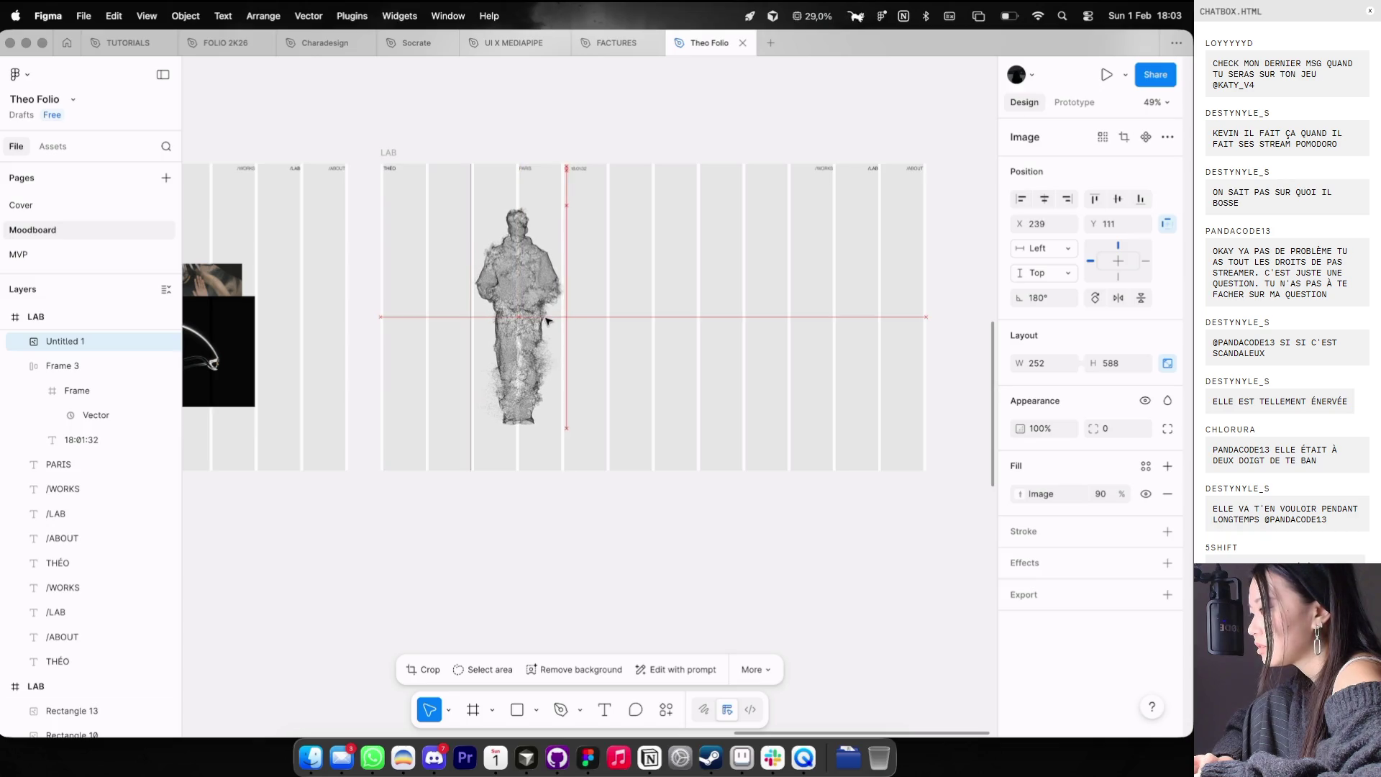
{"action": "left_click_drag", "start_coordinate": [545, 319], "coordinate": [546, 323]}
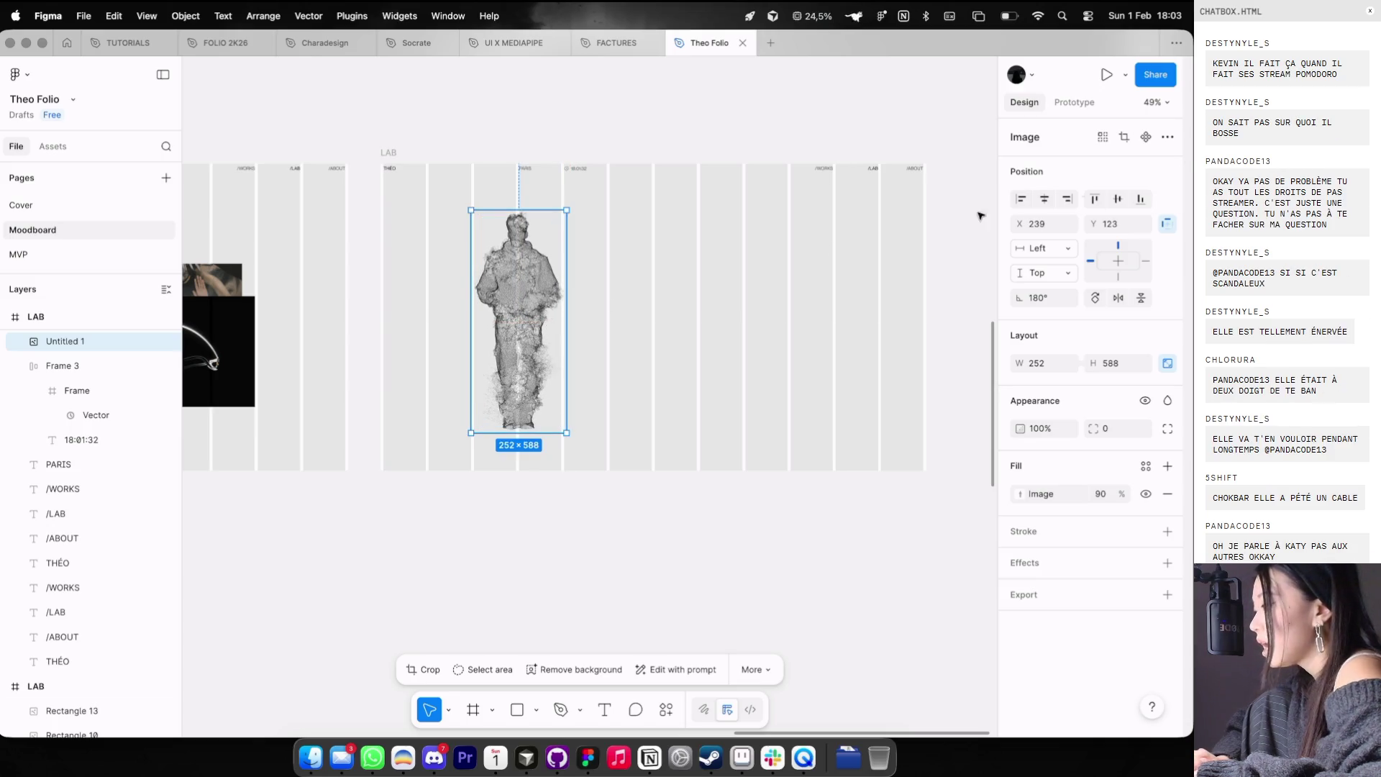
{"action": "left_click", "coordinate": [808, 296]}
{"action": "key", "text": "ctrl+g"}
{"action": "scroll", "coordinate": [808, 296], "scroll_direction": "down", "scroll_amount": 5}
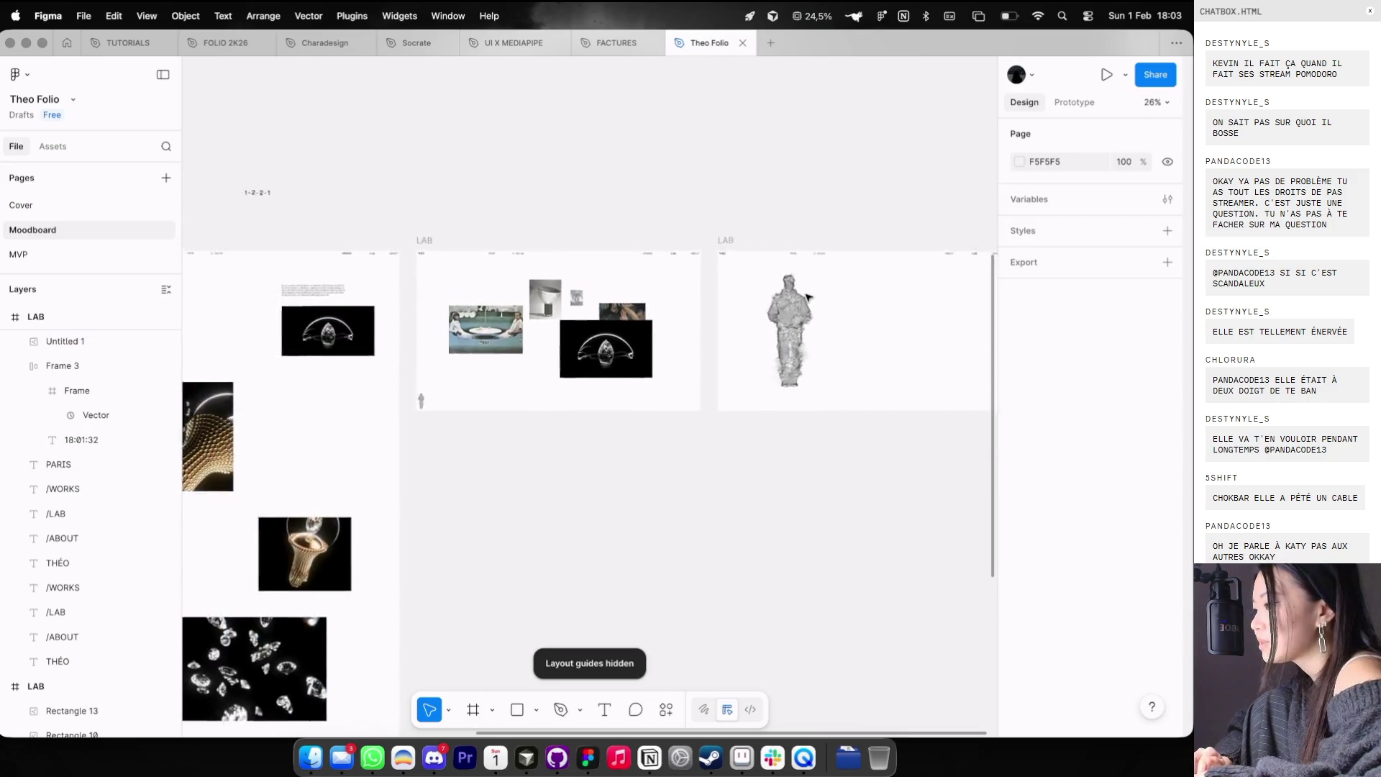
{"action": "scroll", "coordinate": [808, 296], "scroll_direction": "up", "scroll_amount": 4}
- Place a copy of the LAB frame above the Case Study frame
{"action": "left_click", "coordinate": [380, 370]}
{"action": "left_click", "coordinate": [369, 376]}
{"action": "left_click", "coordinate": [755, 428]}
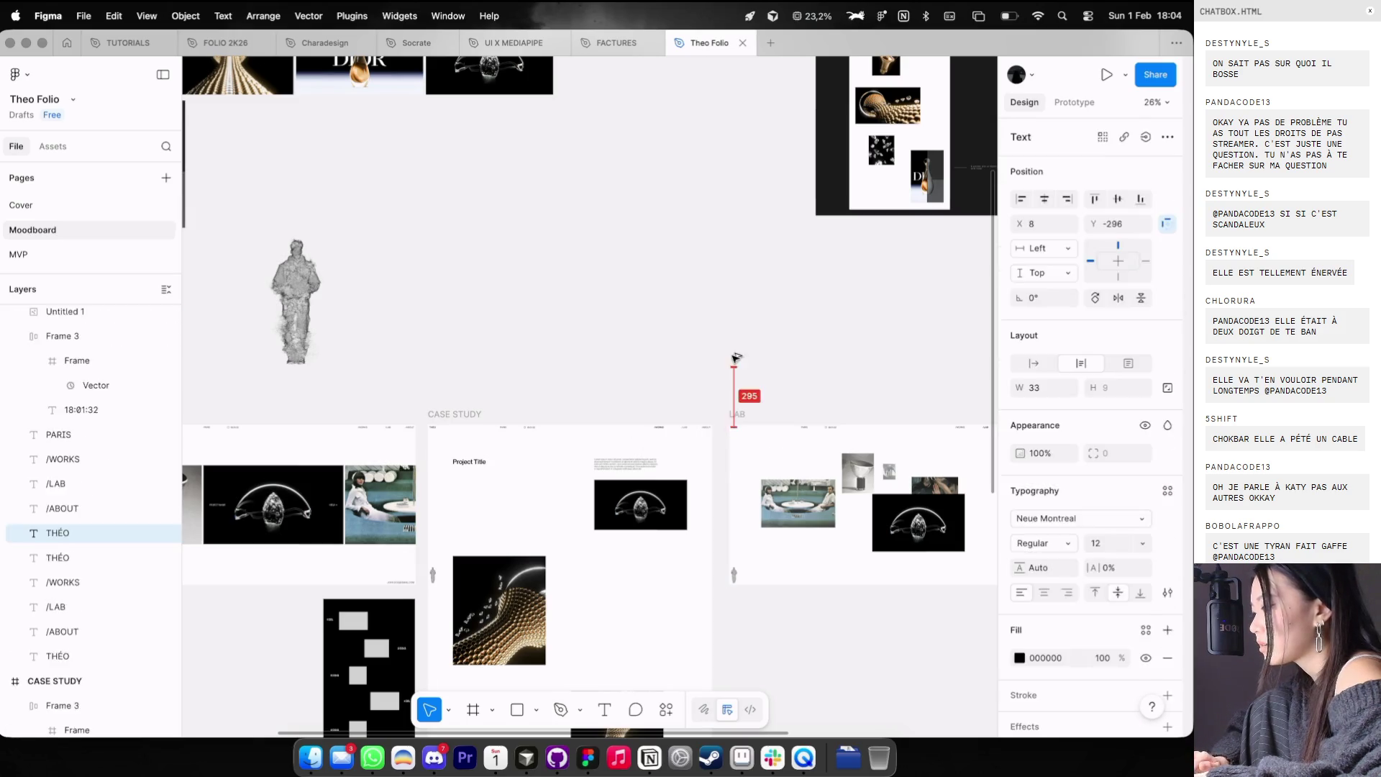
{"action": "left_click", "coordinate": [737, 413]}
{"action": "mouse_move", "coordinate": [745, 478]}
{"action": "left_mouse_down"}
{"action": "mouse_move", "coordinate": [745, 356]}
{"action": "mouse_move", "coordinate": [511, 314]}
{"action": "left_mouse_up"}
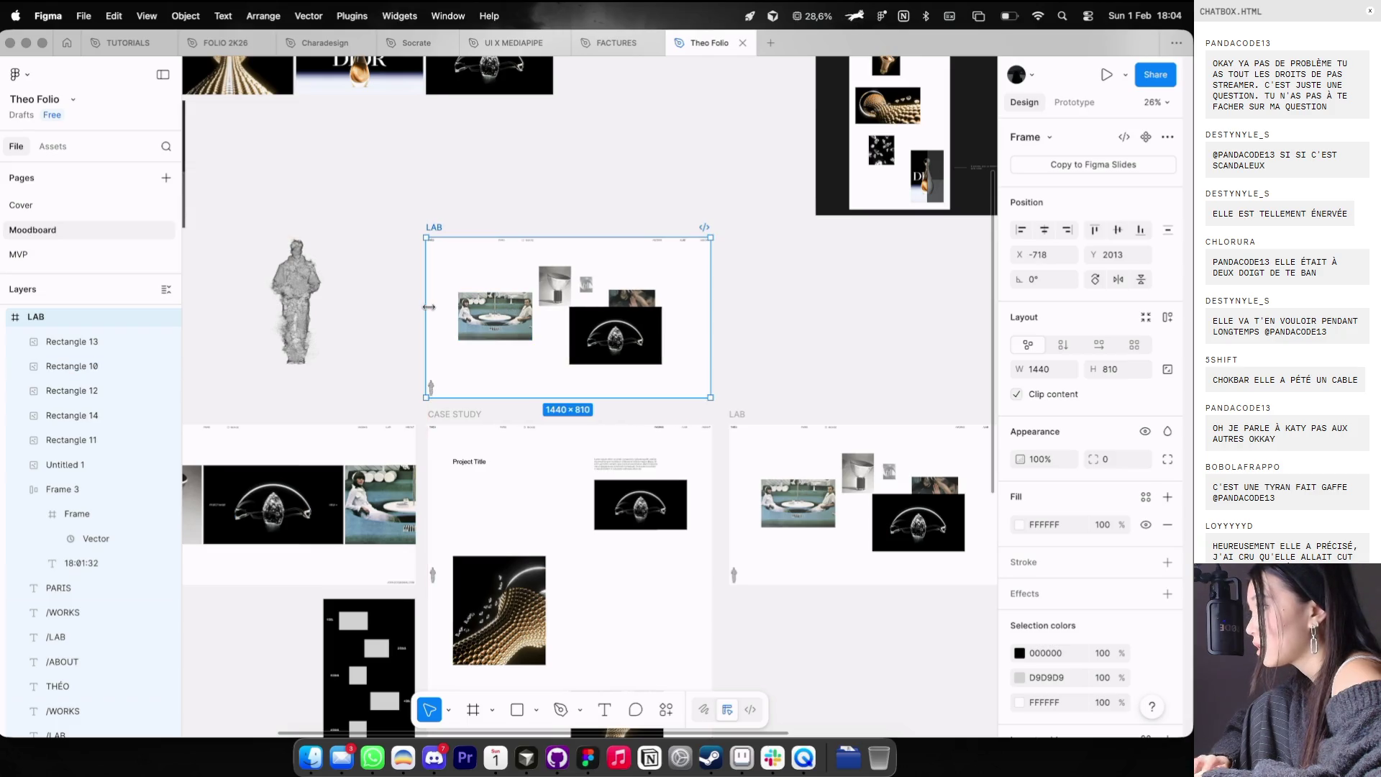
{"action": "scroll", "coordinate": [511, 313], "scroll_direction": "up", "scroll_amount": 3}
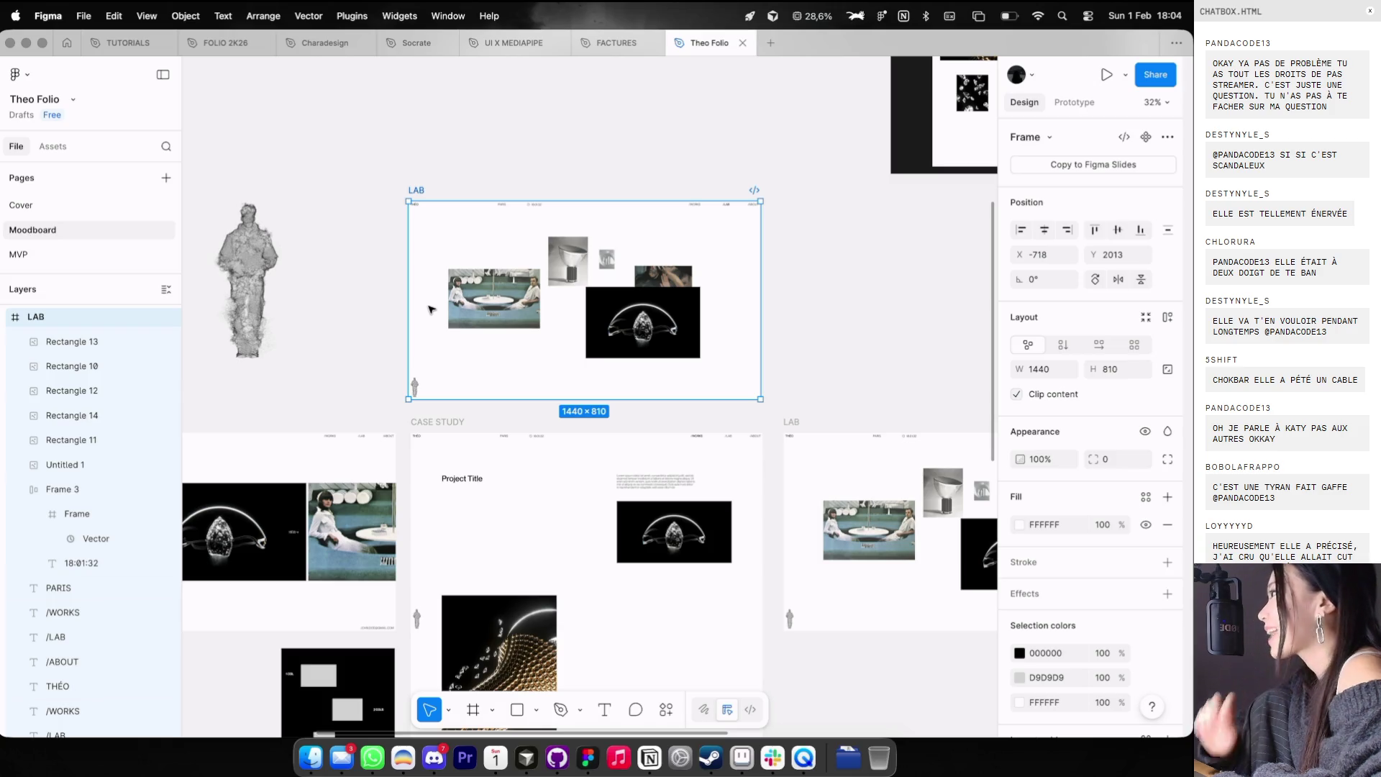
- Delete the five collage images from the new LAB frame
{"action": "right_click", "coordinate": [447, 303]}
{"action": "left_click", "coordinate": [364, 253]}
{"action": "left_click_drag", "start_coordinate": [355, 247], "coordinate": [748, 368]}
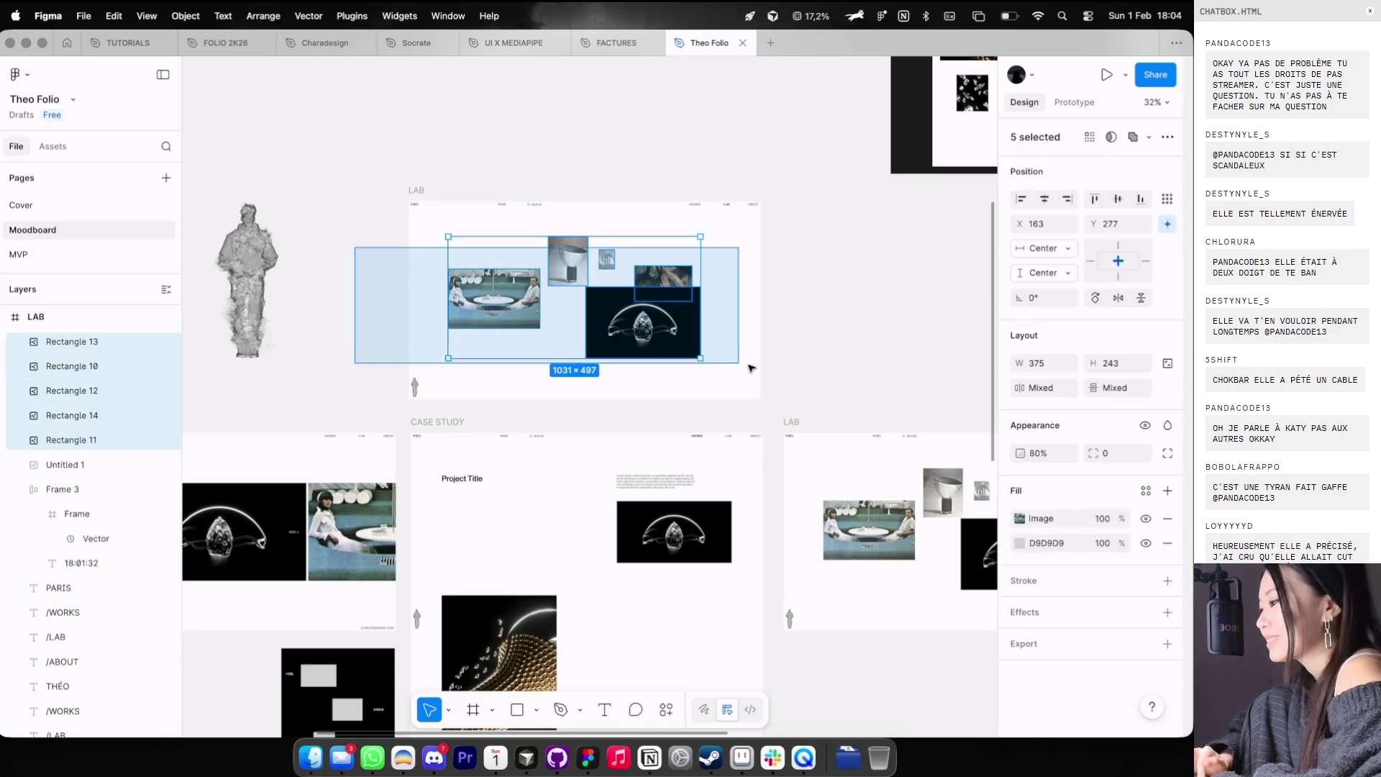
{"action": "key", "text": "Delete"}
- With layout guides shown, move the /WORKS label left to X 238, Y 208
{"action": "scroll", "coordinate": [710, 317], "scroll_direction": "left", "scroll_amount": 3}
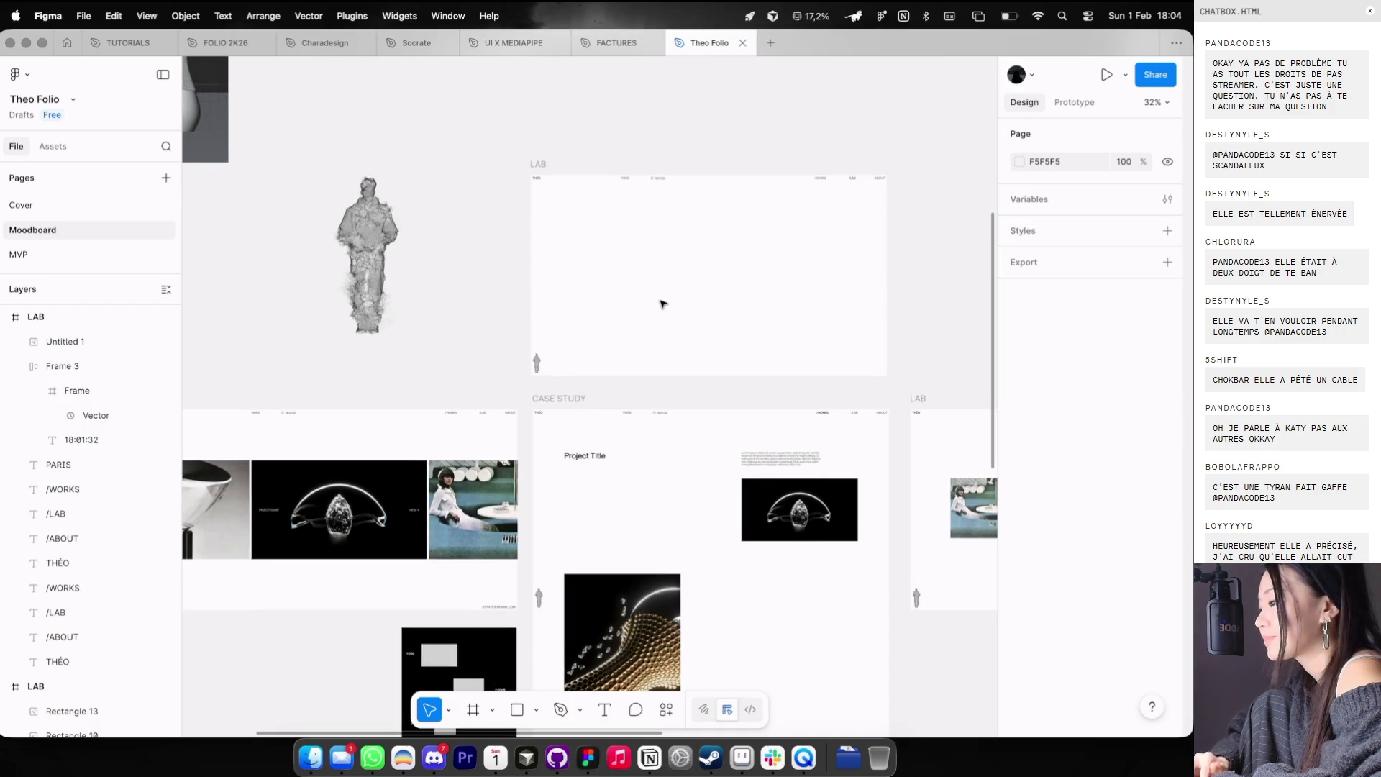
{"action": "scroll", "coordinate": [662, 304], "scroll_direction": "down", "scroll_amount": 2}
{"action": "scroll", "coordinate": [639, 333], "scroll_direction": "up", "scroll_amount": 1}
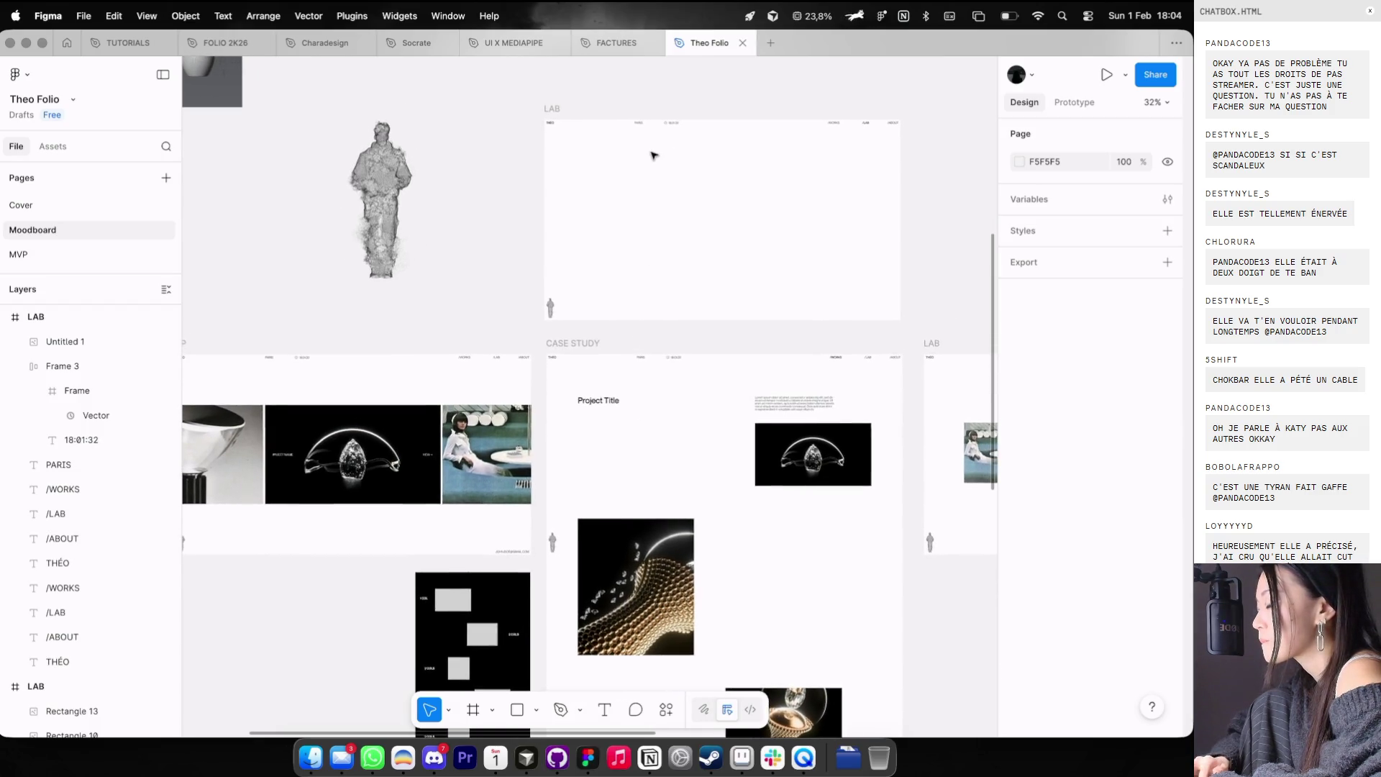
{"action": "scroll", "coordinate": [652, 154], "scroll_direction": "up", "scroll_amount": 2}
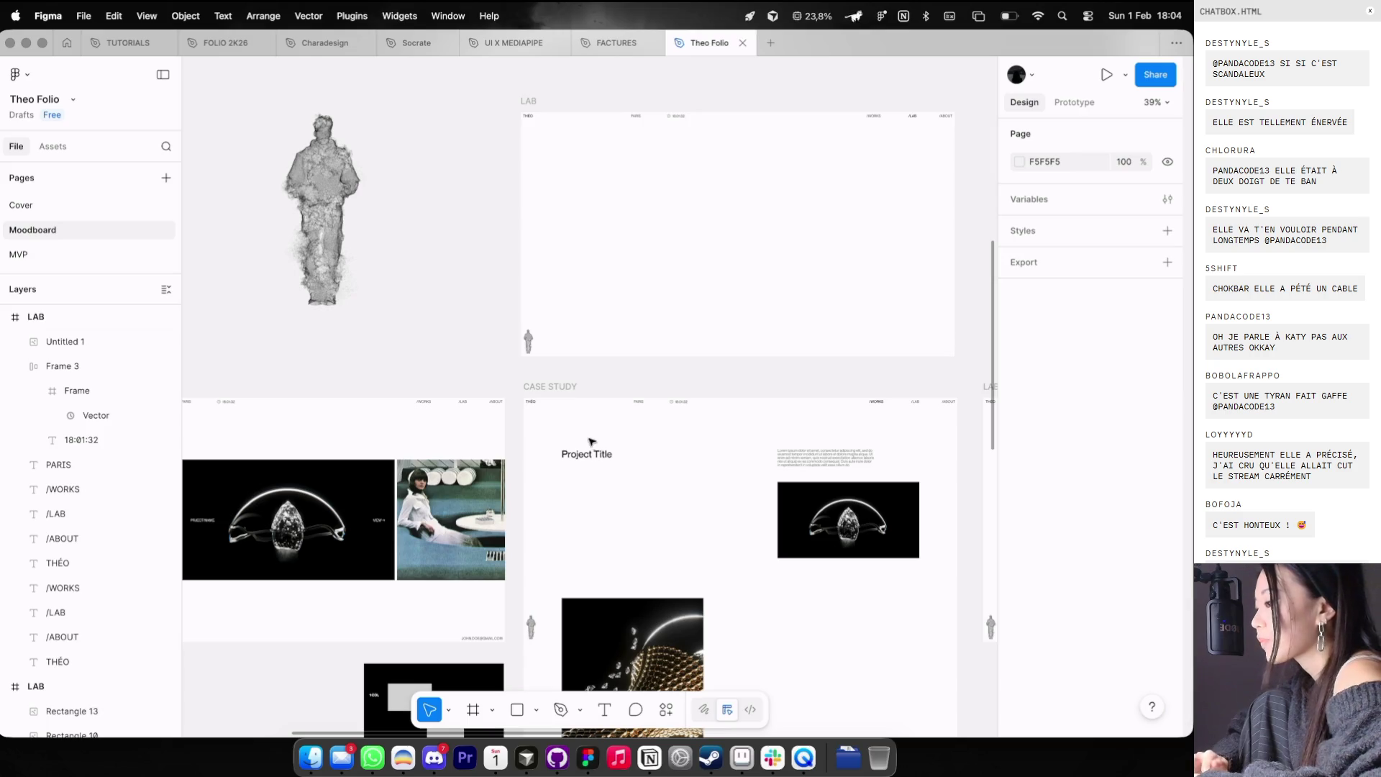
{"action": "scroll", "coordinate": [590, 441], "scroll_direction": "left", "scroll_amount": 5}
{"action": "left_click", "coordinate": [688, 345]}
{"action": "scroll", "coordinate": [622, 361], "scroll_direction": "up", "scroll_amount": 5}
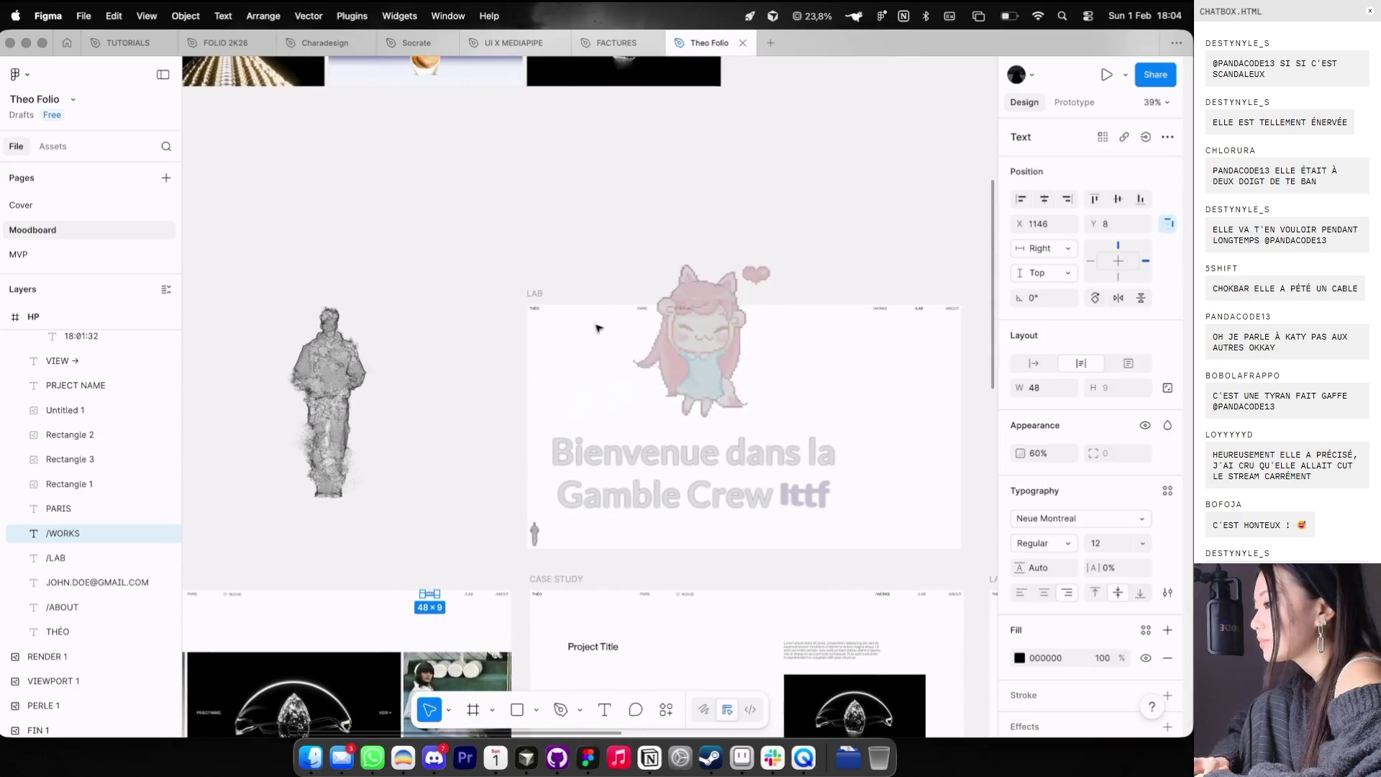
{"action": "scroll", "coordinate": [623, 362], "scroll_direction": "up", "scroll_amount": 1, "text": "ctrl"}
{"action": "key", "text": "ctrl+g"}
{"action": "scroll", "coordinate": [827, 345], "scroll_direction": "up", "scroll_amount": 3, "text": "ctrl"}
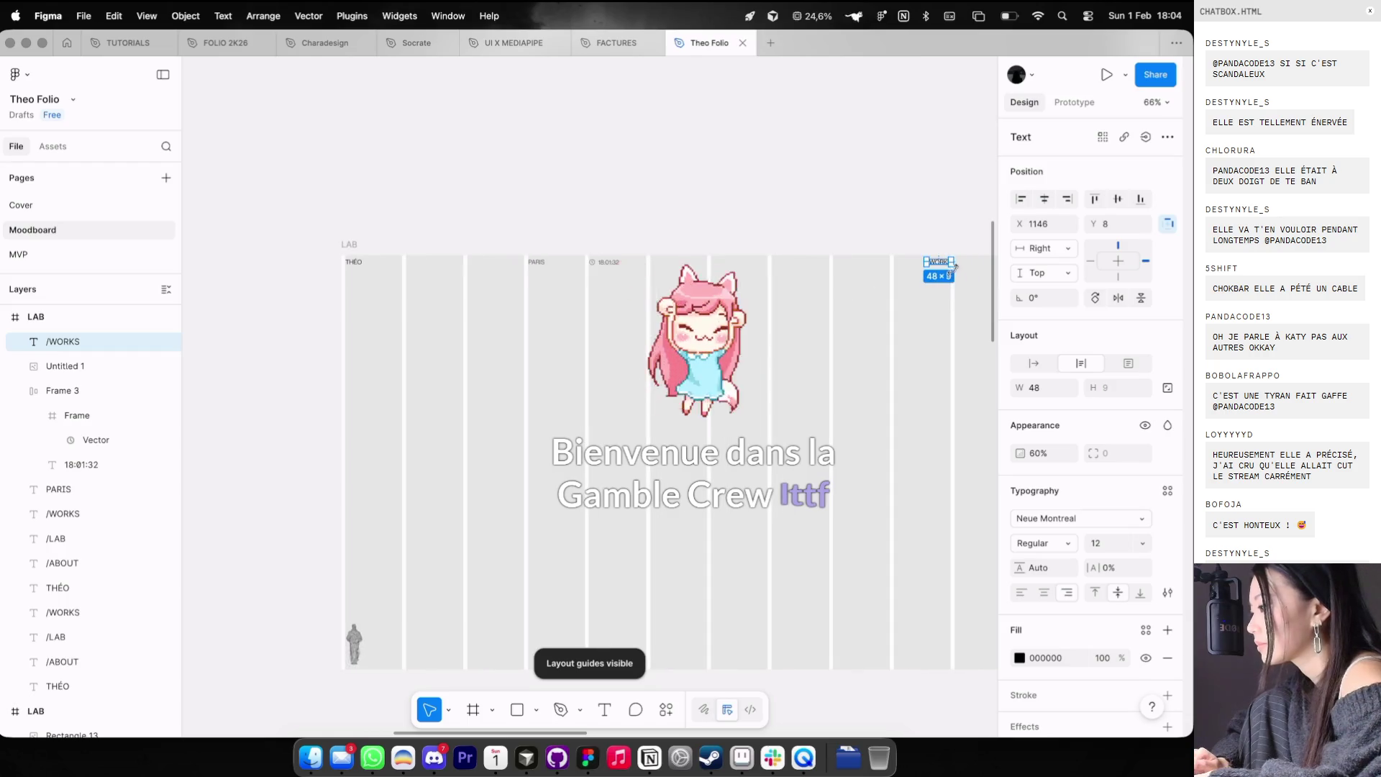
{"action": "left_click_drag", "start_coordinate": [507, 367], "coordinate": [472, 369]}
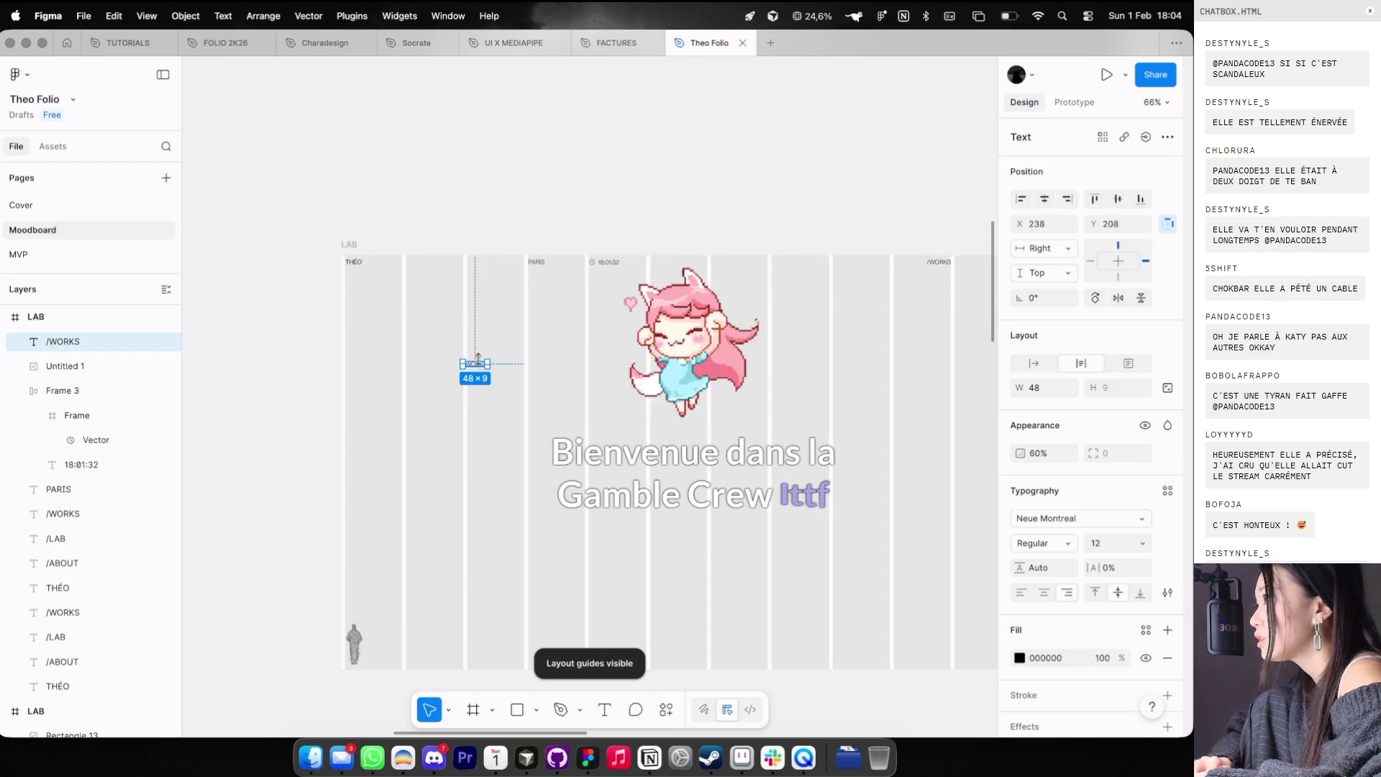
- Retype the label as /PROJECT NAME and set it to auto width on one line
{"action": "scroll", "coordinate": [472, 370], "scroll_direction": "left", "scroll_amount": 3}
{"action": "scroll", "coordinate": [579, 312], "scroll_direction": "up", "scroll_amount": 1, "text": "ctrl"}
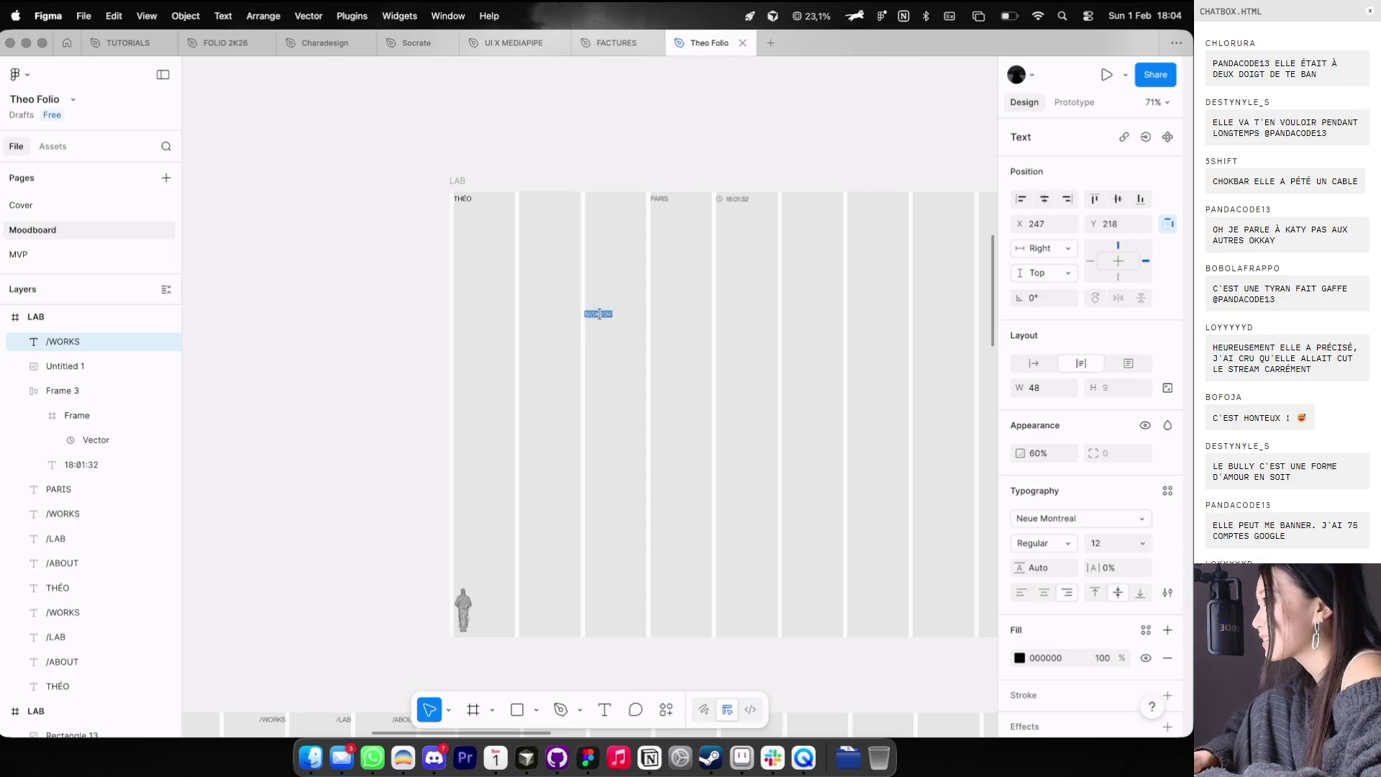
{"action": "type", "text": "/PROJECT NAME"}
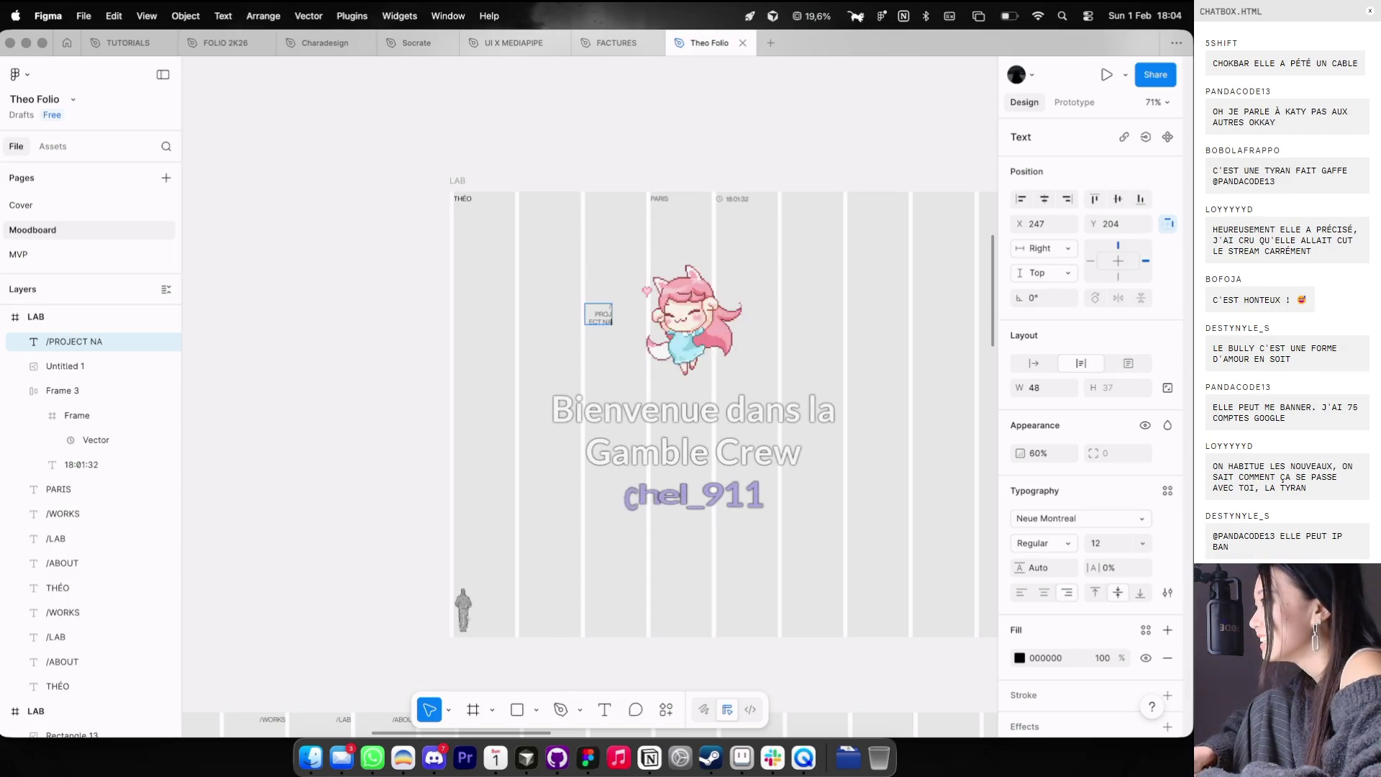
{"action": "key", "text": "Escape"}
{"action": "left_click", "coordinate": [1034, 362]}
{"action": "left_click", "coordinate": [777, 359]}
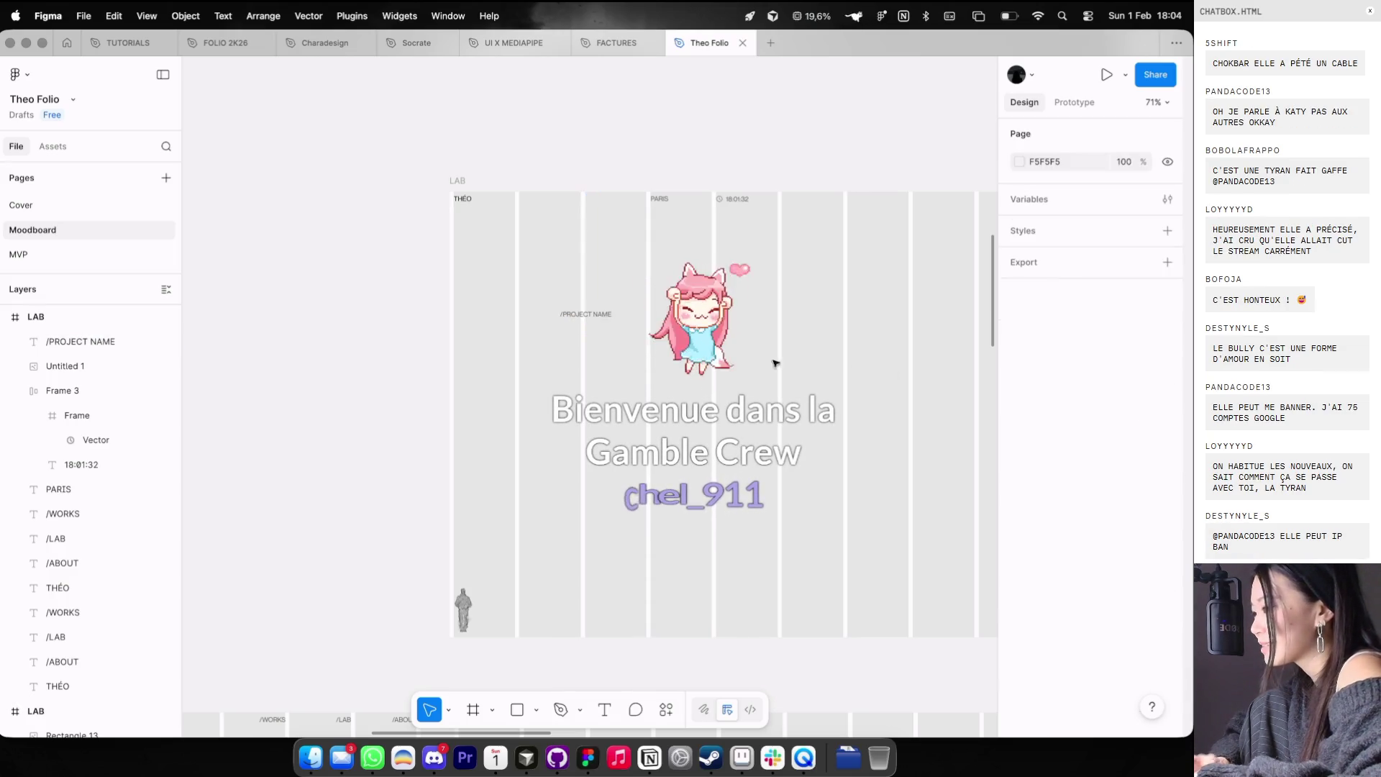
- Move the /PROJECT NAME label up to X 145, Y 161, aligned with the second column
{"action": "left_click", "coordinate": [585, 317]}
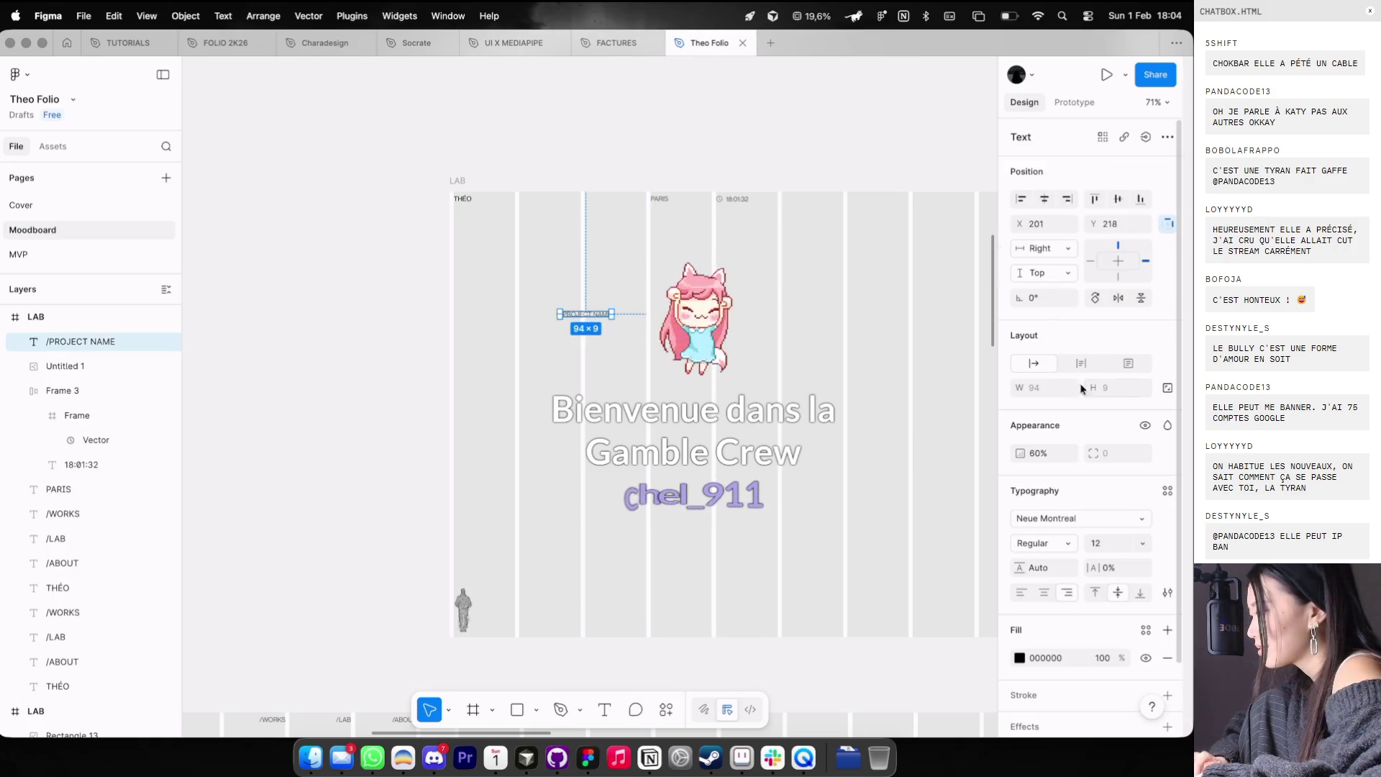
{"action": "left_click", "coordinate": [762, 402]}
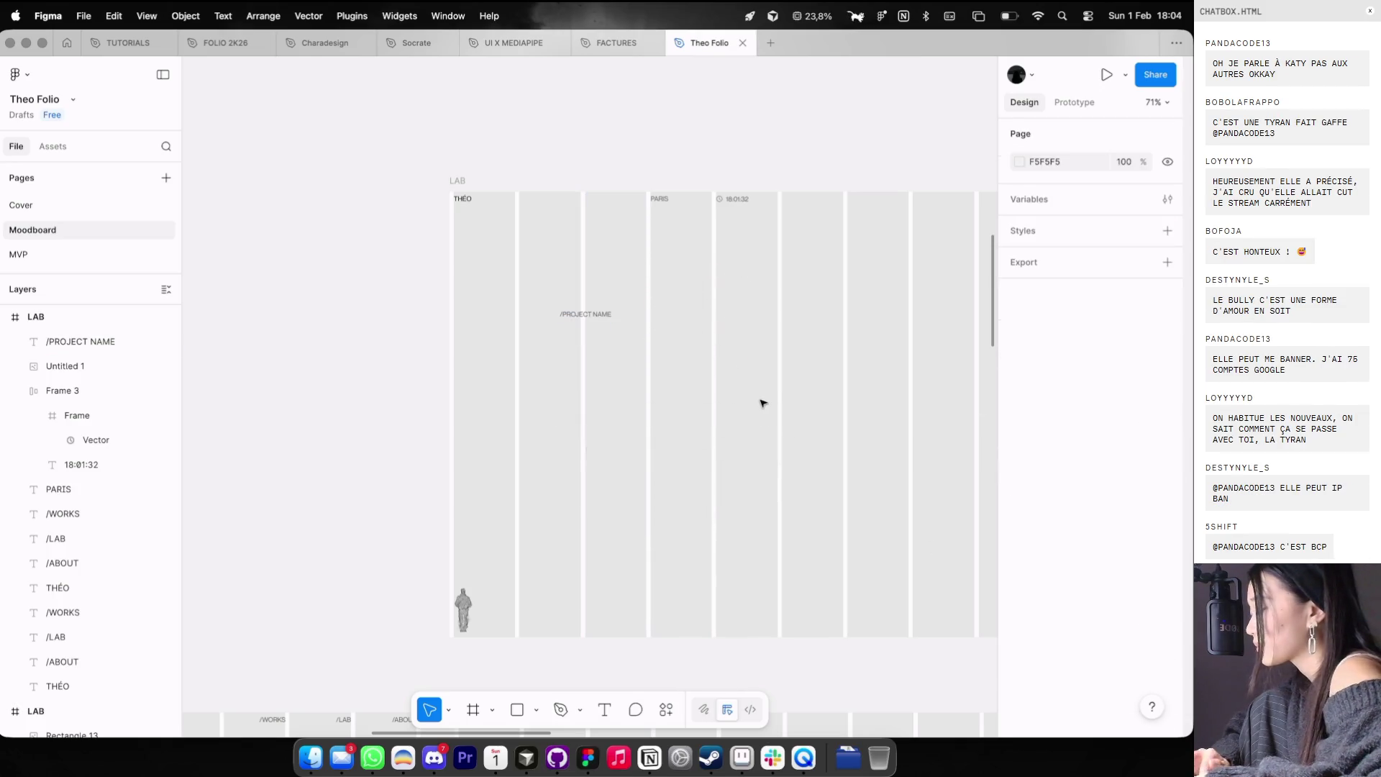
{"action": "mouse_move", "coordinate": [573, 319]}
{"action": "left_mouse_down"}
{"action": "mouse_move", "coordinate": [616, 317]}
{"action": "mouse_move", "coordinate": [574, 283]}
{"action": "left_mouse_up"}
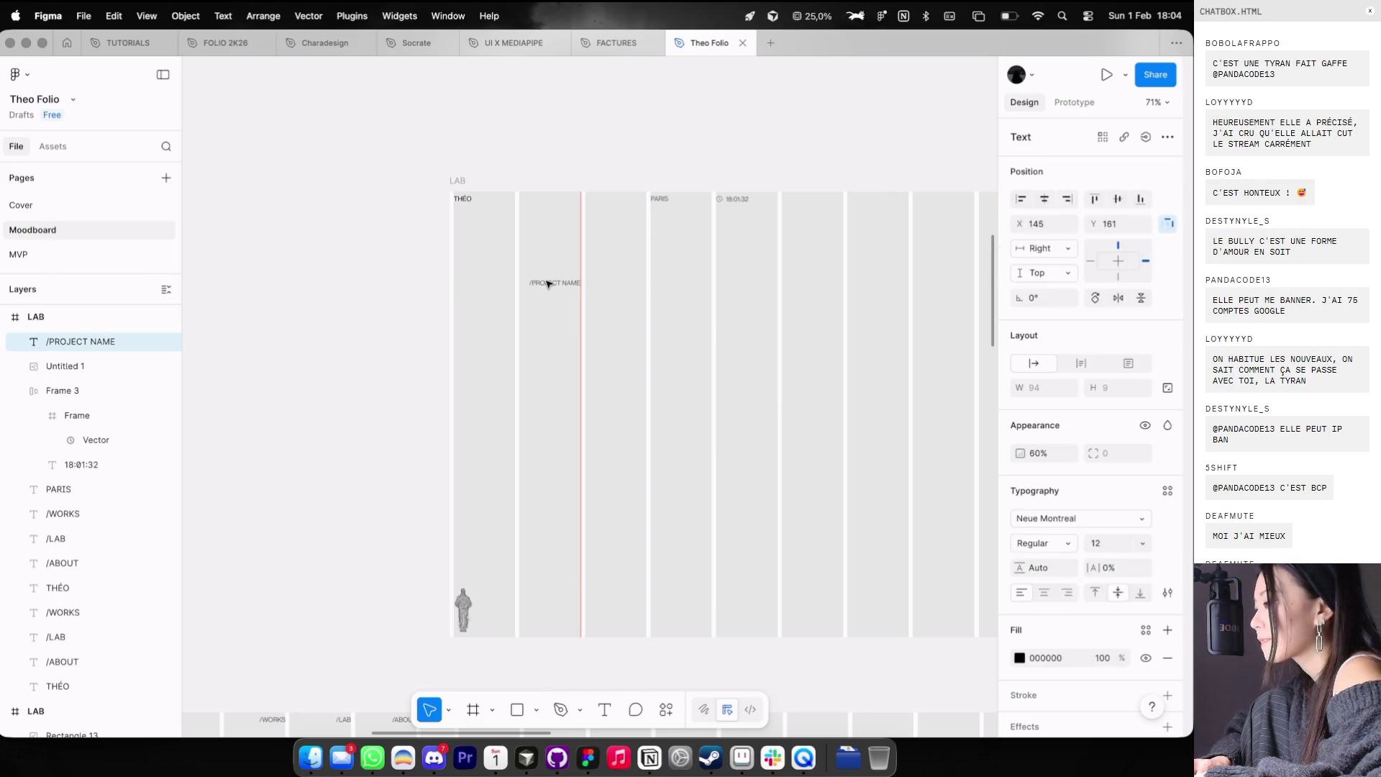
- Paste the diamond image into the LAB frame, sized 339×191 beside the project name
{"action": "left_click", "coordinate": [549, 353]}
{"action": "scroll", "coordinate": [548, 354], "scroll_direction": "down", "scroll_amount": 5}
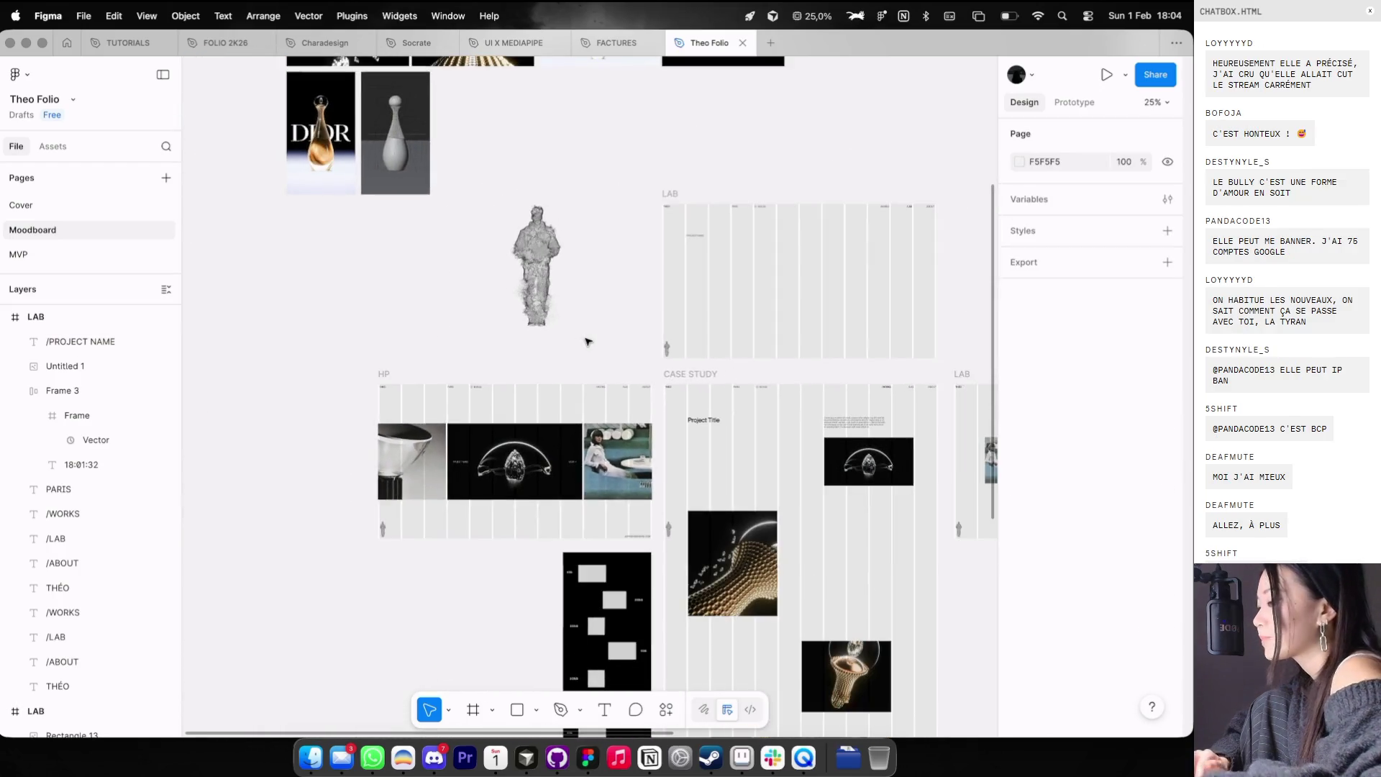
{"action": "left_click", "coordinate": [403, 491]}
{"action": "left_click", "coordinate": [755, 198]}
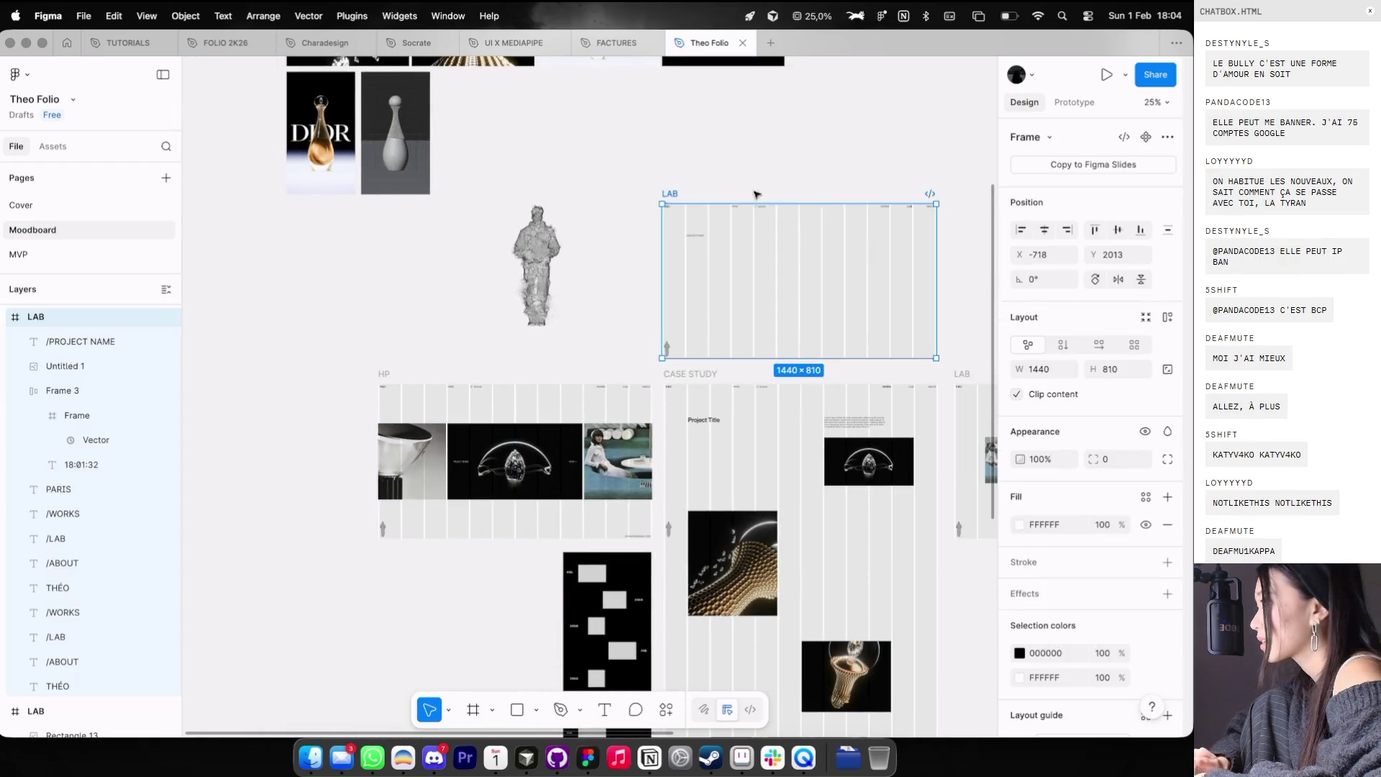
{"action": "scroll", "coordinate": [784, 194], "scroll_direction": "up", "scroll_amount": 3}
{"action": "key", "text": "super+v"}
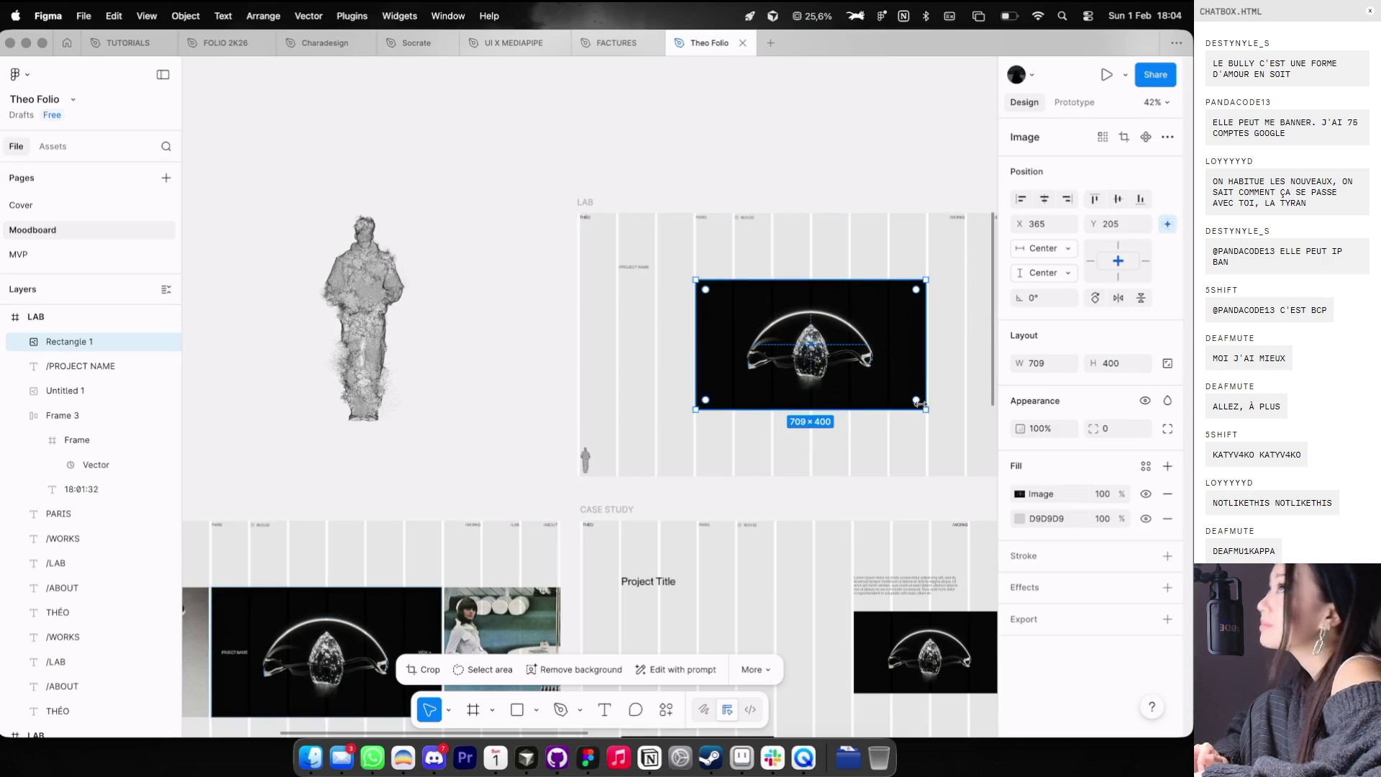
{"action": "left_click_drag", "start_coordinate": [919, 403], "coordinate": [870, 348]}
{"action": "scroll", "coordinate": [784, 324], "scroll_direction": "up", "scroll_amount": 3}
{"action": "mouse_move", "coordinate": [784, 324]}
{"action": "left_mouse_down"}
{"action": "mouse_move", "coordinate": [711, 273]}
{"action": "mouse_move", "coordinate": [758, 286]}
{"action": "left_mouse_up"}
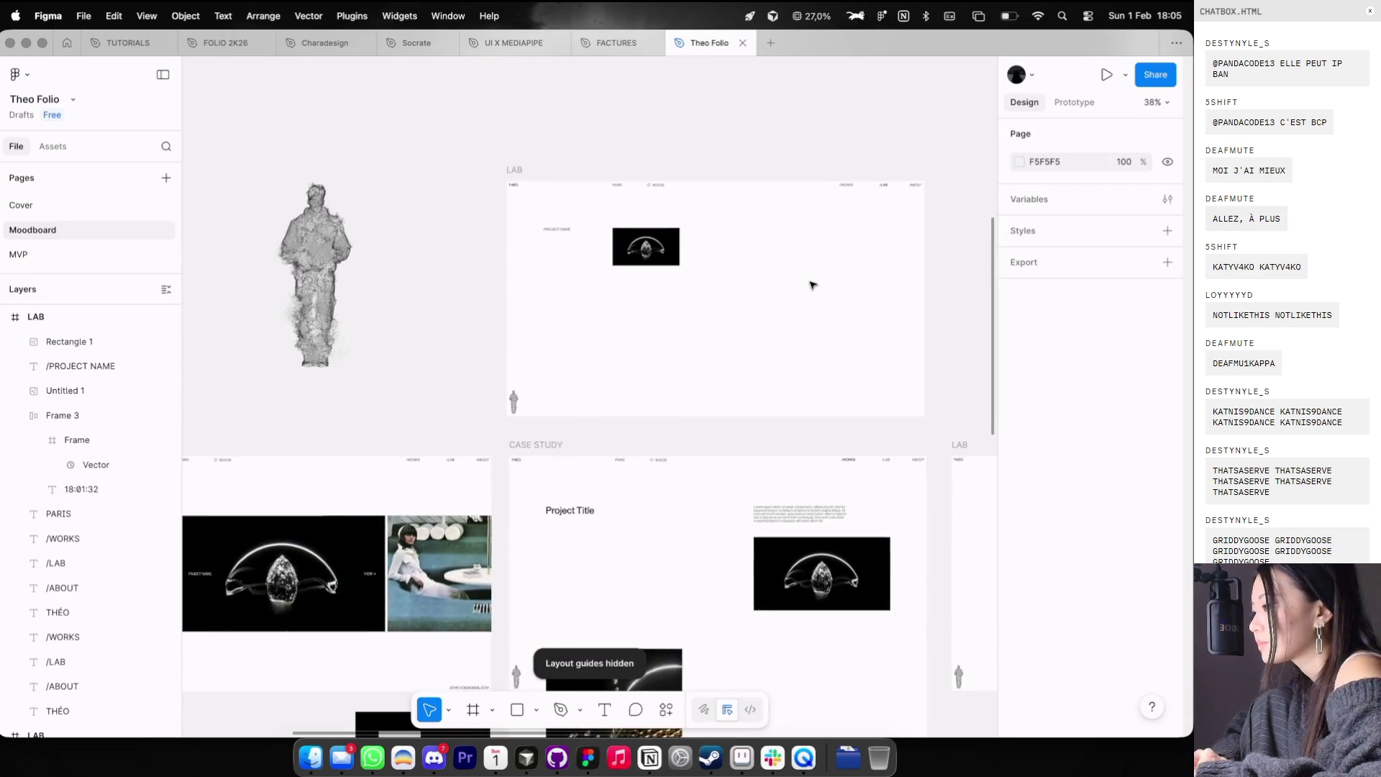
- Hide the layout guide columns with the Case Study frame in view, then switch to the browser
{"action": "left_click", "coordinate": [456, 202]}
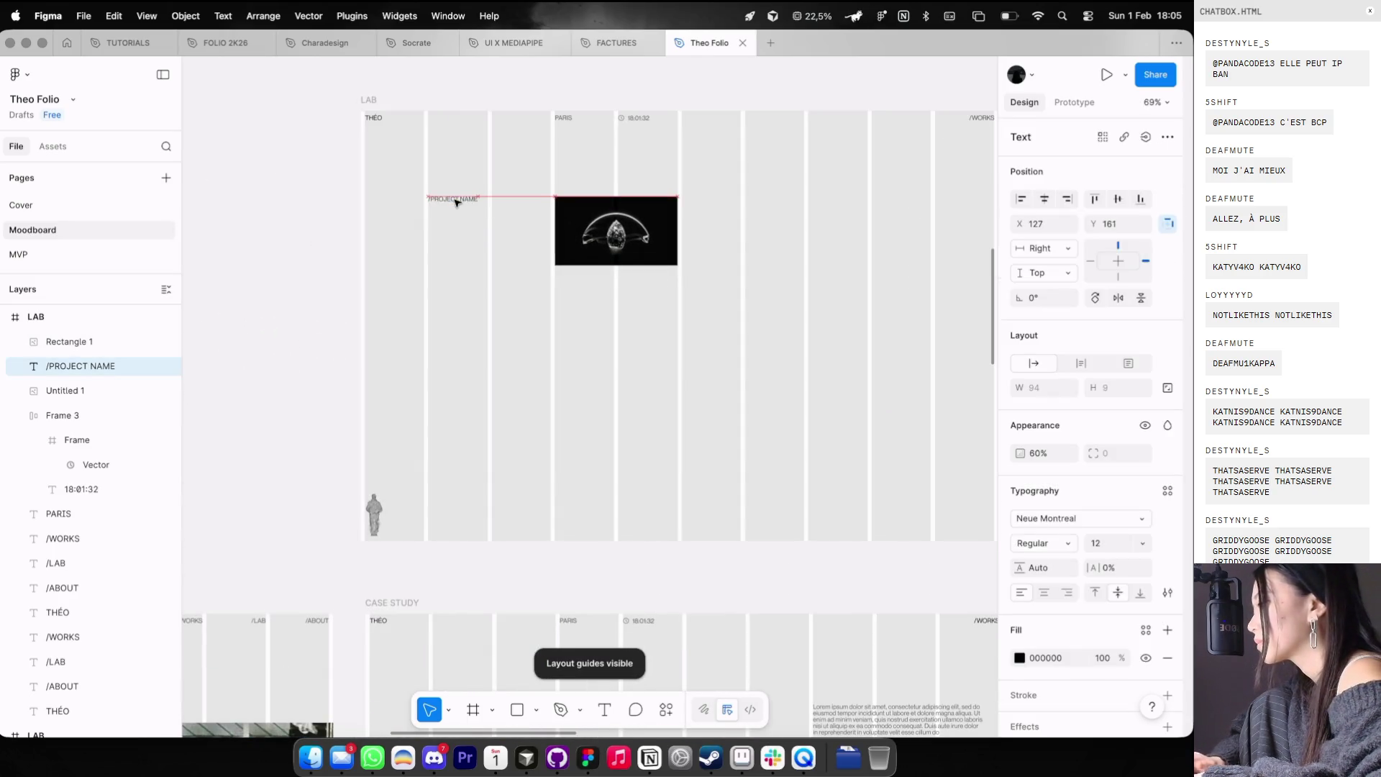
{"action": "left_click", "coordinate": [617, 229]}
{"action": "left_click", "coordinate": [627, 170]}
{"action": "scroll", "coordinate": [629, 166], "scroll_direction": "down", "scroll_amount": 1}
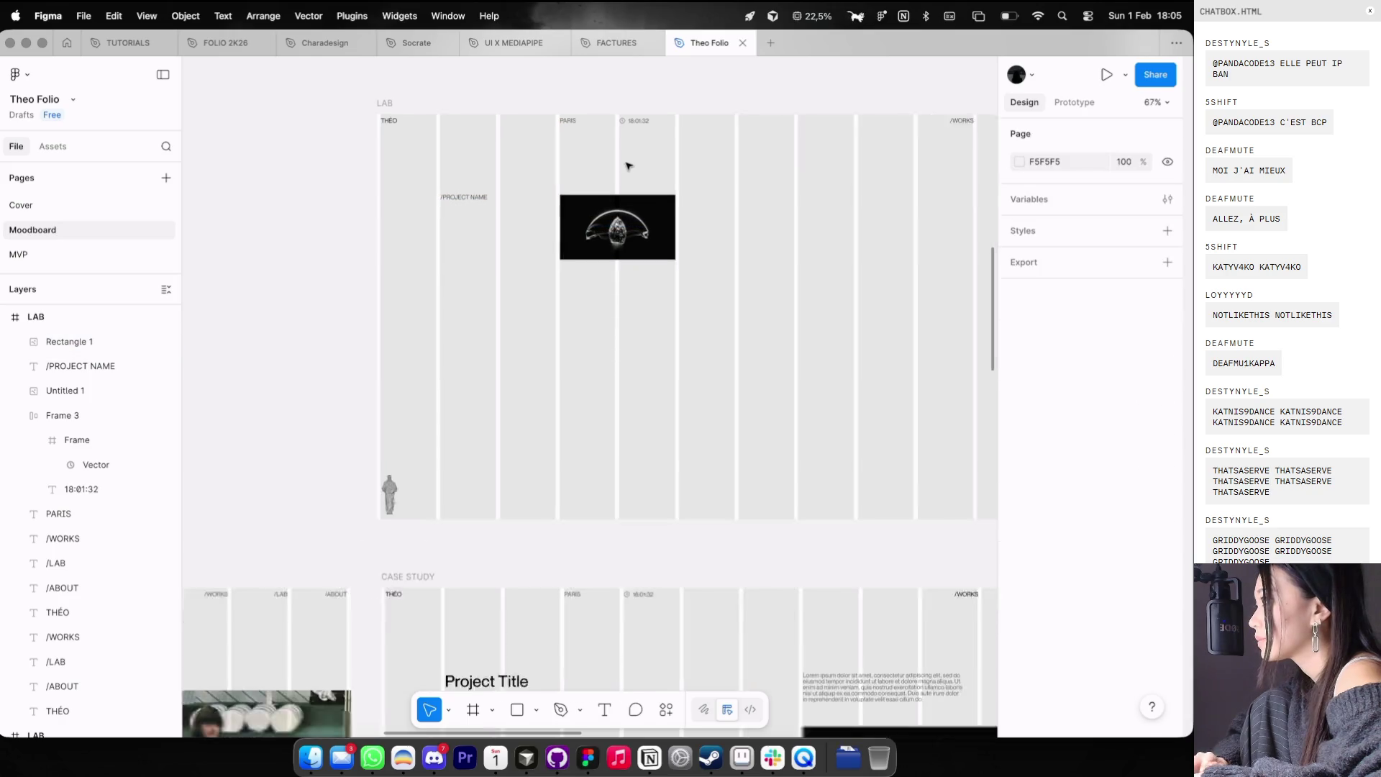
{"action": "scroll", "coordinate": [629, 166], "scroll_direction": "up", "scroll_amount": 3}
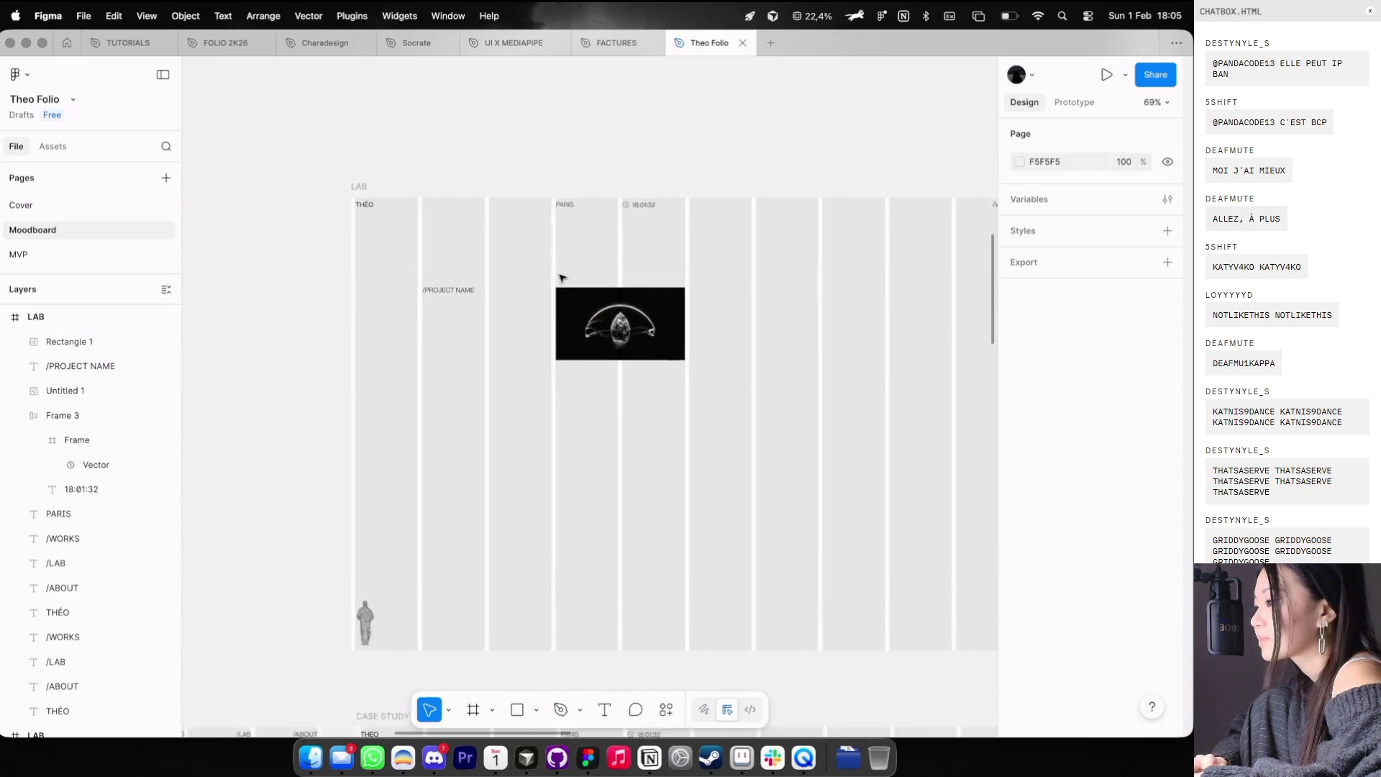
{"action": "scroll", "coordinate": [562, 278], "scroll_direction": "down", "scroll_amount": 3}
{"action": "key", "text": "ctrl+g"}
{"action": "scroll", "coordinate": [611, 261], "scroll_direction": "right", "scroll_amount": 1}
{"action": "scroll", "coordinate": [611, 261], "scroll_direction": "down", "scroll_amount": 1}
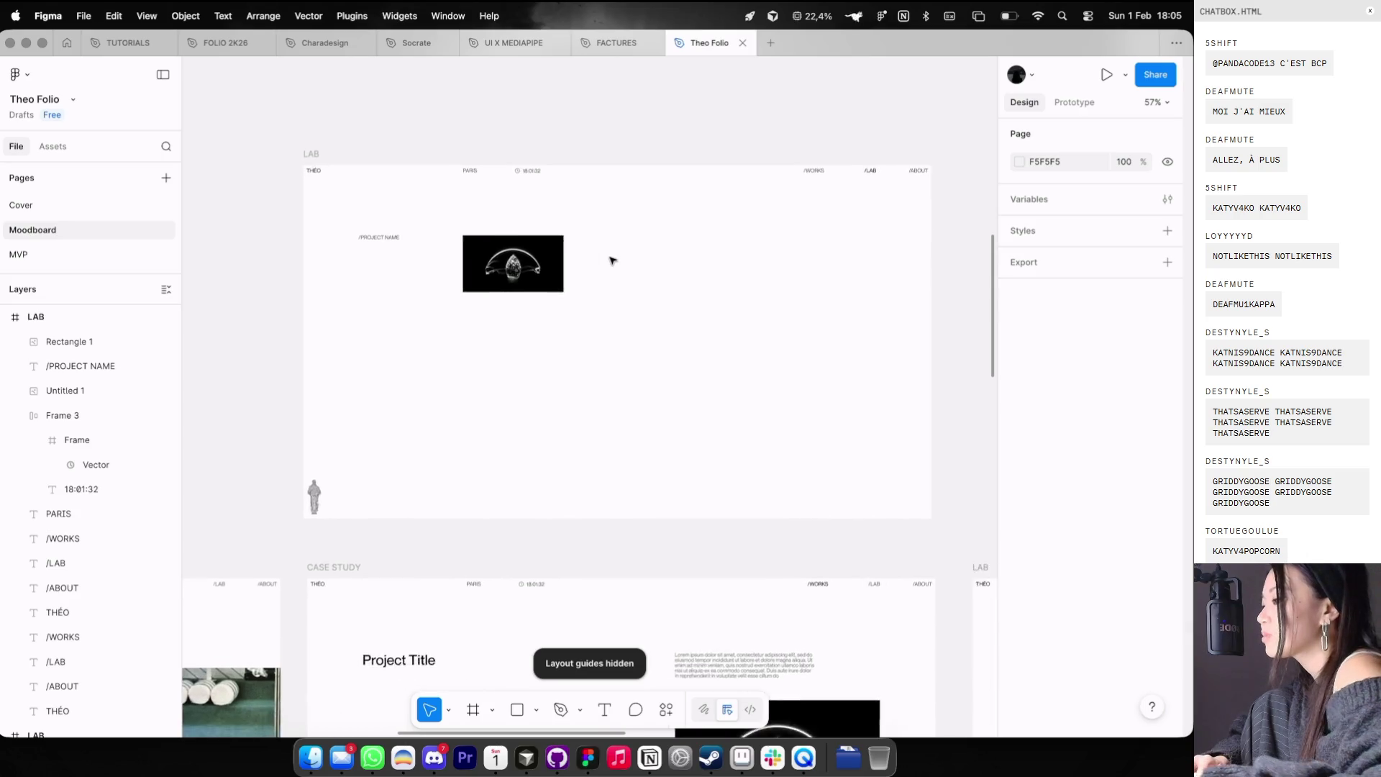
{"action": "scroll", "coordinate": [611, 260], "scroll_direction": "down", "scroll_amount": 3}
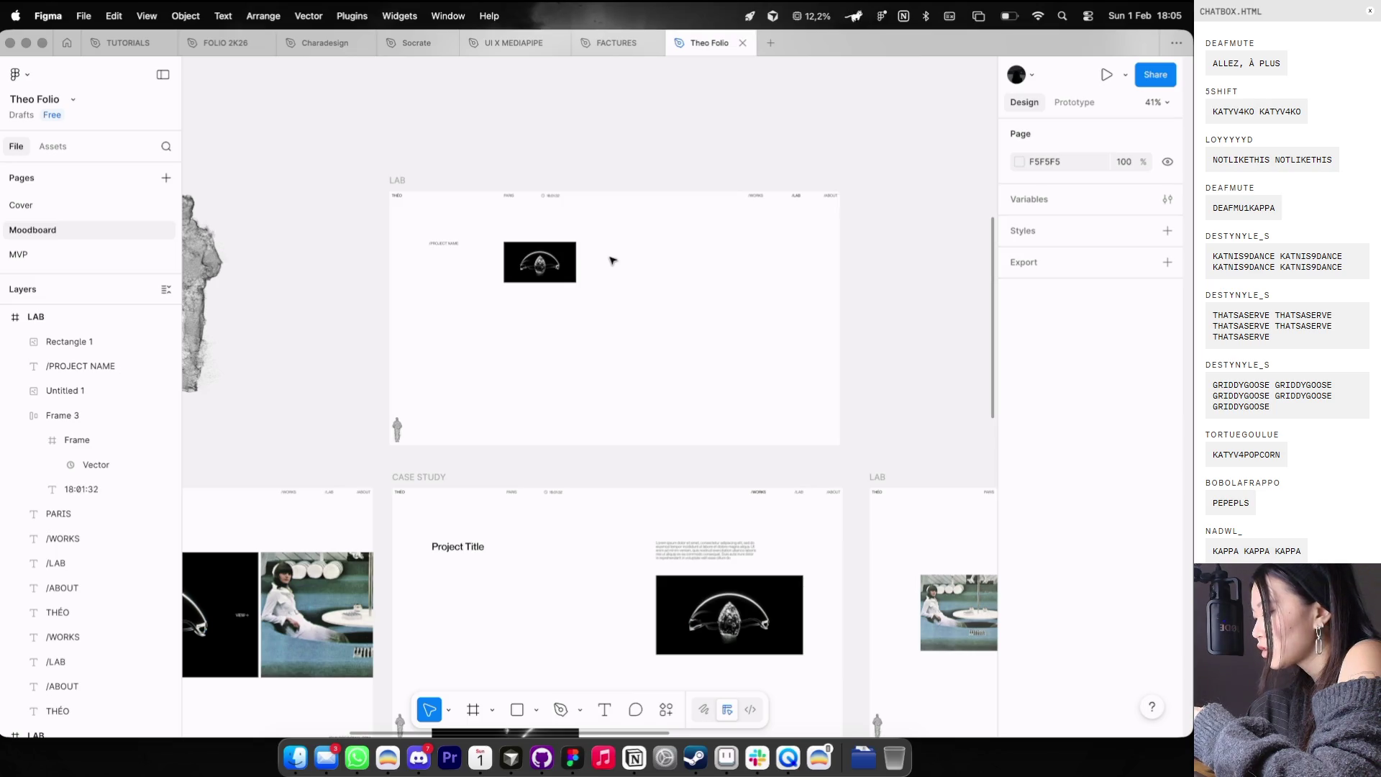
{"action": "key", "text": "ctrl+Left"}
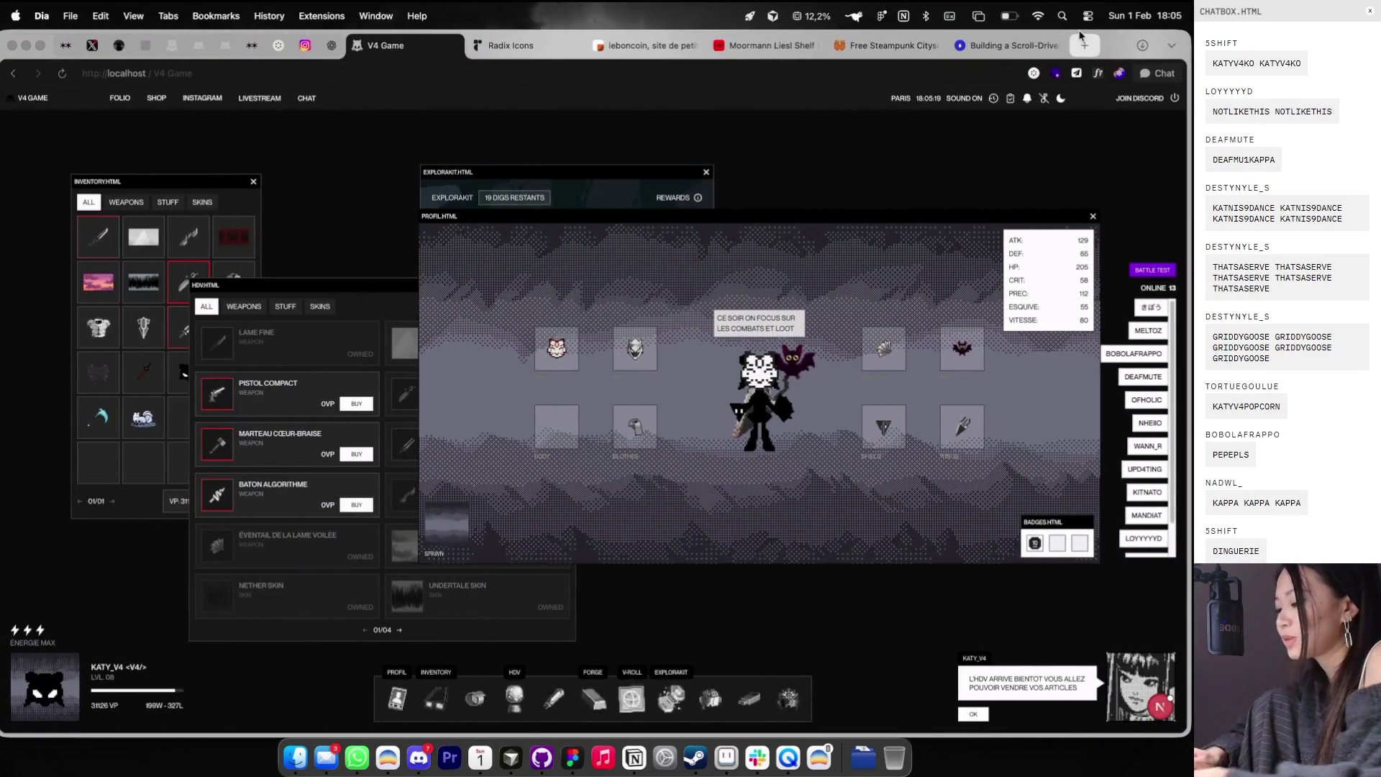
- Search Google for 'hush-I black' in a new tab and open the Donner HUSH-I Guitar result
{"action": "left_click", "coordinate": [1081, 40]}
{"action": "type", "text": "high"}
{"action": "key", "text": "BackSpace"}
{"action": "key", "text": "BackSpace"}
{"action": "key", "text": "BackSpace"}
{"action": "type", "text": "ush-I black"}
{"action": "key", "text": "Return"}
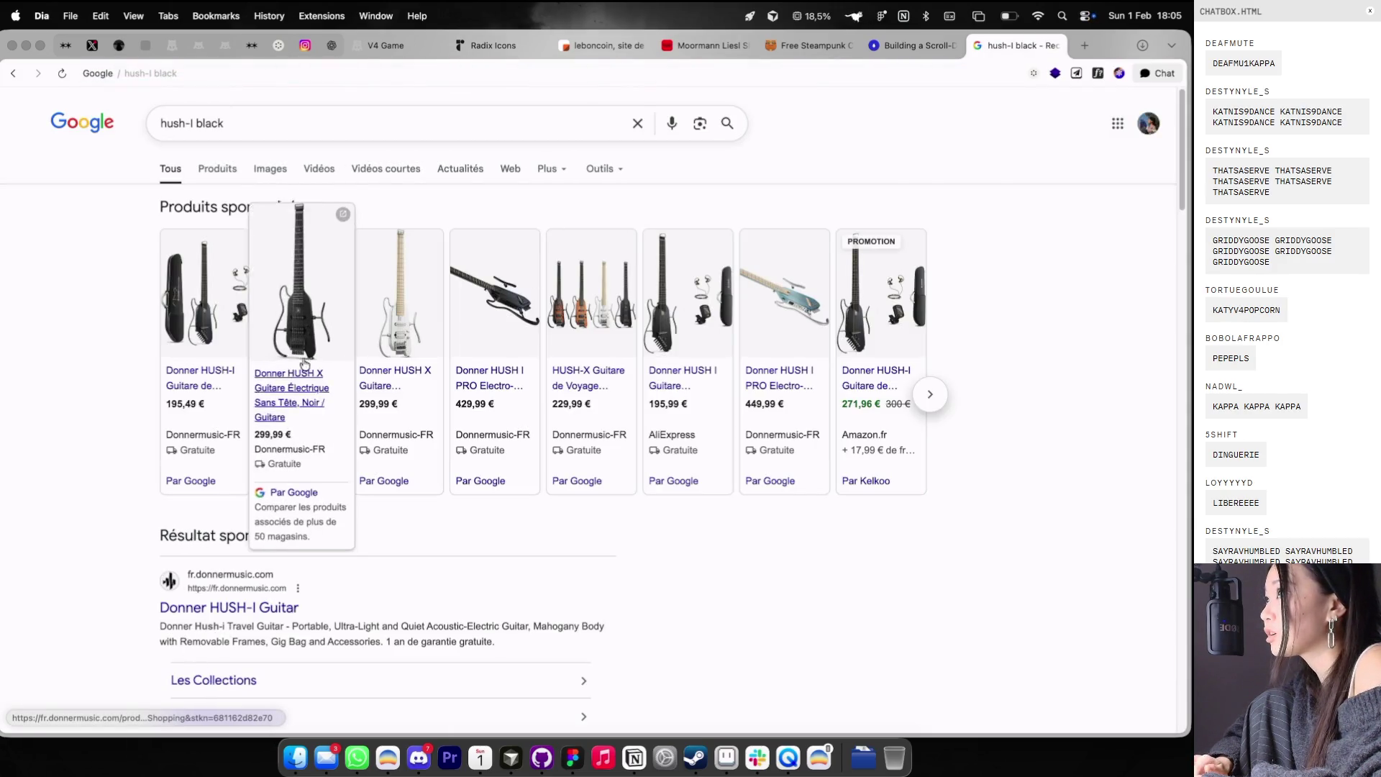
{"action": "left_click", "coordinate": [229, 598]}
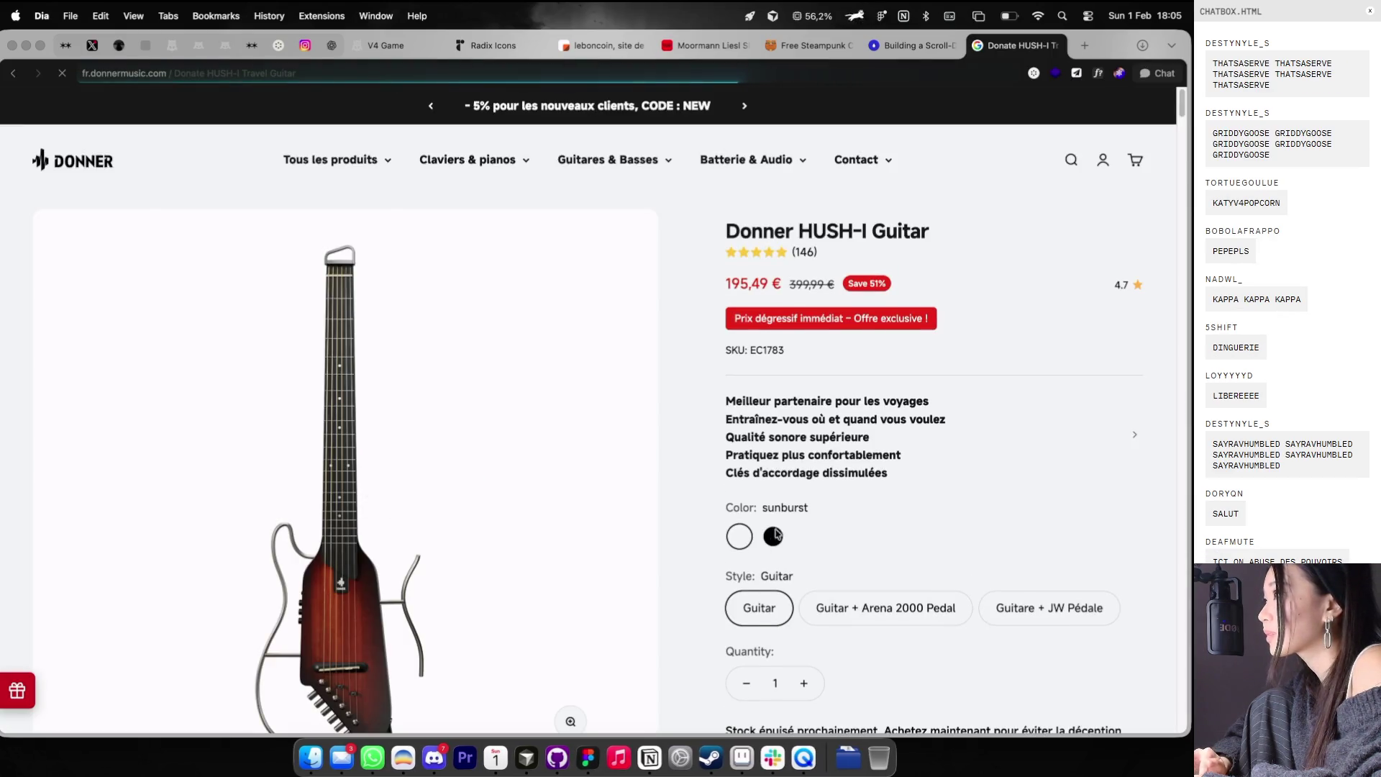
- Choose the Black colour swatch for the HUSH-I Guitar and scroll the product page
{"action": "left_click", "coordinate": [775, 534]}
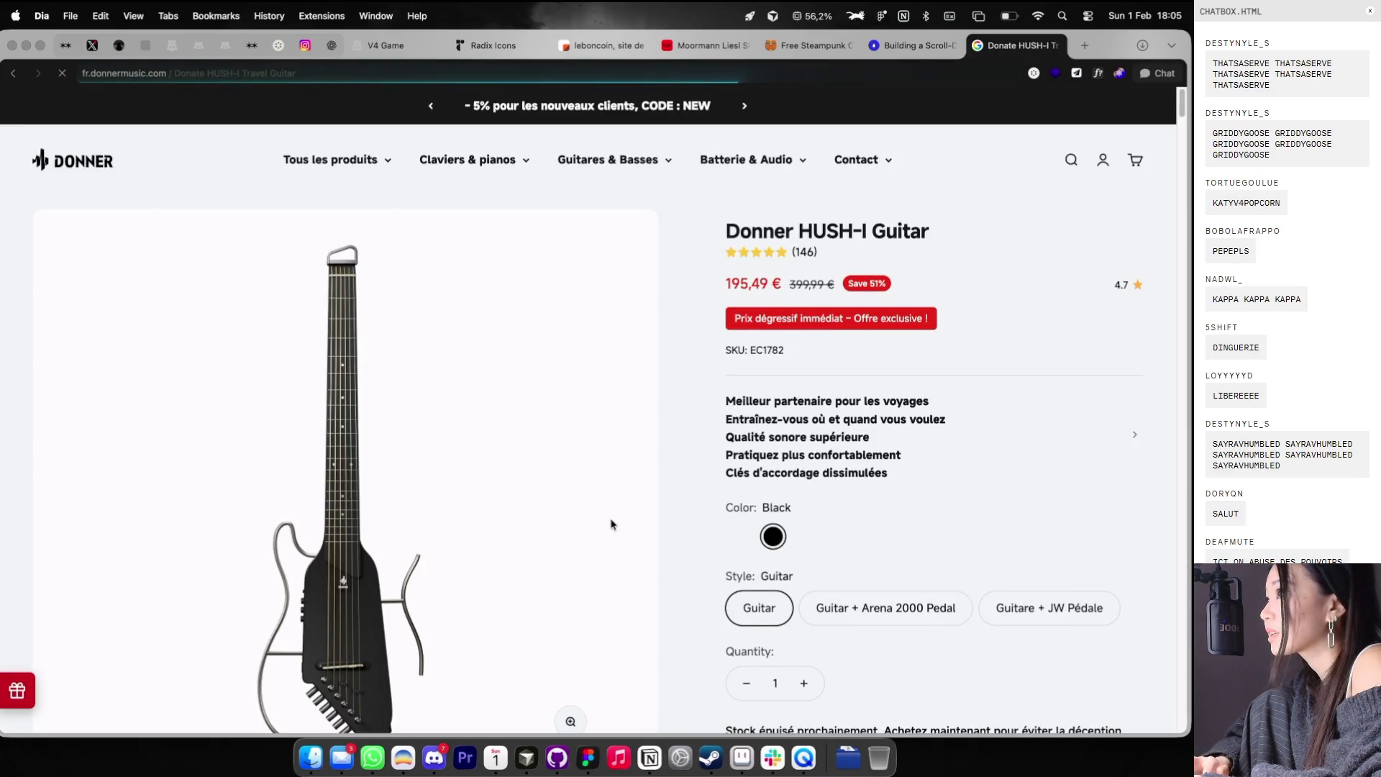
{"action": "scroll", "coordinate": [389, 316], "scroll_direction": "up", "scroll_amount": 3}
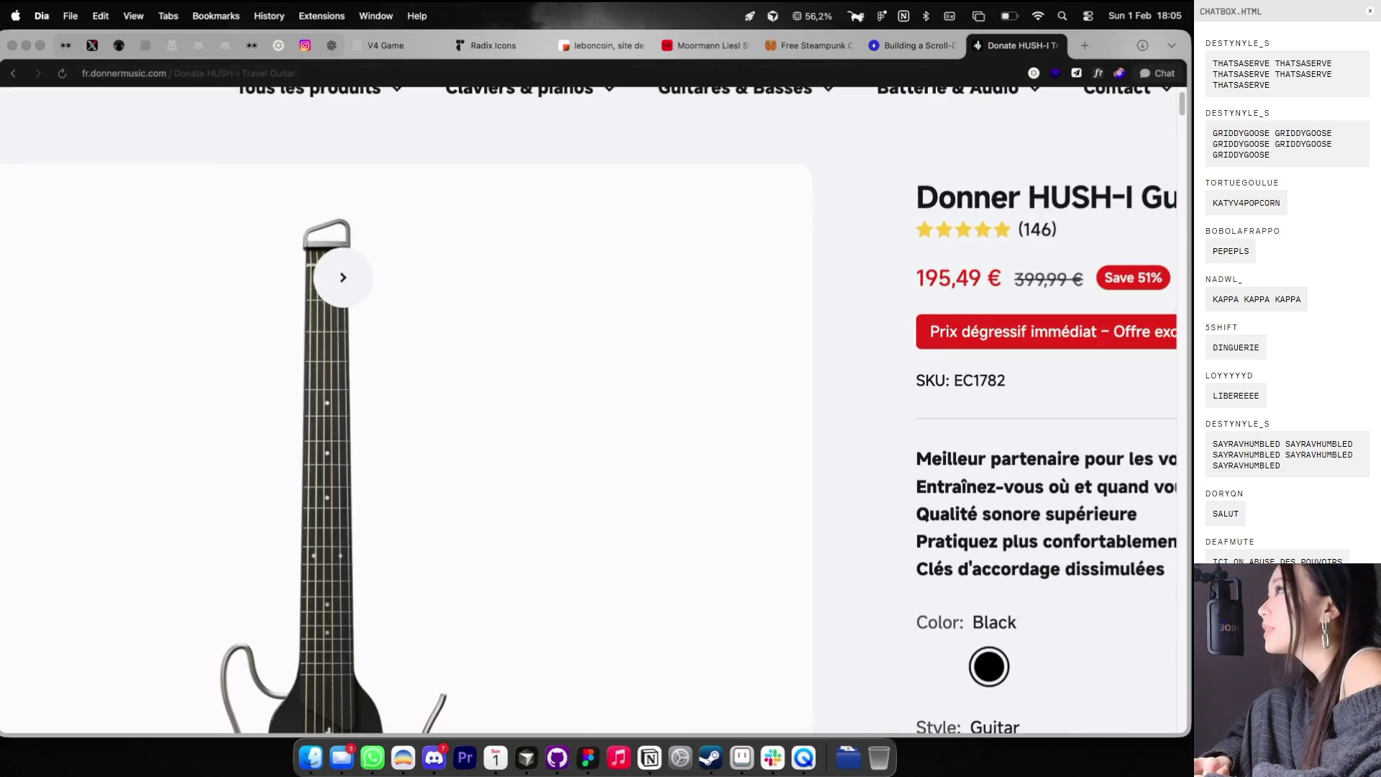
{"action": "scroll", "coordinate": [362, 431], "scroll_direction": "down", "scroll_amount": 3}
{"action": "scroll", "coordinate": [363, 431], "scroll_direction": "down", "scroll_amount": 3}
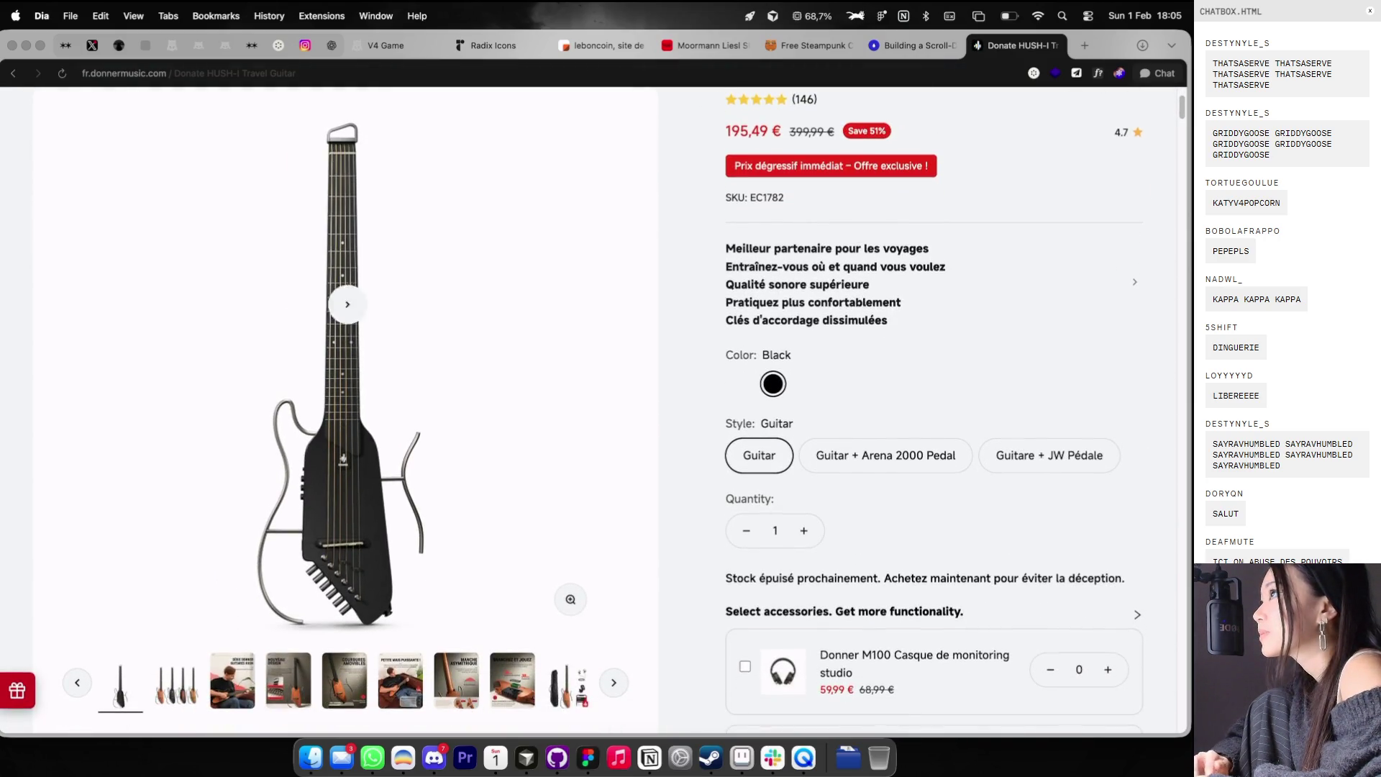
- Browse the guitar's product photos back to the first one, then close the Donner tab
{"action": "left_click", "coordinate": [515, 394]}
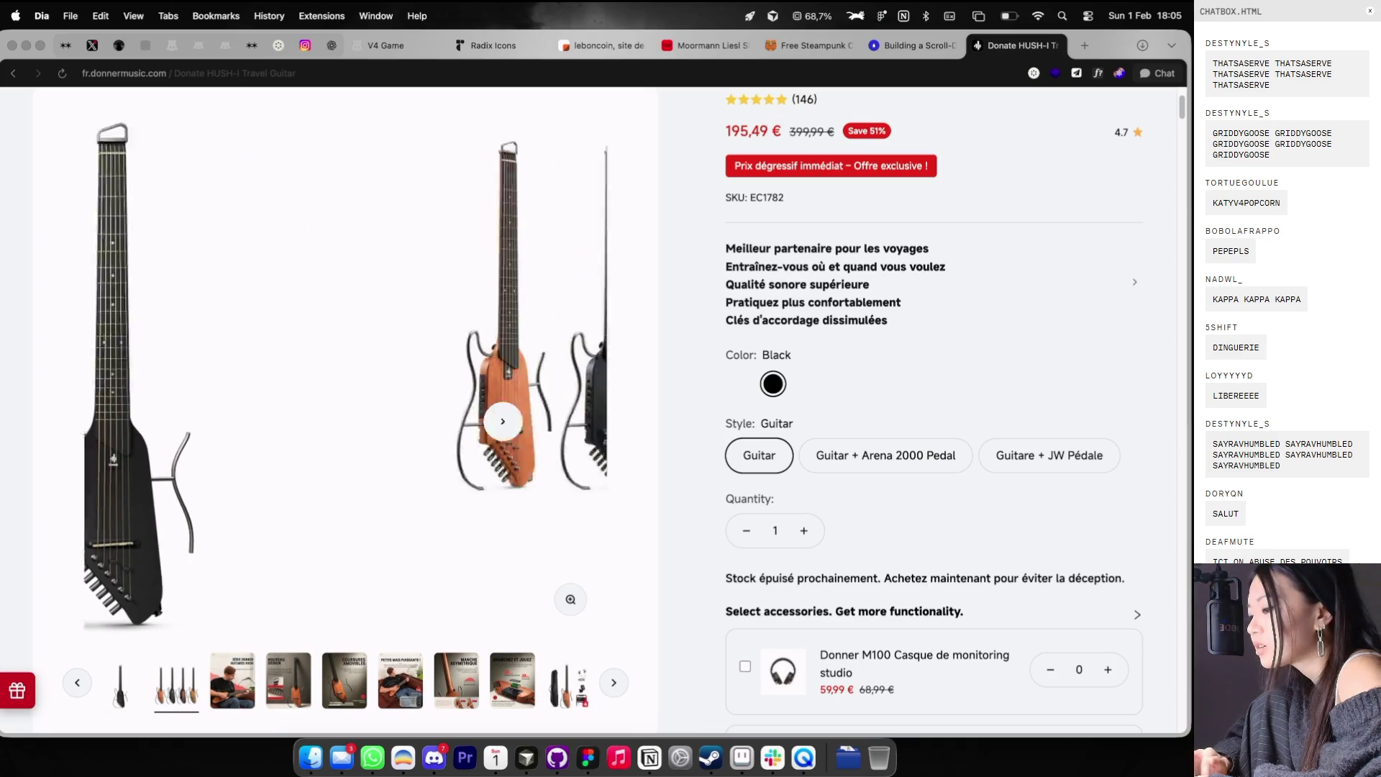
{"action": "left_click", "coordinate": [504, 410]}
{"action": "left_click", "coordinate": [142, 397]}
{"action": "left_click", "coordinate": [140, 396]}
{"action": "scroll", "coordinate": [357, 395], "scroll_direction": "up", "scroll_amount": 2}
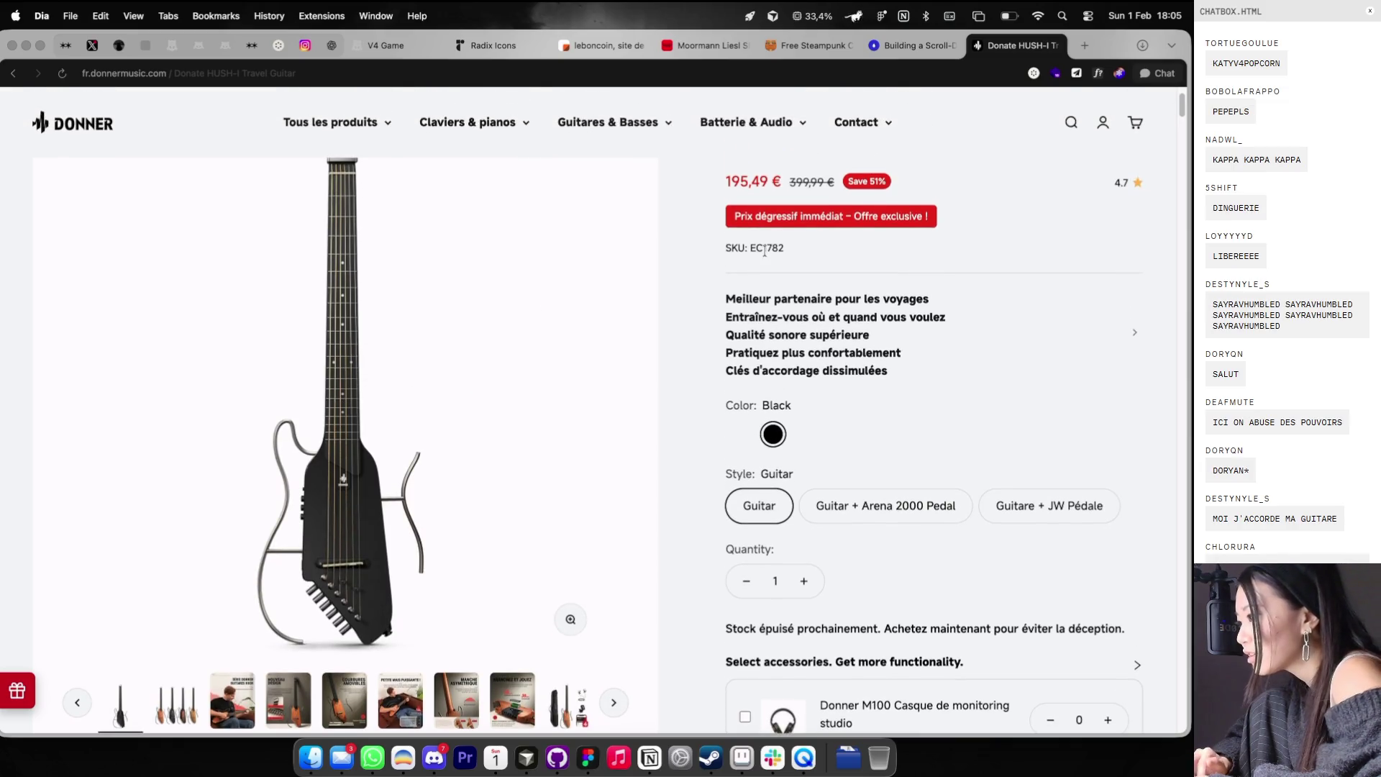
{"action": "scroll", "coordinate": [837, 401], "scroll_direction": "up", "scroll_amount": 2}
{"action": "scroll", "coordinate": [836, 401], "scroll_direction": "down", "scroll_amount": 2}
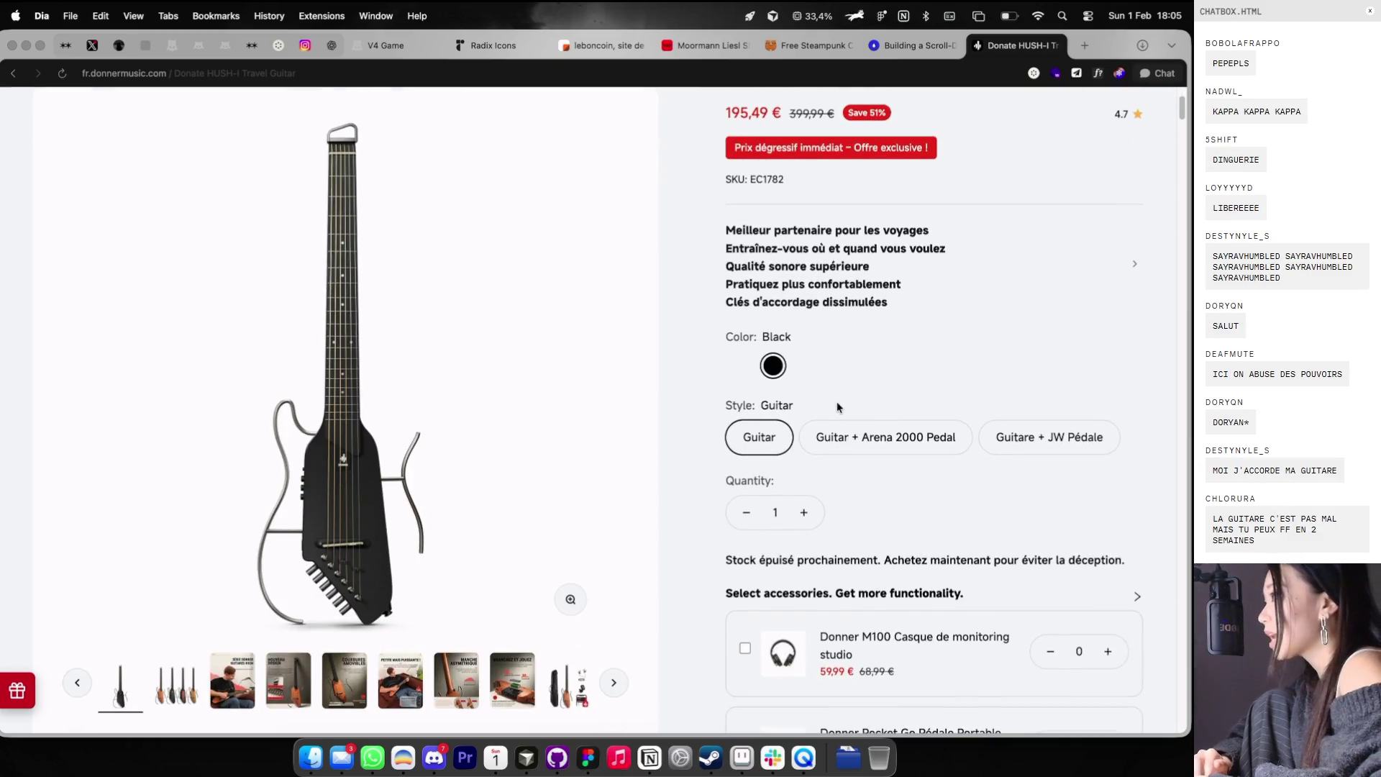
{"action": "scroll", "coordinate": [612, 471], "scroll_direction": "down", "scroll_amount": 7}
{"action": "scroll", "coordinate": [612, 471], "scroll_direction": "up", "scroll_amount": 7}
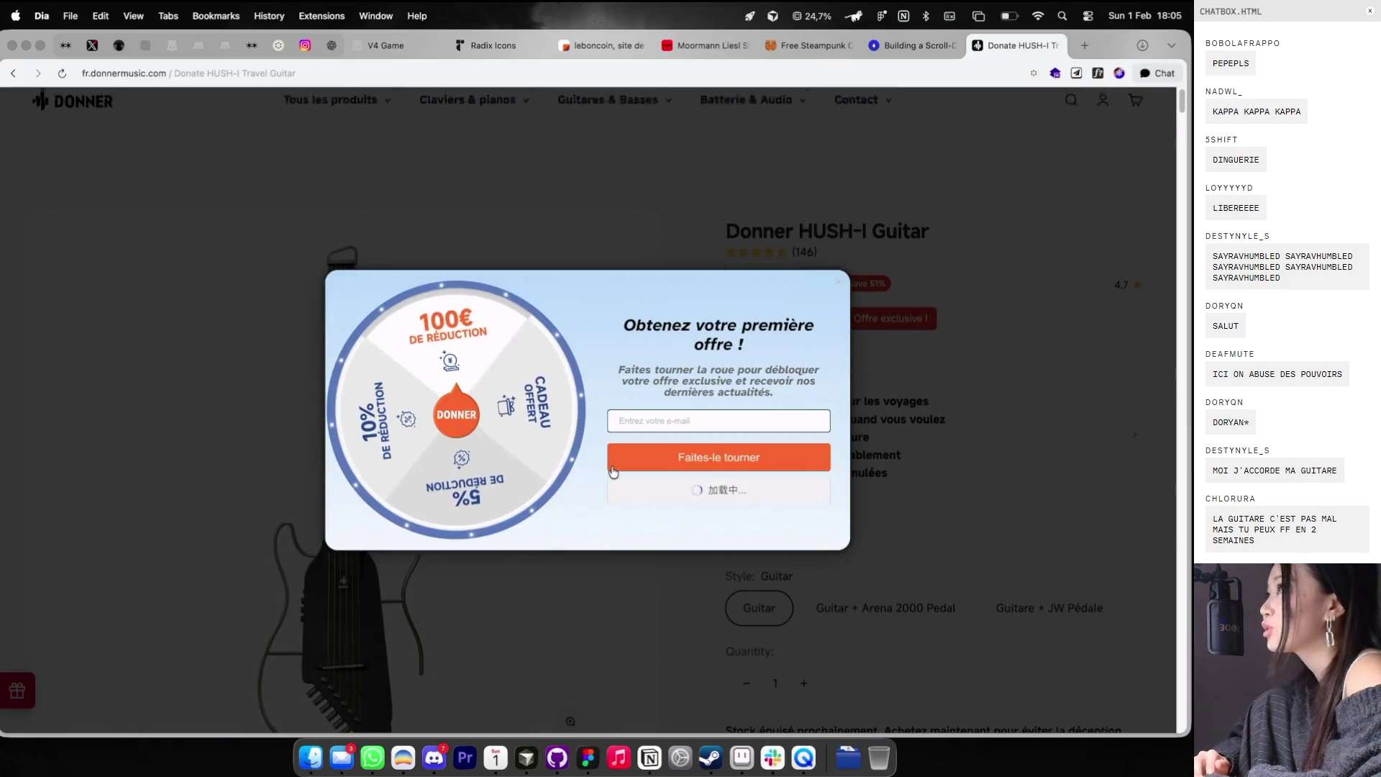
{"action": "scroll", "coordinate": [787, 327], "scroll_direction": "down", "scroll_amount": 2}
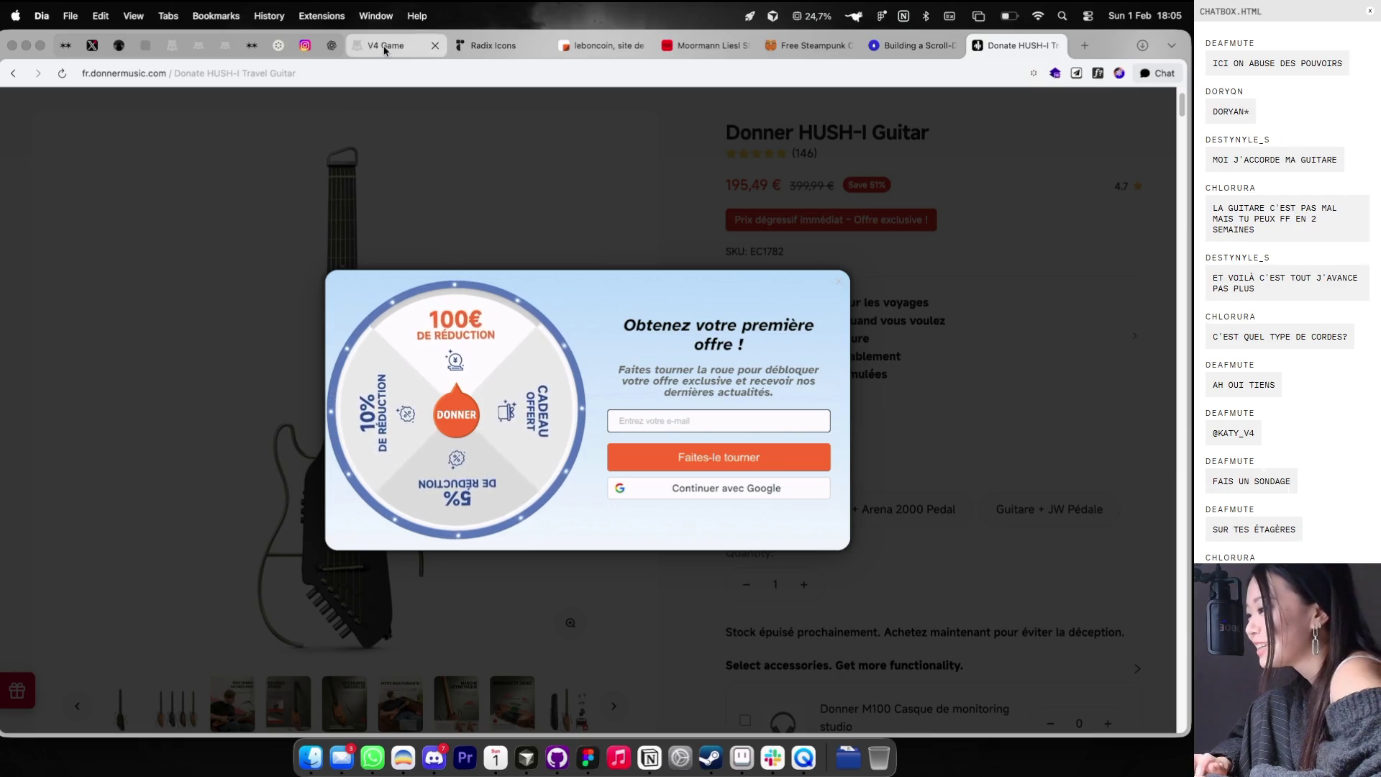
{"action": "left_click", "coordinate": [1056, 46]}
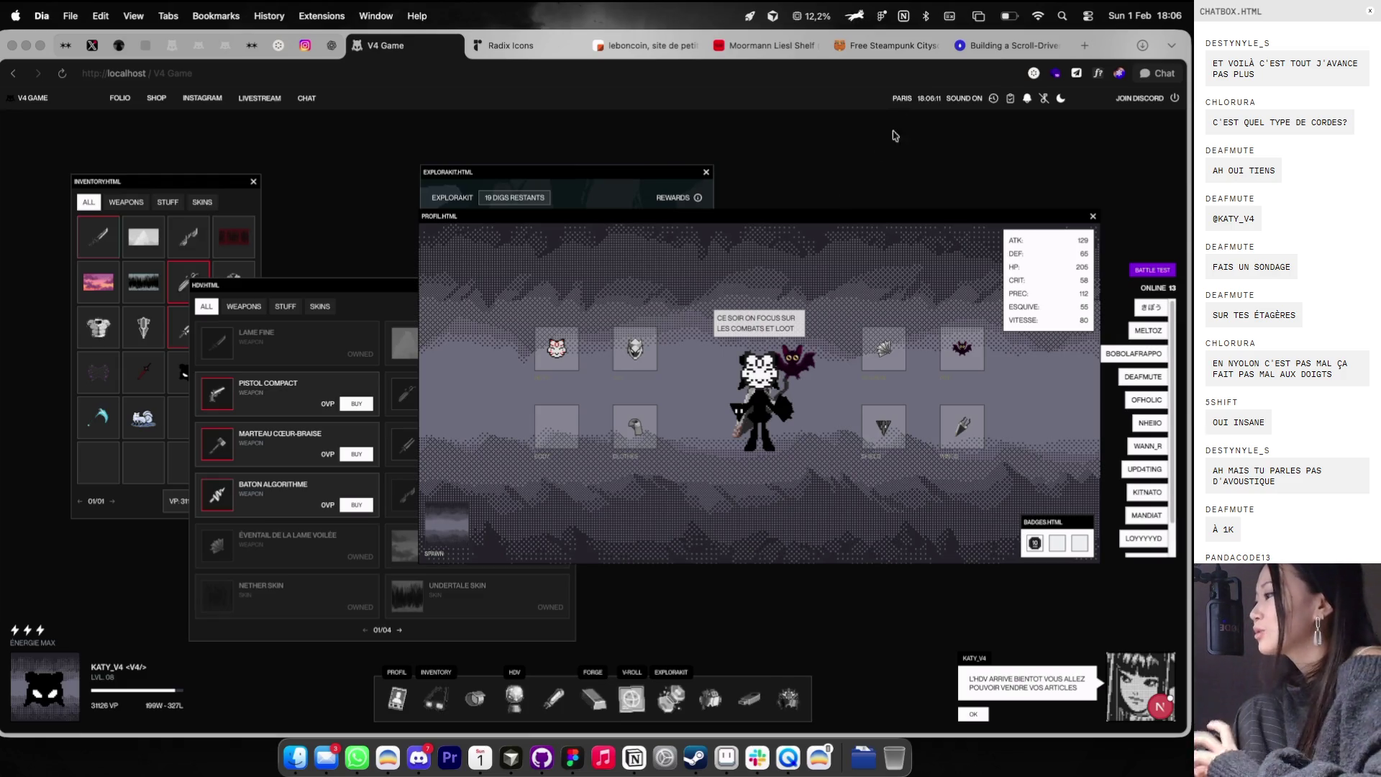
- Open a new blank tab next to the V4 Game tab
{"action": "left_click", "coordinate": [1084, 46]}
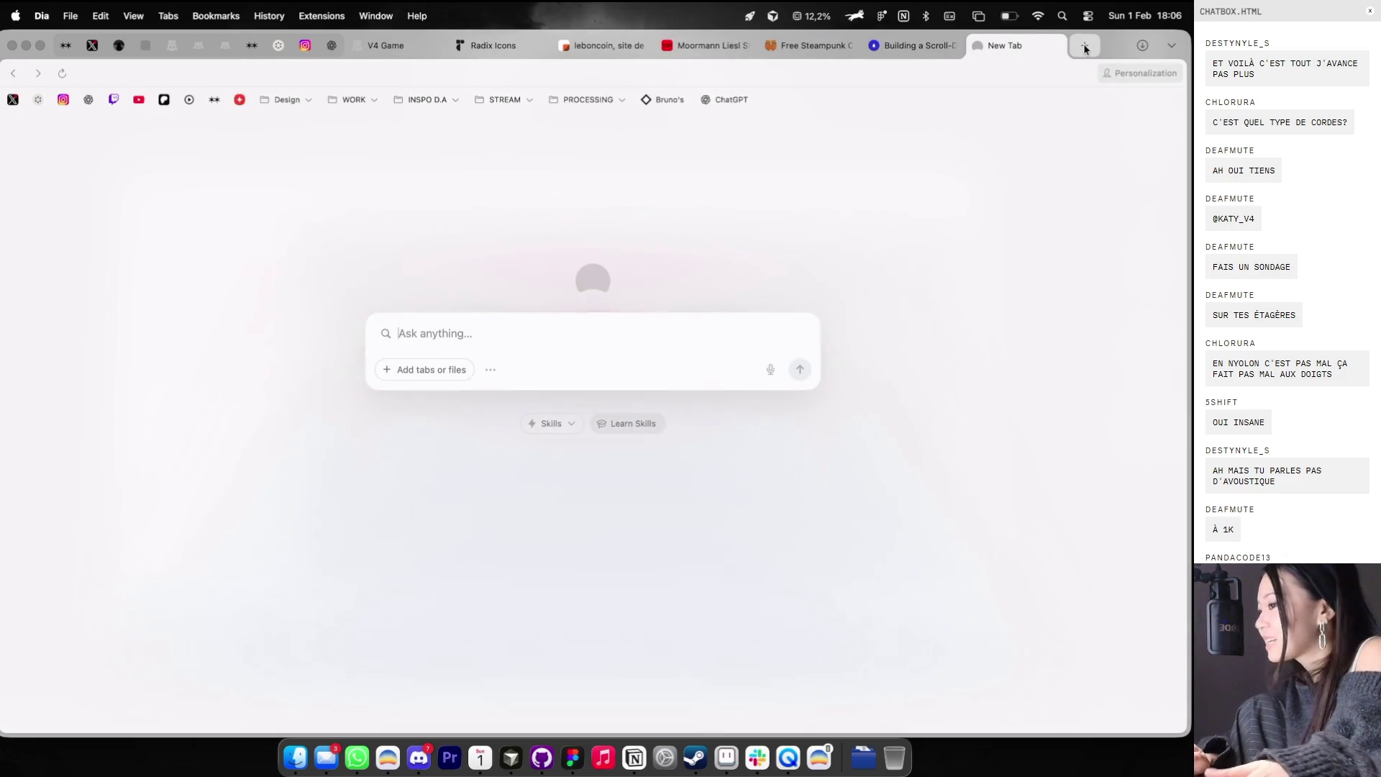
- Search images for 'etagere enetri' and preview the grey Pamono Enetri shelf listing
{"action": "type", "text": "etagere enetri"}
{"action": "key", "text": "Return"}
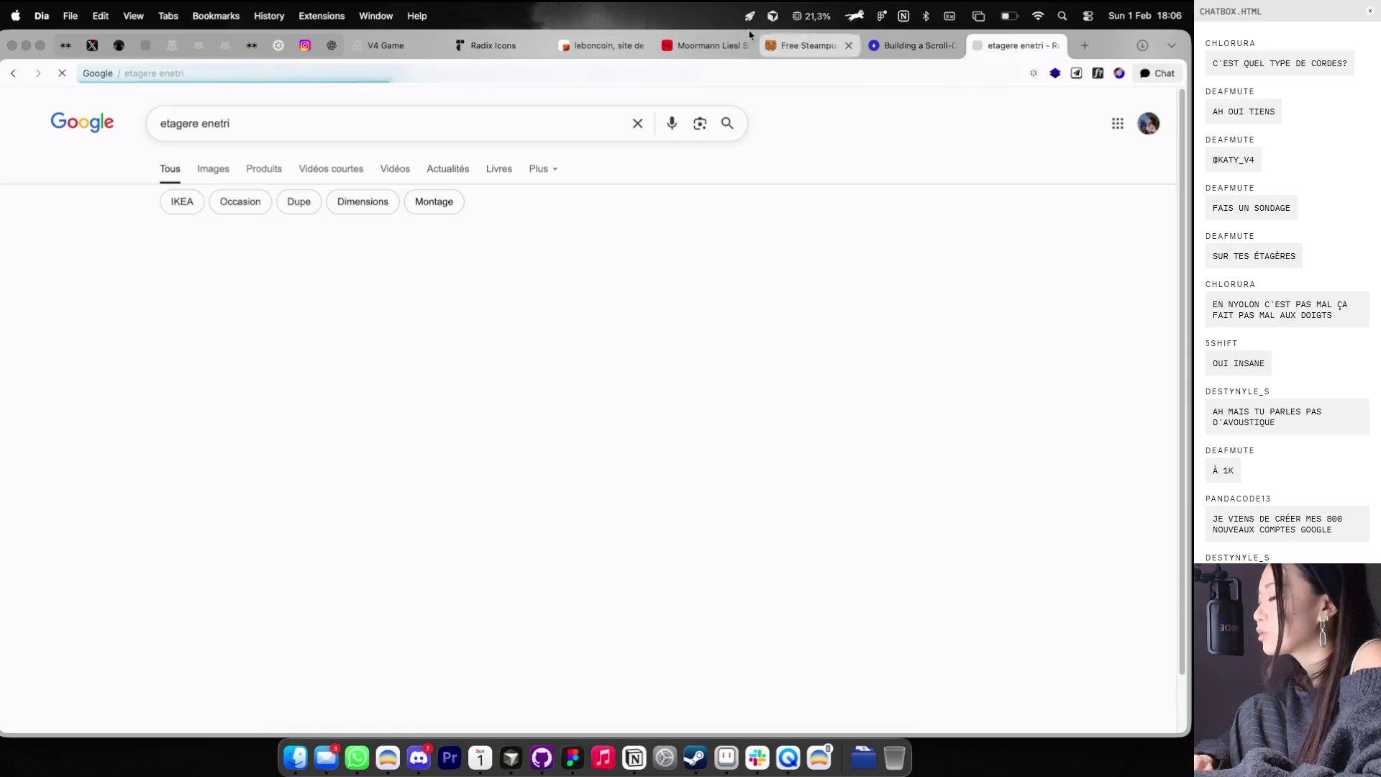
{"action": "left_click", "coordinate": [225, 164]}
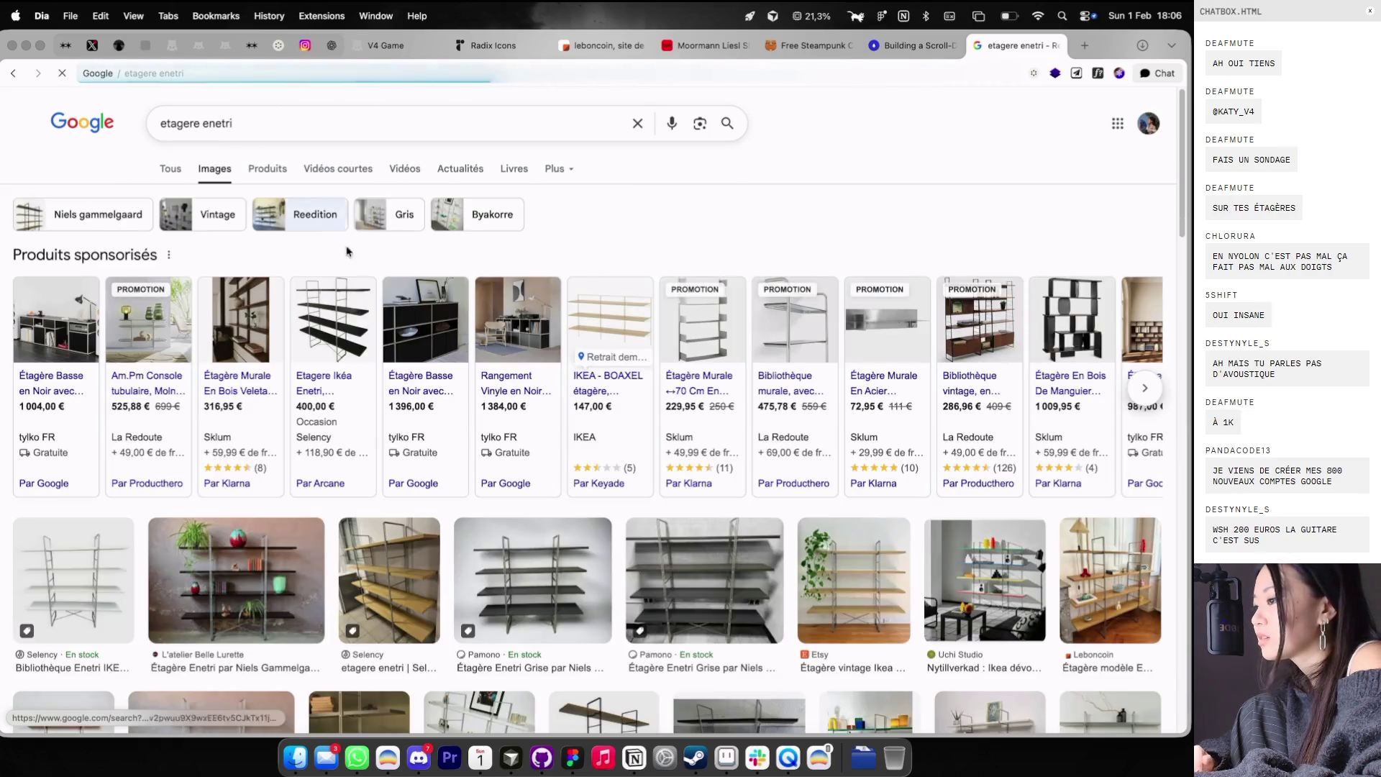
{"action": "left_click", "coordinate": [551, 612]}
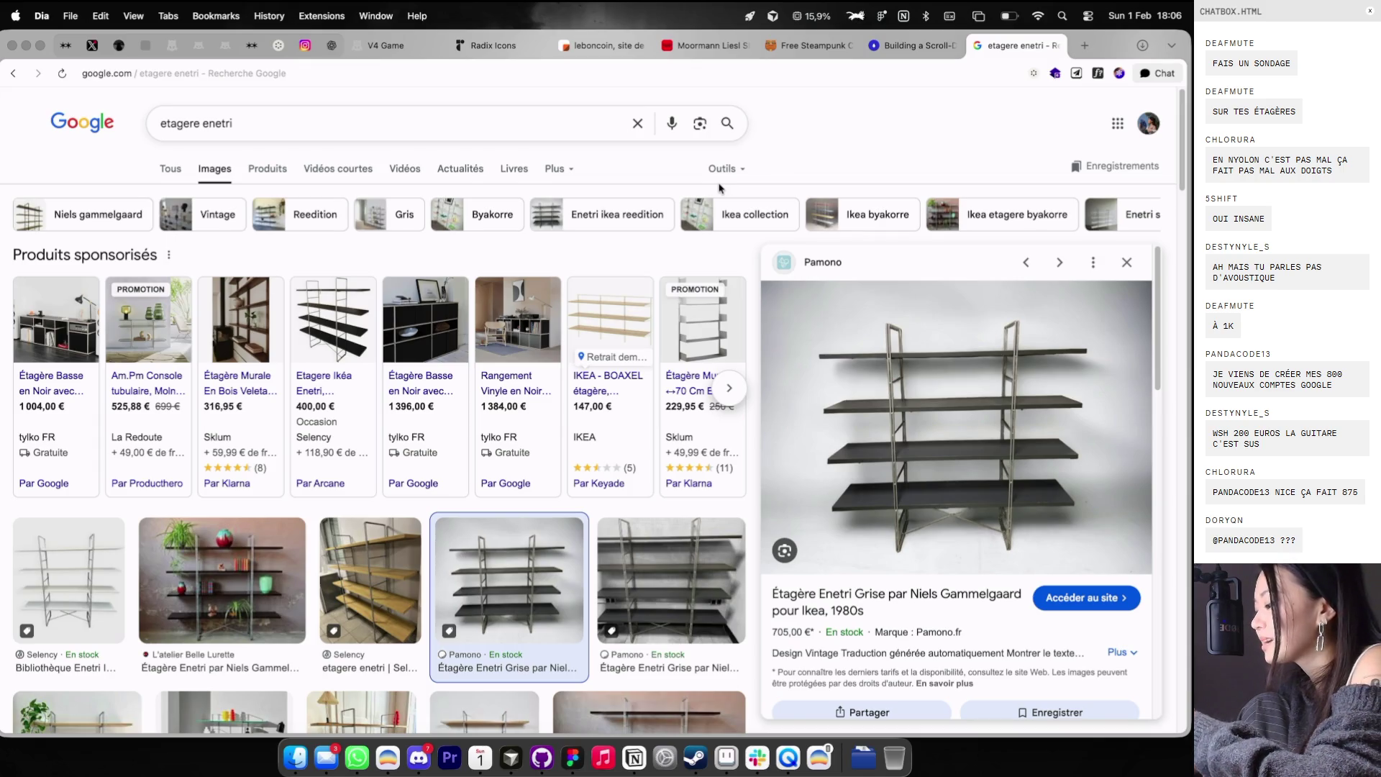
- Run a new Google search for 'moormann liels' from the address bar
{"action": "left_click", "coordinate": [612, 78]}
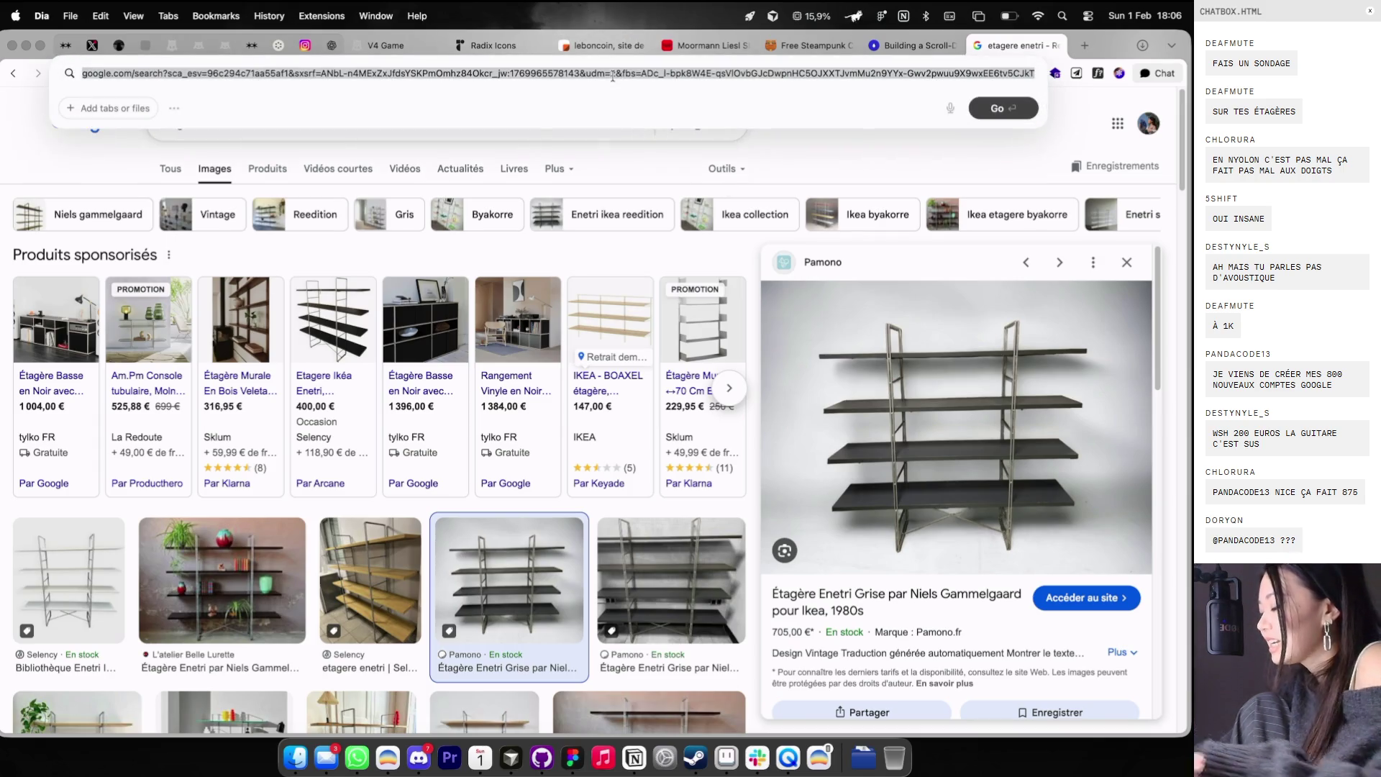
{"action": "type", "text": "moormann l"}
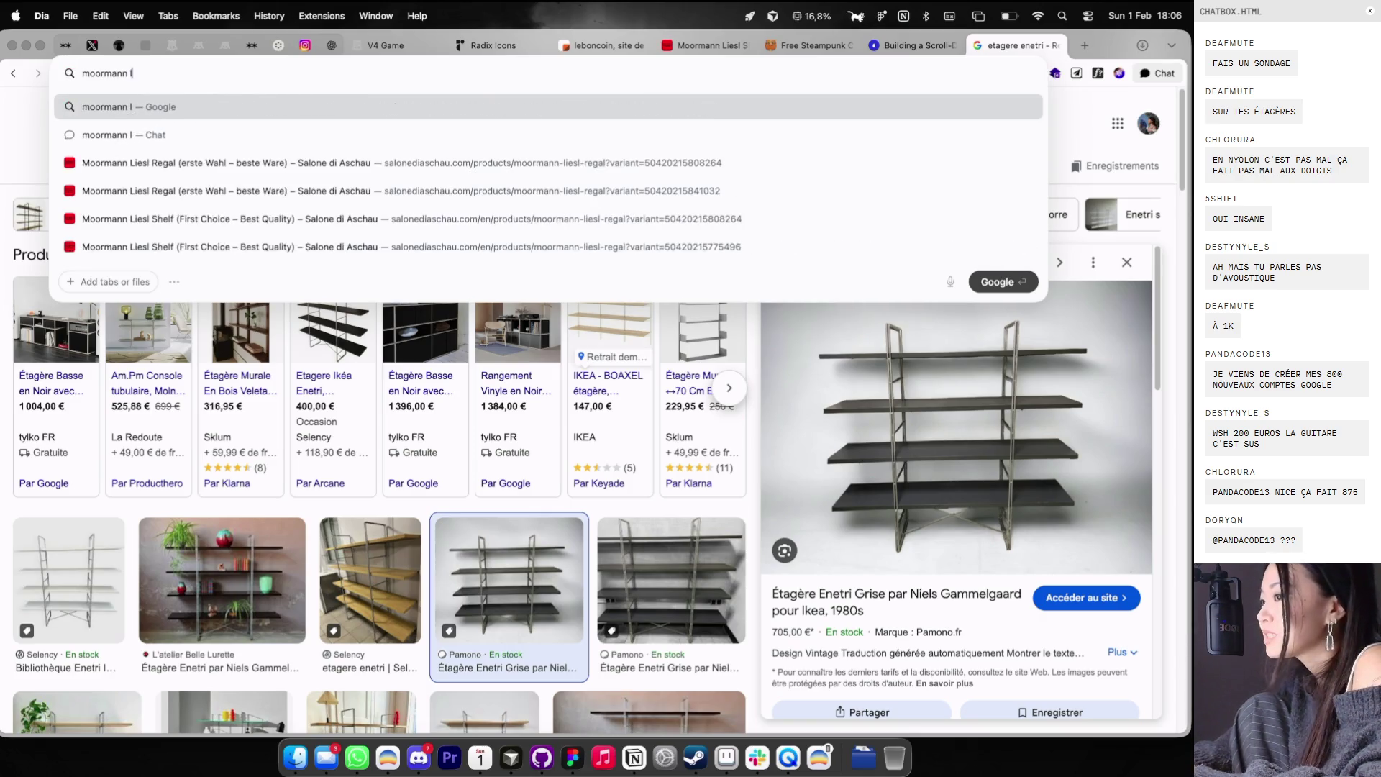
{"action": "type", "text": "iels"}
{"action": "key", "text": "Return"}
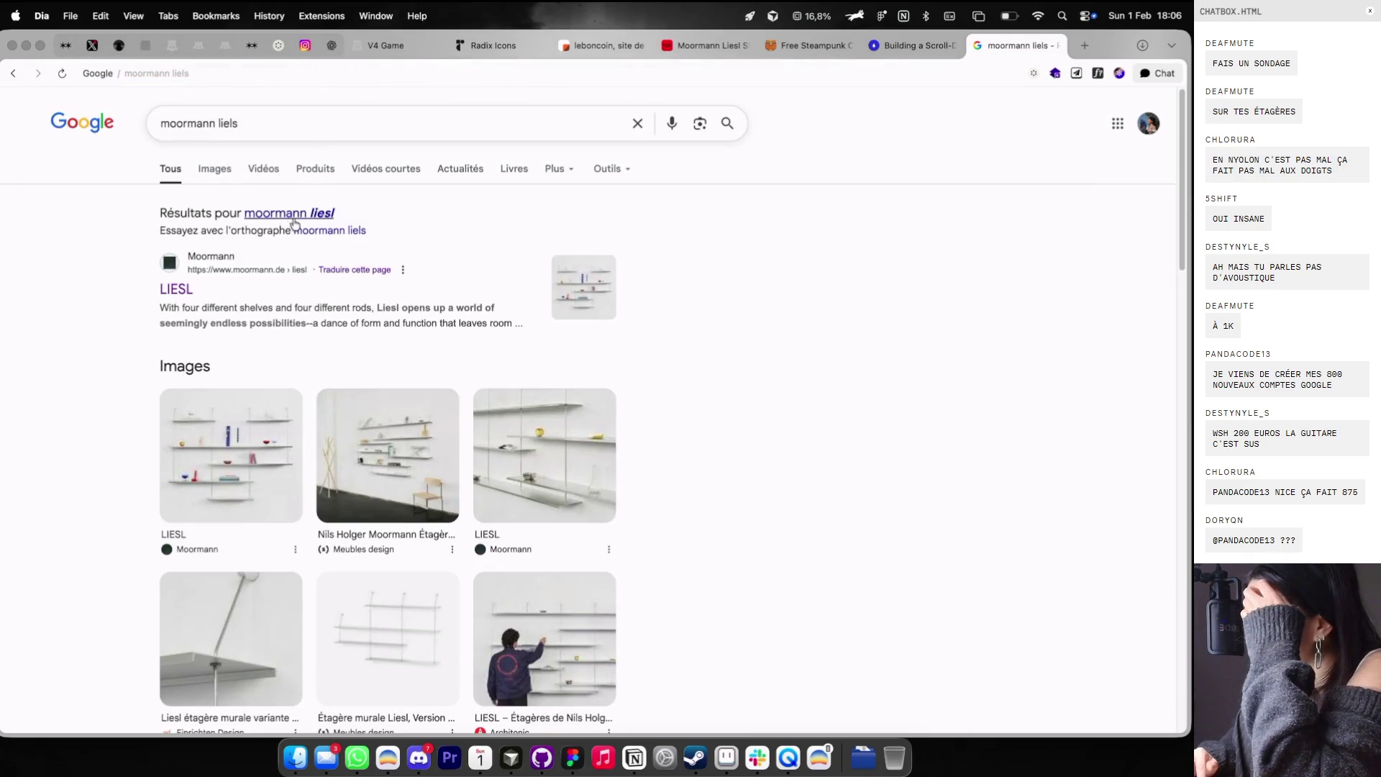
- Open the Moormann LIESL product page and scroll through it
{"action": "left_click", "coordinate": [188, 282]}
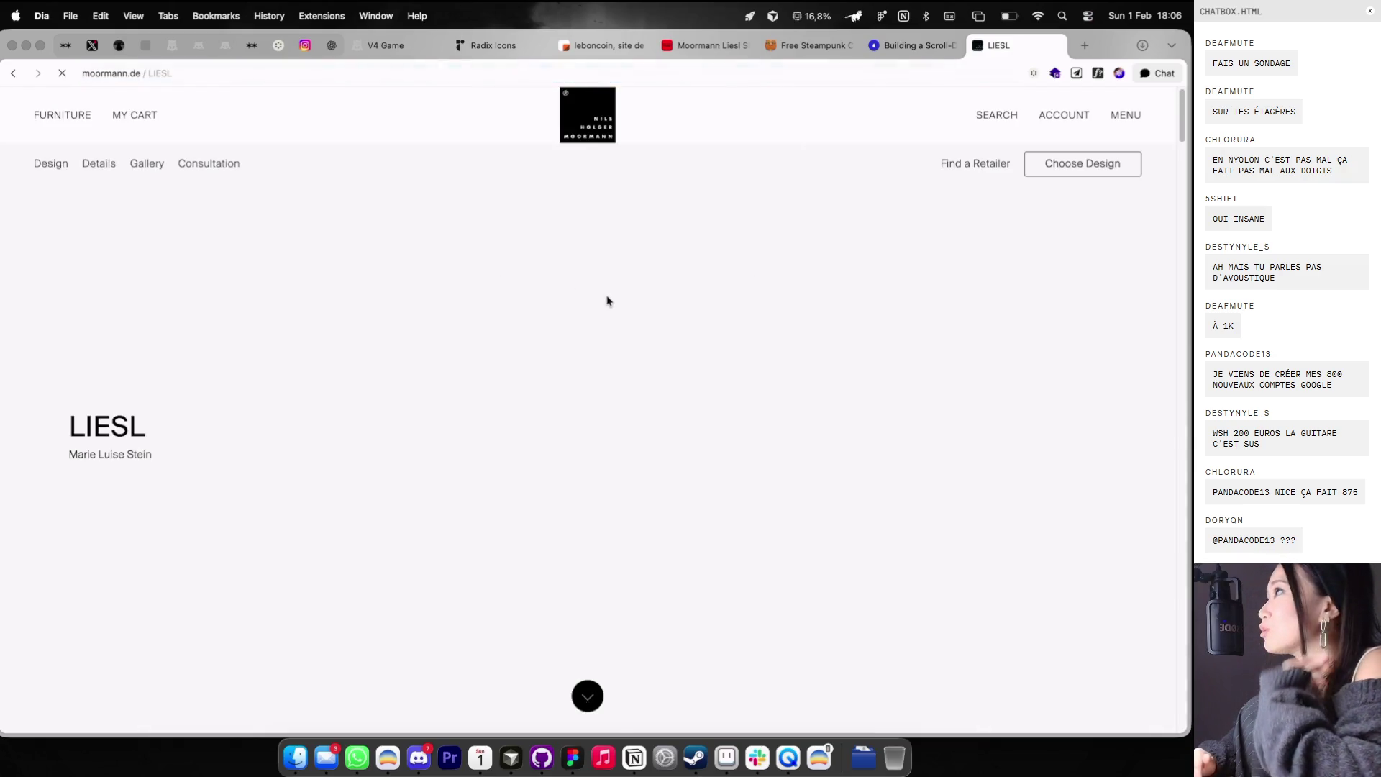
{"action": "scroll", "coordinate": [600, 421], "scroll_direction": "down", "scroll_amount": 2}
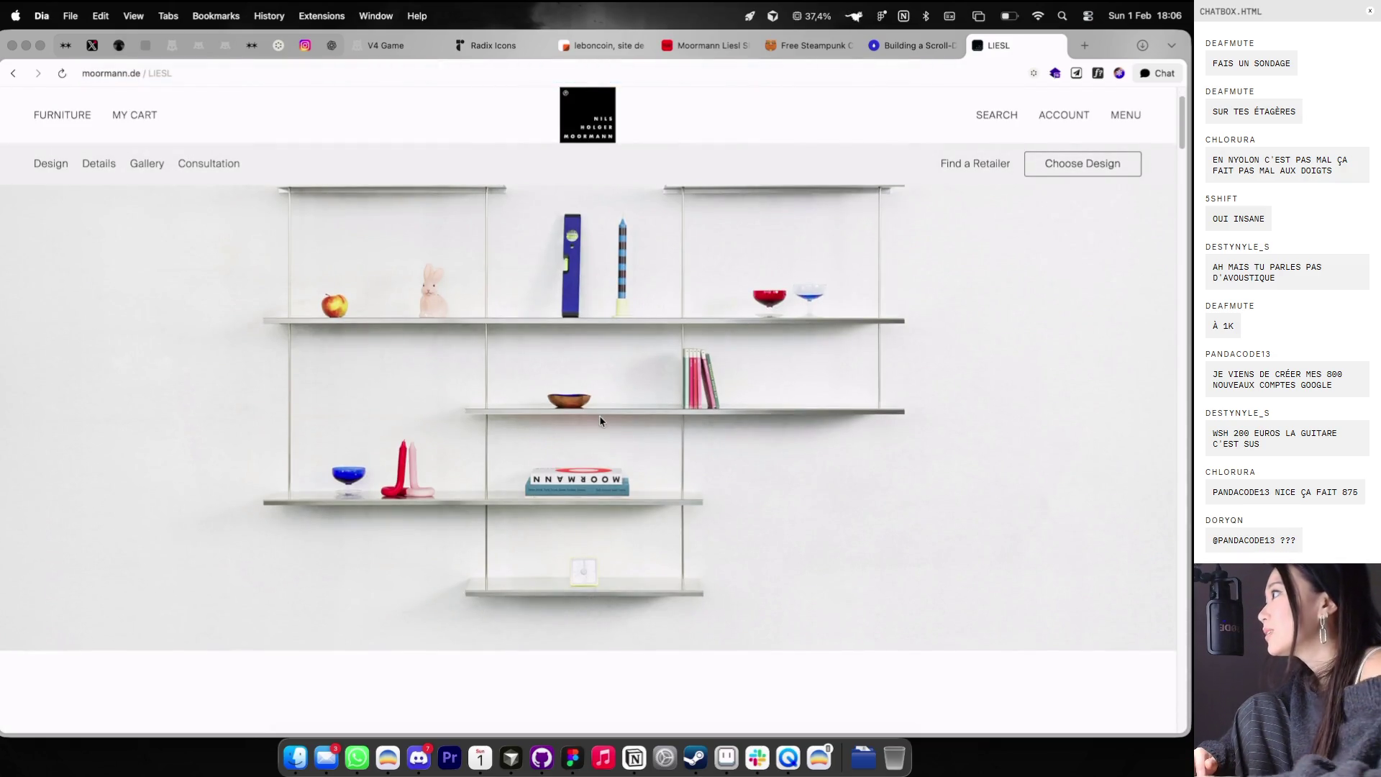
{"action": "scroll", "coordinate": [598, 416], "scroll_direction": "down", "scroll_amount": 3}
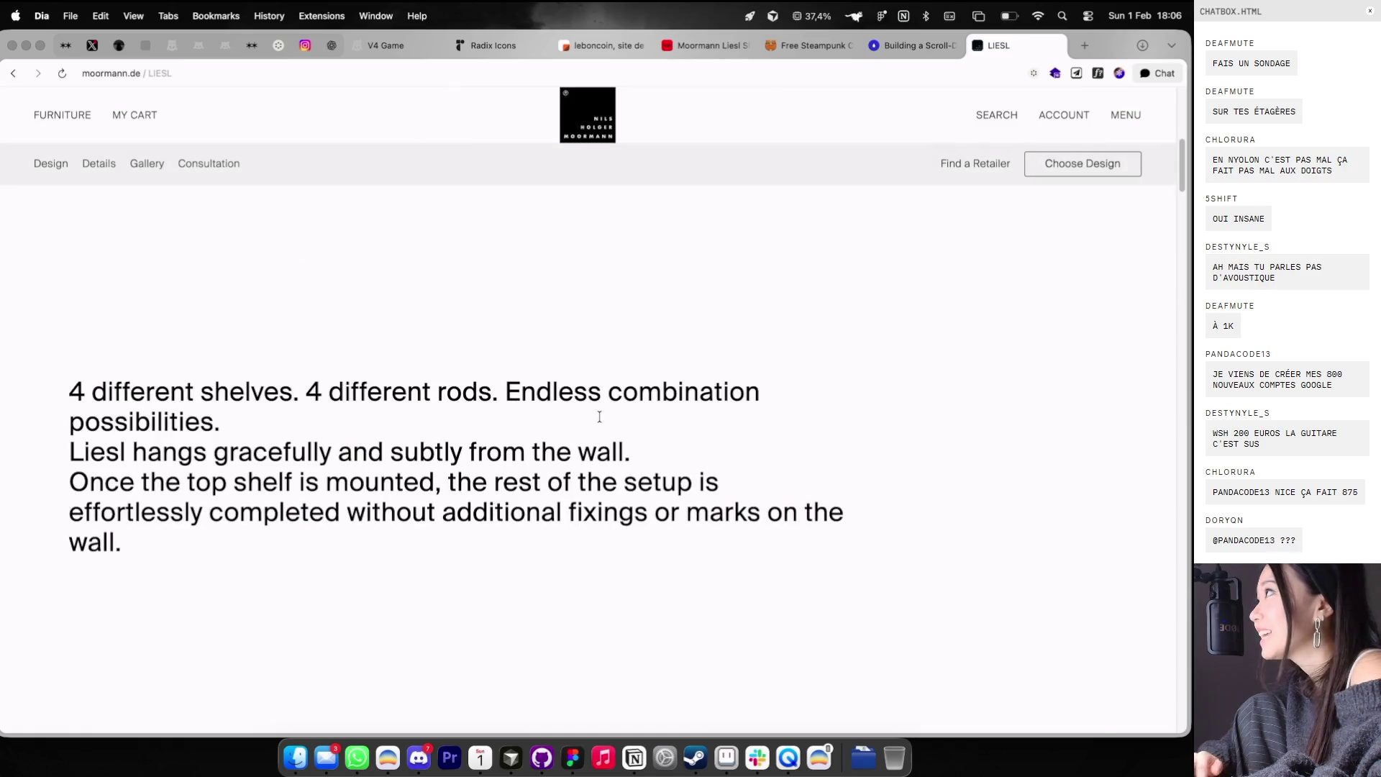
{"action": "scroll", "coordinate": [598, 416], "scroll_direction": "up", "scroll_amount": 5}
{"action": "scroll", "coordinate": [635, 391], "scroll_direction": "down", "scroll_amount": 3}
{"action": "scroll", "coordinate": [946, 291], "scroll_direction": "down", "scroll_amount": 3}
{"action": "scroll", "coordinate": [946, 285], "scroll_direction": "down", "scroll_amount": 2}
{"action": "scroll", "coordinate": [1103, 182], "scroll_direction": "up", "scroll_amount": 6}
- Compare the shelf versions and settle on Example 3, priced €997.20
{"action": "left_click", "coordinate": [1104, 173]}
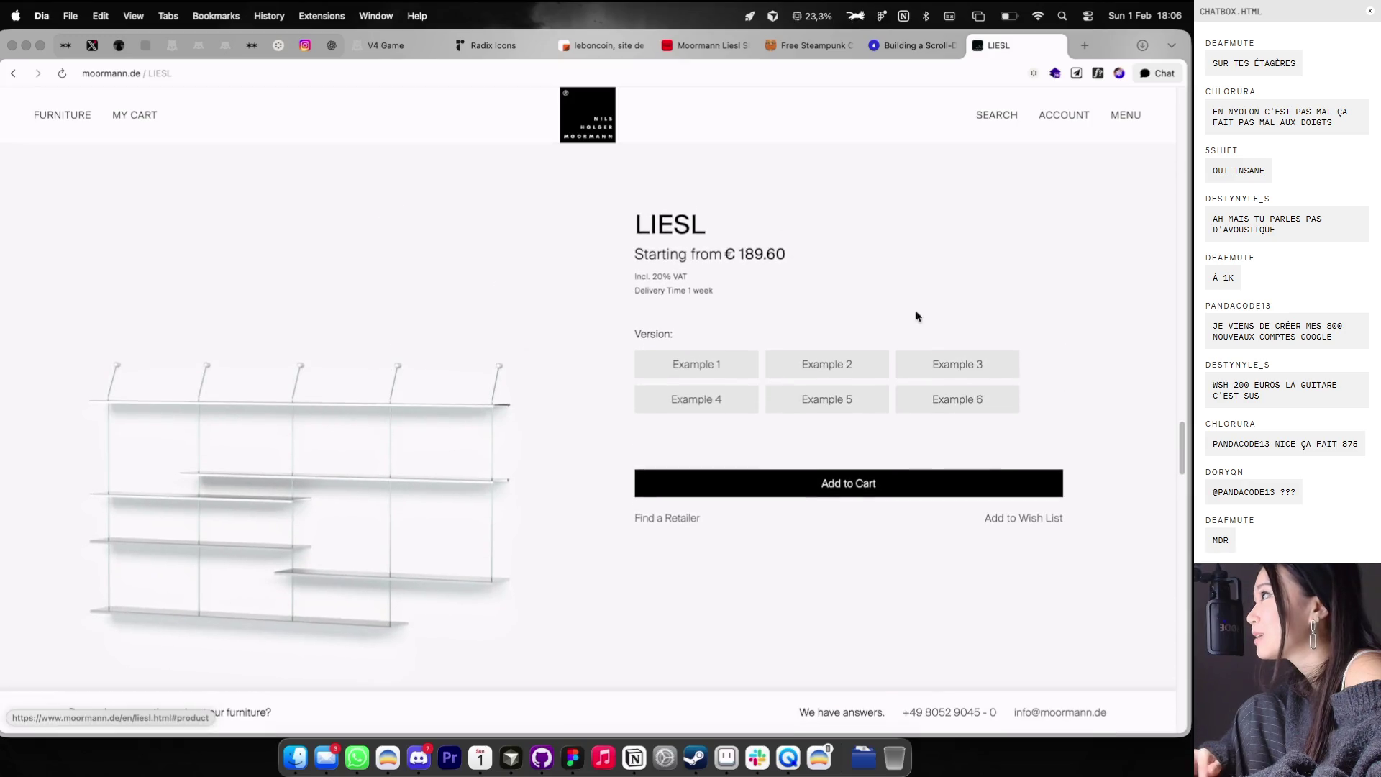
{"action": "left_click", "coordinate": [709, 371]}
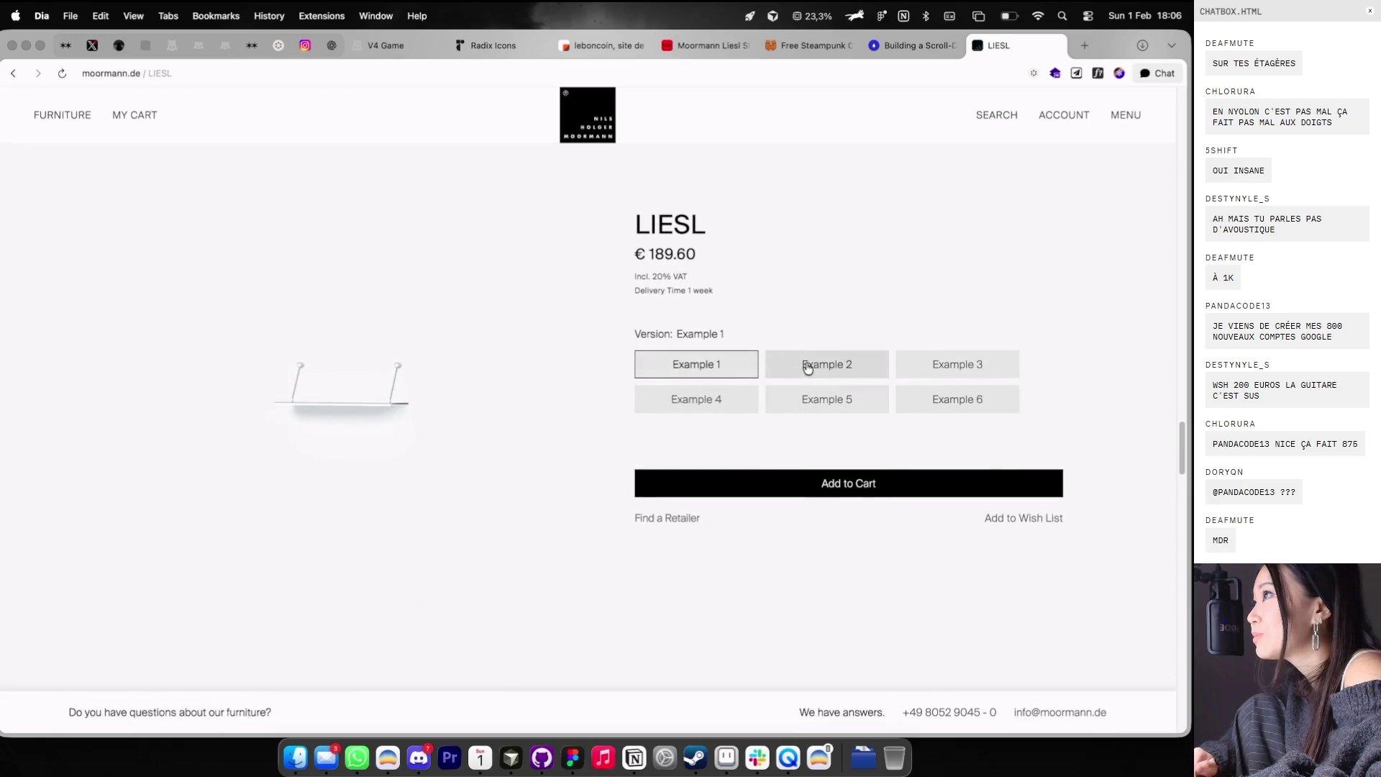
{"action": "left_click", "coordinate": [813, 367]}
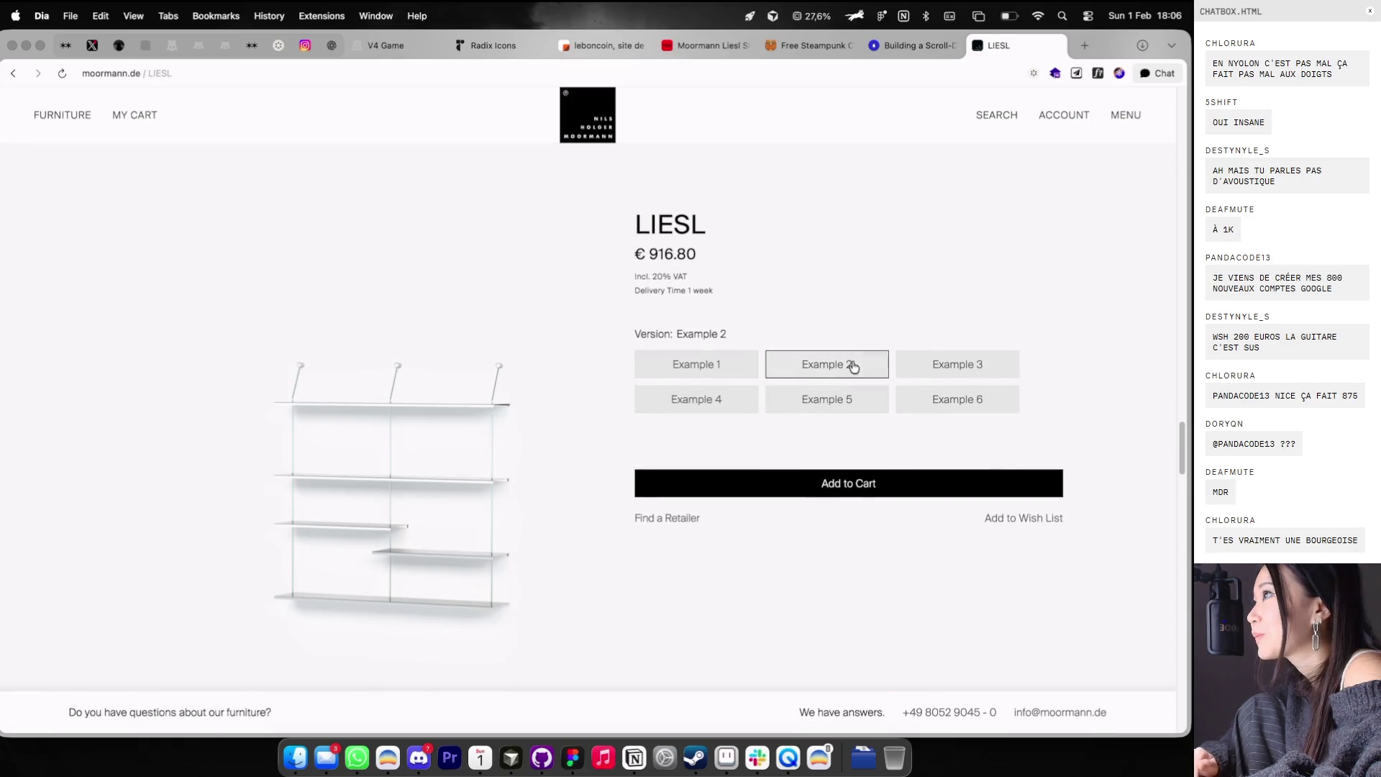
{"action": "left_click", "coordinate": [930, 368]}
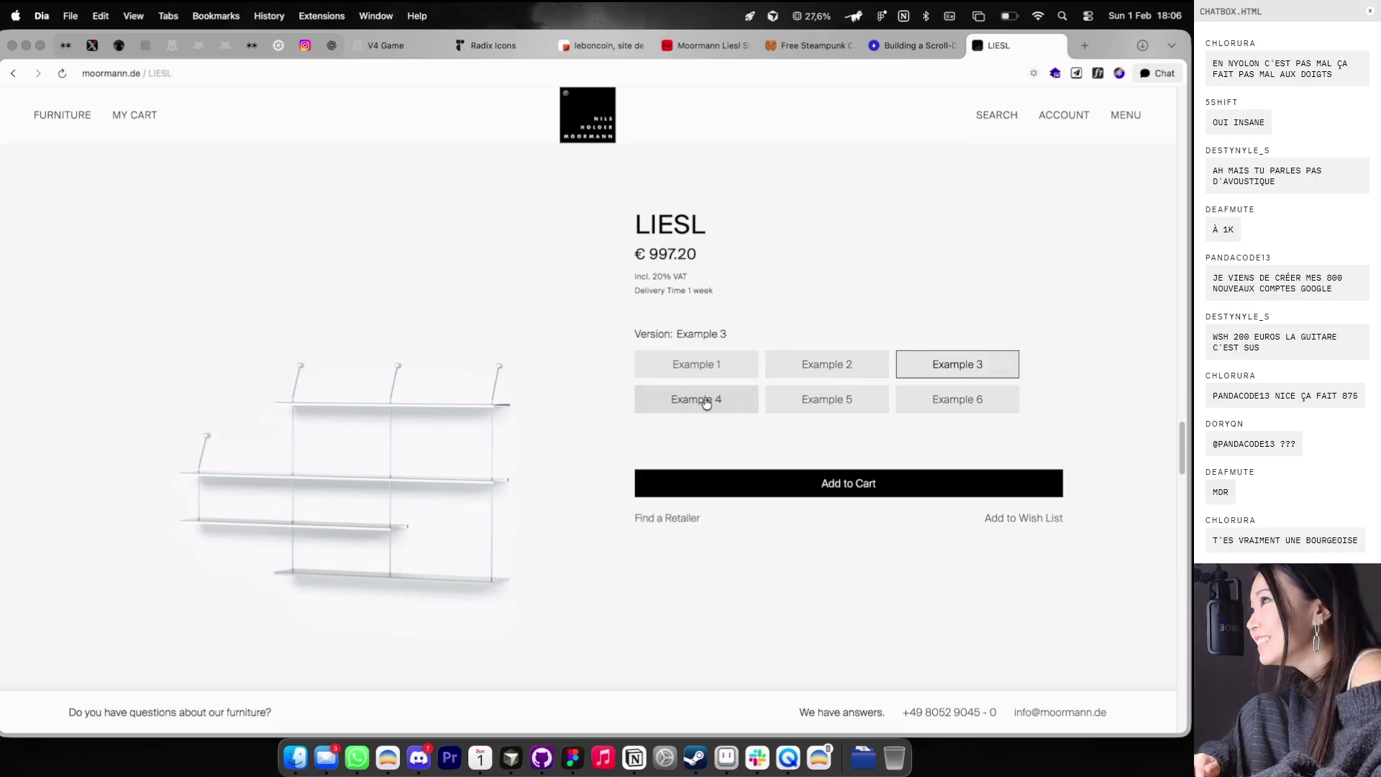
{"action": "left_click", "coordinate": [707, 402]}
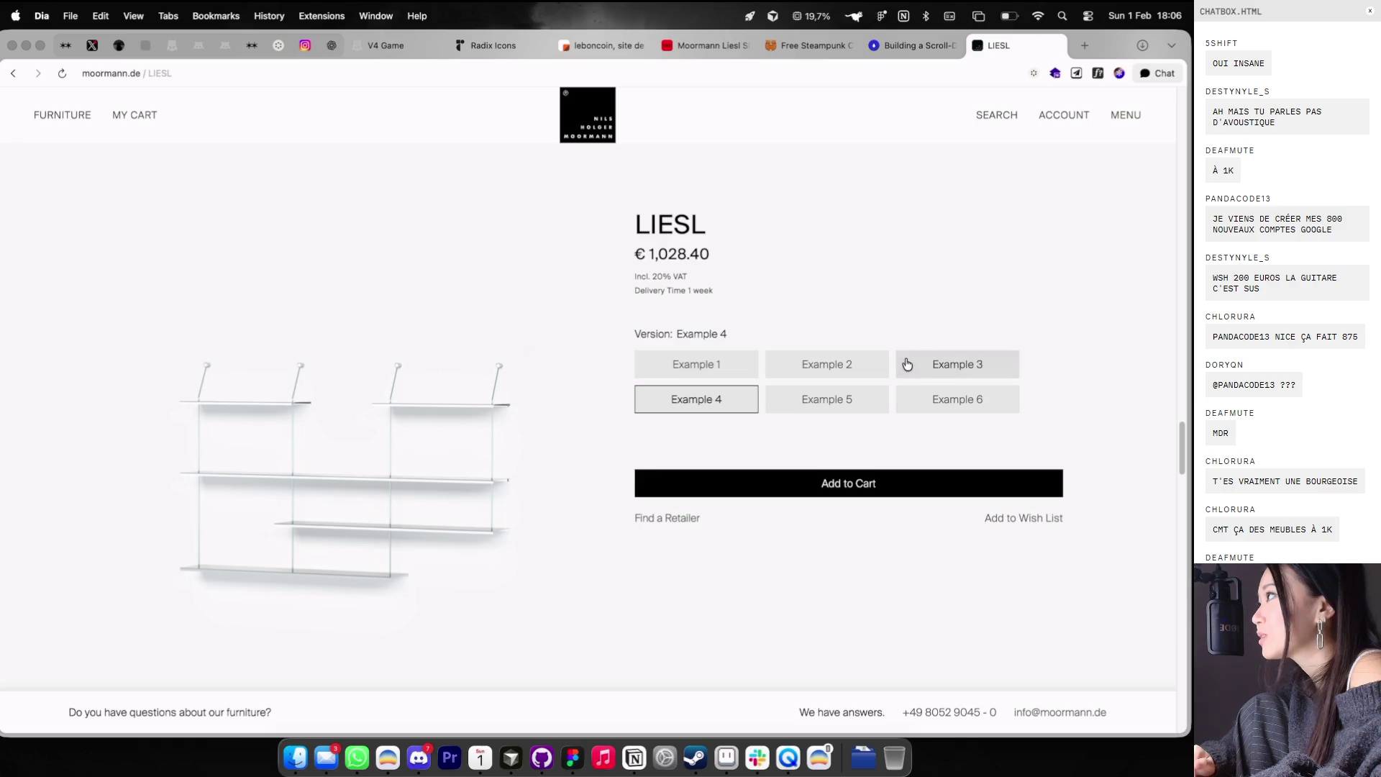
{"action": "left_click", "coordinate": [931, 367]}
- Scroll through the Product Details and Gallery sections, then return to the search results
{"action": "scroll", "coordinate": [420, 419], "scroll_direction": "down", "scroll_amount": 8}
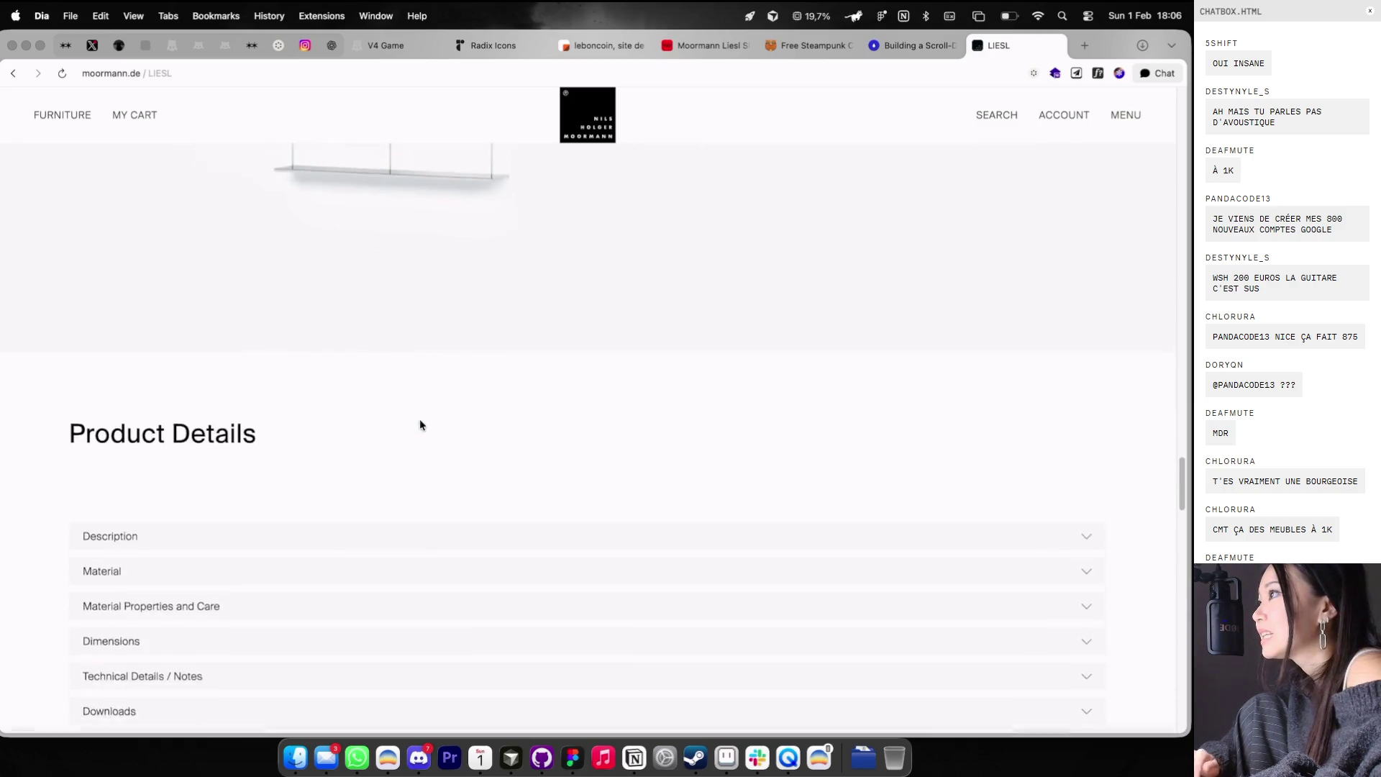
{"action": "scroll", "coordinate": [420, 419], "scroll_direction": "down", "scroll_amount": 3}
{"action": "scroll", "coordinate": [420, 419], "scroll_direction": "down", "scroll_amount": 6}
{"action": "scroll", "coordinate": [420, 424], "scroll_direction": "down", "scroll_amount": 3}
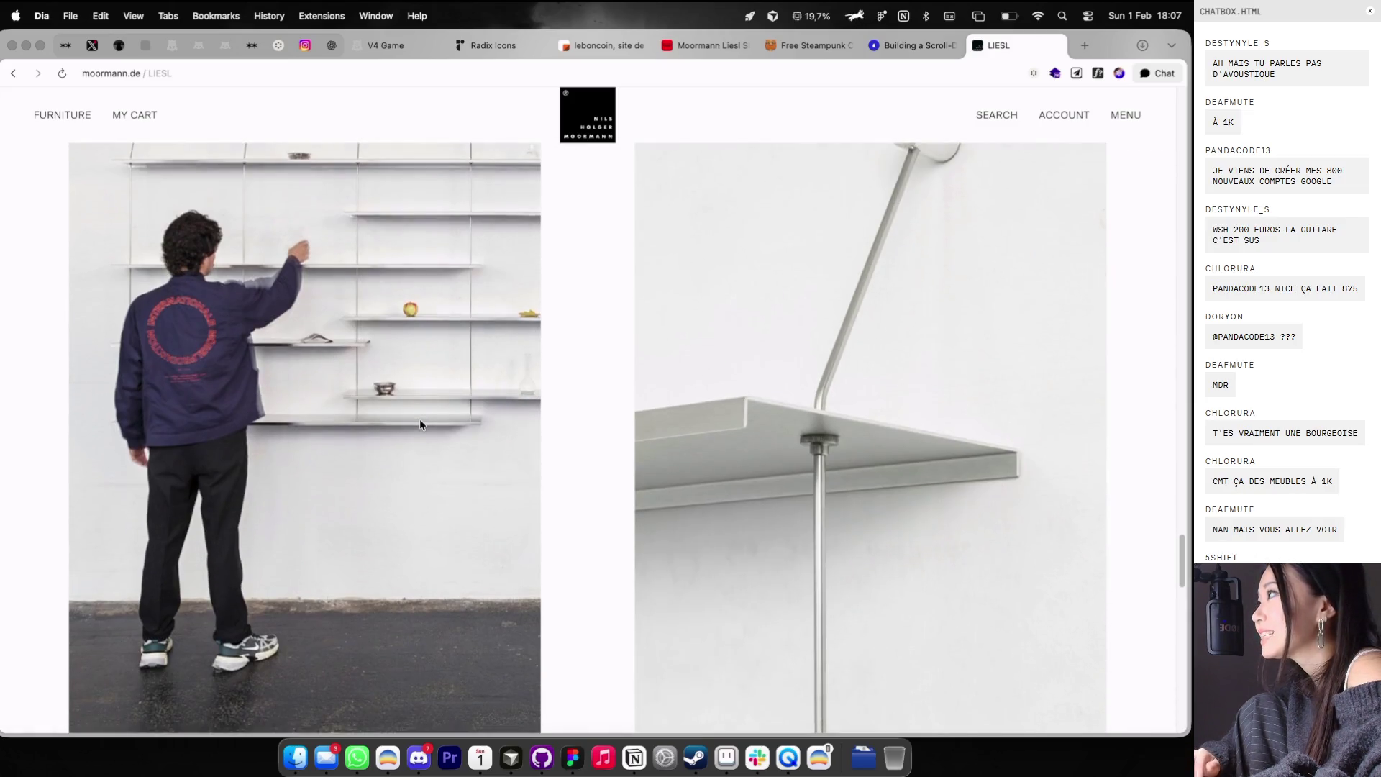
{"action": "scroll", "coordinate": [420, 425], "scroll_direction": "up", "scroll_amount": 2}
{"action": "scroll", "coordinate": [420, 425], "scroll_direction": "down", "scroll_amount": 2}
{"action": "scroll", "coordinate": [420, 424], "scroll_direction": "down", "scroll_amount": 1}
{"action": "scroll", "coordinate": [420, 425], "scroll_direction": "down", "scroll_amount": 2}
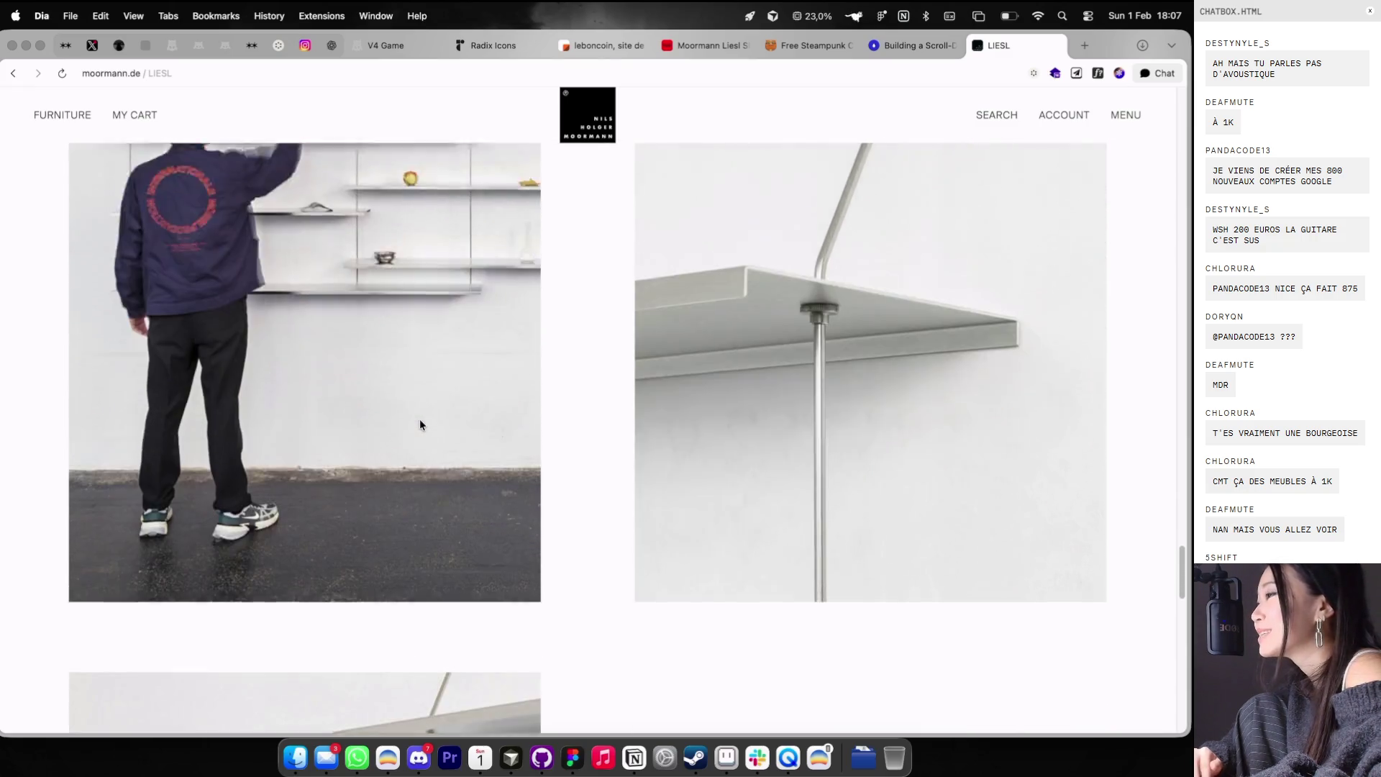
{"action": "scroll", "coordinate": [420, 424], "scroll_direction": "down", "scroll_amount": 5}
{"action": "scroll", "coordinate": [420, 425], "scroll_direction": "down", "scroll_amount": 3}
{"action": "scroll", "coordinate": [420, 424], "scroll_direction": "down", "scroll_amount": 5}
{"action": "scroll", "coordinate": [420, 424], "scroll_direction": "down", "scroll_amount": 4}
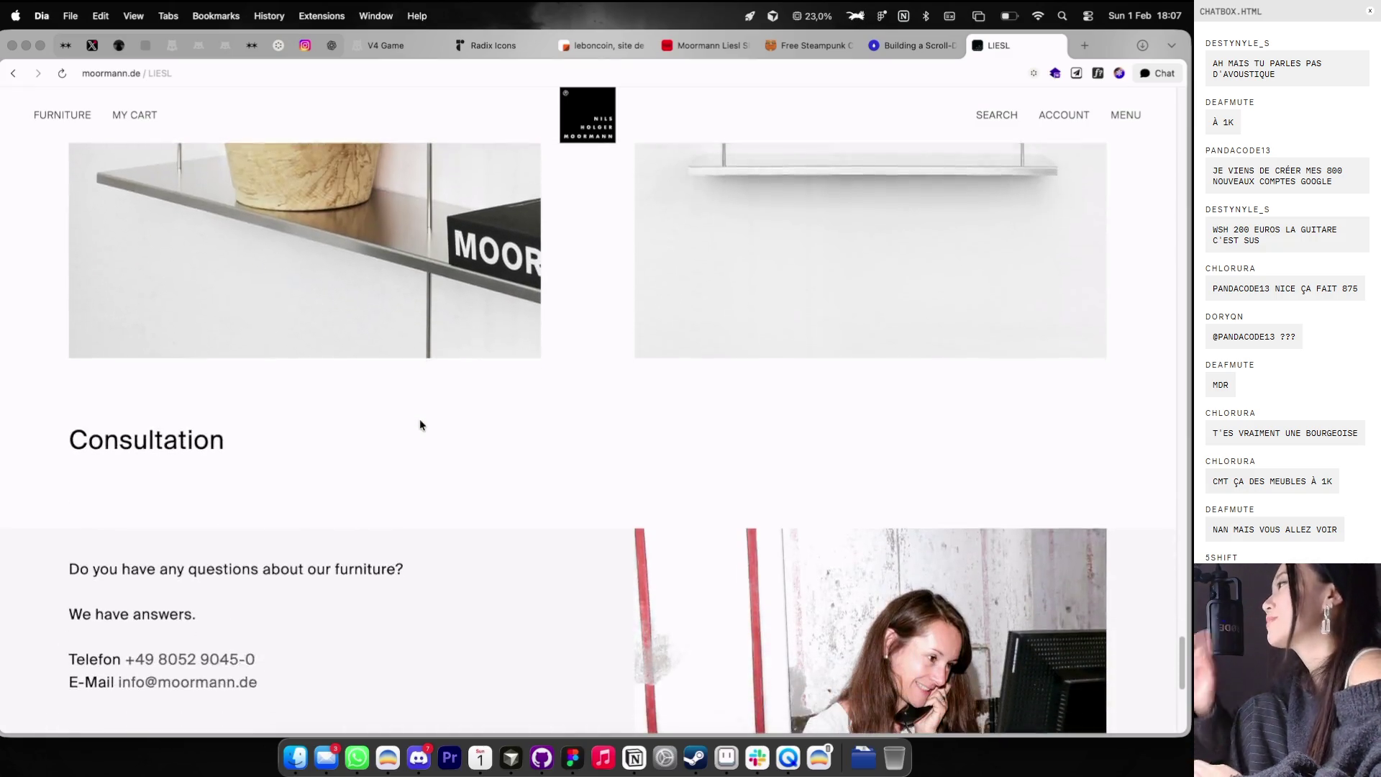
{"action": "scroll", "coordinate": [420, 424], "scroll_direction": "down", "scroll_amount": 1}
{"action": "scroll", "coordinate": [420, 424], "scroll_direction": "up", "scroll_amount": 4}
{"action": "scroll", "coordinate": [420, 424], "scroll_direction": "up", "scroll_amount": 2}
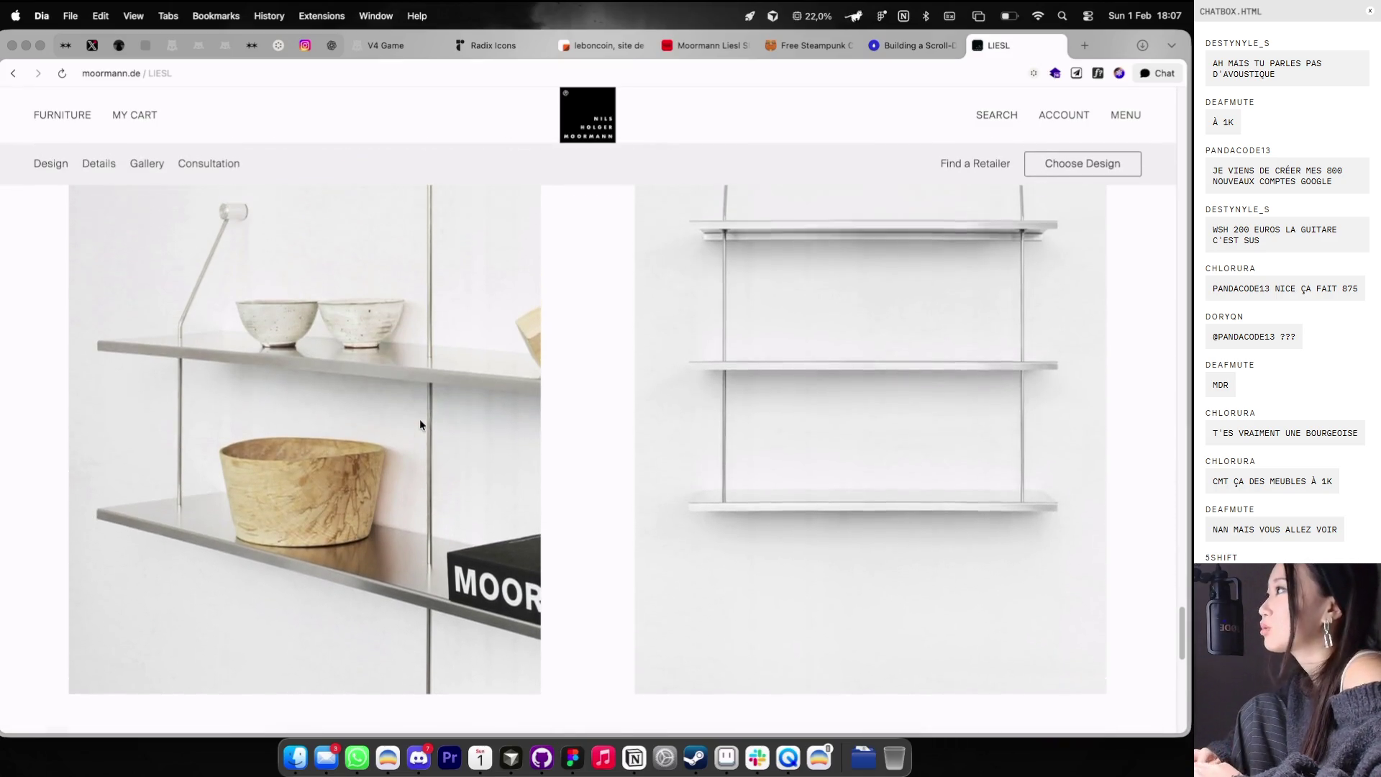
{"action": "scroll", "coordinate": [420, 424], "scroll_direction": "up", "scroll_amount": 1}
{"action": "scroll", "coordinate": [420, 424], "scroll_direction": "up", "scroll_amount": 2}
{"action": "scroll", "coordinate": [420, 424], "scroll_direction": "up", "scroll_amount": 5}
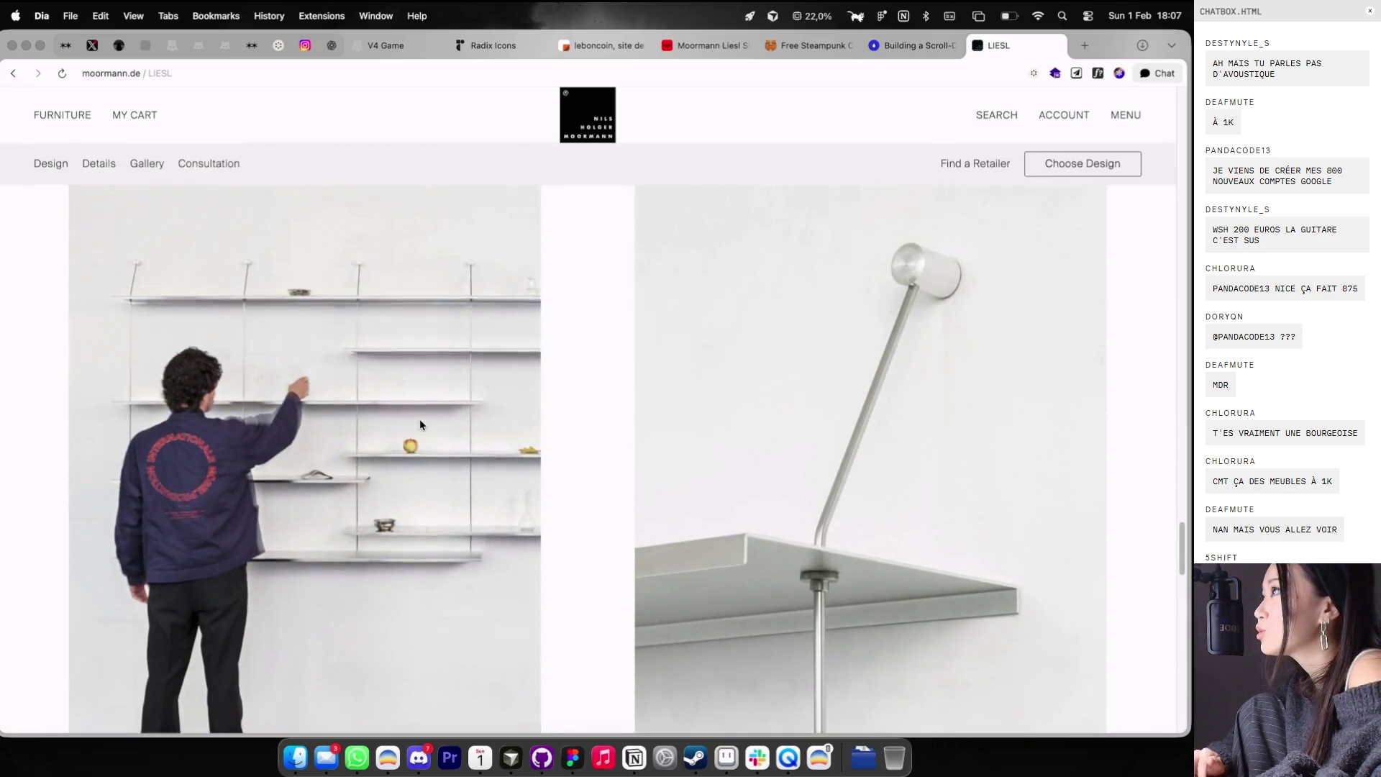
{"action": "scroll", "coordinate": [420, 424], "scroll_direction": "up", "scroll_amount": 1}
{"action": "scroll", "coordinate": [420, 425], "scroll_direction": "up", "scroll_amount": 4}
{"action": "scroll", "coordinate": [420, 424], "scroll_direction": "up", "scroll_amount": 3}
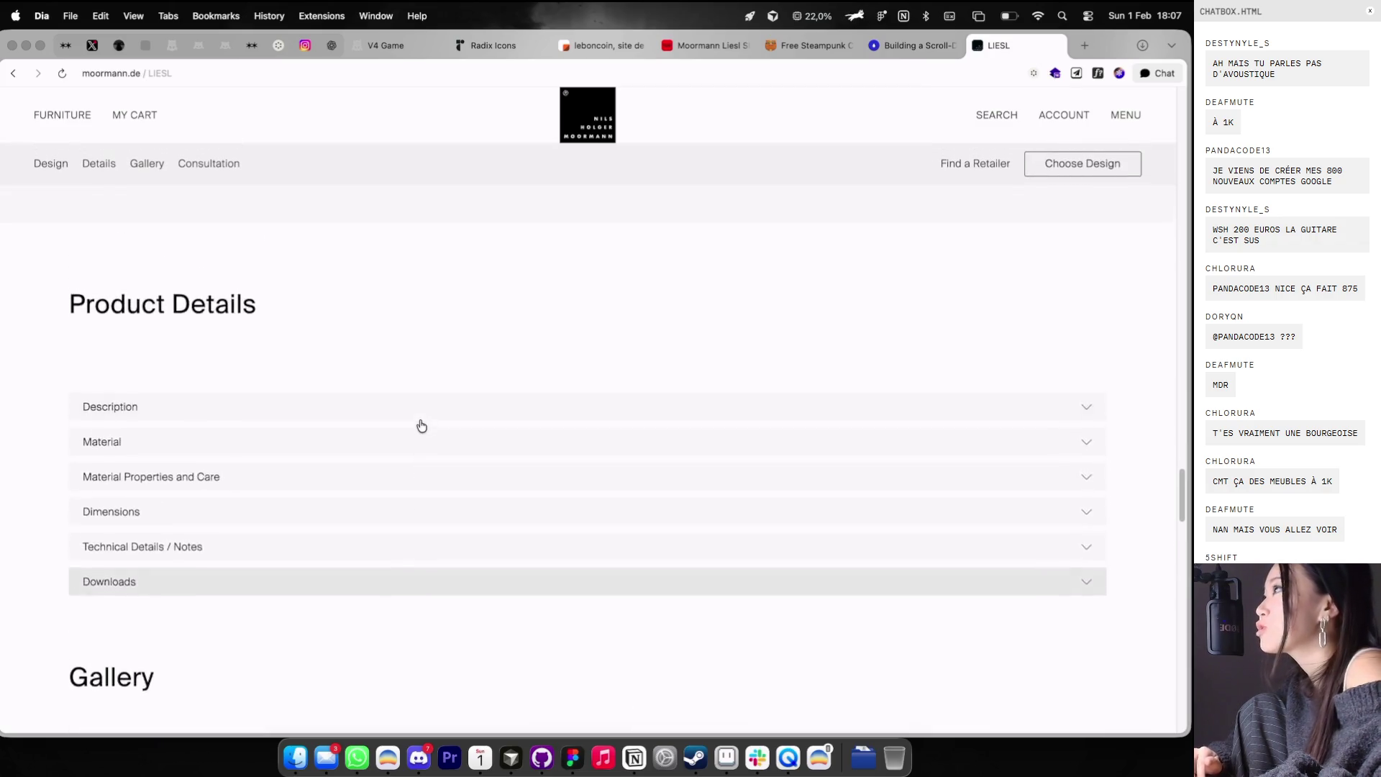
{"action": "scroll", "coordinate": [420, 424], "scroll_direction": "down", "scroll_amount": 8}
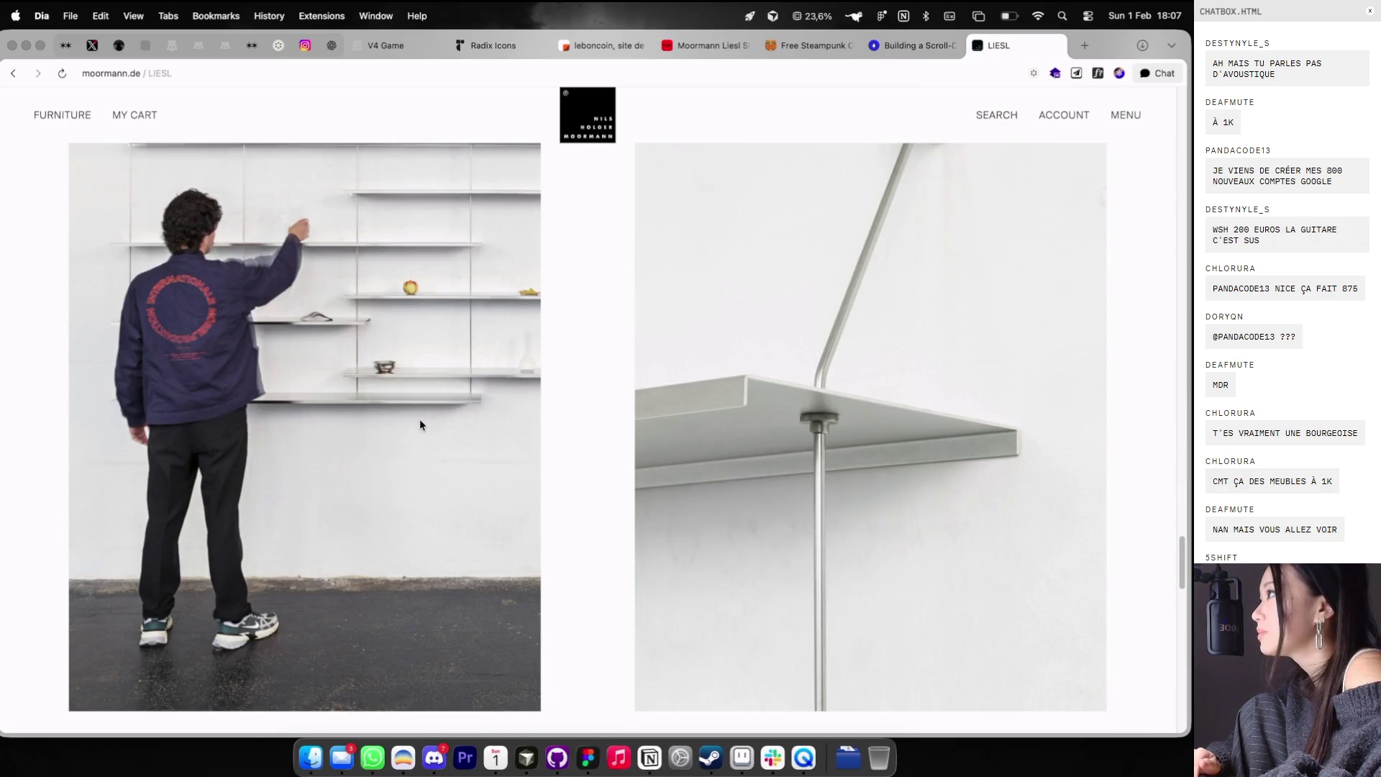
{"action": "scroll", "coordinate": [420, 424], "scroll_direction": "up", "scroll_amount": 4}
{"action": "scroll", "coordinate": [420, 424], "scroll_direction": "down", "scroll_amount": 1}
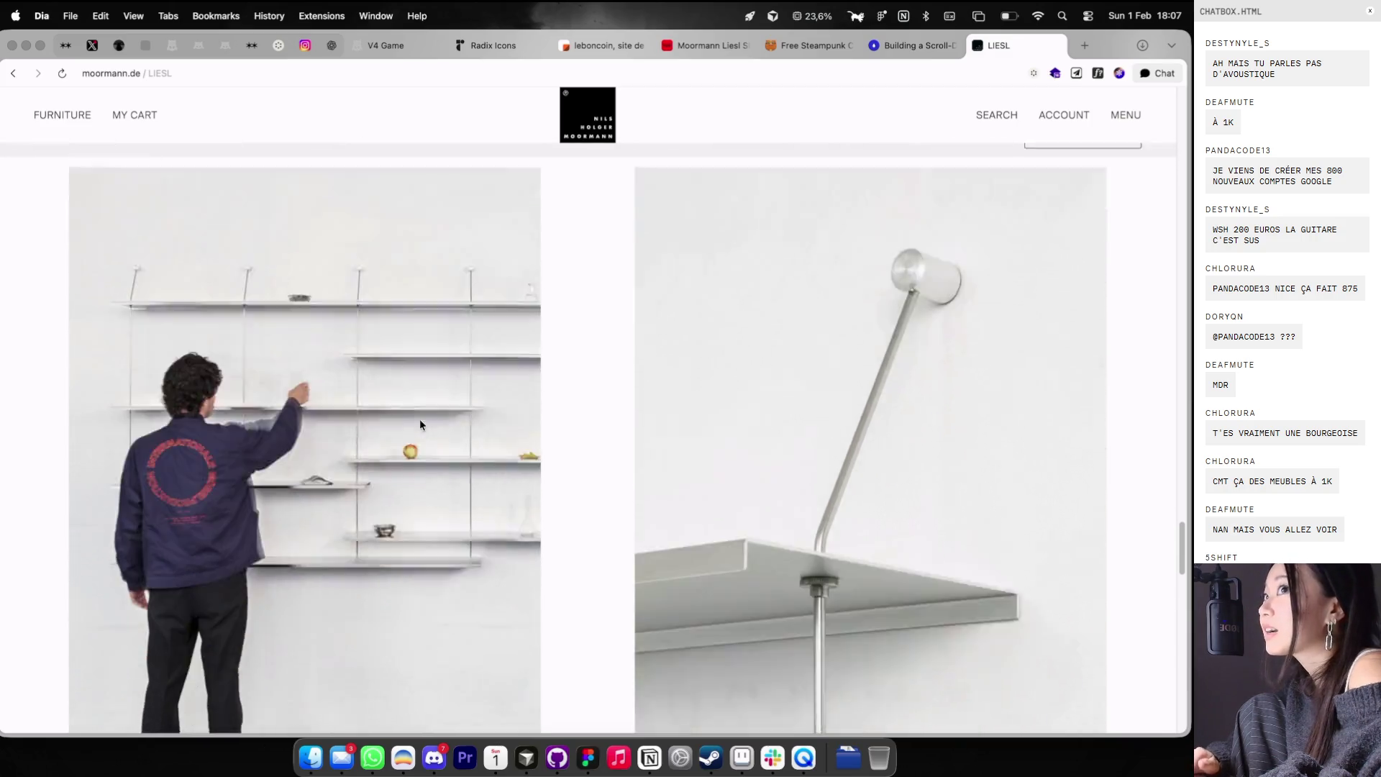
{"action": "scroll", "coordinate": [420, 425], "scroll_direction": "up", "scroll_amount": 1}
{"action": "scroll", "coordinate": [432, 323], "scroll_direction": "up", "scroll_amount": 4}
{"action": "scroll", "coordinate": [456, 192], "scroll_direction": "down", "scroll_amount": 7}
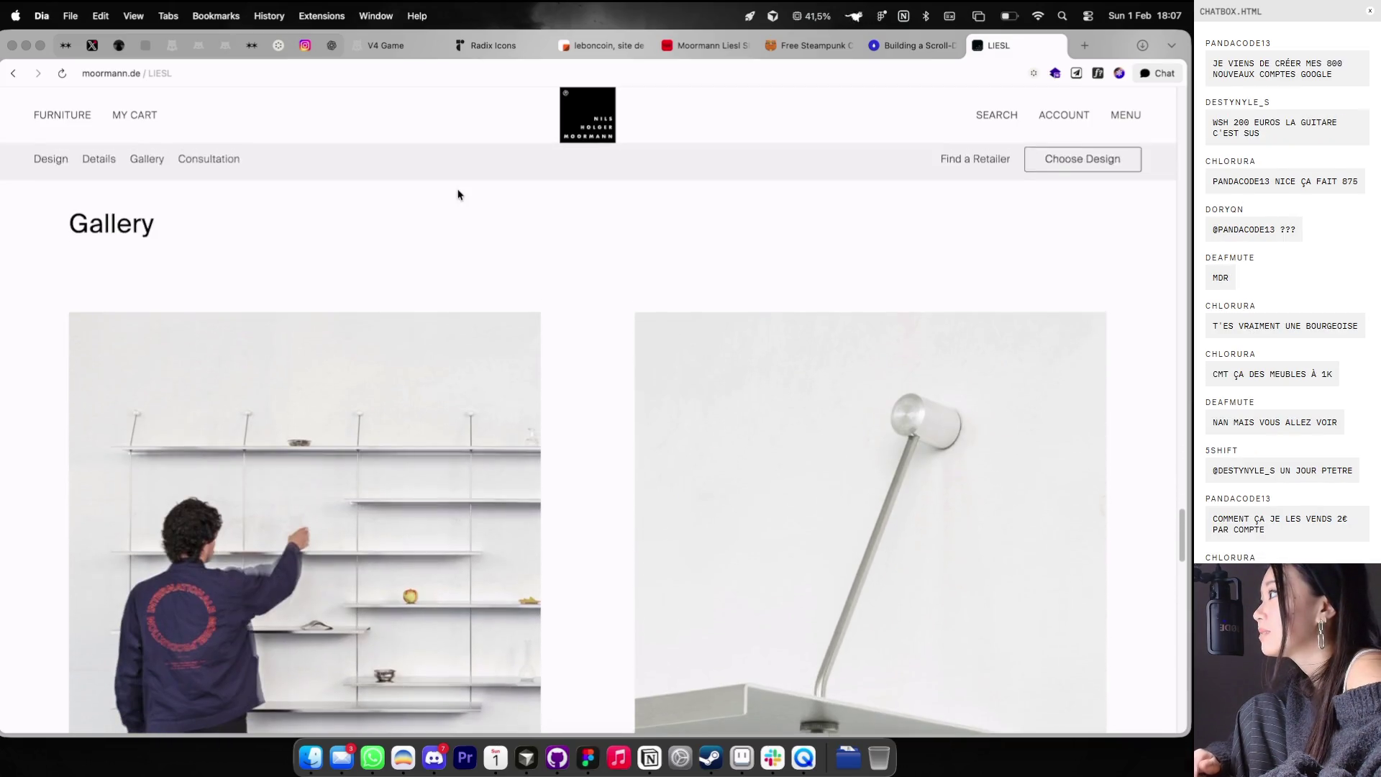
{"action": "scroll", "coordinate": [394, 243], "scroll_direction": "up", "scroll_amount": 1}
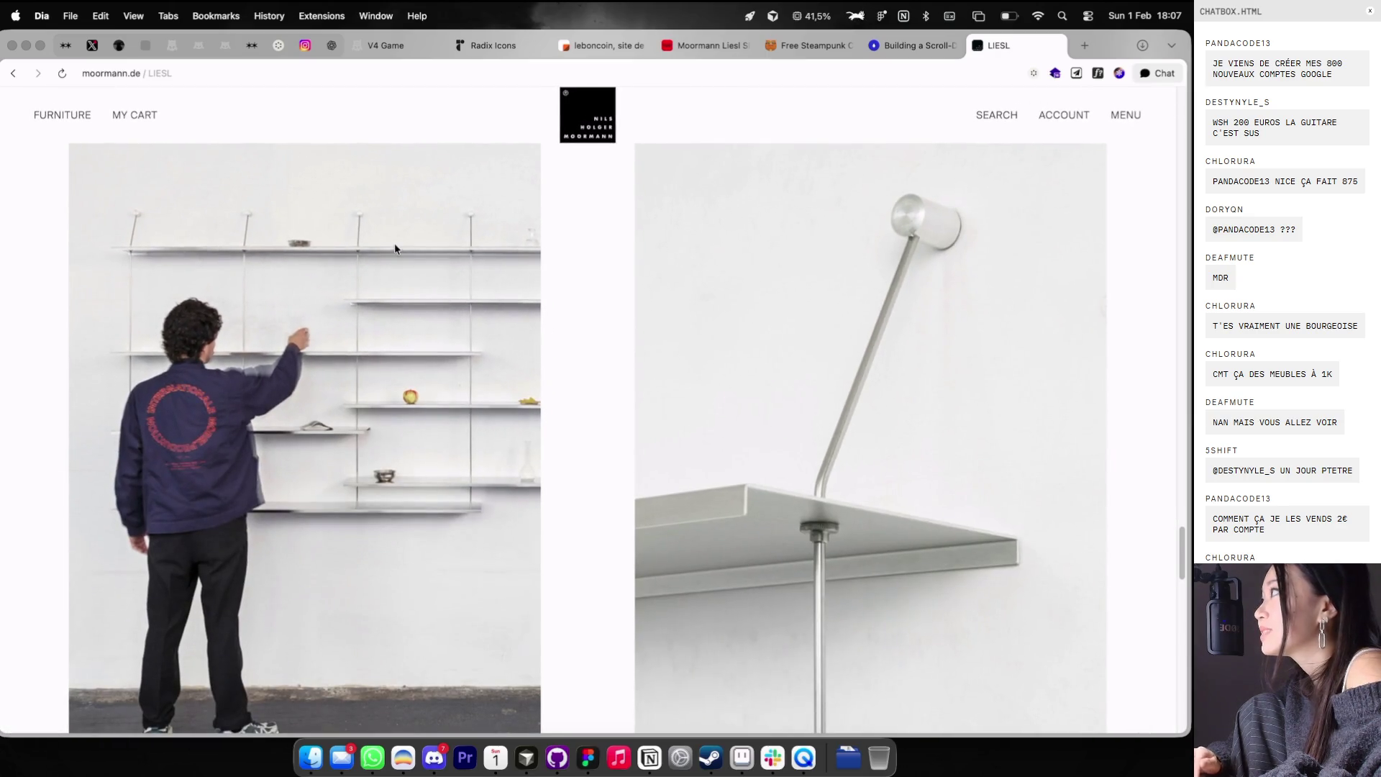
{"action": "scroll", "coordinate": [369, 294], "scroll_direction": "down", "scroll_amount": 4}
{"action": "scroll", "coordinate": [369, 299], "scroll_direction": "down", "scroll_amount": 1}
{"action": "left_click", "coordinate": [14, 73]}
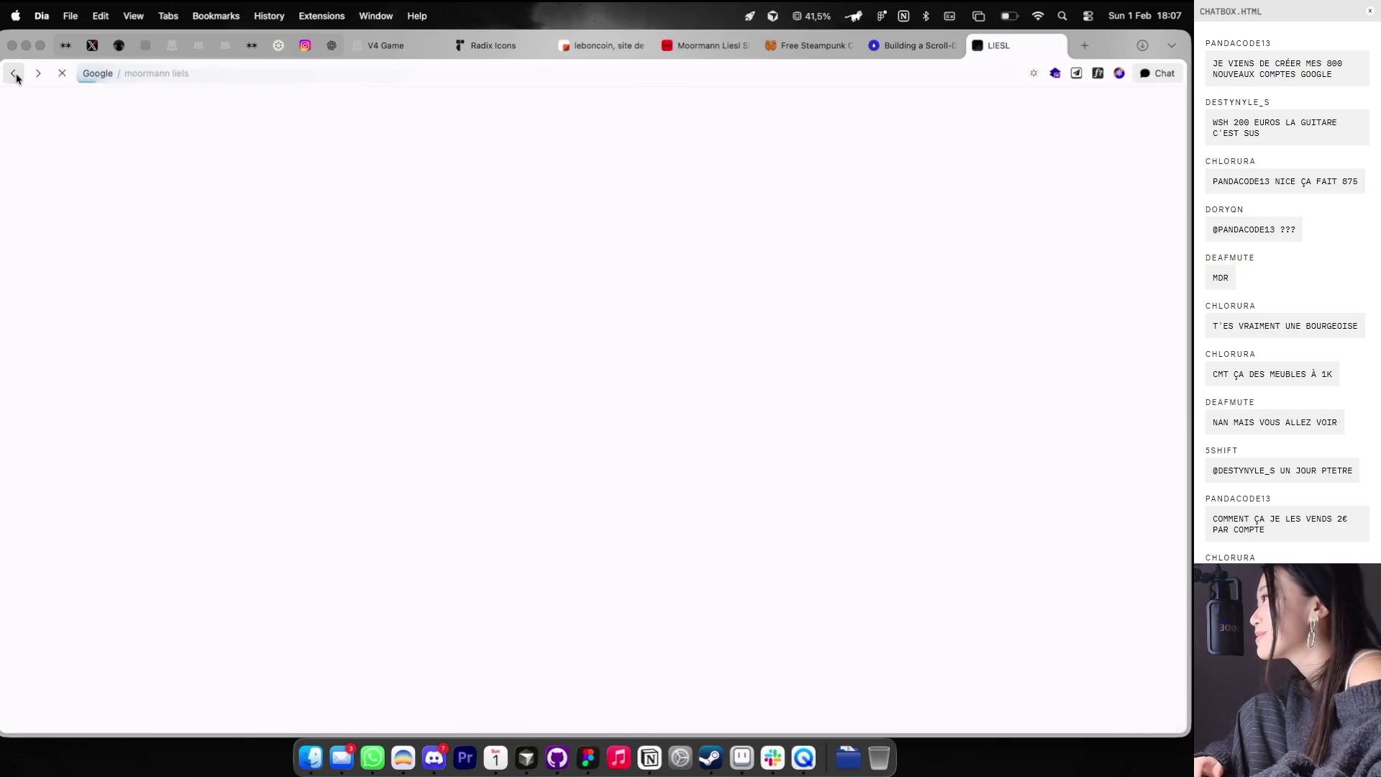
- Visit the smow.fr Liesl shelf page from the results and go back
{"action": "scroll", "coordinate": [270, 371], "scroll_direction": "down", "scroll_amount": 2}
{"action": "scroll", "coordinate": [271, 371], "scroll_direction": "down", "scroll_amount": 3}
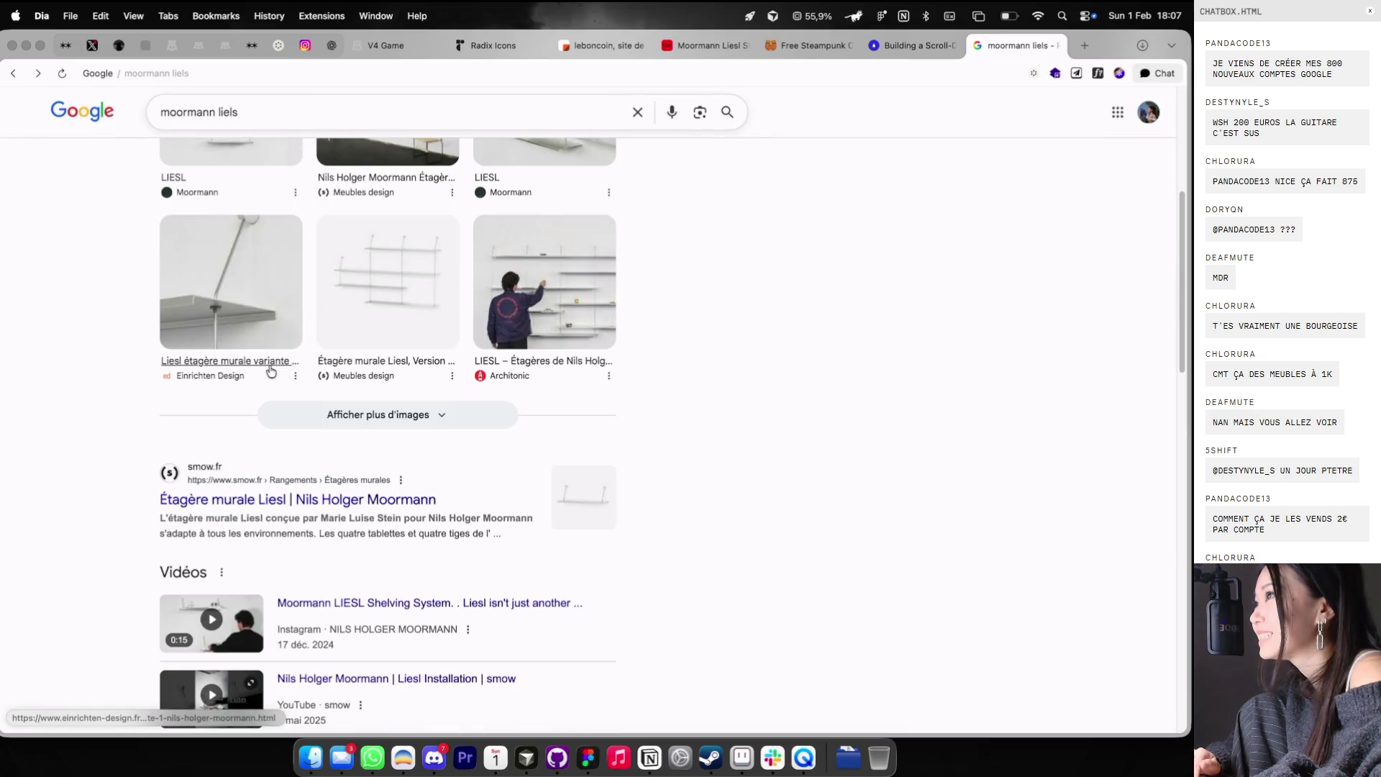
{"action": "left_click", "coordinate": [287, 509]}
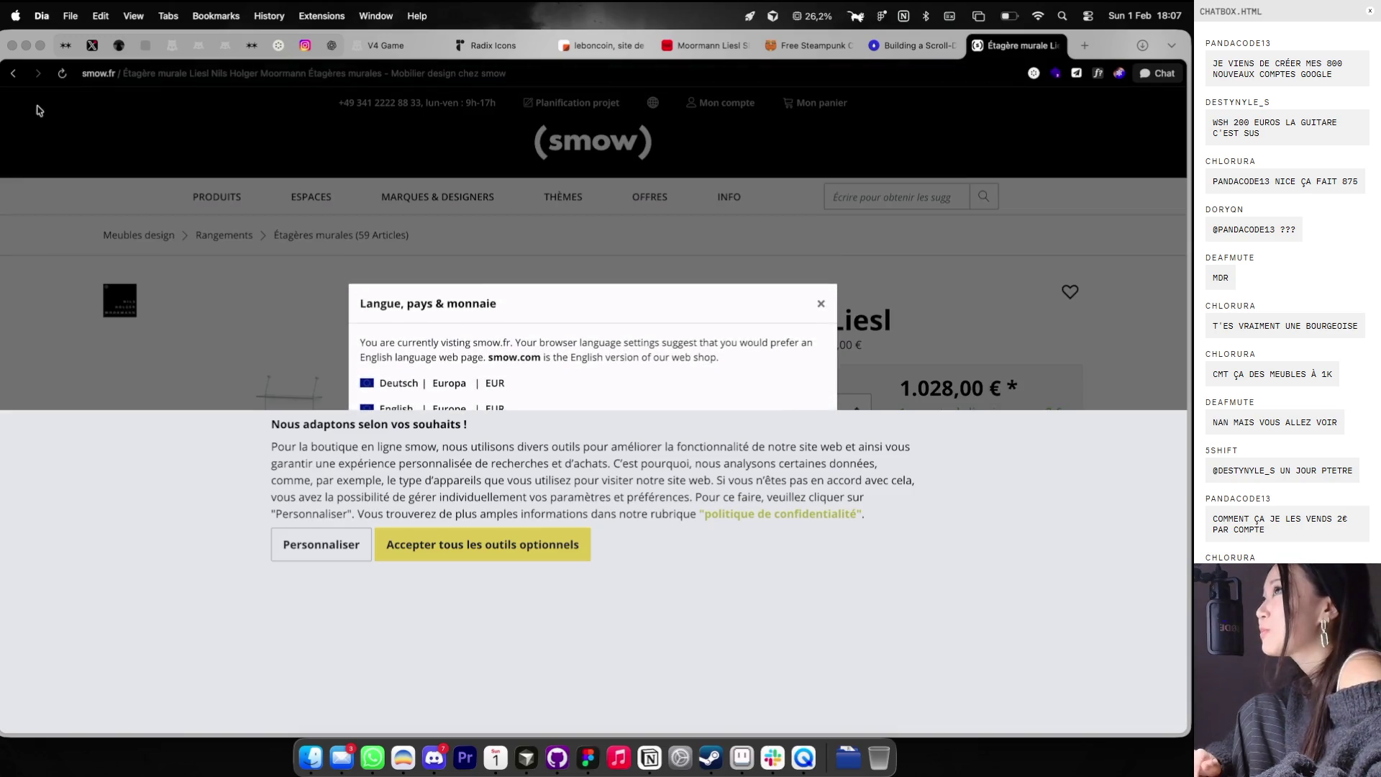
{"action": "left_click", "coordinate": [13, 72]}
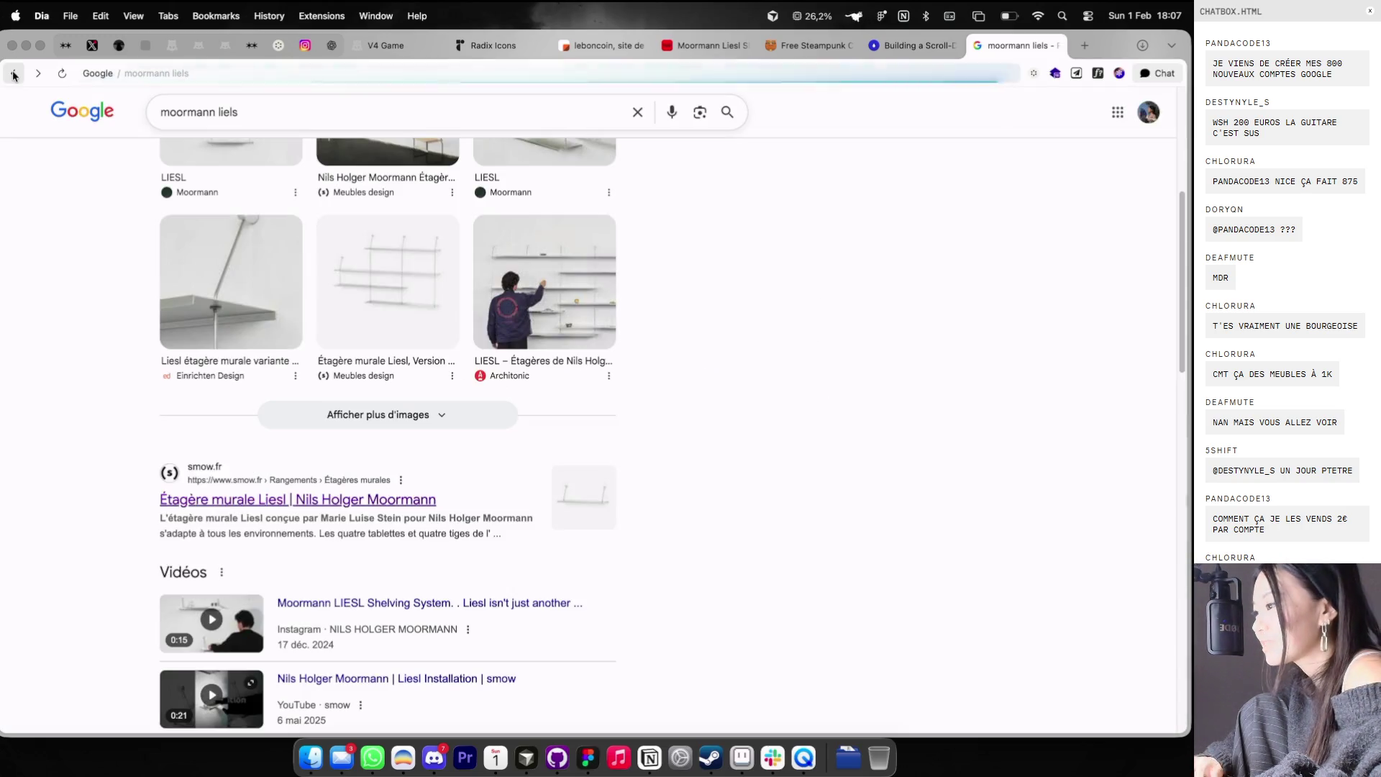
- Preview the Architonic LIESL shelf photo, then close the Google tab
{"action": "scroll", "coordinate": [446, 302], "scroll_direction": "up", "scroll_amount": 1}
{"action": "left_click", "coordinate": [438, 364]}
{"action": "left_click", "coordinate": [560, 355]}
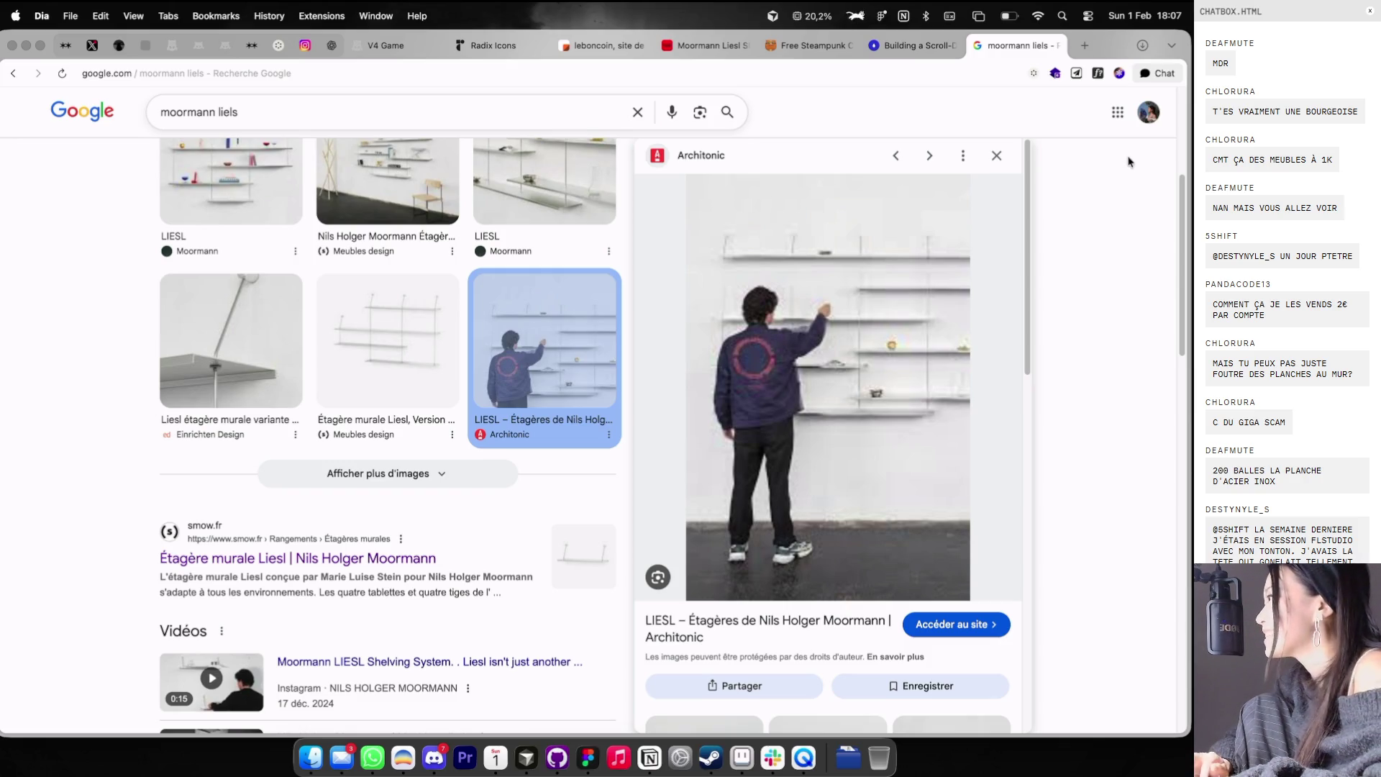
{"action": "left_click", "coordinate": [1055, 45]}
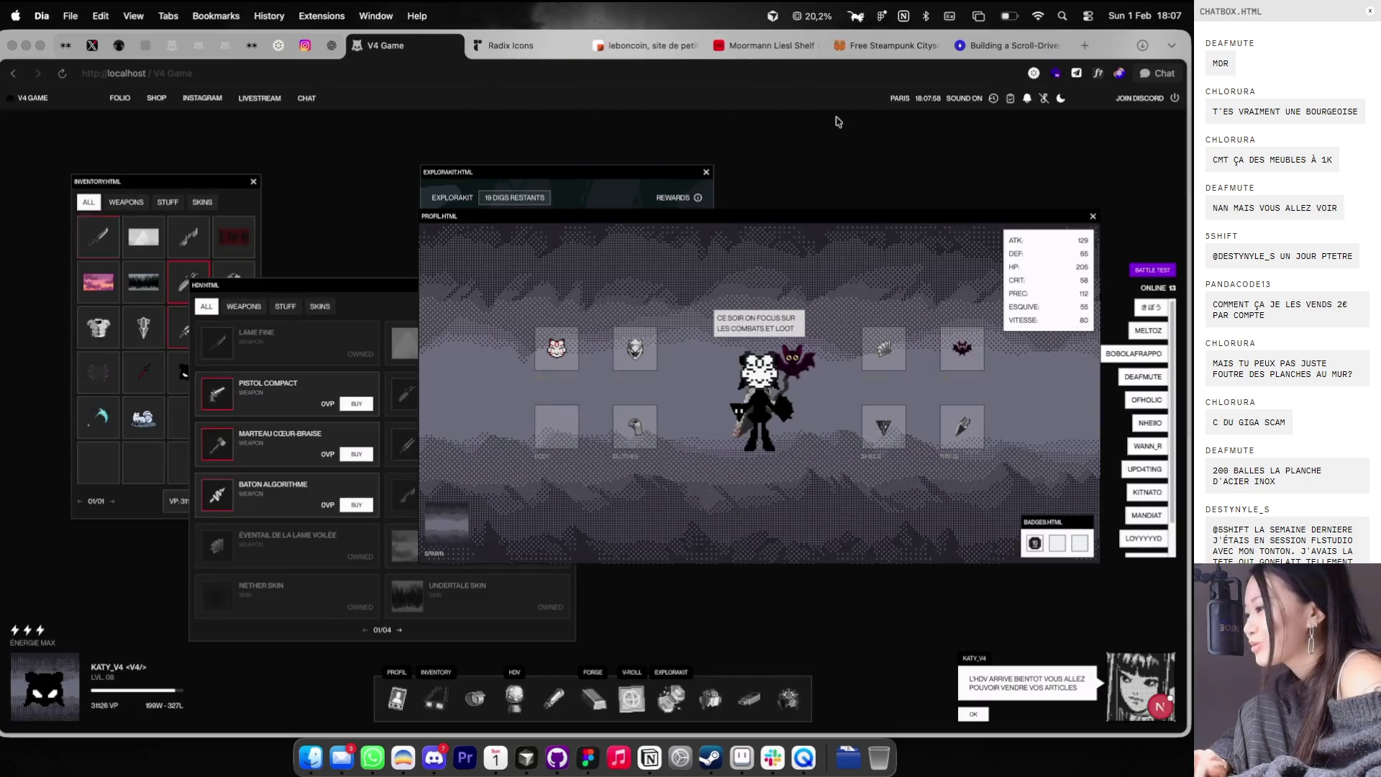
- In Theo Folio, show layout grids and copy /PROJECT NAME with Rectangle 1 134 px right
{"action": "key", "text": "super+Tab"}
{"action": "key", "text": "ctrl+g"}
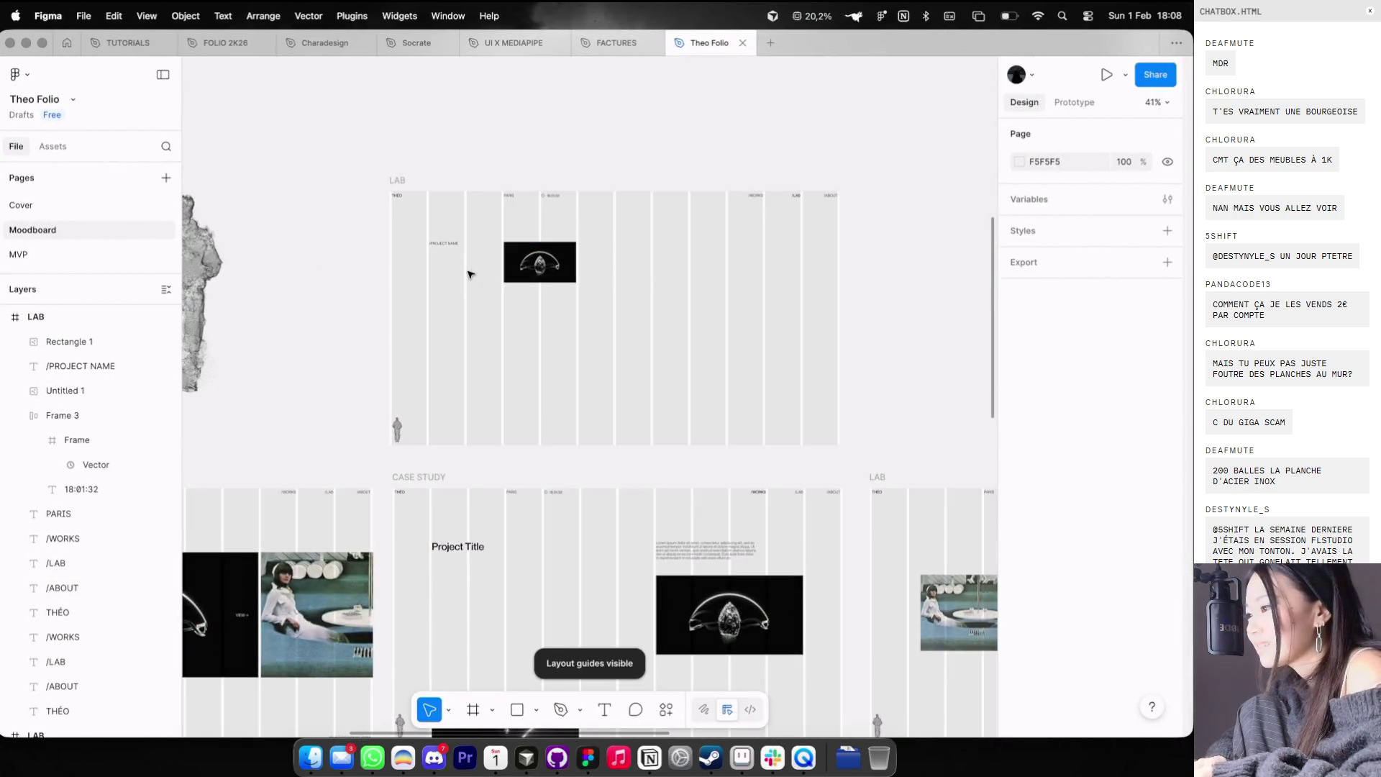
{"action": "scroll", "coordinate": [468, 274], "scroll_direction": "up", "scroll_amount": 5}
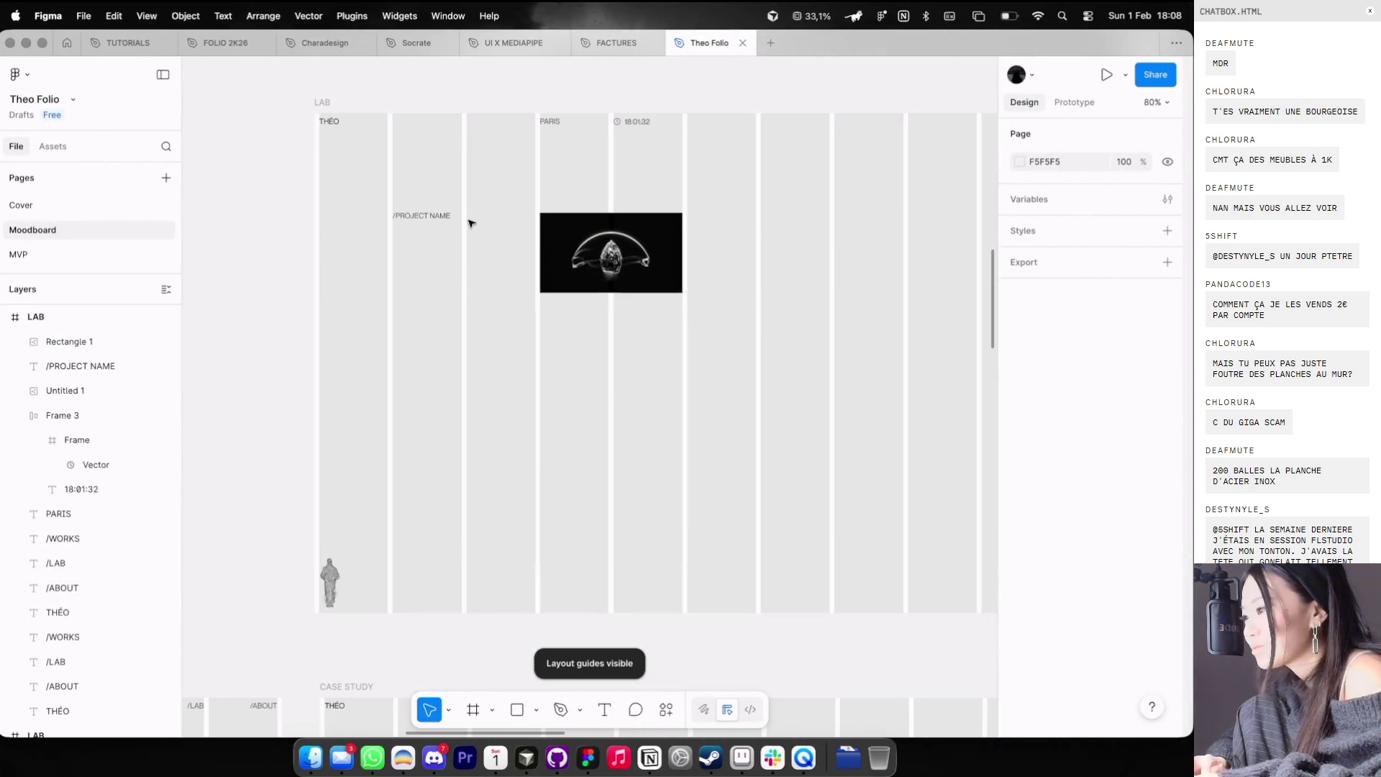
{"action": "left_click", "coordinate": [397, 214]}
{"action": "left_click", "coordinate": [647, 288], "text": "shift"}
{"action": "scroll", "coordinate": [620, 302], "scroll_direction": "down", "scroll_amount": 3}
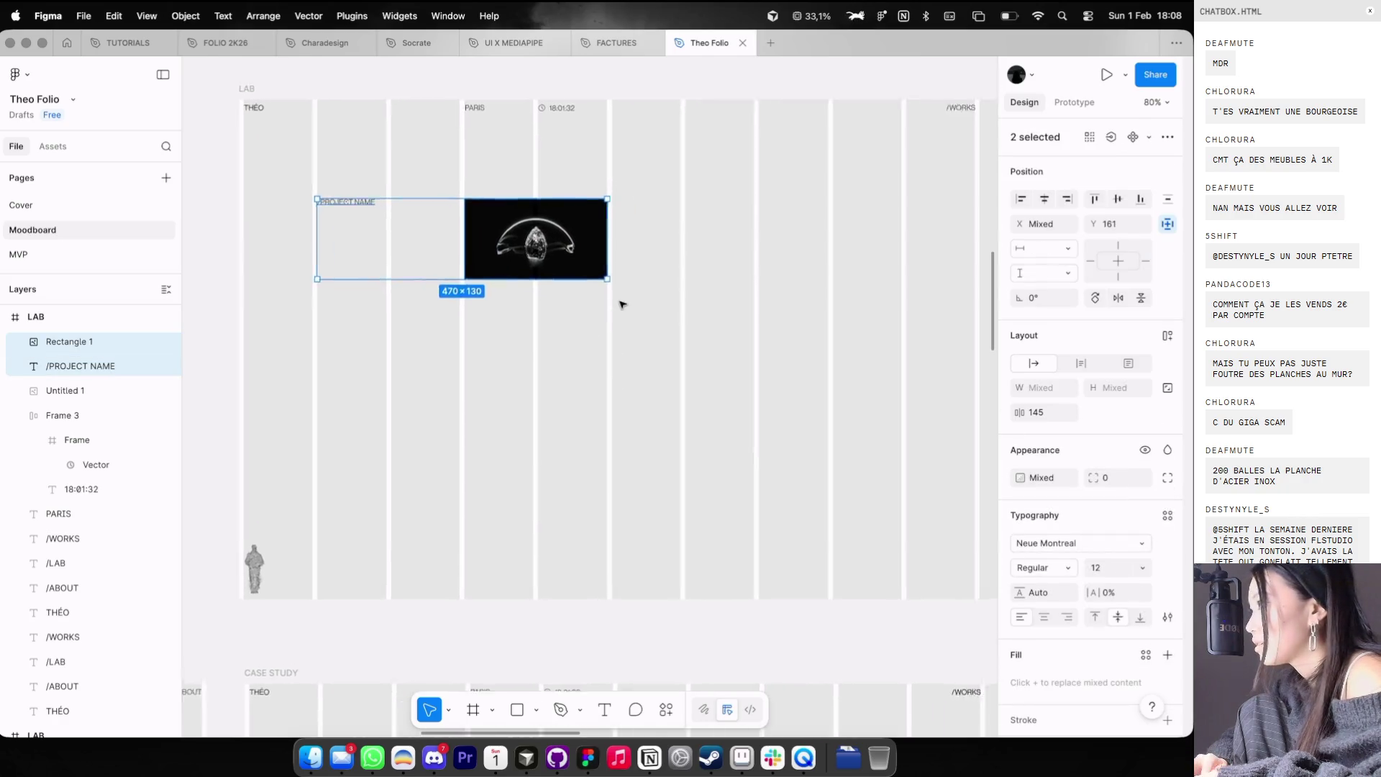
{"action": "scroll", "coordinate": [543, 293], "scroll_direction": "down", "scroll_amount": 3}
{"action": "left_click_drag", "start_coordinate": [532, 291], "coordinate": [798, 298], "text": "alt"}
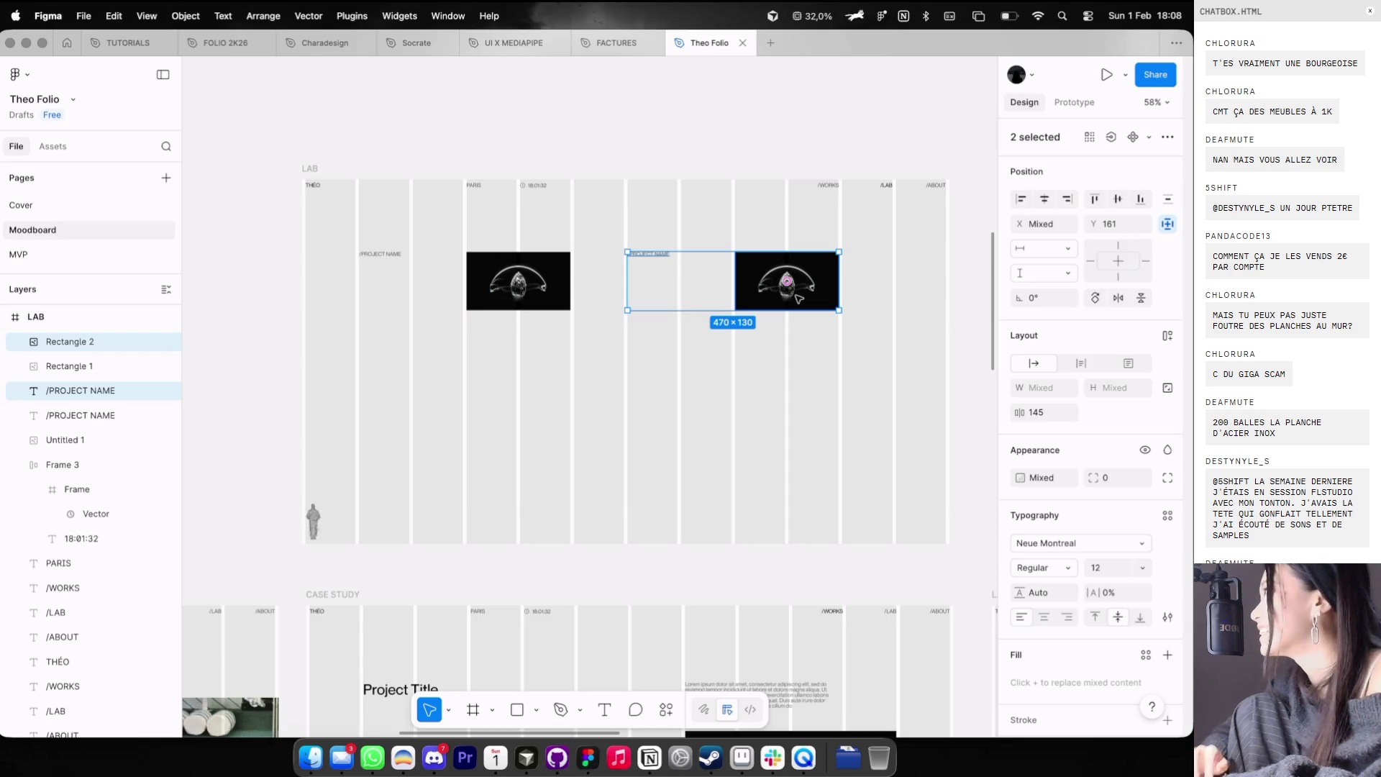
{"action": "scroll", "coordinate": [785, 246], "scroll_direction": "down", "scroll_amount": 5}
{"action": "scroll", "coordinate": [518, 437], "scroll_direction": "left", "scroll_amount": 5}
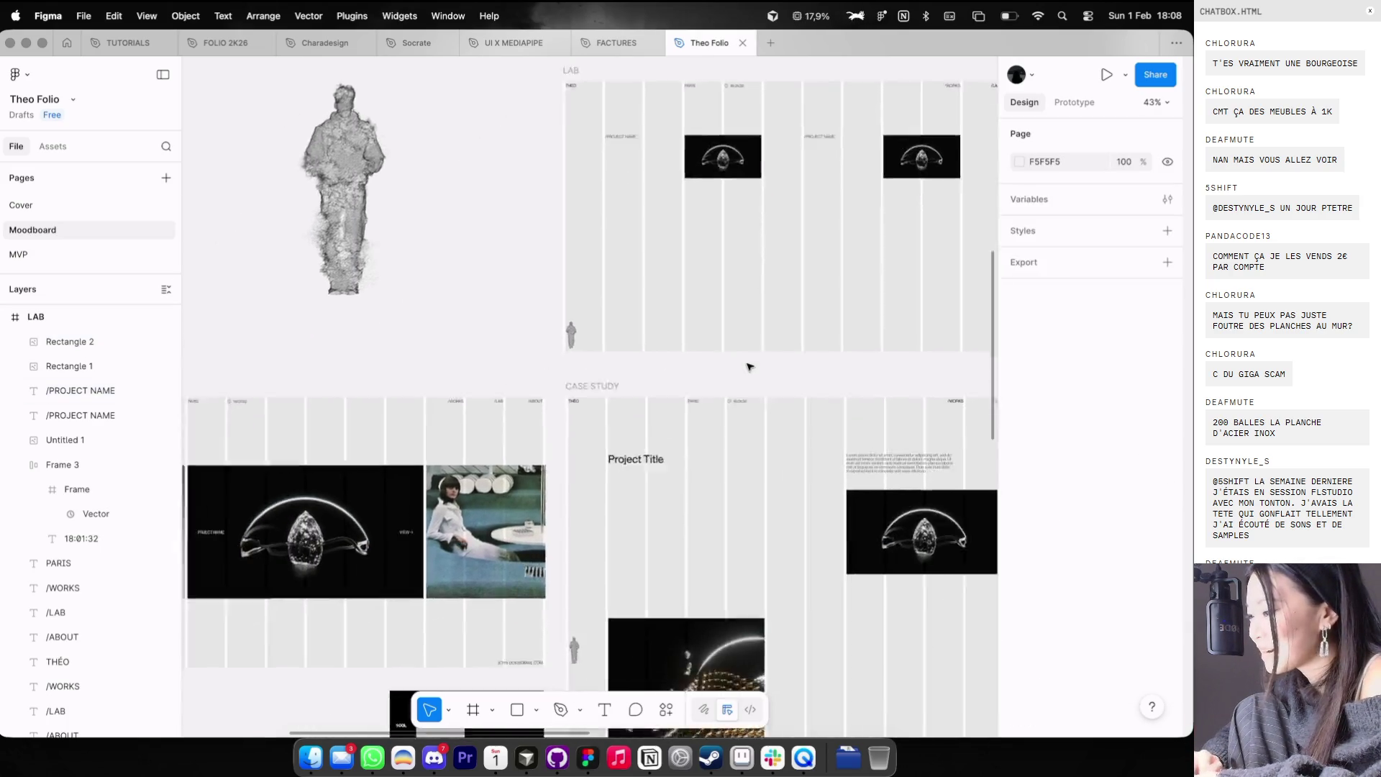
- Swap the copied LAB pair's image for the woman-at-the-table photo
{"action": "left_click", "coordinate": [517, 439]}
{"action": "key", "text": "shift+g"}
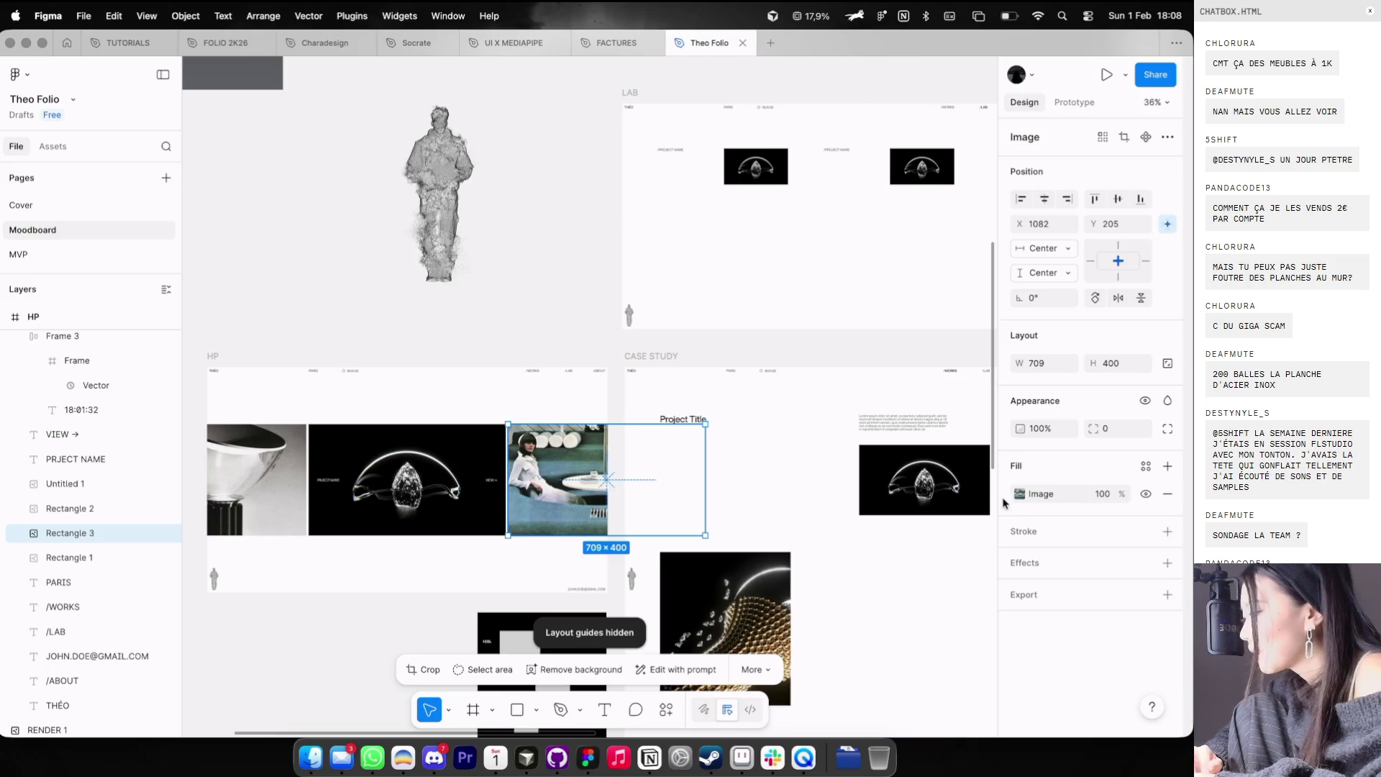
{"action": "key", "text": "super+z"}
{"action": "key", "text": "super+z"}
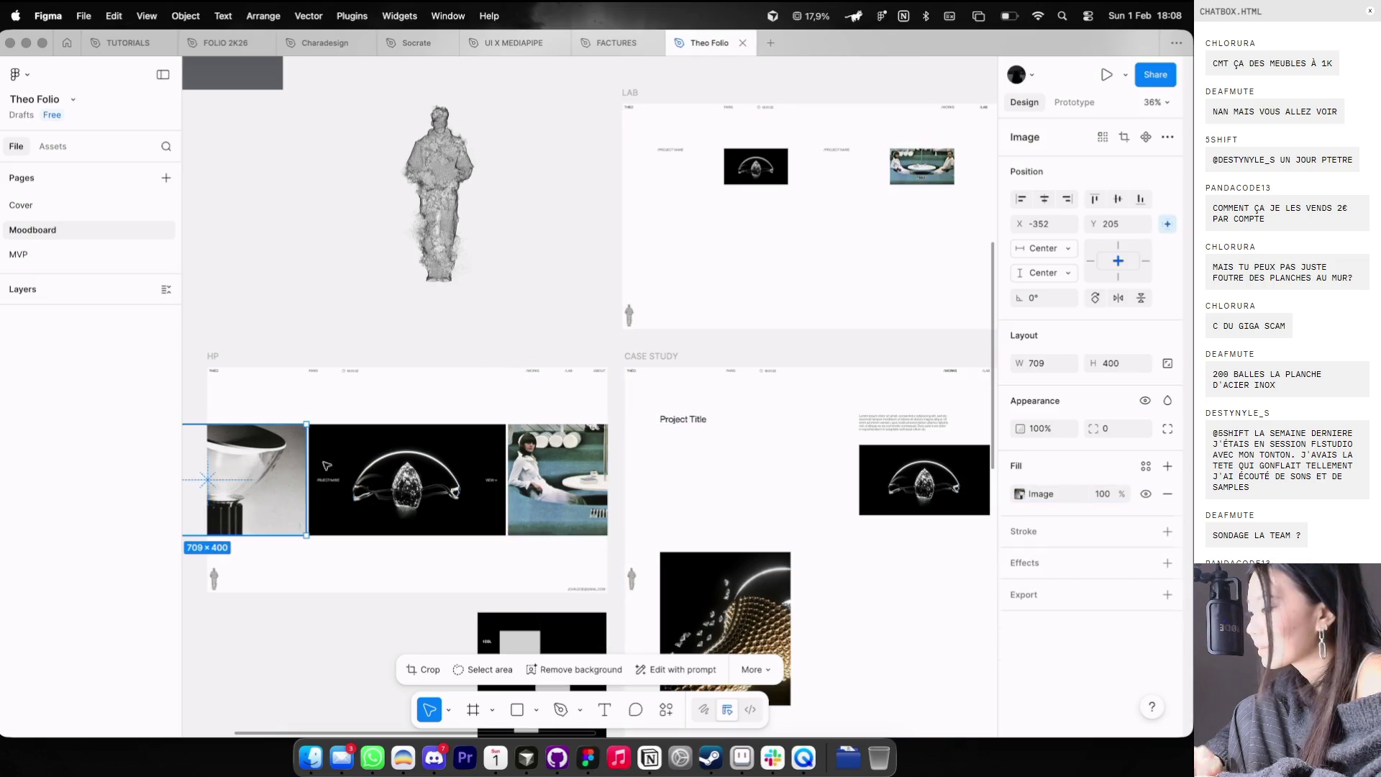
{"action": "left_click", "coordinate": [854, 255]}
- Select both label-and-image pairs and nudge the copied row slightly lower
{"action": "scroll", "coordinate": [855, 259], "scroll_direction": "up", "scroll_amount": 3}
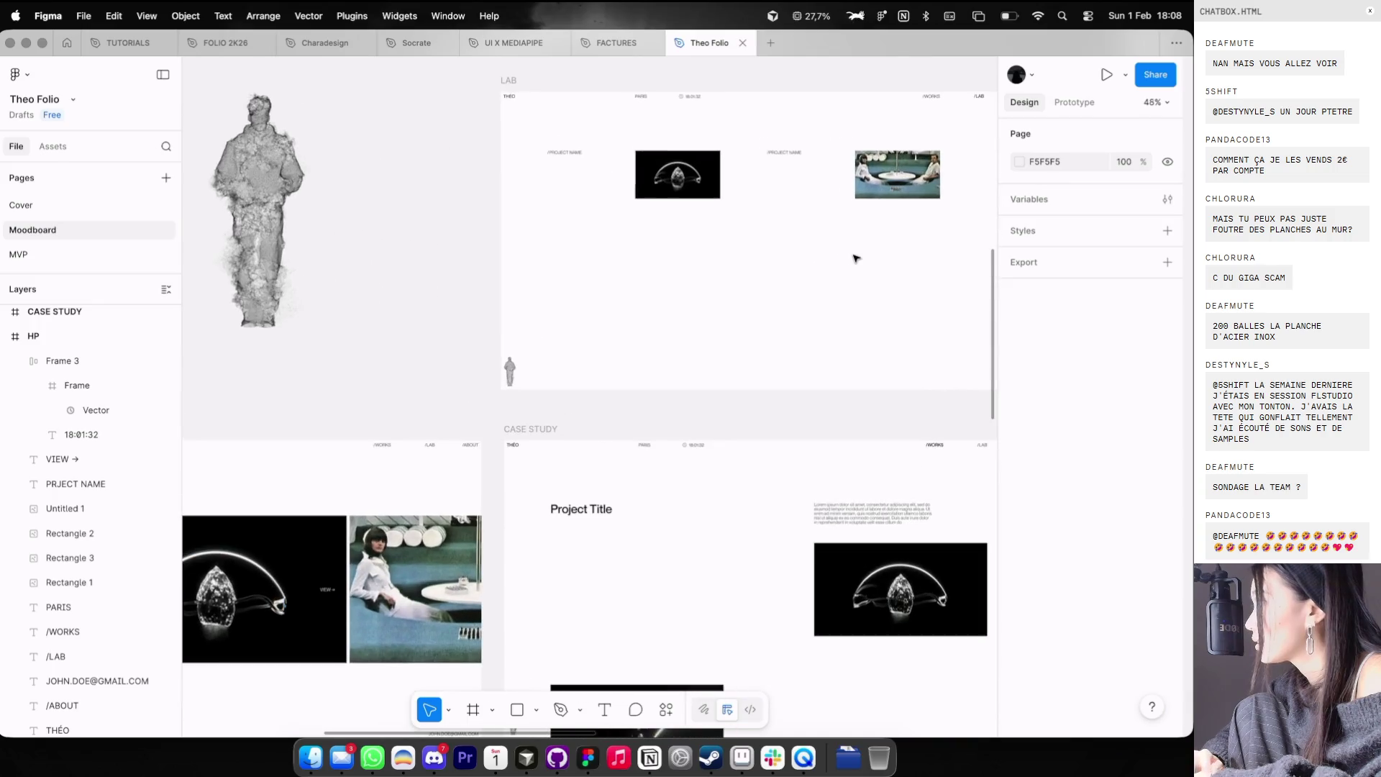
{"action": "scroll", "coordinate": [855, 258], "scroll_direction": "right", "scroll_amount": 2}
{"action": "mouse_move", "coordinate": [882, 277]}
{"action": "left_mouse_down"}
{"action": "mouse_move", "coordinate": [519, 154]}
{"action": "mouse_move", "coordinate": [561, 238]}
{"action": "left_mouse_up"}
{"action": "key", "text": "shift+g"}
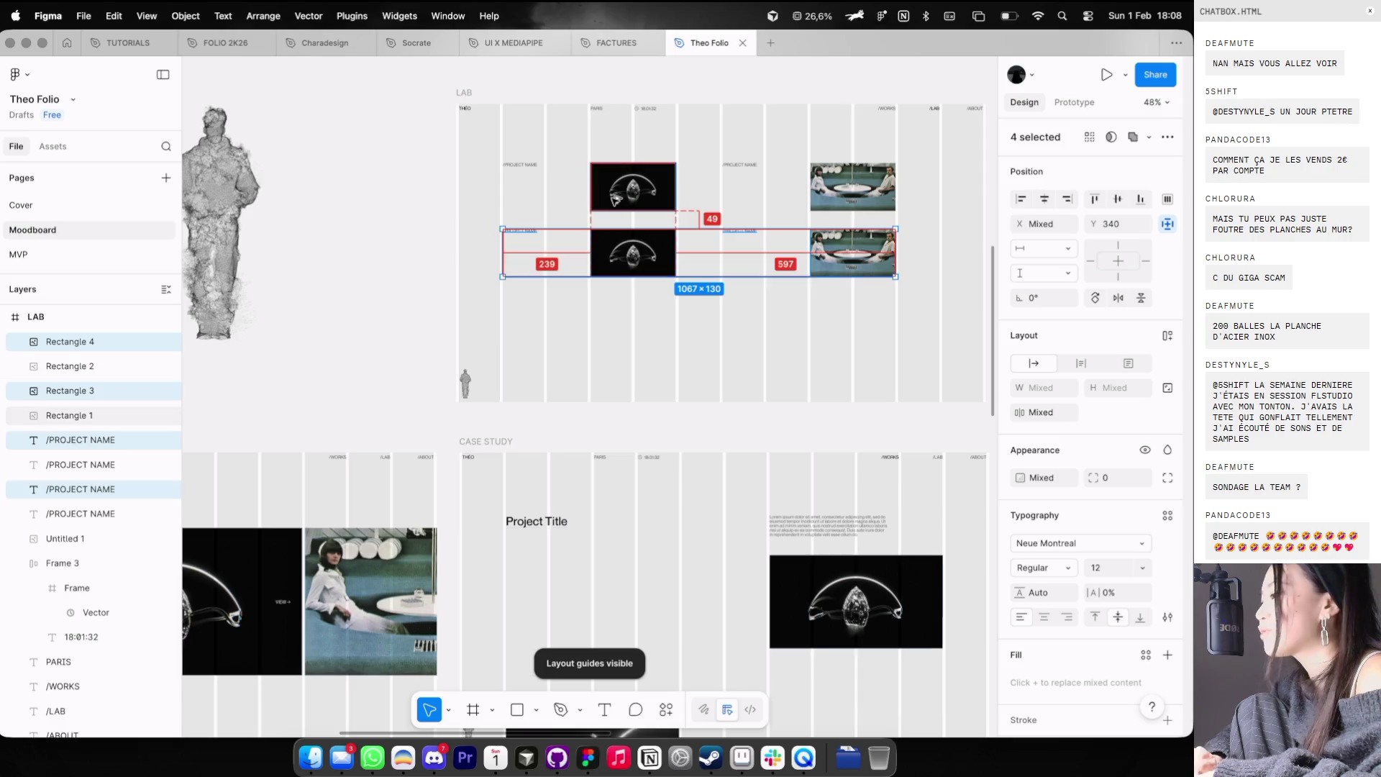
{"action": "left_click_drag", "start_coordinate": [620, 241], "coordinate": [619, 247]}
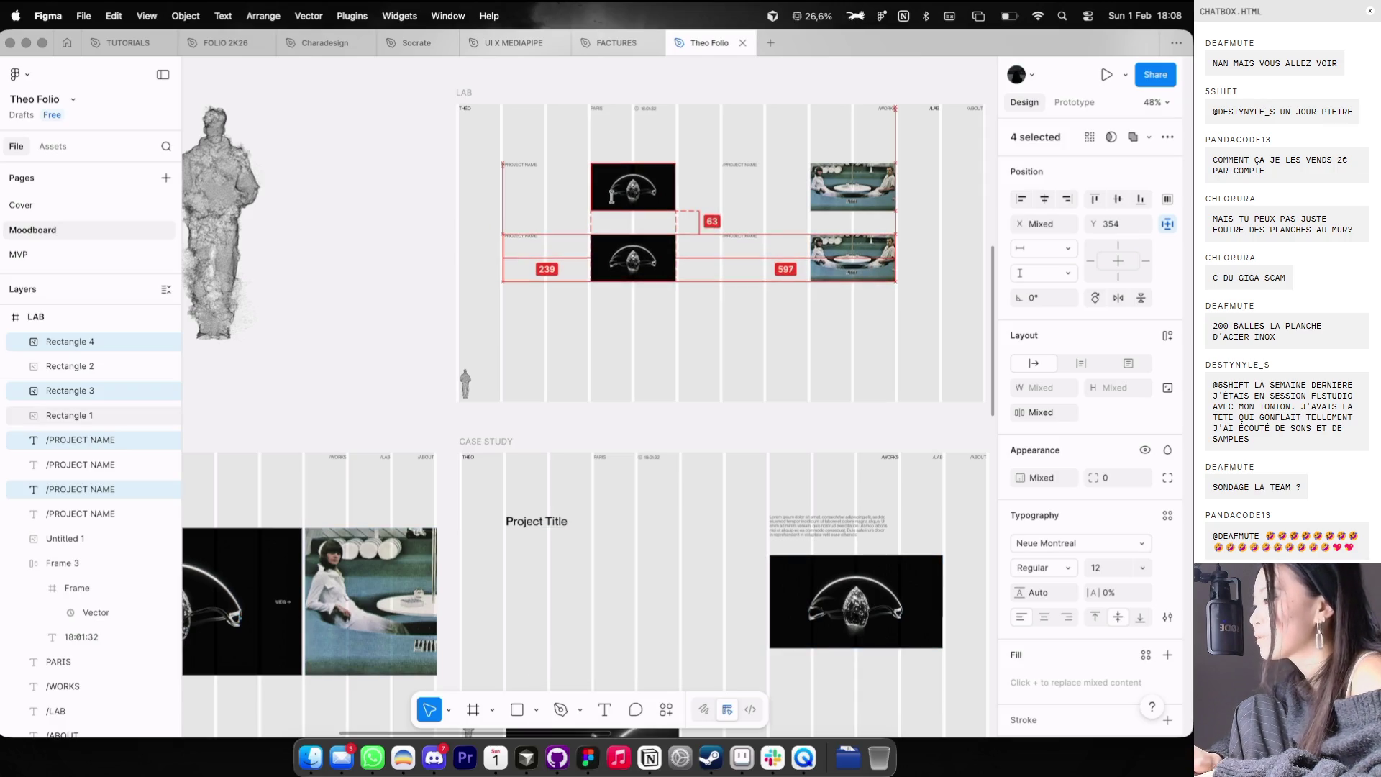
{"action": "left_click", "coordinate": [633, 325]}
- Resize the first LAB project image to 111×62 and hide the layout column guides
{"action": "key", "text": "shift+g"}
{"action": "scroll", "coordinate": [636, 330], "scroll_direction": "down", "scroll_amount": 3}
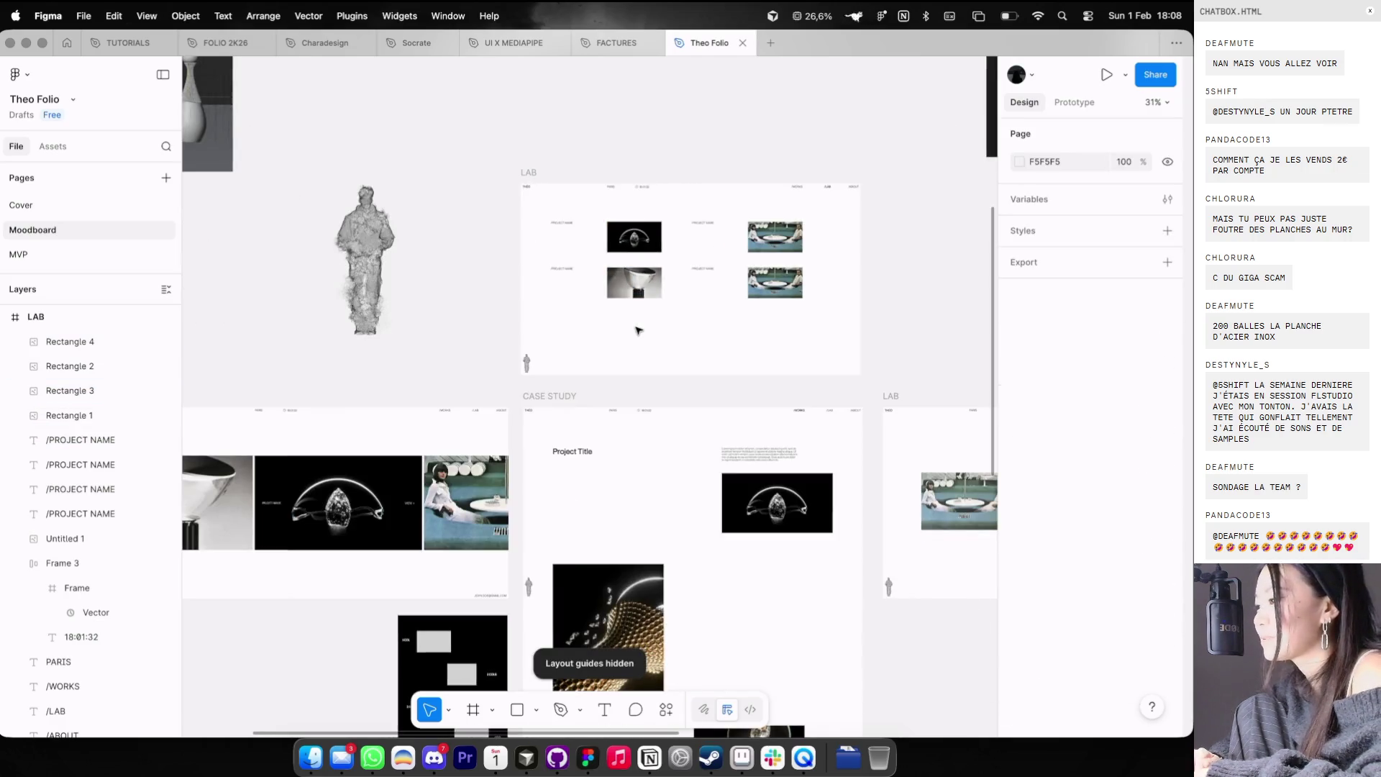
{"action": "scroll", "coordinate": [676, 286], "scroll_direction": "right", "scroll_amount": 2}
{"action": "scroll", "coordinate": [676, 286], "scroll_direction": "down", "scroll_amount": 1}
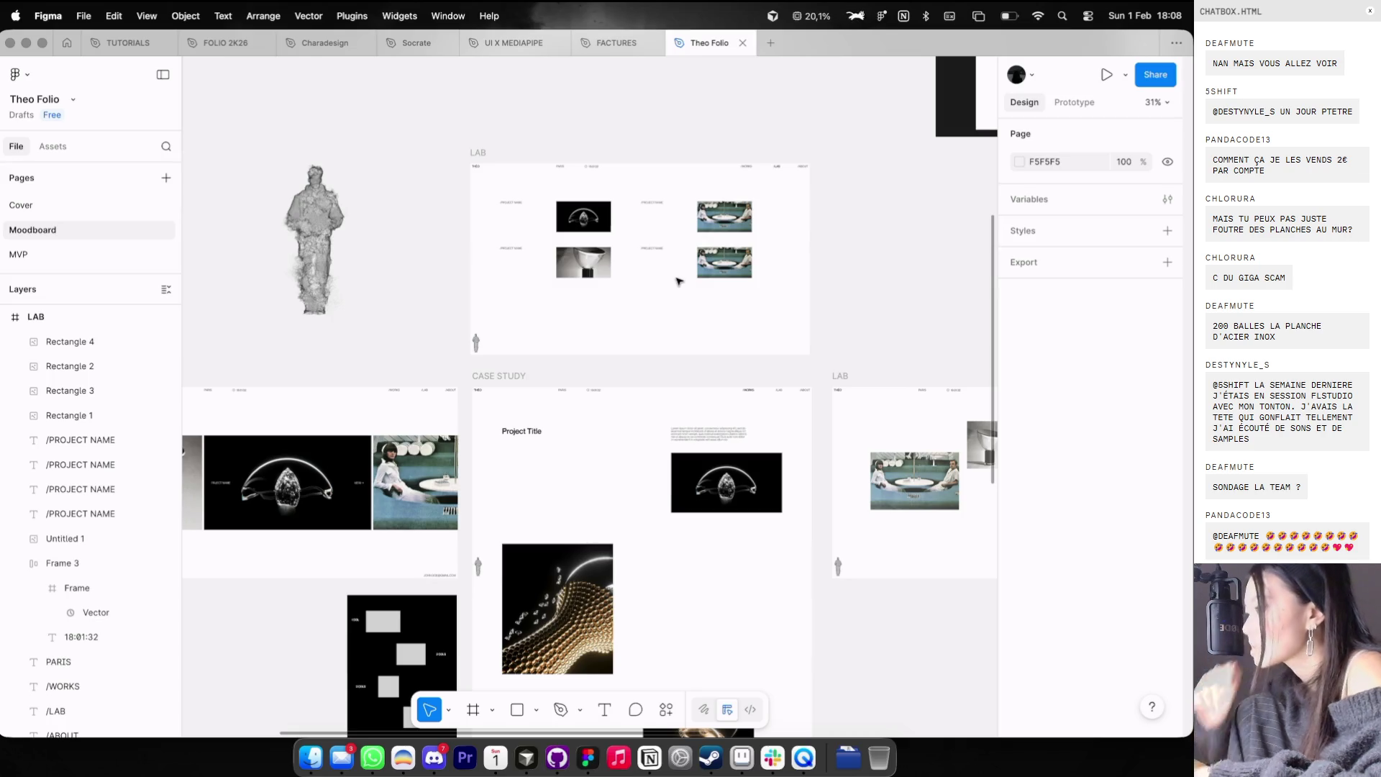
{"action": "key", "text": "shift+g"}
{"action": "scroll", "coordinate": [569, 217], "scroll_direction": "up", "scroll_amount": 3}
{"action": "left_click", "coordinate": [576, 216]}
{"action": "left_click_drag", "start_coordinate": [651, 246], "coordinate": [596, 214]}
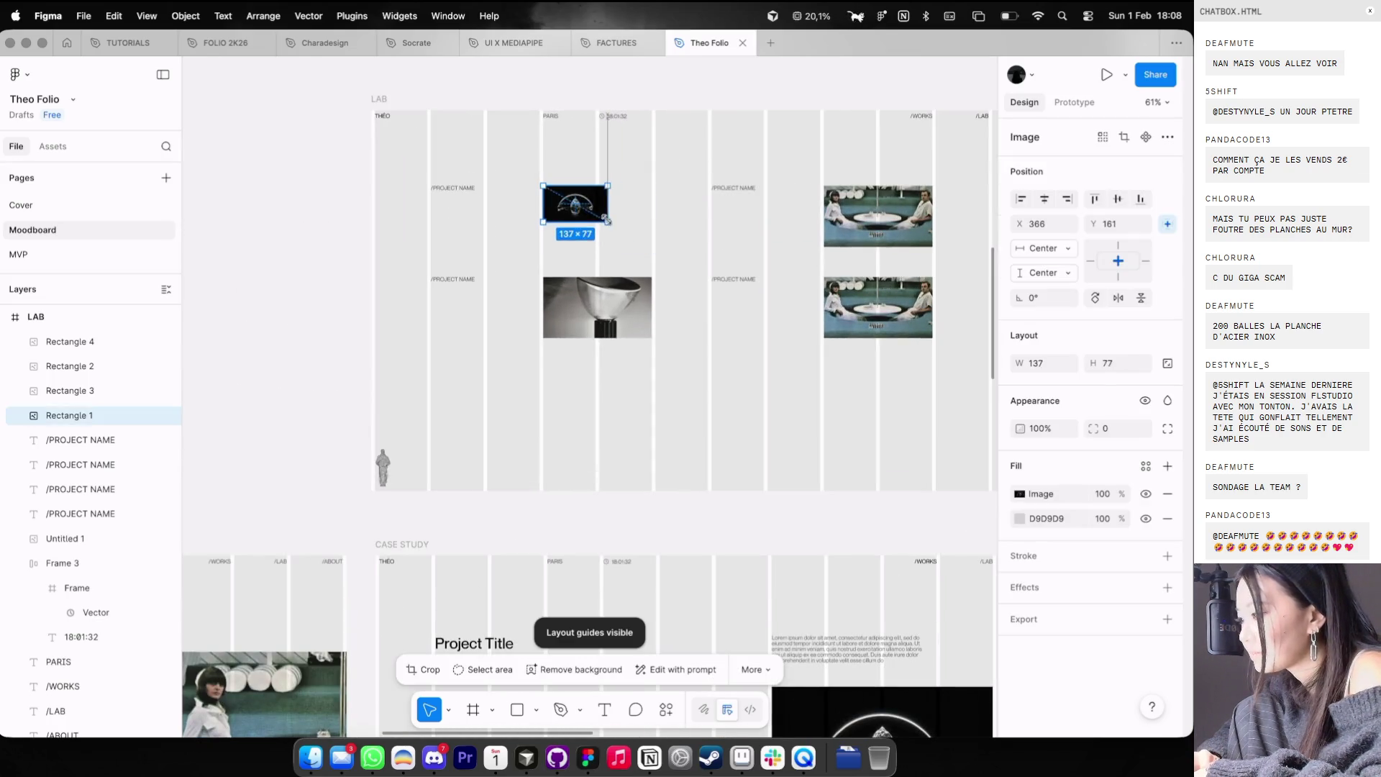
{"action": "scroll", "coordinate": [651, 214], "scroll_direction": "down", "scroll_amount": 3}
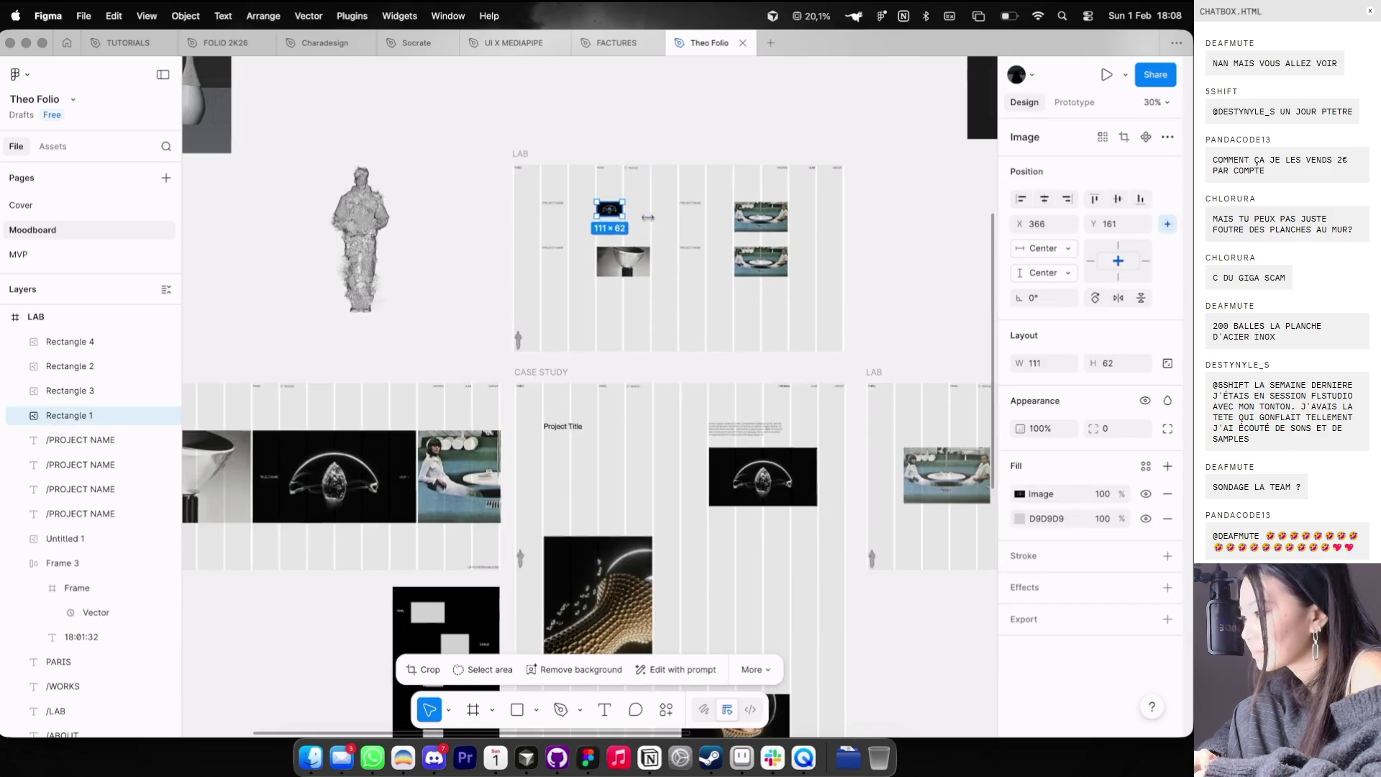
{"action": "key", "text": "Escape"}
{"action": "scroll", "coordinate": [676, 208], "scroll_direction": "down", "scroll_amount": 3}
{"action": "key", "text": "shift+g"}
{"action": "scroll", "coordinate": [683, 212], "scroll_direction": "down", "scroll_amount": 2}
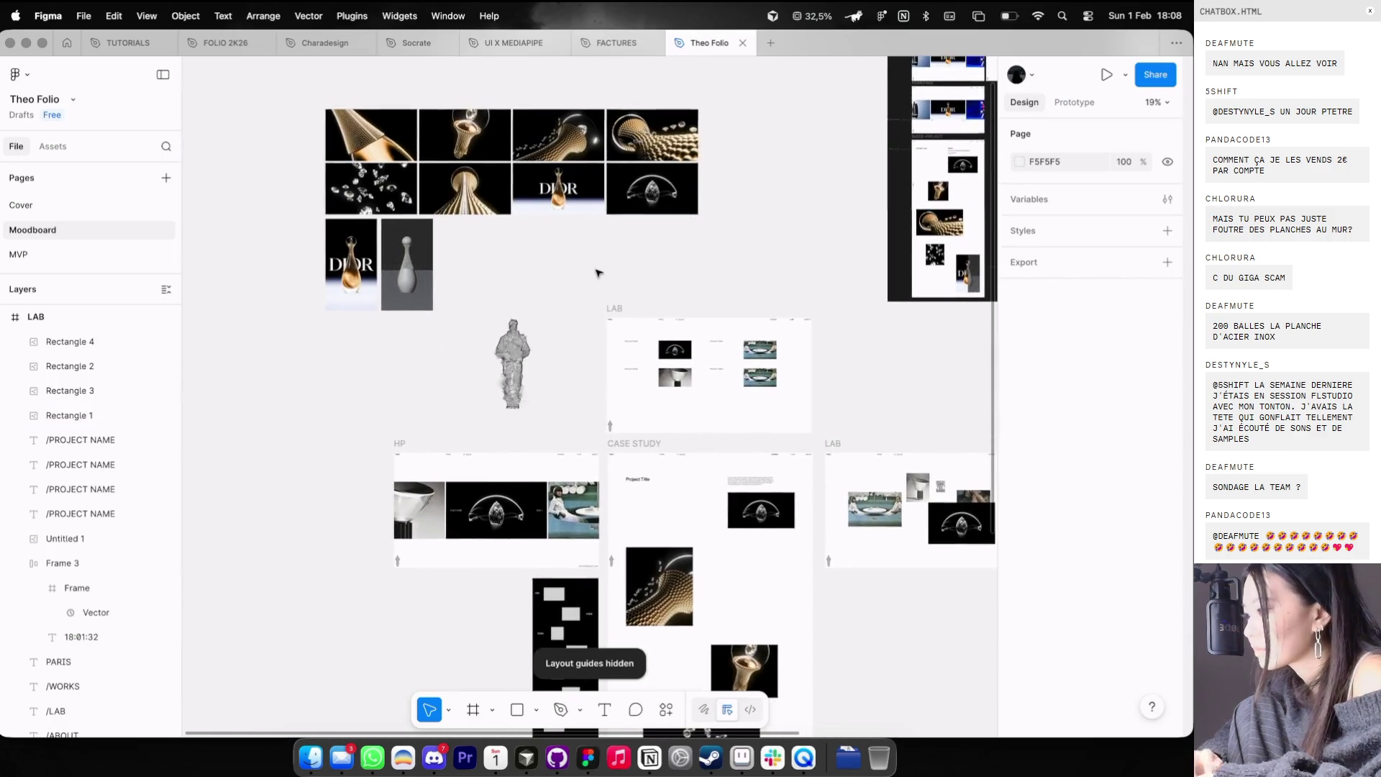
- Move the Dior moodboard images and statue figure up and left out of the way
{"action": "scroll", "coordinate": [595, 272], "scroll_direction": "up", "scroll_amount": 3}
{"action": "left_click_drag", "start_coordinate": [367, 115], "coordinate": [617, 289]}
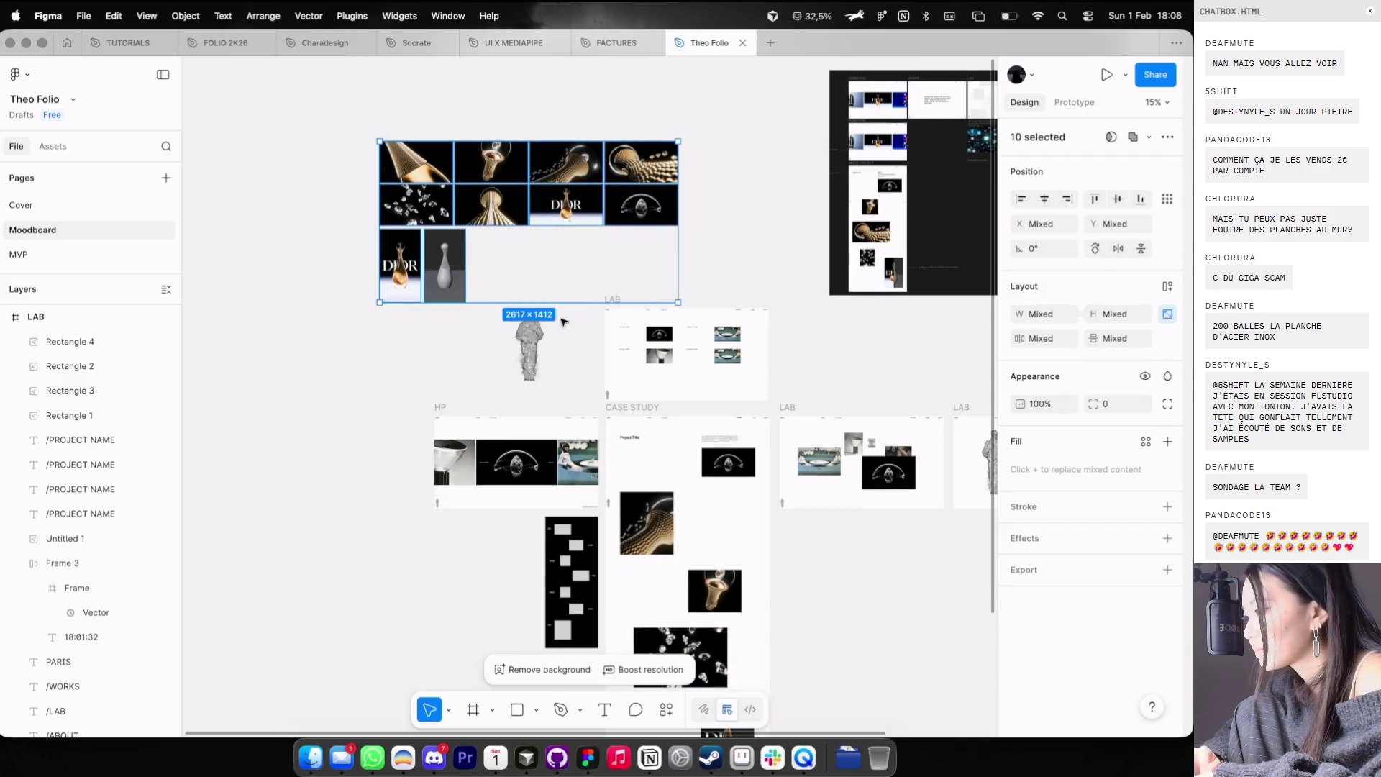
{"action": "left_click", "coordinate": [528, 353], "text": "shift"}
{"action": "left_click_drag", "start_coordinate": [529, 353], "coordinate": [216, 273]}
{"action": "left_click", "coordinate": [625, 302]}
- Duplicate the LAB frame beside the original
{"action": "left_click_drag", "start_coordinate": [625, 302], "coordinate": [467, 345], "text": "alt"}
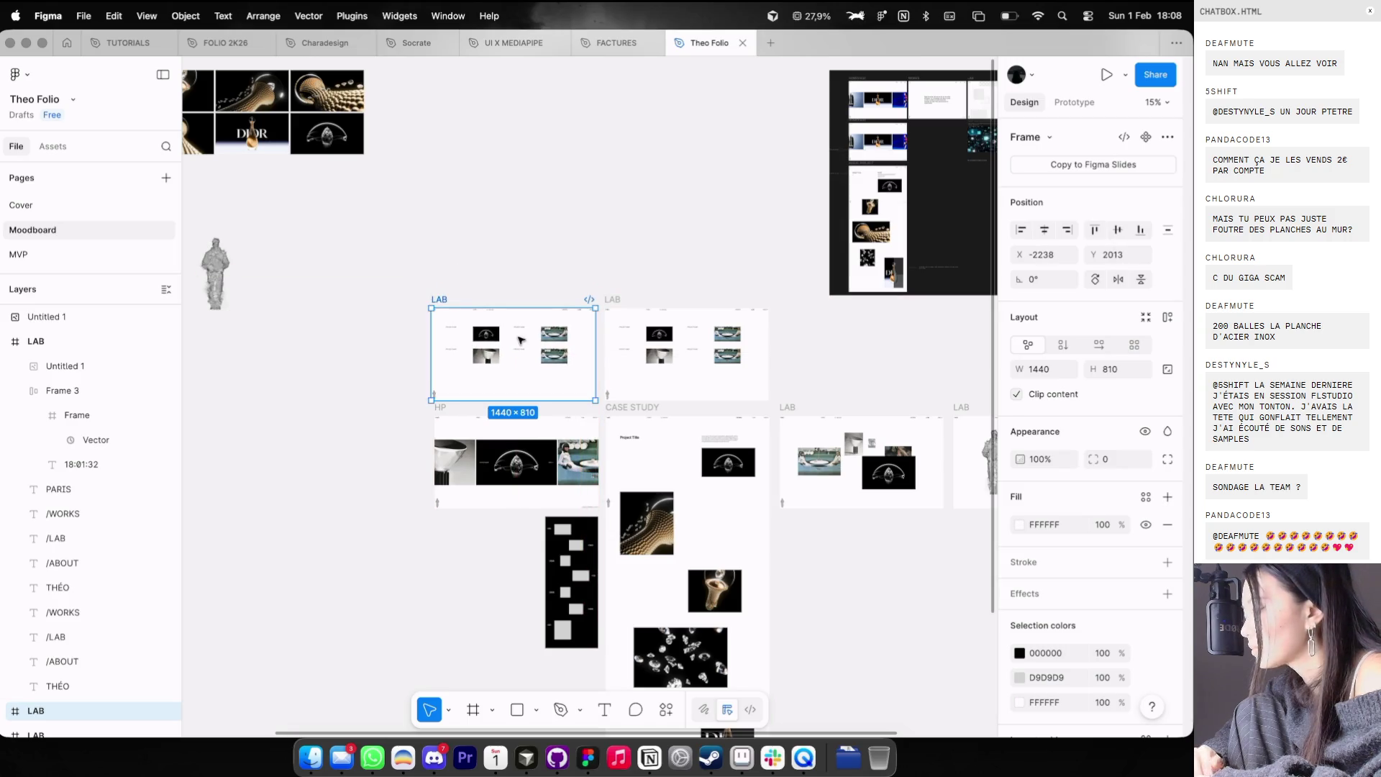
{"action": "scroll", "coordinate": [591, 223], "scroll_direction": "up", "scroll_amount": 3}
{"action": "scroll", "coordinate": [592, 222], "scroll_direction": "up", "scroll_amount": 3}
{"action": "left_click", "coordinate": [677, 281]}
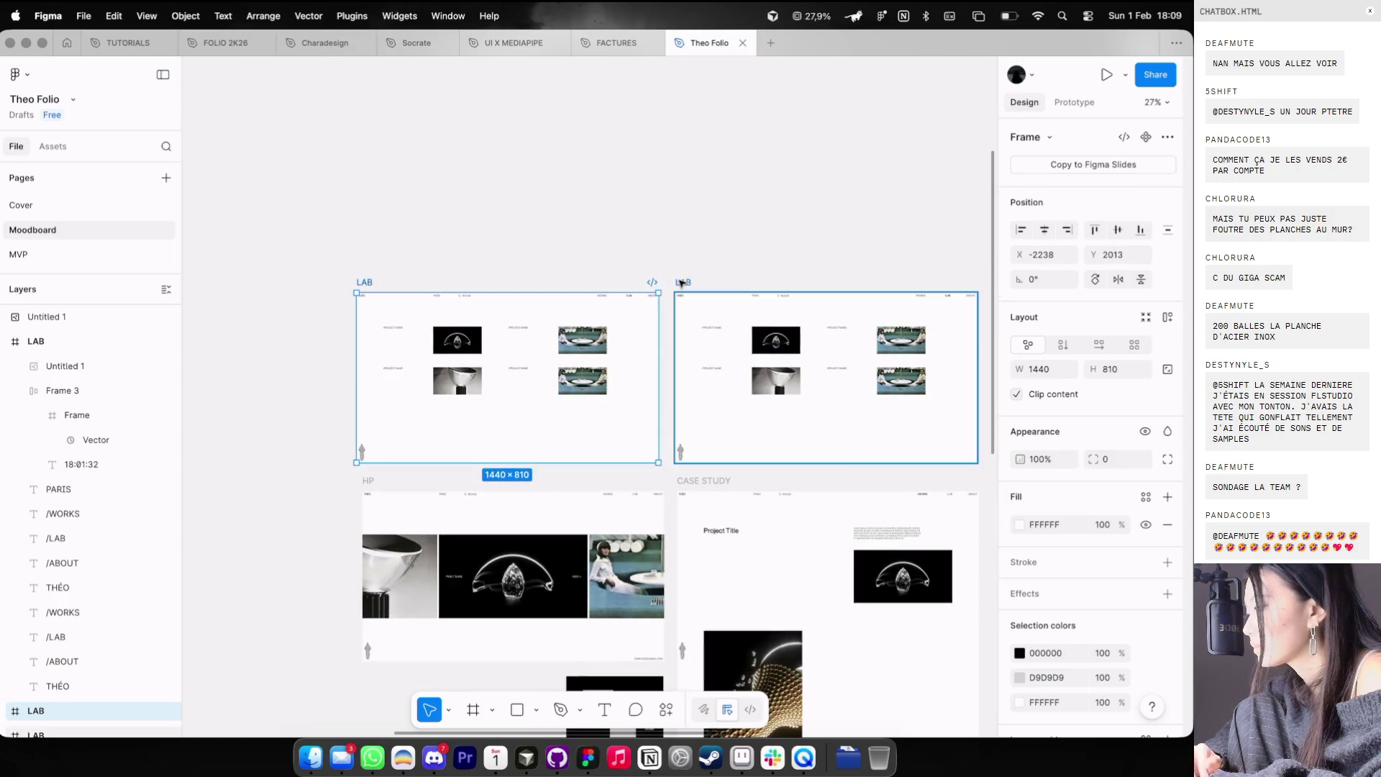
{"action": "type", "text": "WORKS"}
{"action": "key", "text": "Return"}
{"action": "scroll", "coordinate": [914, 291], "scroll_direction": "up", "scroll_amount": 5}
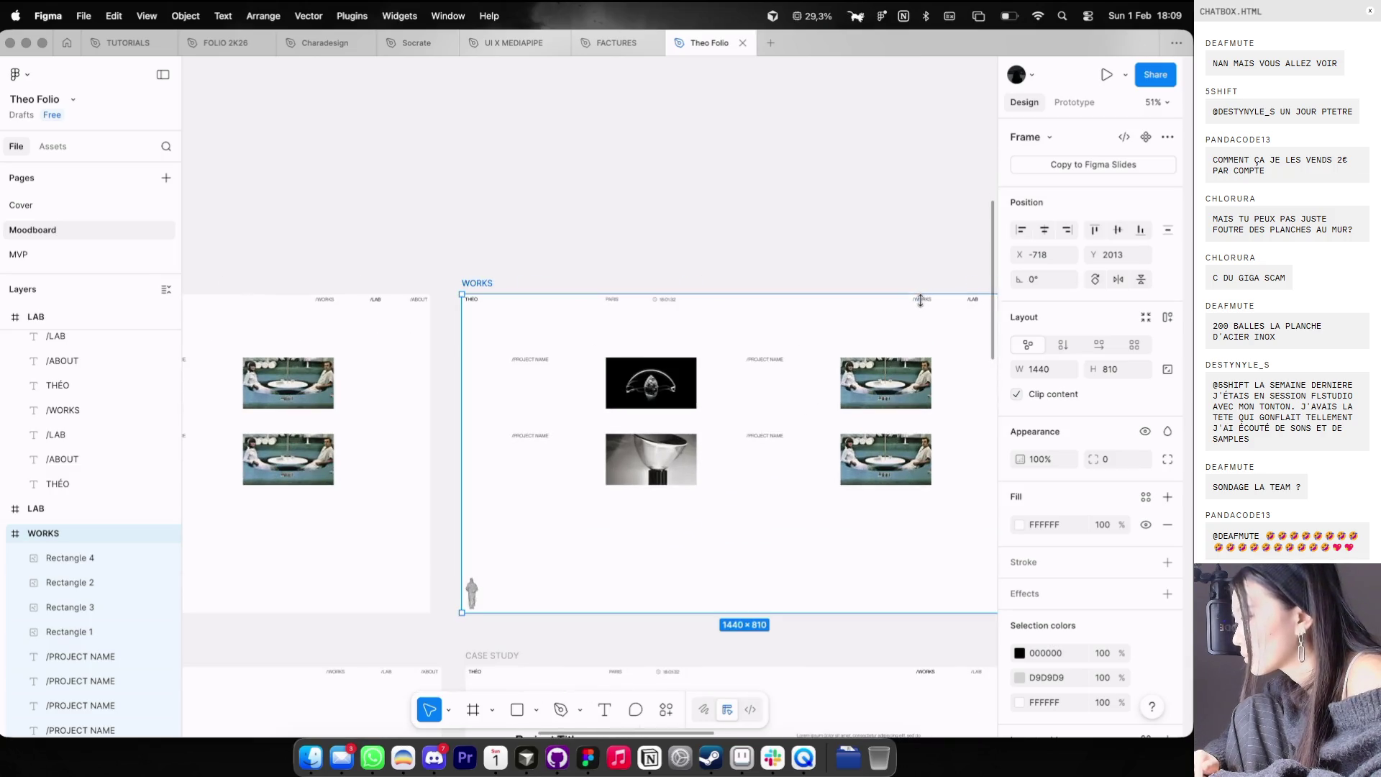
- Set the /WORKS navigation label to 100% opacity
{"action": "left_click", "coordinate": [921, 300]}
{"action": "key", "text": "0"}
{"action": "scroll", "coordinate": [824, 346], "scroll_direction": "left", "scroll_amount": 6}
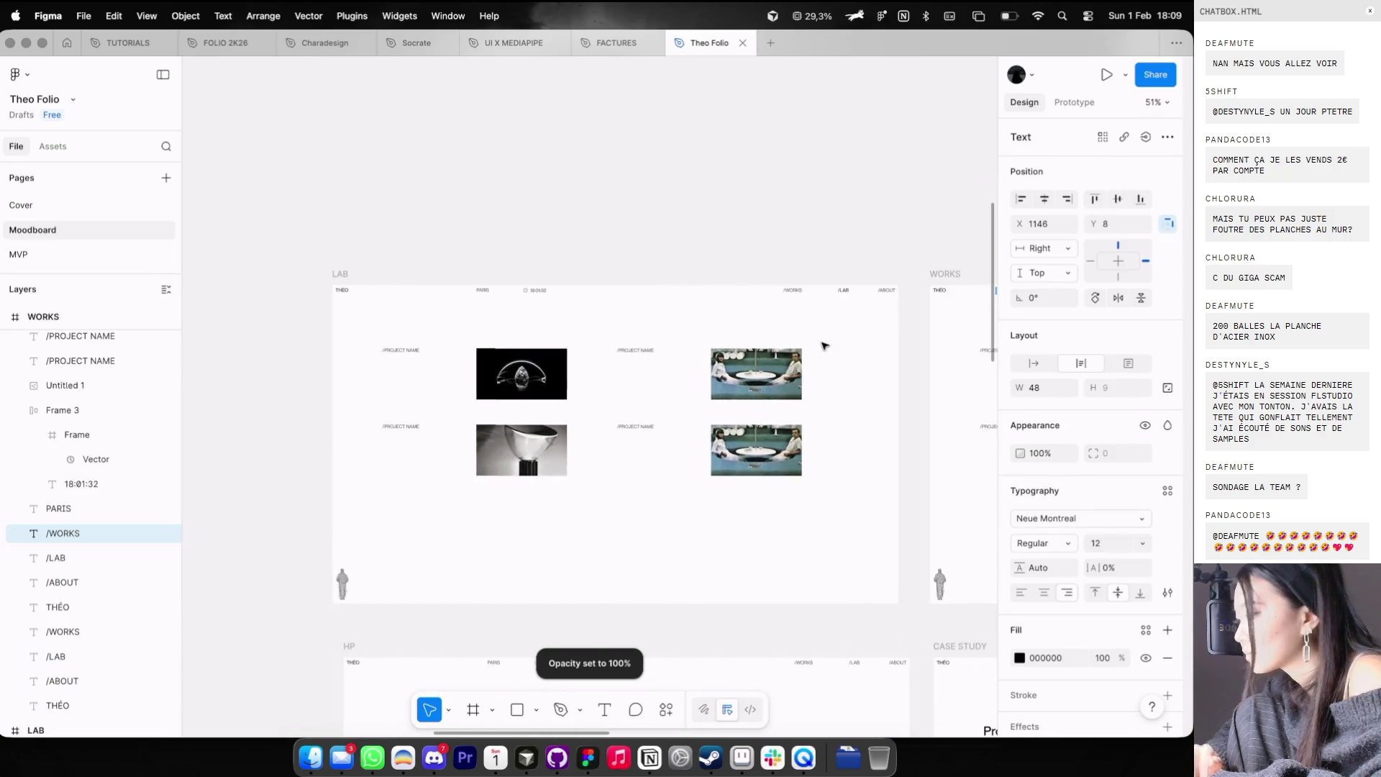
{"action": "left_click", "coordinate": [792, 291]}
{"action": "left_click", "coordinate": [478, 202]}
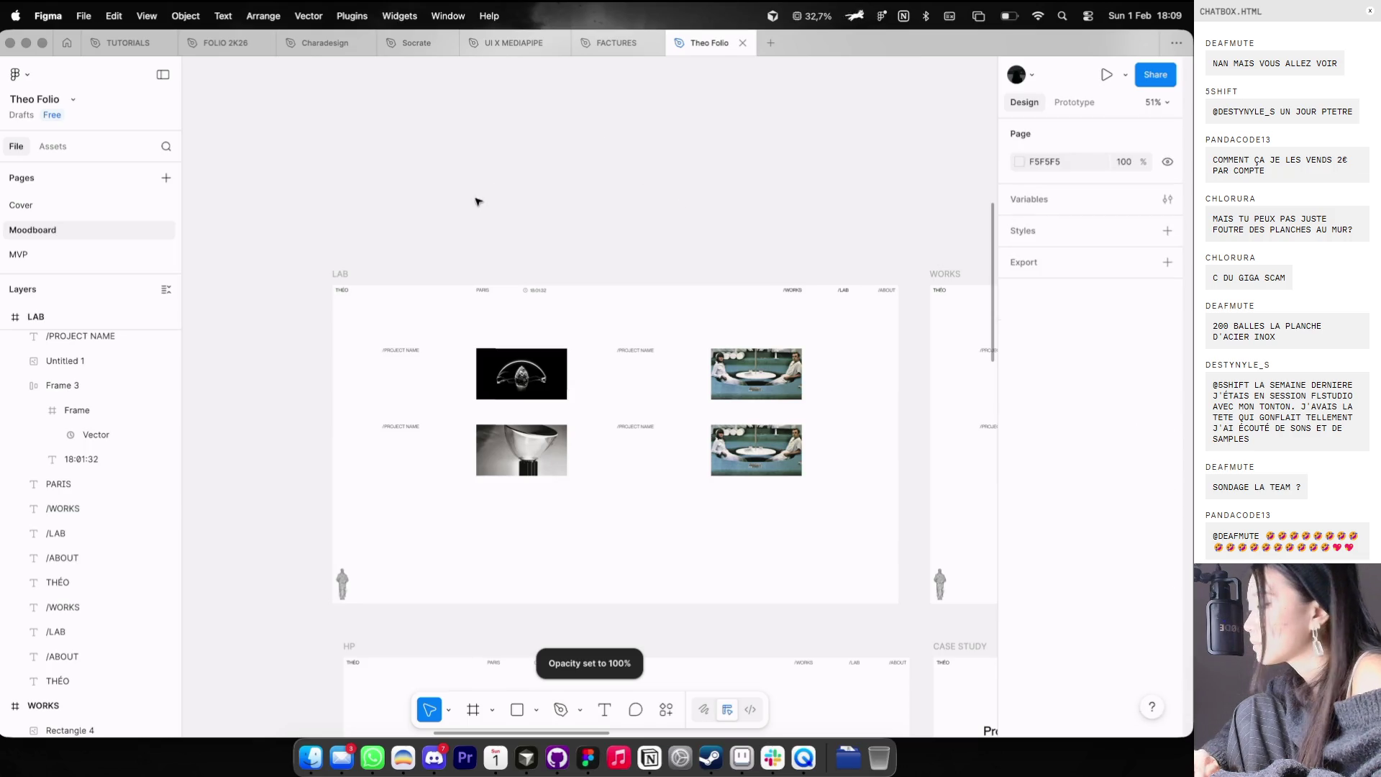
- Rename the duplicated frame to WORKS
{"action": "double_click", "coordinate": [343, 273]}
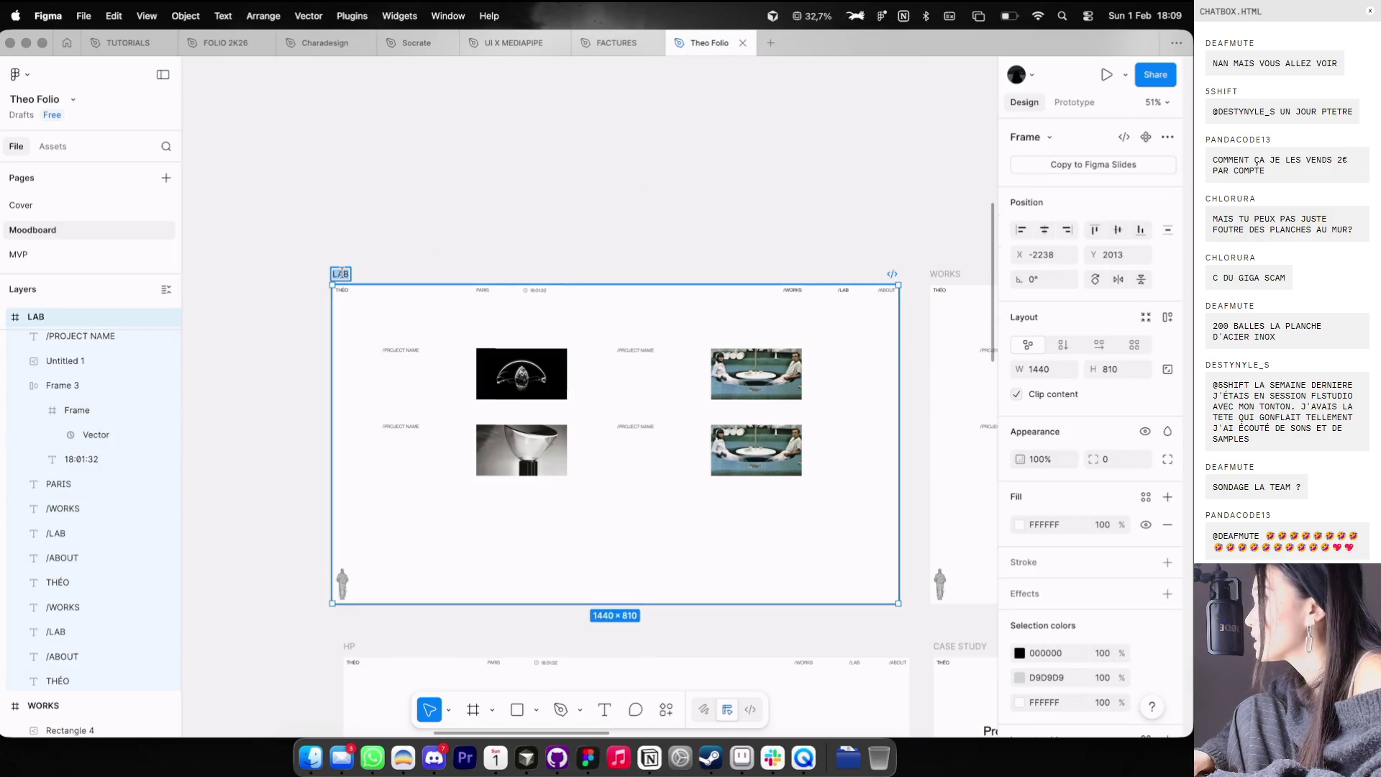
{"action": "type", "text": "WORKS"}
{"action": "key", "text": "Return"}
{"action": "scroll", "coordinate": [602, 307], "scroll_direction": "down", "scroll_amount": 2}
{"action": "scroll", "coordinate": [601, 308], "scroll_direction": "up", "scroll_amount": 5}
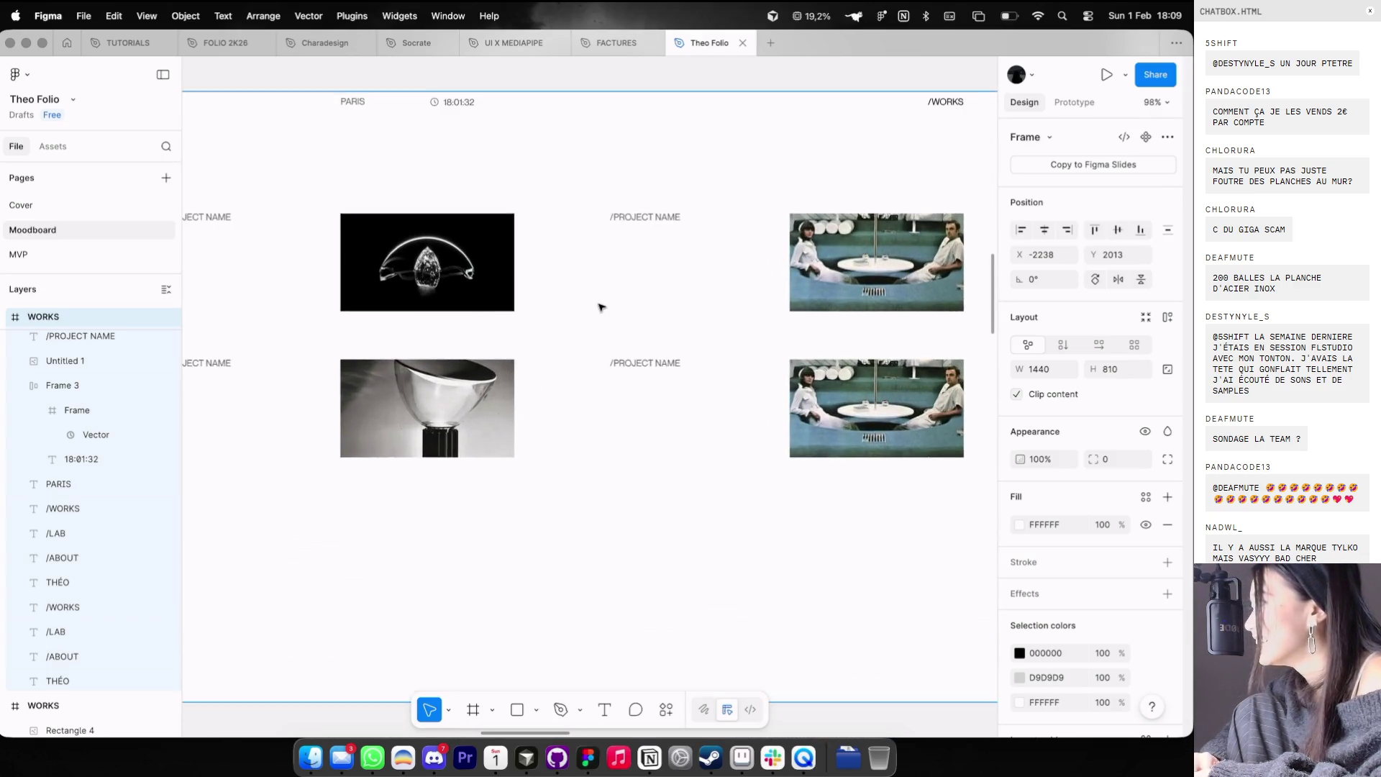
{"action": "scroll", "coordinate": [601, 307], "scroll_direction": "down", "scroll_amount": 2}
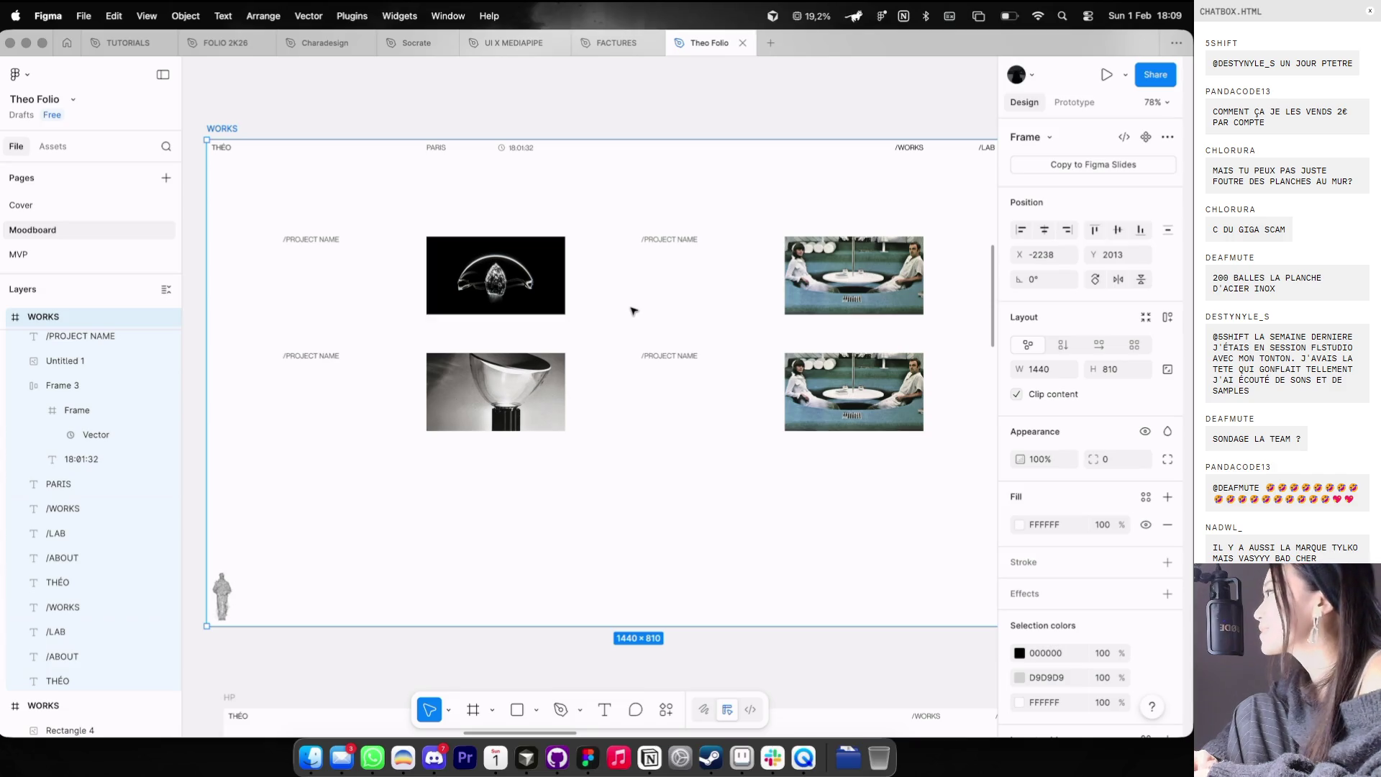
{"action": "scroll", "coordinate": [633, 302], "scroll_direction": "down", "scroll_amount": 2}
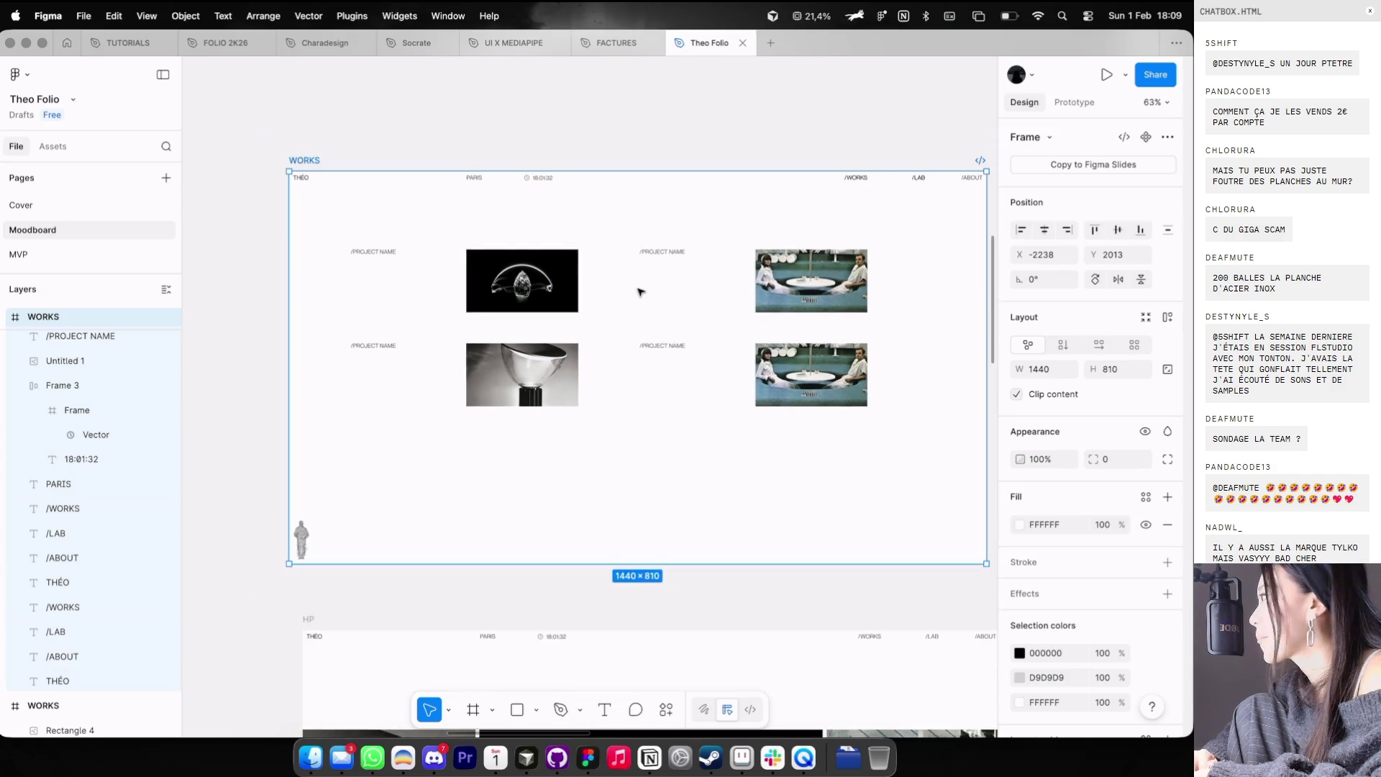
- With column guides showing, shrink the first project image and the upper couch image to 111×62 thumbnails
{"action": "scroll", "coordinate": [640, 291], "scroll_direction": "up", "scroll_amount": 2}
{"action": "scroll", "coordinate": [623, 261], "scroll_direction": "up", "scroll_amount": 2}
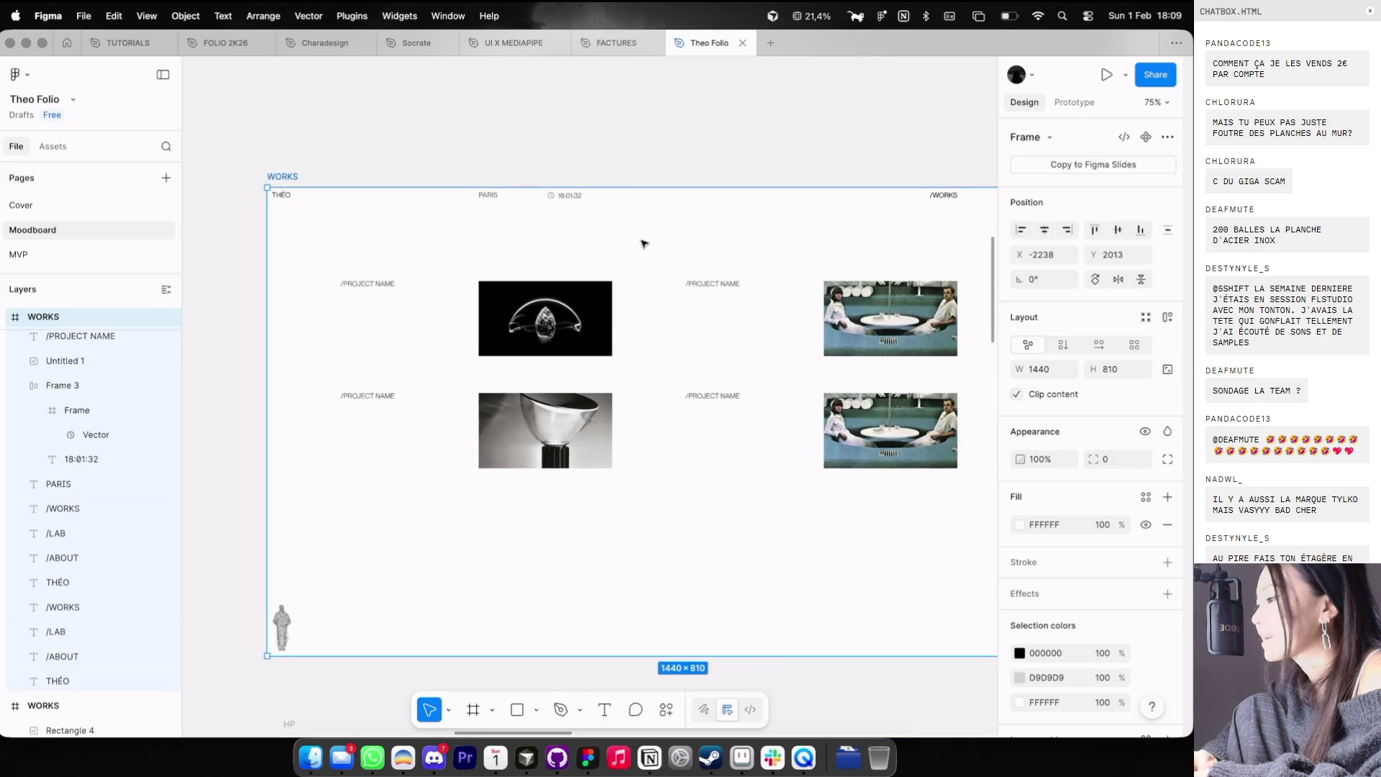
{"action": "left_click", "coordinate": [568, 328]}
{"action": "scroll", "coordinate": [566, 325], "scroll_direction": "up", "scroll_amount": 3}
{"action": "key", "text": "shift+g"}
{"action": "mouse_move", "coordinate": [625, 364]}
{"action": "left_mouse_down"}
{"action": "mouse_move", "coordinate": [523, 307]}
{"action": "mouse_move", "coordinate": [534, 312]}
{"action": "left_mouse_up"}
{"action": "scroll", "coordinate": [537, 312], "scroll_direction": "down", "scroll_amount": 2}
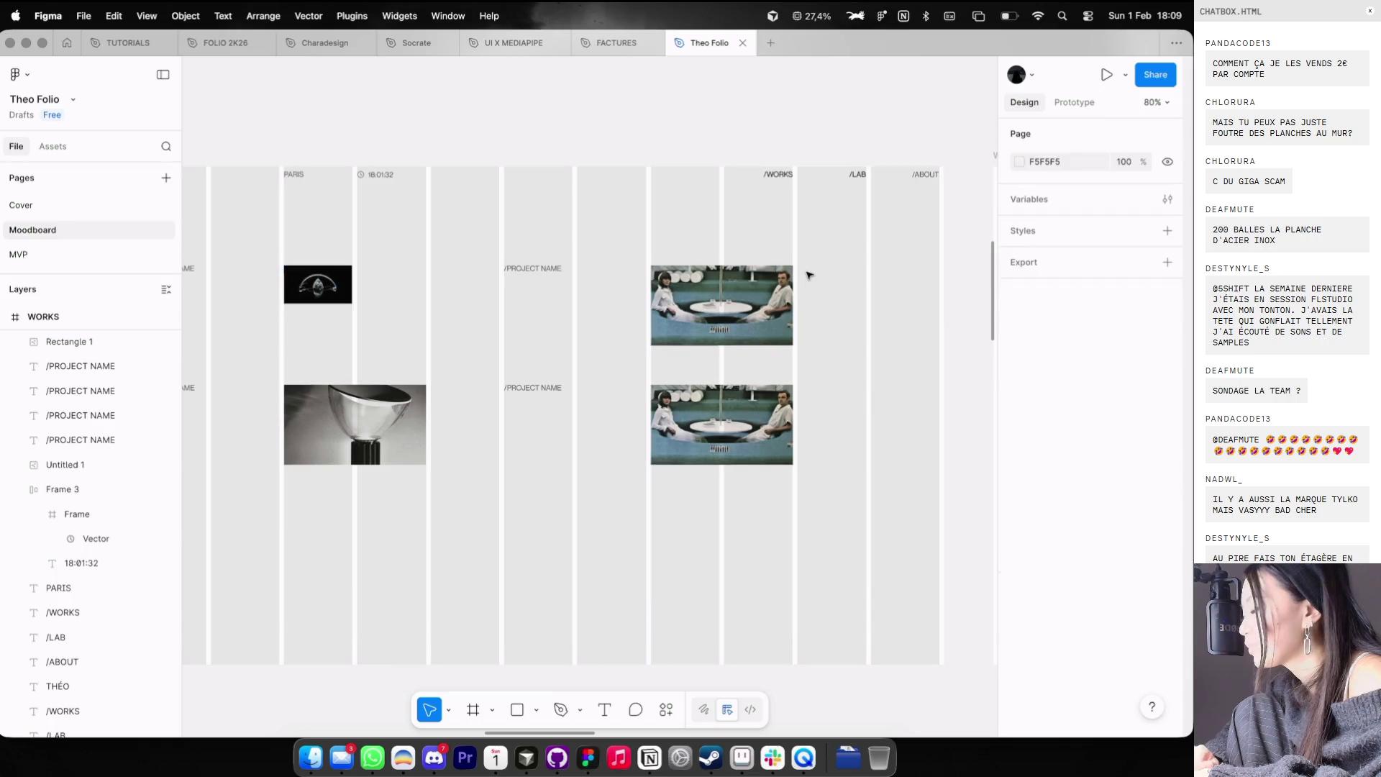
{"action": "left_click", "coordinate": [788, 342]}
{"action": "left_click_drag", "start_coordinate": [794, 345], "coordinate": [719, 304]}
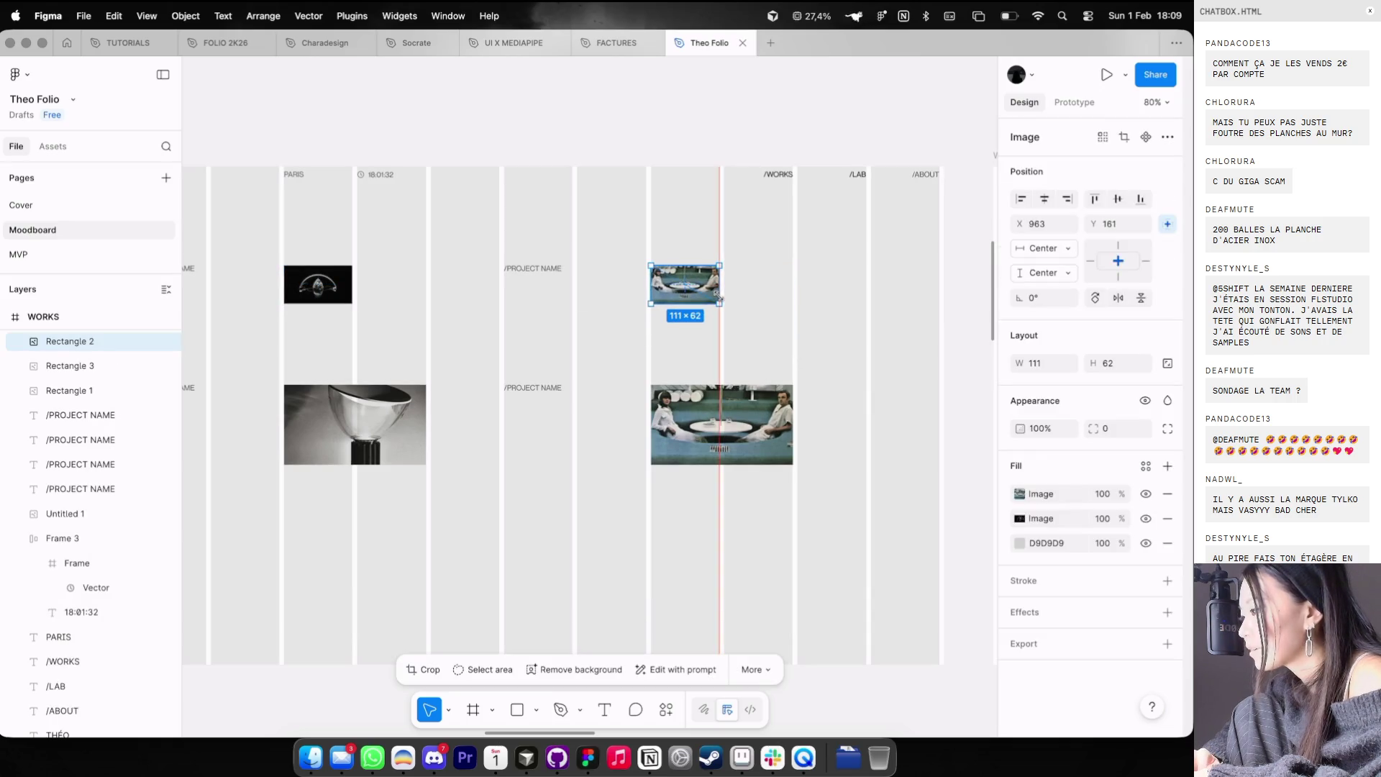
- Shrink the lamp and lower couch images to 111×62, then zoom out and toggle the guides
{"action": "scroll", "coordinate": [547, 360], "scroll_direction": "left", "scroll_amount": 4}
{"action": "left_click", "coordinate": [527, 380]}
{"action": "left_click_drag", "start_coordinate": [559, 418], "coordinate": [483, 352]}
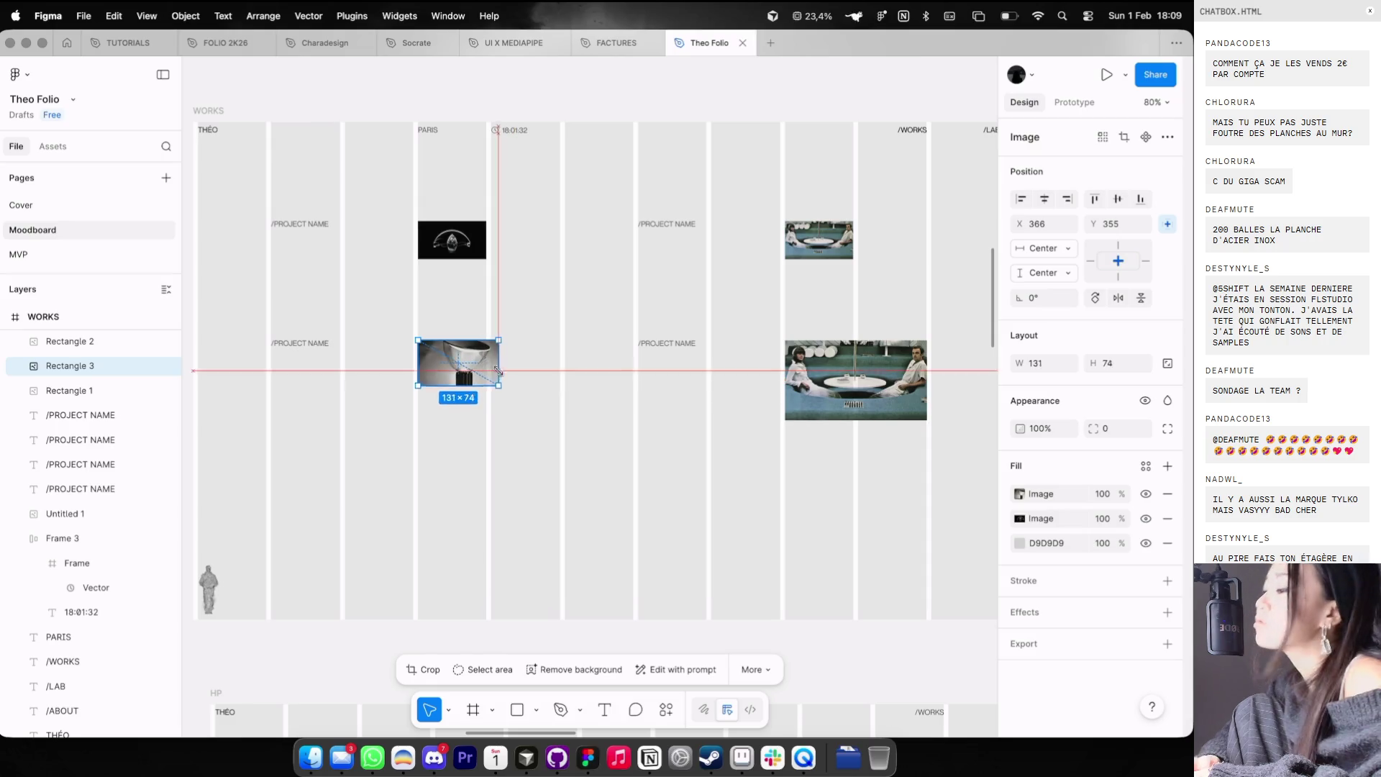
{"action": "left_click", "coordinate": [850, 403]}
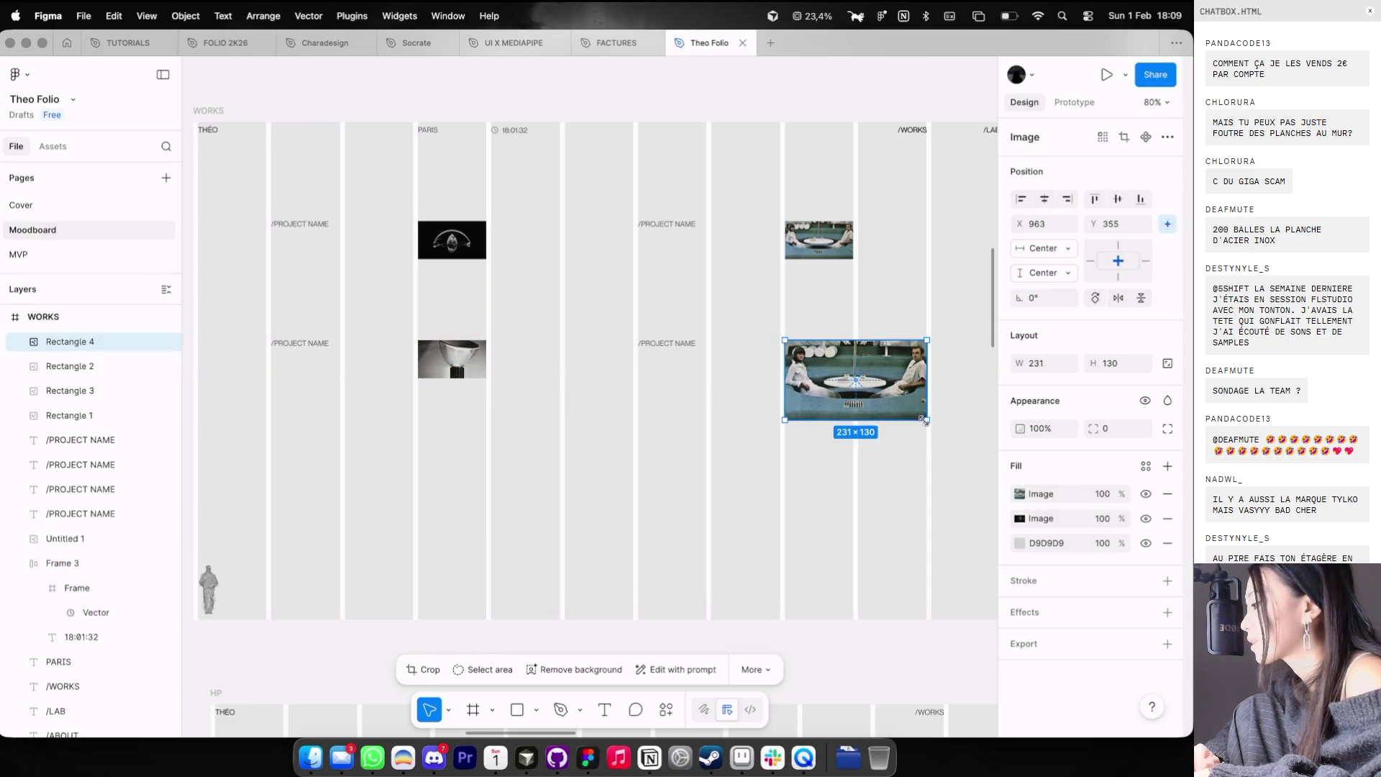
{"action": "left_click_drag", "start_coordinate": [927, 419], "coordinate": [851, 368]}
{"action": "left_click", "coordinate": [879, 368]}
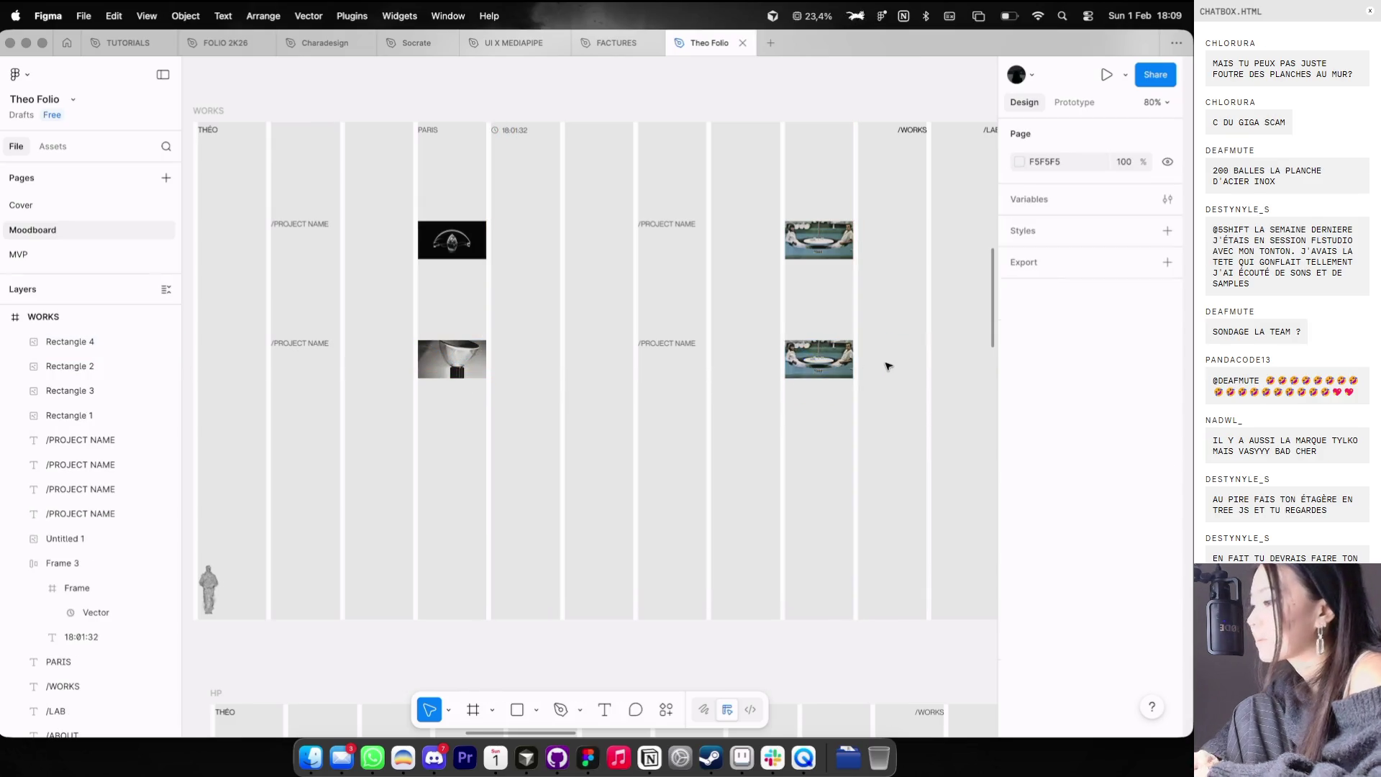
{"action": "key", "text": "minus"}
{"action": "key", "text": "ctrl+g"}
{"action": "left_click_drag", "start_coordinate": [879, 368], "coordinate": [668, 226]}
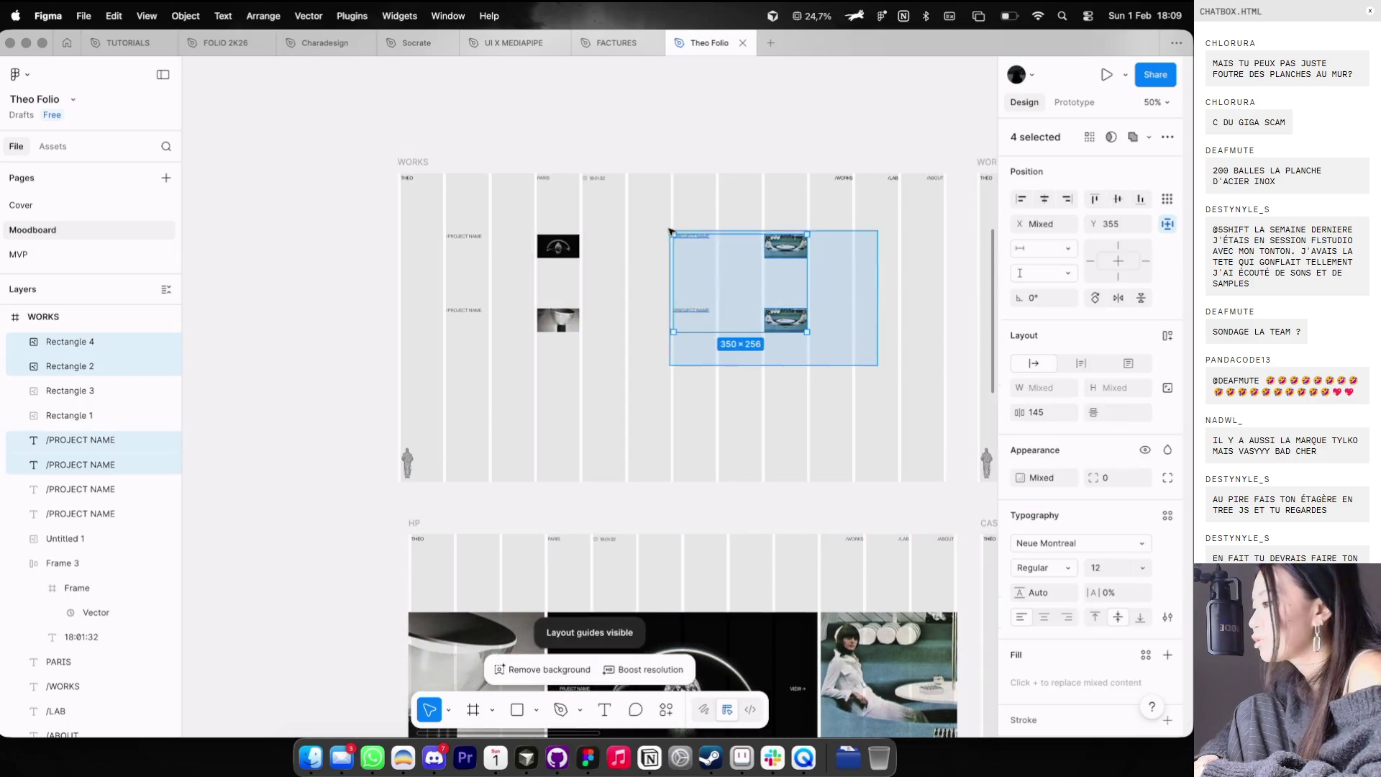
{"action": "mouse_move", "coordinate": [750, 280]}
{"action": "left_mouse_down"}
{"action": "mouse_move", "coordinate": [704, 282]}
{"action": "mouse_move", "coordinate": [884, 280]}
{"action": "left_mouse_up"}
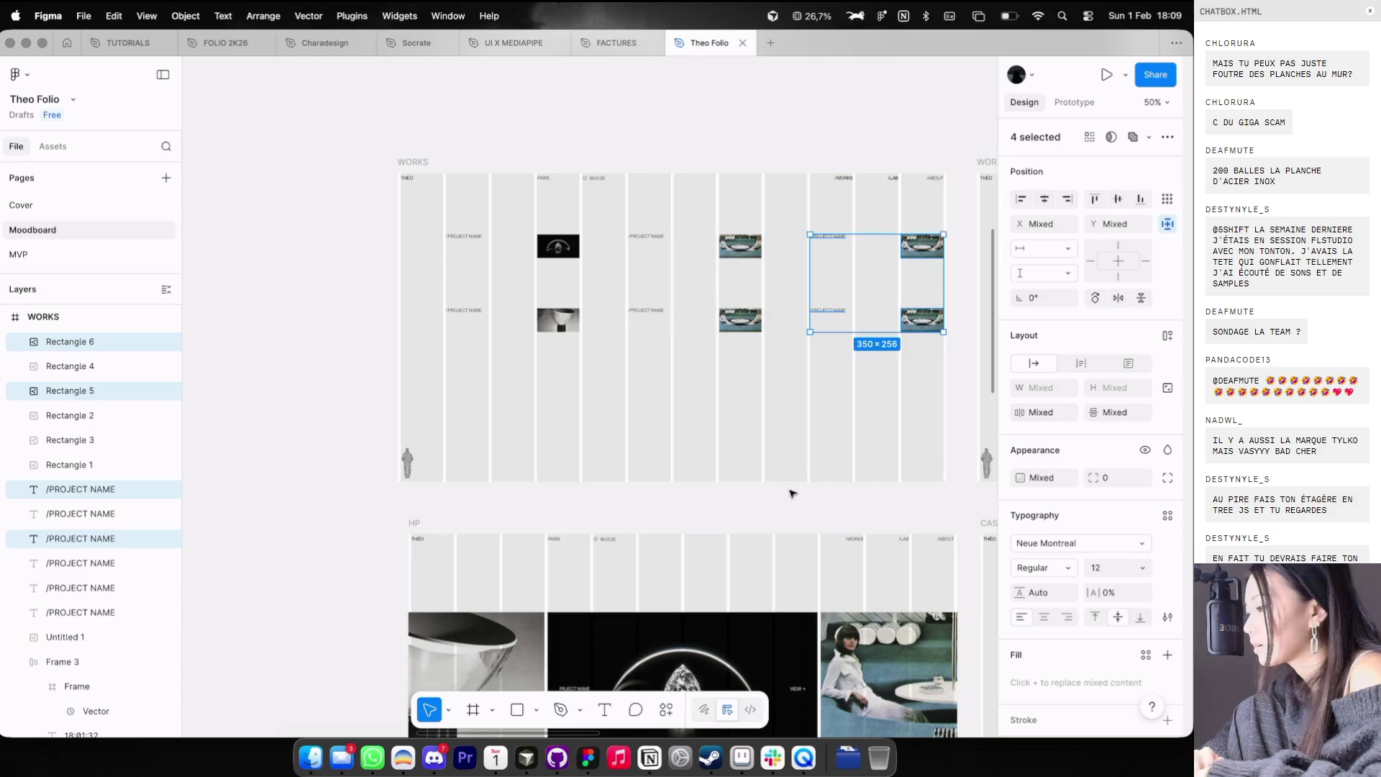
{"action": "key", "text": "Delete"}
{"action": "key", "text": "minus"}
{"action": "key", "text": "ctrl+g"}
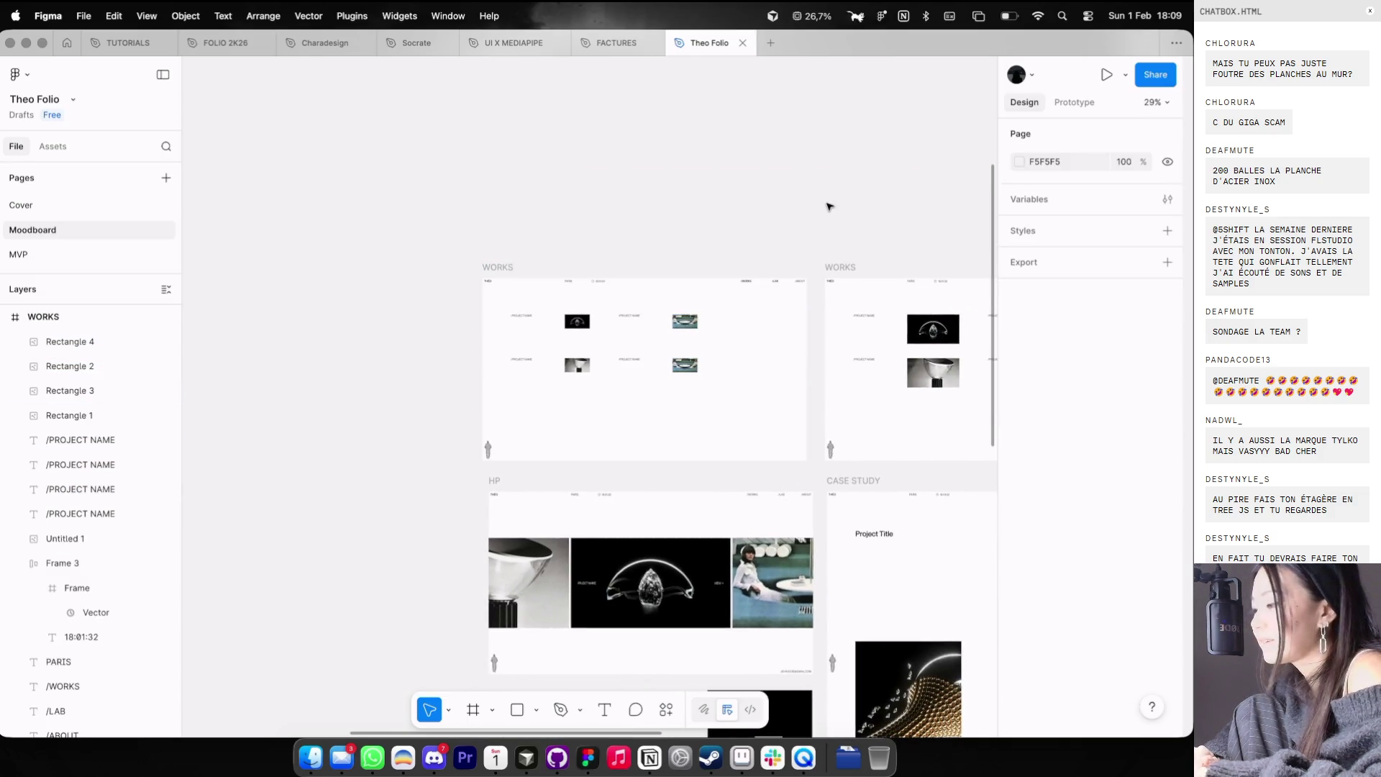
{"action": "key", "text": "super+z"}
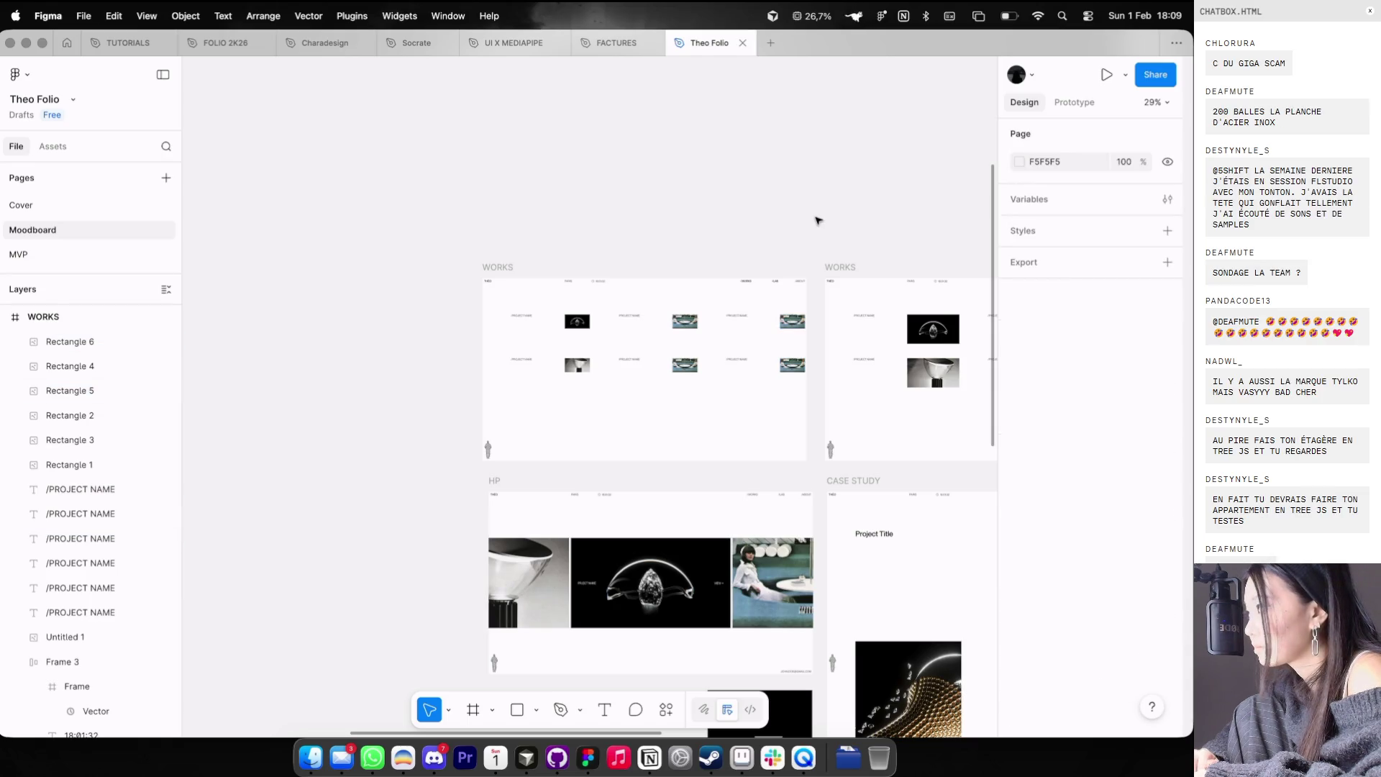
{"action": "scroll", "coordinate": [817, 220], "scroll_direction": "down", "scroll_amount": 1}
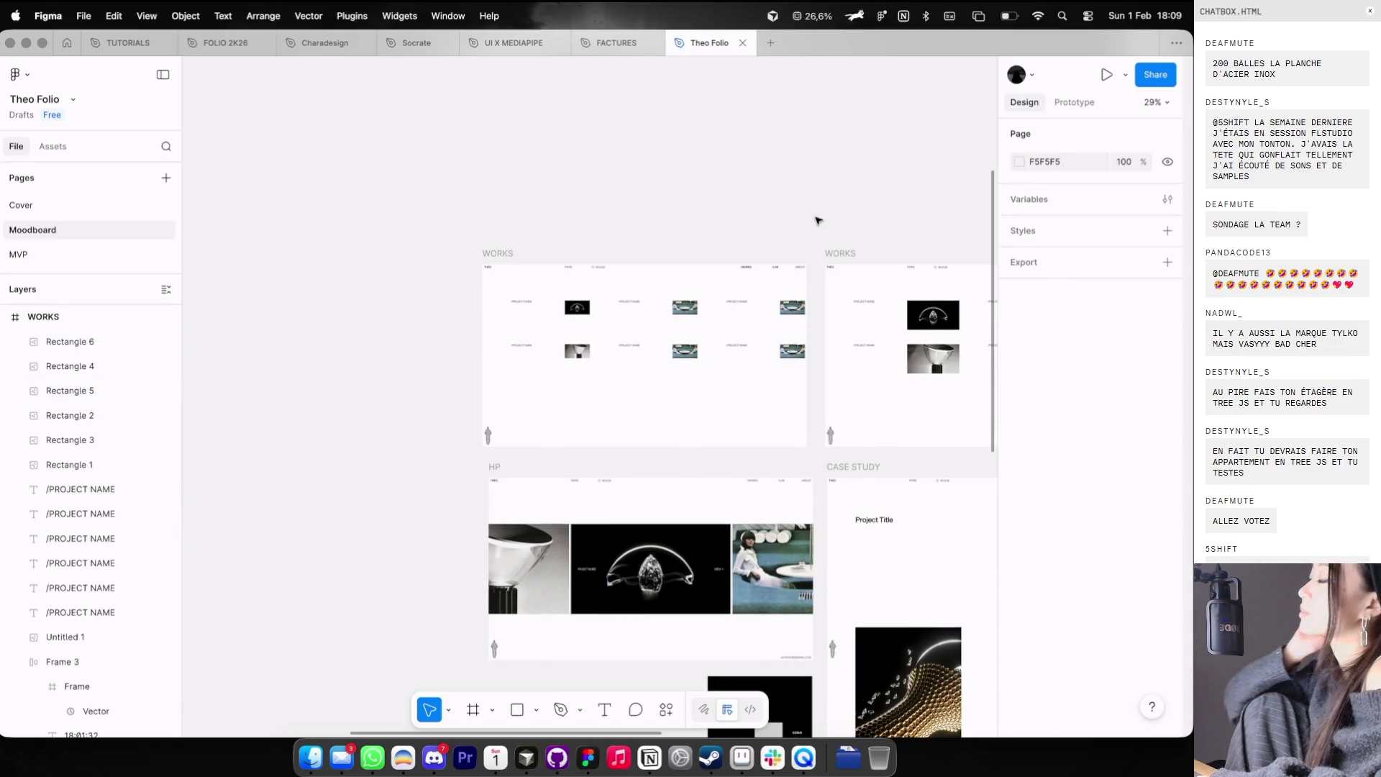
{"action": "key", "text": "super+z"}
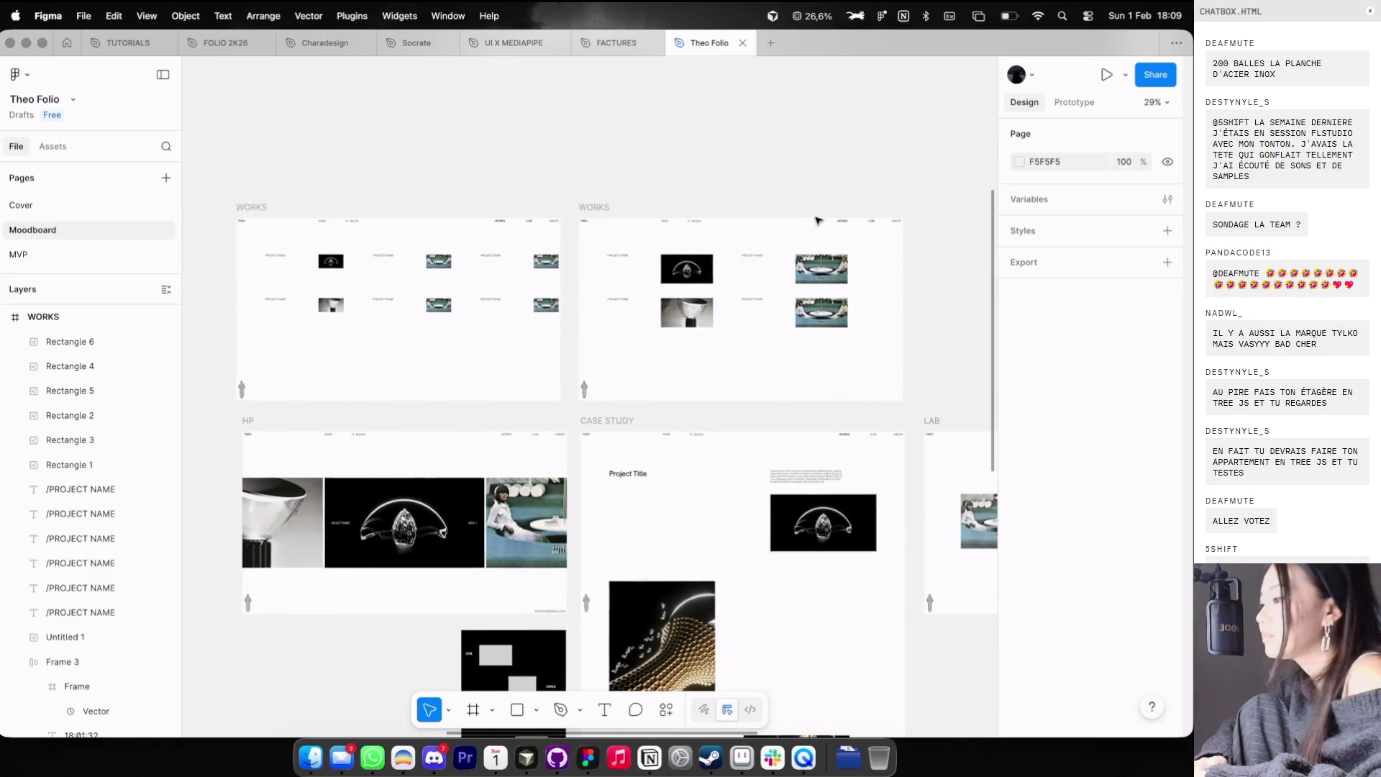
{"action": "key", "text": "ctrl+shift+4"}
{"action": "scroll", "coordinate": [738, 114], "scroll_direction": "left", "scroll_amount": 5}
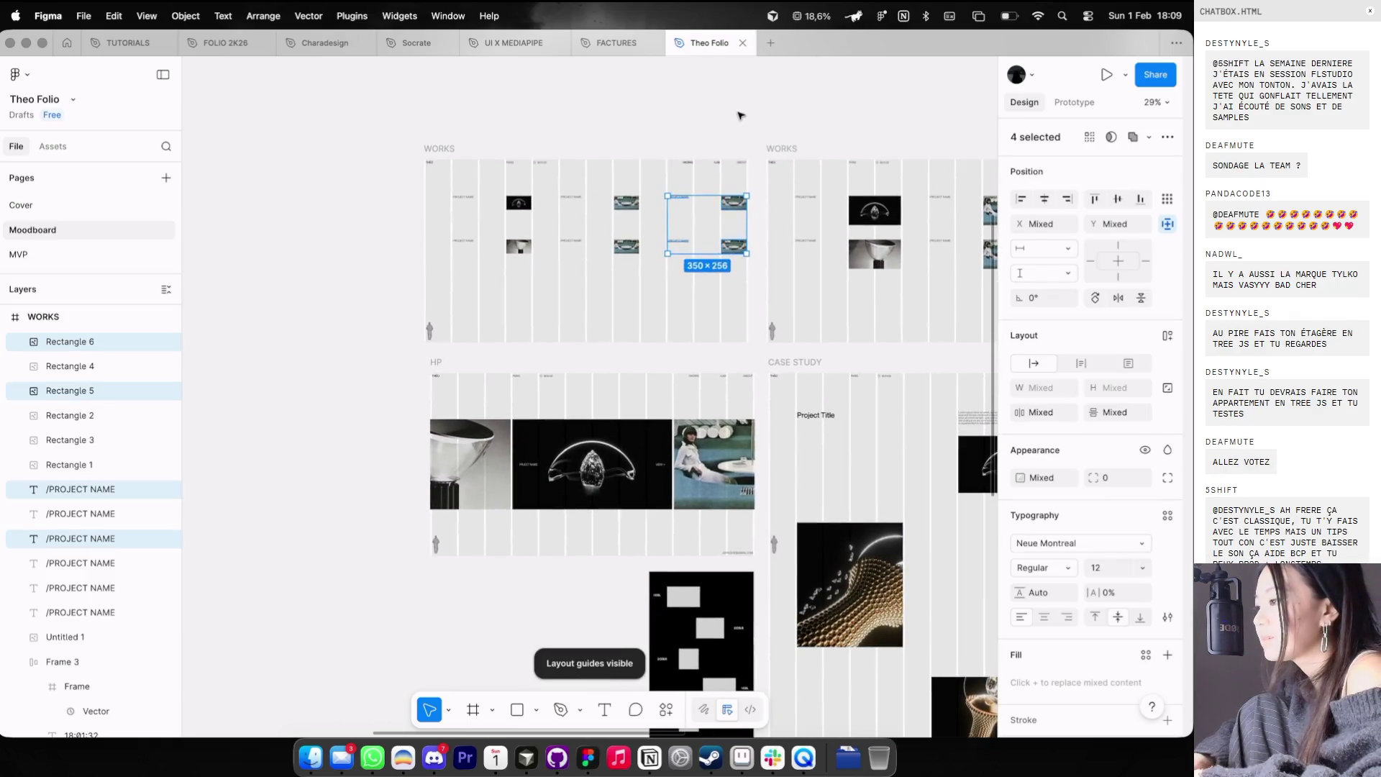
{"action": "left_click", "coordinate": [738, 114]}
{"action": "scroll", "coordinate": [656, 160], "scroll_direction": "up", "scroll_amount": 3}
{"action": "scroll", "coordinate": [655, 159], "scroll_direction": "up", "scroll_amount": 2}
{"action": "mouse_move", "coordinate": [740, 302]}
{"action": "left_mouse_down"}
{"action": "mouse_move", "coordinate": [633, 190]}
{"action": "mouse_move", "coordinate": [719, 229]}
{"action": "left_mouse_up"}
{"action": "scroll", "coordinate": [675, 229], "scroll_direction": "up", "scroll_amount": 2}
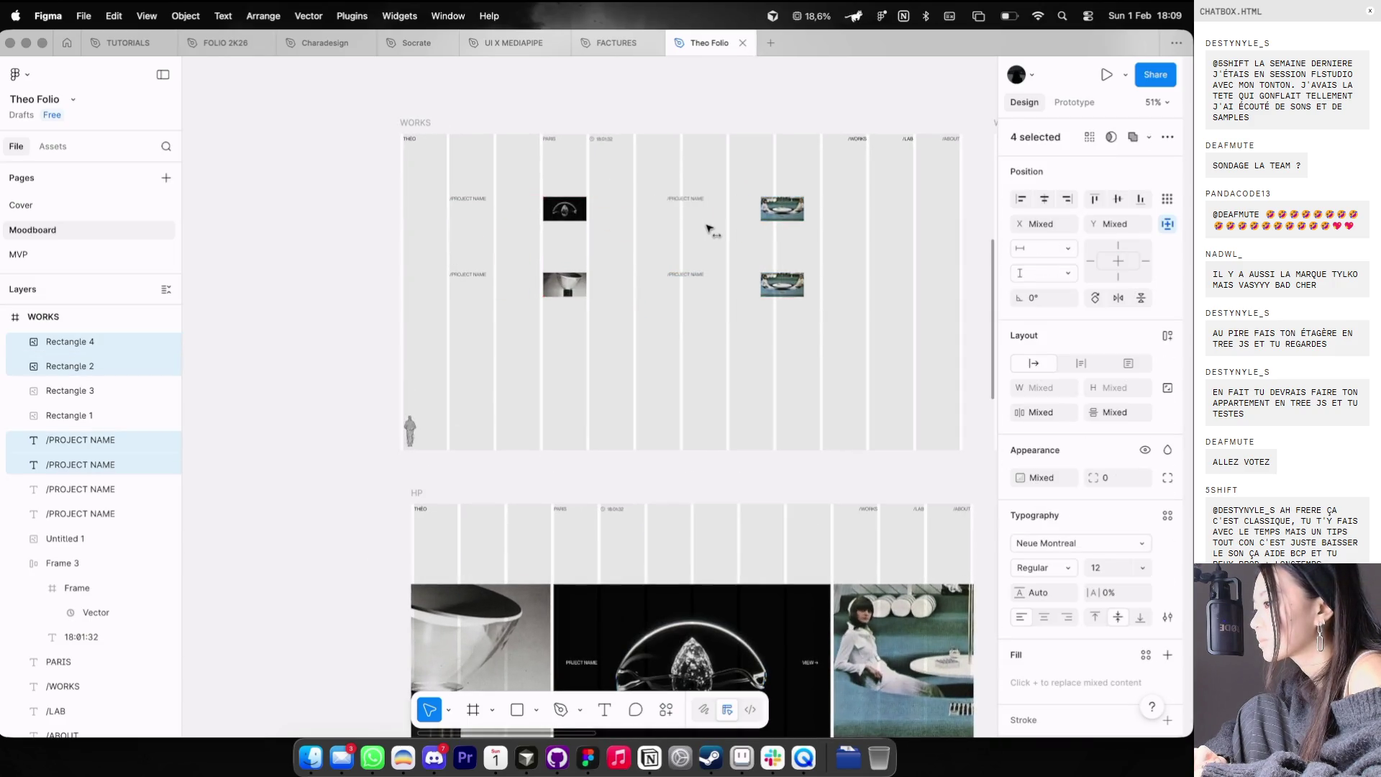
{"action": "key", "text": "Escape"}
{"action": "key", "text": "ctrl+shift+4"}
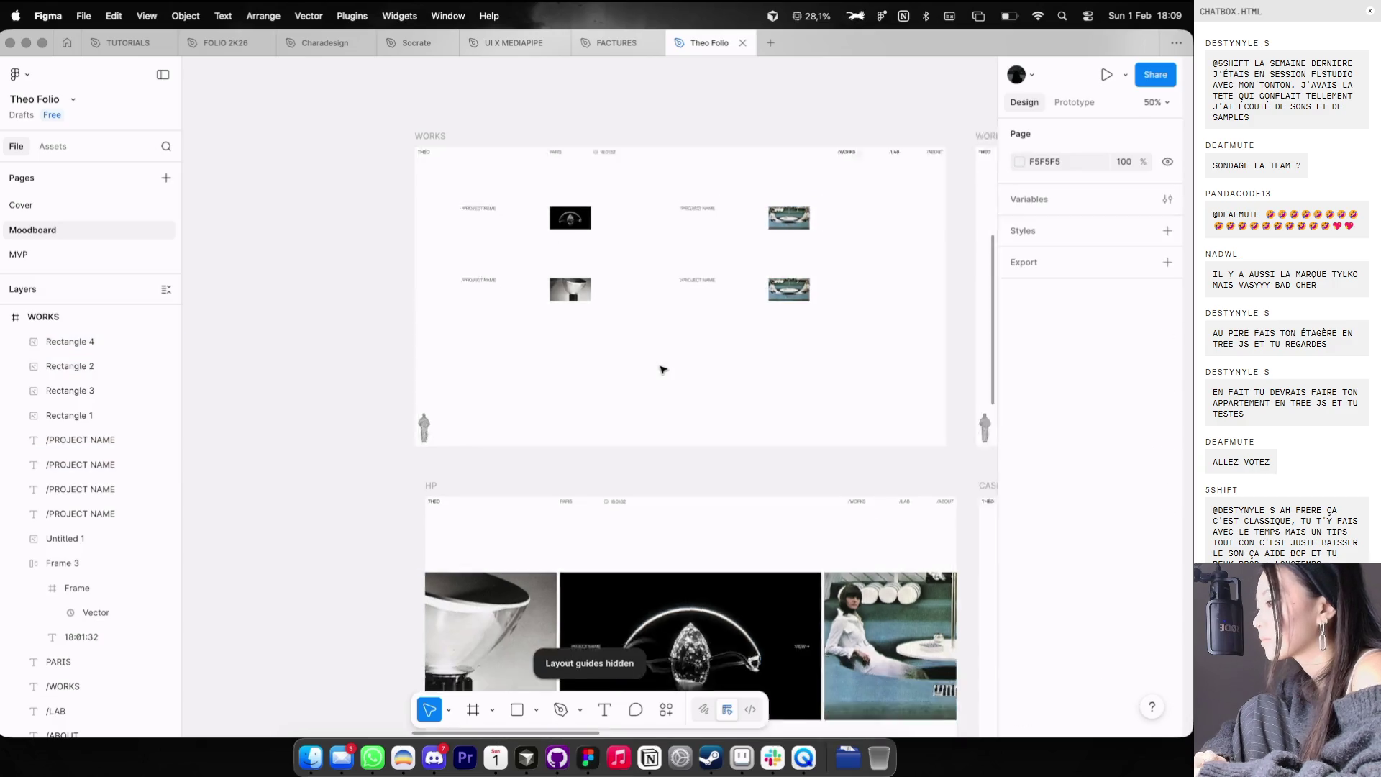
- Duplicate the top row of thumbnails and names 144 px lower
{"action": "scroll", "coordinate": [660, 371], "scroll_direction": "down", "scroll_amount": 3}
{"action": "scroll", "coordinate": [735, 324], "scroll_direction": "down", "scroll_amount": 1}
{"action": "left_click_drag", "start_coordinate": [735, 324], "coordinate": [489, 201]}
{"action": "key", "text": "ctrl+shift+4"}
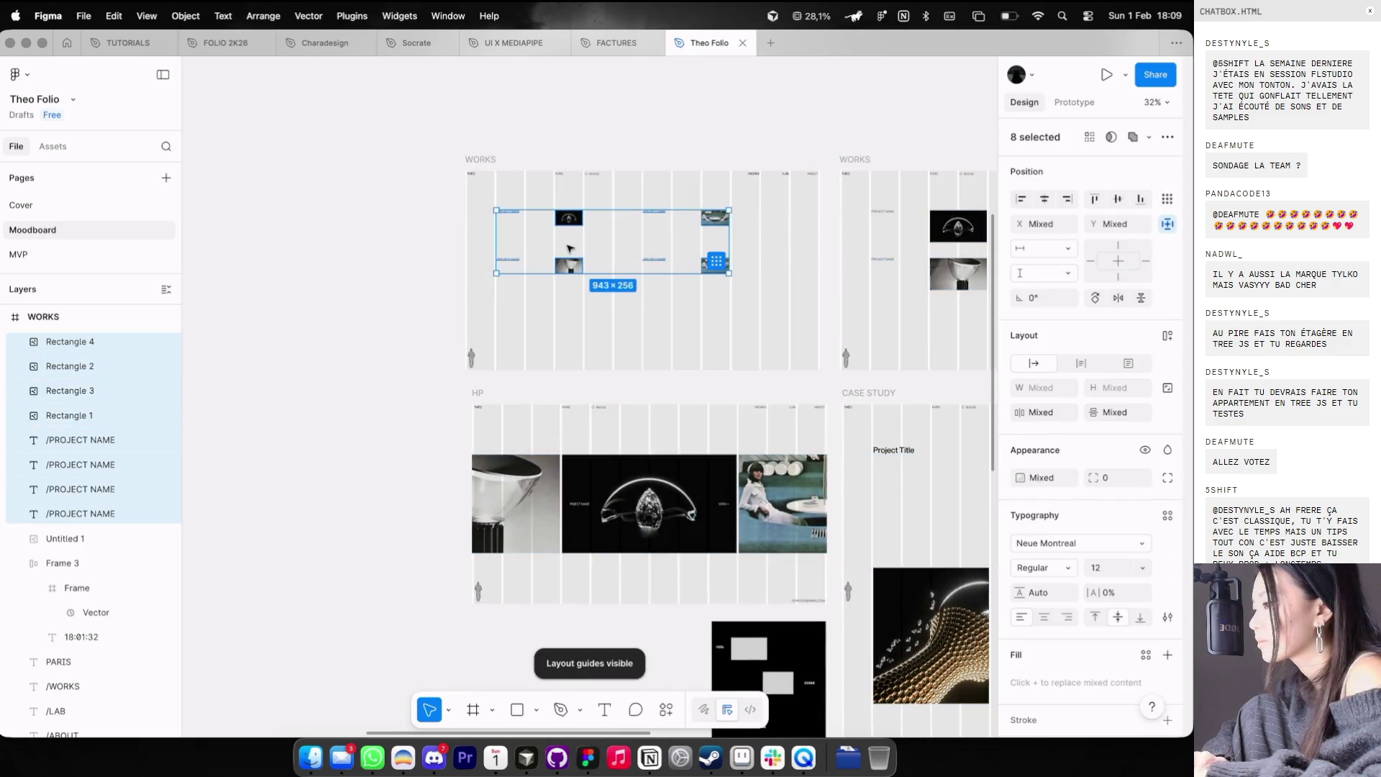
{"action": "left_click_drag", "start_coordinate": [572, 247], "coordinate": [572, 347], "text": "alt"}
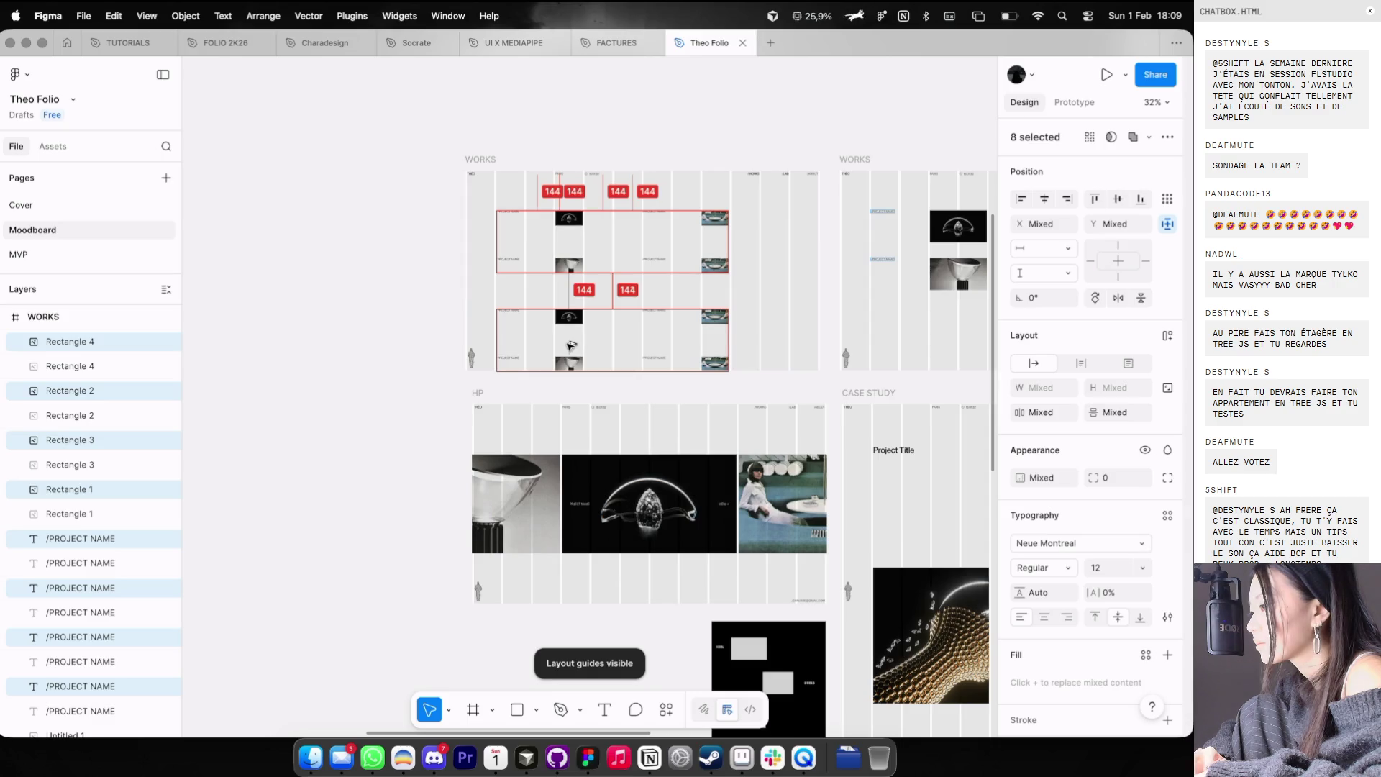
{"action": "key", "text": "Escape"}
{"action": "key", "text": "ctrl+shift+4"}
- Select the whole Works grid, measure its distances, and nudge it up slightly
{"action": "scroll", "coordinate": [812, 320], "scroll_direction": "right", "scroll_amount": 2}
{"action": "scroll", "coordinate": [813, 321], "scroll_direction": "right", "scroll_amount": 4}
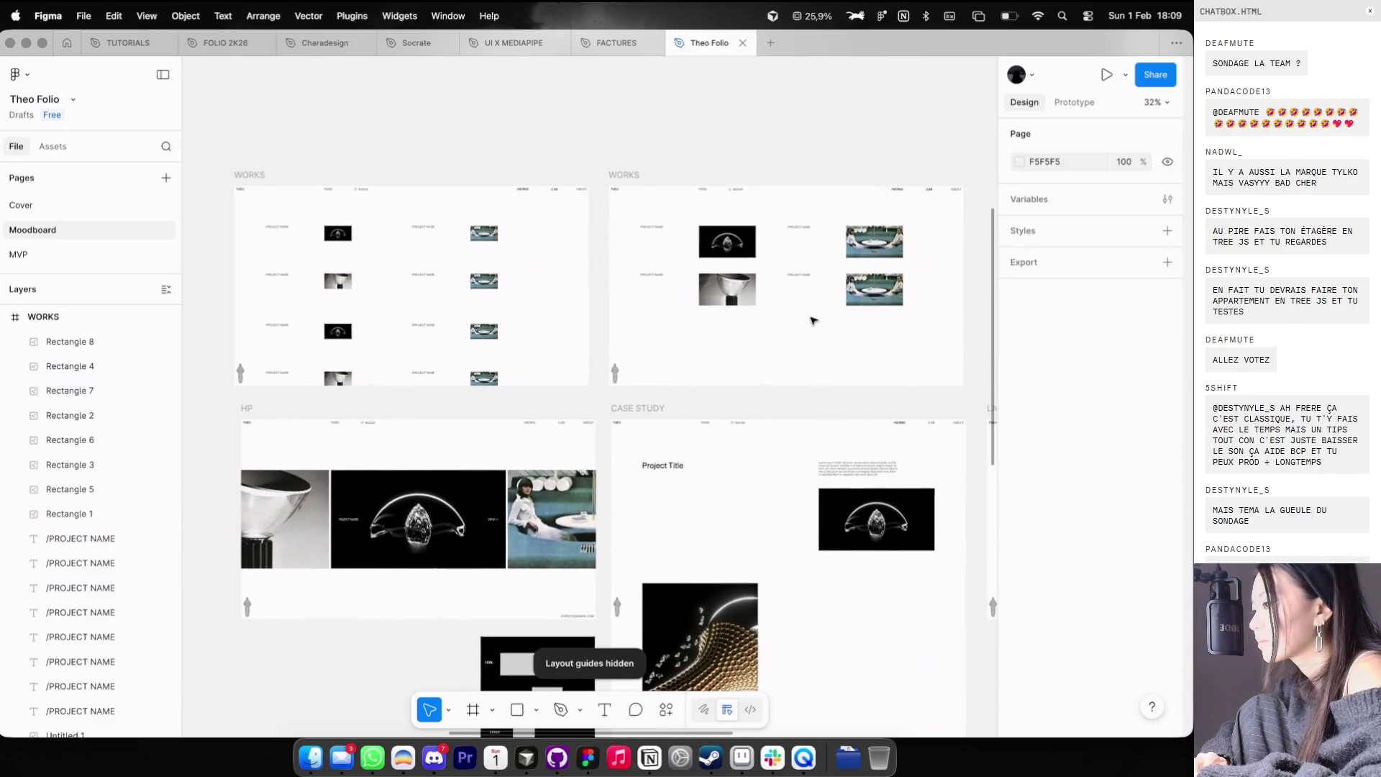
{"action": "scroll", "coordinate": [607, 244], "scroll_direction": "up", "scroll_amount": 2}
{"action": "scroll", "coordinate": [403, 242], "scroll_direction": "up", "scroll_amount": 3}
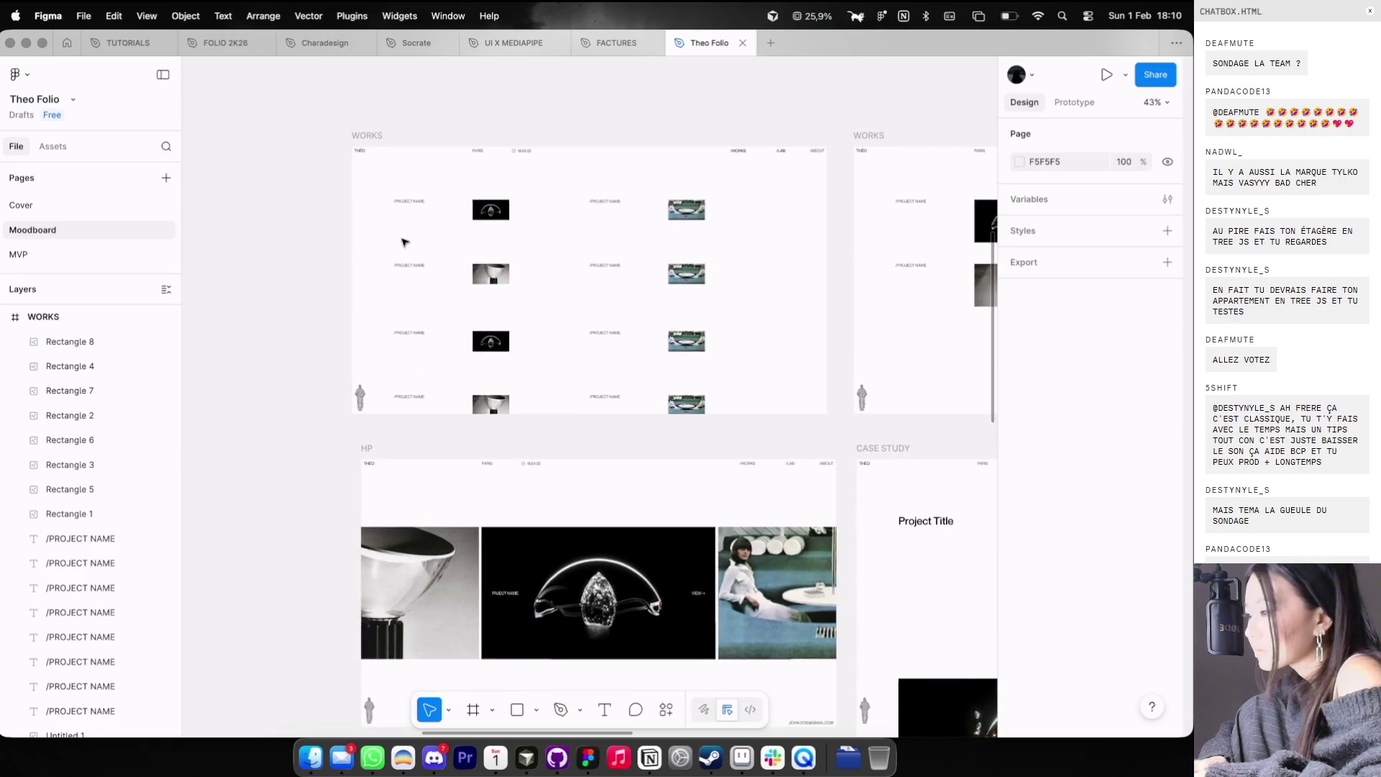
{"action": "left_click_drag", "start_coordinate": [390, 238], "coordinate": [708, 422]}
{"action": "scroll", "coordinate": [633, 299], "scroll_direction": "up", "scroll_amount": 2}
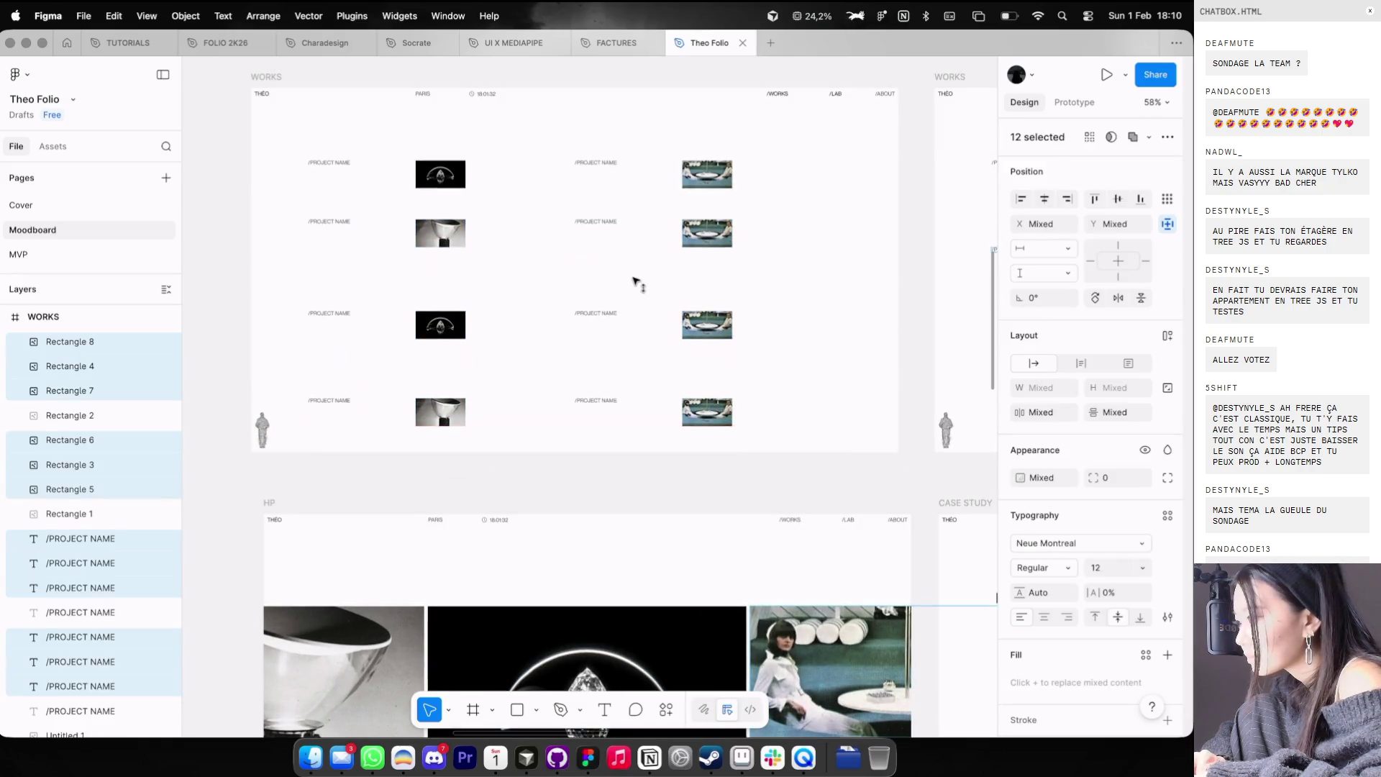
{"action": "key", "text": "alt"}
{"action": "key", "text": "Up"}
{"action": "key", "text": "Up"}
{"action": "key", "text": "Up"}
{"action": "key", "text": "Up"}
{"action": "key", "text": "Up"}
{"action": "key", "text": "Up"}
{"action": "scroll", "coordinate": [708, 180], "scroll_direction": "left", "scroll_amount": 2}
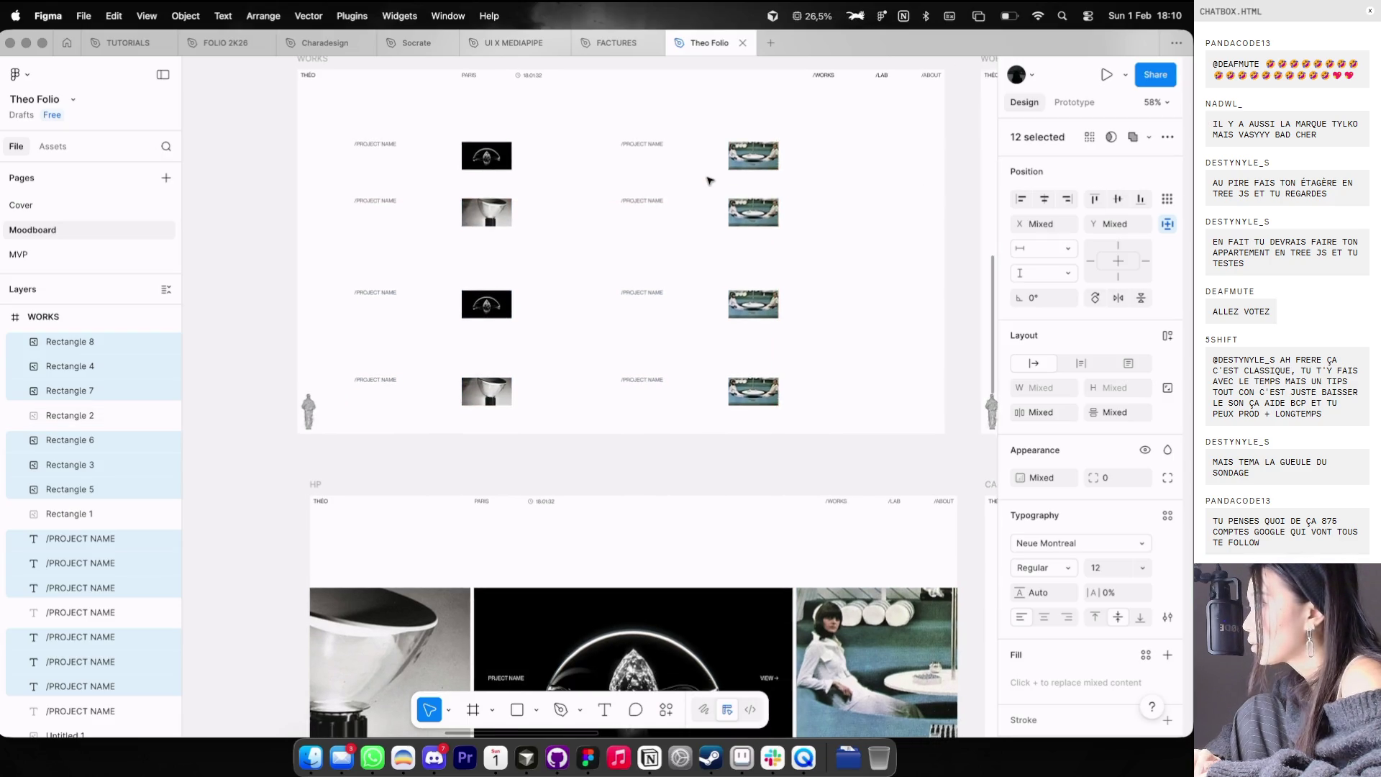
{"action": "left_click", "coordinate": [852, 280]}
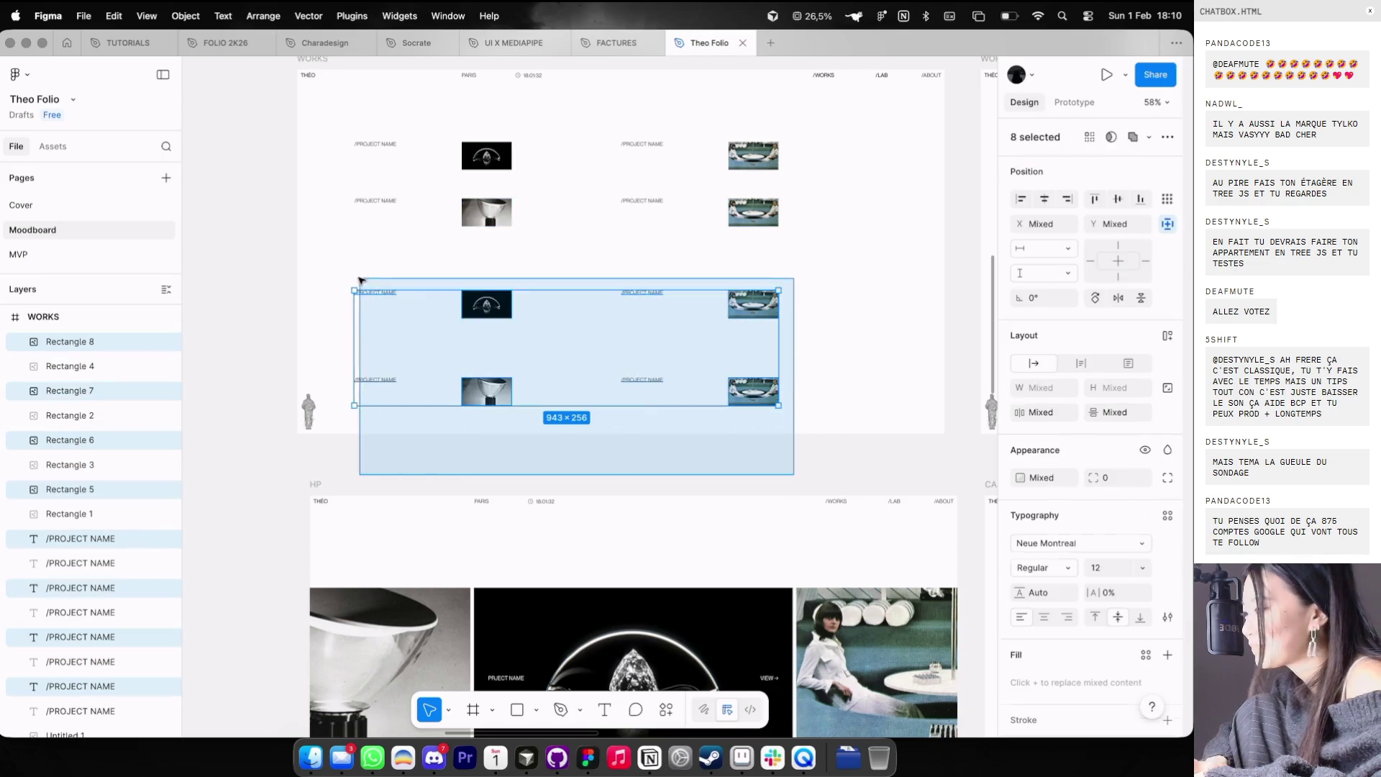
- Move the third and fourth rows up, then raise the bottom row to a 64 px gap
{"action": "left_click_drag", "start_coordinate": [792, 476], "coordinate": [358, 277]}
{"action": "left_click_drag", "start_coordinate": [419, 337], "coordinate": [419, 297]}
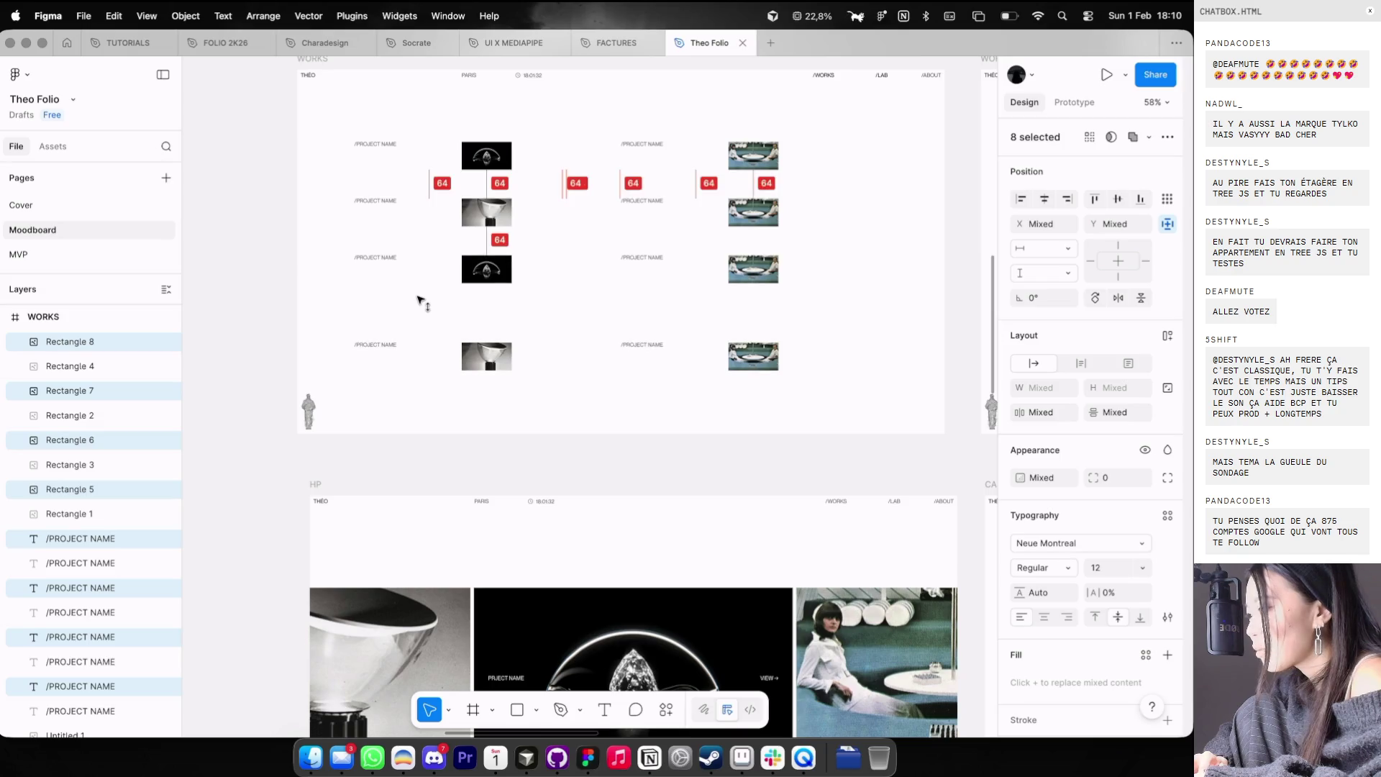
{"action": "left_click", "coordinate": [805, 444]}
{"action": "left_click_drag", "start_coordinate": [816, 434], "coordinate": [328, 333]}
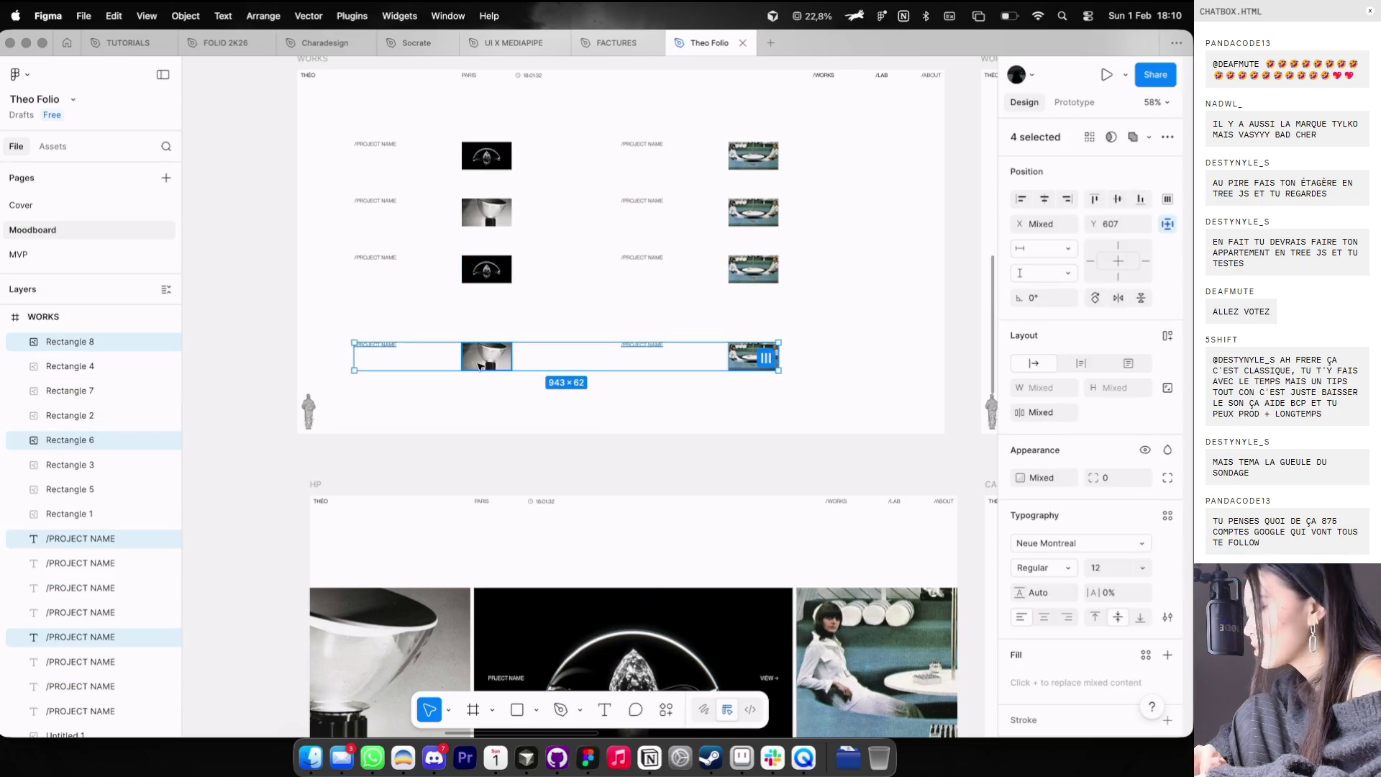
{"action": "left_click_drag", "start_coordinate": [493, 368], "coordinate": [492, 339]}
{"action": "left_click", "coordinate": [601, 410]}
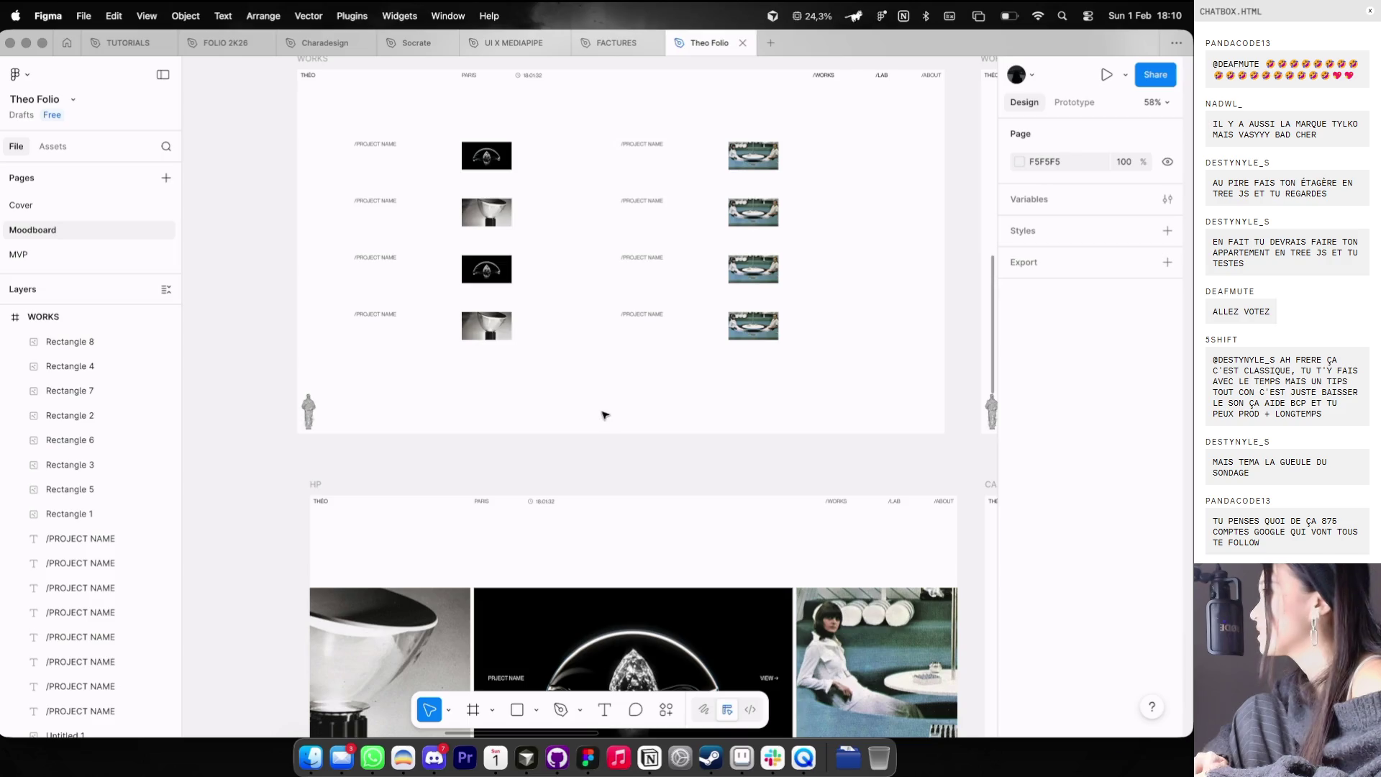
- Shift the bottom row of the Works grid down so the lower rows are evenly spaced
{"action": "scroll", "coordinate": [601, 410], "scroll_direction": "down", "scroll_amount": 3}
{"action": "left_click_drag", "start_coordinate": [732, 396], "coordinate": [412, 241]}
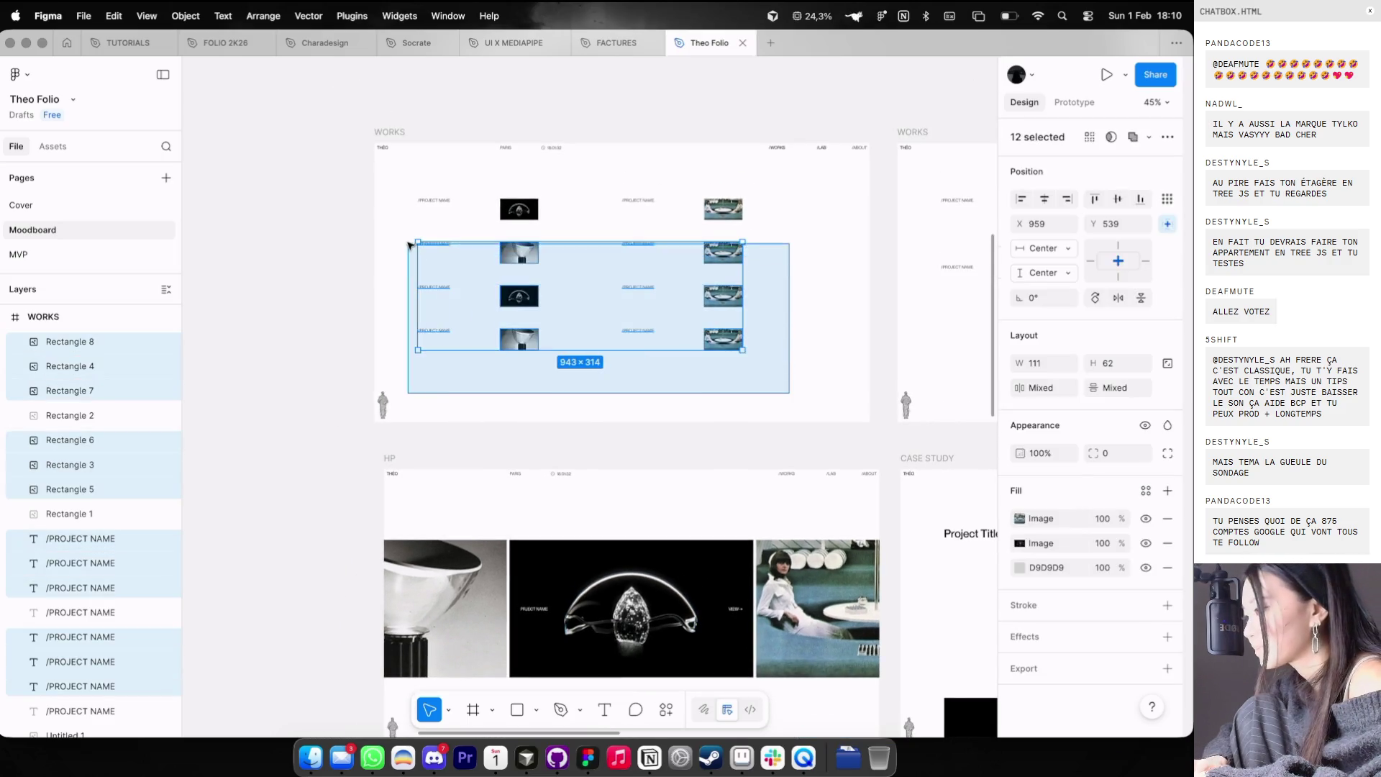
{"action": "mouse_move", "coordinate": [769, 381]}
{"action": "left_mouse_down"}
{"action": "mouse_move", "coordinate": [432, 286]}
{"action": "mouse_move", "coordinate": [486, 307]}
{"action": "left_mouse_up"}
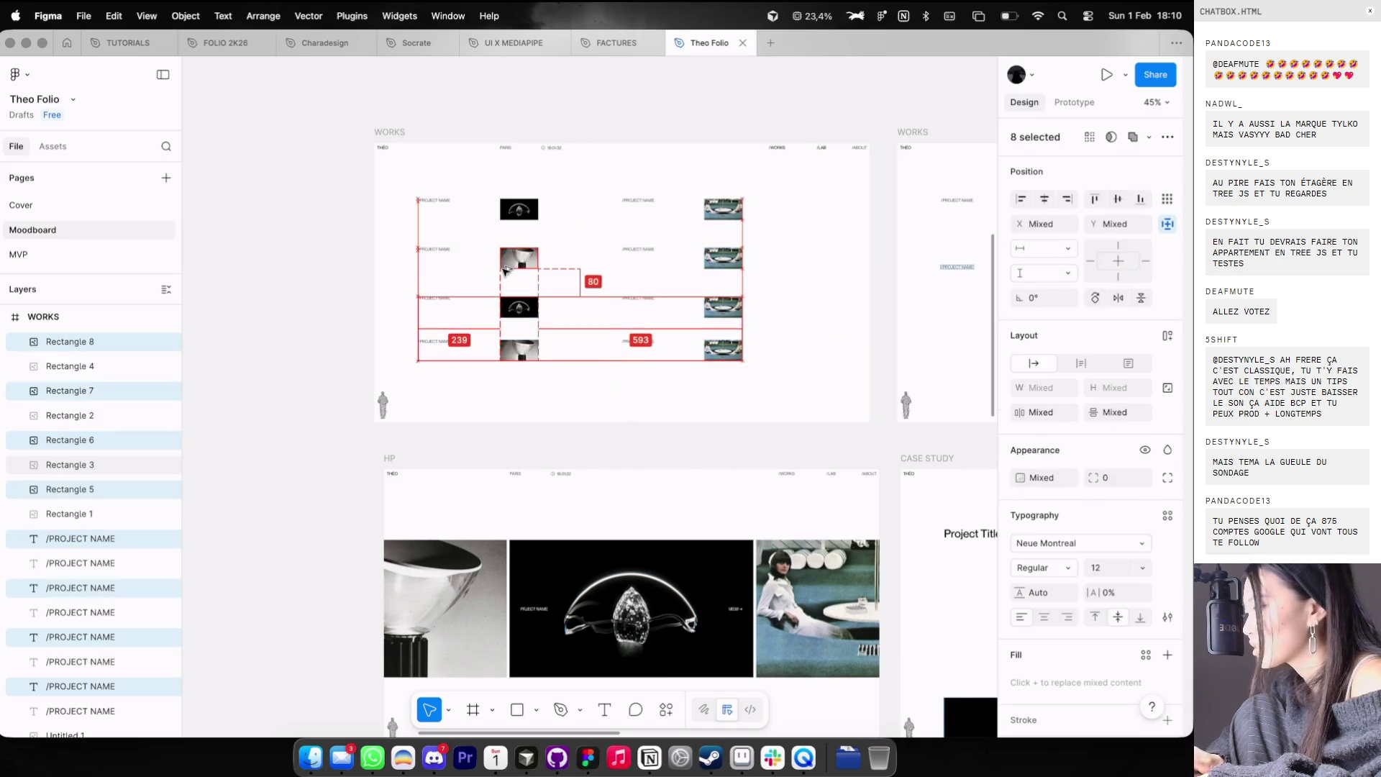
{"action": "left_click", "coordinate": [640, 395]}
{"action": "left_click_drag", "start_coordinate": [755, 414], "coordinate": [388, 331]}
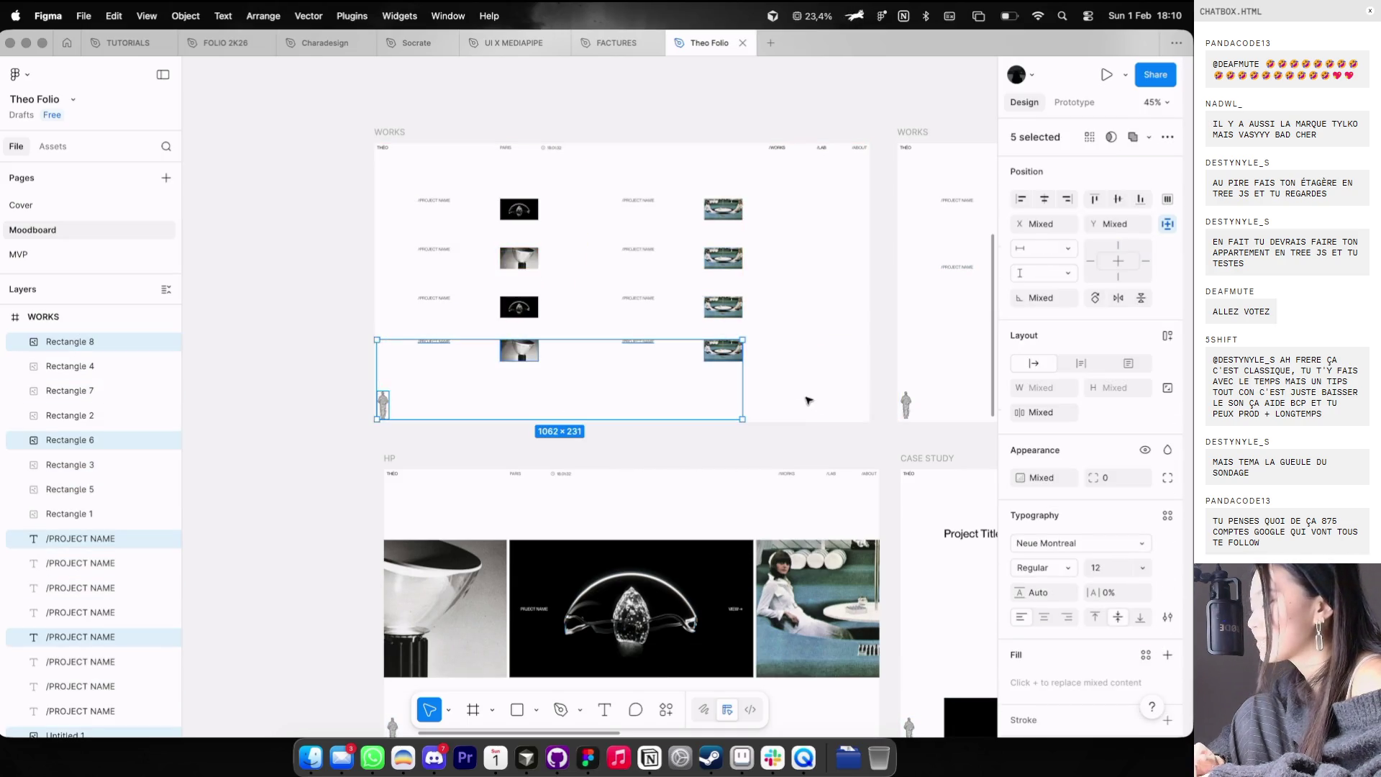
{"action": "left_click_drag", "start_coordinate": [816, 404], "coordinate": [417, 339]}
{"action": "left_click_drag", "start_coordinate": [817, 404], "coordinate": [417, 340]}
{"action": "left_click_drag", "start_coordinate": [519, 350], "coordinate": [519, 355]}
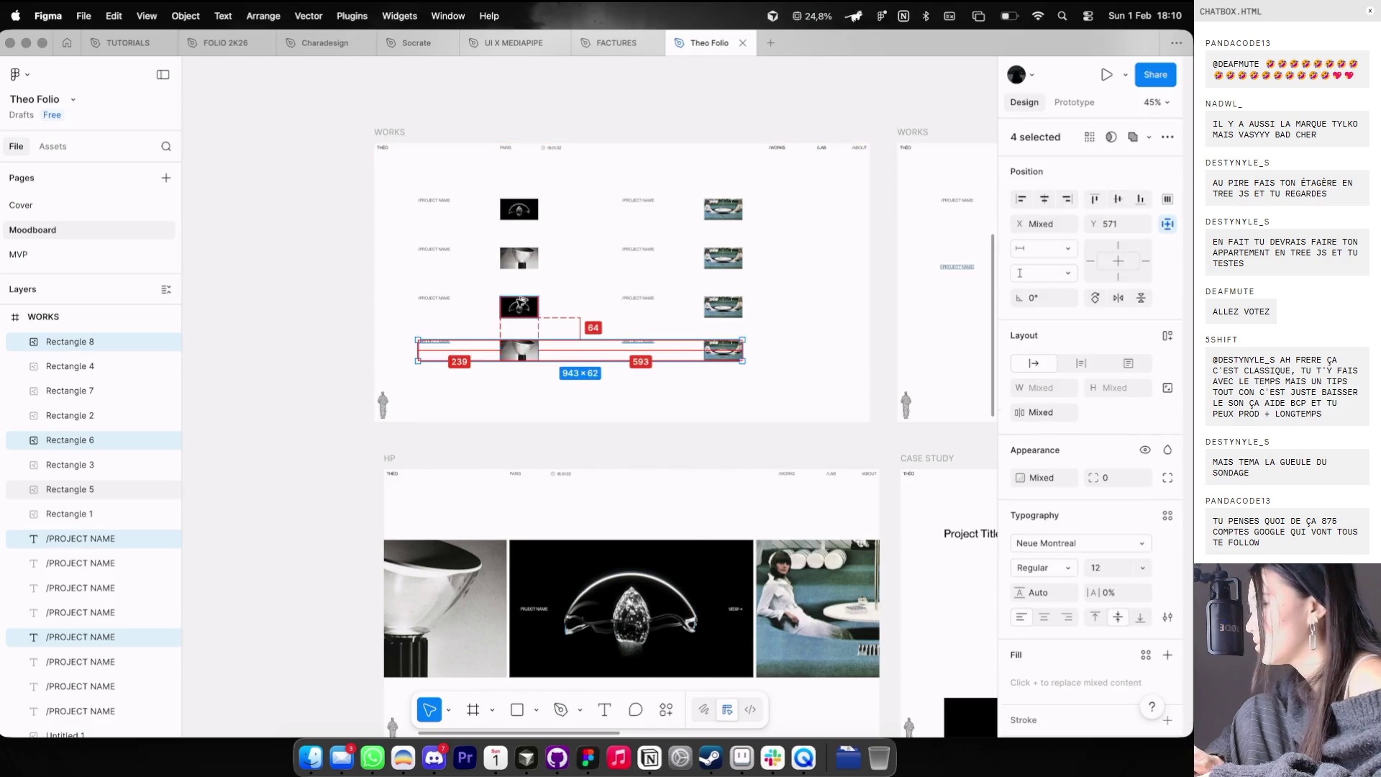
{"action": "left_click", "coordinate": [799, 309]}
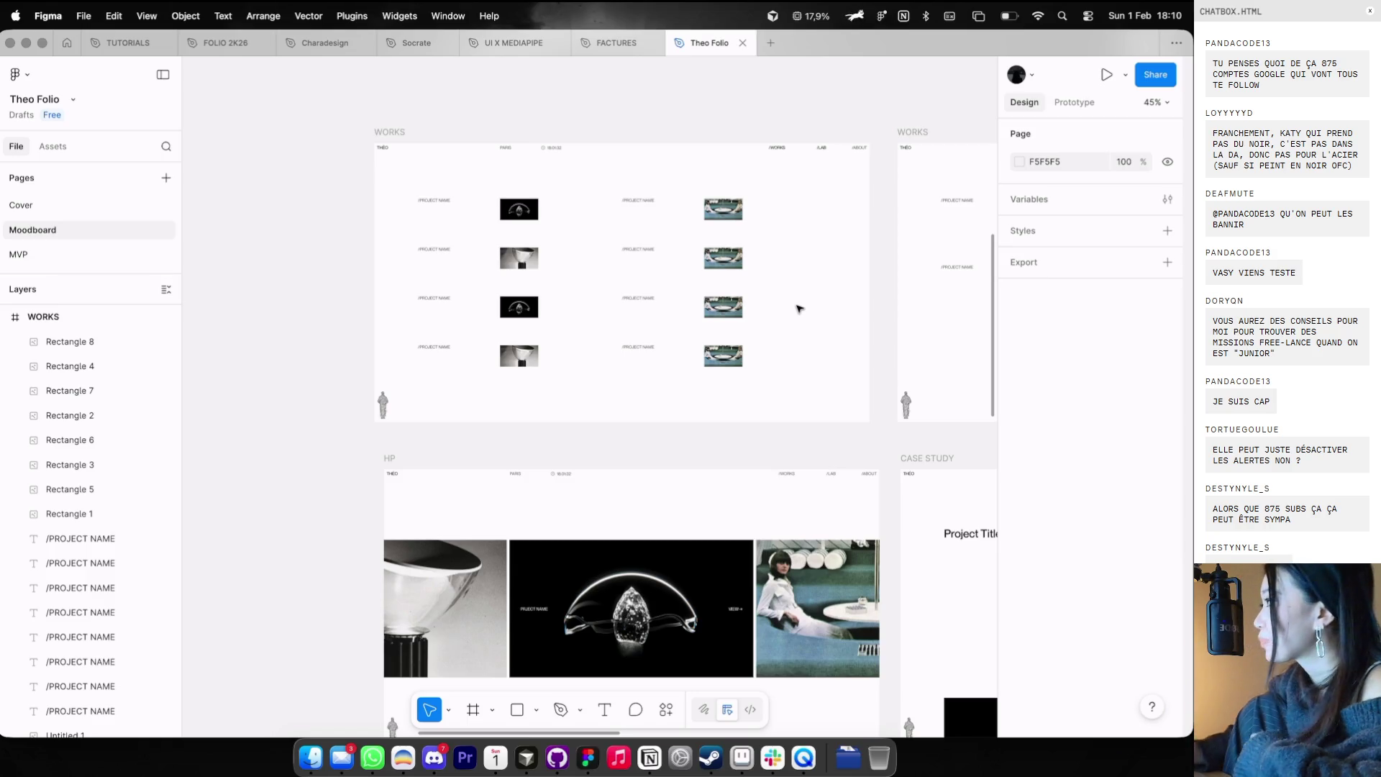
- Hide the layout guides and switch to the V4 Game browser window
{"action": "scroll", "coordinate": [748, 302], "scroll_direction": "down", "scroll_amount": 5}
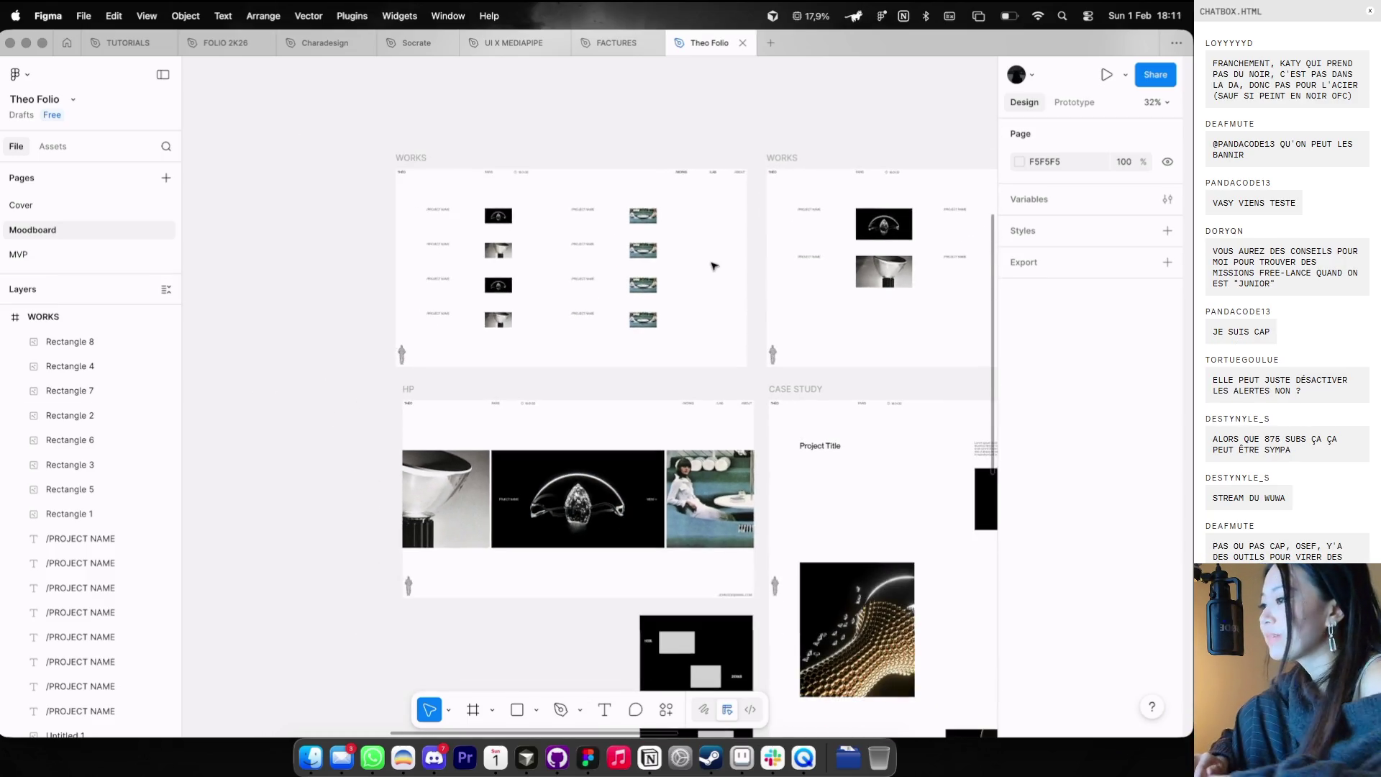
{"action": "key", "text": "ctrl+g"}
{"action": "key", "text": "ctrl+g"}
{"action": "scroll", "coordinate": [712, 266], "scroll_direction": "down", "scroll_amount": 2}
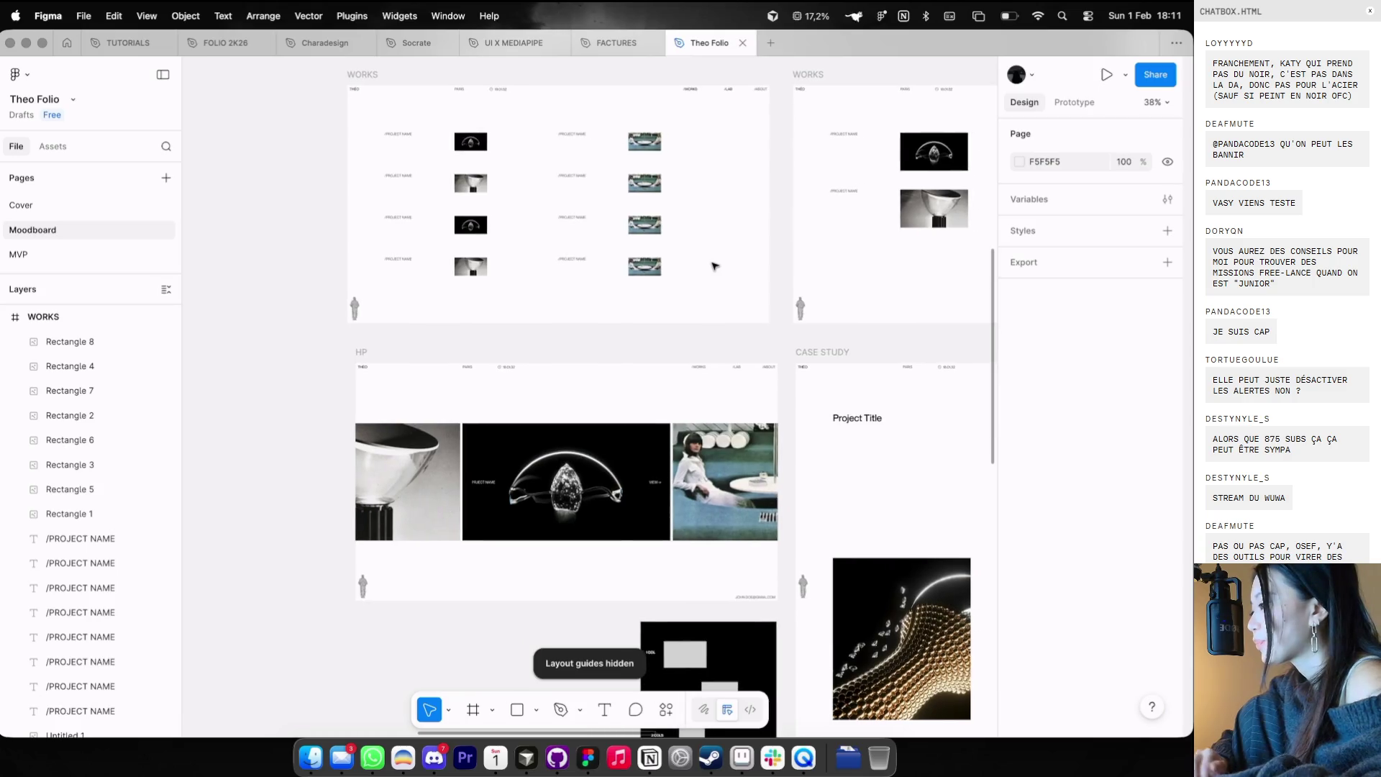
{"action": "key", "text": "super+Tab"}
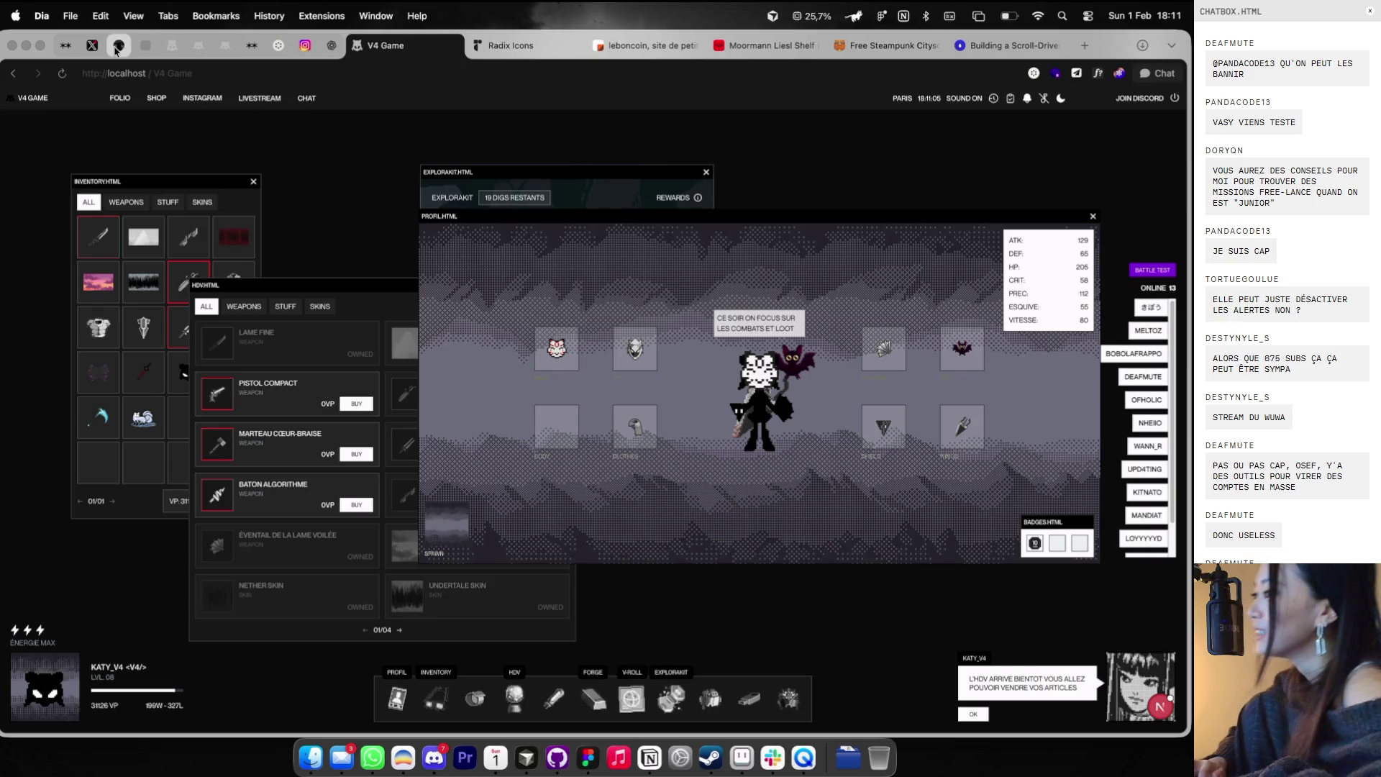
- Return from a photograph's connections to the Cosmos For You feed and scroll down through the images
{"action": "left_click", "coordinate": [278, 45]}
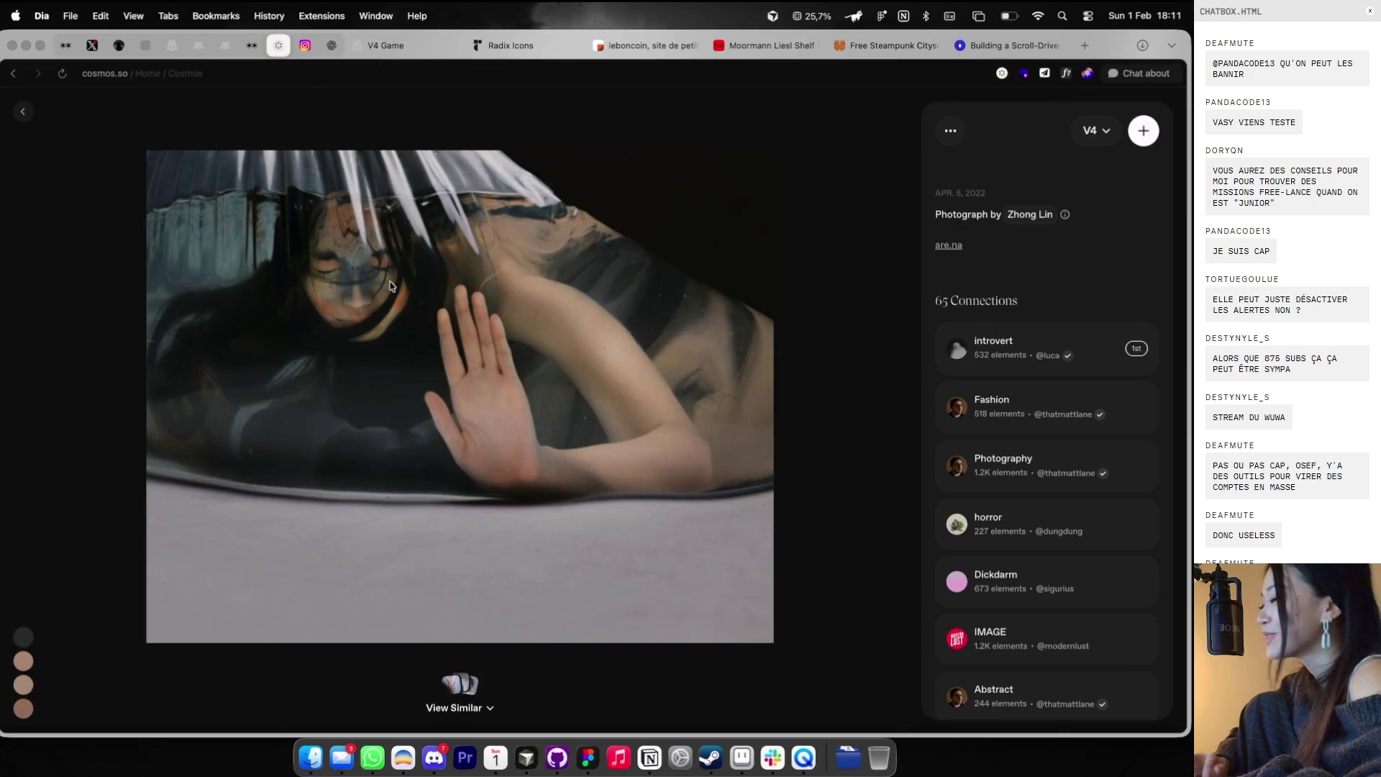
{"action": "left_click", "coordinate": [24, 113]}
{"action": "scroll", "coordinate": [531, 403], "scroll_direction": "down", "scroll_amount": 10}
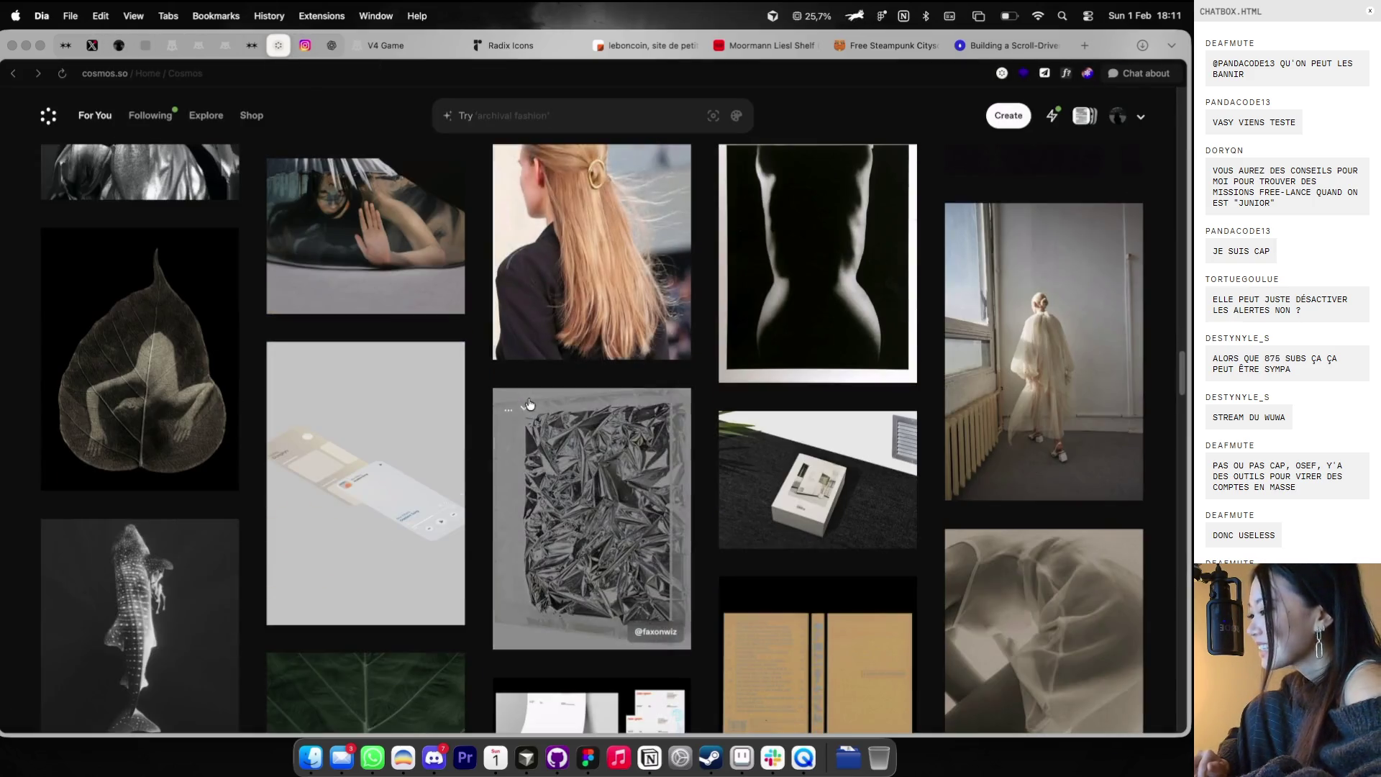
{"action": "scroll", "coordinate": [531, 403], "scroll_direction": "down", "scroll_amount": 10}
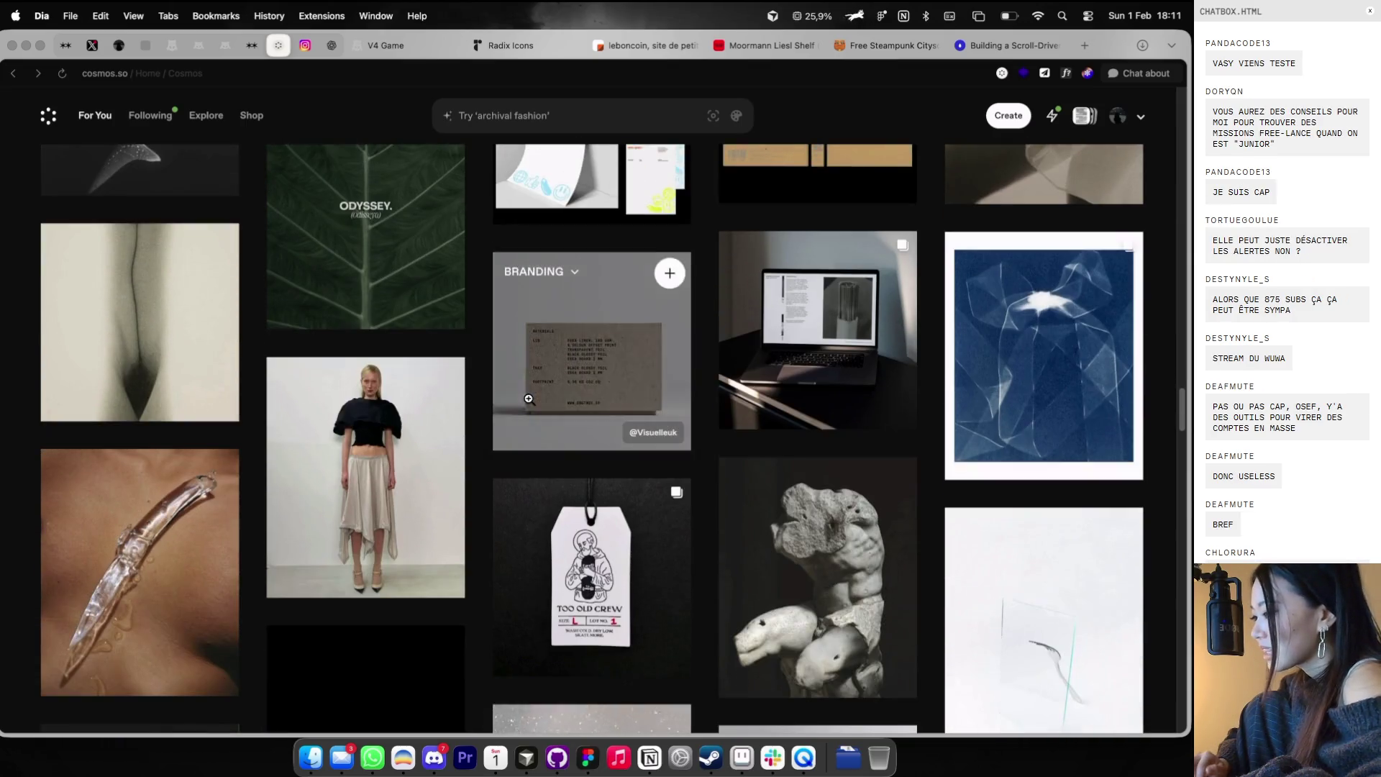
{"action": "scroll", "coordinate": [530, 399], "scroll_direction": "down", "scroll_amount": 3}
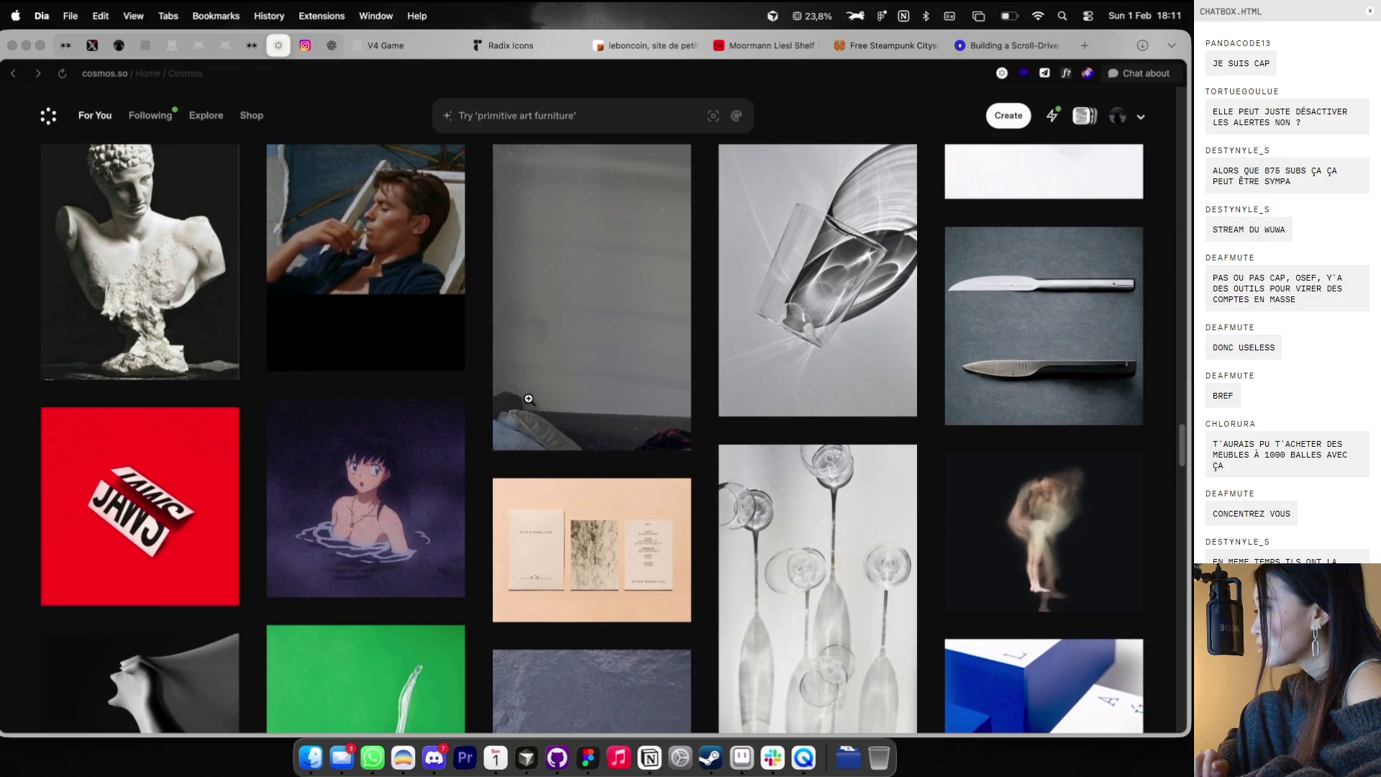
{"action": "scroll", "coordinate": [528, 398], "scroll_direction": "down", "scroll_amount": 1}
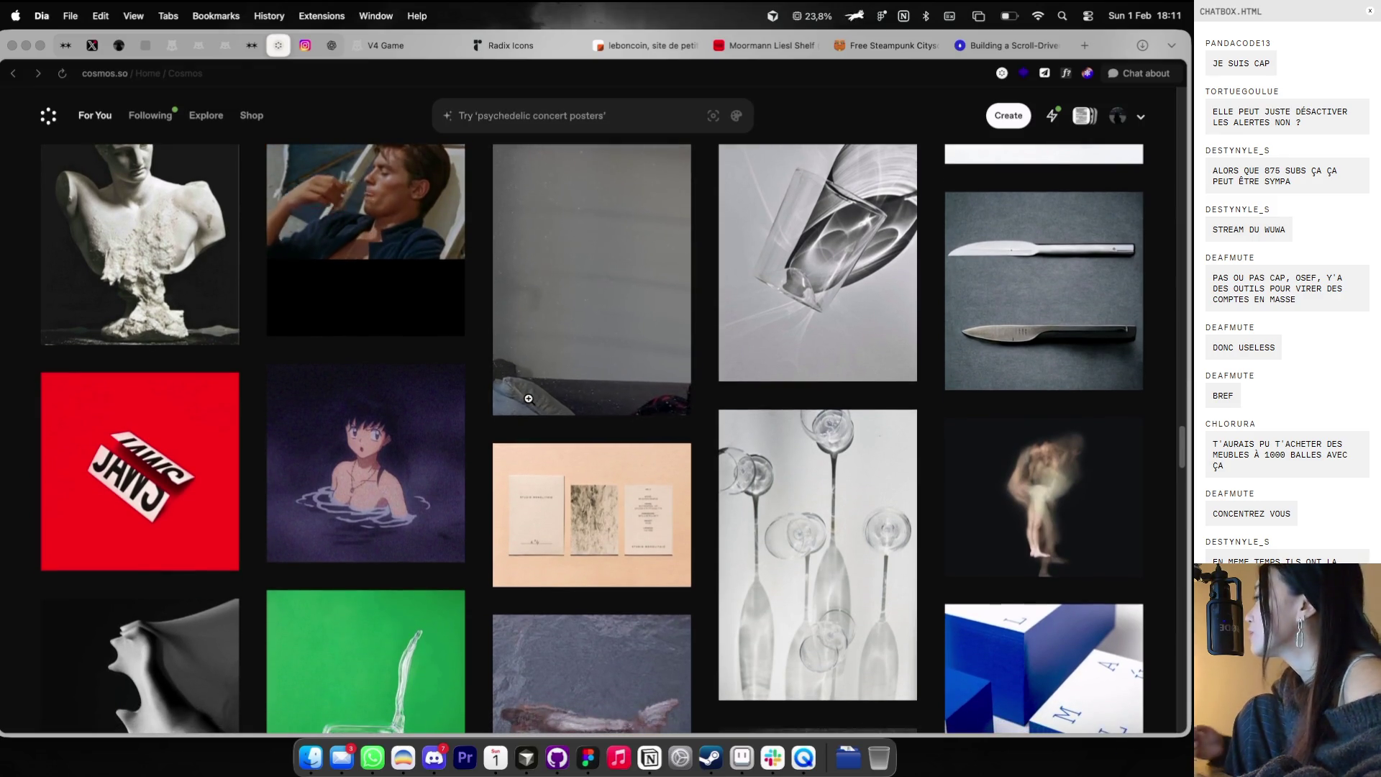
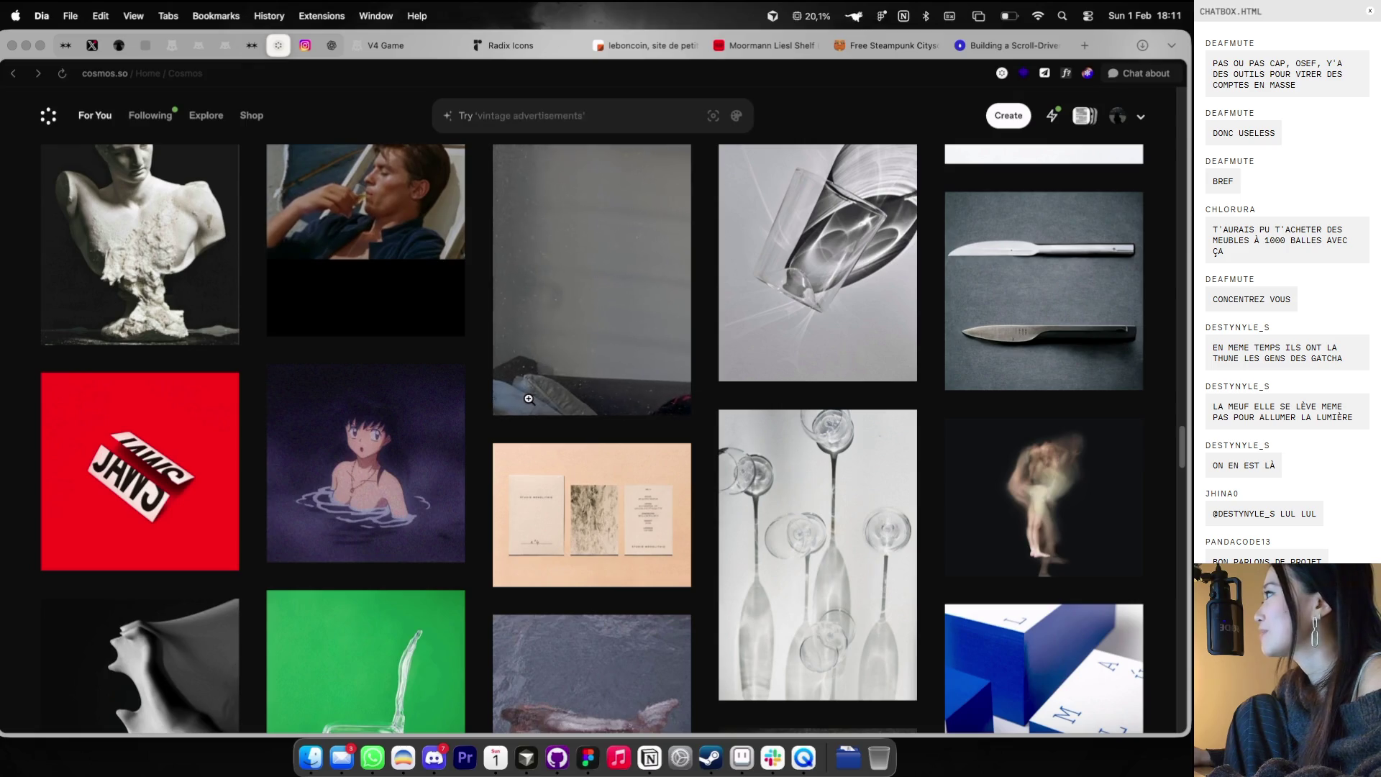
- Find the chair photo in the Cosmos feed and copy the image
{"action": "scroll", "coordinate": [604, 364], "scroll_direction": "down", "scroll_amount": 6}
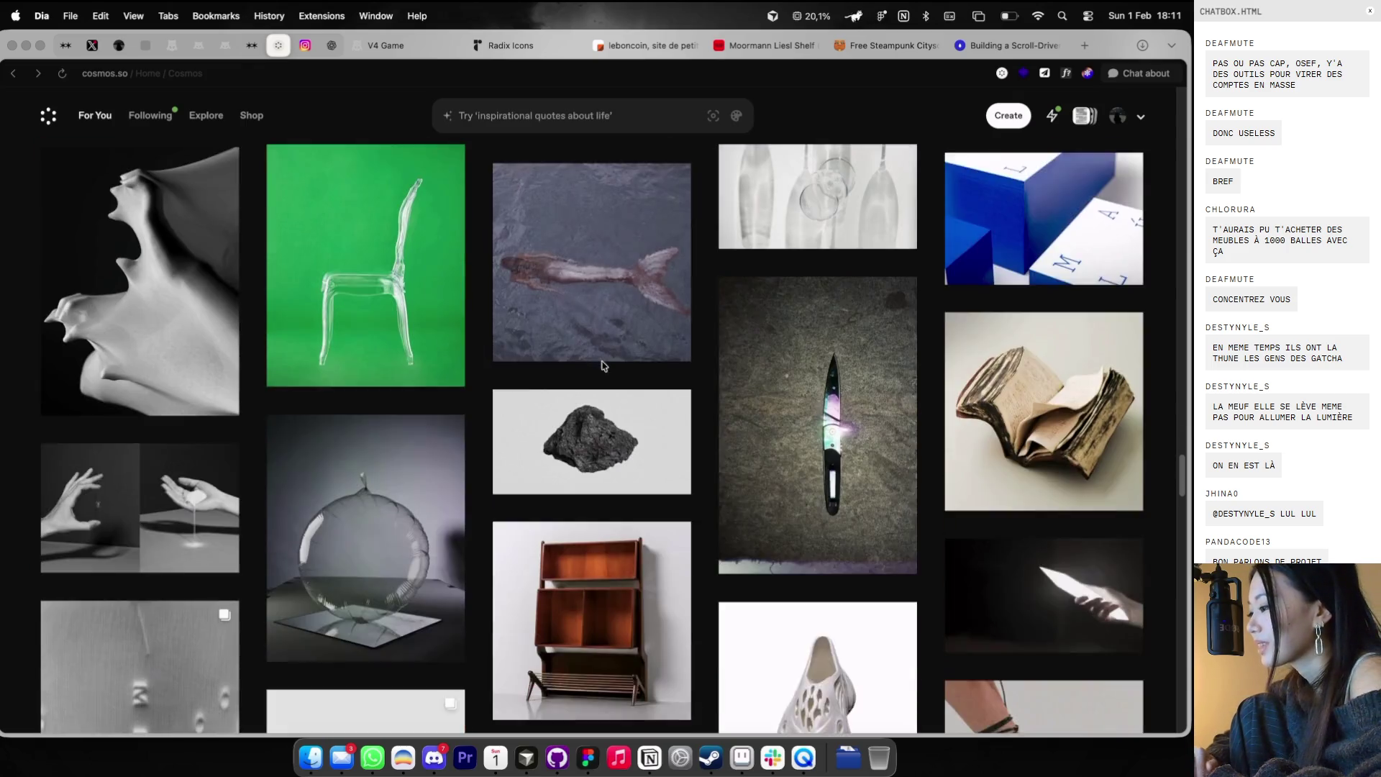
{"action": "scroll", "coordinate": [608, 366], "scroll_direction": "down", "scroll_amount": 4}
{"action": "scroll", "coordinate": [608, 366], "scroll_direction": "down", "scroll_amount": 2}
{"action": "scroll", "coordinate": [608, 365], "scroll_direction": "down", "scroll_amount": 5}
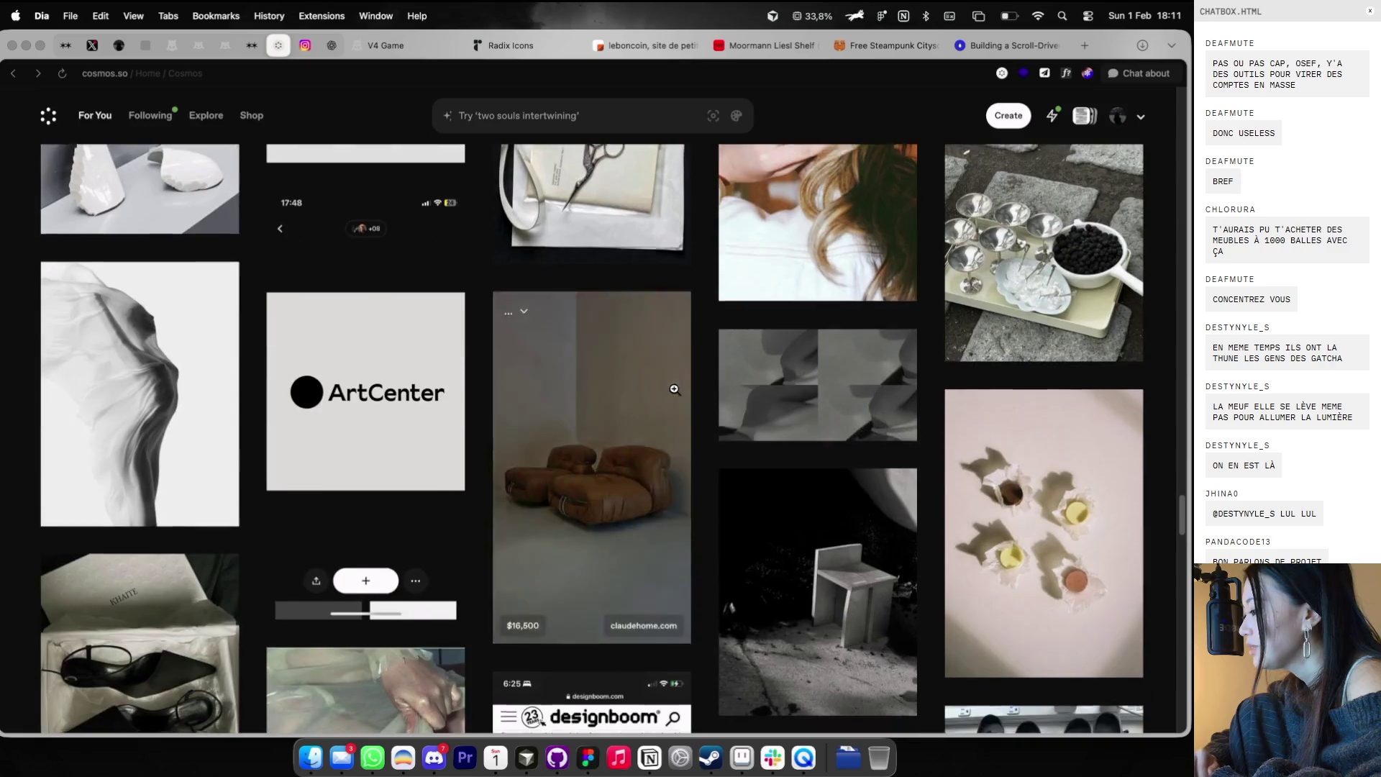
{"action": "scroll", "coordinate": [674, 389], "scroll_direction": "down", "scroll_amount": 2}
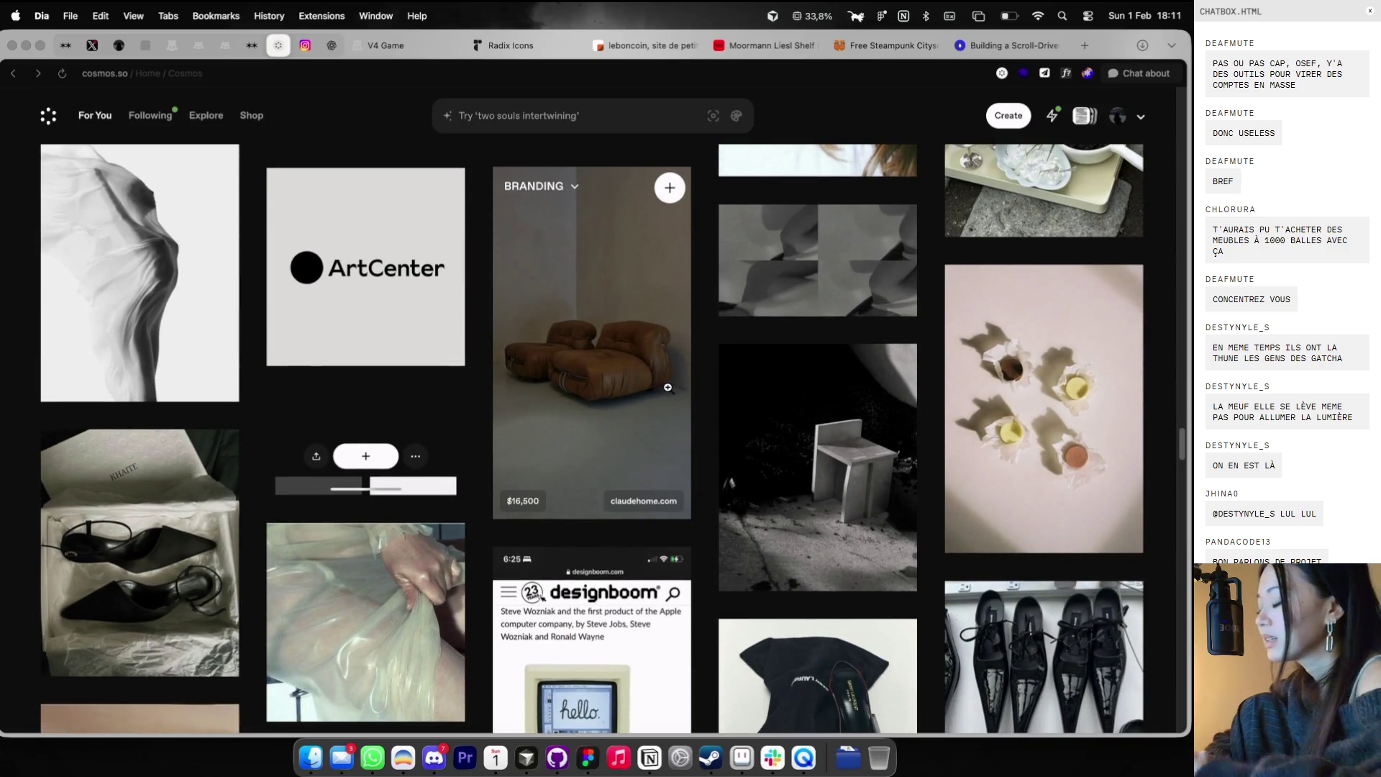
{"action": "left_click", "coordinate": [791, 446]}
{"action": "right_click", "coordinate": [567, 360]}
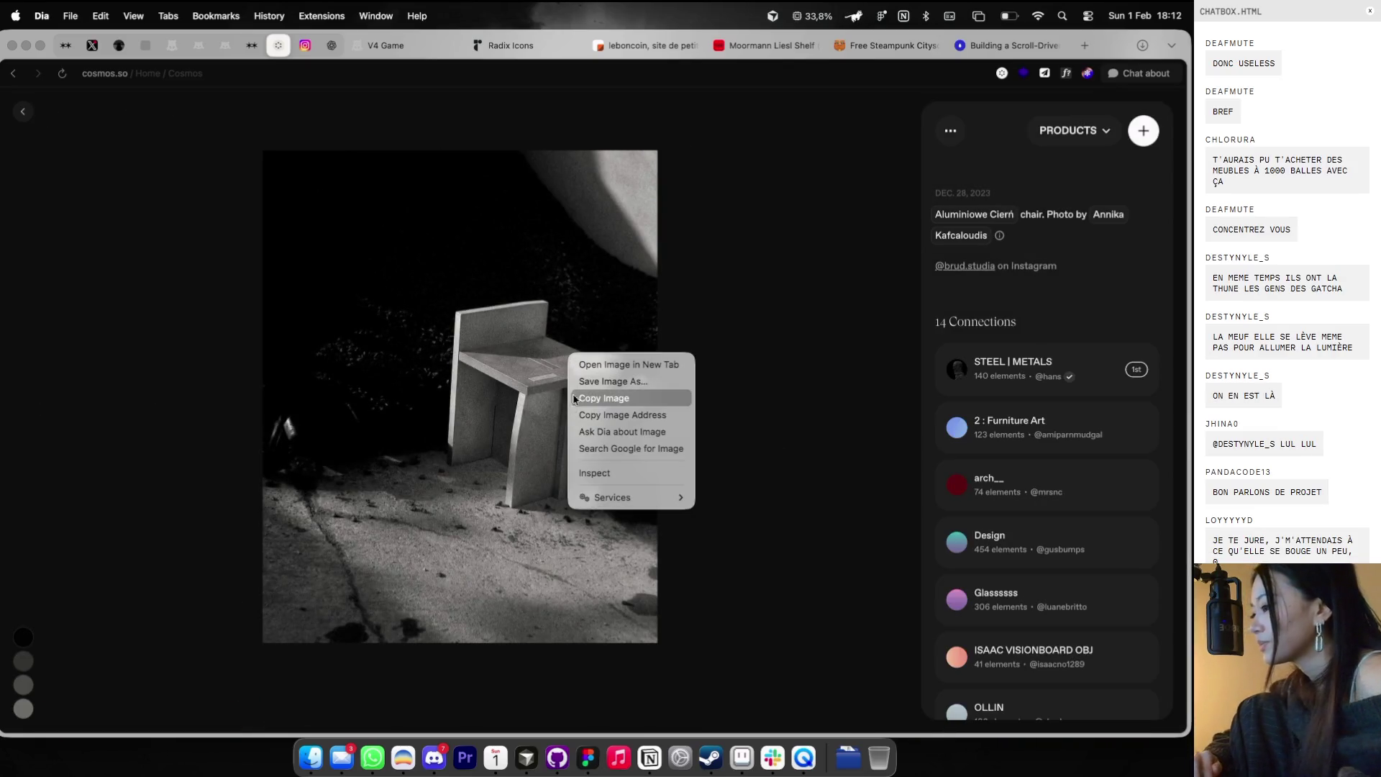
{"action": "left_click", "coordinate": [573, 397]}
- Paste the chair photo into two project thumbnails in the Theo Folio WORKS grid
{"action": "key", "text": "ctrl+Right"}
{"action": "left_click", "coordinate": [636, 224]}
{"action": "key", "text": "super+v"}
{"action": "key", "text": "Escape"}
{"action": "key", "text": "ctrl+Left"}
{"action": "key", "text": "ctrl+Right"}
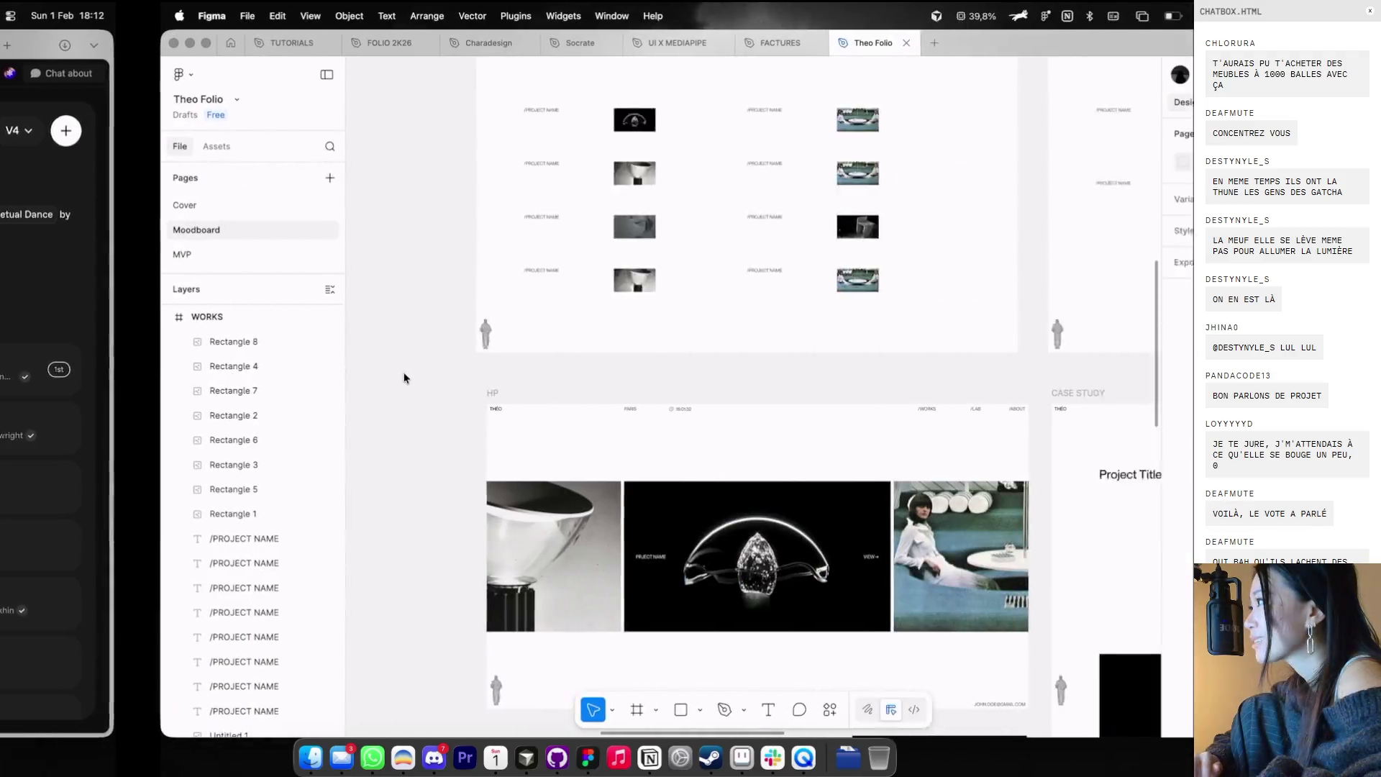
{"action": "left_click", "coordinate": [469, 256]}
{"action": "key", "text": "super+v"}
{"action": "key", "text": "Escape"}
- Back in Cosmos, find the small sculpture photo and copy the image
{"action": "key", "text": "ctrl+Left"}
{"action": "key", "text": "Escape"}
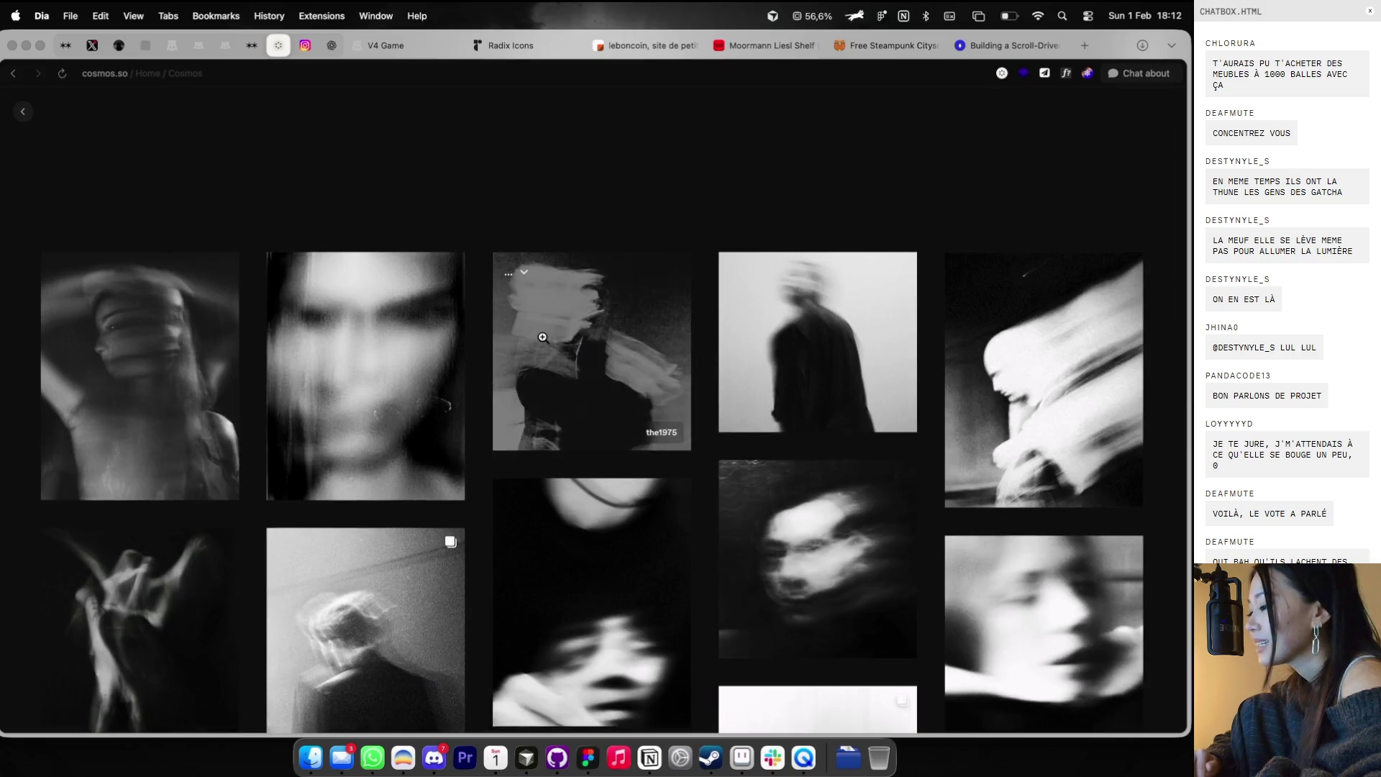
{"action": "key", "text": "Escape"}
{"action": "scroll", "coordinate": [544, 346], "scroll_direction": "down", "scroll_amount": 3}
{"action": "scroll", "coordinate": [545, 346], "scroll_direction": "down", "scroll_amount": 5}
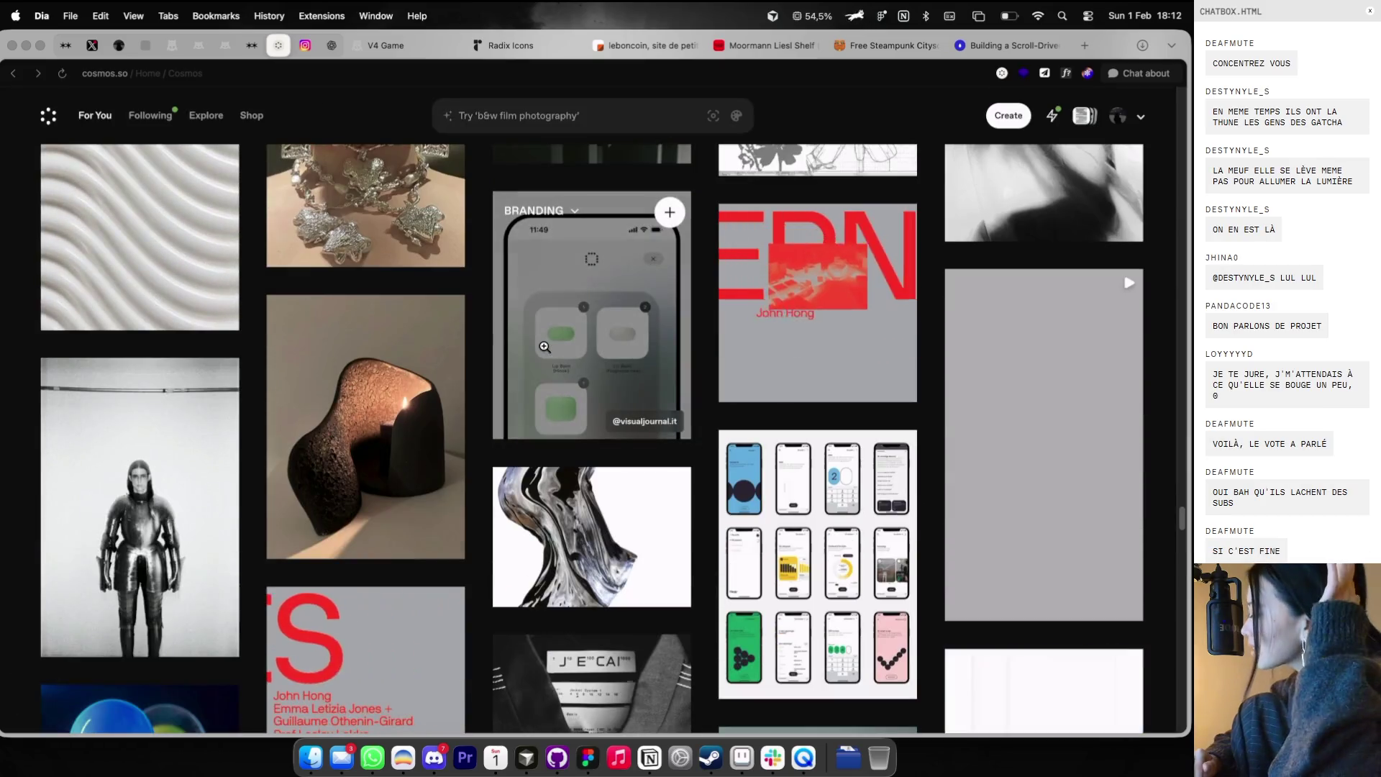
{"action": "scroll", "coordinate": [545, 348], "scroll_direction": "down", "scroll_amount": 4}
{"action": "scroll", "coordinate": [544, 348], "scroll_direction": "down", "scroll_amount": 4}
{"action": "scroll", "coordinate": [545, 350], "scroll_direction": "down", "scroll_amount": 5}
{"action": "scroll", "coordinate": [544, 351], "scroll_direction": "down", "scroll_amount": 3}
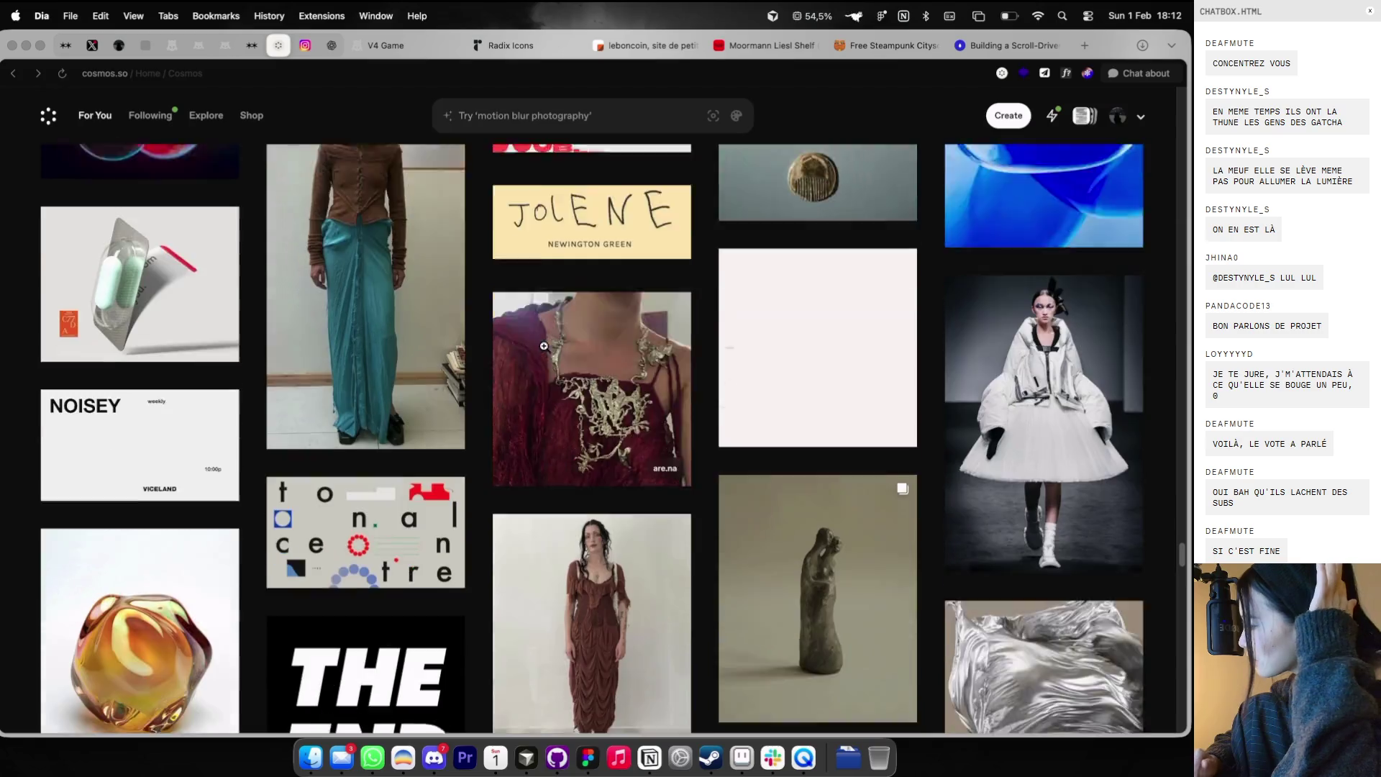
{"action": "scroll", "coordinate": [611, 367], "scroll_direction": "down", "scroll_amount": 4}
{"action": "scroll", "coordinate": [720, 389], "scroll_direction": "down", "scroll_amount": 2}
{"action": "left_click", "coordinate": [796, 406]}
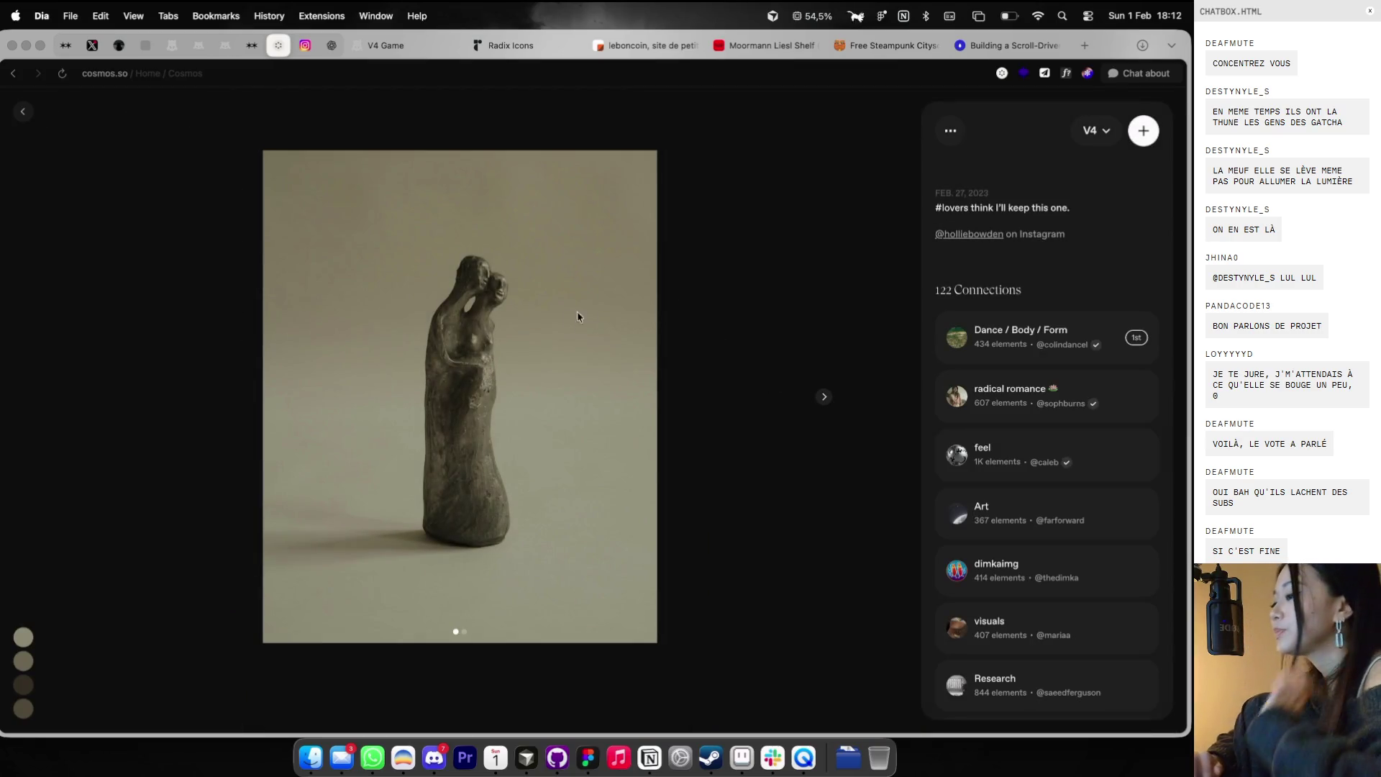
{"action": "right_click", "coordinate": [576, 320]}
{"action": "left_click", "coordinate": [579, 364]}
{"action": "key", "text": "ctrl+Right"}
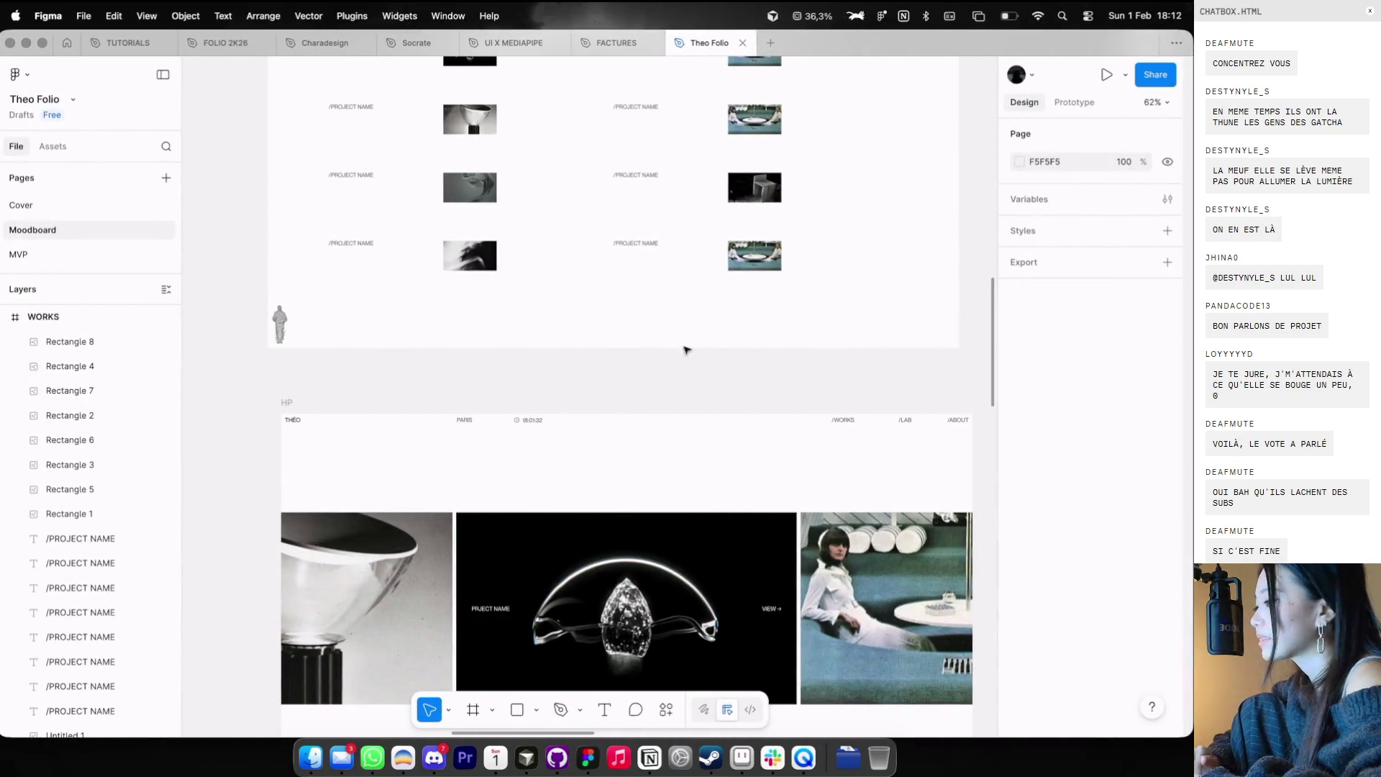
- Replace the pool image with the small dark Rectangle 7 image
{"action": "left_click", "coordinate": [740, 279]}
{"action": "scroll", "coordinate": [636, 345], "scroll_direction": "down", "scroll_amount": 3}
{"action": "left_click", "coordinate": [634, 350]}
{"action": "scroll", "coordinate": [633, 350], "scroll_direction": "down", "scroll_amount": 2}
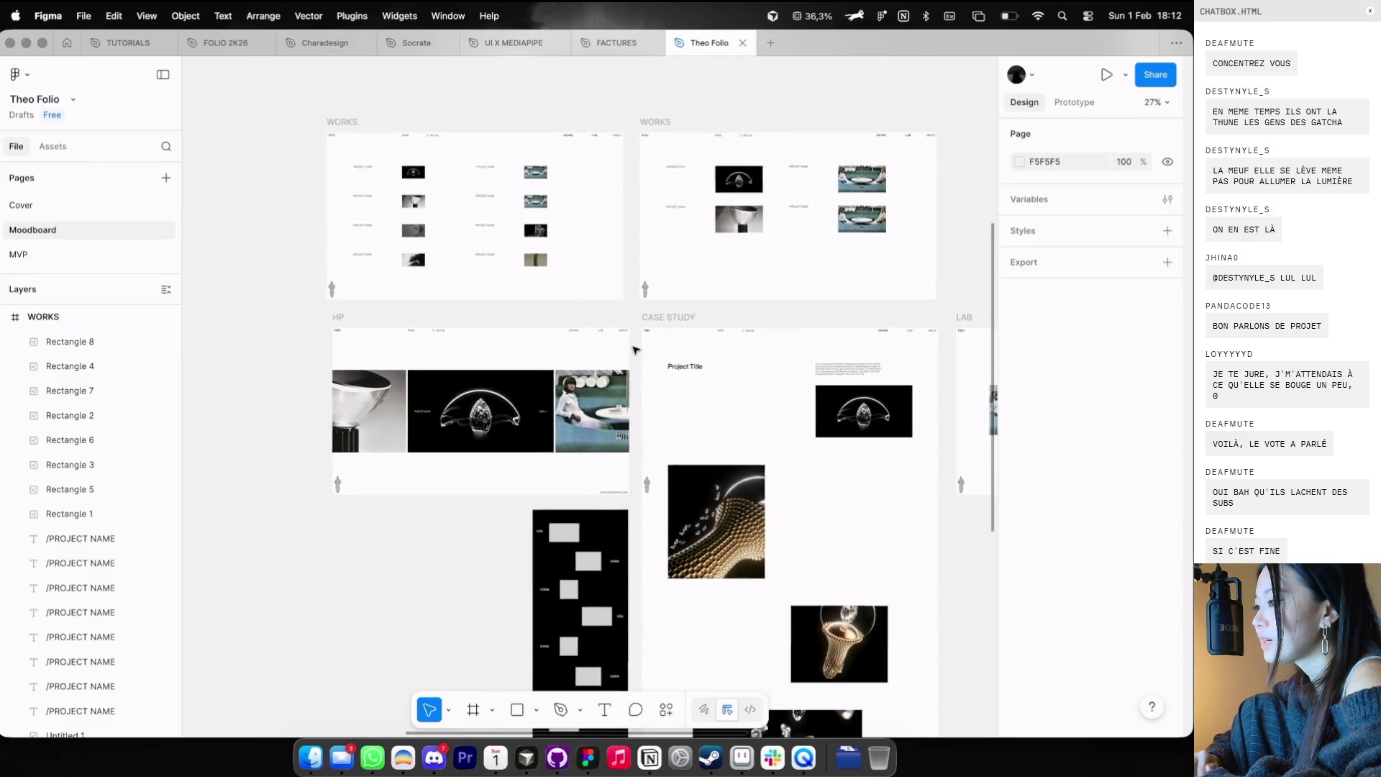
{"action": "scroll", "coordinate": [791, 288], "scroll_direction": "right", "scroll_amount": 3}
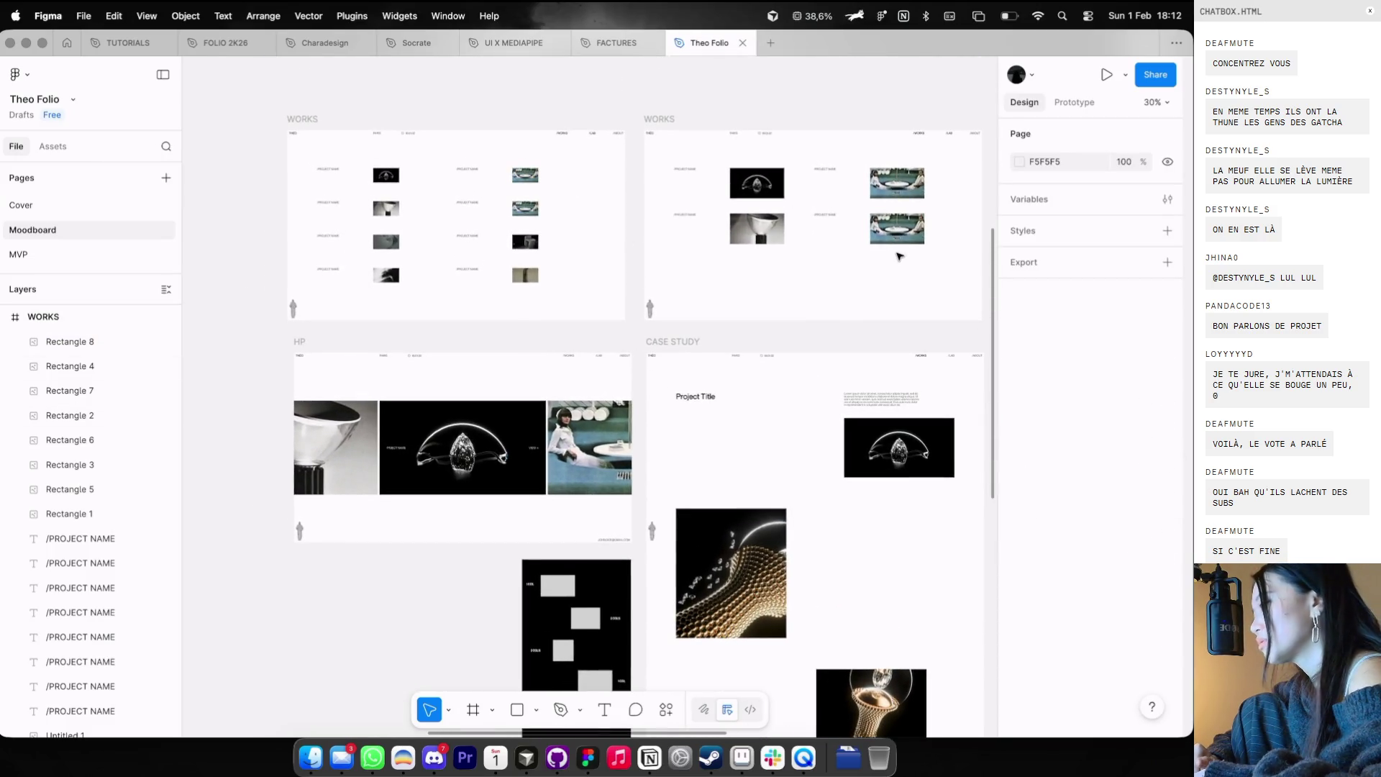
{"action": "left_click", "coordinate": [532, 240]}
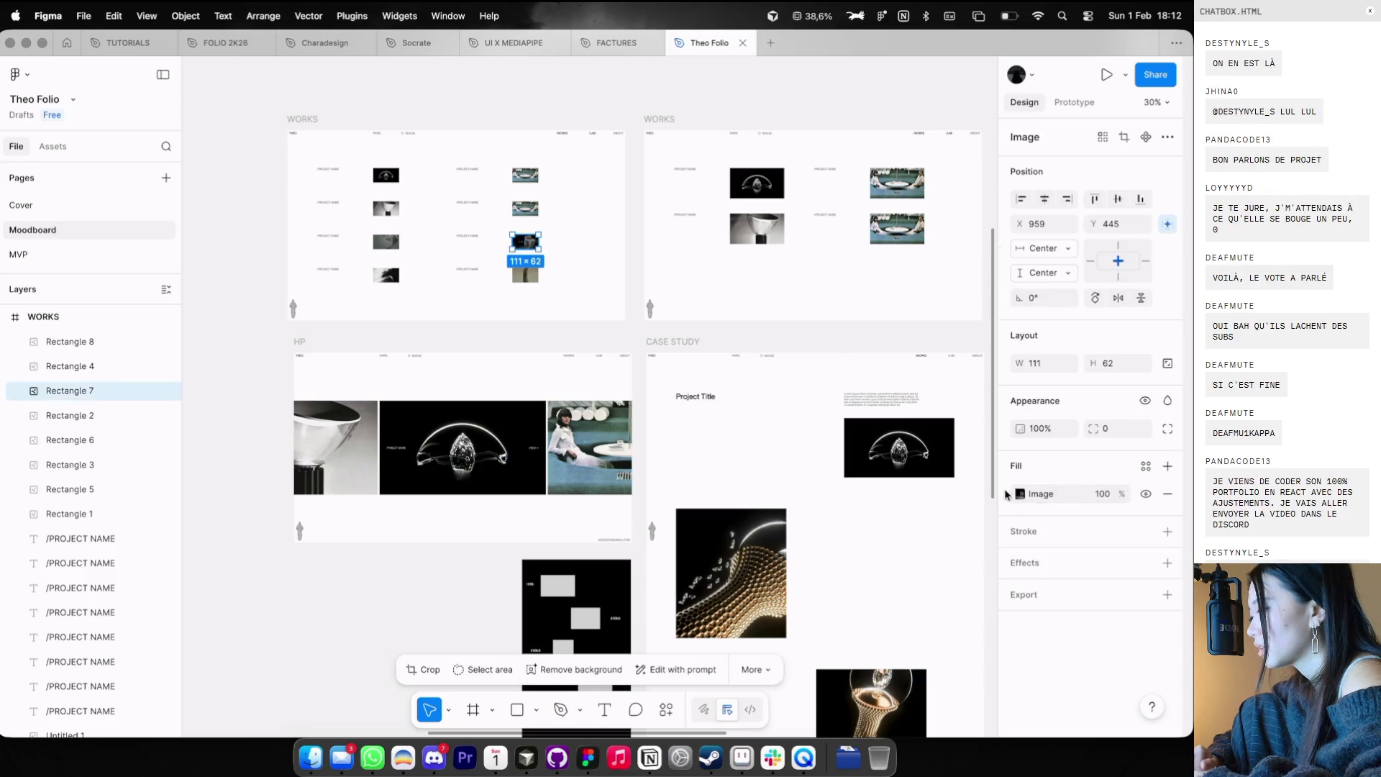
{"action": "left_click_drag", "start_coordinate": [1014, 496], "coordinate": [896, 229]}
- Duplicate the second image row of WORKS into a third row below it
{"action": "left_click", "coordinate": [948, 300]}
{"action": "mouse_move", "coordinate": [948, 301]}
{"action": "left_mouse_down"}
{"action": "mouse_move", "coordinate": [684, 209]}
{"action": "mouse_move", "coordinate": [752, 279]}
{"action": "left_mouse_up"}
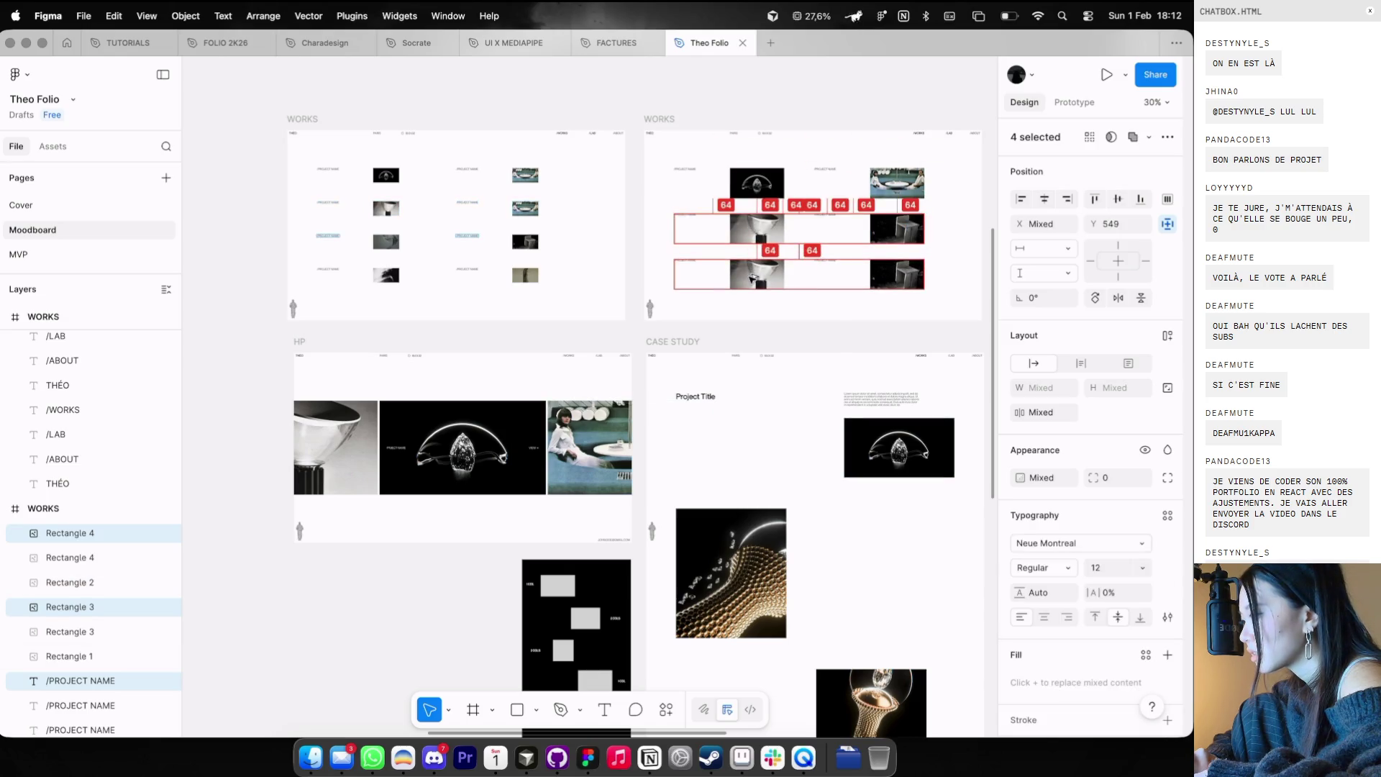
{"action": "left_click", "coordinate": [764, 328]}
{"action": "scroll", "coordinate": [541, 237], "scroll_direction": "up", "scroll_amount": 5, "text": "ctrl"}
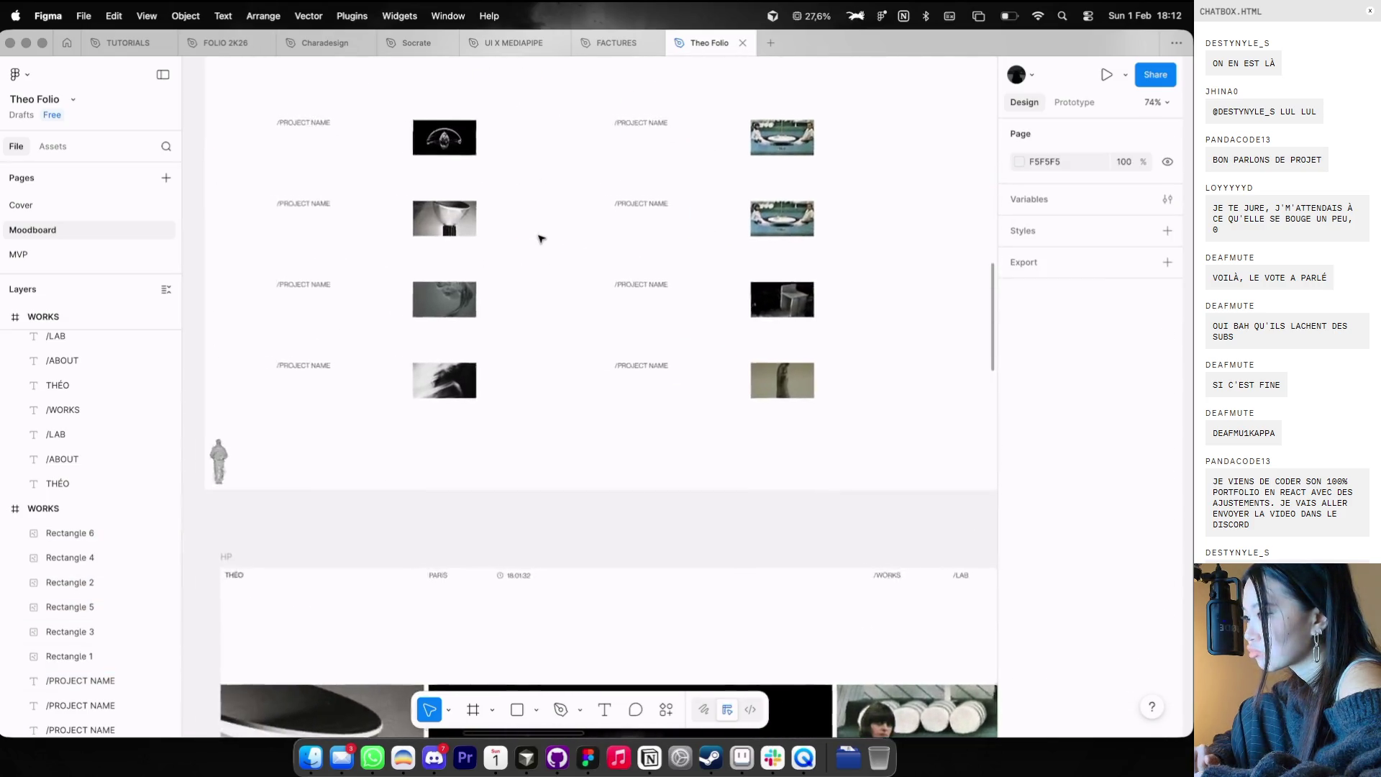
{"action": "scroll", "coordinate": [541, 237], "scroll_direction": "right", "scroll_amount": 7}
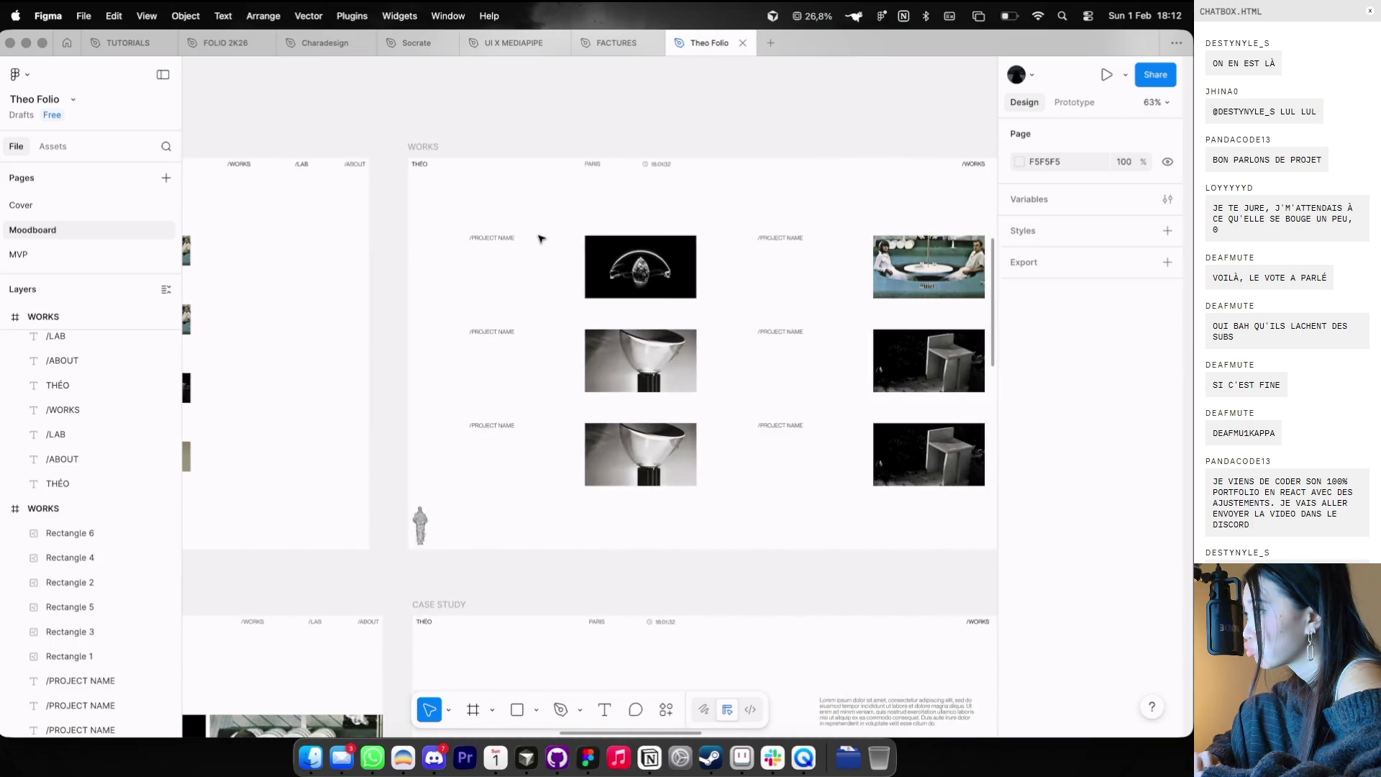
{"action": "scroll", "coordinate": [541, 238], "scroll_direction": "down", "scroll_amount": 3, "text": "ctrl"}
{"action": "scroll", "coordinate": [541, 238], "scroll_direction": "down", "scroll_amount": 5}
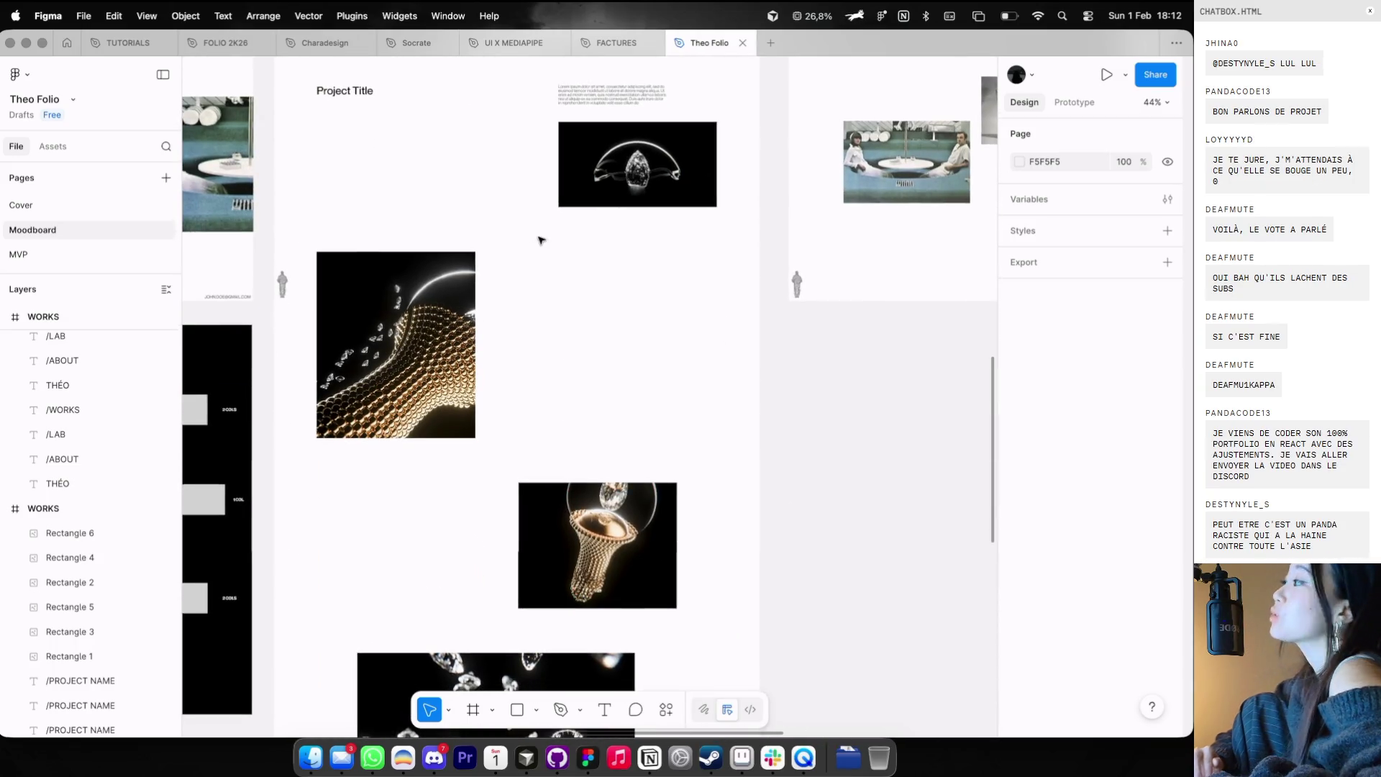
{"action": "scroll", "coordinate": [540, 239], "scroll_direction": "down", "scroll_amount": 3}
{"action": "scroll", "coordinate": [541, 240], "scroll_direction": "left", "scroll_amount": 2}
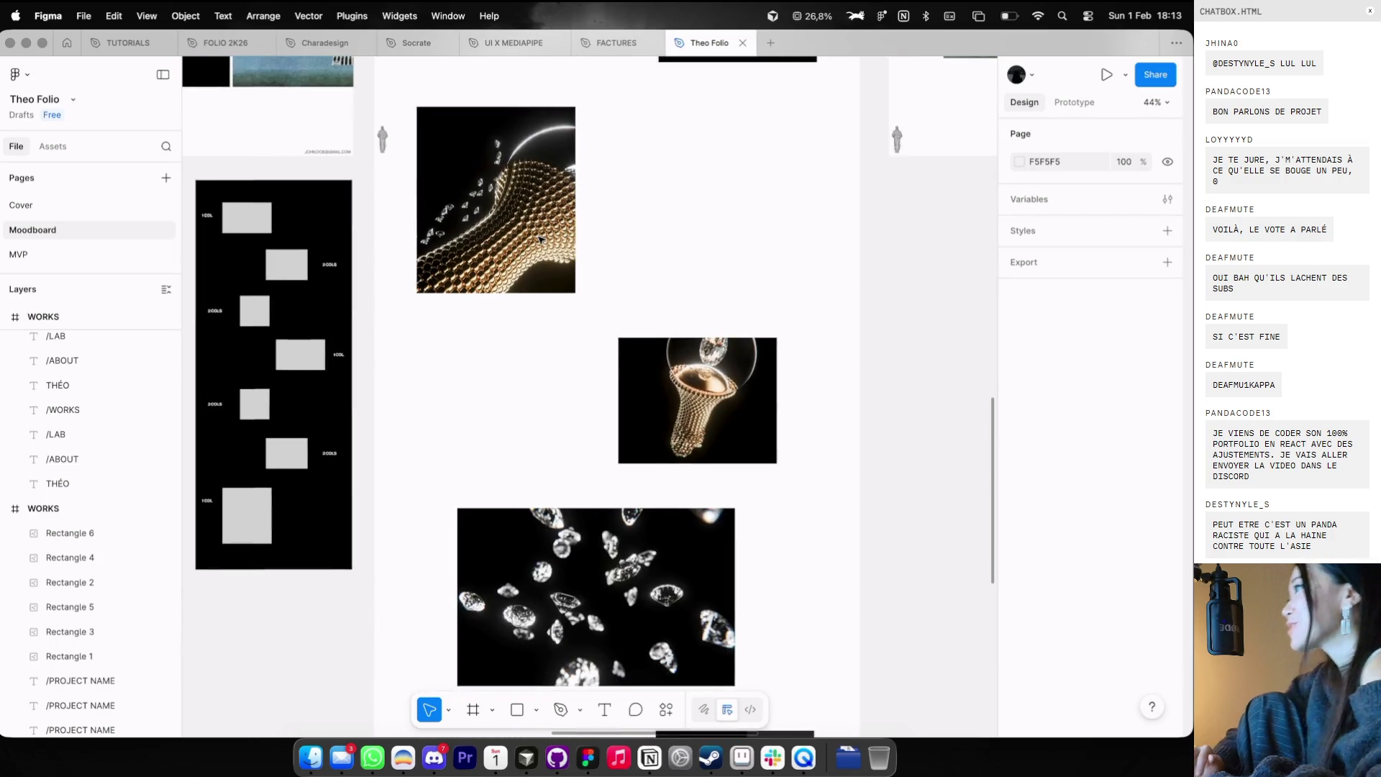
{"action": "scroll", "coordinate": [541, 240], "scroll_direction": "left", "scroll_amount": 1}
{"action": "scroll", "coordinate": [541, 240], "scroll_direction": "down", "scroll_amount": 4, "text": "ctrl"}
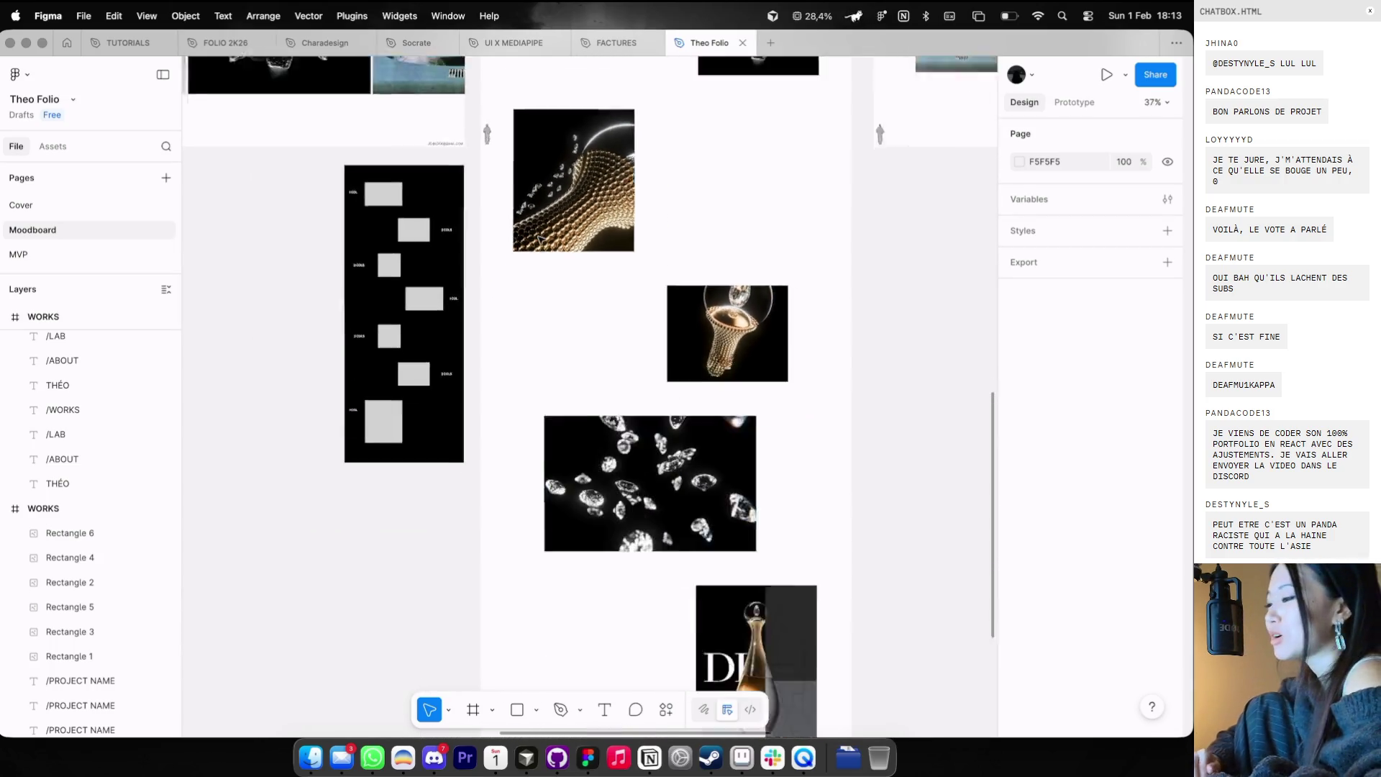
{"action": "key", "text": "ctrl+Left"}
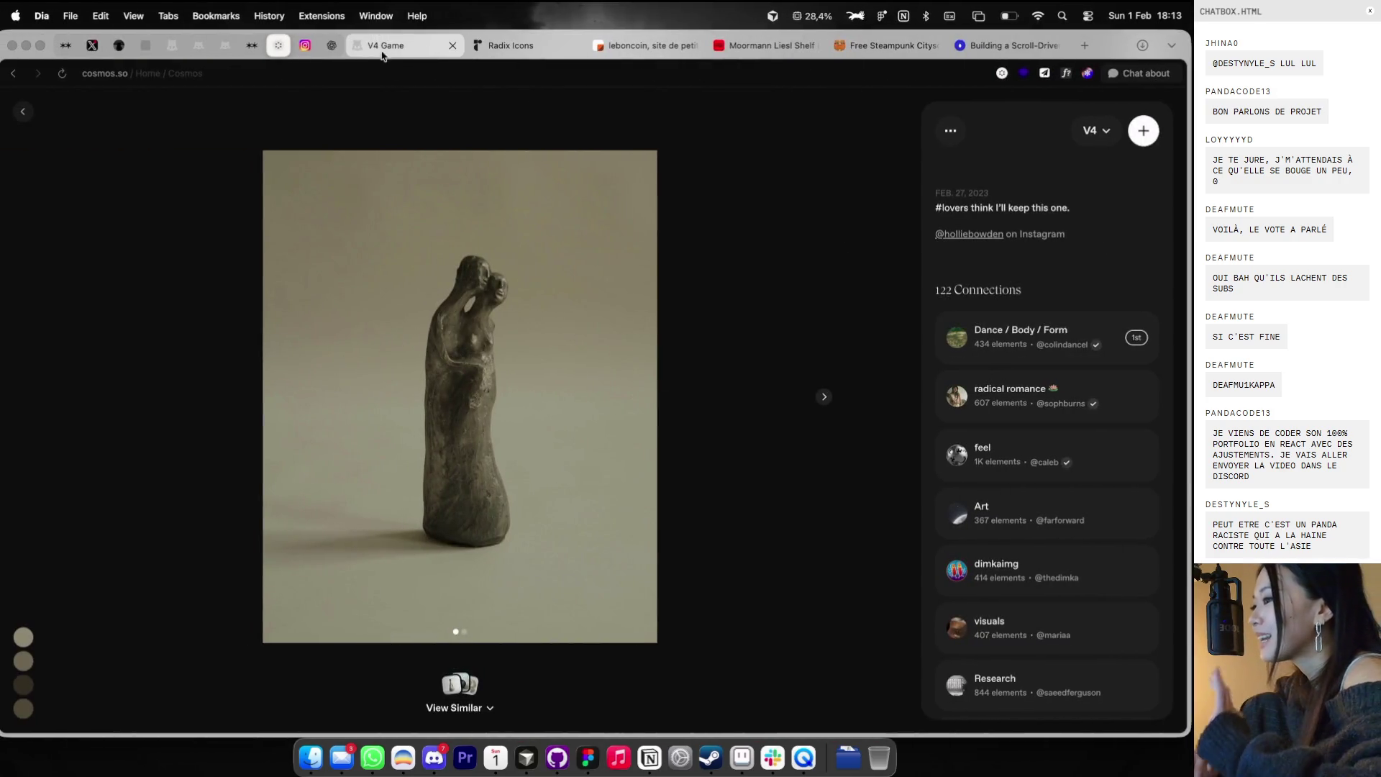
- Open the V4 Game page and arrange its windows to reveal the online players list
{"action": "left_click", "coordinate": [396, 45]}
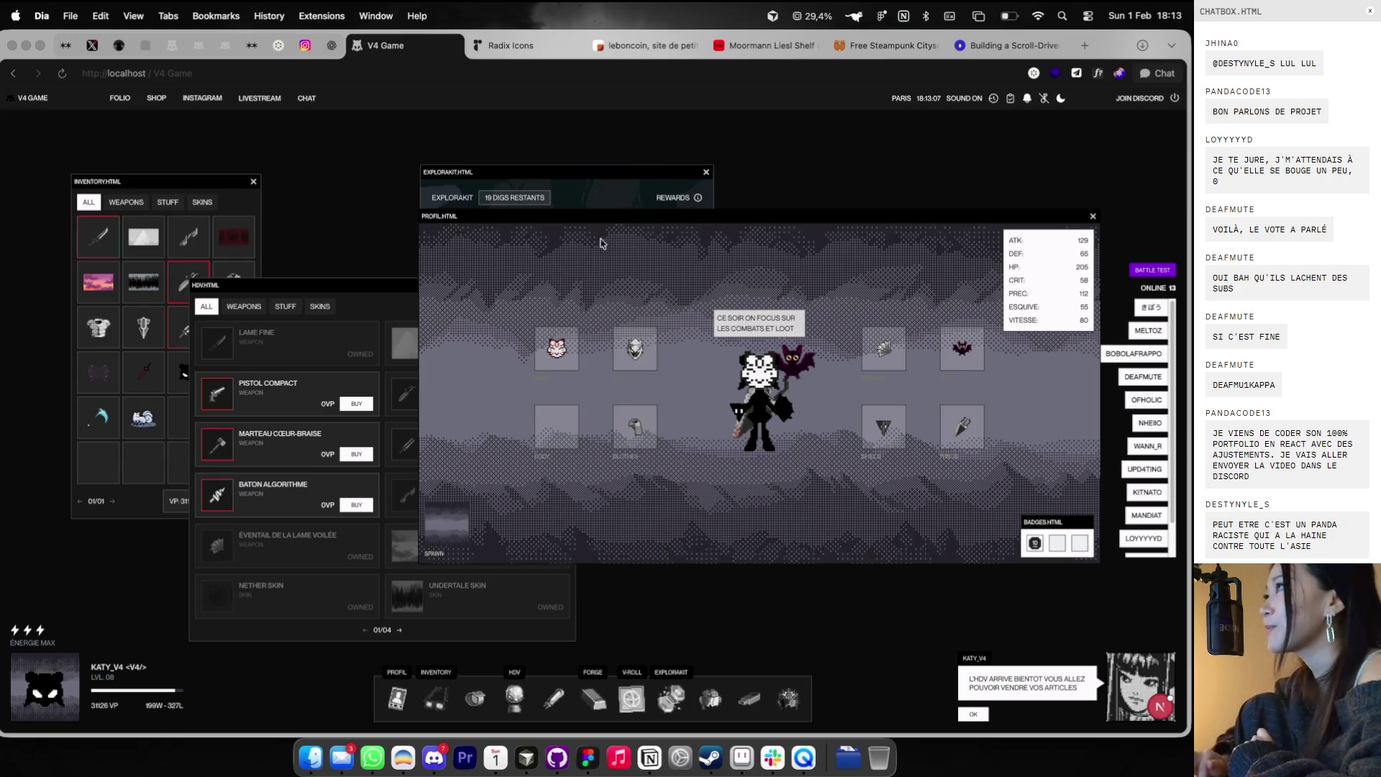
{"action": "left_click_drag", "start_coordinate": [623, 213], "coordinate": [644, 269]}
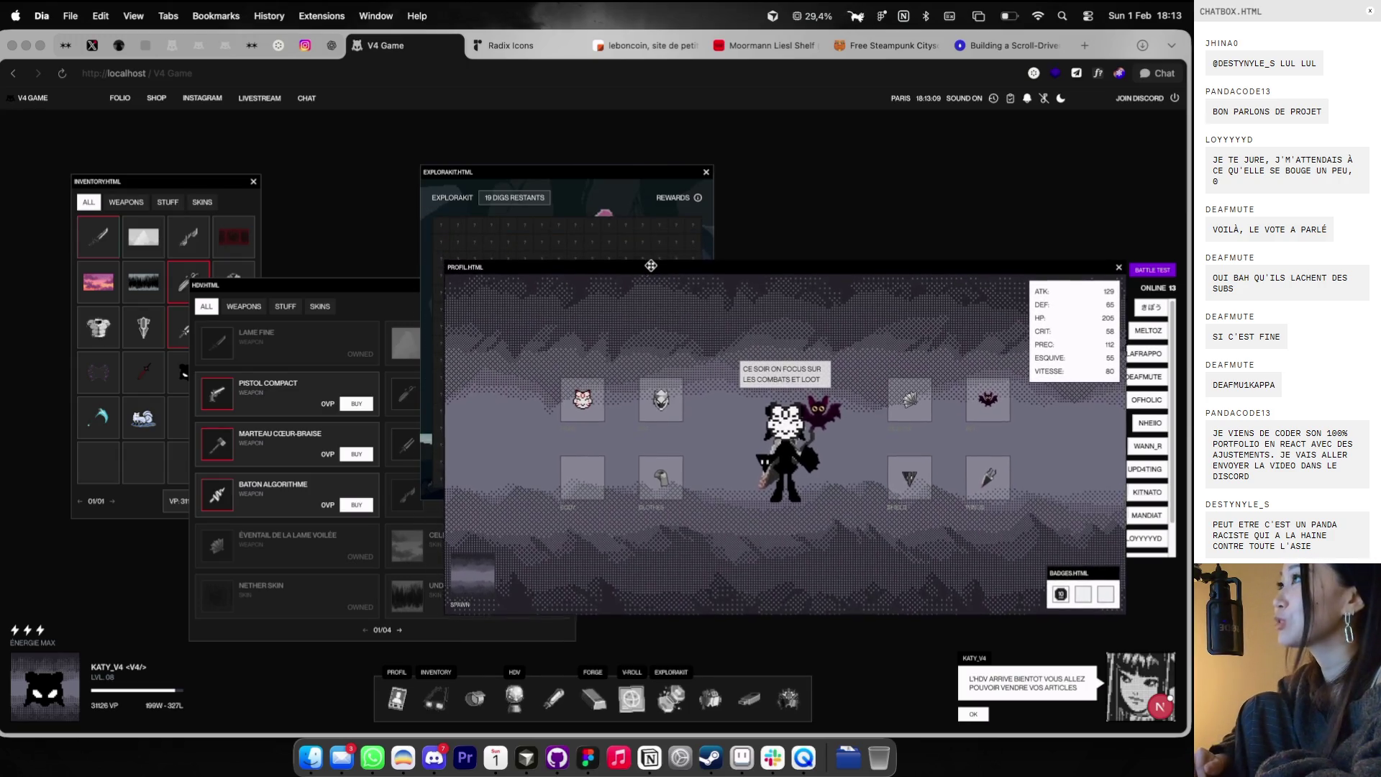
{"action": "left_click_drag", "start_coordinate": [620, 167], "coordinate": [520, 160]}
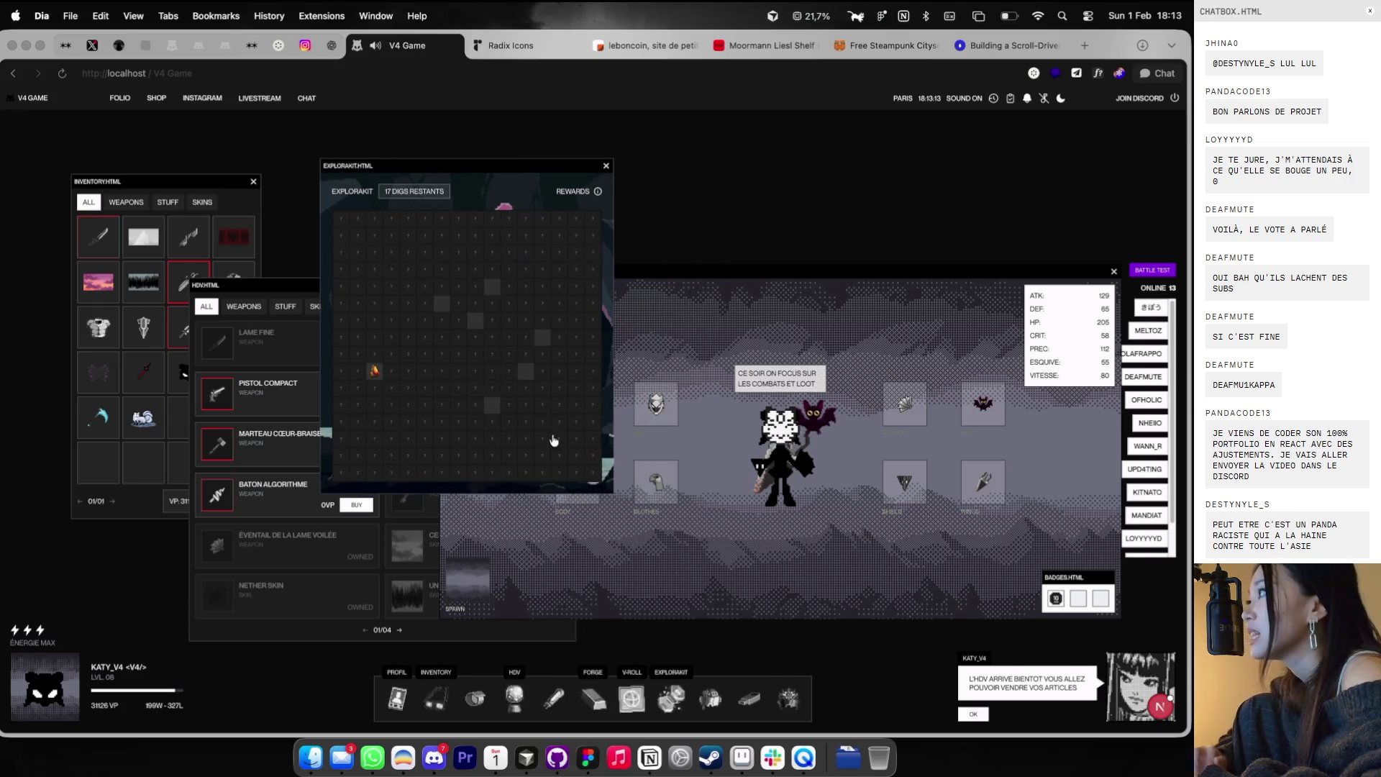
{"action": "scroll", "coordinate": [1148, 497], "scroll_direction": "down", "scroll_amount": 2}
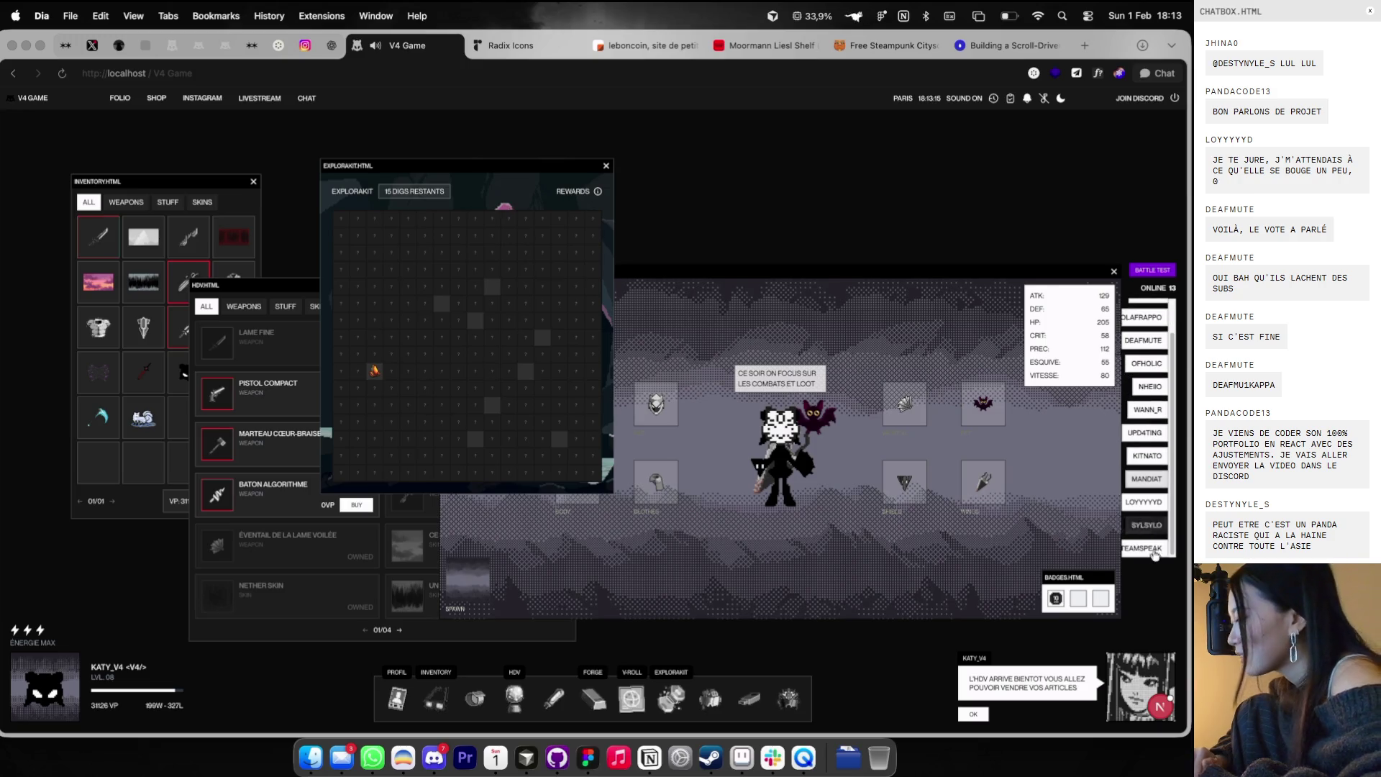
{"action": "left_click_drag", "start_coordinate": [972, 273], "coordinate": [883, 270]}
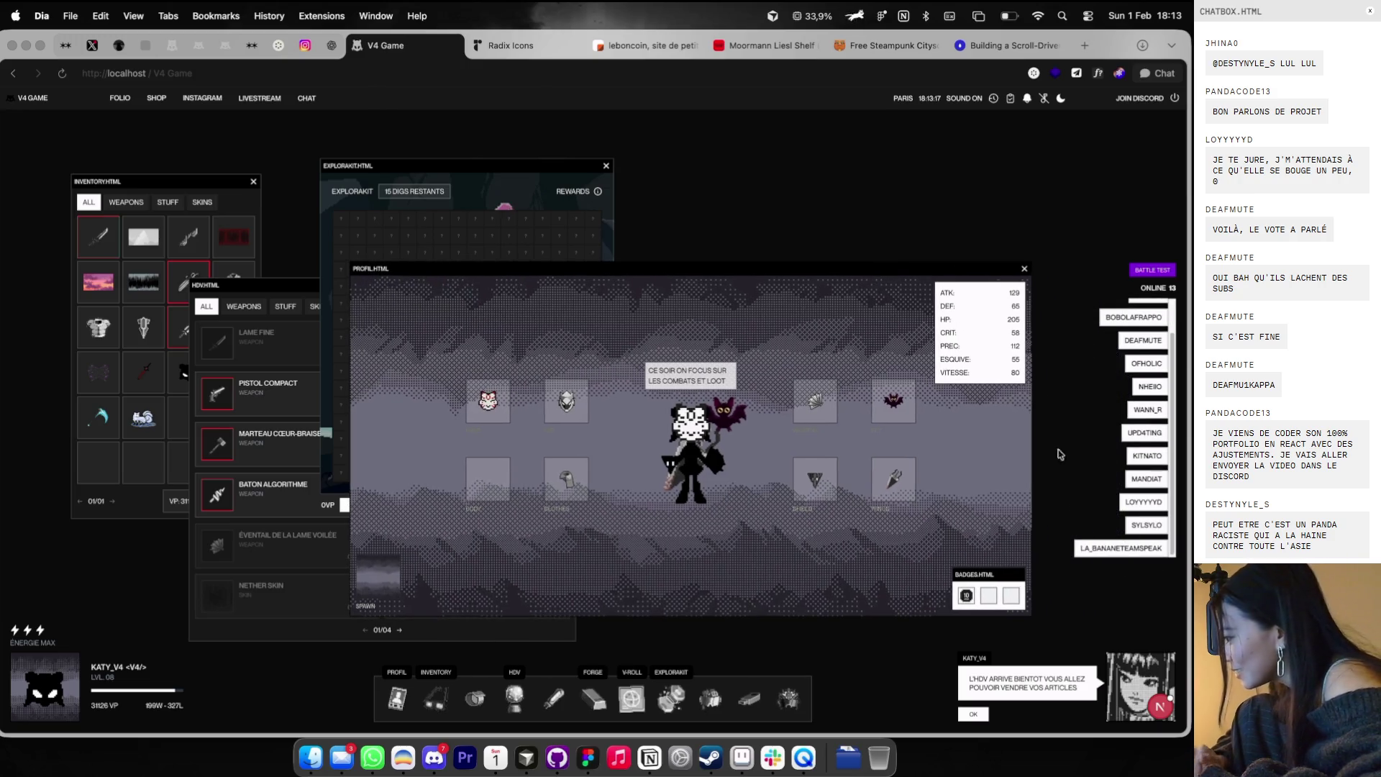
- Challenge two online players, attack until victory, and close the finished fight
{"action": "left_click", "coordinate": [1161, 528]}
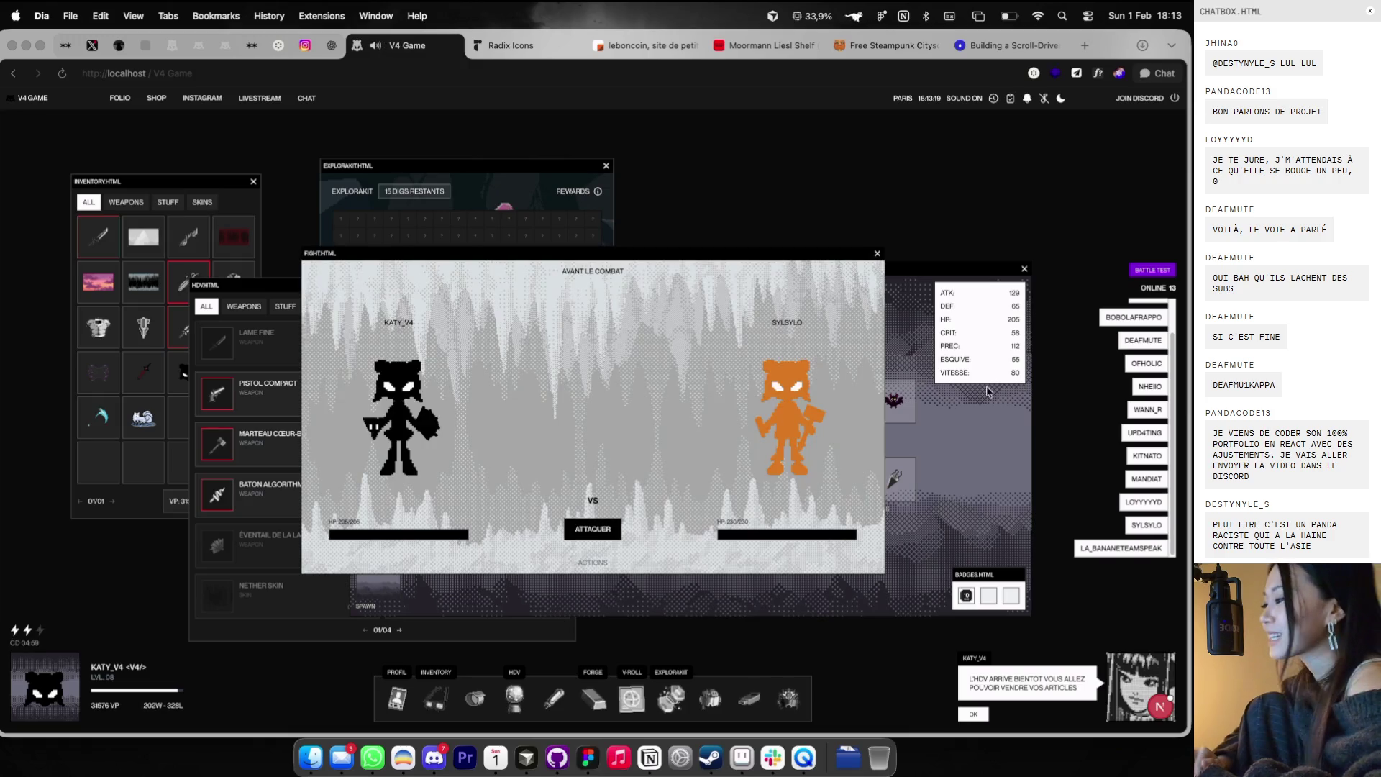
{"action": "left_click", "coordinate": [586, 538]}
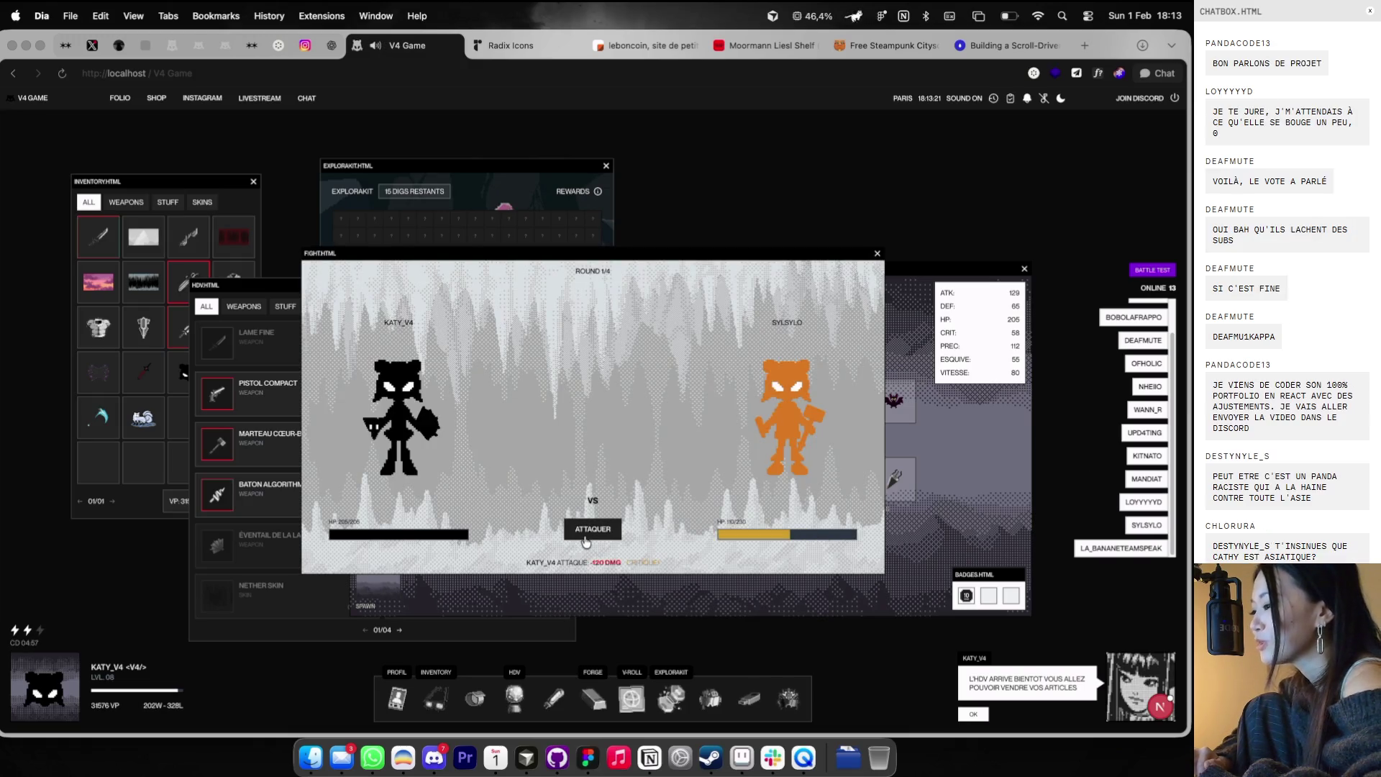
{"action": "left_click", "coordinate": [586, 539]}
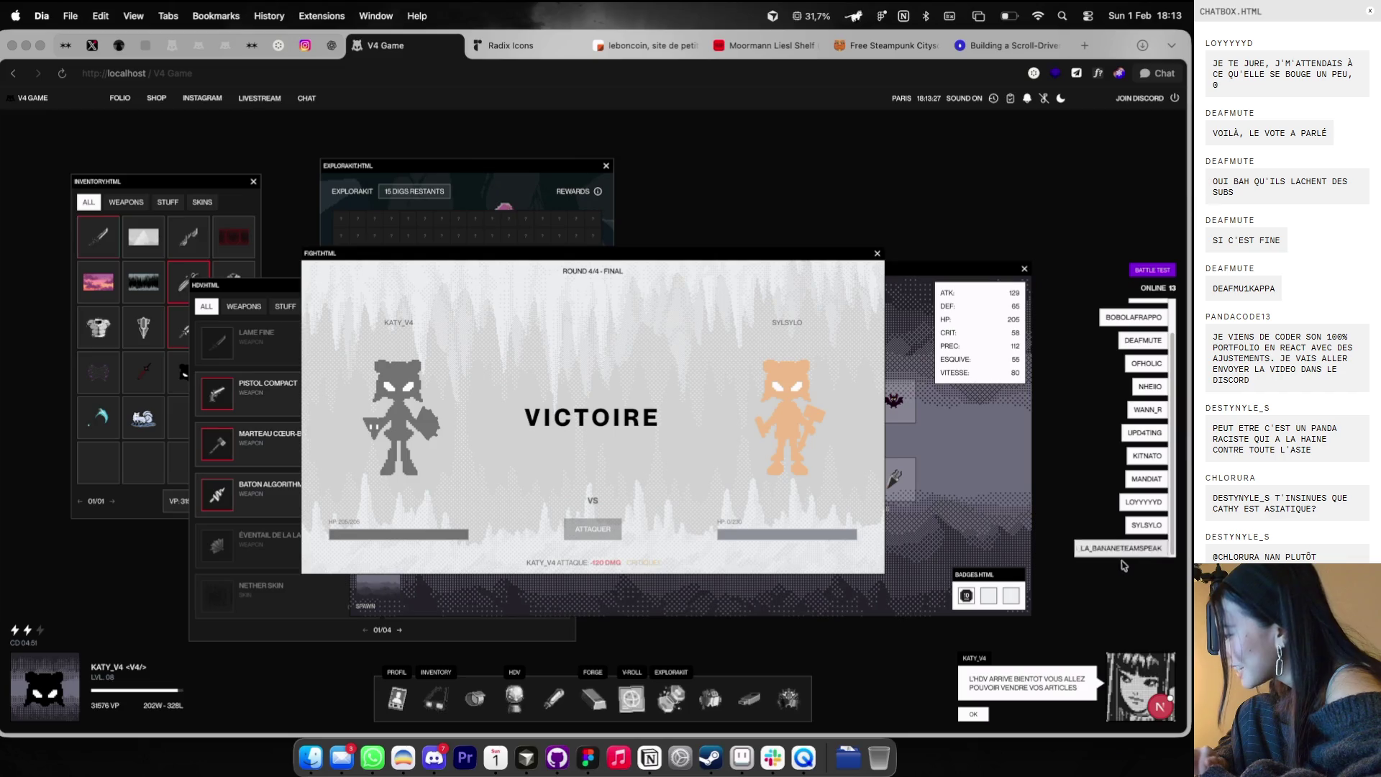
{"action": "left_click", "coordinate": [1163, 550]}
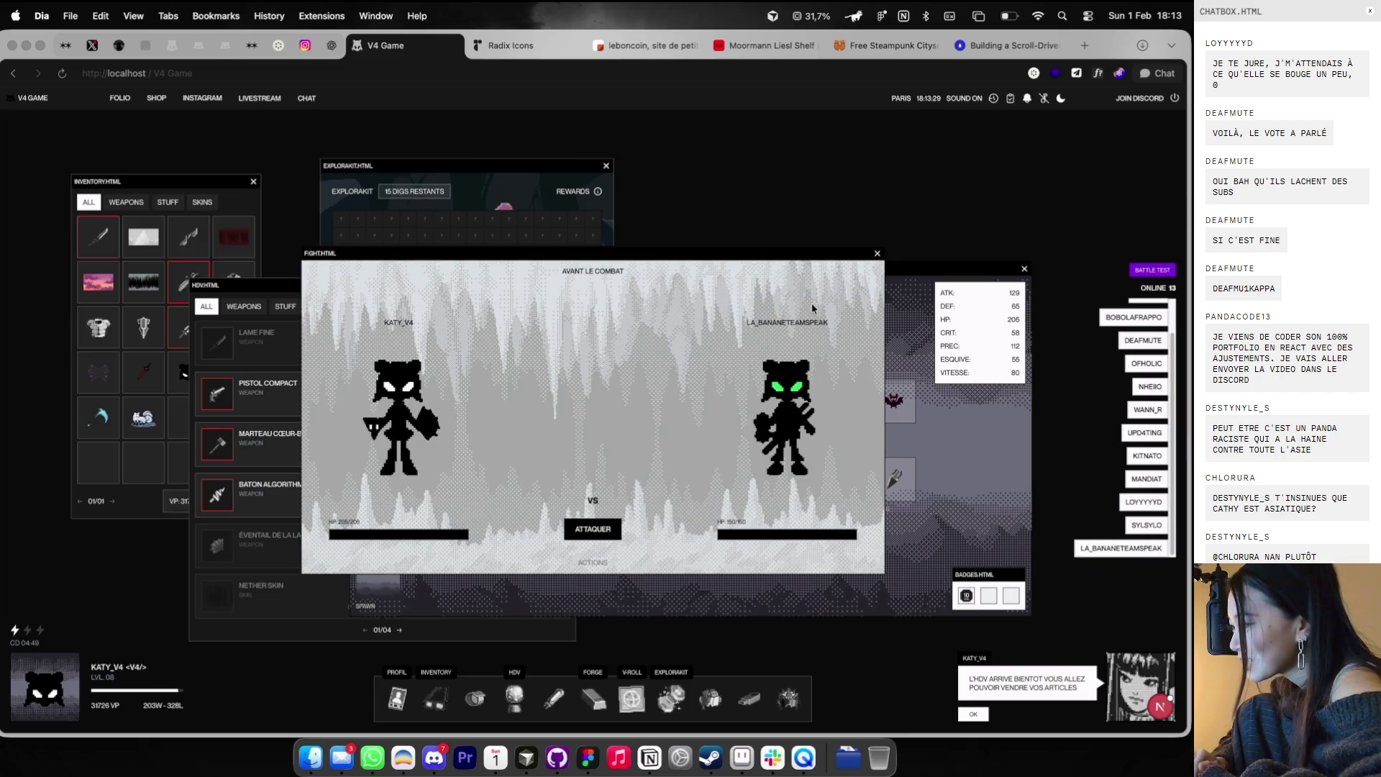
{"action": "left_click", "coordinate": [602, 539]}
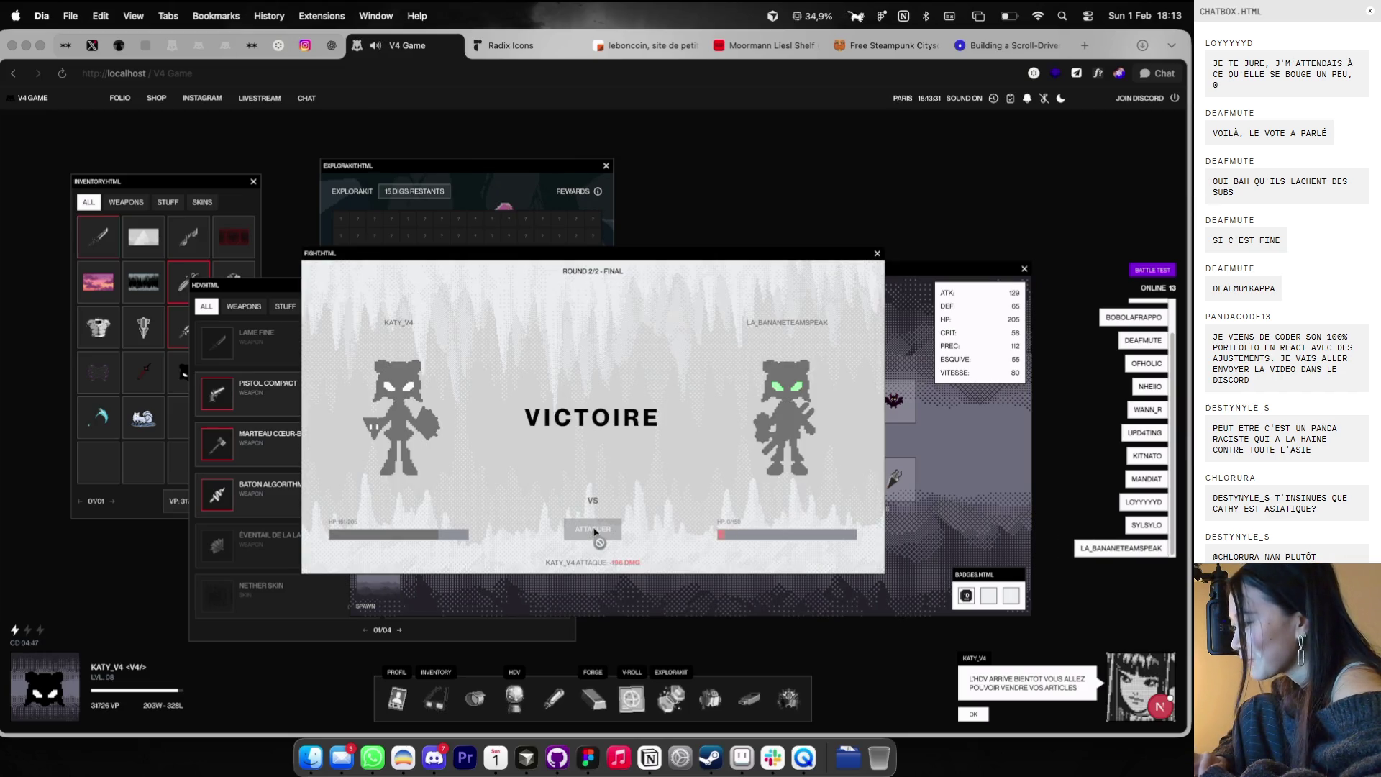
{"action": "left_click", "coordinate": [877, 255]}
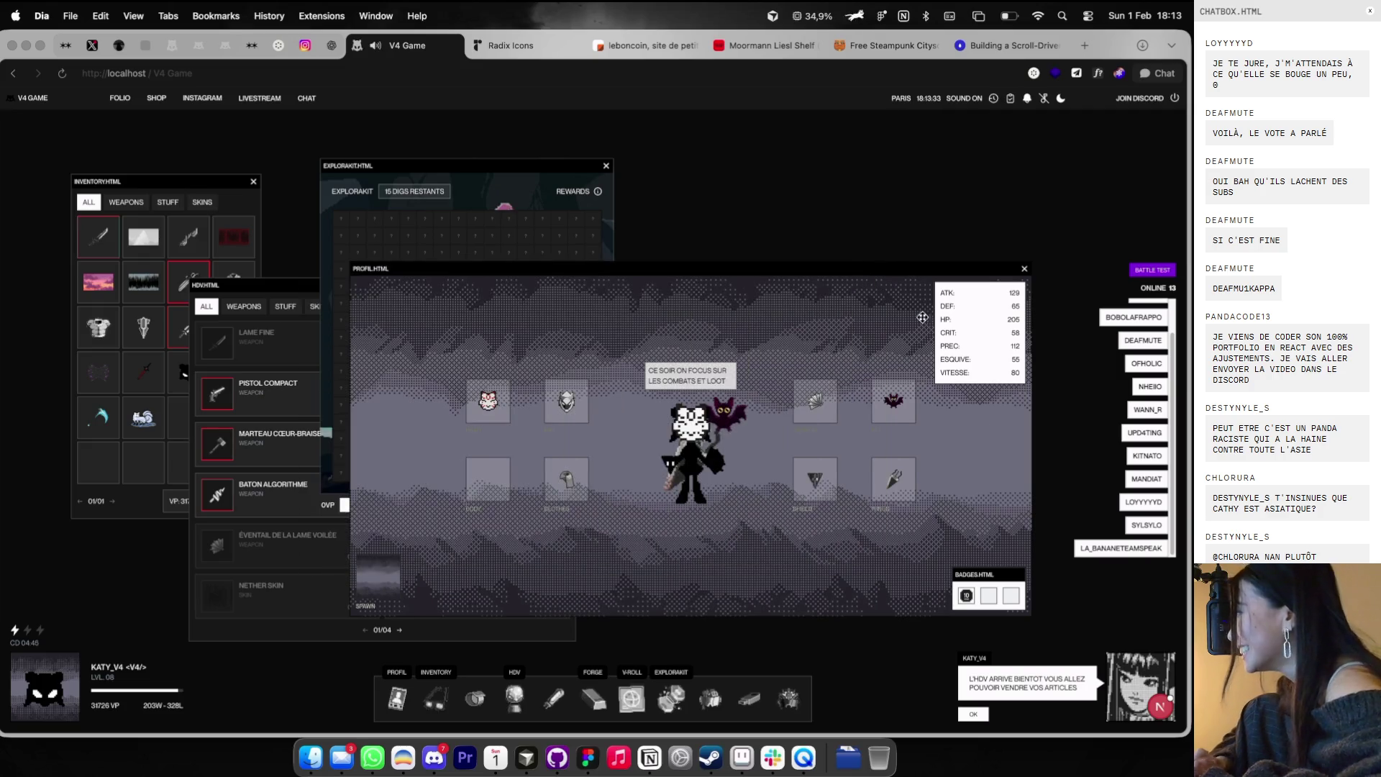
- Win a fight against one more online player, then bring up the leaderboard
{"action": "left_click", "coordinate": [1161, 504]}
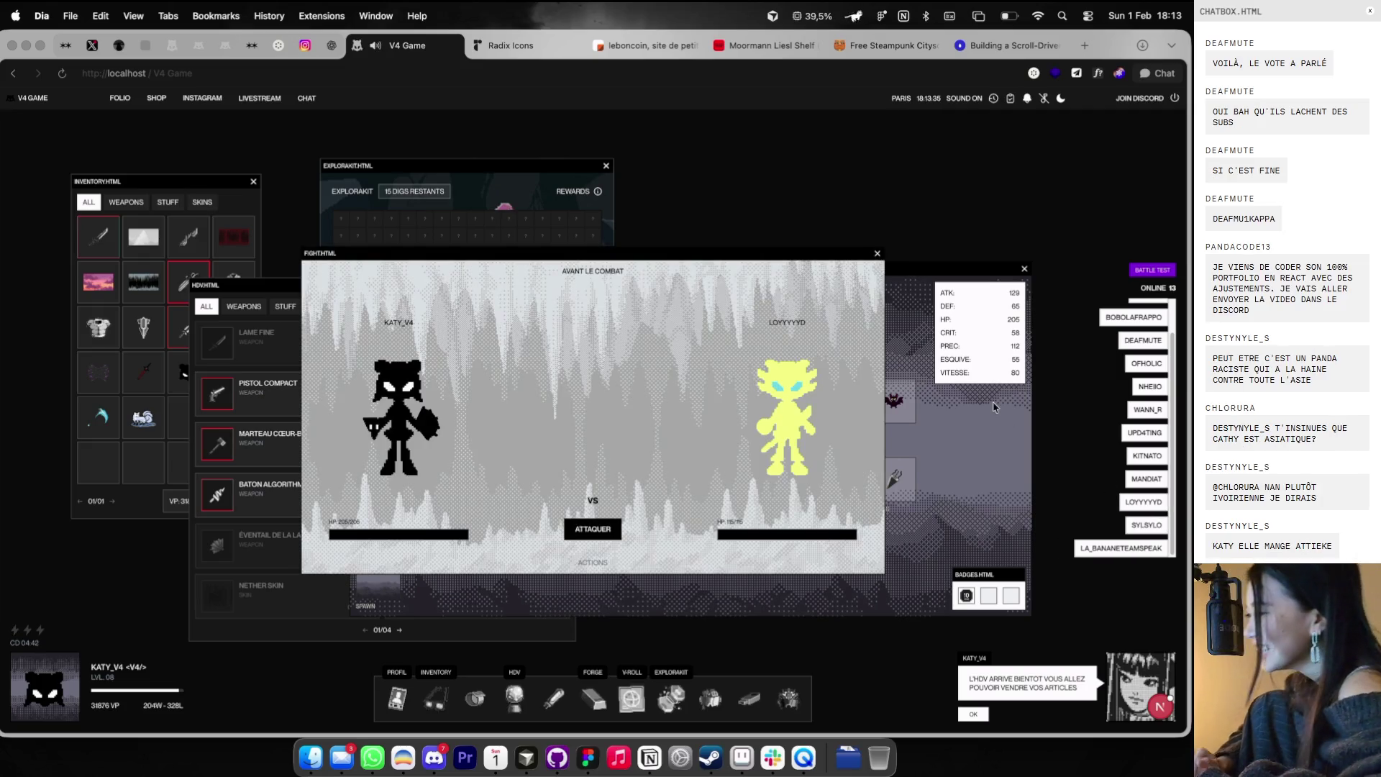
{"action": "left_click", "coordinate": [593, 530]}
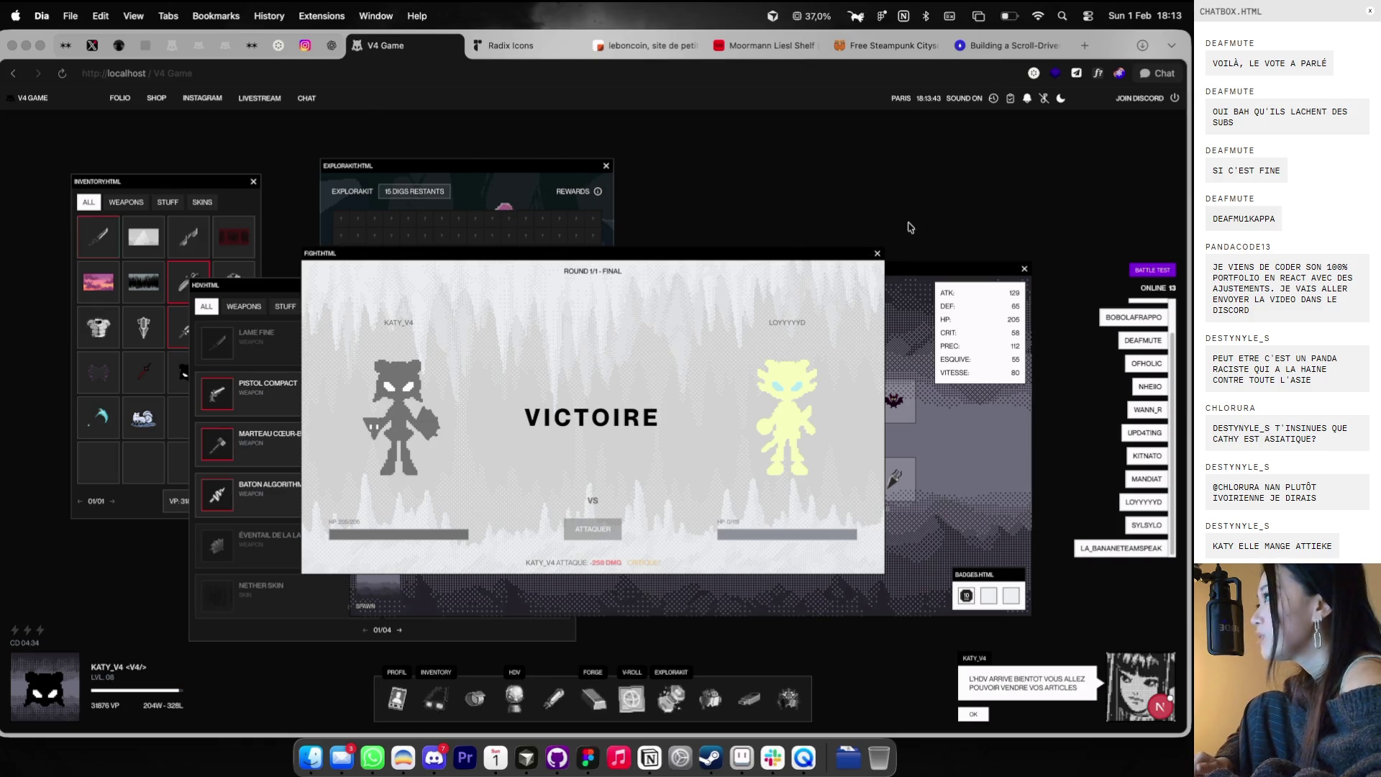
{"action": "left_click", "coordinate": [877, 255]}
{"action": "left_click", "coordinate": [707, 698]}
{"action": "left_click", "coordinate": [705, 702]}
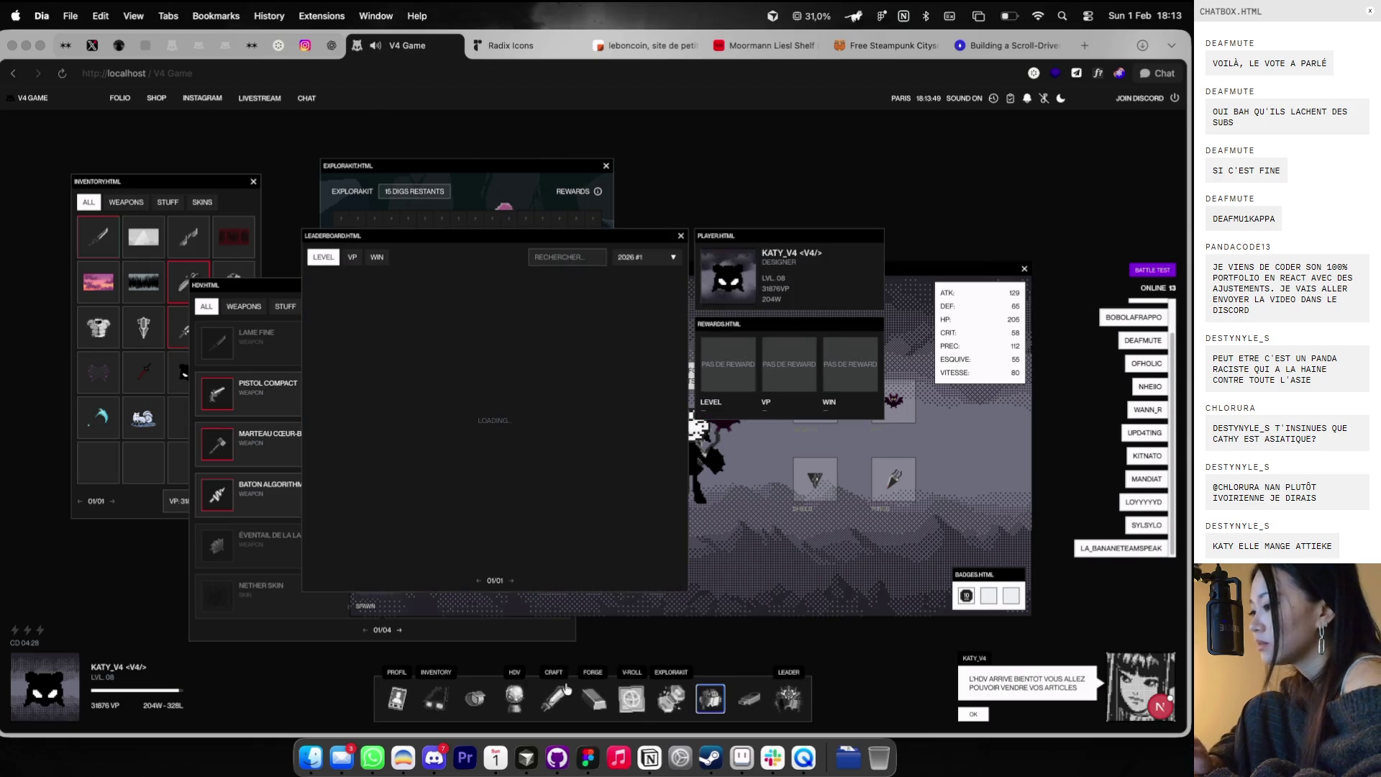
- Move the leaderboard up-right, view and close the level 15 player's profile, then close the leaderboard
{"action": "left_click_drag", "start_coordinate": [597, 226], "coordinate": [757, 162]}
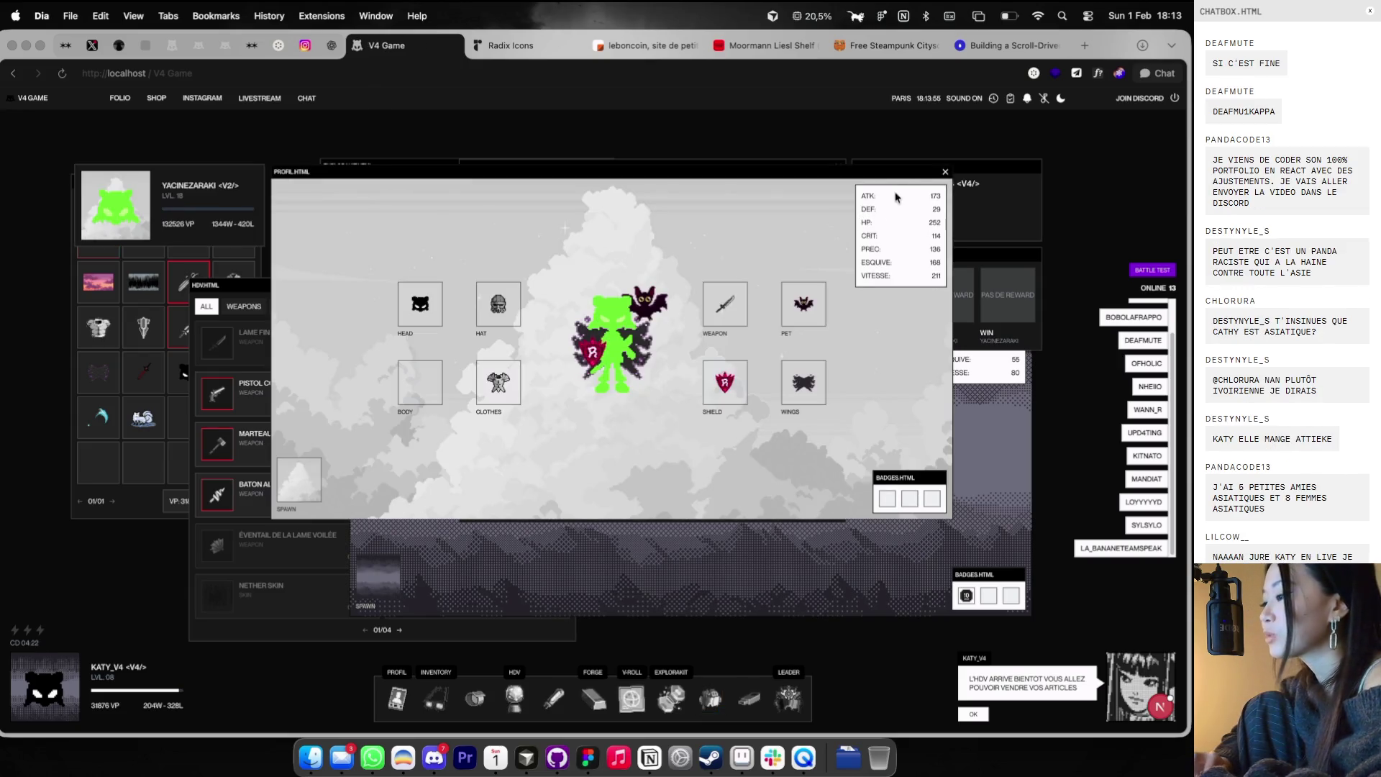
{"action": "left_click", "coordinate": [945, 172]}
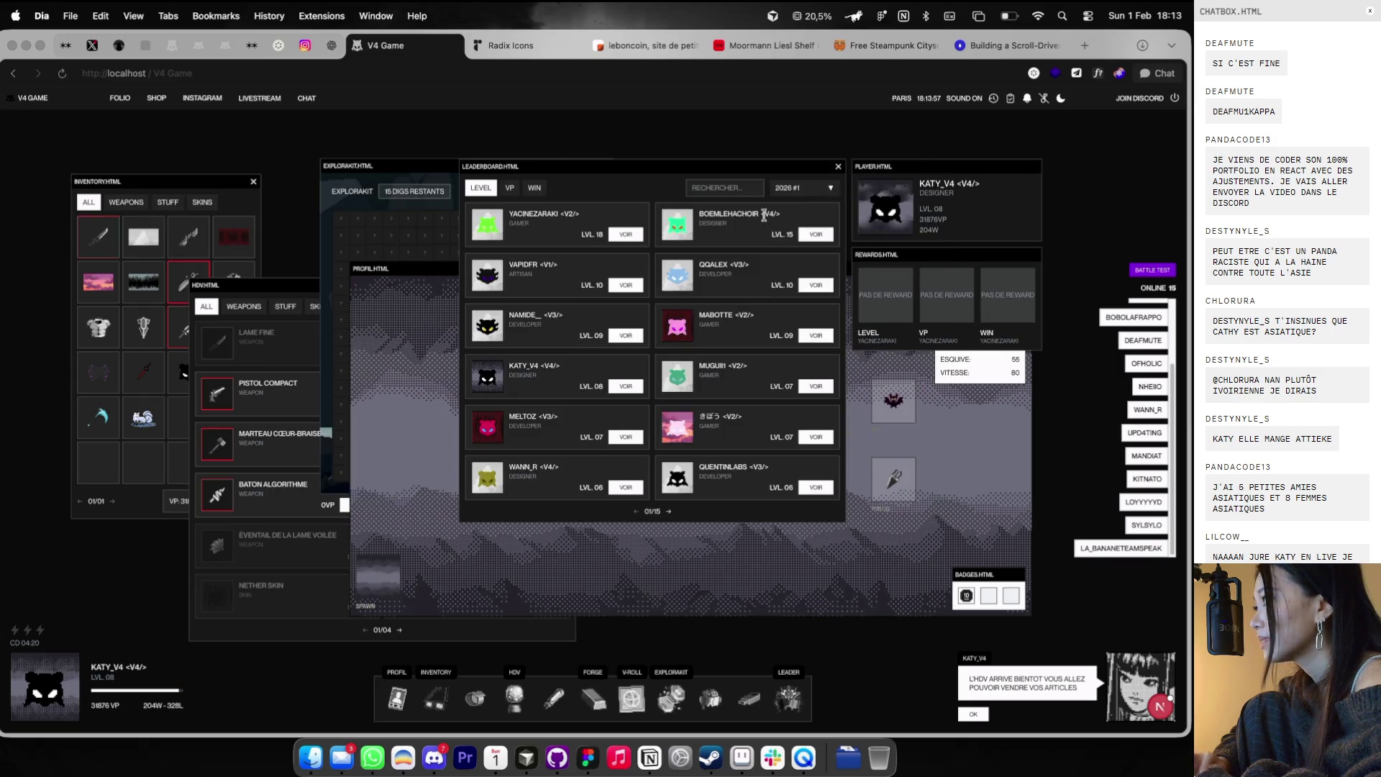
{"action": "left_click", "coordinate": [825, 233]}
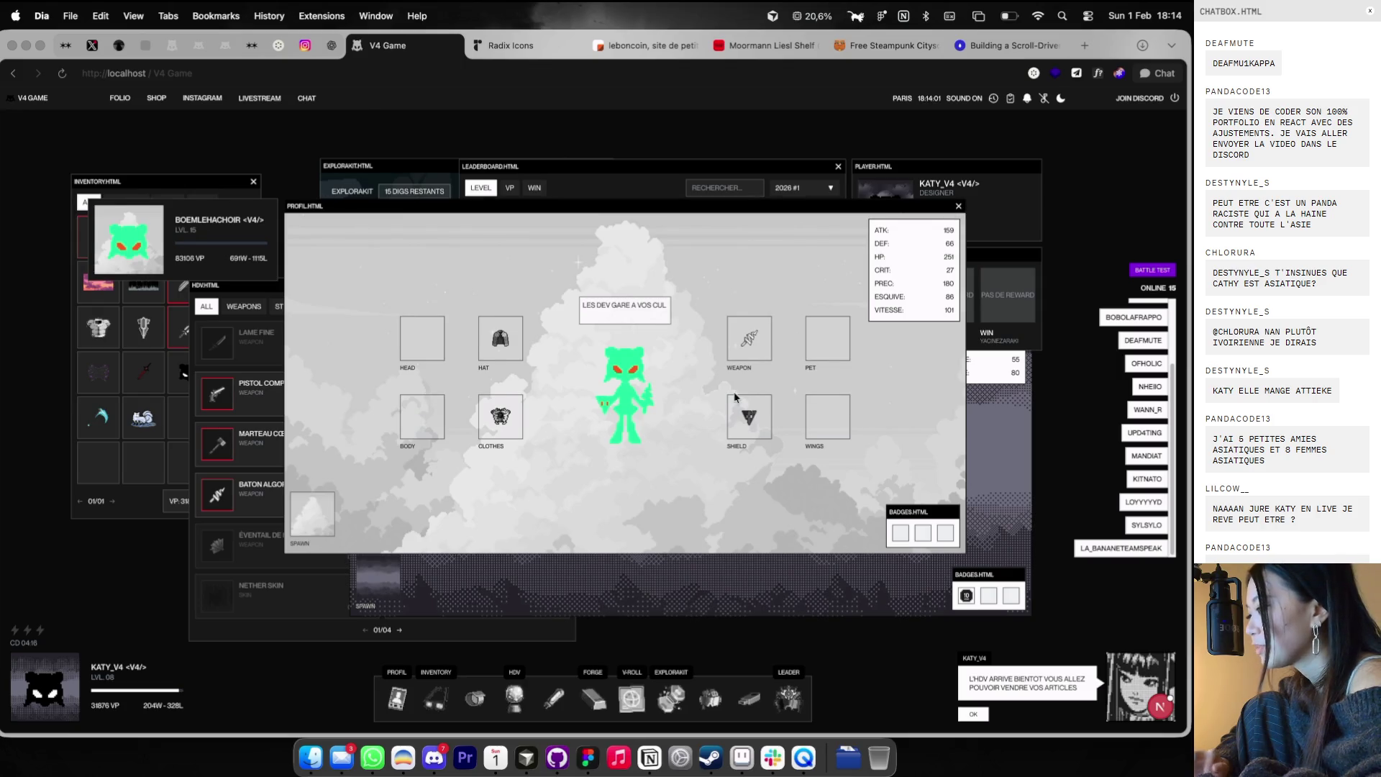
{"action": "left_click", "coordinate": [958, 208]}
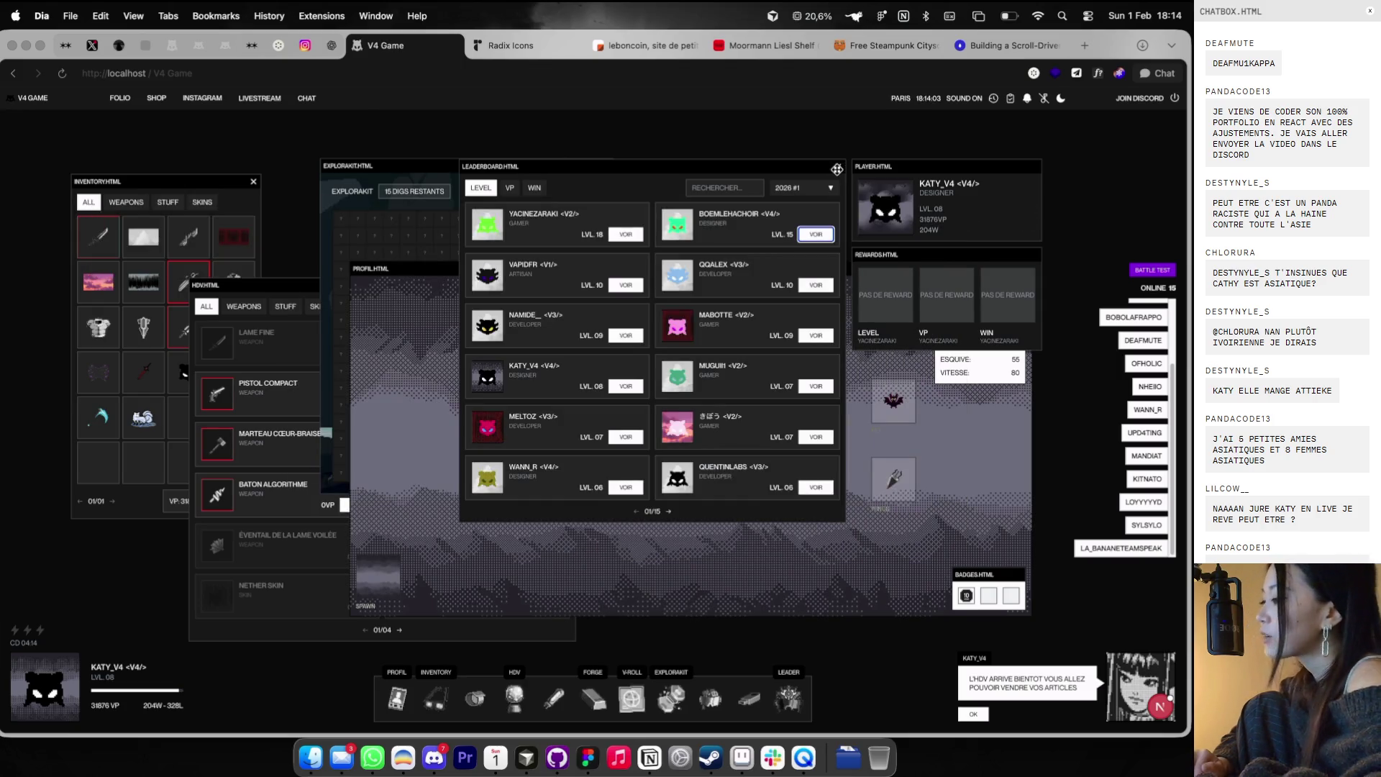
{"action": "left_click", "coordinate": [837, 167]}
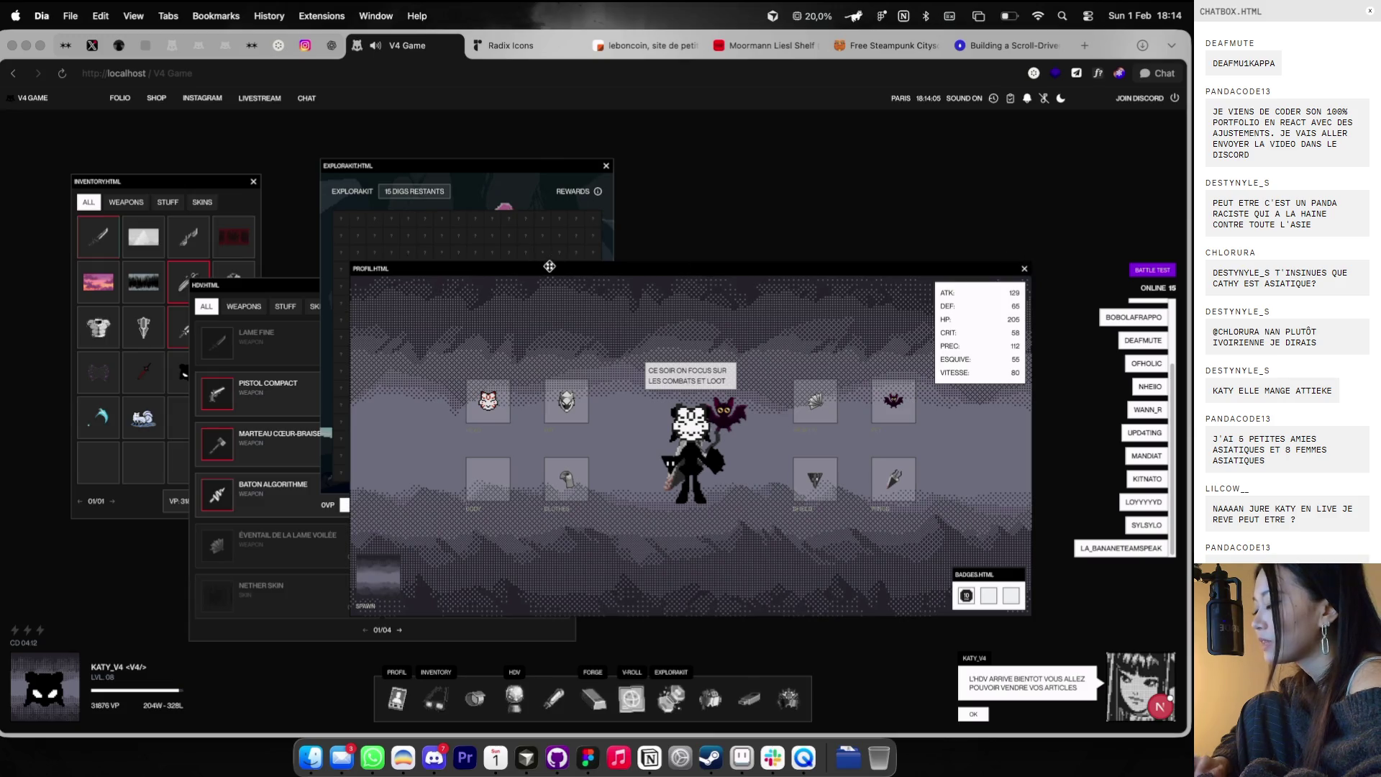
{"action": "left_click_drag", "start_coordinate": [559, 170], "coordinate": [729, 198]}
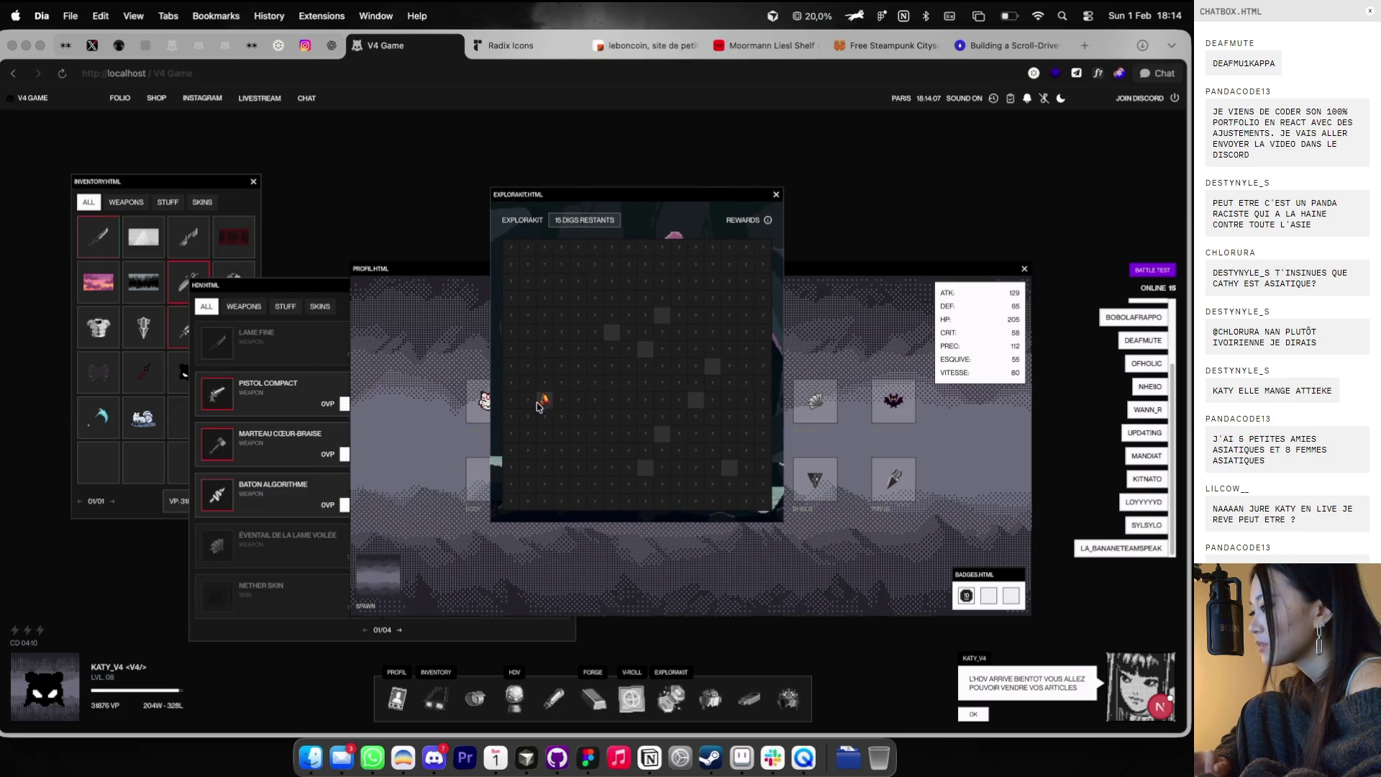
- Dig the final cell of the Explorakit grid to finish the search
{"action": "scroll", "coordinate": [539, 406], "scroll_direction": "up", "scroll_amount": 5}
{"action": "scroll", "coordinate": [548, 408], "scroll_direction": "down", "scroll_amount": 2}
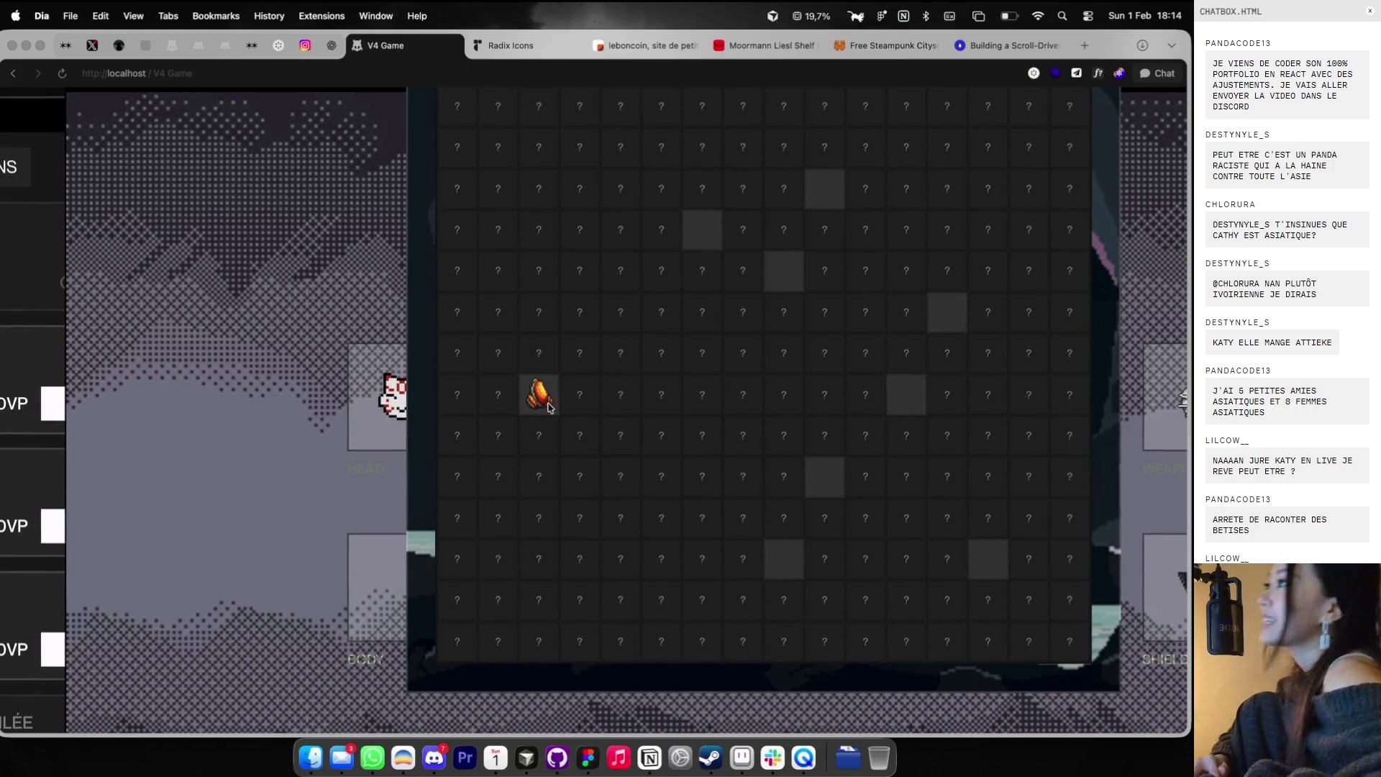
{"action": "scroll", "coordinate": [548, 407], "scroll_direction": "up", "scroll_amount": 2}
{"action": "scroll", "coordinate": [548, 408], "scroll_direction": "down", "scroll_amount": 3}
{"action": "scroll", "coordinate": [548, 408], "scroll_direction": "down", "scroll_amount": 4}
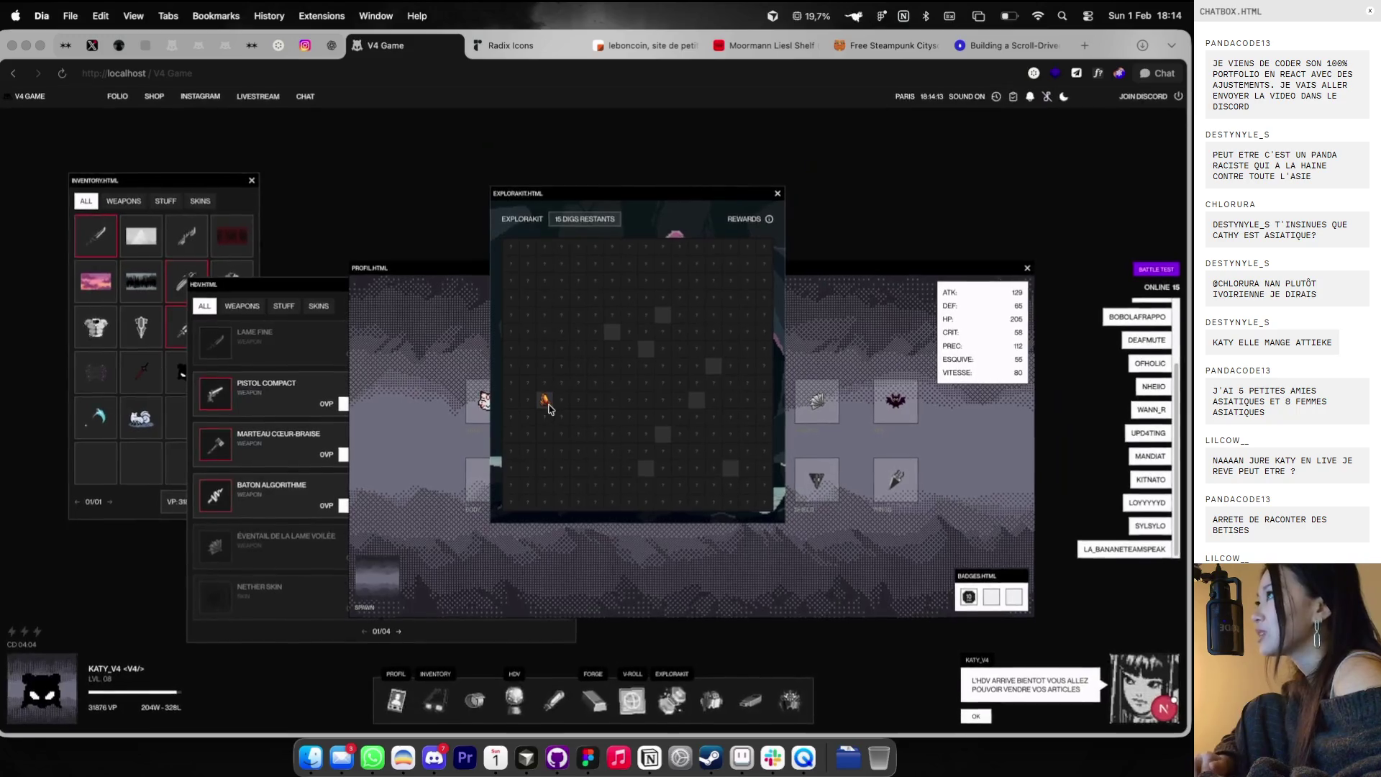
{"action": "mouse_move", "coordinate": [767, 224]}
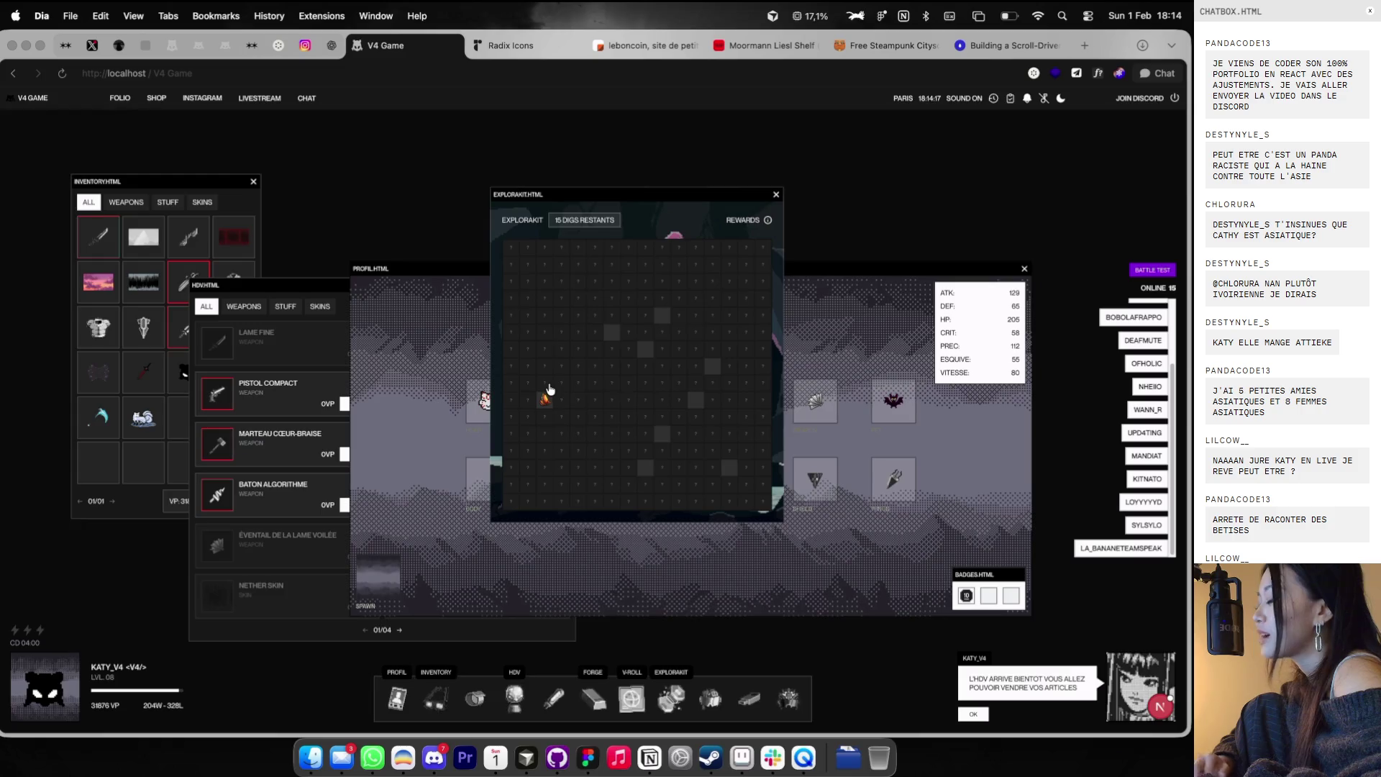
{"action": "scroll", "coordinate": [549, 388], "scroll_direction": "up", "scroll_amount": 3}
{"action": "scroll", "coordinate": [548, 389], "scroll_direction": "down", "scroll_amount": 3}
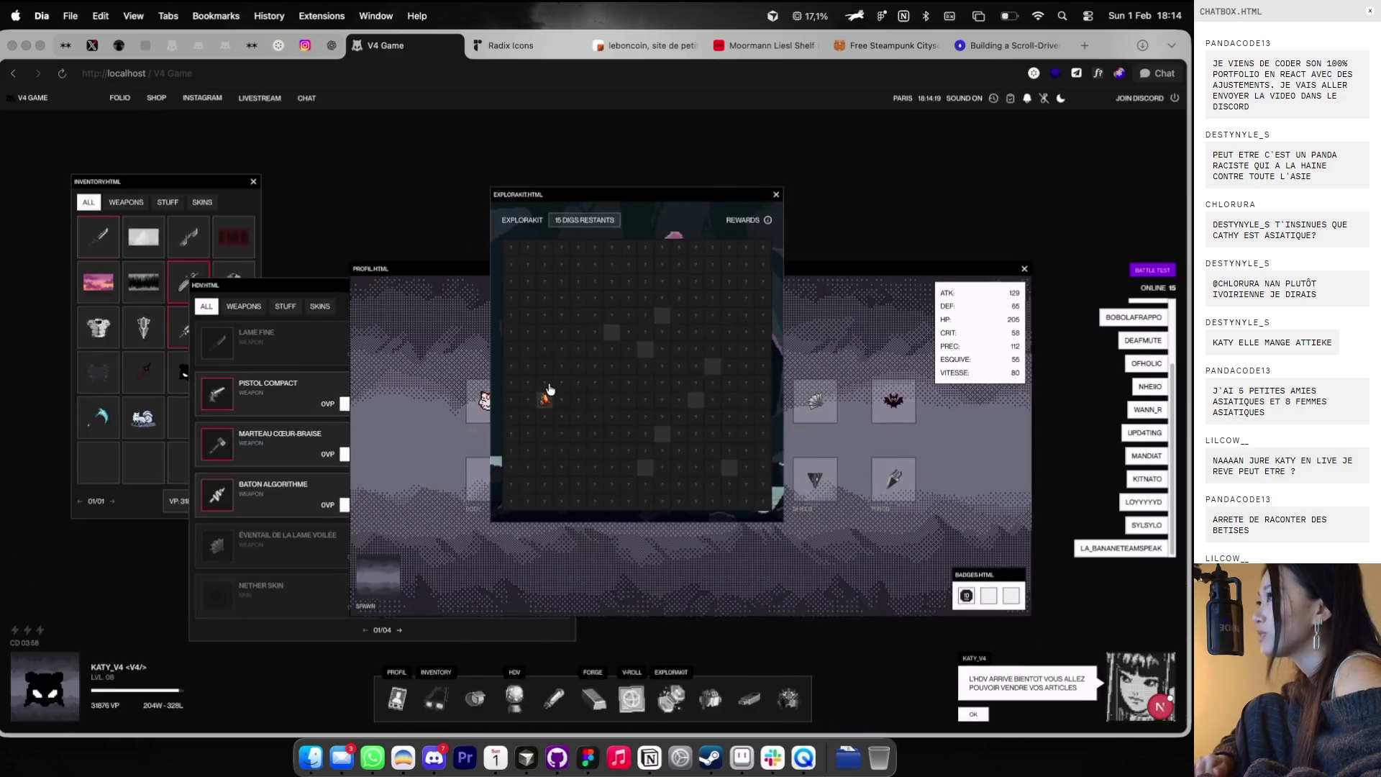
{"action": "scroll", "coordinate": [549, 388], "scroll_direction": "up", "scroll_amount": 3}
{"action": "scroll", "coordinate": [549, 388], "scroll_direction": "down", "scroll_amount": 3}
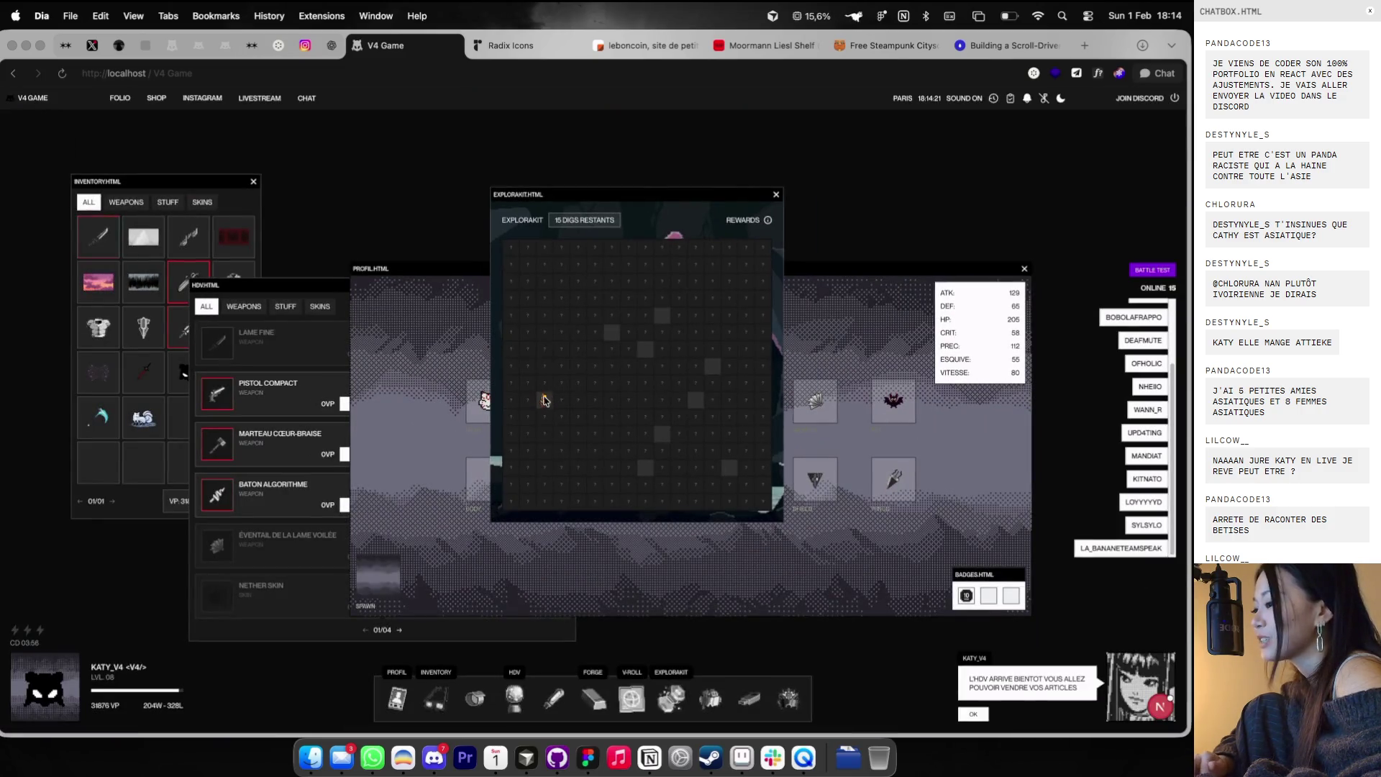
{"action": "scroll", "coordinate": [546, 402], "scroll_direction": "up", "scroll_amount": 3}
{"action": "scroll", "coordinate": [554, 420], "scroll_direction": "down", "scroll_amount": 3}
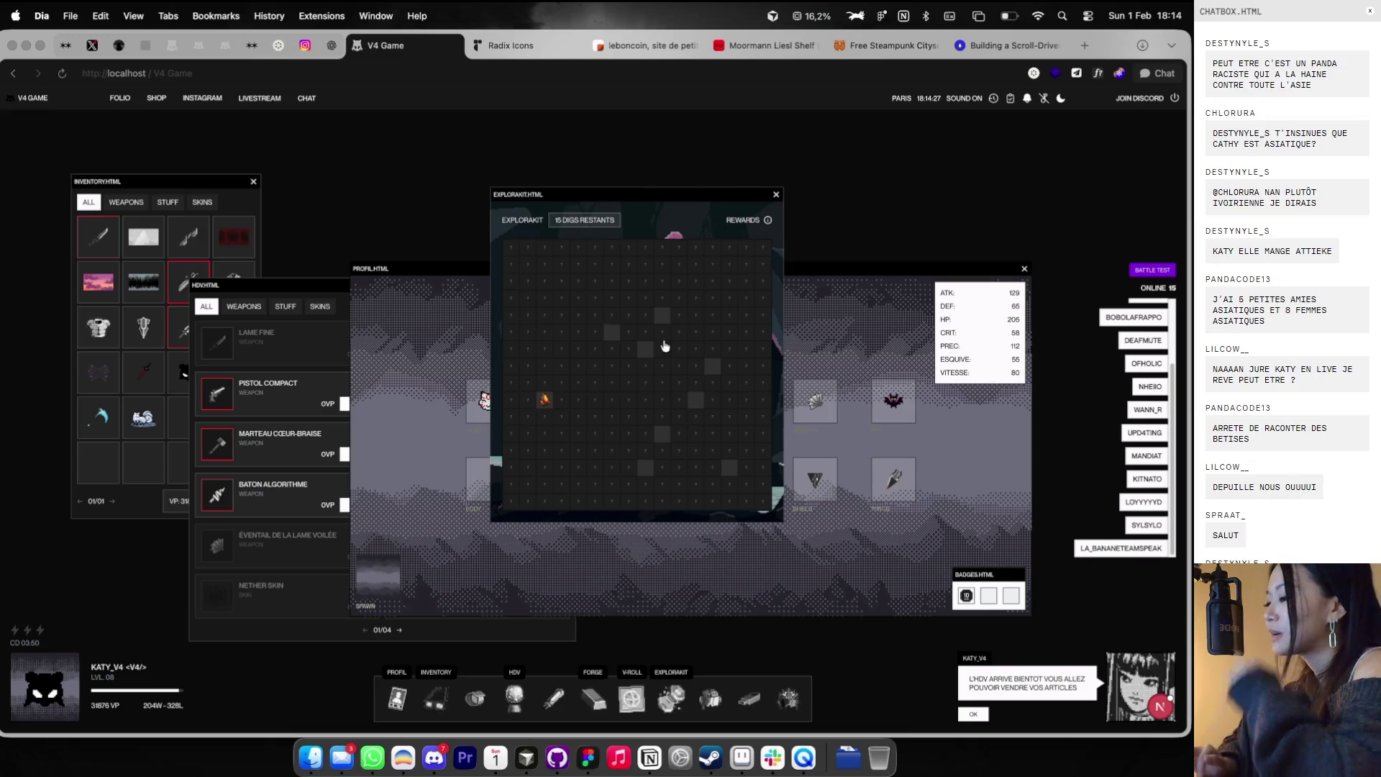
{"action": "scroll", "coordinate": [547, 423], "scroll_direction": "up", "scroll_amount": 5}
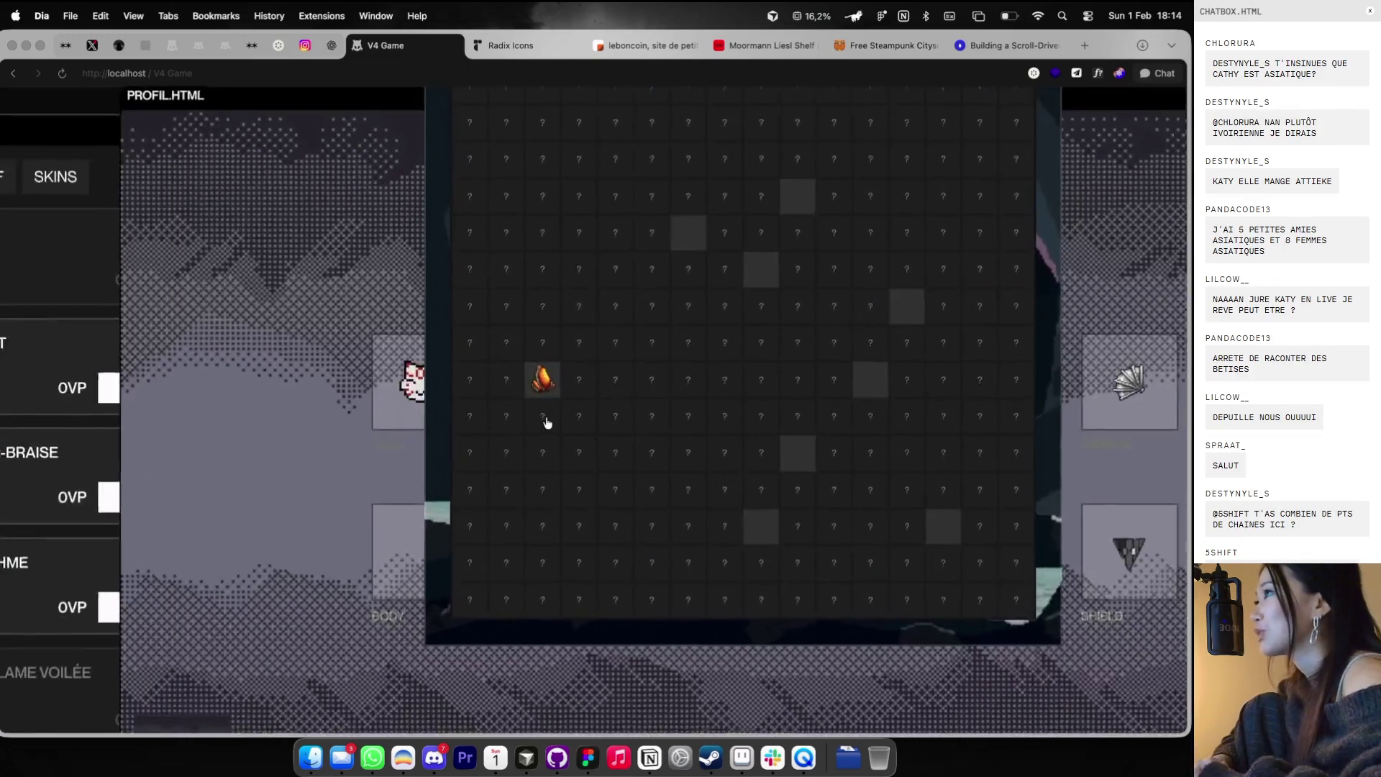
{"action": "scroll", "coordinate": [546, 422], "scroll_direction": "down", "scroll_amount": 5}
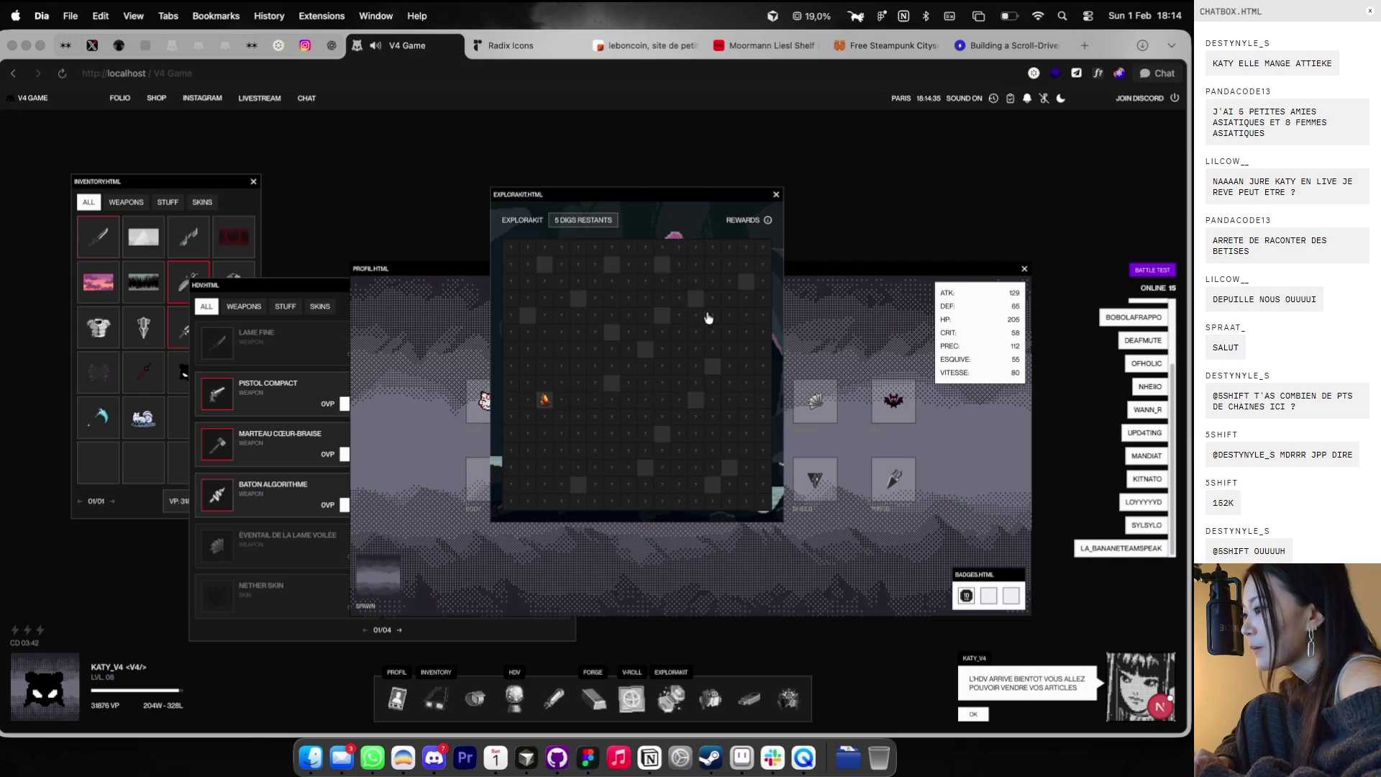
{"action": "left_click", "coordinate": [682, 453]}
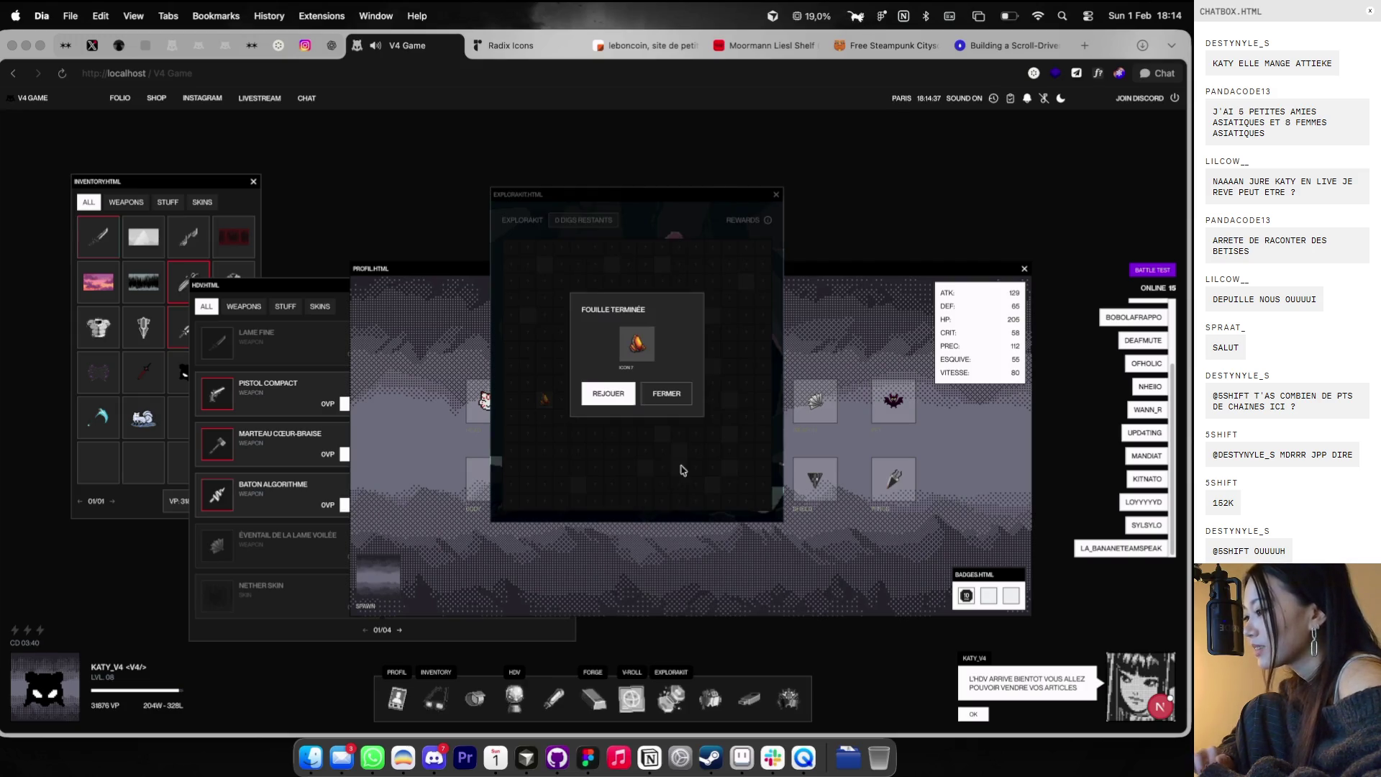
- Dismiss the item reward, start a fresh 24-dig search, and close Explorakit
{"action": "left_click", "coordinate": [675, 400]}
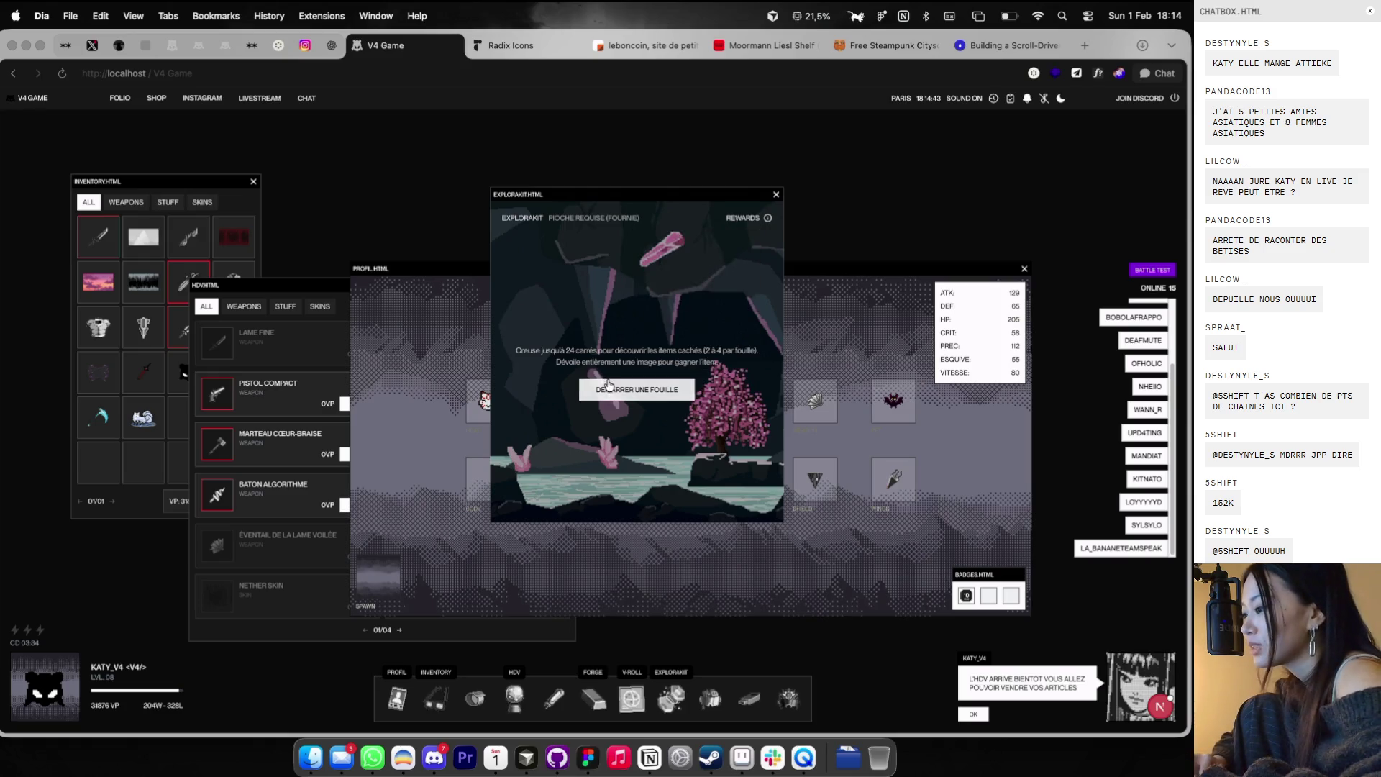
{"action": "left_click", "coordinate": [611, 389]}
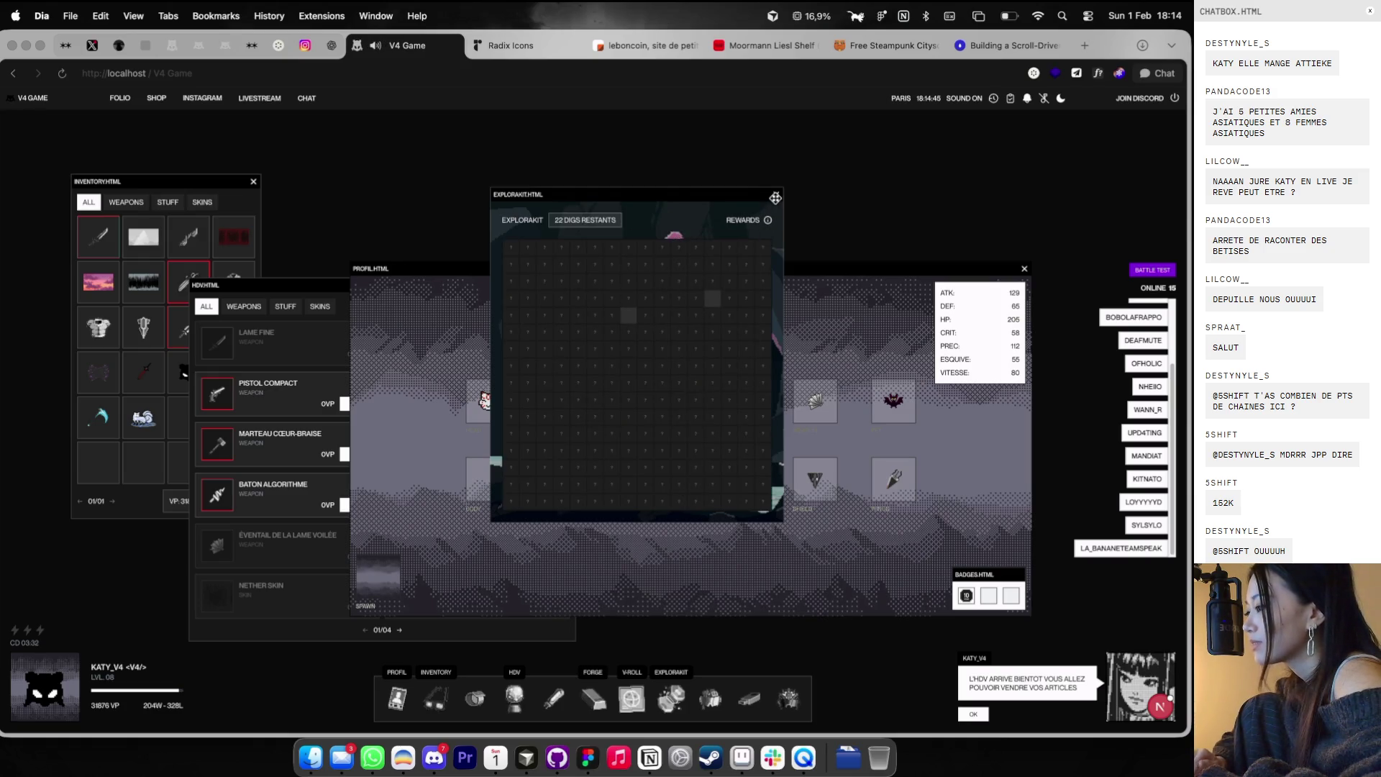
{"action": "left_click", "coordinate": [774, 197]}
{"action": "left_click_drag", "start_coordinate": [752, 266], "coordinate": [752, 162]}
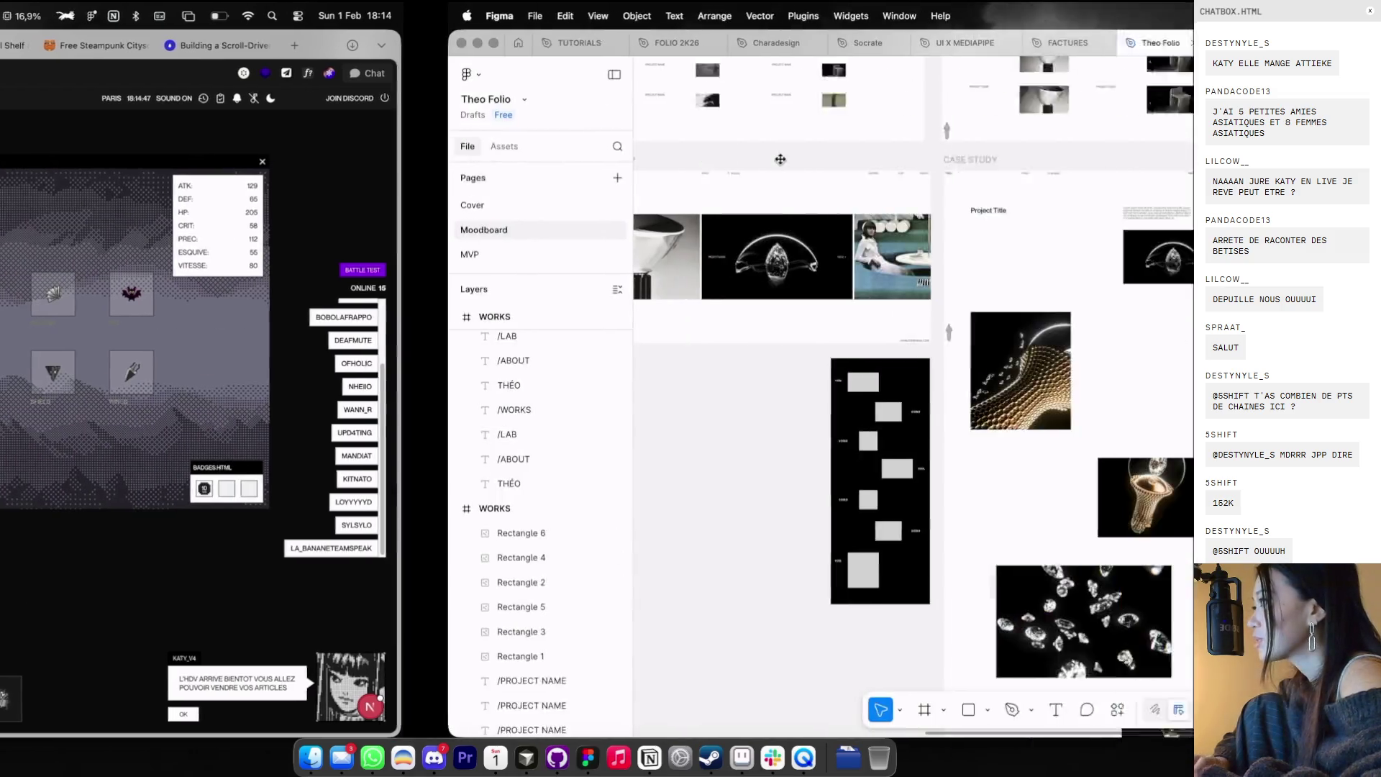
- Move the standalone LAB frame up into the WORKS row in Figma
{"action": "key", "text": "ctrl+Right"}
{"action": "scroll", "coordinate": [741, 223], "scroll_direction": "down", "scroll_amount": 5}
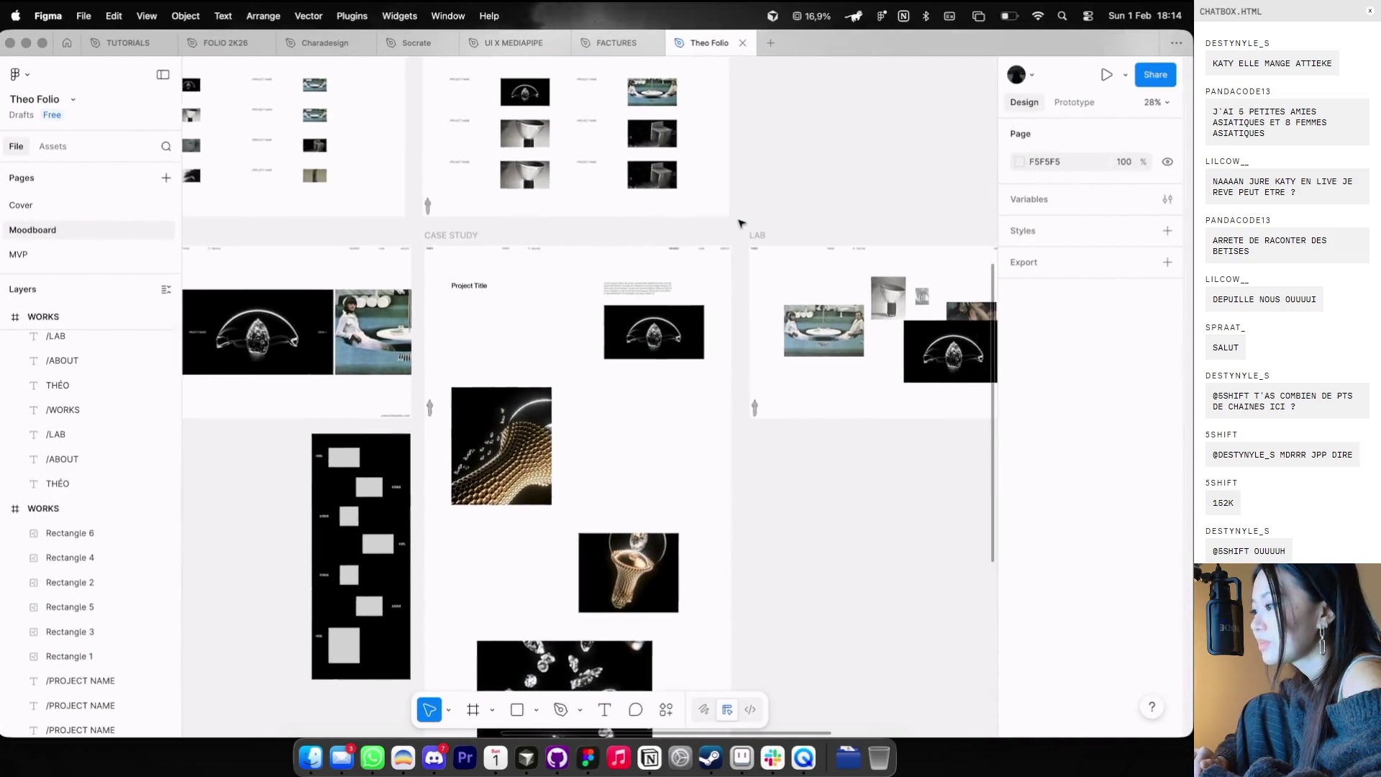
{"action": "scroll", "coordinate": [578, 224], "scroll_direction": "right", "scroll_amount": 5}
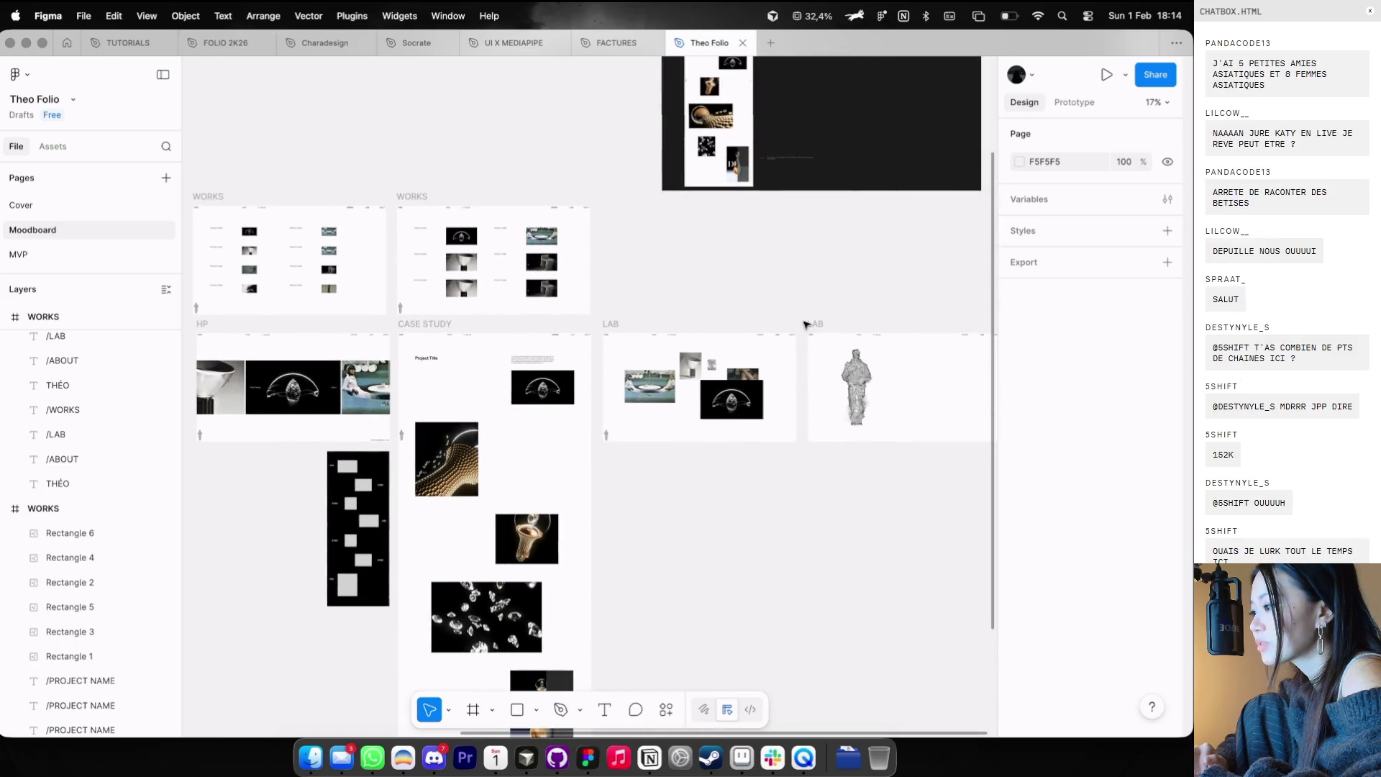
{"action": "left_click", "coordinate": [806, 325]}
{"action": "scroll", "coordinate": [728, 232], "scroll_direction": "up", "scroll_amount": 5}
{"action": "scroll", "coordinate": [701, 113], "scroll_direction": "up", "scroll_amount": 4}
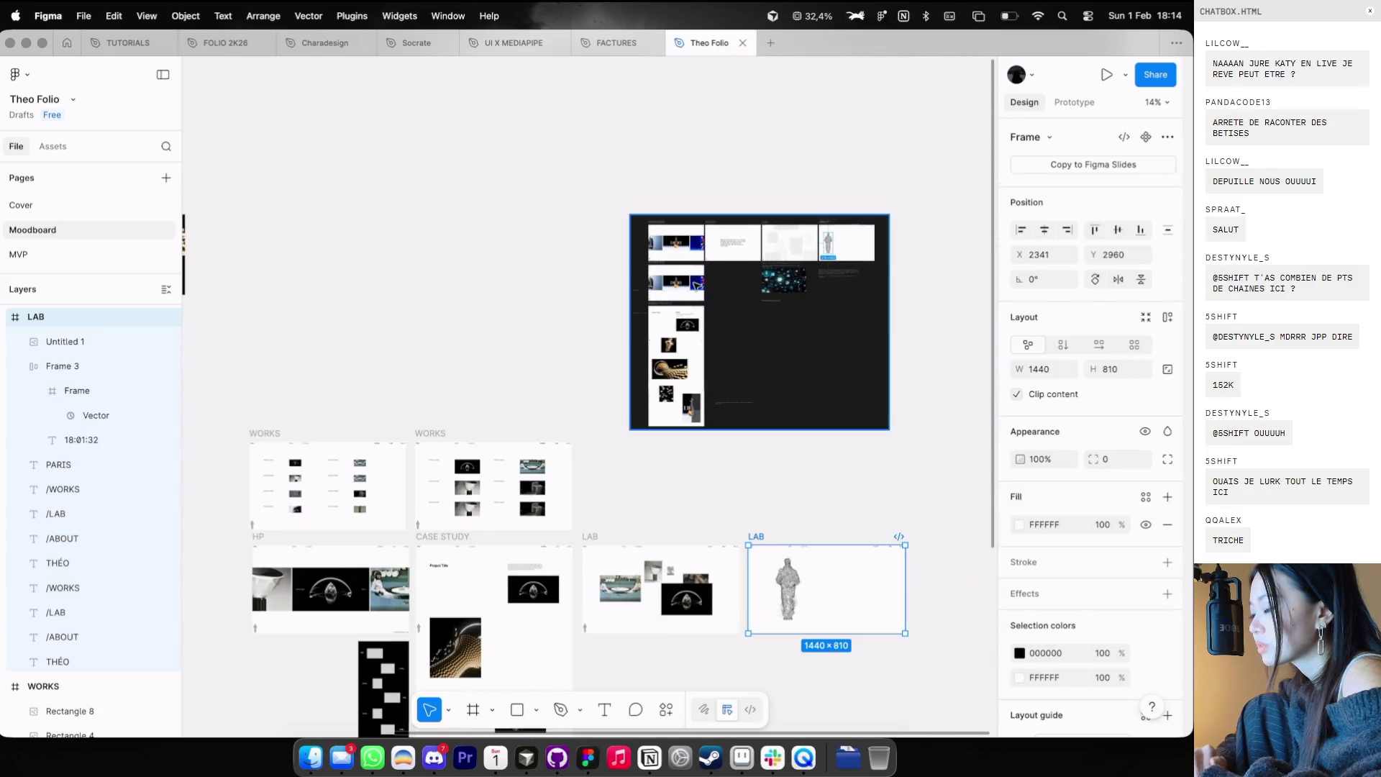
{"action": "left_click", "coordinate": [763, 302]}
{"action": "left_click_drag", "start_coordinate": [757, 538], "coordinate": [606, 428]}
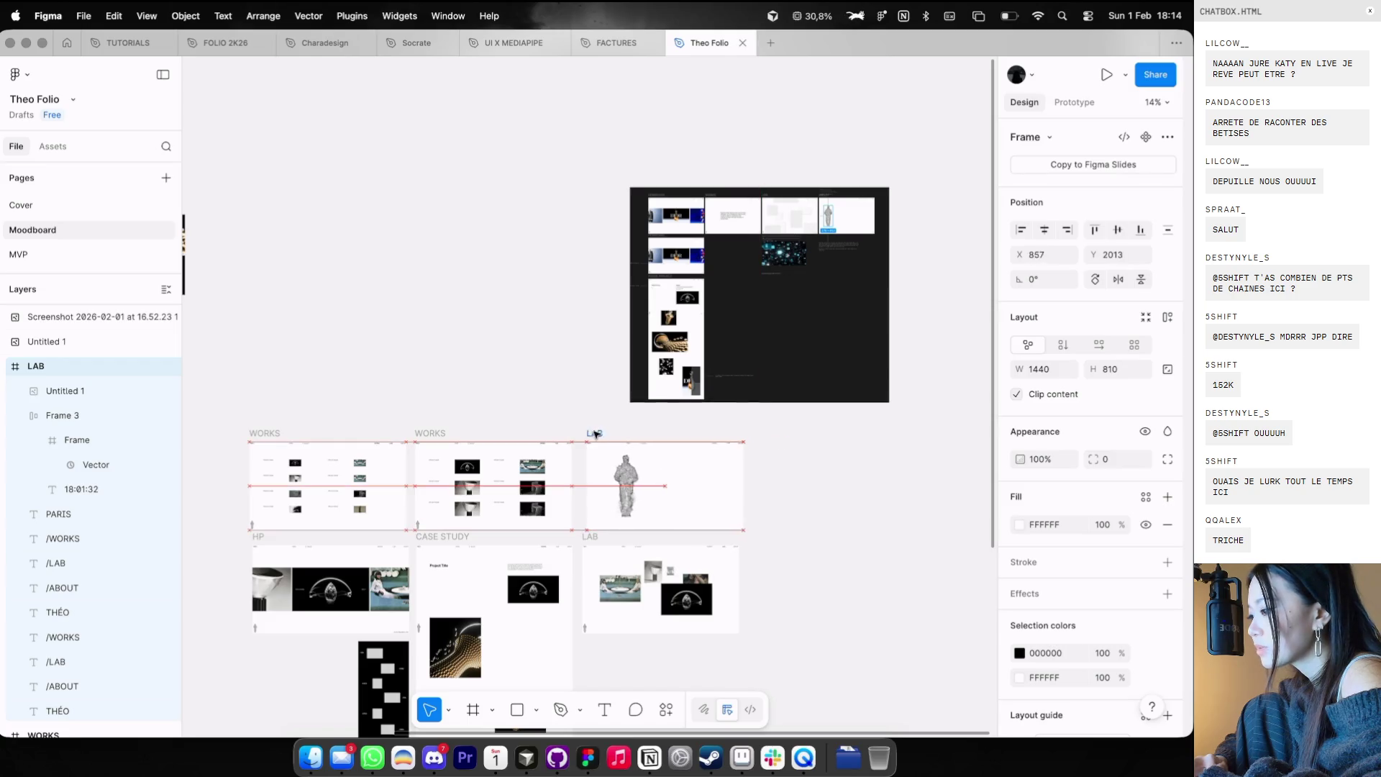
- Copy the CASE STUDY Project Title into the LAB frame and retitle it 'Theo x'
{"action": "scroll", "coordinate": [607, 428], "scroll_direction": "up", "scroll_amount": 3}
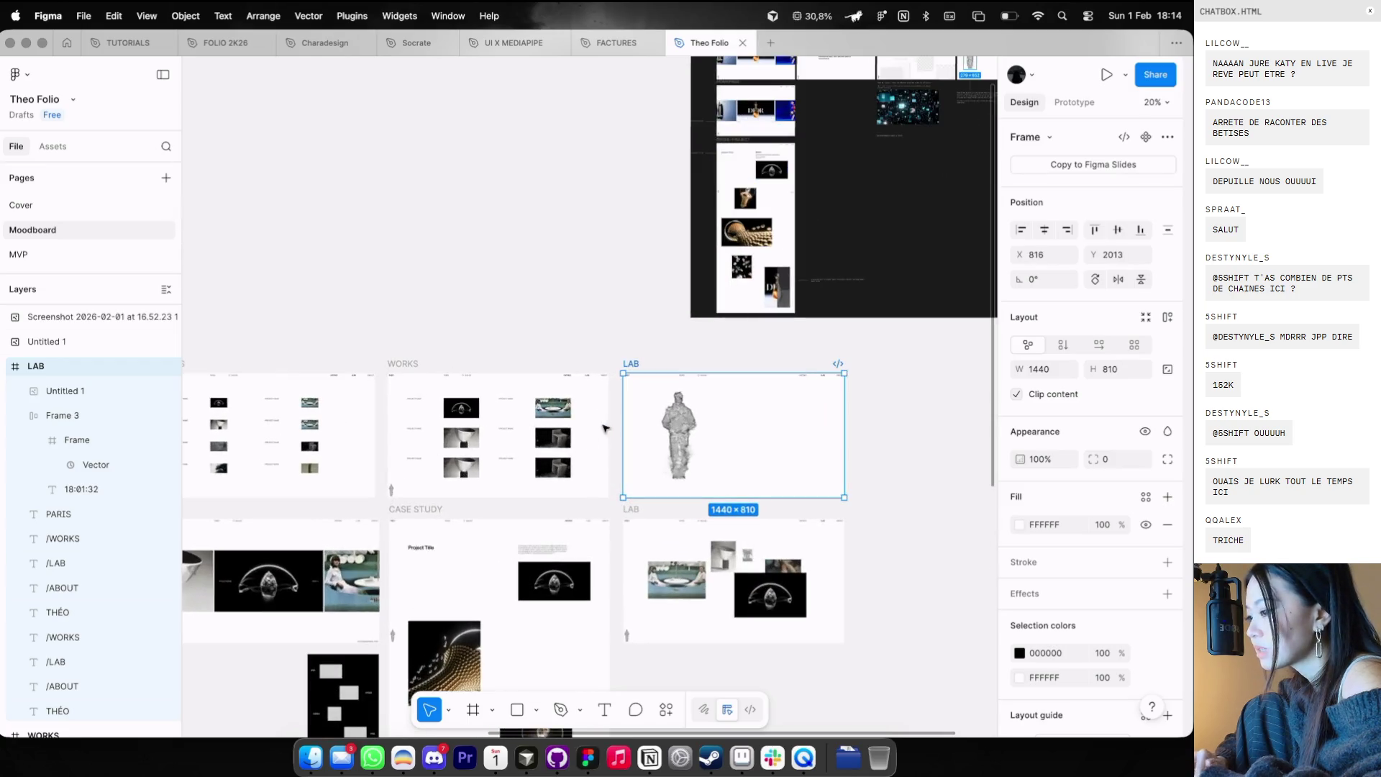
{"action": "left_click", "coordinate": [427, 544]}
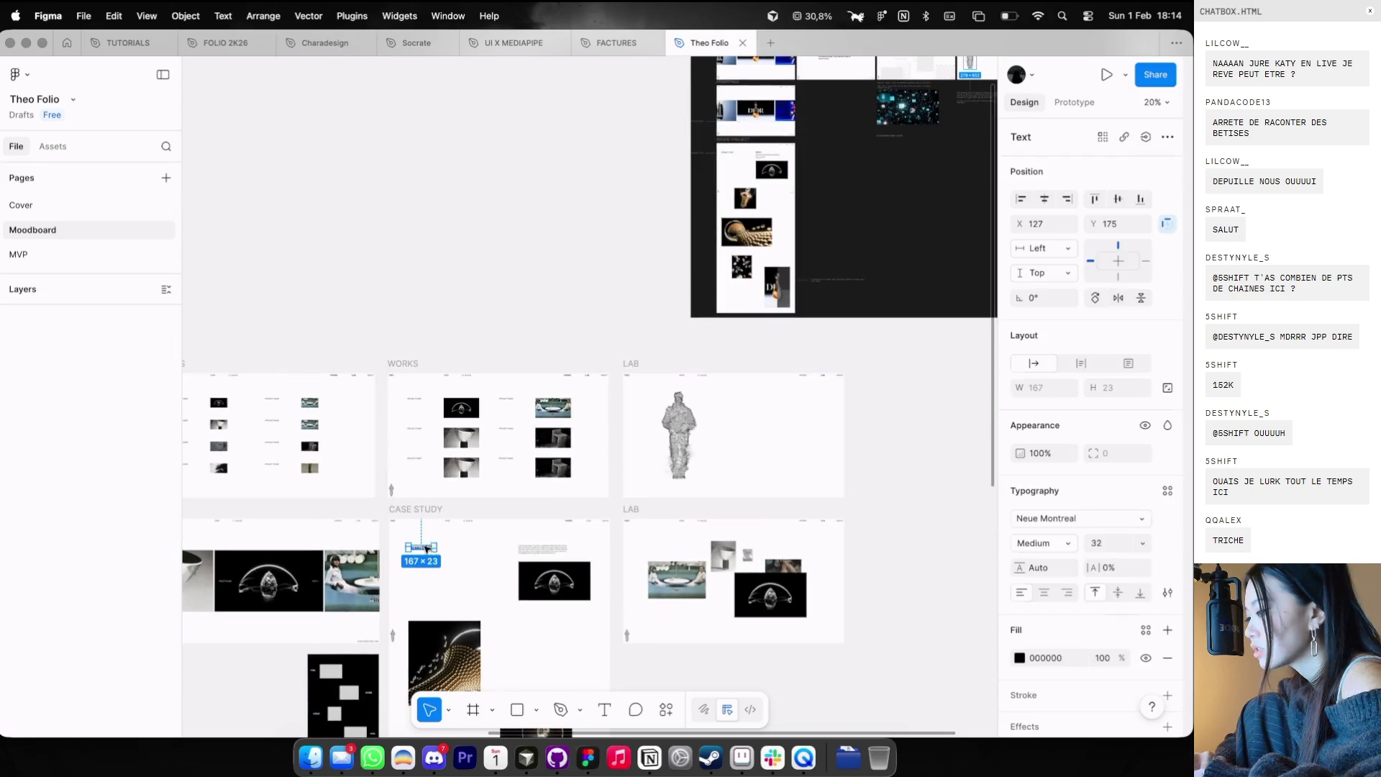
{"action": "key", "text": "super+c"}
{"action": "left_click", "coordinate": [624, 374]}
{"action": "scroll", "coordinate": [633, 370], "scroll_direction": "up", "scroll_amount": 4}
{"action": "key", "text": "super+v"}
{"action": "key", "text": "shift+g"}
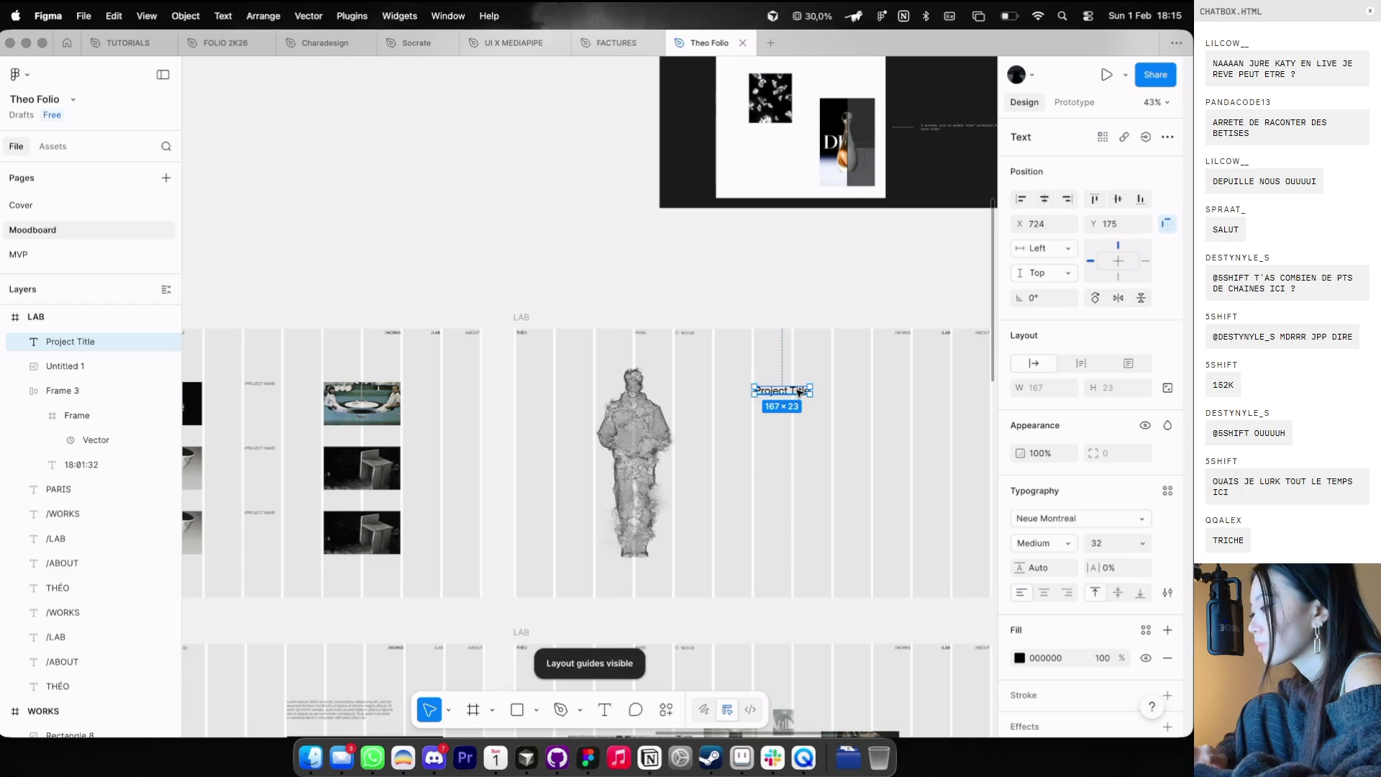
{"action": "key", "text": "Return"}
{"action": "type", "text": "Theo"}
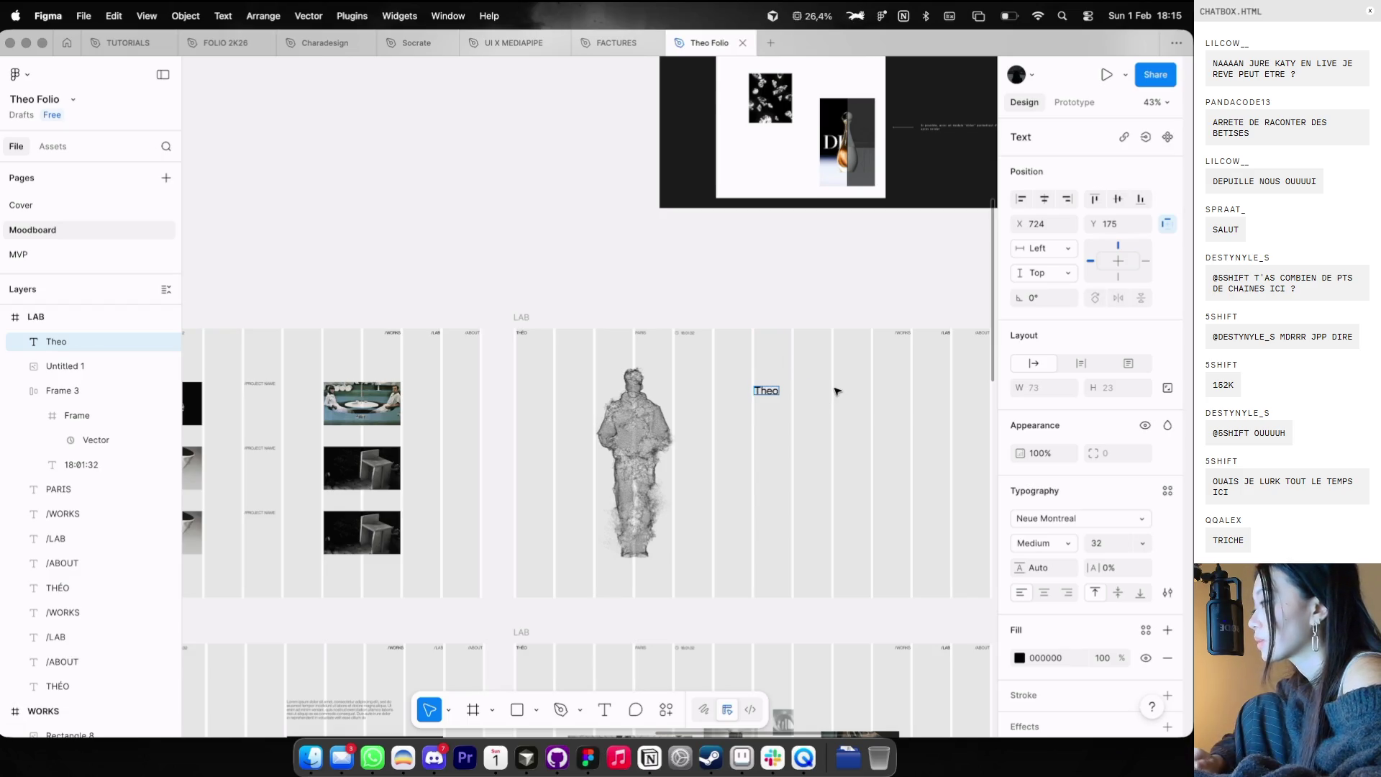
{"action": "type", "text": " x"}
{"action": "key", "text": "Escape"}
{"action": "key", "text": "Escape"}
- Paste the Lorem ipsum paragraph into LAB, placed just below the Theo x title
{"action": "scroll", "coordinate": [835, 391], "scroll_direction": "down", "scroll_amount": 3}
{"action": "scroll", "coordinate": [834, 391], "scroll_direction": "down", "scroll_amount": 3}
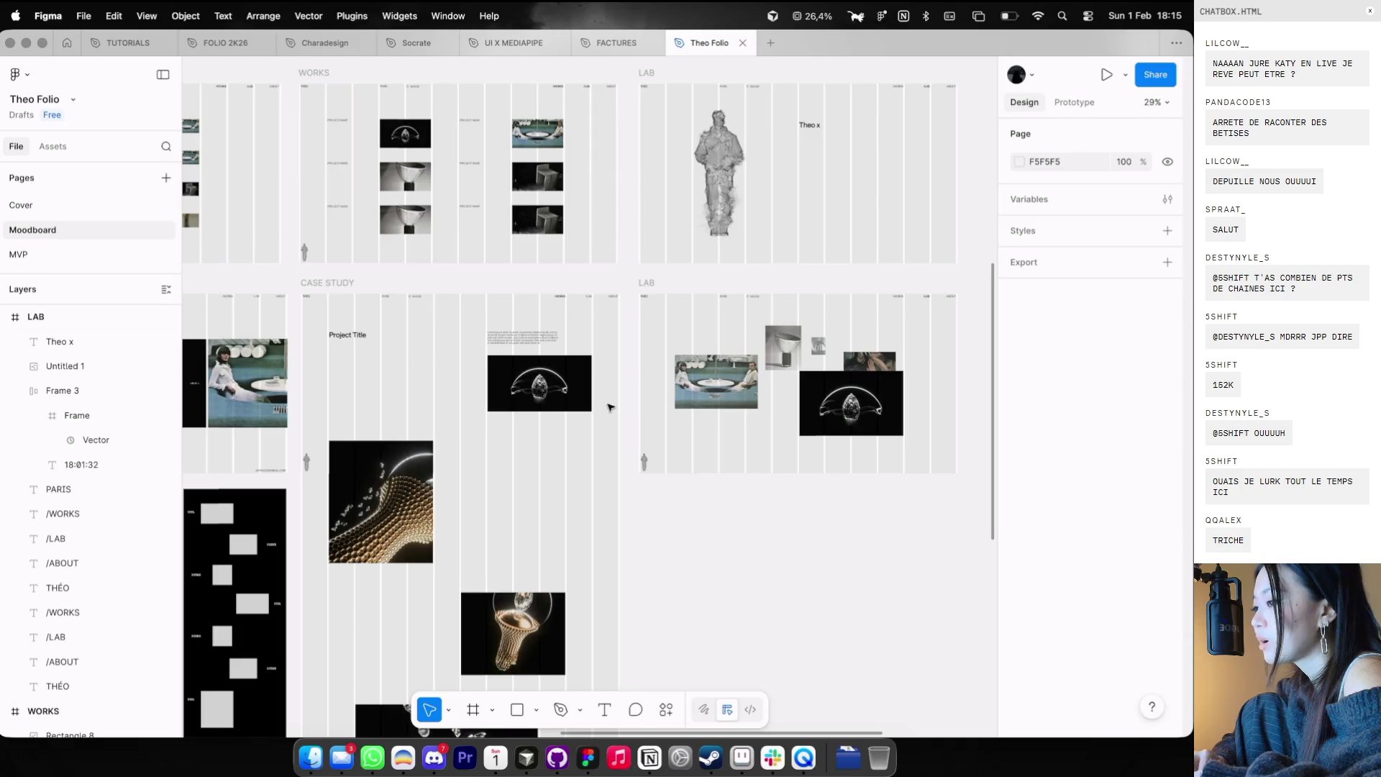
{"action": "scroll", "coordinate": [625, 373], "scroll_direction": "up", "scroll_amount": 2}
{"action": "left_click", "coordinate": [624, 373]}
{"action": "scroll", "coordinate": [719, 251], "scroll_direction": "up", "scroll_amount": 3}
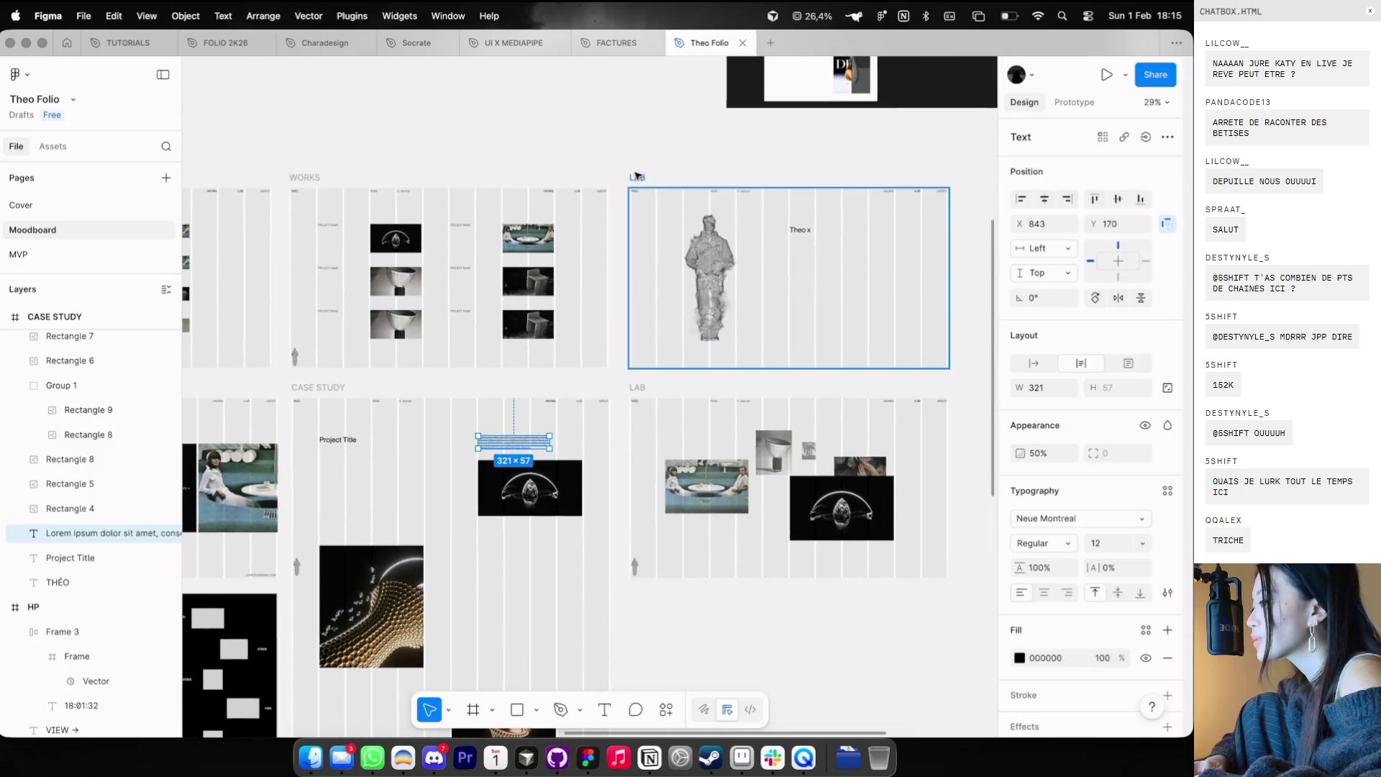
{"action": "left_click", "coordinate": [759, 193]}
{"action": "scroll", "coordinate": [758, 193], "scroll_direction": "up", "scroll_amount": 3}
{"action": "key", "text": "ctrl+v"}
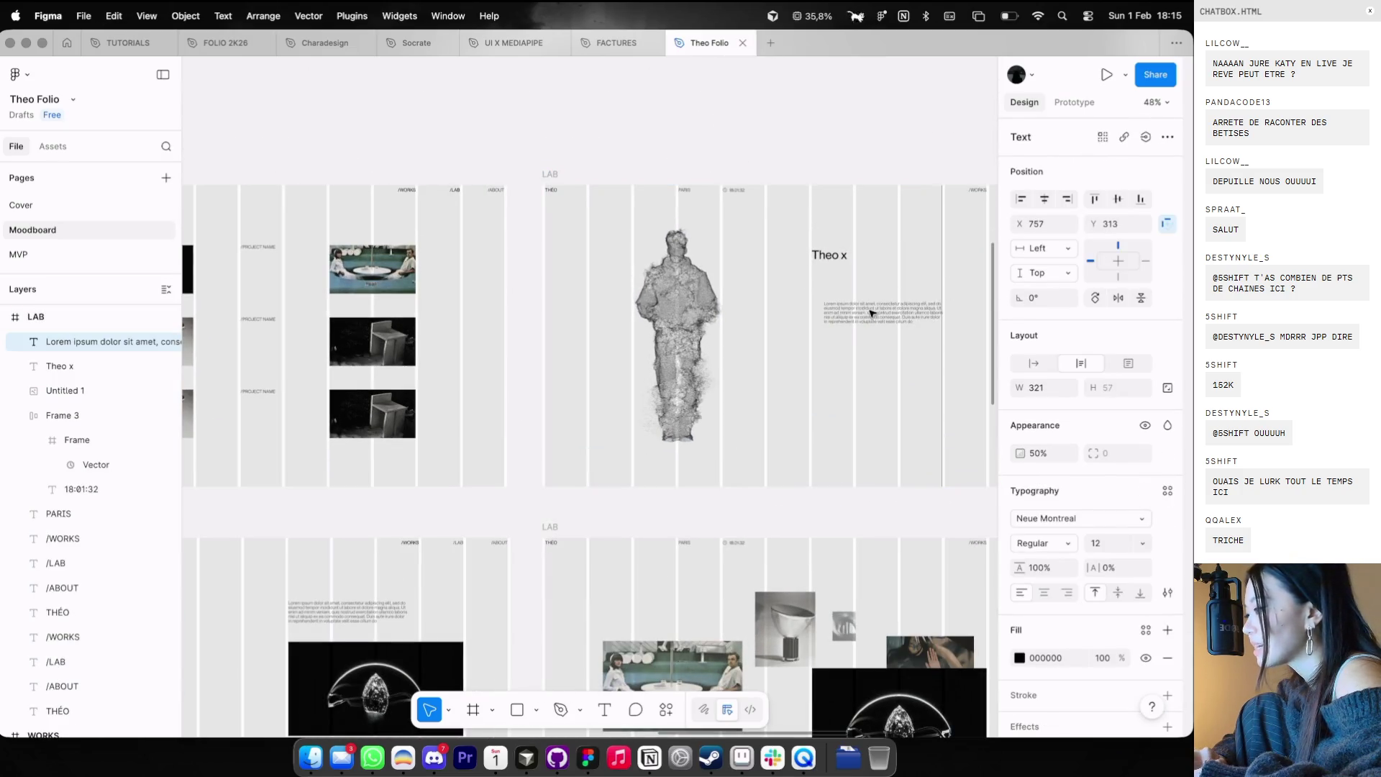
{"action": "left_click_drag", "start_coordinate": [904, 260], "coordinate": [860, 290]}
{"action": "key", "text": "shift+Up"}
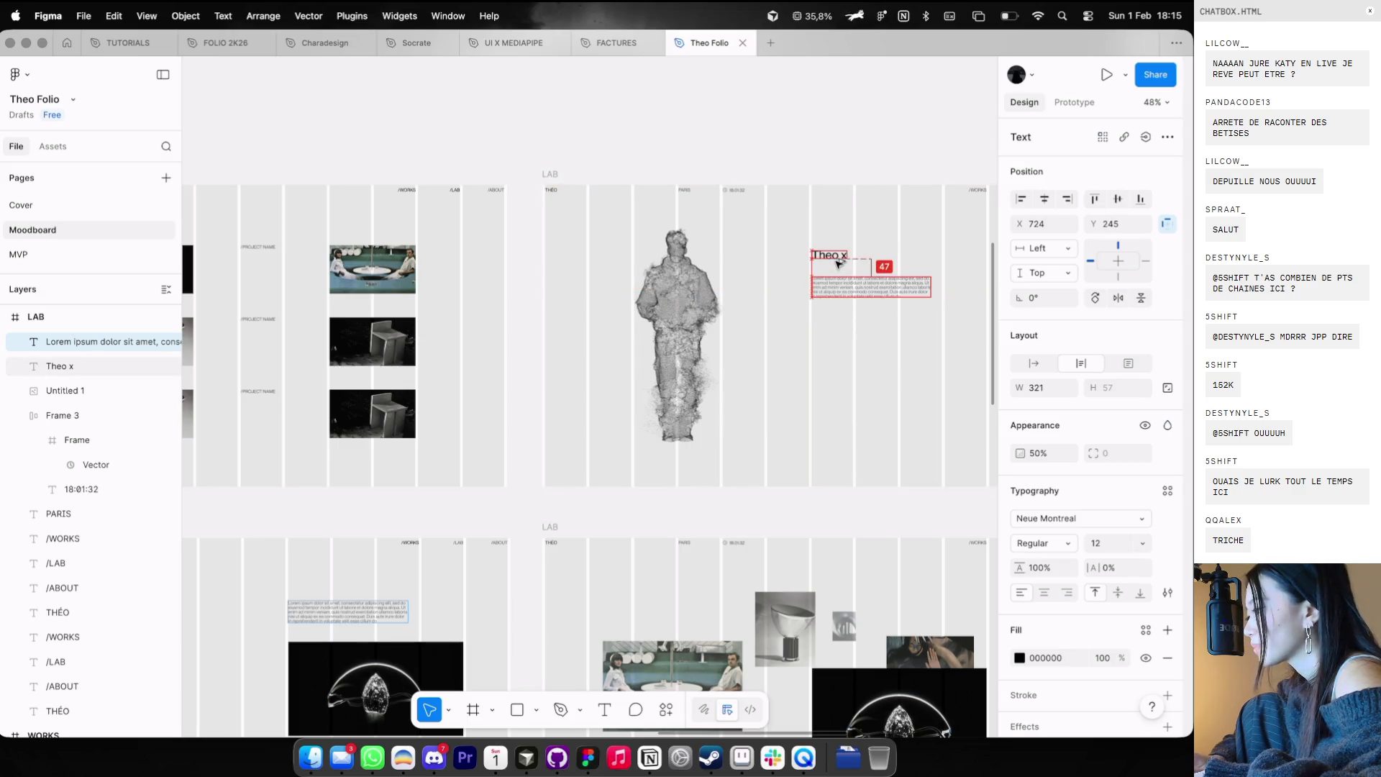
- Hide the column layout guides and switch to the Charadesign file
{"action": "left_click", "coordinate": [851, 222]}
{"action": "scroll", "coordinate": [851, 223], "scroll_direction": "down", "scroll_amount": 10}
{"action": "key", "text": "ctrl+shift+4"}
{"action": "left_click", "coordinate": [325, 42]}
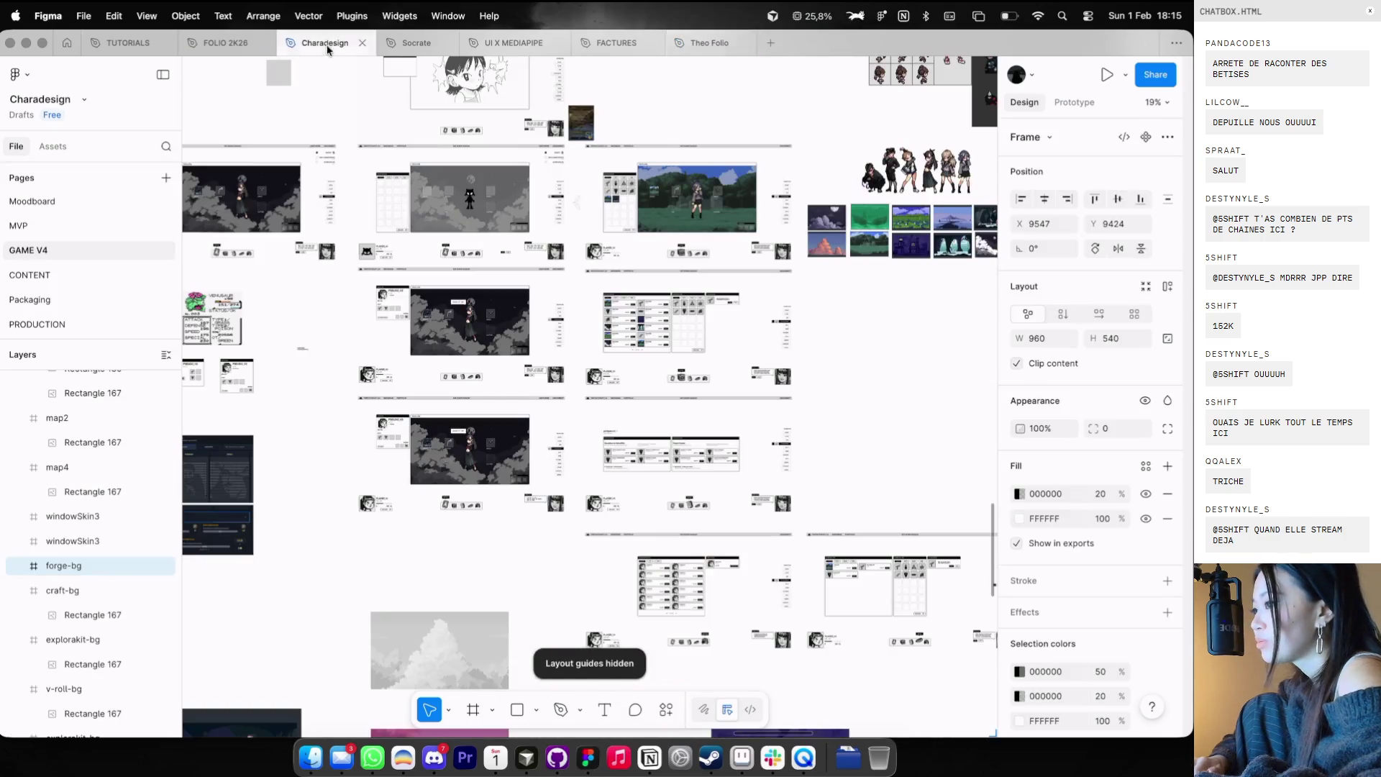
- Open the CONTENT page and enter, then exit, editing of the Processeur text
{"action": "scroll", "coordinate": [586, 345], "scroll_direction": "up", "scroll_amount": 3}
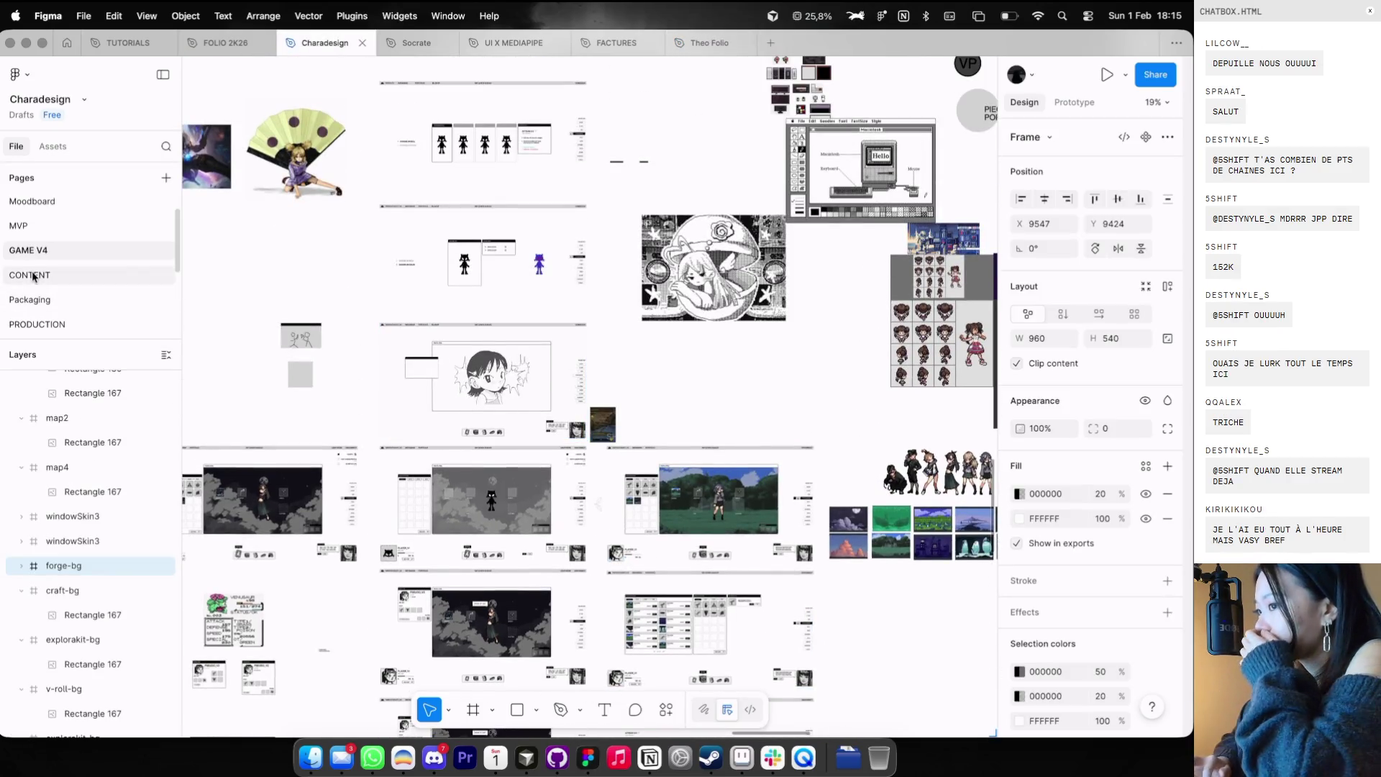
{"action": "left_click", "coordinate": [31, 275]}
{"action": "scroll", "coordinate": [528, 250], "scroll_direction": "up", "scroll_amount": 10}
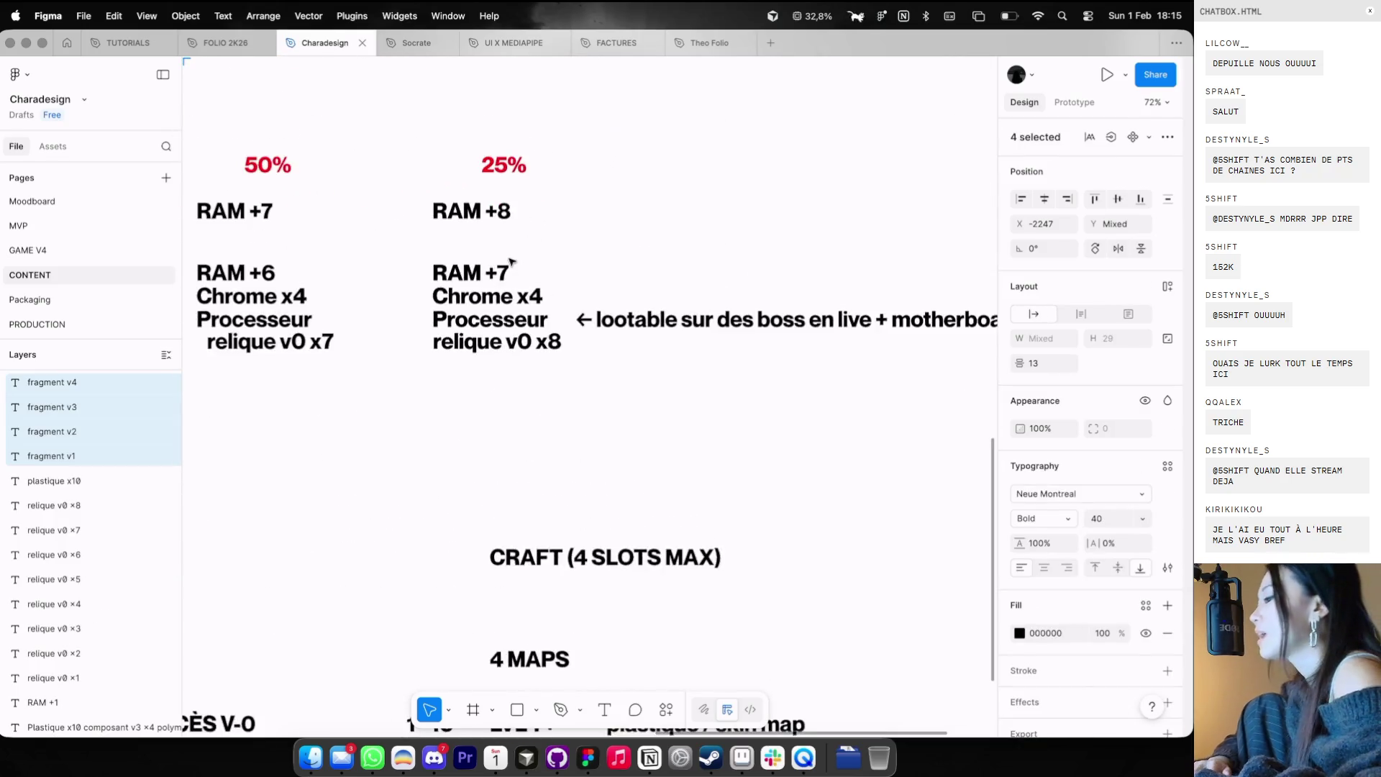
{"action": "left_click", "coordinate": [594, 367]}
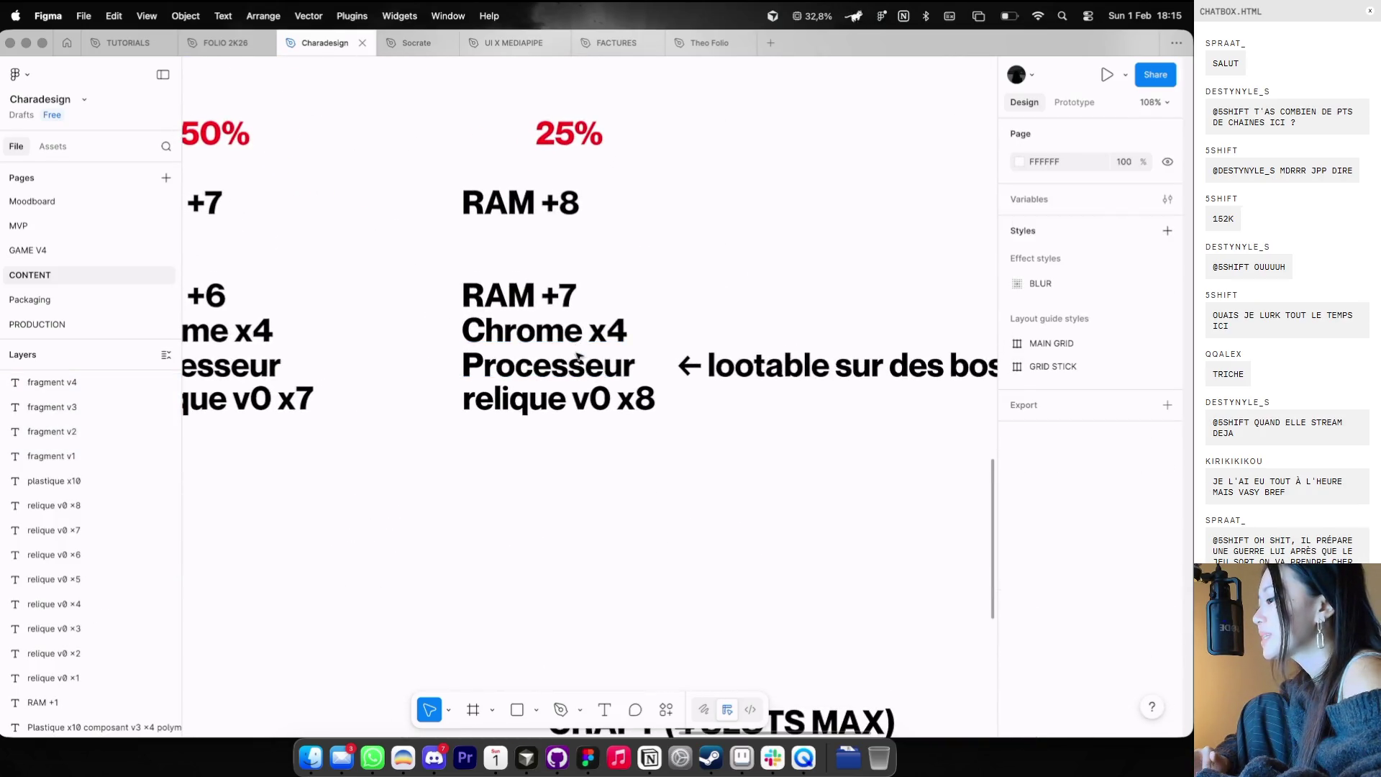
{"action": "double_click", "coordinate": [597, 369]}
{"action": "scroll", "coordinate": [606, 360], "scroll_direction": "right", "scroll_amount": 5}
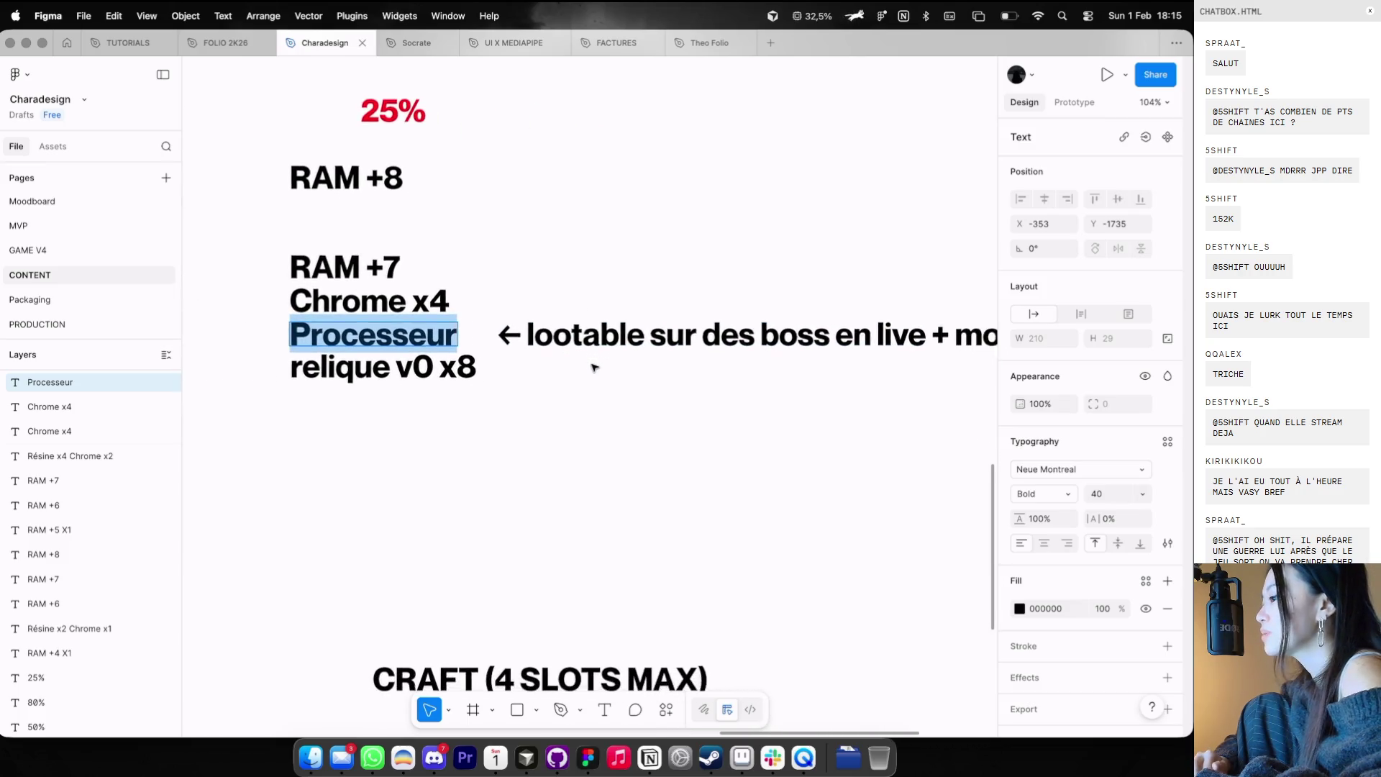
{"action": "key", "text": "Escape"}
- Marquee-select the texts from 25% through Processeur, deselect, then switch to the V4 Game browser
{"action": "scroll", "coordinate": [625, 400], "scroll_direction": "right", "scroll_amount": 3}
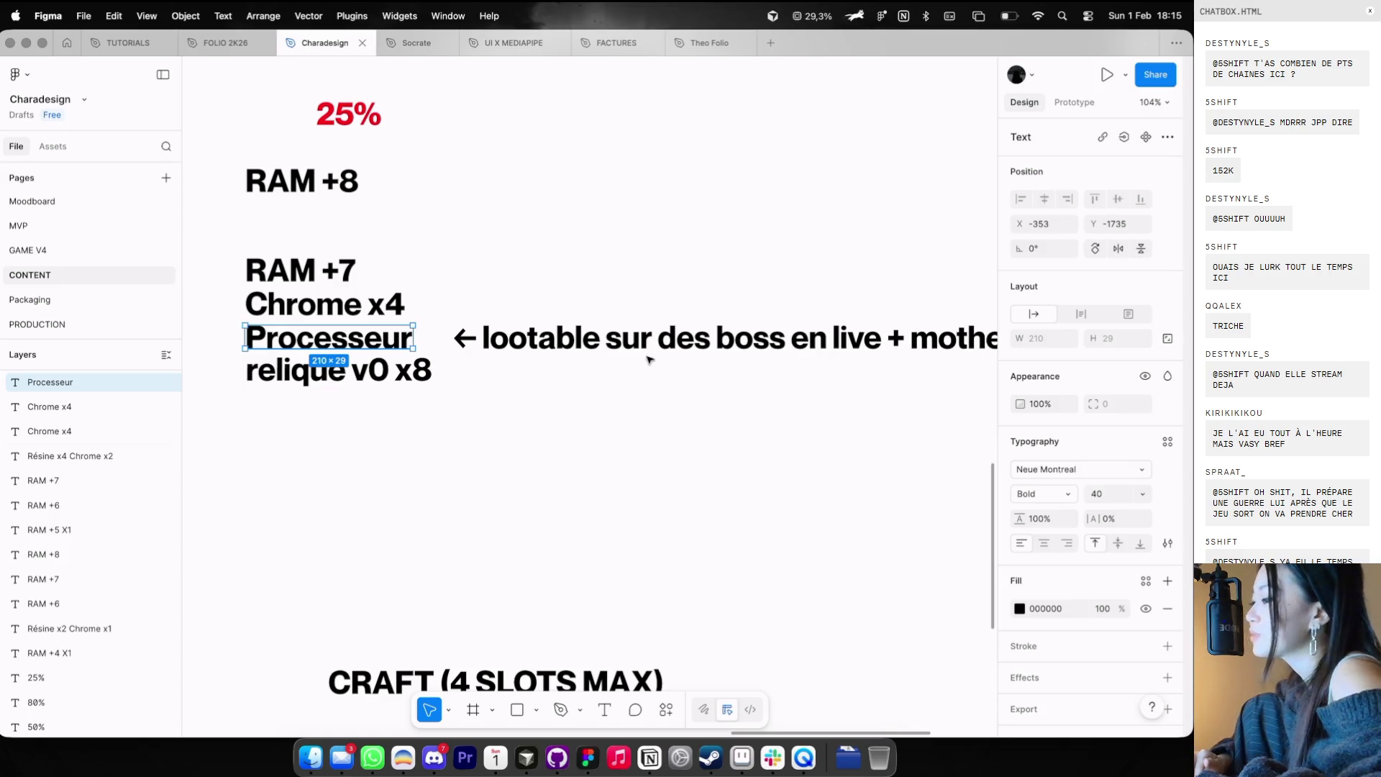
{"action": "scroll", "coordinate": [650, 360], "scroll_direction": "up", "scroll_amount": 3}
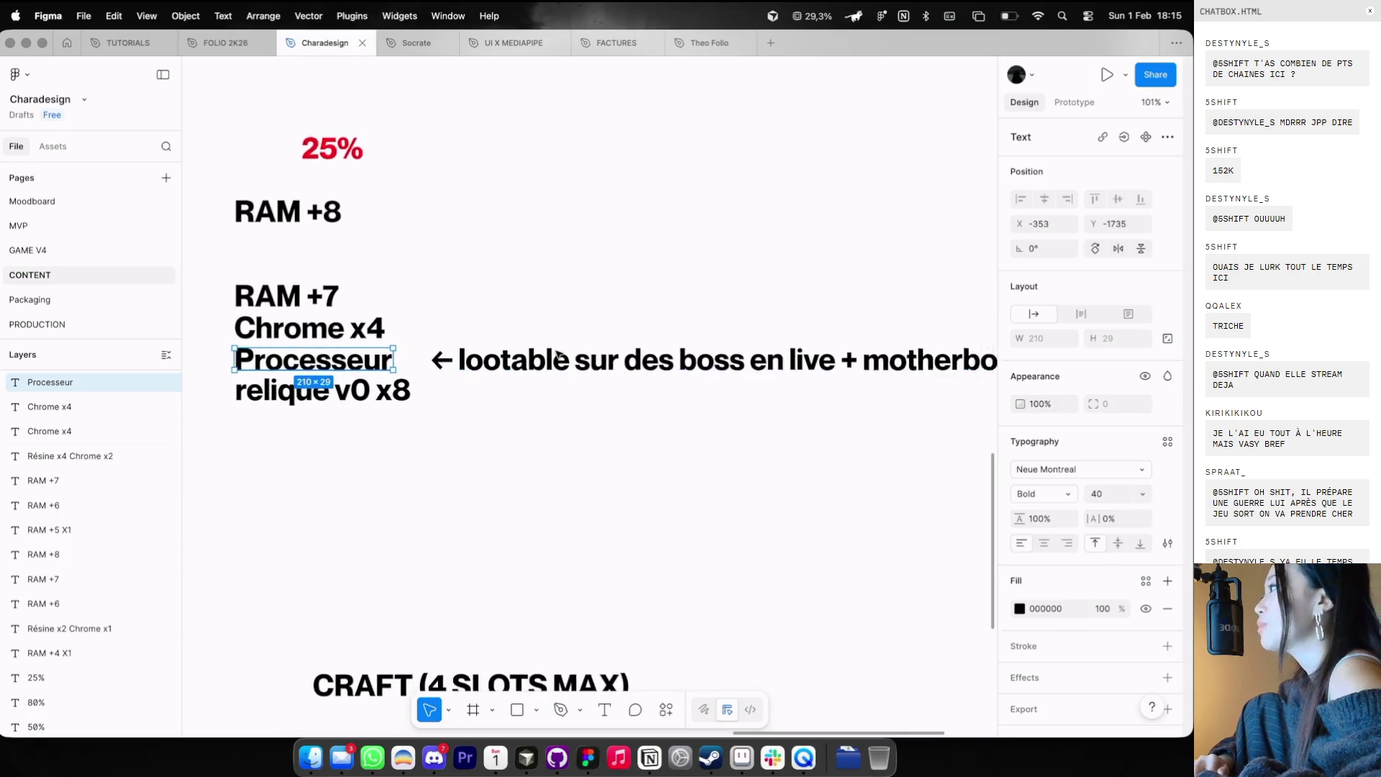
{"action": "scroll", "coordinate": [557, 354], "scroll_direction": "down", "scroll_amount": 3}
{"action": "scroll", "coordinate": [557, 354], "scroll_direction": "left", "scroll_amount": 2}
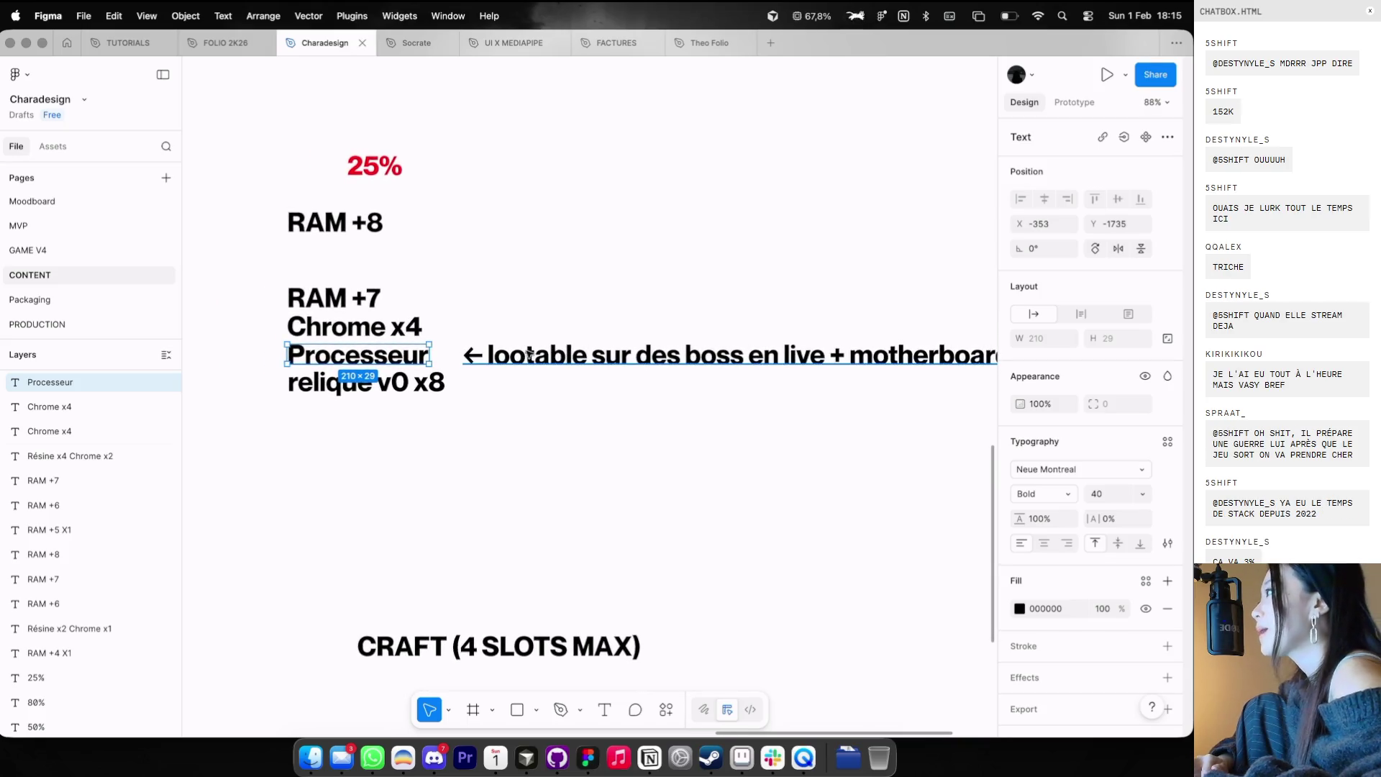
{"action": "scroll", "coordinate": [533, 354], "scroll_direction": "up", "scroll_amount": 3}
{"action": "scroll", "coordinate": [528, 354], "scroll_direction": "down", "scroll_amount": 1}
{"action": "scroll", "coordinate": [522, 349], "scroll_direction": "up", "scroll_amount": 3}
{"action": "left_click_drag", "start_coordinate": [440, 263], "coordinate": [570, 469]}
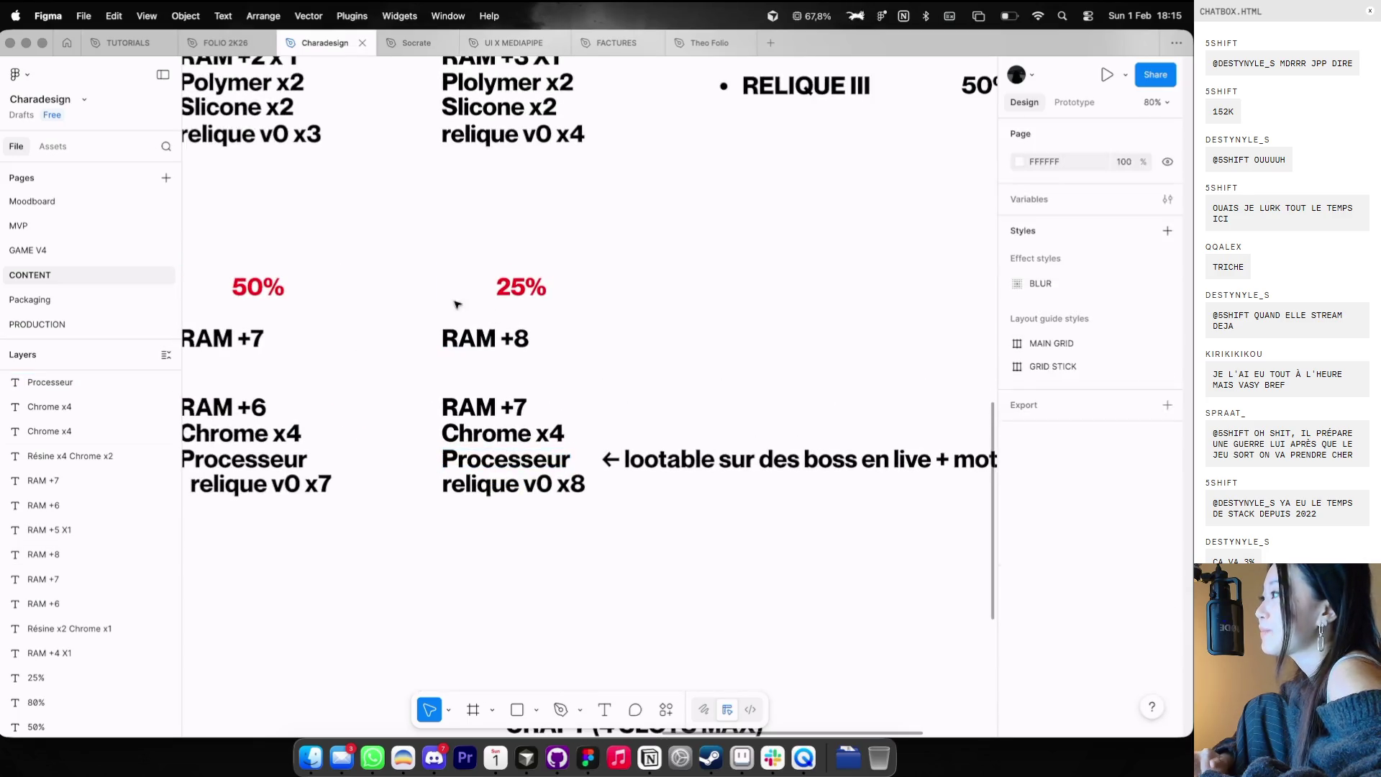
{"action": "left_click", "coordinate": [588, 530]}
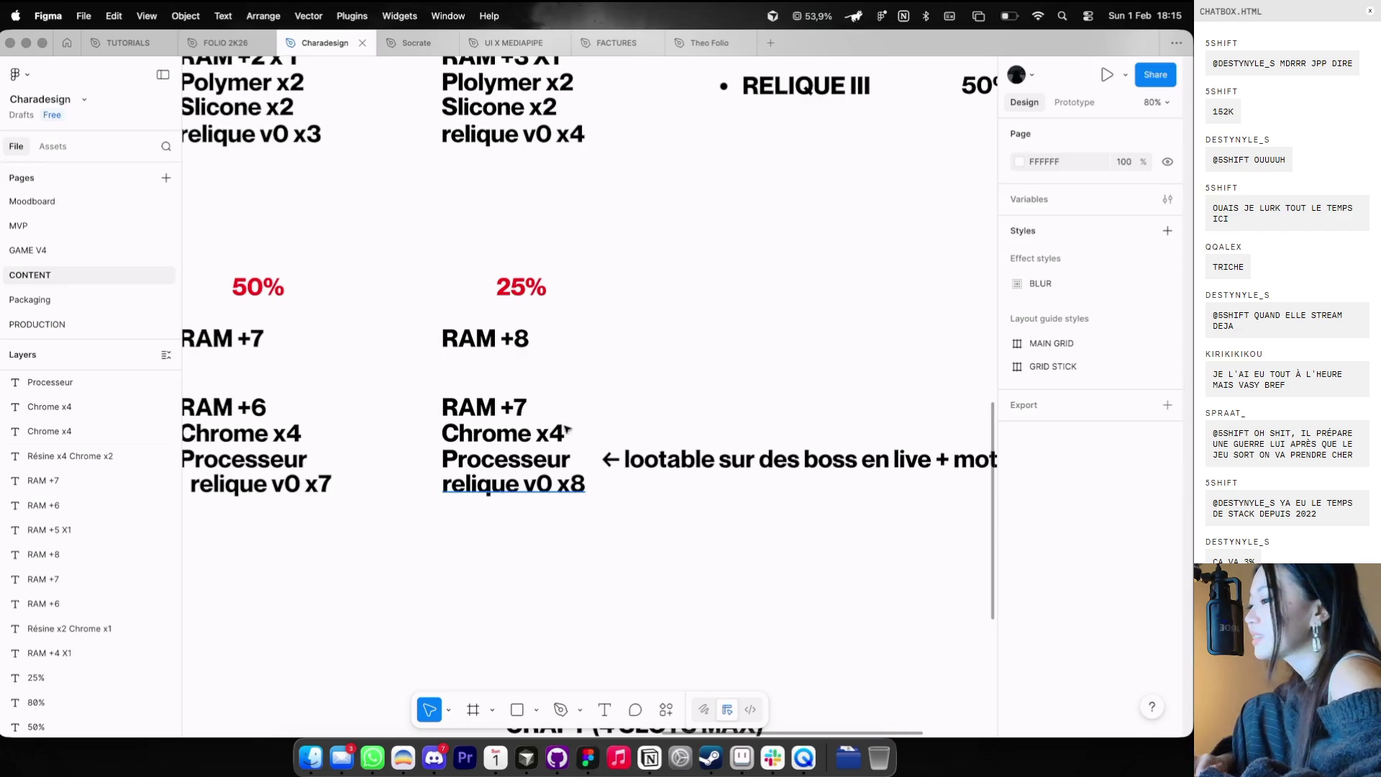
{"action": "key", "text": "ctrl+Left"}
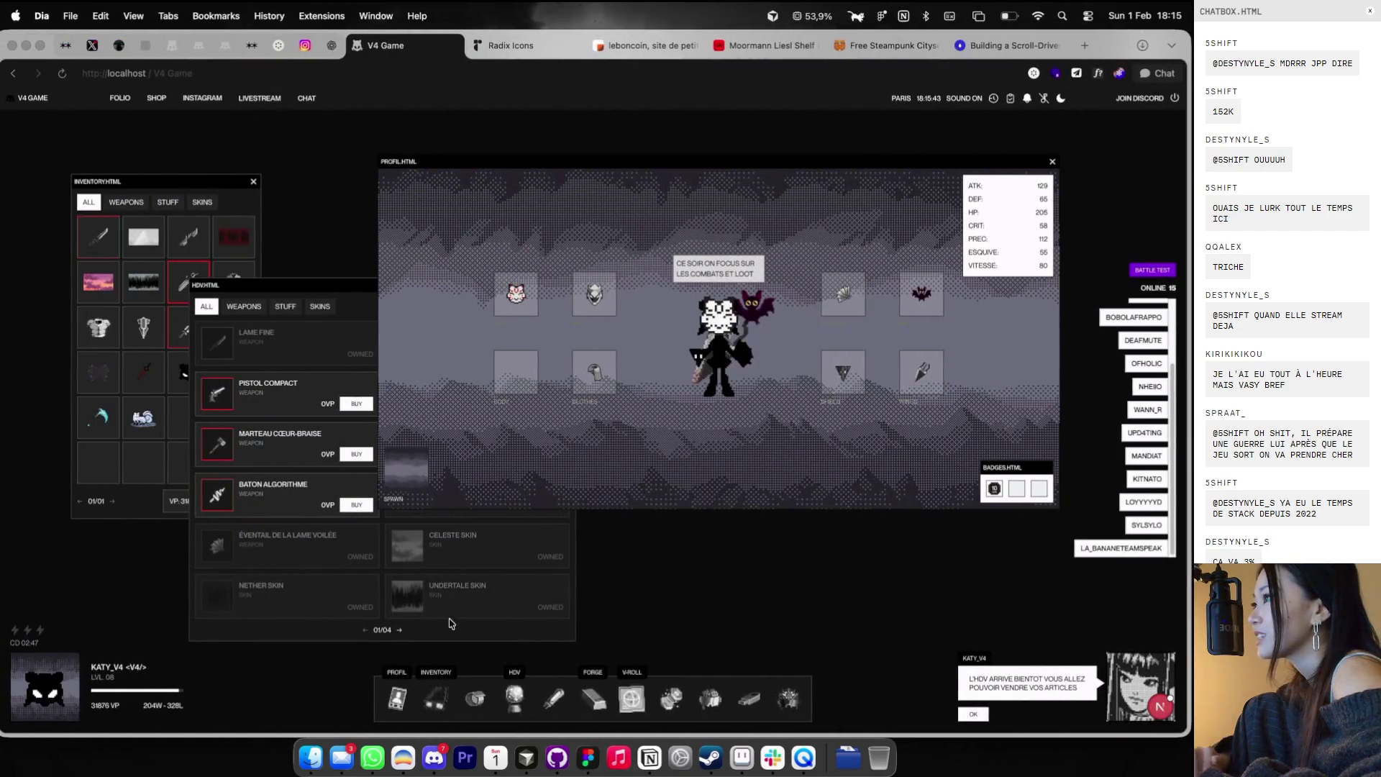
- Reopen the HDV shop window, reposition it over the profile view, then return to Figma
{"action": "left_click", "coordinate": [519, 708]}
{"action": "left_click", "coordinate": [519, 708]}
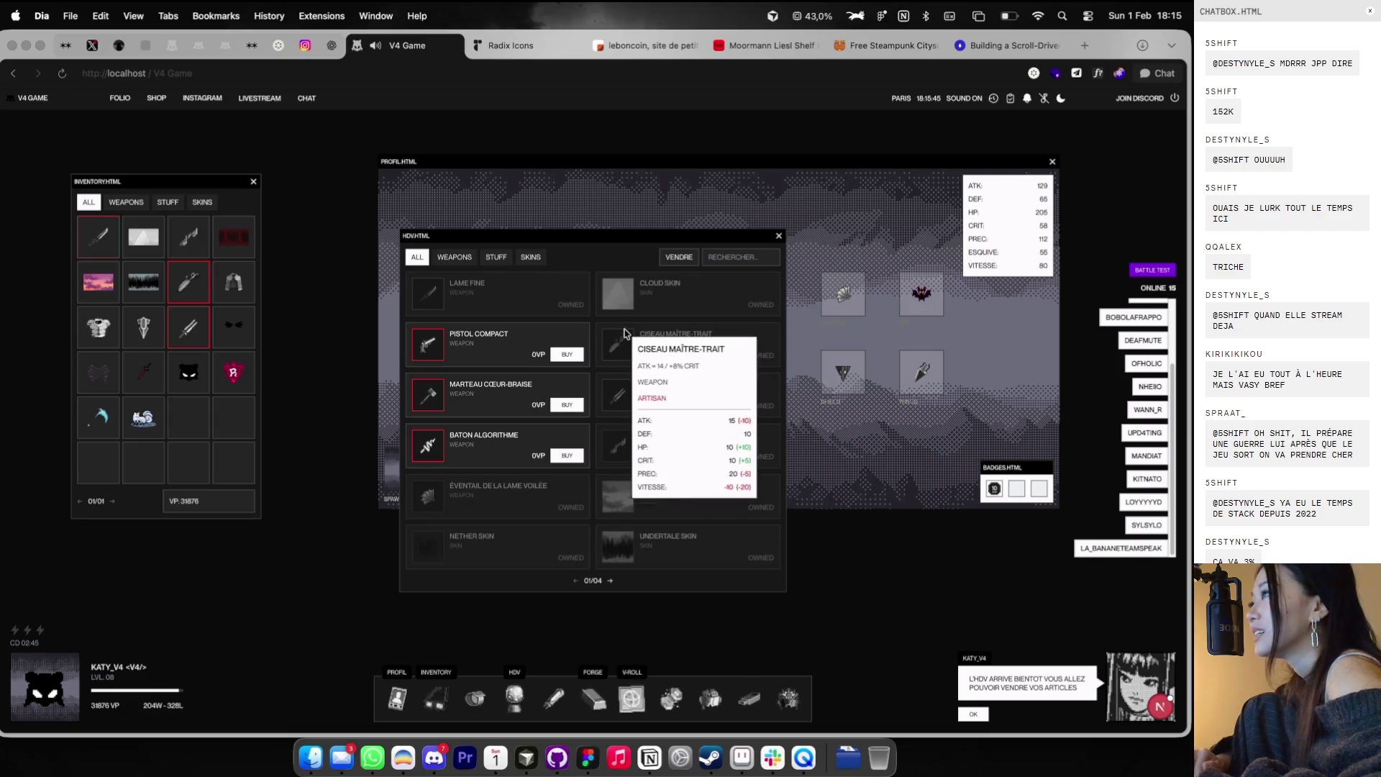
{"action": "mouse_move", "coordinate": [711, 238]}
{"action": "left_mouse_down"}
{"action": "mouse_move", "coordinate": [502, 244]}
{"action": "mouse_move", "coordinate": [559, 127]}
{"action": "mouse_move", "coordinate": [630, 165]}
{"action": "mouse_move", "coordinate": [500, 228]}
{"action": "left_mouse_up"}
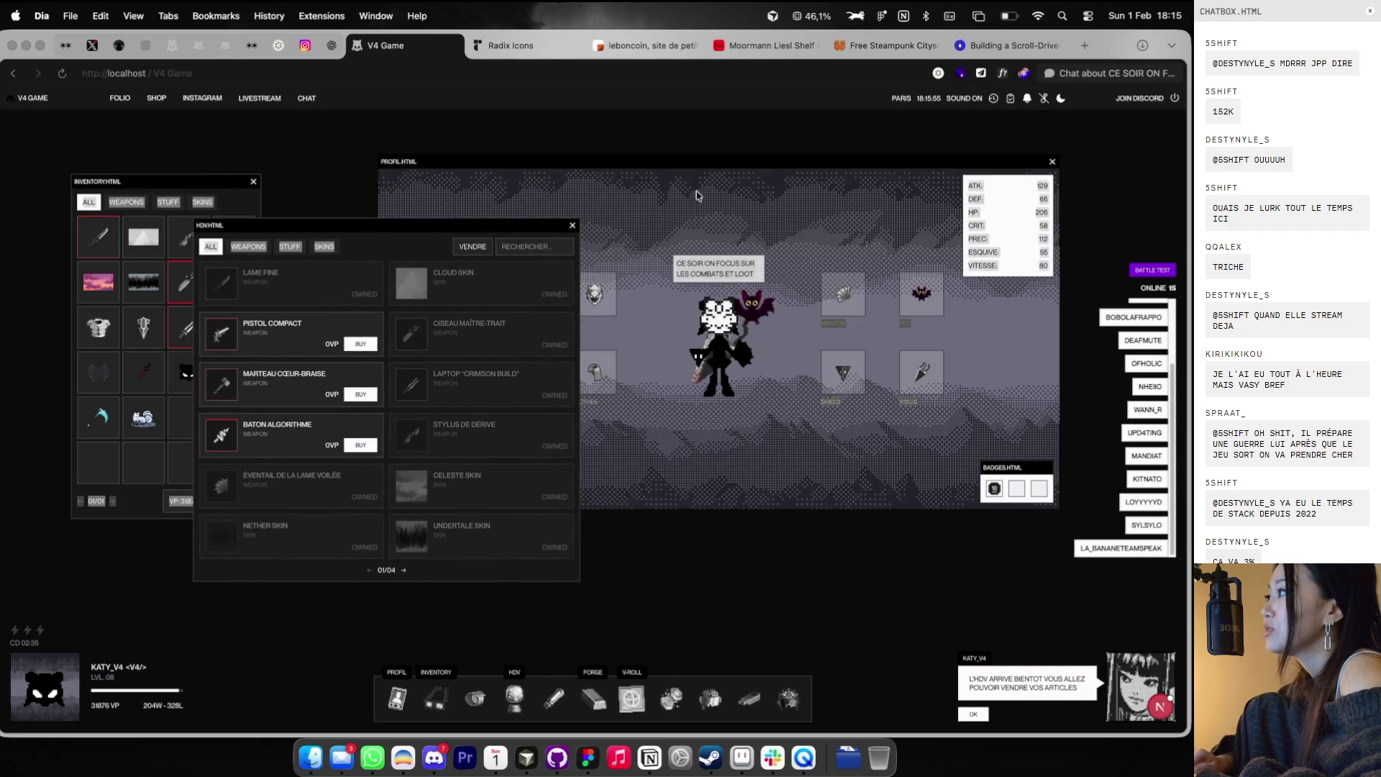
{"action": "left_click_drag", "start_coordinate": [522, 224], "coordinate": [707, 200]}
{"action": "key", "text": "super+Tab"}
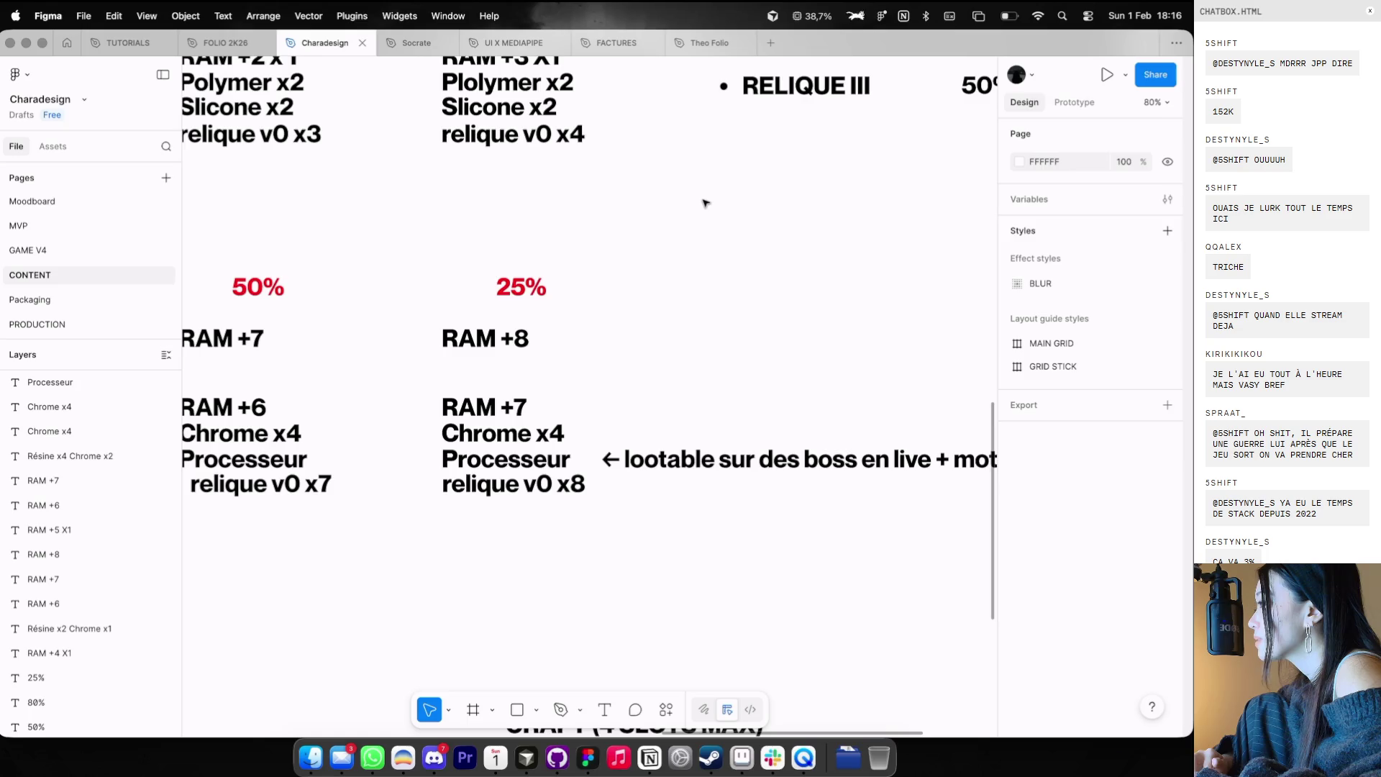
- Return to the Theo Folio file, move to the upper LAB frame and show column guides
{"action": "left_click", "coordinate": [710, 43]}
{"action": "scroll", "coordinate": [700, 205], "scroll_direction": "up", "scroll_amount": 5}
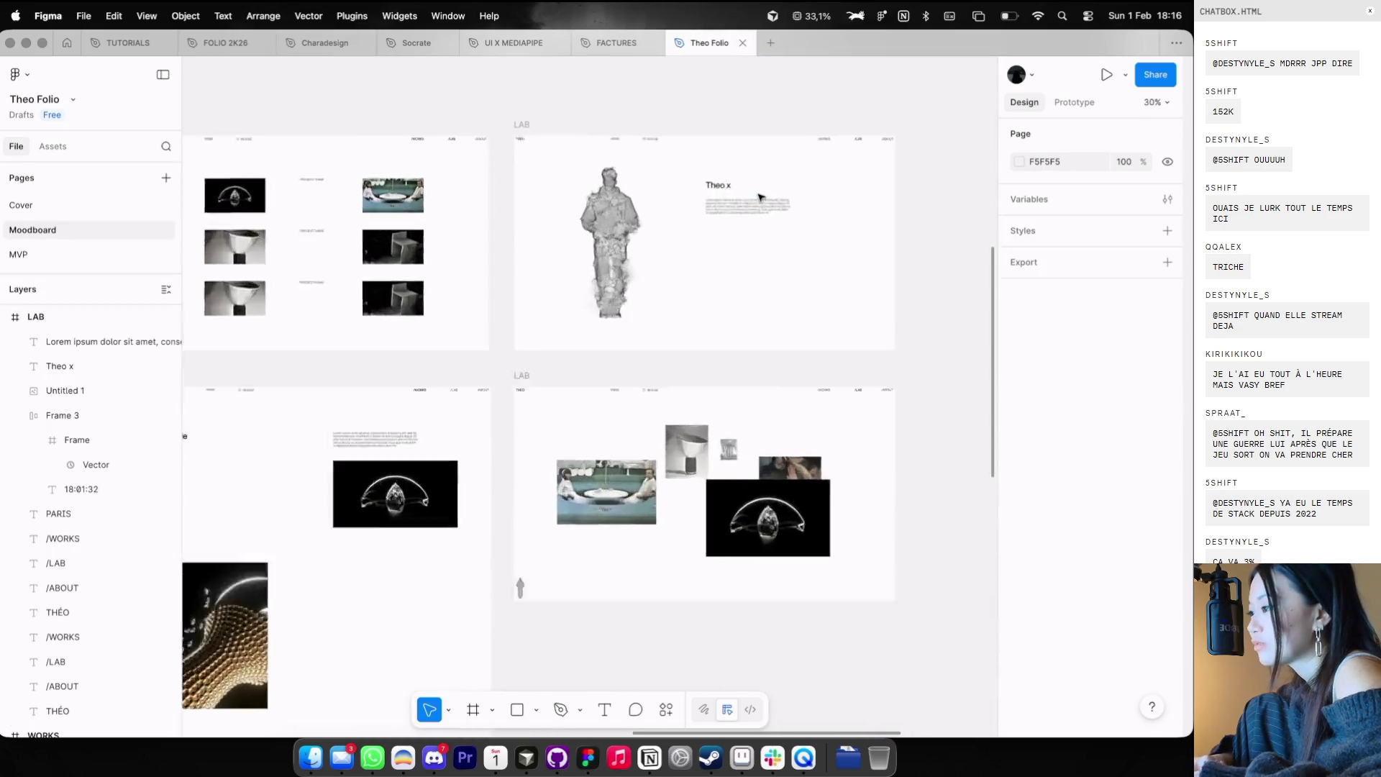
{"action": "left_click", "coordinate": [741, 232]}
{"action": "left_click", "coordinate": [698, 204], "text": "shift"}
{"action": "scroll", "coordinate": [711, 208], "scroll_direction": "up", "scroll_amount": 2}
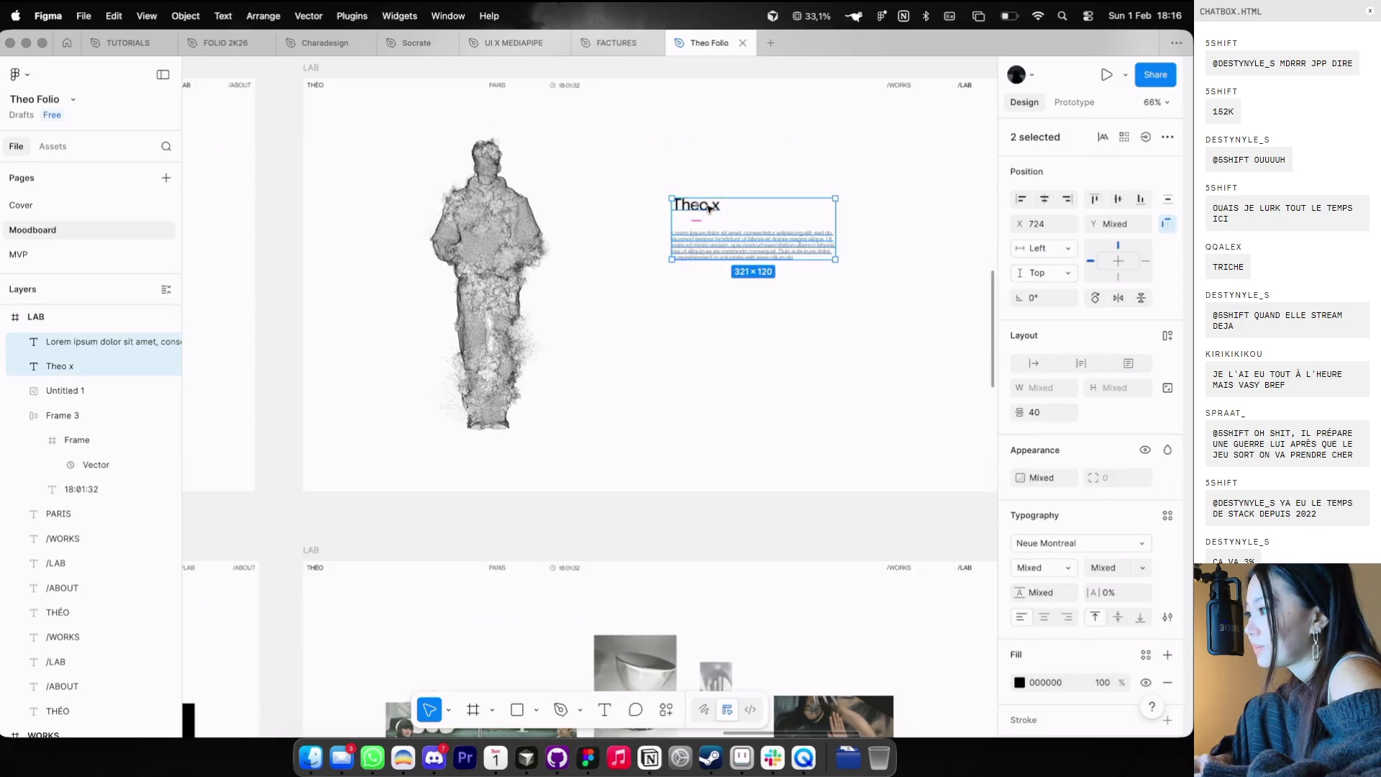
{"action": "scroll", "coordinate": [889, 94], "scroll_direction": "down", "scroll_amount": 3}
{"action": "scroll", "coordinate": [890, 115], "scroll_direction": "left", "scroll_amount": 4}
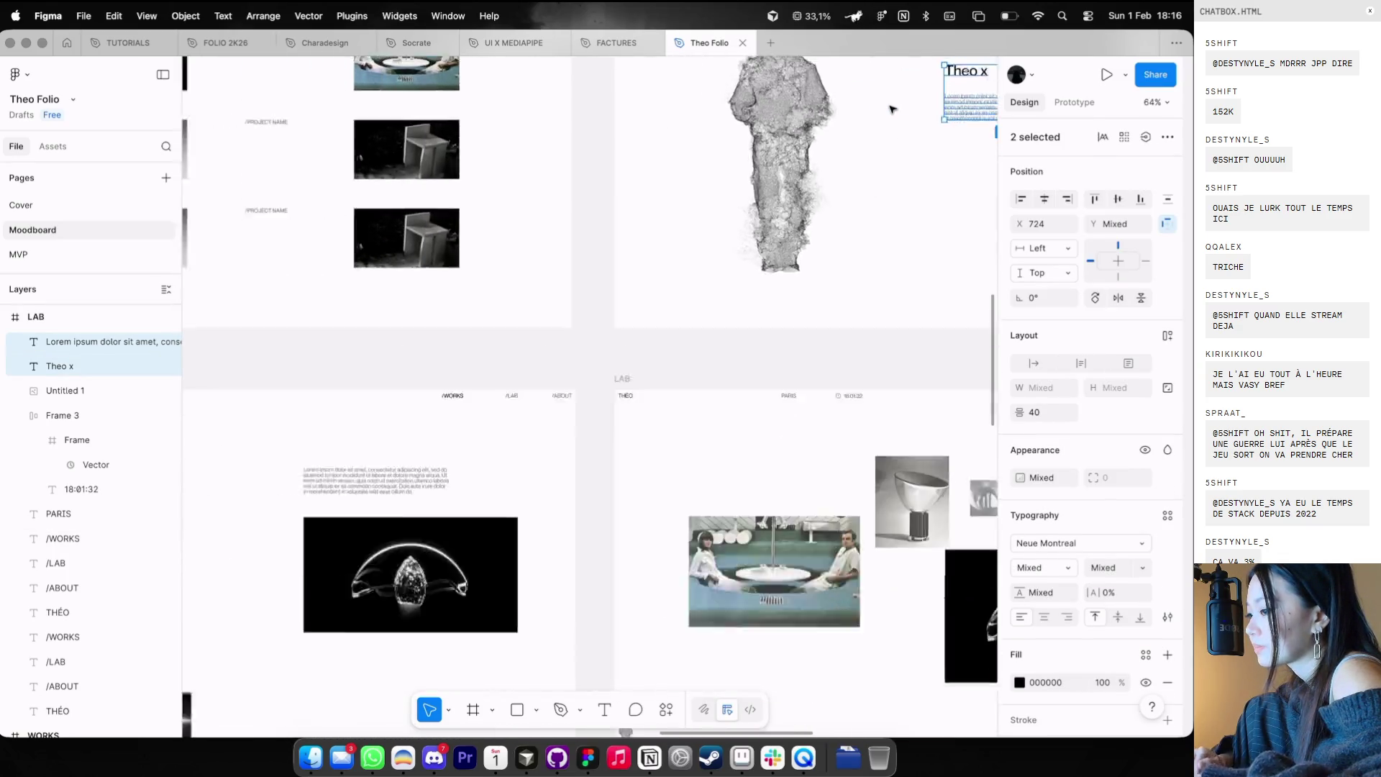
{"action": "scroll", "coordinate": [588, 417], "scroll_direction": "down", "scroll_amount": 2}
{"action": "scroll", "coordinate": [589, 416], "scroll_direction": "left", "scroll_amount": 5}
{"action": "left_click", "coordinate": [581, 194]}
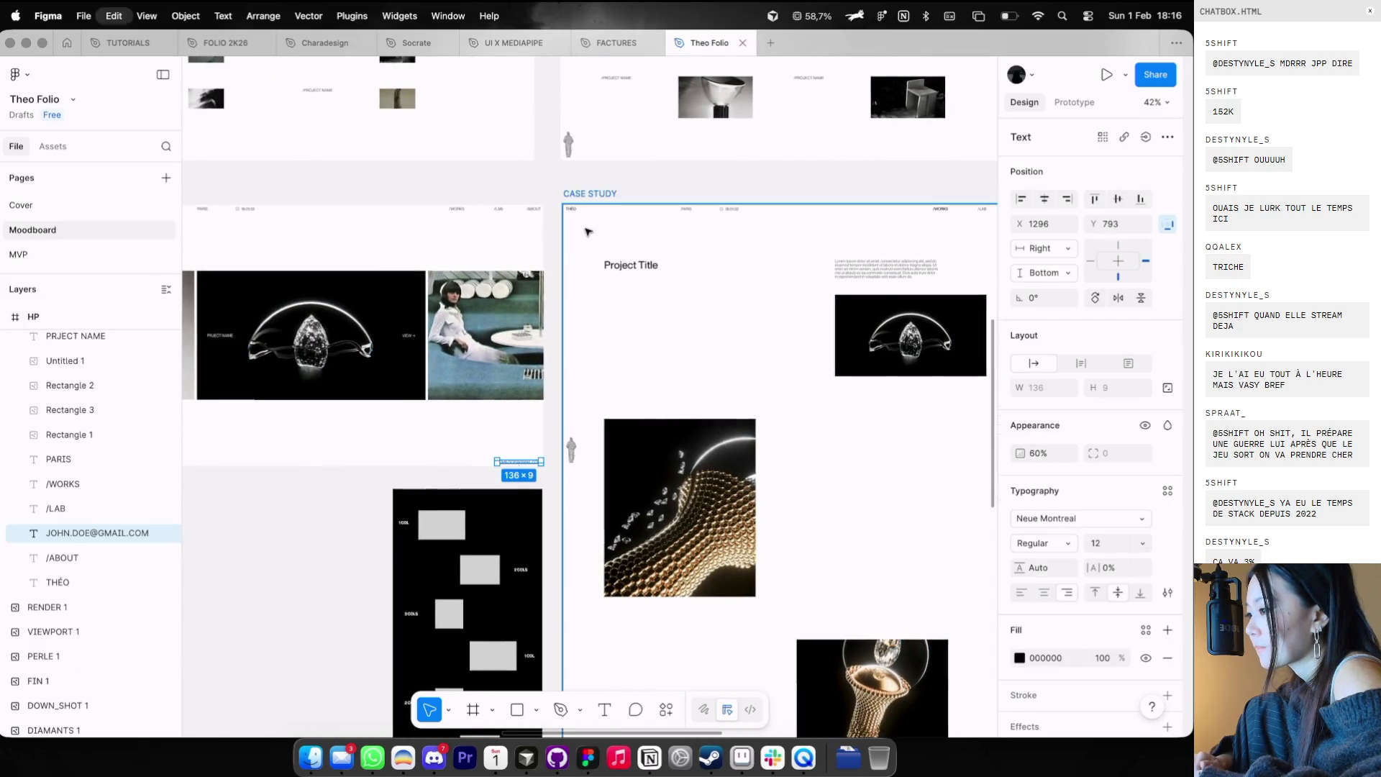
{"action": "scroll", "coordinate": [581, 197], "scroll_direction": "right", "scroll_amount": 2}
{"action": "scroll", "coordinate": [581, 197], "scroll_direction": "down", "scroll_amount": 3}
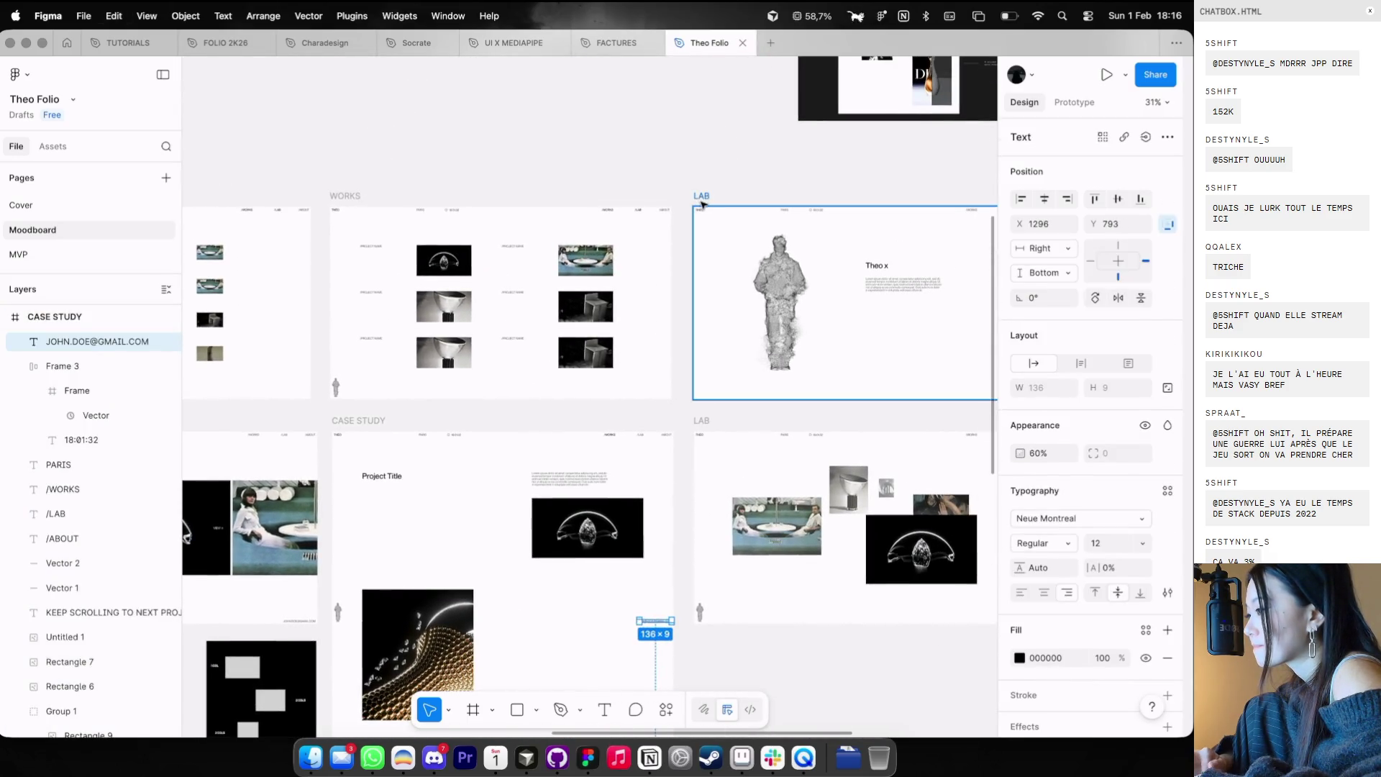
{"action": "left_click", "coordinate": [699, 191]}
{"action": "scroll", "coordinate": [676, 279], "scroll_direction": "down", "scroll_amount": 3}
{"action": "scroll", "coordinate": [676, 278], "scroll_direction": "right", "scroll_amount": 2}
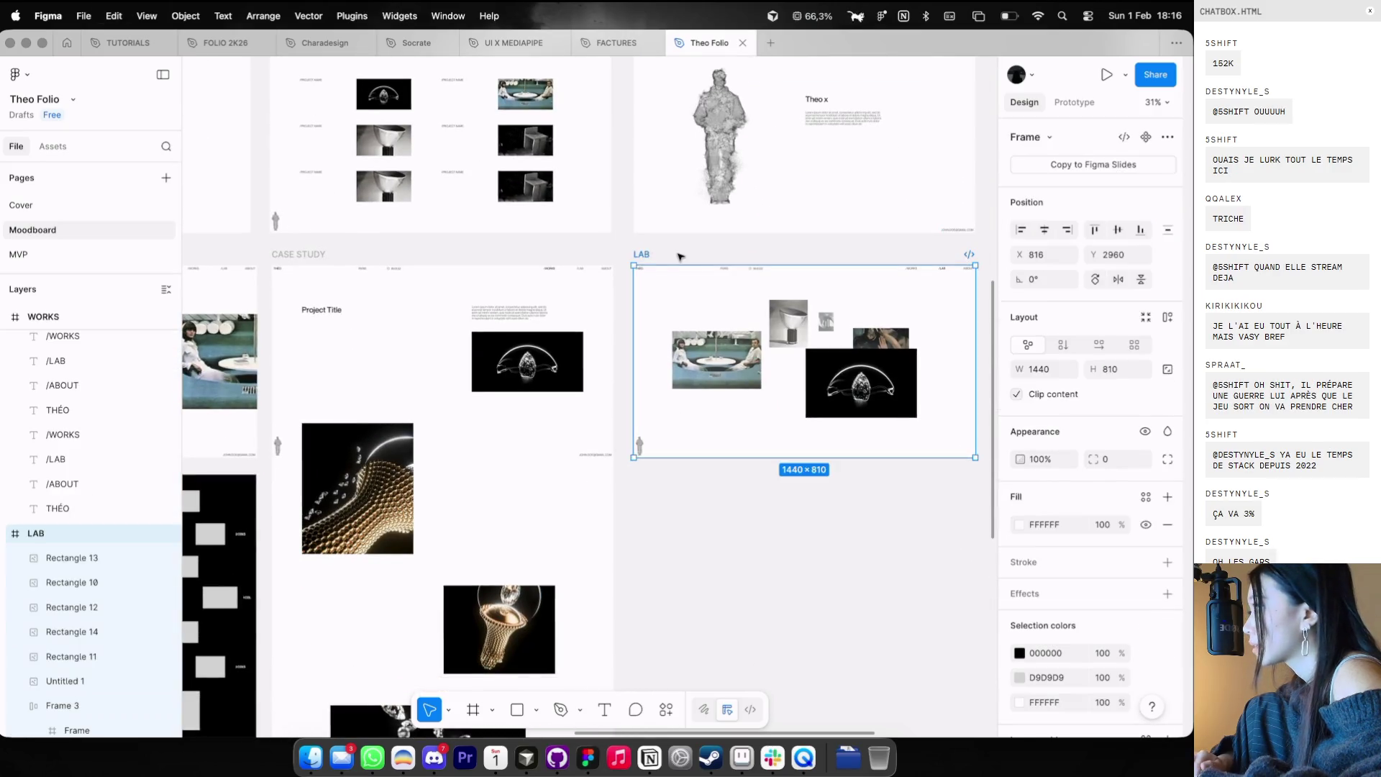
{"action": "scroll", "coordinate": [680, 256], "scroll_direction": "up", "scroll_amount": 2}
{"action": "scroll", "coordinate": [679, 257], "scroll_direction": "right", "scroll_amount": 1}
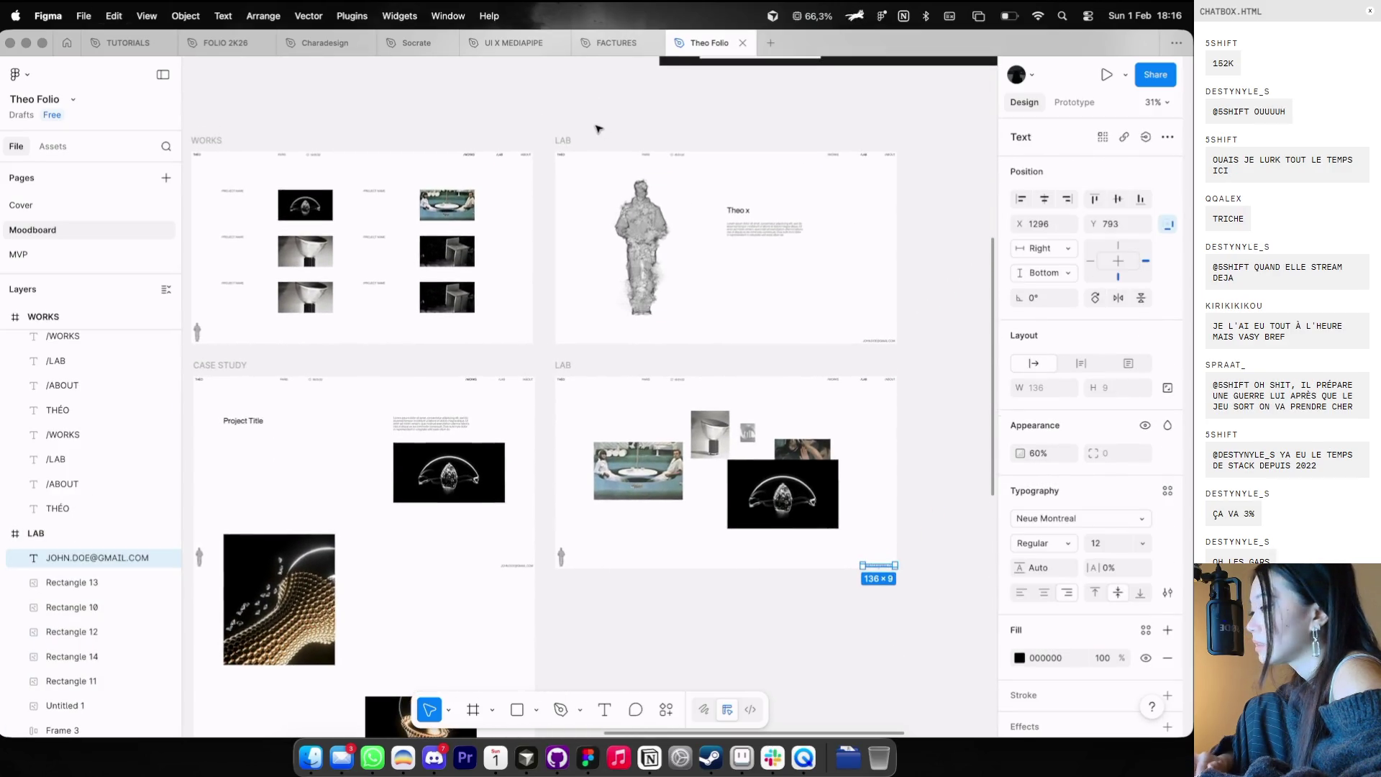
{"action": "scroll", "coordinate": [647, 151], "scroll_direction": "up", "scroll_amount": 3}
{"action": "scroll", "coordinate": [826, 460], "scroll_direction": "up", "scroll_amount": 2}
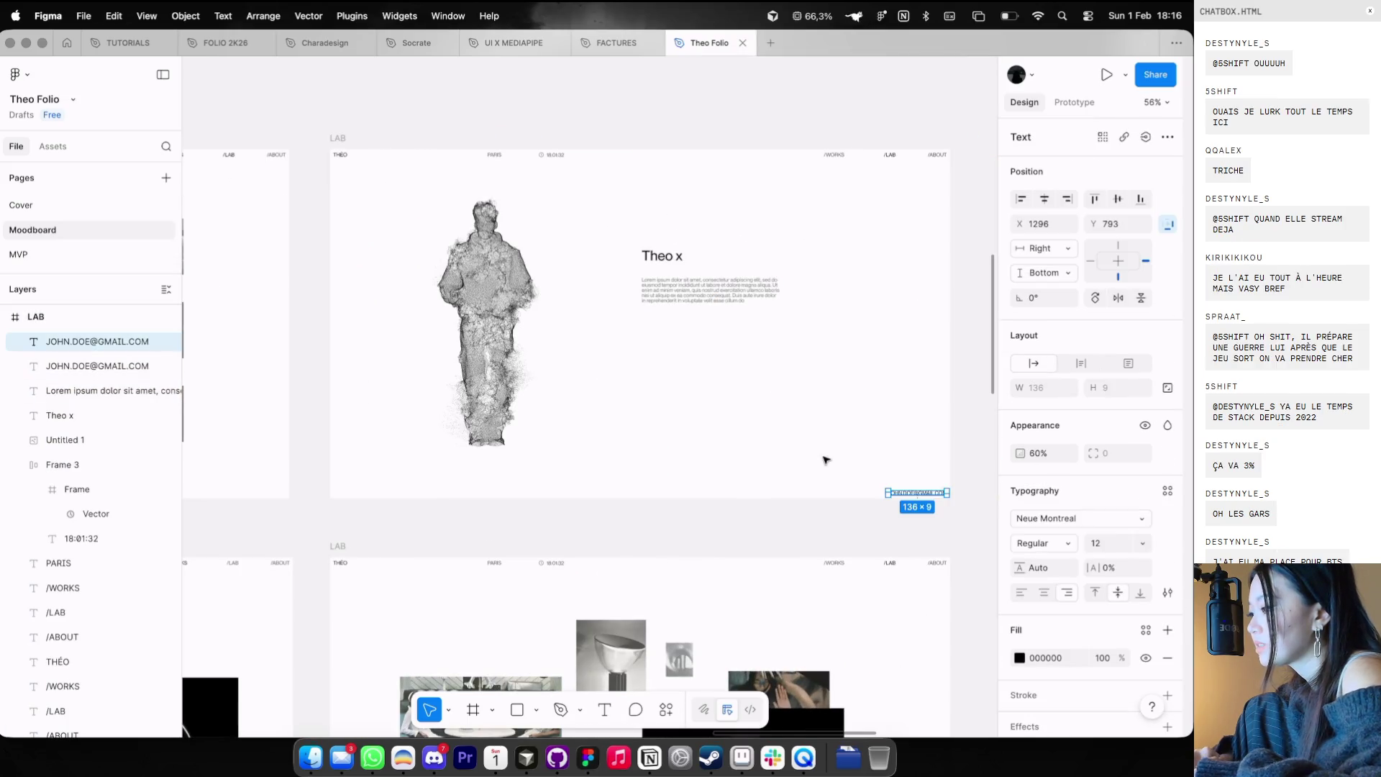
{"action": "key", "text": "ctrl+g"}
- Retype the duplicated footer text as '/LINK 01 →' and place it under the Theo x paragraph
{"action": "double_click", "coordinate": [674, 342]}
{"action": "type", "text": "NK 01 →"}
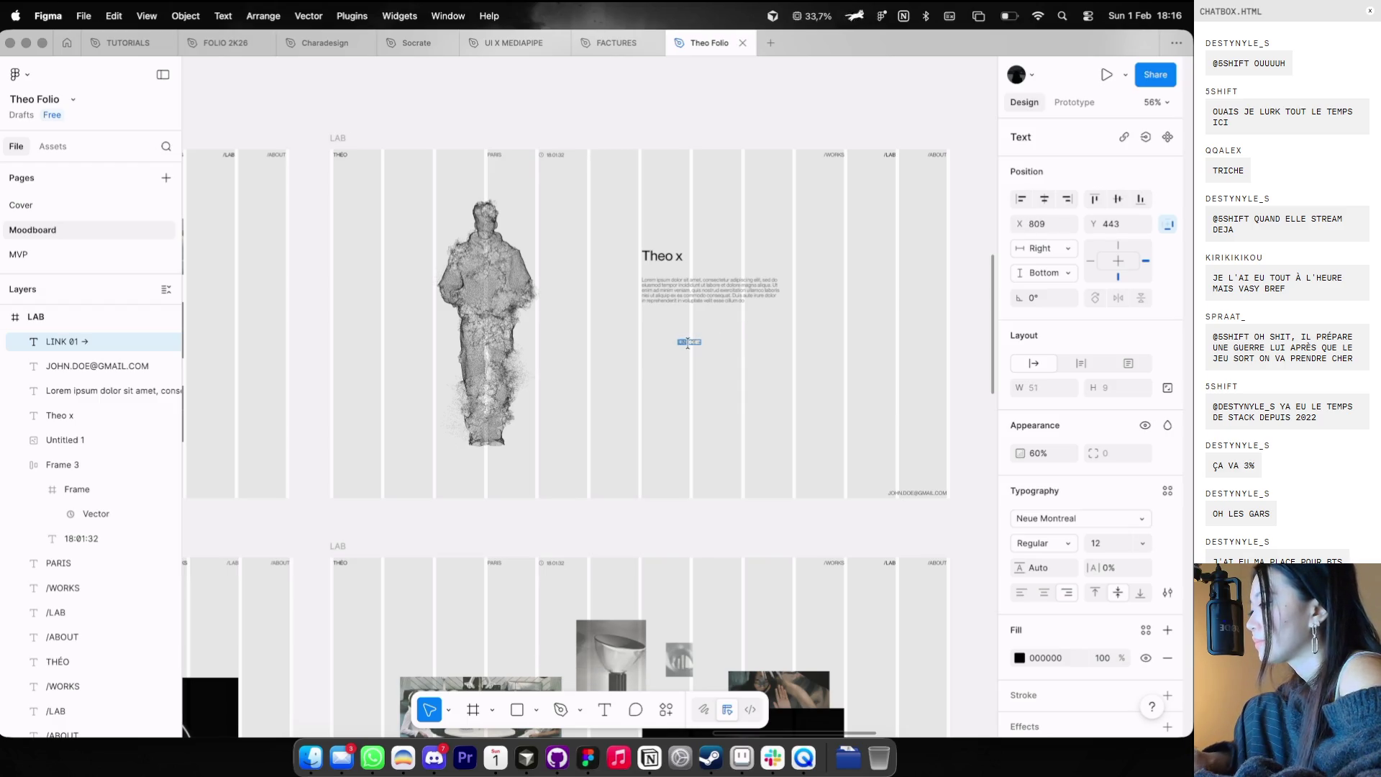
{"action": "key", "text": "Escape"}
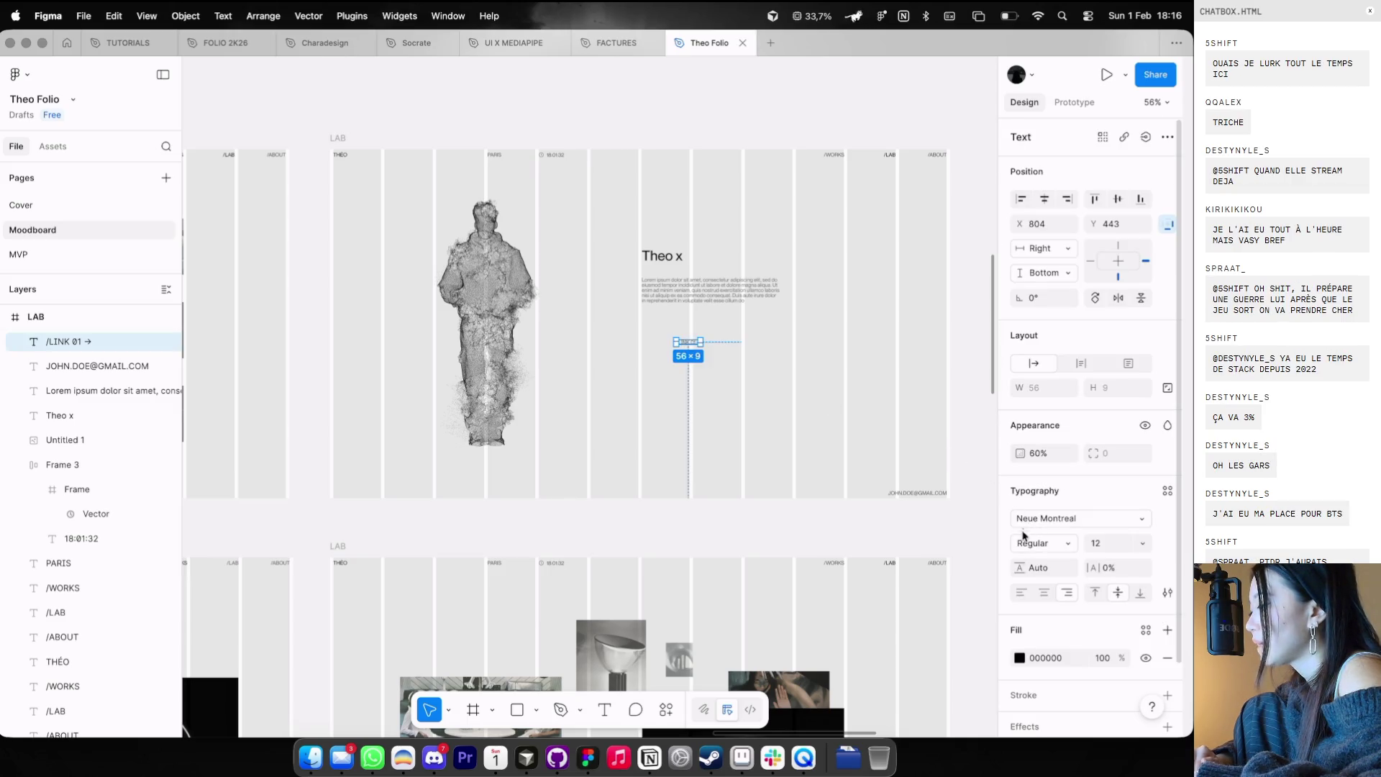
{"action": "left_click", "coordinate": [672, 388]}
{"action": "mouse_move", "coordinate": [688, 346]}
{"action": "left_mouse_down"}
{"action": "mouse_move", "coordinate": [661, 349]}
{"action": "mouse_move", "coordinate": [666, 304]}
{"action": "left_mouse_up"}
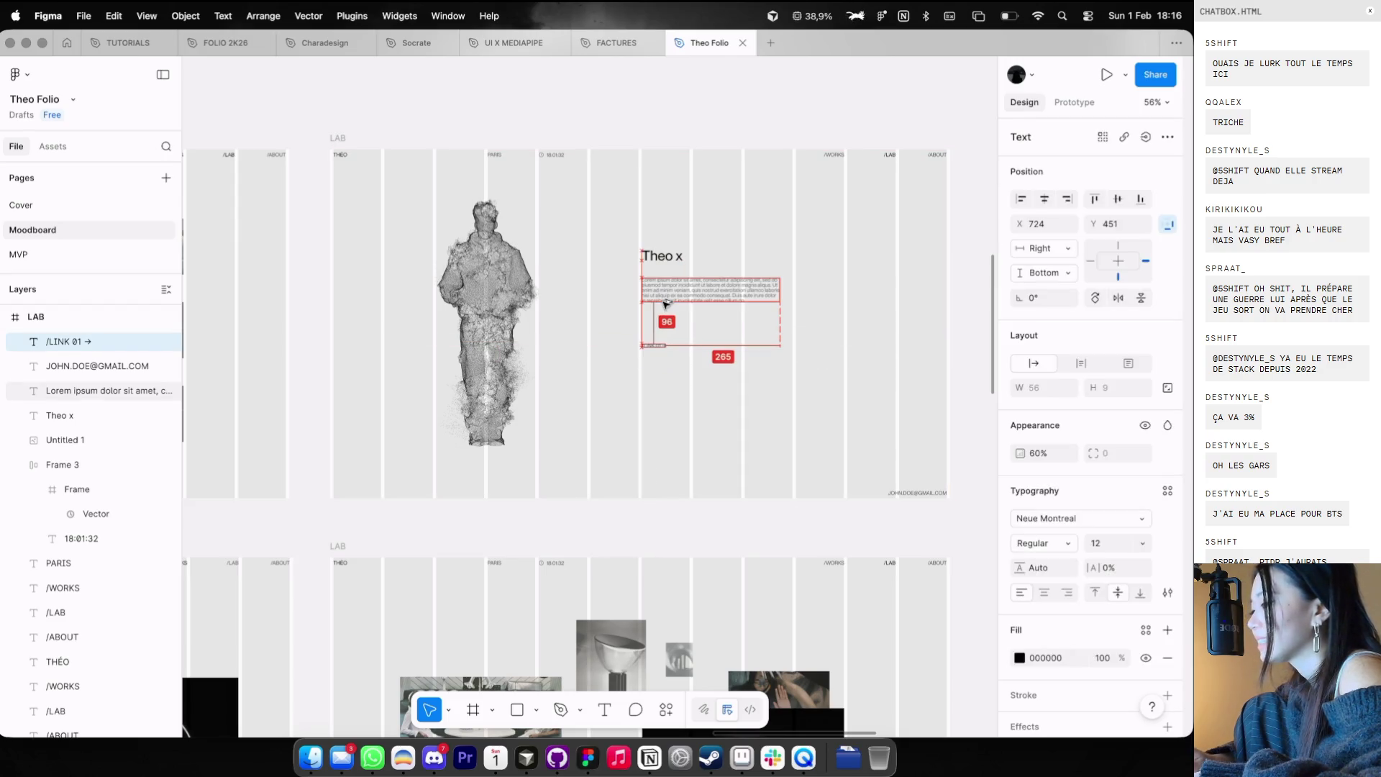
{"action": "left_click", "coordinate": [707, 354]}
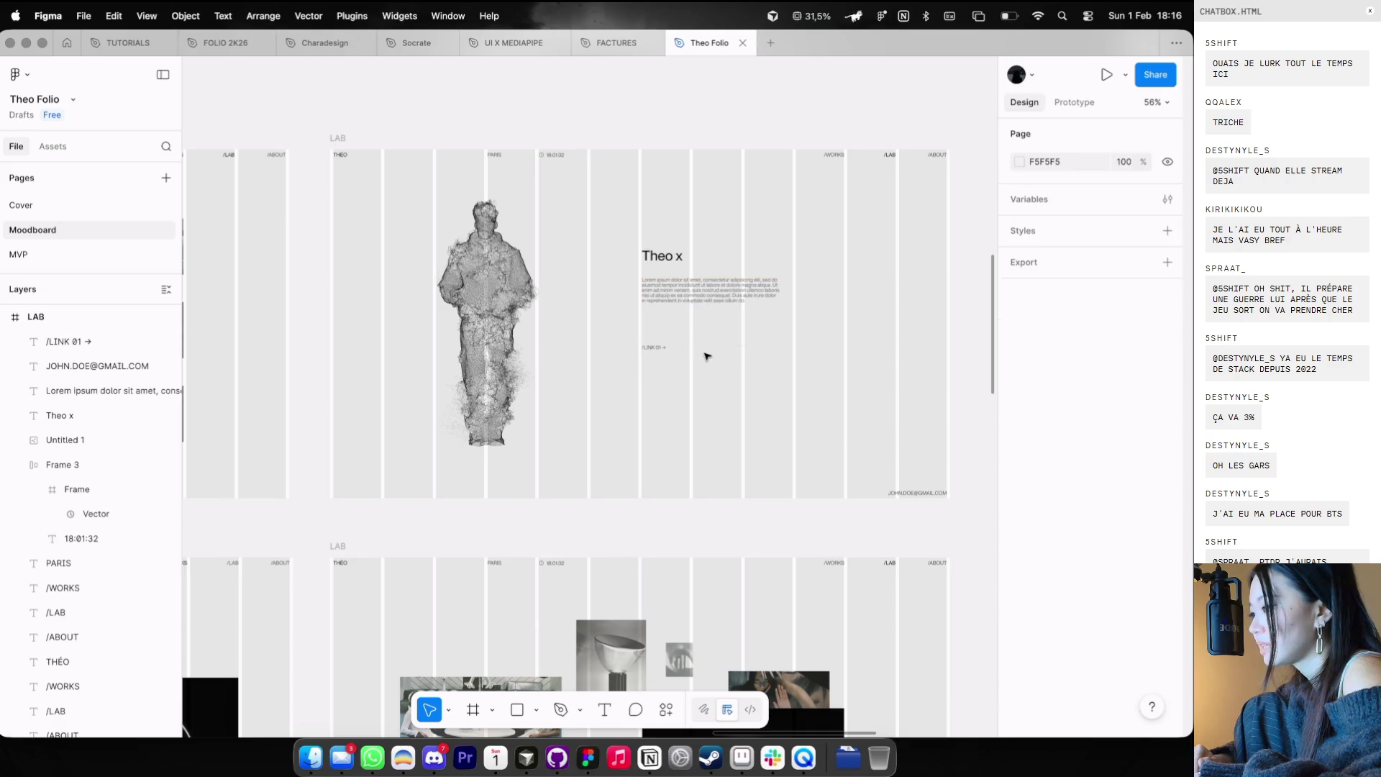
- Duplicate the /LINK 01 → text and drop the copy beside the original
{"action": "key", "text": "ctrl+g"}
{"action": "left_click", "coordinate": [682, 308]}
{"action": "key", "text": "ctrl+g"}
{"action": "left_click", "coordinate": [654, 348]}
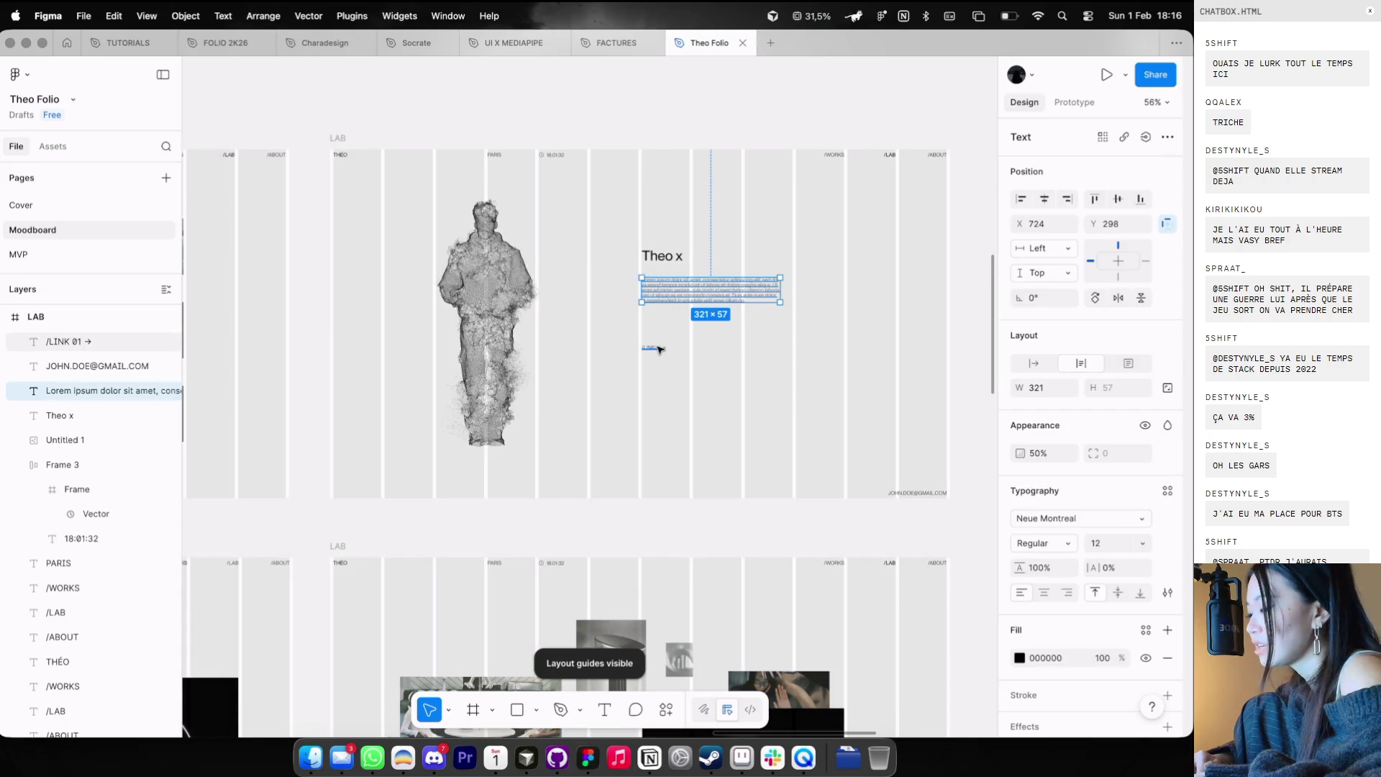
{"action": "scroll", "coordinate": [651, 350], "scroll_direction": "up", "scroll_amount": 3}
{"action": "scroll", "coordinate": [648, 353], "scroll_direction": "up", "scroll_amount": 2}
{"action": "left_click_drag", "start_coordinate": [650, 348], "coordinate": [748, 353]}
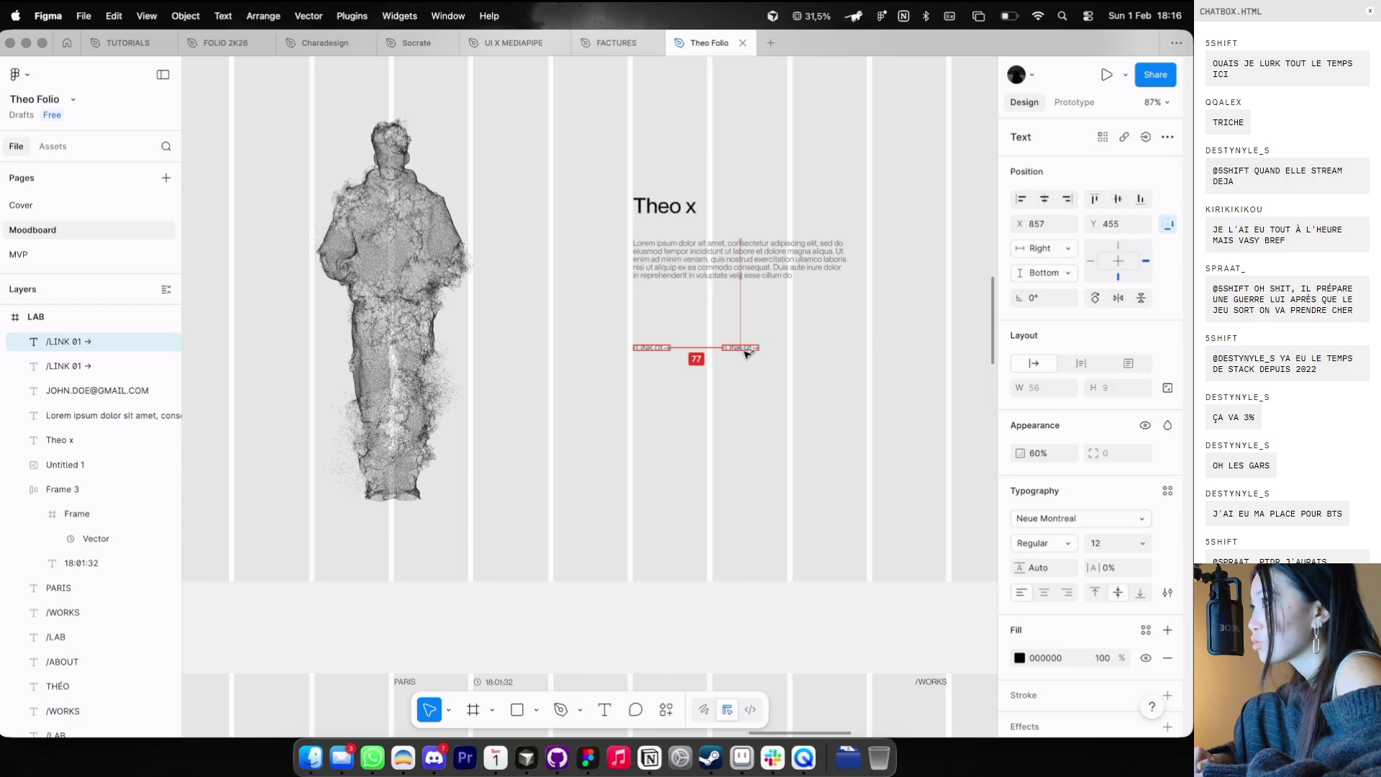
{"action": "left_click", "coordinate": [726, 348]}
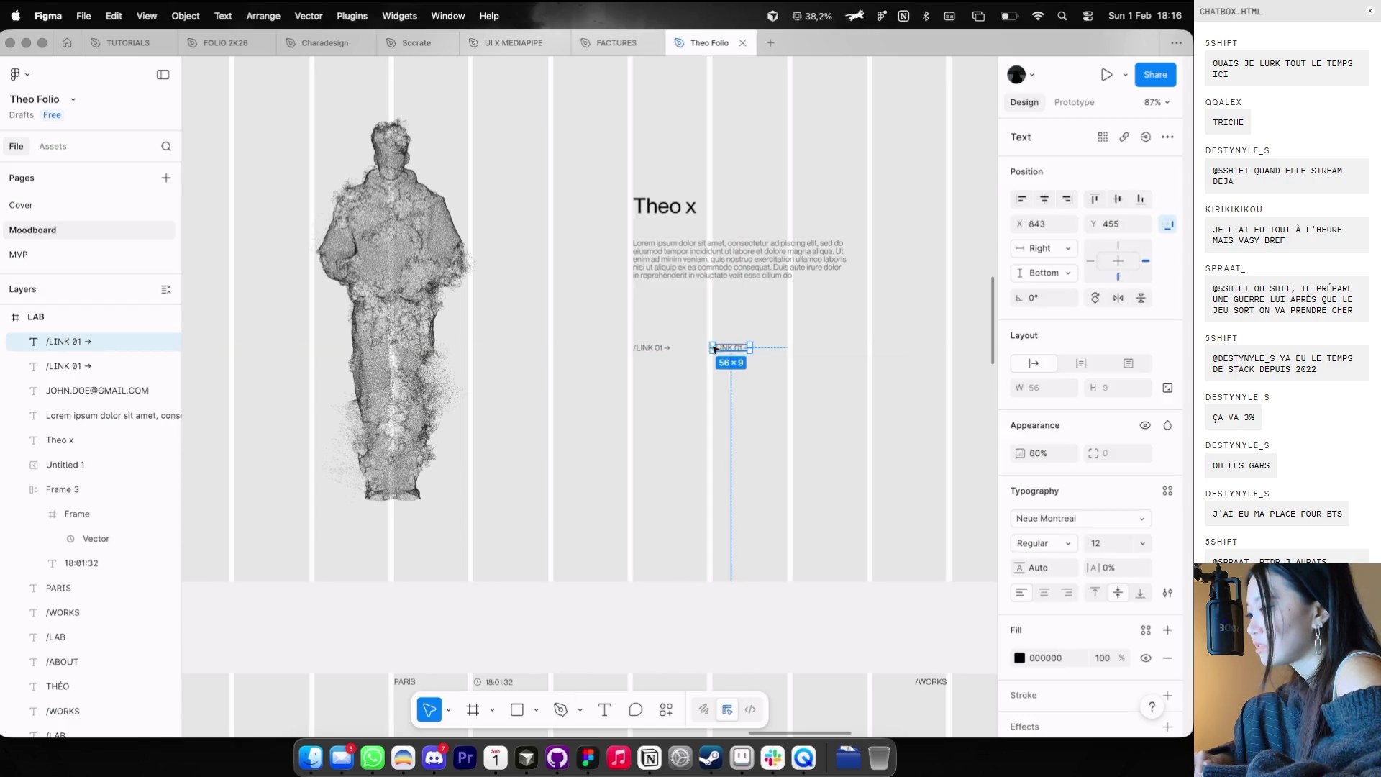
- Marquee-select the title, paragraph and both links, then clear the selection and grid
{"action": "scroll", "coordinate": [690, 333], "scroll_direction": "down", "scroll_amount": 4}
{"action": "key", "text": "shift+g"}
{"action": "key", "text": "shift+g"}
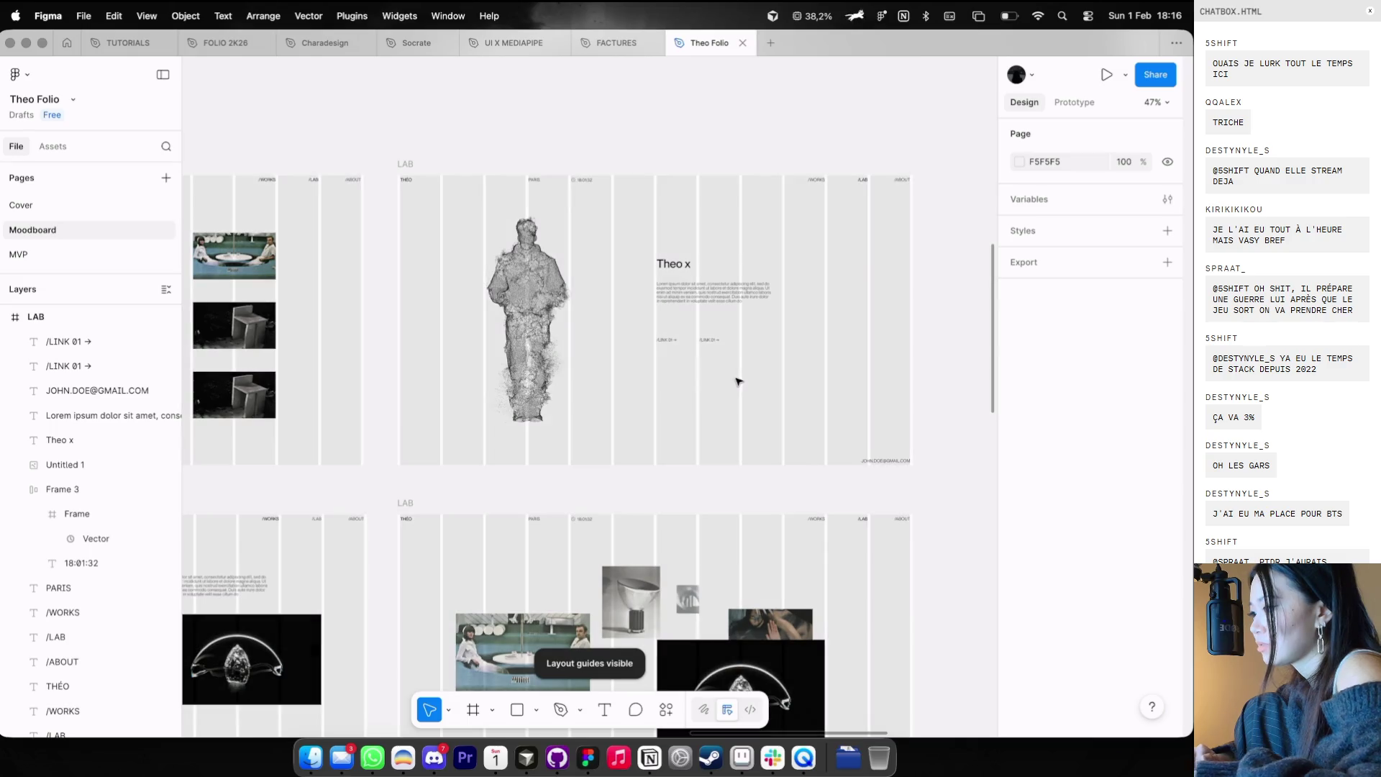
{"action": "left_click_drag", "start_coordinate": [631, 231], "coordinate": [755, 374]}
{"action": "key", "text": "shift+g"}
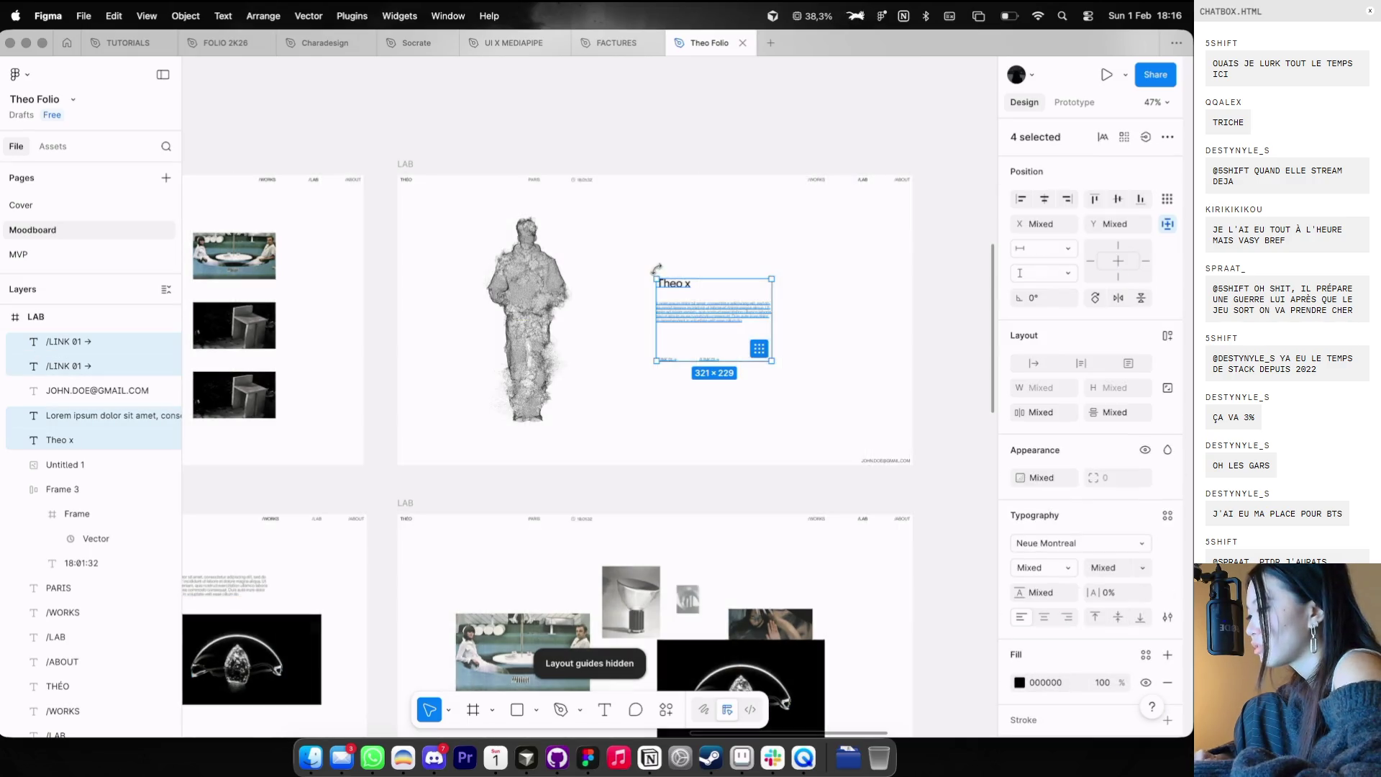
{"action": "scroll", "coordinate": [655, 237], "scroll_direction": "down", "scroll_amount": 3}
{"action": "key", "text": "Escape"}
{"action": "scroll", "coordinate": [727, 440], "scroll_direction": "up", "scroll_amount": 2}
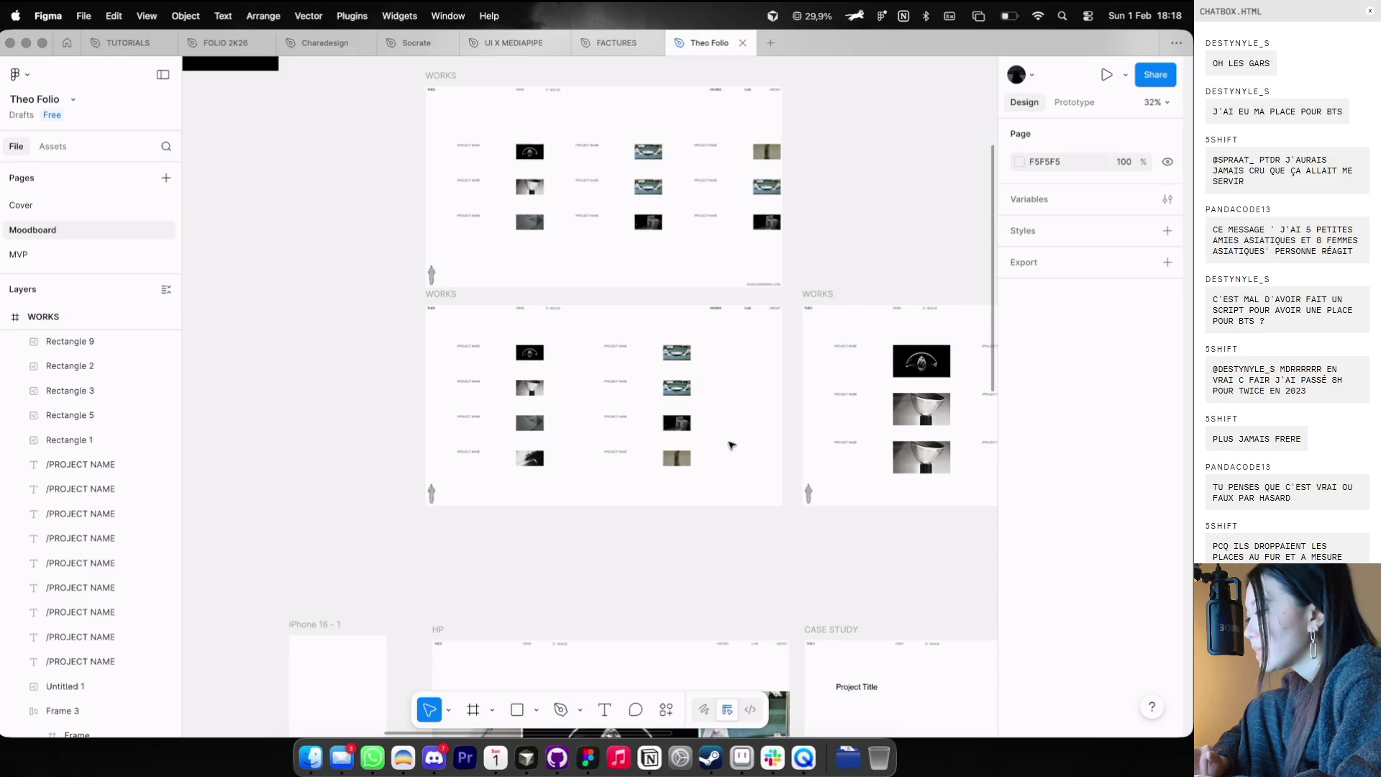
- Shift the upper-right WORKS frame's top image left and enlarge it to 359×202
{"action": "scroll", "coordinate": [791, 432], "scroll_direction": "down", "scroll_amount": 2}
{"action": "left_click", "coordinate": [867, 389]}
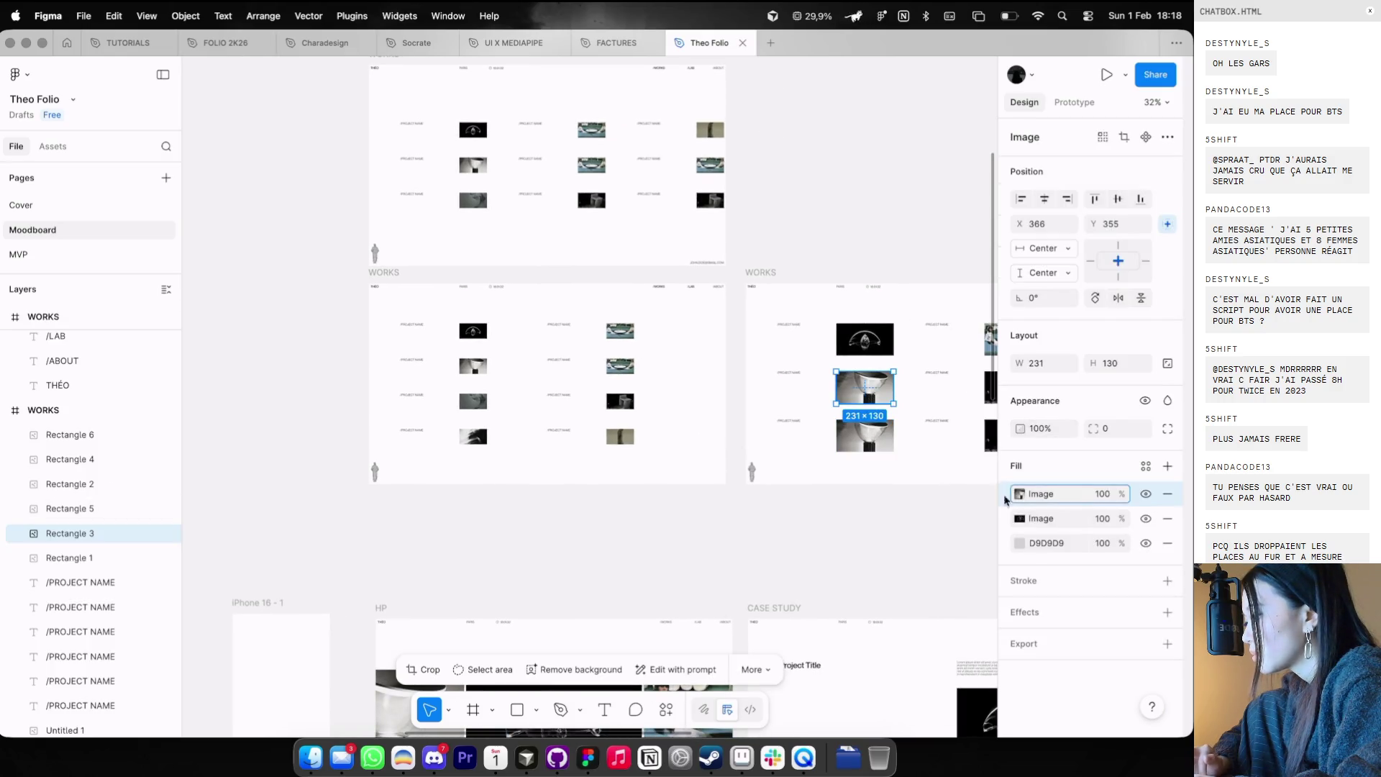
{"action": "left_click", "coordinate": [587, 159]}
{"action": "left_click", "coordinate": [849, 170]}
{"action": "scroll", "coordinate": [848, 170], "scroll_direction": "down", "scroll_amount": 3}
{"action": "scroll", "coordinate": [848, 171], "scroll_direction": "down", "scroll_amount": 2}
{"action": "scroll", "coordinate": [720, 190], "scroll_direction": "up", "scroll_amount": 2}
{"action": "left_click", "coordinate": [687, 247]}
{"action": "key", "text": "ctrl+g"}
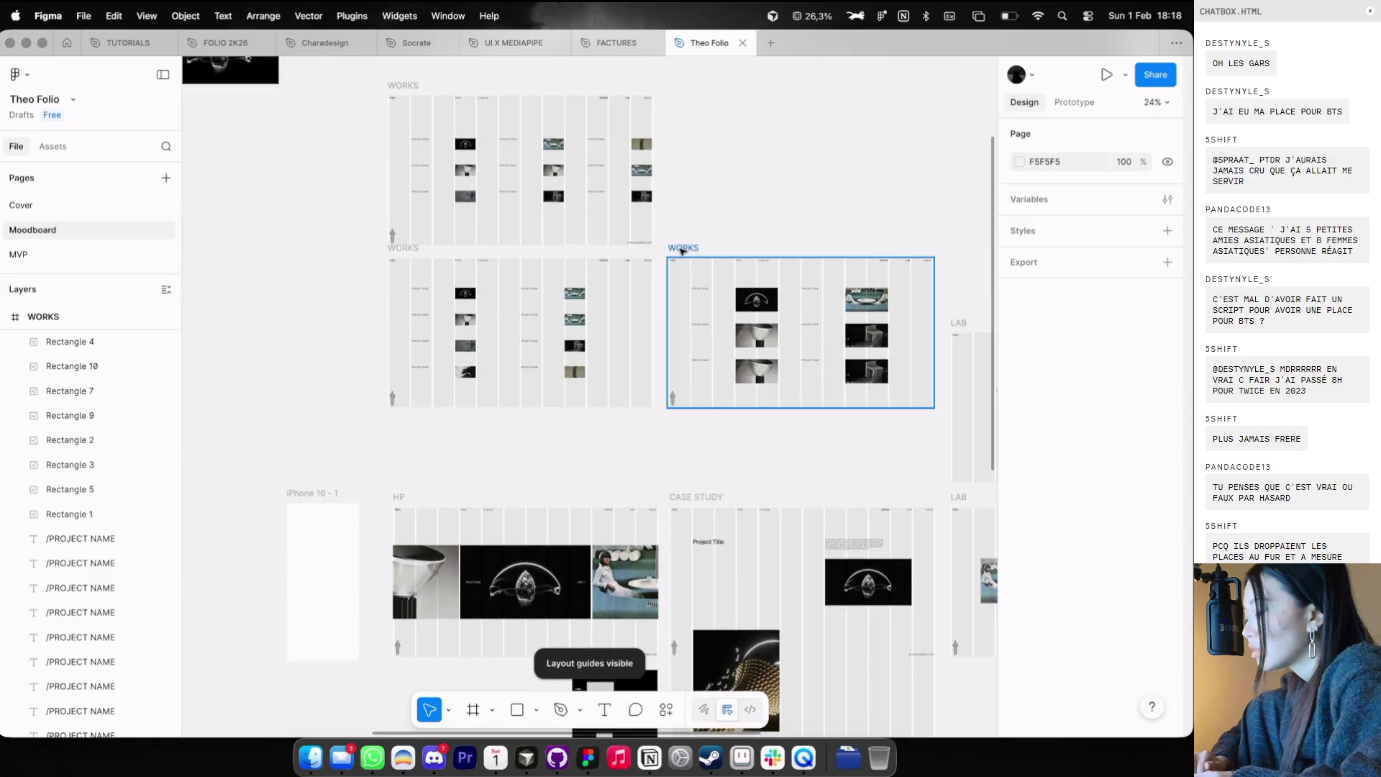
{"action": "left_click", "coordinate": [683, 99]}
{"action": "scroll", "coordinate": [685, 118], "scroll_direction": "up", "scroll_amount": 3}
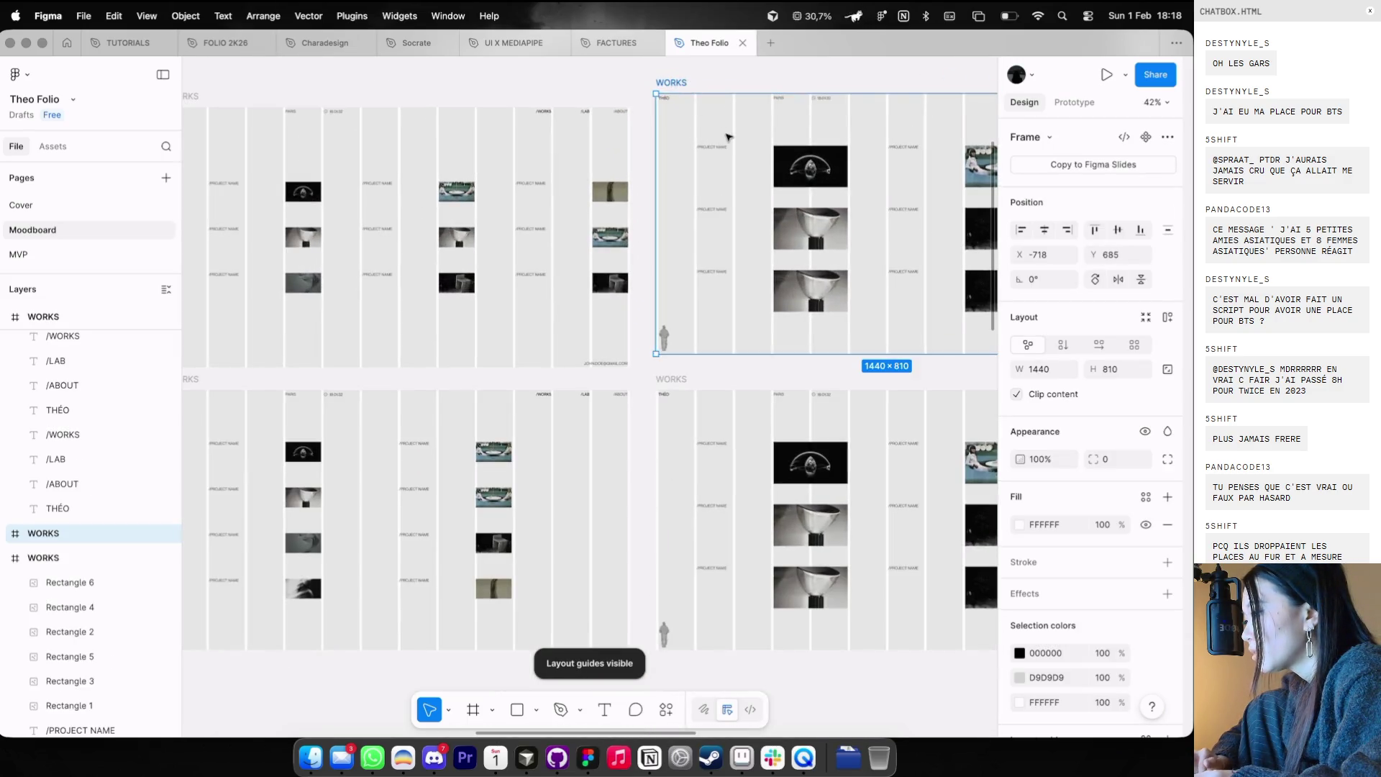
{"action": "left_click_drag", "start_coordinate": [823, 186], "coordinate": [791, 186]}
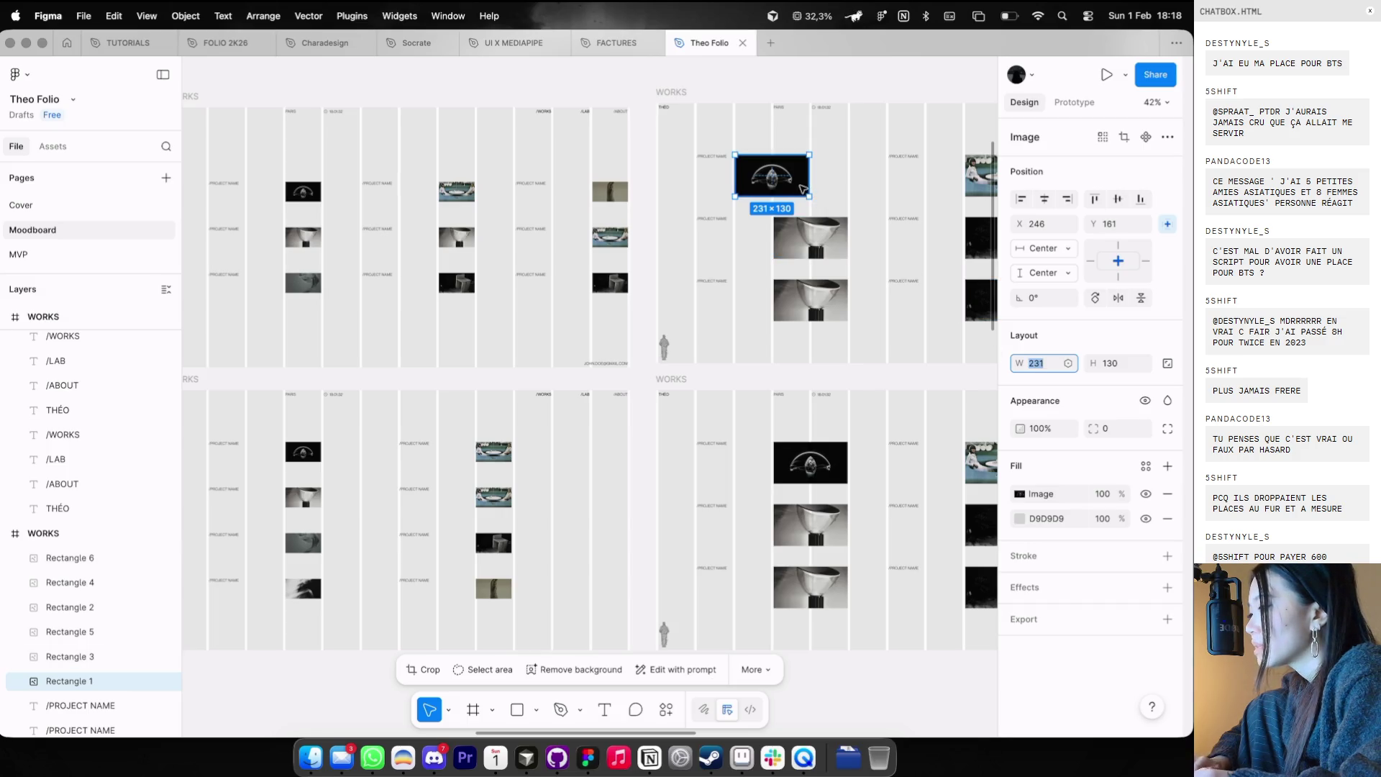
{"action": "left_click_drag", "start_coordinate": [797, 189], "coordinate": [852, 212]}
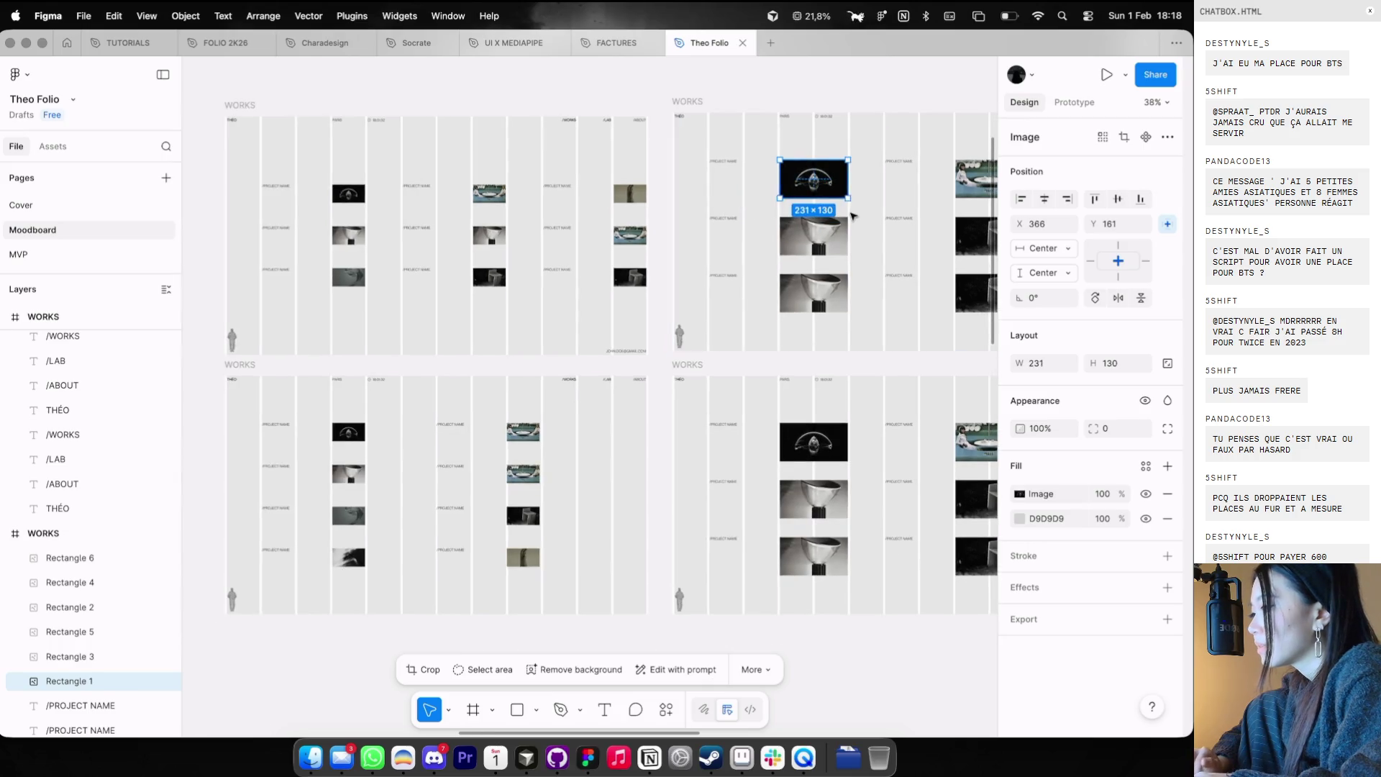
{"action": "left_click", "coordinate": [798, 129]}
- Deselect the image and hide the WORKS frame's layout grid
{"action": "scroll", "coordinate": [801, 128], "scroll_direction": "down", "scroll_amount": 4}
{"action": "left_click", "coordinate": [732, 106]}
{"action": "key", "text": "Escape"}
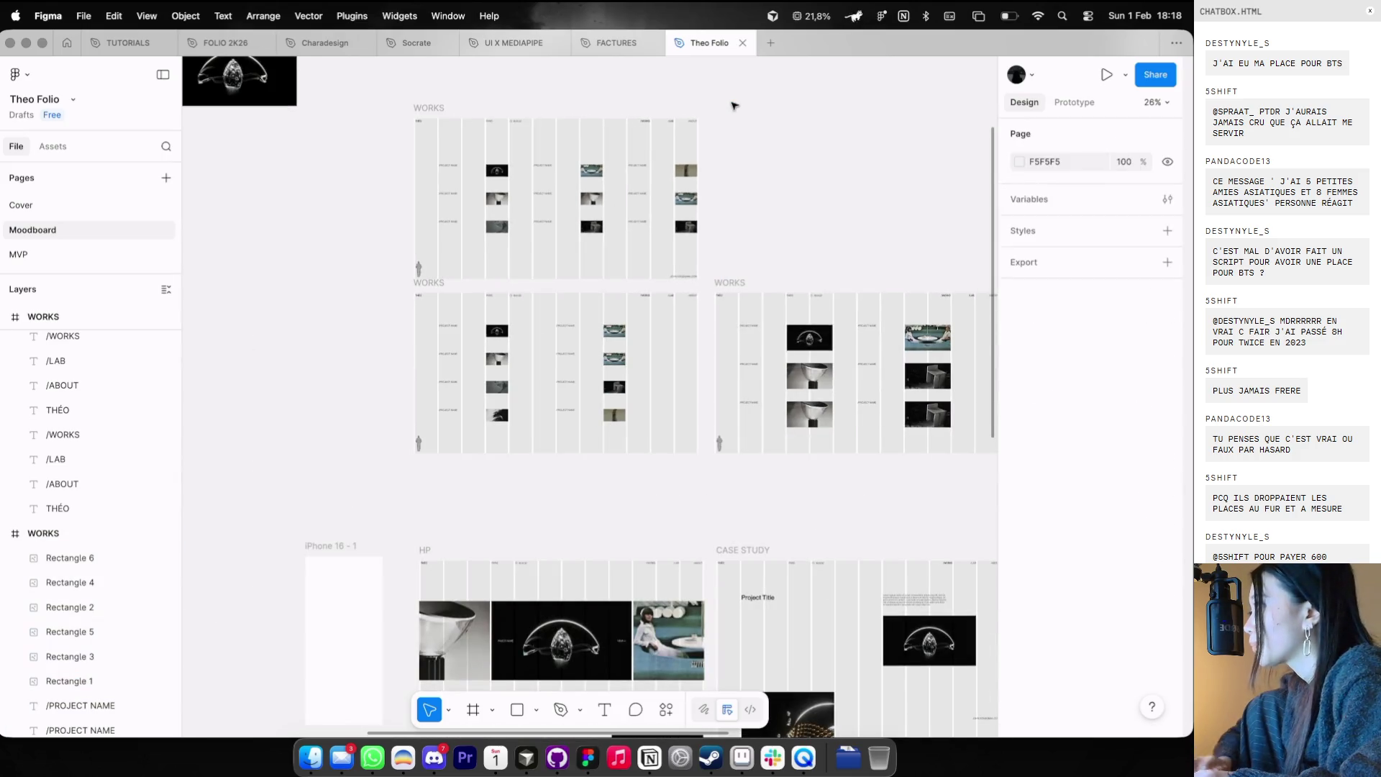
{"action": "scroll", "coordinate": [734, 105], "scroll_direction": "down", "scroll_amount": 4}
{"action": "key", "text": "shift+g"}
{"action": "scroll", "coordinate": [709, 101], "scroll_direction": "up", "scroll_amount": 3}
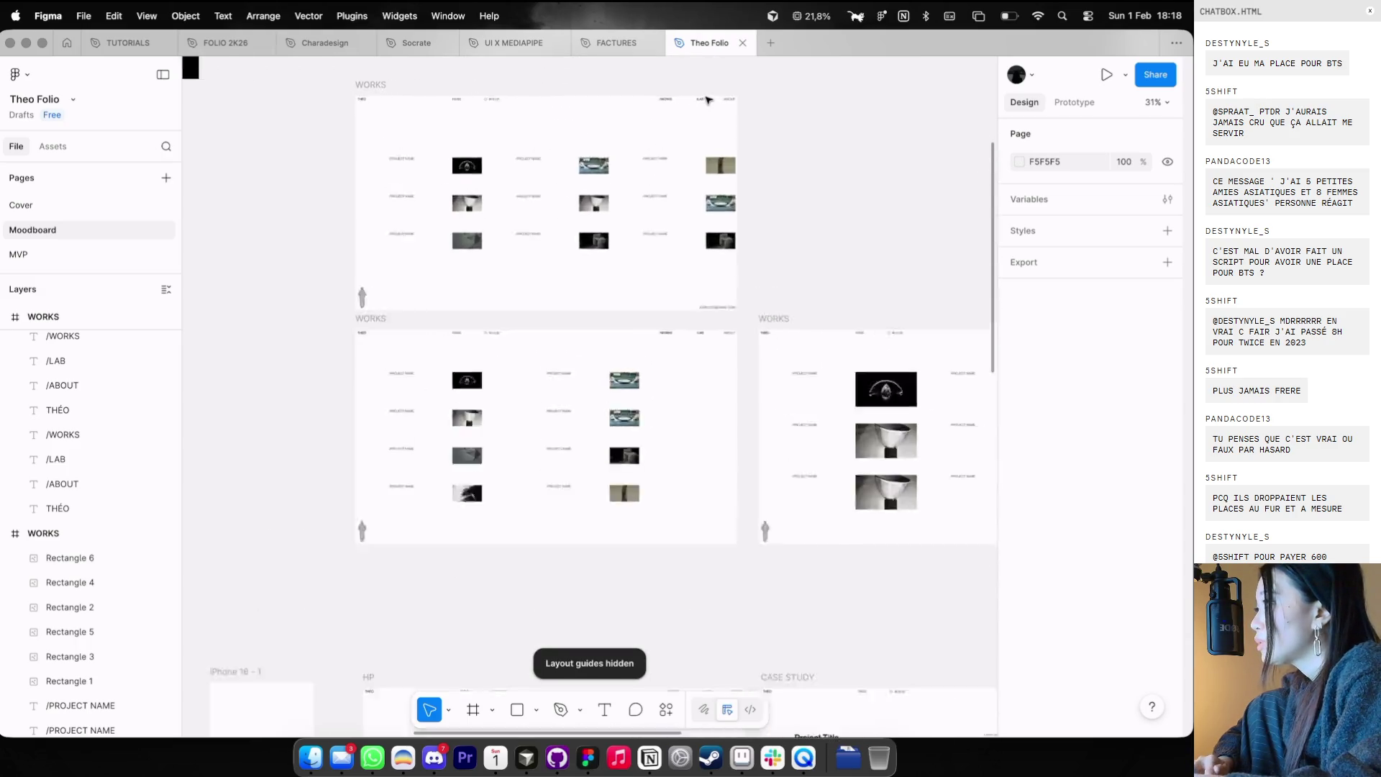
{"action": "scroll", "coordinate": [708, 100], "scroll_direction": "up", "scroll_amount": 5}
{"action": "scroll", "coordinate": [503, 360], "scroll_direction": "down", "scroll_amount": 2}
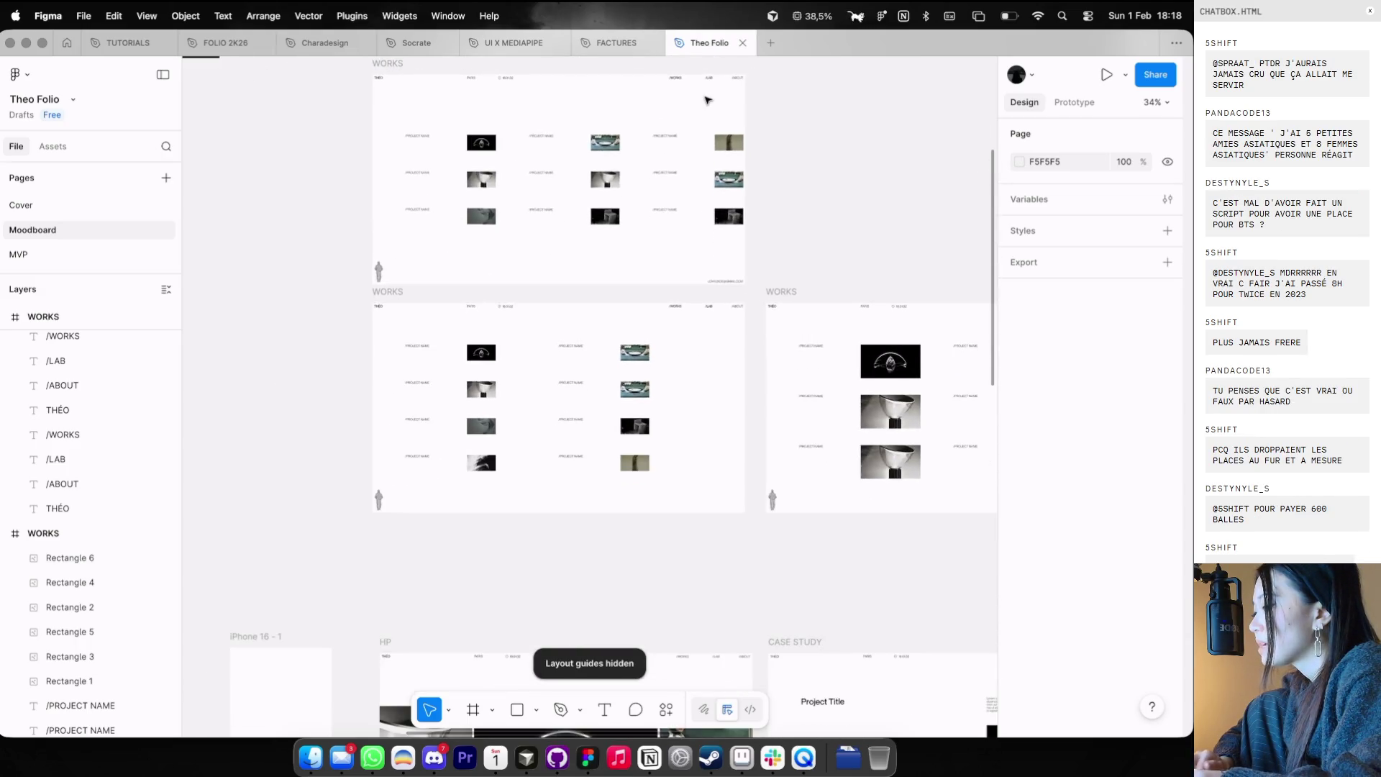
- Undo the earlier resize and moves of the lower-left WORKS frame's first thumbnail
{"action": "left_click", "coordinate": [491, 356]}
{"action": "key", "text": "ctrl+z"}
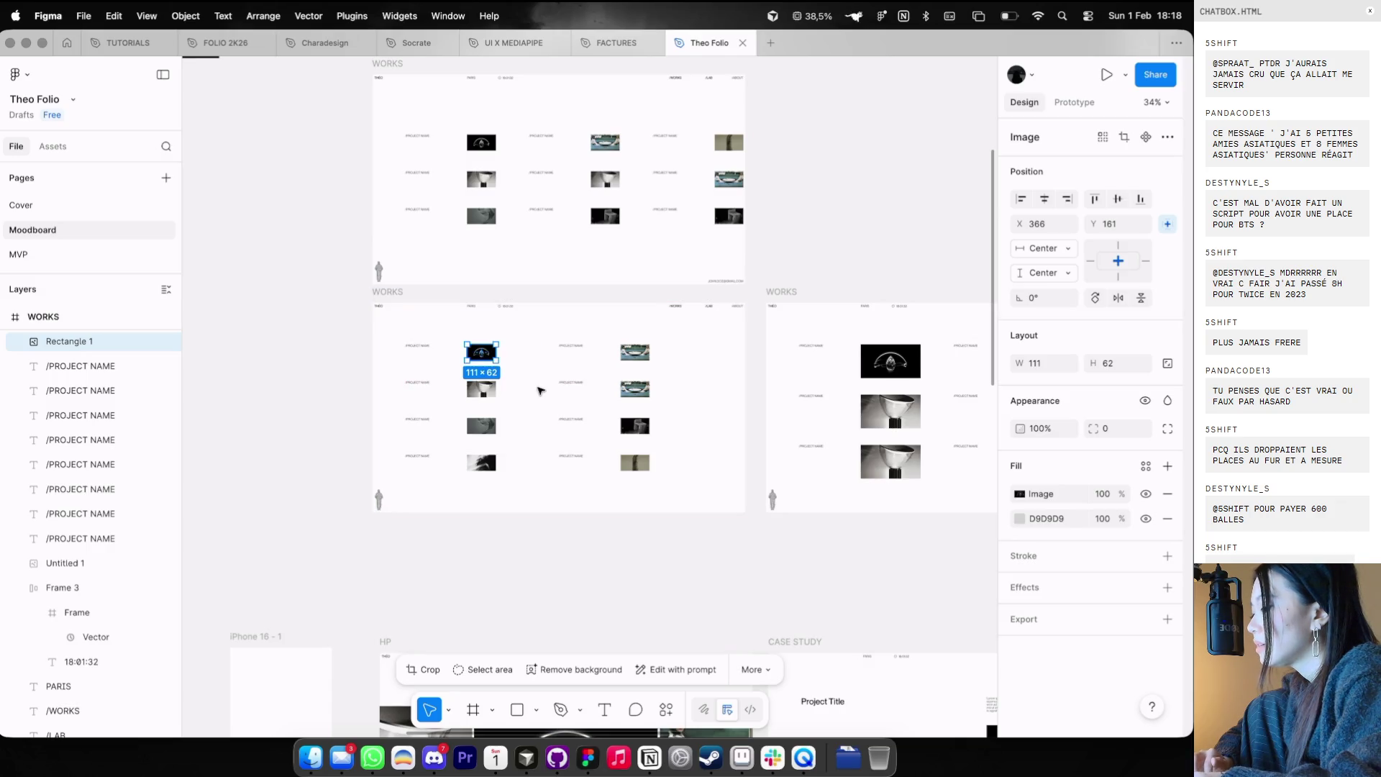
{"action": "key", "text": "ctrl+shift+4"}
{"action": "key", "text": "ctrl+z"}
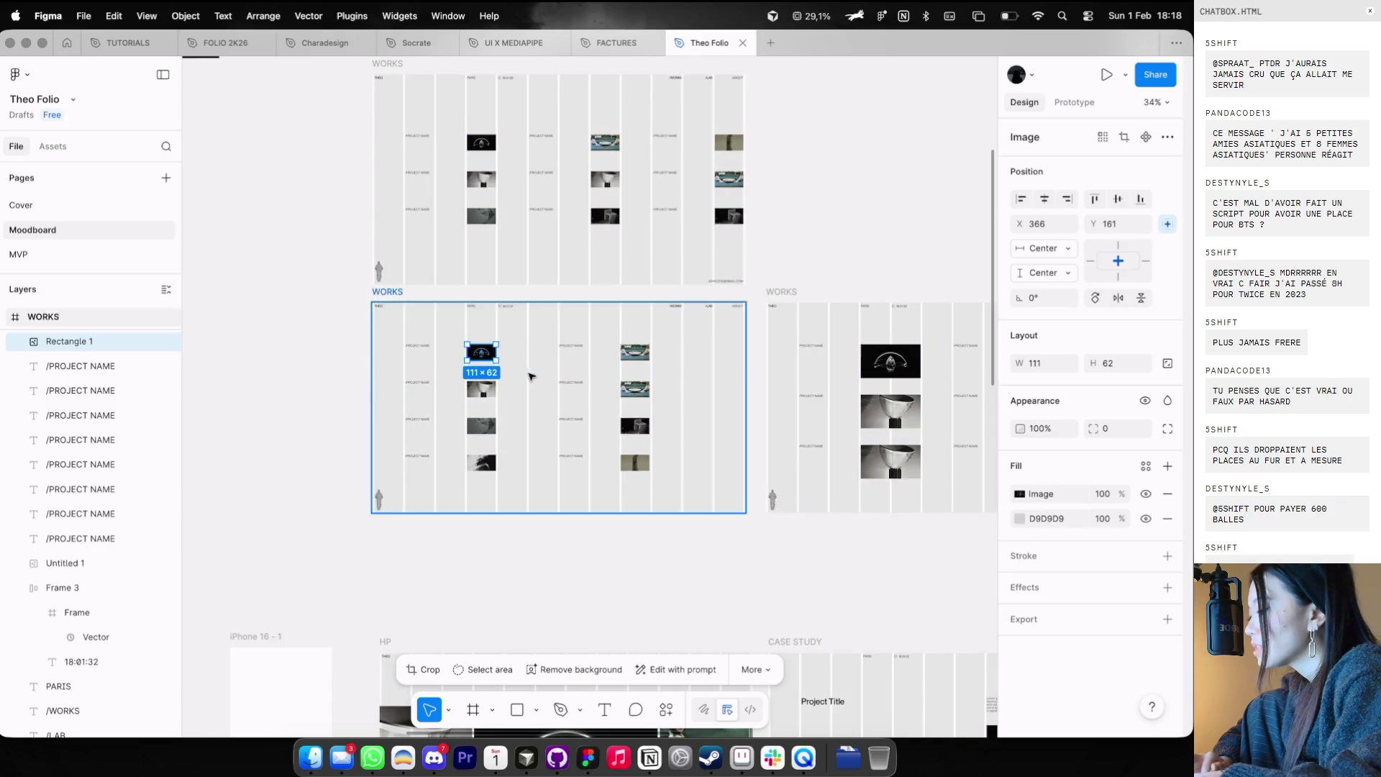
{"action": "key", "text": "ctrl+z"}
{"action": "key", "text": "ctrl+shift+4"}
{"action": "scroll", "coordinate": [536, 406], "scroll_direction": "down", "scroll_amount": 3}
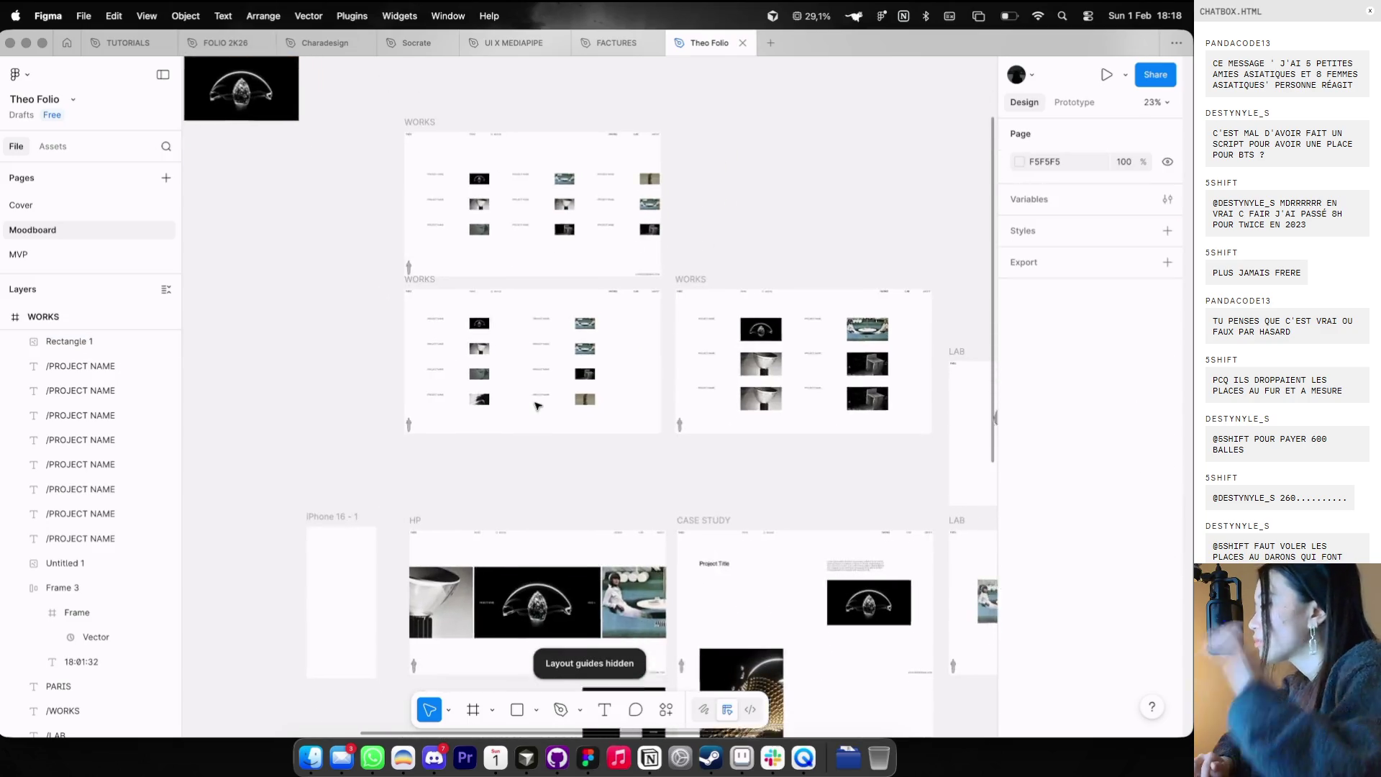
{"action": "scroll", "coordinate": [536, 407], "scroll_direction": "down", "scroll_amount": 2}
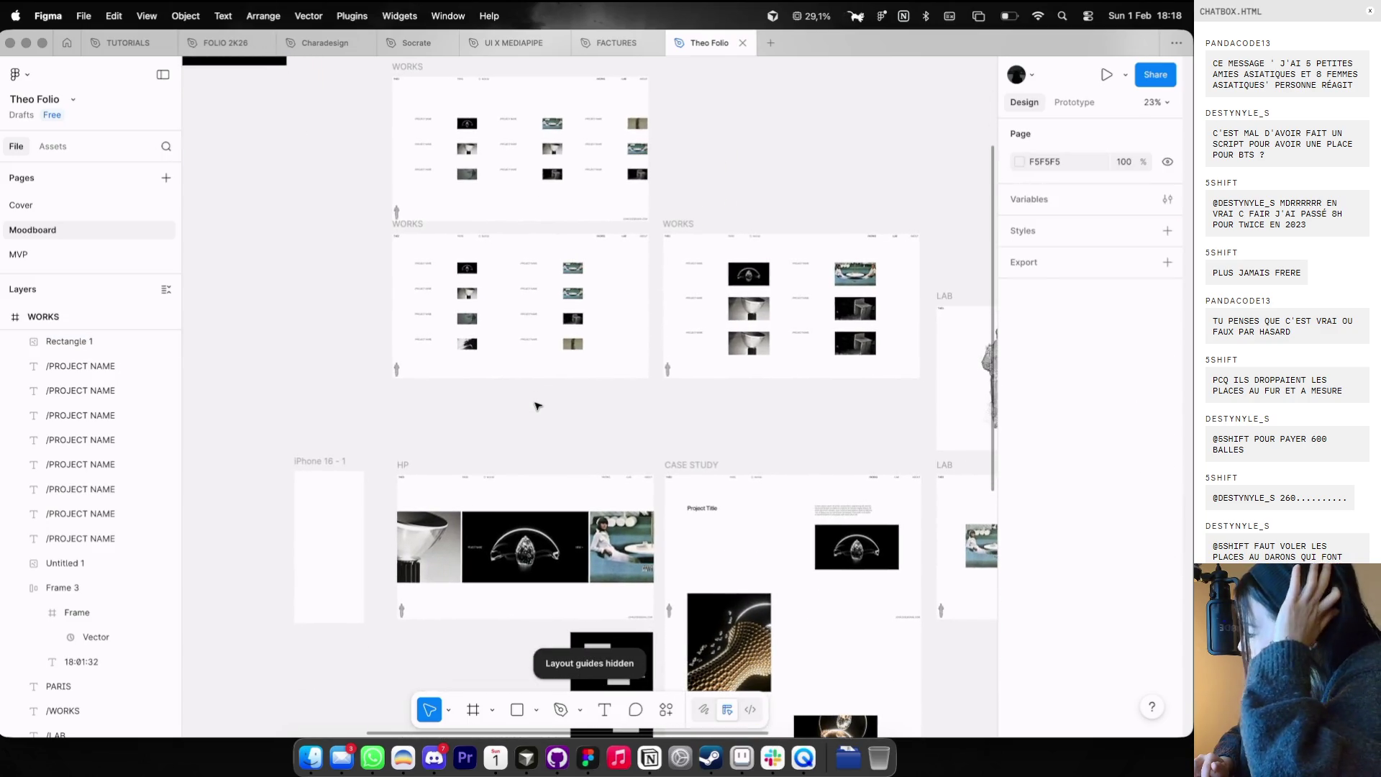
{"action": "scroll", "coordinate": [468, 248], "scroll_direction": "up", "scroll_amount": 2}
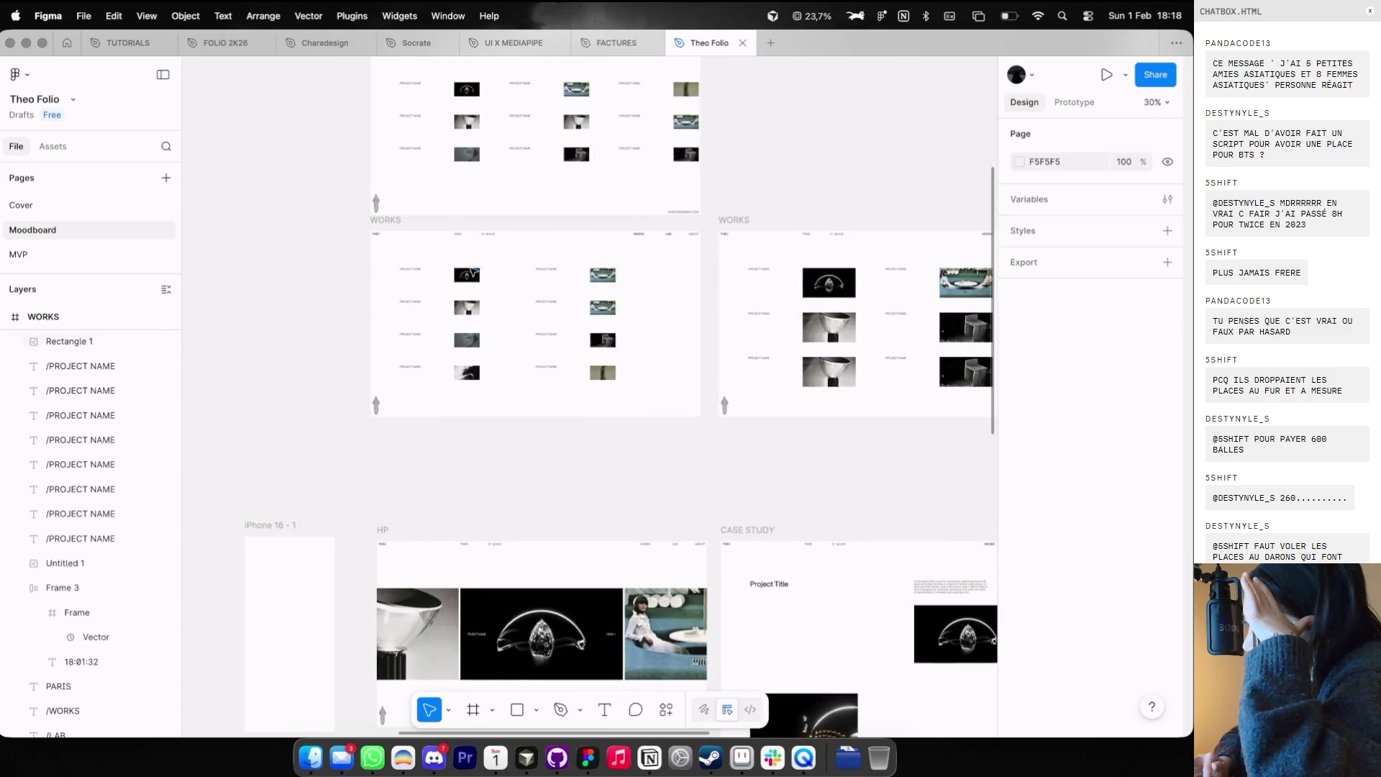
- Enlarge the first project thumbnail in the lower-left WORKS frame to 231×129
{"action": "left_click", "coordinate": [472, 271]}
{"action": "scroll", "coordinate": [471, 274], "scroll_direction": "up", "scroll_amount": 2}
{"action": "key", "text": "shift+g"}
{"action": "left_click_drag", "start_coordinate": [500, 287], "coordinate": [517, 295]}
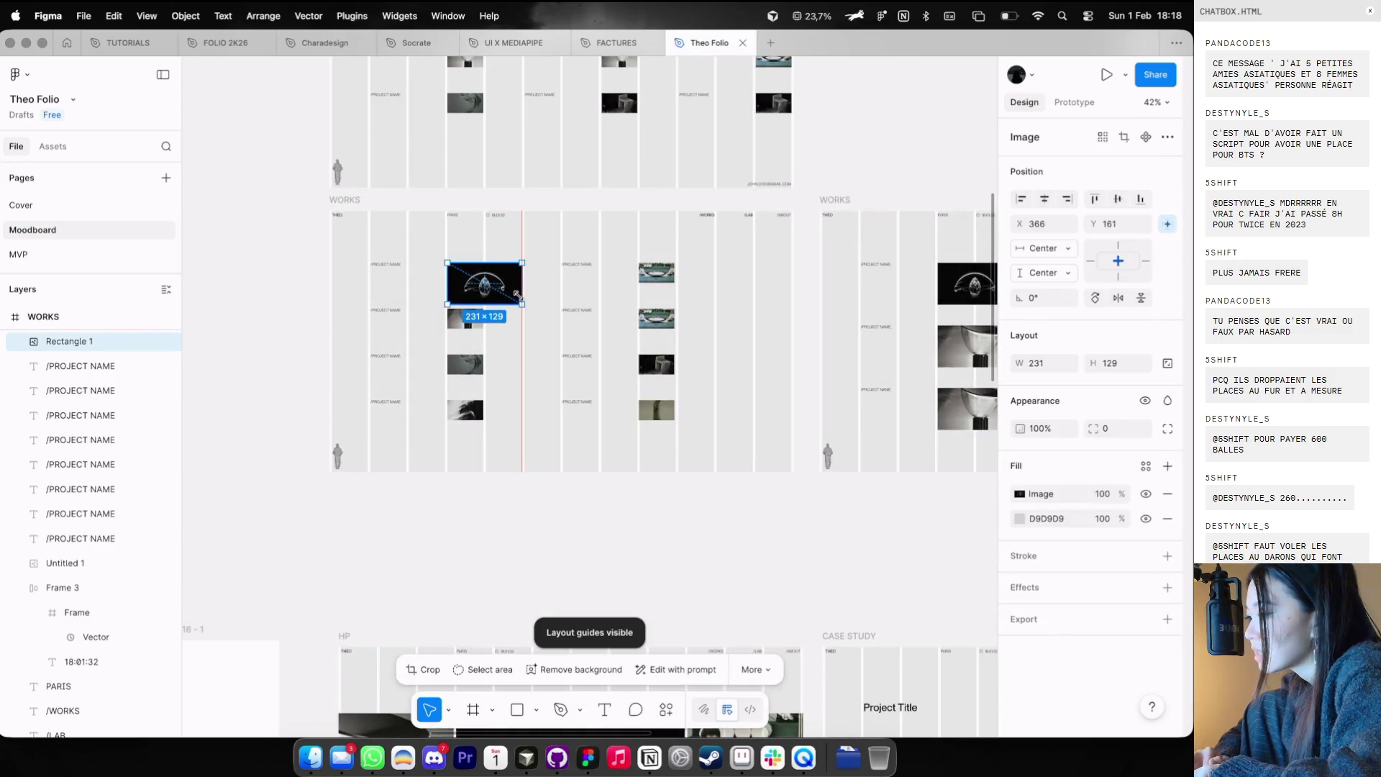
{"action": "left_click", "coordinate": [515, 487]}
{"action": "key", "text": "shift+g"}
- Select the lower project names and thumbnails, trial a downward nudge, then undo it
{"action": "left_click_drag", "start_coordinate": [512, 487], "coordinate": [374, 311]}
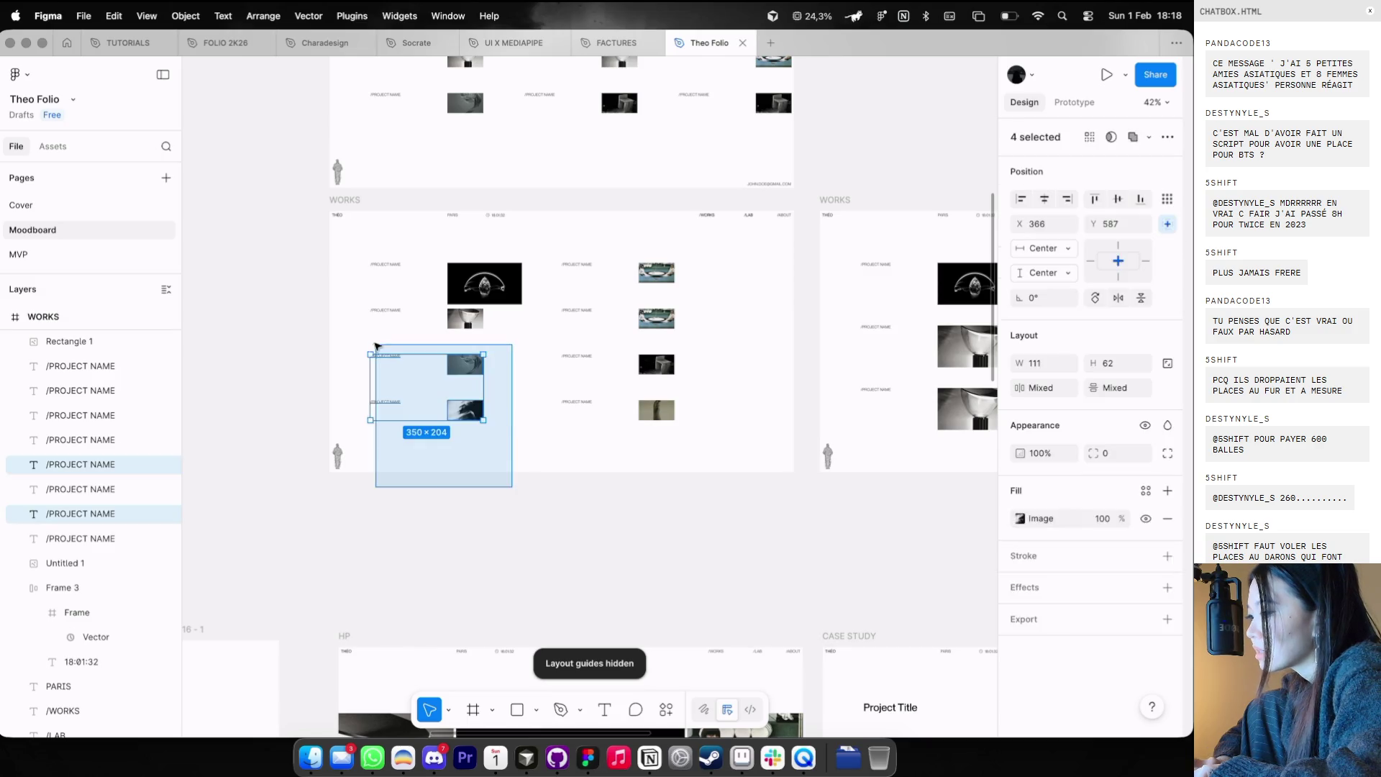
{"action": "key", "text": "shift+g"}
{"action": "key", "text": "shift+Down"}
{"action": "key", "text": "shift+Down"}
{"action": "key", "text": "shift+Down"}
{"action": "key", "text": "shift+g"}
{"action": "scroll", "coordinate": [502, 334], "scroll_direction": "down", "scroll_amount": 3}
{"action": "key", "text": "ctrl+z"}
{"action": "key", "text": "ctrl+z"}
{"action": "key", "text": "ctrl+z"}
{"action": "key", "text": "ctrl+z"}
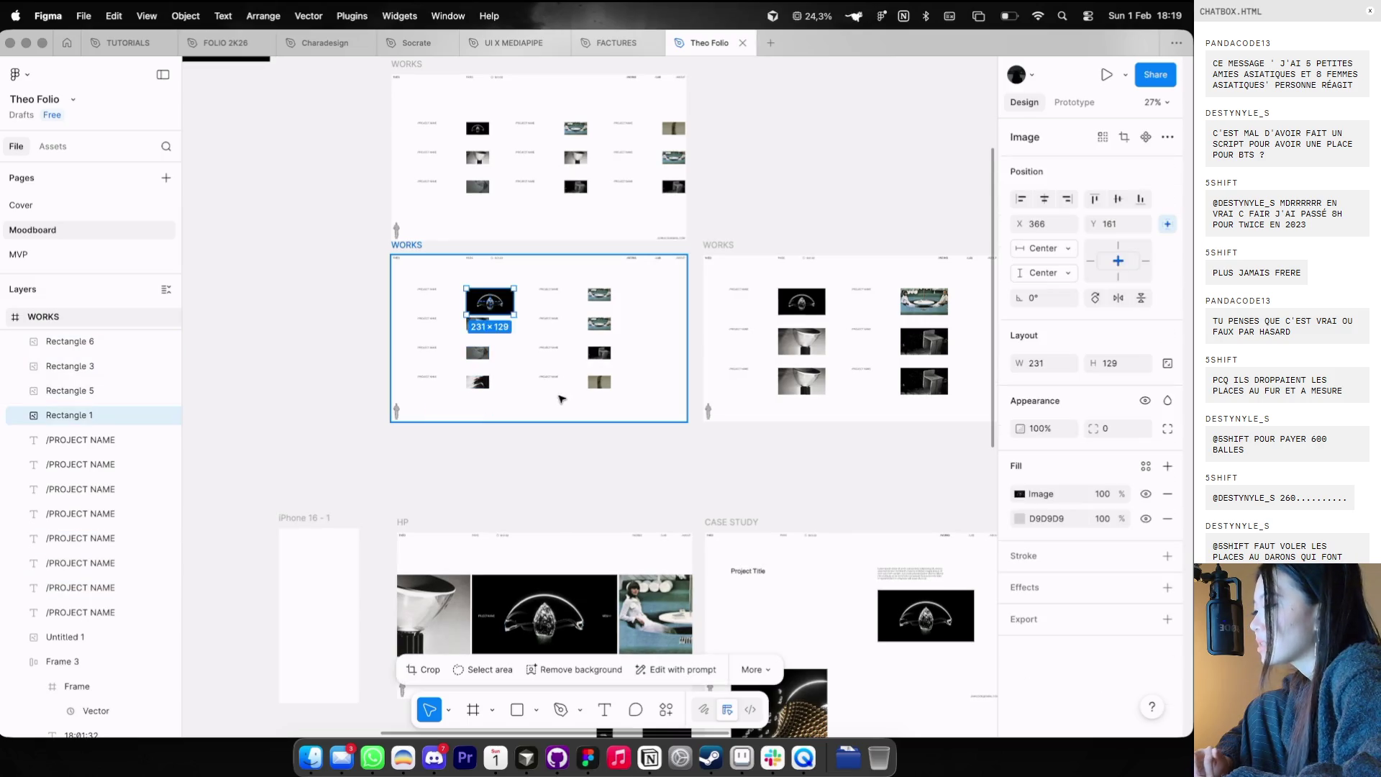
{"action": "key", "text": "Escape"}
{"action": "scroll", "coordinate": [557, 403], "scroll_direction": "down", "scroll_amount": 5}
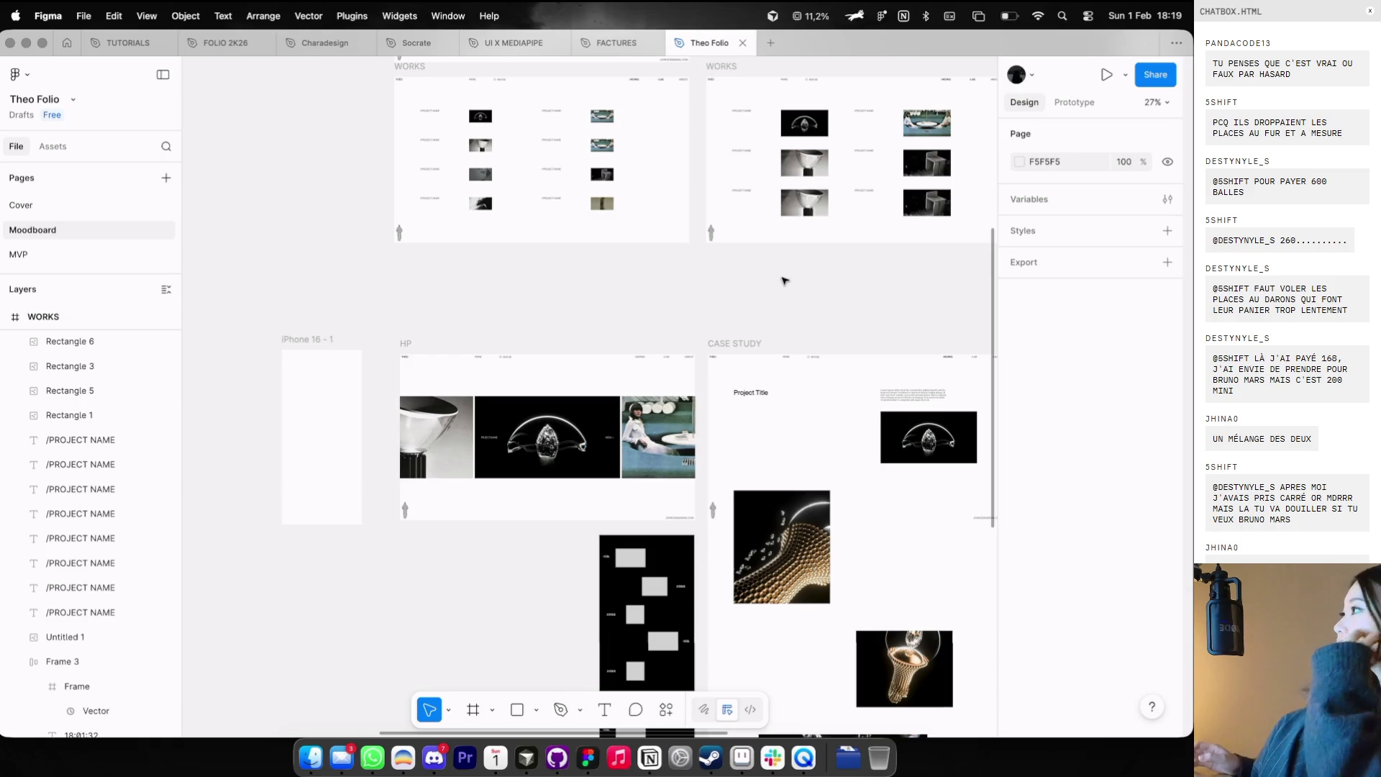
- Move the dark screenshot image up and to the left
{"action": "scroll", "coordinate": [791, 288], "scroll_direction": "right", "scroll_amount": 5}
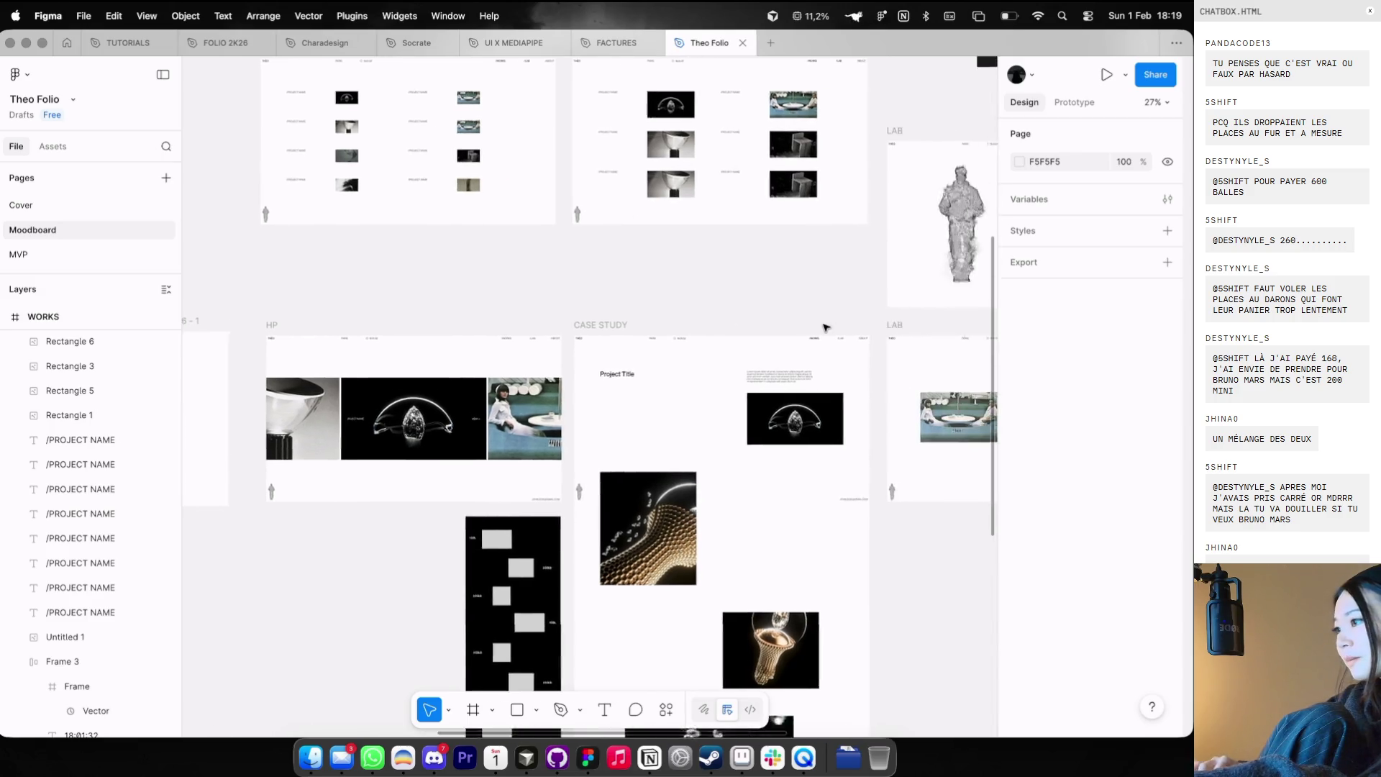
{"action": "scroll", "coordinate": [805, 302], "scroll_direction": "right", "scroll_amount": 5}
{"action": "scroll", "coordinate": [820, 323], "scroll_direction": "right", "scroll_amount": 5}
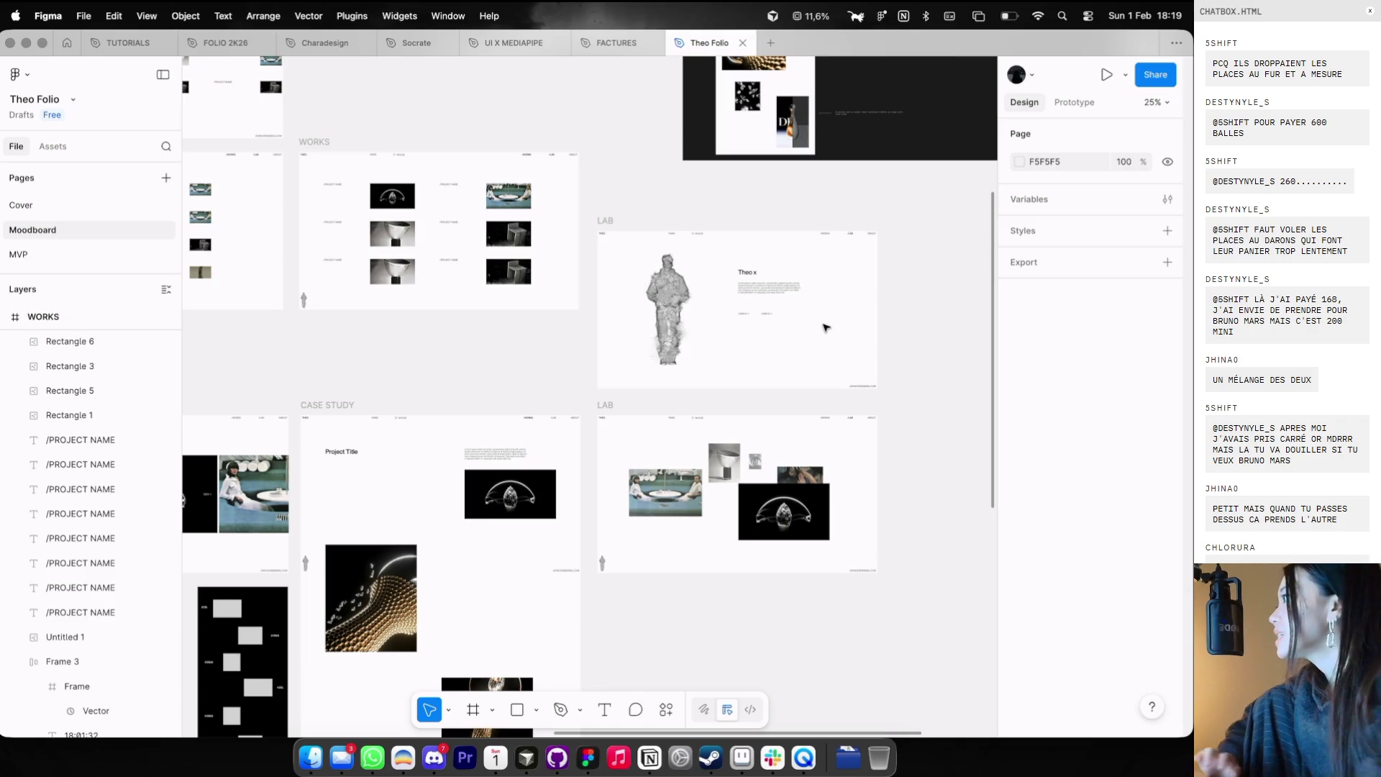
{"action": "scroll", "coordinate": [773, 302], "scroll_direction": "down", "scroll_amount": 3}
{"action": "scroll", "coordinate": [770, 303], "scroll_direction": "down", "scroll_amount": 2}
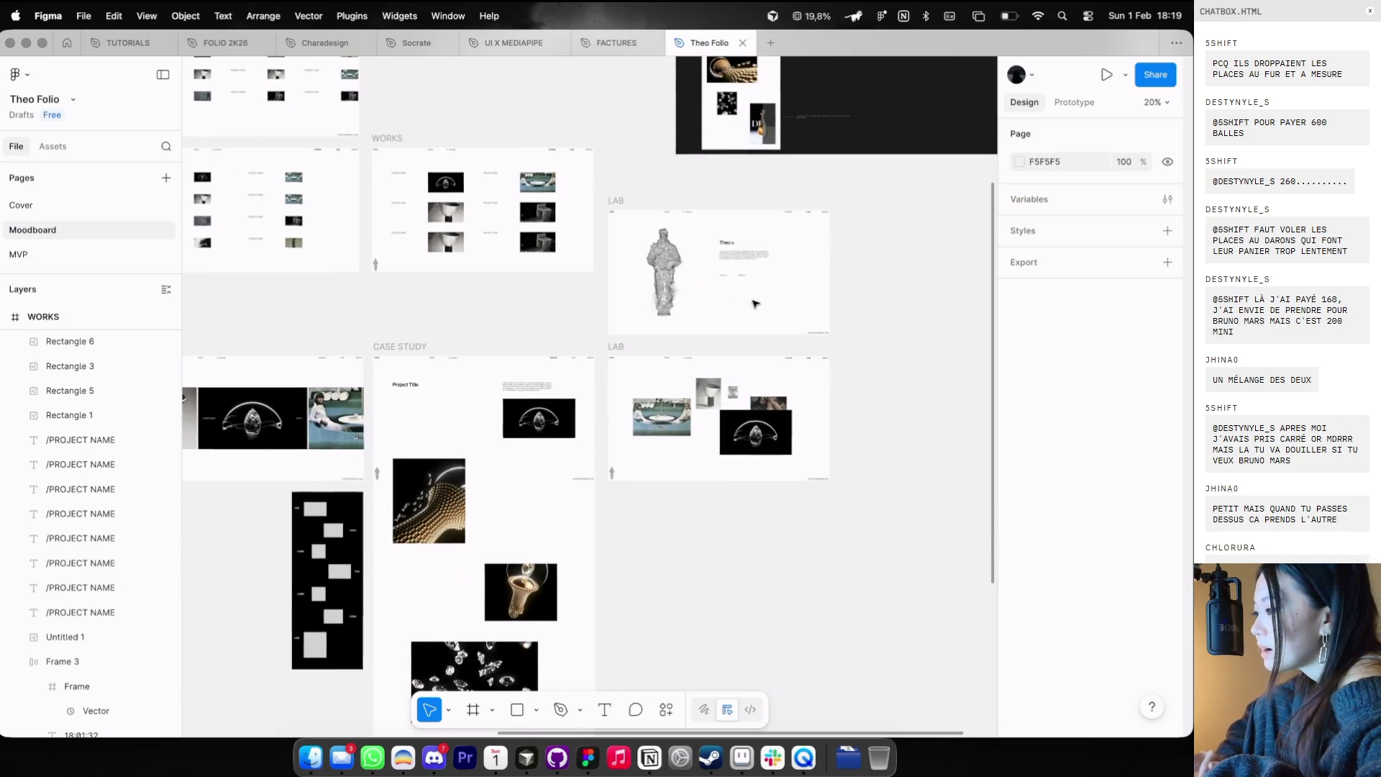
{"action": "scroll", "coordinate": [763, 303], "scroll_direction": "up", "scroll_amount": 3}
{"action": "scroll", "coordinate": [755, 304], "scroll_direction": "down", "scroll_amount": 3}
{"action": "scroll", "coordinate": [756, 304], "scroll_direction": "up", "scroll_amount": 3}
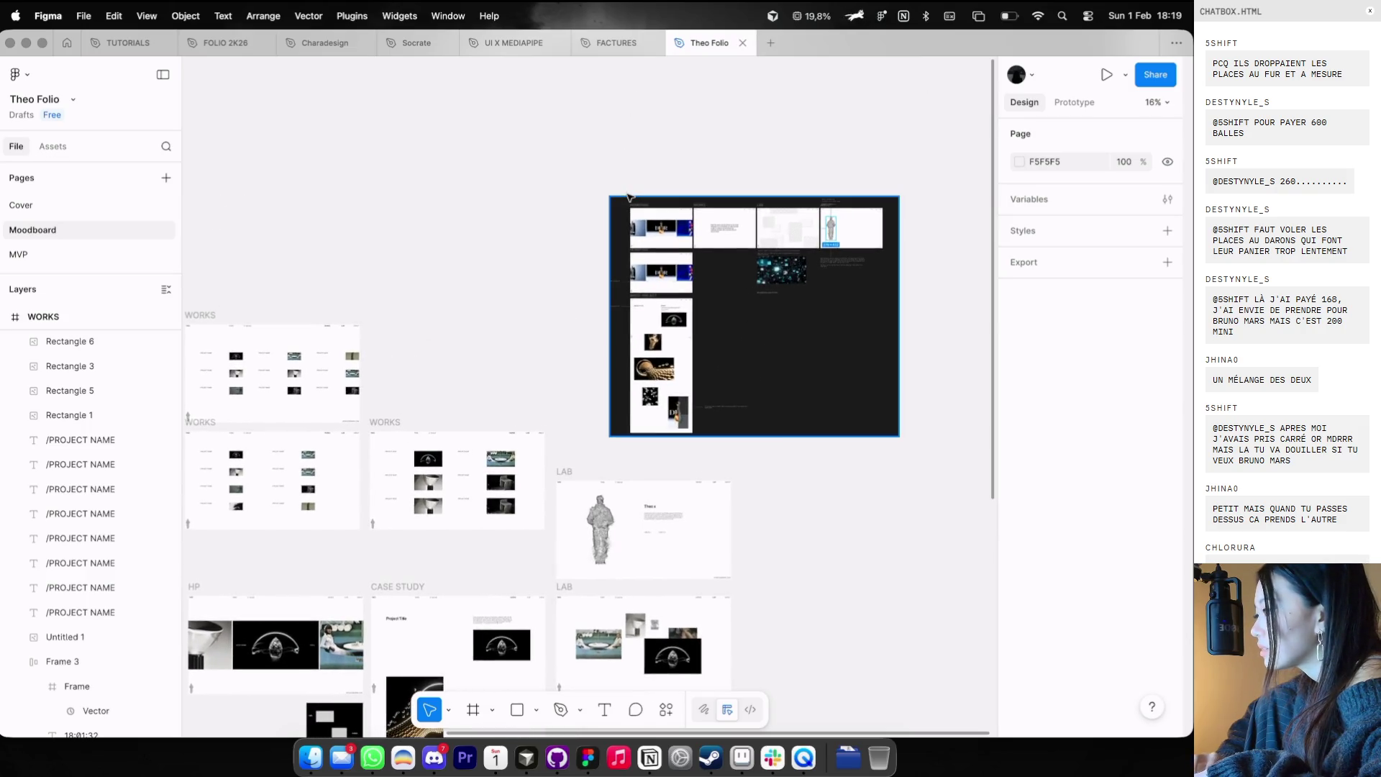
{"action": "left_click_drag", "start_coordinate": [622, 207], "coordinate": [591, 132]}
{"action": "scroll", "coordinate": [591, 131], "scroll_direction": "down", "scroll_amount": 5}
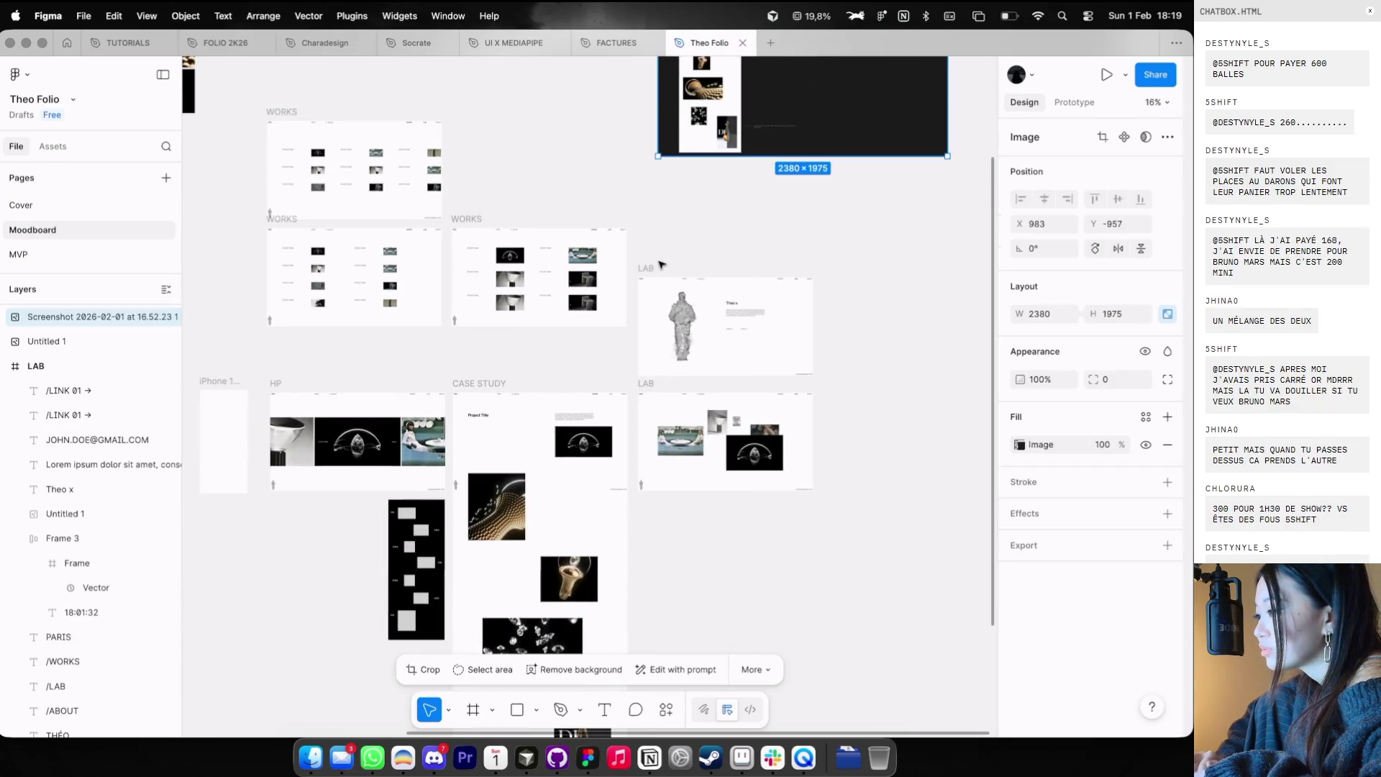
- Undo the accidental LAB frame moves and start renaming the iPhone 16 - 1 frame
{"action": "left_click", "coordinate": [647, 218]}
{"action": "key", "text": "ctrl+z"}
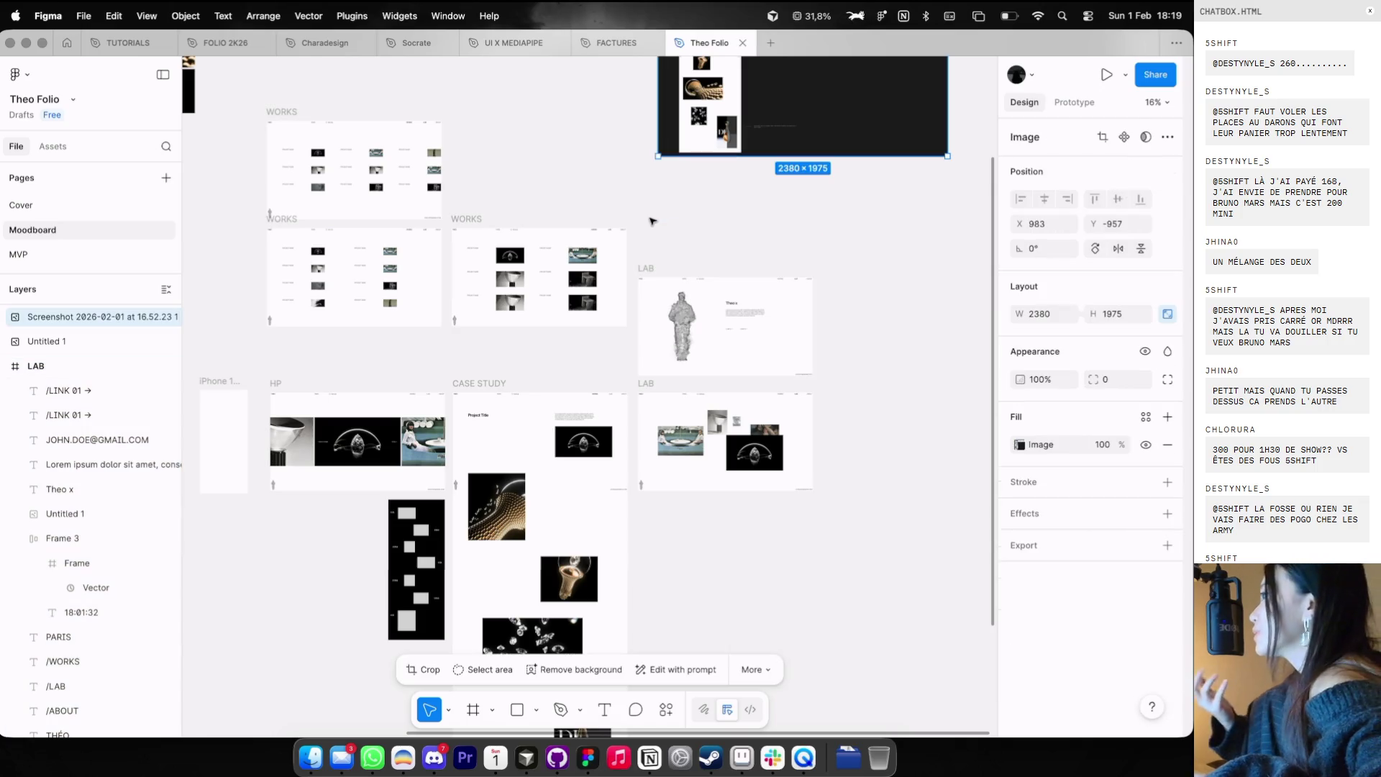
{"action": "left_click", "coordinate": [652, 223]}
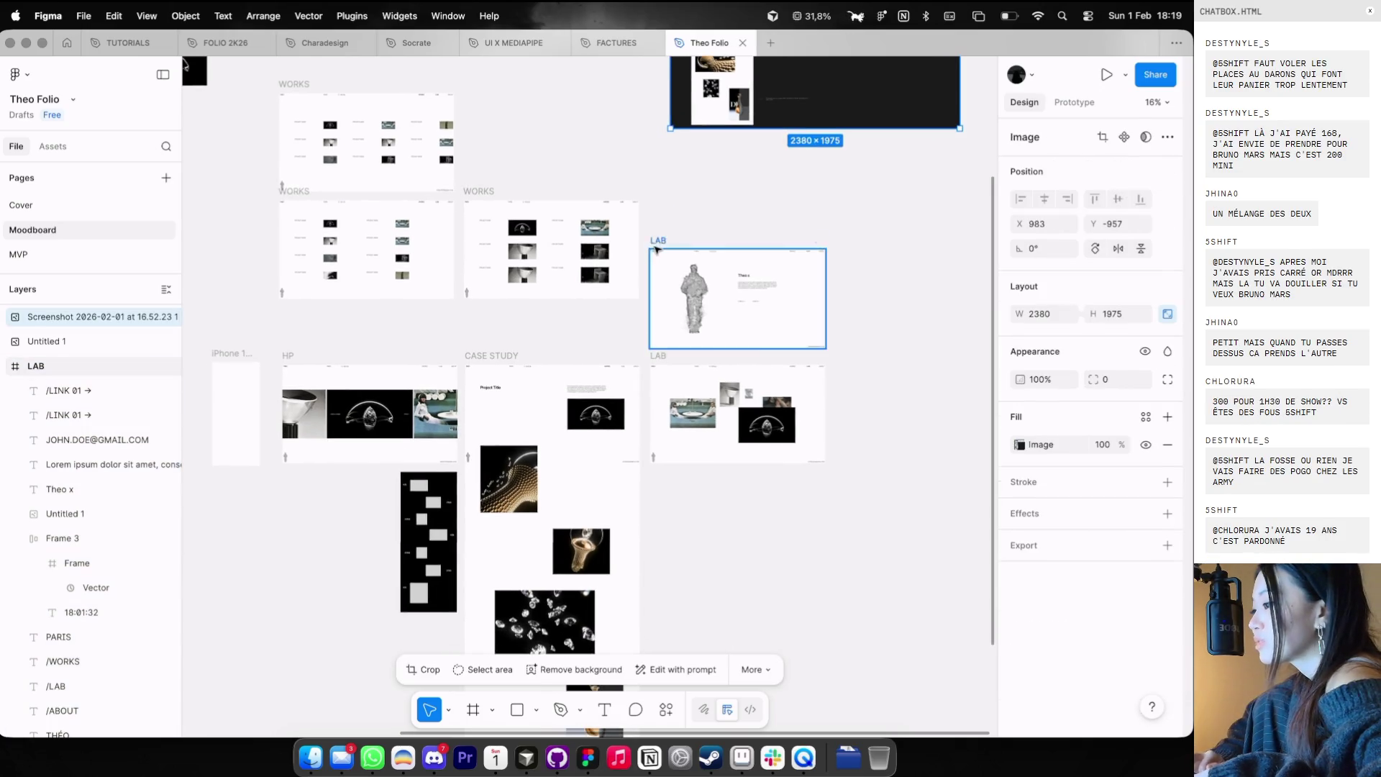
{"action": "left_click_drag", "start_coordinate": [652, 224], "coordinate": [657, 209]}
{"action": "key", "text": "ctrl+z"}
{"action": "scroll", "coordinate": [656, 211], "scroll_direction": "down", "scroll_amount": 5}
{"action": "scroll", "coordinate": [633, 208], "scroll_direction": "up", "scroll_amount": 3}
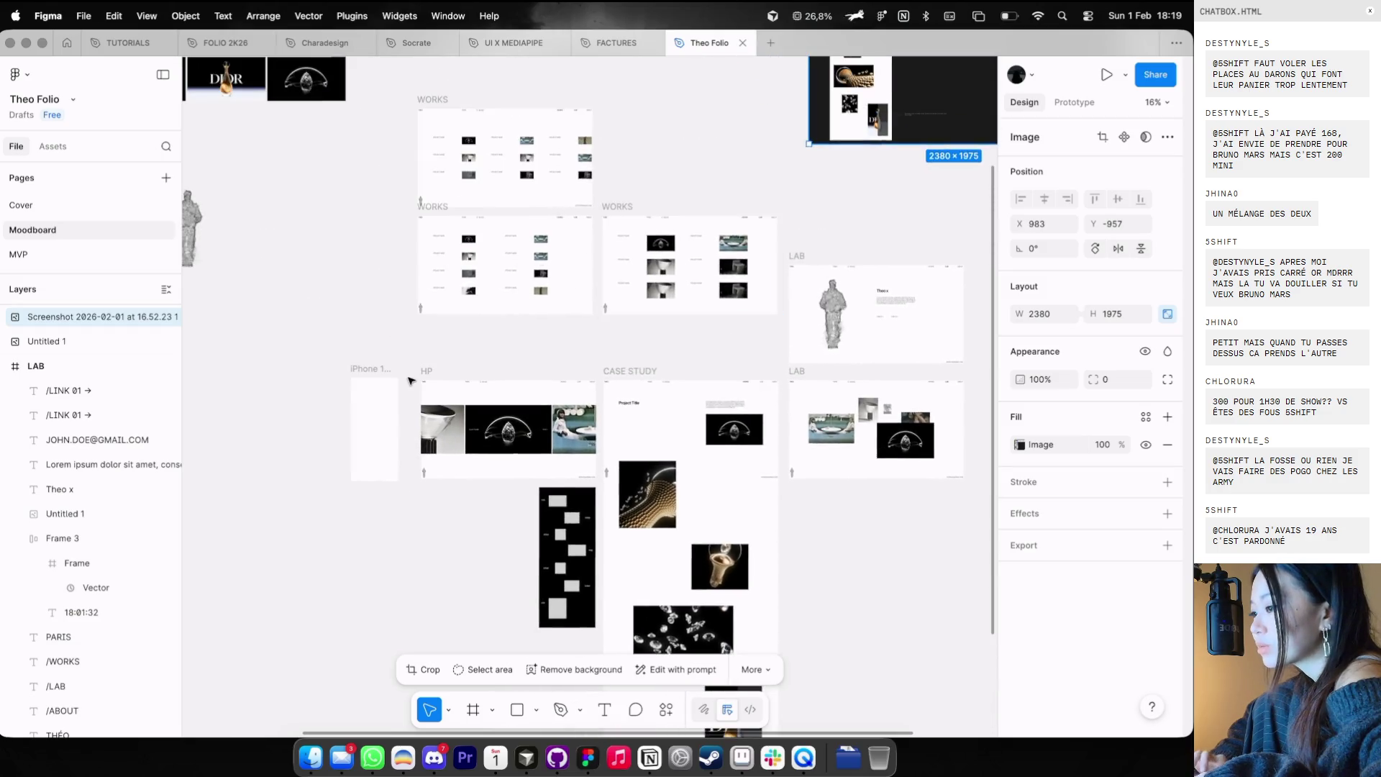
{"action": "scroll", "coordinate": [510, 170], "scroll_direction": "up", "scroll_amount": 5}
{"action": "double_click", "coordinate": [447, 245]}
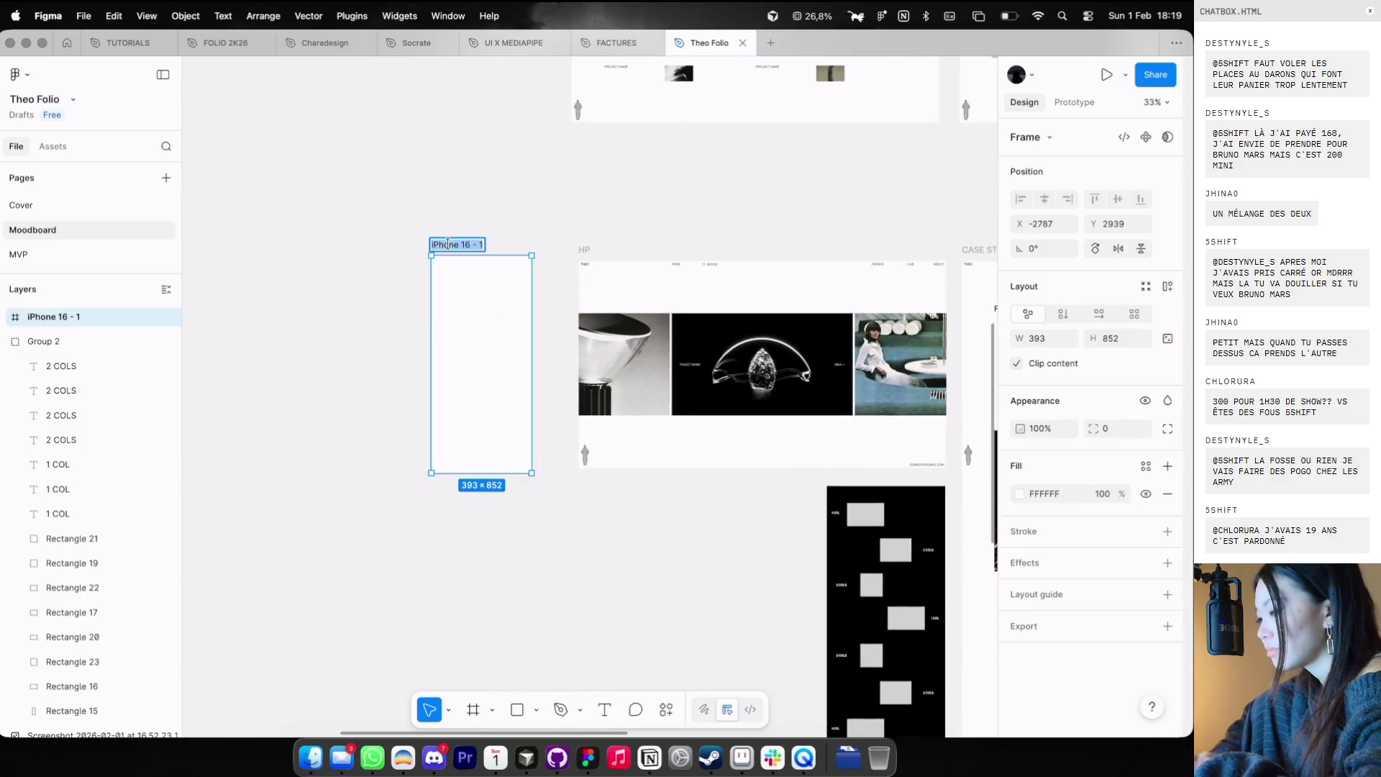
{"action": "type", "text": "HP"}
- Show the layout guides and add a layout guide of size 5 to the mobile HP frame
{"action": "scroll", "coordinate": [446, 260], "scroll_direction": "up", "scroll_amount": 3}
{"action": "key", "text": "ctrl+g"}
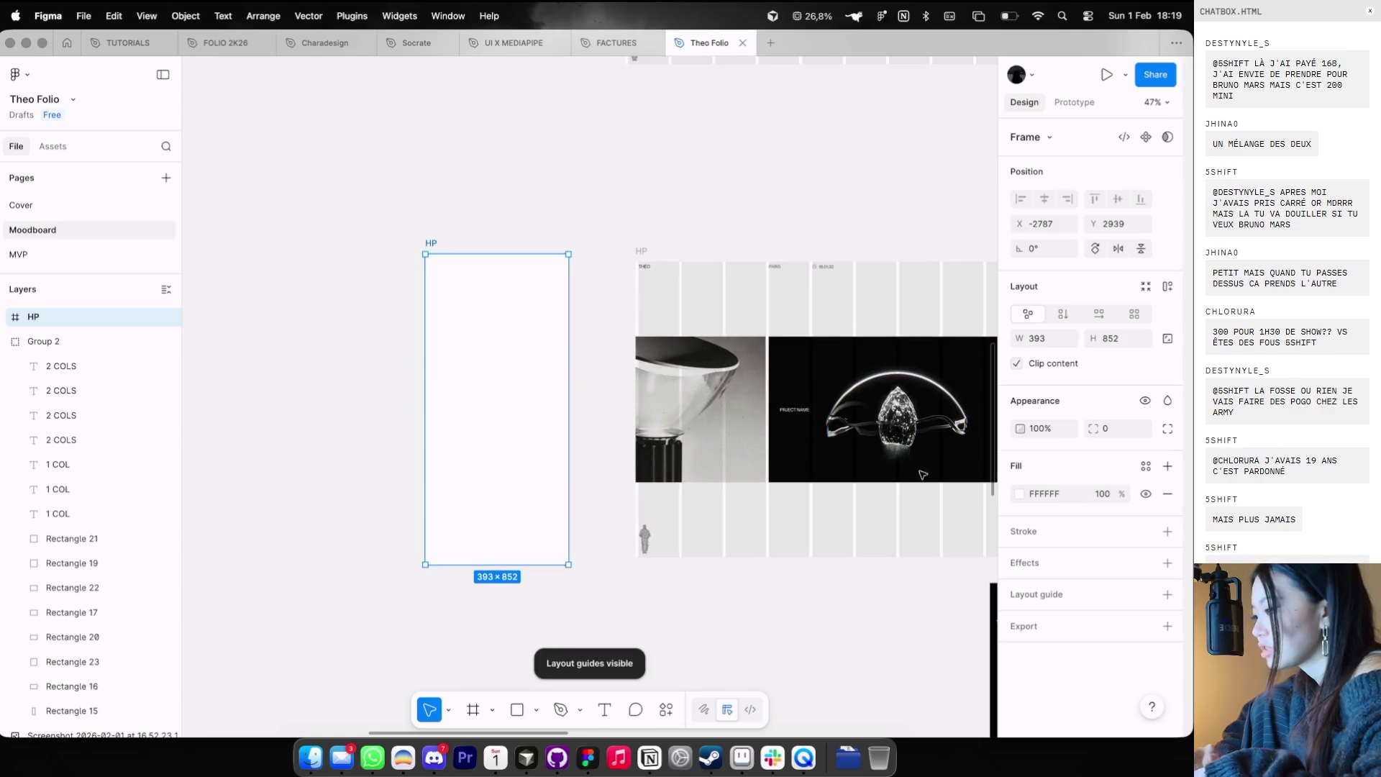
{"action": "left_click", "coordinate": [1166, 597]}
{"action": "type", "text": "5"}
{"action": "key", "text": "Return"}
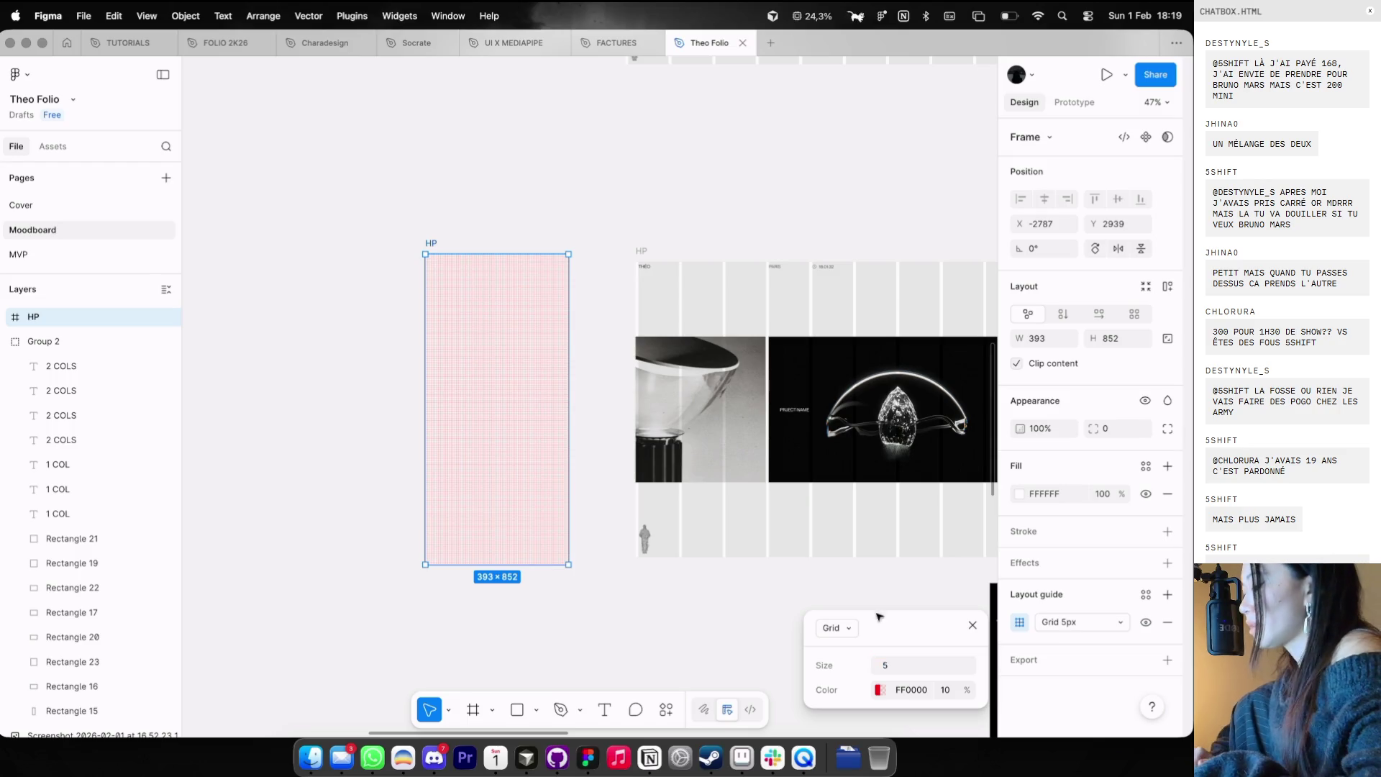
- Switch the guide to 5 columns with an 8 px margin and 8 px gutter
{"action": "left_click", "coordinate": [879, 690]}
{"action": "left_click", "coordinate": [836, 628]}
{"action": "left_click", "coordinate": [838, 669]}
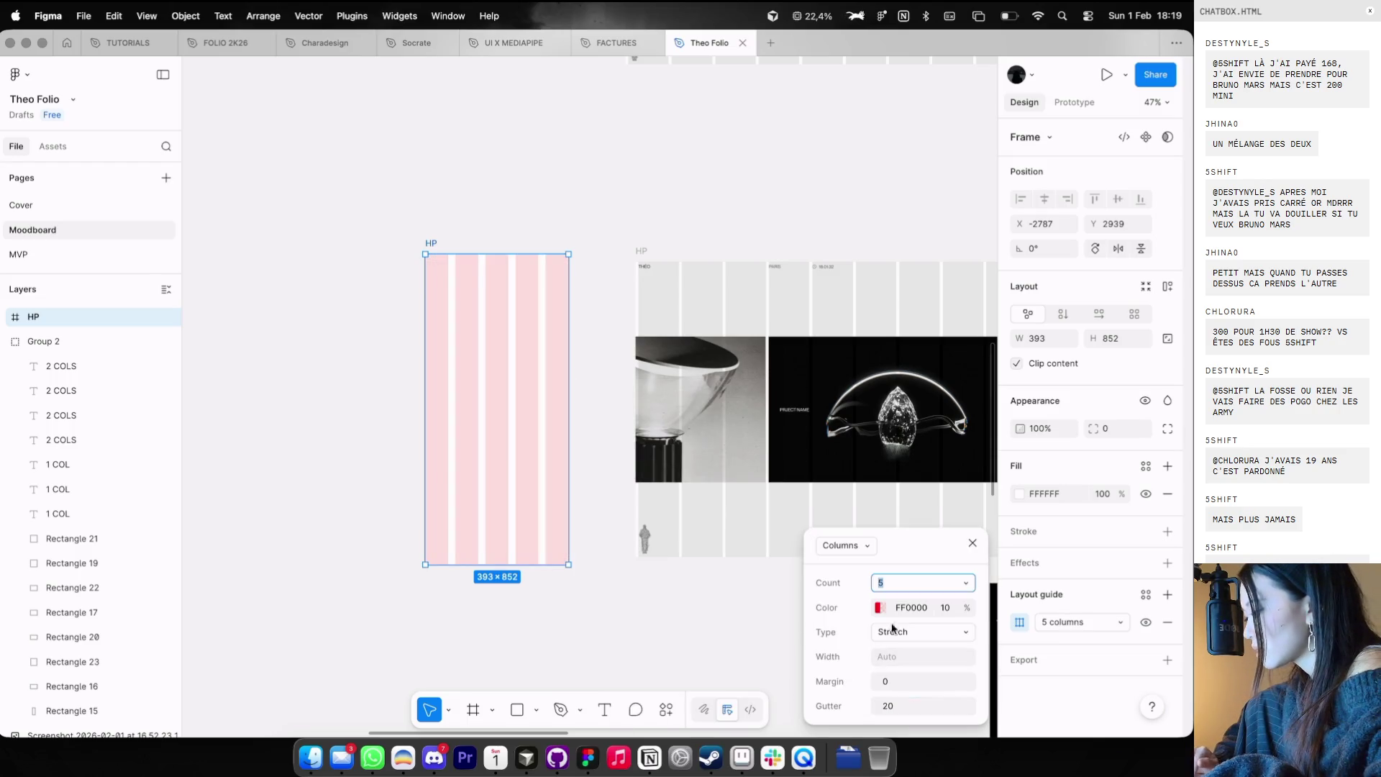
{"action": "type", "text": "8"}
{"action": "key", "text": "Return"}
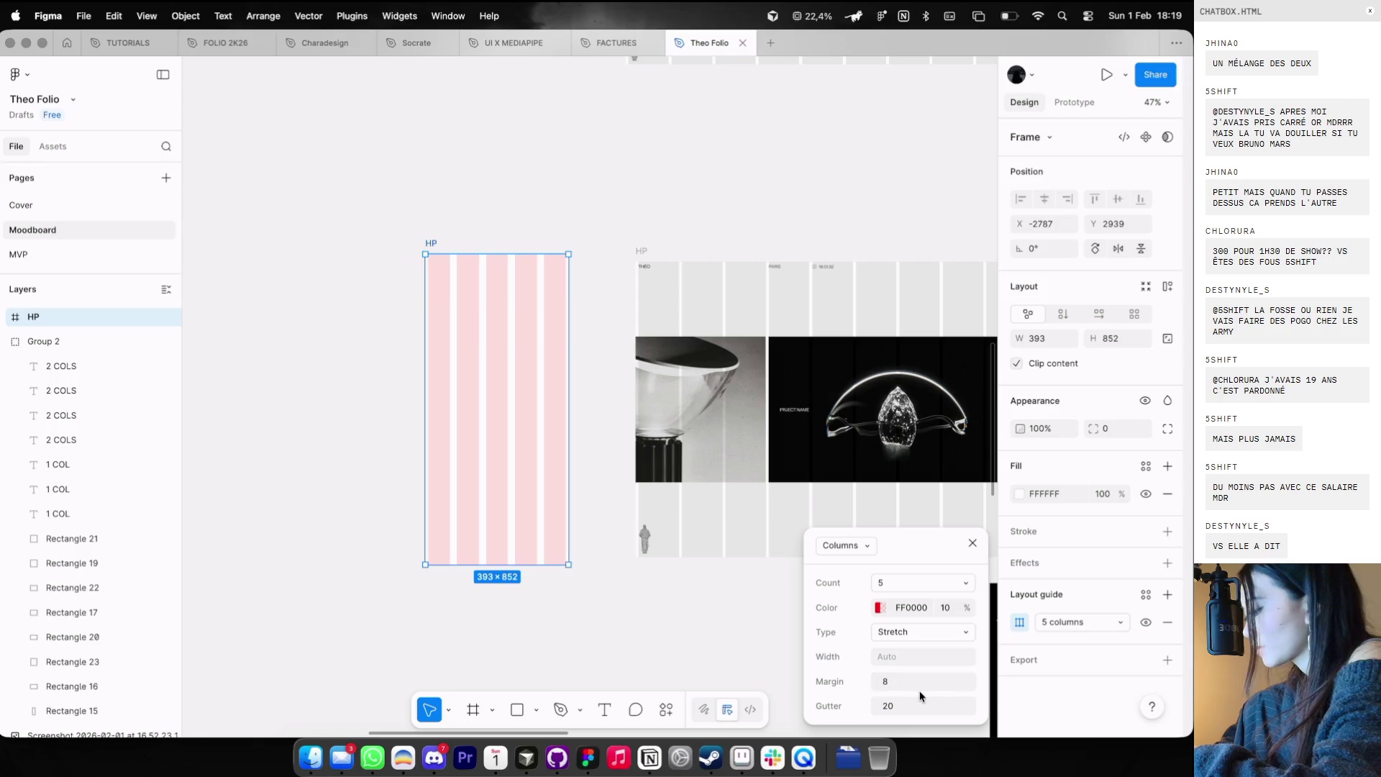
{"action": "left_click", "coordinate": [913, 702]}
{"action": "type", "text": "8"}
{"action": "key", "text": "Return"}
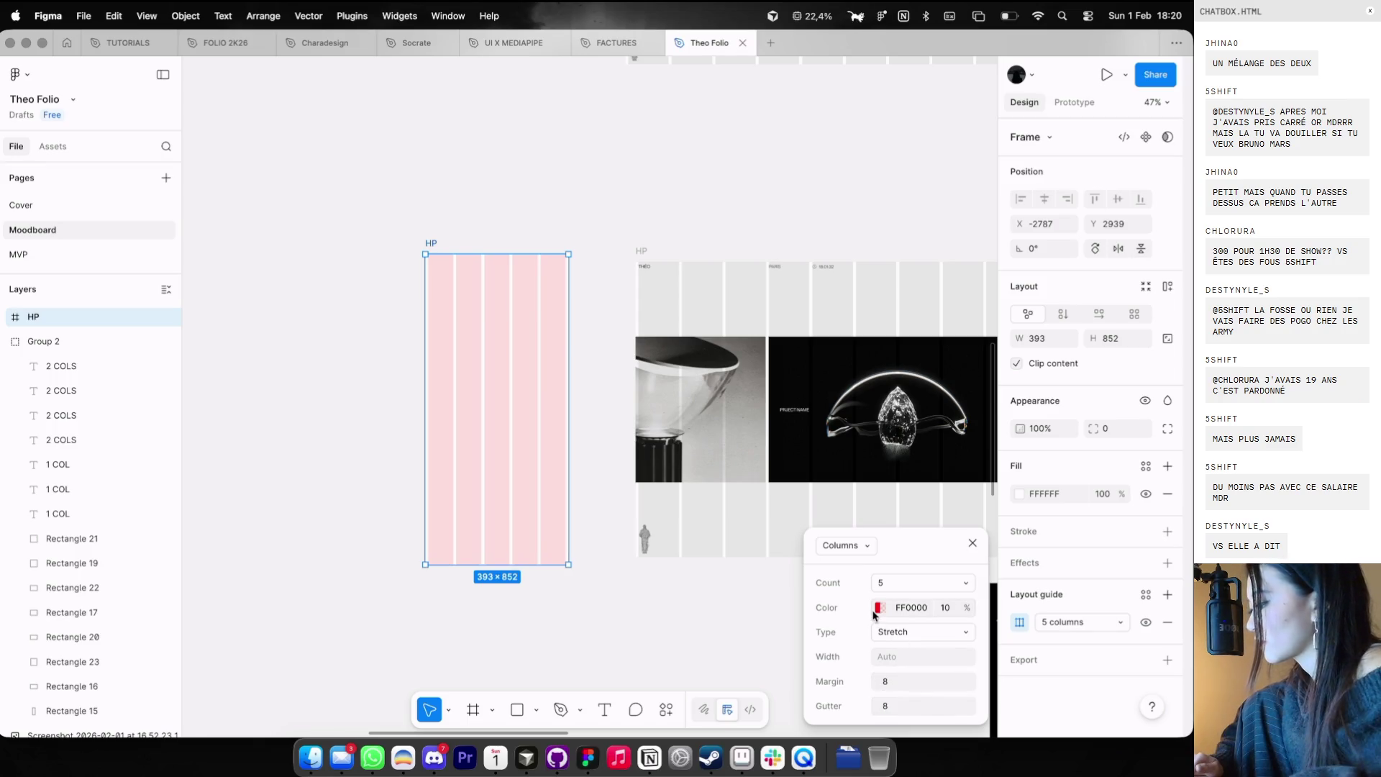
{"action": "left_click", "coordinate": [877, 609]}
{"action": "left_click", "coordinate": [469, 573]}
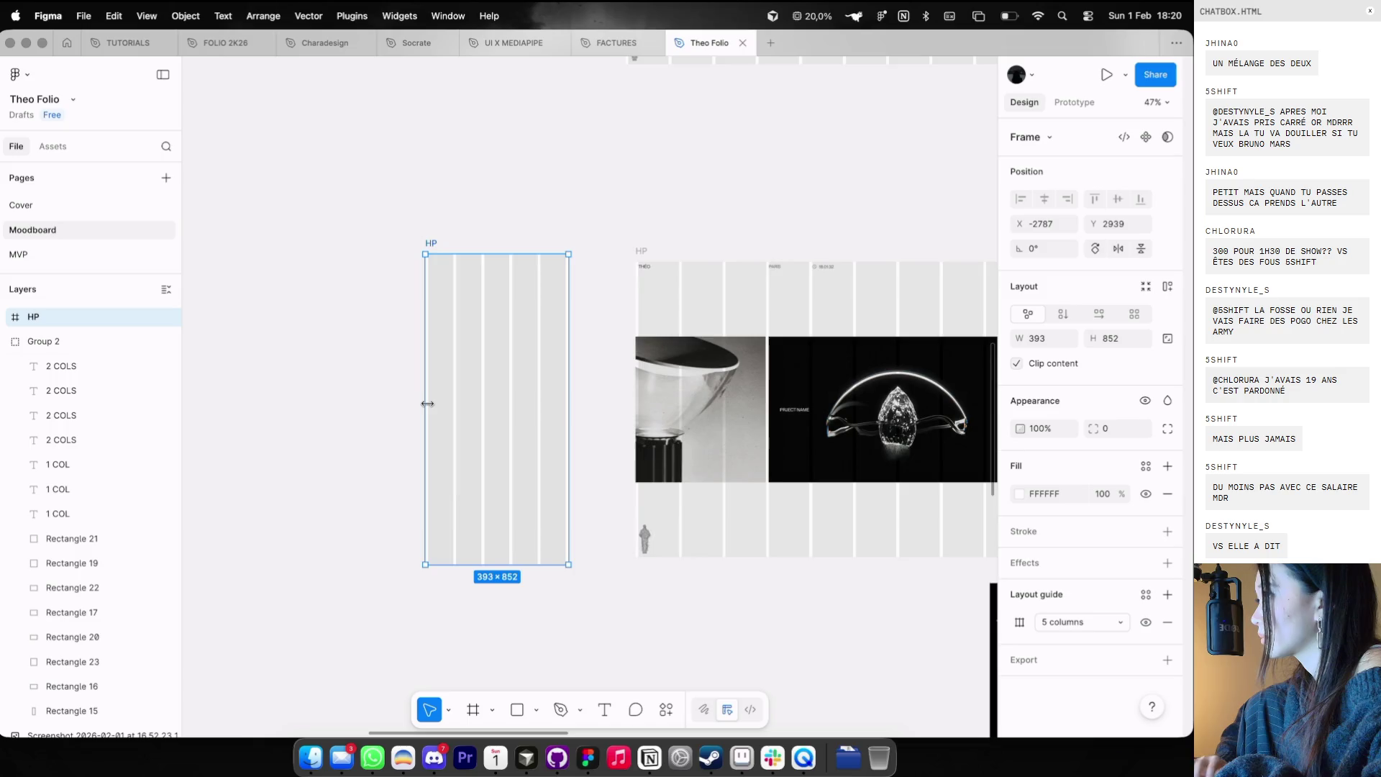
{"action": "scroll", "coordinate": [708, 238], "scroll_direction": "up", "scroll_amount": 2}
{"action": "left_click", "coordinate": [656, 251]}
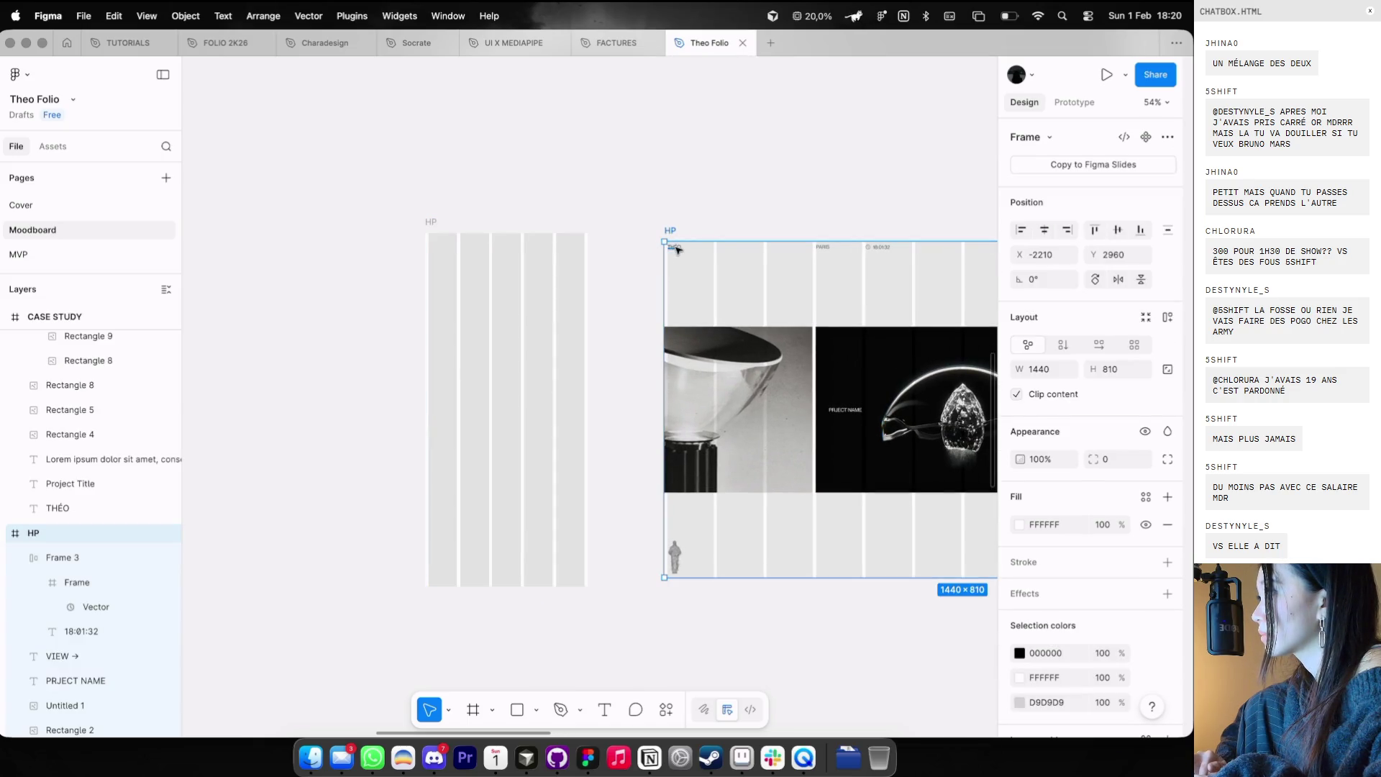
- Copy the THÉO title from the desktop HP page into the mobile HP frame
{"action": "left_click", "coordinate": [677, 248]}
{"action": "key", "text": "super+c"}
{"action": "left_click", "coordinate": [431, 232]}
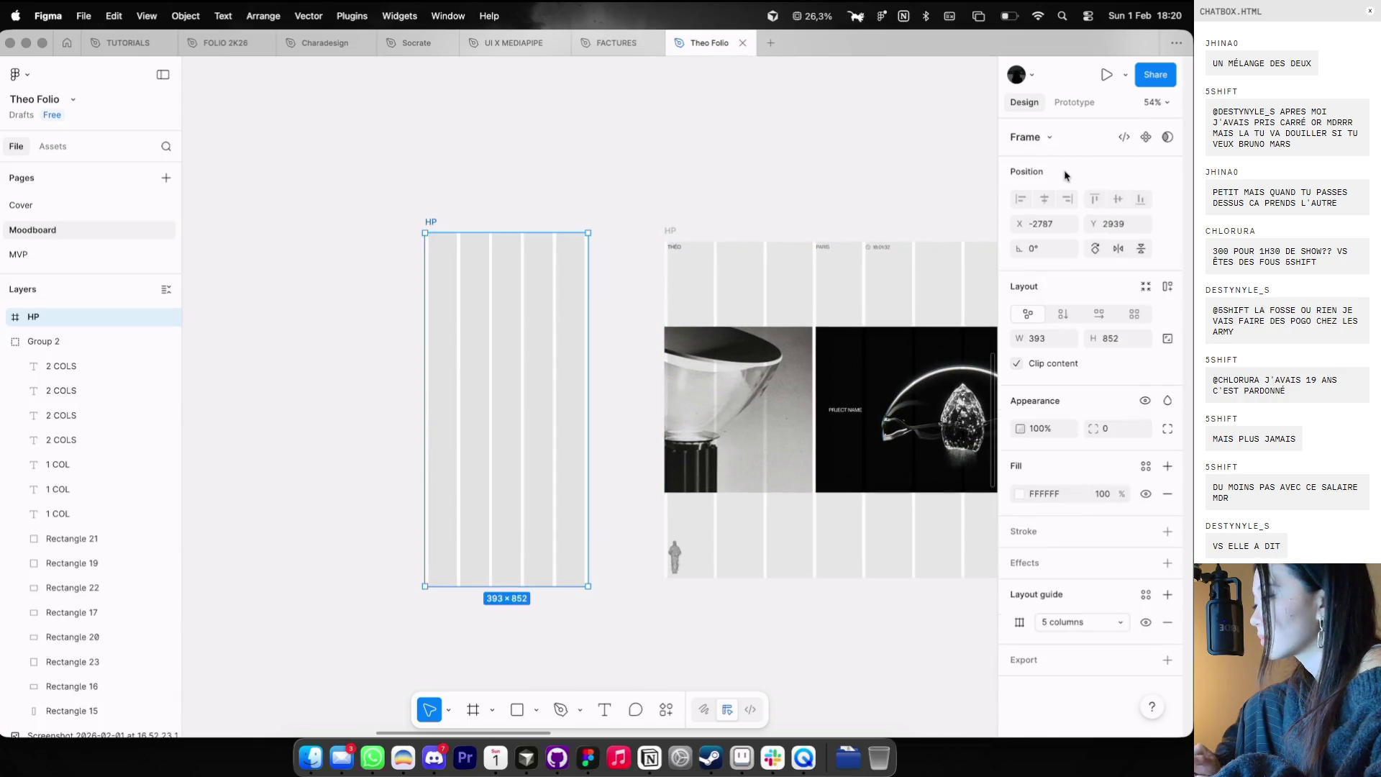
{"action": "key", "text": "super+v"}
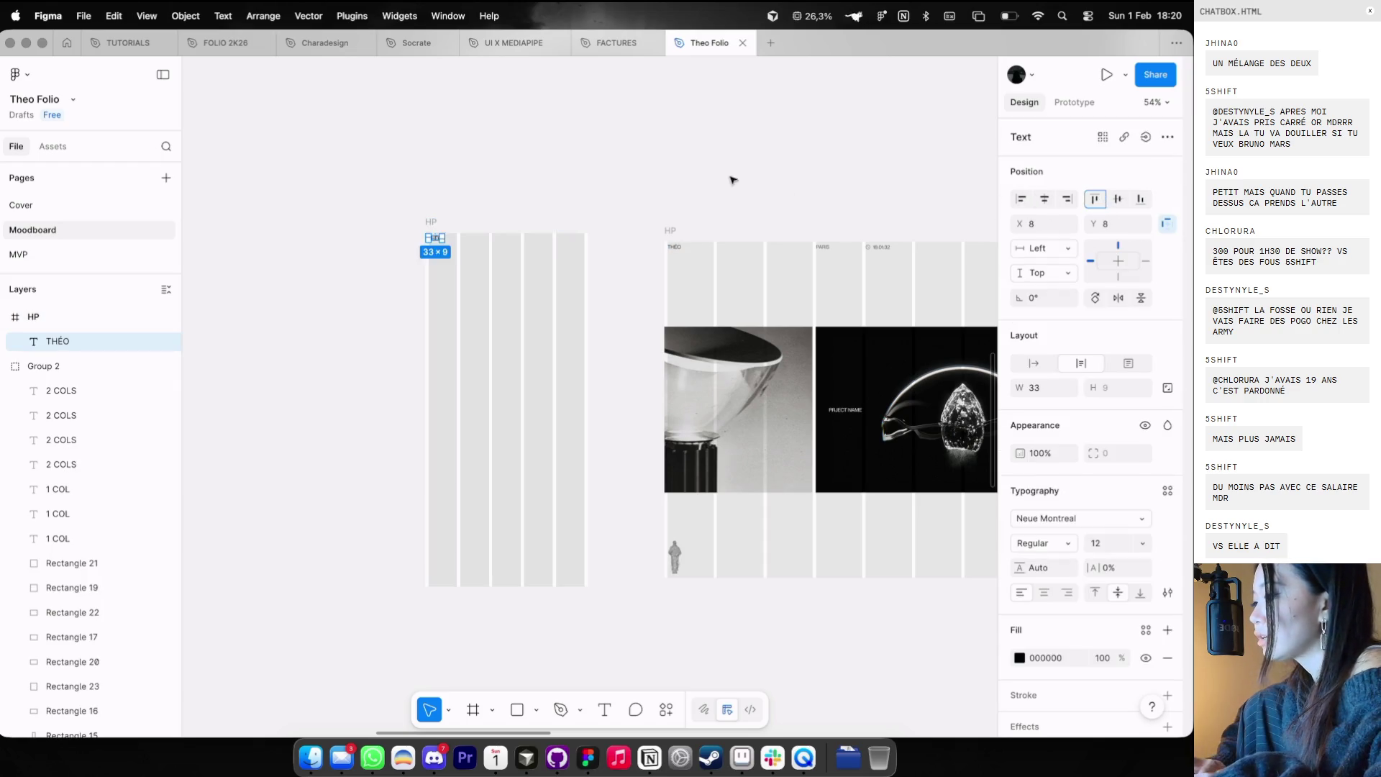
{"action": "left_click", "coordinate": [739, 173]}
{"action": "scroll", "coordinate": [740, 172], "scroll_direction": "down", "scroll_amount": 4}
- Paste the diamond image into the mobile frame, shrunk to 377×213 near the top
{"action": "left_click", "coordinate": [832, 306]}
{"action": "key", "text": "super+c"}
{"action": "left_click", "coordinate": [548, 200]}
{"action": "key", "text": "super+v"}
{"action": "scroll", "coordinate": [607, 265], "scroll_direction": "up", "scroll_amount": 3}
{"action": "scroll", "coordinate": [786, 374], "scroll_direction": "up", "scroll_amount": 2}
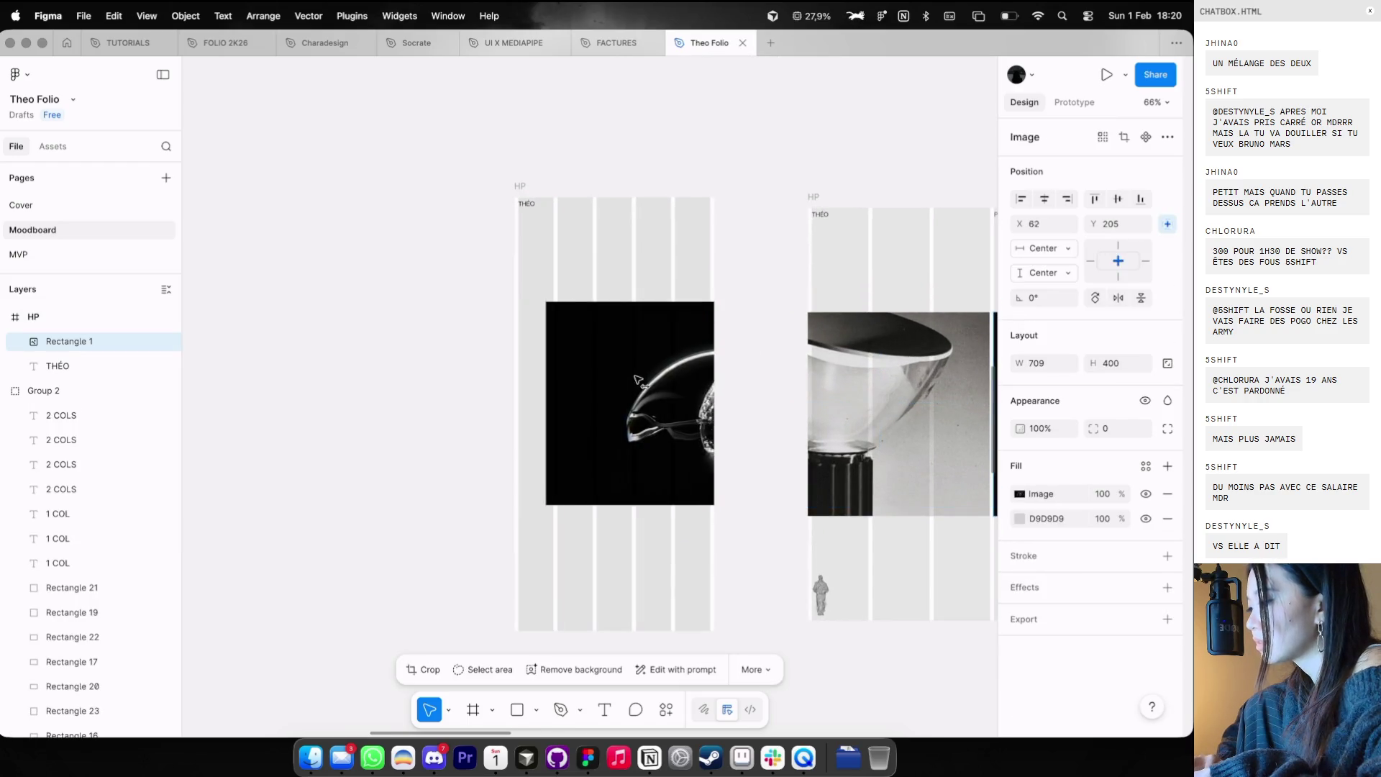
{"action": "left_click_drag", "start_coordinate": [785, 374], "coordinate": [603, 374]}
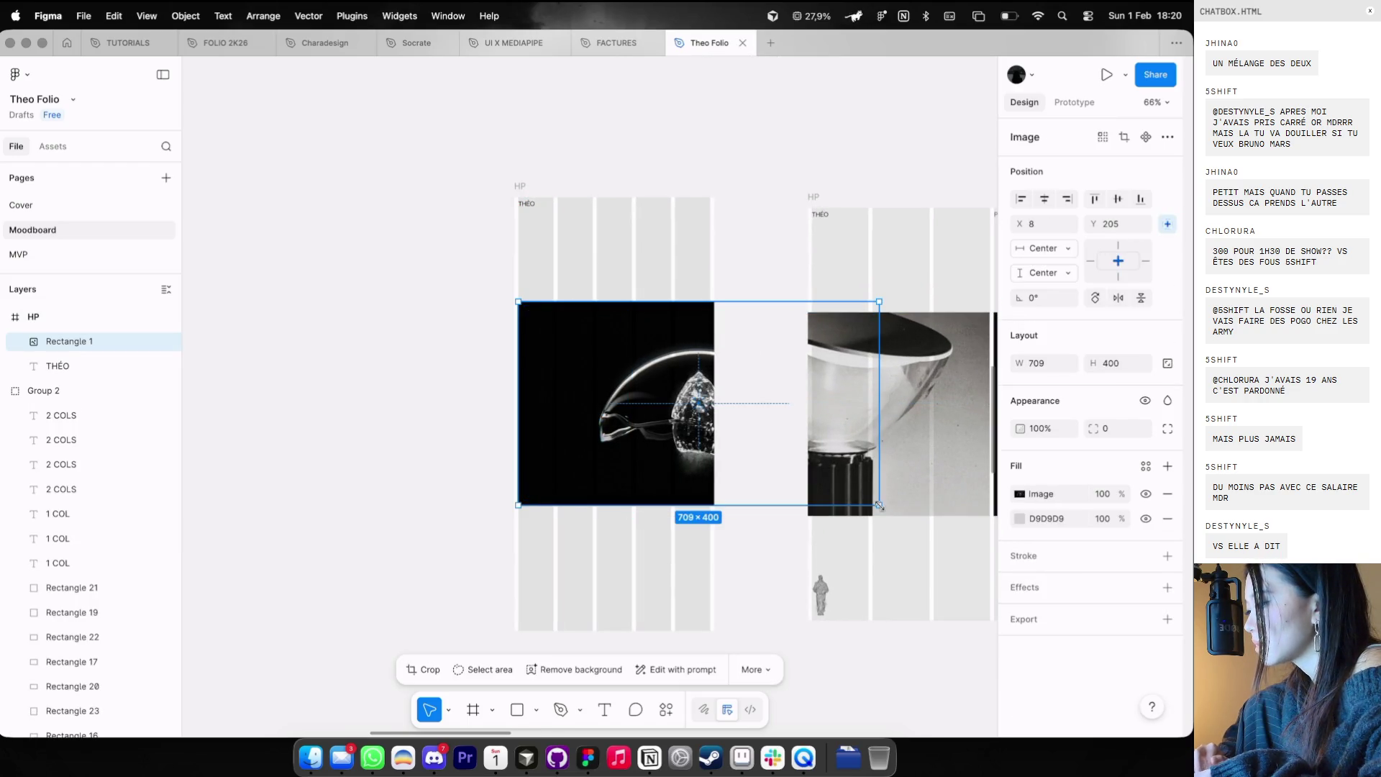
{"action": "left_click_drag", "start_coordinate": [879, 506], "coordinate": [710, 408]}
{"action": "left_click_drag", "start_coordinate": [652, 360], "coordinate": [651, 292]}
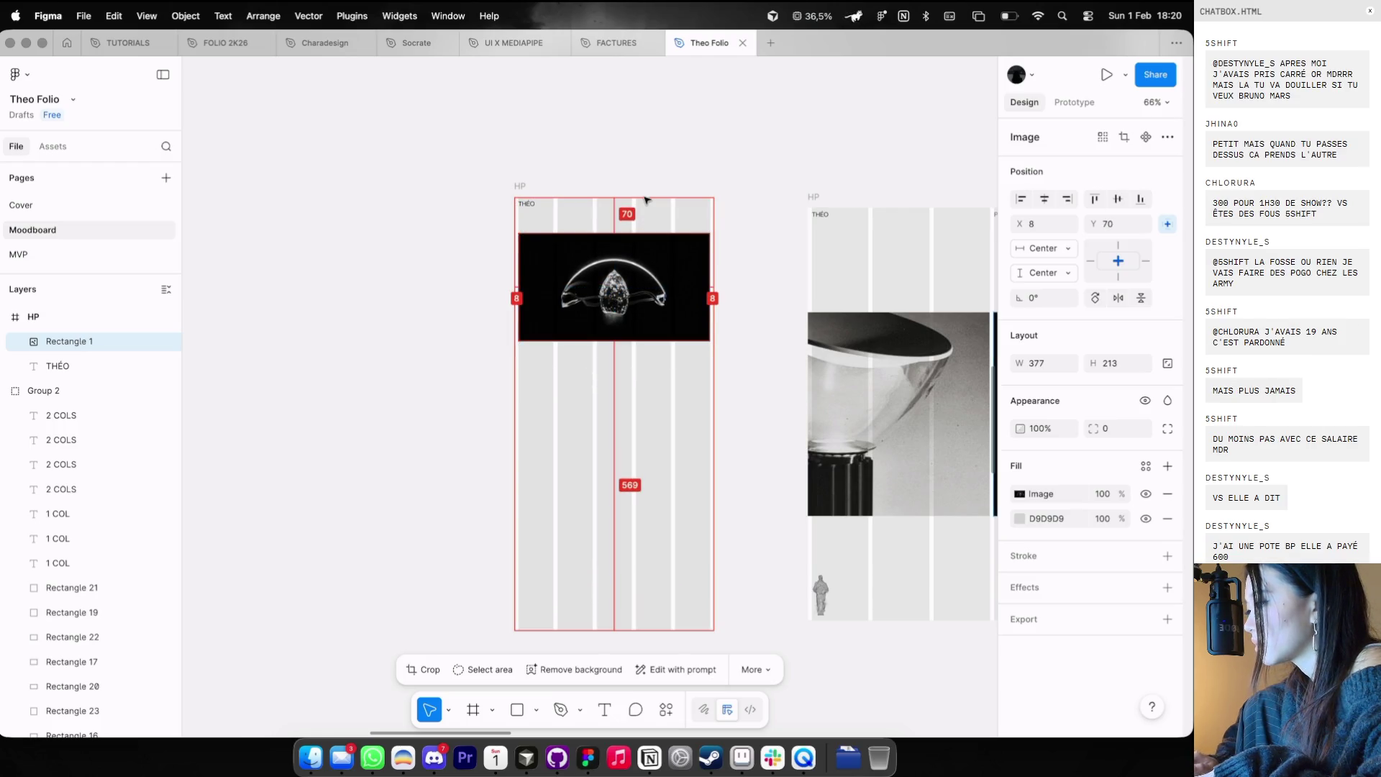
{"action": "scroll", "coordinate": [669, 148], "scroll_direction": "down", "scroll_amount": 3}
{"action": "left_click_drag", "start_coordinate": [635, 189], "coordinate": [633, 183]}
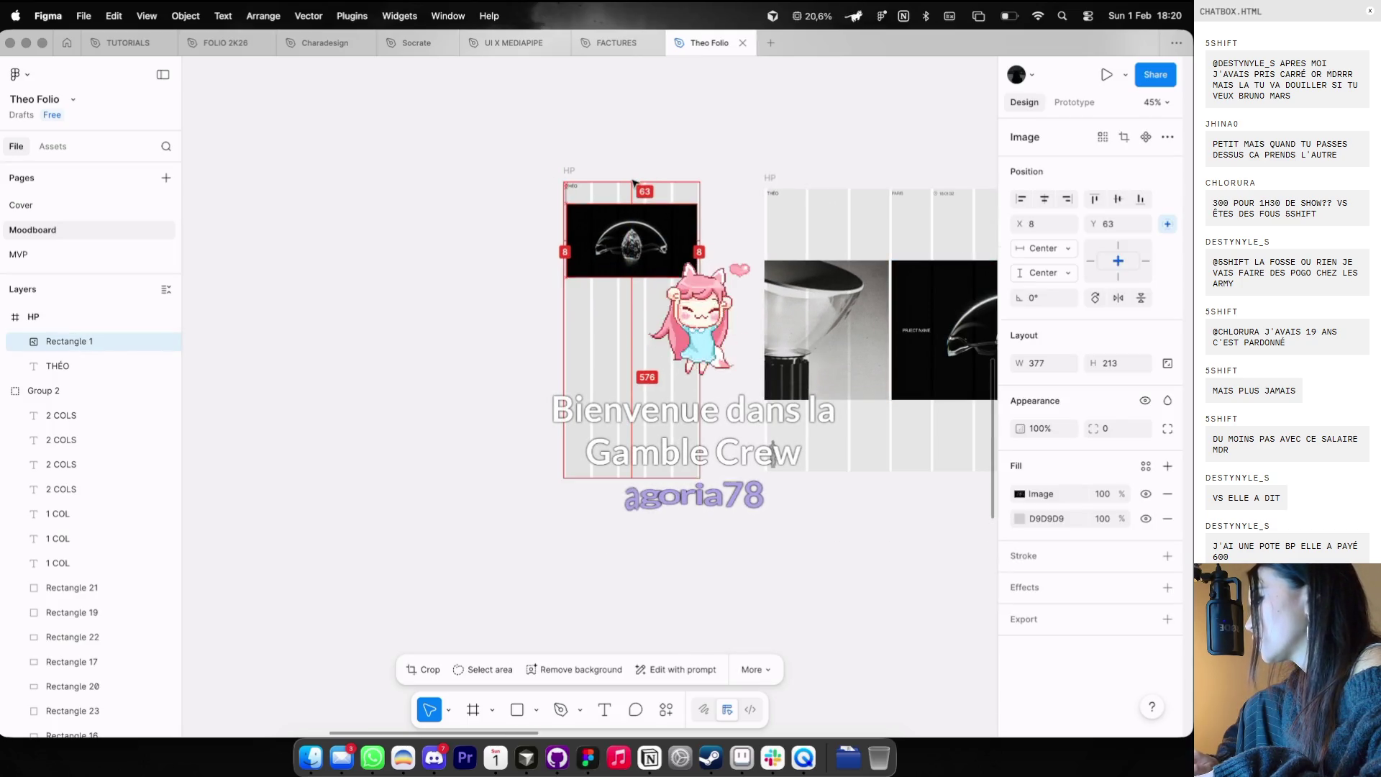
- Paste the PRJECT NAME caption into the mobile frame just below the diamond image
{"action": "left_click", "coordinate": [657, 145]}
{"action": "scroll", "coordinate": [658, 146], "scroll_direction": "right", "scroll_amount": 6}
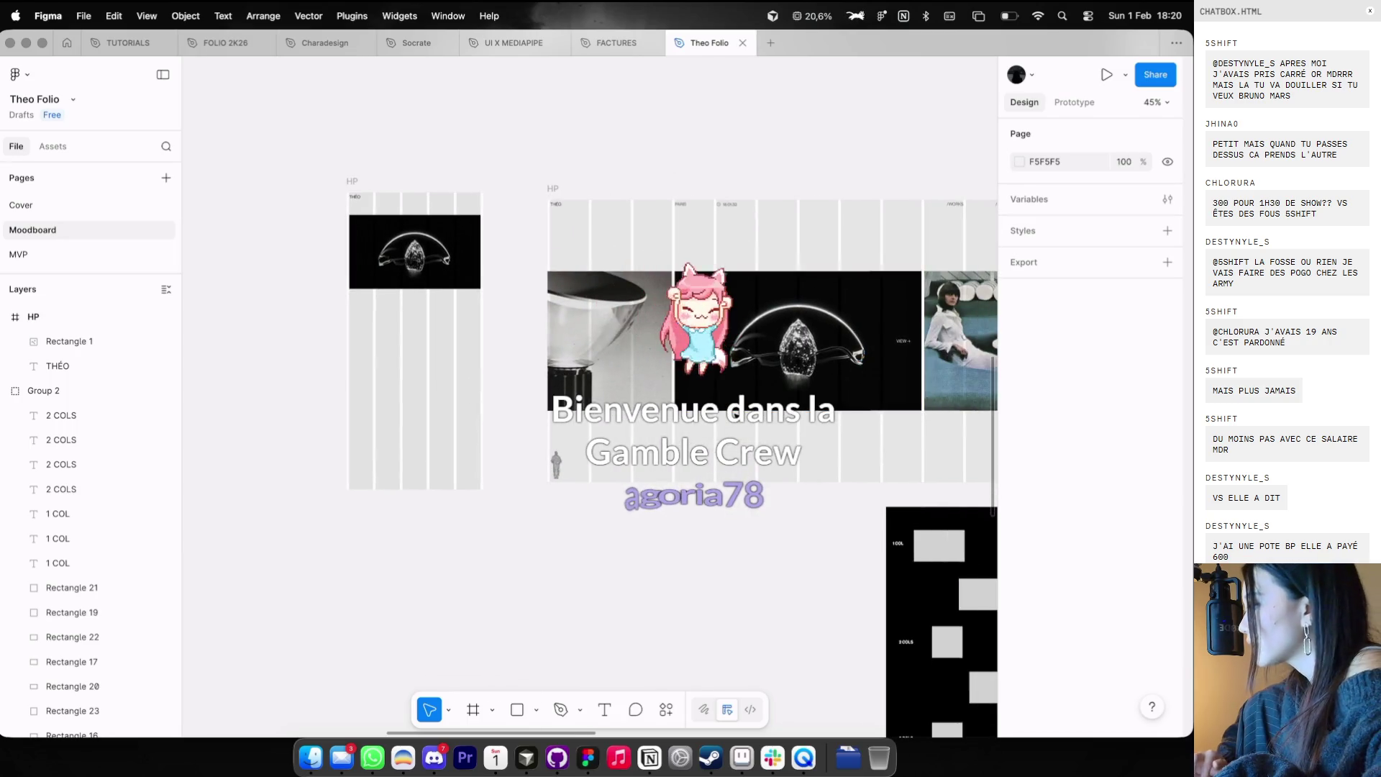
{"action": "left_click", "coordinate": [698, 340]}
{"action": "left_click", "coordinate": [352, 179]}
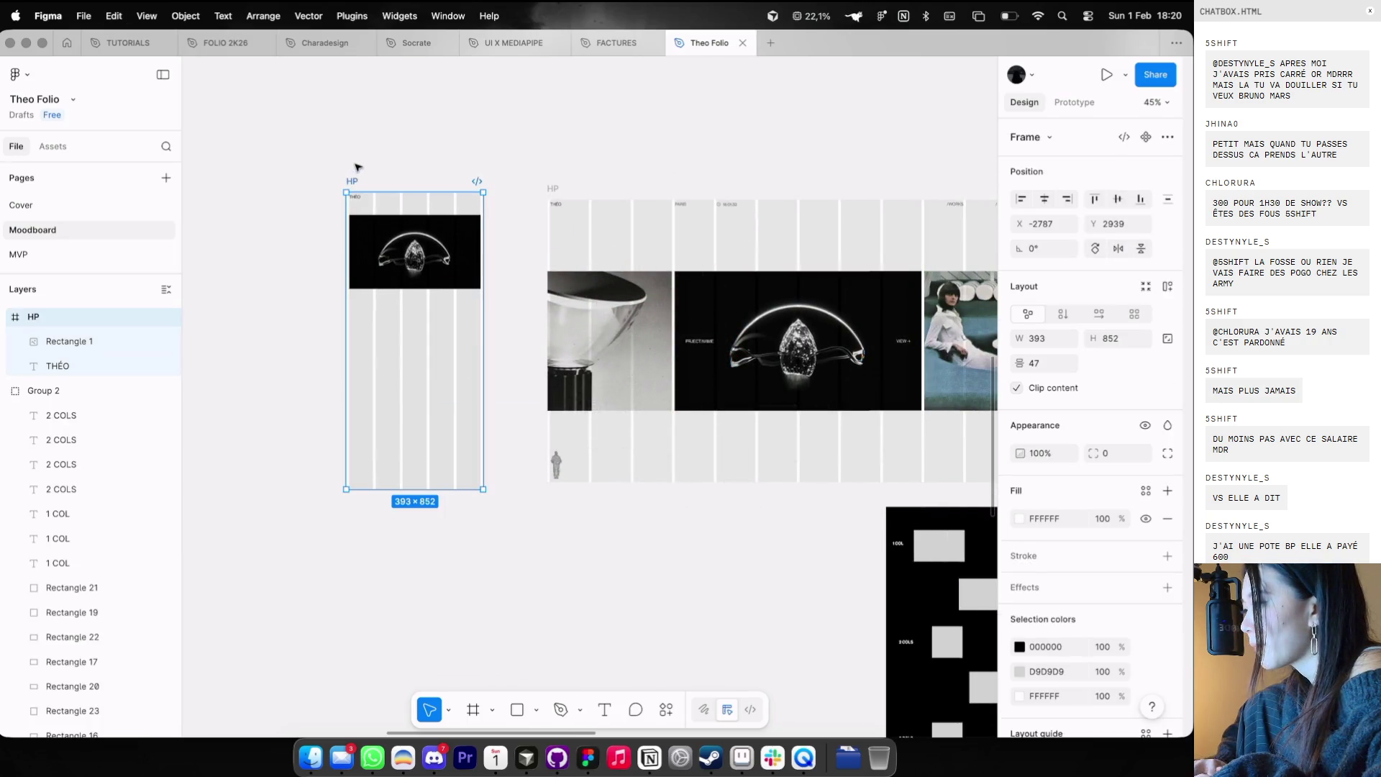
{"action": "scroll", "coordinate": [441, 173], "scroll_direction": "up", "scroll_amount": 3}
{"action": "key", "text": "cmd+v"}
{"action": "scroll", "coordinate": [530, 288], "scroll_direction": "up", "scroll_amount": 3}
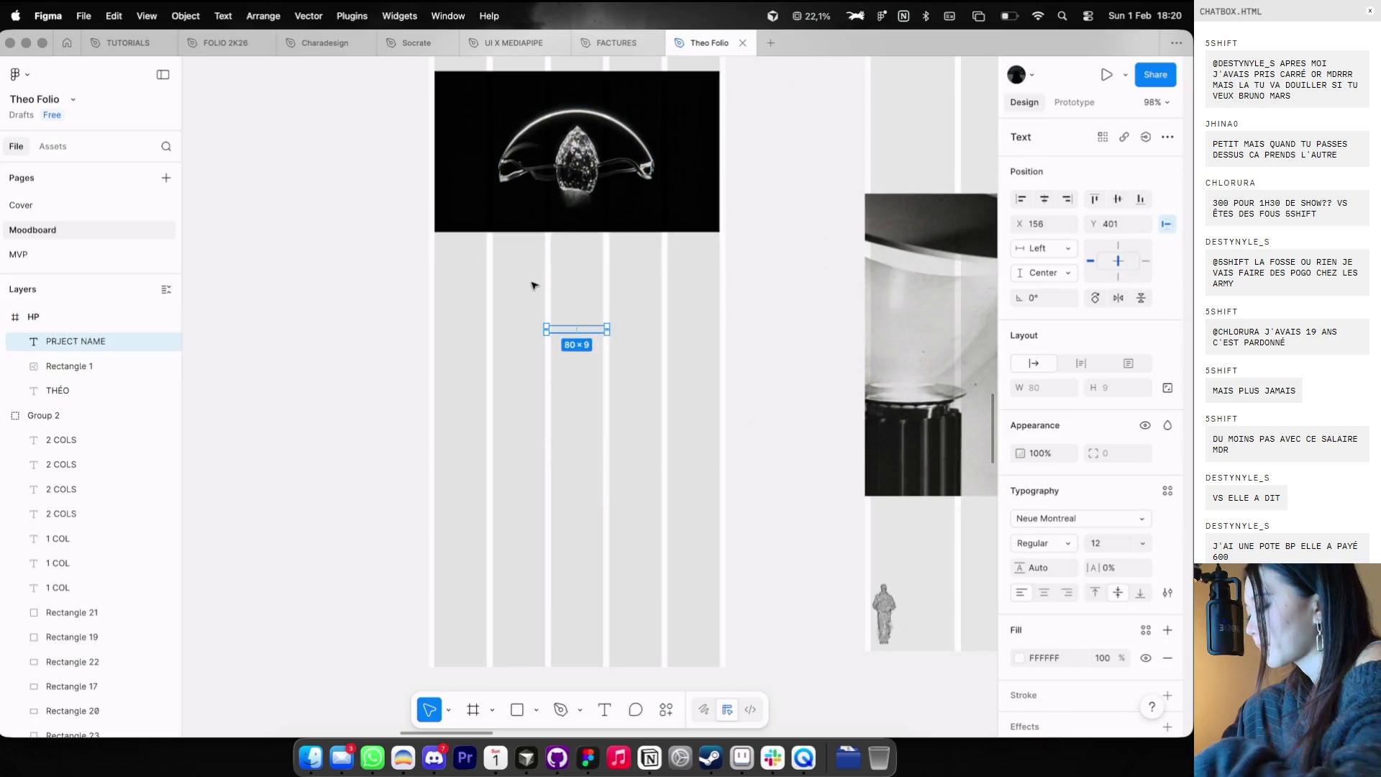
{"action": "scroll", "coordinate": [561, 271], "scroll_direction": "up", "scroll_amount": 2}
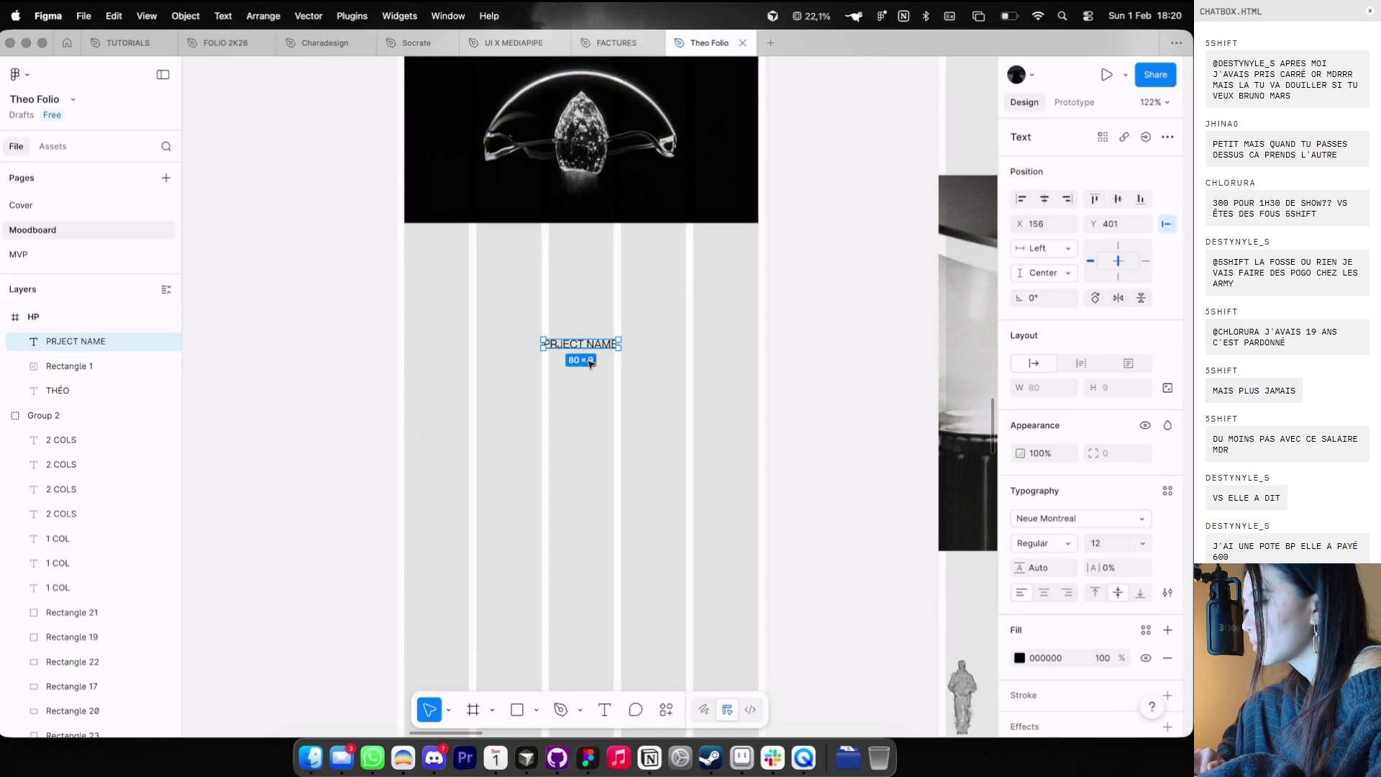
{"action": "mouse_move", "coordinate": [590, 349]}
{"action": "left_mouse_down"}
{"action": "mouse_move", "coordinate": [453, 231]}
{"action": "mouse_move", "coordinate": [728, 239]}
{"action": "left_mouse_up"}
- Add a right-aligned VIEW → caption, group both captions, and auto-layout them with the image into a 377×230 card
{"action": "key", "text": "super+alt+r"}
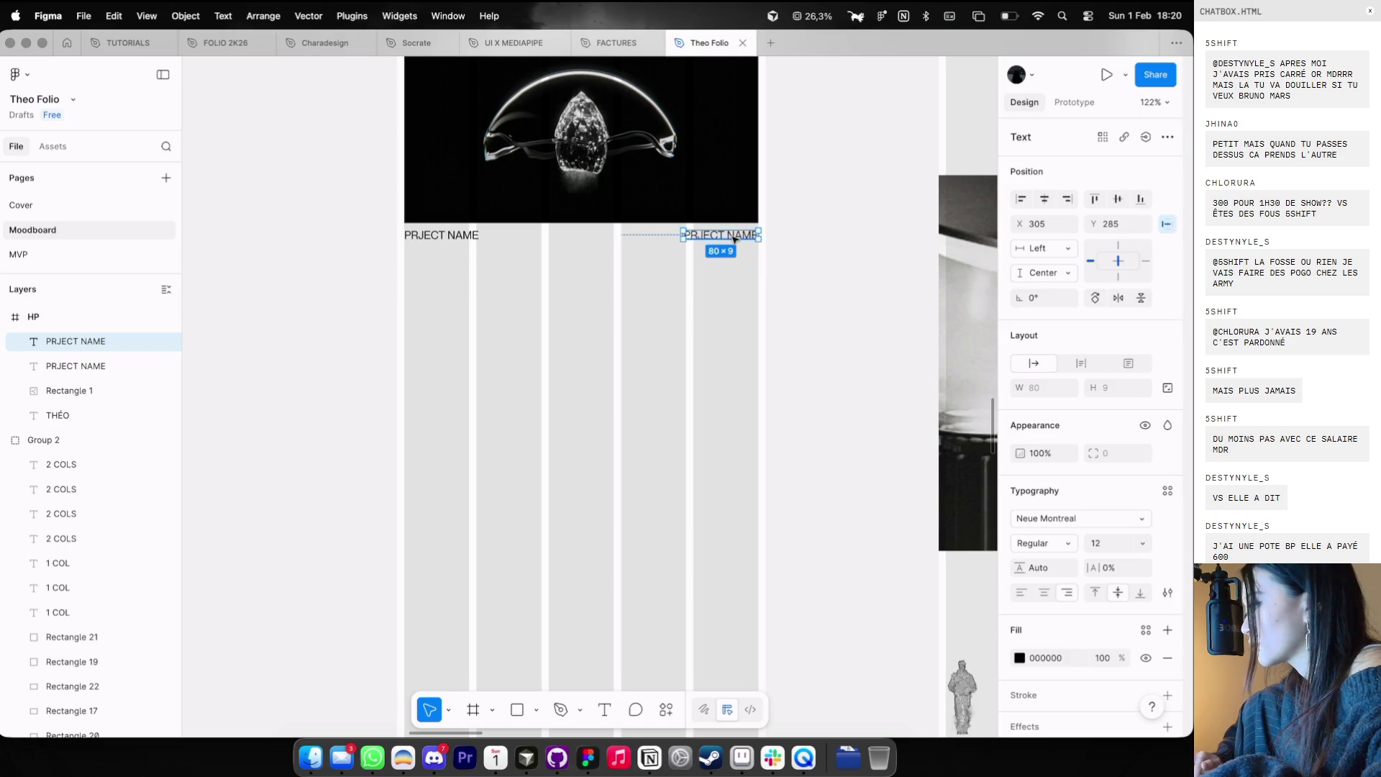
{"action": "type", "text": ">"}
{"action": "key", "text": "Escape"}
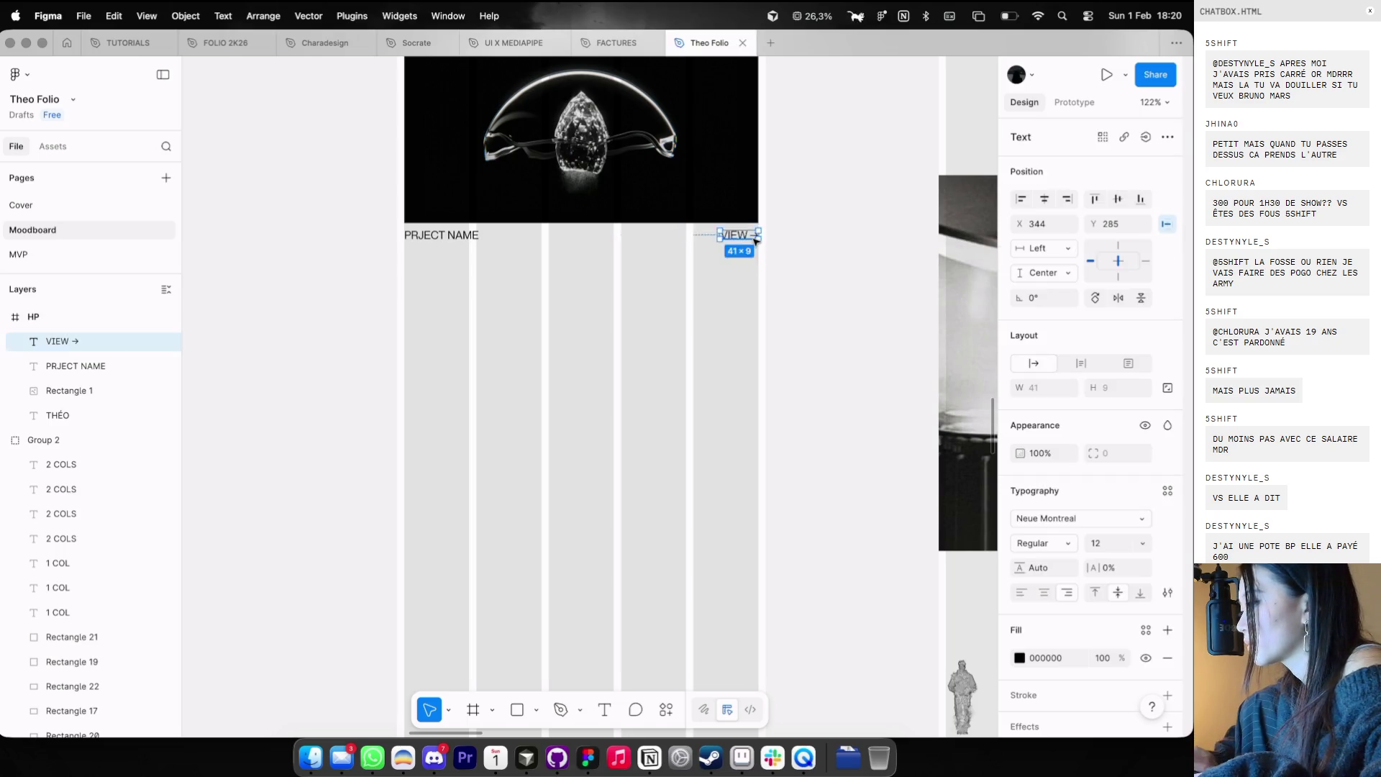
{"action": "left_click", "coordinate": [504, 270]}
{"action": "mouse_move", "coordinate": [504, 270]}
{"action": "left_mouse_down"}
{"action": "mouse_move", "coordinate": [342, 235]}
{"action": "mouse_move", "coordinate": [762, 259]}
{"action": "mouse_move", "coordinate": [346, 139]}
{"action": "left_mouse_up"}
{"action": "key", "text": "super+g"}
{"action": "key", "text": "shift+a"}
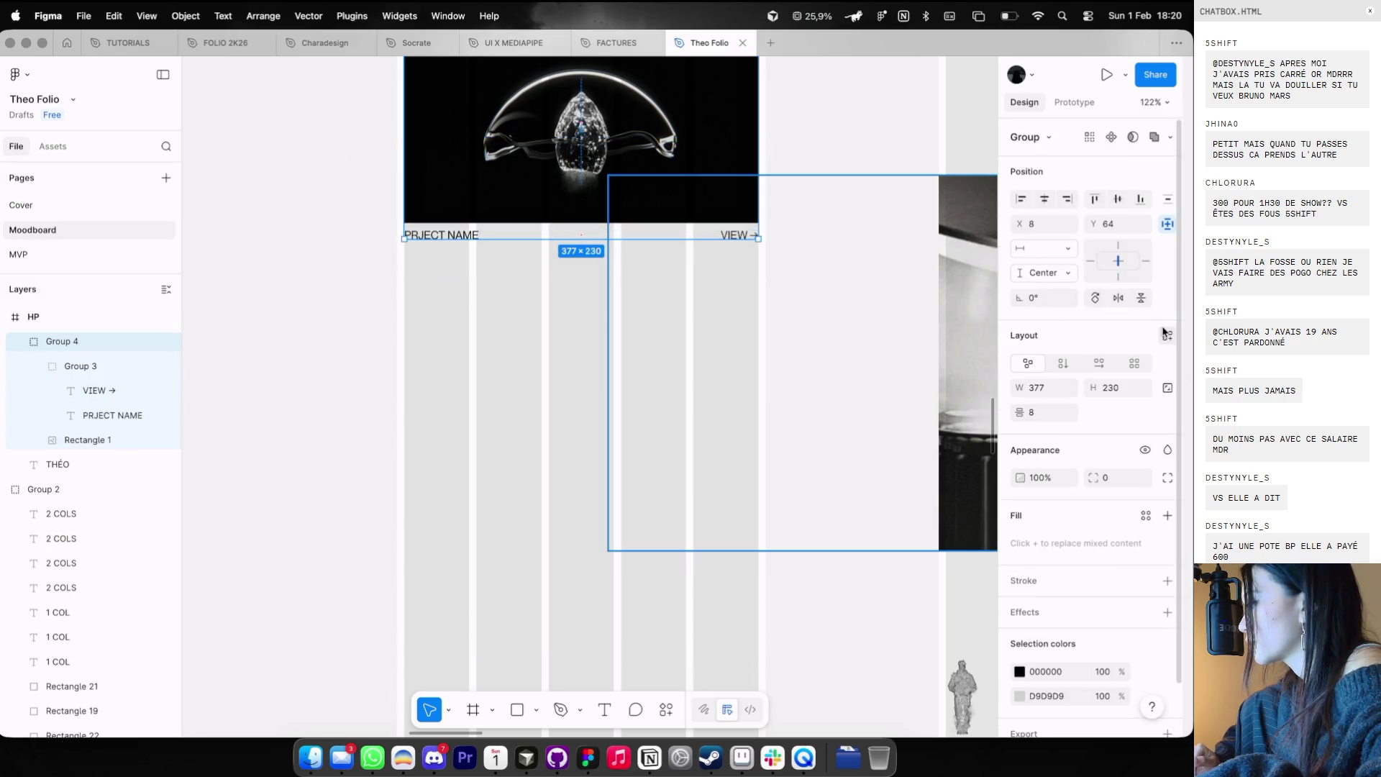
{"action": "scroll", "coordinate": [927, 399], "scroll_direction": "down", "scroll_amount": 5}
- Duplicate the card, stack the cards in a vertical auto layout, and add a third card
{"action": "left_click_drag", "start_coordinate": [806, 269], "coordinate": [806, 396], "text": "alt"}
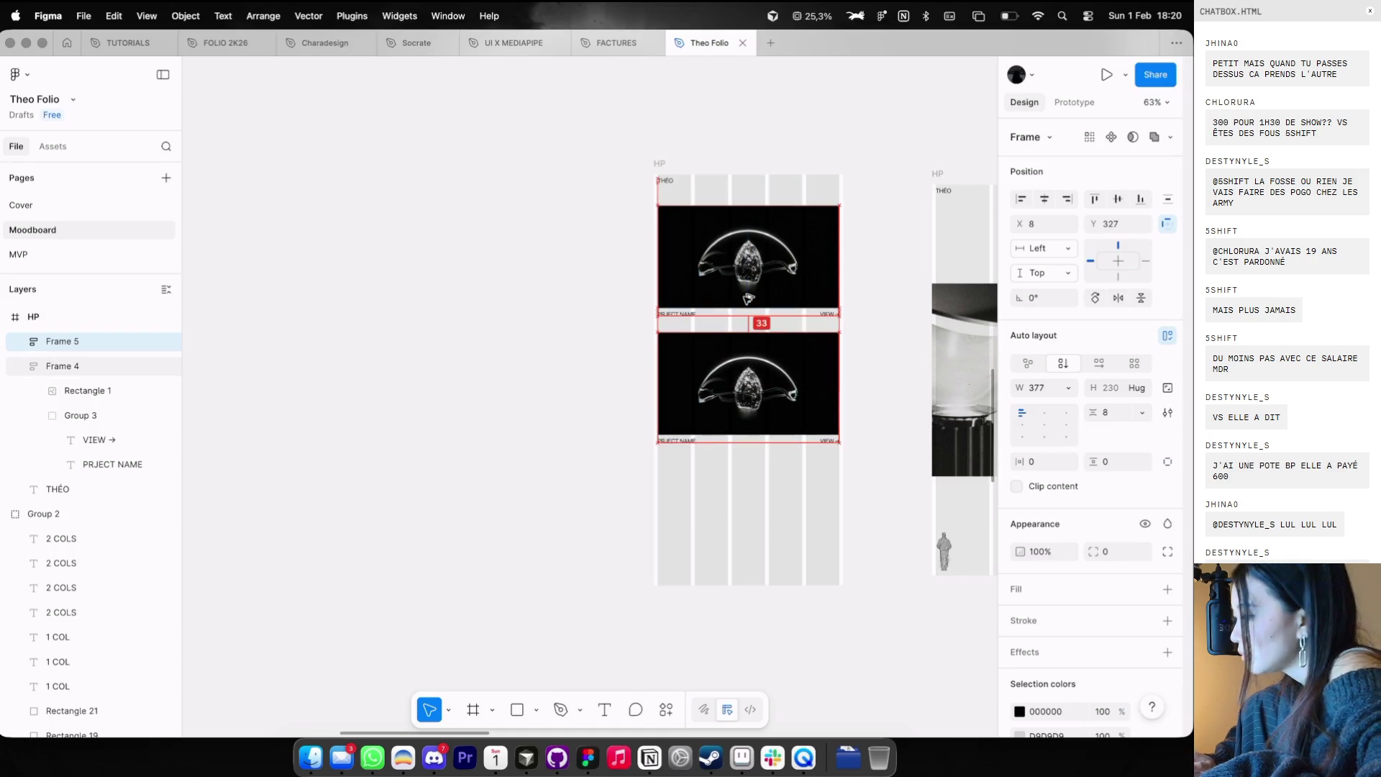
{"action": "left_click", "coordinate": [615, 338]}
{"action": "scroll", "coordinate": [615, 338], "scroll_direction": "right", "scroll_amount": 3}
{"action": "left_click", "coordinate": [653, 400]}
{"action": "left_click", "coordinate": [654, 244], "text": "shift"}
{"action": "key", "text": "super+g"}
{"action": "key", "text": "shift+a"}
{"action": "key", "text": "super+d"}
- Fill the top card with the lamp image and the third card with the woman image
{"action": "scroll", "coordinate": [783, 259], "scroll_direction": "right", "scroll_amount": 5}
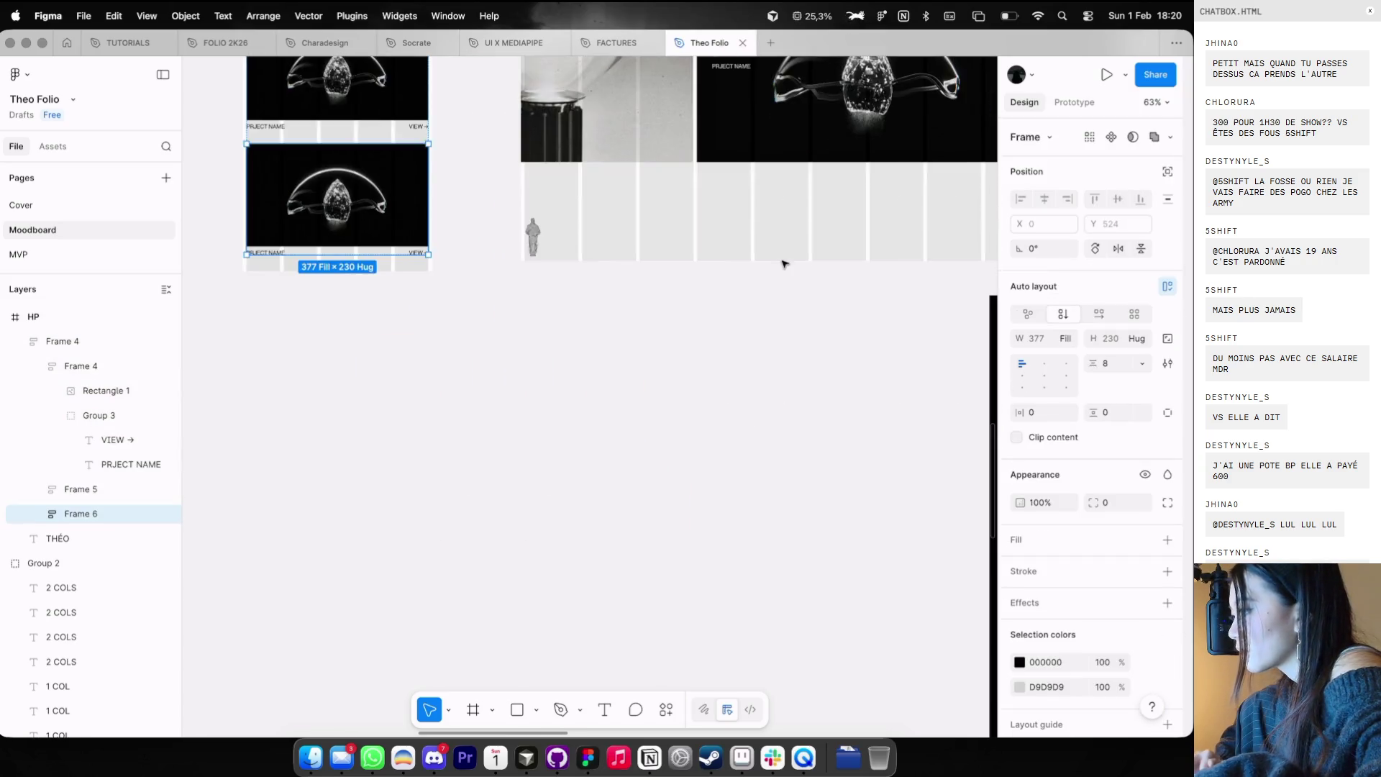
{"action": "scroll", "coordinate": [783, 259], "scroll_direction": "down", "scroll_amount": 3, "text": "ctrl"}
{"action": "key", "text": "ctrl+g"}
{"action": "left_click", "coordinate": [487, 294]}
{"action": "key", "text": "Return"}
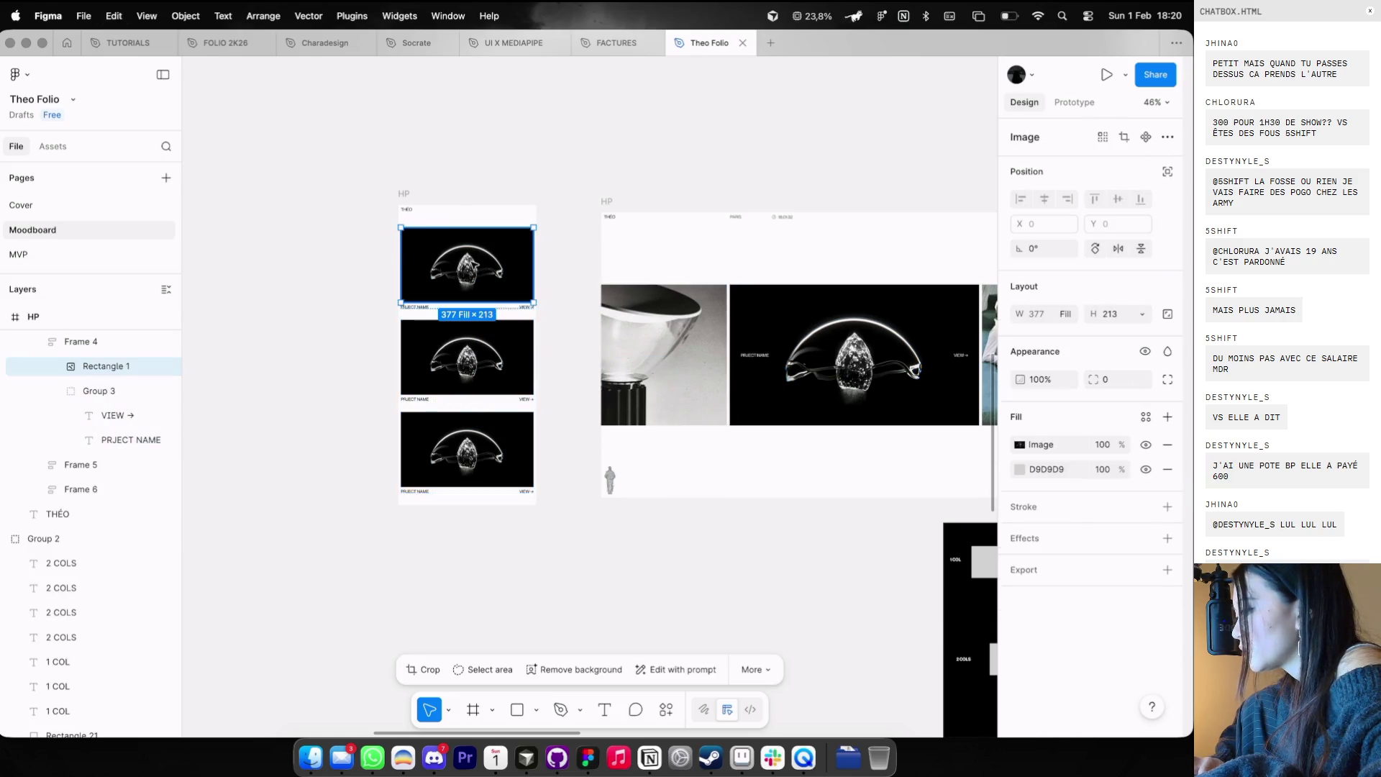
{"action": "key", "text": "super+v"}
{"action": "scroll", "coordinate": [917, 328], "scroll_direction": "right", "scroll_amount": 3}
{"action": "left_click", "coordinate": [917, 329]}
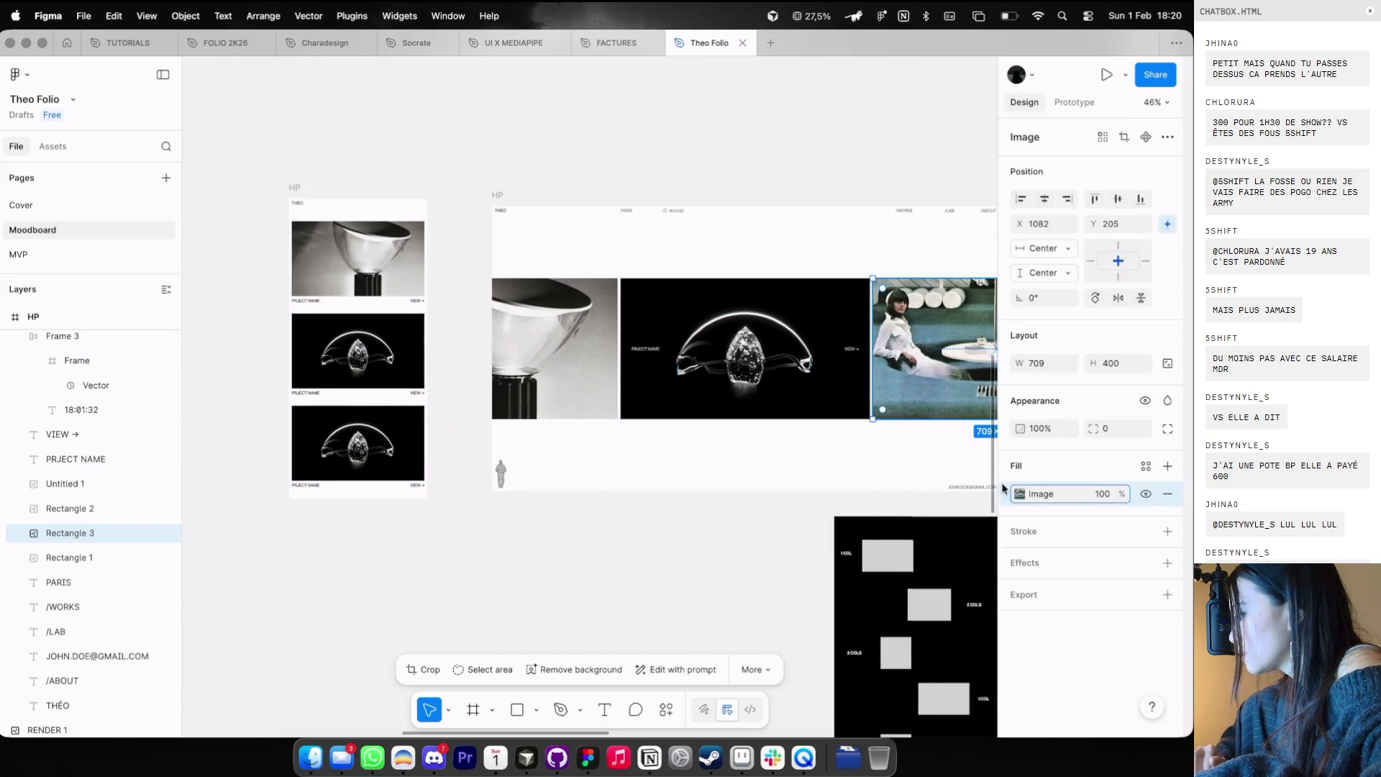
{"action": "left_click", "coordinate": [358, 442]}
{"action": "double_click", "coordinate": [358, 442]}
{"action": "key", "text": "super+v"}
{"action": "key", "text": "Escape"}
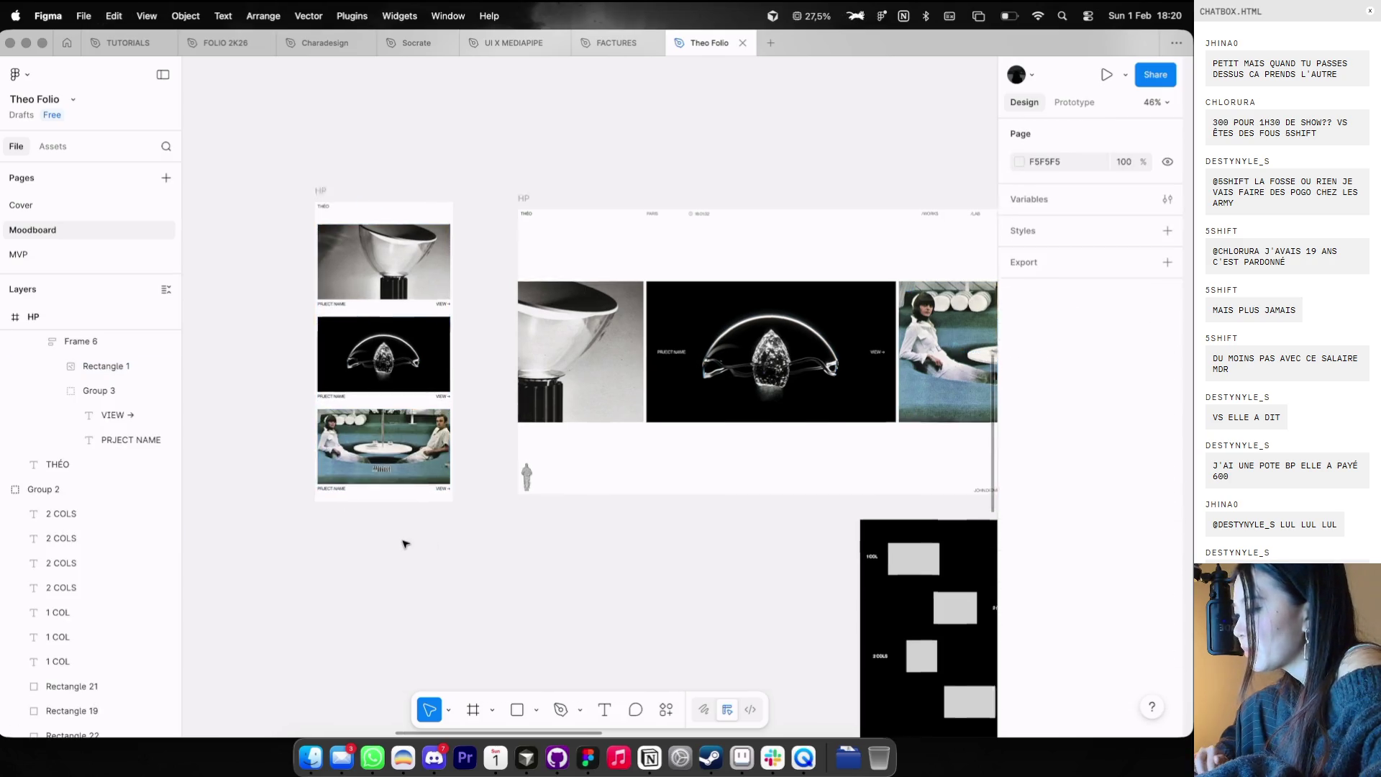
- Duplicate the woman-image card and move the card stack down to Y 80
{"action": "scroll", "coordinate": [403, 544], "scroll_direction": "left", "scroll_amount": 5}
{"action": "left_click", "coordinate": [468, 460]}
{"action": "key", "text": "super+d"}
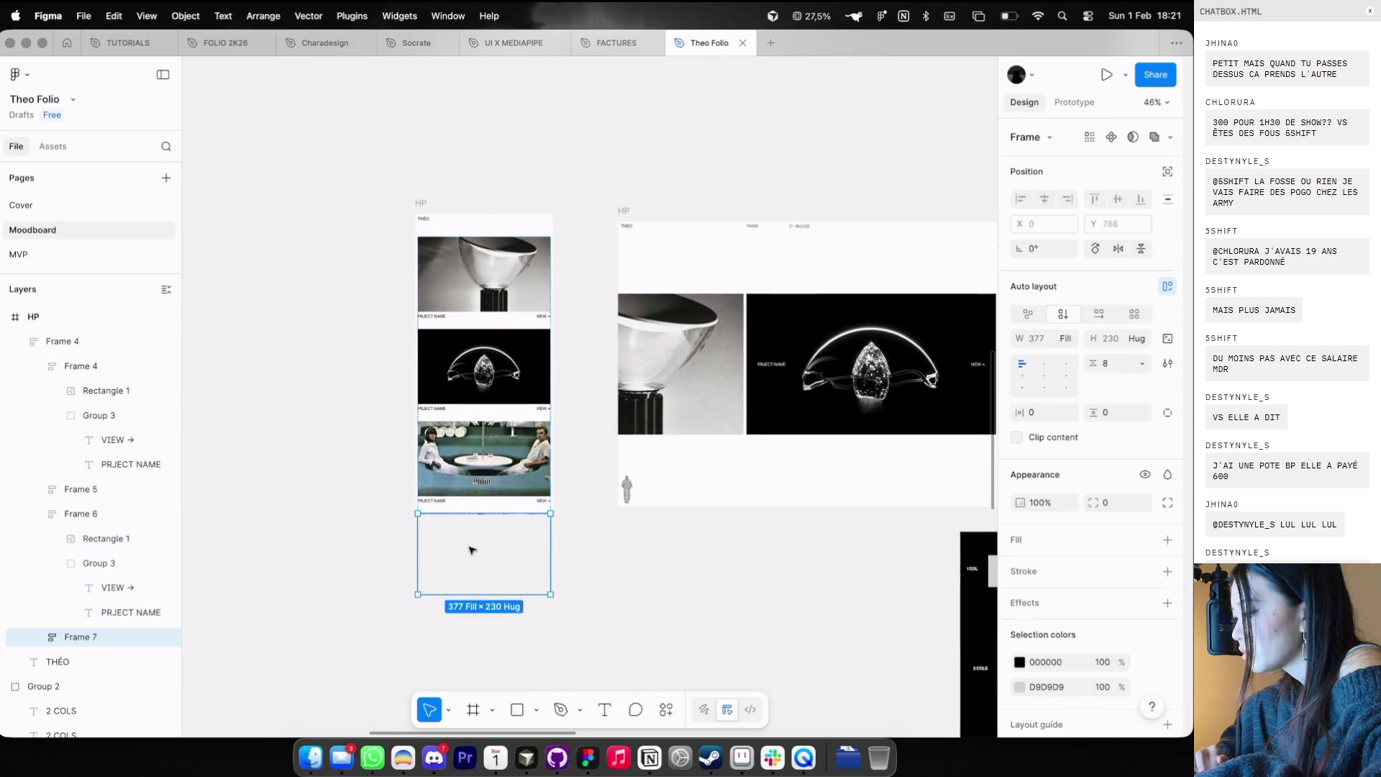
{"action": "left_click", "coordinate": [440, 591]}
{"action": "left_click", "coordinate": [441, 591]}
{"action": "left_click_drag", "start_coordinate": [475, 220], "coordinate": [475, 223]}
{"action": "left_click", "coordinate": [507, 176]}
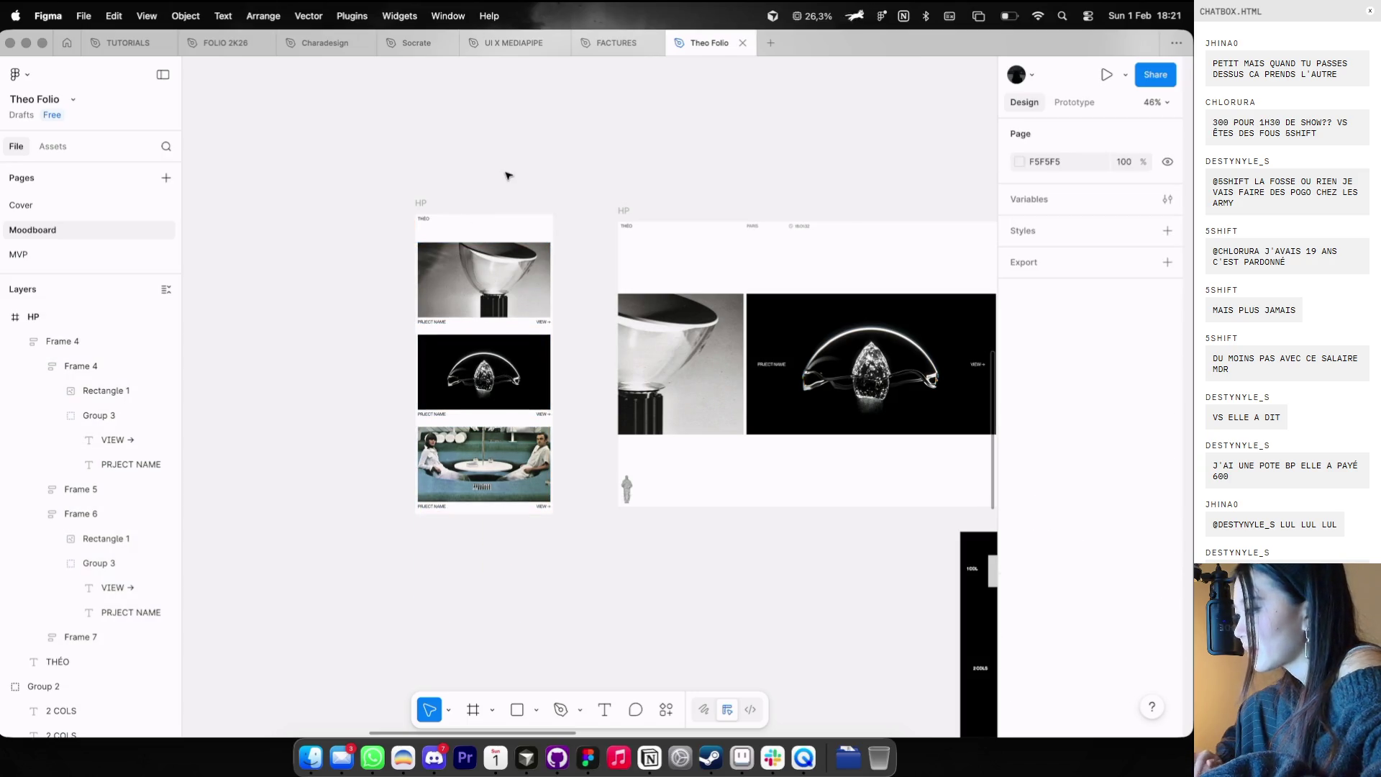
- Duplicate the THÉO text and place the copy at the header's top right
{"action": "scroll", "coordinate": [508, 175], "scroll_direction": "right", "scroll_amount": 3}
{"action": "scroll", "coordinate": [386, 210], "scroll_direction": "left", "scroll_amount": 1}
{"action": "scroll", "coordinate": [386, 210], "scroll_direction": "up", "scroll_amount": 2}
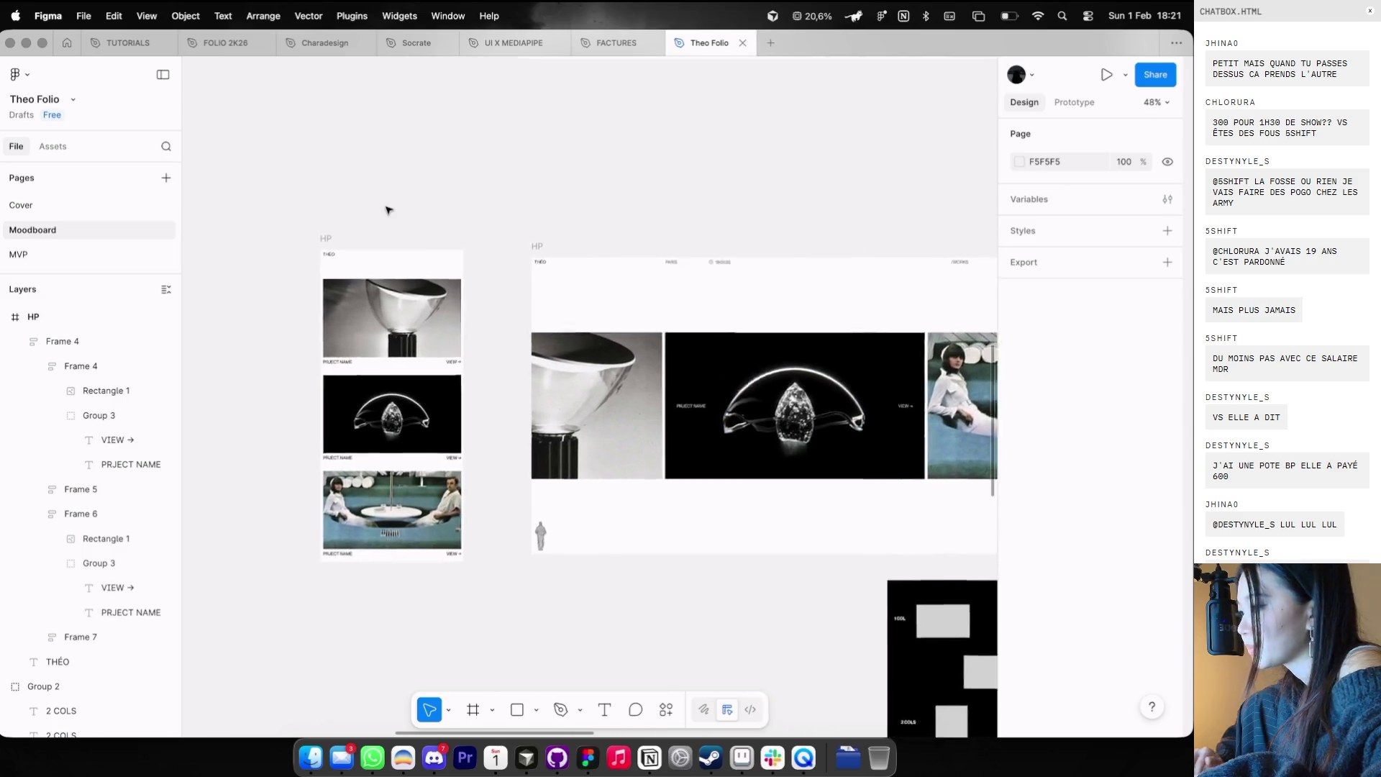
{"action": "scroll", "coordinate": [608, 309], "scroll_direction": "up", "scroll_amount": 3}
{"action": "scroll", "coordinate": [807, 265], "scroll_direction": "up", "scroll_amount": 3}
{"action": "left_click", "coordinate": [777, 258]}
{"action": "key", "text": "super+d"}
{"action": "scroll", "coordinate": [785, 259], "scroll_direction": "right", "scroll_amount": 3}
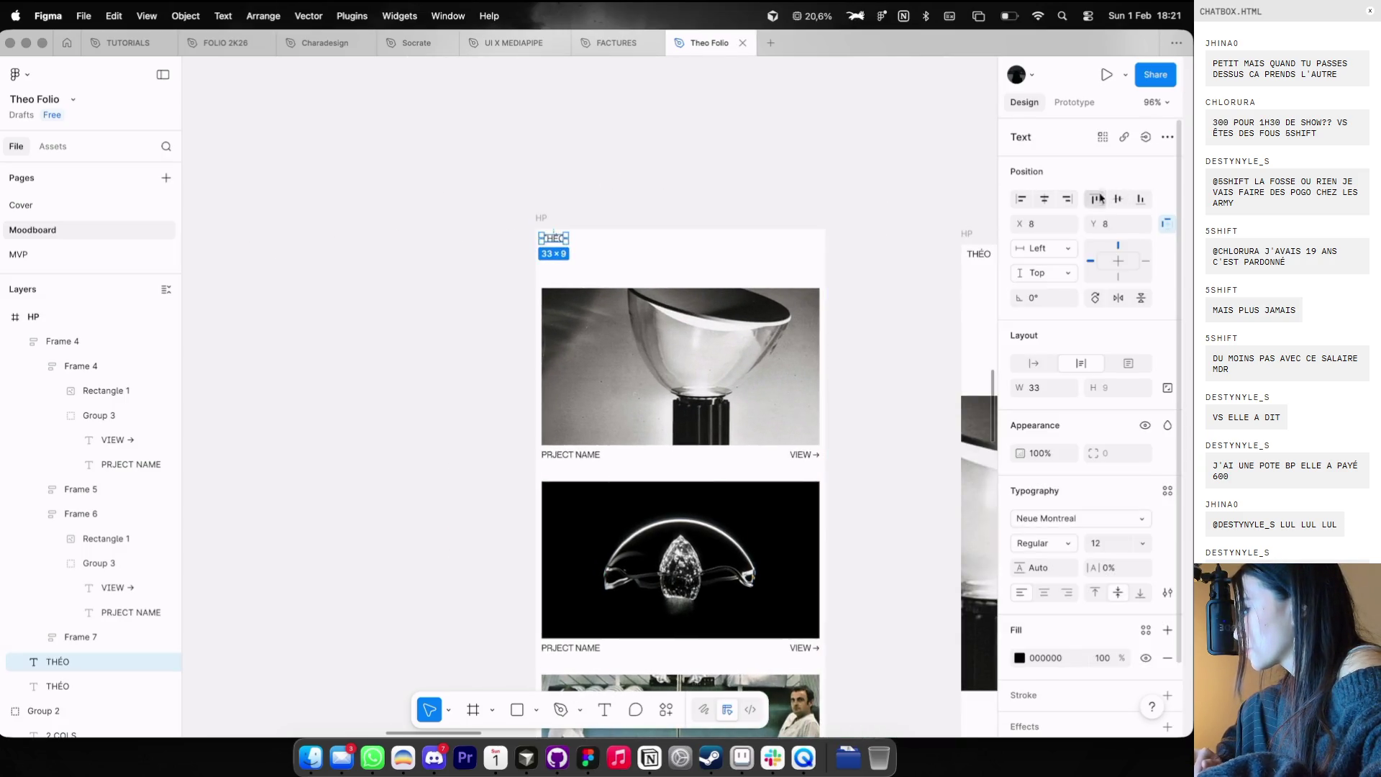
{"action": "left_click", "coordinate": [1075, 201]}
{"action": "type", "text": "MENU"}
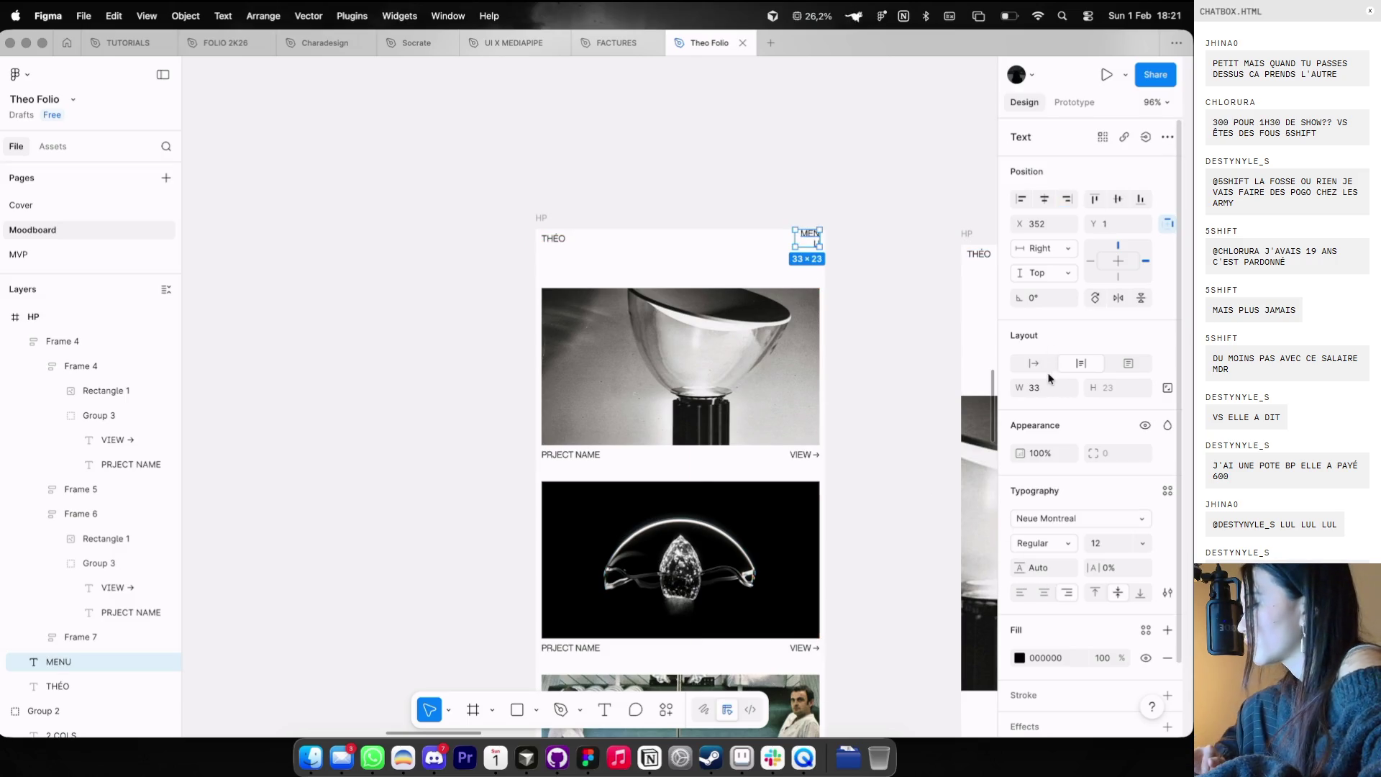
{"action": "left_click", "coordinate": [805, 133]}
- Retype the top-right header text to read ABOUT
{"action": "scroll", "coordinate": [802, 133], "scroll_direction": "down", "scroll_amount": 5}
{"action": "key", "text": "ctrl+g"}
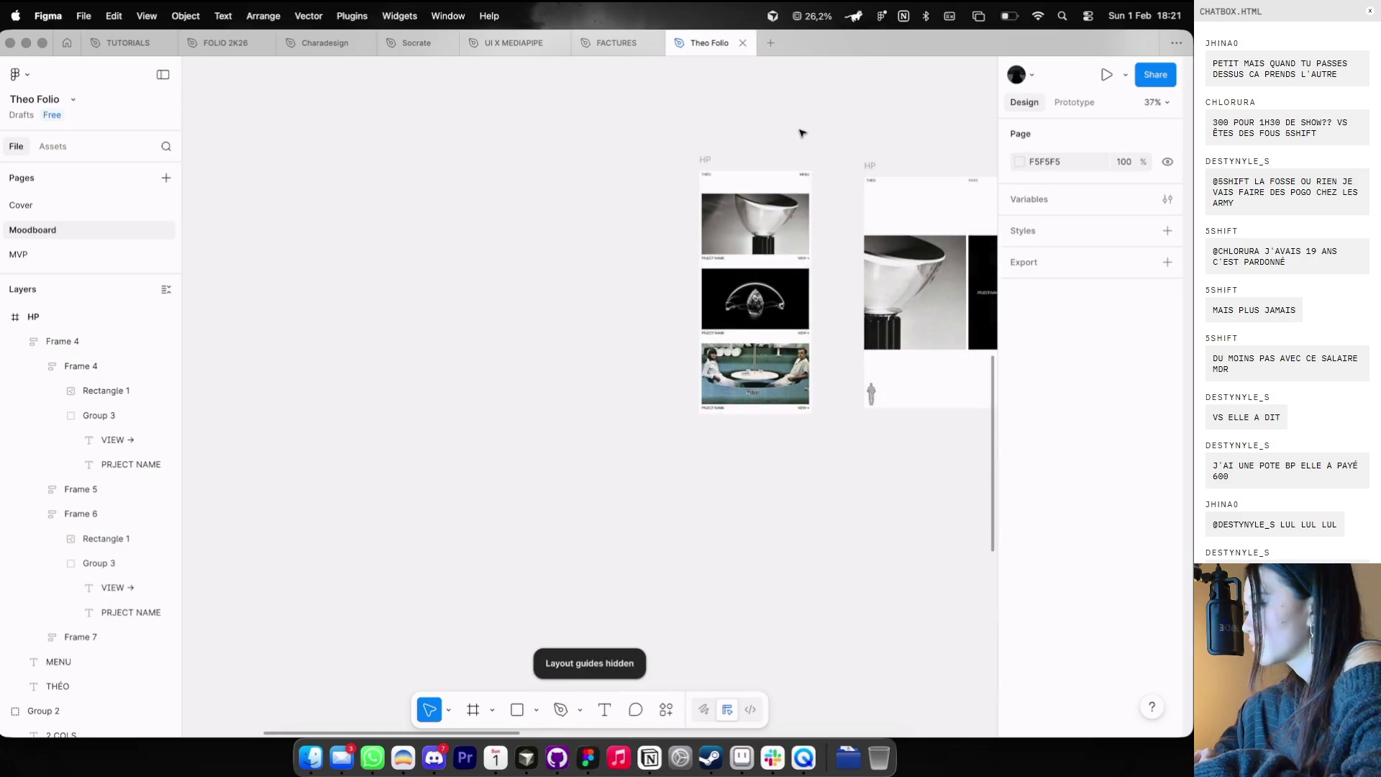
{"action": "scroll", "coordinate": [802, 133], "scroll_direction": "right", "scroll_amount": 10}
{"action": "scroll", "coordinate": [802, 133], "scroll_direction": "up", "scroll_amount": 1}
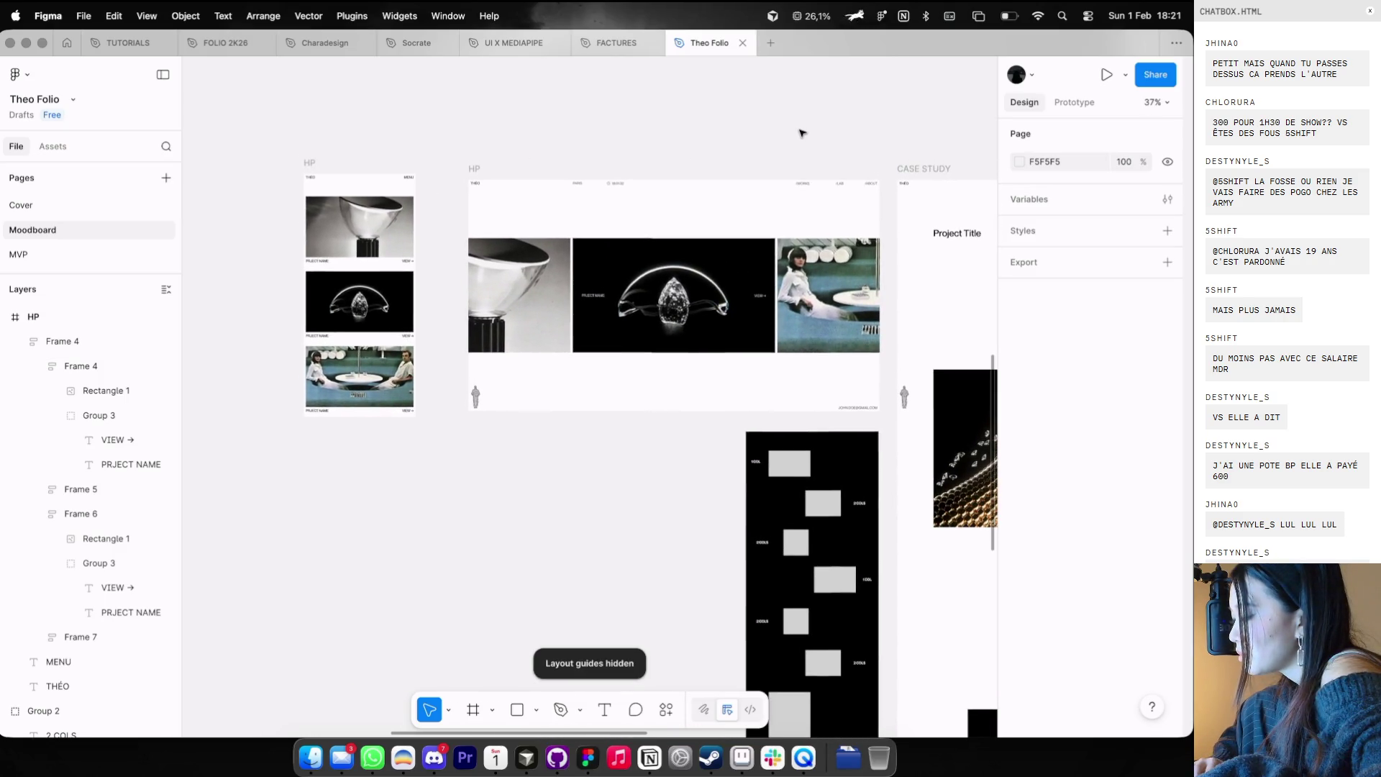
{"action": "scroll", "coordinate": [801, 133], "scroll_direction": "left", "scroll_amount": 5}
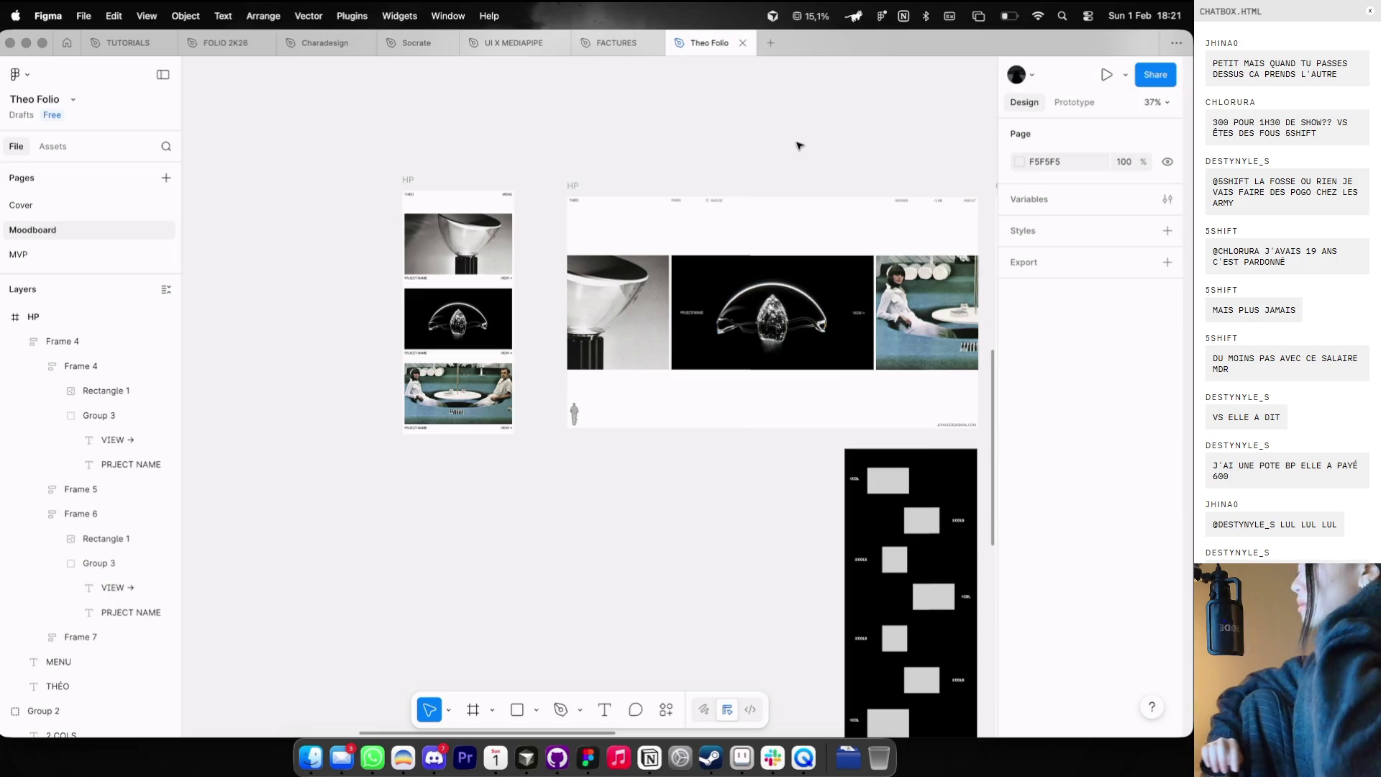
{"action": "scroll", "coordinate": [799, 143], "scroll_direction": "up", "scroll_amount": 3}
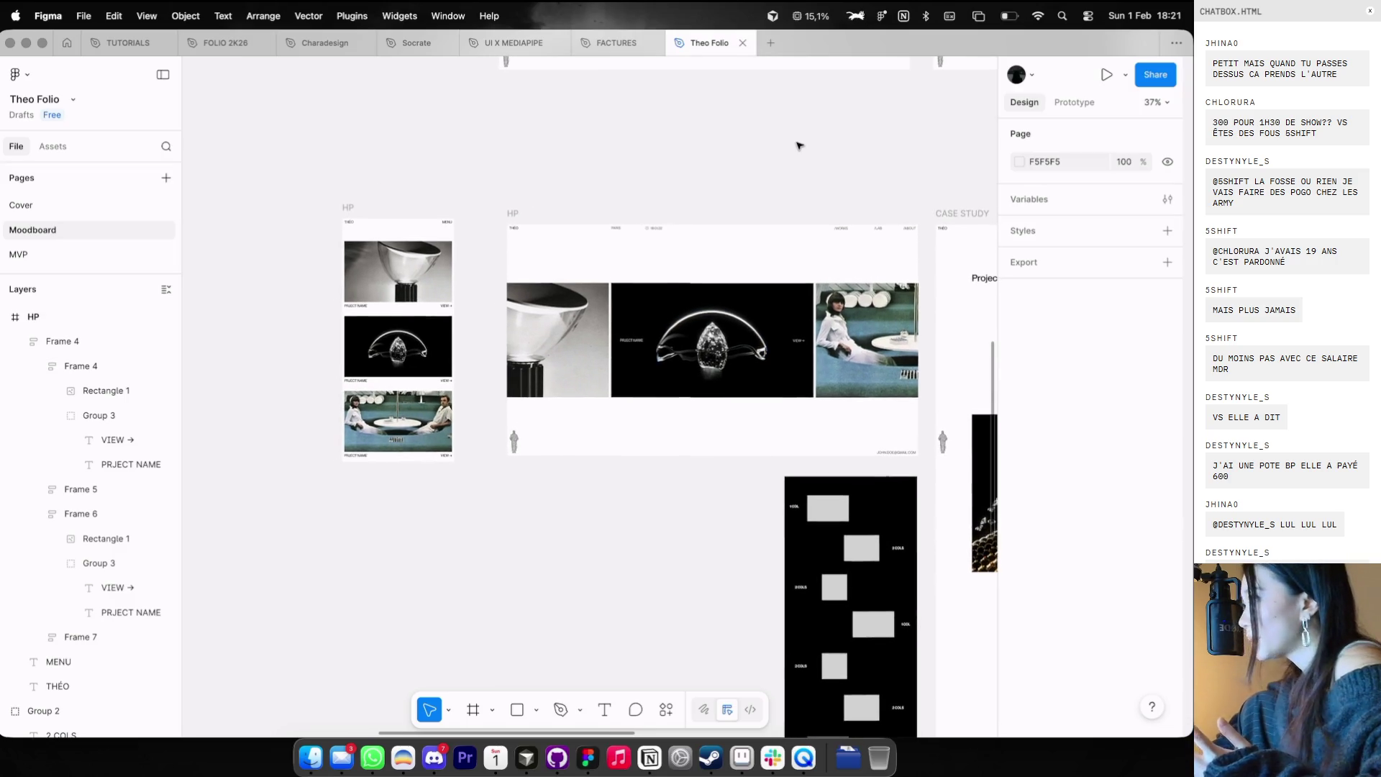
{"action": "scroll", "coordinate": [497, 256], "scroll_direction": "up", "scroll_amount": 2}
{"action": "scroll", "coordinate": [468, 259], "scroll_direction": "up", "scroll_amount": 2}
{"action": "scroll", "coordinate": [468, 259], "scroll_direction": "up", "scroll_amount": 5}
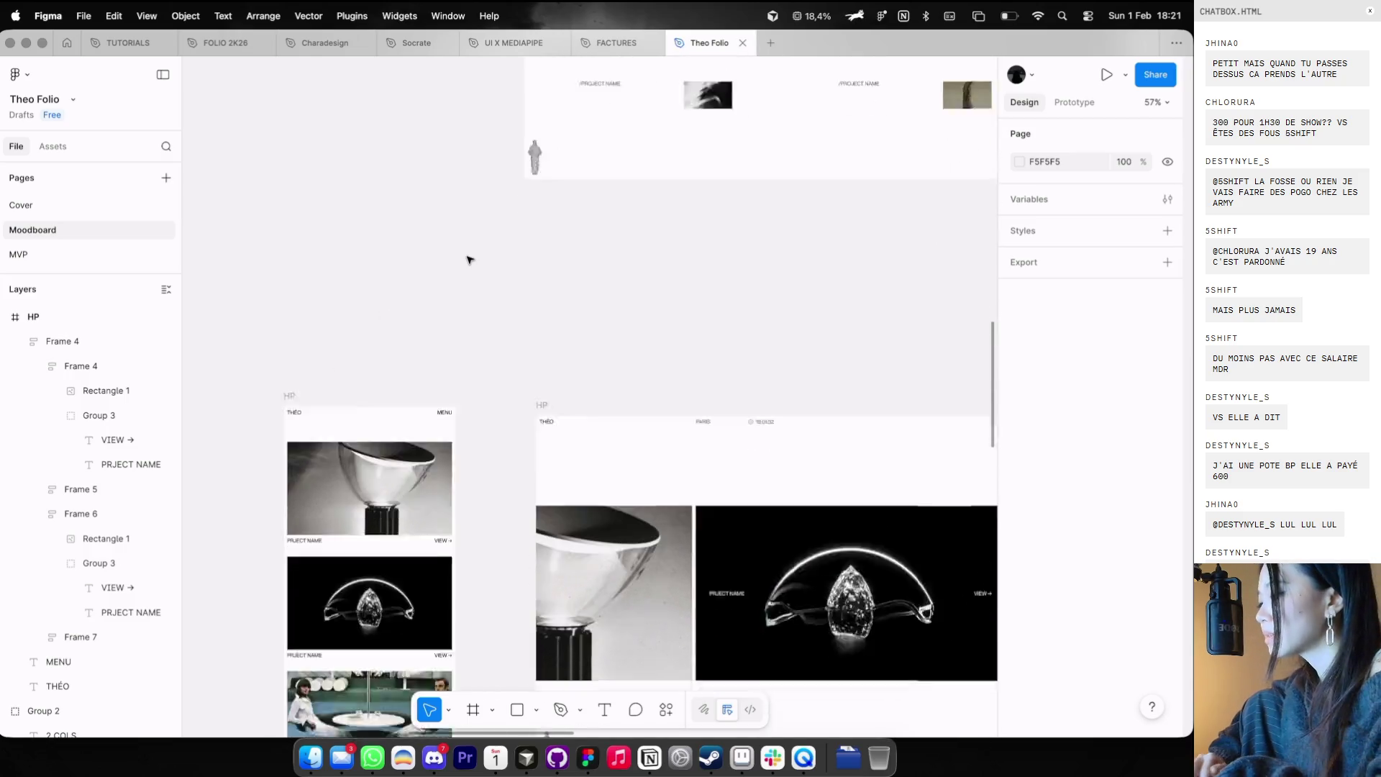
{"action": "scroll", "coordinate": [469, 259], "scroll_direction": "down", "scroll_amount": 5}
{"action": "scroll", "coordinate": [468, 259], "scroll_direction": "right", "scroll_amount": 2}
{"action": "scroll", "coordinate": [468, 259], "scroll_direction": "right", "scroll_amount": 3}
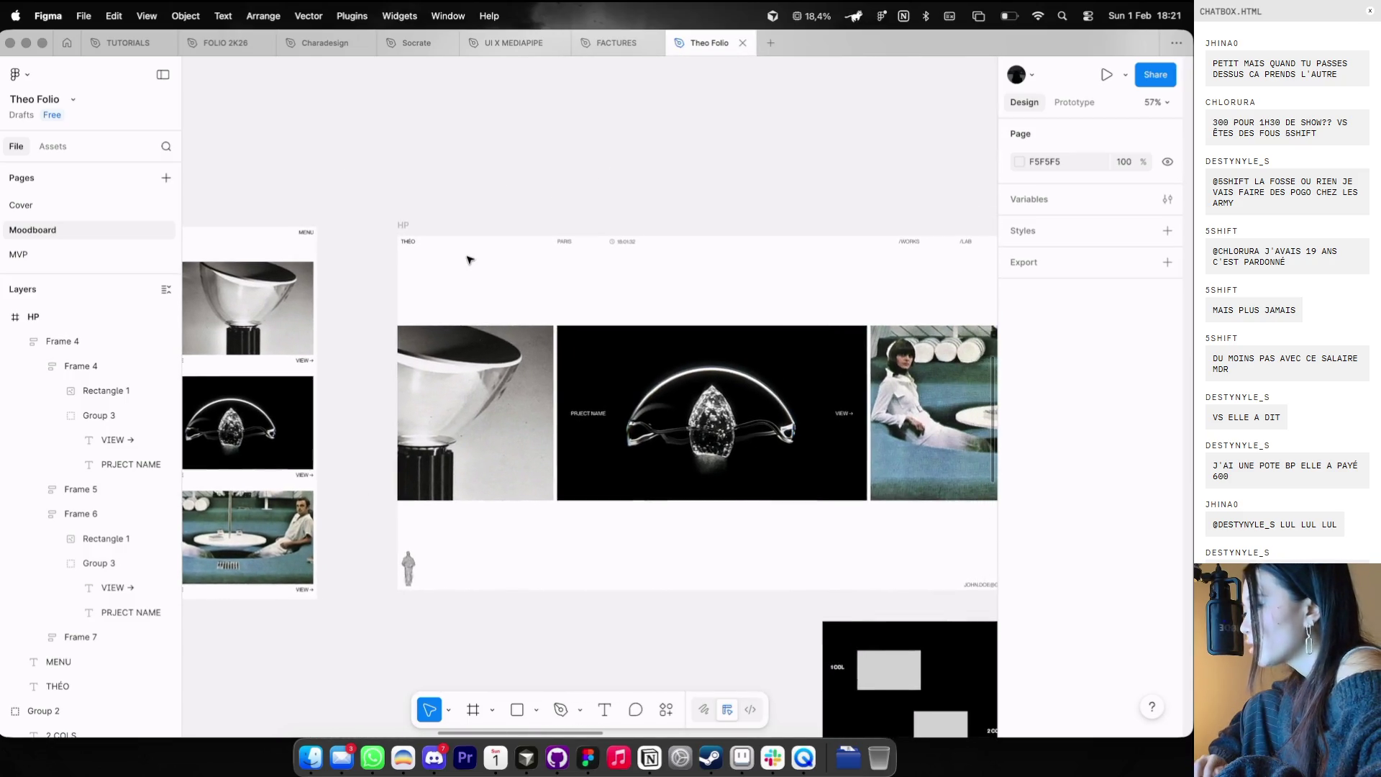
{"action": "scroll", "coordinate": [468, 259], "scroll_direction": "left", "scroll_amount": 2}
{"action": "scroll", "coordinate": [462, 250], "scroll_direction": "up", "scroll_amount": 5}
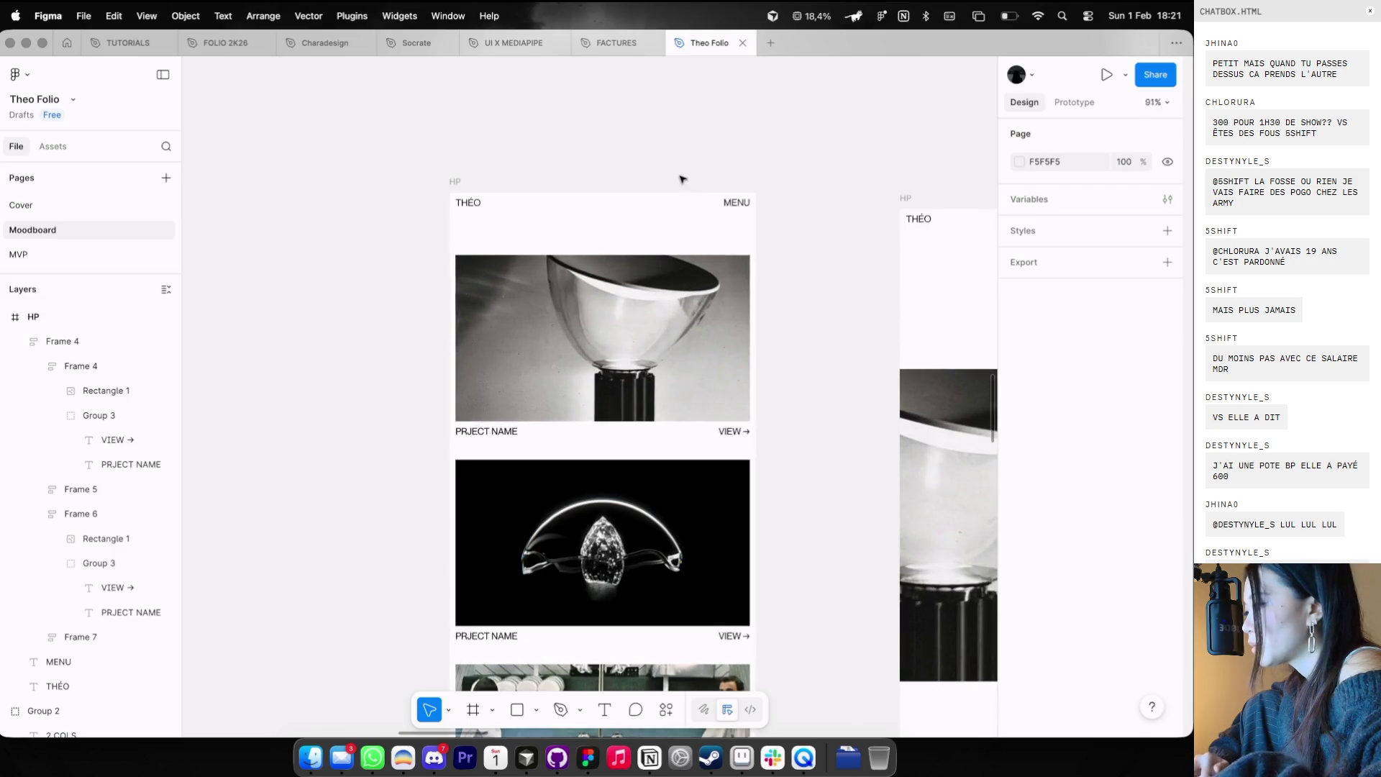
{"action": "double_click", "coordinate": [733, 203]}
{"action": "type", "text": "ABOUT"}
- Place a copy in the middle of the header reading LAB
{"action": "left_click_drag", "start_coordinate": [719, 203], "coordinate": [664, 201]}
{"action": "key", "text": "ctrl+g"}
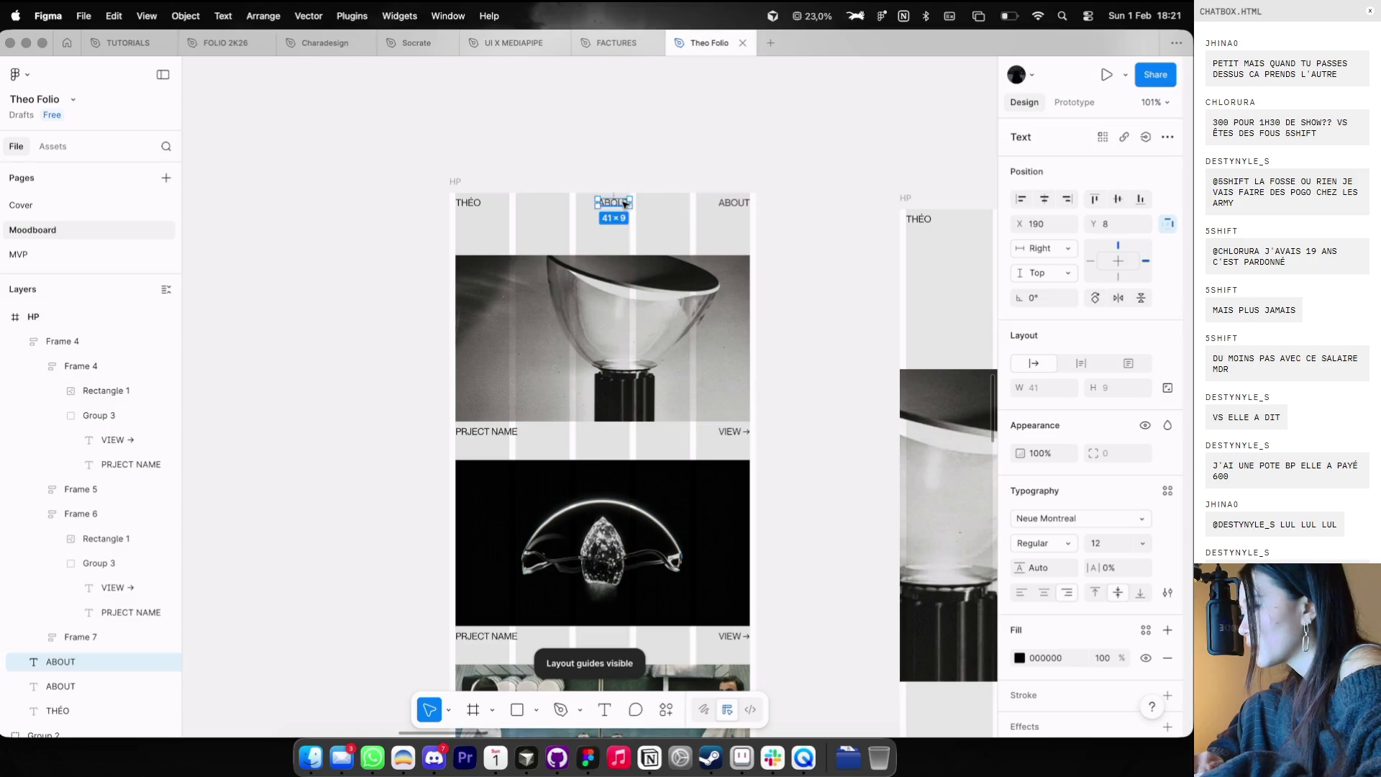
{"action": "key", "text": "ctrl+g"}
{"action": "scroll", "coordinate": [655, 173], "scroll_direction": "down", "scroll_amount": 5}
{"action": "scroll", "coordinate": [654, 173], "scroll_direction": "up", "scroll_amount": 10}
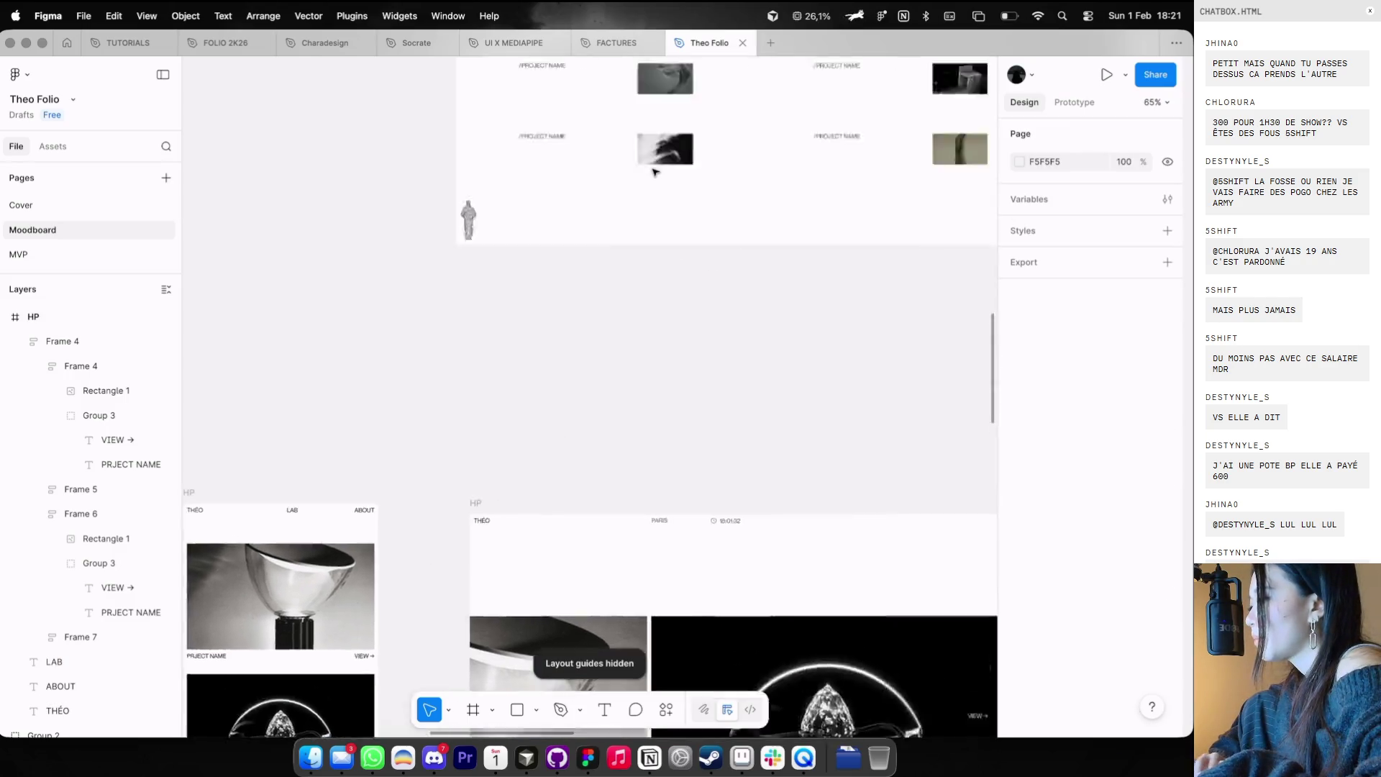
{"action": "scroll", "coordinate": [654, 172], "scroll_direction": "right", "scroll_amount": 5}
{"action": "scroll", "coordinate": [654, 173], "scroll_direction": "up", "scroll_amount": 5}
{"action": "scroll", "coordinate": [655, 173], "scroll_direction": "down", "scroll_amount": 5}
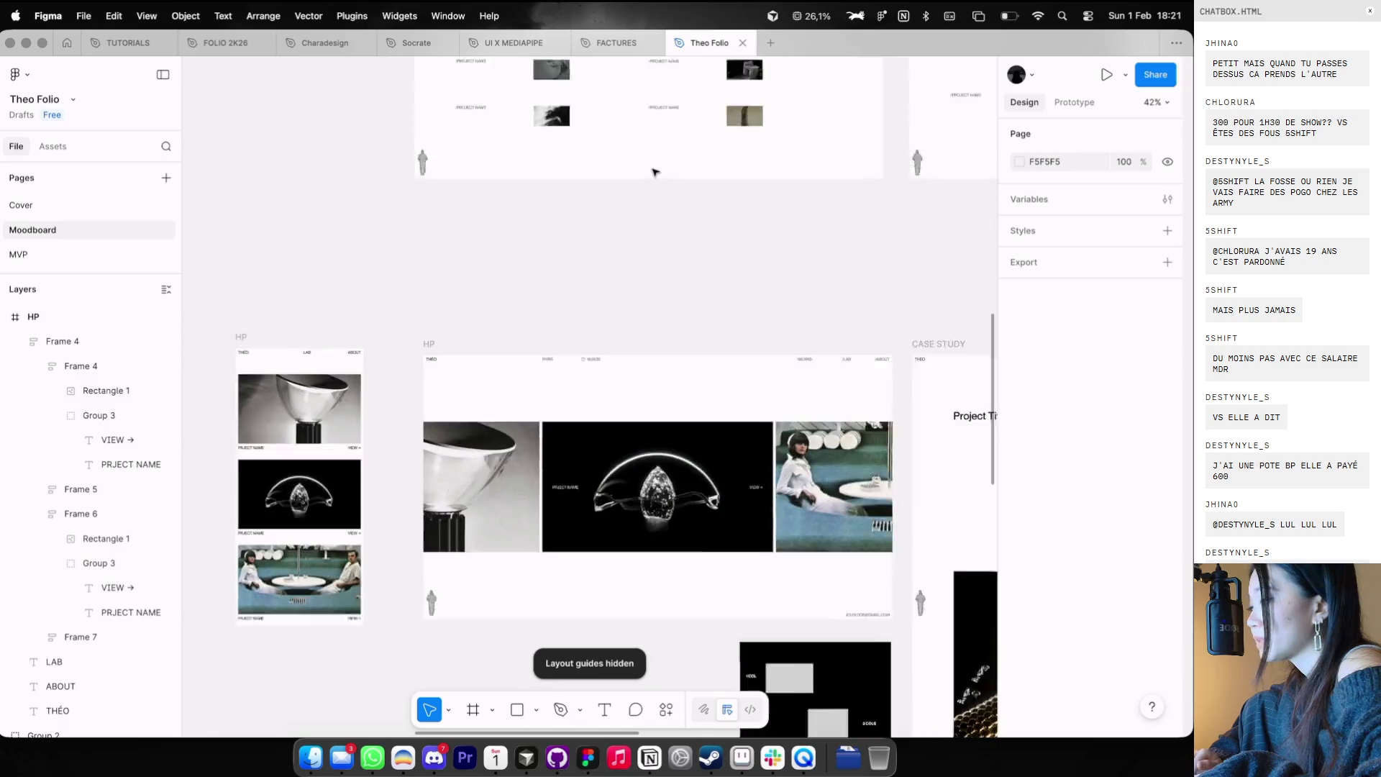
{"action": "scroll", "coordinate": [579, 181], "scroll_direction": "left", "scroll_amount": 5}
{"action": "scroll", "coordinate": [579, 181], "scroll_direction": "up", "scroll_amount": 5}
{"action": "key", "text": "ctrl+g"}
{"action": "scroll", "coordinate": [611, 191], "scroll_direction": "up", "scroll_amount": 5}
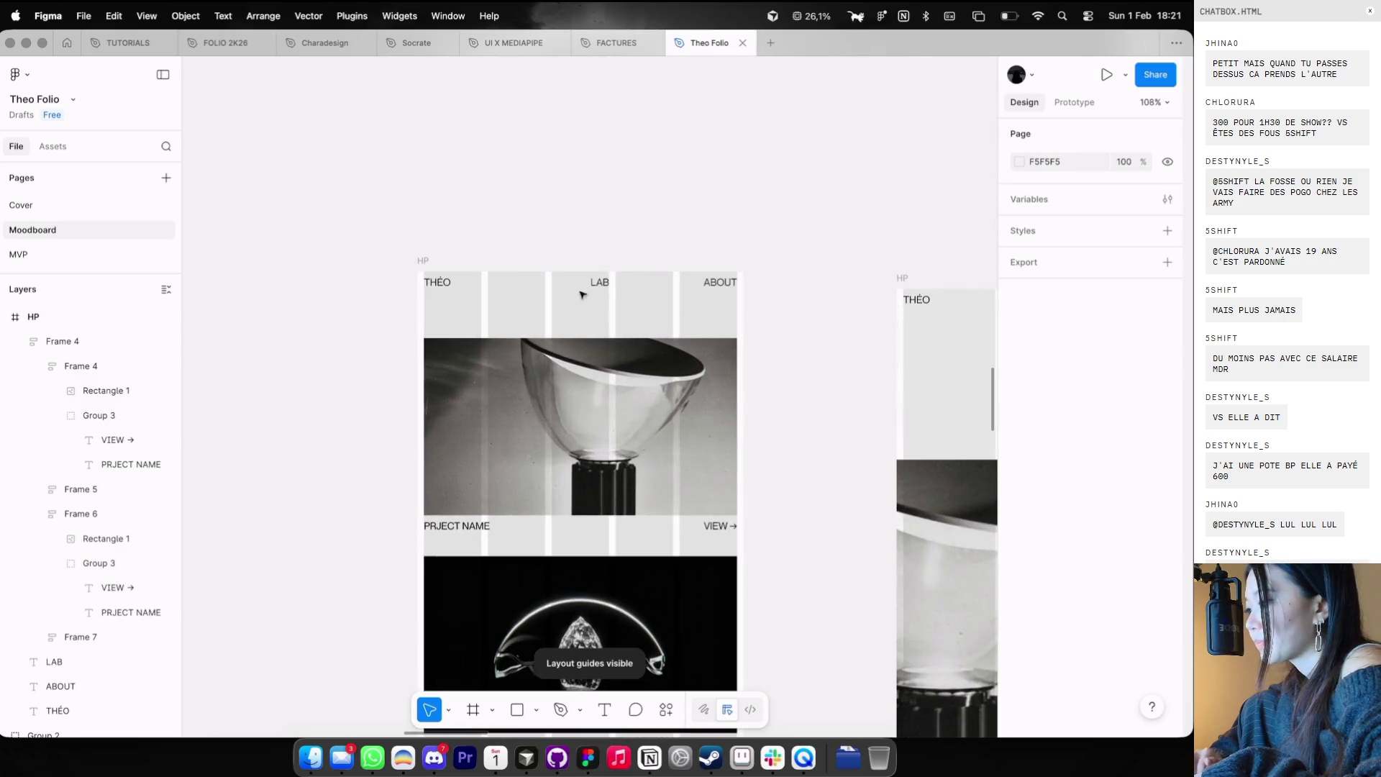
{"action": "key", "text": "ctrl+g"}
{"action": "scroll", "coordinate": [645, 197], "scroll_direction": "down", "scroll_amount": 5}
{"action": "scroll", "coordinate": [645, 197], "scroll_direction": "down", "scroll_amount": 5}
{"action": "left_click", "coordinate": [645, 202]}
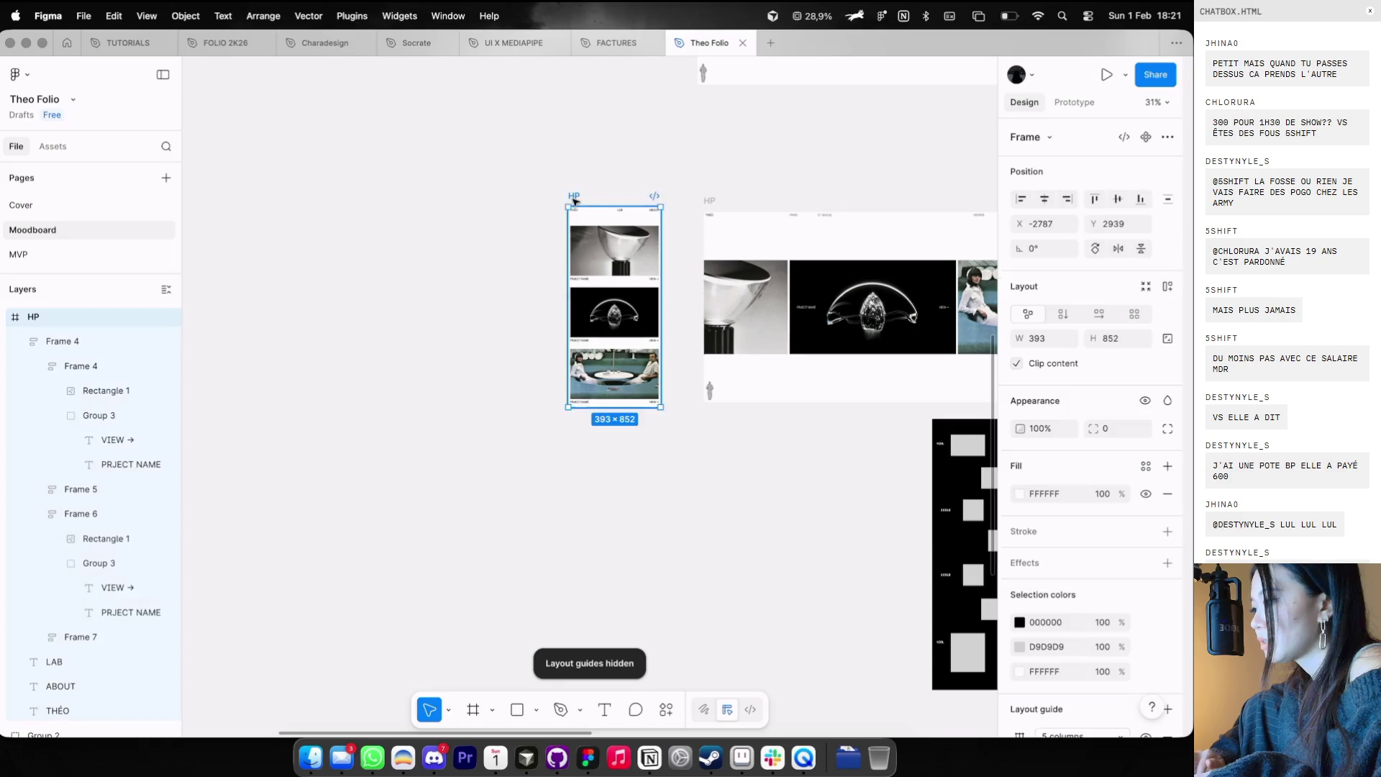
- Duplicate the 393×852 mobile HP frame beside the Case Study and LAB desktop frames
{"action": "scroll", "coordinate": [575, 194], "scroll_direction": "right", "scroll_amount": 5}
{"action": "scroll", "coordinate": [503, 193], "scroll_direction": "down", "scroll_amount": 3}
{"action": "scroll", "coordinate": [515, 190], "scroll_direction": "right", "scroll_amount": 3}
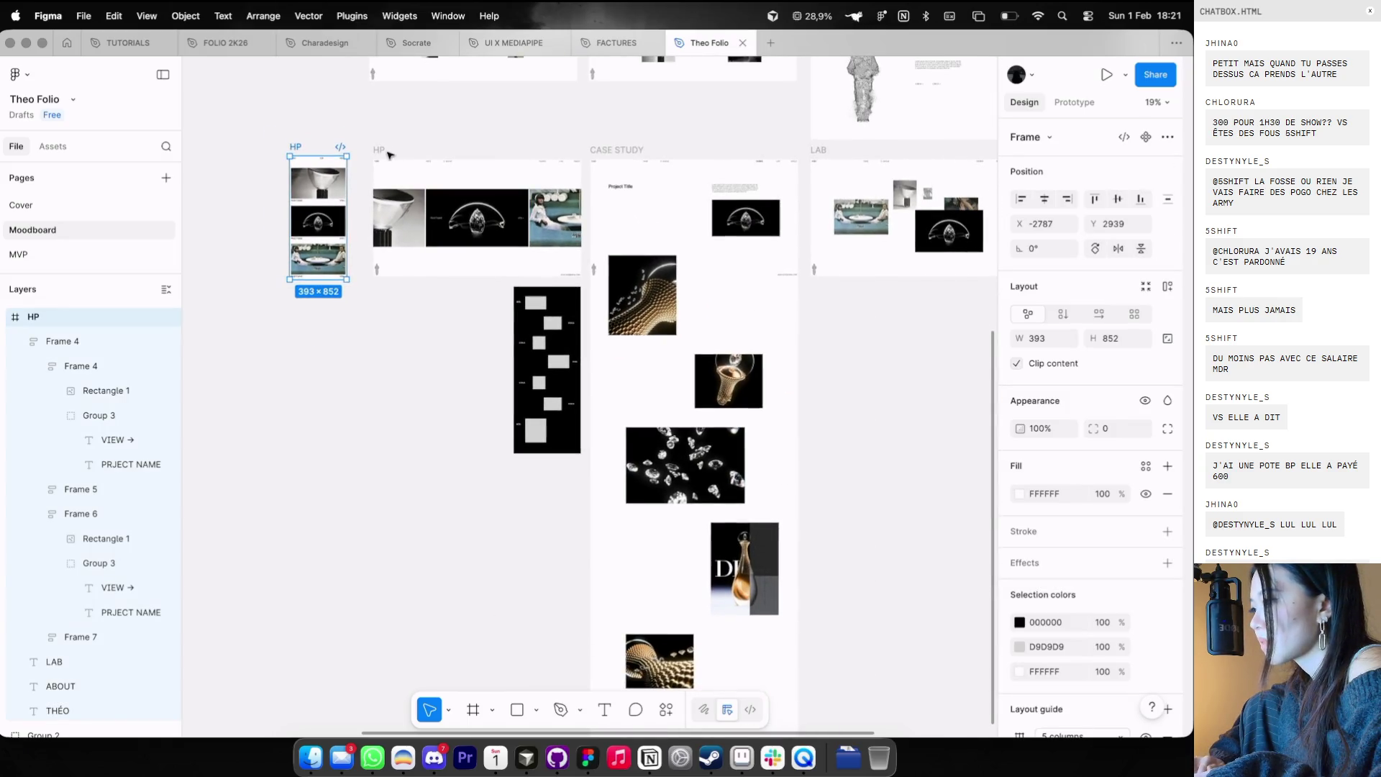
{"action": "scroll", "coordinate": [390, 155], "scroll_direction": "right", "scroll_amount": 3}
{"action": "left_click", "coordinate": [342, 146]}
{"action": "scroll", "coordinate": [343, 146], "scroll_direction": "down", "scroll_amount": 2}
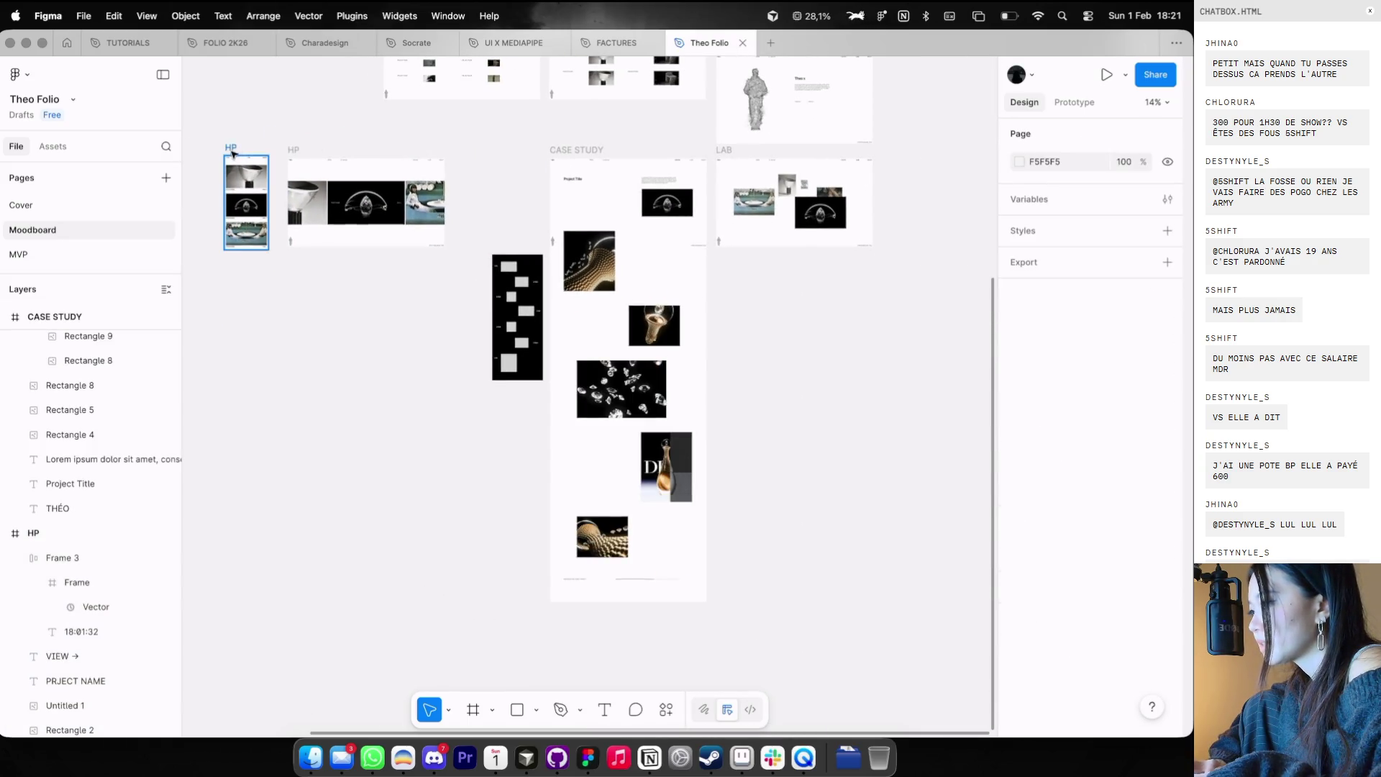
{"action": "left_click_drag", "start_coordinate": [232, 153], "coordinate": [498, 153]}
{"action": "left_click_drag", "start_coordinate": [508, 293], "coordinate": [508, 392]}
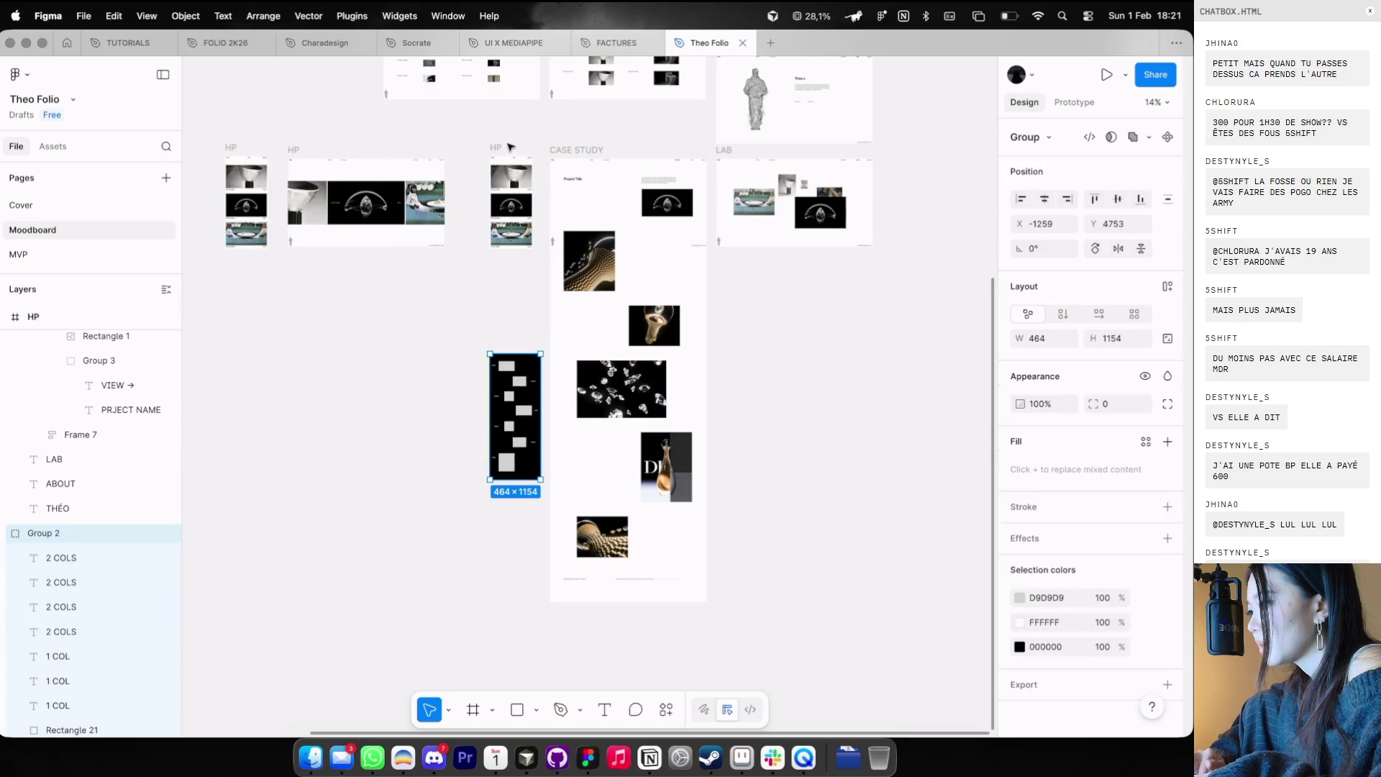
{"action": "left_click_drag", "start_coordinate": [509, 147], "coordinate": [901, 147]}
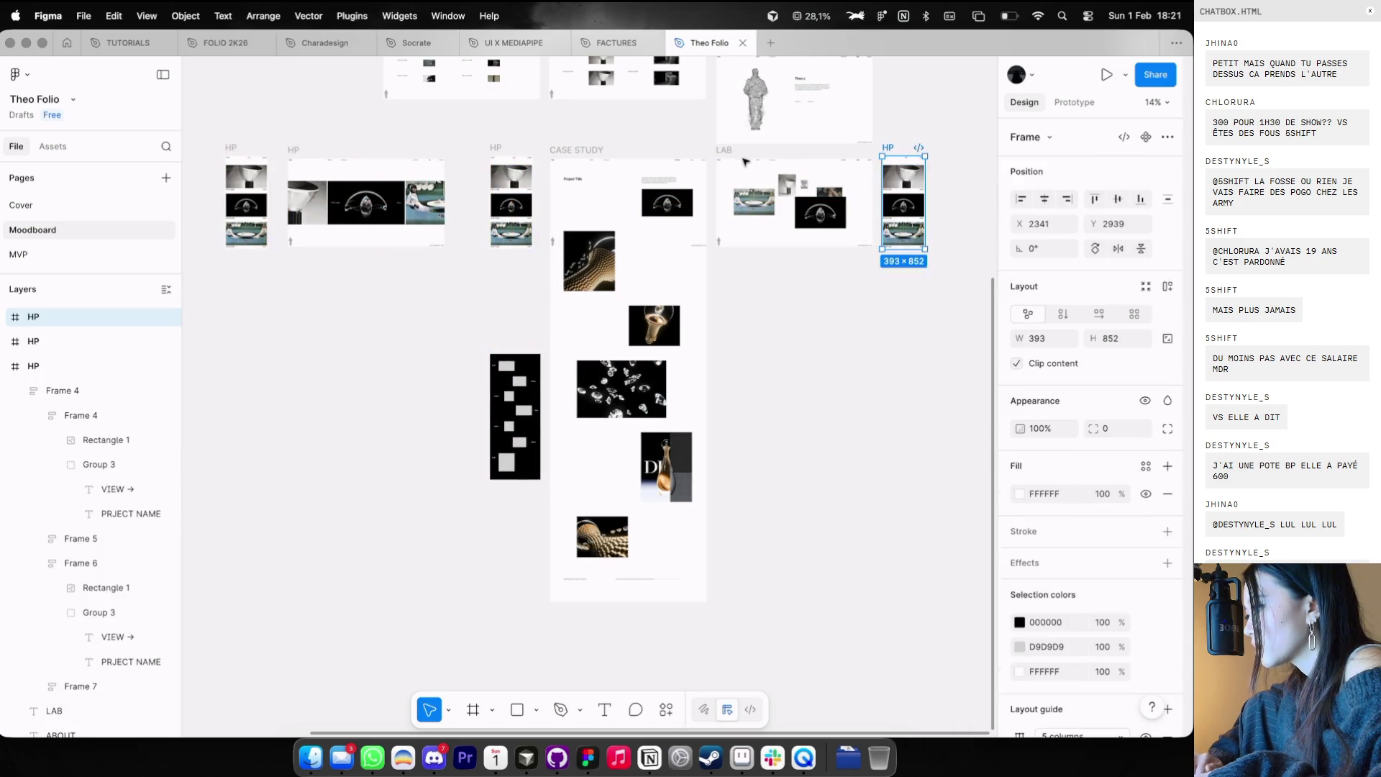
- Move the ABOUT desktop frame up beside WORKS and place a mobile copy next to it
{"action": "left_click", "coordinate": [745, 161], "text": "shift"}
{"action": "scroll", "coordinate": [754, 157], "scroll_direction": "up", "scroll_amount": 3}
{"action": "left_click_drag", "start_coordinate": [672, 200], "coordinate": [688, 155]}
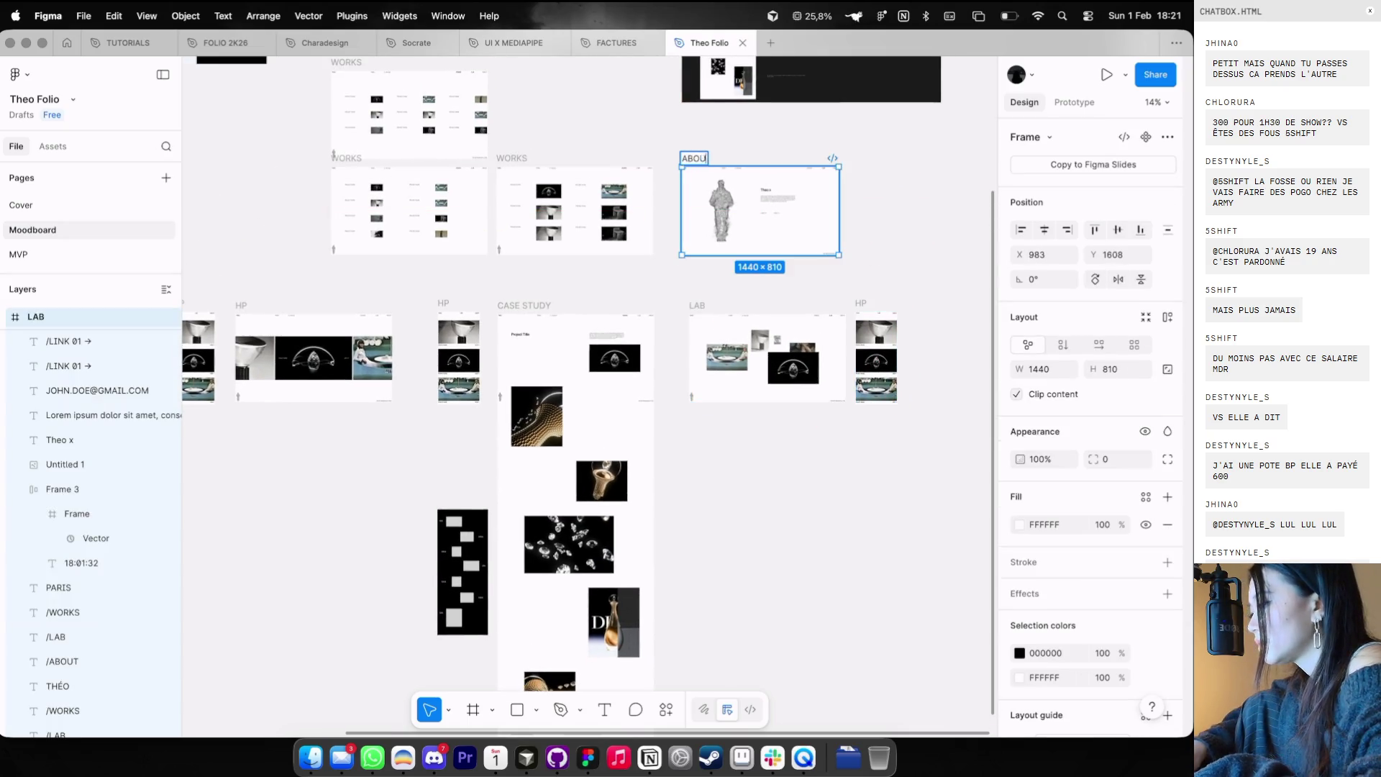
{"action": "left_click", "coordinate": [825, 275]}
{"action": "left_click_drag", "start_coordinate": [865, 299], "coordinate": [860, 158]}
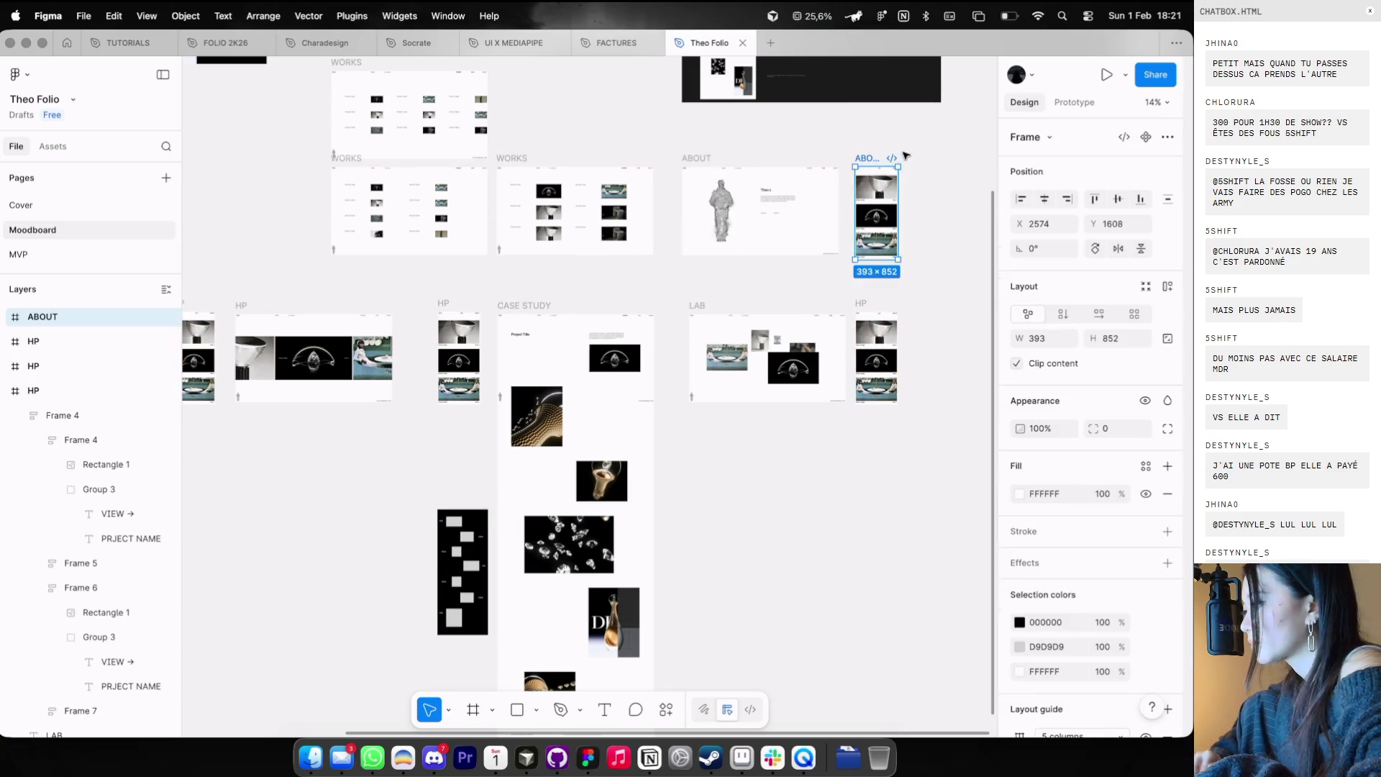
{"action": "scroll", "coordinate": [901, 155], "scroll_direction": "up", "scroll_amount": 5}
{"action": "scroll", "coordinate": [881, 216], "scroll_direction": "up", "scroll_amount": 3}
{"action": "left_click", "coordinate": [732, 226]}
{"action": "scroll", "coordinate": [733, 226], "scroll_direction": "down", "scroll_amount": 3}
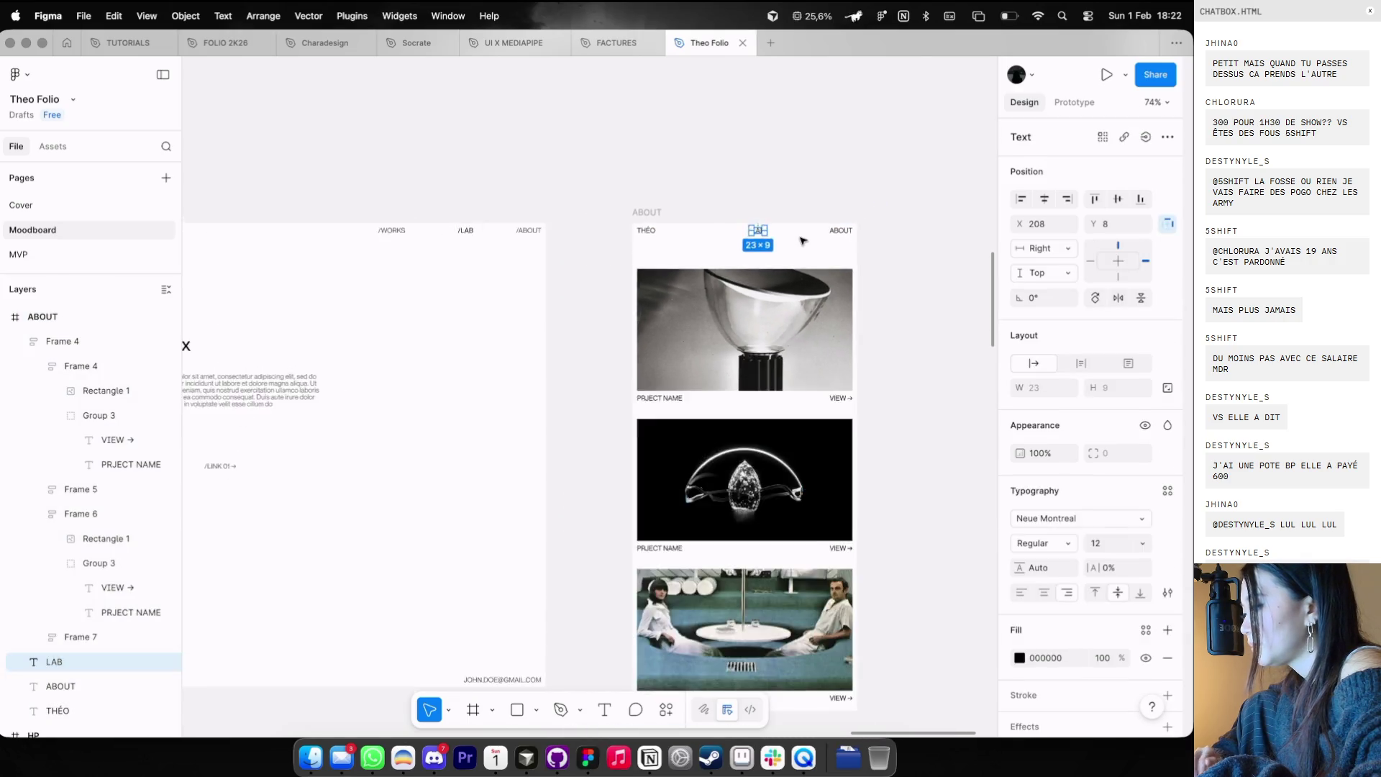
- Delete the project cards from the mobile ABOUT frame and show the layout guides
{"action": "left_click", "coordinate": [763, 324]}
{"action": "key", "text": "Delete"}
{"action": "scroll", "coordinate": [797, 263], "scroll_direction": "down", "scroll_amount": 3}
{"action": "key", "text": "ctrl+g"}
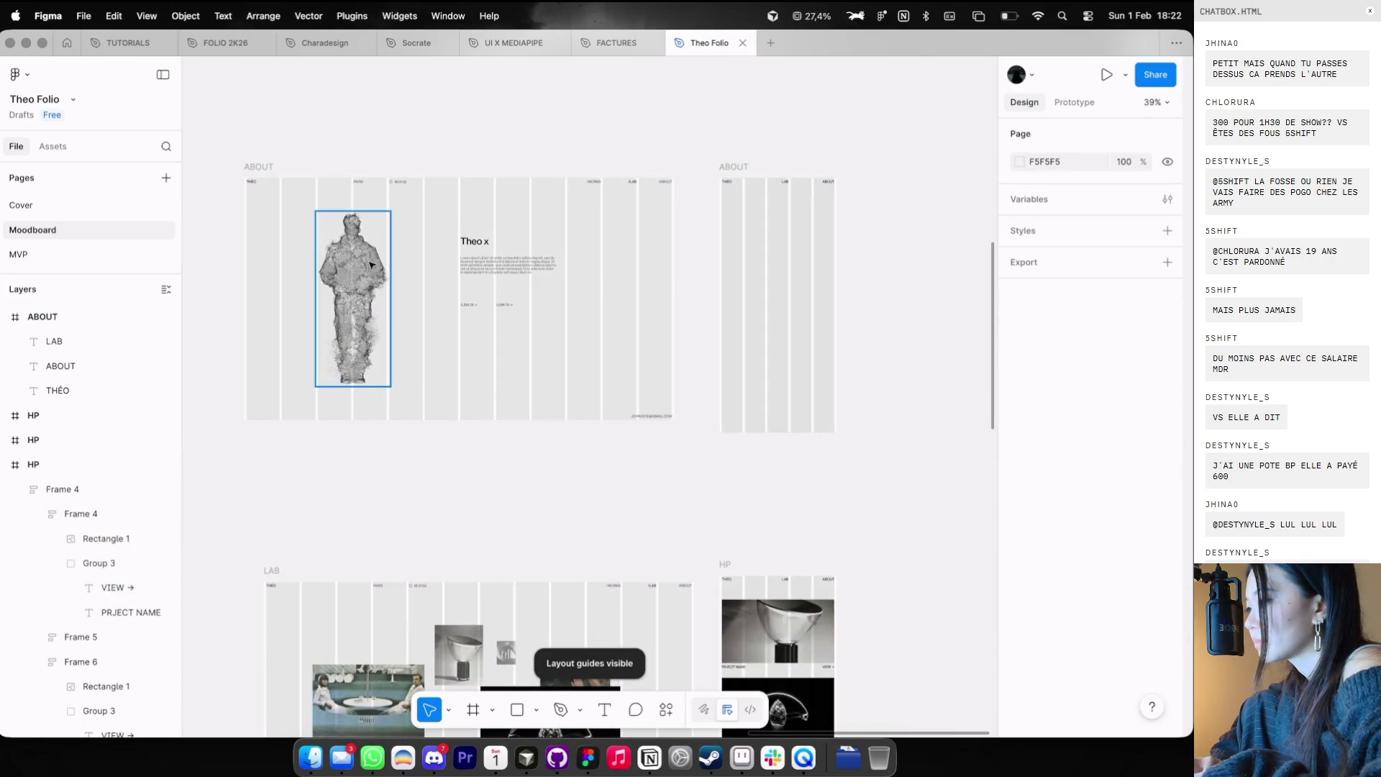
- Place the statue image in the mobile ABOUT frame at about 203×474
{"action": "left_click", "coordinate": [811, 404]}
{"action": "left_click_drag", "start_coordinate": [831, 324], "coordinate": [791, 320]}
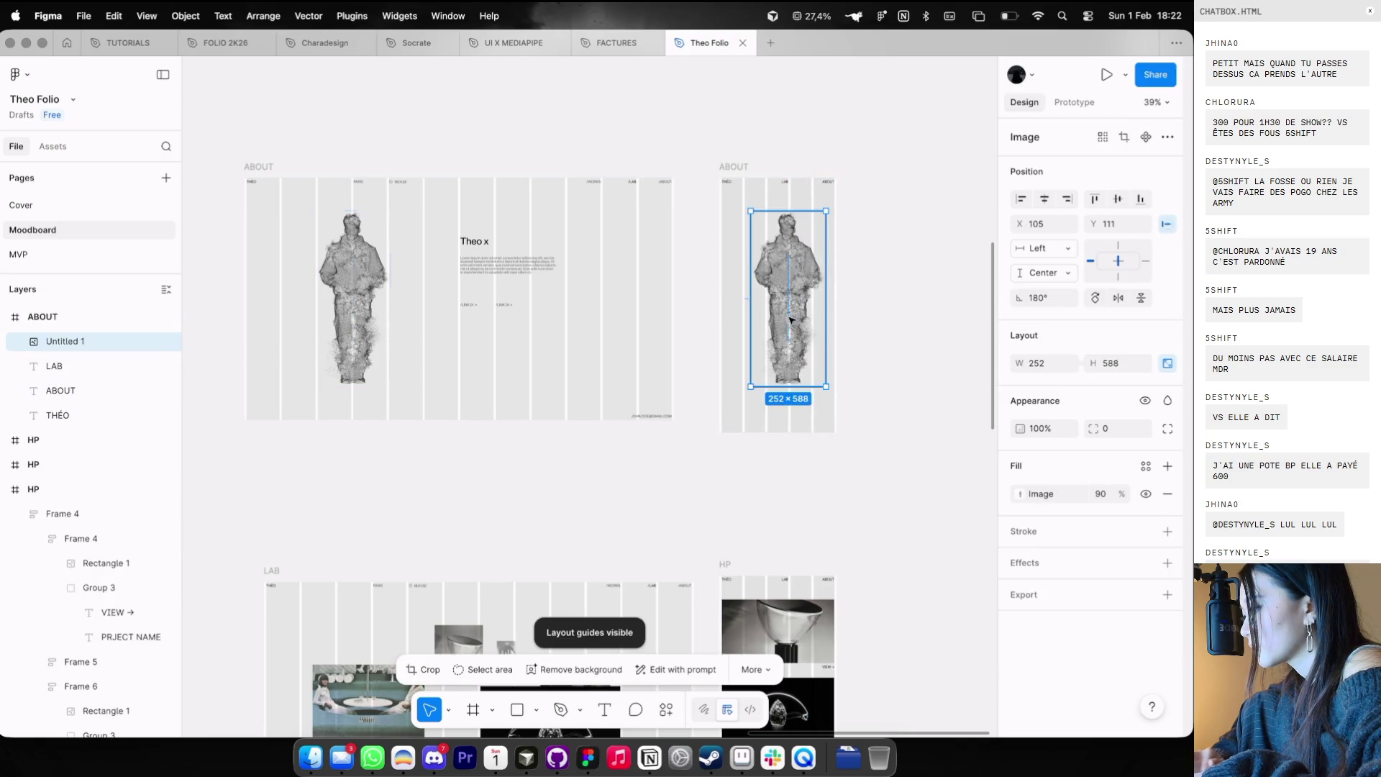
{"action": "left_click_drag", "start_coordinate": [826, 388], "coordinate": [804, 334]}
{"action": "scroll", "coordinate": [791, 360], "scroll_direction": "up", "scroll_amount": 2}
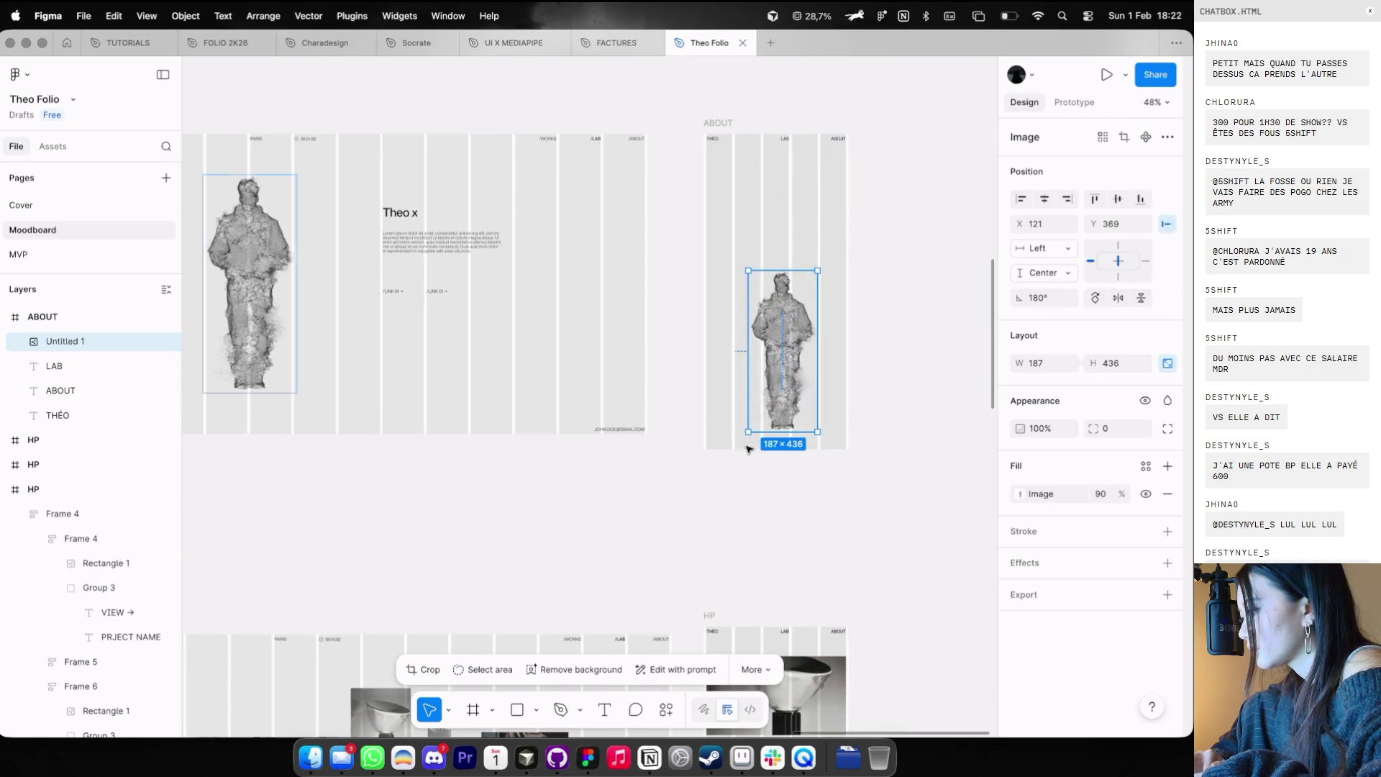
{"action": "left_click_drag", "start_coordinate": [753, 430], "coordinate": [762, 409]}
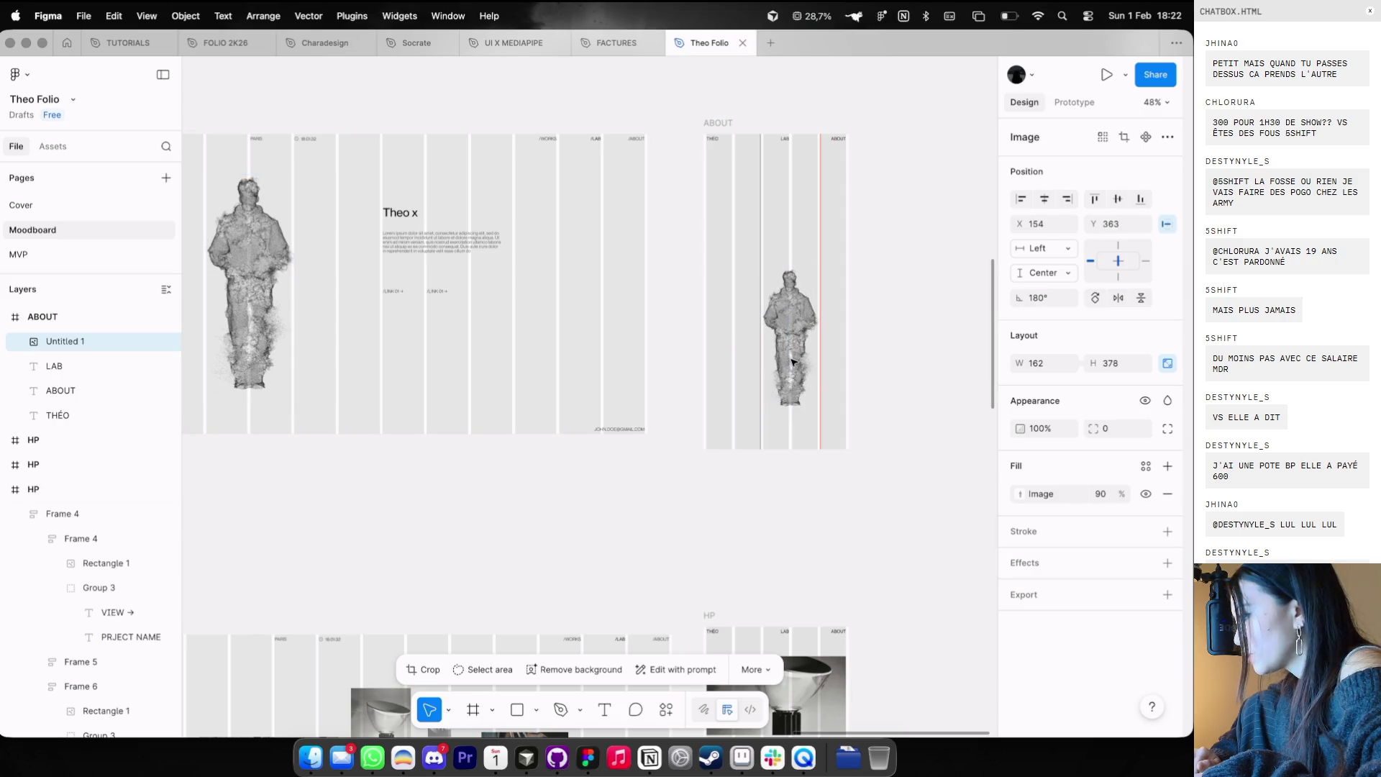
{"action": "left_click_drag", "start_coordinate": [789, 362], "coordinate": [794, 362]}
{"action": "left_click_drag", "start_coordinate": [823, 409], "coordinate": [843, 415]}
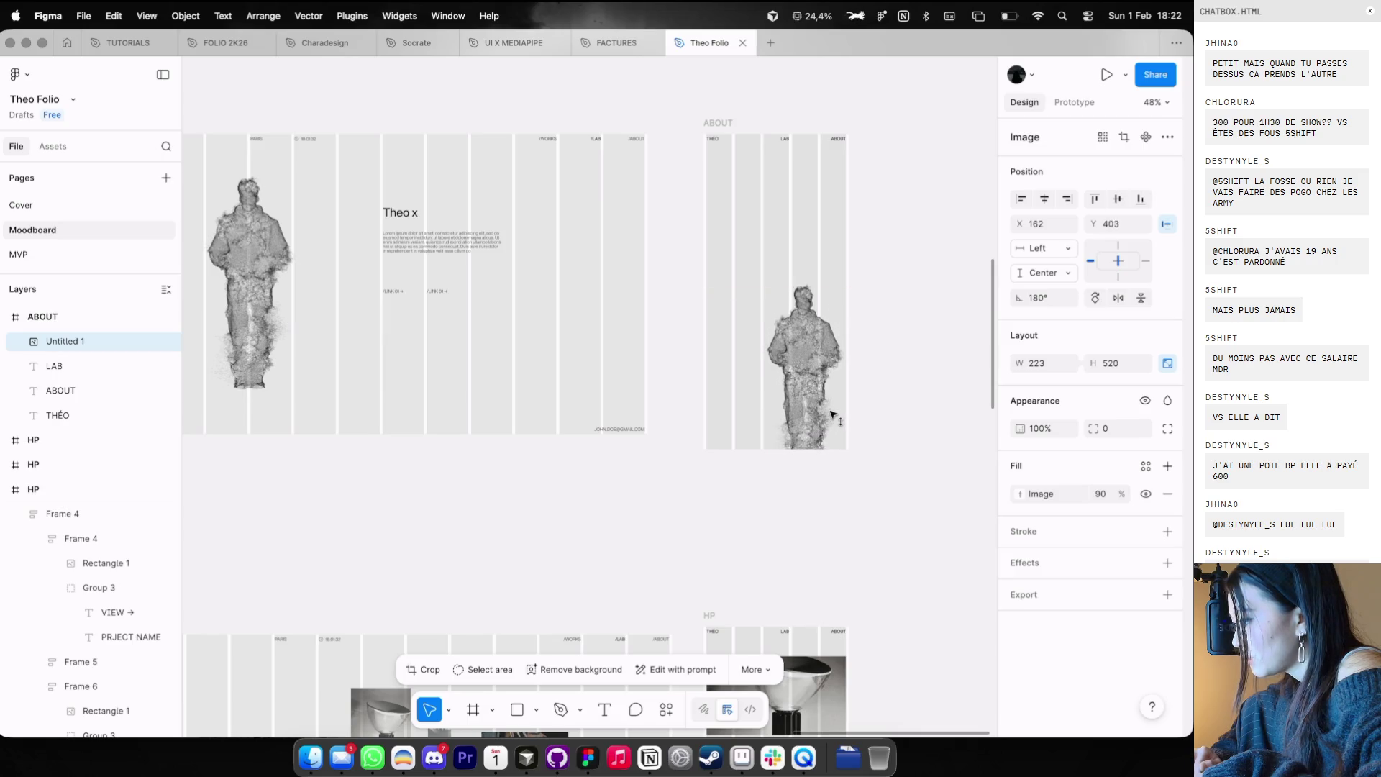
{"action": "left_click", "coordinate": [887, 379]}
{"action": "key", "text": "ctrl+g"}
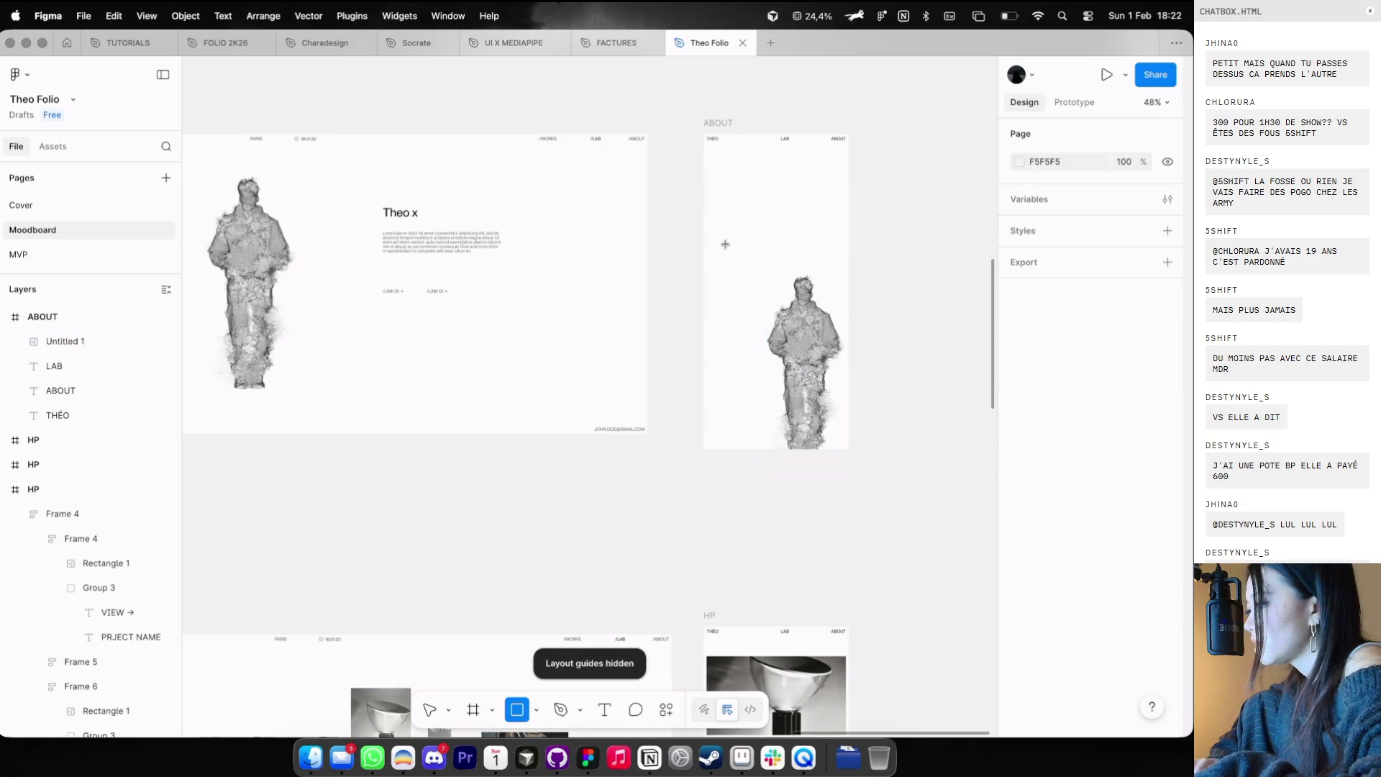
- Draw a full-width rectangle aligned to the mobile ABOUT frame's right and bottom edges
{"action": "left_click_drag", "start_coordinate": [725, 243], "coordinate": [805, 392]}
{"action": "left_click", "coordinate": [1066, 199]}
{"action": "scroll", "coordinate": [968, 277], "scroll_direction": "down", "scroll_amount": 3}
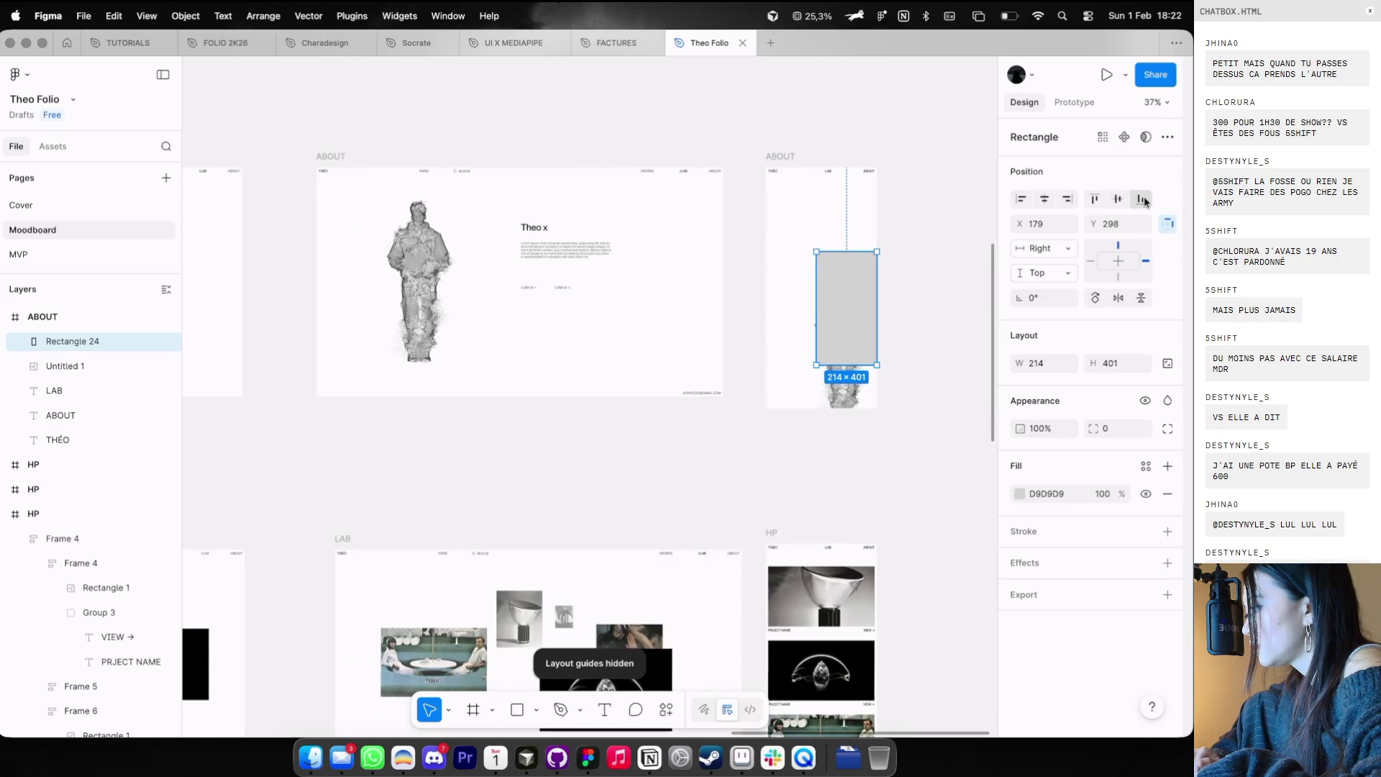
{"action": "left_click", "coordinate": [1140, 199]}
{"action": "left_click_drag", "start_coordinate": [813, 385], "coordinate": [772, 377]}
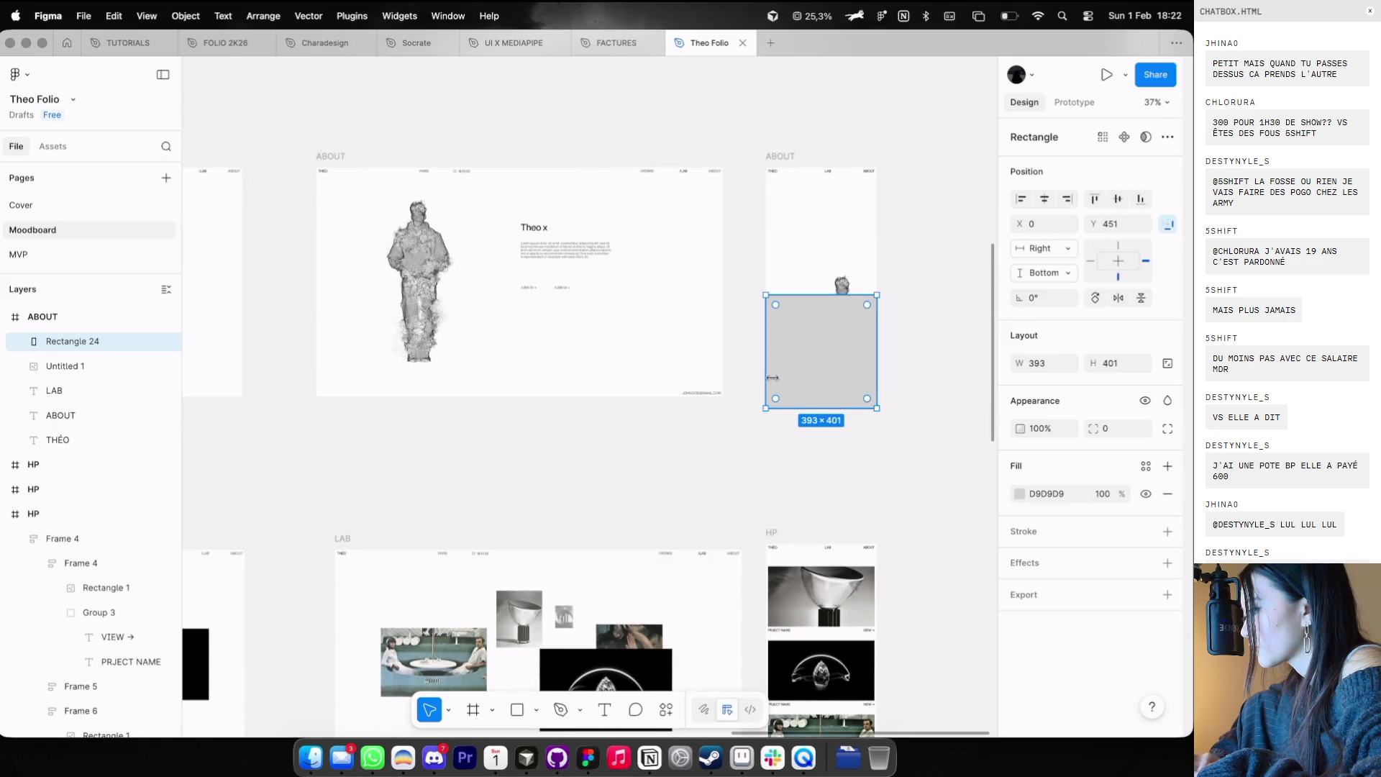
- Give the rectangle a linear gradient with both stops FFFFFF and the first stop at 0% opacity
{"action": "left_click", "coordinate": [1019, 494]}
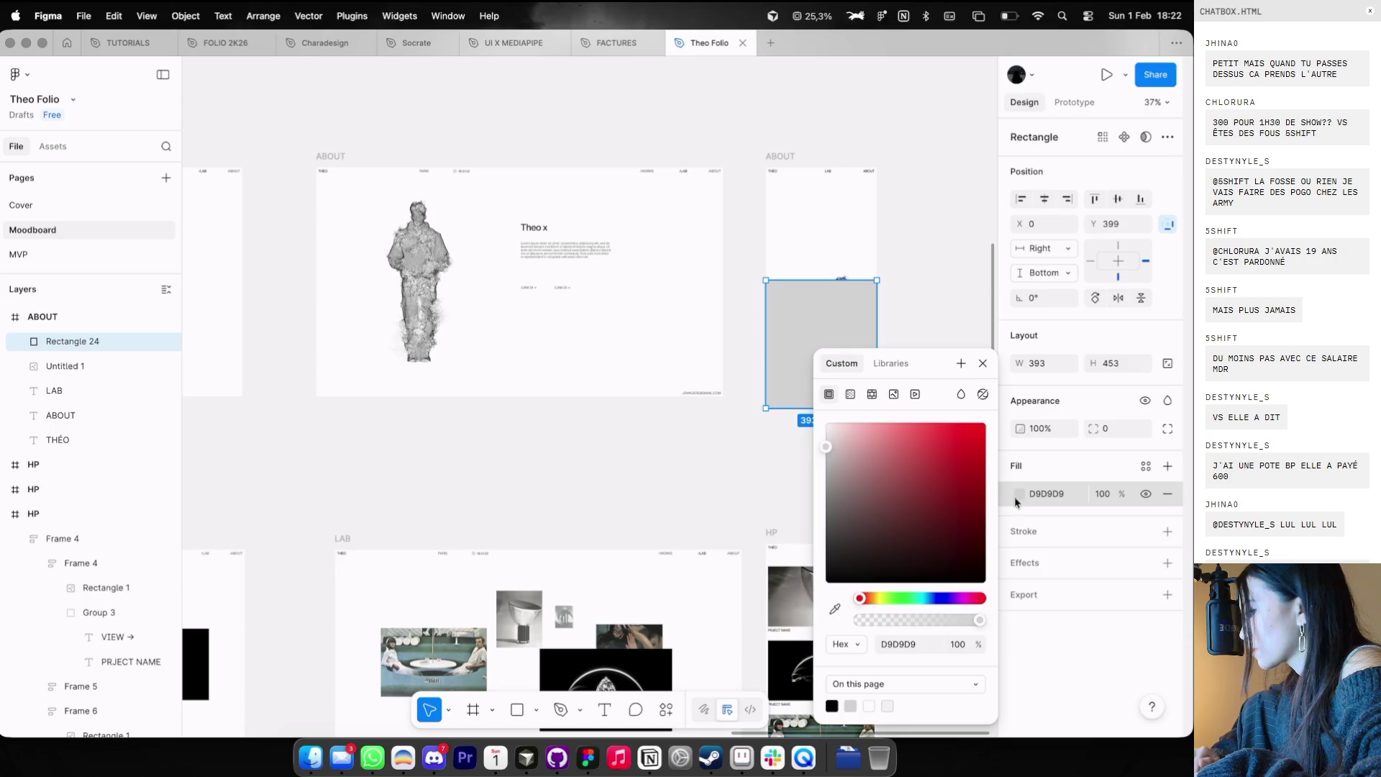
{"action": "left_click", "coordinate": [850, 394]}
{"action": "left_click", "coordinate": [878, 530]}
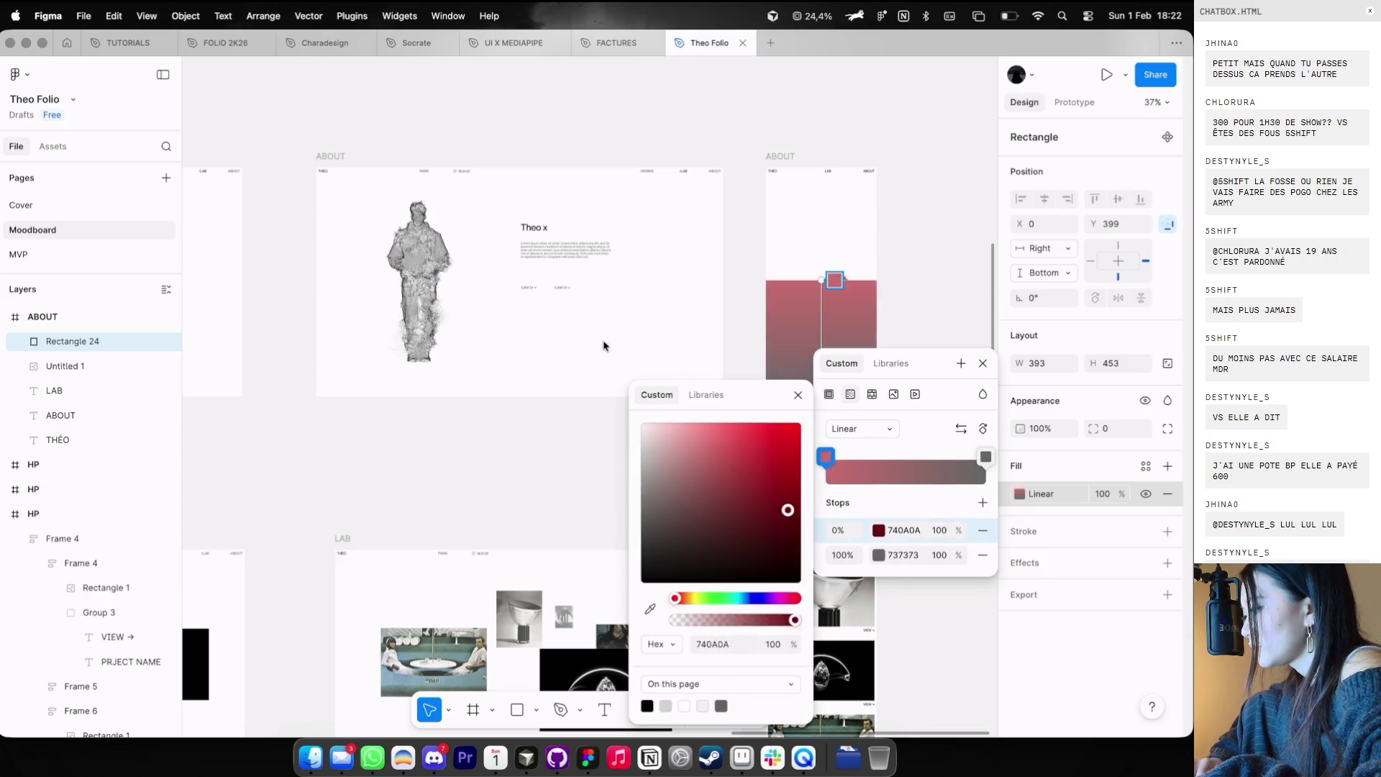
{"action": "left_click", "coordinate": [902, 530]}
{"action": "left_click", "coordinate": [905, 555]}
{"action": "type", "text": "FFFFFF"}
{"action": "key", "text": "Return"}
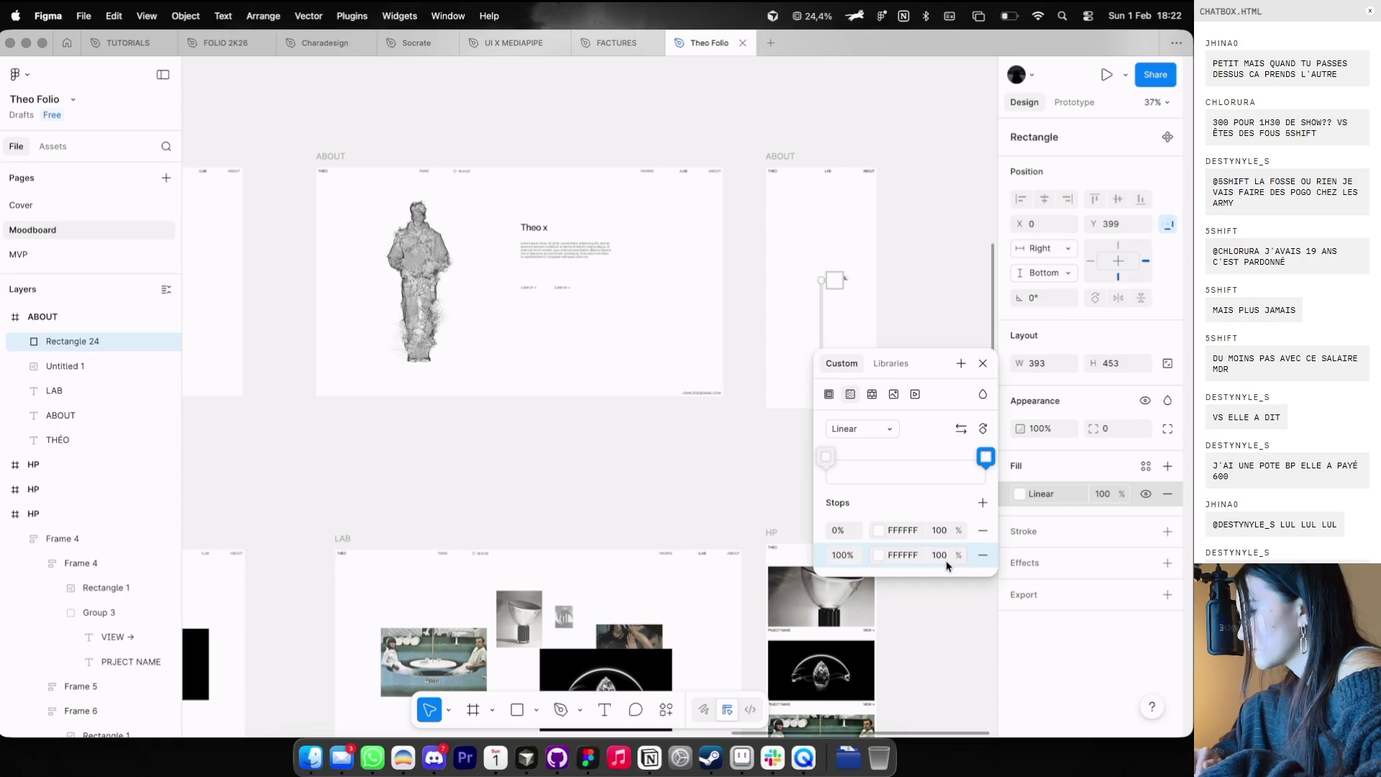
{"action": "type", "text": "0"}
{"action": "key", "text": "Return"}
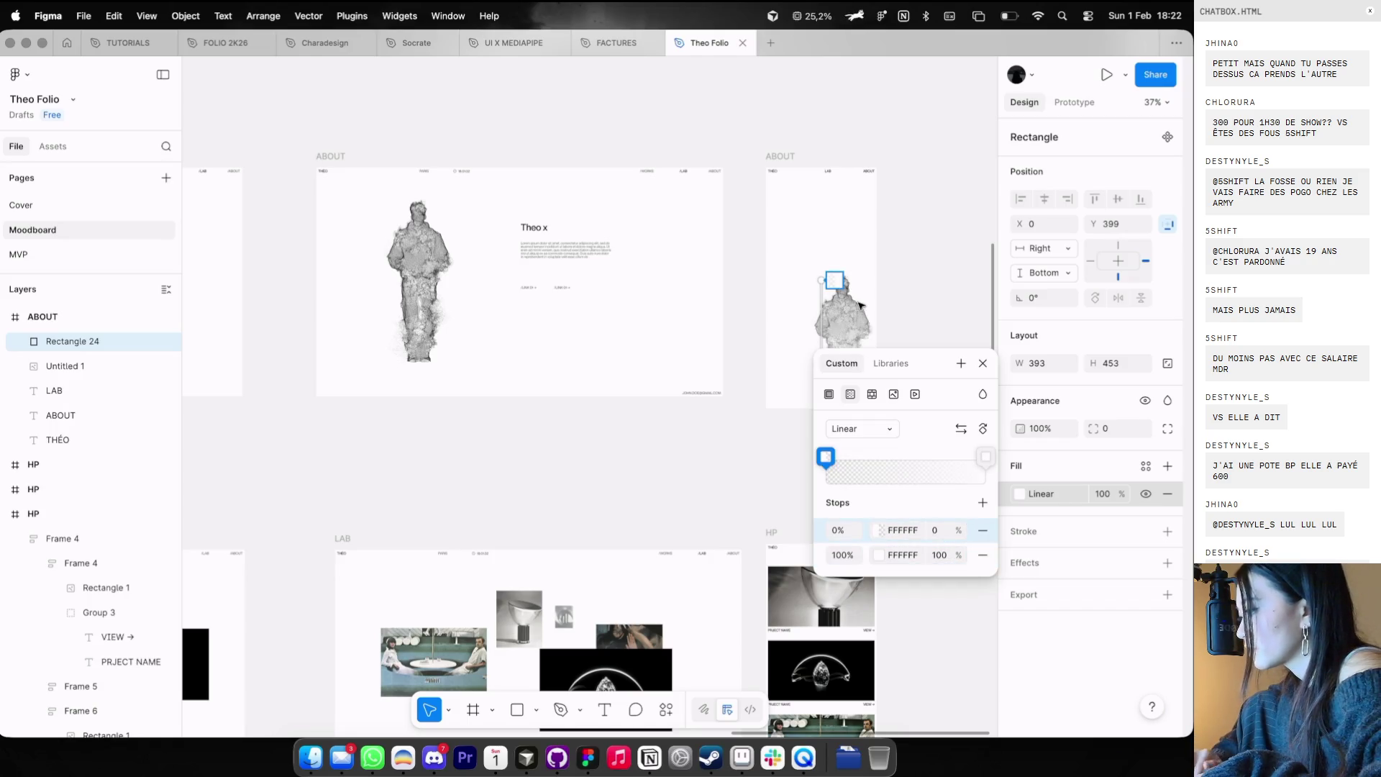
{"action": "left_click", "coordinate": [934, 277]}
- Shorten the fade rectangle to 308 high, then select the four Theo x text layers on desktop ABOUT
{"action": "left_click", "coordinate": [821, 280]}
{"action": "left_click_drag", "start_coordinate": [822, 280], "coordinate": [822, 321]}
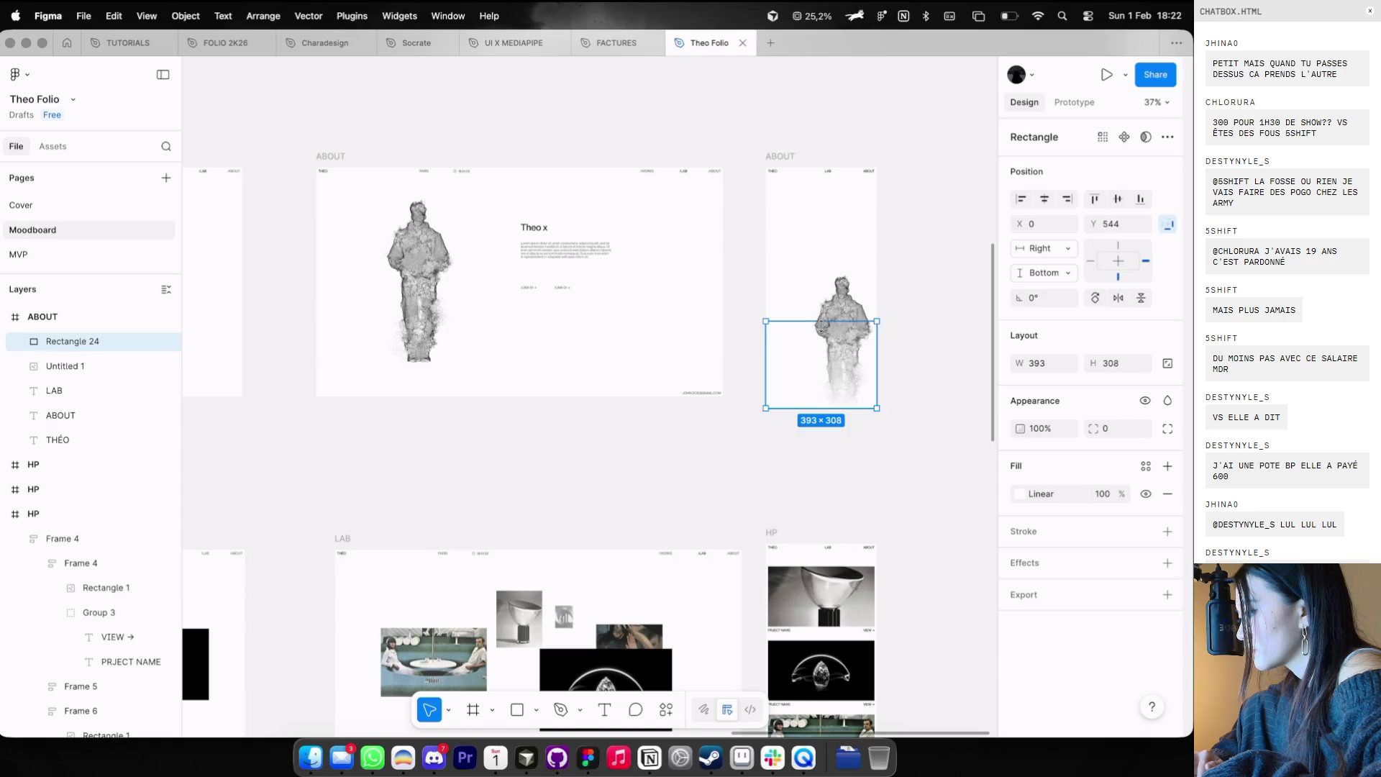
{"action": "left_click", "coordinate": [565, 247]}
{"action": "left_click_drag", "start_coordinate": [507, 208], "coordinate": [607, 344]}
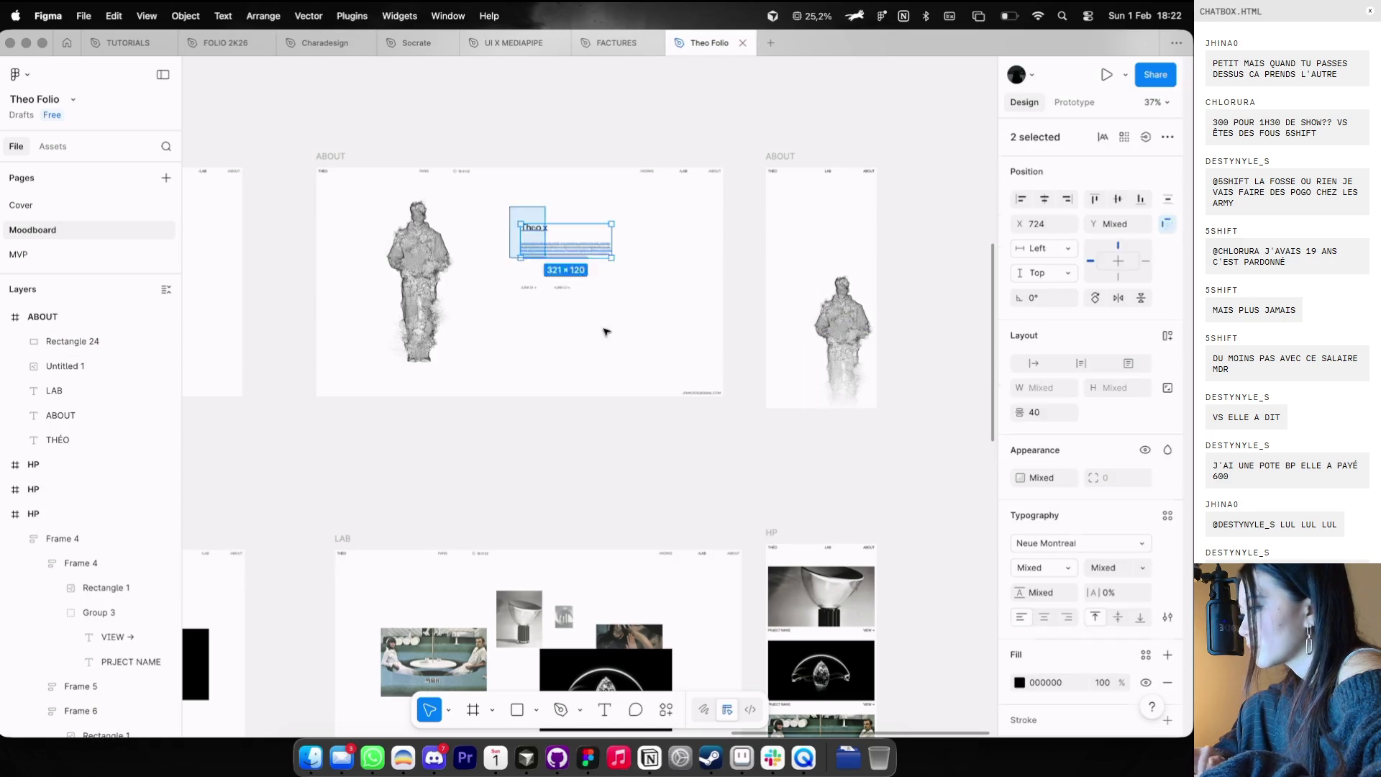
- Paste the Theo x text layers into the mobile ABOUT frame and move them into place above the statue
{"action": "left_click", "coordinate": [786, 150]}
{"action": "key", "text": "super+z"}
{"action": "key", "text": "super+c"}
{"action": "left_click", "coordinate": [780, 156]}
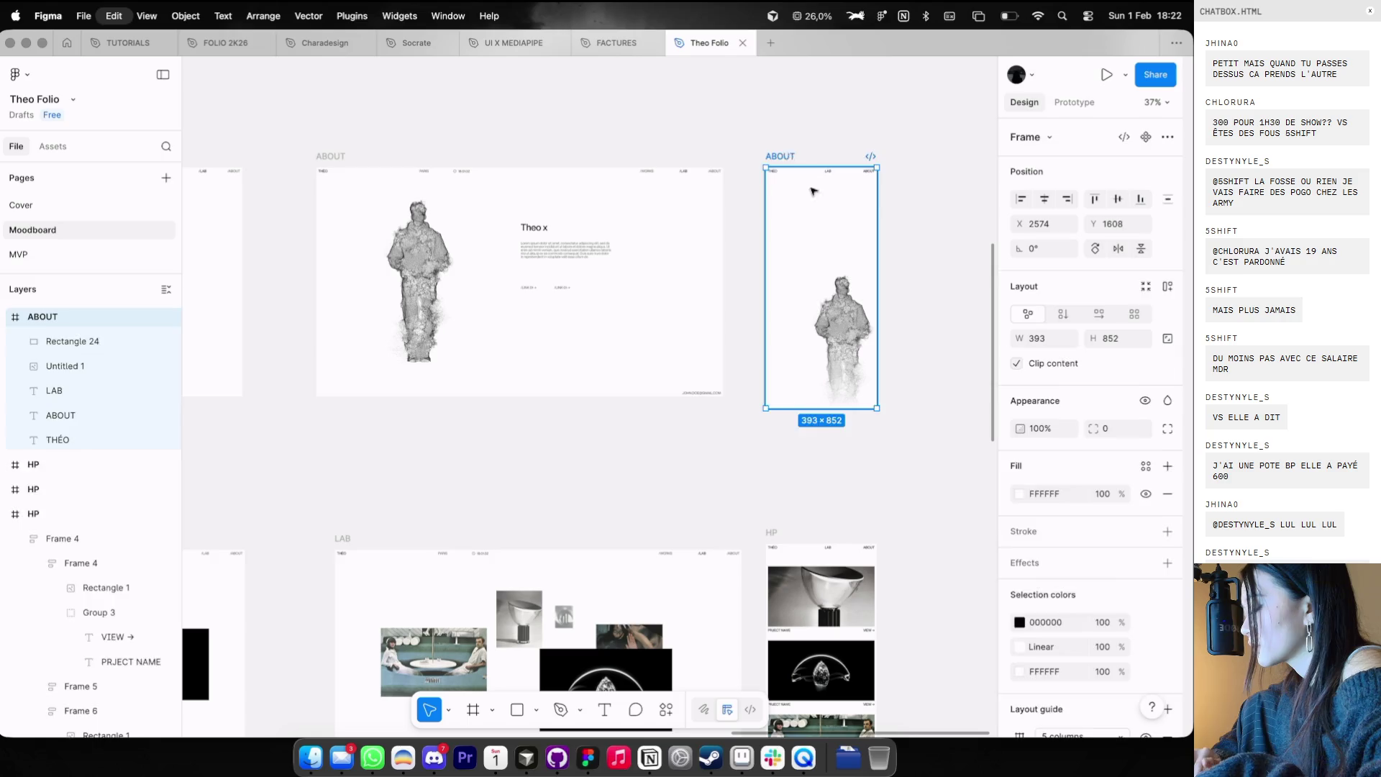
{"action": "key", "text": "super+v"}
{"action": "key", "text": "shift+g"}
{"action": "scroll", "coordinate": [826, 217], "scroll_direction": "up", "scroll_amount": 3}
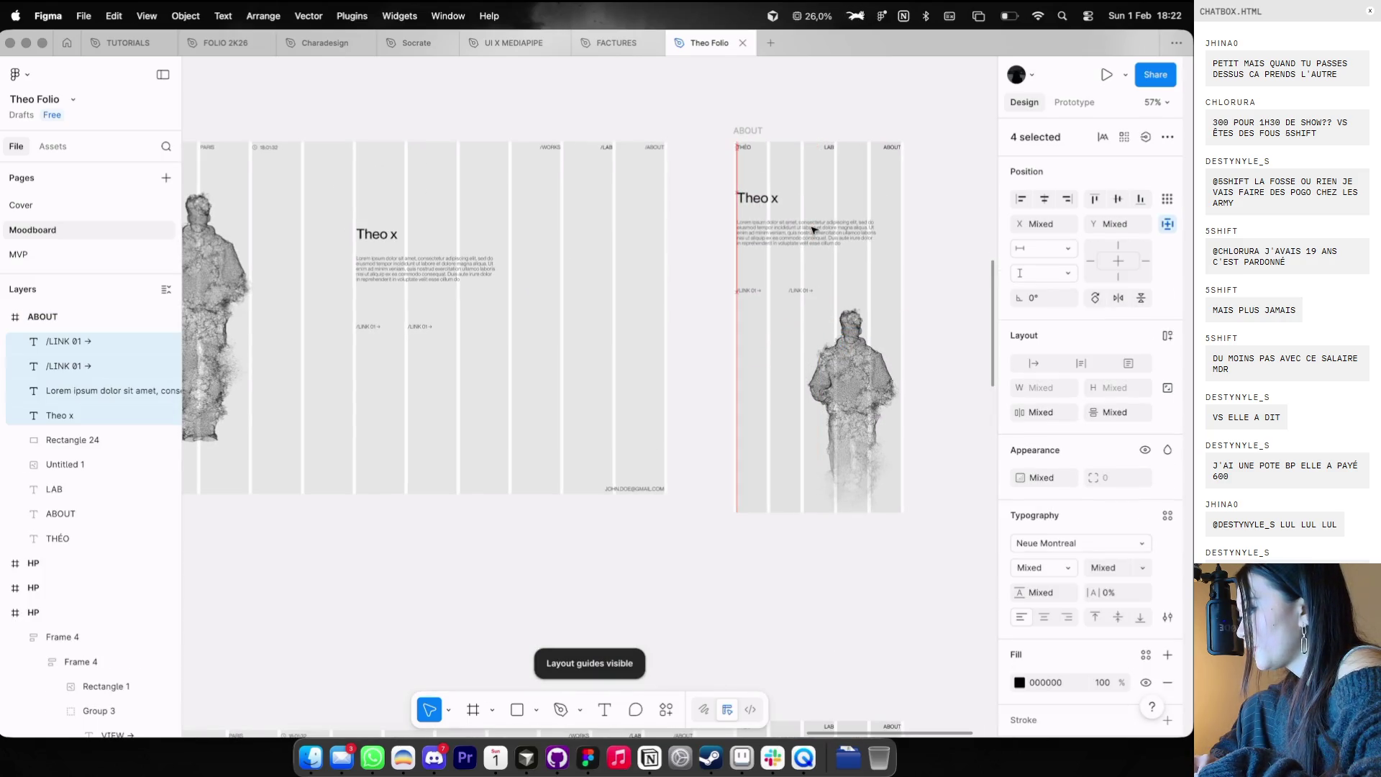
{"action": "left_click", "coordinate": [935, 173]}
{"action": "scroll", "coordinate": [834, 209], "scroll_direction": "up", "scroll_amount": 4}
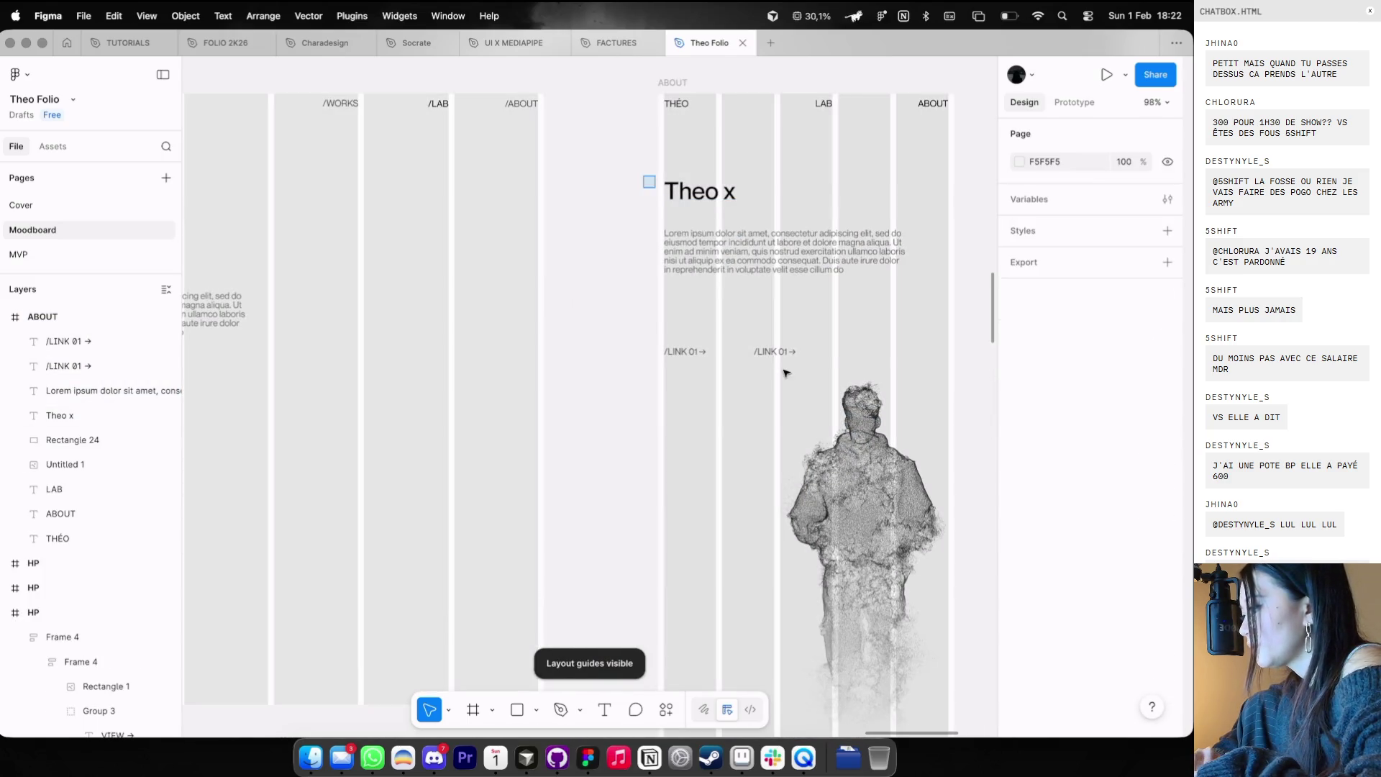
{"action": "left_click_drag", "start_coordinate": [786, 374], "coordinate": [651, 176]}
{"action": "left_click_drag", "start_coordinate": [719, 288], "coordinate": [719, 270]}
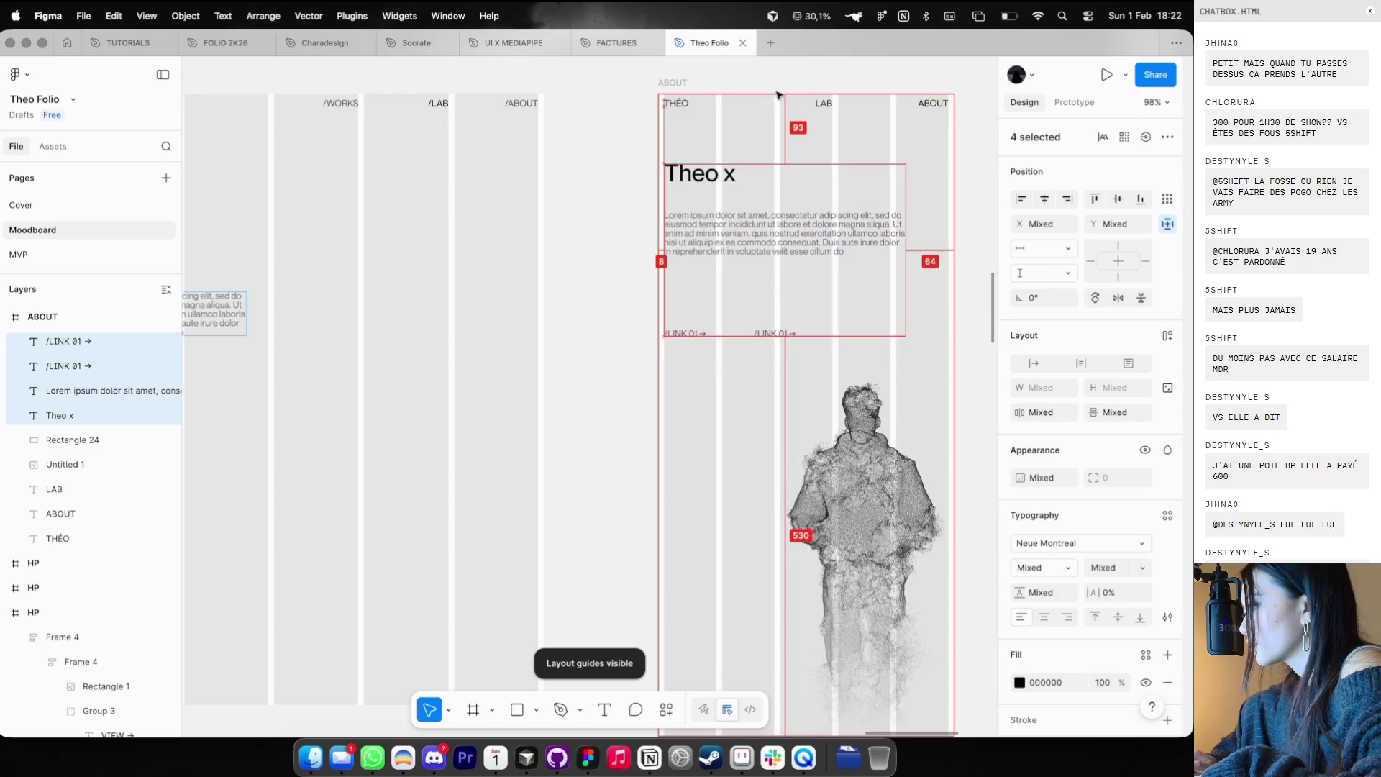
{"action": "key", "text": "Down"}
{"action": "key", "text": "Down"}
{"action": "key", "text": "Down"}
{"action": "key", "text": "Down"}
{"action": "key", "text": "Down"}
{"action": "key", "text": "Down"}
{"action": "key", "text": "Down"}
{"action": "key", "text": "Down"}
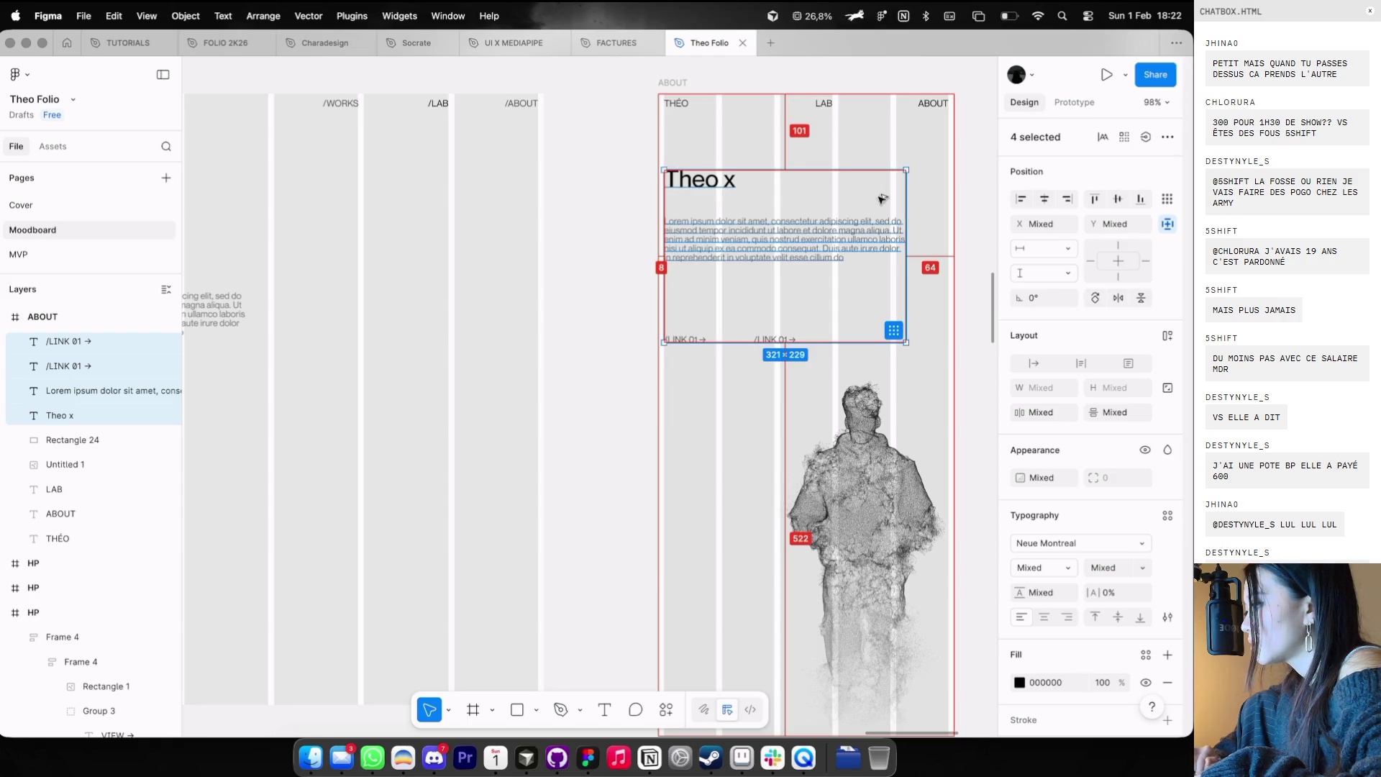
- Narrow the Lorem paragraph to 300 px wide and check the two /LINK 01 links
{"action": "left_click", "coordinate": [853, 226]}
{"action": "left_click_drag", "start_coordinate": [905, 223], "coordinate": [891, 217]}
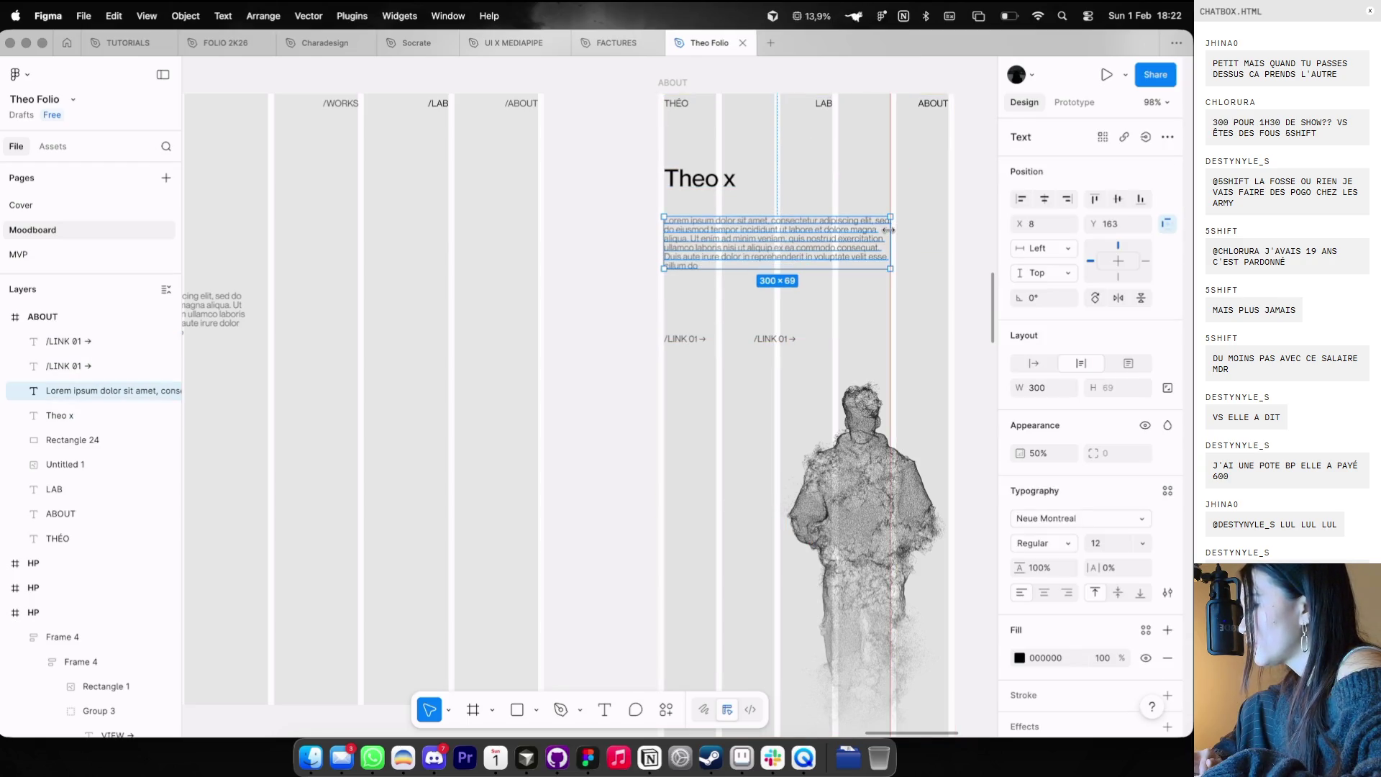
{"action": "scroll", "coordinate": [785, 250], "scroll_direction": "down", "scroll_amount": 3}
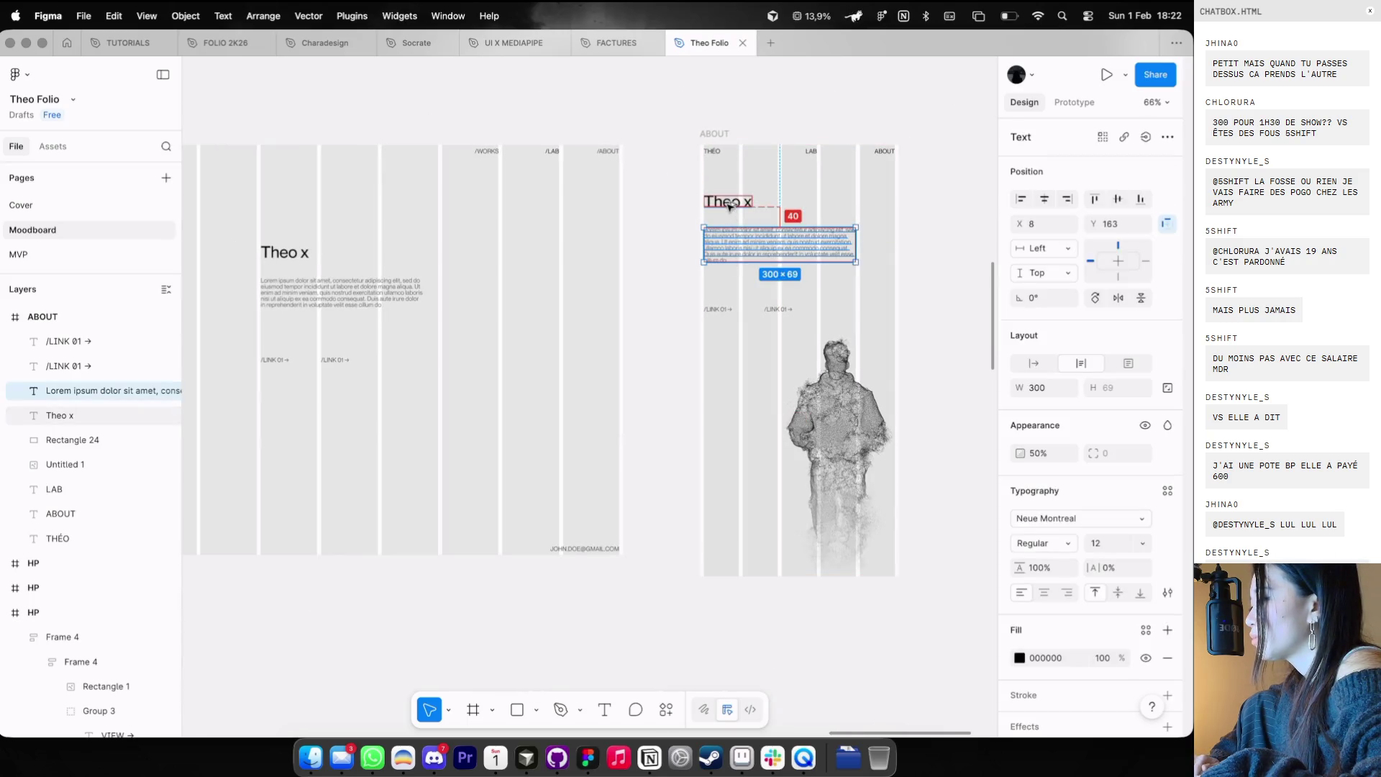
{"action": "left_click_drag", "start_coordinate": [689, 291], "coordinate": [780, 317]}
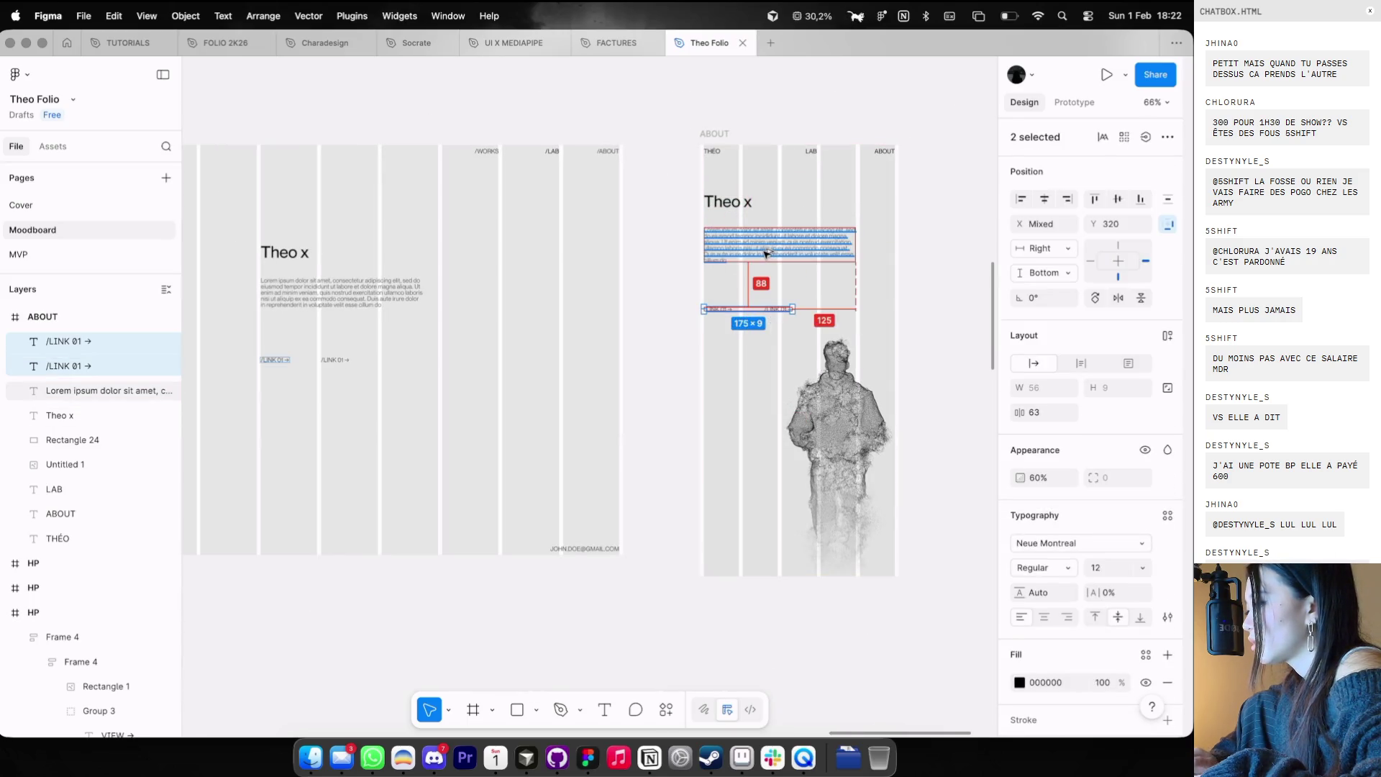
{"action": "left_click", "coordinate": [653, 262]}
{"action": "key", "text": "ctrl+g"}
{"action": "scroll", "coordinate": [673, 282], "scroll_direction": "down", "scroll_amount": 2}
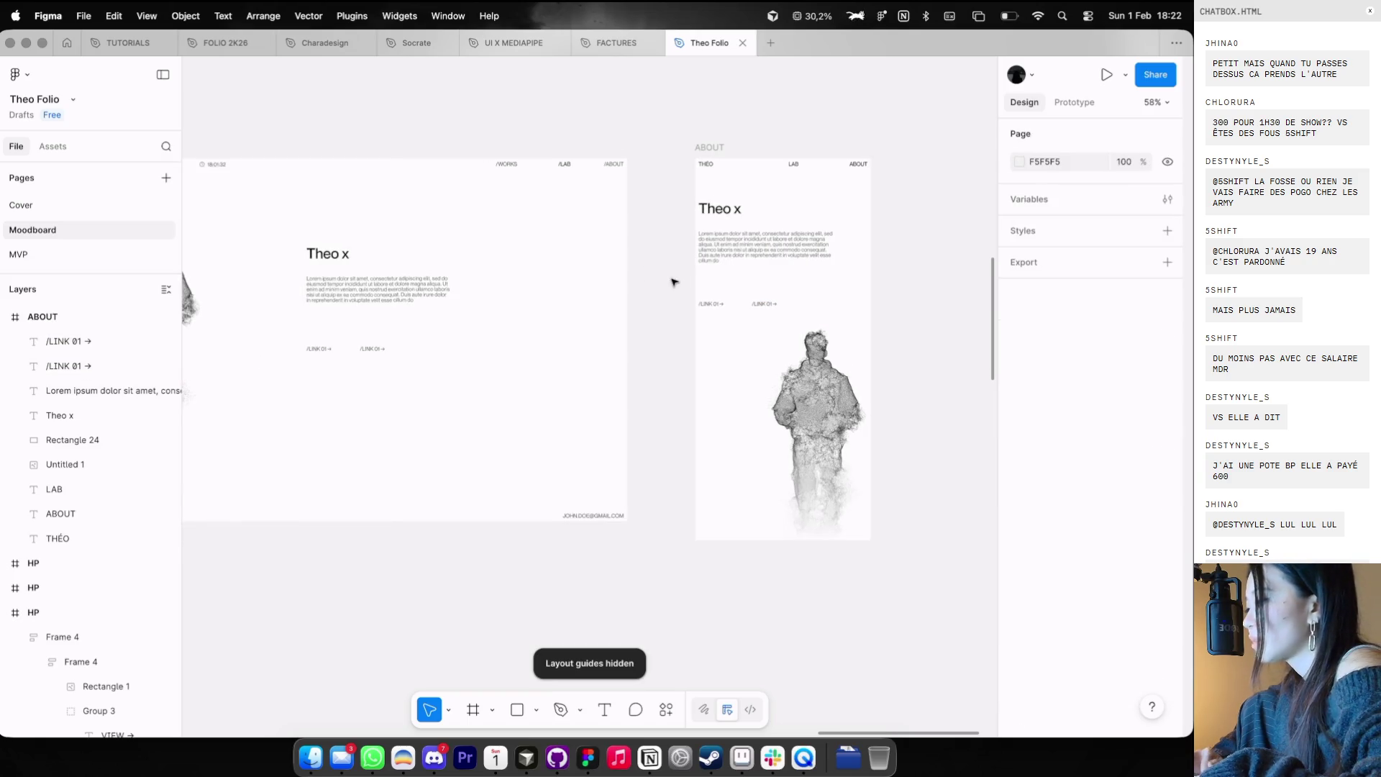
{"action": "left_click_drag", "start_coordinate": [756, 305], "coordinate": [758, 307]}
{"action": "scroll", "coordinate": [750, 220], "scroll_direction": "down", "scroll_amount": 2}
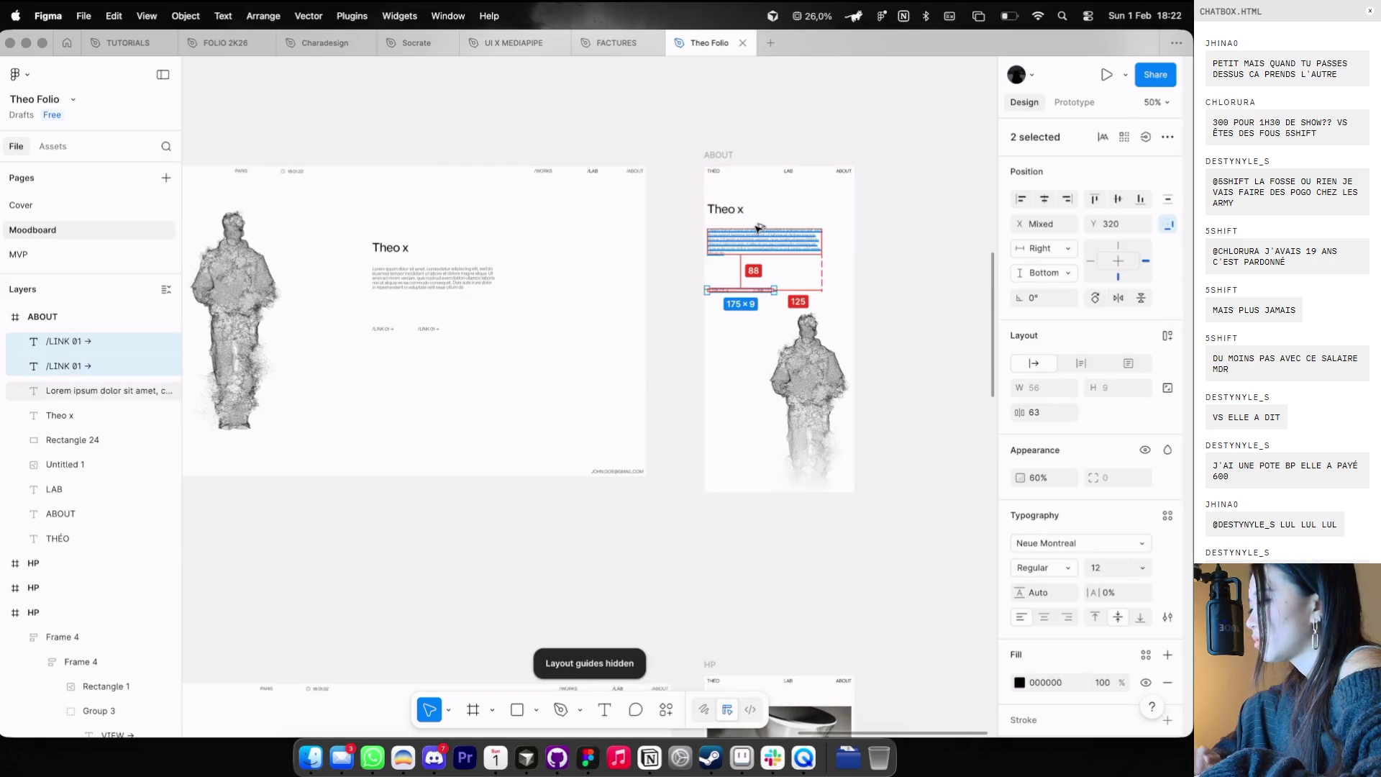
{"action": "left_click", "coordinate": [799, 113]}
- Paste the three project image cards into the mobile HP frame
{"action": "scroll", "coordinate": [766, 297], "scroll_direction": "down", "scroll_amount": 5}
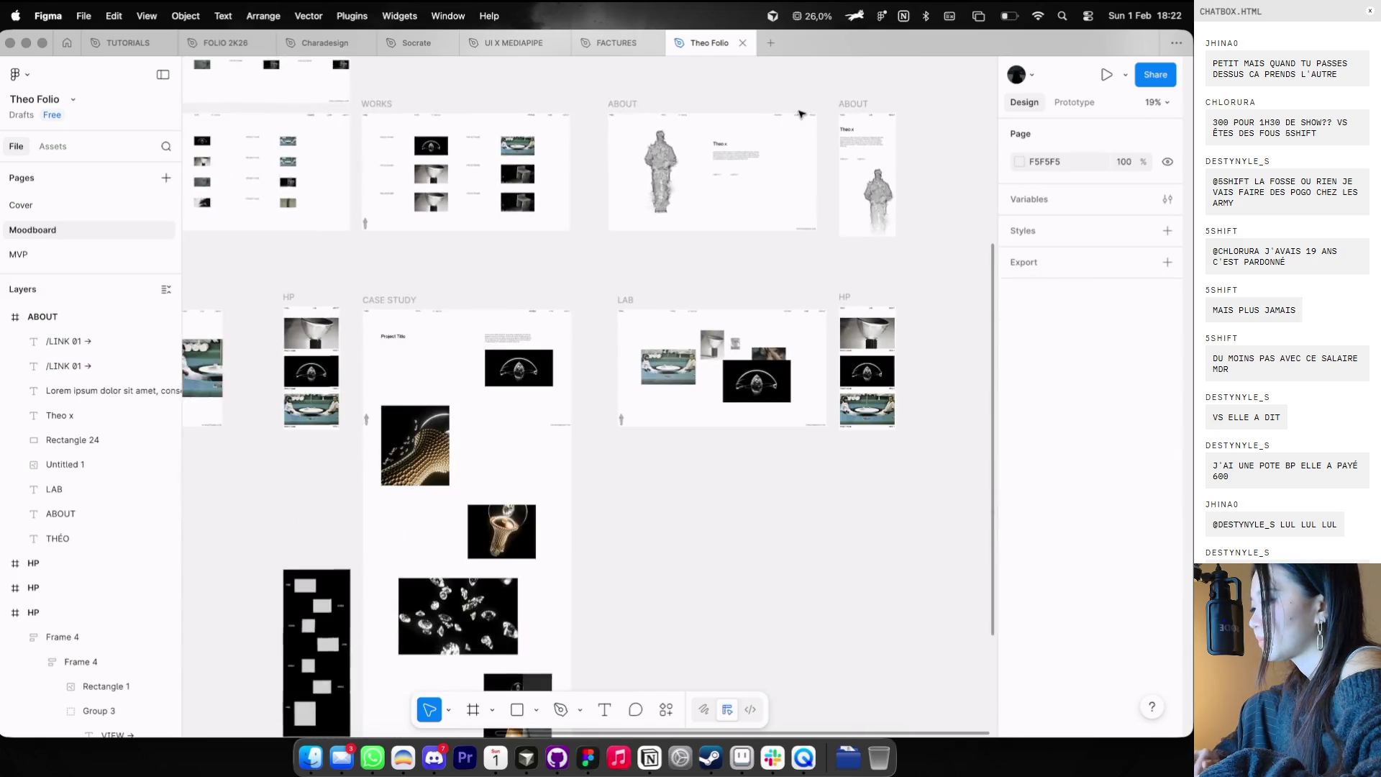
{"action": "scroll", "coordinate": [856, 243], "scroll_direction": "down", "scroll_amount": 3}
{"action": "scroll", "coordinate": [822, 257], "scroll_direction": "up", "scroll_amount": 5}
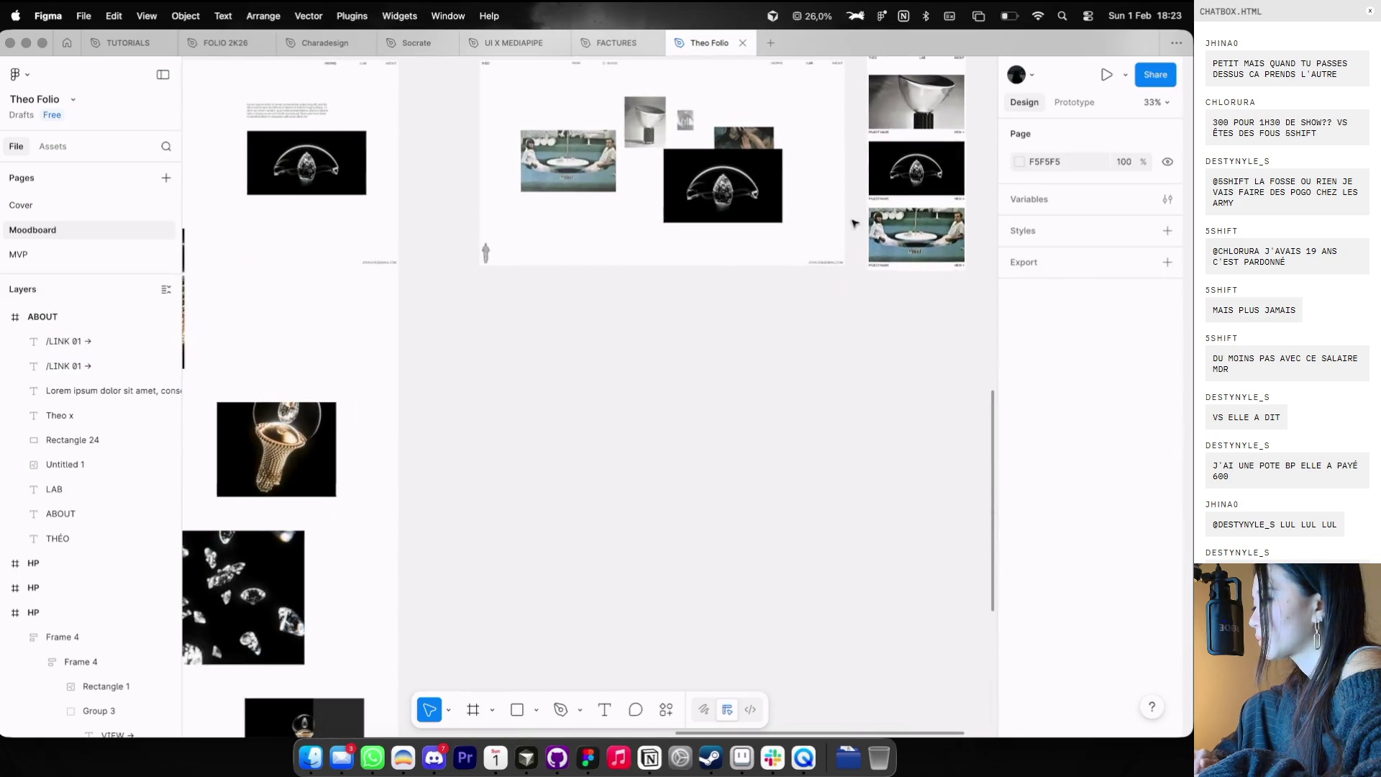
{"action": "scroll", "coordinate": [881, 194], "scroll_direction": "up", "scroll_amount": 2}
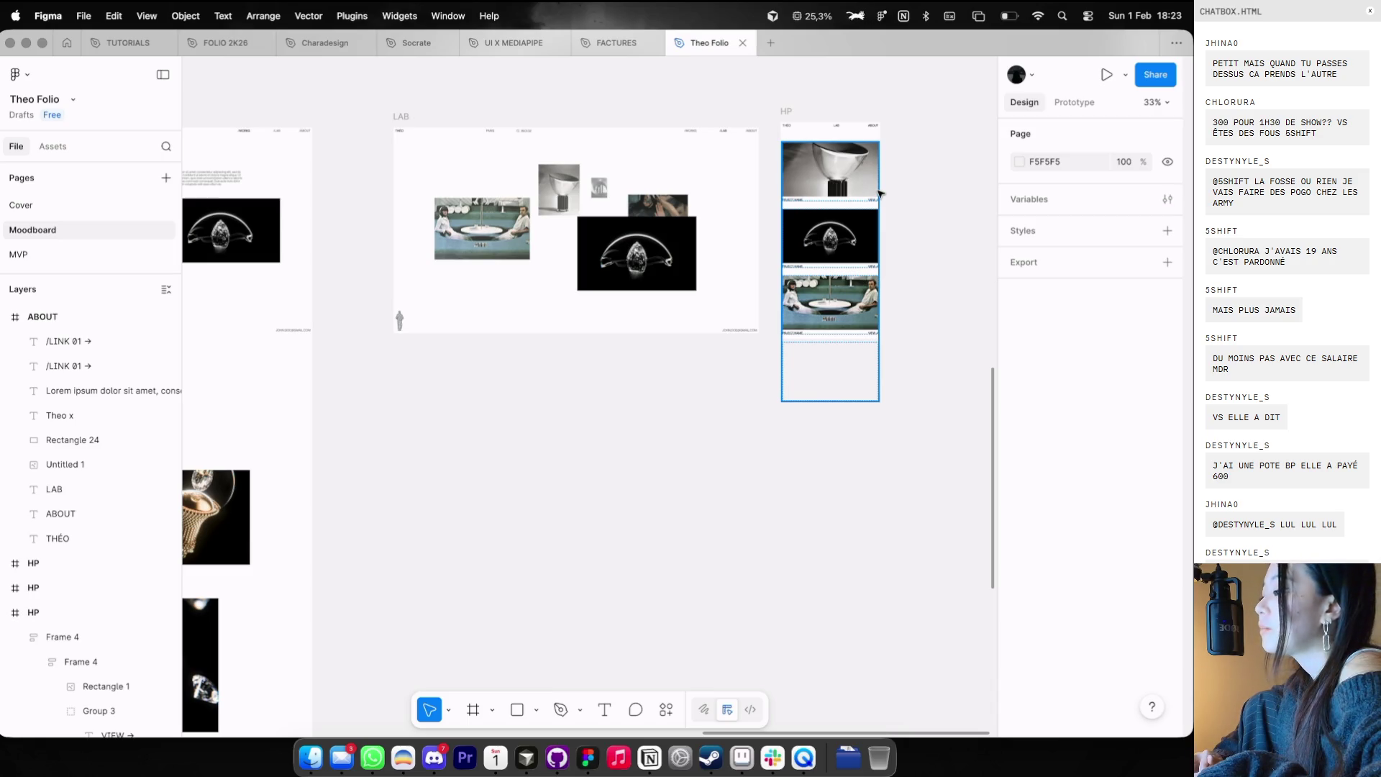
{"action": "left_click", "coordinate": [873, 196]}
{"action": "key", "text": "Escape"}
{"action": "key", "text": "ctrl+g"}
{"action": "scroll", "coordinate": [867, 195], "scroll_direction": "up", "scroll_amount": 2}
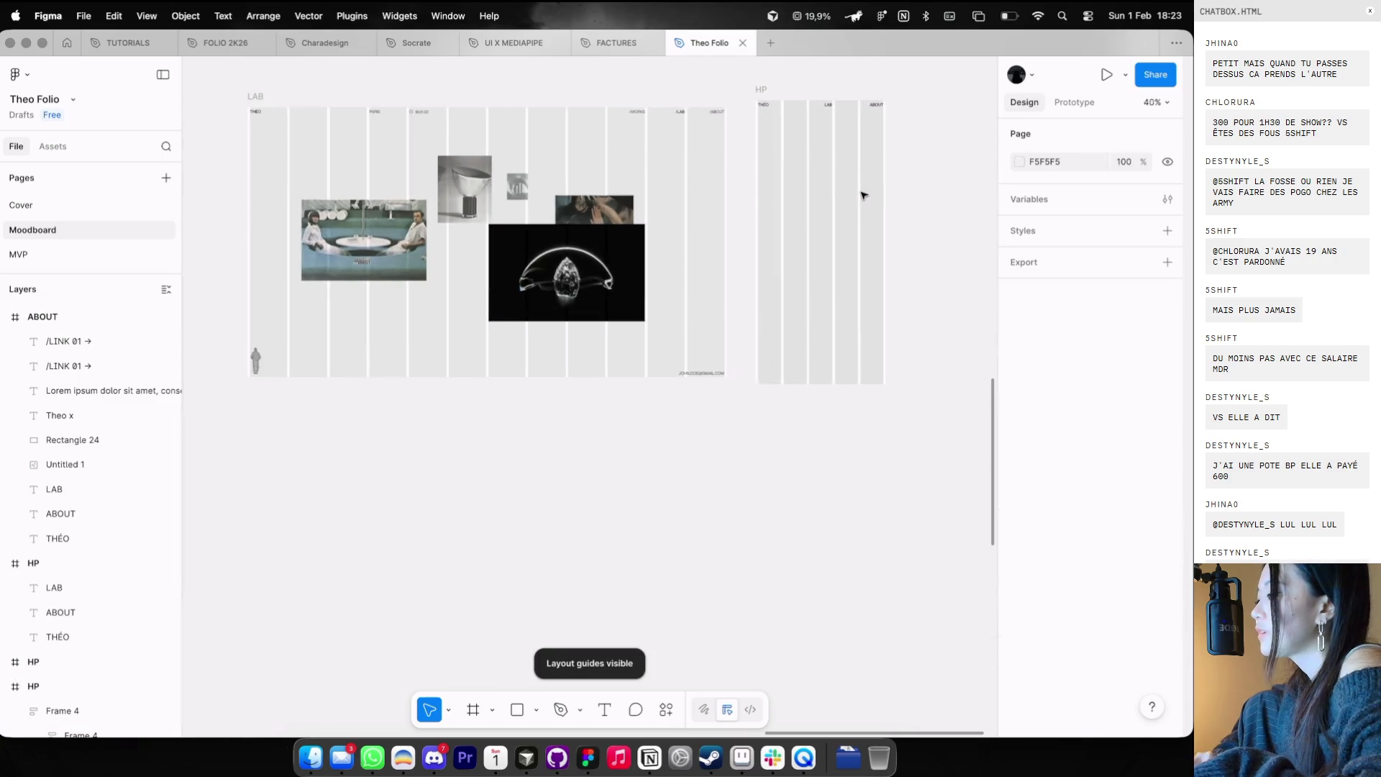
{"action": "left_click", "coordinate": [812, 172]}
{"action": "key", "text": "ctrl+v"}
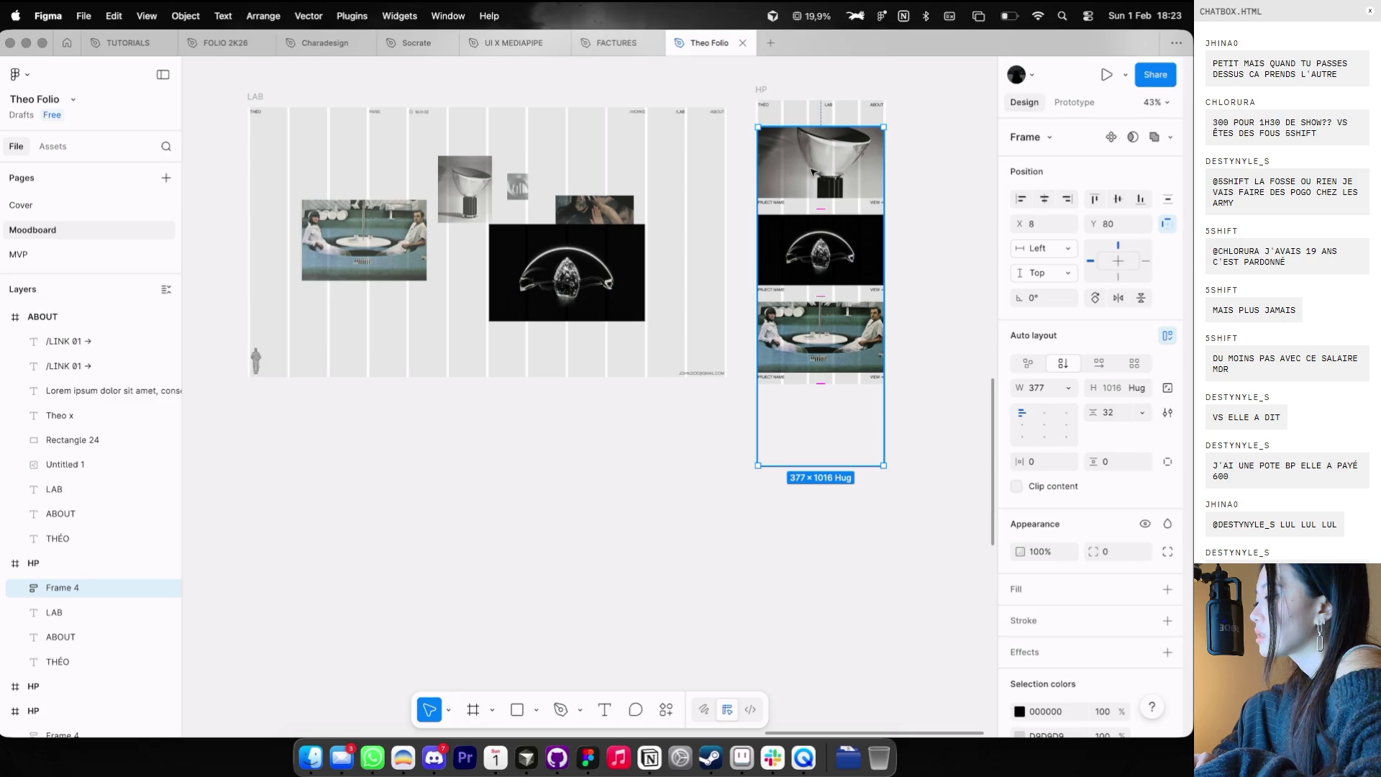
- Narrow the diamond card's image to 192 px wide
{"action": "left_click", "coordinate": [834, 247]}
{"action": "left_click", "coordinate": [834, 247]}
{"action": "left_click_drag", "start_coordinate": [884, 238], "coordinate": [819, 238]}
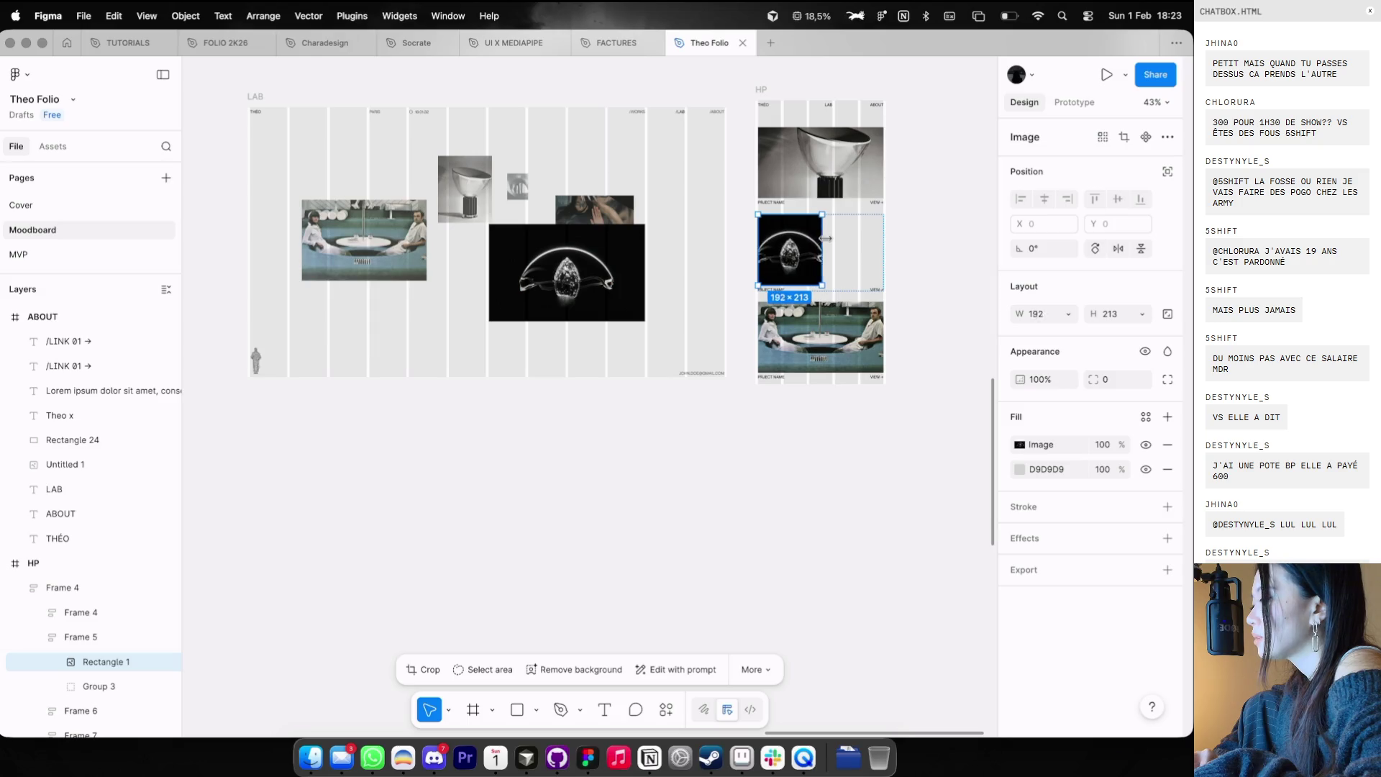
{"action": "left_click", "coordinate": [937, 220]}
{"action": "key", "text": "shift+g"}
{"action": "left_click", "coordinate": [830, 266]}
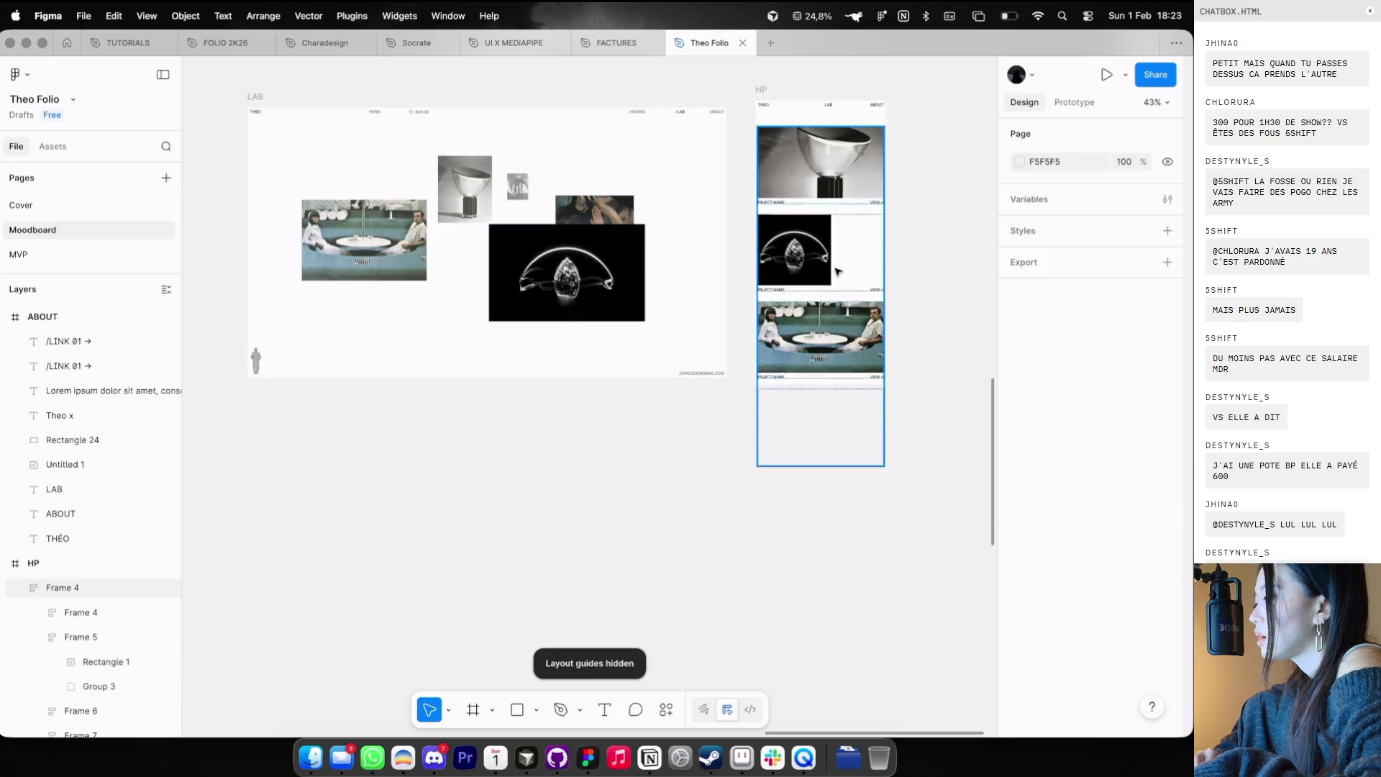
{"action": "key", "text": "shift+2"}
{"action": "left_click", "coordinate": [826, 263]}
{"action": "left_click", "coordinate": [811, 250]}
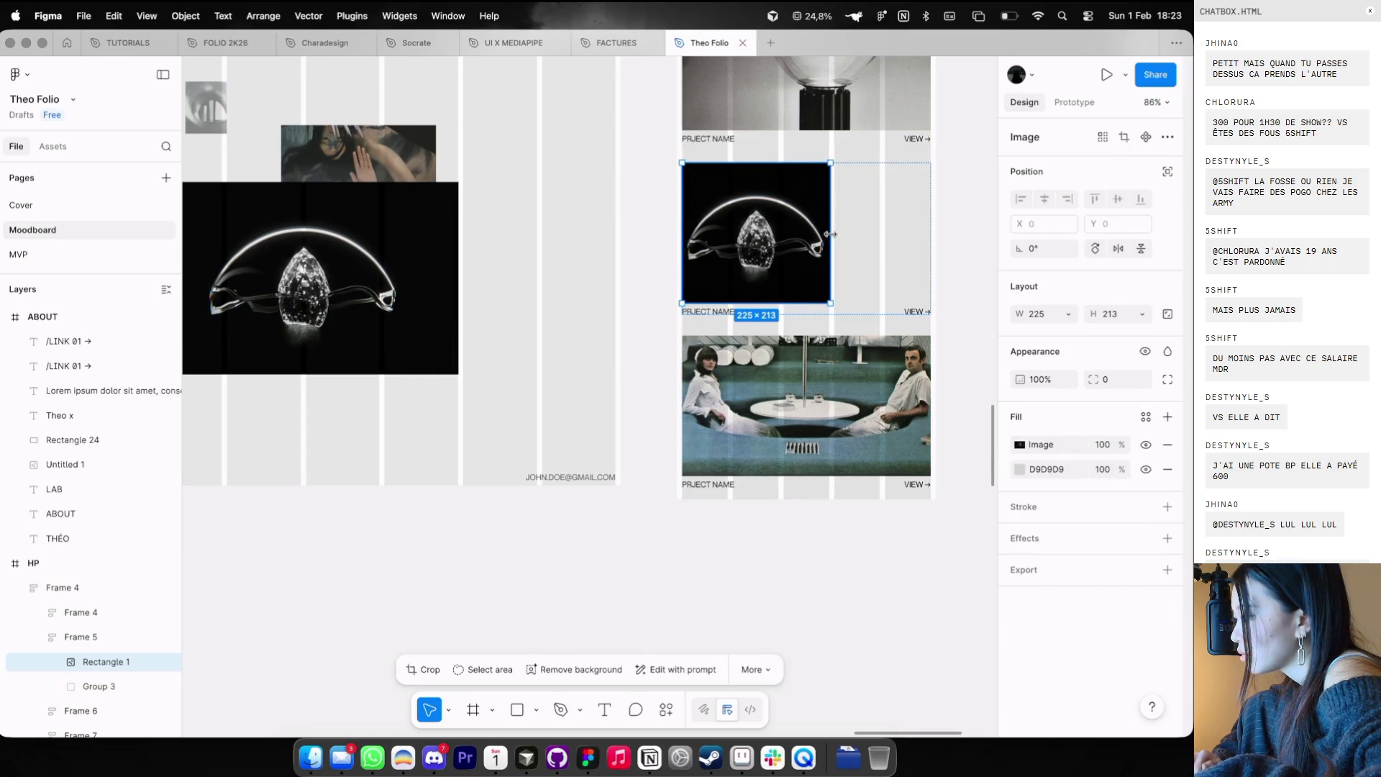
- Delete the VIEW → labels from the diamond card and the top card
{"action": "left_click", "coordinate": [921, 311]}
{"action": "double_click", "coordinate": [922, 311]}
{"action": "key", "text": "Delete"}
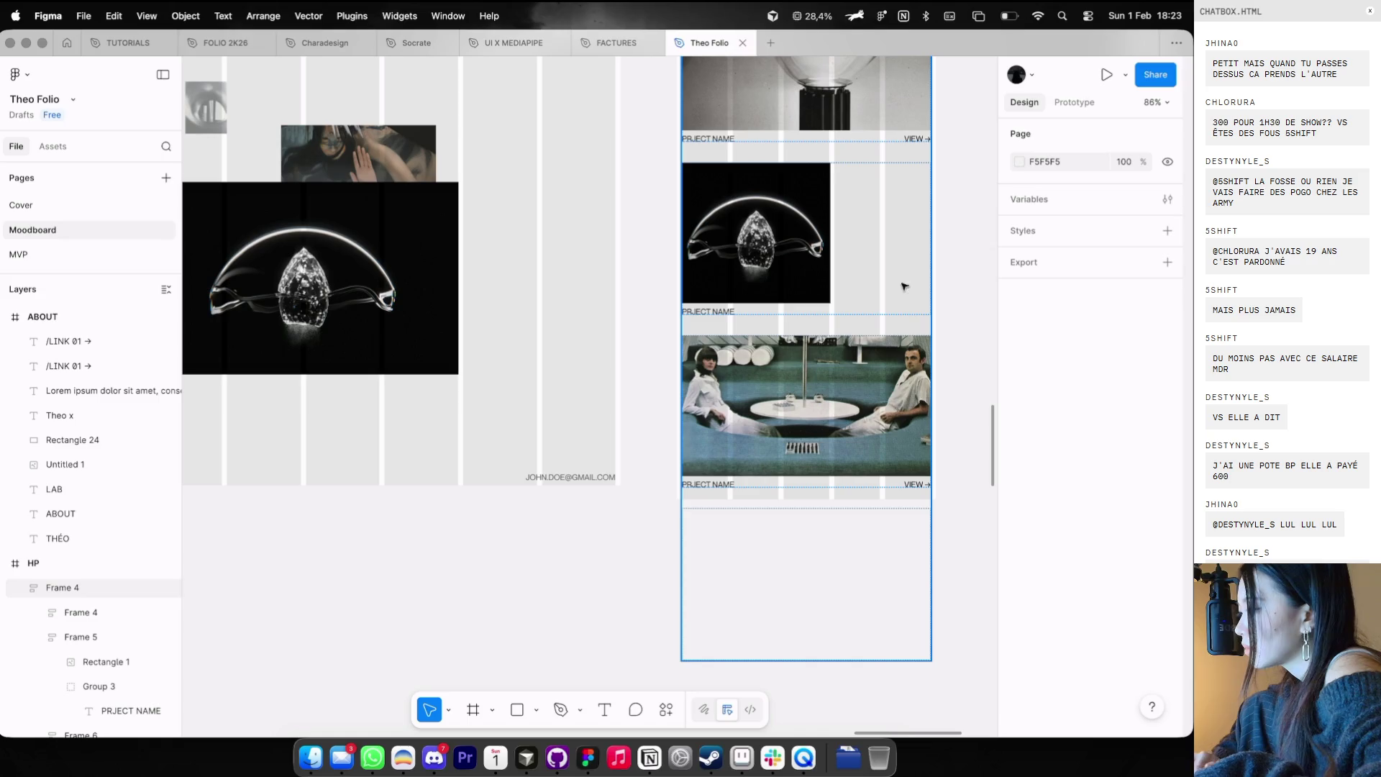
{"action": "left_click", "coordinate": [922, 138]}
{"action": "double_click", "coordinate": [922, 138]}
{"action": "key", "text": "Delete"}
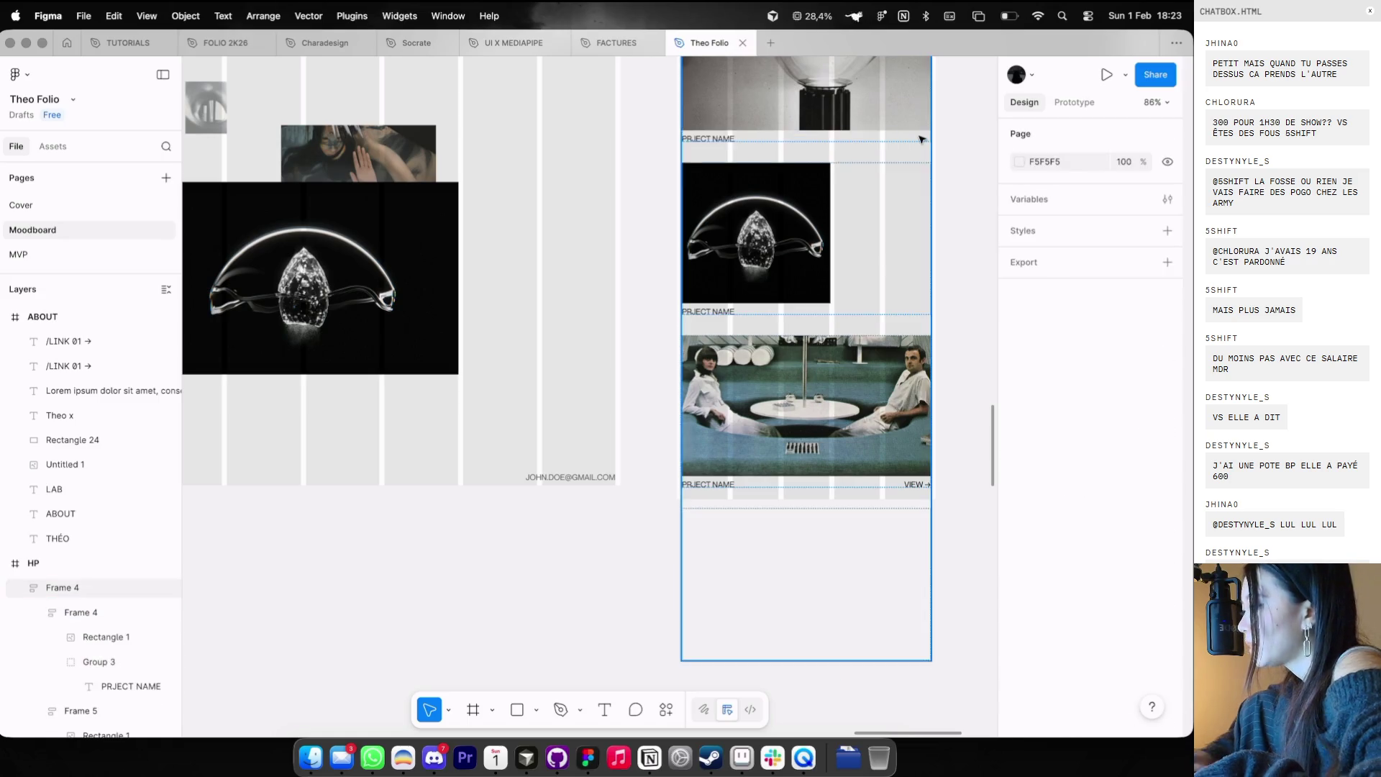
{"action": "key", "text": "shift+g"}
- Resize the third card's seated-figures image into a 297×387 portrait
{"action": "scroll", "coordinate": [972, 171], "scroll_direction": "down", "scroll_amount": 5}
{"action": "left_click", "coordinate": [869, 332]}
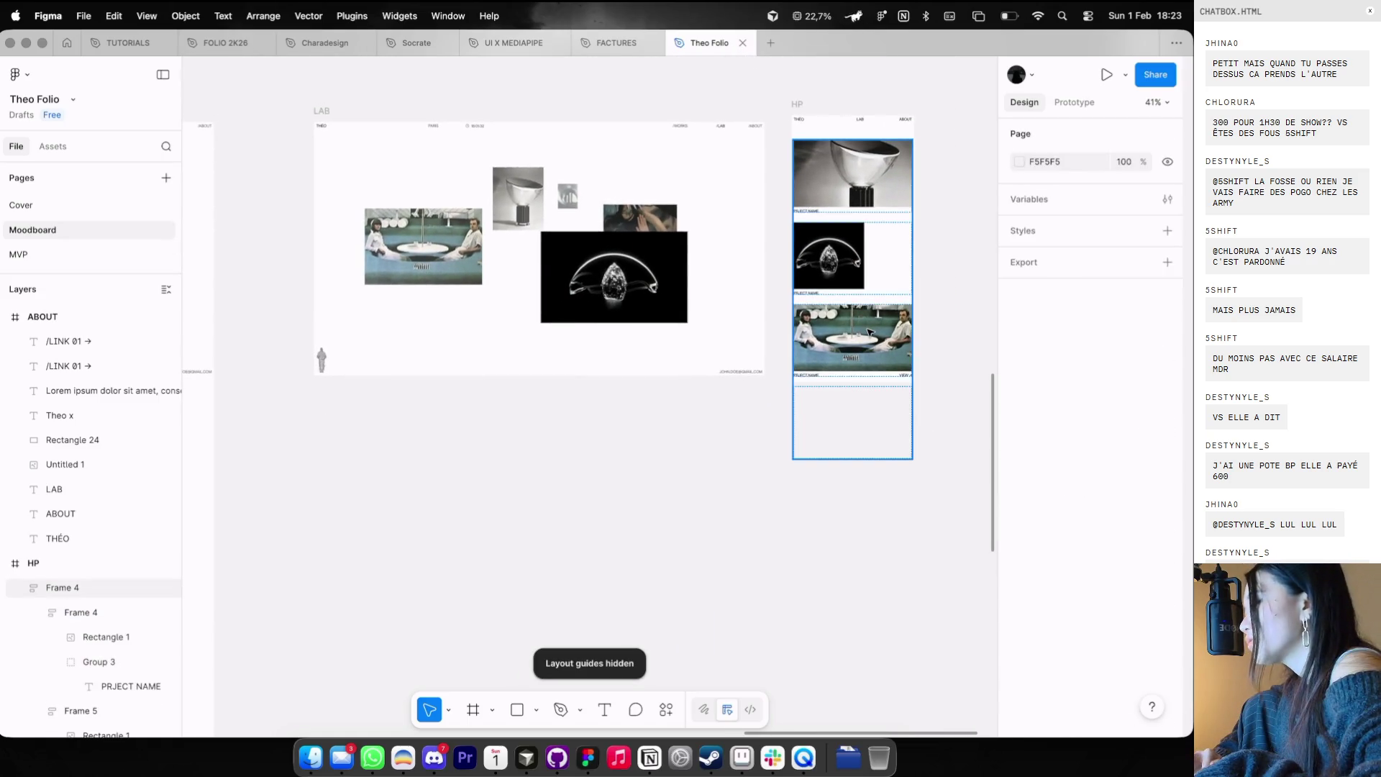
{"action": "left_click", "coordinate": [869, 331]}
{"action": "key", "text": "shift+g"}
{"action": "double_click", "coordinate": [896, 341]}
{"action": "key", "text": "Escape"}
{"action": "key", "text": "Escape"}
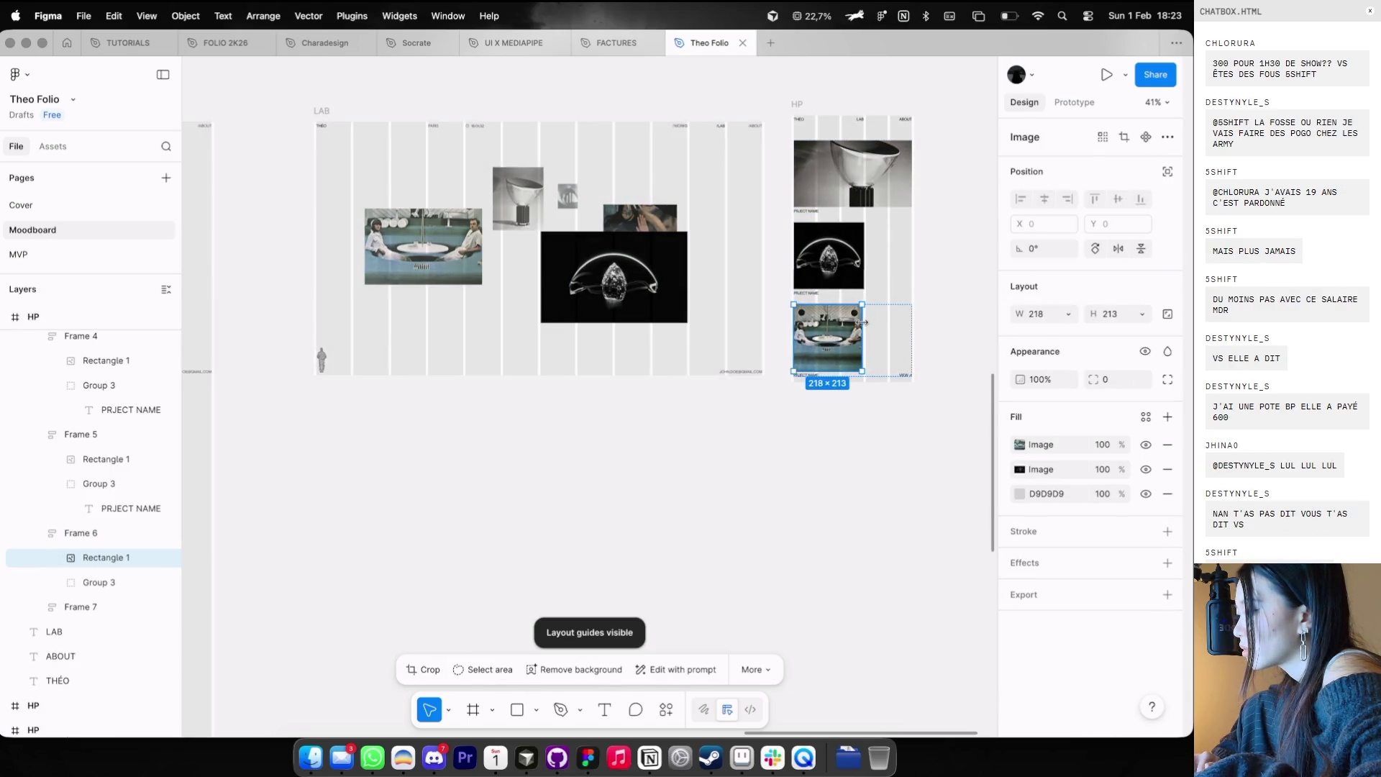
{"action": "left_click", "coordinate": [953, 254]}
{"action": "scroll", "coordinate": [862, 236], "scroll_direction": "down", "scroll_amount": 3}
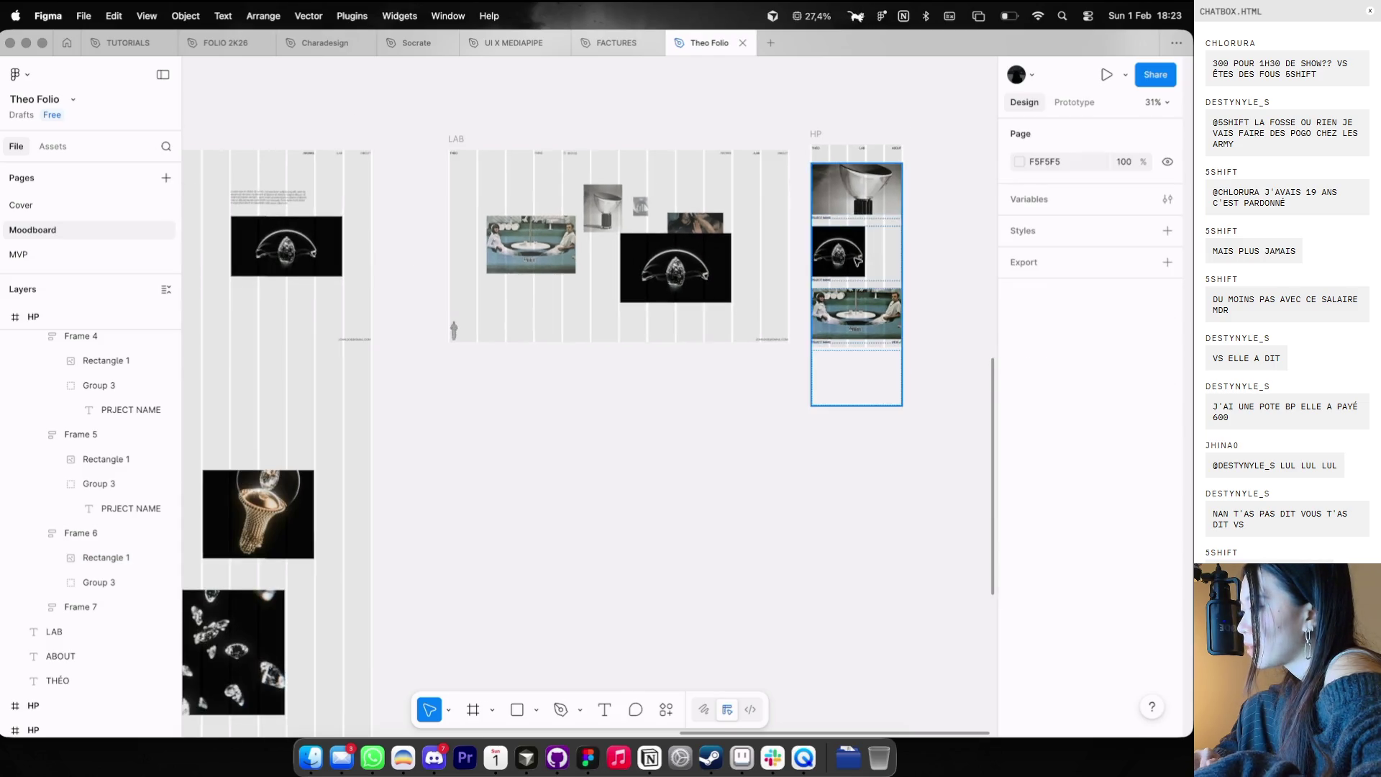
{"action": "left_click", "coordinate": [870, 230]}
{"action": "left_click", "coordinate": [883, 316]}
{"action": "scroll", "coordinate": [899, 338], "scroll_direction": "up", "scroll_amount": 2}
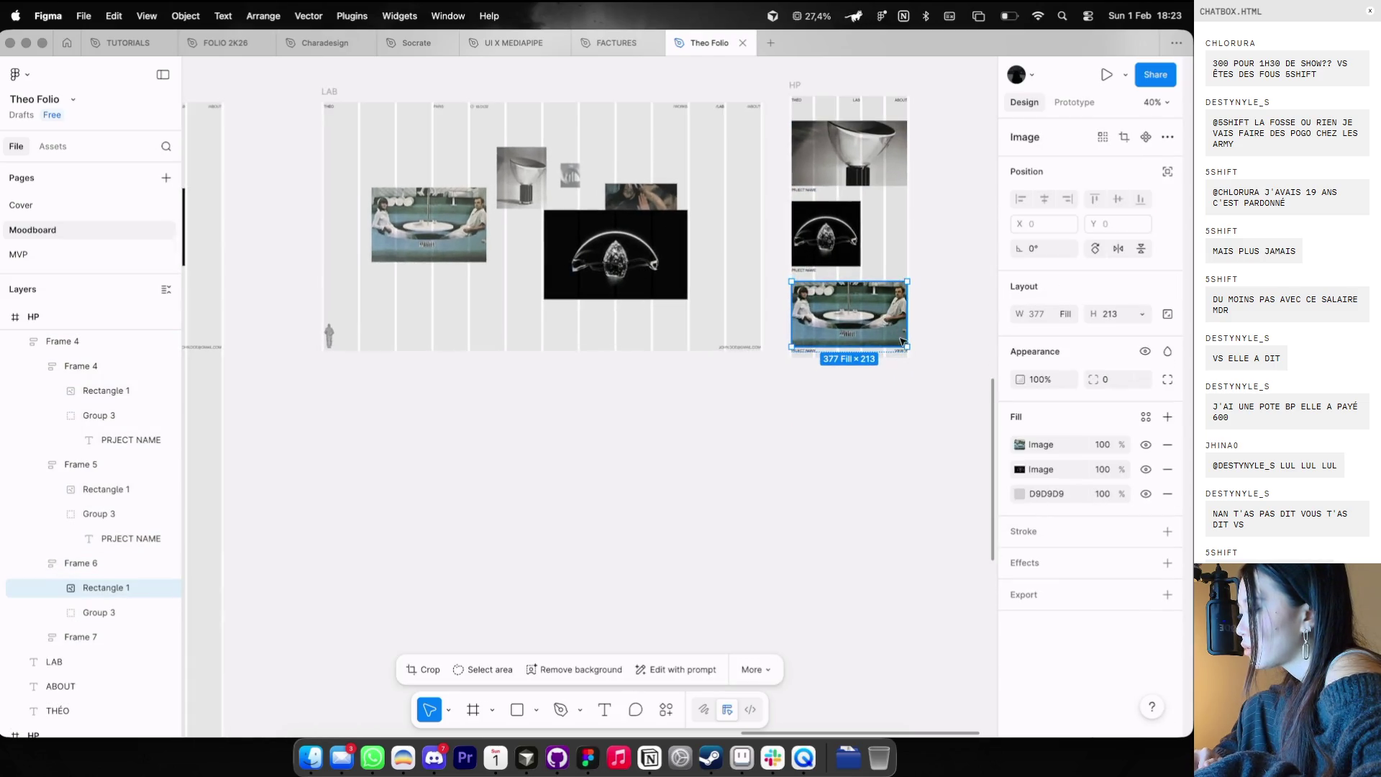
{"action": "left_click_drag", "start_coordinate": [904, 342], "coordinate": [881, 383]}
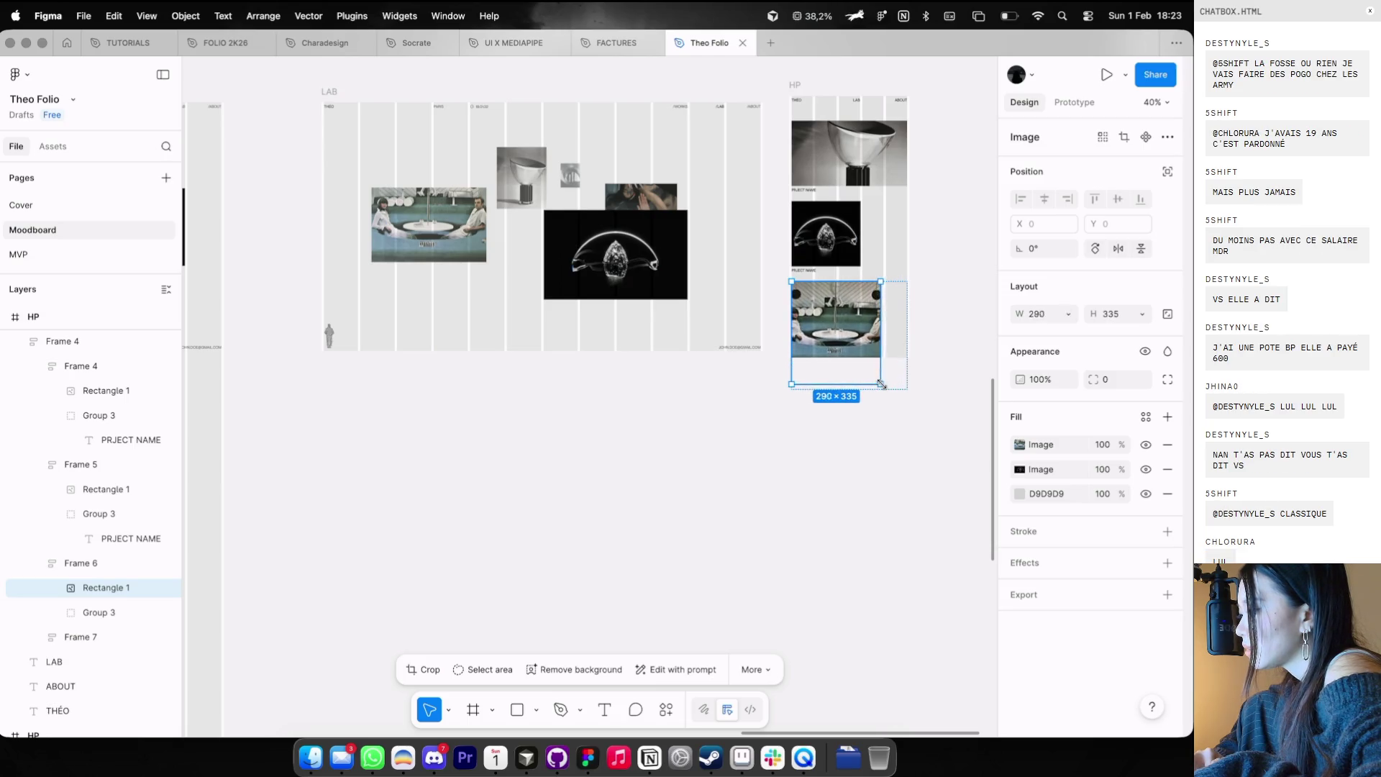
{"action": "scroll", "coordinate": [883, 383], "scroll_direction": "up", "scroll_amount": 3}
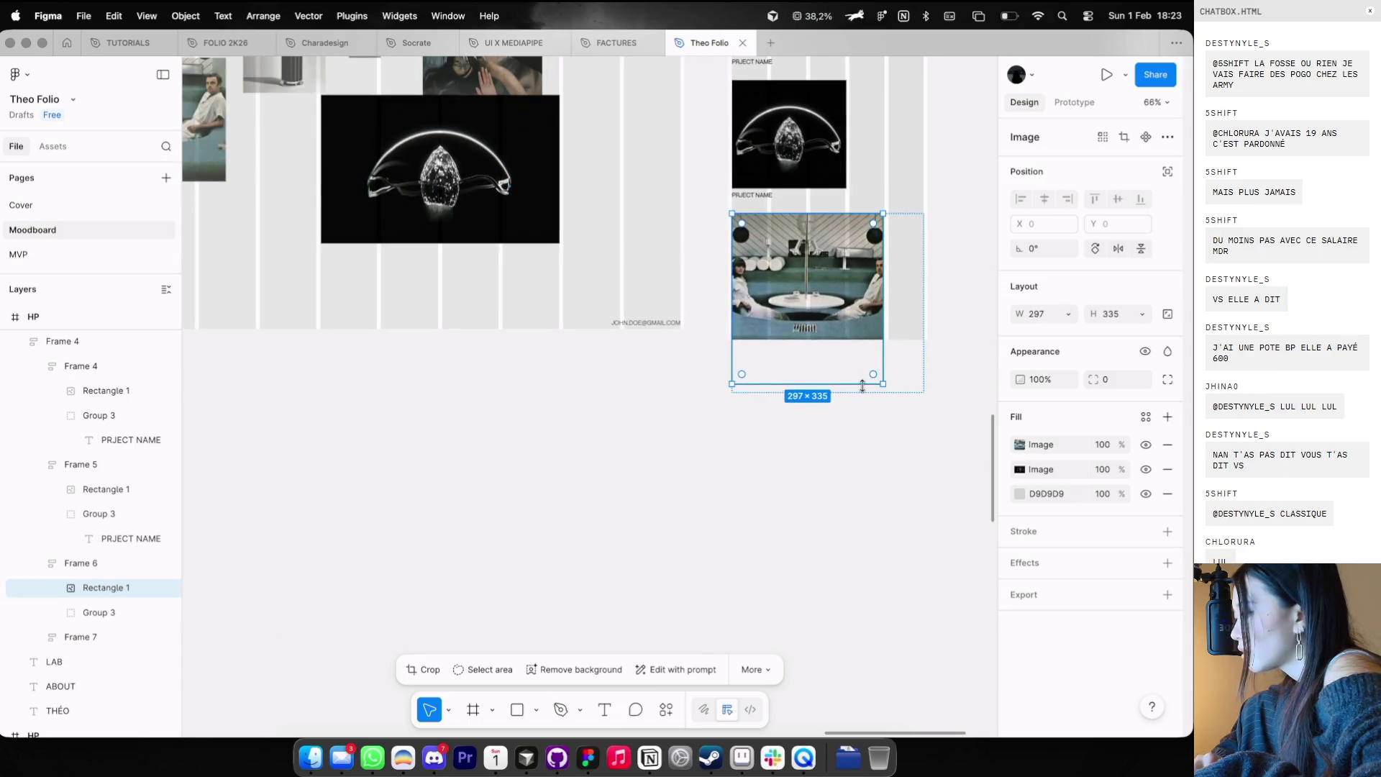
{"action": "scroll", "coordinate": [862, 387], "scroll_direction": "up", "scroll_amount": 2}
{"action": "left_click_drag", "start_coordinate": [862, 386], "coordinate": [862, 416]}
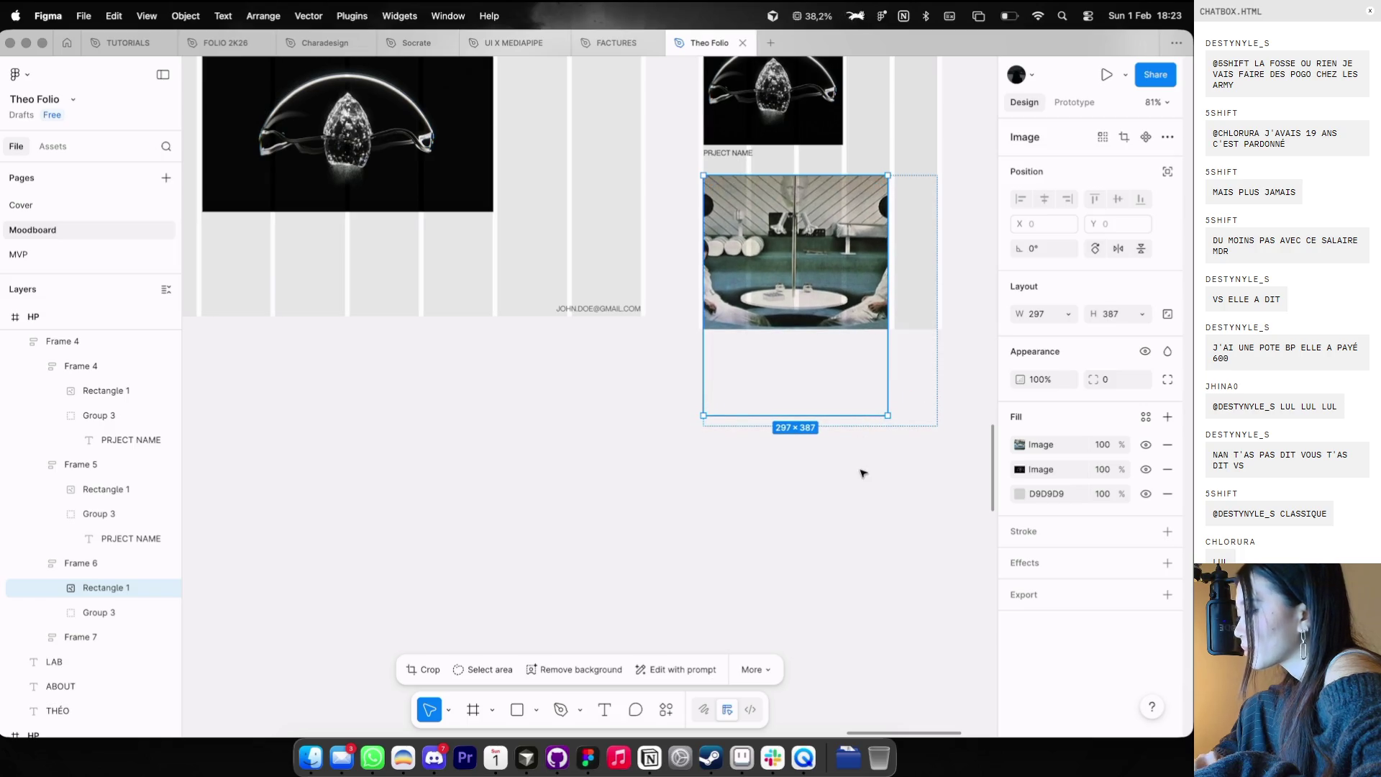
- Check the resized card's image, its VIEW → label and the frame holding the card stack
{"action": "scroll", "coordinate": [862, 473], "scroll_direction": "down", "scroll_amount": 5}
{"action": "left_click", "coordinate": [860, 472]}
{"action": "scroll", "coordinate": [851, 311], "scroll_direction": "up", "scroll_amount": 2}
{"action": "scroll", "coordinate": [853, 313], "scroll_direction": "up", "scroll_amount": 2}
{"action": "scroll", "coordinate": [878, 331], "scroll_direction": "up", "scroll_amount": 2}
{"action": "scroll", "coordinate": [912, 358], "scroll_direction": "up", "scroll_amount": 2}
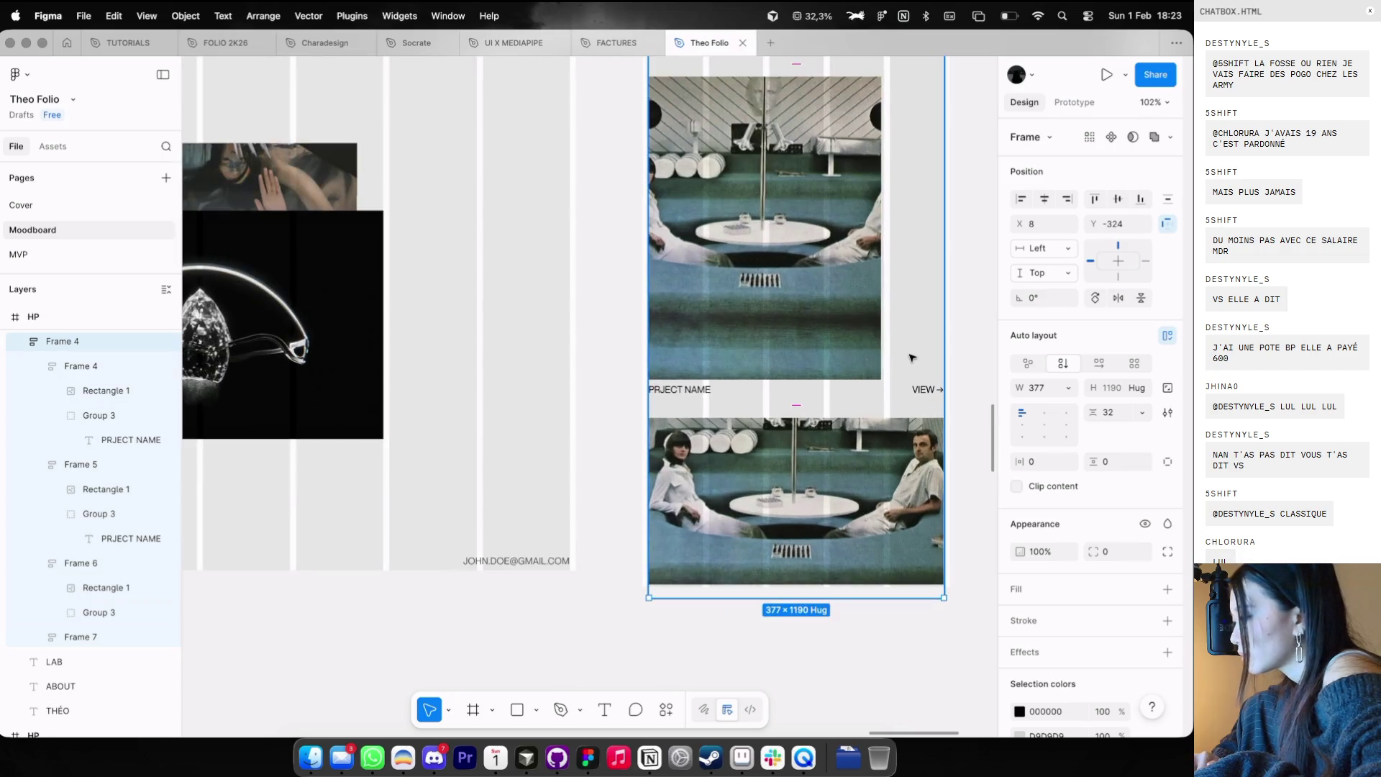
{"action": "left_click", "coordinate": [925, 395], "text": "super"}
{"action": "scroll", "coordinate": [926, 395], "scroll_direction": "up", "scroll_amount": 2}
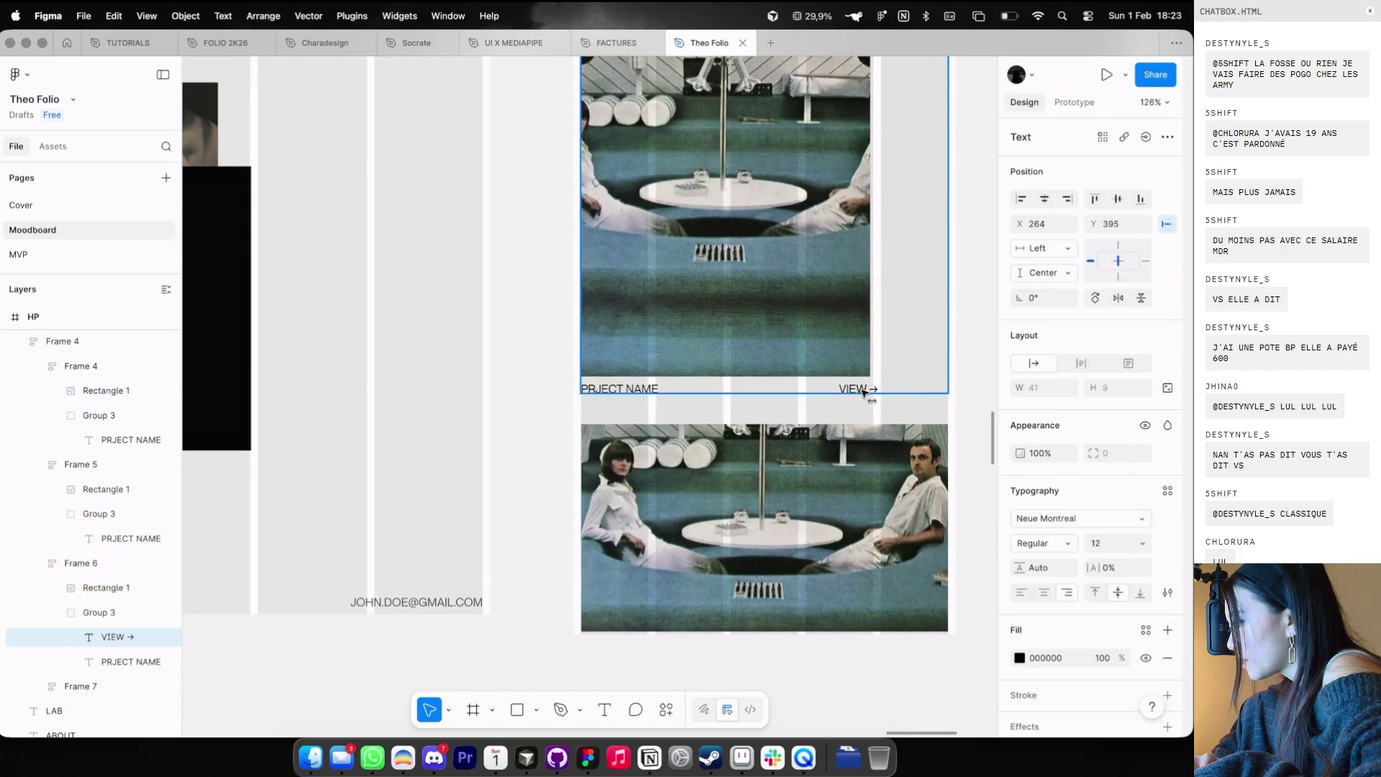
{"action": "left_click", "coordinate": [865, 338]}
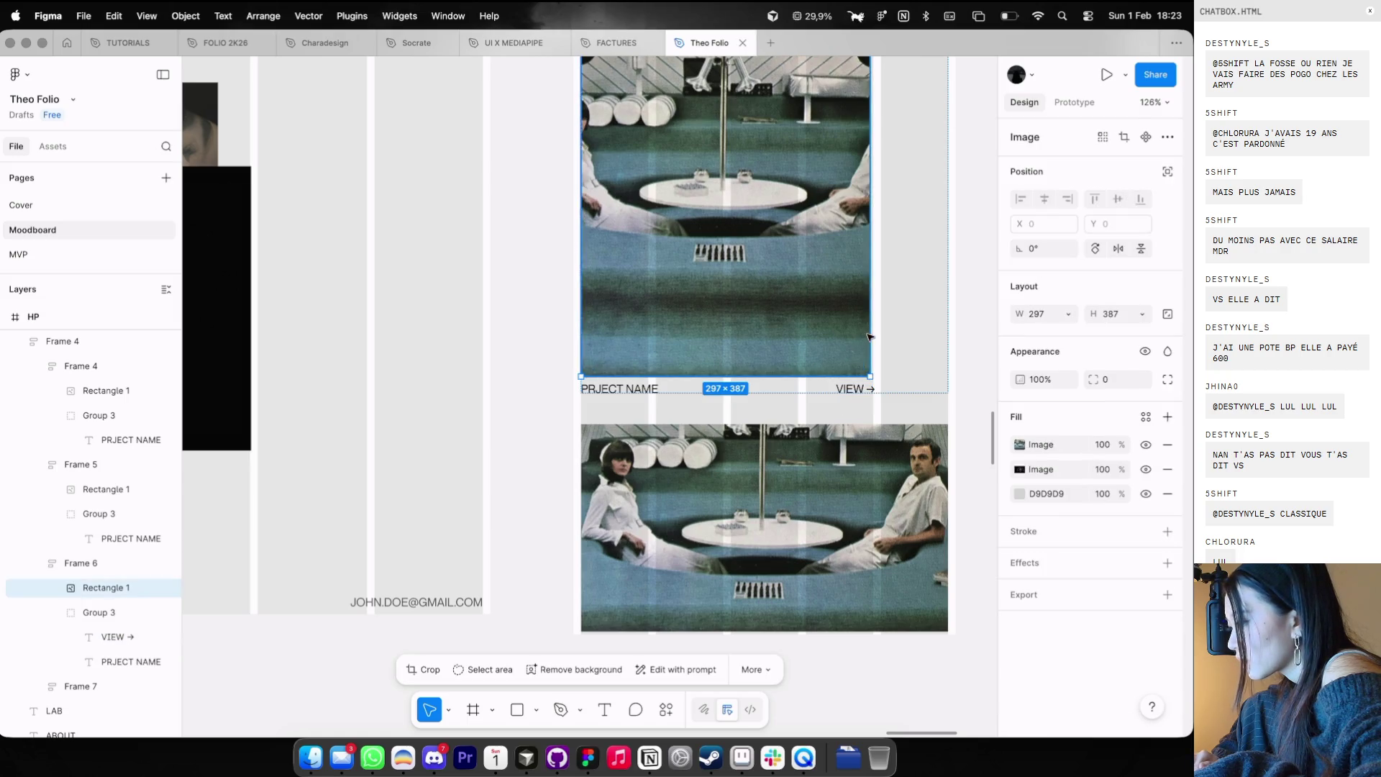
{"action": "scroll", "coordinate": [843, 384], "scroll_direction": "up", "scroll_amount": 3}
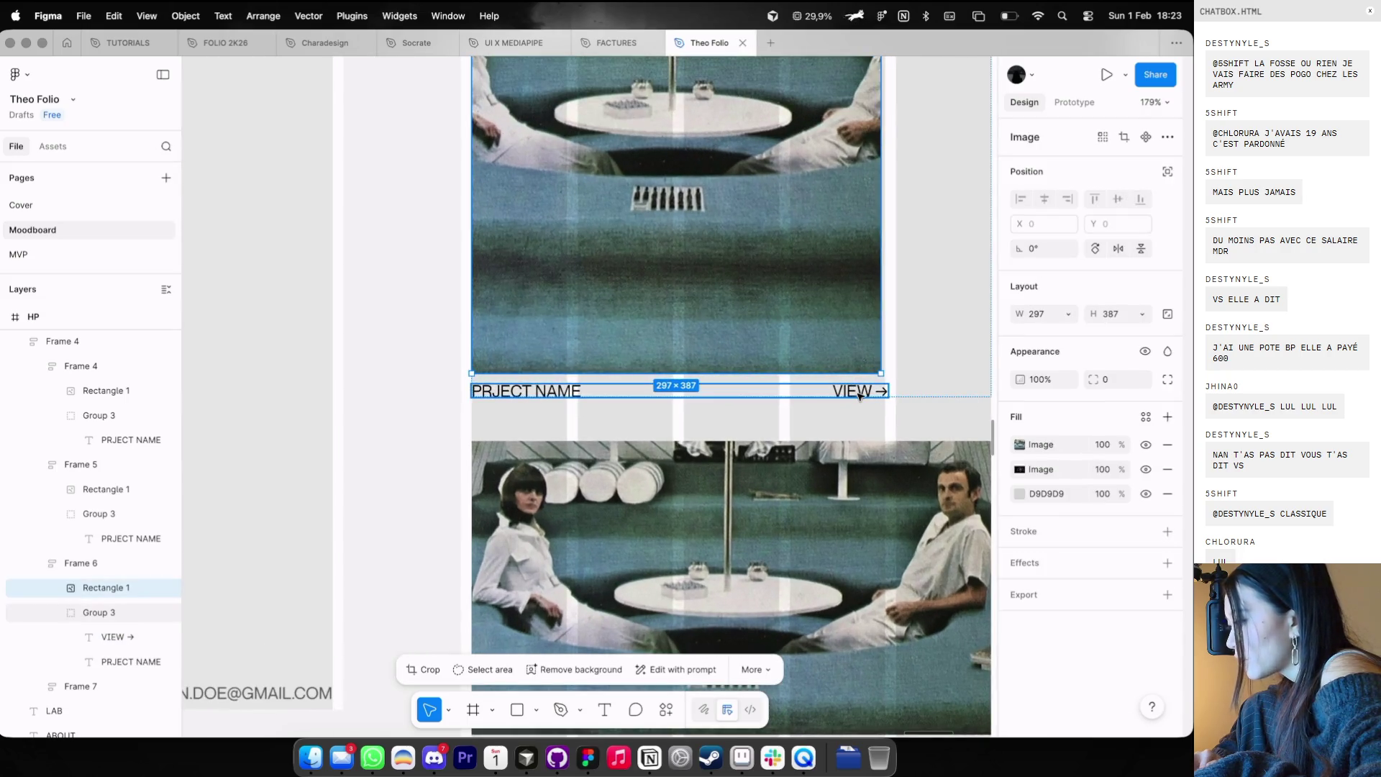
{"action": "left_click", "coordinate": [879, 394], "text": "super"}
{"action": "left_click", "coordinate": [878, 353]}
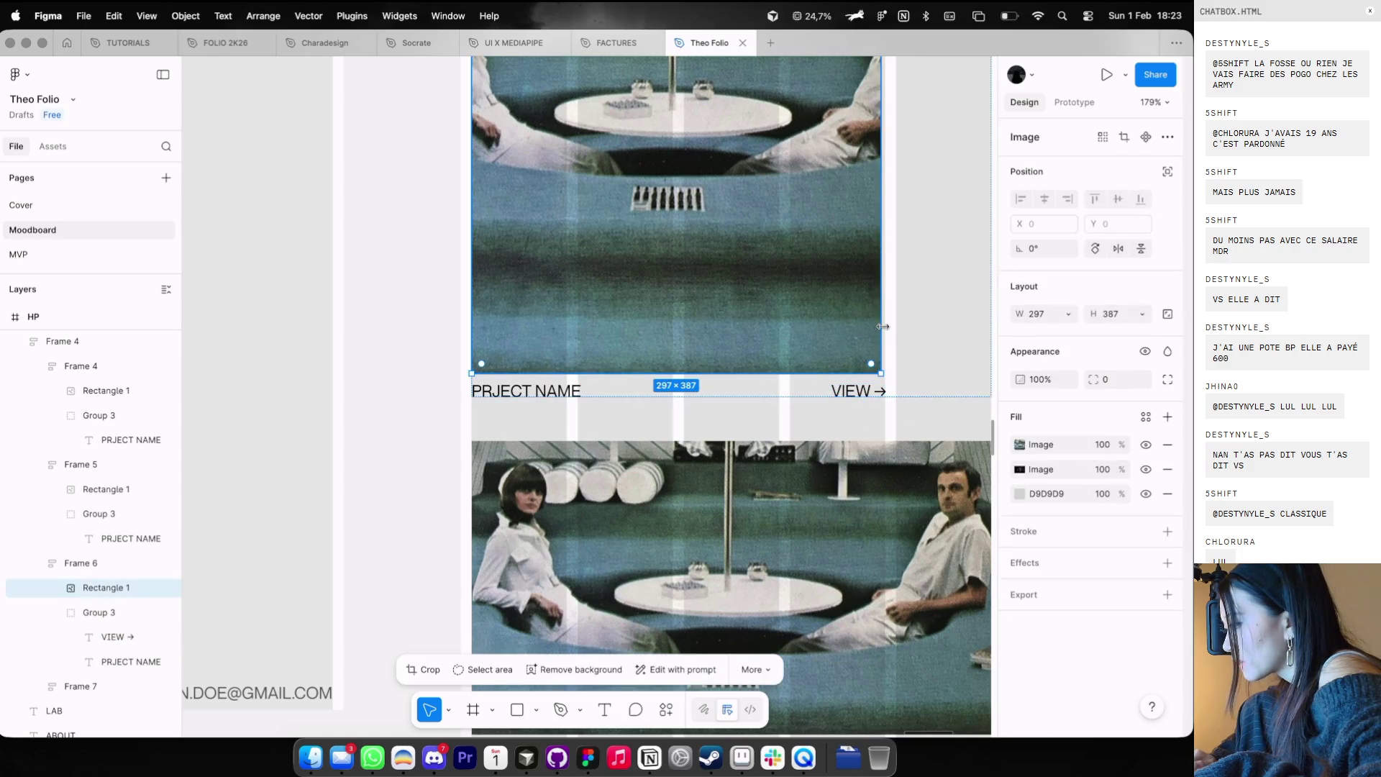
{"action": "scroll", "coordinate": [887, 326], "scroll_direction": "down", "scroll_amount": 5}
{"action": "left_click", "coordinate": [965, 293]}
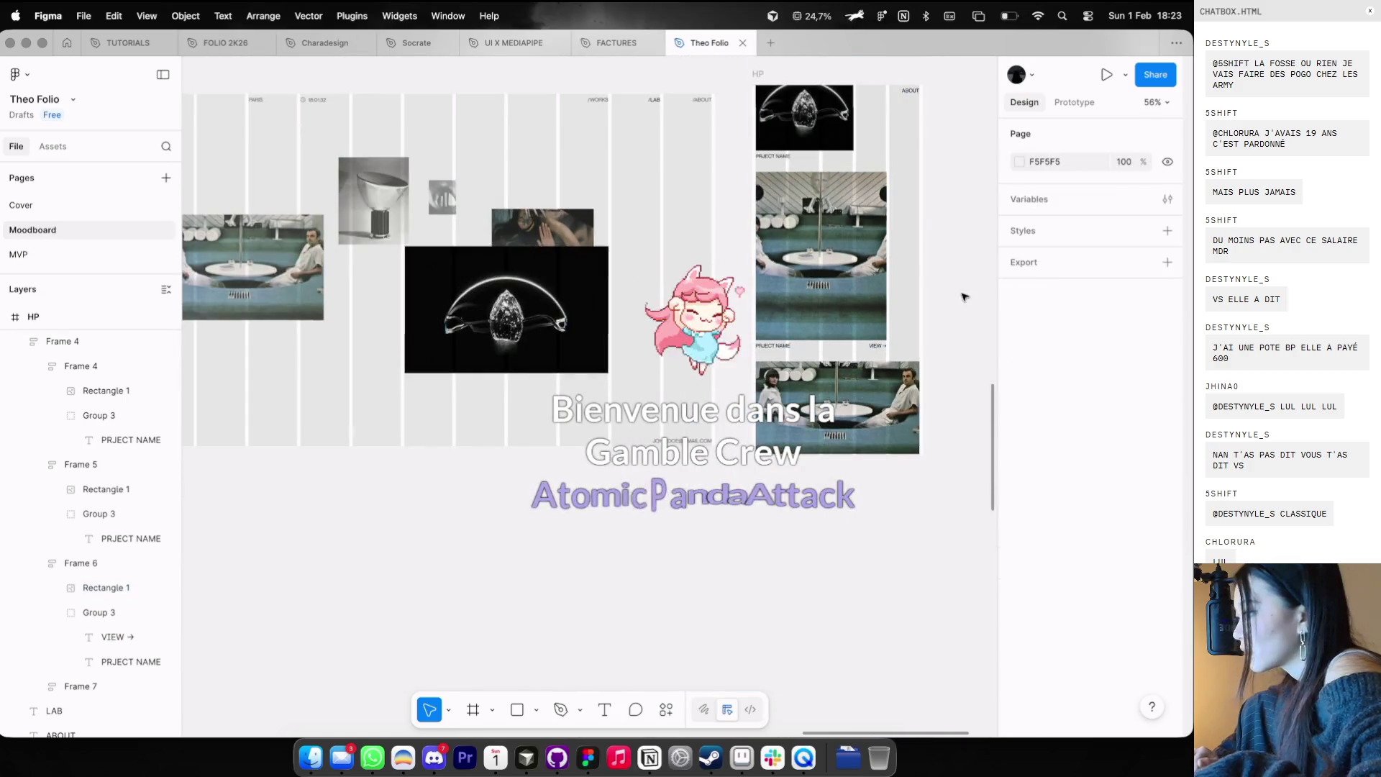
- Move the card stack back below the header, hide the guides, and start renaming the mobile frame 'LA'
{"action": "left_click", "coordinate": [872, 326]}
{"action": "scroll", "coordinate": [874, 325], "scroll_direction": "down", "scroll_amount": 3}
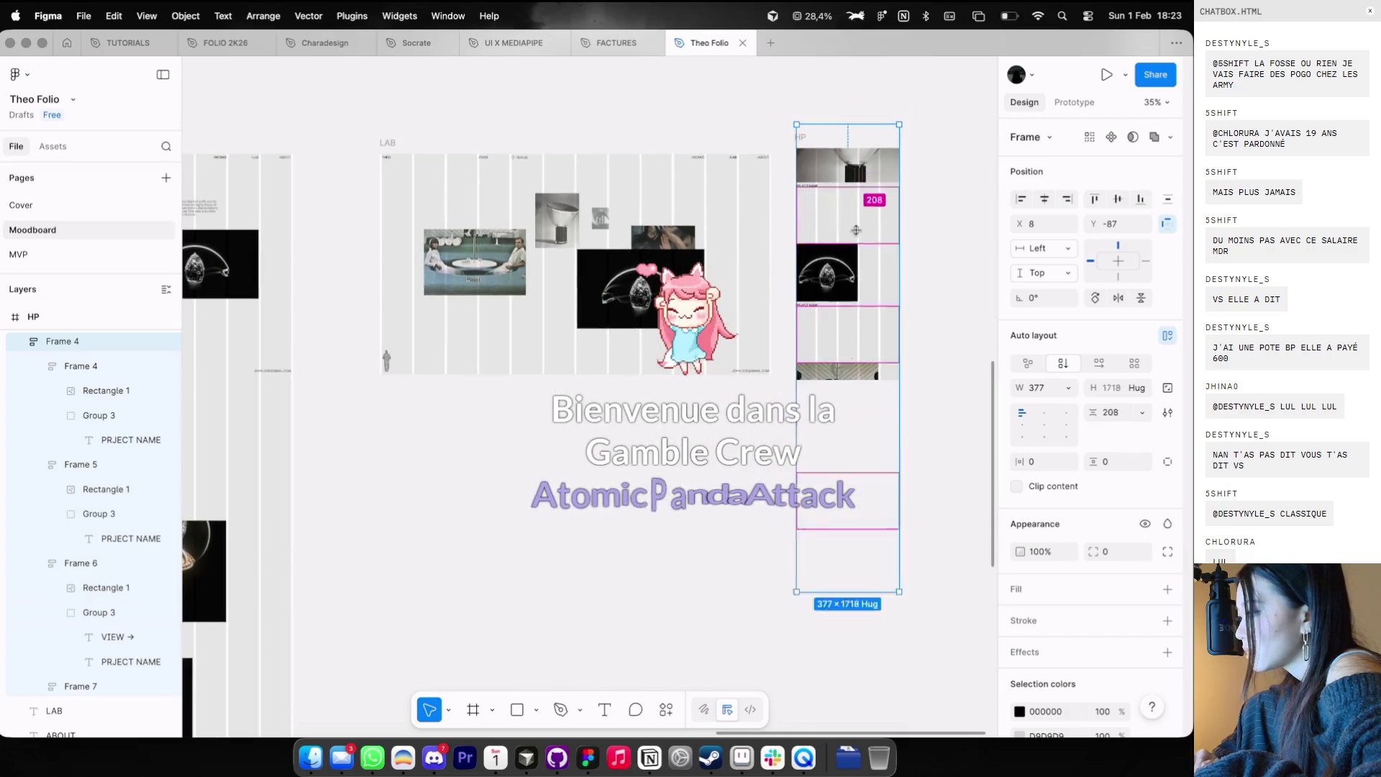
{"action": "left_click", "coordinate": [919, 197]}
{"action": "key", "text": "ctrl+z"}
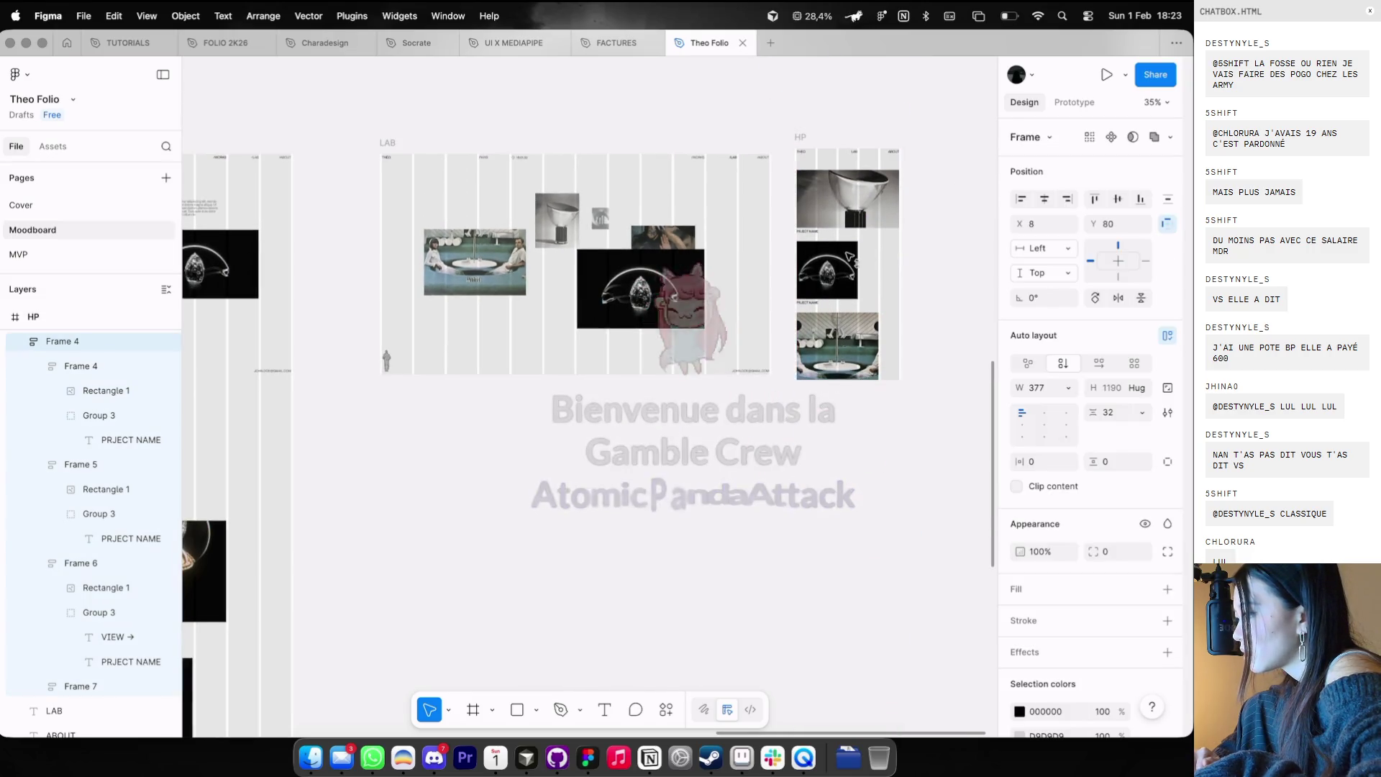
{"action": "key", "text": "ctrl+g"}
{"action": "scroll", "coordinate": [894, 86], "scroll_direction": "down", "scroll_amount": 3}
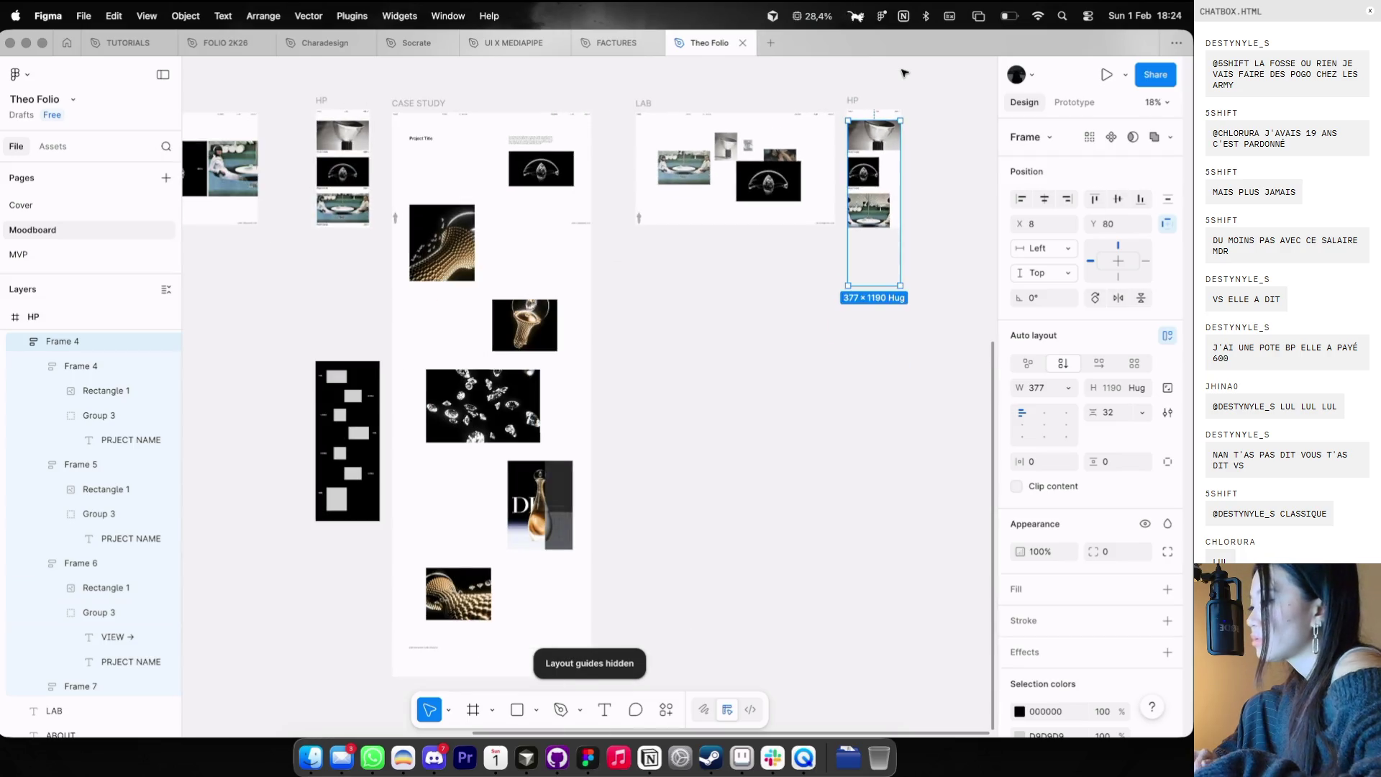
{"action": "left_click", "coordinate": [892, 85]}
{"action": "scroll", "coordinate": [891, 84], "scroll_direction": "left", "scroll_amount": 2}
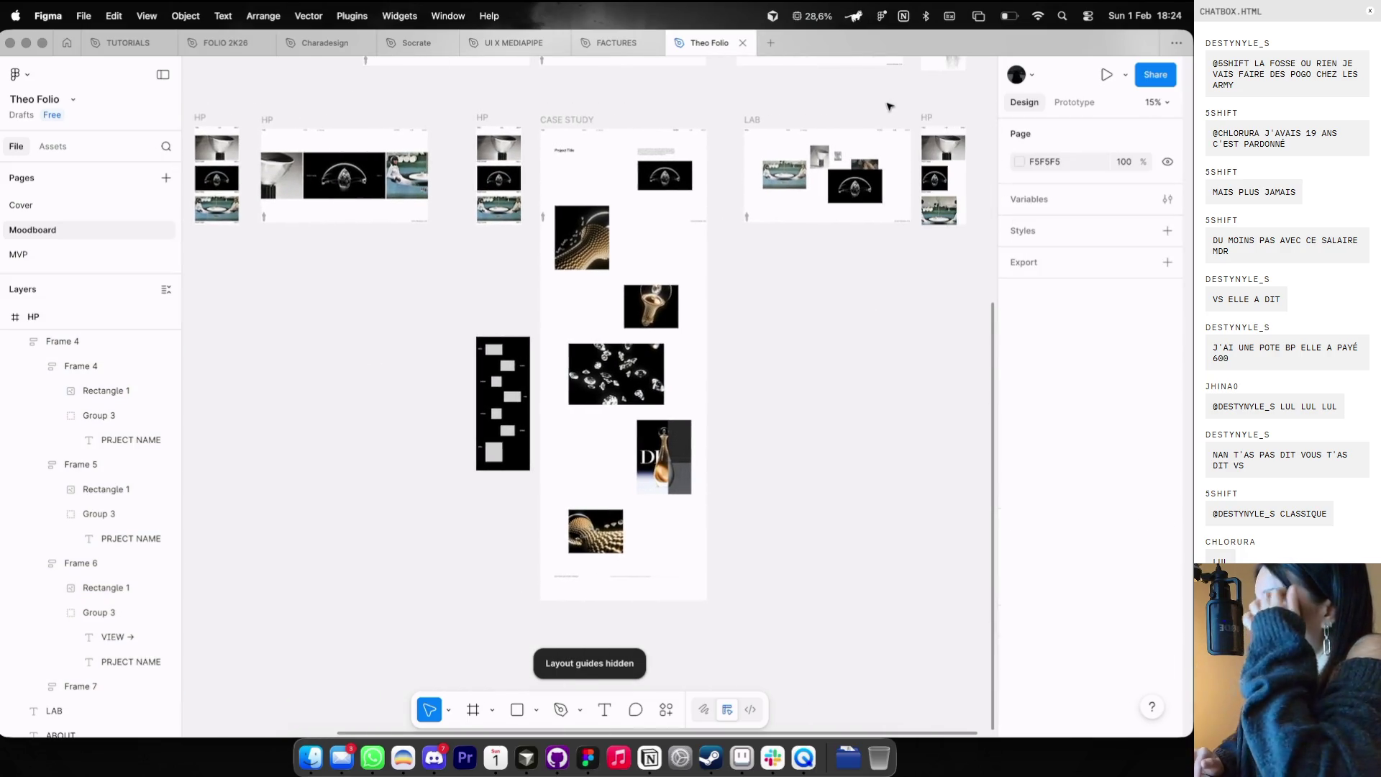
{"action": "double_click", "coordinate": [926, 117]}
{"action": "type", "text": "LAB"}
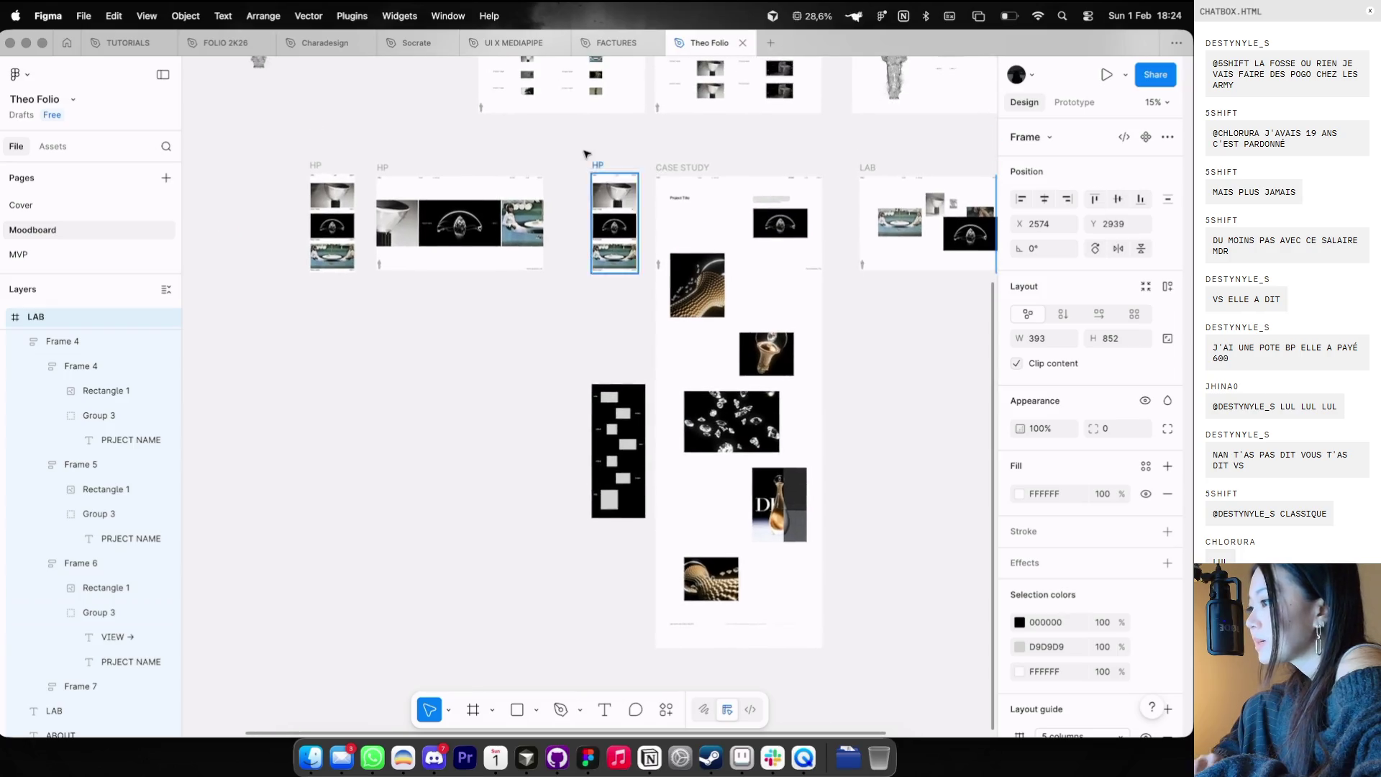
{"action": "scroll", "coordinate": [645, 259], "scroll_direction": "up", "scroll_amount": 5}
{"action": "left_click", "coordinate": [645, 258]}
- Copy the Case Study 'Project Title' text into the mobile HP frame with guides back on
{"action": "key", "text": "ctrl+g"}
{"action": "left_click", "coordinate": [794, 257]}
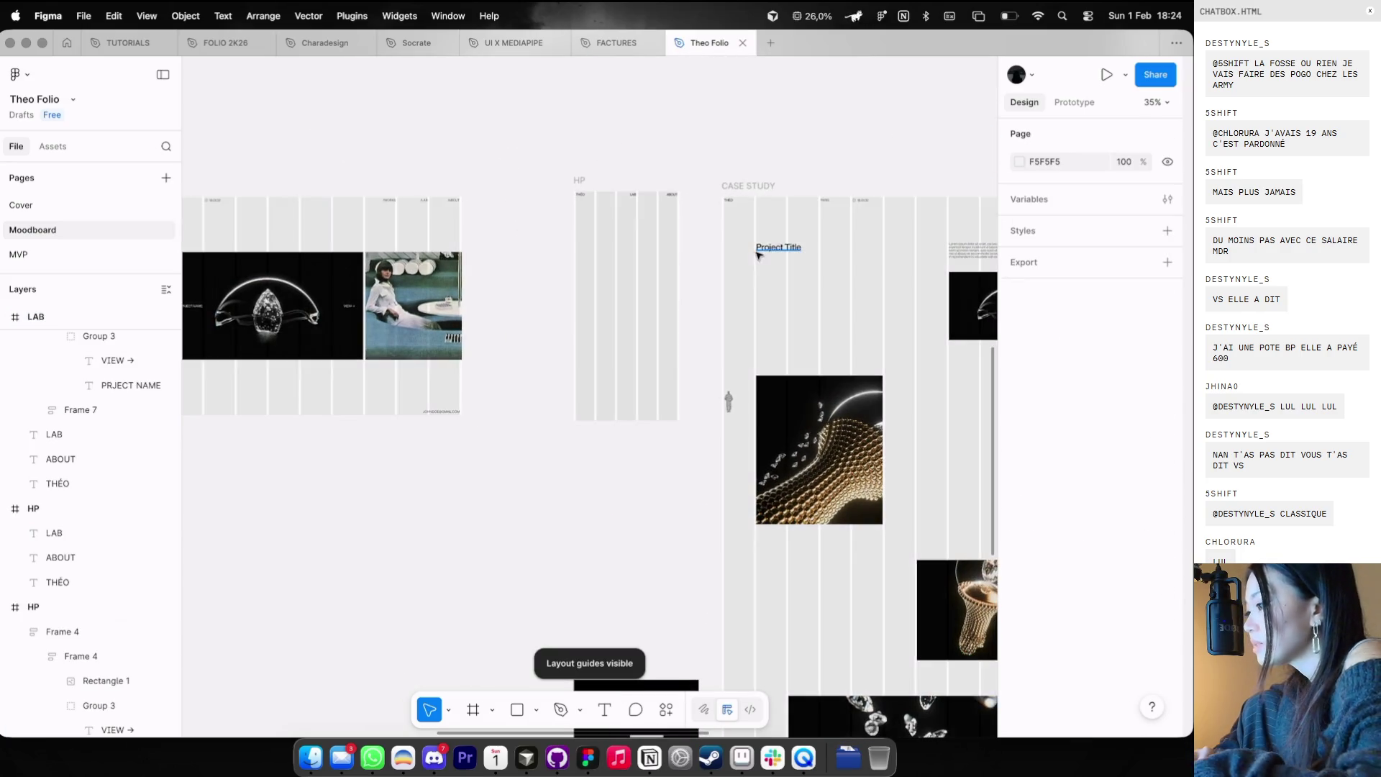
{"action": "key", "text": "super+c"}
{"action": "left_click", "coordinate": [582, 187]}
{"action": "key", "text": "super+v"}
{"action": "scroll", "coordinate": [646, 231], "scroll_direction": "up", "scroll_amount": 2}
{"action": "scroll", "coordinate": [647, 234], "scroll_direction": "down", "scroll_amount": 6}
{"action": "scroll", "coordinate": [647, 235], "scroll_direction": "left", "scroll_amount": 2}
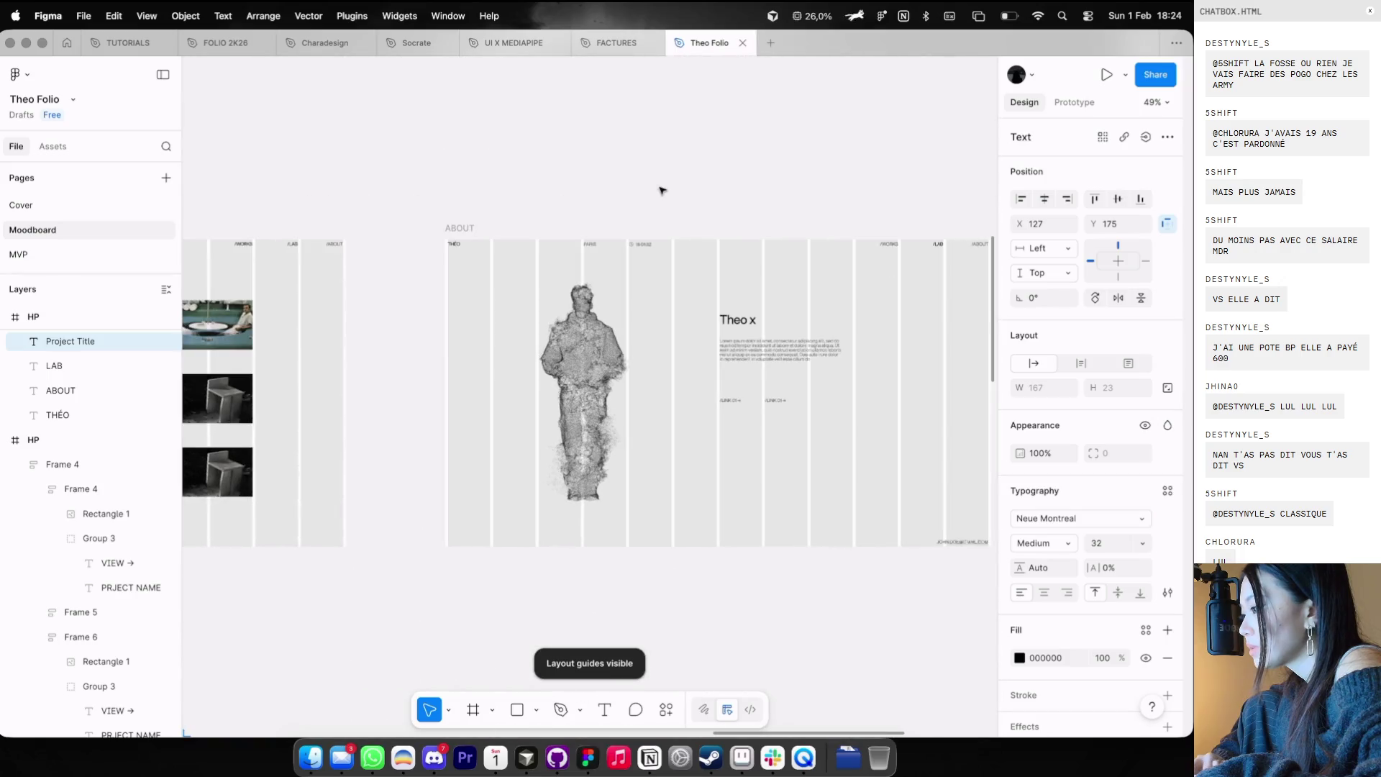
- Select the 'Theo x' heading and its Lorem ipsum paragraph in the ABOUT frame and copy them
{"action": "scroll", "coordinate": [708, 249], "scroll_direction": "down", "scroll_amount": 3}
{"action": "left_click", "coordinate": [748, 128]}
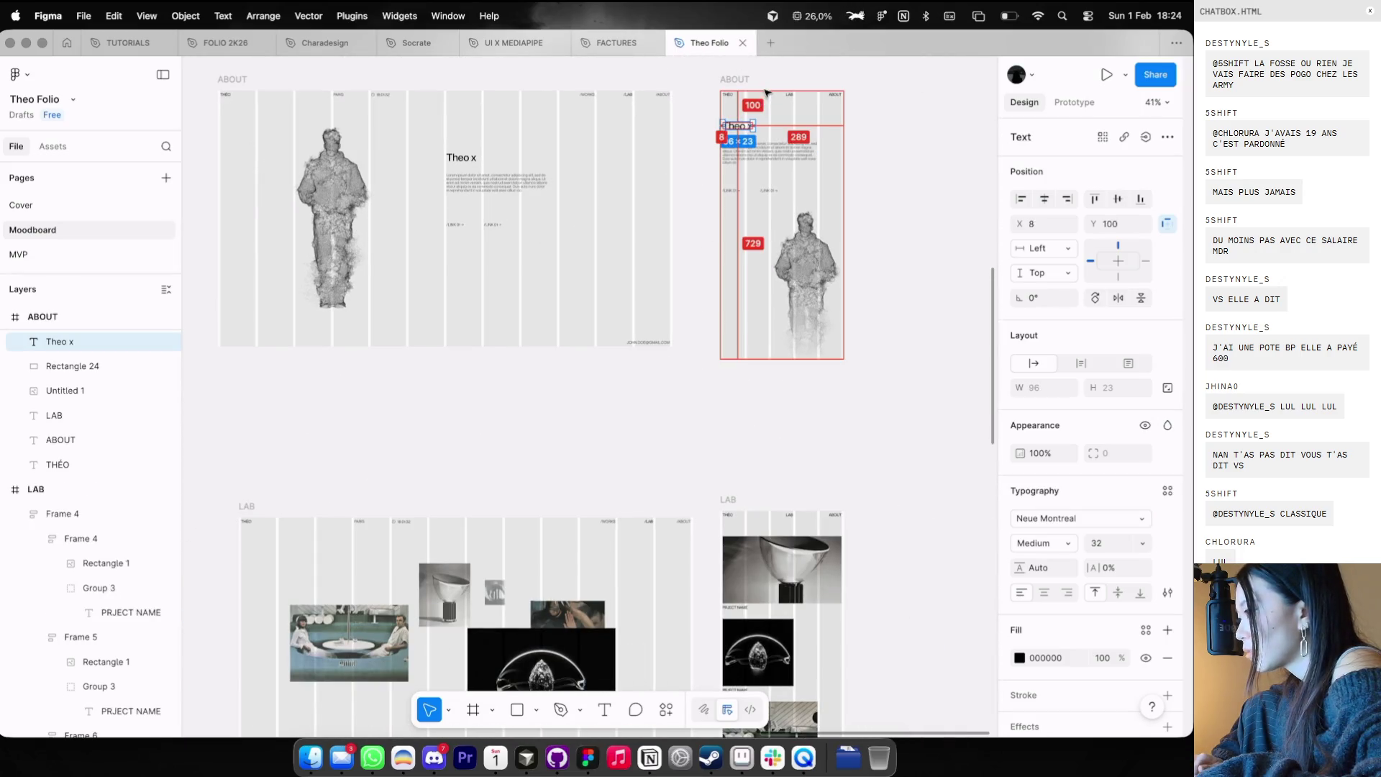
{"action": "scroll", "coordinate": [720, 143], "scroll_direction": "up", "scroll_amount": 4}
{"action": "left_click_drag", "start_coordinate": [649, 149], "coordinate": [766, 271]}
{"action": "scroll", "coordinate": [770, 302], "scroll_direction": "down", "scroll_amount": 5}
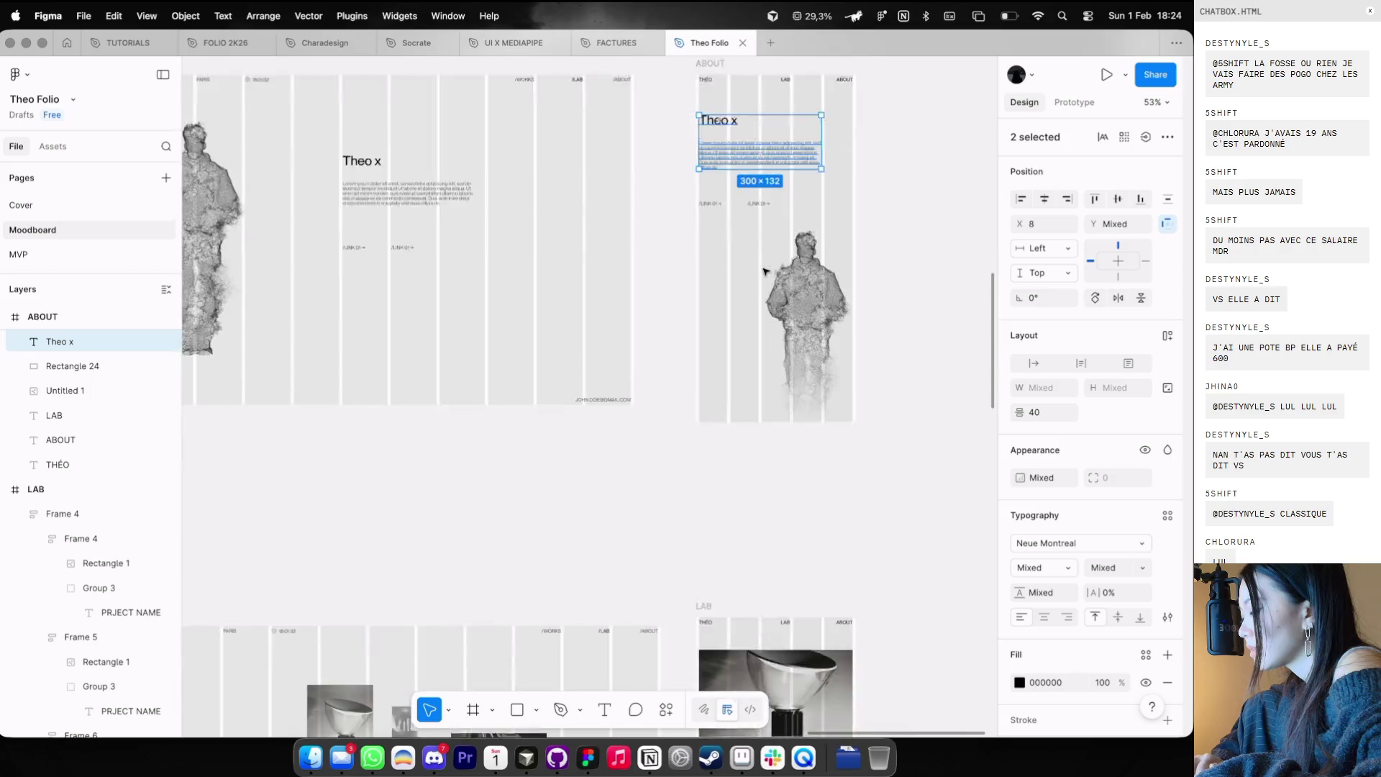
{"action": "scroll", "coordinate": [774, 348], "scroll_direction": "down", "scroll_amount": 5}
{"action": "scroll", "coordinate": [774, 348], "scroll_direction": "down", "scroll_amount": 3}
{"action": "scroll", "coordinate": [774, 348], "scroll_direction": "down", "scroll_amount": 2}
{"action": "scroll", "coordinate": [773, 350], "scroll_direction": "right", "scroll_amount": 6}
{"action": "scroll", "coordinate": [773, 350], "scroll_direction": "up", "scroll_amount": 3}
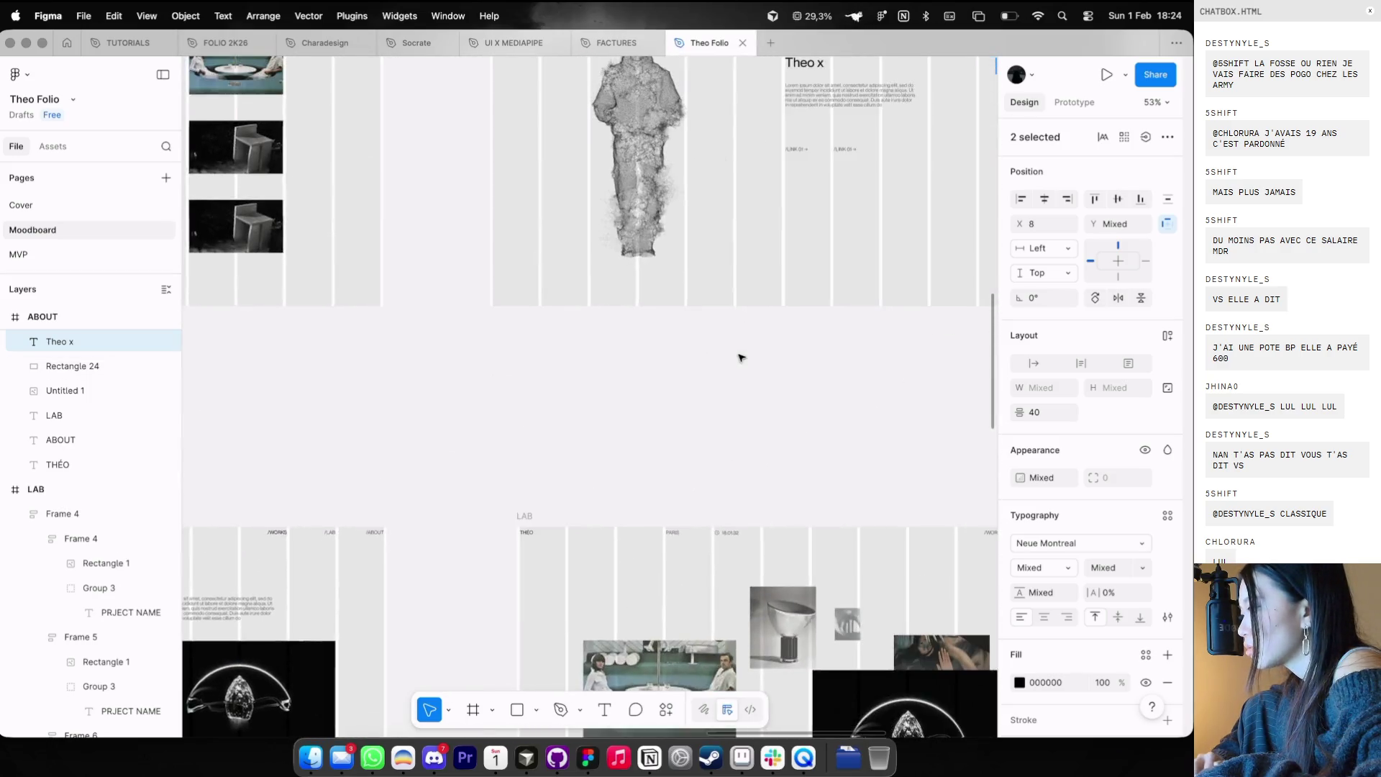
{"action": "scroll", "coordinate": [740, 355], "scroll_direction": "up", "scroll_amount": 3}
{"action": "scroll", "coordinate": [771, 293], "scroll_direction": "up", "scroll_amount": 1}
{"action": "left_click", "coordinate": [783, 176]}
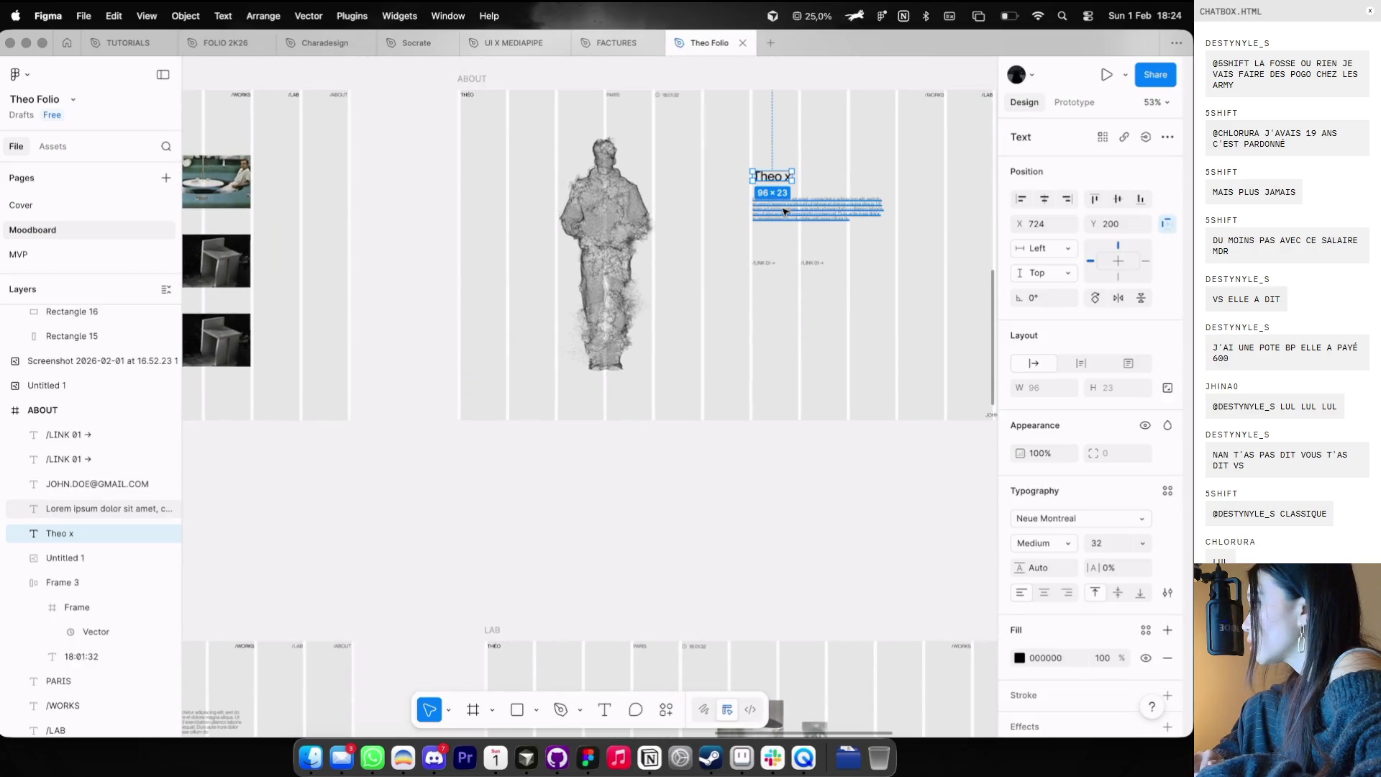
{"action": "left_click", "coordinate": [784, 221], "text": "shift"}
{"action": "scroll", "coordinate": [784, 243], "scroll_direction": "down", "scroll_amount": 1}
{"action": "scroll", "coordinate": [784, 243], "scroll_direction": "down", "scroll_amount": 5}
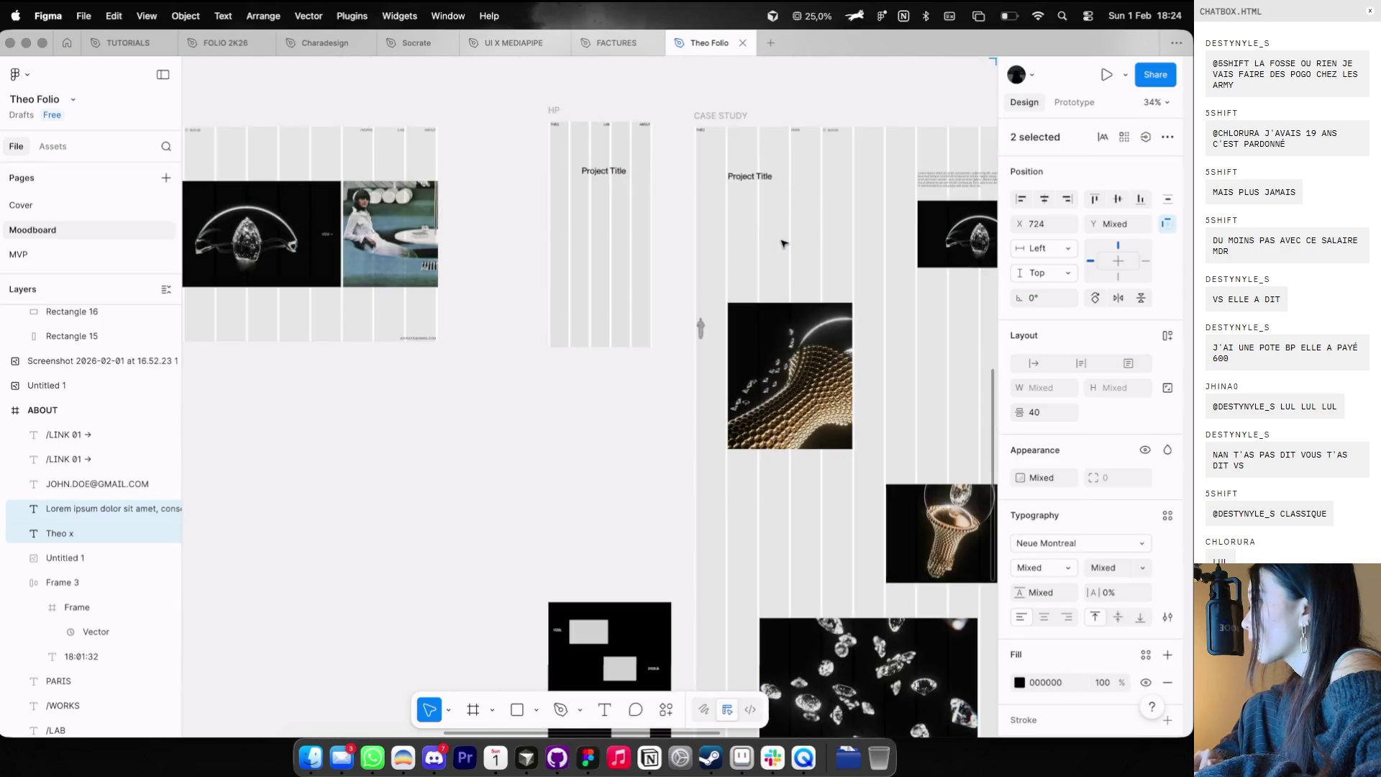
{"action": "scroll", "coordinate": [784, 243], "scroll_direction": "left", "scroll_amount": 2}
{"action": "scroll", "coordinate": [784, 243], "scroll_direction": "left", "scroll_amount": 2}
{"action": "scroll", "coordinate": [784, 243], "scroll_direction": "up", "scroll_amount": 1}
{"action": "scroll", "coordinate": [784, 243], "scroll_direction": "left", "scroll_amount": 1}
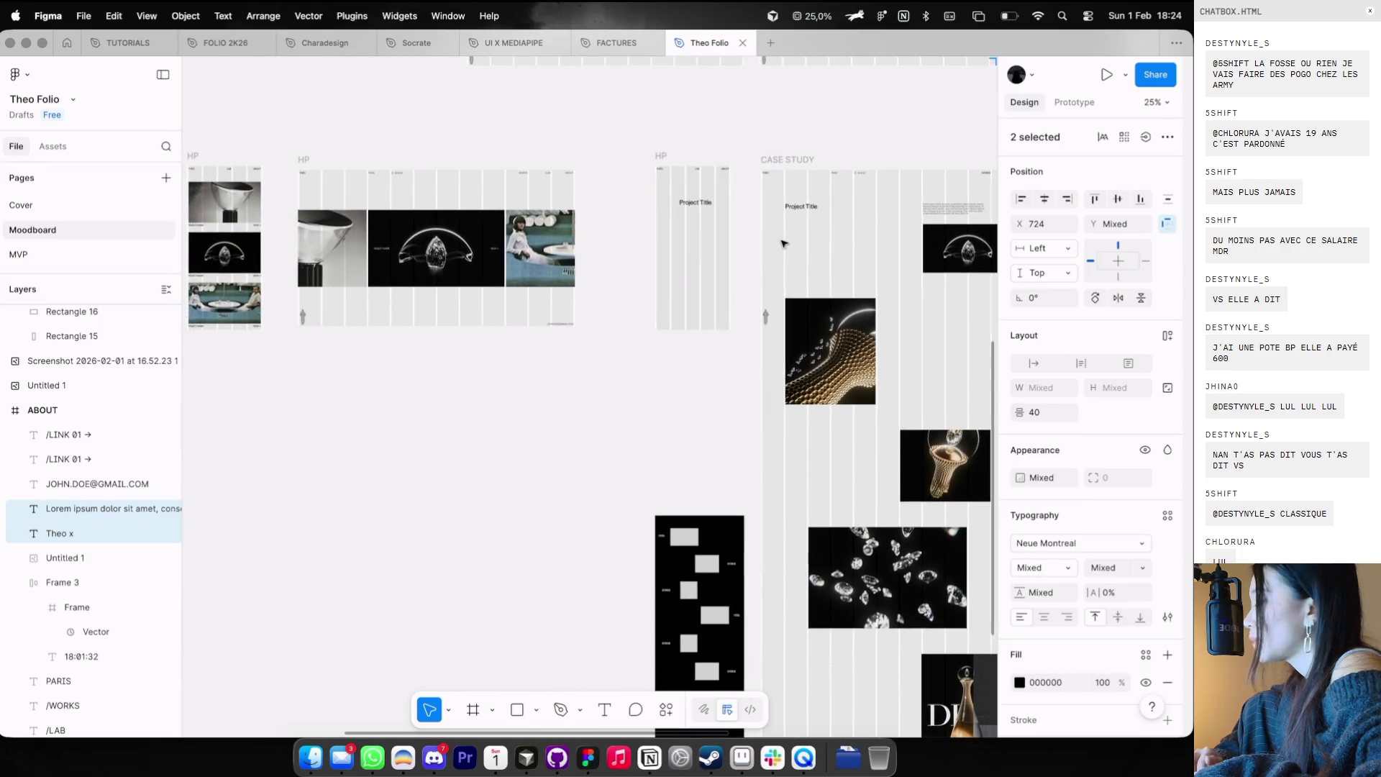
{"action": "key", "text": "Escape"}
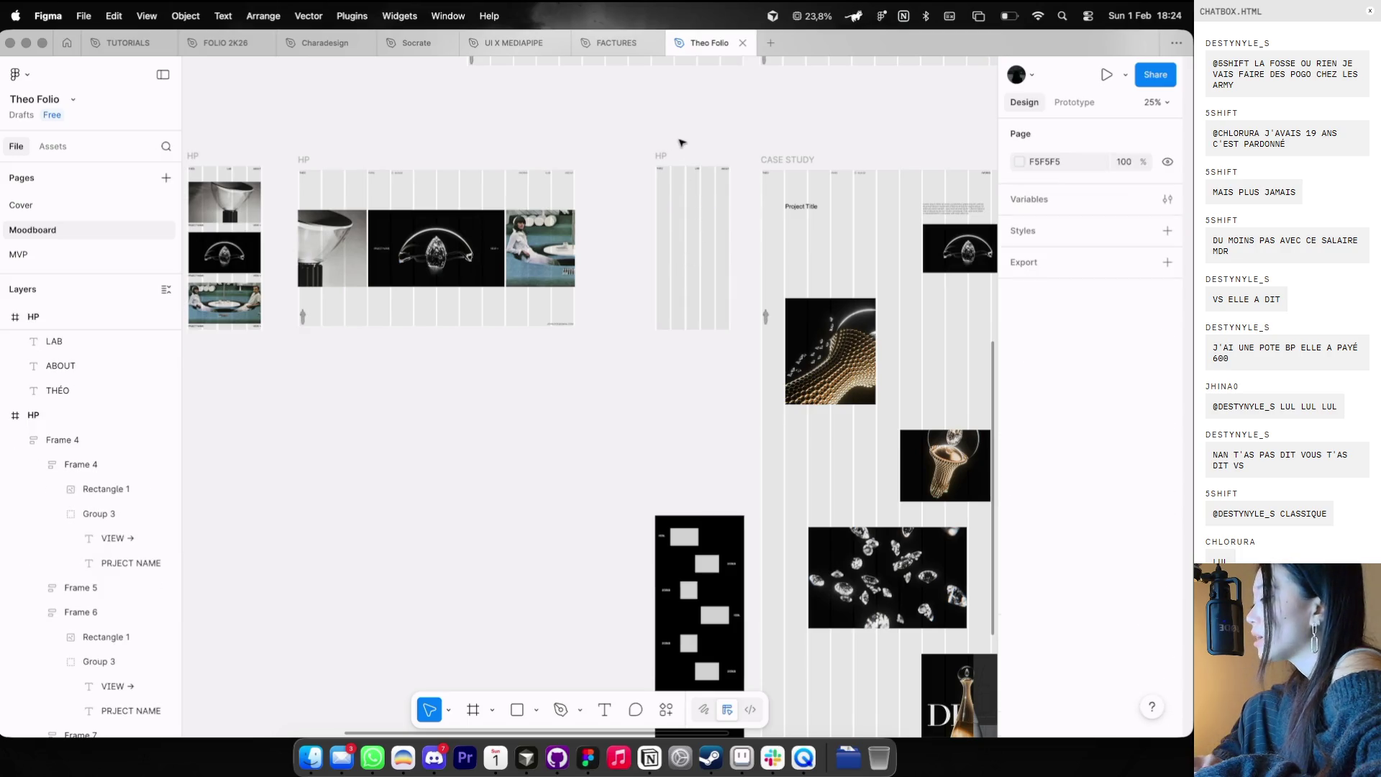
- Paste them at the HP mobile frame's left margin (X 8) and rename the heading 'Project Name'
{"action": "left_click", "coordinate": [660, 156]}
{"action": "scroll", "coordinate": [688, 154], "scroll_direction": "up", "scroll_amount": 5}
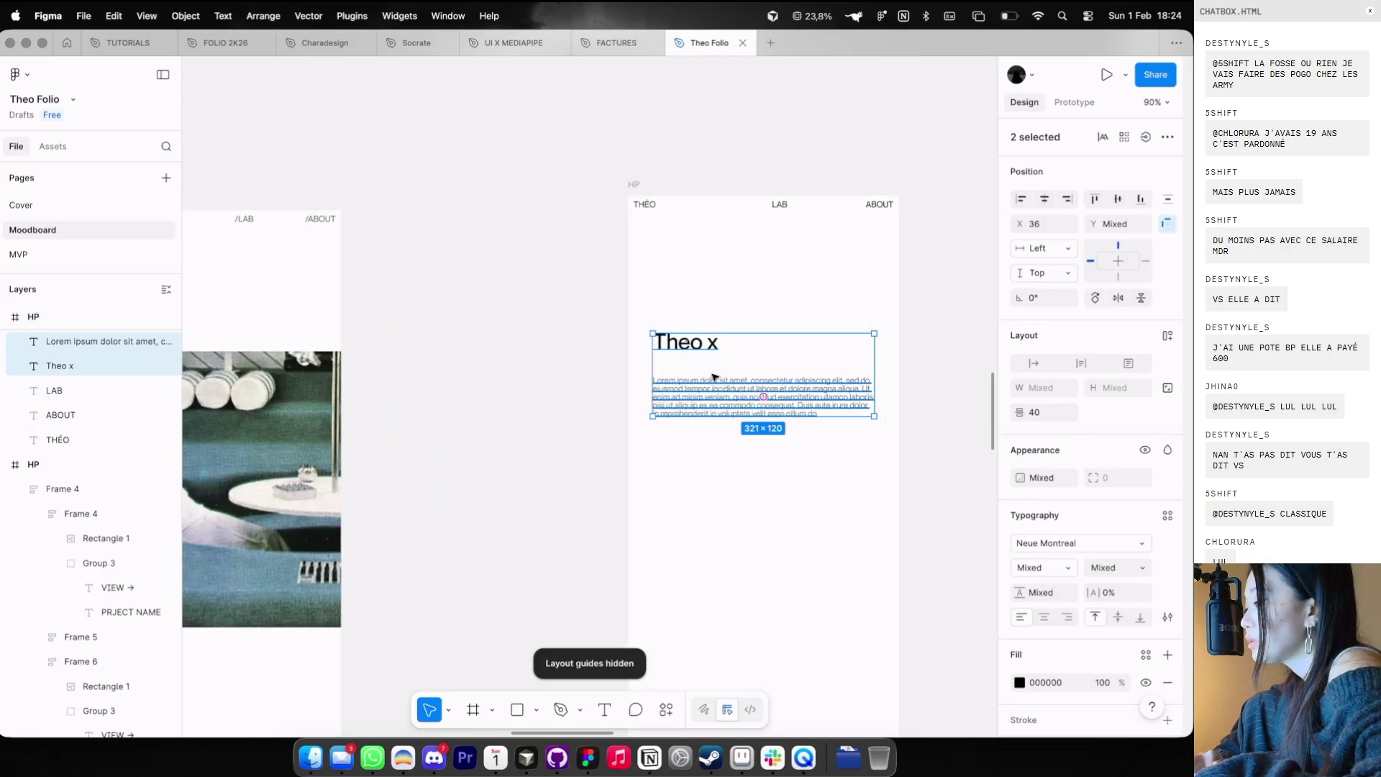
{"action": "key", "text": "shift+g"}
{"action": "left_click_drag", "start_coordinate": [714, 377], "coordinate": [695, 316]}
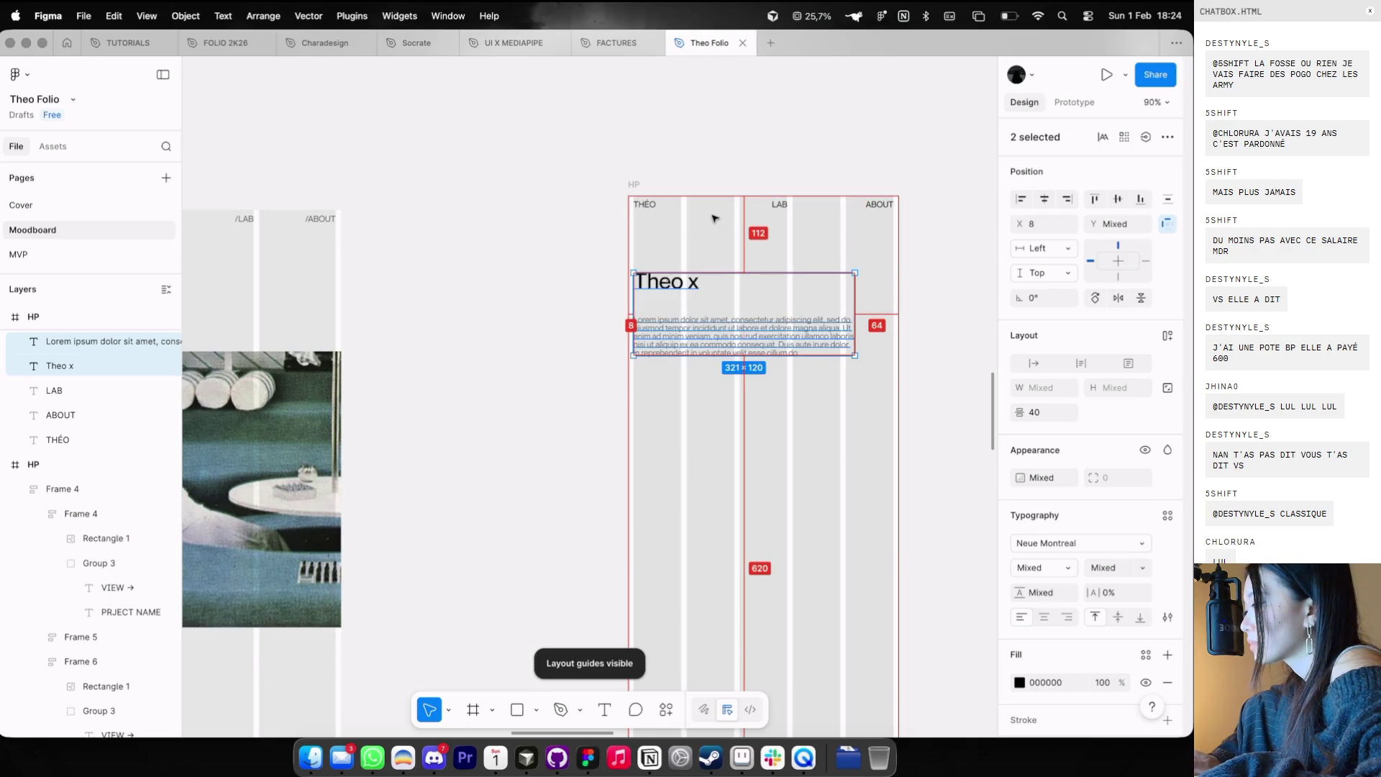
{"action": "key", "text": "shift+Up"}
{"action": "key", "text": "Escape"}
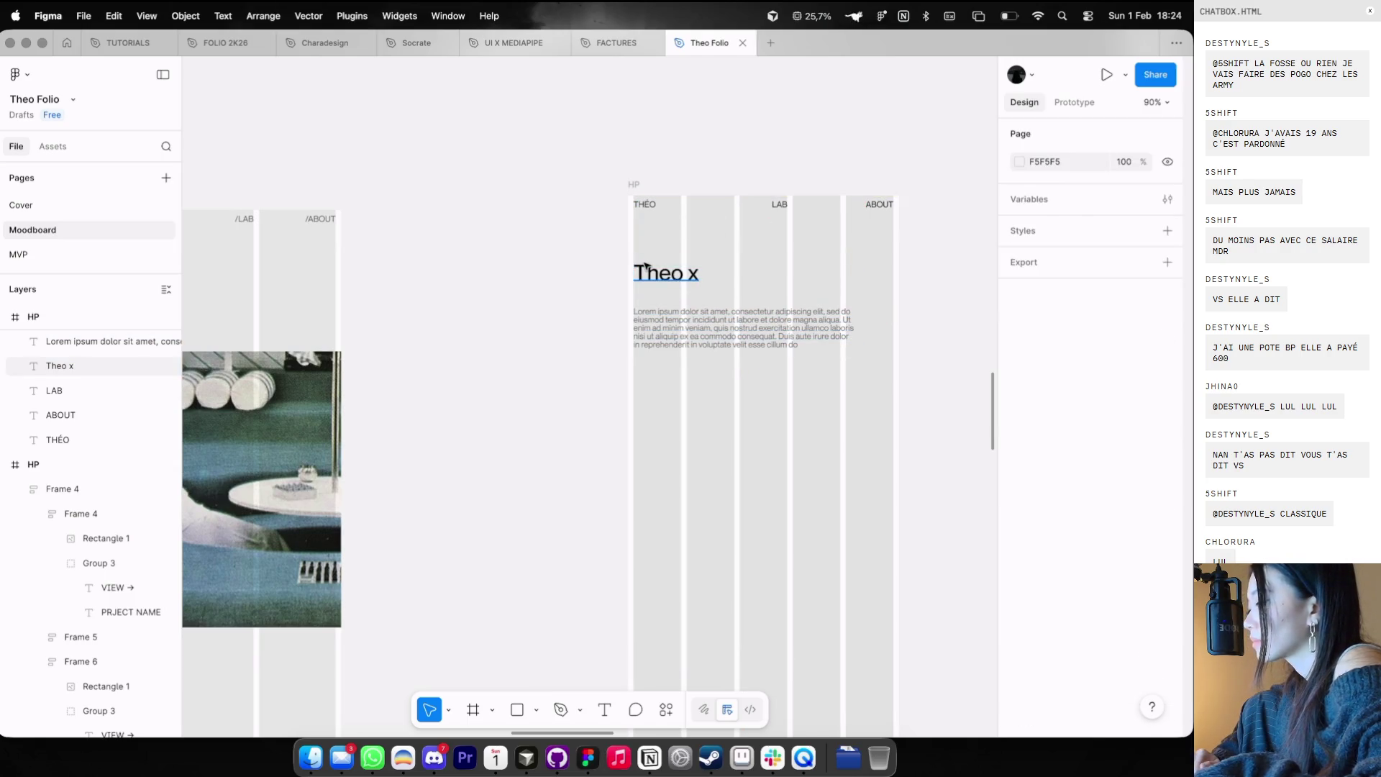
{"action": "double_click", "coordinate": [645, 270]}
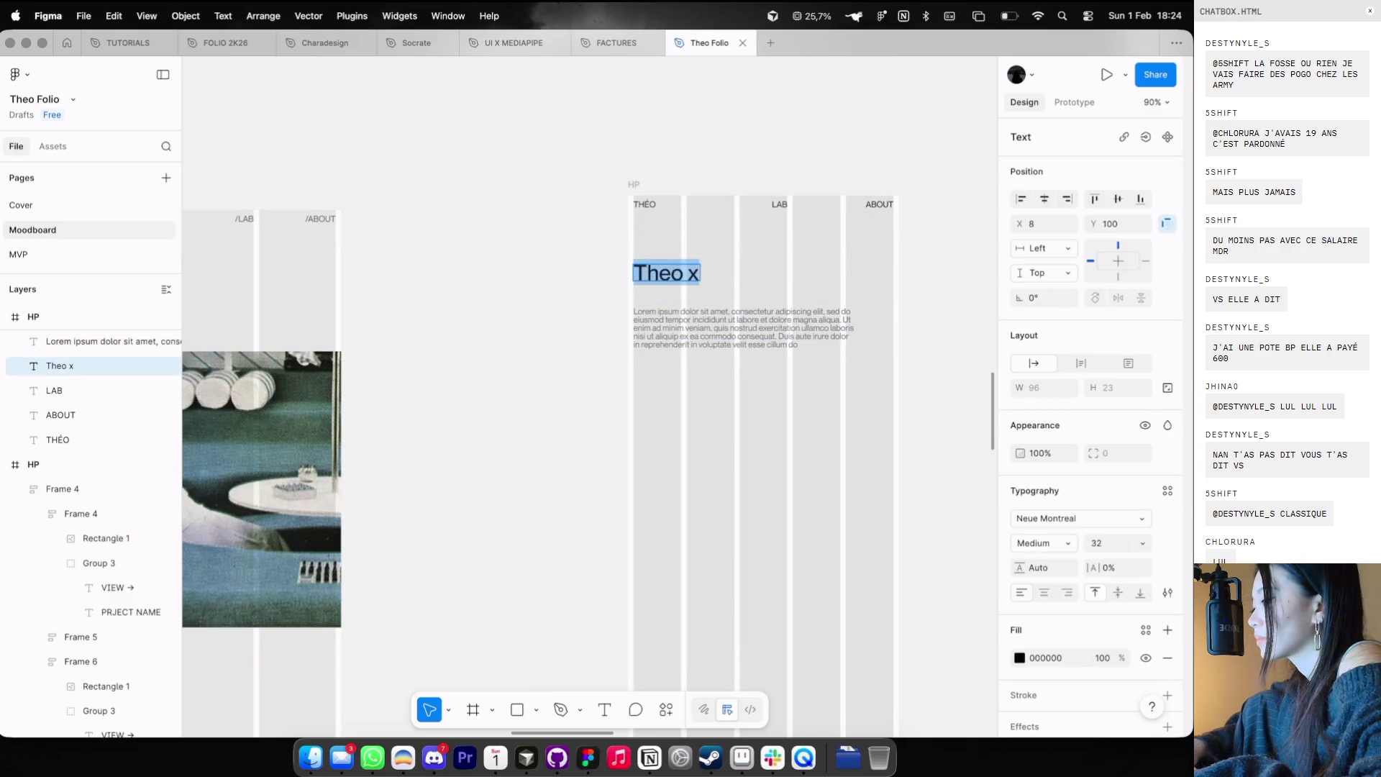
{"action": "left_click", "coordinate": [595, 289]}
- Narrow the Lorem ipsum paragraph box to 300 wide
{"action": "scroll", "coordinate": [506, 281], "scroll_direction": "down", "scroll_amount": 5}
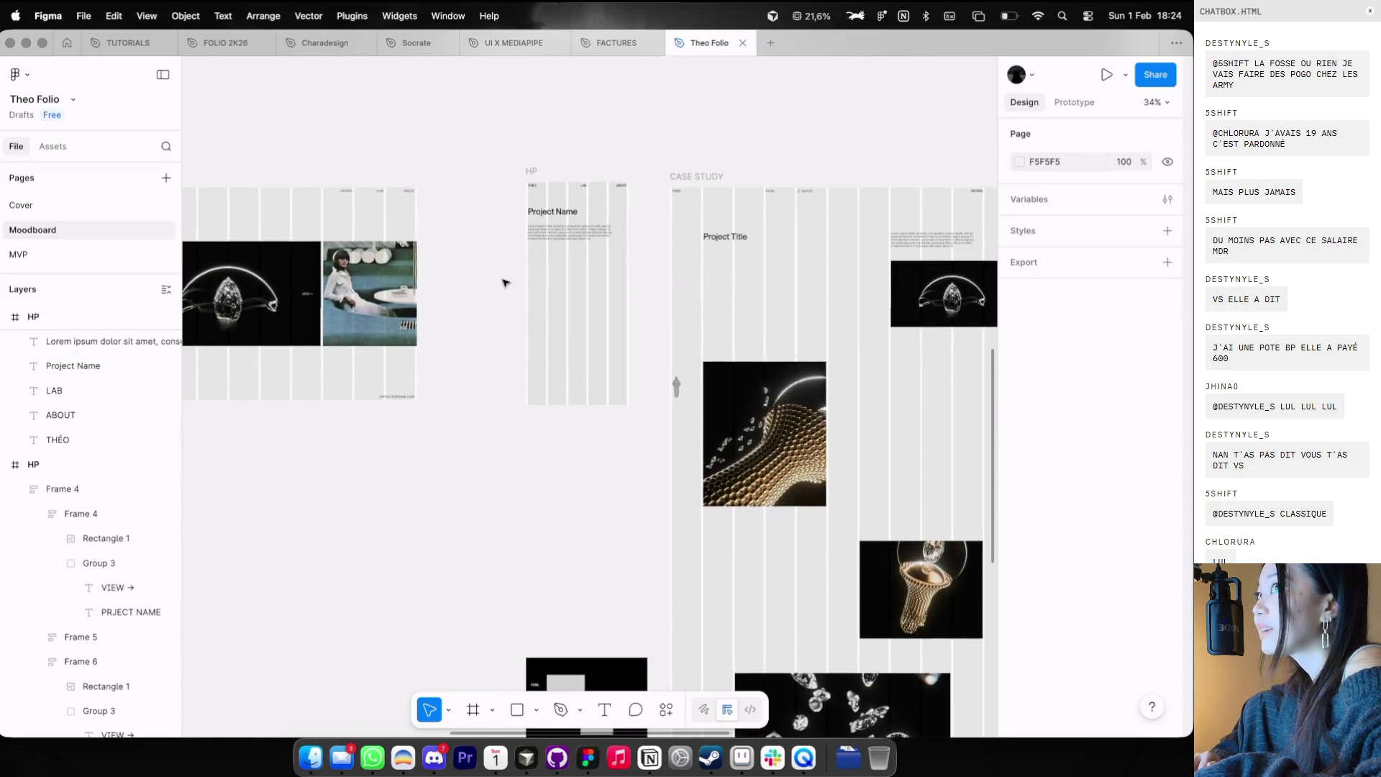
{"action": "scroll", "coordinate": [506, 281], "scroll_direction": "down", "scroll_amount": 2}
{"action": "key", "text": "shift+g"}
{"action": "key", "text": "shift+g"}
{"action": "left_click", "coordinate": [590, 190]}
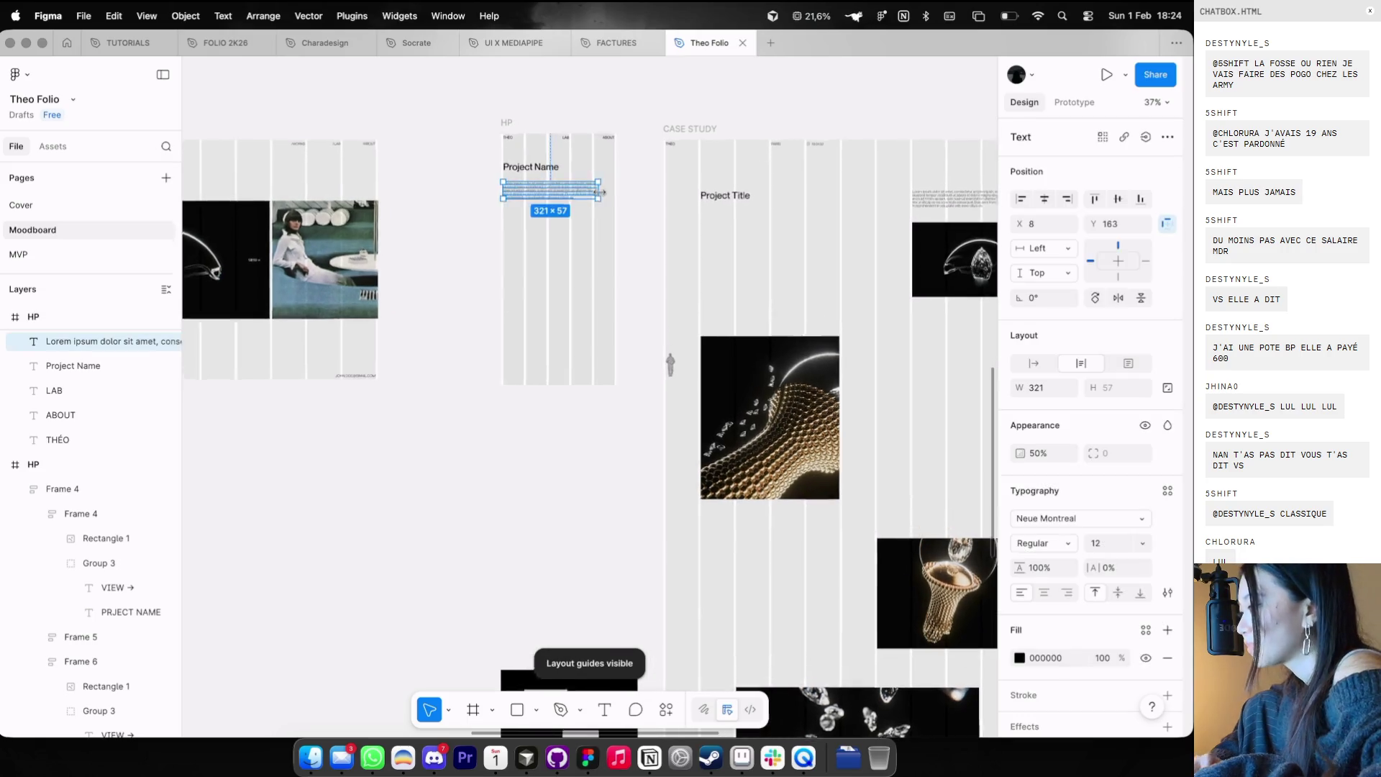
{"action": "scroll", "coordinate": [601, 192], "scroll_direction": "up", "scroll_amount": 2}
{"action": "left_click_drag", "start_coordinate": [597, 192], "coordinate": [589, 193]}
{"action": "key", "text": "Escape"}
{"action": "key", "text": "Escape"}
{"action": "scroll", "coordinate": [605, 194], "scroll_direction": "down", "scroll_amount": 5}
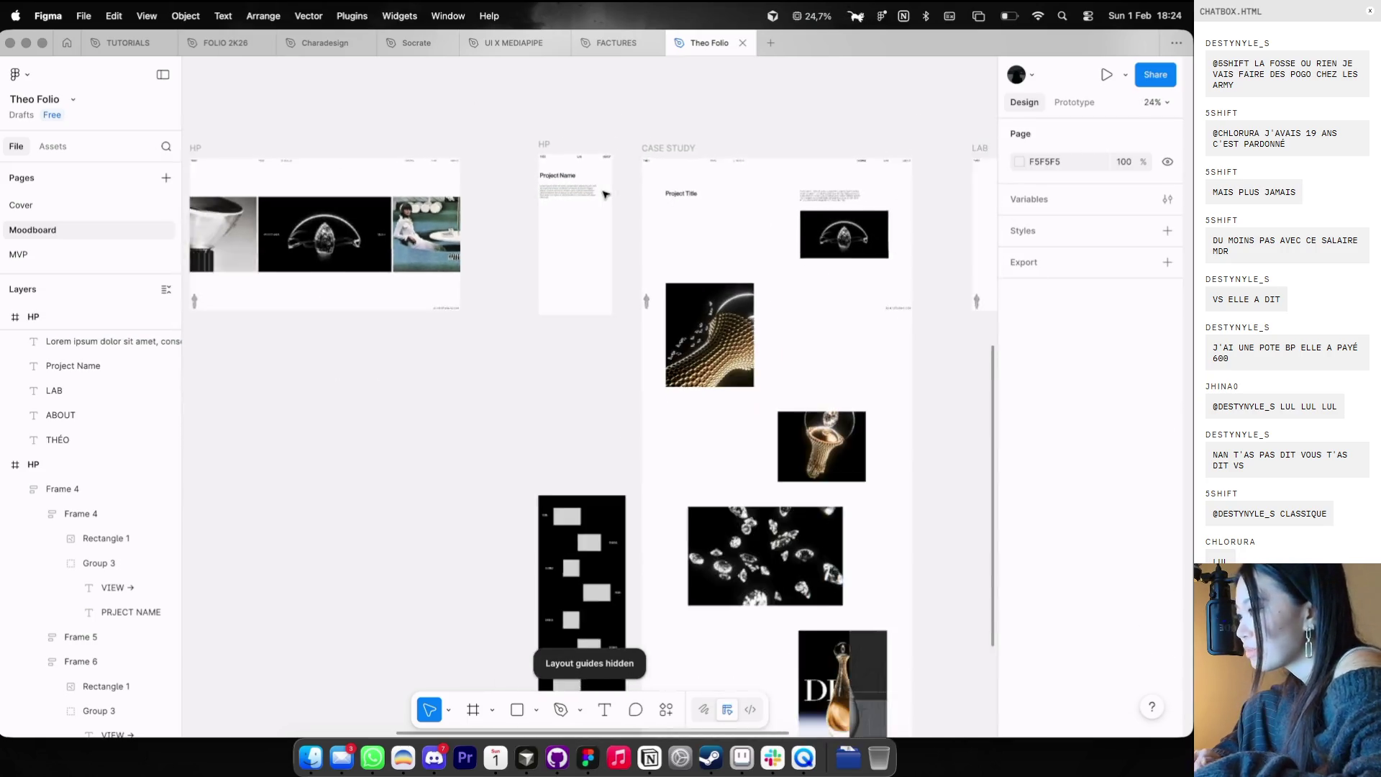
{"action": "key", "text": "shift+g"}
{"action": "scroll", "coordinate": [604, 194], "scroll_direction": "left", "scroll_amount": 1}
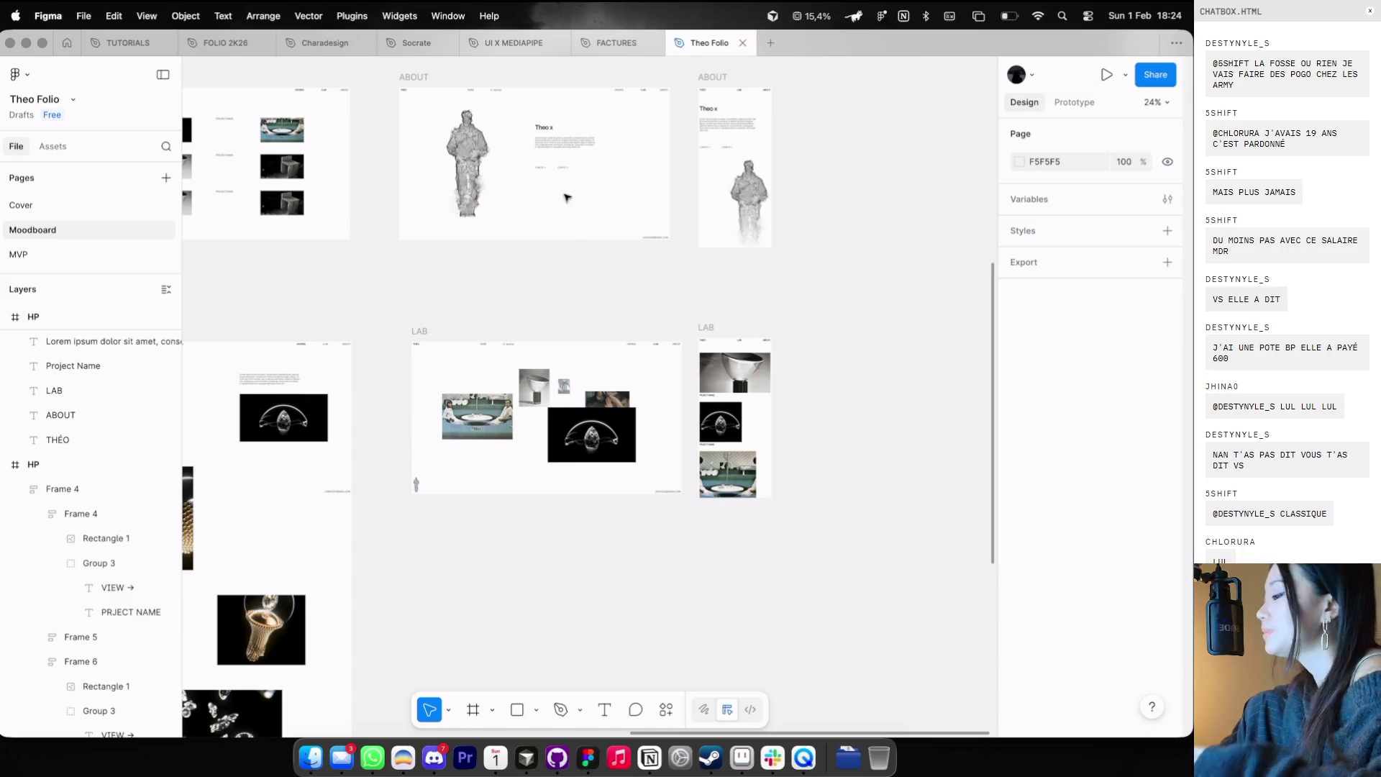
- Move the Lorem ipsum paragraph from the ABOUT mobile frame into the HP mobile frame
{"action": "scroll", "coordinate": [576, 222], "scroll_direction": "down", "scroll_amount": 1}
{"action": "scroll", "coordinate": [576, 222], "scroll_direction": "left", "scroll_amount": 3}
{"action": "scroll", "coordinate": [576, 223], "scroll_direction": "left", "scroll_amount": 3}
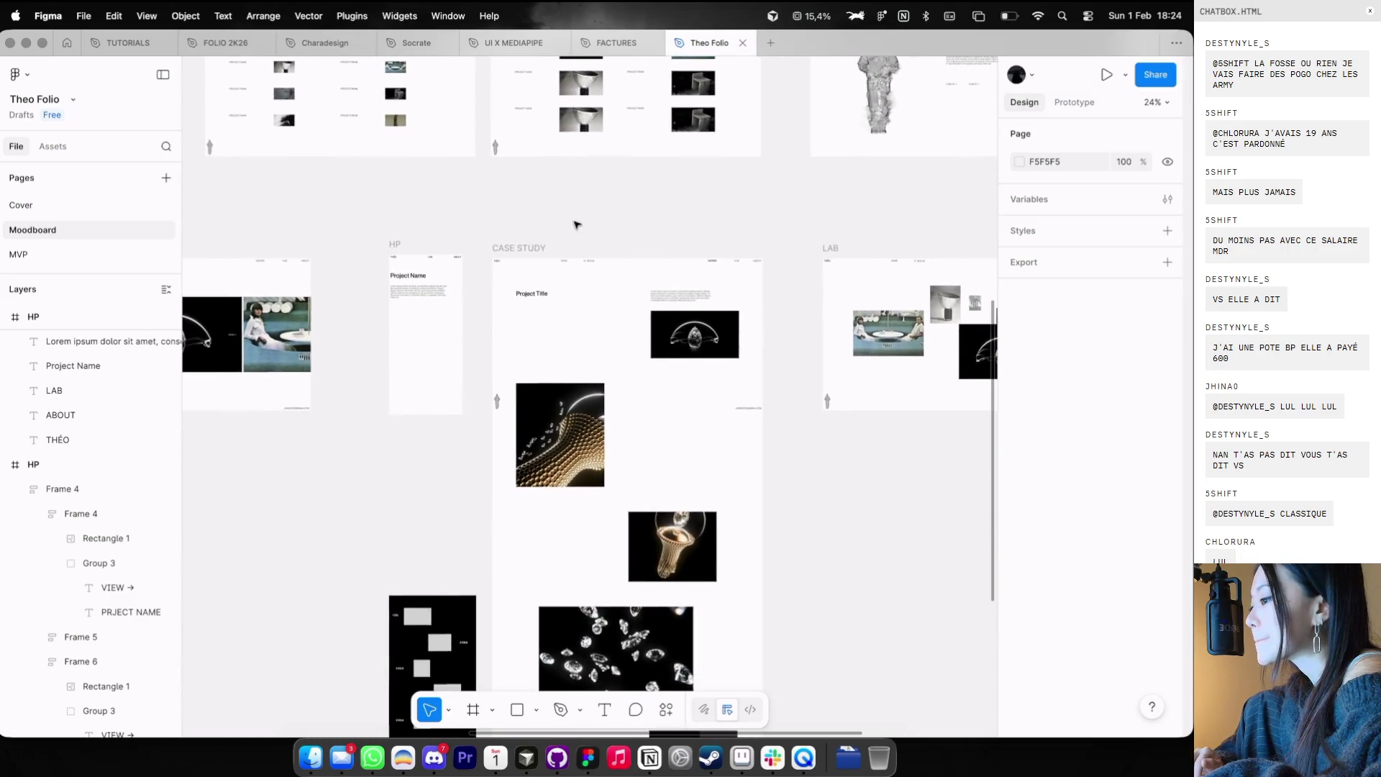
{"action": "scroll", "coordinate": [576, 225], "scroll_direction": "right", "scroll_amount": 5}
{"action": "scroll", "coordinate": [737, 198], "scroll_direction": "up", "scroll_amount": 3}
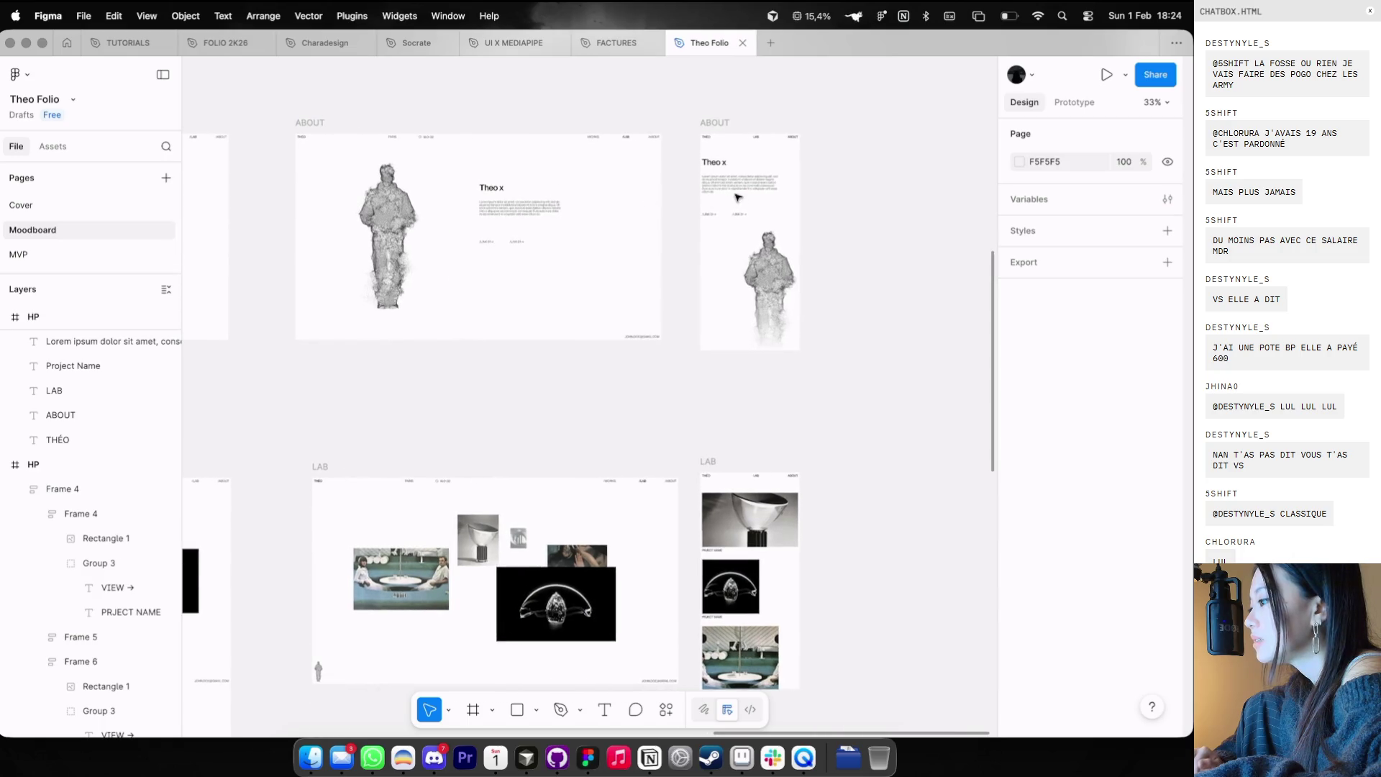
{"action": "left_click", "coordinate": [737, 197]}
{"action": "scroll", "coordinate": [727, 180], "scroll_direction": "down", "scroll_amount": 5}
{"action": "scroll", "coordinate": [721, 168], "scroll_direction": "down", "scroll_amount": 3}
{"action": "scroll", "coordinate": [721, 168], "scroll_direction": "up", "scroll_amount": 3}
{"action": "scroll", "coordinate": [638, 207], "scroll_direction": "right", "scroll_amount": 6}
{"action": "left_click_drag", "start_coordinate": [636, 295], "coordinate": [635, 295]}
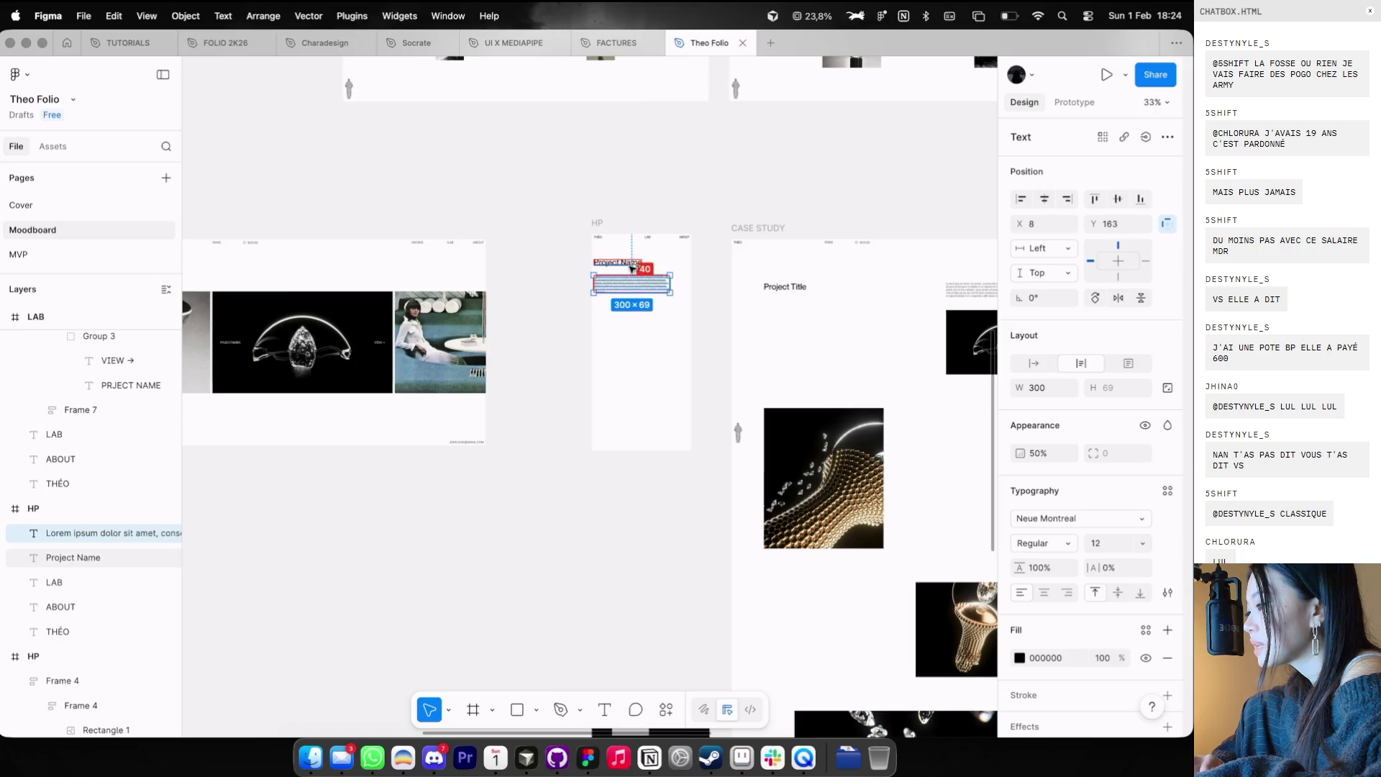
{"action": "scroll", "coordinate": [635, 295], "scroll_direction": "right", "scroll_amount": 4}
{"action": "scroll", "coordinate": [683, 280], "scroll_direction": "down", "scroll_amount": 2}
{"action": "left_click", "coordinate": [719, 260]}
- Bring the CASE STUDY diamond image below the paragraph and resize it to 377×203
{"action": "left_click", "coordinate": [812, 293]}
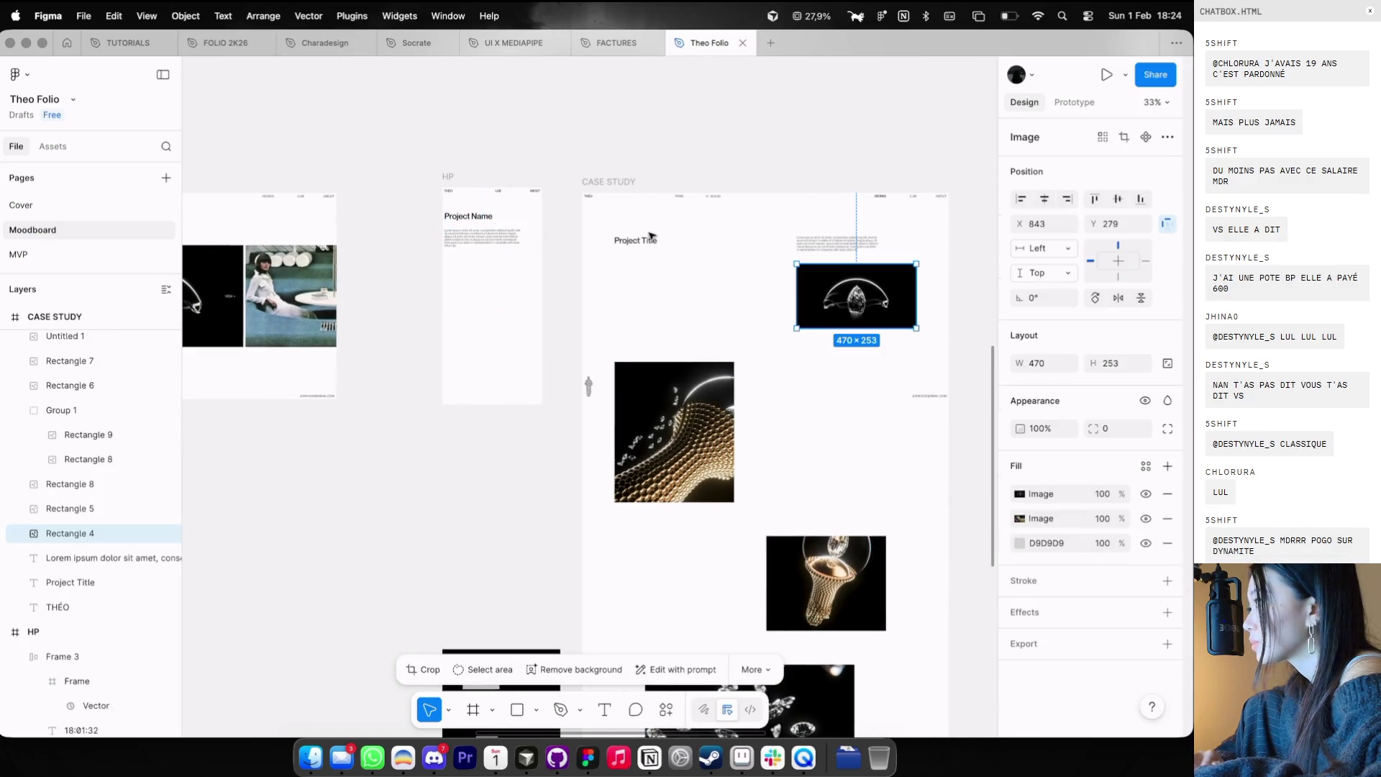
{"action": "key", "text": "super+x"}
{"action": "left_click", "coordinate": [451, 181]}
{"action": "key", "text": "super+v"}
{"action": "key", "text": "ctrl+g"}
{"action": "mouse_move", "coordinate": [487, 180]}
{"action": "left_mouse_down"}
{"action": "mouse_move", "coordinate": [486, 307]}
{"action": "mouse_move", "coordinate": [464, 297]}
{"action": "left_mouse_up"}
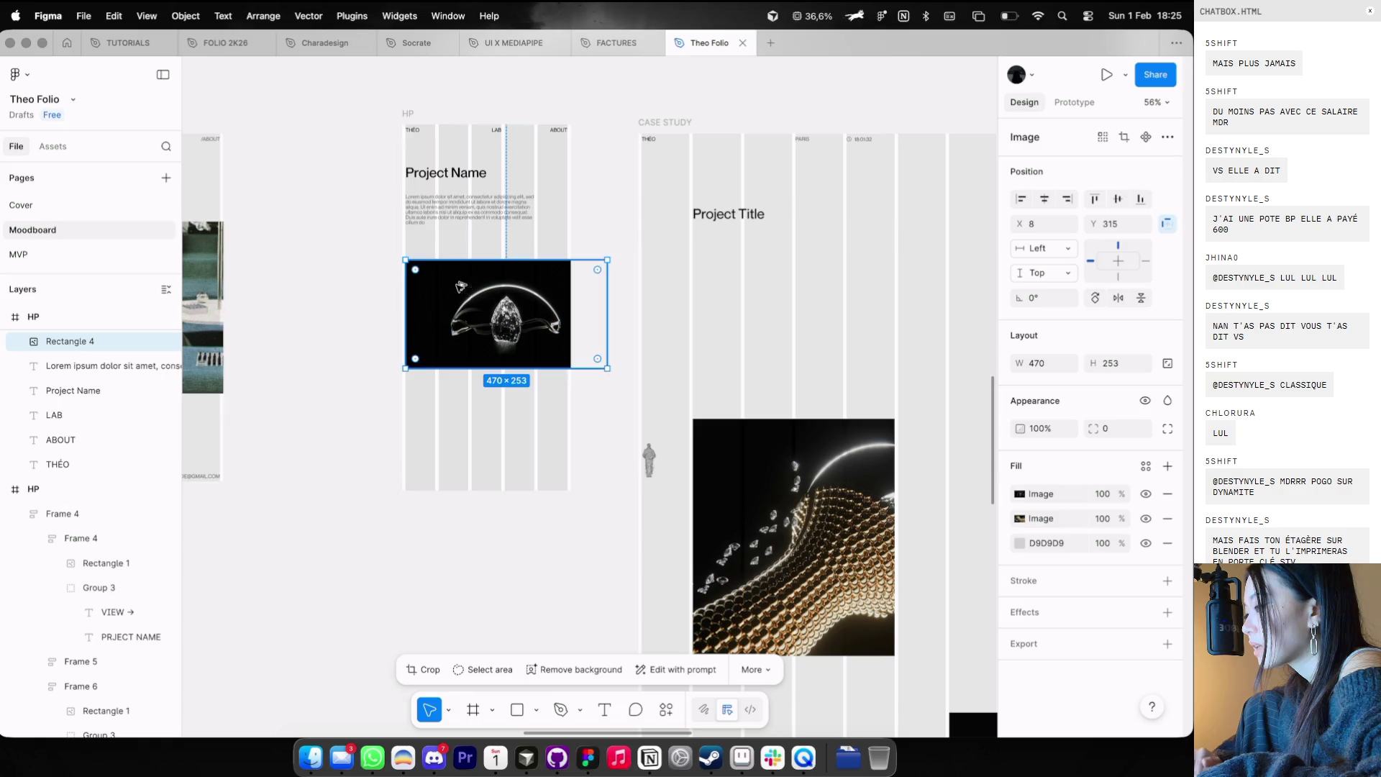
{"action": "key", "text": "Up"}
{"action": "key", "text": "Up"}
{"action": "left_click_drag", "start_coordinate": [571, 366], "coordinate": [566, 321]}
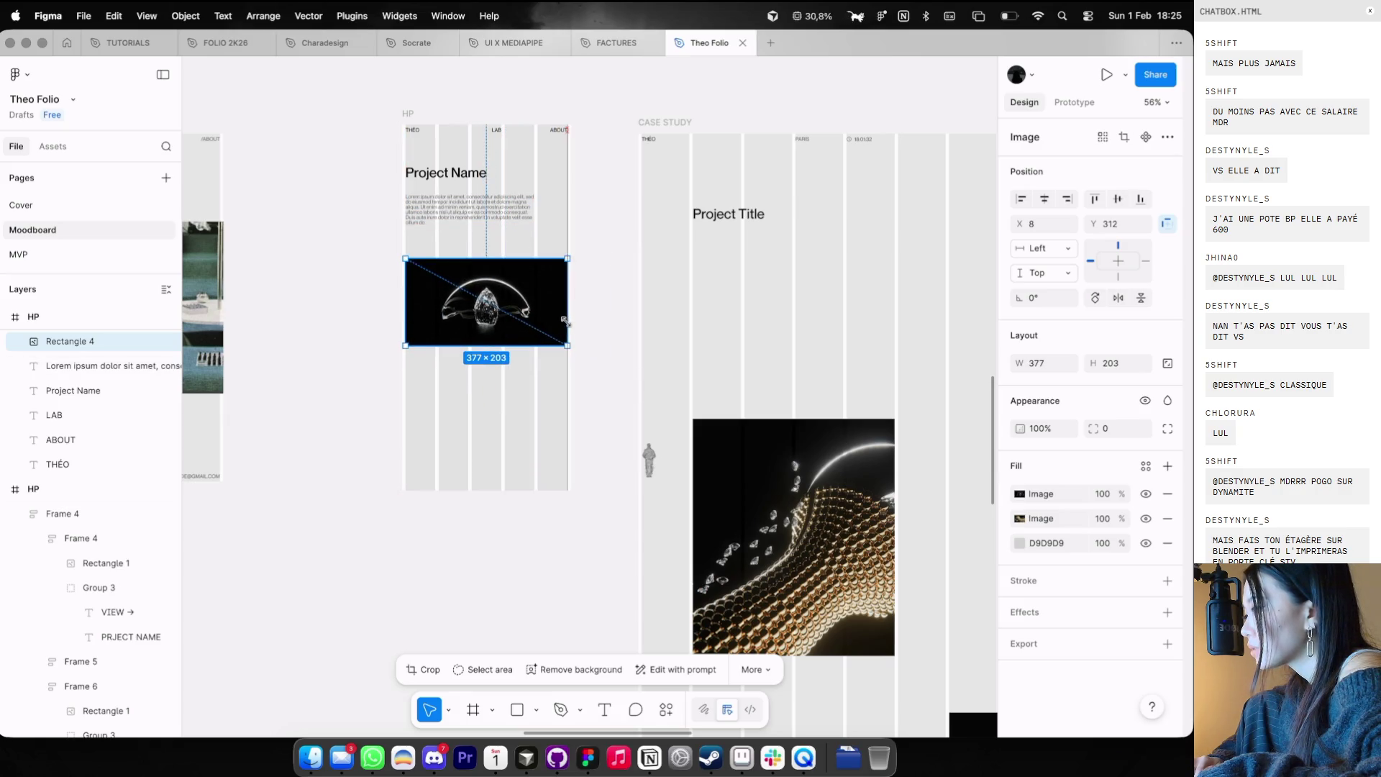
{"action": "key", "text": "Escape"}
{"action": "key", "text": "minus"}
{"action": "key", "text": "ctrl+g"}
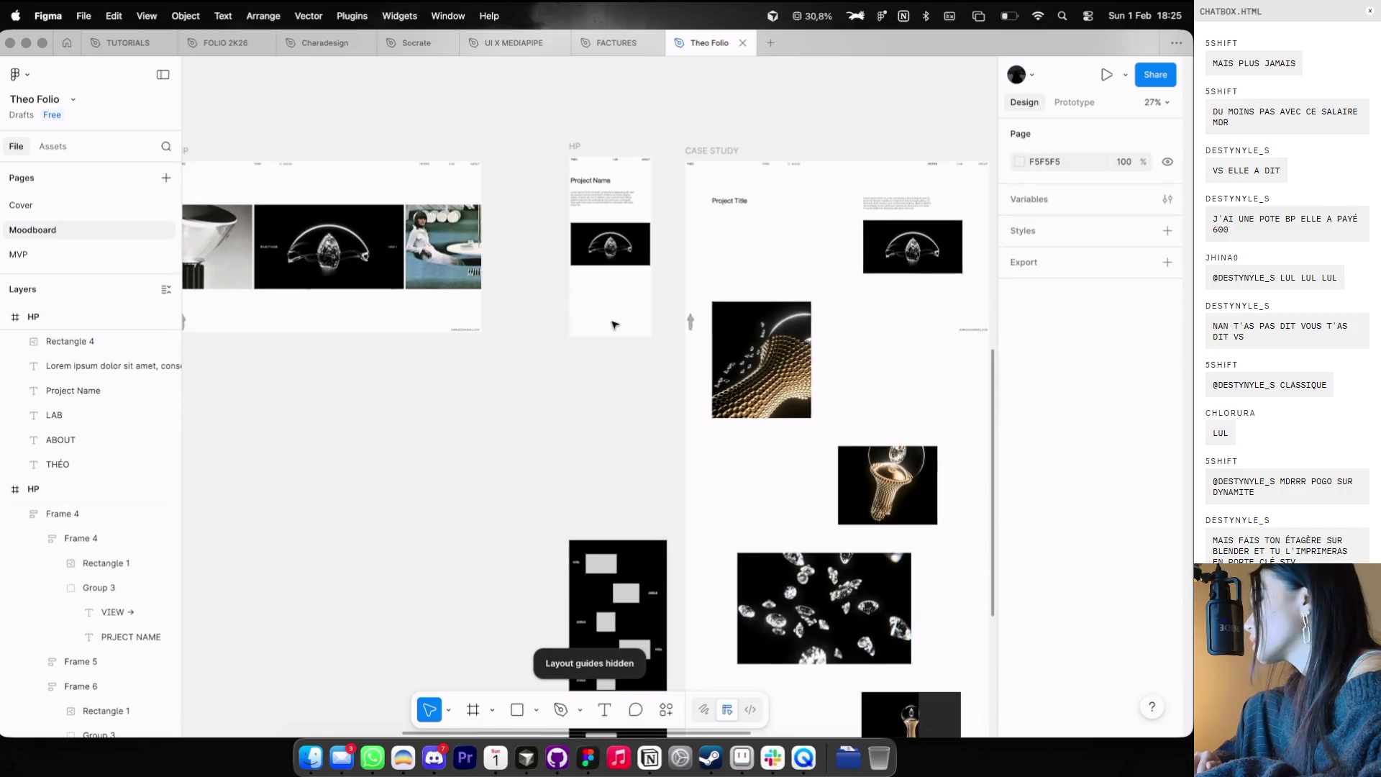
{"action": "scroll", "coordinate": [613, 325], "scroll_direction": "down", "scroll_amount": 3}
{"action": "scroll", "coordinate": [616, 324], "scroll_direction": "right", "scroll_amount": 5}
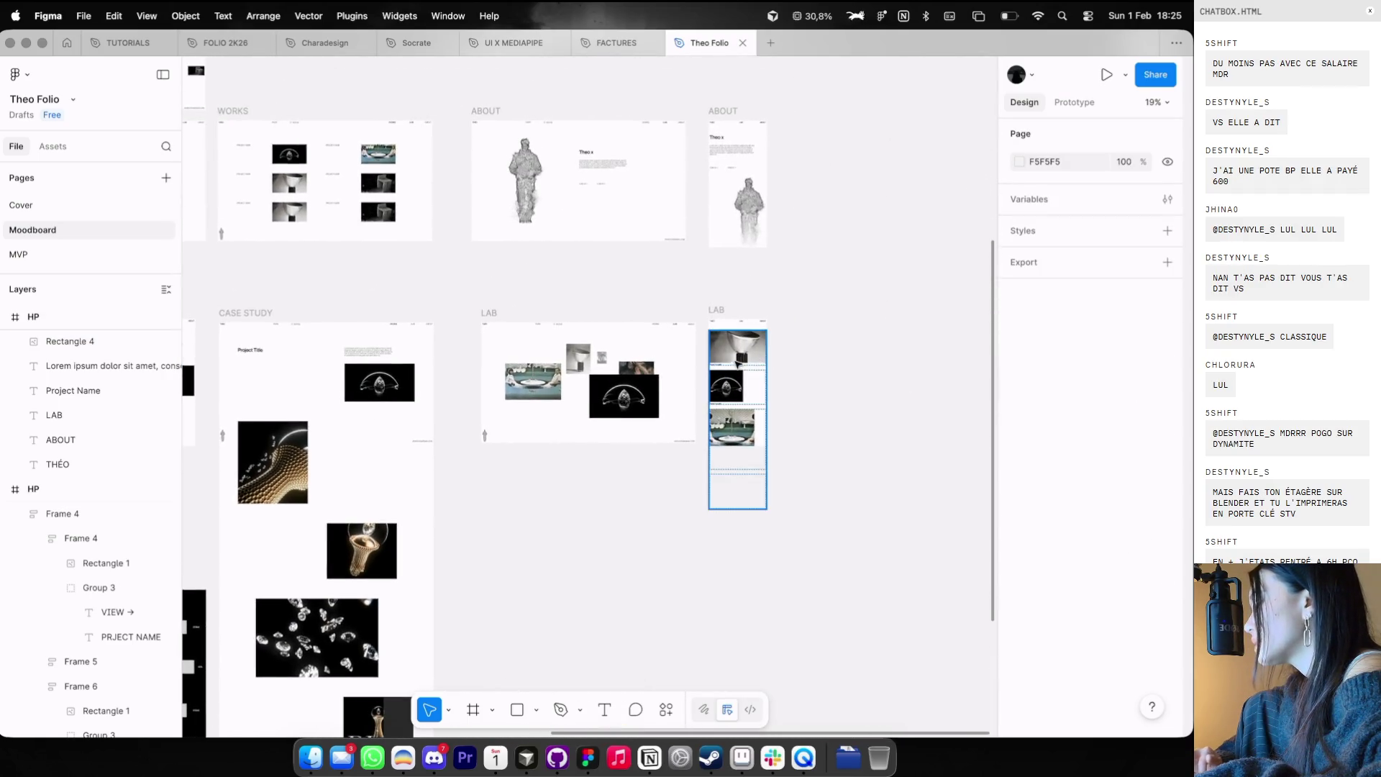
- Paste the LAB card stack into the HP mobile frame and nudge it up under the paragraph
{"action": "left_click", "coordinate": [712, 378]}
{"action": "scroll", "coordinate": [701, 377], "scroll_direction": "down", "scroll_amount": 5}
{"action": "scroll", "coordinate": [696, 379], "scroll_direction": "left", "scroll_amount": 8}
{"action": "left_click", "coordinate": [468, 208]}
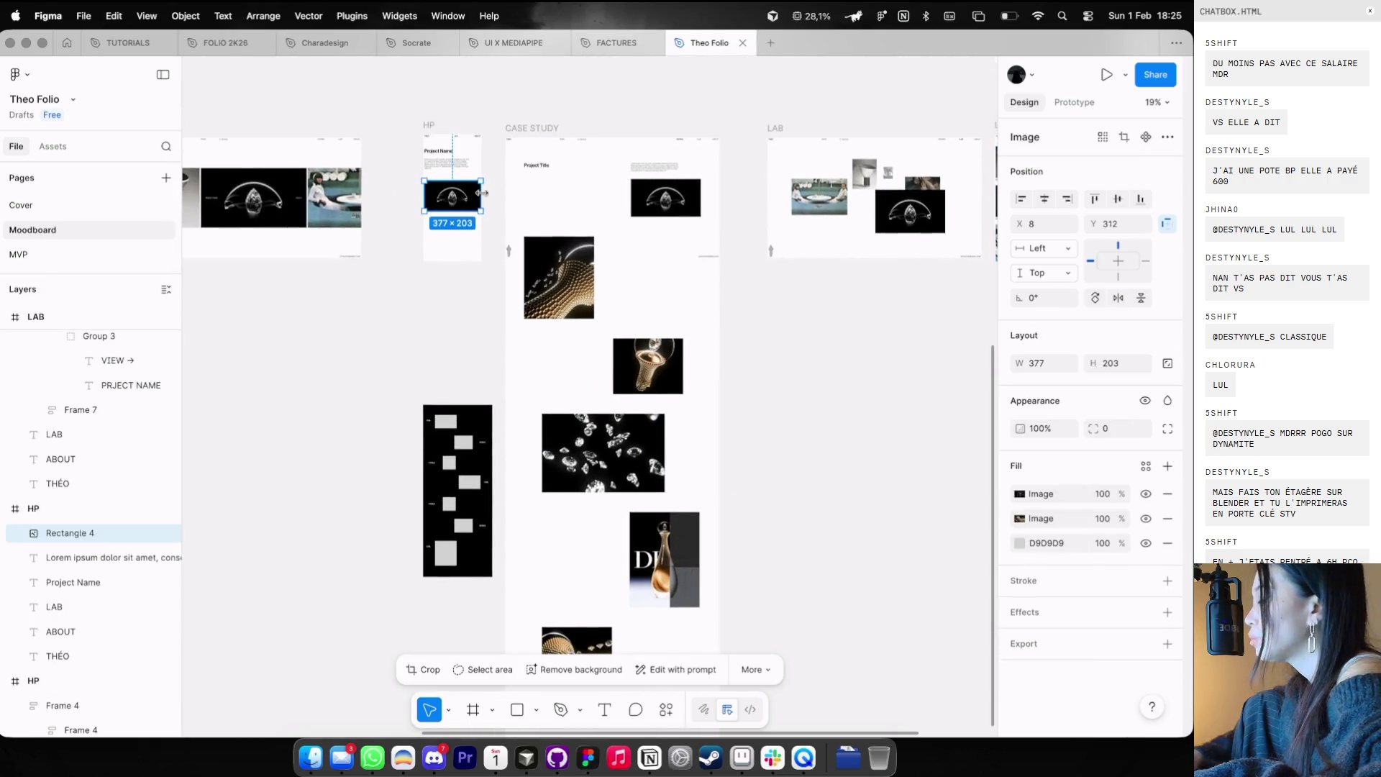
{"action": "left_click", "coordinate": [453, 164]}
{"action": "key", "text": "Escape"}
{"action": "scroll", "coordinate": [430, 139], "scroll_direction": "up", "scroll_amount": 3}
{"action": "key", "text": "ctrl+g"}
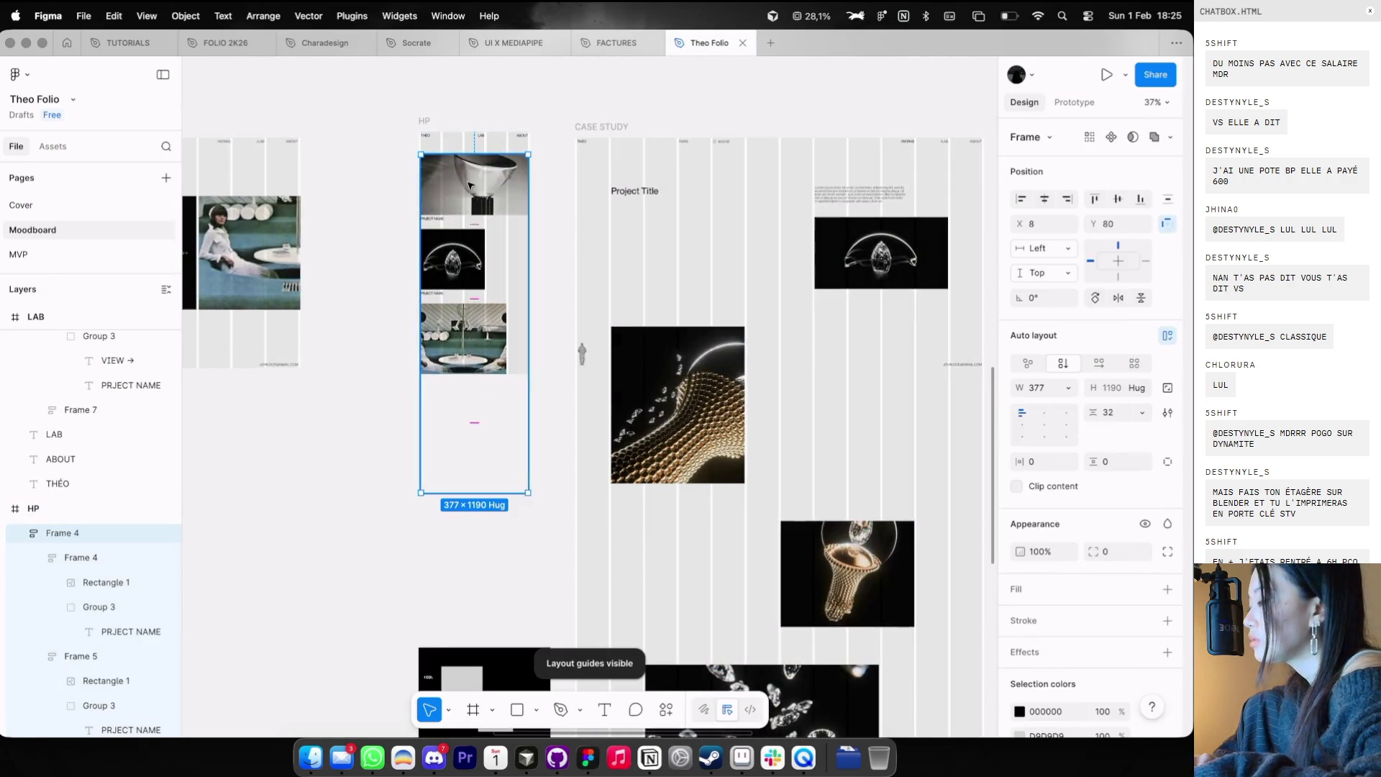
{"action": "key", "text": "Up"}
{"action": "key", "text": "Up"}
{"action": "key", "text": "Up"}
{"action": "key", "text": "Up"}
{"action": "key", "text": "Up"}
{"action": "key", "text": "Up"}
{"action": "key", "text": "Up"}
{"action": "key", "text": "Up"}
{"action": "key", "text": "Up"}
{"action": "key", "text": "Up"}
{"action": "key", "text": "Up"}
{"action": "key", "text": "Up"}
{"action": "left_click", "coordinate": [449, 192]}
{"action": "key", "text": "ctrl+g"}
{"action": "scroll", "coordinate": [422, 201], "scroll_direction": "down", "scroll_amount": 3}
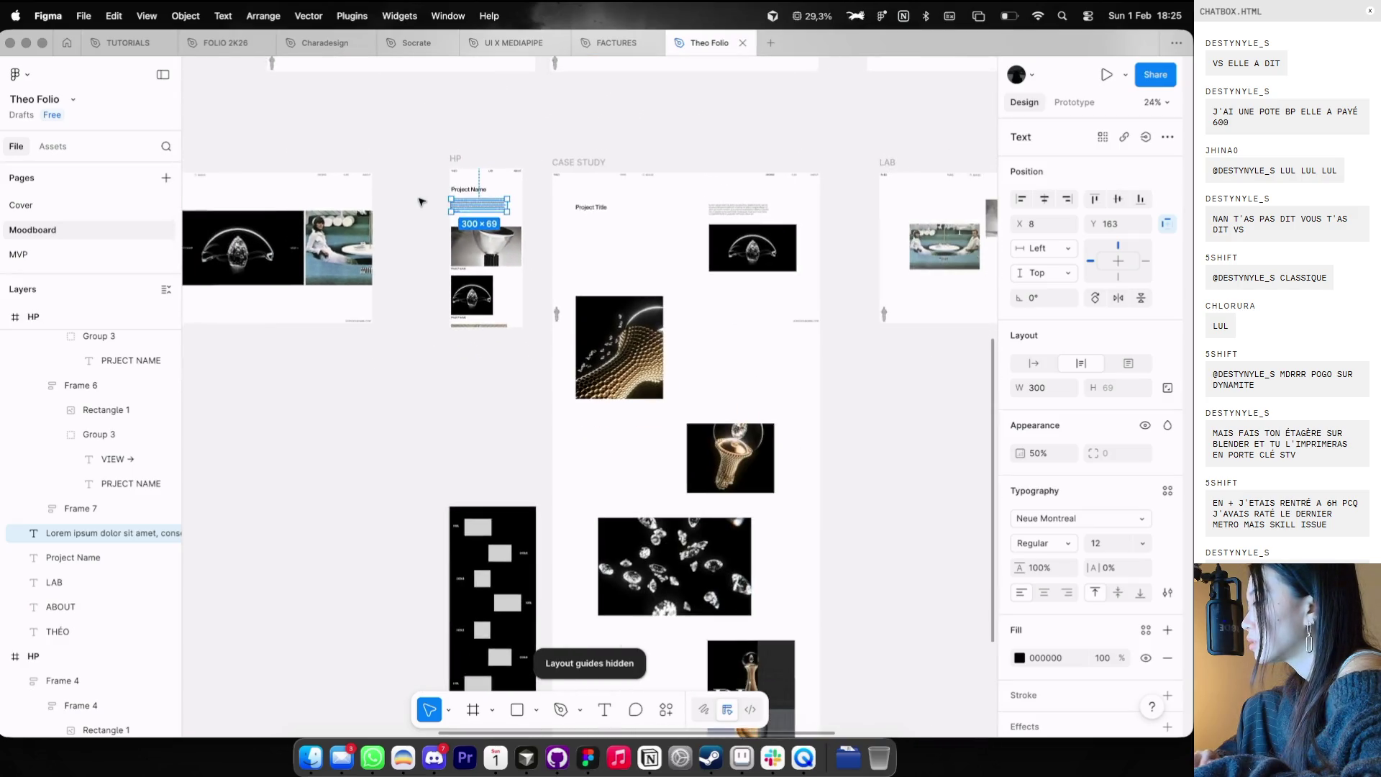
{"action": "scroll", "coordinate": [426, 226], "scroll_direction": "up", "scroll_amount": 3}
- Delete the PROJECT NAME caption from each image card in the stack
{"action": "left_click", "coordinate": [487, 308]}
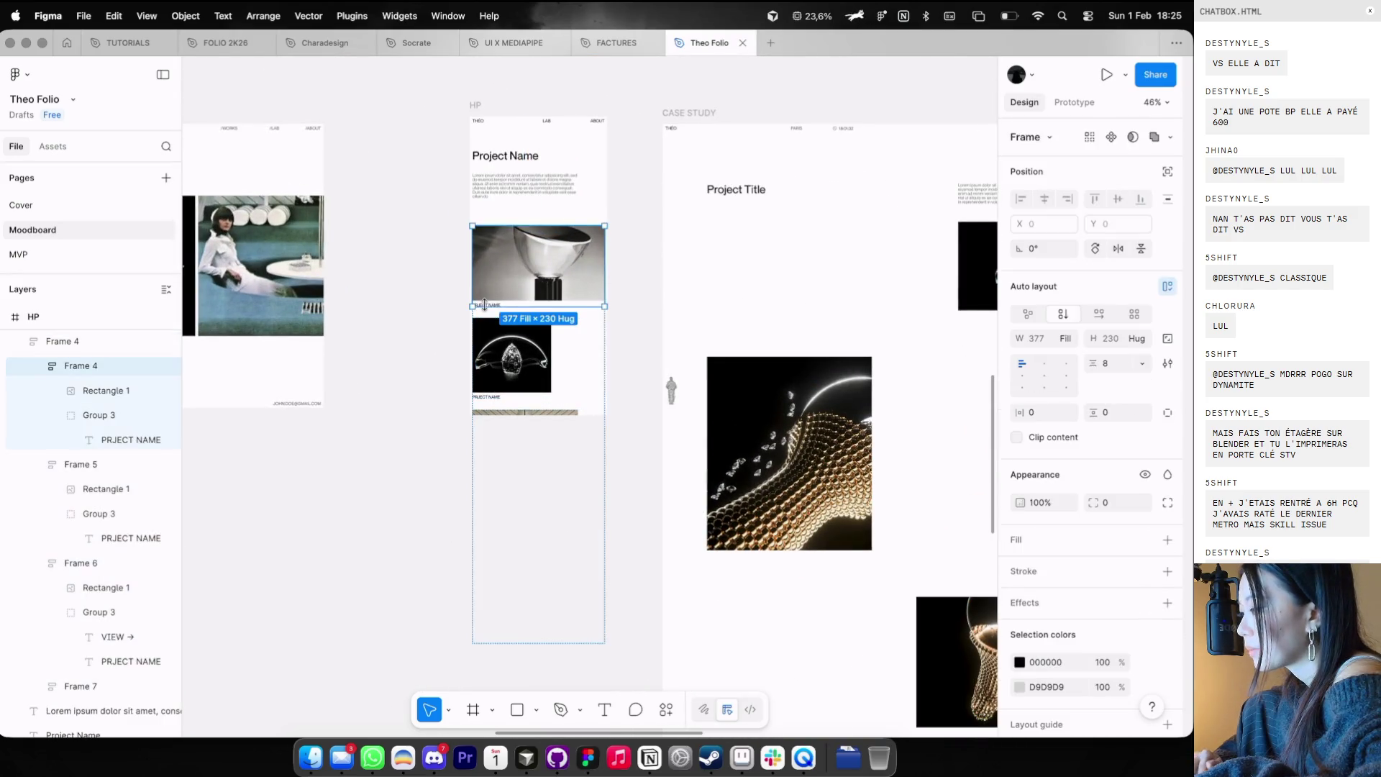
{"action": "scroll", "coordinate": [486, 306], "scroll_direction": "up", "scroll_amount": 3}
{"action": "left_click", "coordinate": [491, 302]}
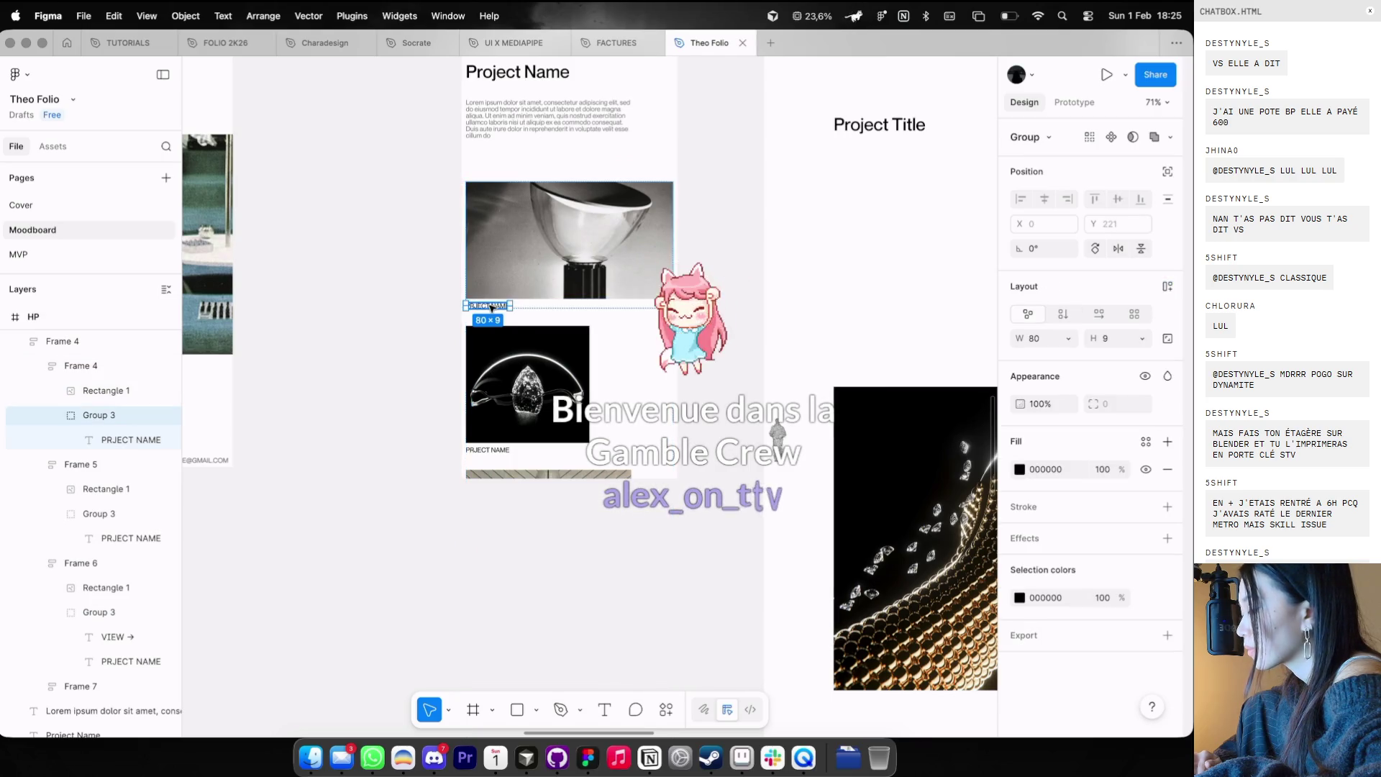
{"action": "key", "text": "Delete"}
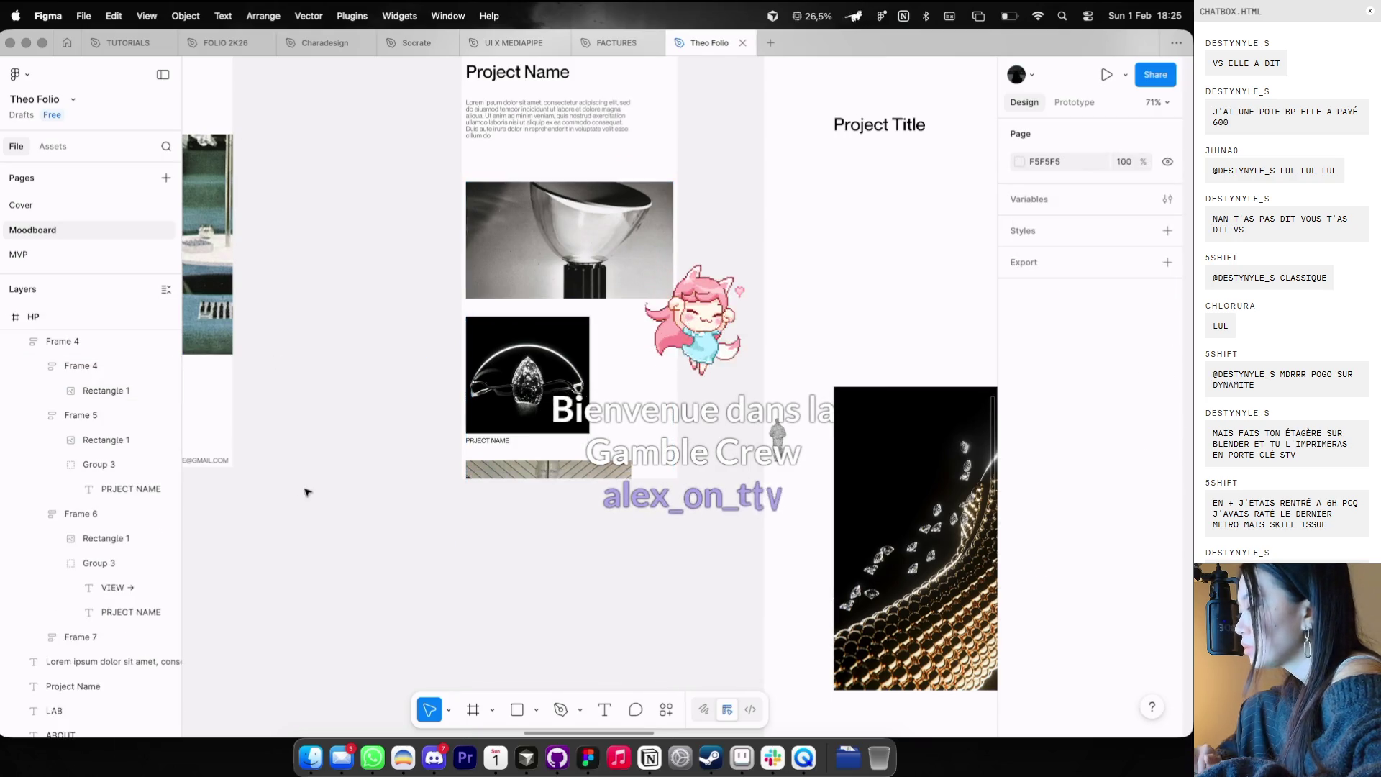
{"action": "left_click", "coordinate": [479, 432]}
{"action": "left_click", "coordinate": [479, 439]}
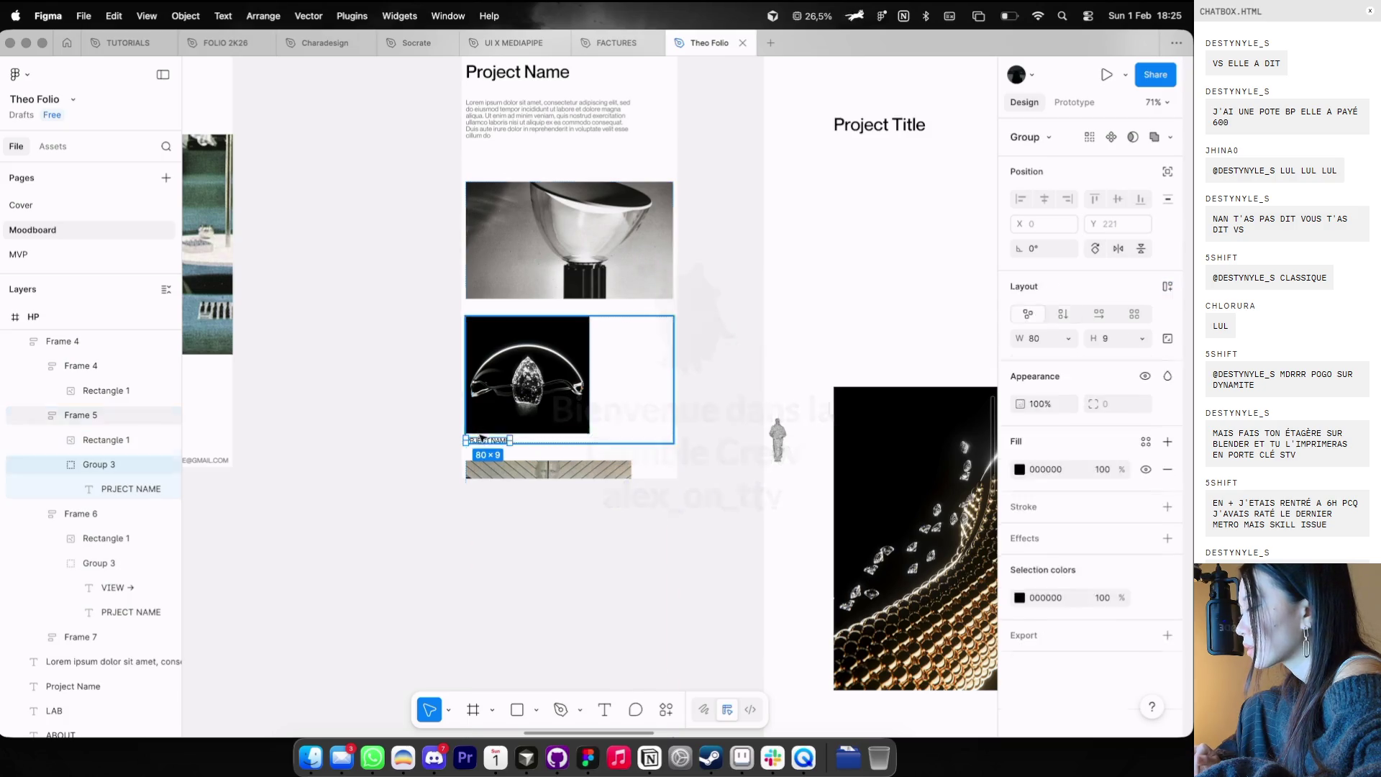
{"action": "left_click", "coordinate": [478, 438]}
{"action": "key", "text": "Delete"}
{"action": "scroll", "coordinate": [400, 442], "scroll_direction": "down", "scroll_amount": 5}
{"action": "left_click", "coordinate": [435, 442]}
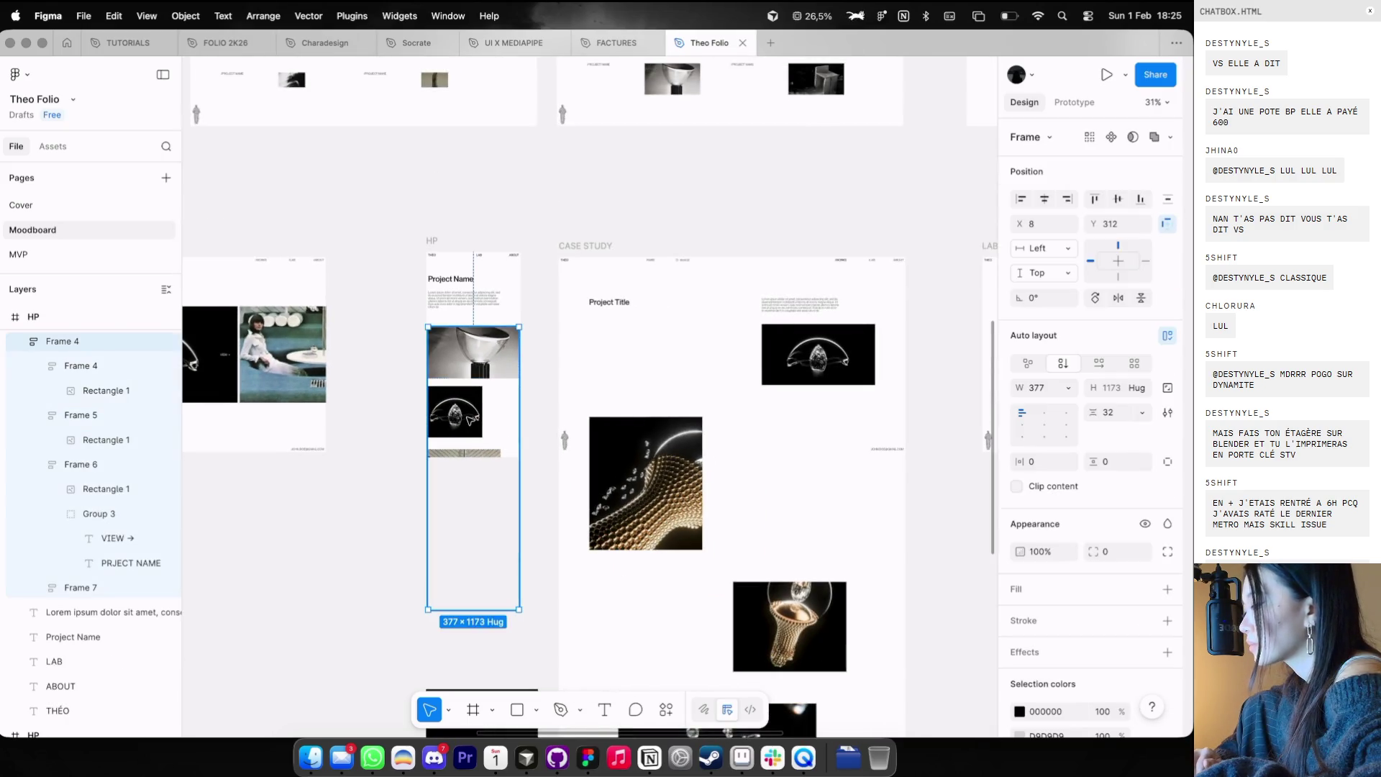
{"action": "scroll", "coordinate": [434, 443], "scroll_direction": "up", "scroll_amount": 5}
{"action": "key", "text": "ctrl+z"}
{"action": "key", "text": "ctrl+z"}
{"action": "scroll", "coordinate": [435, 445], "scroll_direction": "up", "scroll_amount": 3}
{"action": "scroll", "coordinate": [434, 445], "scroll_direction": "up", "scroll_amount": 3}
{"action": "key", "text": "Delete"}
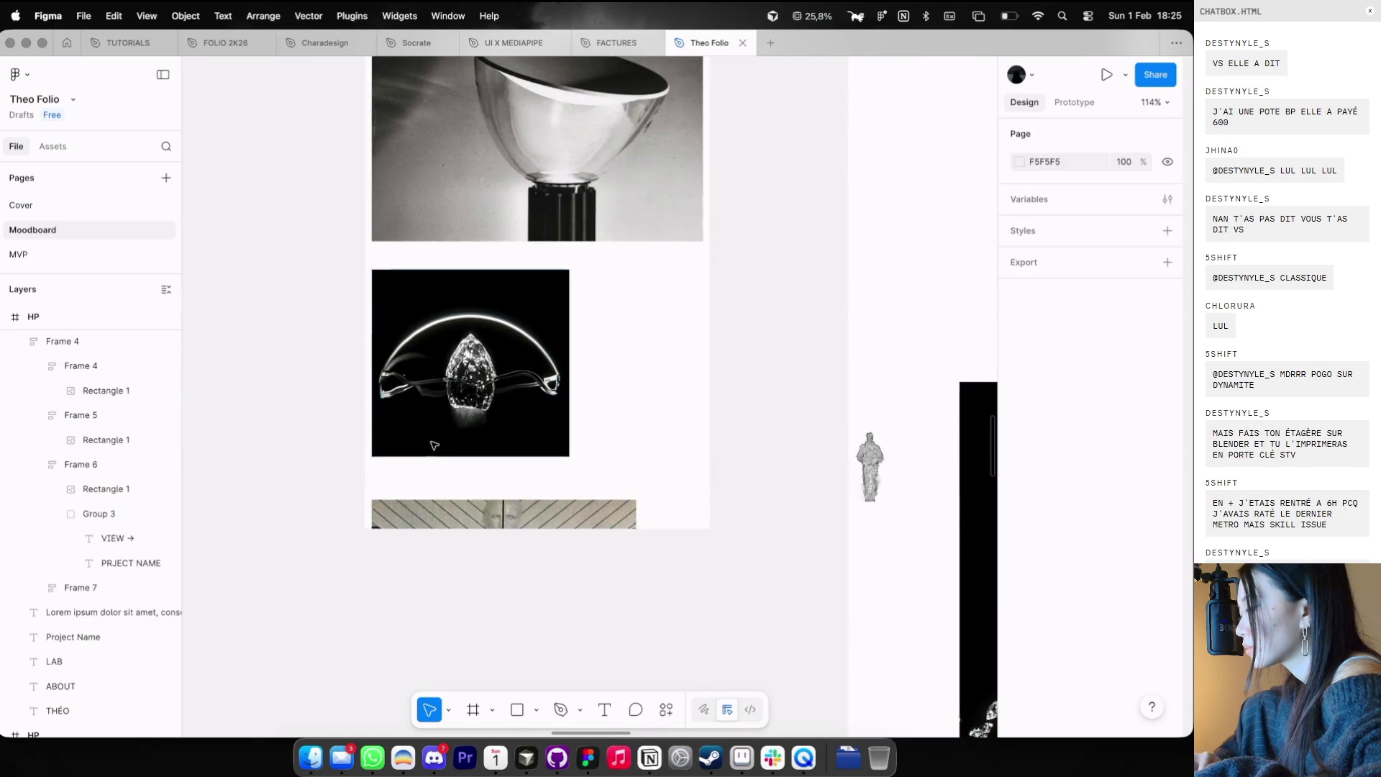
{"action": "left_click", "coordinate": [433, 442]}
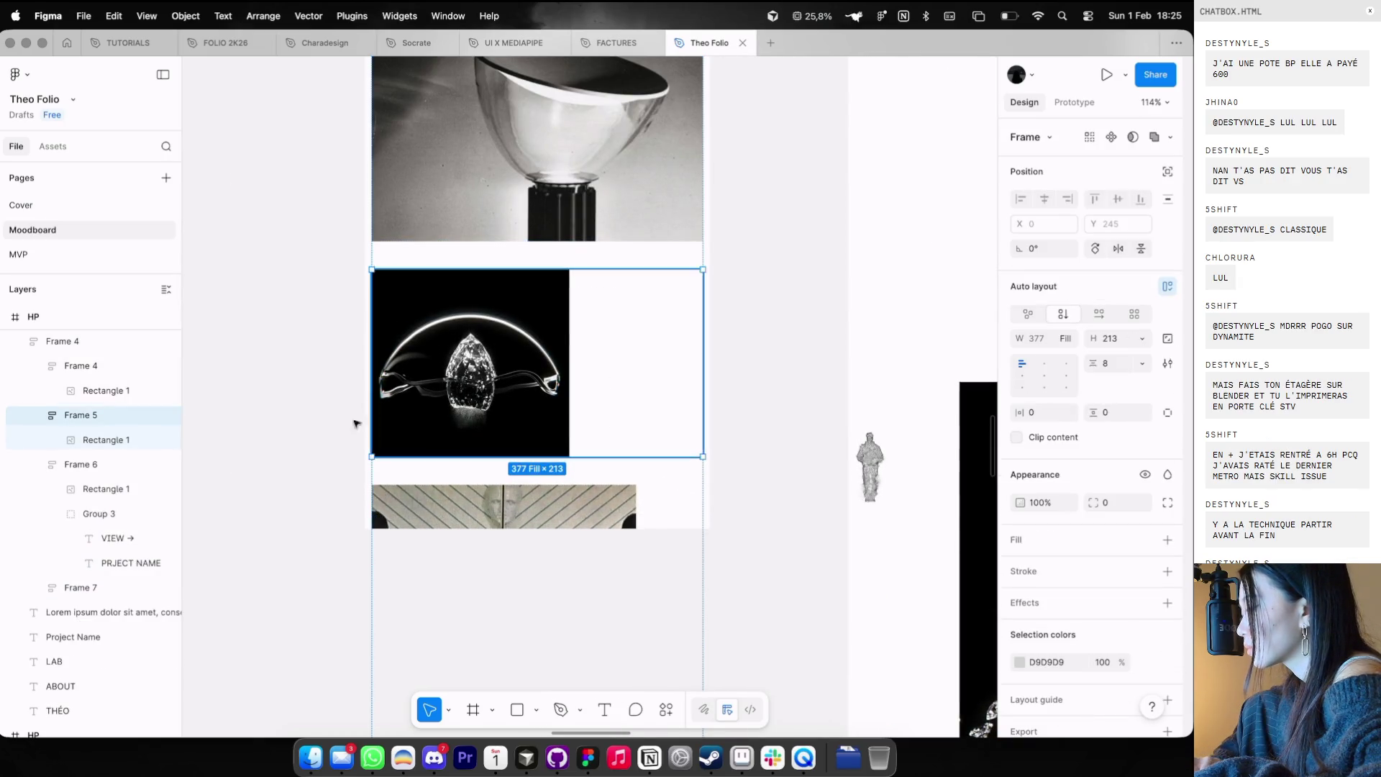
{"action": "key", "text": "Escape"}
- Reduce the card stack's auto-layout spacing from 32 to 8
{"action": "scroll", "coordinate": [528, 344], "scroll_direction": "down", "scroll_amount": 3}
{"action": "scroll", "coordinate": [529, 344], "scroll_direction": "down", "scroll_amount": 3}
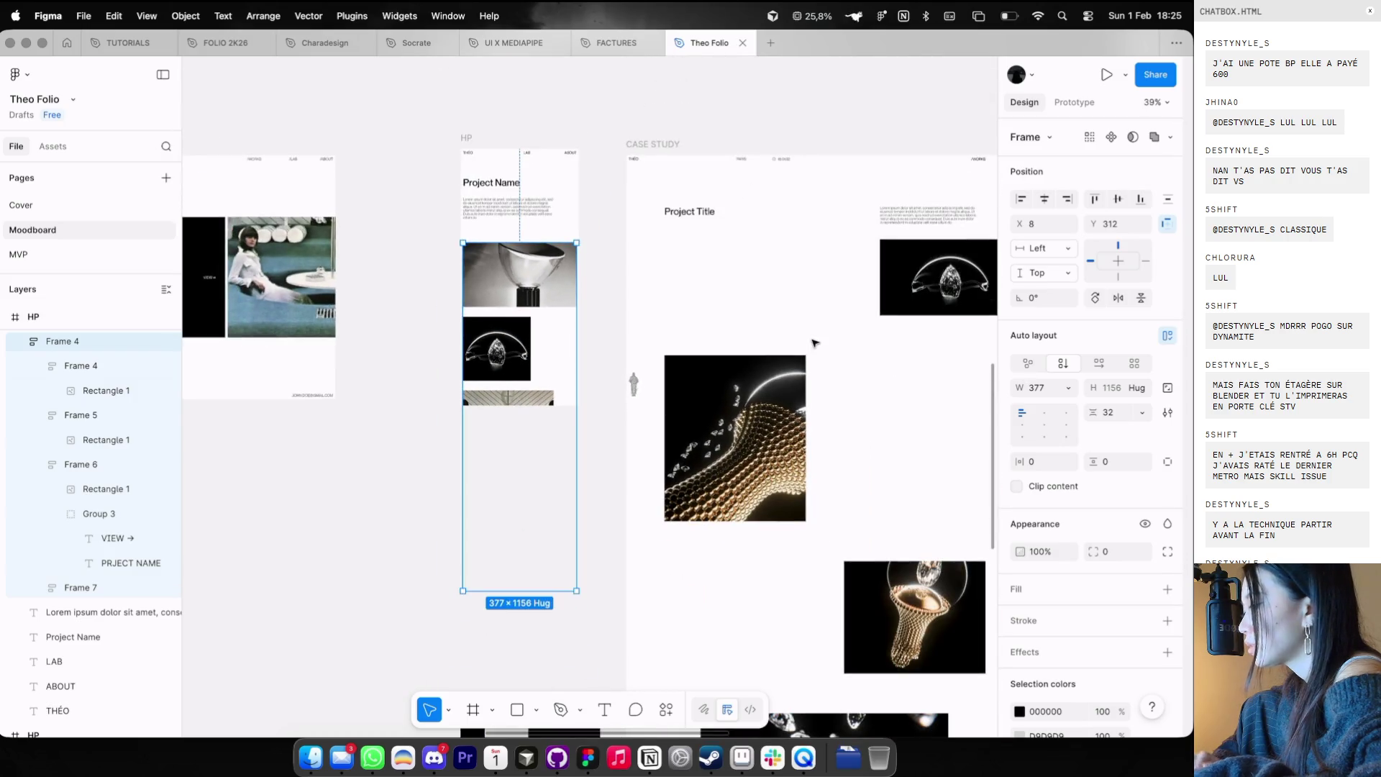
{"action": "left_click", "coordinate": [1113, 412]}
{"action": "type", "text": "24"}
{"action": "key", "text": "Return"}
{"action": "type", "text": "16"}
{"action": "key", "text": "Return"}
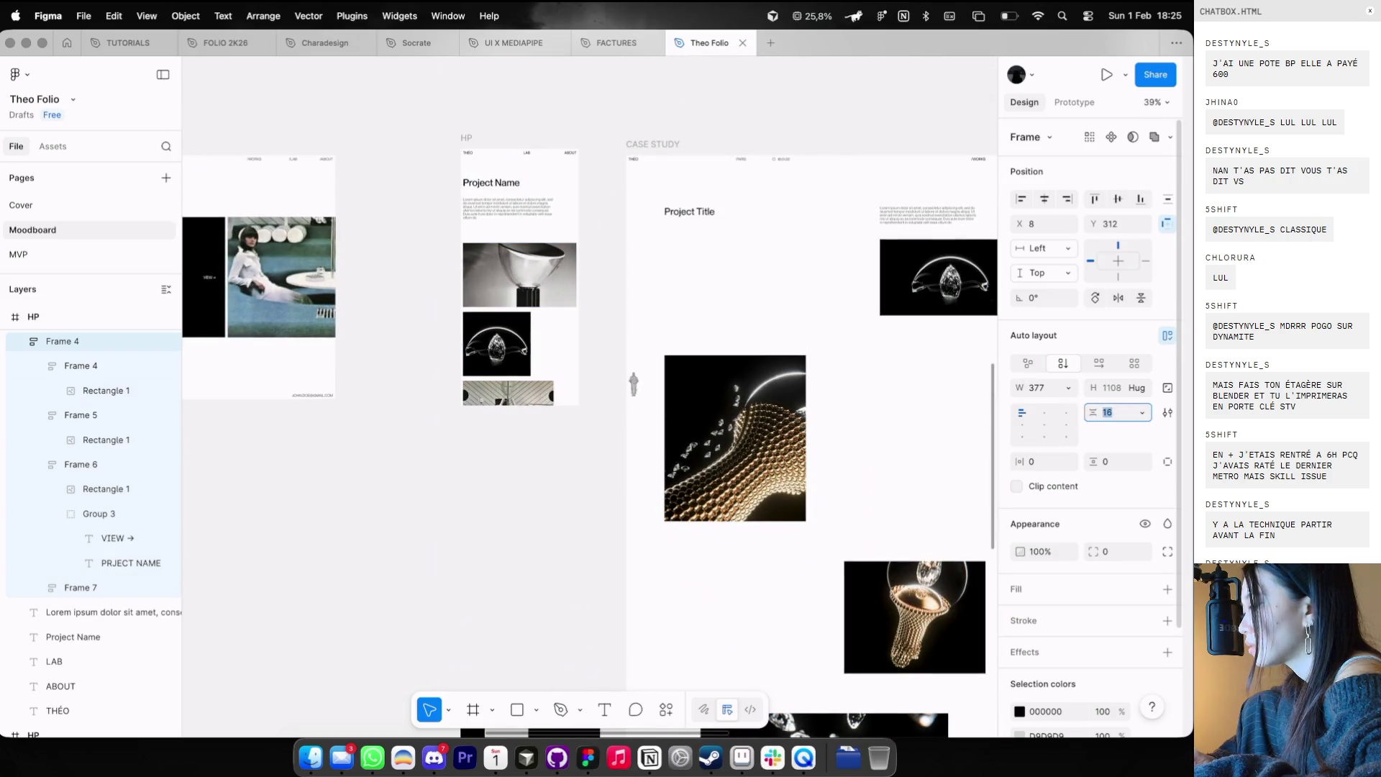
{"action": "type", "text": "8"}
{"action": "key", "text": "Return"}
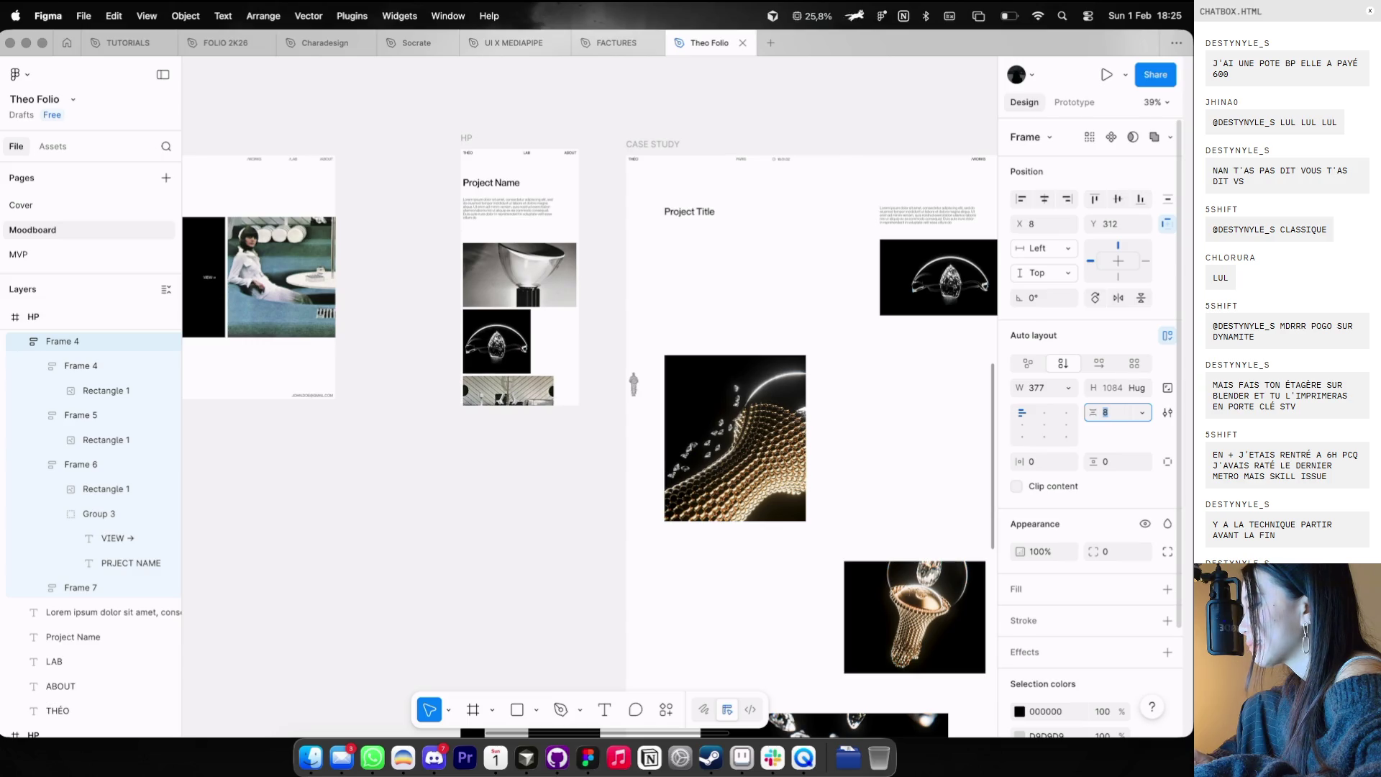
{"action": "left_click", "coordinate": [397, 327]}
{"action": "scroll", "coordinate": [400, 329], "scroll_direction": "down", "scroll_amount": 3}
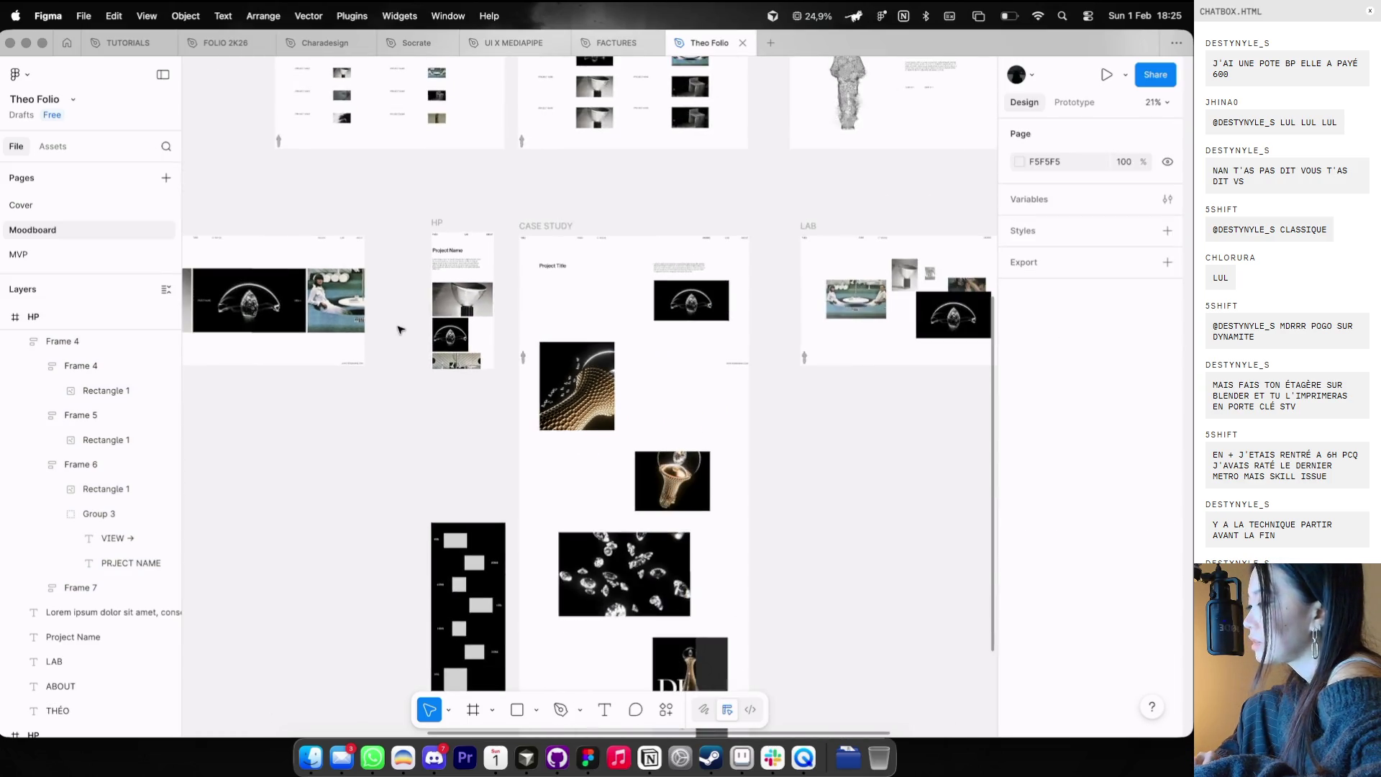
- Pan around the Figma canvas, then switch to the Dia browser showing the V4 Game page
{"action": "scroll", "coordinate": [399, 329], "scroll_direction": "right", "scroll_amount": 4}
{"action": "scroll", "coordinate": [399, 329], "scroll_direction": "down", "scroll_amount": 1}
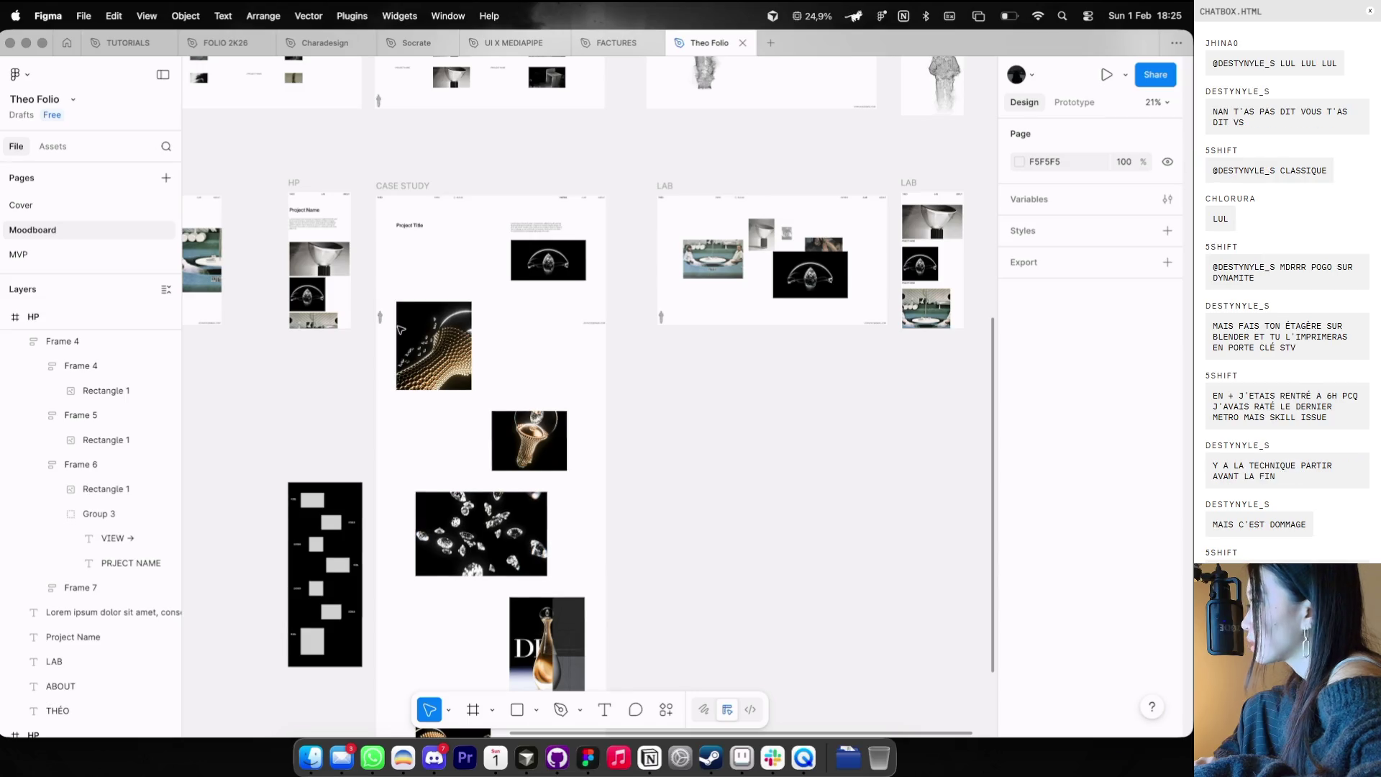
{"action": "scroll", "coordinate": [404, 330], "scroll_direction": "up", "scroll_amount": 1}
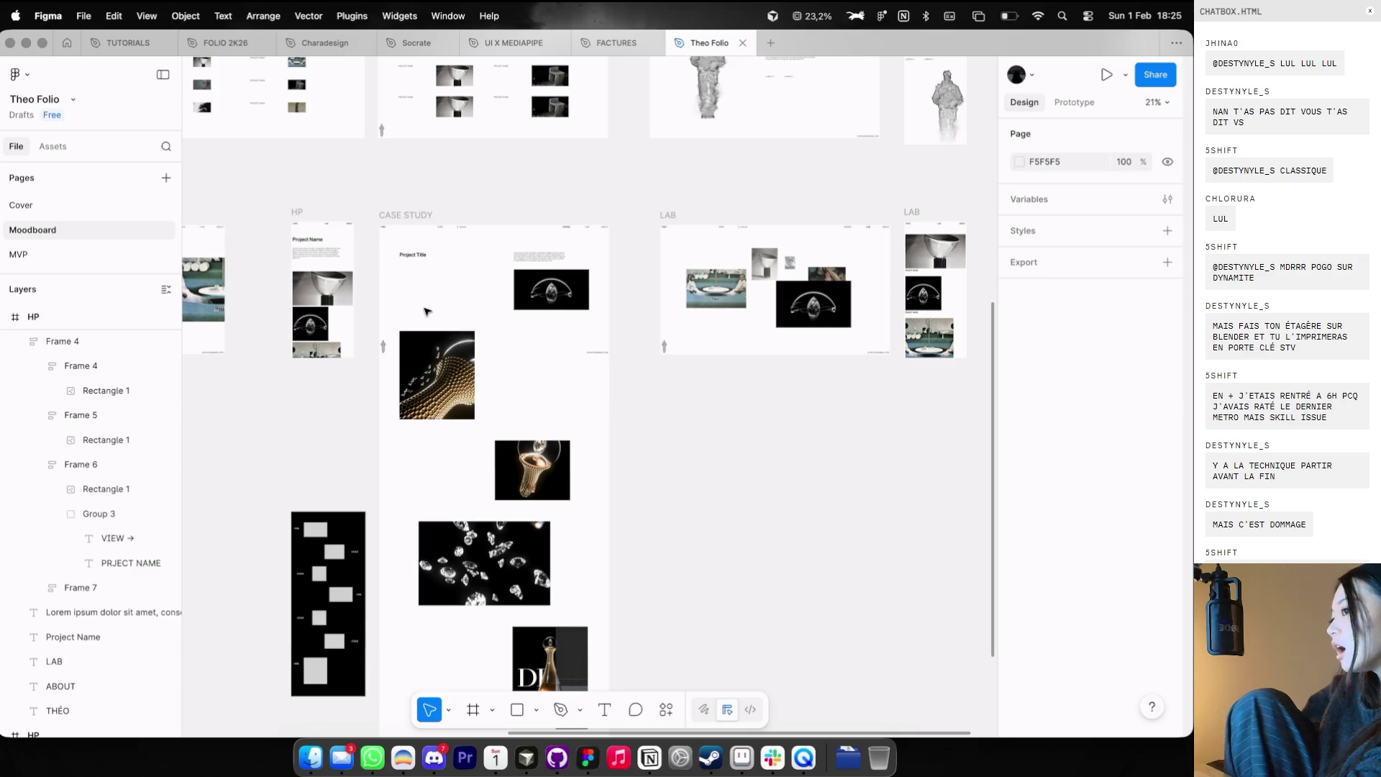
{"action": "scroll", "coordinate": [424, 311], "scroll_direction": "down", "scroll_amount": 2}
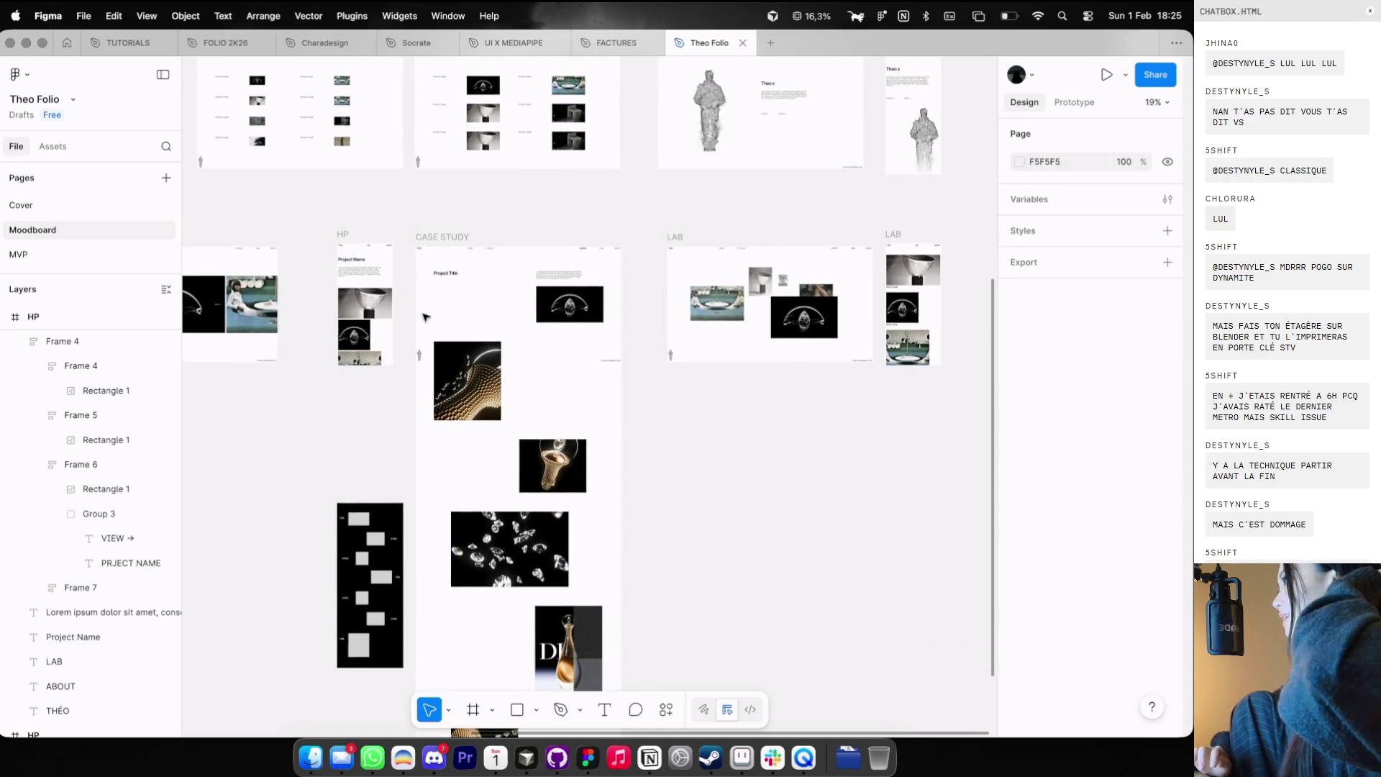
{"action": "scroll", "coordinate": [424, 317], "scroll_direction": "up", "scroll_amount": 2}
{"action": "key", "text": "ctrl+Left"}
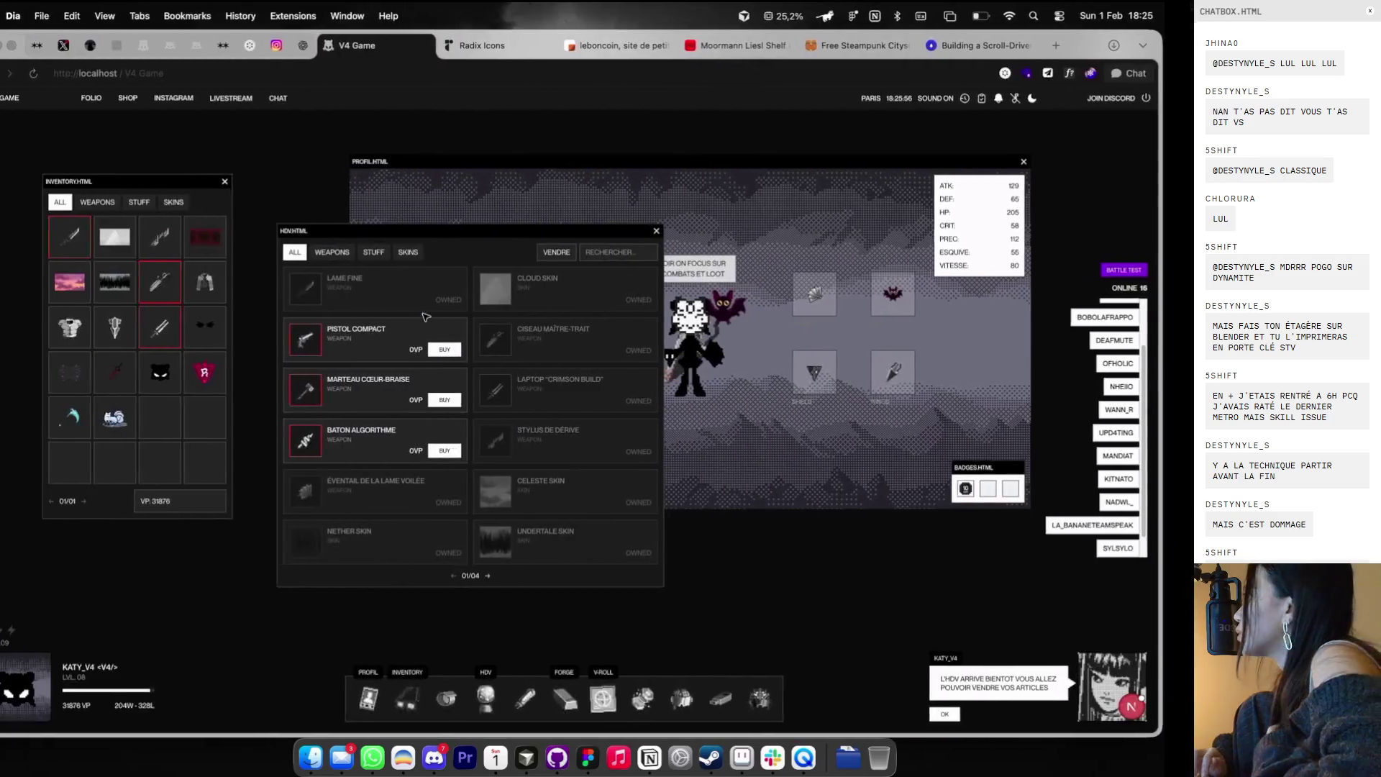
- Close the Radix Icons and leboncoin tabs in Dia, then go back to the V4 Game tab
{"action": "left_click", "coordinate": [518, 46]}
{"action": "left_click", "coordinate": [512, 73]}
{"action": "type", "text": "ovh"}
{"action": "key", "text": "Escape"}
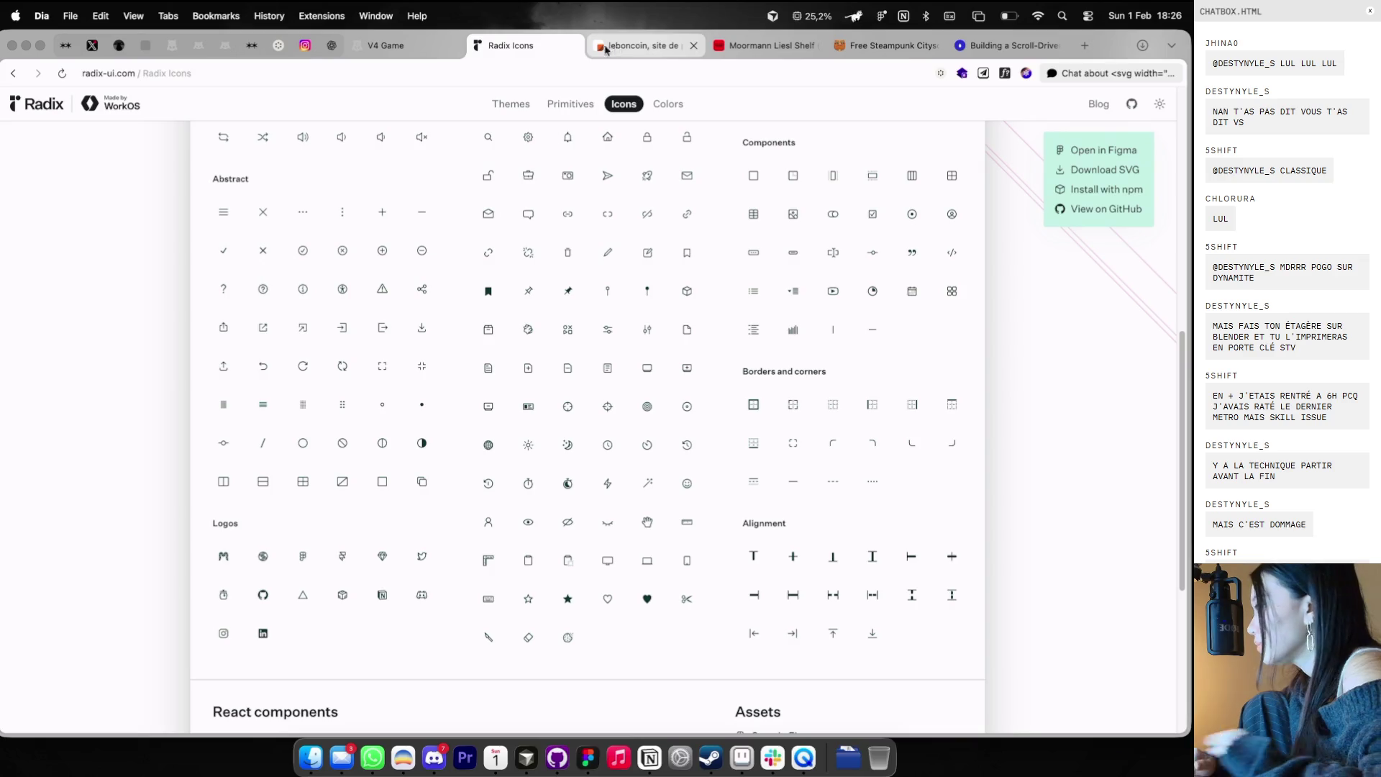
{"action": "key", "text": "super+w"}
{"action": "left_click", "coordinate": [403, 46]}
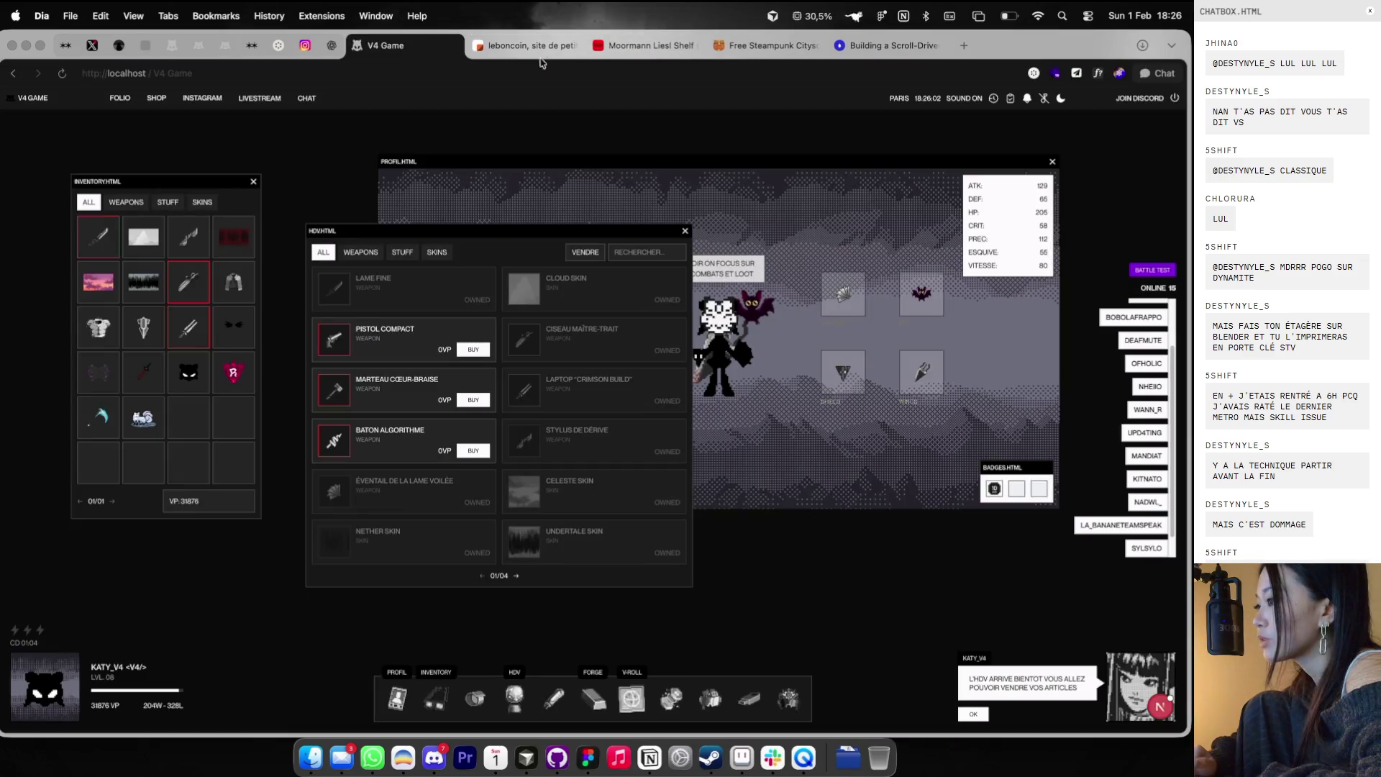
{"action": "left_click", "coordinate": [570, 45]}
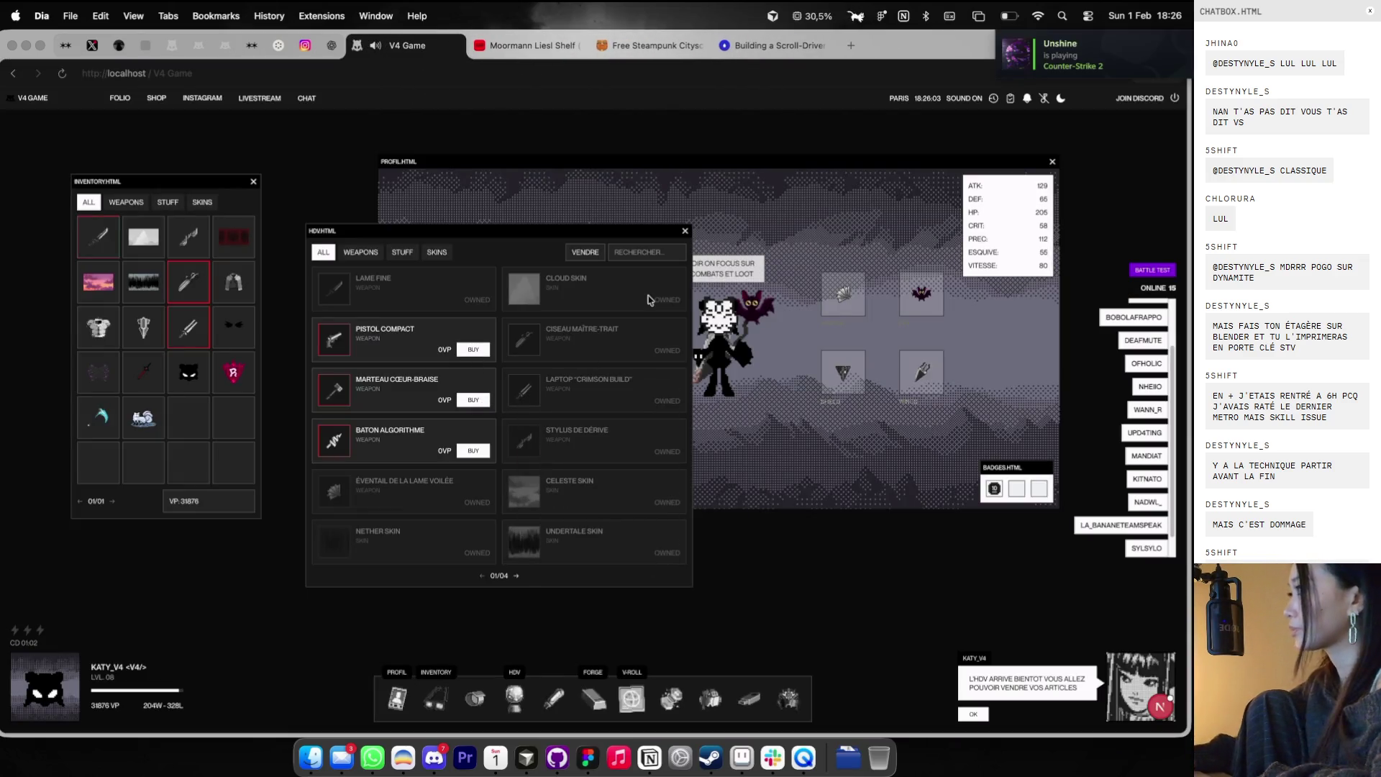
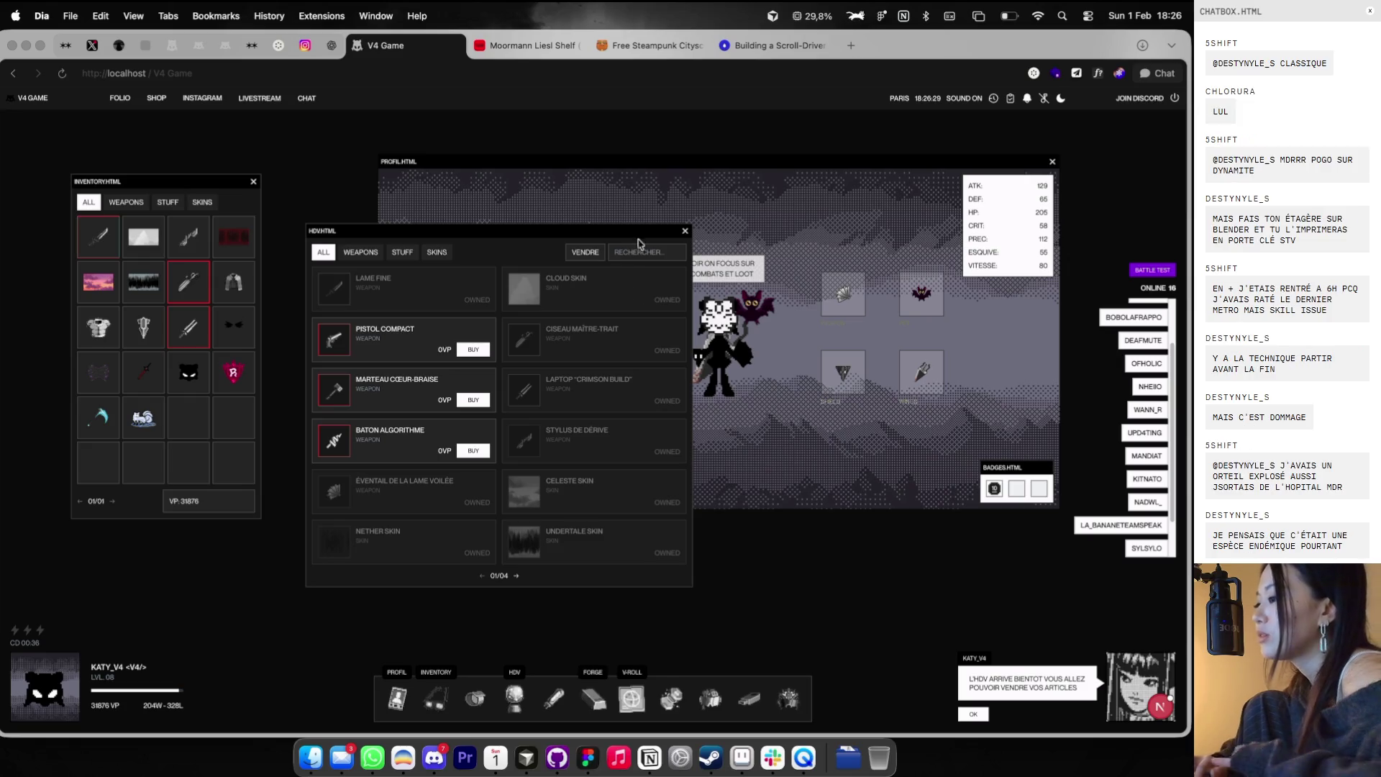
- Drag the HDV marketplace window left and down so it overlaps the inventory panel
{"action": "left_click_drag", "start_coordinate": [642, 242], "coordinate": [583, 273]}
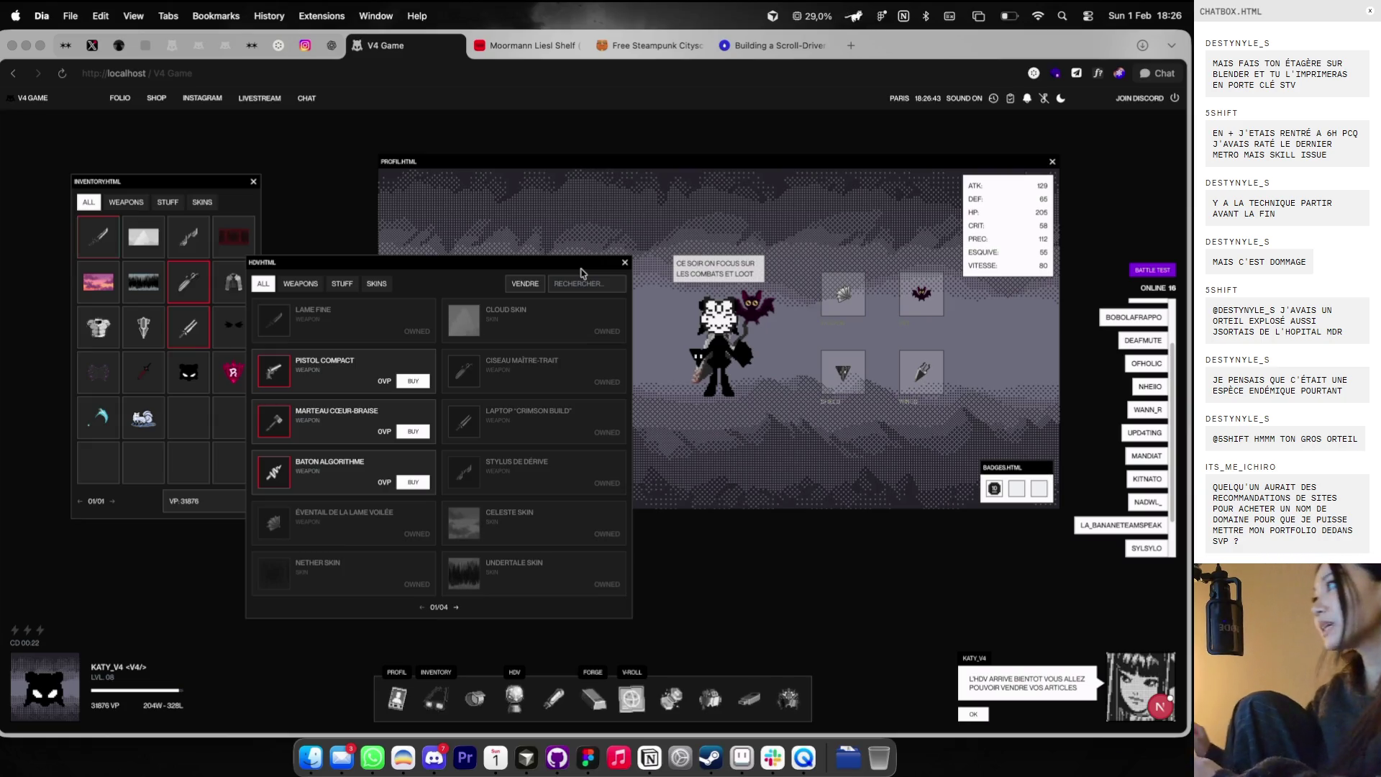
{"action": "key", "text": "super+Tab"}
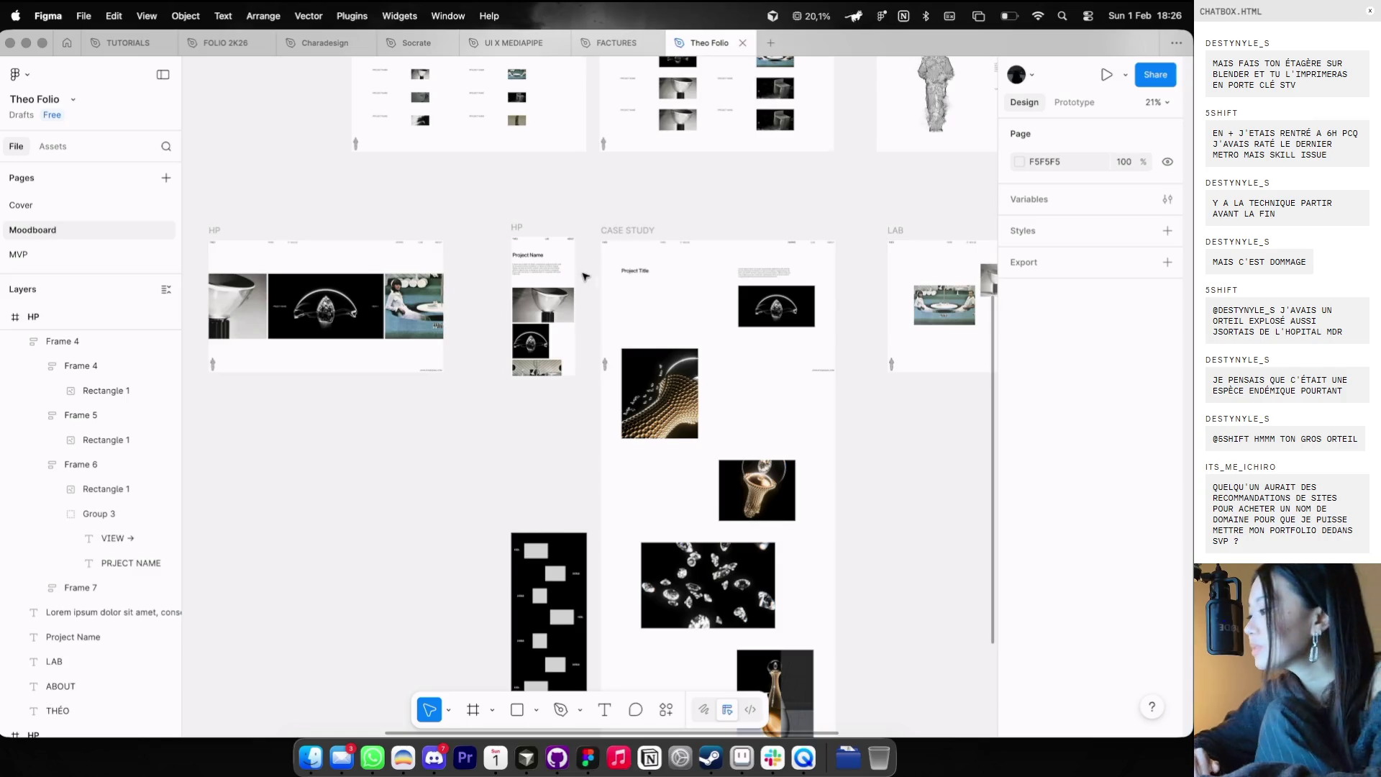
- Zoom and pan across the Theo Folio frames, then leave for the Figma home and V4 Game
{"action": "scroll", "coordinate": [585, 276], "scroll_direction": "down", "scroll_amount": 3}
{"action": "scroll", "coordinate": [585, 276], "scroll_direction": "left", "scroll_amount": 2}
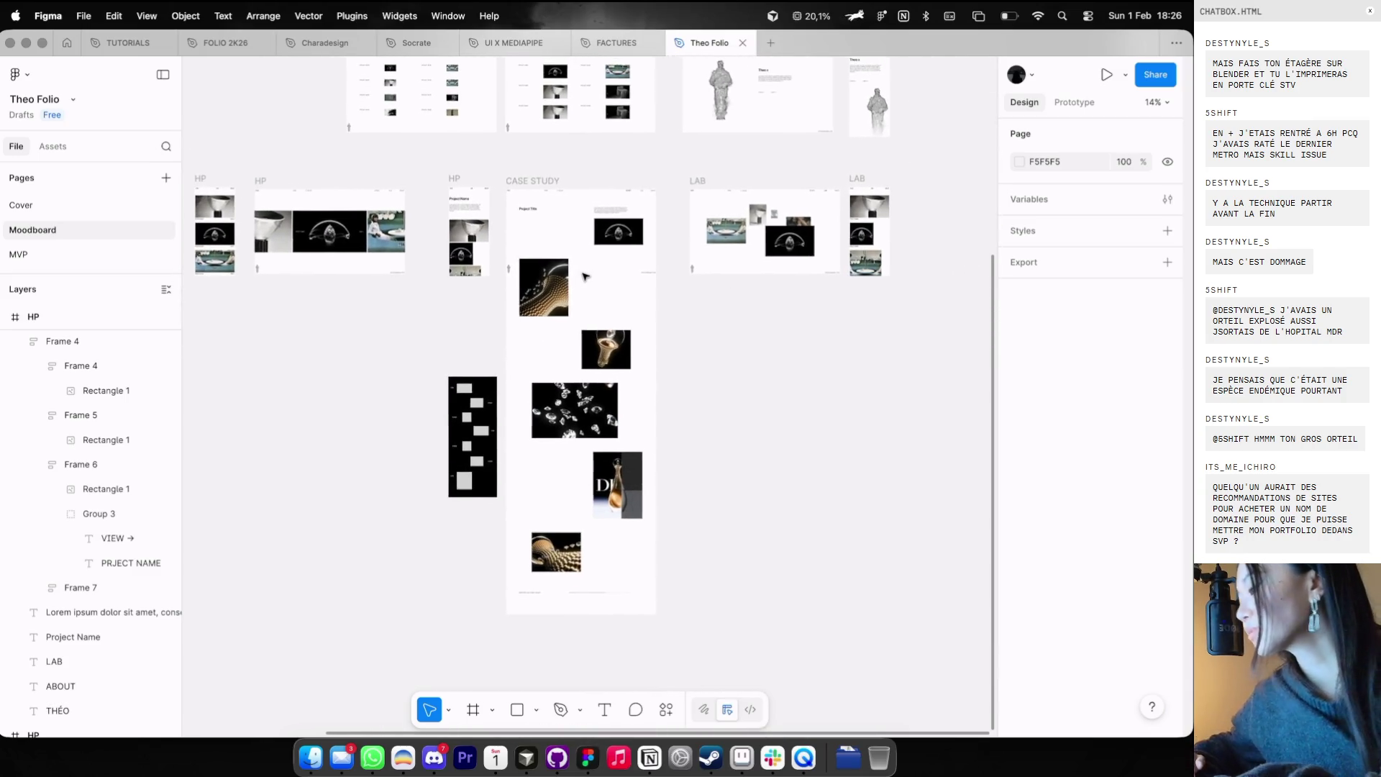
{"action": "scroll", "coordinate": [585, 276], "scroll_direction": "left", "scroll_amount": 2}
{"action": "scroll", "coordinate": [585, 276], "scroll_direction": "up", "scroll_amount": 3}
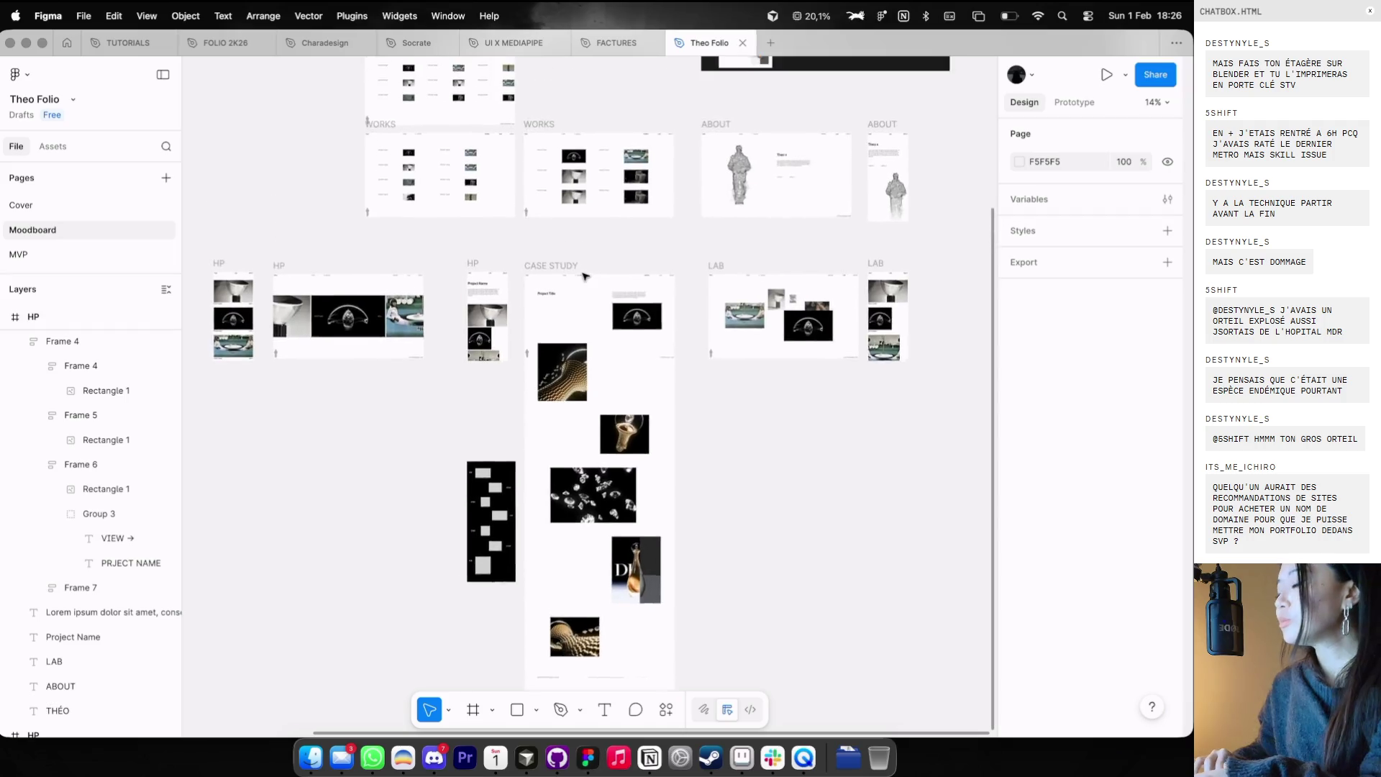
{"action": "scroll", "coordinate": [584, 276], "scroll_direction": "down", "scroll_amount": 2}
{"action": "scroll", "coordinate": [585, 276], "scroll_direction": "up", "scroll_amount": 3}
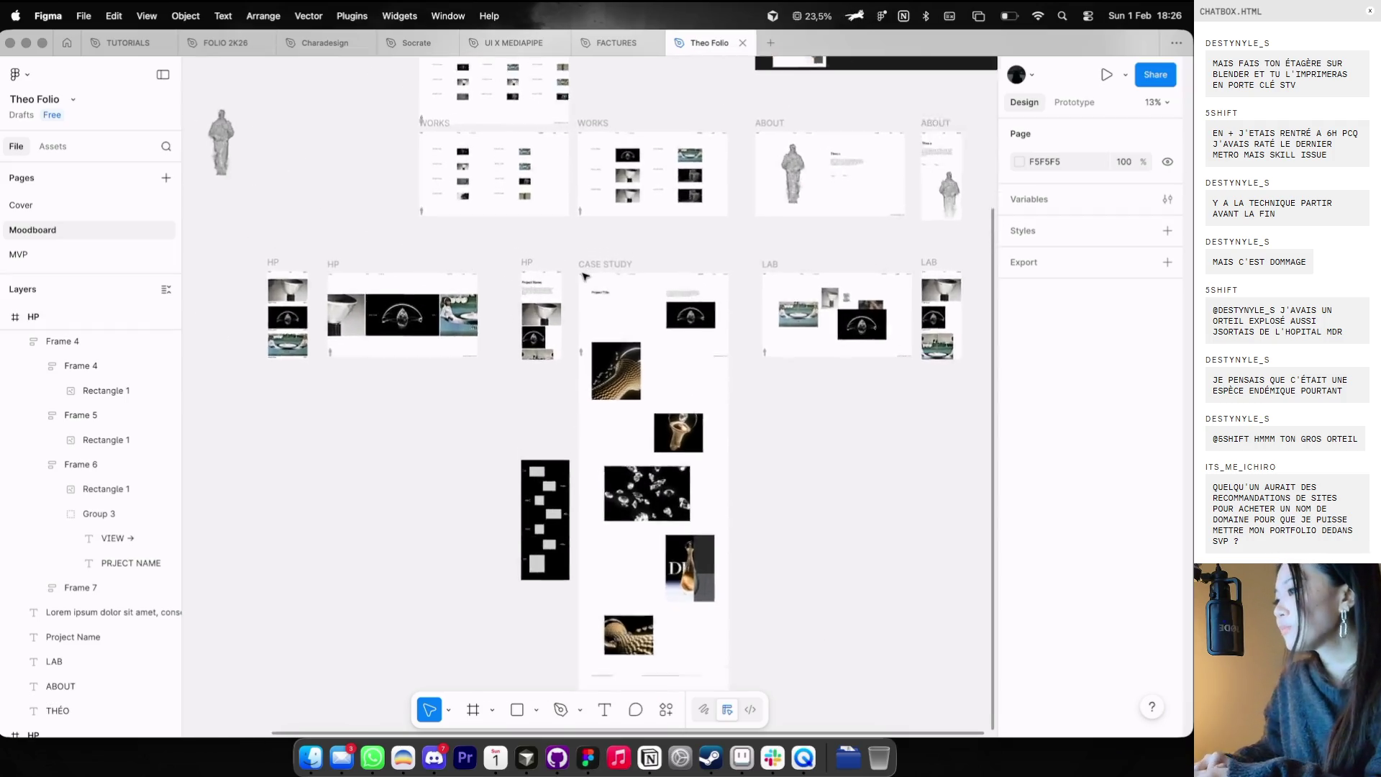
{"action": "scroll", "coordinate": [585, 276], "scroll_direction": "up", "scroll_amount": 2}
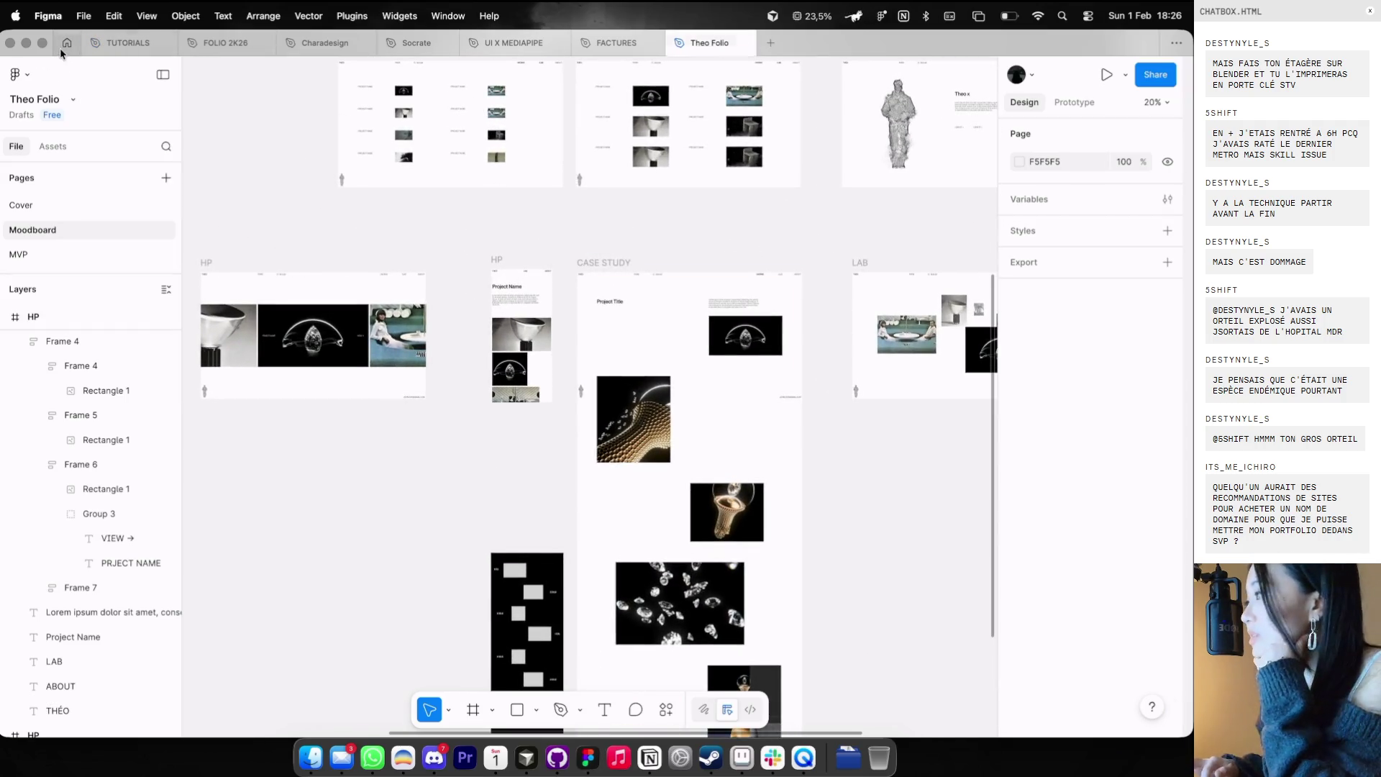
{"action": "left_click", "coordinate": [66, 43]}
{"action": "left_click", "coordinate": [186, 63]}
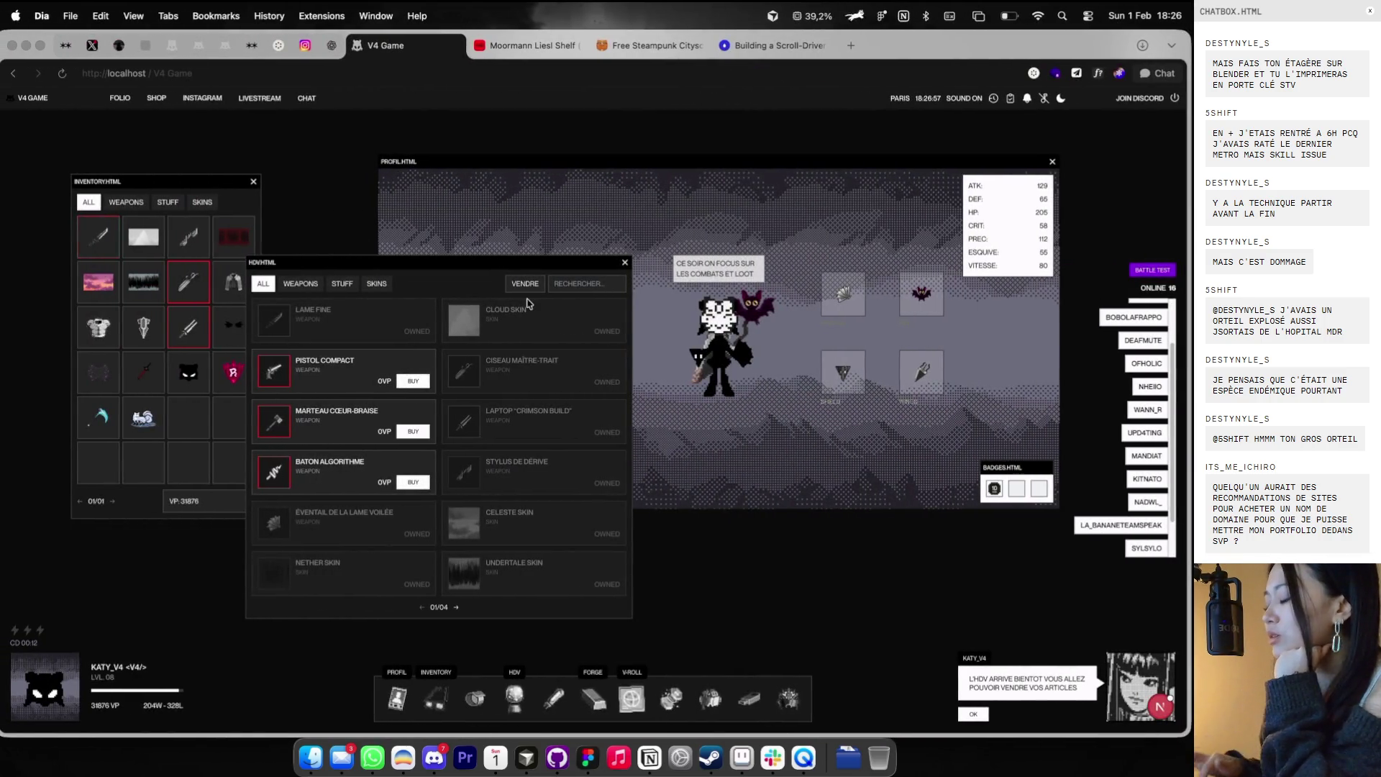
- Move the HDV window up and right over the PROFIL window, then open the Forge window
{"action": "mouse_move", "coordinate": [552, 261]}
{"action": "left_mouse_down"}
{"action": "mouse_move", "coordinate": [734, 169]}
{"action": "mouse_move", "coordinate": [669, 213]}
{"action": "left_mouse_up"}
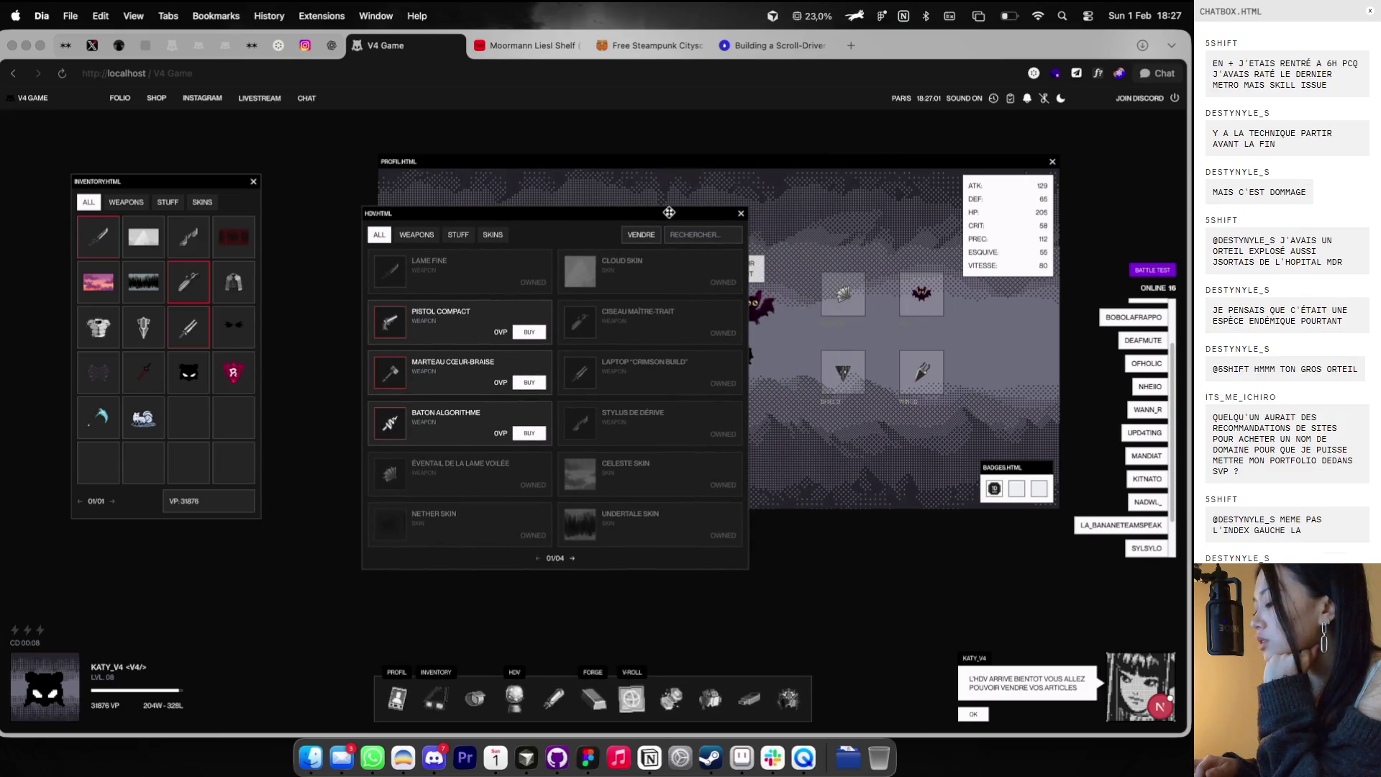
{"action": "left_click", "coordinate": [589, 689]}
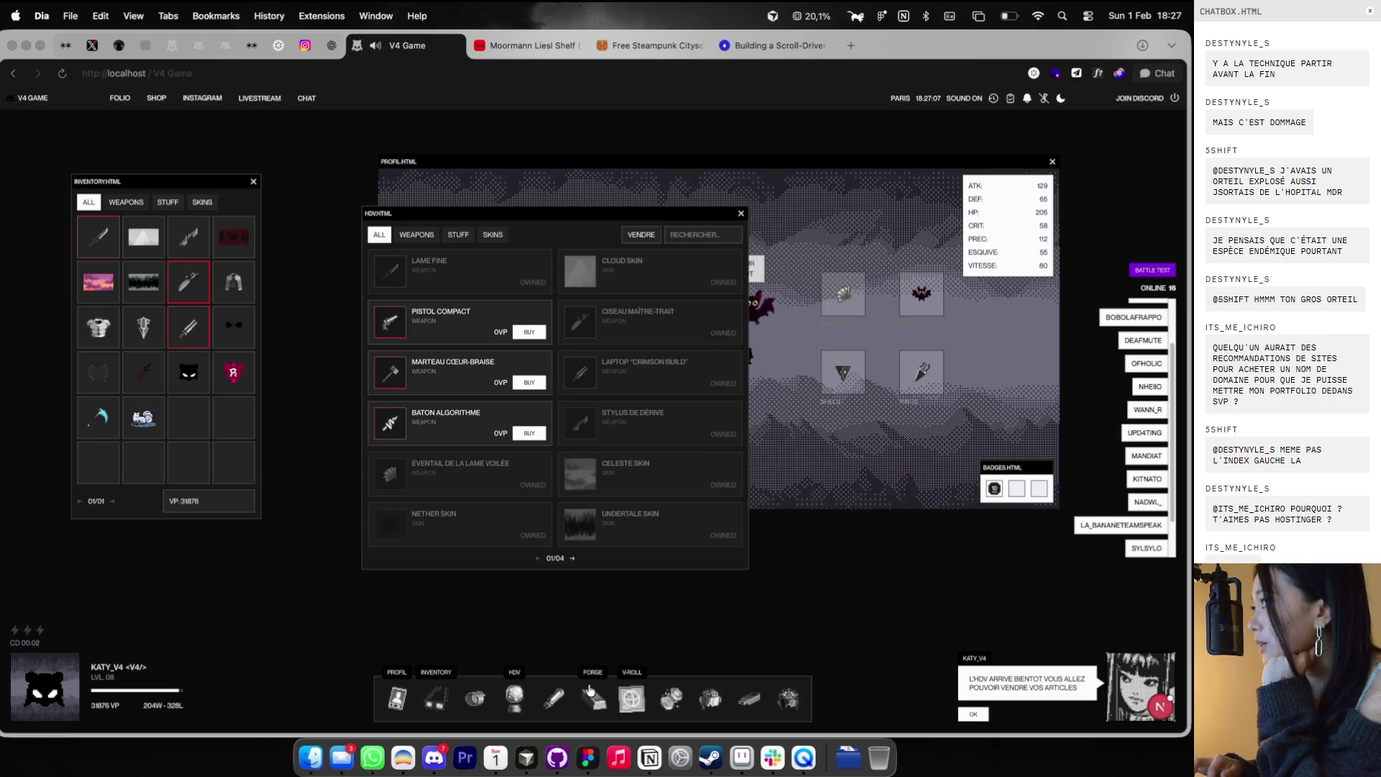
- Open the Socrate file in Figma and zoom around its reference images
{"action": "left_click", "coordinate": [588, 757]}
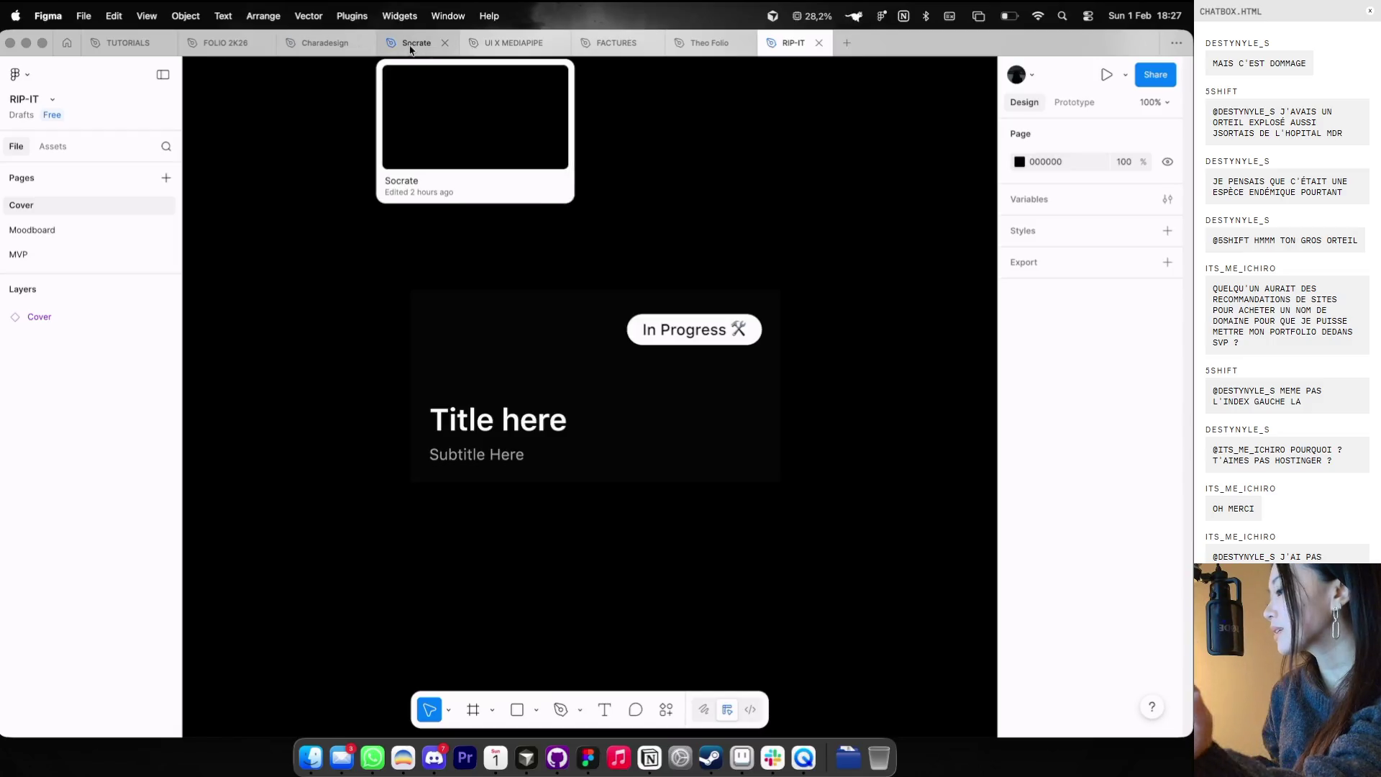
{"action": "left_click", "coordinate": [413, 44]}
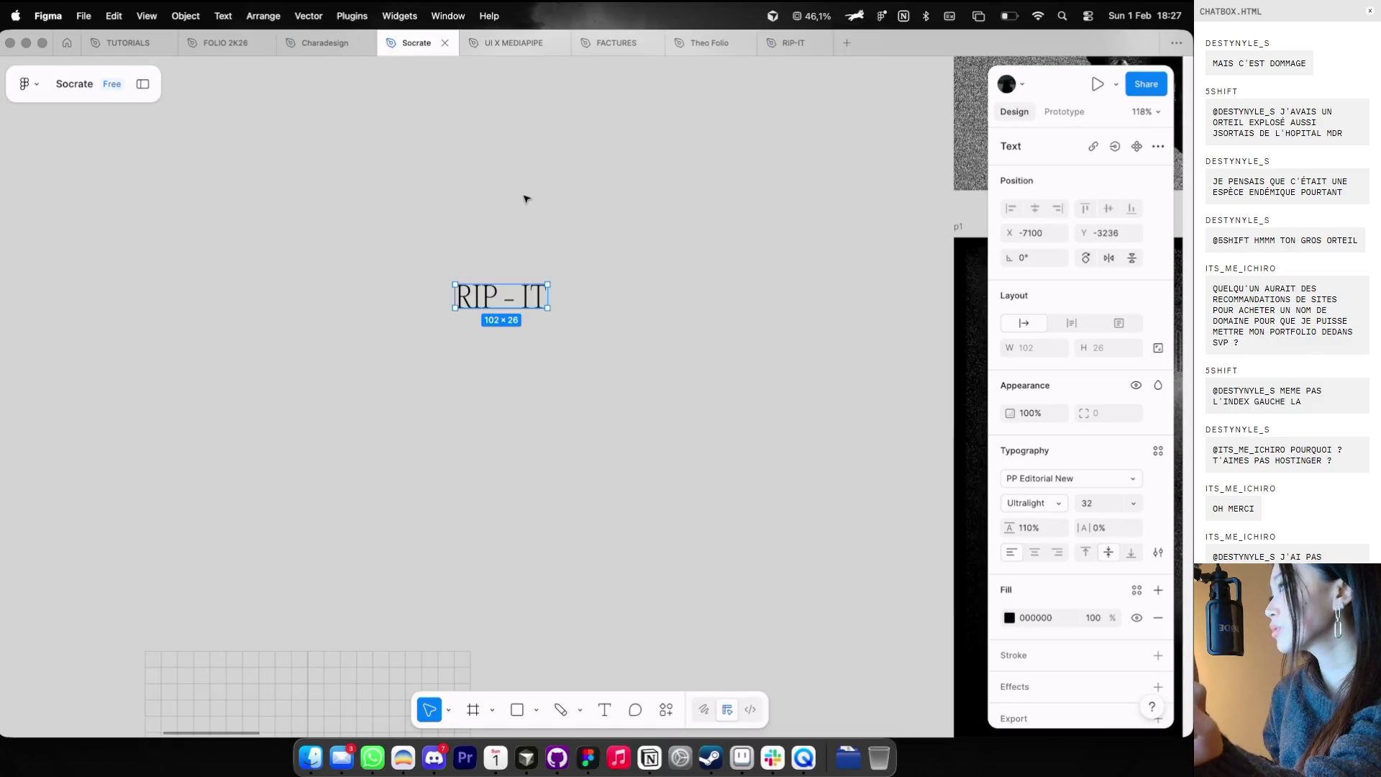
{"action": "scroll", "coordinate": [521, 197], "scroll_direction": "down", "scroll_amount": 5}
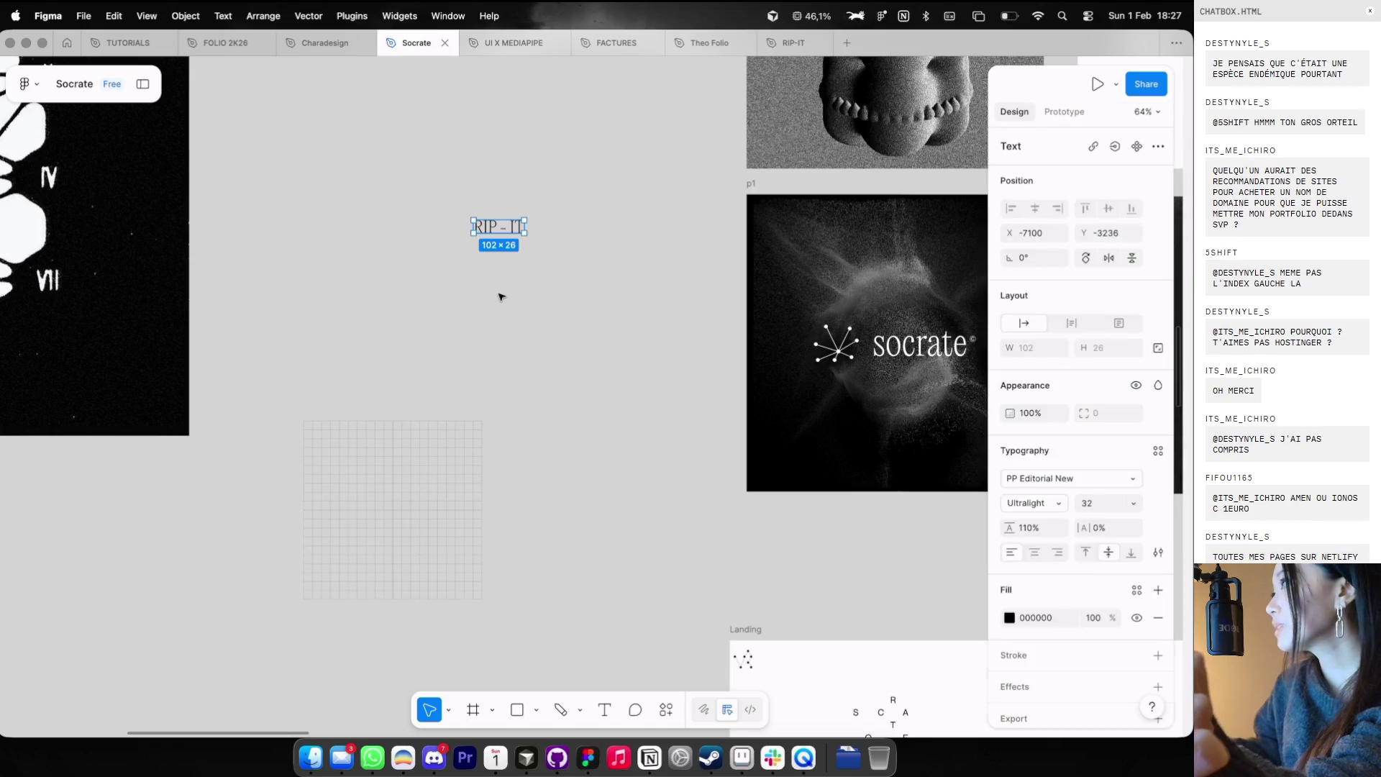
{"action": "scroll", "coordinate": [501, 296], "scroll_direction": "down", "scroll_amount": 5}
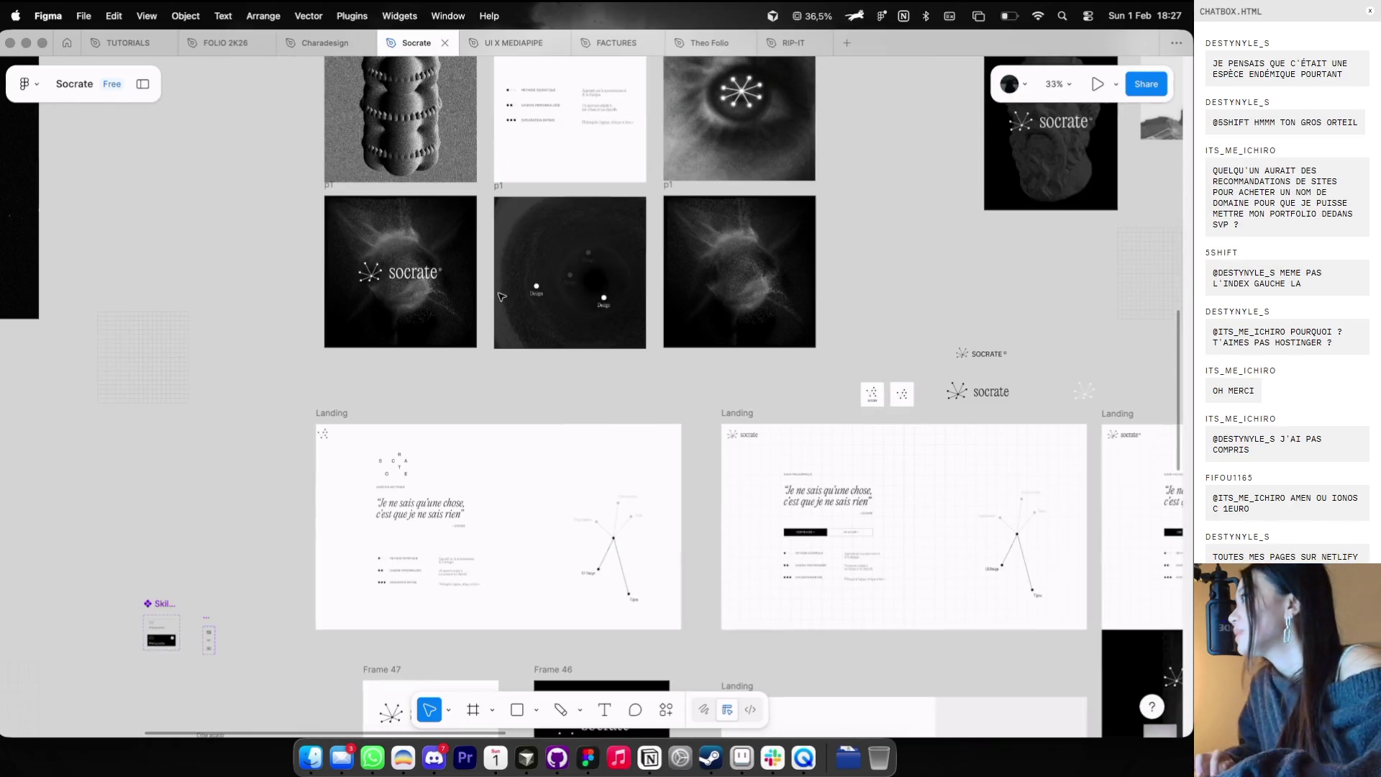
{"action": "scroll", "coordinate": [547, 288], "scroll_direction": "right", "scroll_amount": 5}
{"action": "scroll", "coordinate": [547, 287], "scroll_direction": "down", "scroll_amount": 2}
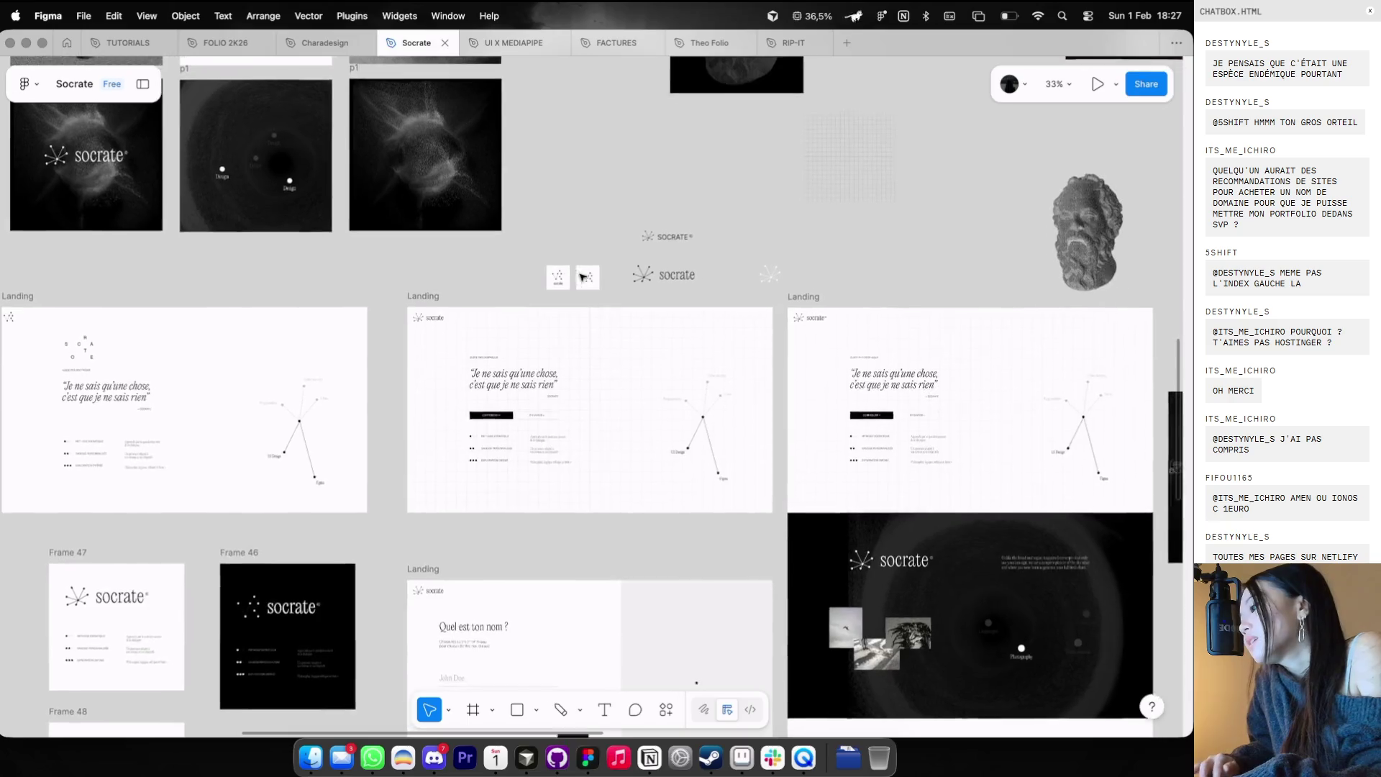
{"action": "scroll", "coordinate": [583, 277], "scroll_direction": "up", "scroll_amount": 2}
{"action": "scroll", "coordinate": [579, 278], "scroll_direction": "down", "scroll_amount": 3}
{"action": "scroll", "coordinate": [775, 174], "scroll_direction": "up", "scroll_amount": 5}
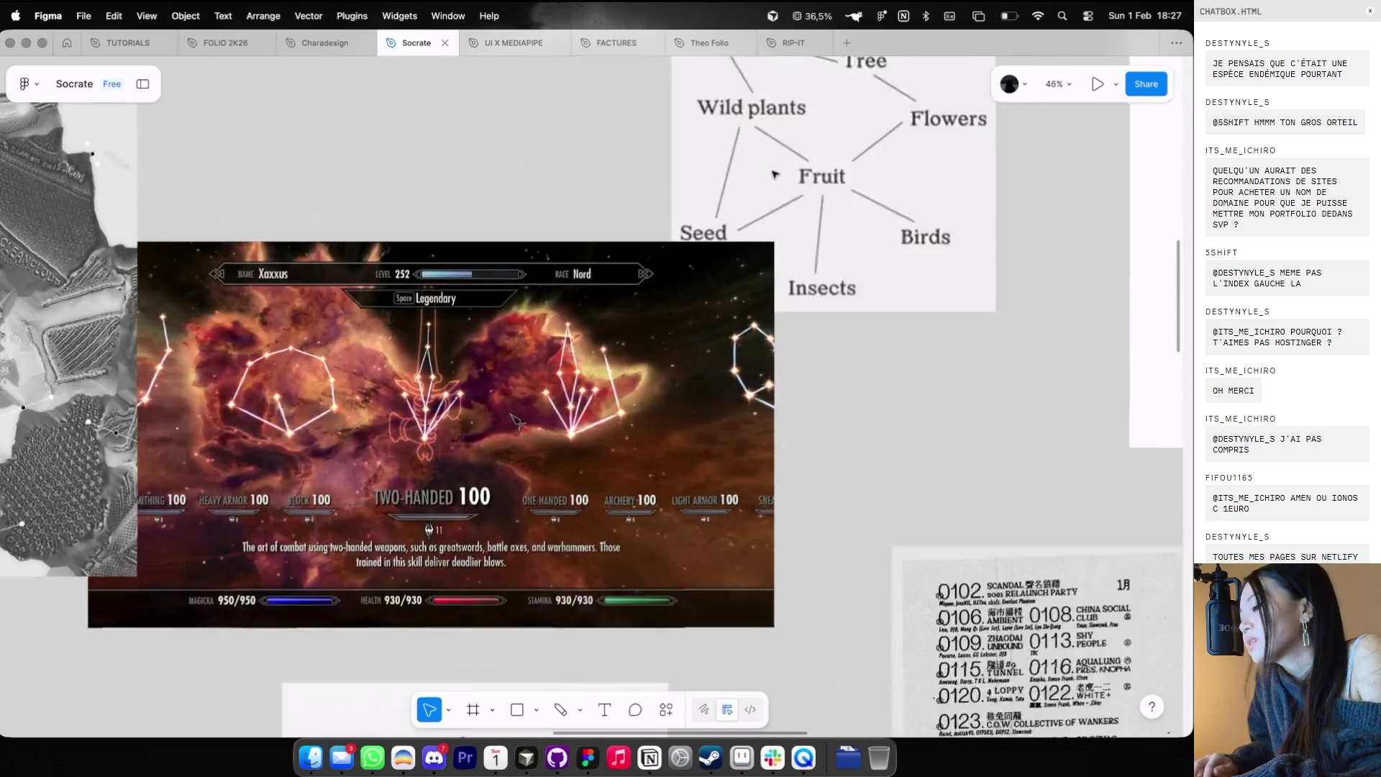
{"action": "scroll", "coordinate": [775, 174], "scroll_direction": "down", "scroll_amount": 10}
{"action": "scroll", "coordinate": [775, 174], "scroll_direction": "left", "scroll_amount": 2}
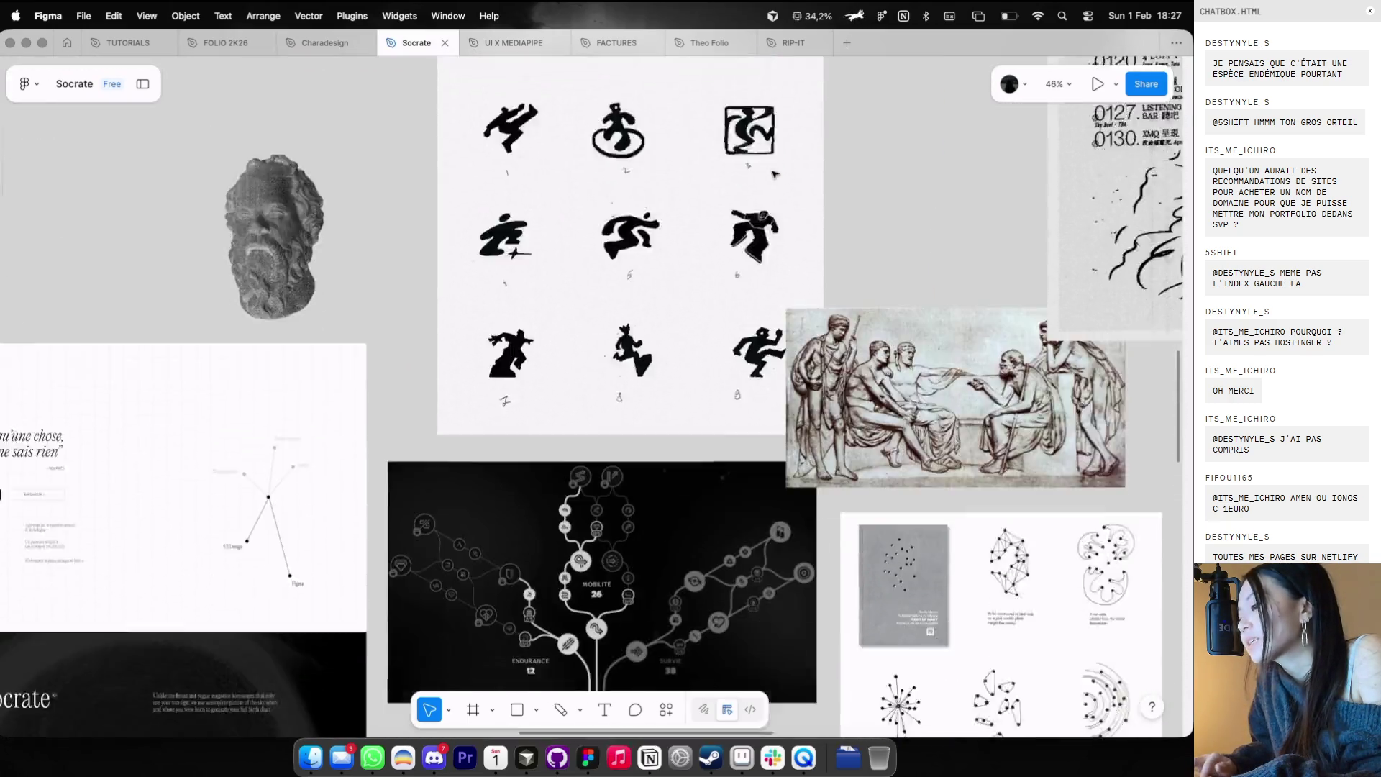
{"action": "scroll", "coordinate": [774, 174], "scroll_direction": "down", "scroll_amount": 8}
{"action": "scroll", "coordinate": [774, 174], "scroll_direction": "up", "scroll_amount": 4}
{"action": "scroll", "coordinate": [774, 174], "scroll_direction": "up", "scroll_amount": 3}
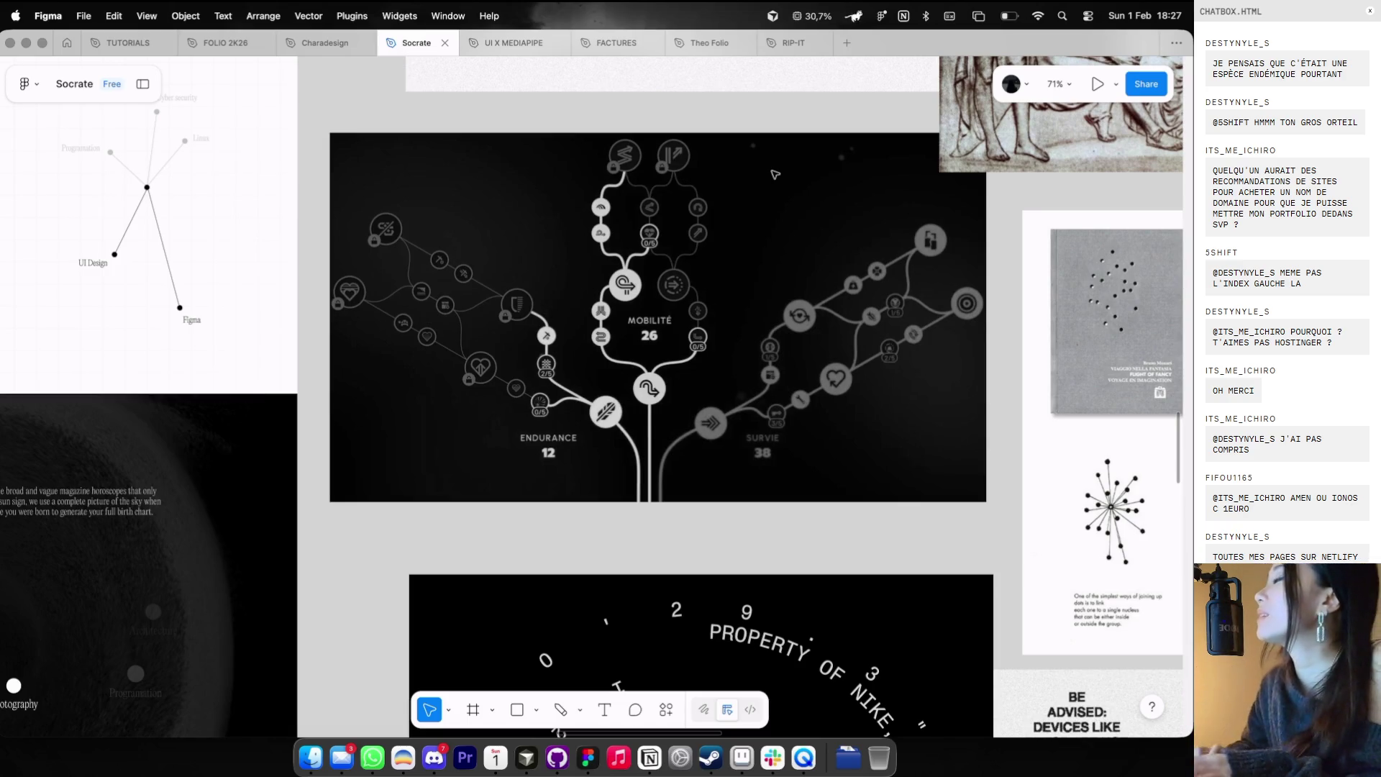
- Pan and zoom through the Socrate Landing page boards before returning to the browser
{"action": "scroll", "coordinate": [775, 174], "scroll_direction": "down", "scroll_amount": 1}
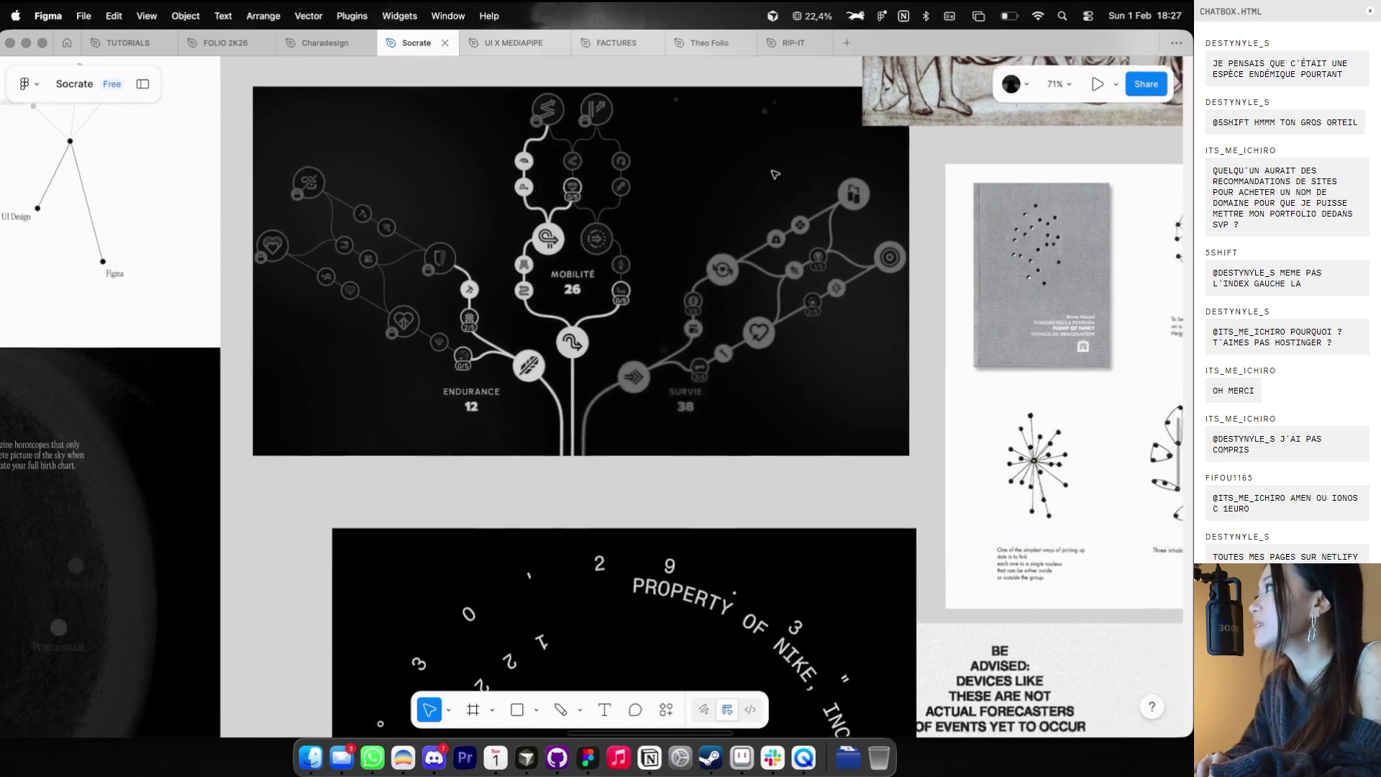
{"action": "scroll", "coordinate": [774, 174], "scroll_direction": "right", "scroll_amount": 10}
{"action": "scroll", "coordinate": [775, 174], "scroll_direction": "down", "scroll_amount": 5}
{"action": "scroll", "coordinate": [827, 243], "scroll_direction": "right", "scroll_amount": 5}
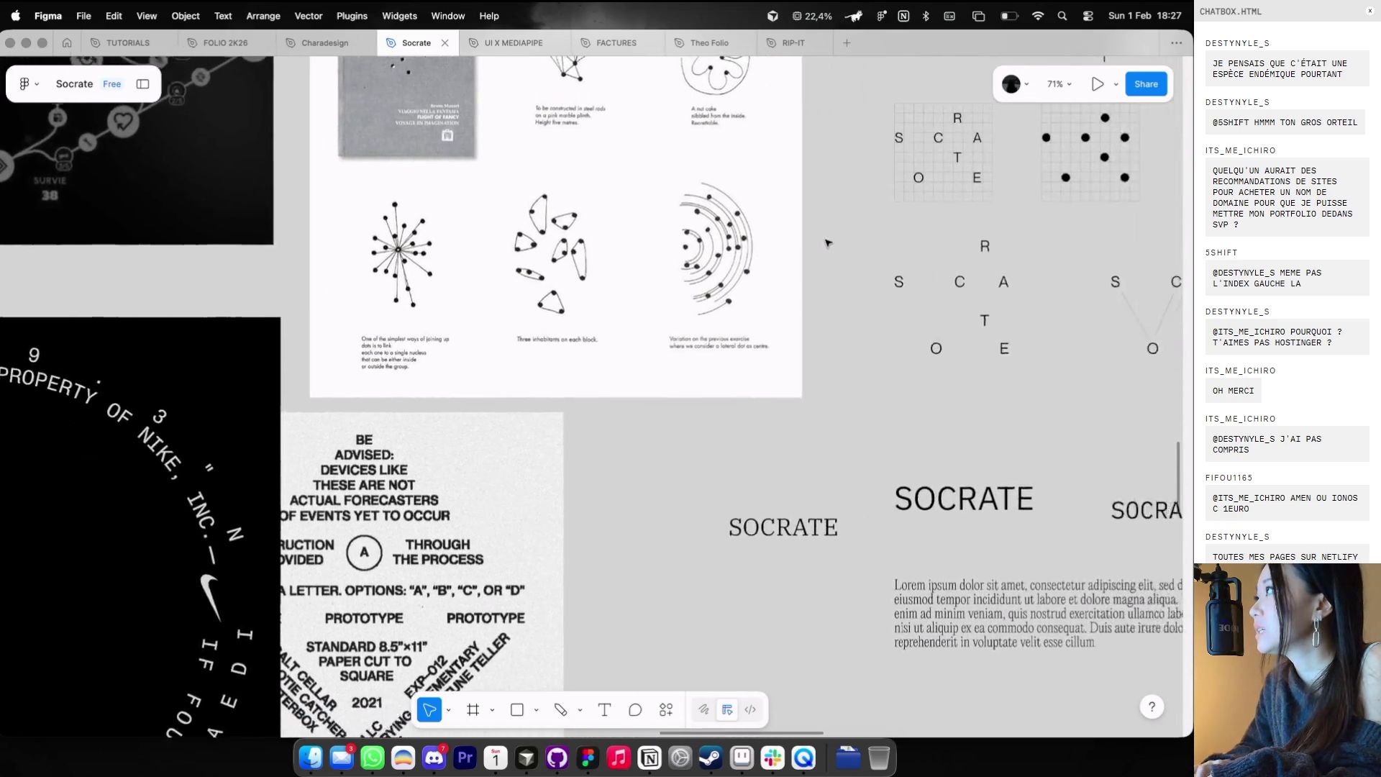
{"action": "scroll", "coordinate": [827, 243], "scroll_direction": "down", "scroll_amount": 2}
{"action": "scroll", "coordinate": [827, 242], "scroll_direction": "down", "scroll_amount": 5}
{"action": "scroll", "coordinate": [827, 243], "scroll_direction": "left", "scroll_amount": 6}
{"action": "scroll", "coordinate": [827, 243], "scroll_direction": "up", "scroll_amount": 2}
{"action": "scroll", "coordinate": [827, 242], "scroll_direction": "up", "scroll_amount": 1}
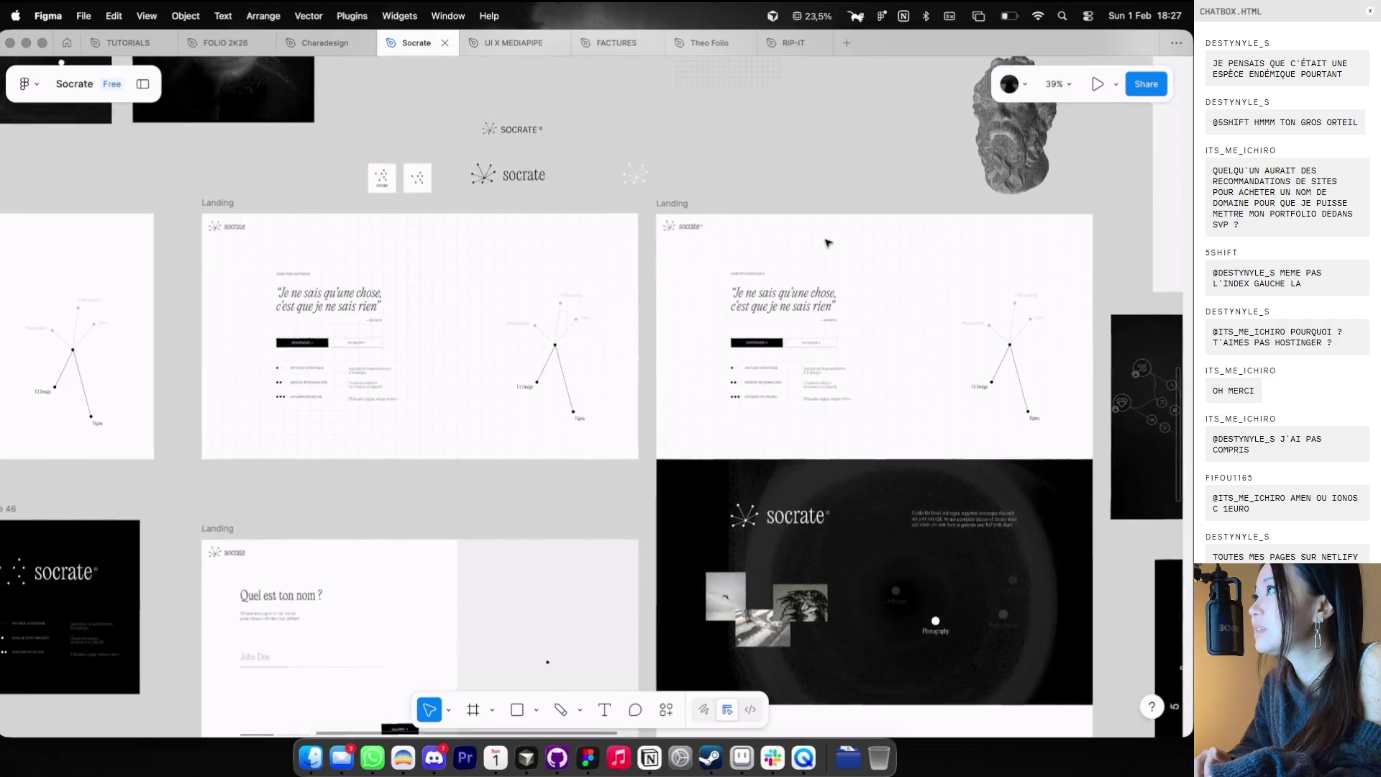
{"action": "scroll", "coordinate": [827, 243], "scroll_direction": "up", "scroll_amount": 5}
{"action": "scroll", "coordinate": [827, 243], "scroll_direction": "down", "scroll_amount": 3}
{"action": "scroll", "coordinate": [827, 242], "scroll_direction": "up", "scroll_amount": 2}
{"action": "scroll", "coordinate": [685, 238], "scroll_direction": "left", "scroll_amount": 4}
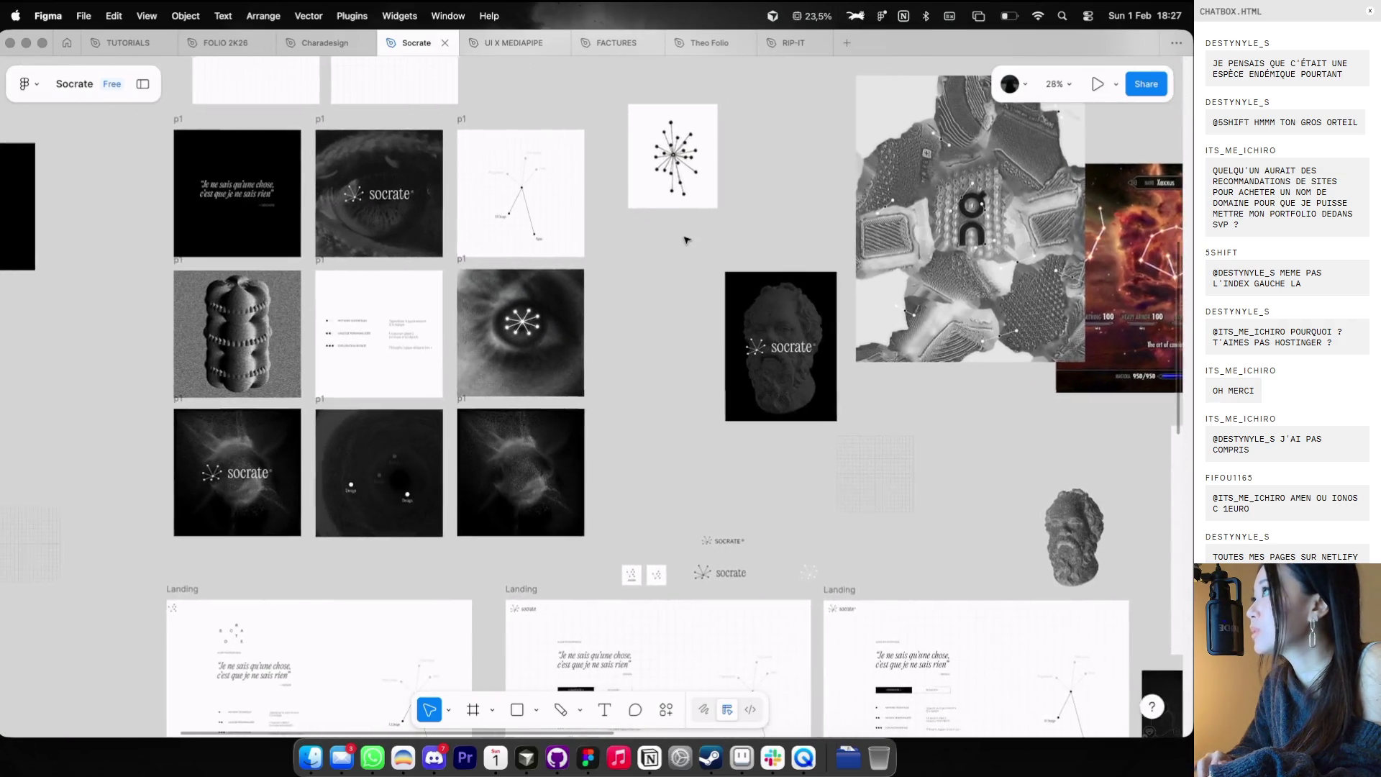
{"action": "scroll", "coordinate": [685, 238], "scroll_direction": "left", "scroll_amount": 5}
{"action": "scroll", "coordinate": [685, 238], "scroll_direction": "up", "scroll_amount": 3}
{"action": "scroll", "coordinate": [702, 184], "scroll_direction": "left", "scroll_amount": 2}
{"action": "scroll", "coordinate": [702, 184], "scroll_direction": "down", "scroll_amount": 1}
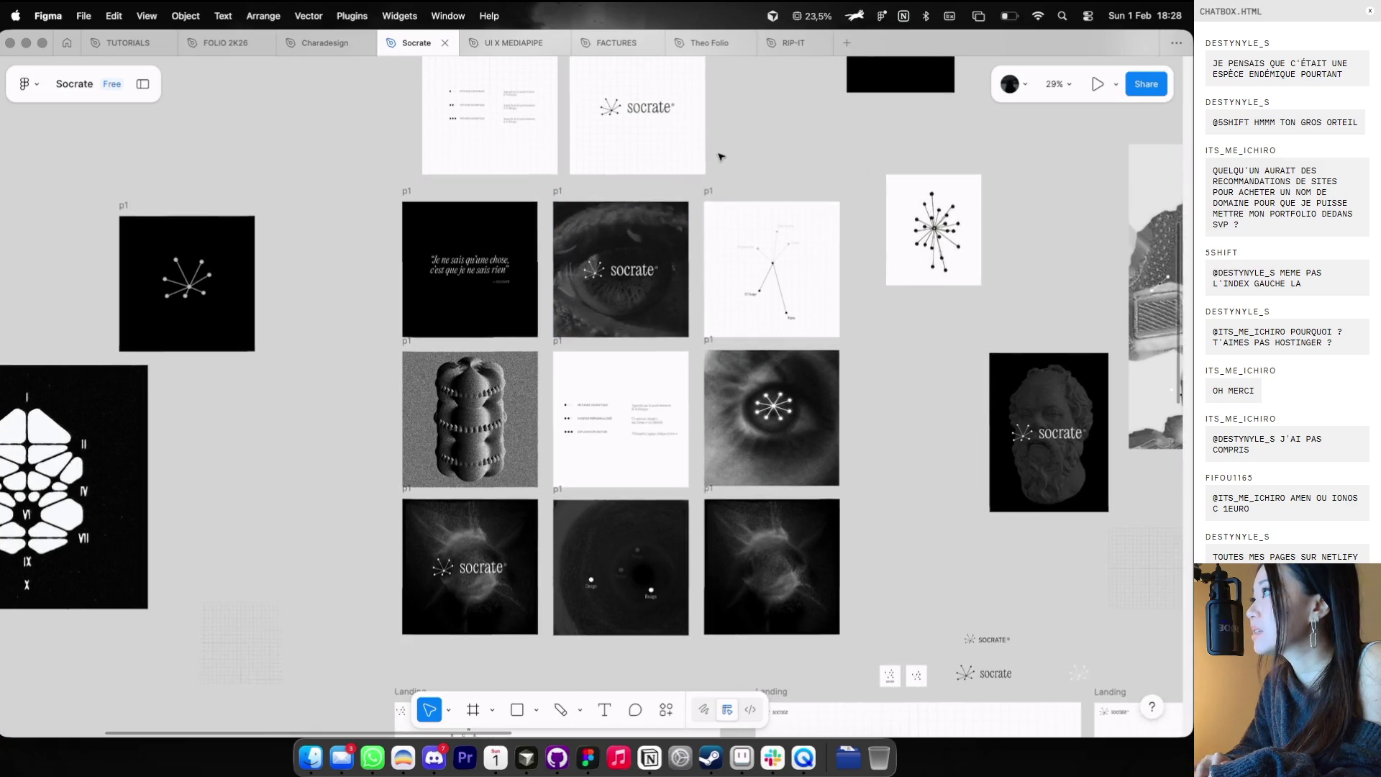
{"action": "scroll", "coordinate": [714, 166], "scroll_direction": "down", "scroll_amount": 5}
{"action": "scroll", "coordinate": [727, 223], "scroll_direction": "down", "scroll_amount": 3}
{"action": "scroll", "coordinate": [727, 222], "scroll_direction": "right", "scroll_amount": 1}
{"action": "scroll", "coordinate": [769, 170], "scroll_direction": "down", "scroll_amount": 1}
{"action": "scroll", "coordinate": [770, 171], "scroll_direction": "up", "scroll_amount": 3}
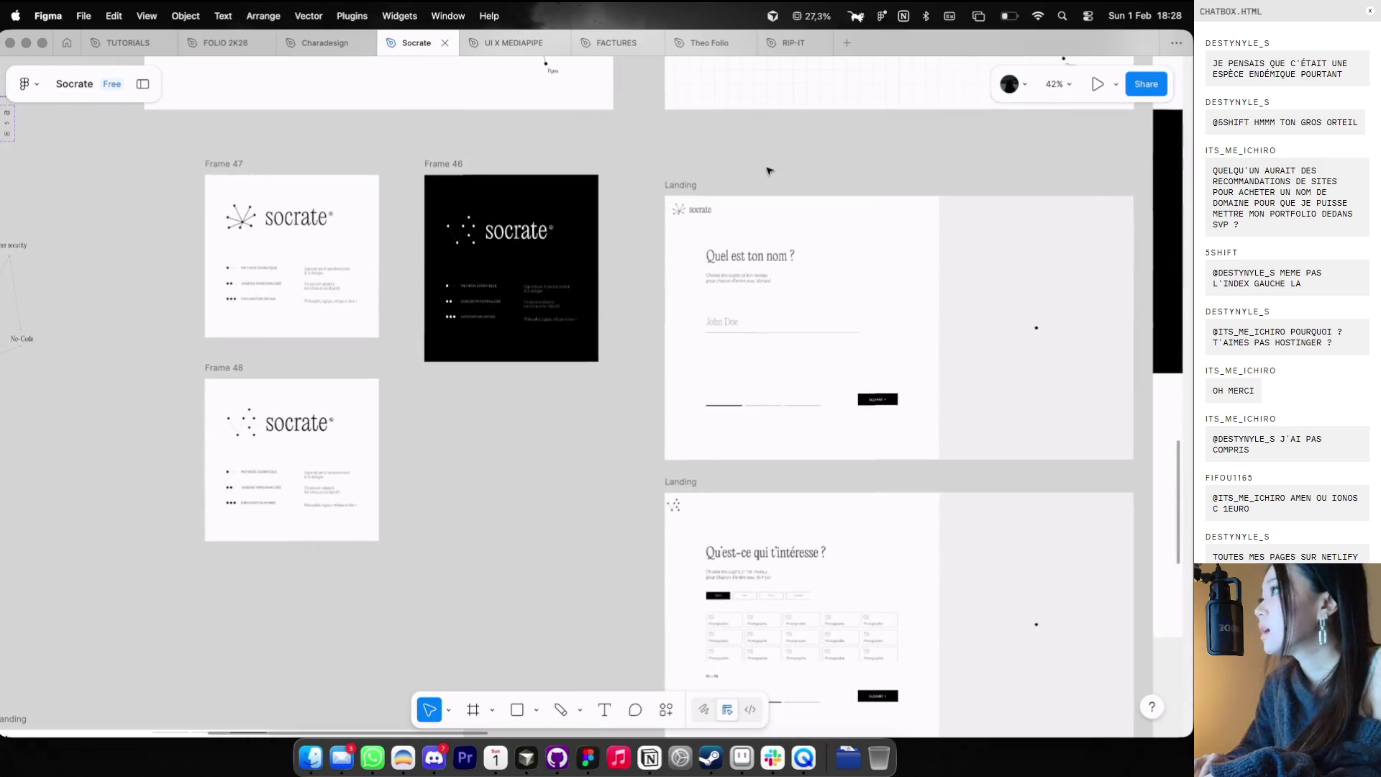
{"action": "scroll", "coordinate": [770, 170], "scroll_direction": "up", "scroll_amount": 3}
{"action": "scroll", "coordinate": [770, 171], "scroll_direction": "down", "scroll_amount": 3}
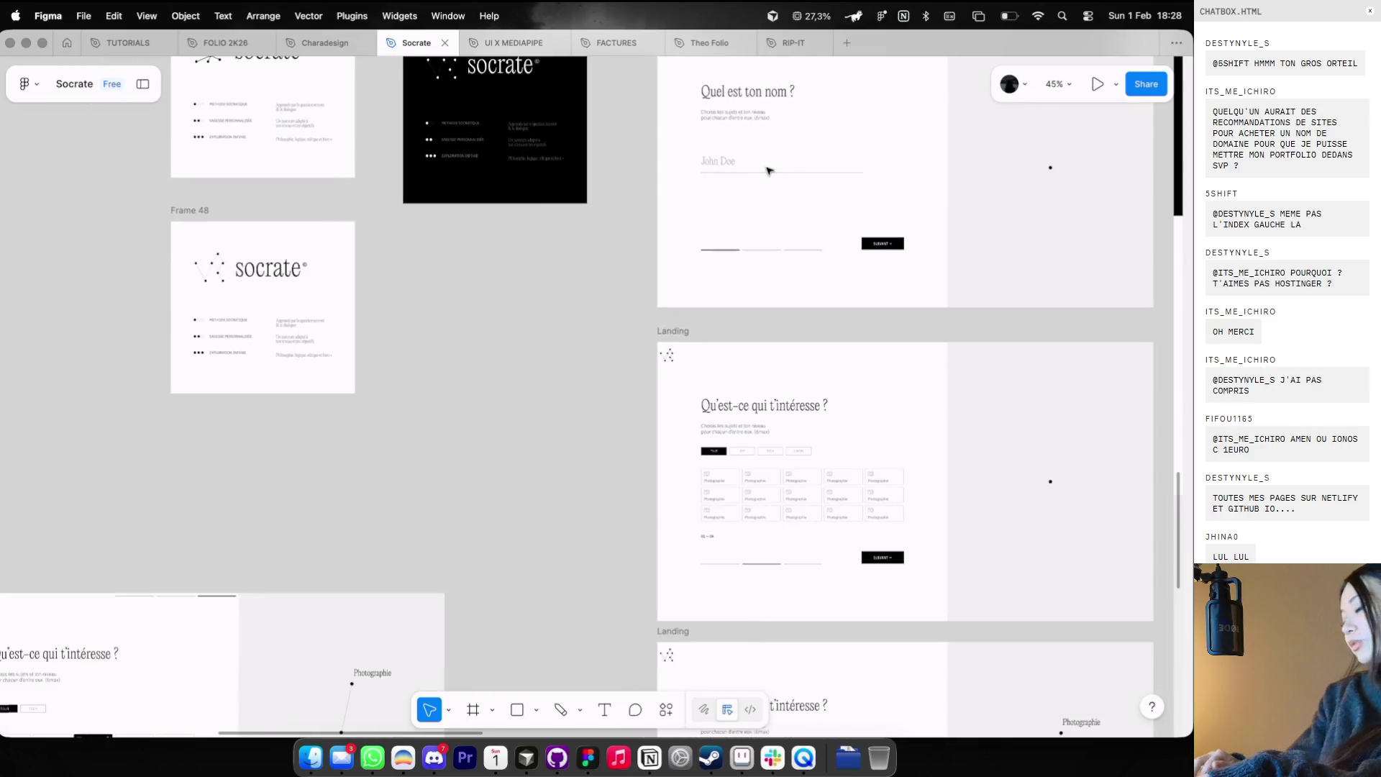
{"action": "scroll", "coordinate": [770, 171], "scroll_direction": "down", "scroll_amount": 2}
{"action": "scroll", "coordinate": [769, 171], "scroll_direction": "down", "scroll_amount": 2}
{"action": "scroll", "coordinate": [769, 171], "scroll_direction": "down", "scroll_amount": 2}
{"action": "scroll", "coordinate": [769, 171], "scroll_direction": "up", "scroll_amount": 2}
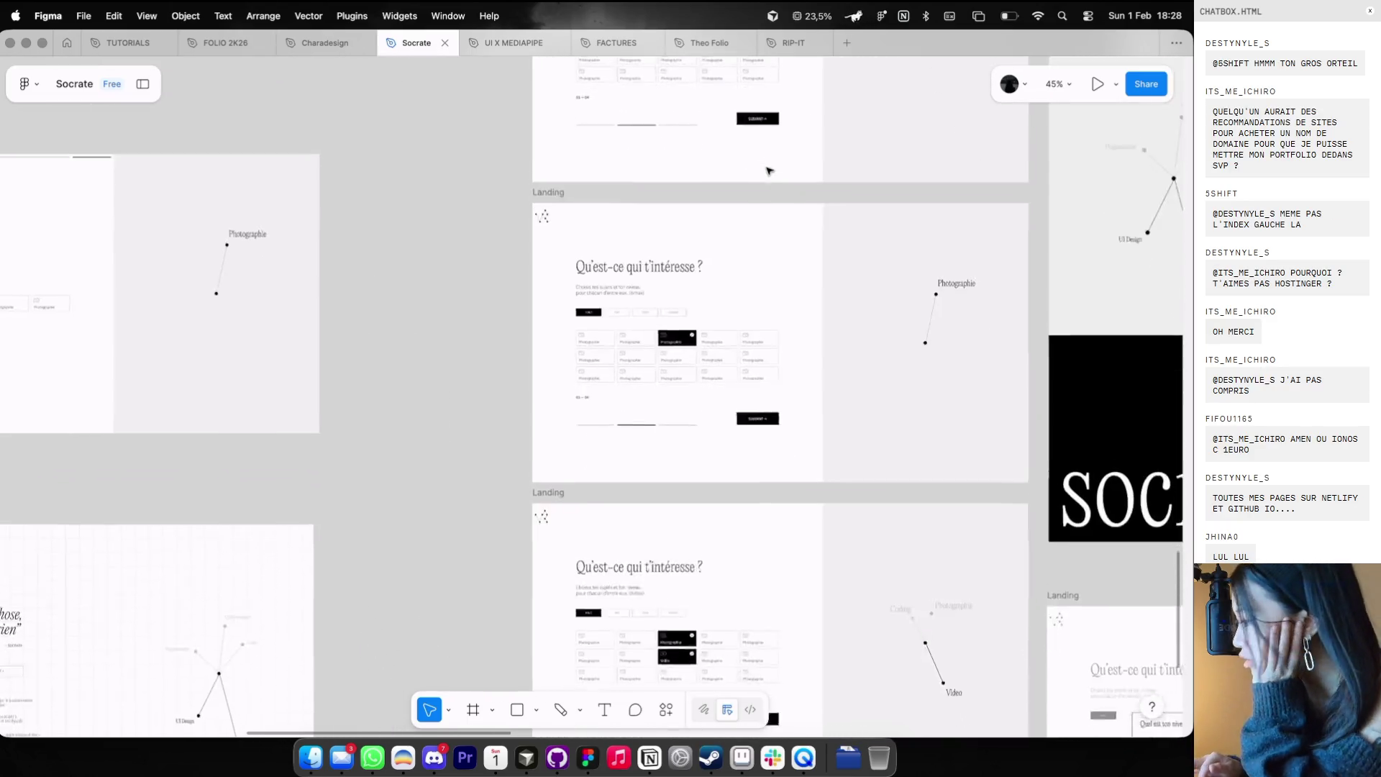
{"action": "scroll", "coordinate": [770, 170], "scroll_direction": "down", "scroll_amount": 3}
{"action": "scroll", "coordinate": [770, 170], "scroll_direction": "down", "scroll_amount": 3}
{"action": "scroll", "coordinate": [769, 171], "scroll_direction": "down", "scroll_amount": 2}
{"action": "scroll", "coordinate": [770, 171], "scroll_direction": "up", "scroll_amount": 3}
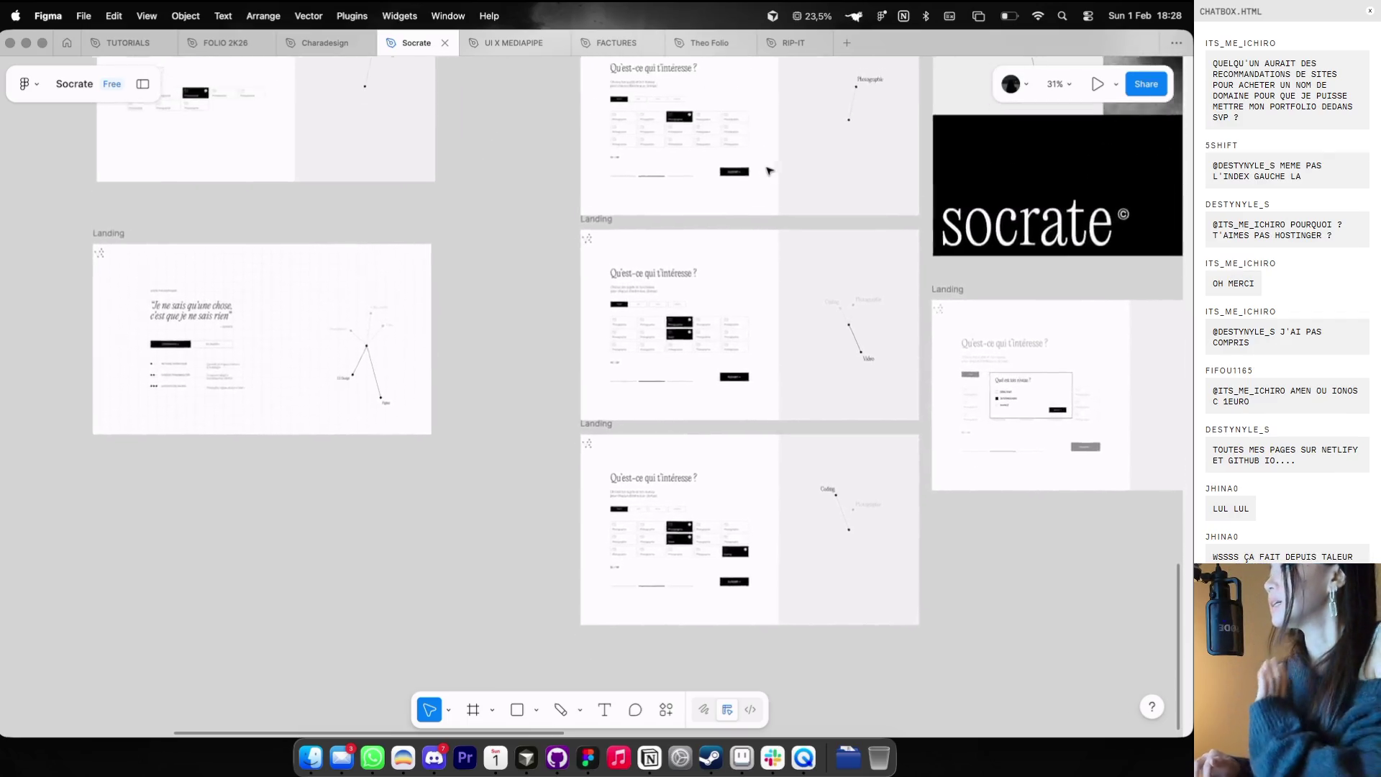
{"action": "scroll", "coordinate": [769, 171], "scroll_direction": "right", "scroll_amount": 3}
{"action": "scroll", "coordinate": [769, 171], "scroll_direction": "up", "scroll_amount": 3}
{"action": "scroll", "coordinate": [769, 171], "scroll_direction": "up", "scroll_amount": 2}
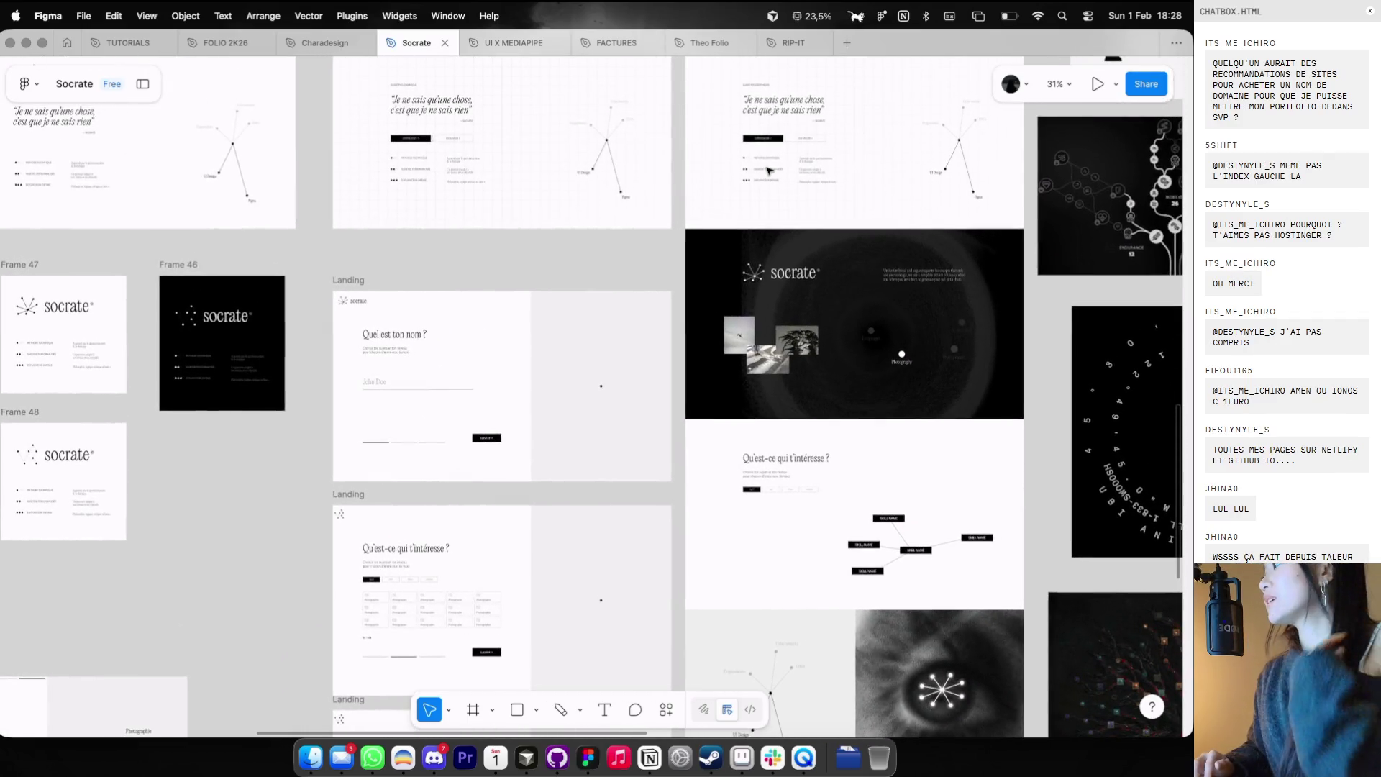
{"action": "scroll", "coordinate": [770, 170], "scroll_direction": "up", "scroll_amount": 2}
{"action": "scroll", "coordinate": [769, 170], "scroll_direction": "down", "scroll_amount": 3}
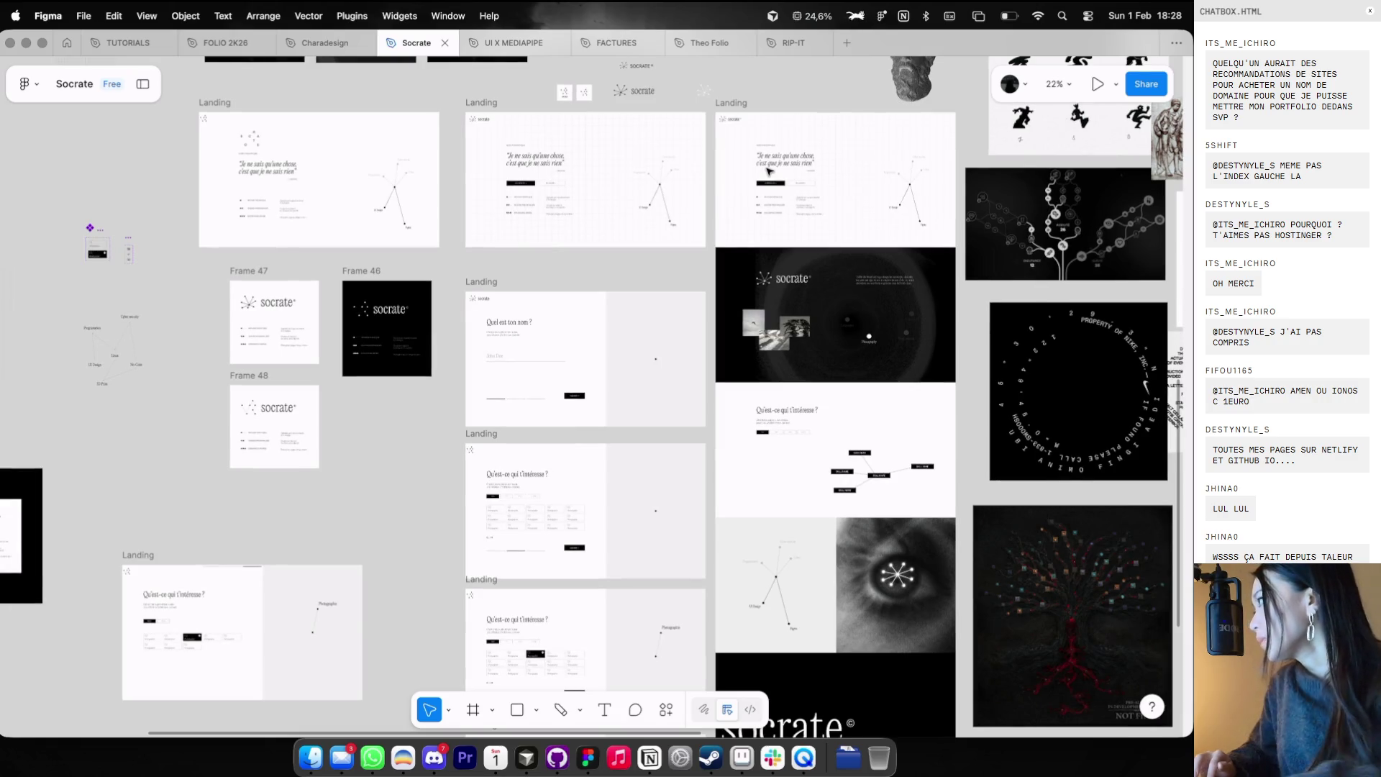
{"action": "key", "text": "super+Tab"}
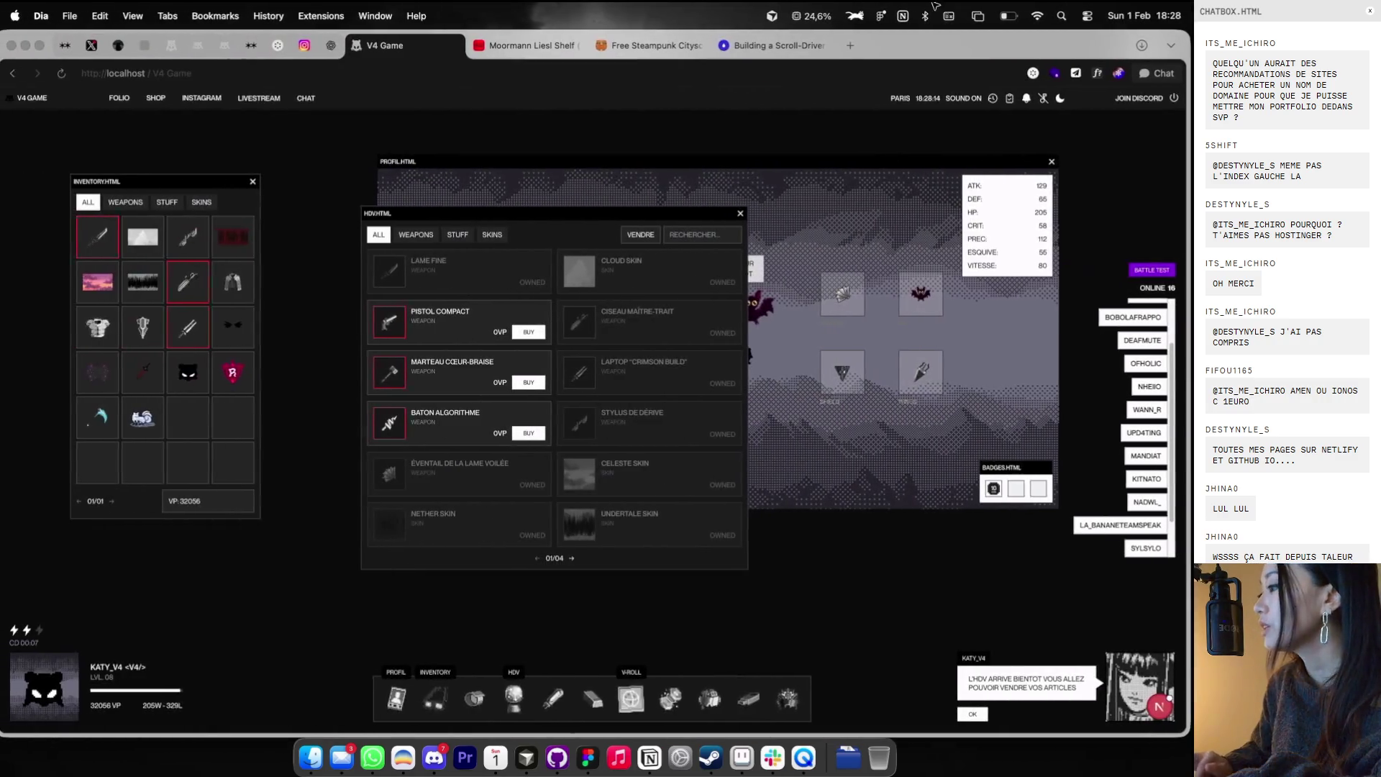
- Search Google Images for 'path of exile skill tree' and preview the ResearchGate macro-view image
{"action": "key", "text": "super+t"}
{"action": "type", "text": "path of exile skill tree"}
{"action": "key", "text": "Return"}
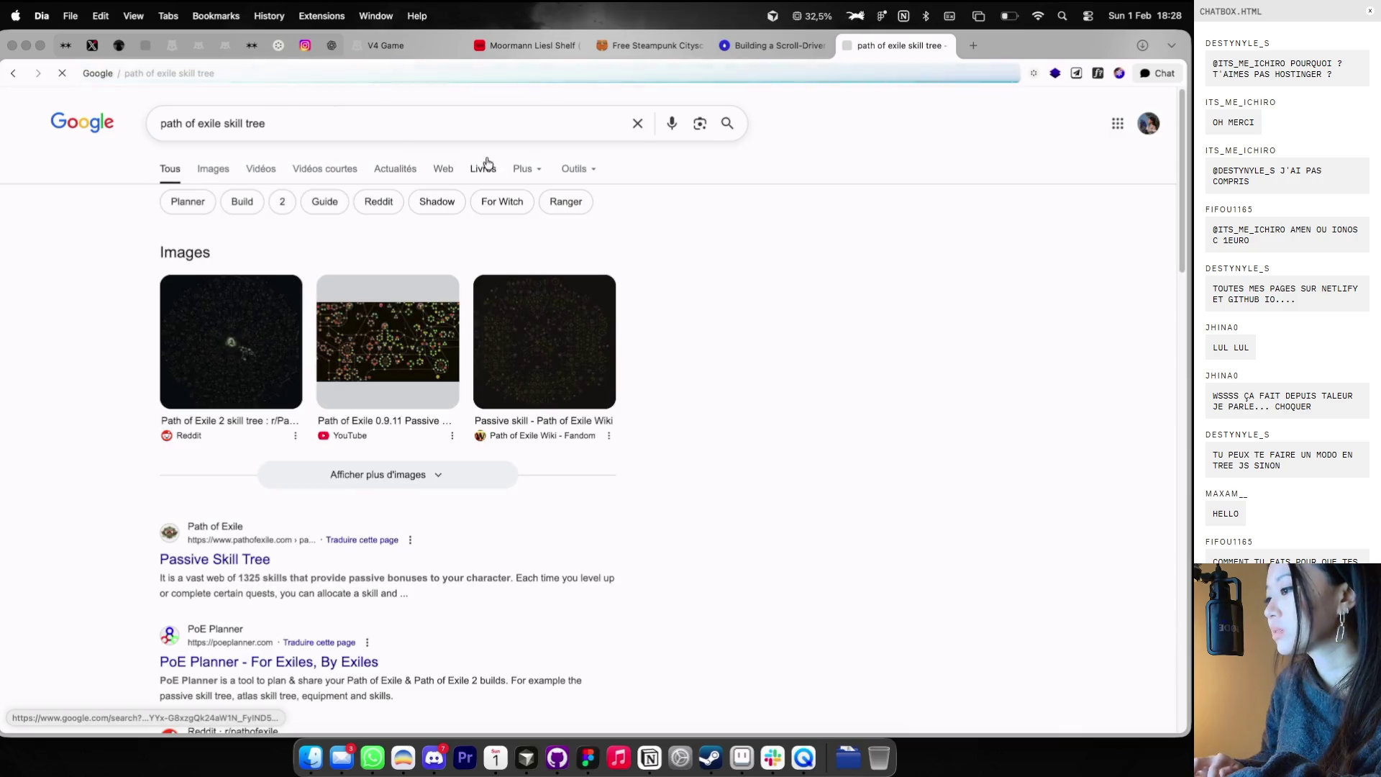
{"action": "left_click", "coordinate": [244, 169]}
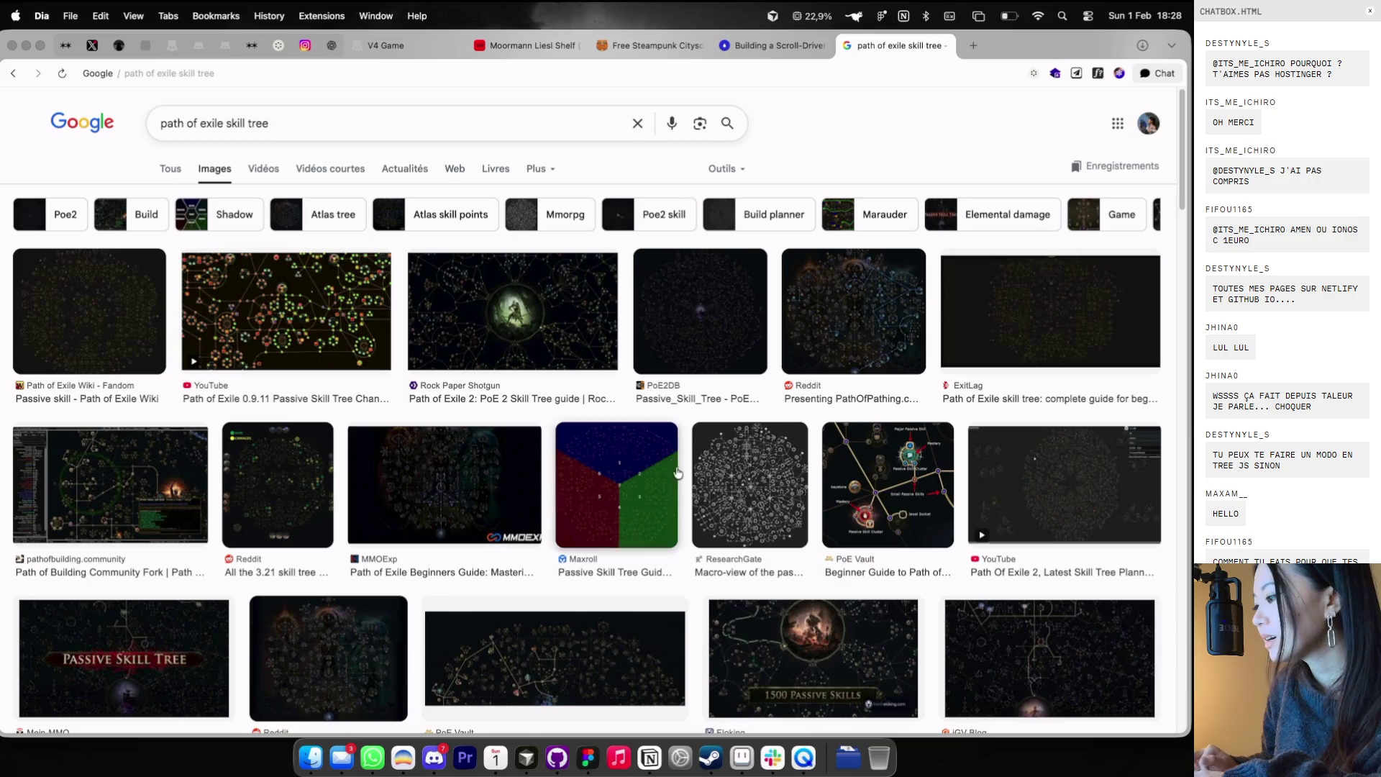
{"action": "left_click", "coordinate": [702, 480]}
{"action": "key", "text": "super+Tab"}
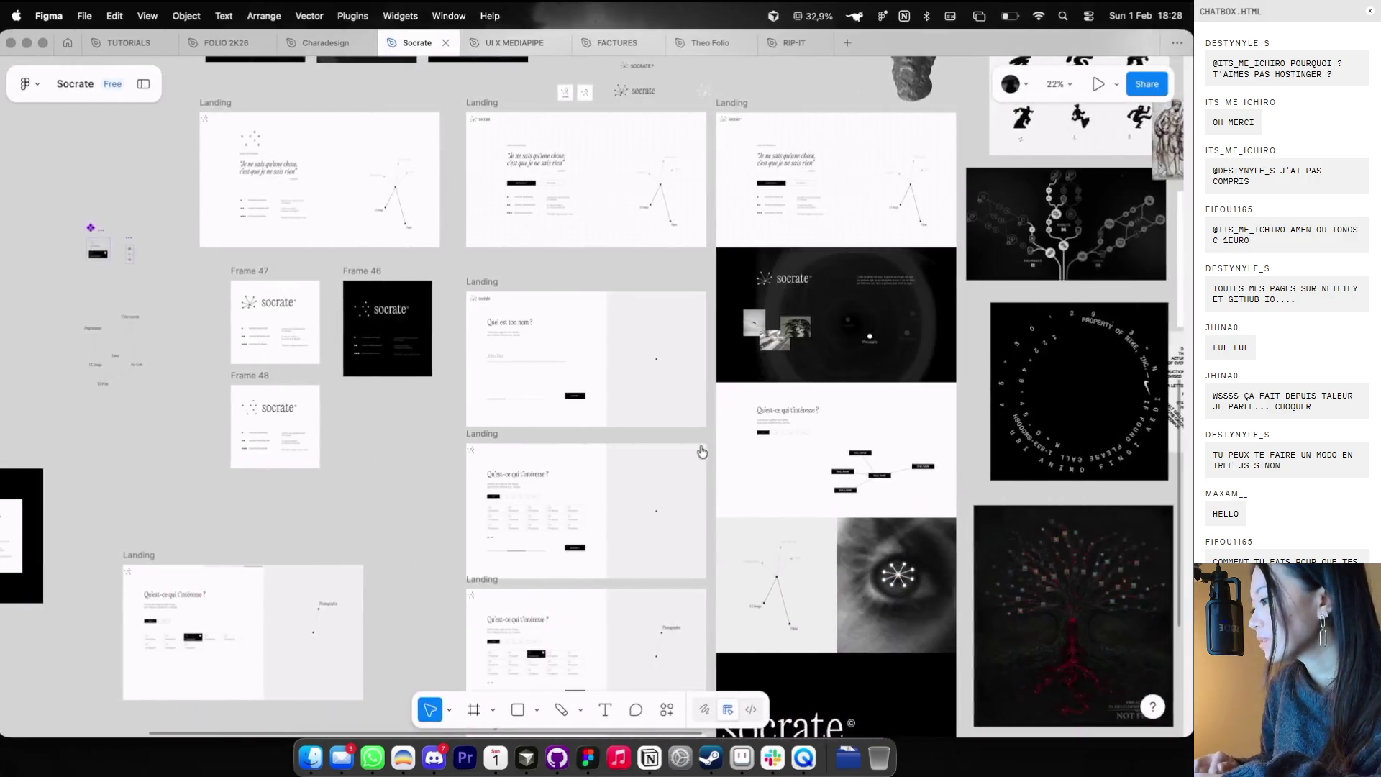
- Zoom onto the dark tree reference image on the Socrate canvas, then return to the browser
{"action": "scroll", "coordinate": [781, 454], "scroll_direction": "down", "scroll_amount": 3}
{"action": "scroll", "coordinate": [781, 454], "scroll_direction": "down", "scroll_amount": 2}
{"action": "scroll", "coordinate": [780, 455], "scroll_direction": "down", "scroll_amount": 3}
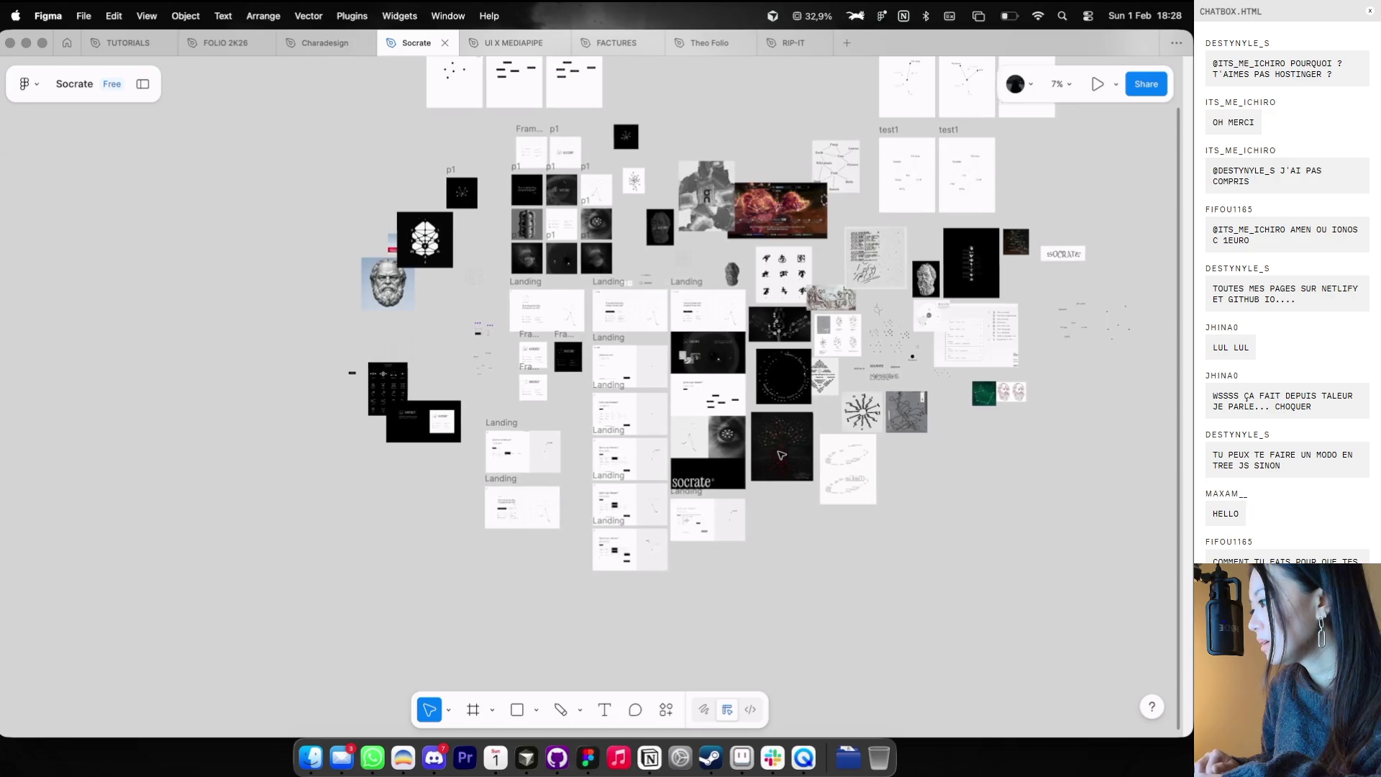
{"action": "scroll", "coordinate": [820, 460], "scroll_direction": "up", "scroll_amount": 5}
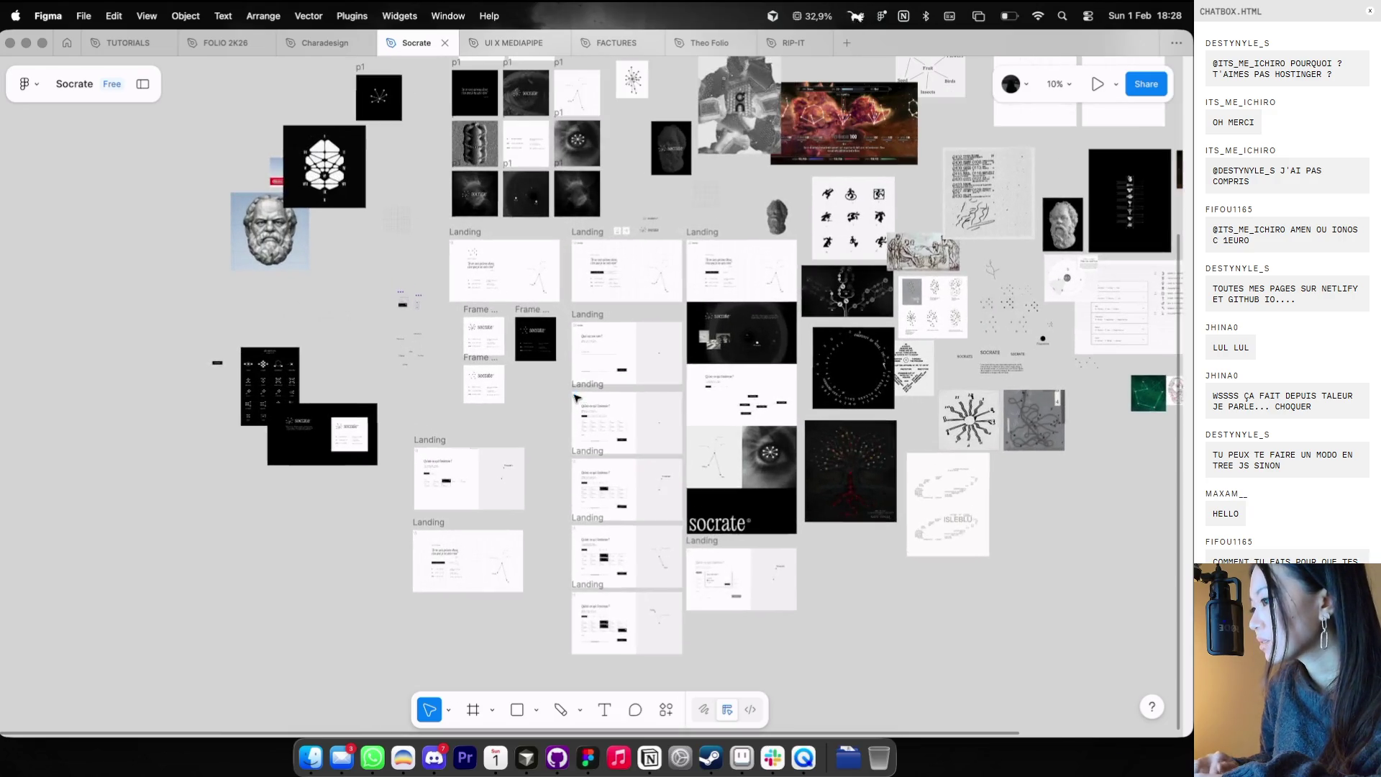
{"action": "scroll", "coordinate": [827, 389], "scroll_direction": "up", "scroll_amount": 5}
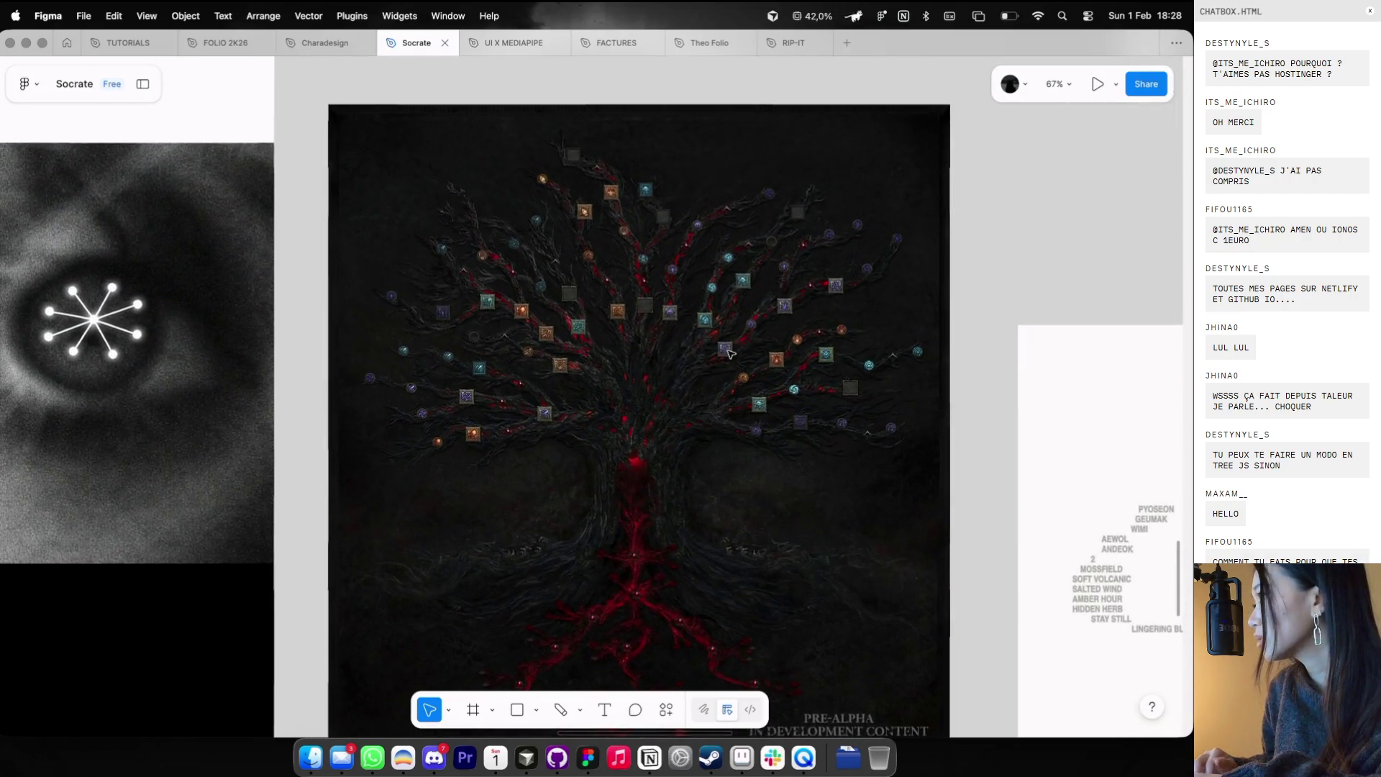
{"action": "key", "text": "super+Tab"}
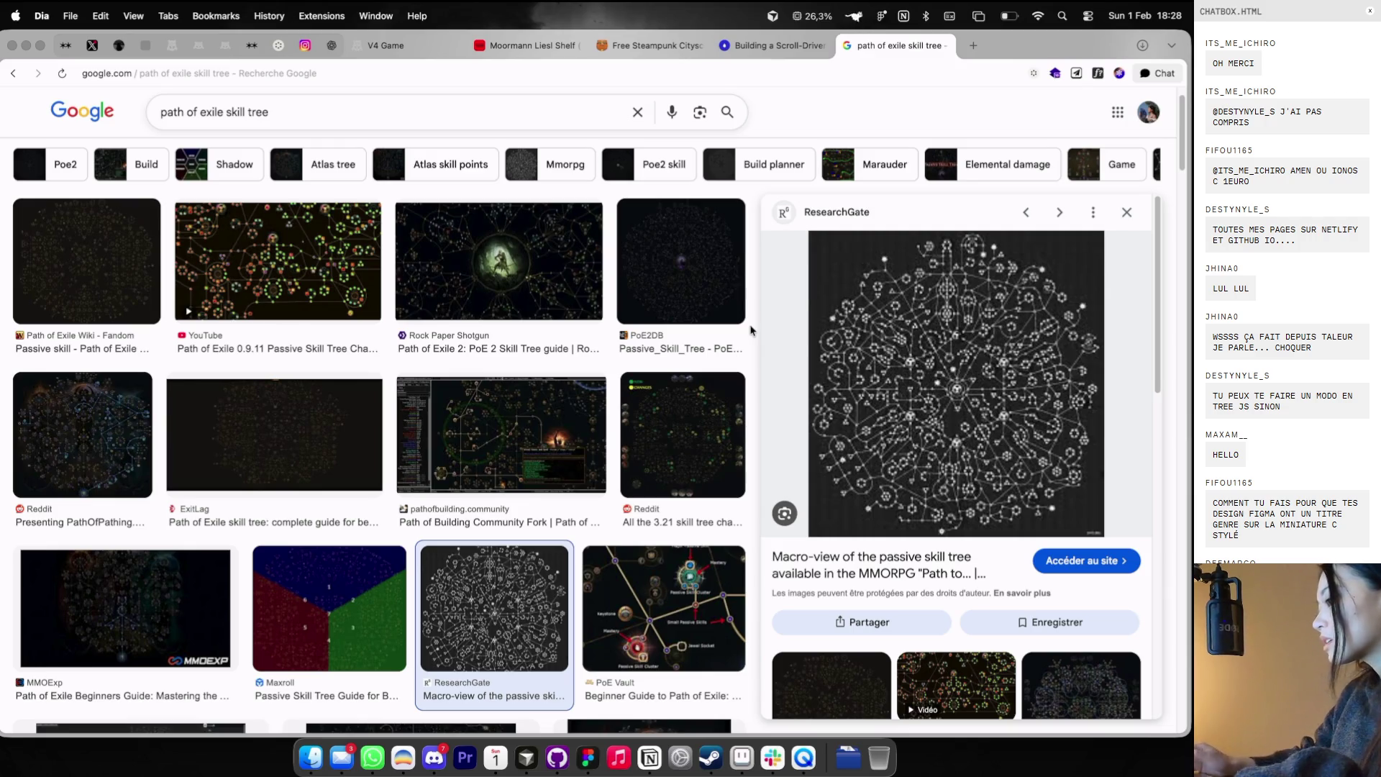
- Switch from the skill-tree image results back to the Figma Socrate file
{"action": "key", "text": "ctrl+Right"}
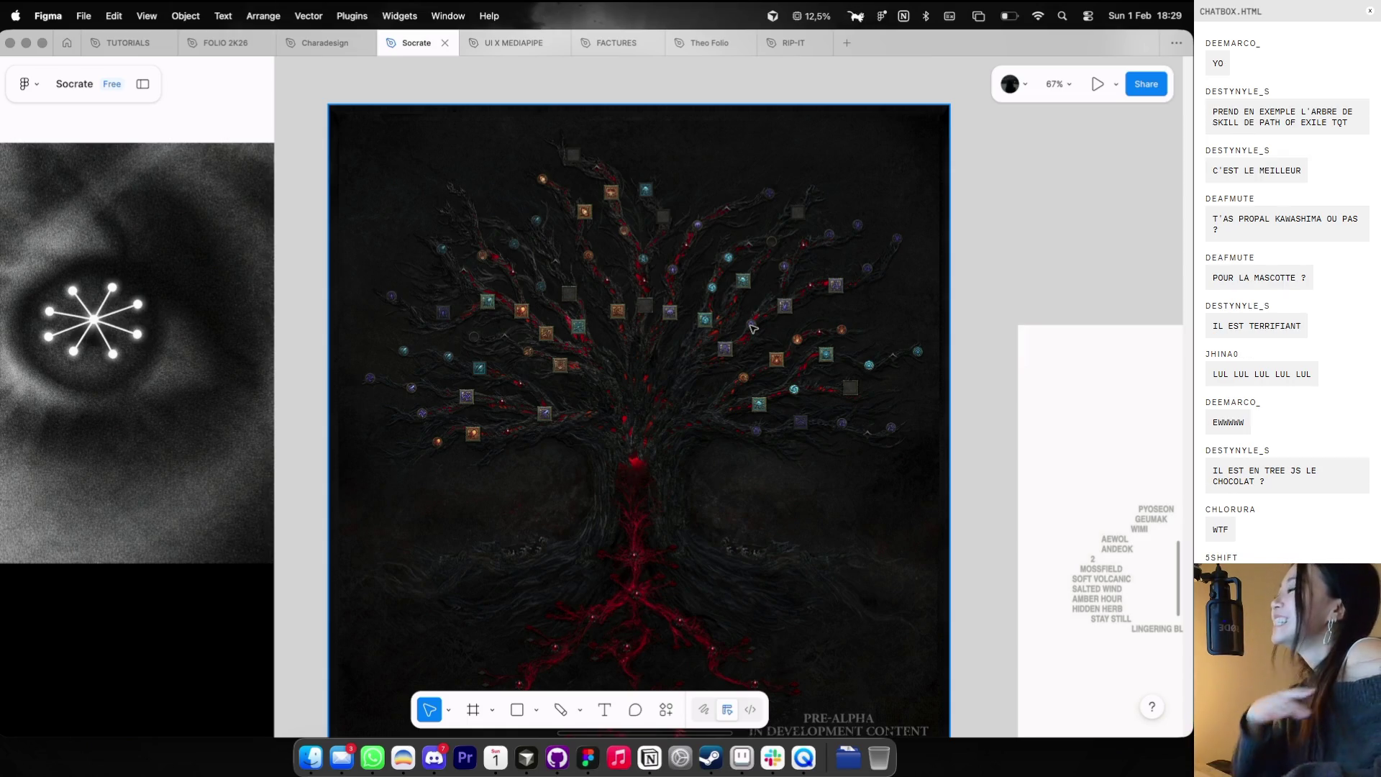
- Copy the Reddit Path of Exile skill-tree image and paste it onto the Socrate canvas
{"action": "scroll", "coordinate": [852, 315], "scroll_direction": "down", "scroll_amount": 5}
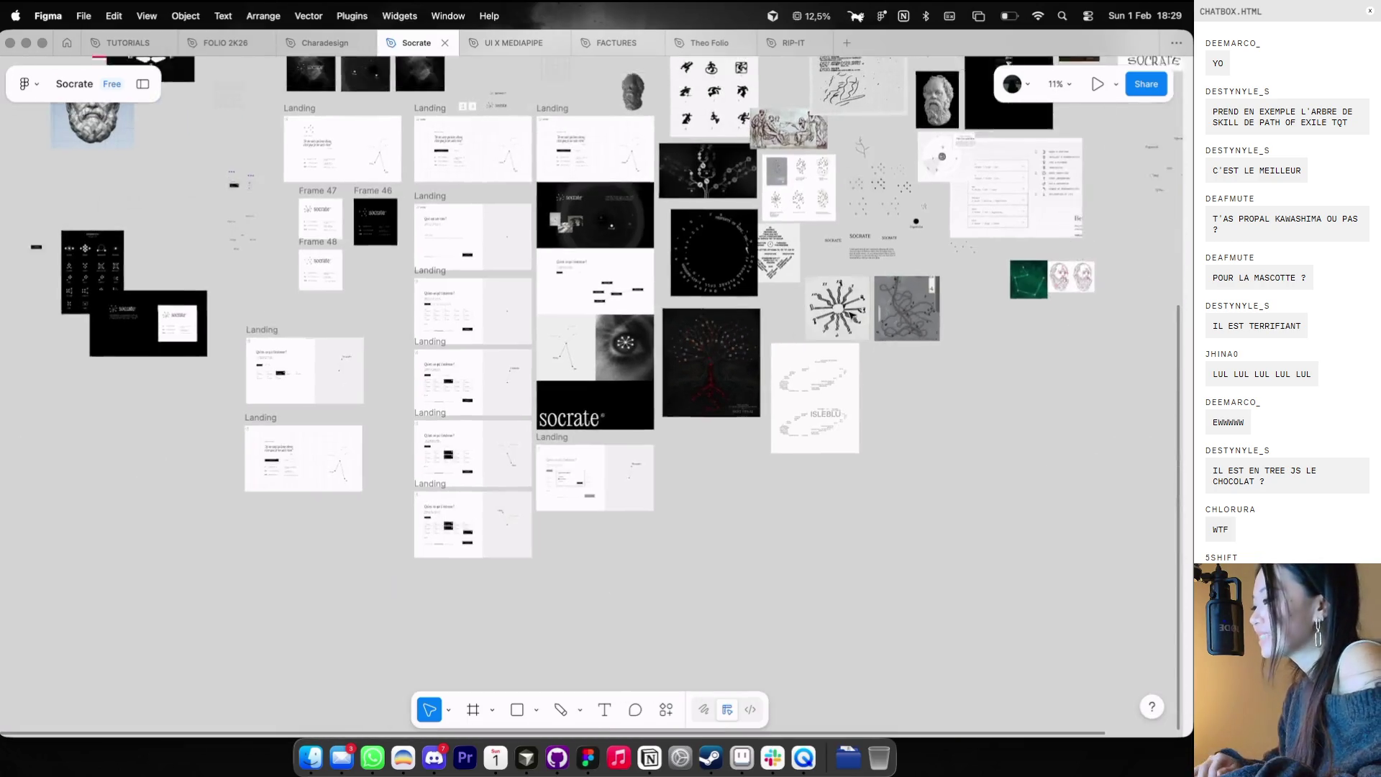
{"action": "key", "text": "super+Tab"}
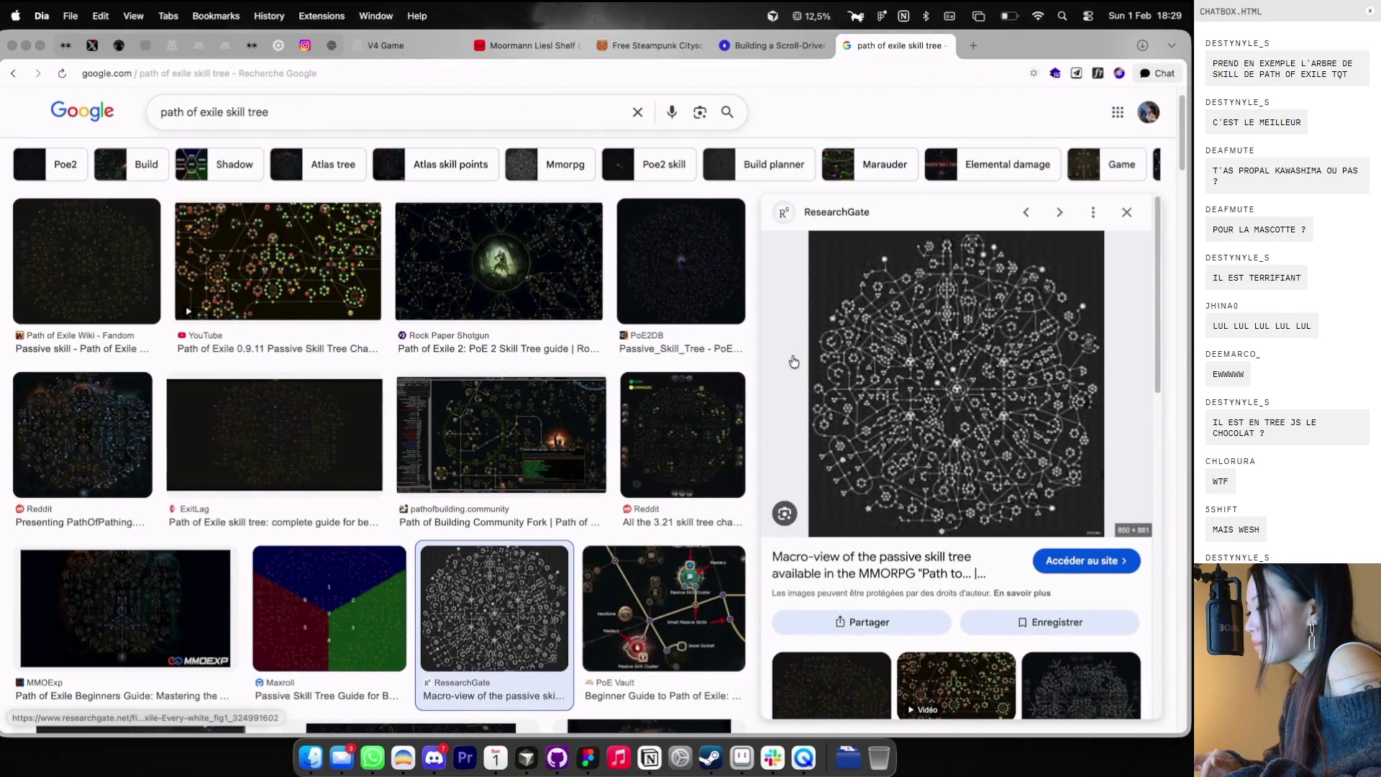
{"action": "left_click", "coordinate": [717, 432]}
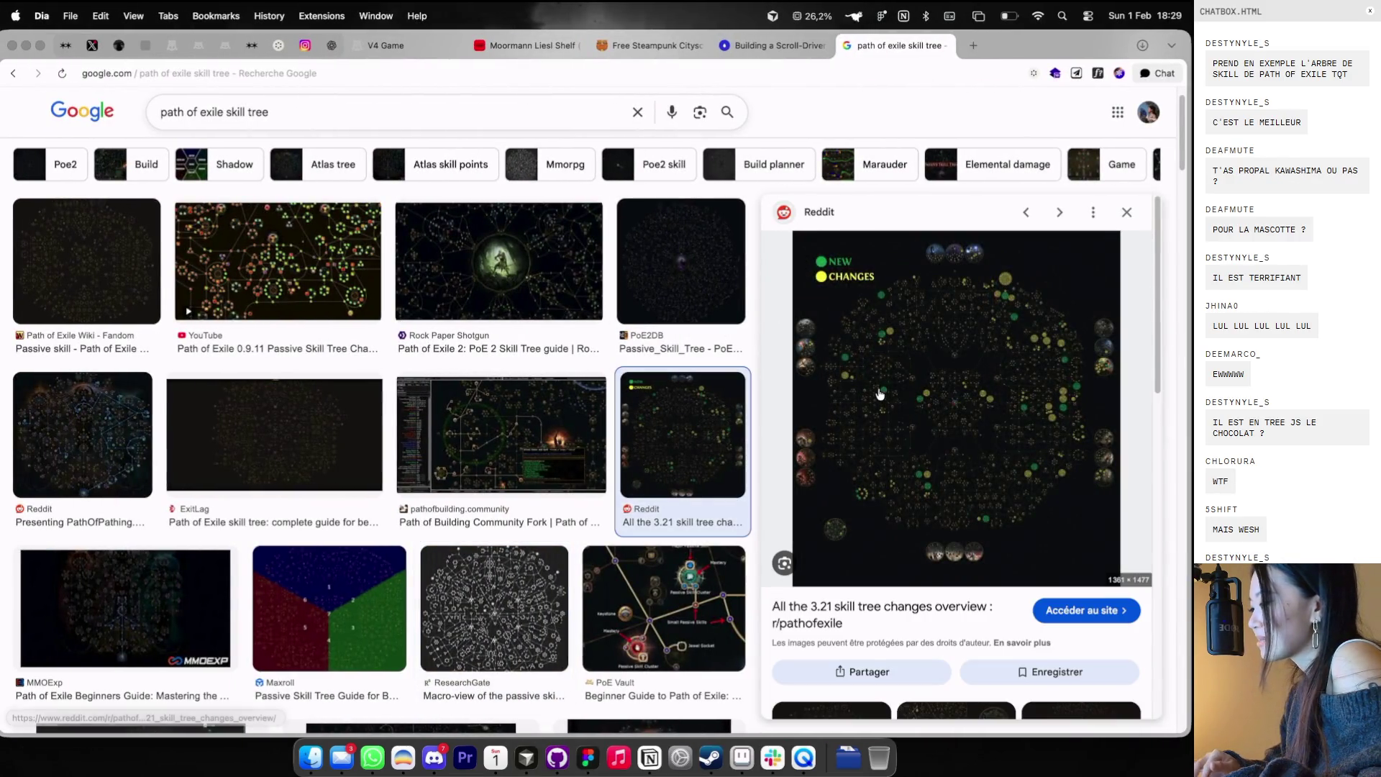
{"action": "right_click", "coordinate": [879, 389]}
{"action": "left_click", "coordinate": [907, 547]}
{"action": "key", "text": "super+Tab"}
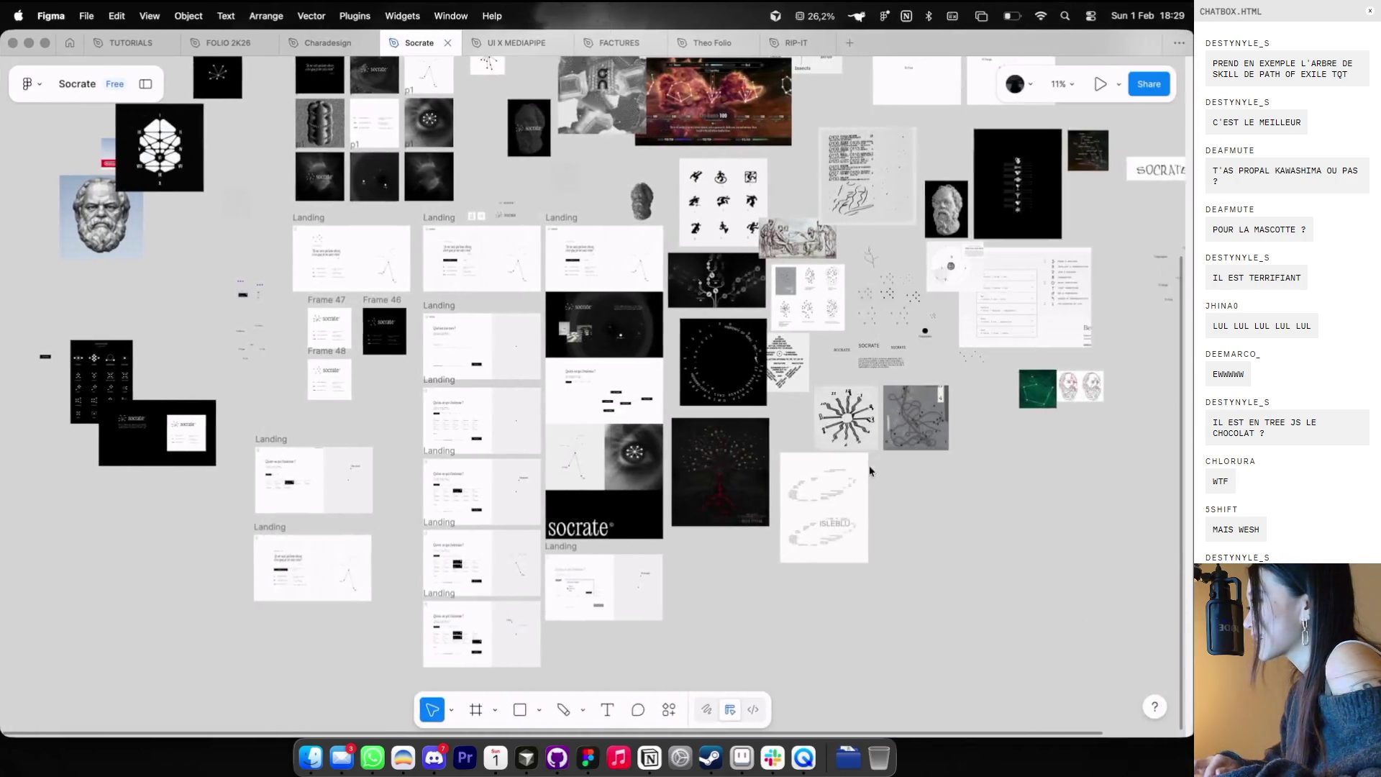
{"action": "scroll", "coordinate": [712, 356], "scroll_direction": "up", "scroll_amount": 5}
{"action": "scroll", "coordinate": [712, 356], "scroll_direction": "up", "scroll_amount": 3}
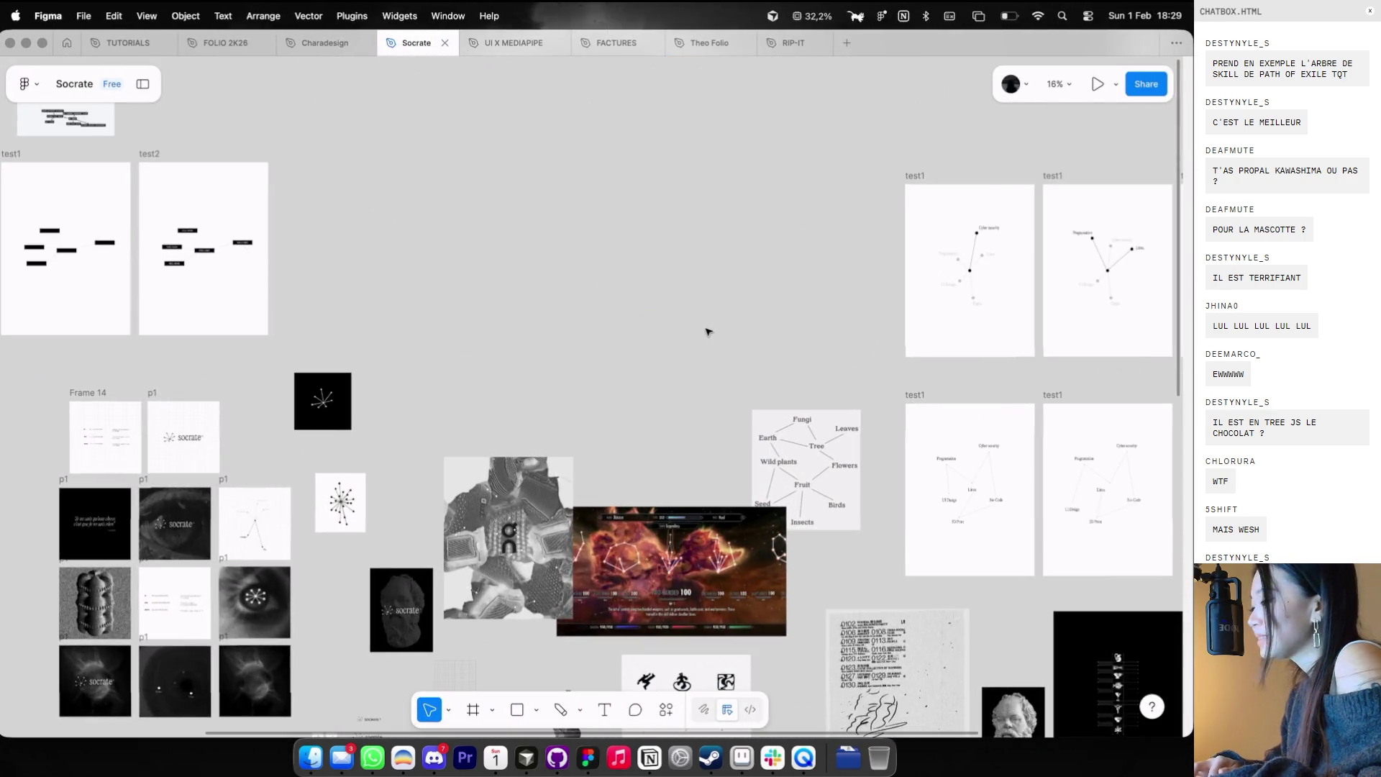
{"action": "key", "text": "cmd+v"}
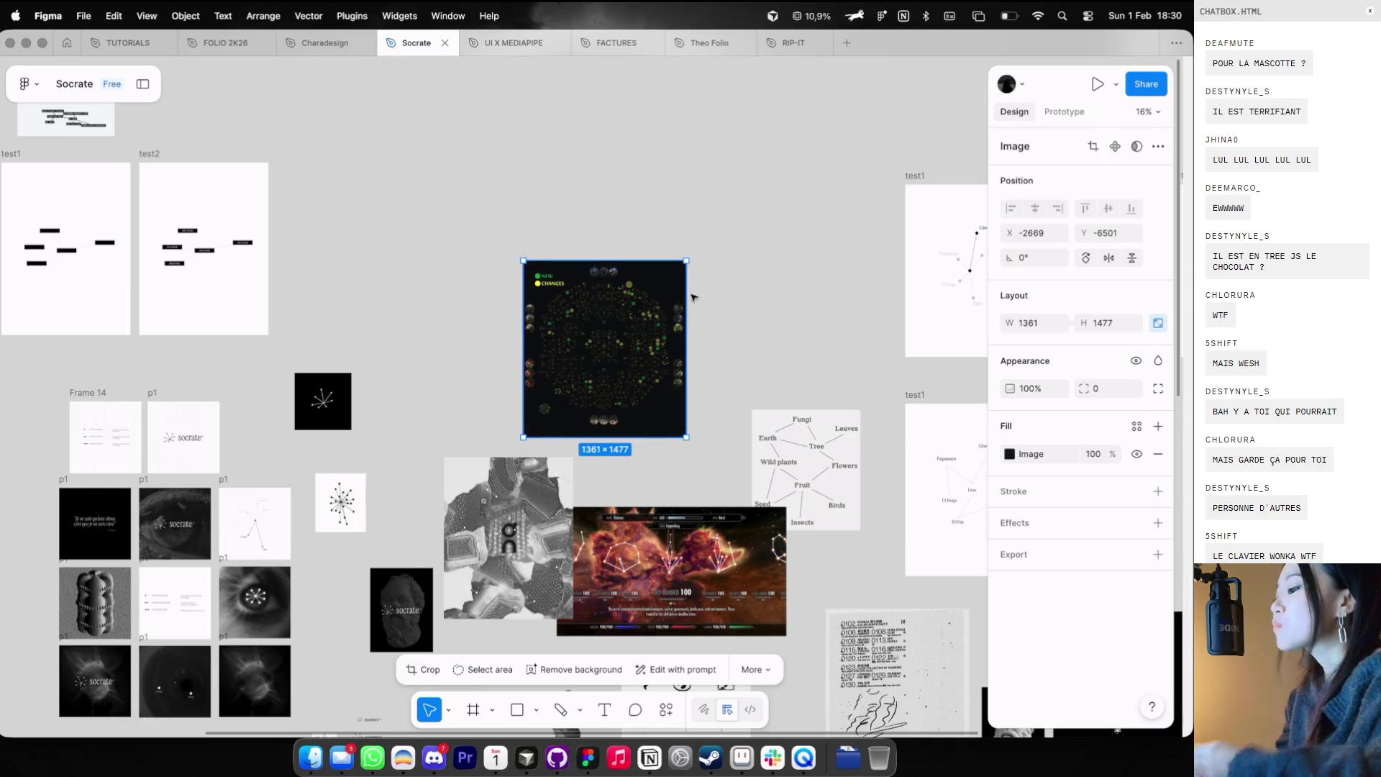
- Zoom into the pasted skill-tree image, zoom back out, then open the RIP-IT file
{"action": "scroll", "coordinate": [693, 297], "scroll_direction": "down", "scroll_amount": 3}
{"action": "scroll", "coordinate": [756, 155], "scroll_direction": "up", "scroll_amount": 10}
{"action": "scroll", "coordinate": [756, 154], "scroll_direction": "up", "scroll_amount": 5}
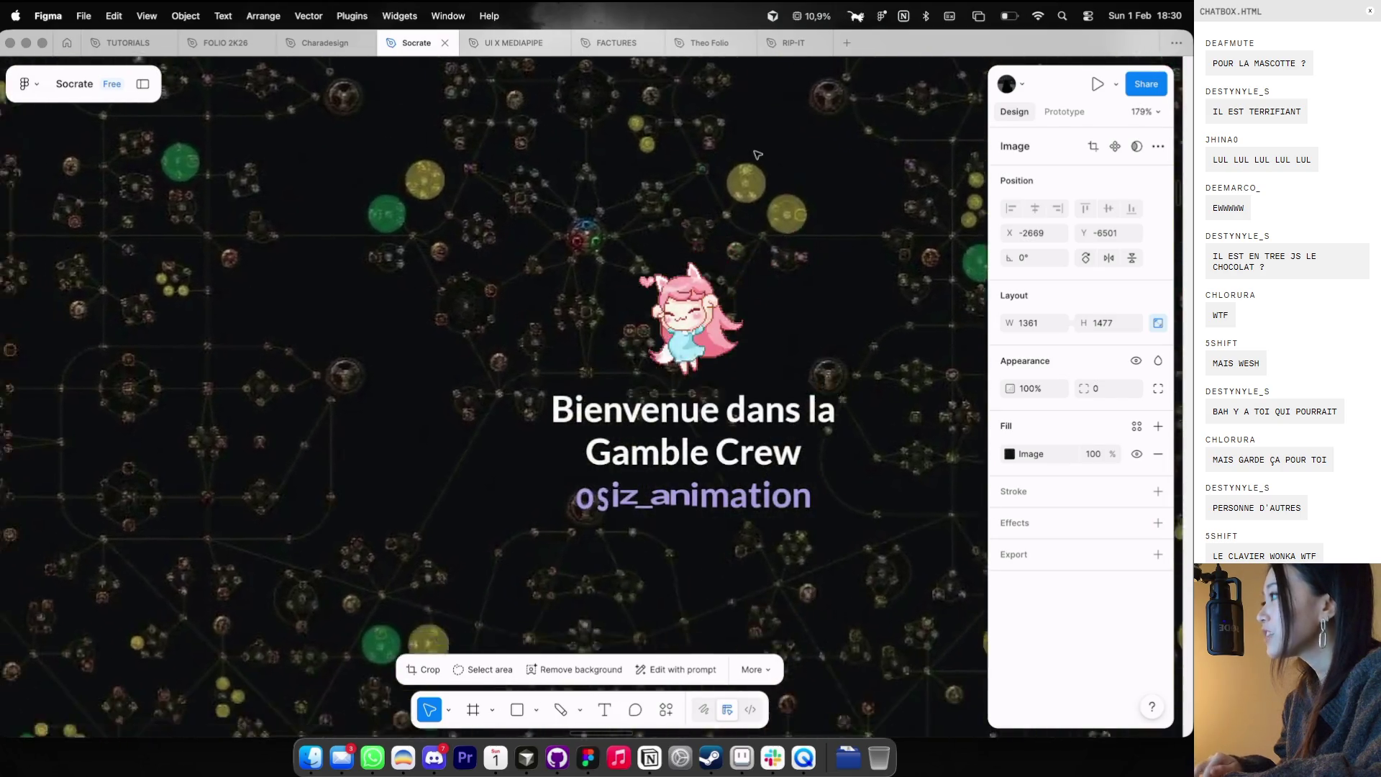
{"action": "scroll", "coordinate": [757, 154], "scroll_direction": "down", "scroll_amount": 10}
{"action": "scroll", "coordinate": [757, 155], "scroll_direction": "down", "scroll_amount": 4}
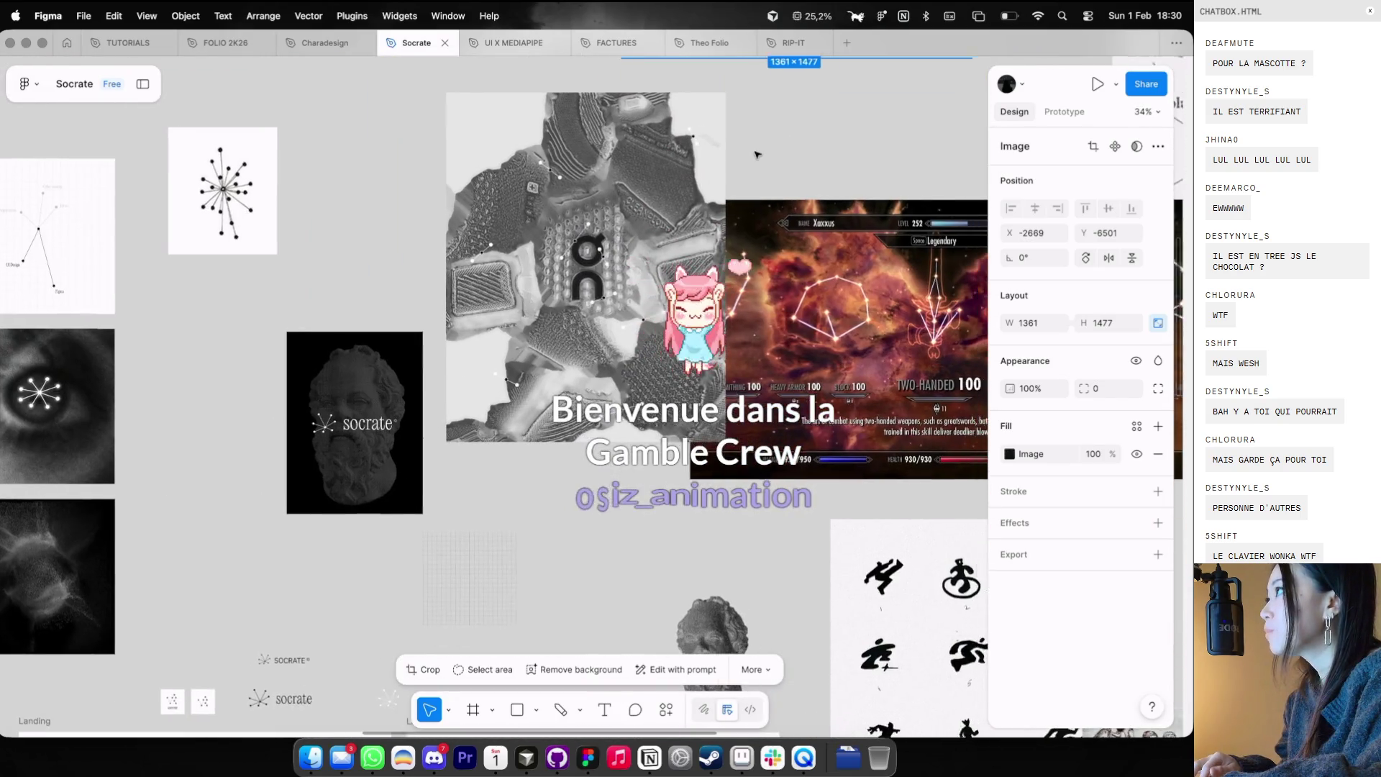
{"action": "scroll", "coordinate": [756, 155], "scroll_direction": "right", "scroll_amount": 2}
{"action": "scroll", "coordinate": [756, 155], "scroll_direction": "up", "scroll_amount": 1}
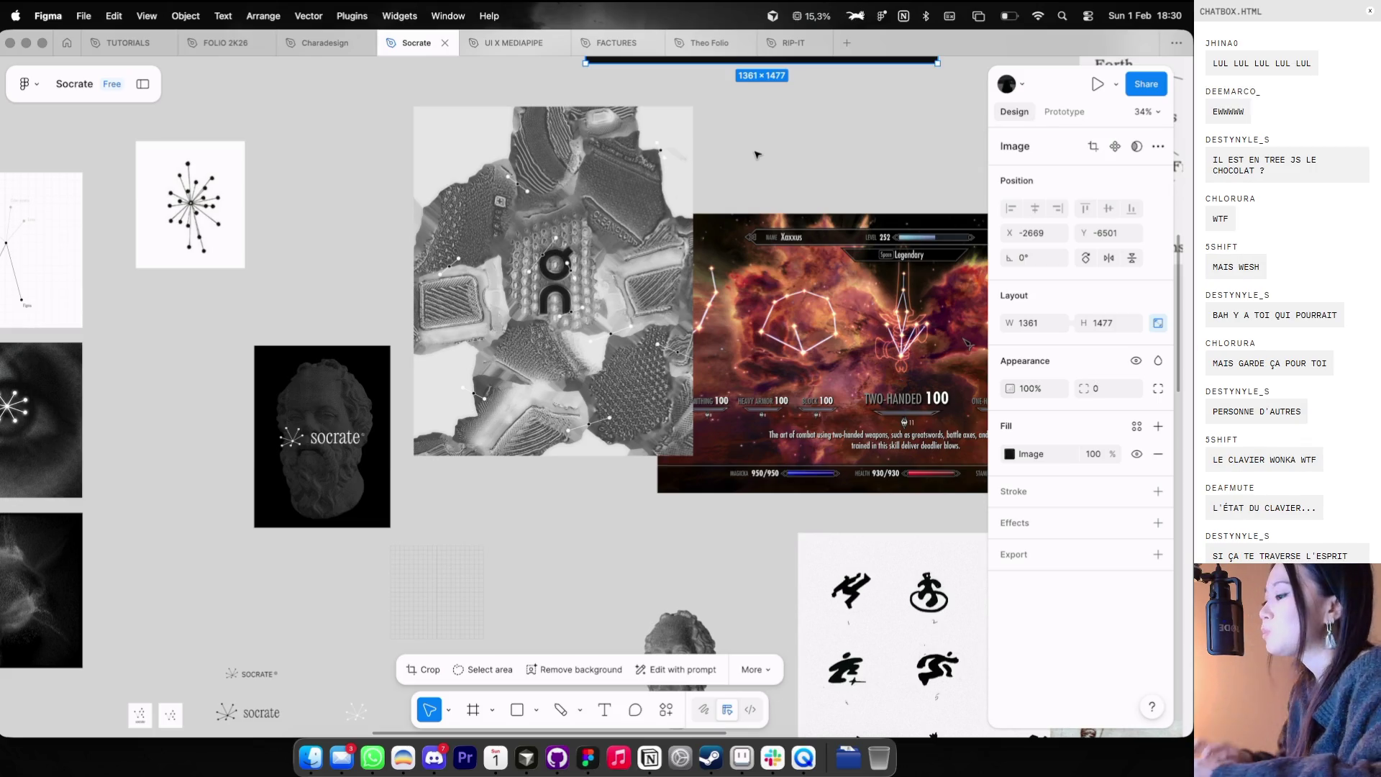
{"action": "scroll", "coordinate": [757, 155], "scroll_direction": "left", "scroll_amount": 5}
{"action": "scroll", "coordinate": [756, 154], "scroll_direction": "down", "scroll_amount": 1}
{"action": "left_click", "coordinate": [760, 53]}
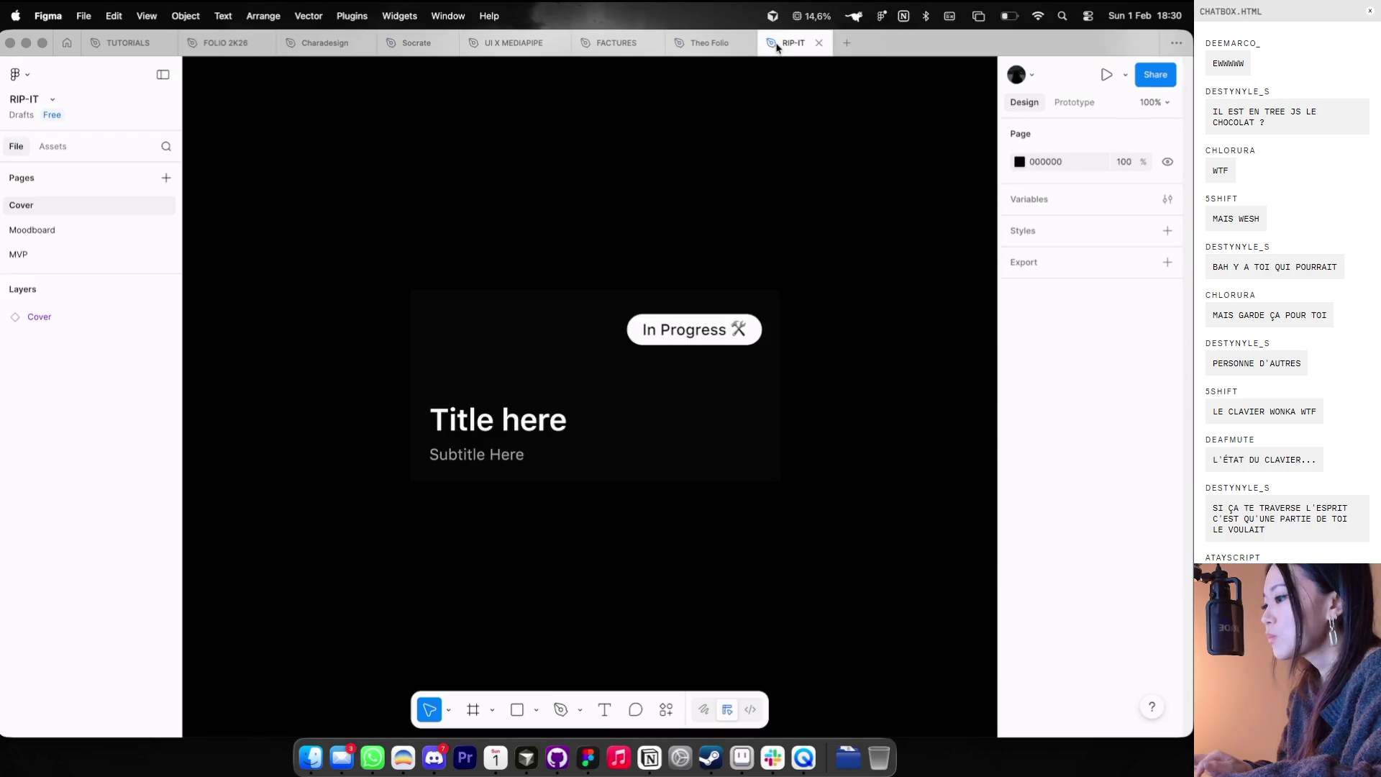
- Set the cover title to 'RIP-IT' and the subtitle to 'Branding +itBng'
{"action": "double_click", "coordinate": [503, 419]}
{"action": "key", "text": "Return"}
{"action": "type", "text": "RI"}
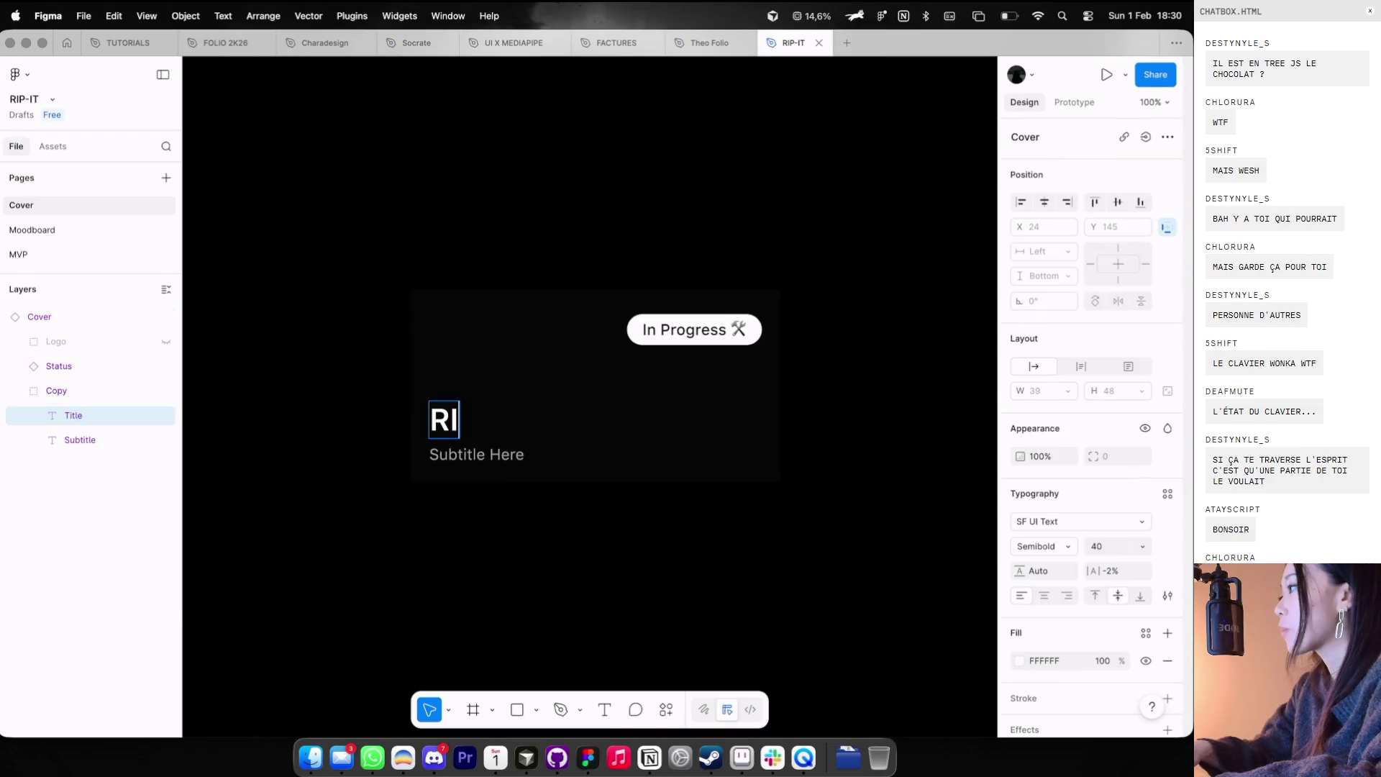
{"action": "type", "text": "P-IT"}
{"action": "double_click", "coordinate": [474, 451]}
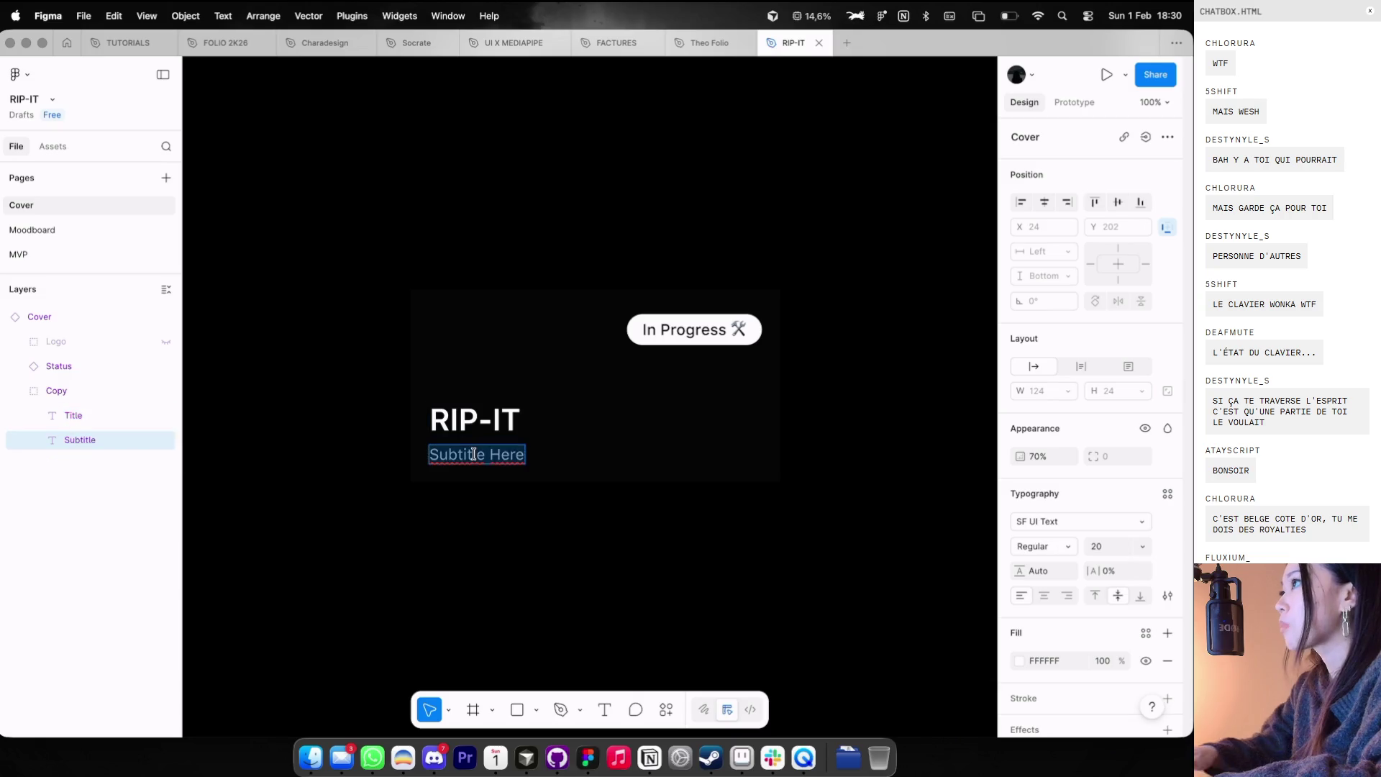
{"action": "type", "text": "Branding + Webs"}
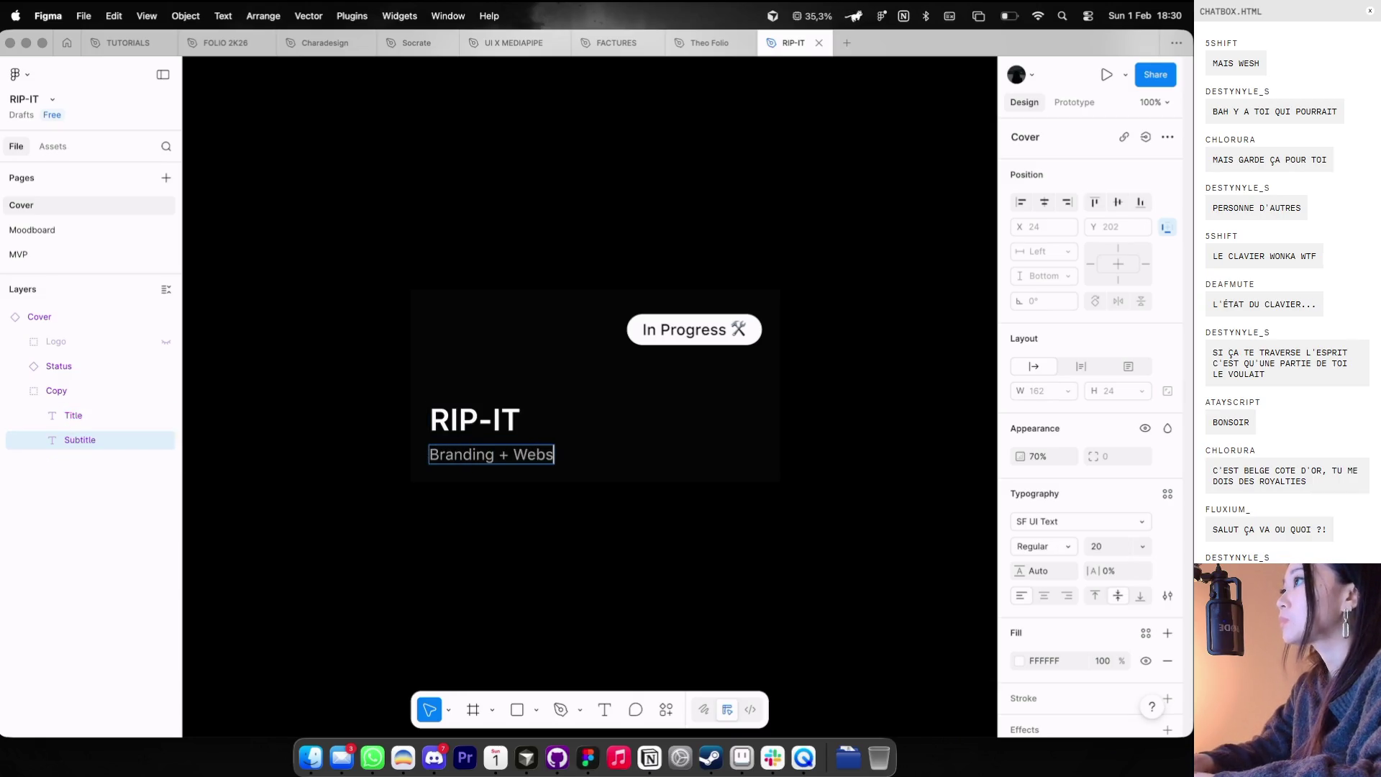
{"action": "type", "text": "it"}
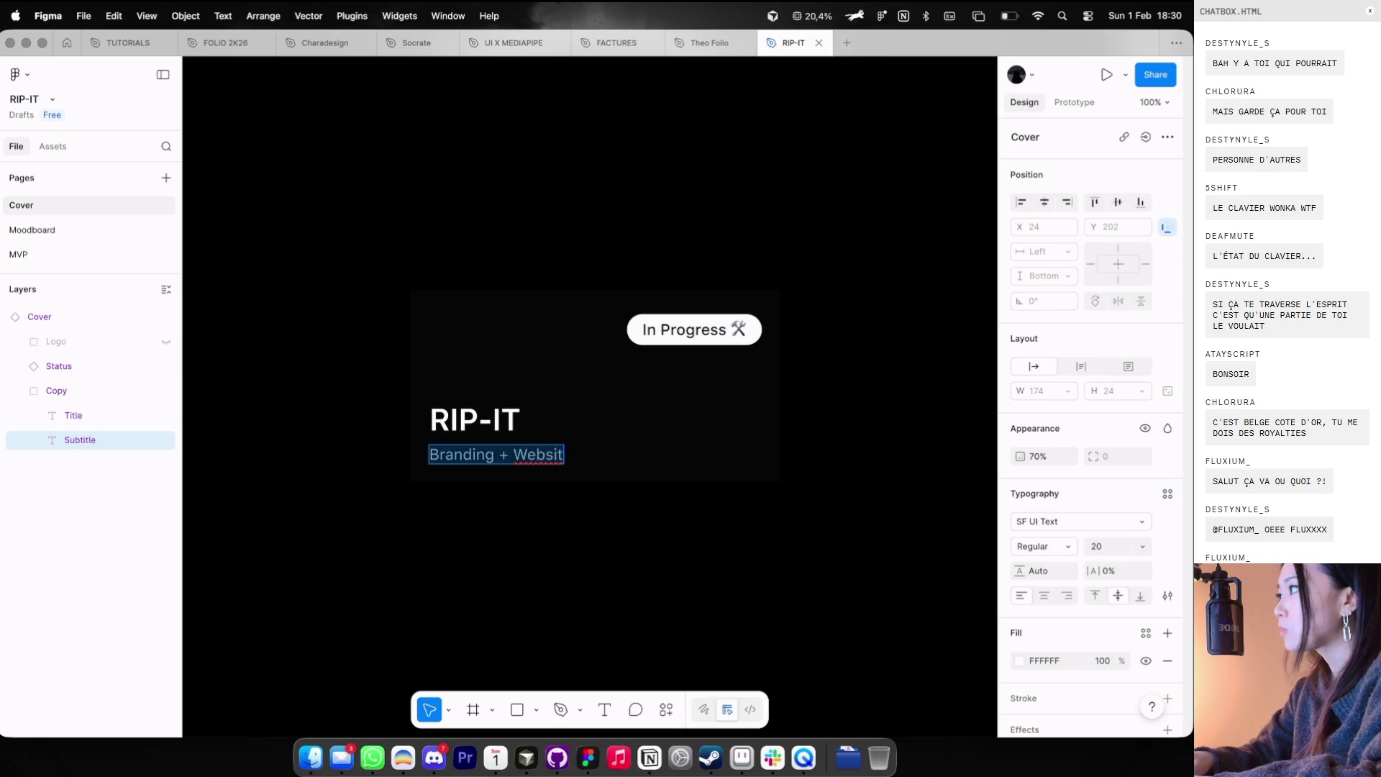
{"action": "type", "text": "B"}
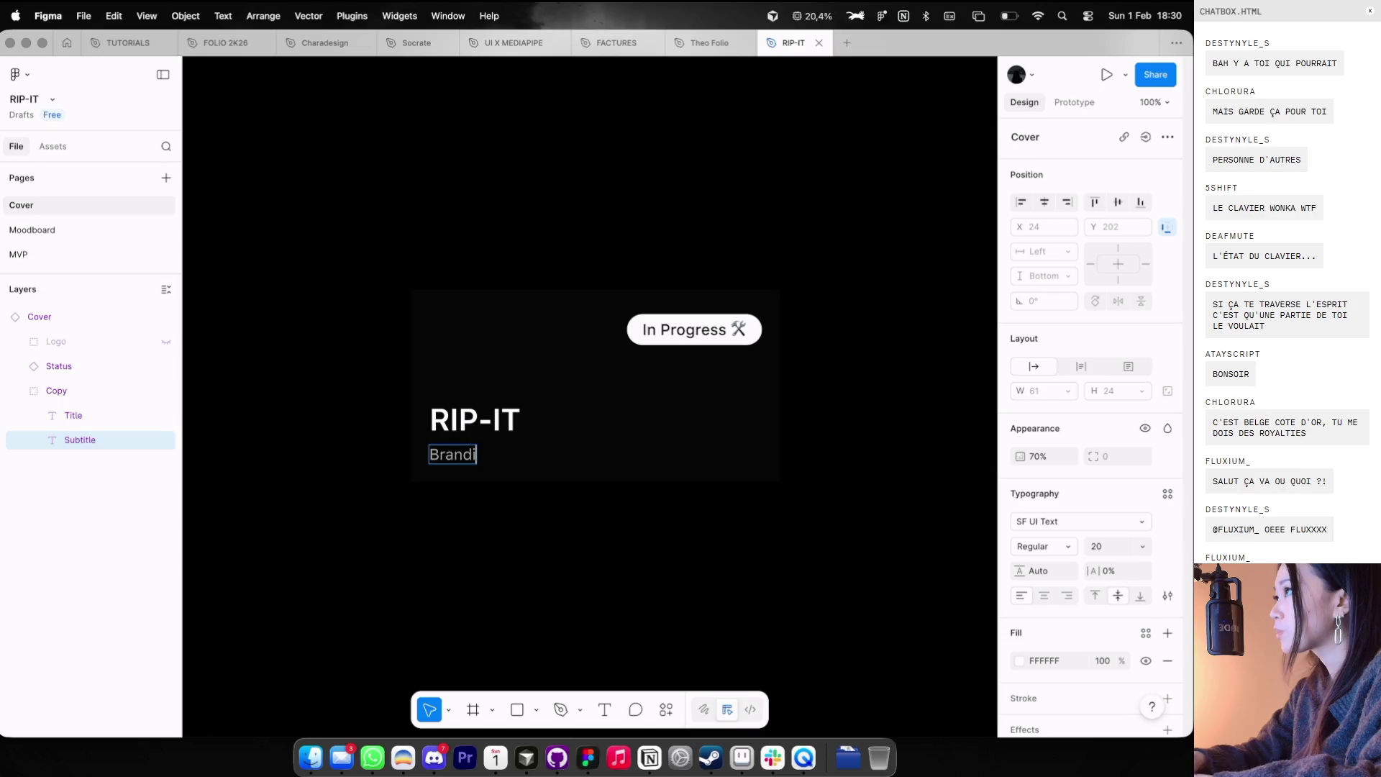
{"action": "type", "text": "ng"}
{"action": "key", "text": "Escape"}
{"action": "key", "text": "Escape"}
- Add a RIP-IT text heading to the empty Moodboard page
{"action": "left_click", "coordinate": [133, 230]}
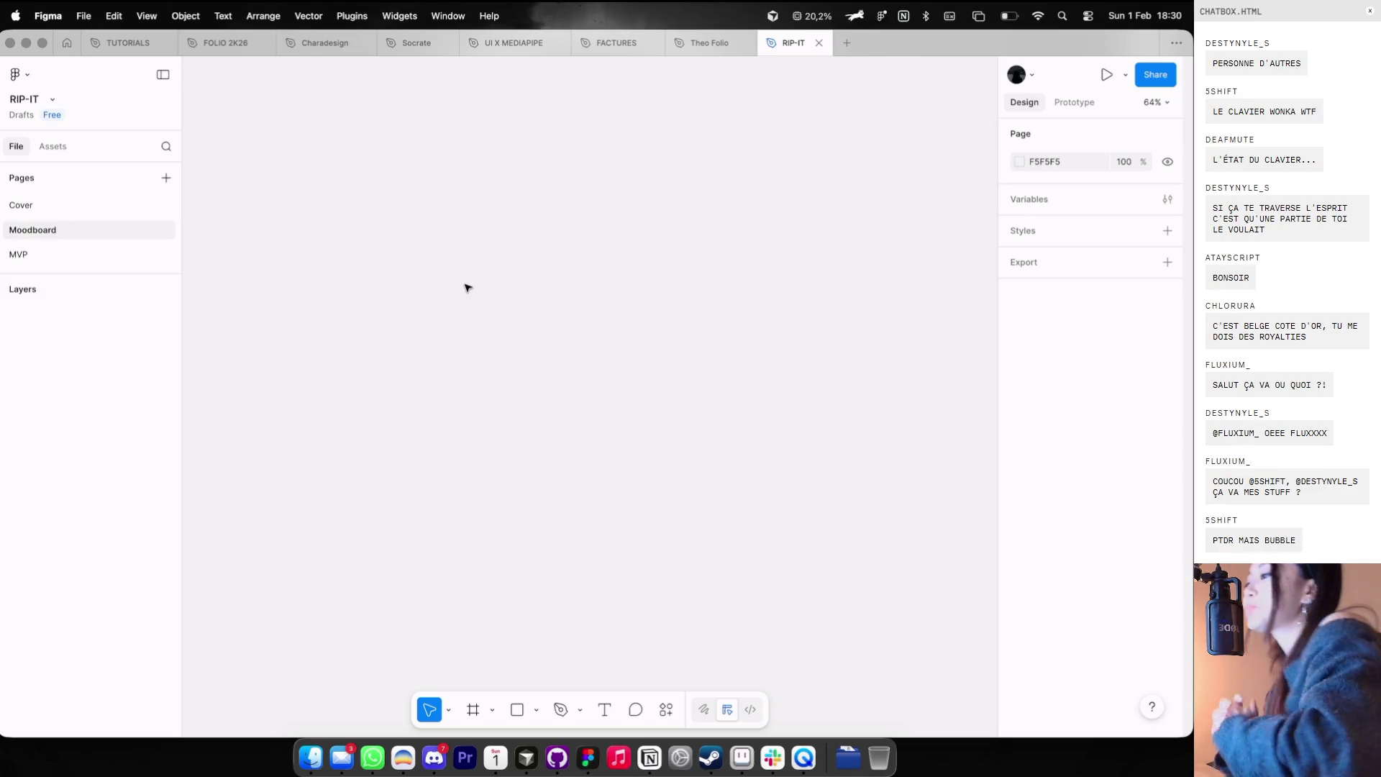
{"action": "key", "text": "t"}
{"action": "left_click", "coordinate": [559, 244]}
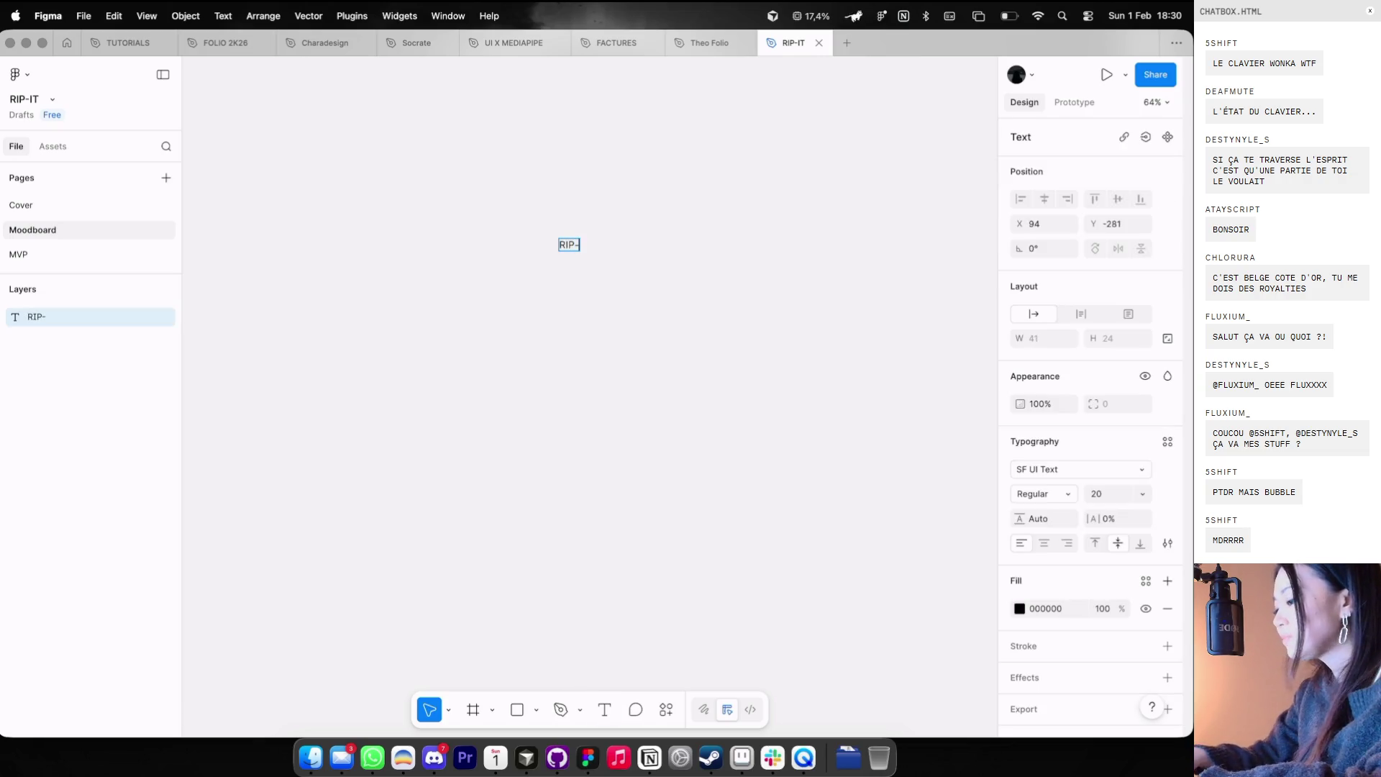
{"action": "type", "text": "IT"}
{"action": "key", "text": "Escape"}
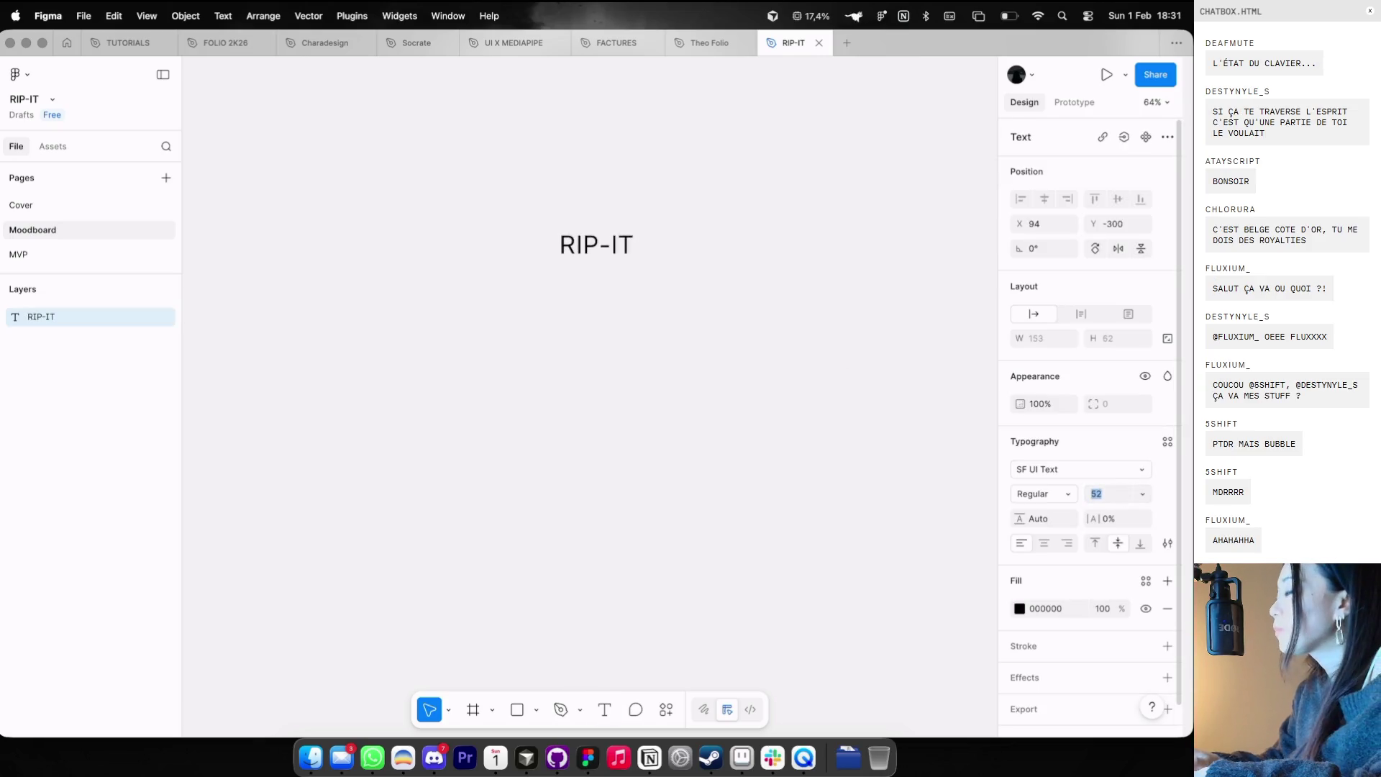
{"action": "key", "text": "ctrl+Left"}
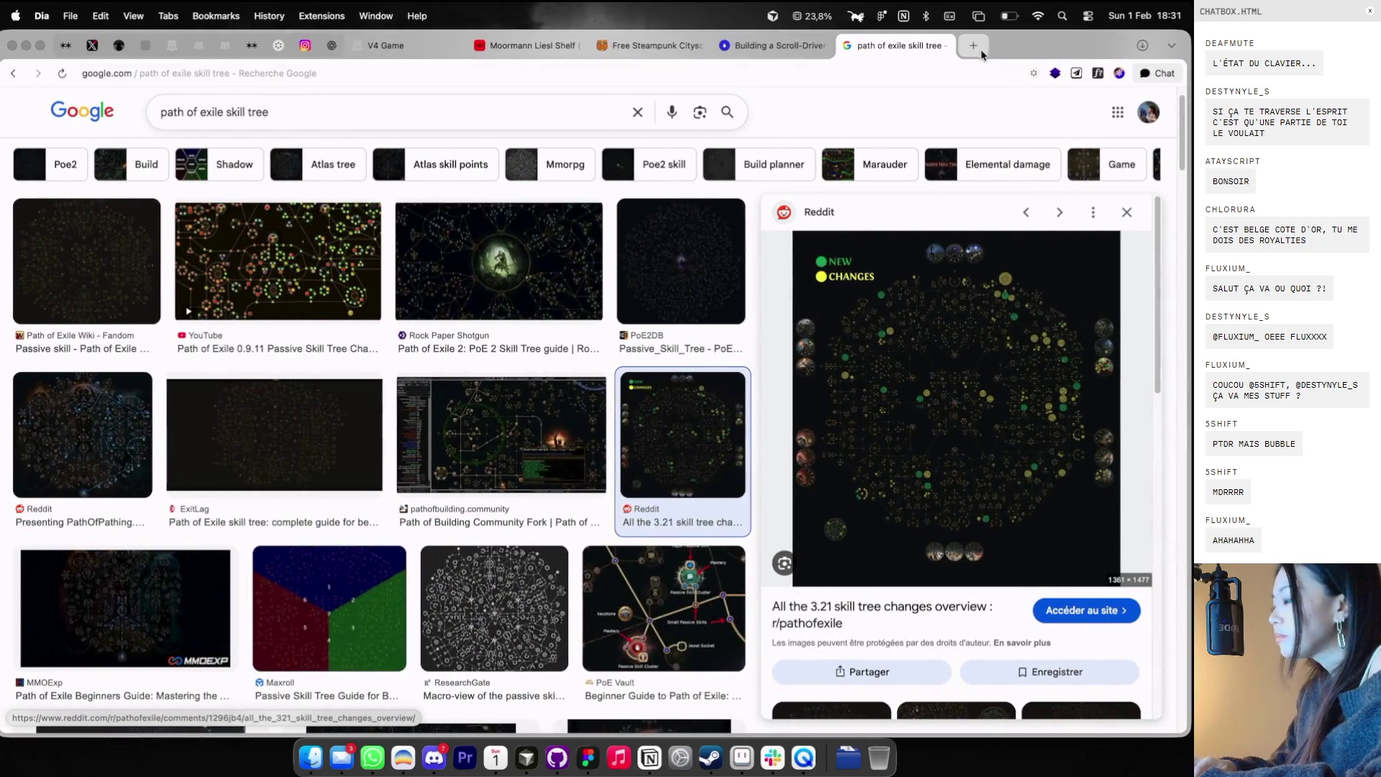
- Search Google Images for 'distributeur tcg' in a new tab
{"action": "left_click", "coordinate": [980, 47]}
{"action": "type", "text": "distribute"}
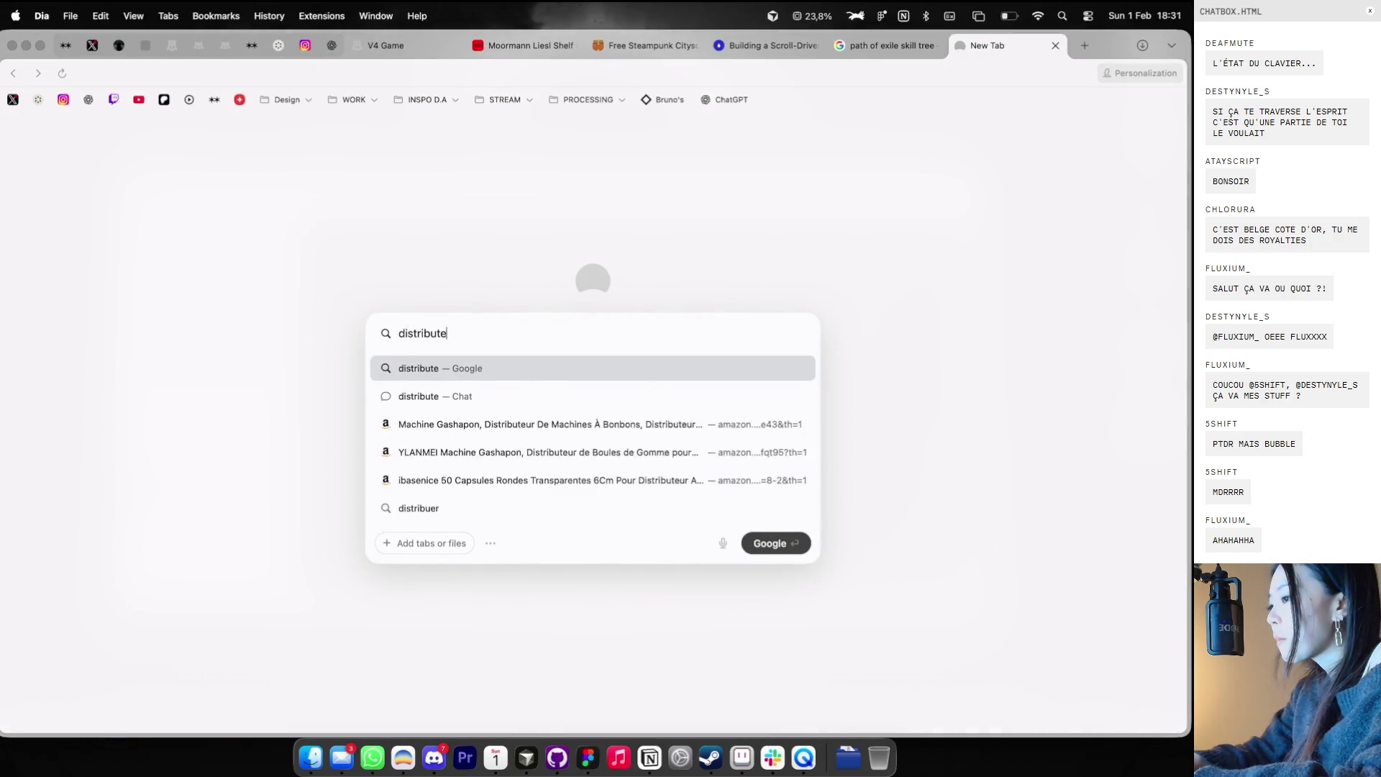
{"action": "type", "text": "ur tcg"}
{"action": "key", "text": "Return"}
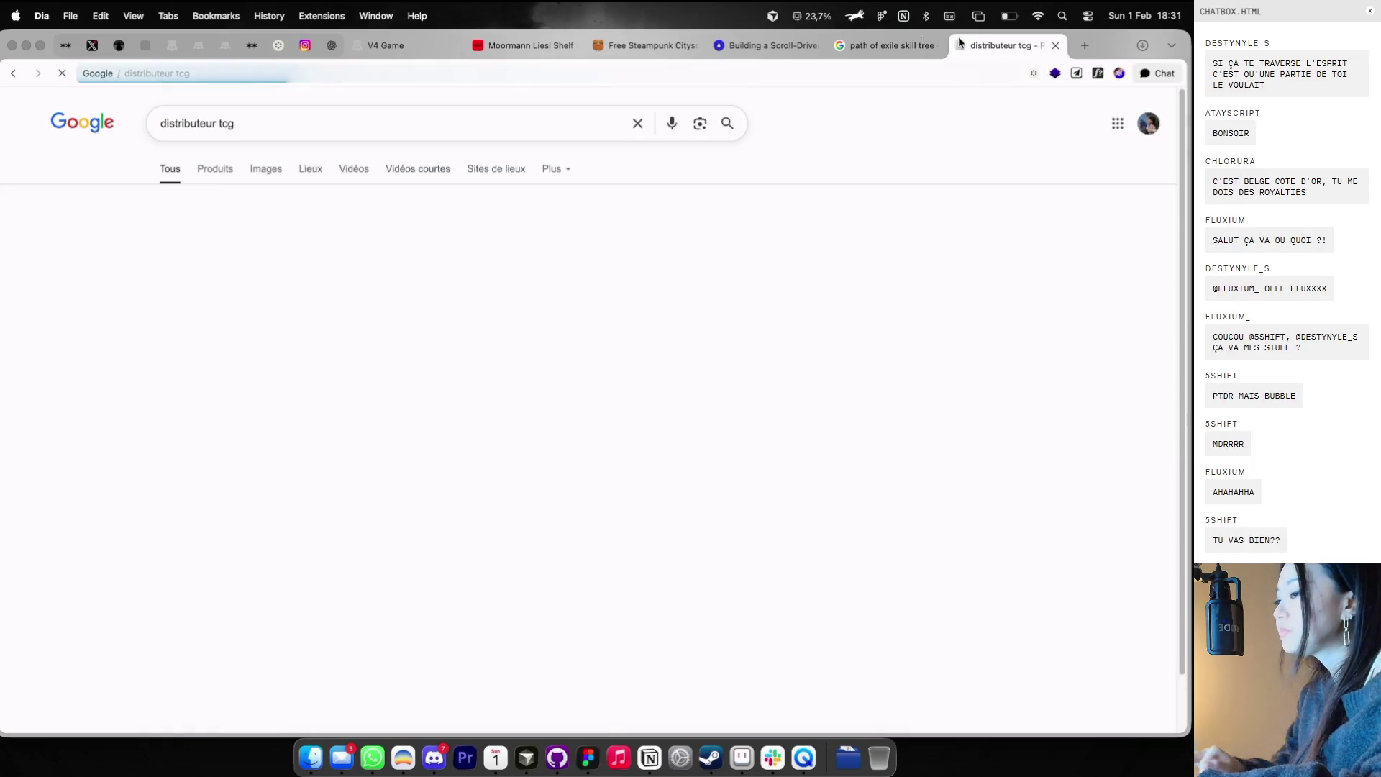
{"action": "left_click", "coordinate": [261, 171]}
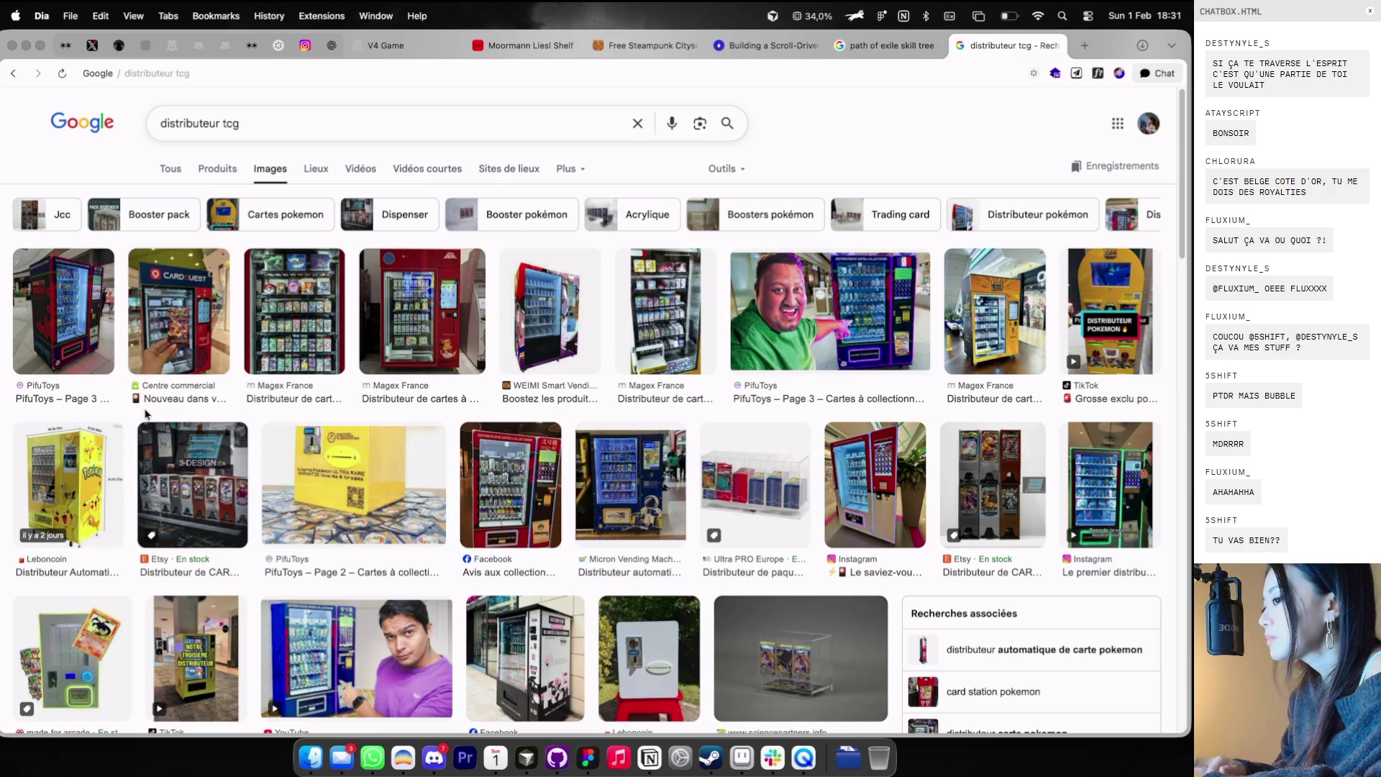
- Preview dispenser results: PifuToys, Instagram, Ultra PRO, sciencepartners, Leboncoin and Magex France
{"action": "left_click", "coordinate": [106, 342]}
{"action": "scroll", "coordinate": [575, 468], "scroll_direction": "down", "scroll_amount": 2}
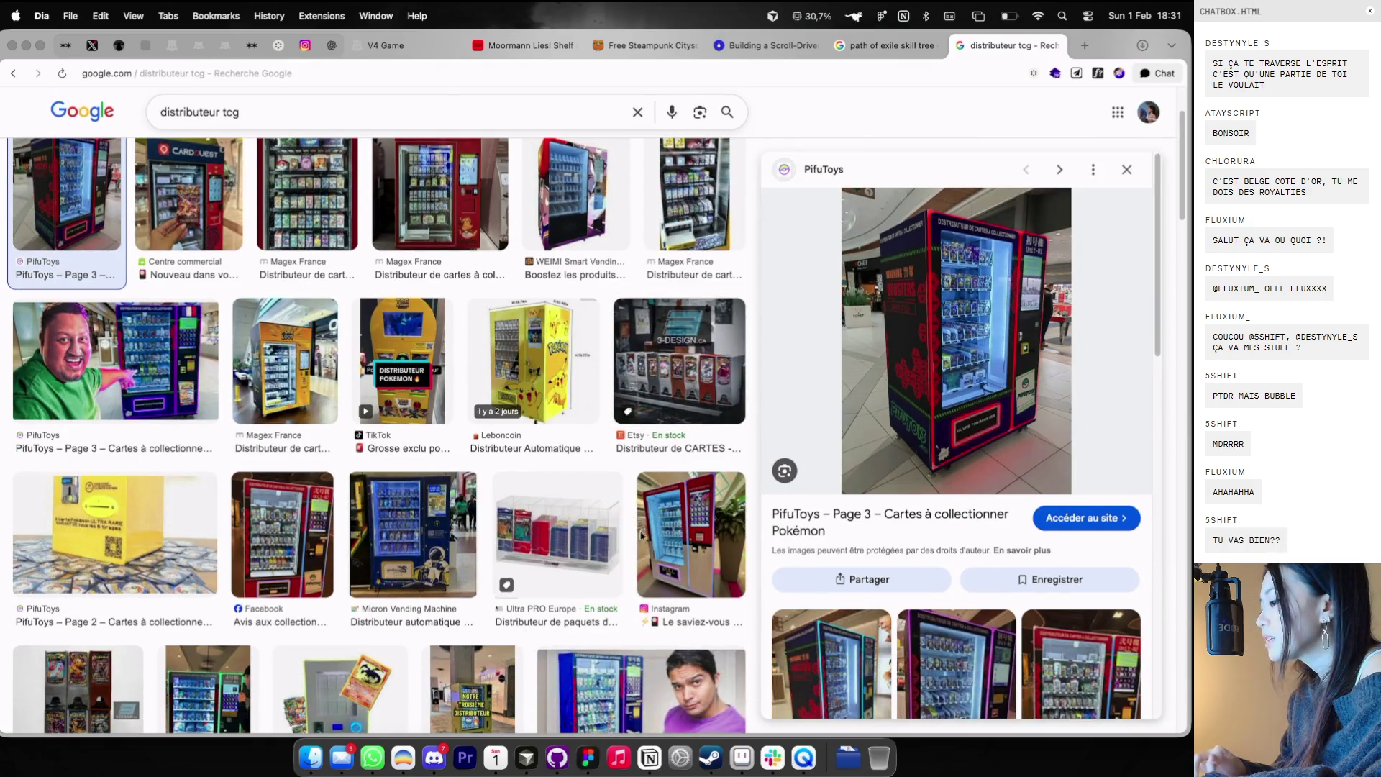
{"action": "left_click", "coordinate": [707, 523]}
{"action": "left_click", "coordinate": [560, 541]}
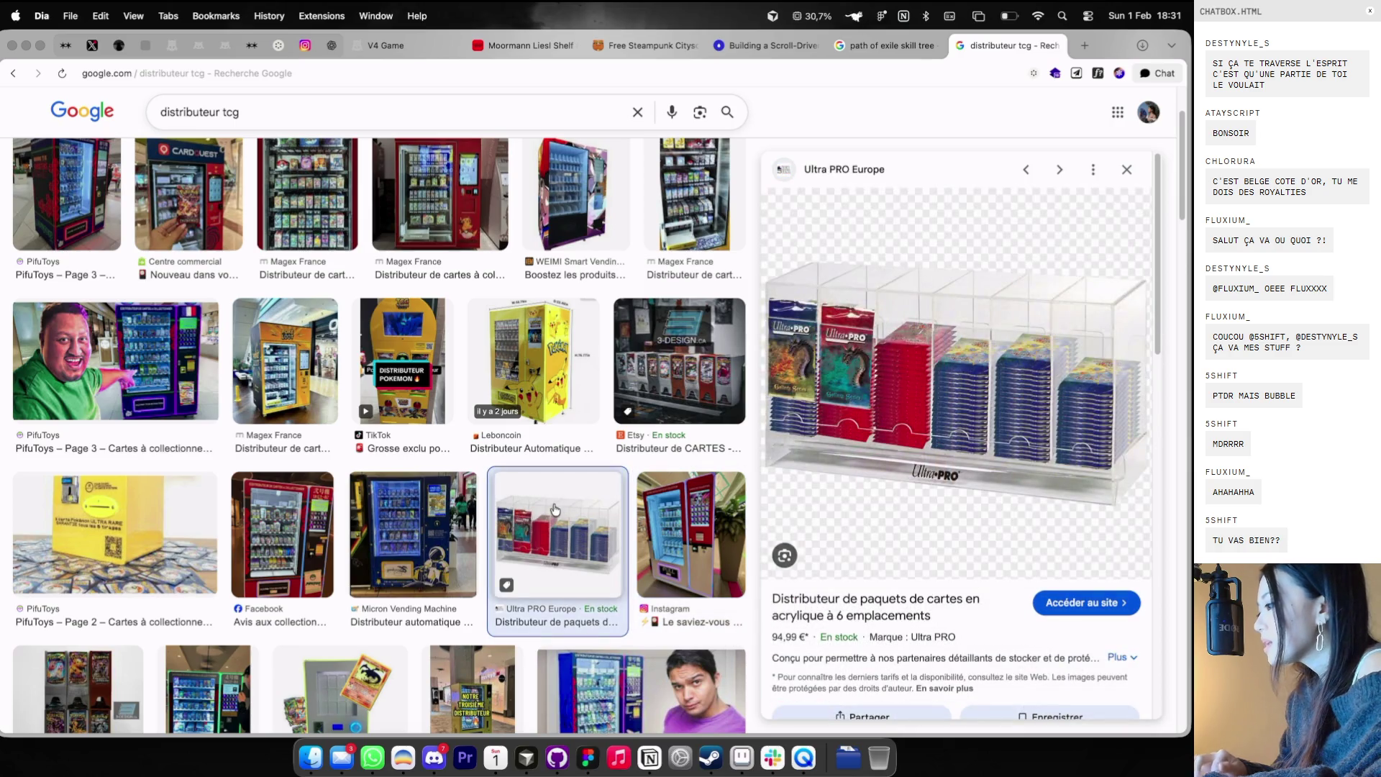
{"action": "scroll", "coordinate": [629, 425], "scroll_direction": "down", "scroll_amount": 5}
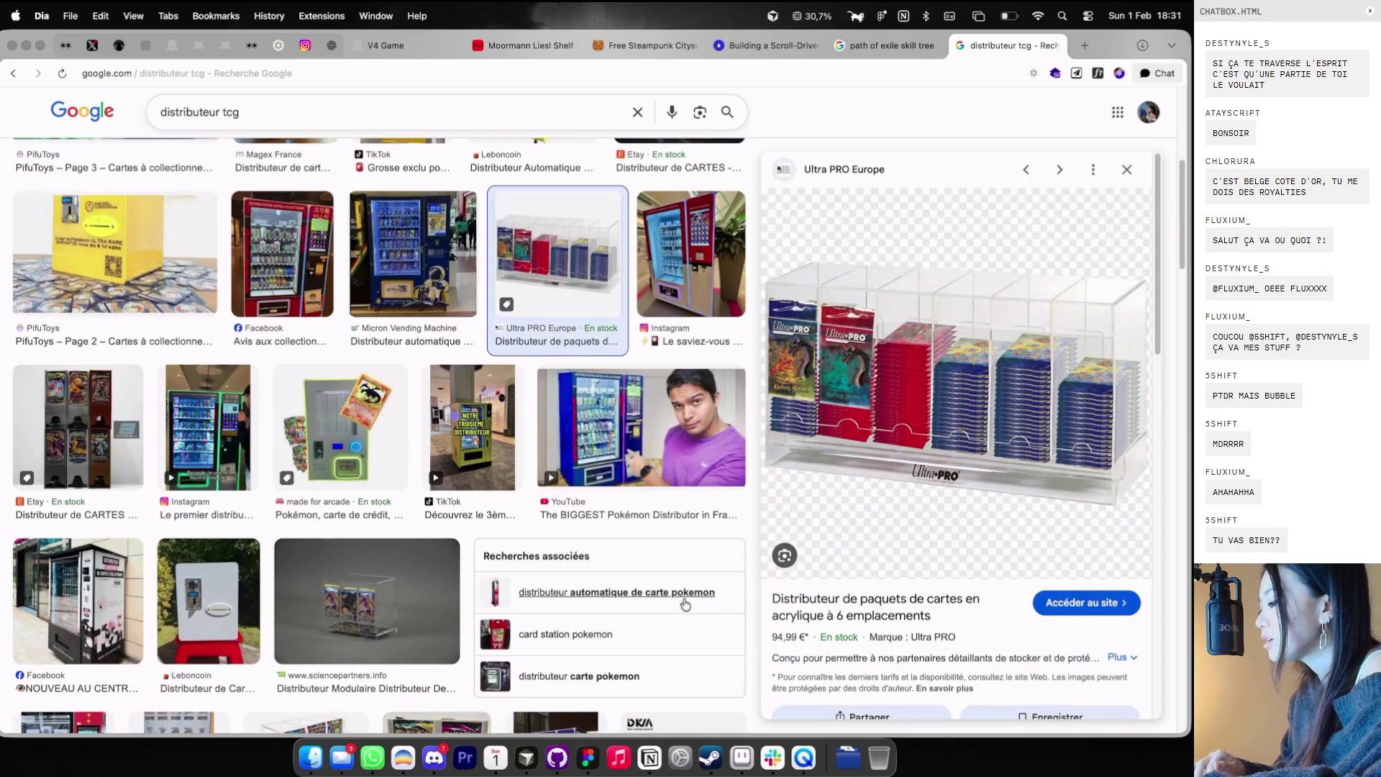
{"action": "left_click", "coordinate": [332, 581]}
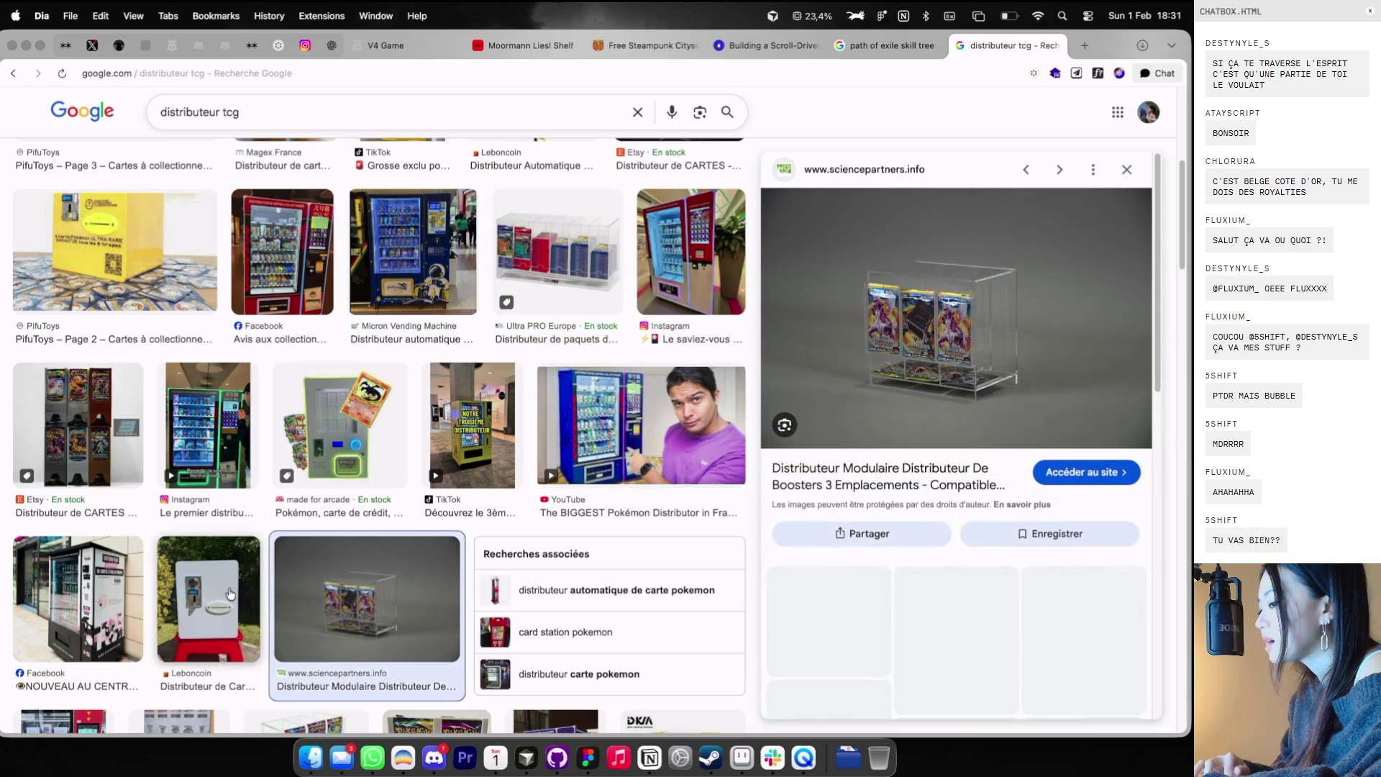
{"action": "left_click", "coordinate": [208, 597]}
{"action": "scroll", "coordinate": [391, 508], "scroll_direction": "up", "scroll_amount": 6}
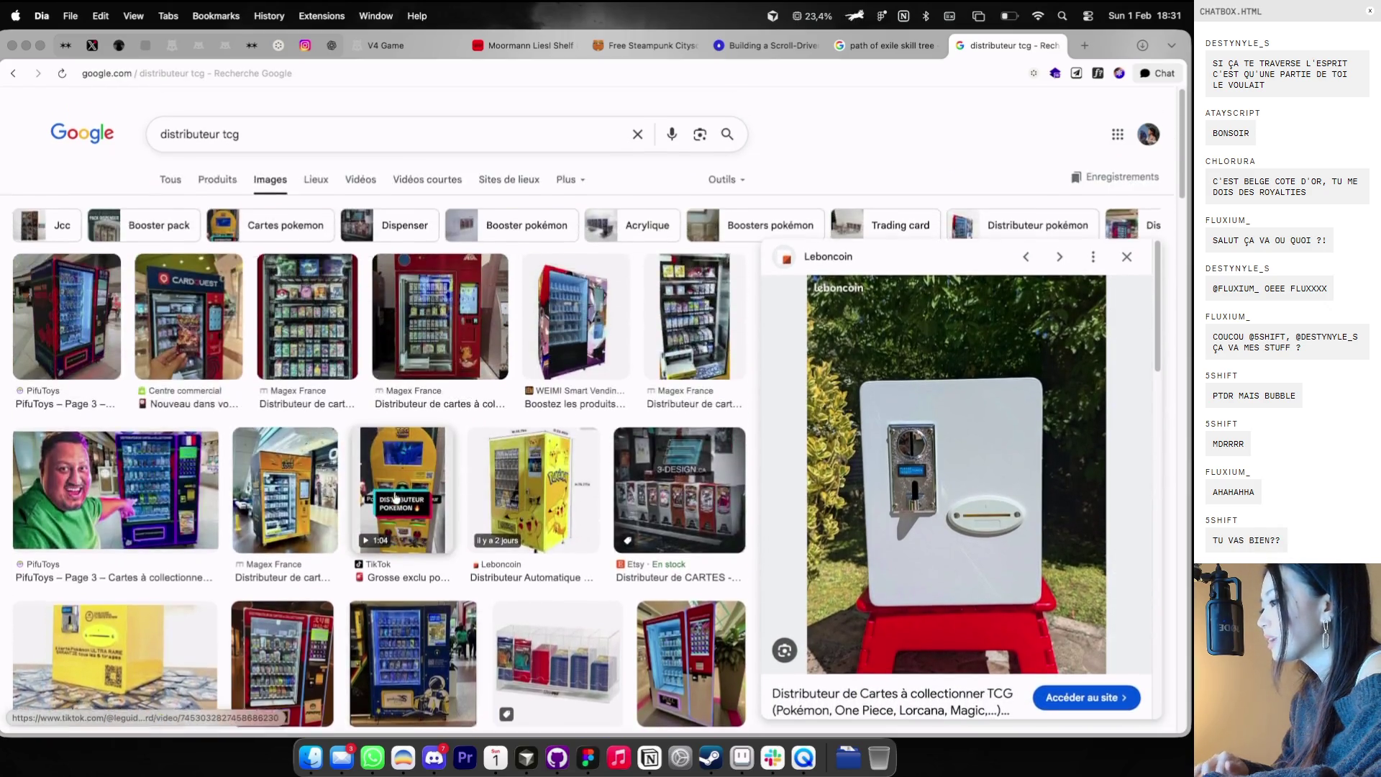
{"action": "left_click", "coordinate": [701, 318]}
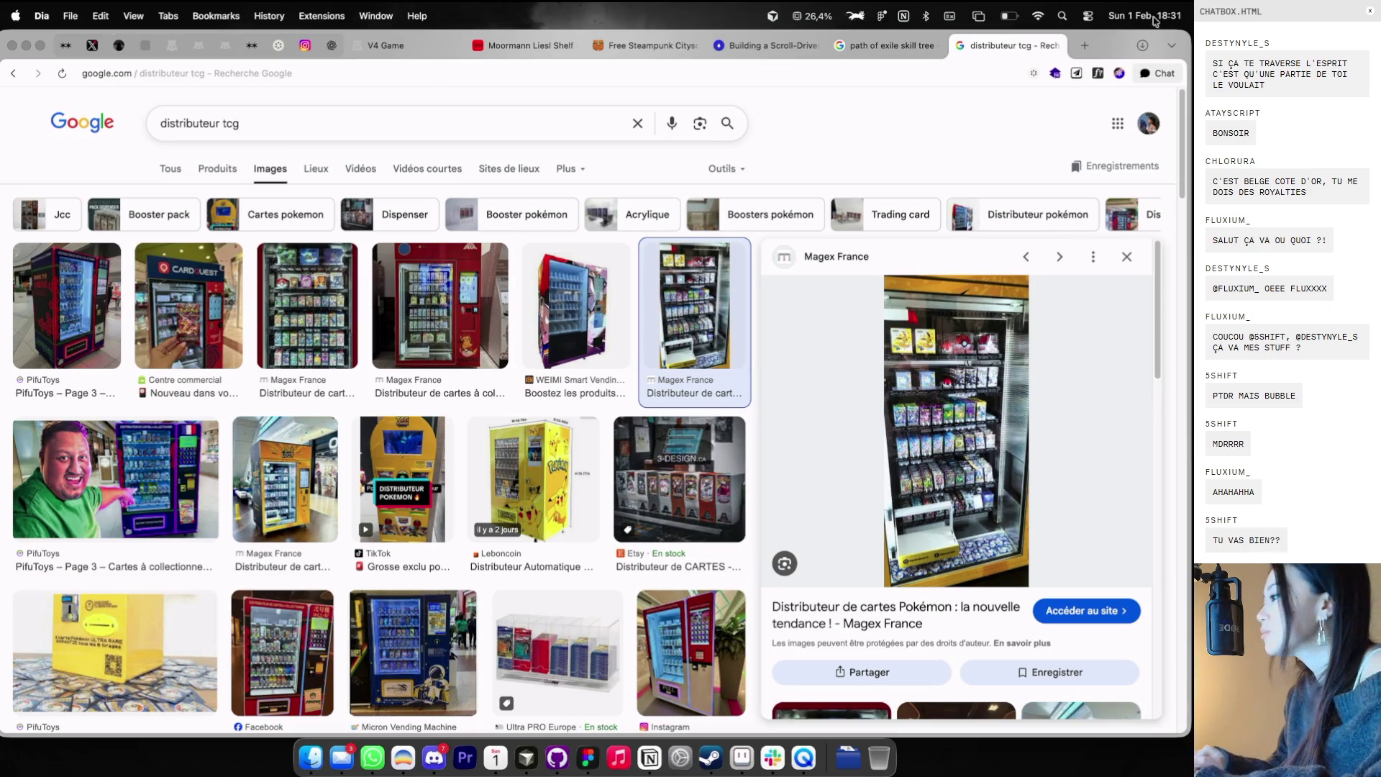
- Move the search tab earlier and return to the Cosmos feed, closing the sculpture image
{"action": "left_click_drag", "start_coordinate": [1006, 45], "coordinate": [644, 45]}
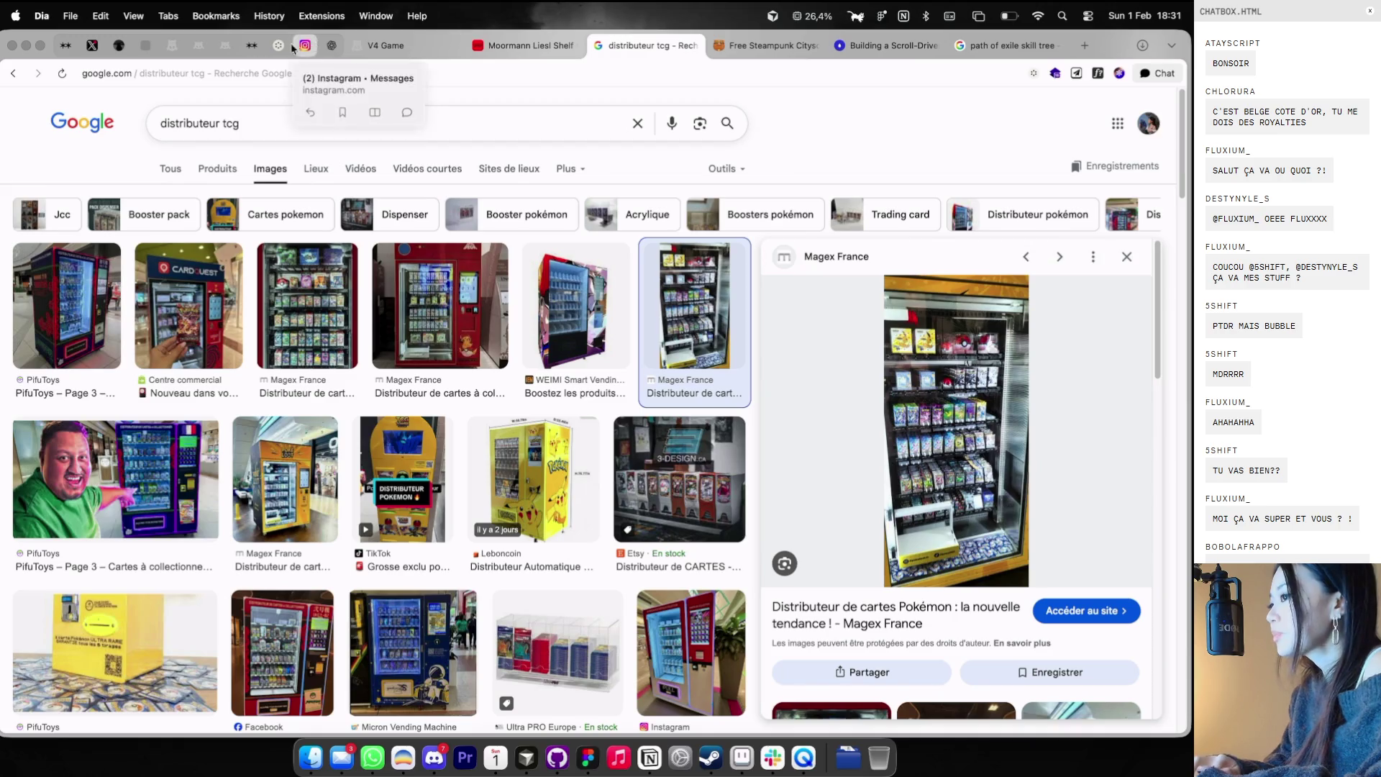
{"action": "left_click", "coordinate": [279, 45]}
{"action": "key", "text": "Escape"}
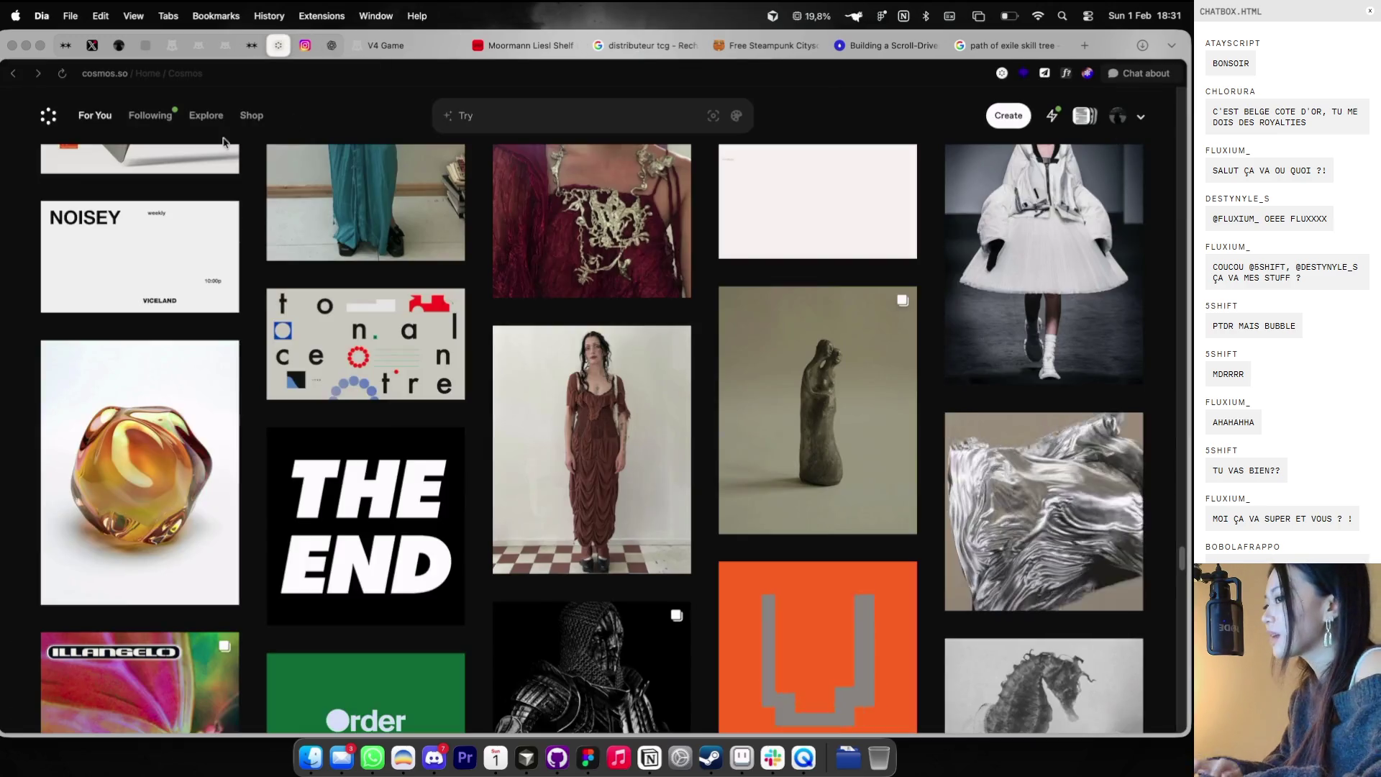
- From the profile's V4 cluster, copy the speech-bubble quote image and return to Figma
{"action": "left_click", "coordinate": [1119, 117]}
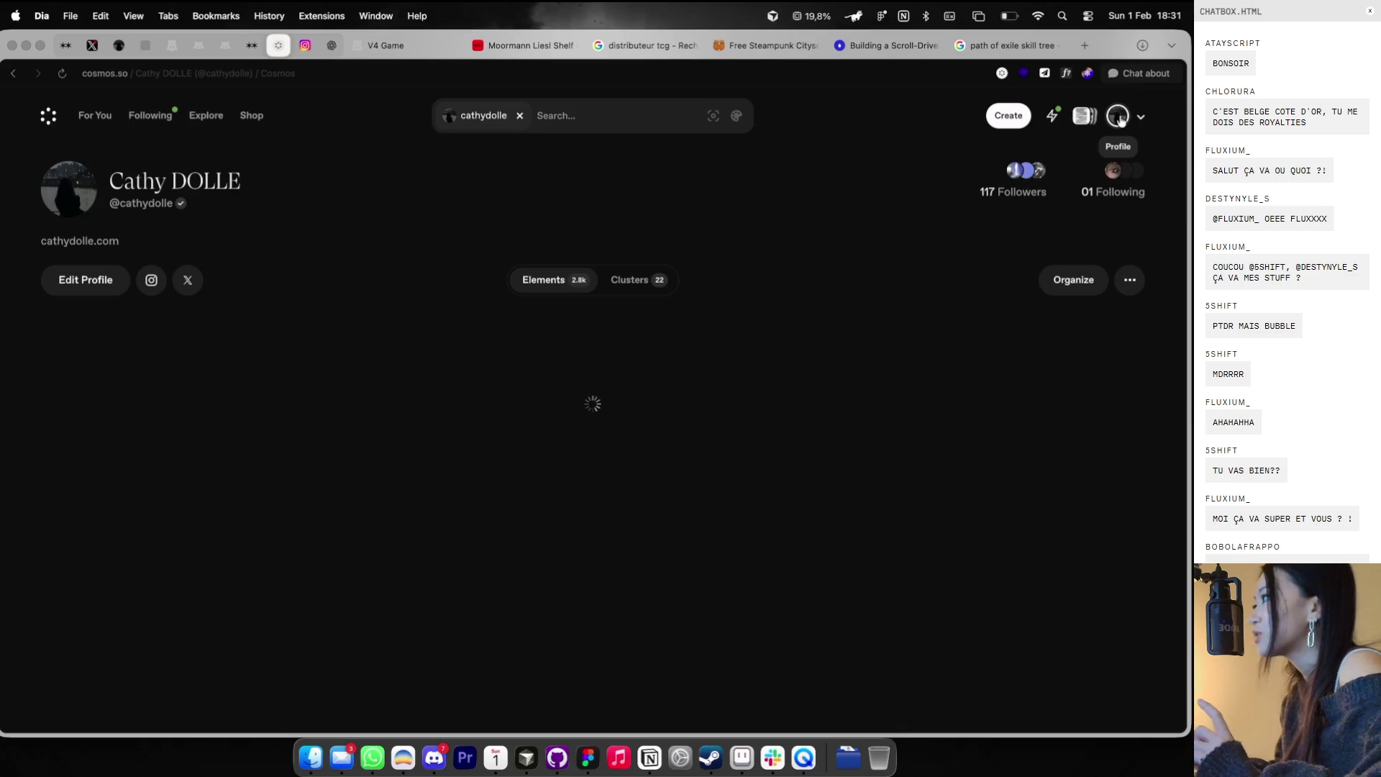
{"action": "left_click", "coordinate": [635, 281]}
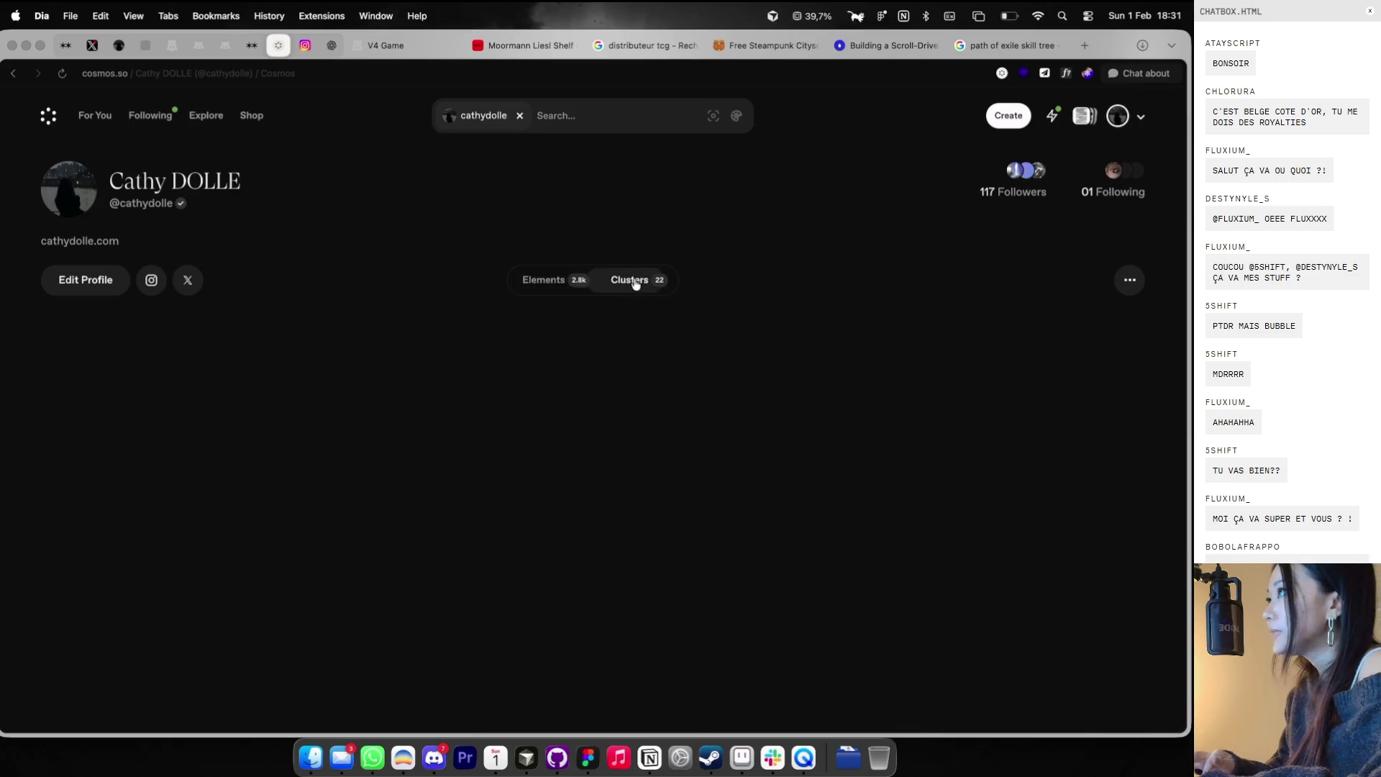
{"action": "scroll", "coordinate": [611, 434], "scroll_direction": "down", "scroll_amount": 6}
{"action": "left_click", "coordinate": [1063, 238]}
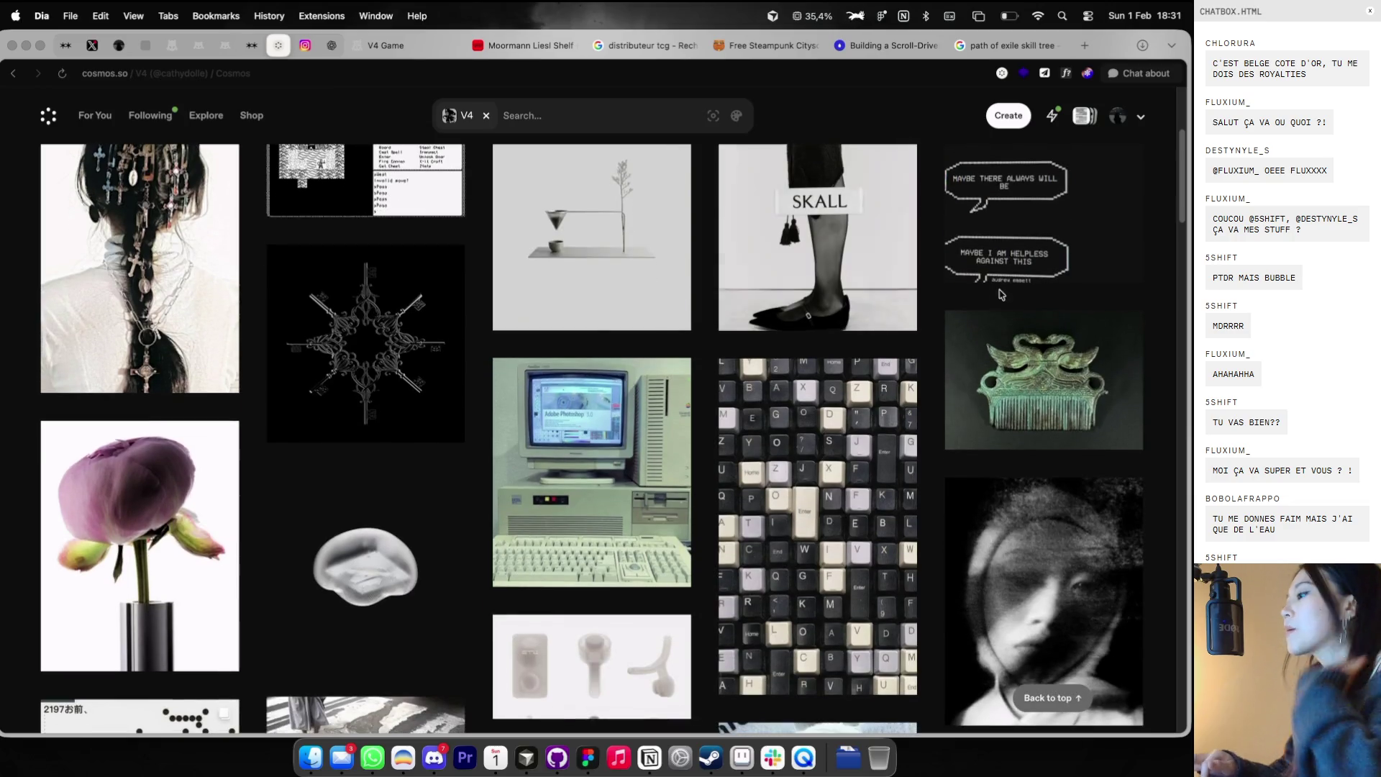
{"action": "left_click", "coordinate": [1002, 292]}
{"action": "right_click", "coordinate": [468, 382]}
{"action": "left_click", "coordinate": [467, 379]}
{"action": "key", "text": "super+Tab"}
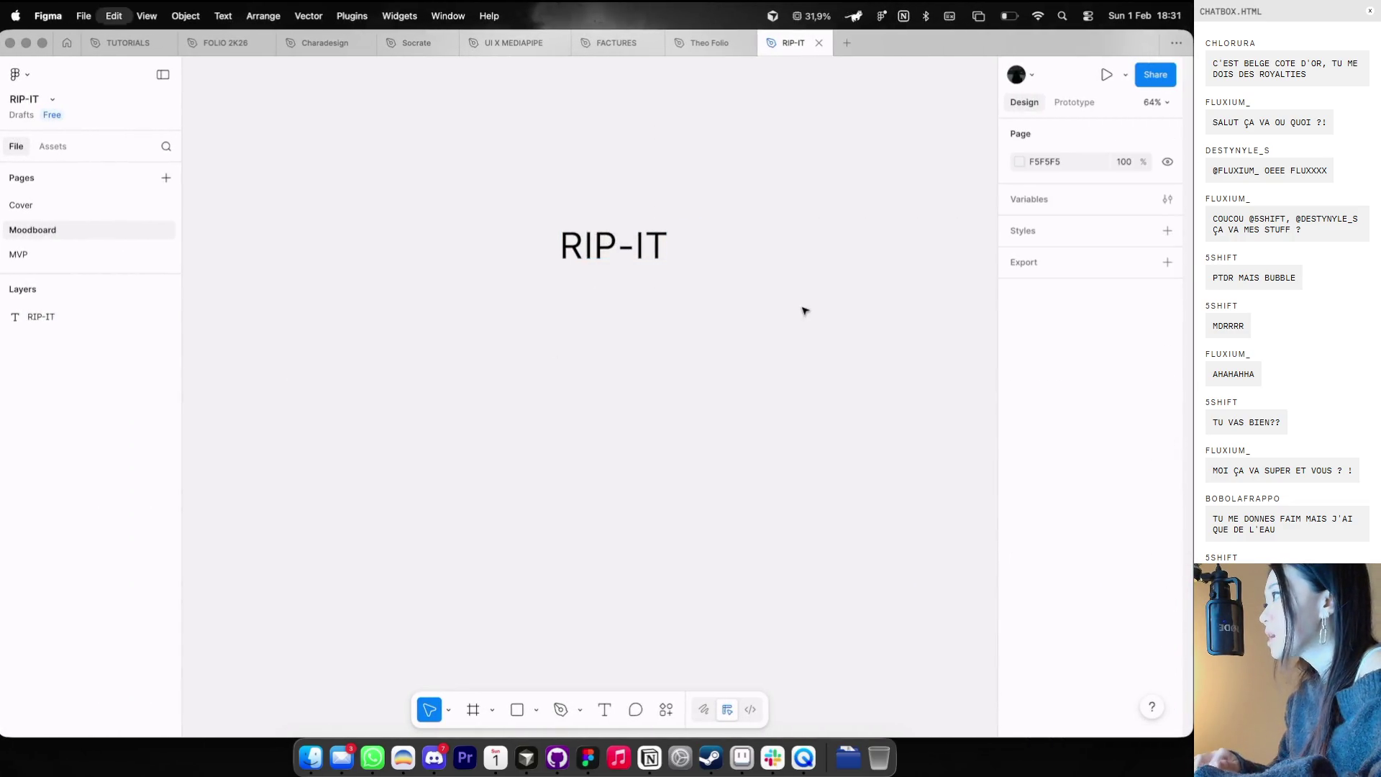
- Paste the speech-bubble image at 634×634, nudge it left and crop its right side narrower
{"action": "key", "text": "super+v"}
{"action": "left_click_drag", "start_coordinate": [850, 134], "coordinate": [636, 351]}
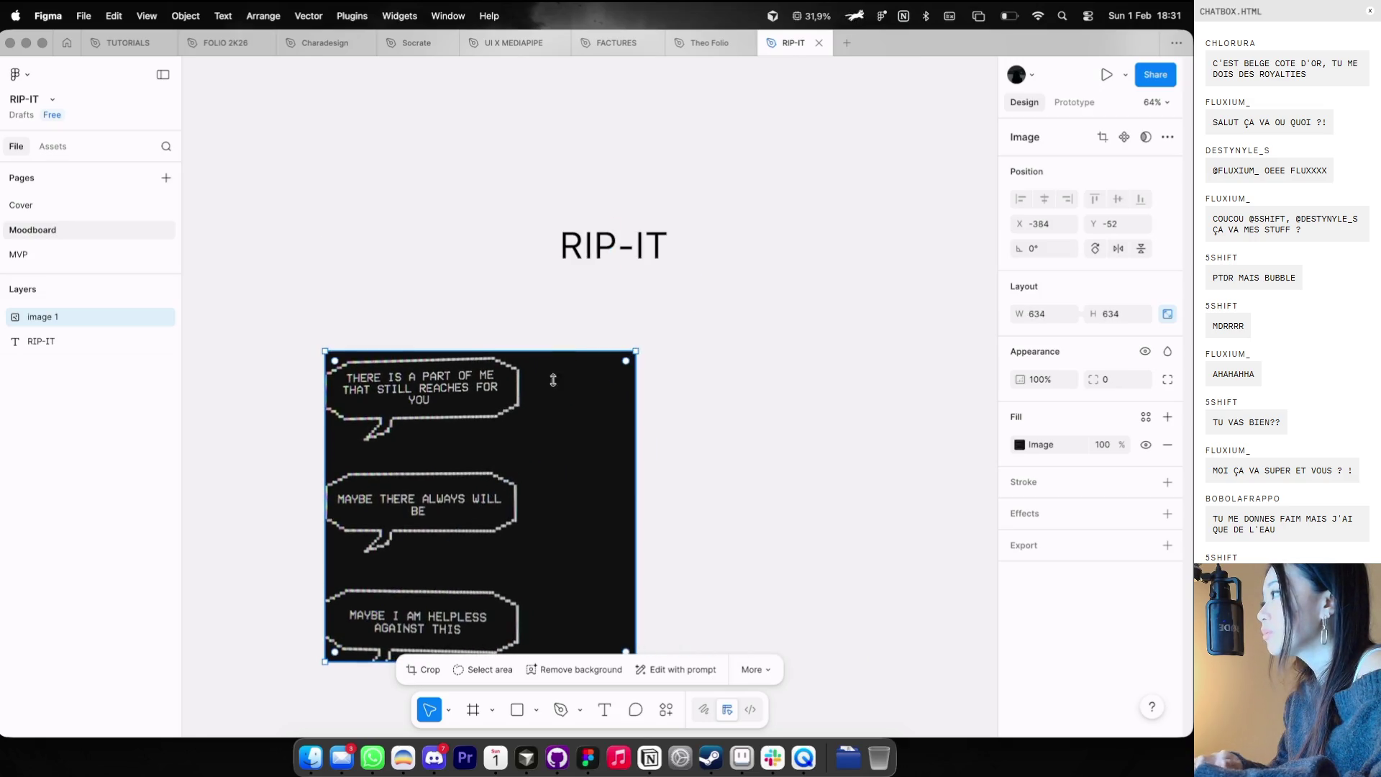
{"action": "left_click_drag", "start_coordinate": [553, 380], "coordinate": [513, 377]}
{"action": "double_click", "coordinate": [519, 450]}
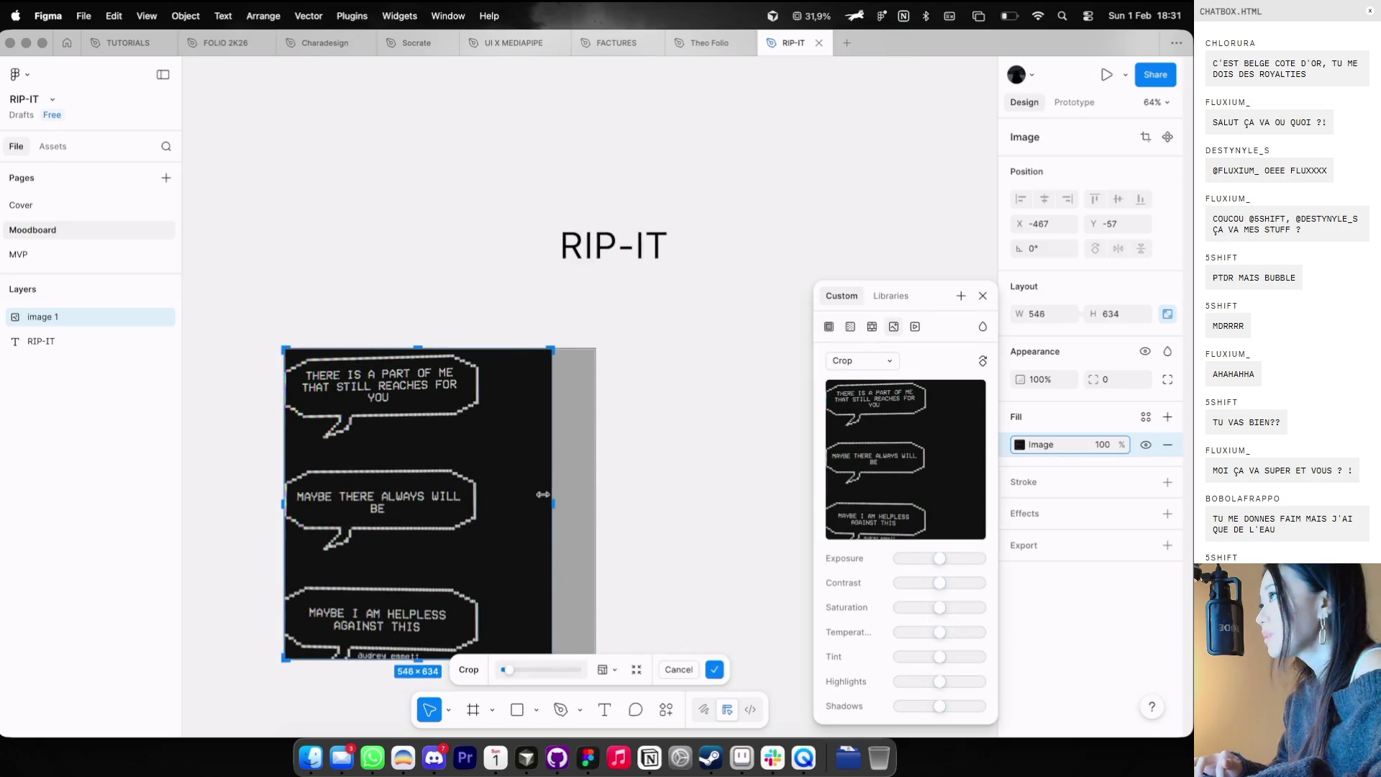
{"action": "left_click_drag", "start_coordinate": [593, 494], "coordinate": [520, 494]}
{"action": "left_click", "coordinate": [638, 453]}
{"action": "scroll", "coordinate": [638, 453], "scroll_direction": "down", "scroll_amount": 2}
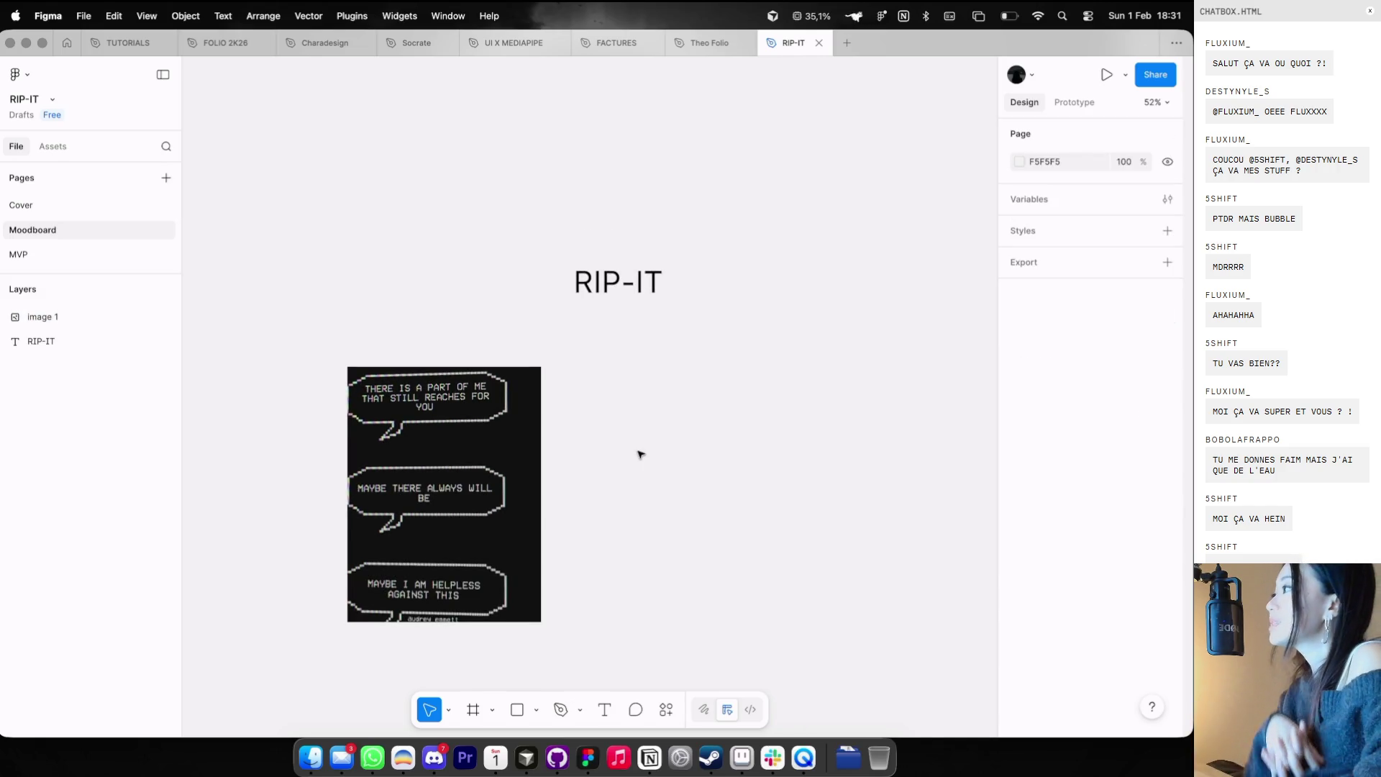
{"action": "key", "text": "super+Tab"}
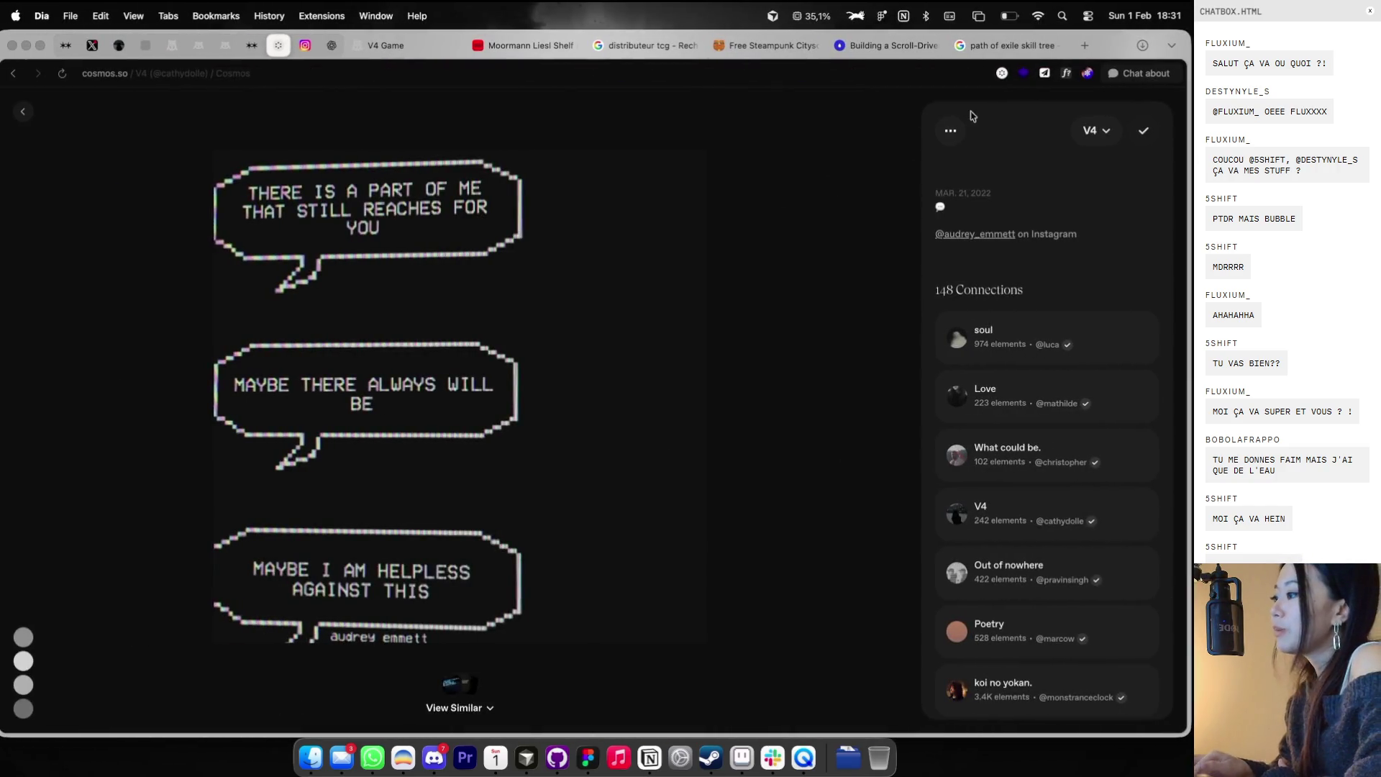
- Return to the Cosmos tab and close the quote image to get back to the V4 grid
{"action": "left_click", "coordinate": [1007, 45]}
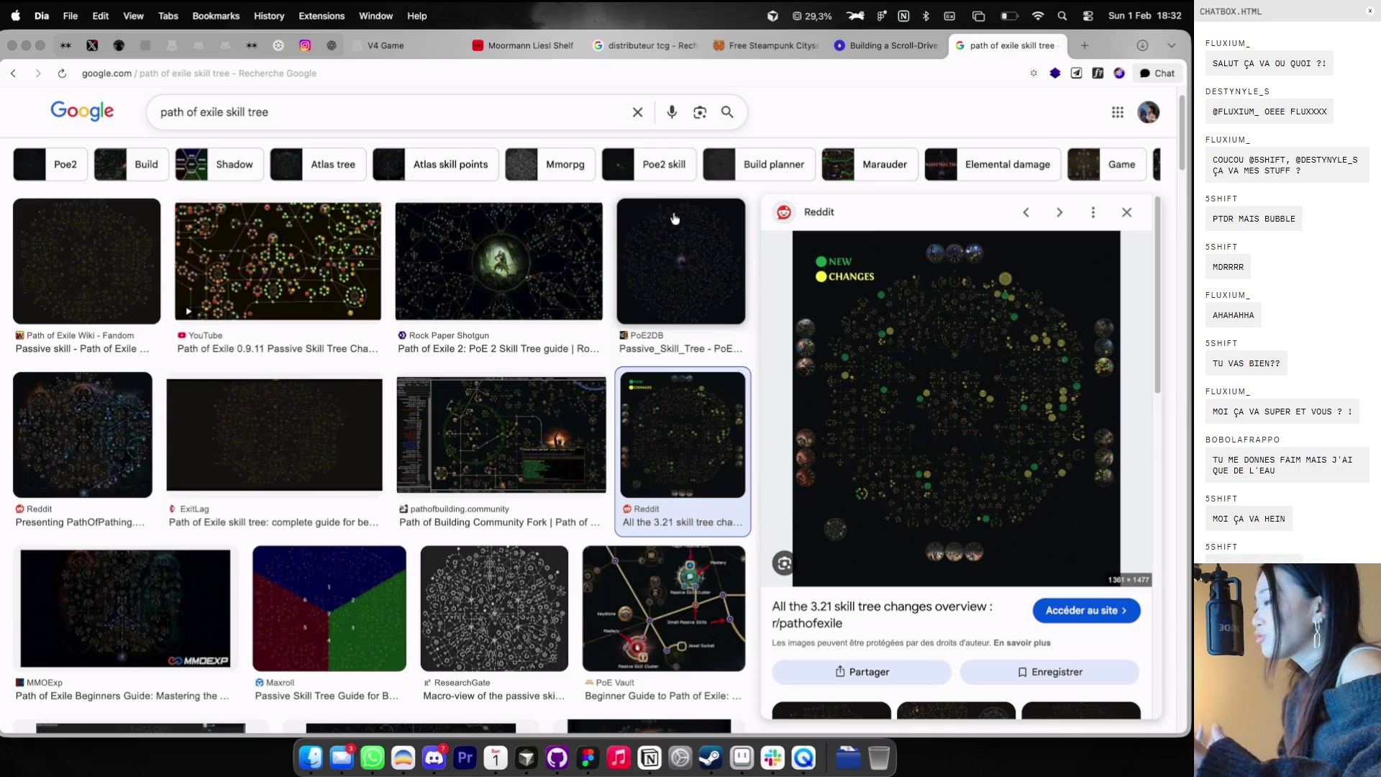
{"action": "key", "text": "ctrl+Right"}
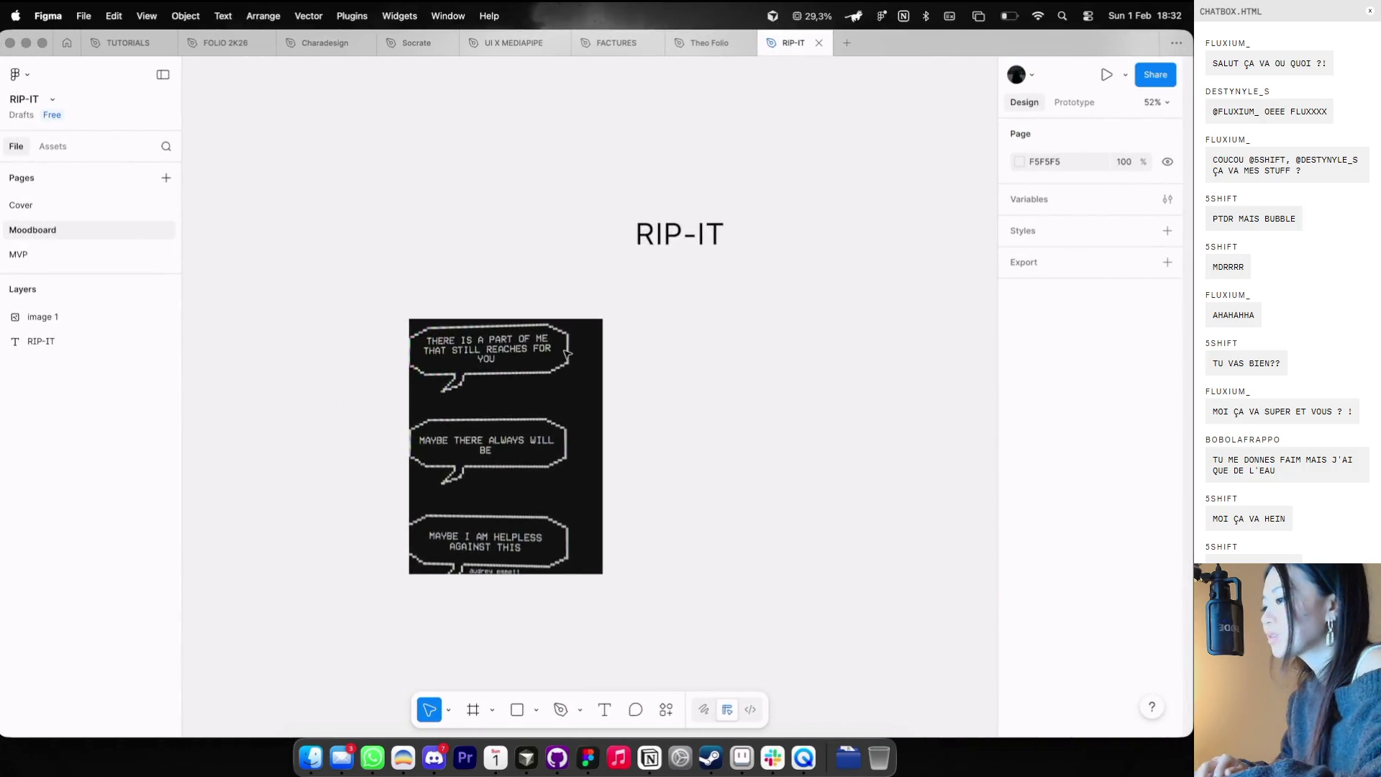
{"action": "key", "text": "ctrl+Left"}
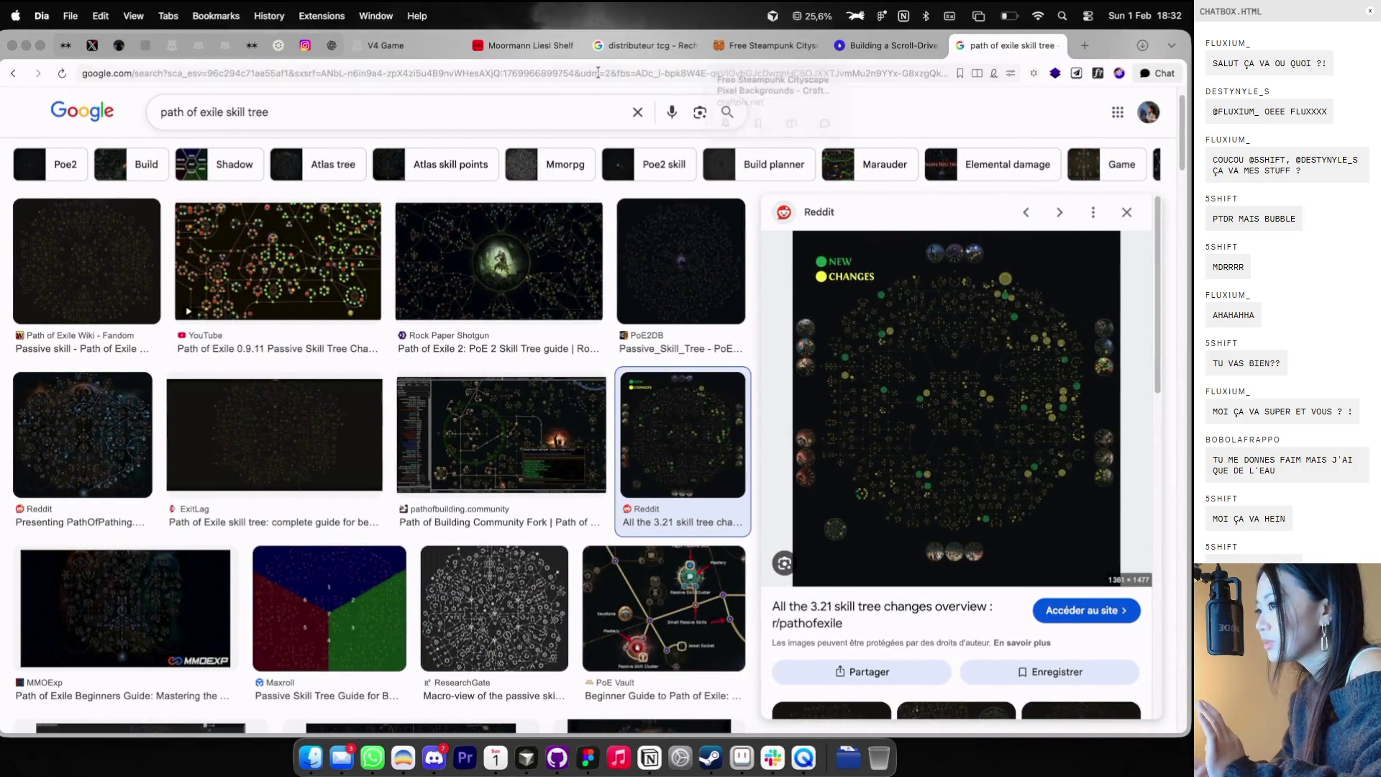
{"action": "left_click", "coordinate": [278, 45]}
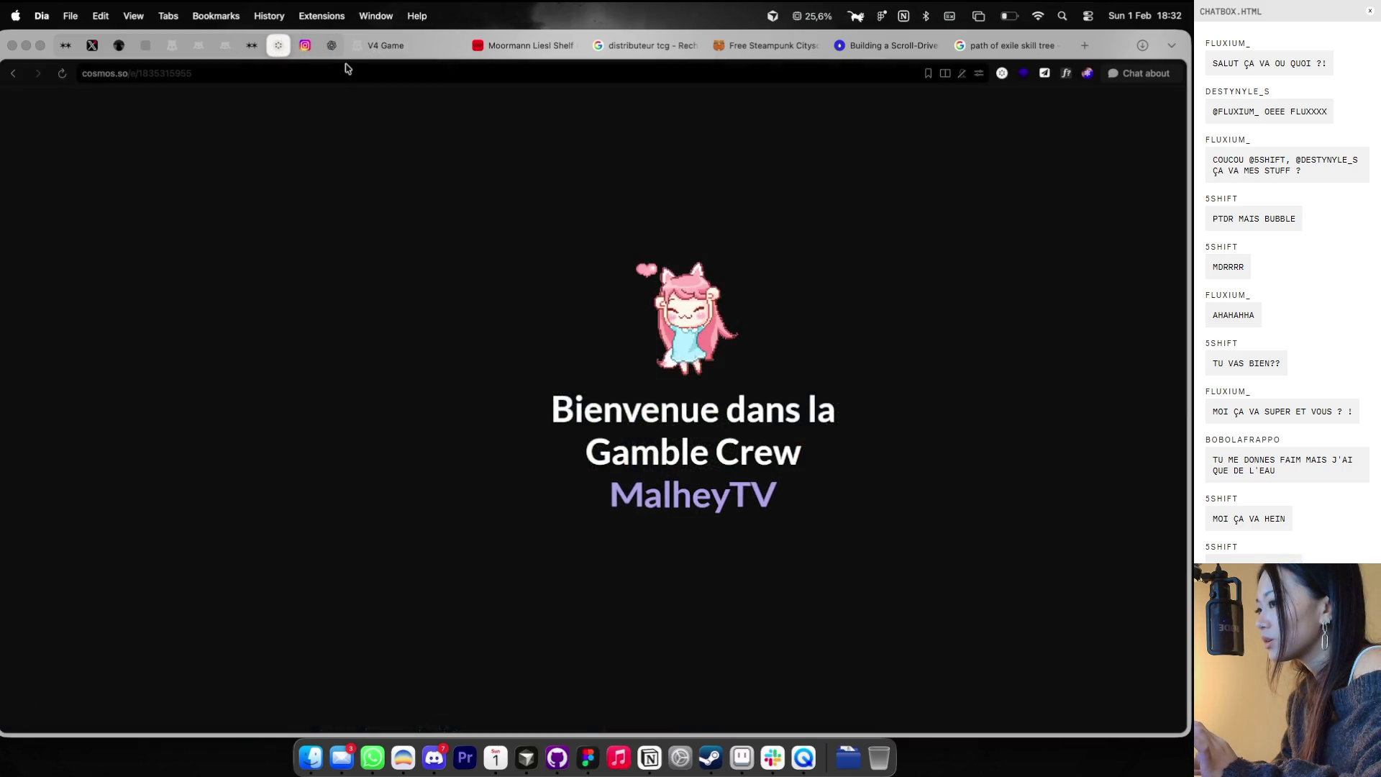
{"action": "left_click", "coordinate": [185, 194]}
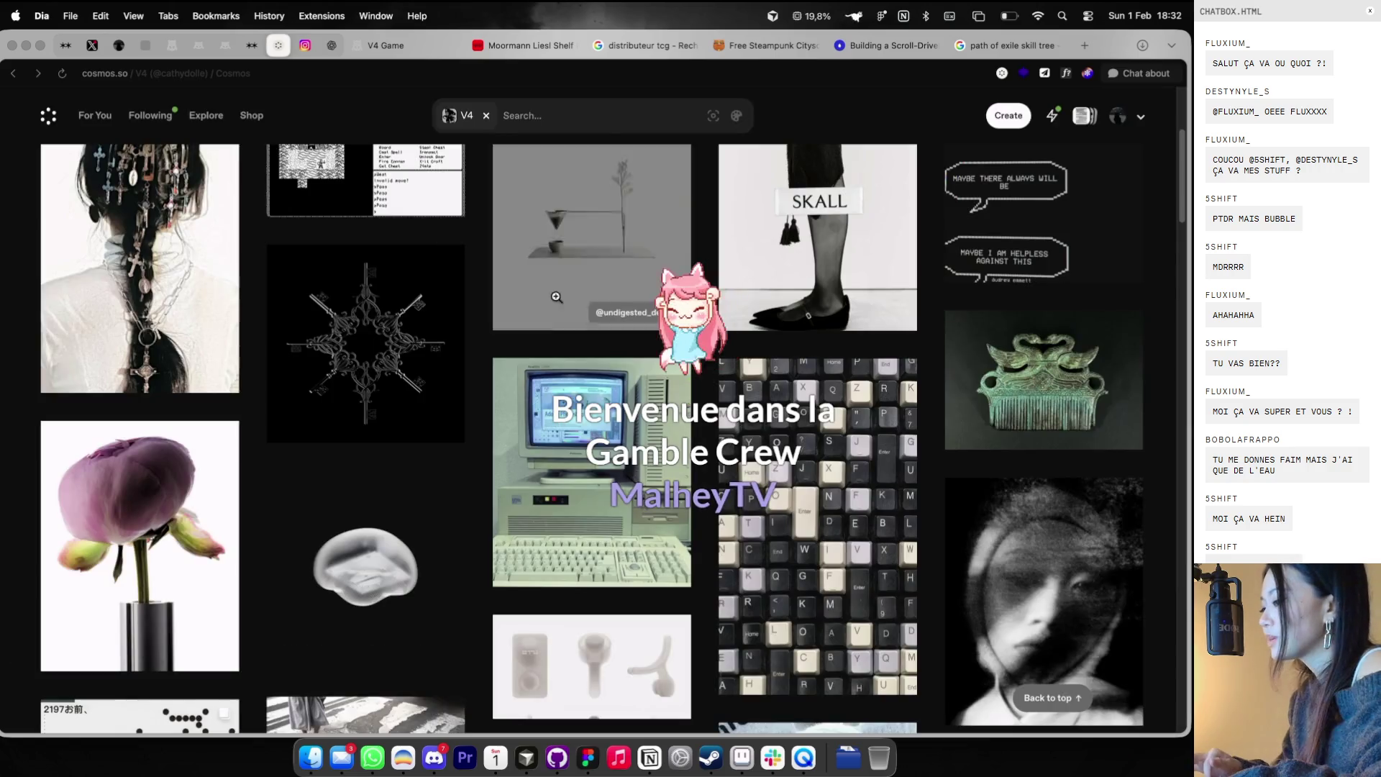
- Scroll down the V4 grid and open the HONESTY – WHERE R U record image
{"action": "scroll", "coordinate": [551, 310], "scroll_direction": "down", "scroll_amount": 5}
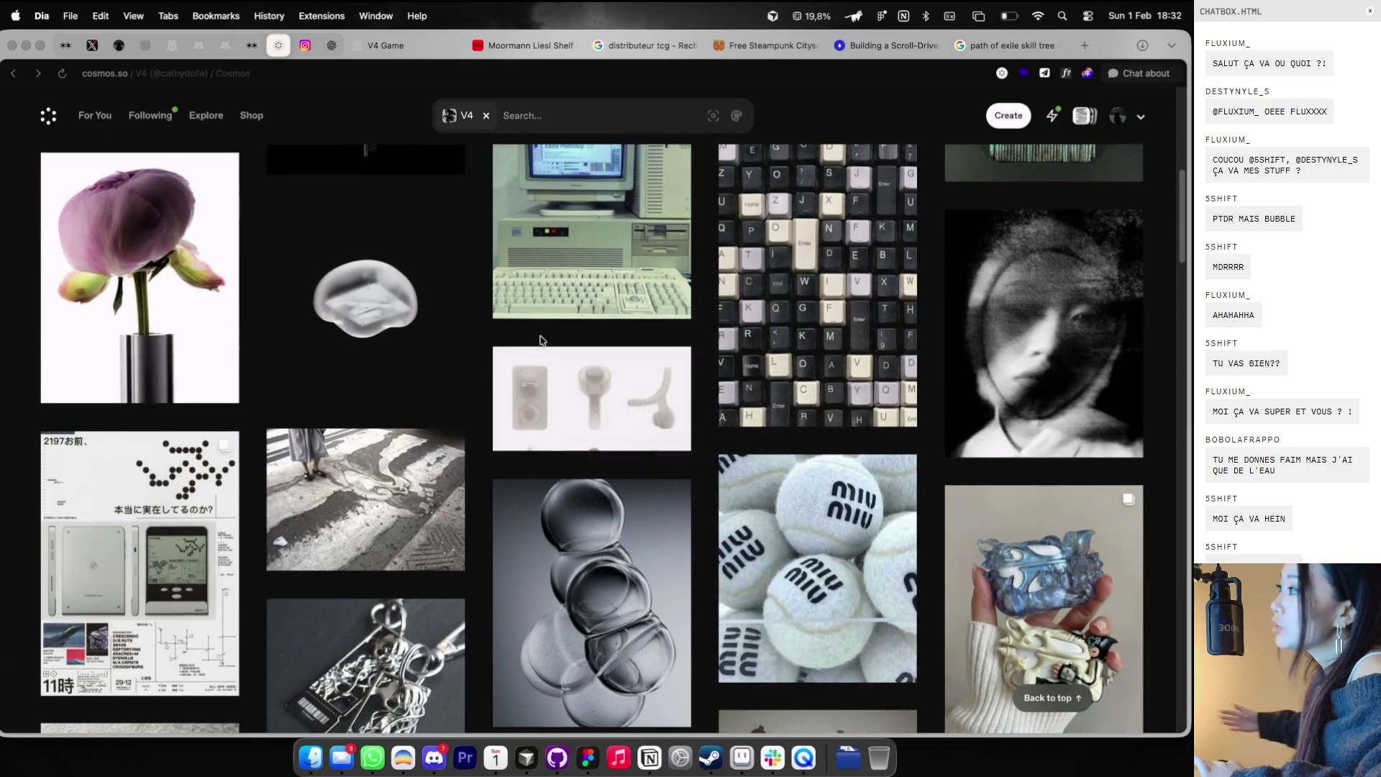
{"action": "scroll", "coordinate": [540, 339], "scroll_direction": "down", "scroll_amount": 6}
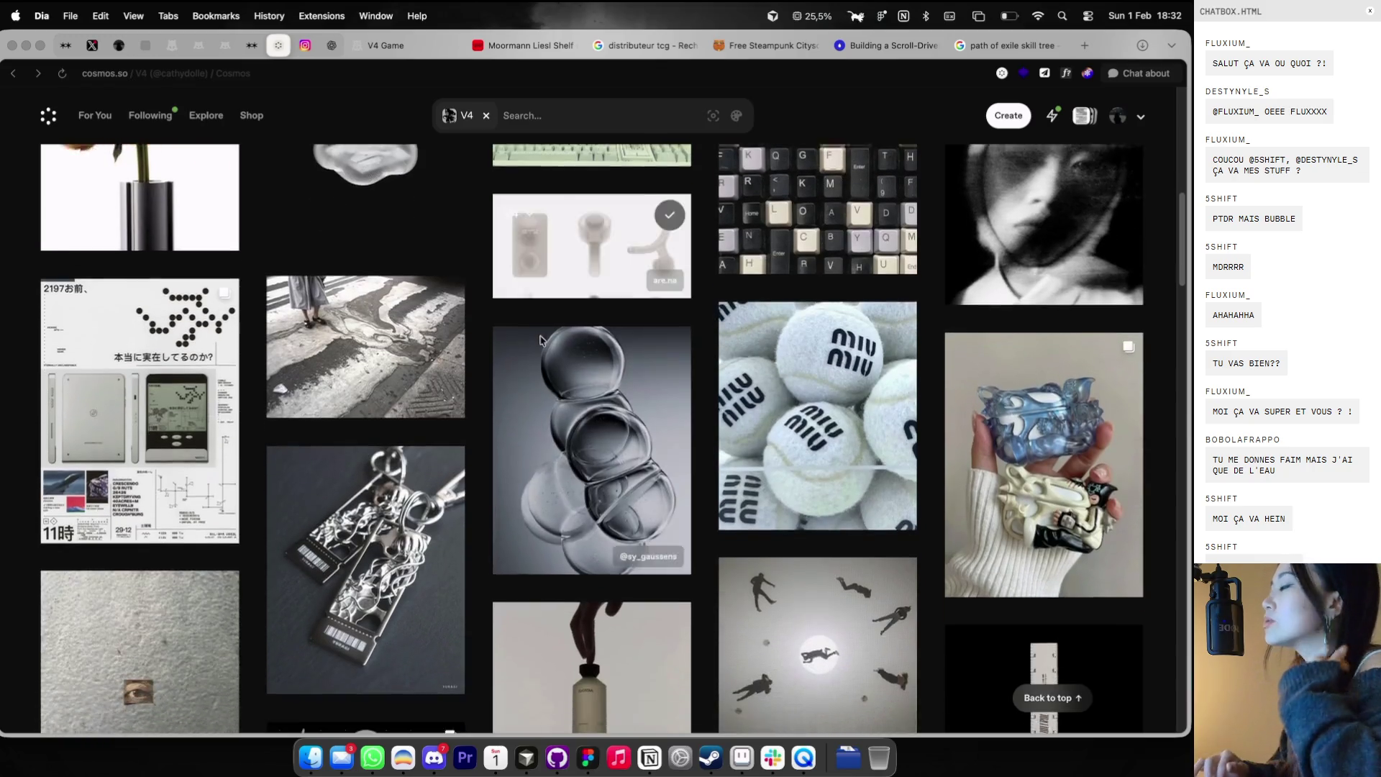
{"action": "scroll", "coordinate": [541, 340], "scroll_direction": "down", "scroll_amount": 3}
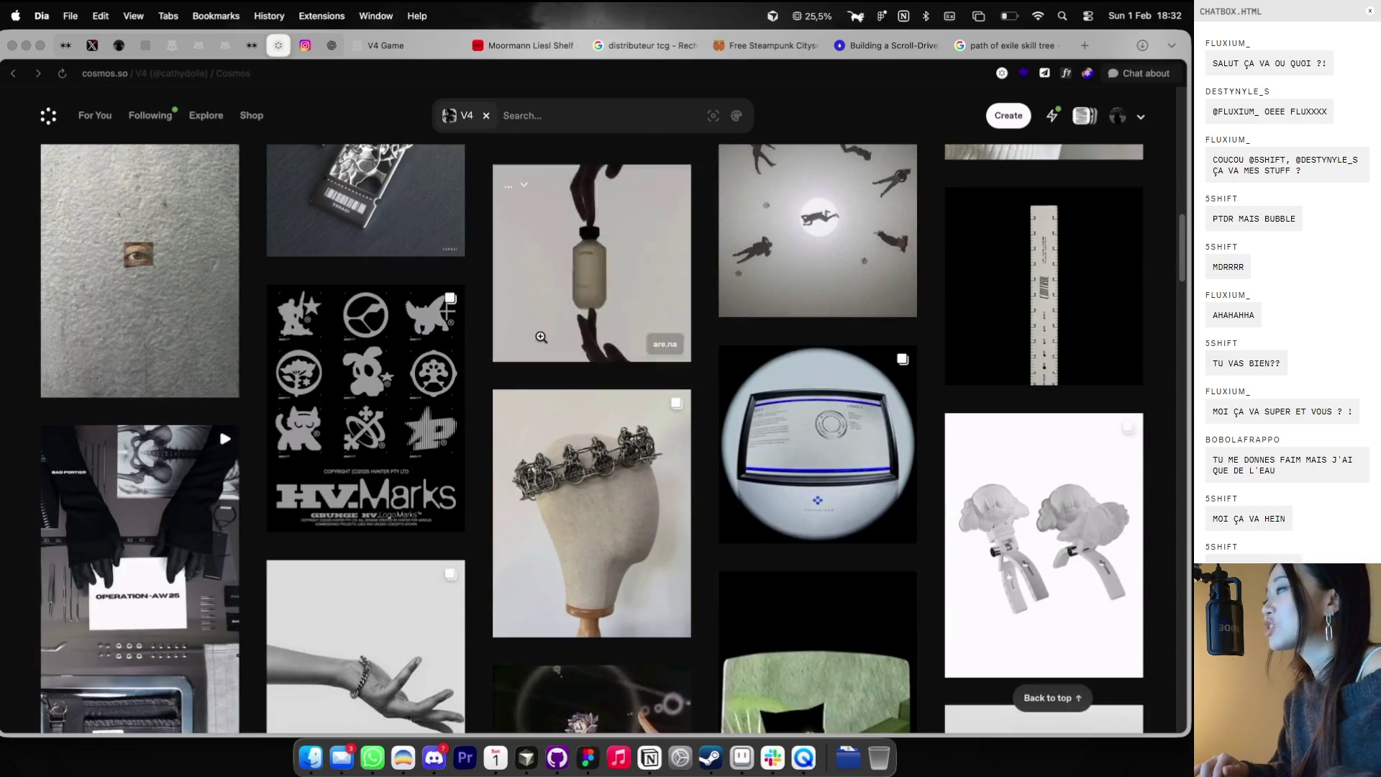
{"action": "scroll", "coordinate": [540, 338], "scroll_direction": "down", "scroll_amount": 2}
{"action": "scroll", "coordinate": [540, 336], "scroll_direction": "down", "scroll_amount": 3}
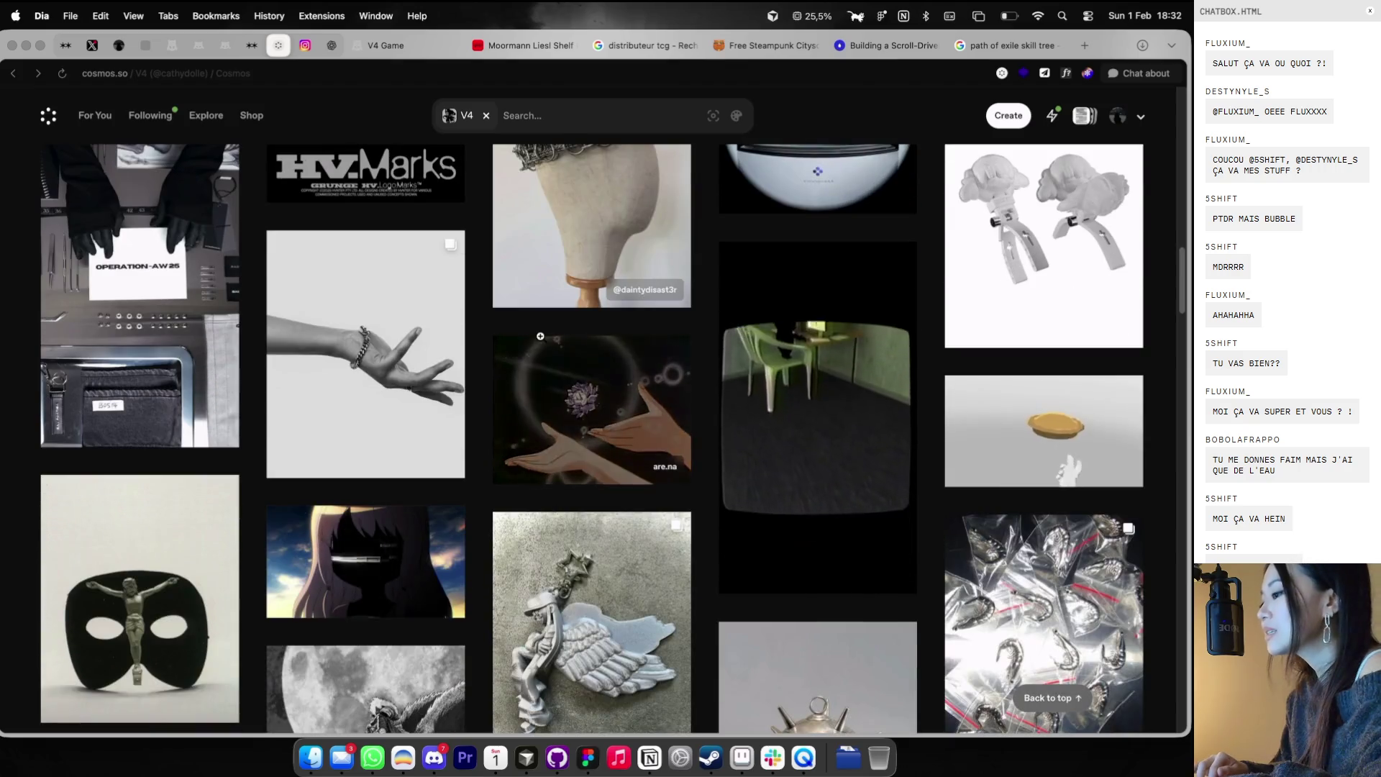
{"action": "scroll", "coordinate": [540, 336], "scroll_direction": "down", "scroll_amount": 4}
{"action": "scroll", "coordinate": [540, 336], "scroll_direction": "down", "scroll_amount": 3}
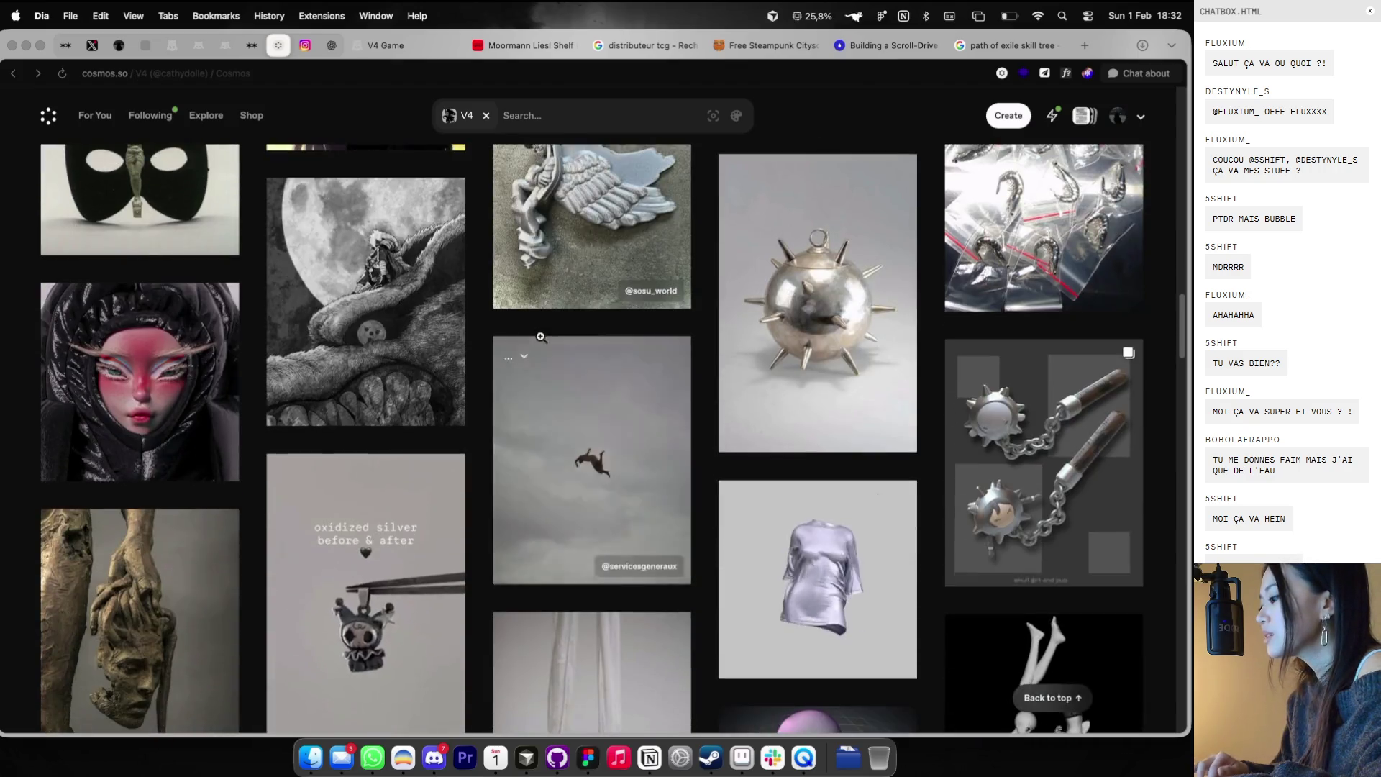
{"action": "scroll", "coordinate": [540, 336], "scroll_direction": "down", "scroll_amount": 5}
{"action": "scroll", "coordinate": [540, 337], "scroll_direction": "down", "scroll_amount": 1}
{"action": "scroll", "coordinate": [541, 336], "scroll_direction": "down", "scroll_amount": 1}
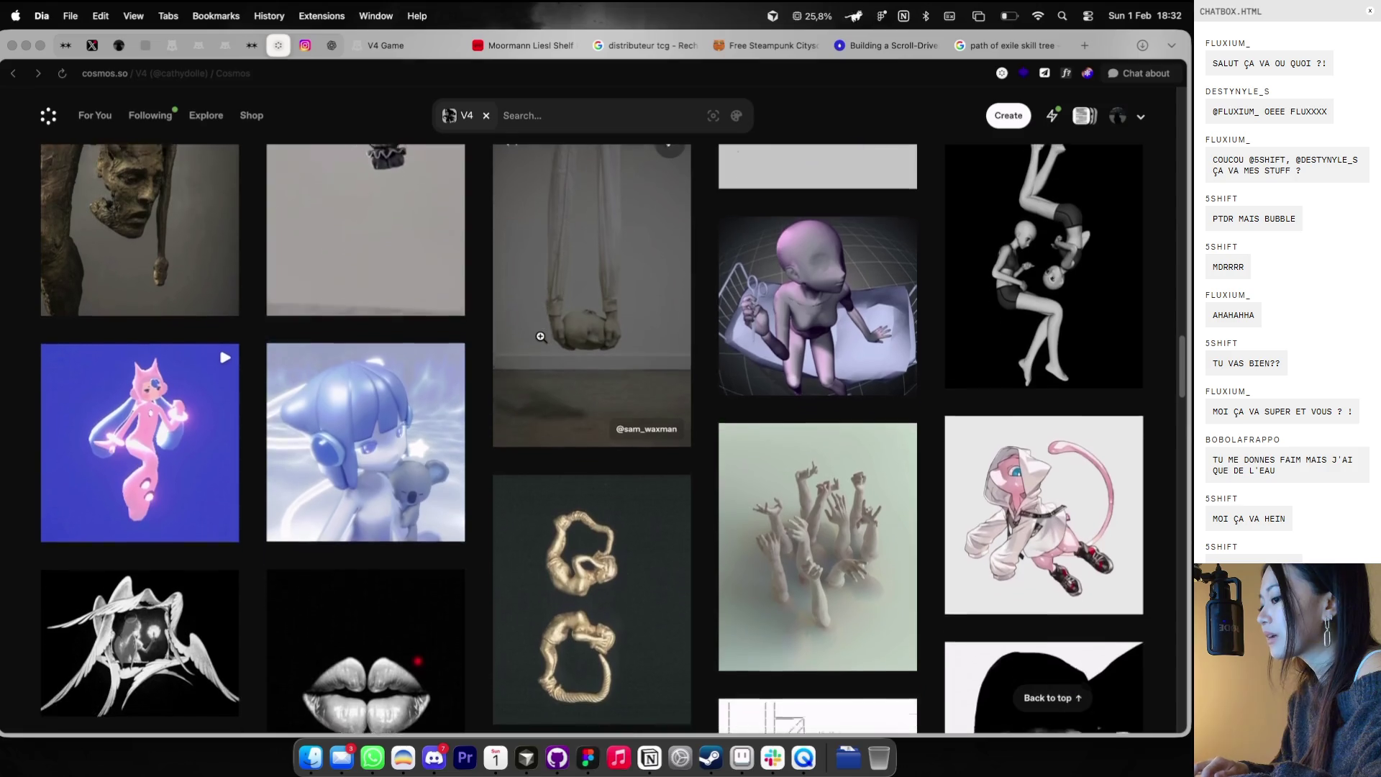
{"action": "scroll", "coordinate": [541, 337], "scroll_direction": "down", "scroll_amount": 2}
{"action": "scroll", "coordinate": [541, 337], "scroll_direction": "down", "scroll_amount": 5}
{"action": "scroll", "coordinate": [541, 336], "scroll_direction": "down", "scroll_amount": 8}
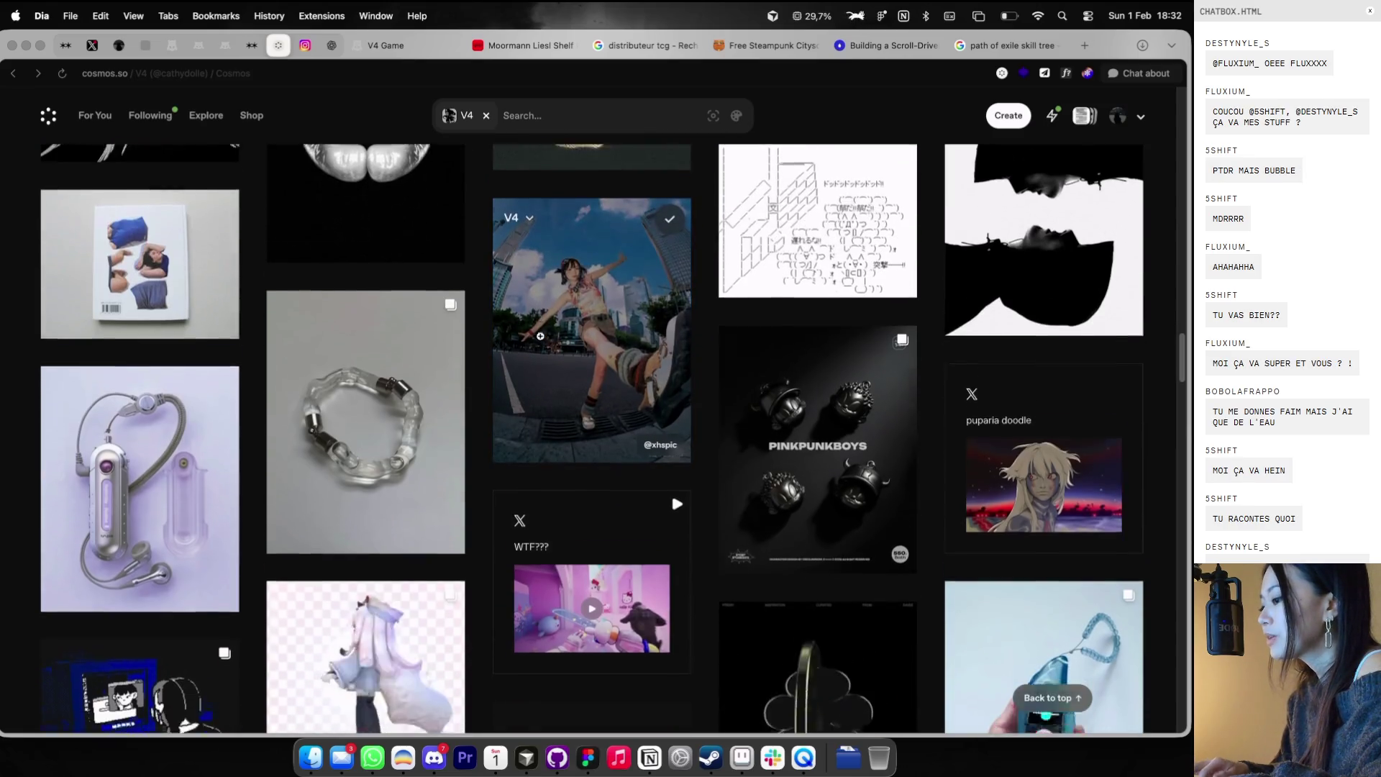
{"action": "scroll", "coordinate": [540, 336], "scroll_direction": "down", "scroll_amount": 4}
{"action": "scroll", "coordinate": [540, 335], "scroll_direction": "down", "scroll_amount": 4}
{"action": "scroll", "coordinate": [540, 336], "scroll_direction": "down", "scroll_amount": 6}
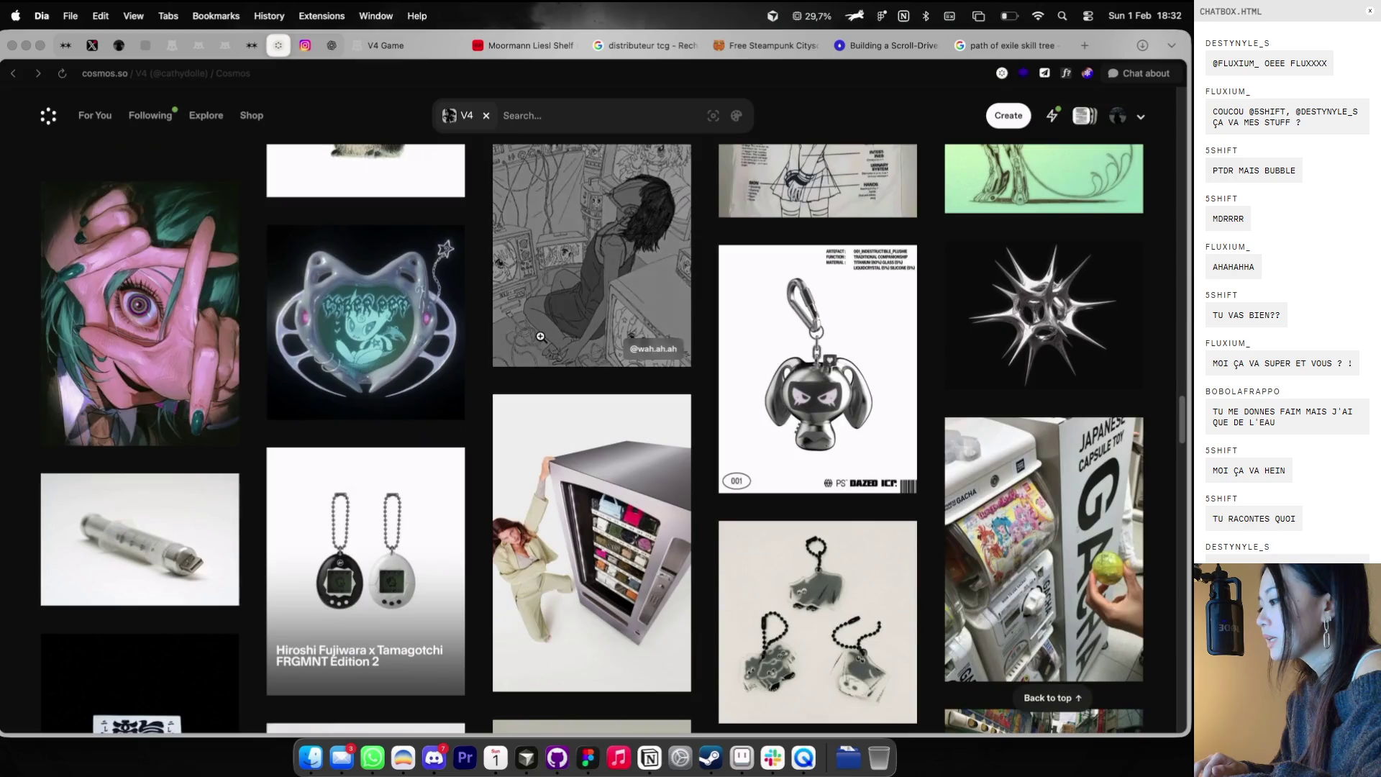
{"action": "scroll", "coordinate": [541, 336], "scroll_direction": "down", "scroll_amount": 4}
{"action": "scroll", "coordinate": [540, 336], "scroll_direction": "up", "scroll_amount": 1}
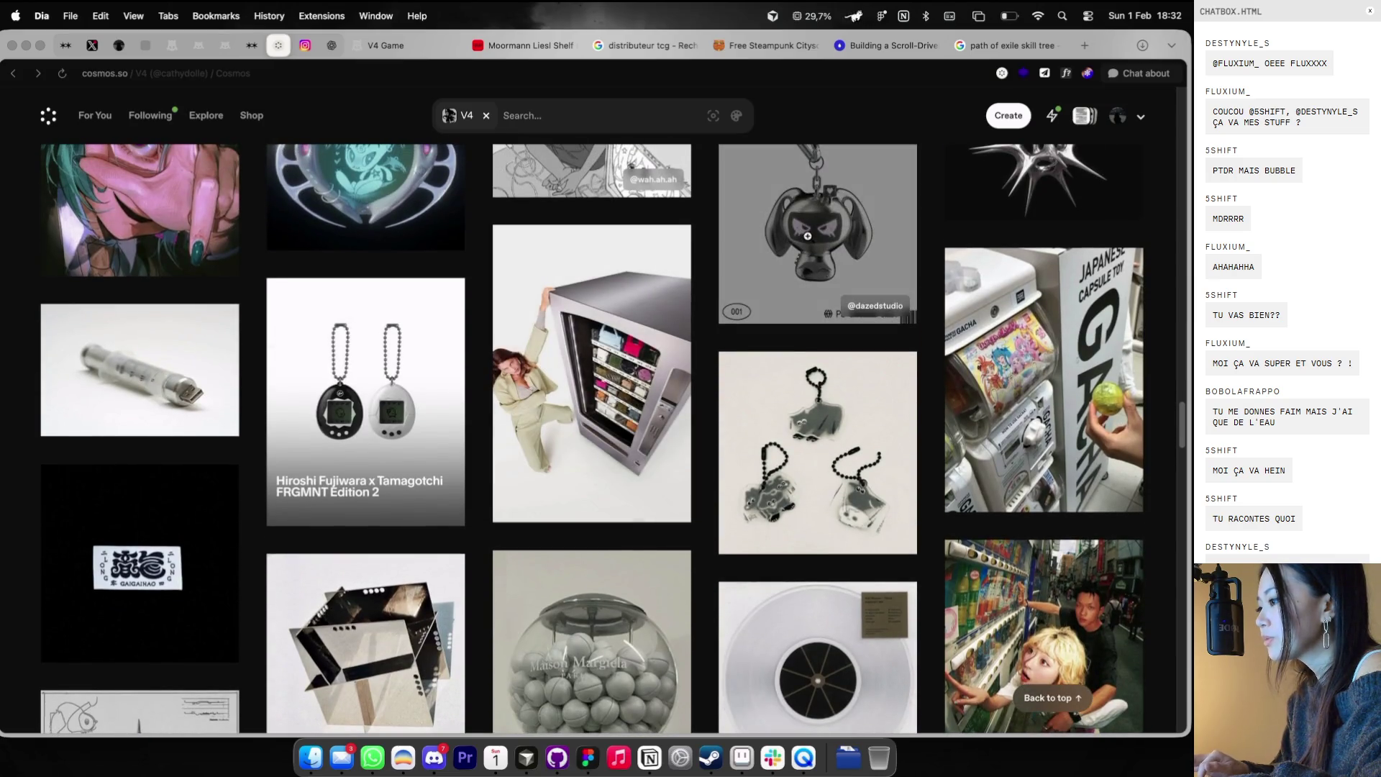
{"action": "scroll", "coordinate": [720, 383], "scroll_direction": "down", "scroll_amount": 5}
{"action": "scroll", "coordinate": [720, 383], "scroll_direction": "down", "scroll_amount": 4}
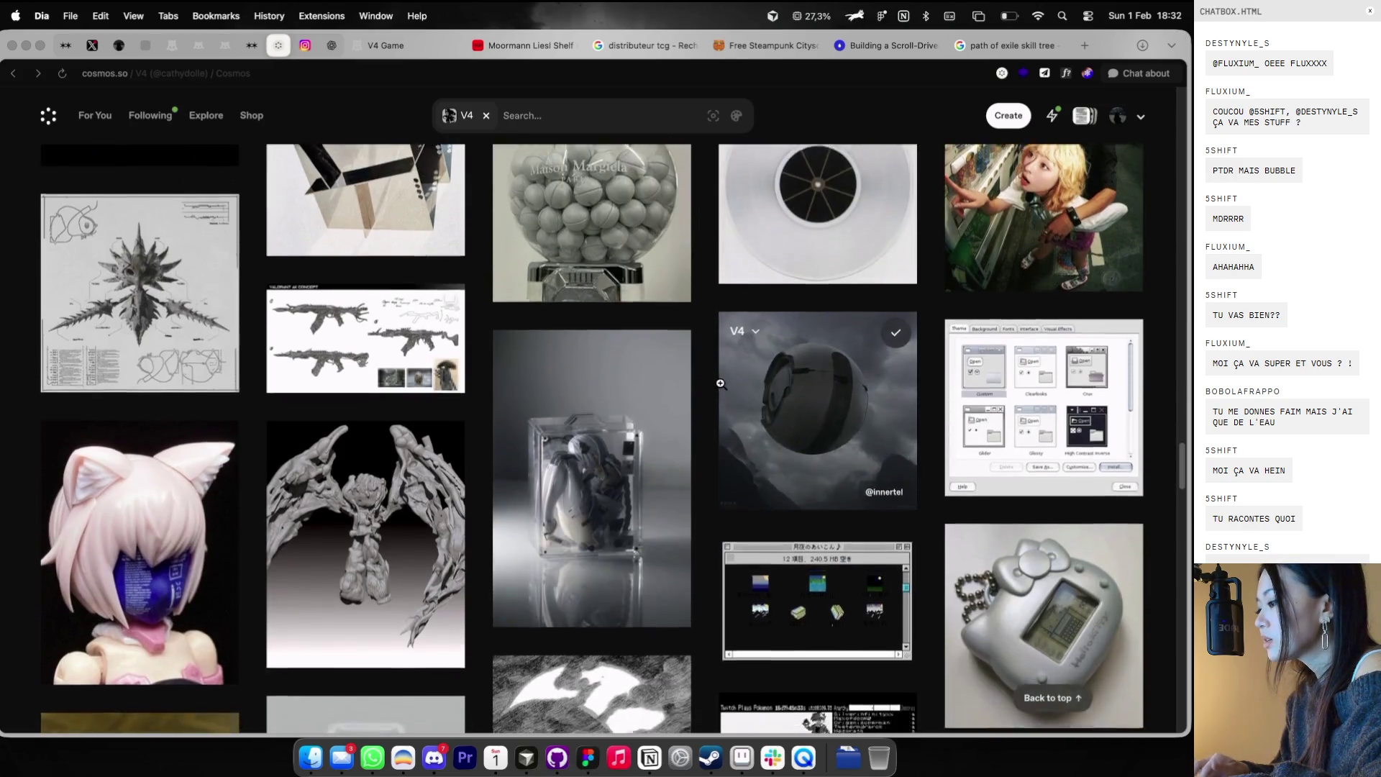
{"action": "scroll", "coordinate": [721, 383], "scroll_direction": "down", "scroll_amount": 4}
{"action": "scroll", "coordinate": [721, 383], "scroll_direction": "up", "scroll_amount": 2}
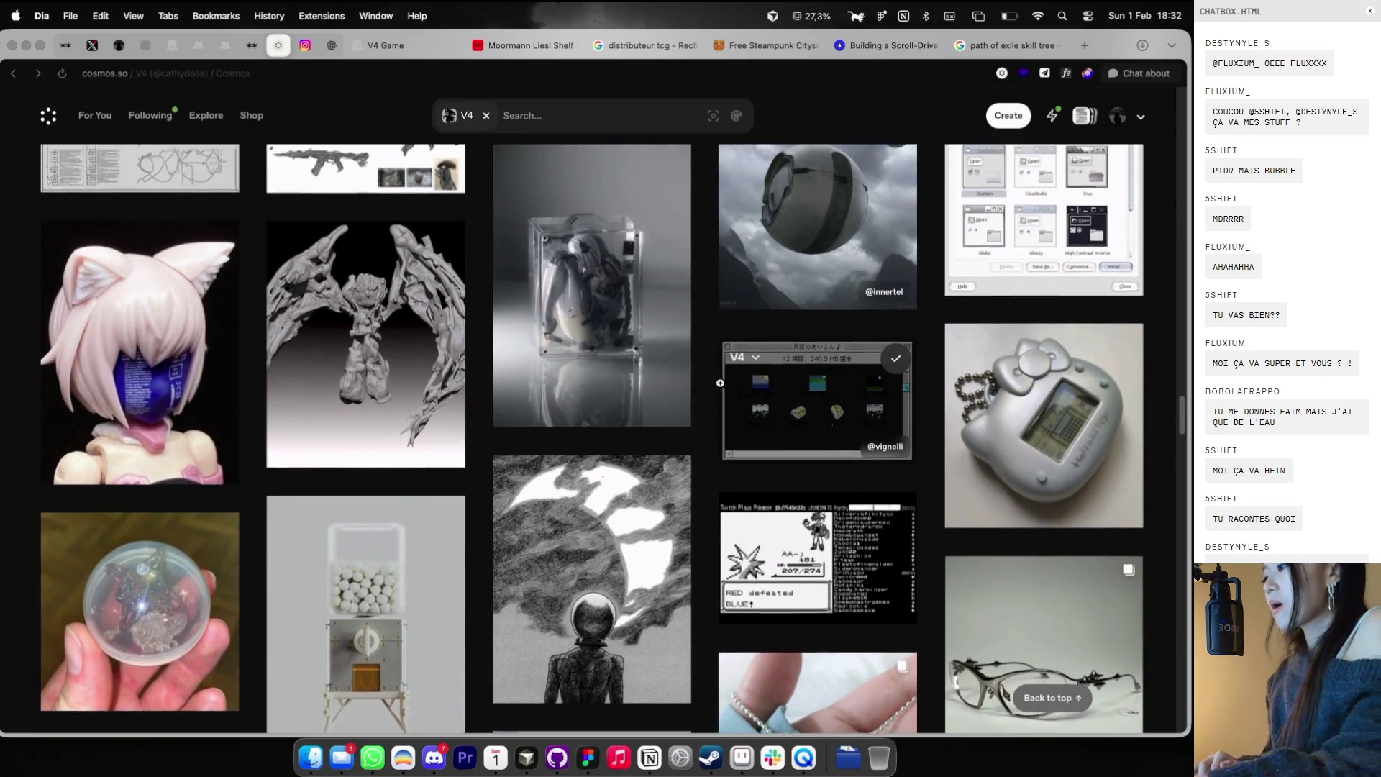
{"action": "scroll", "coordinate": [722, 387], "scroll_direction": "up", "scroll_amount": 1}
{"action": "scroll", "coordinate": [722, 387], "scroll_direction": "down", "scroll_amount": 4}
{"action": "scroll", "coordinate": [720, 384], "scroll_direction": "down", "scroll_amount": 2}
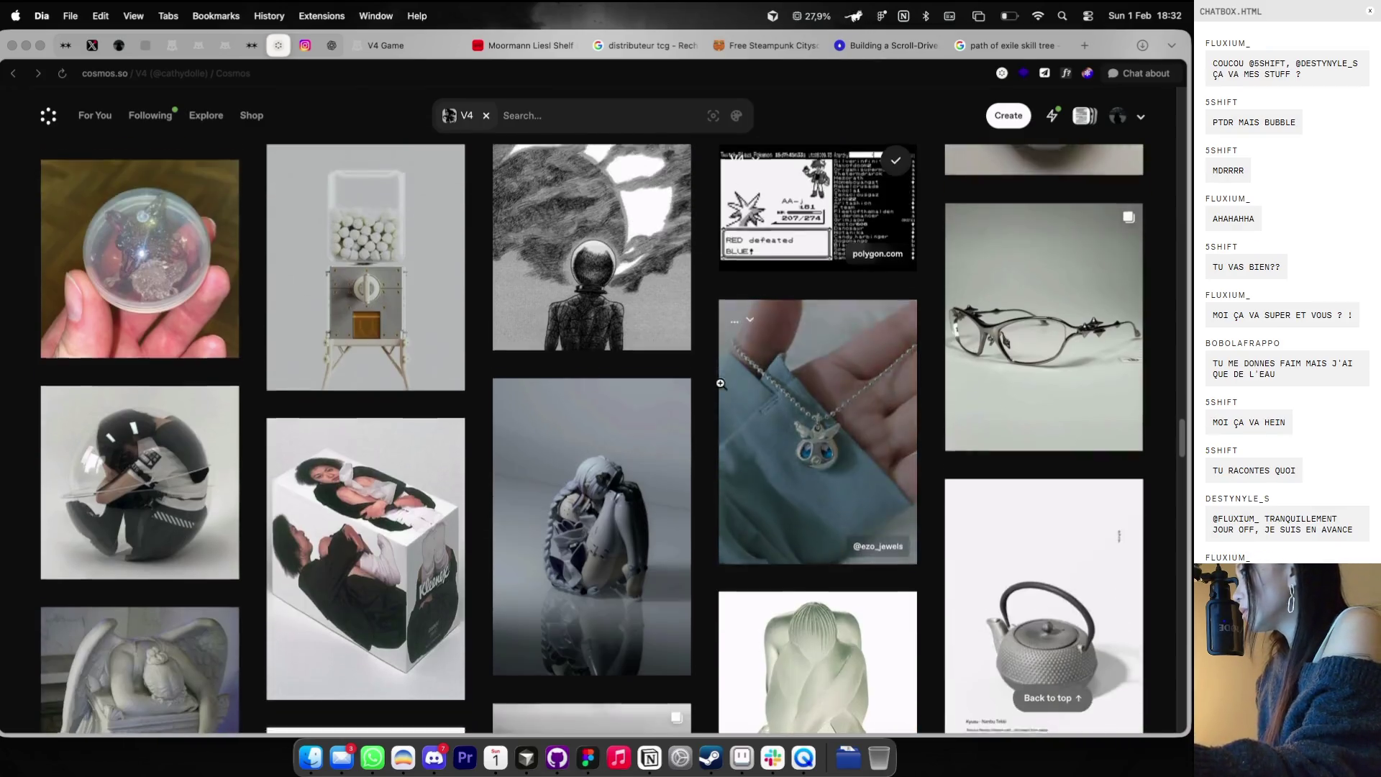
{"action": "scroll", "coordinate": [720, 383], "scroll_direction": "down", "scroll_amount": 2}
{"action": "scroll", "coordinate": [720, 384], "scroll_direction": "down", "scroll_amount": 4}
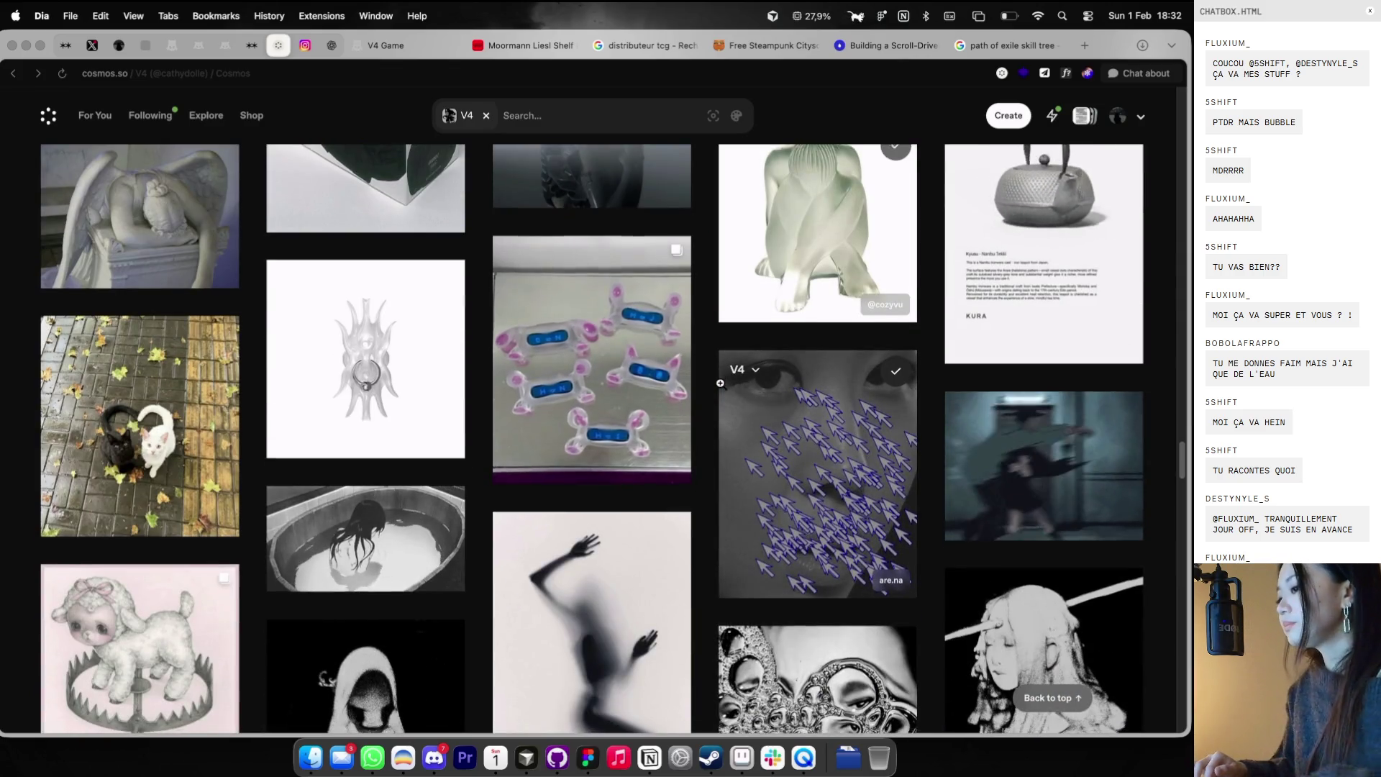
{"action": "scroll", "coordinate": [720, 383], "scroll_direction": "down", "scroll_amount": 2}
{"action": "scroll", "coordinate": [720, 383], "scroll_direction": "down", "scroll_amount": 3}
{"action": "scroll", "coordinate": [719, 383], "scroll_direction": "down", "scroll_amount": 3}
{"action": "scroll", "coordinate": [720, 384], "scroll_direction": "down", "scroll_amount": 4}
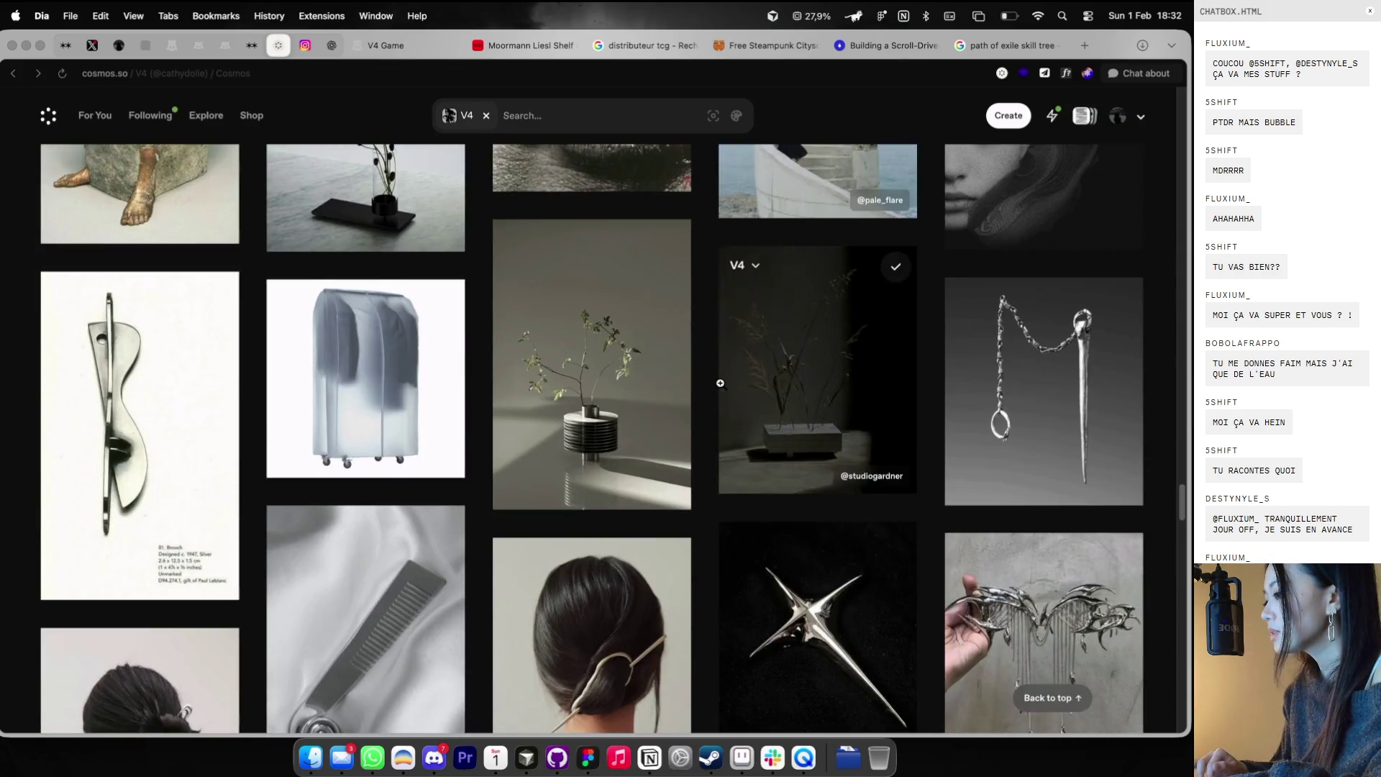
{"action": "scroll", "coordinate": [720, 384], "scroll_direction": "down", "scroll_amount": 5}
{"action": "scroll", "coordinate": [720, 384], "scroll_direction": "down", "scroll_amount": 3}
{"action": "scroll", "coordinate": [720, 383], "scroll_direction": "down", "scroll_amount": 4}
{"action": "scroll", "coordinate": [720, 383], "scroll_direction": "down", "scroll_amount": 3}
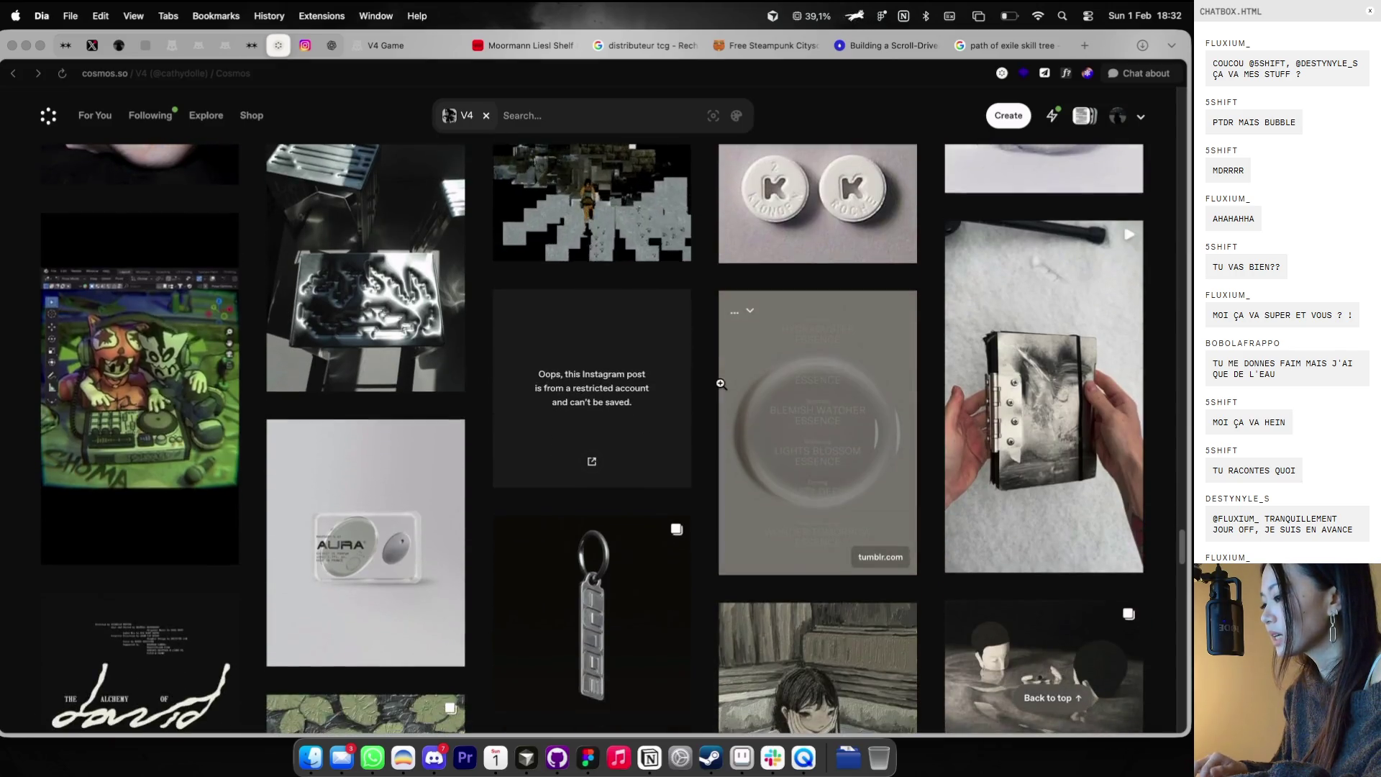
{"action": "scroll", "coordinate": [721, 385], "scroll_direction": "down", "scroll_amount": 4}
{"action": "scroll", "coordinate": [722, 386], "scroll_direction": "down", "scroll_amount": 3}
{"action": "scroll", "coordinate": [722, 387], "scroll_direction": "down", "scroll_amount": 4}
{"action": "scroll", "coordinate": [721, 385], "scroll_direction": "down", "scroll_amount": 3}
{"action": "scroll", "coordinate": [720, 385], "scroll_direction": "down", "scroll_amount": 3}
{"action": "scroll", "coordinate": [720, 383], "scroll_direction": "down", "scroll_amount": 3}
{"action": "scroll", "coordinate": [720, 383], "scroll_direction": "up", "scroll_amount": 2}
{"action": "left_click", "coordinate": [364, 339]}
- Copy the HONESTY record image and paste it in Figma at 585×585 beside the speech bubble
{"action": "right_click", "coordinate": [601, 393]}
{"action": "left_click", "coordinate": [627, 438]}
{"action": "key", "text": "ctrl+Right"}
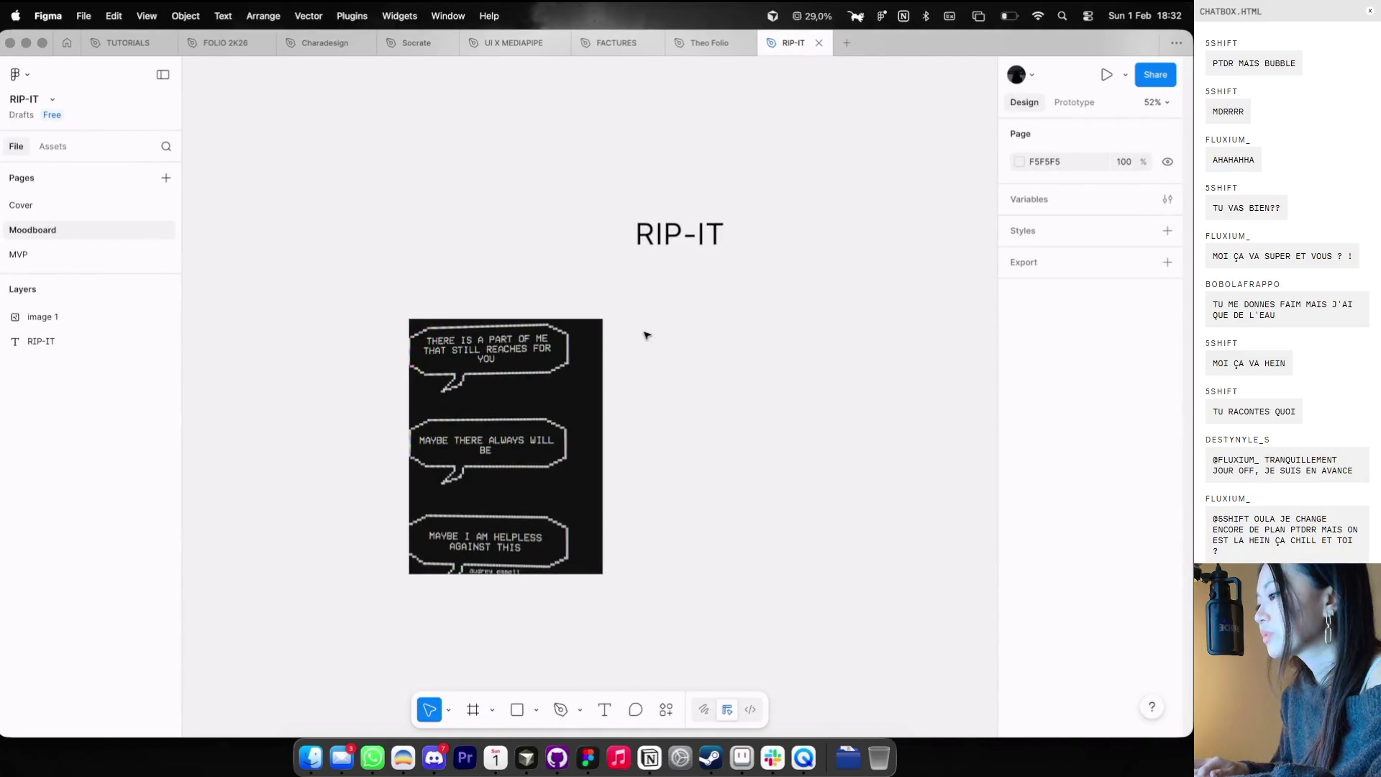
{"action": "key", "text": "super+v"}
{"action": "mouse_move", "coordinate": [818, 198]}
{"action": "left_mouse_down"}
{"action": "mouse_move", "coordinate": [619, 397]}
{"action": "mouse_move", "coordinate": [782, 350]}
{"action": "left_mouse_up"}
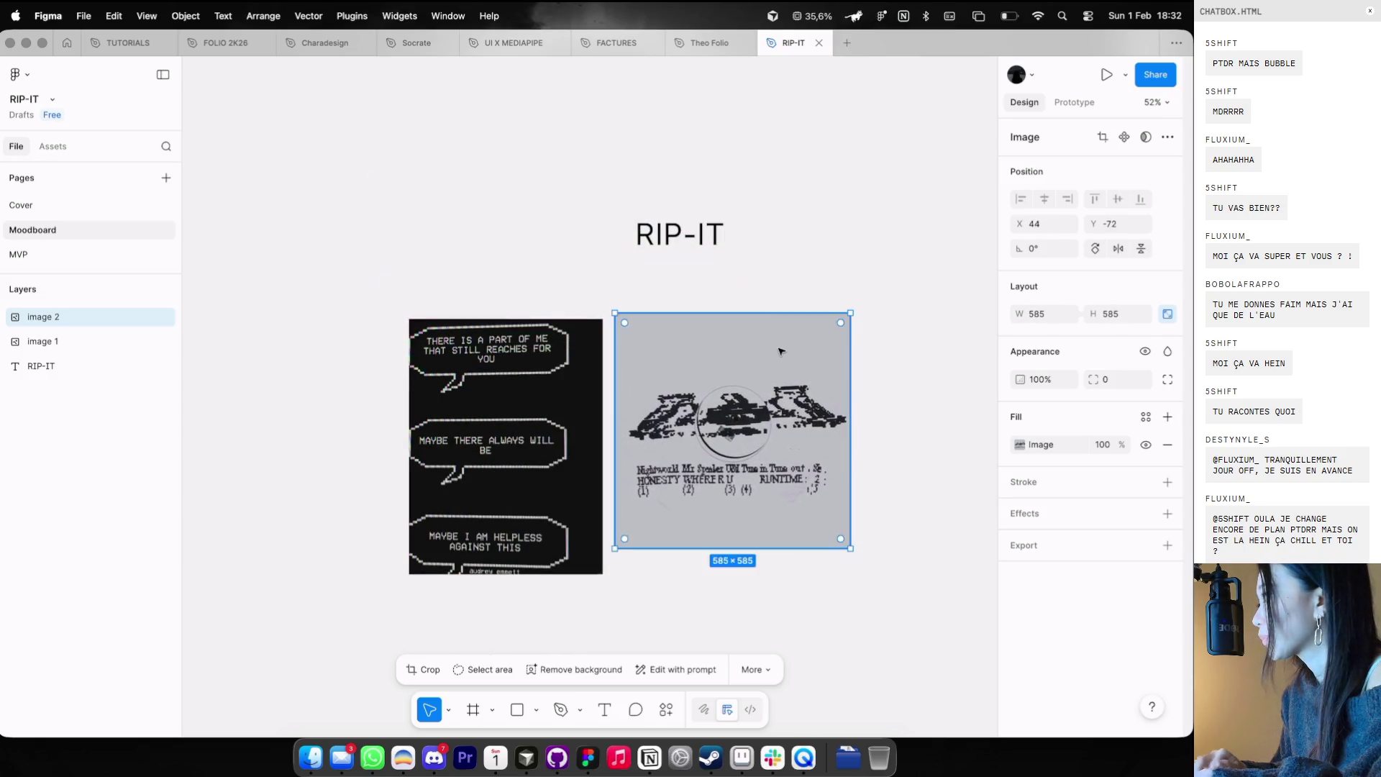
{"action": "key", "text": "ctrl+Left"}
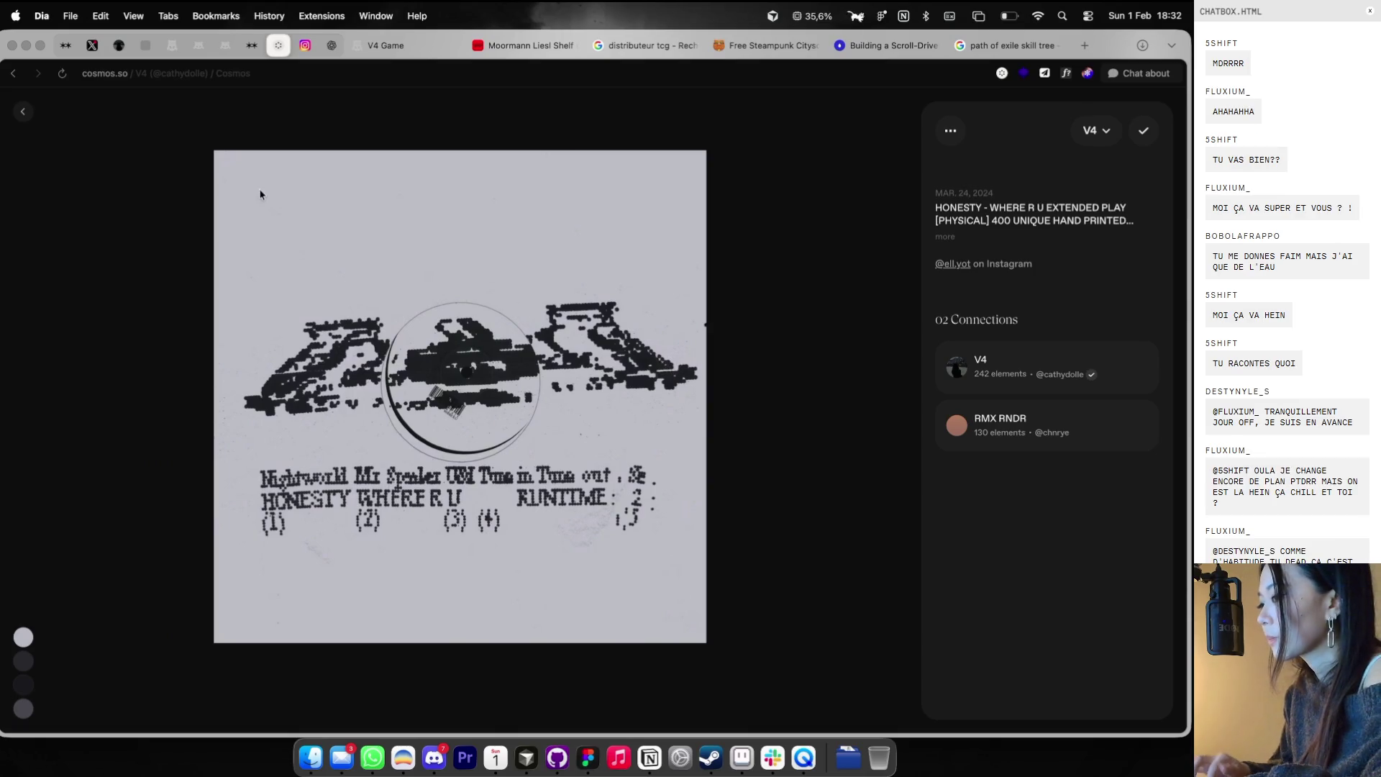
- Close the record view, browse the profile's clusters, and start a new tab for instagram.com/
{"action": "key", "text": "Escape"}
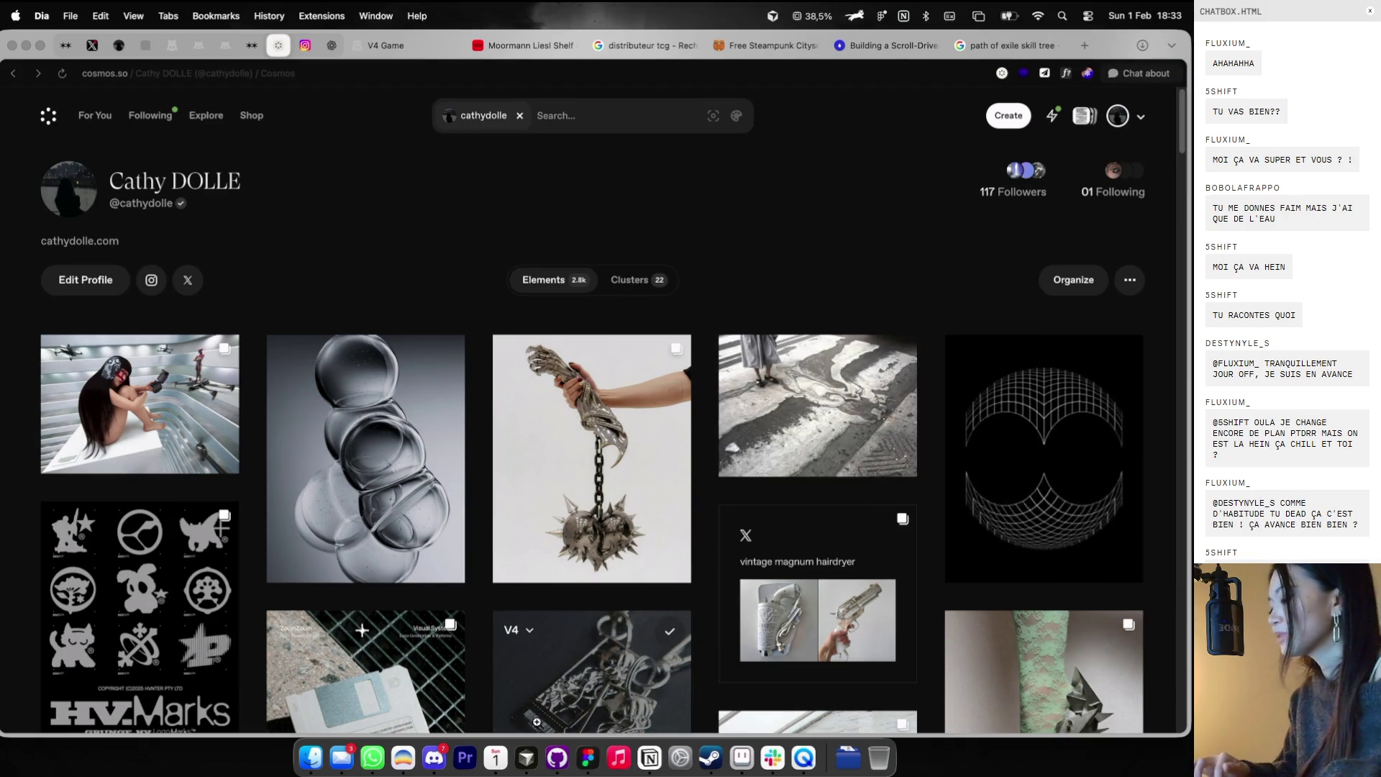
{"action": "right_click", "coordinate": [708, 772]}
{"action": "left_click", "coordinate": [717, 699]}
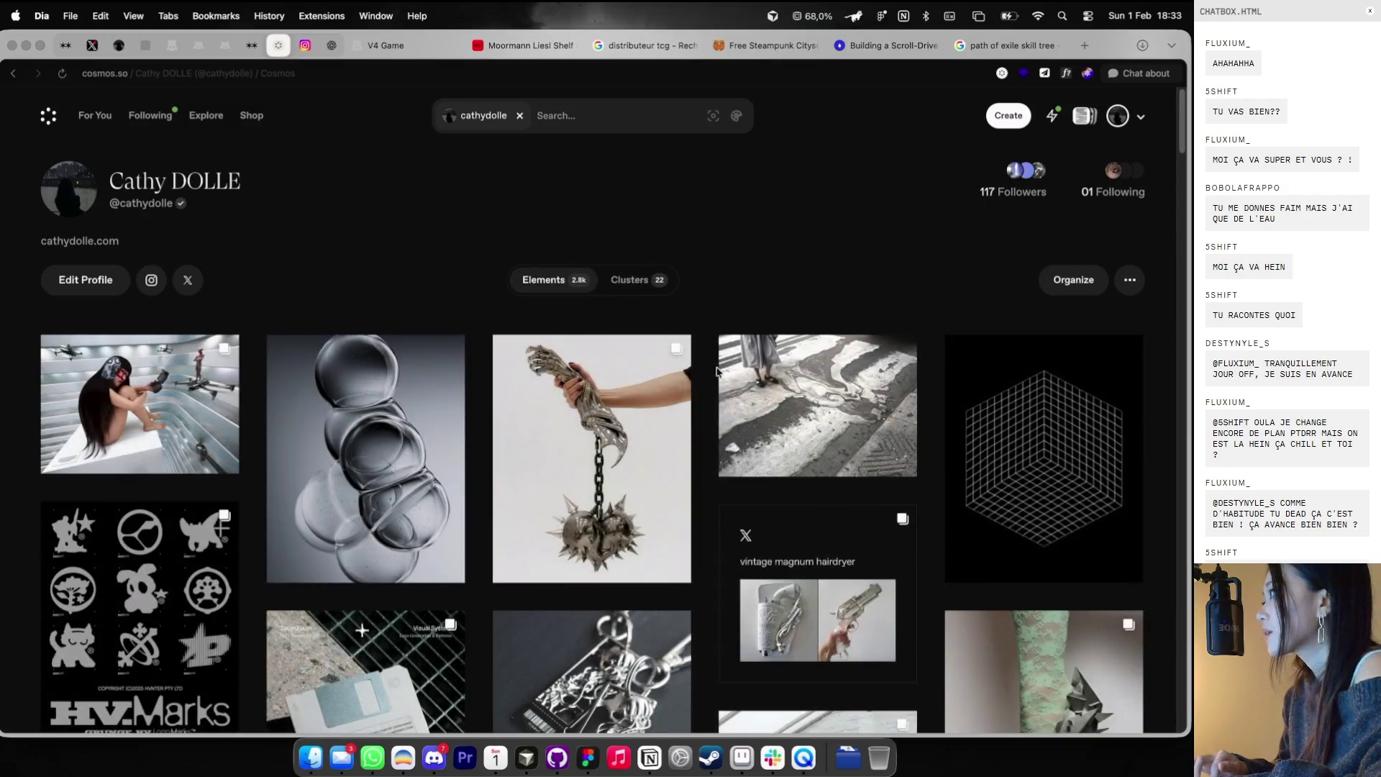
{"action": "scroll", "coordinate": [709, 405], "scroll_direction": "down", "scroll_amount": 2}
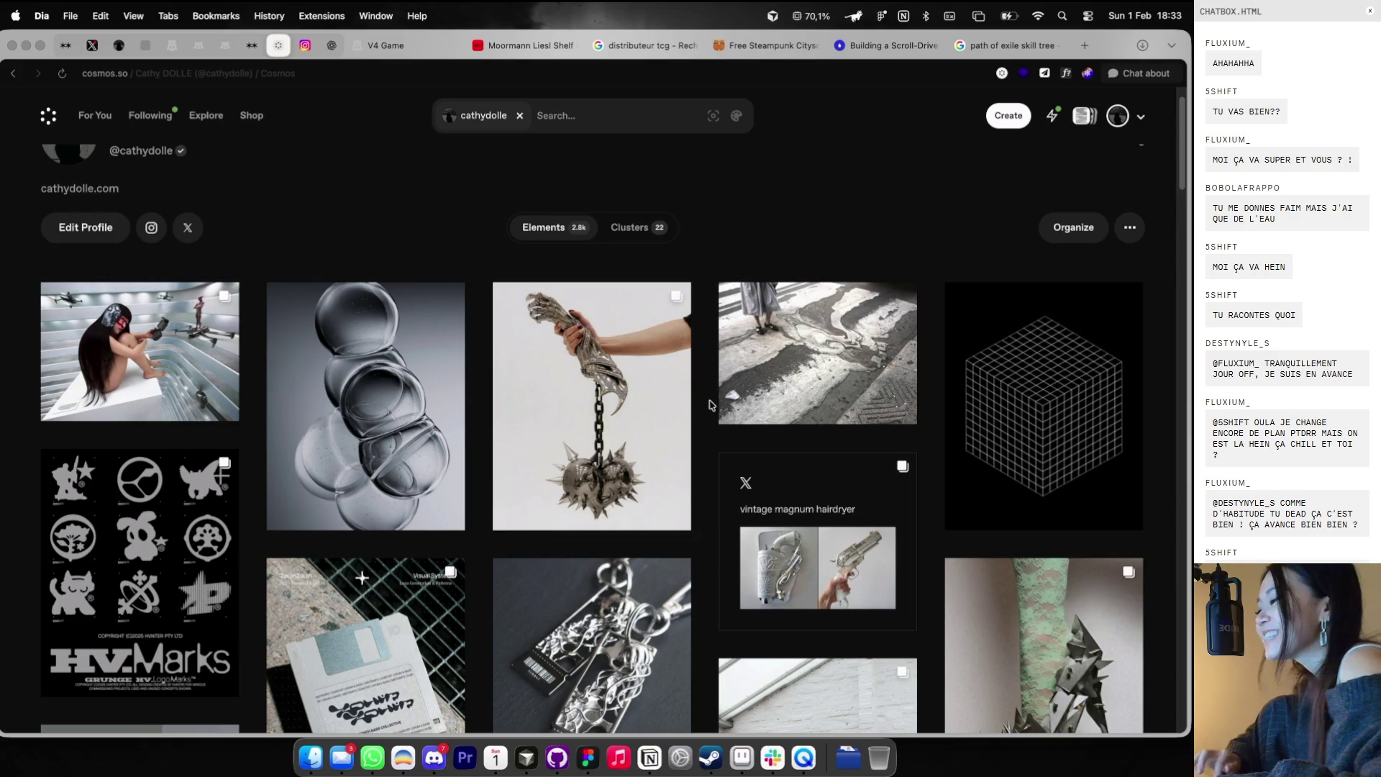
{"action": "left_click", "coordinate": [639, 226]}
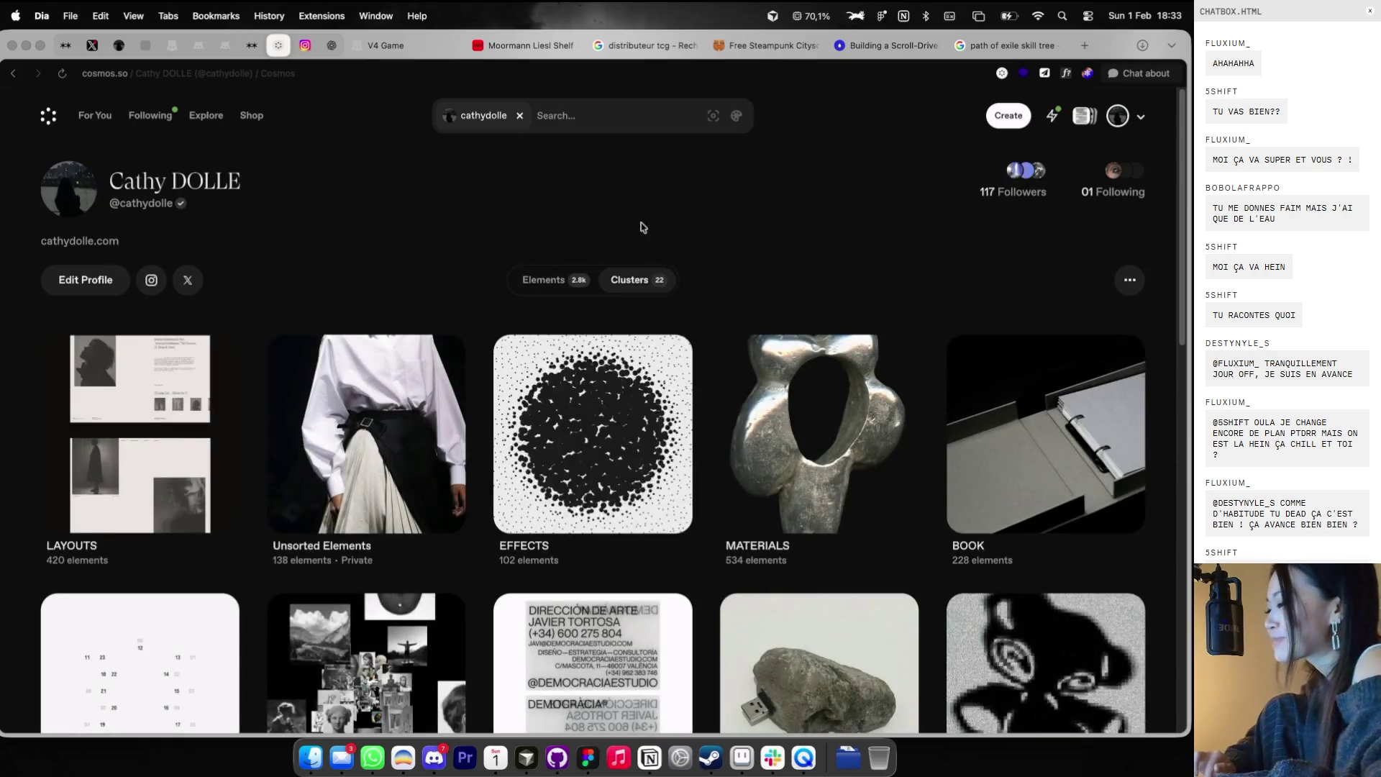
{"action": "scroll", "coordinate": [643, 227], "scroll_direction": "down", "scroll_amount": 3}
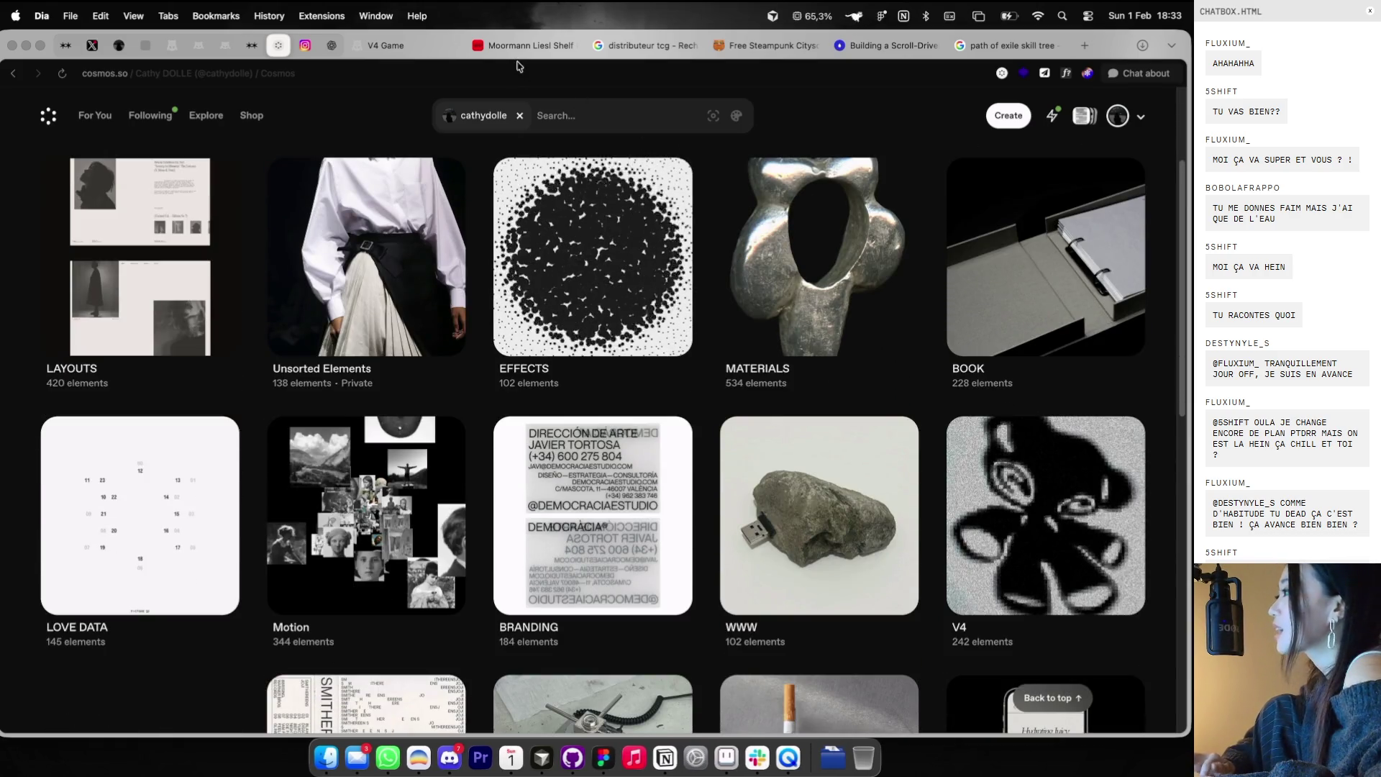
{"action": "scroll", "coordinate": [811, 225], "scroll_direction": "down", "scroll_amount": 3}
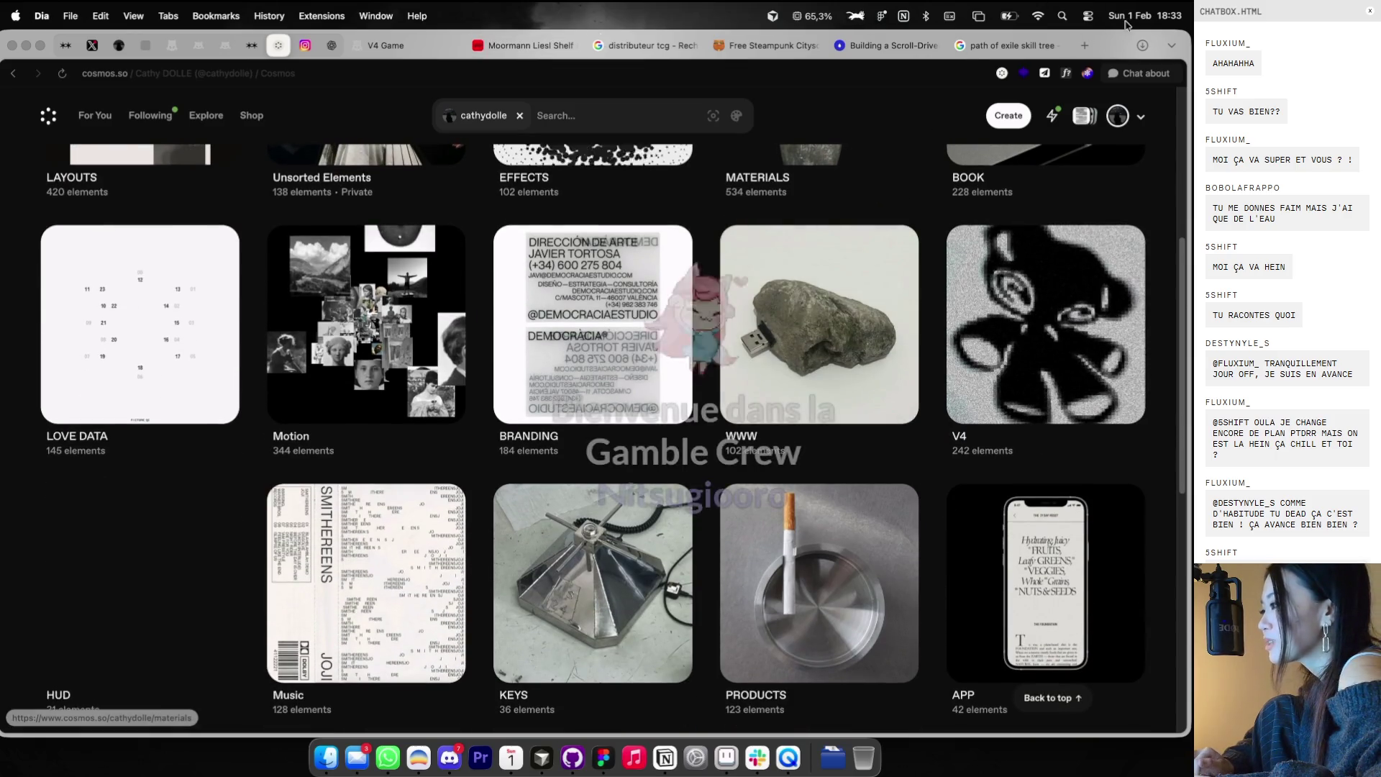
{"action": "left_click", "coordinate": [1086, 49]}
{"action": "type", "text": "instagram.com/k"}
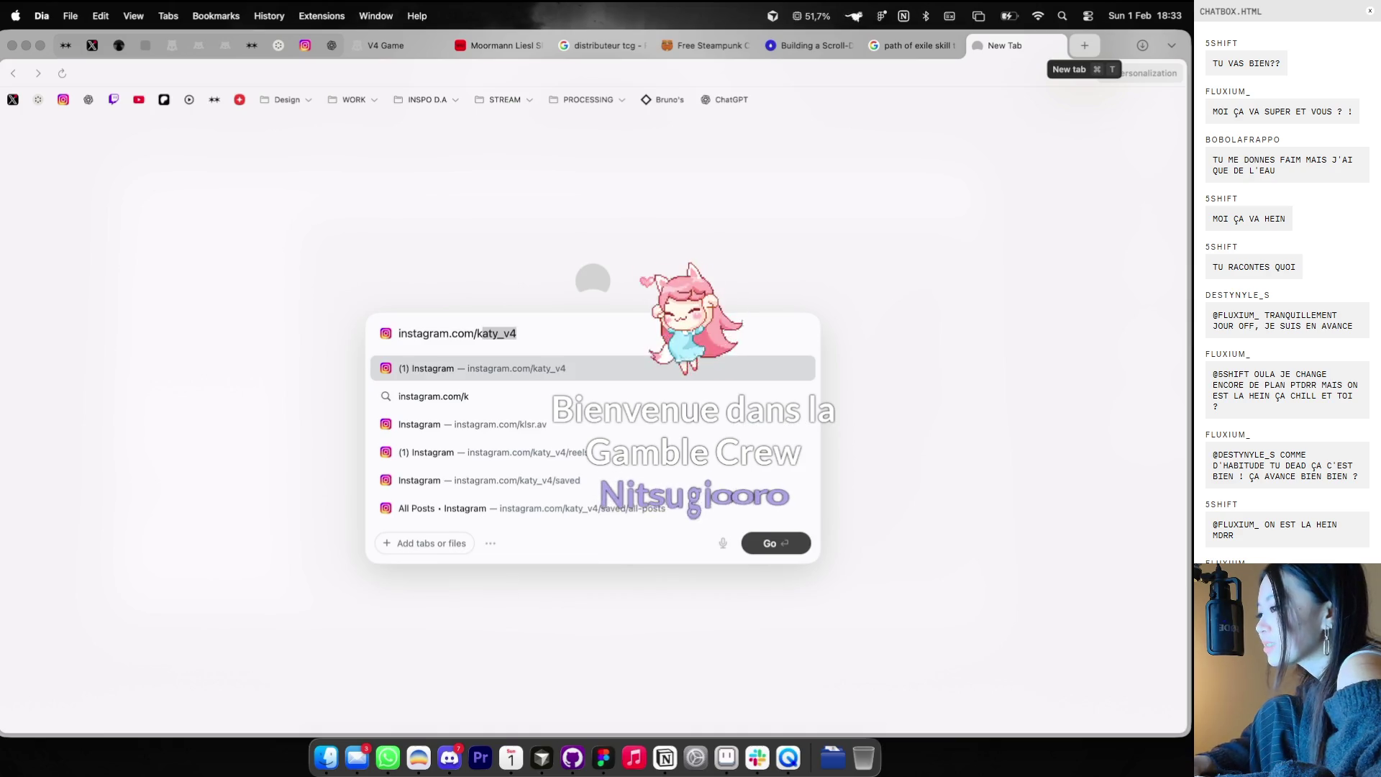
- Load the Instagram profile and scroll through its grid of posts
{"action": "key", "text": "Return"}
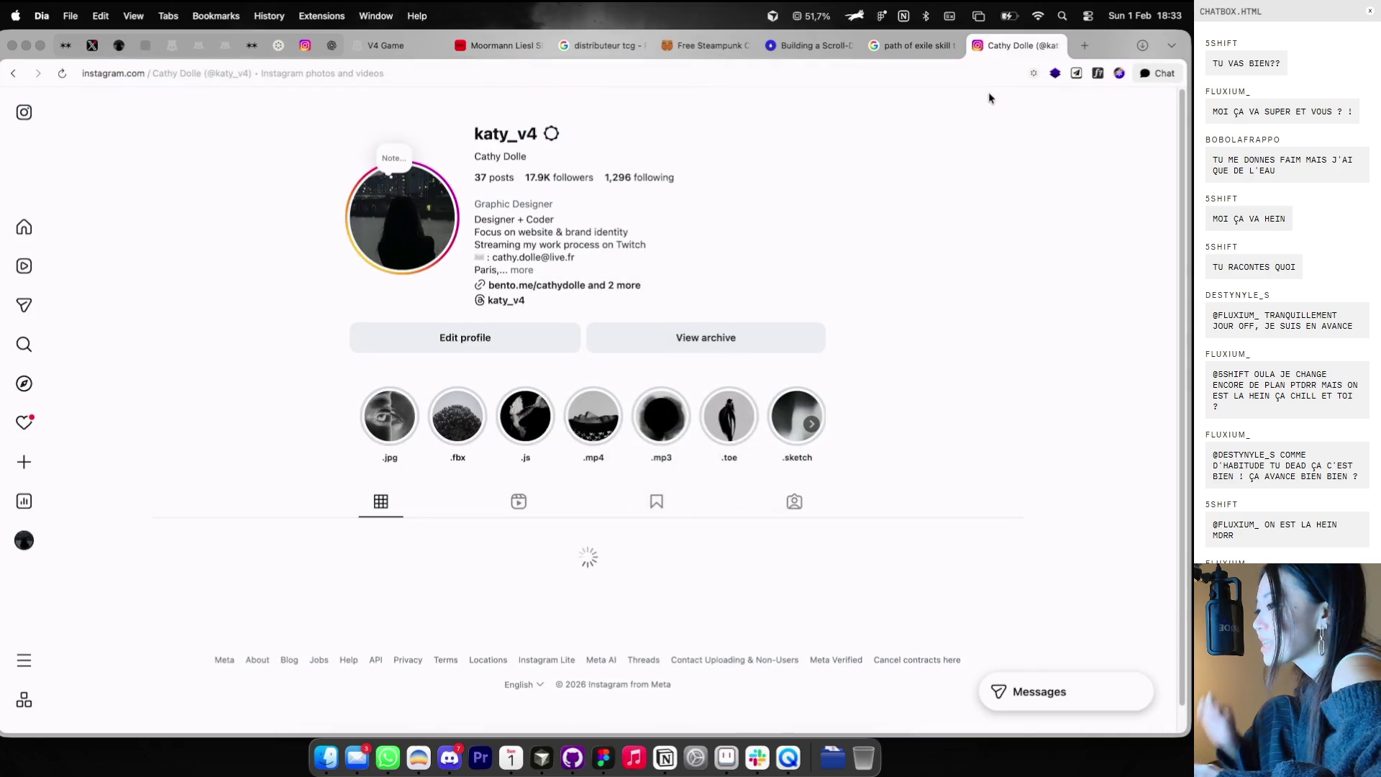
{"action": "scroll", "coordinate": [665, 505], "scroll_direction": "down", "scroll_amount": 3}
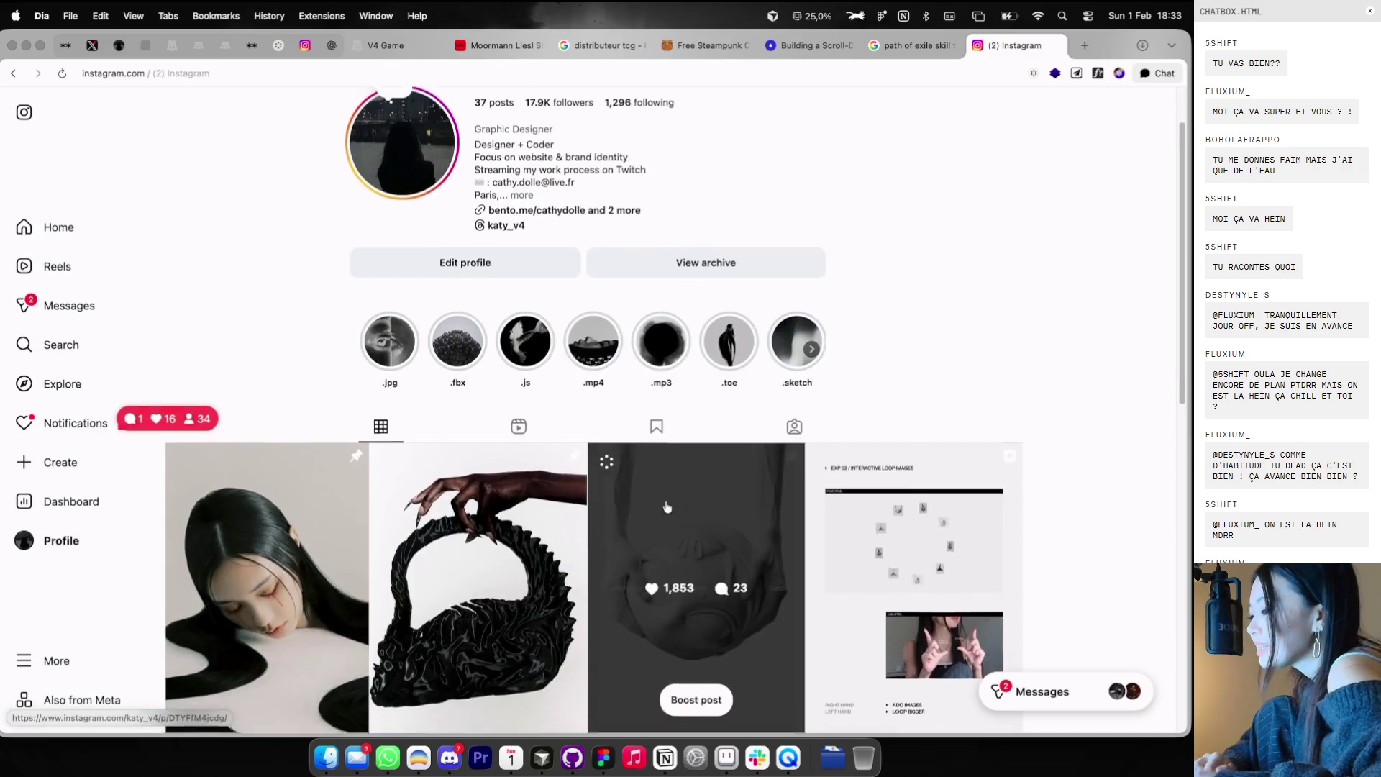
{"action": "scroll", "coordinate": [648, 413], "scroll_direction": "up", "scroll_amount": 2}
{"action": "scroll", "coordinate": [647, 413], "scroll_direction": "down", "scroll_amount": 3}
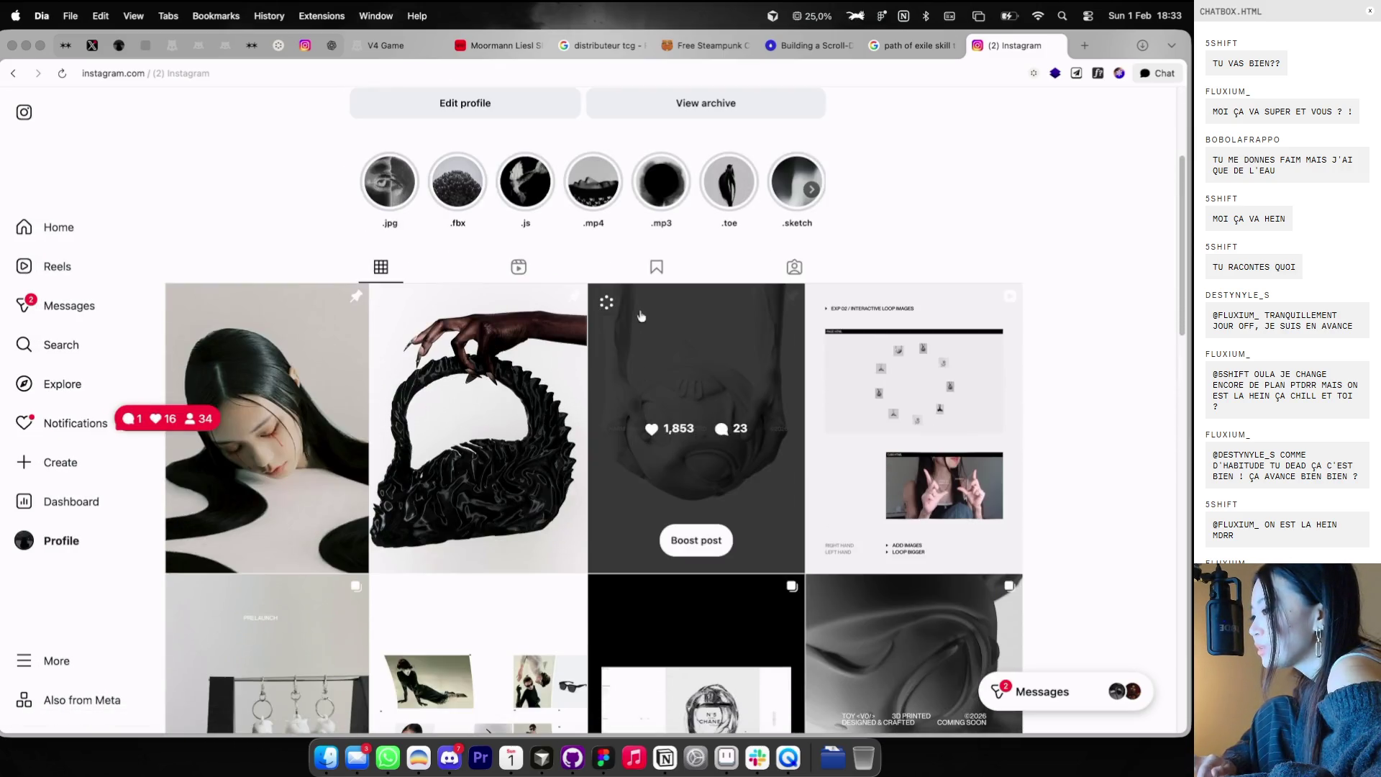
{"action": "scroll", "coordinate": [655, 381], "scroll_direction": "down", "scroll_amount": 5}
{"action": "scroll", "coordinate": [660, 364], "scroll_direction": "up", "scroll_amount": 10}
{"action": "scroll", "coordinate": [690, 324], "scroll_direction": "down", "scroll_amount": 1}
{"action": "scroll", "coordinate": [711, 301], "scroll_direction": "down", "scroll_amount": 1}
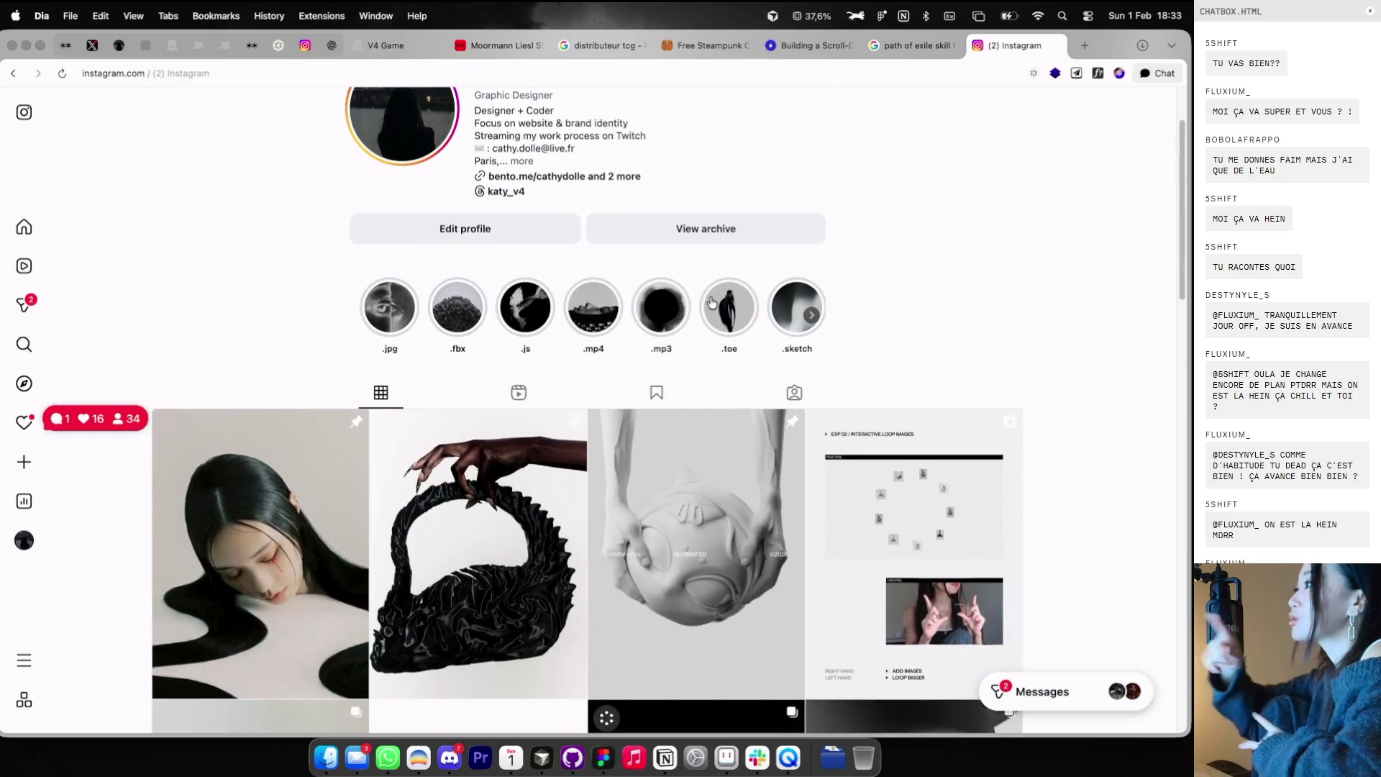
{"action": "scroll", "coordinate": [712, 302], "scroll_direction": "up", "scroll_amount": 2}
{"action": "scroll", "coordinate": [712, 302], "scroll_direction": "down", "scroll_amount": 1}
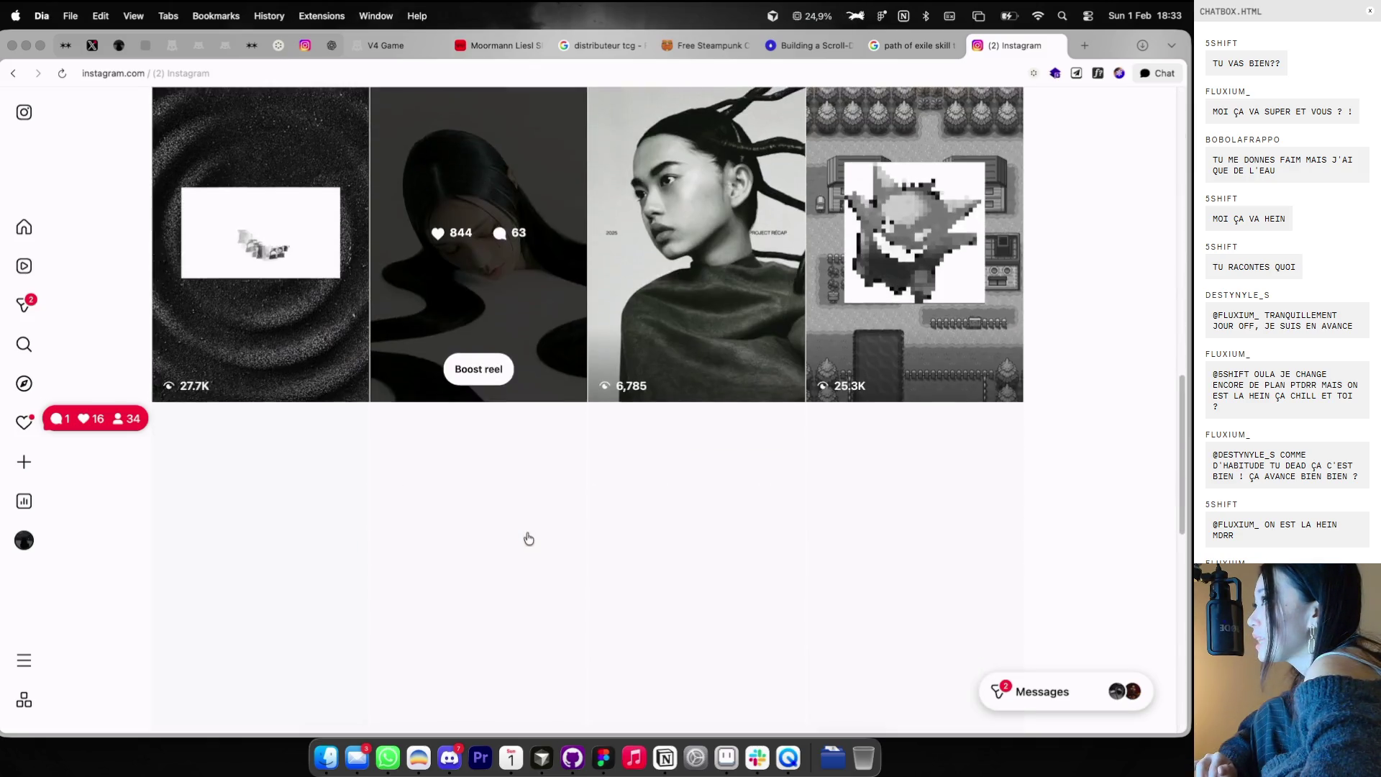
{"action": "scroll", "coordinate": [529, 539], "scroll_direction": "up", "scroll_amount": 10}
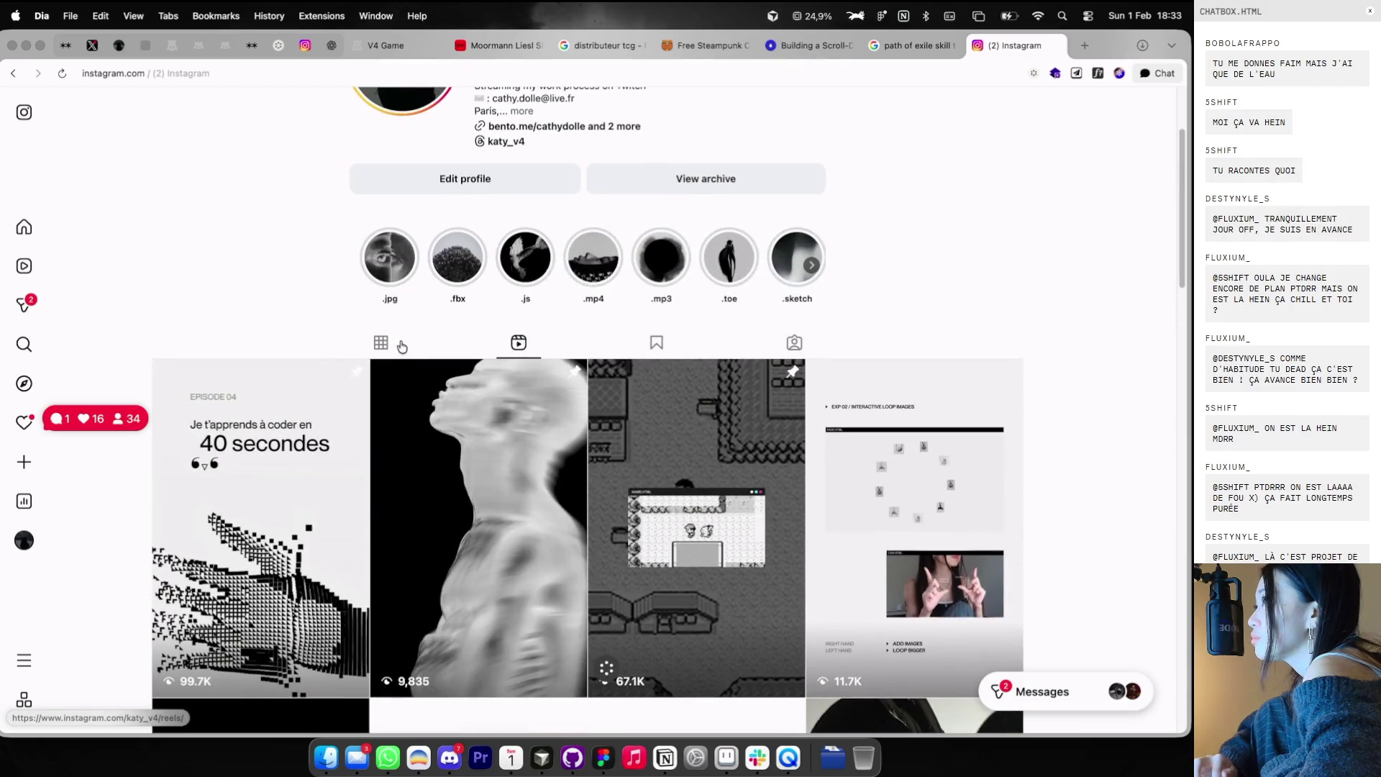
{"action": "scroll", "coordinate": [397, 343], "scroll_direction": "down", "scroll_amount": 5}
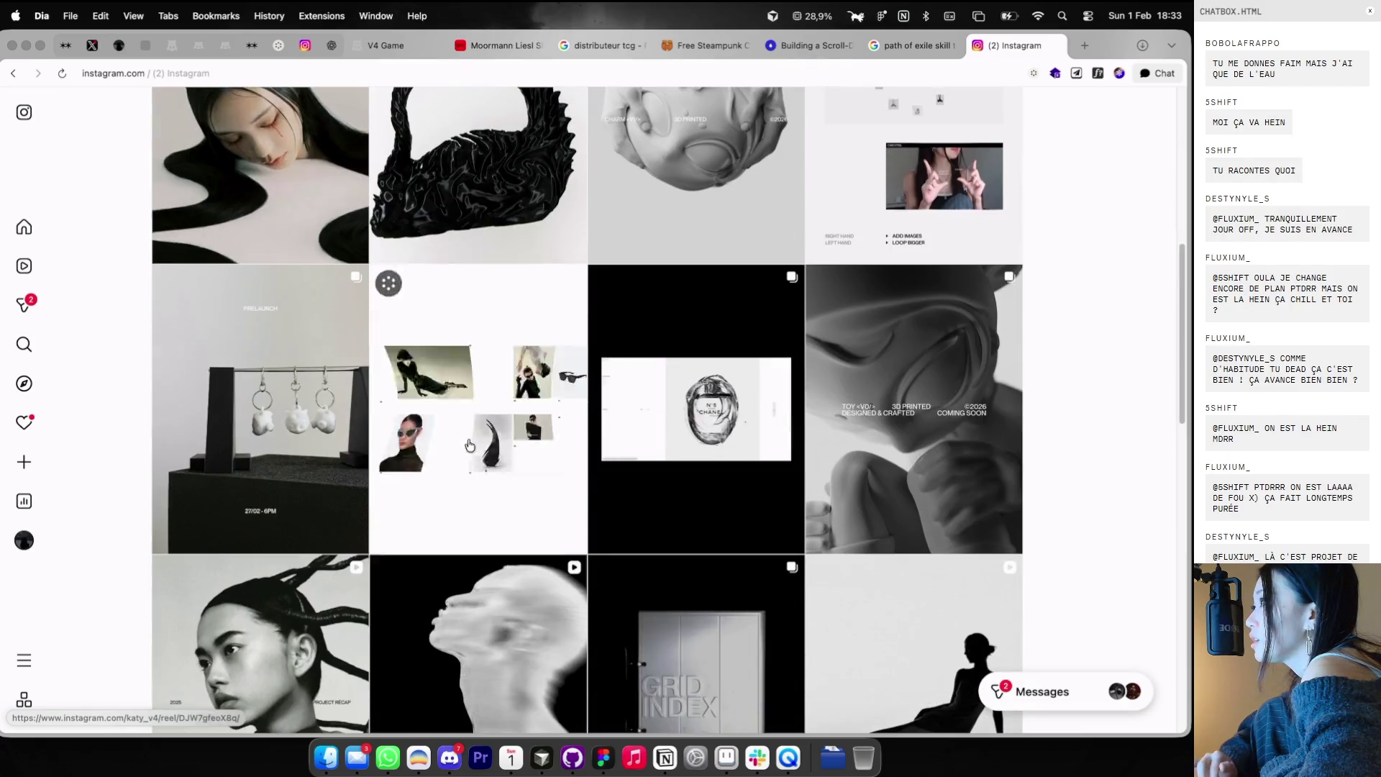
{"action": "scroll", "coordinate": [683, 492], "scroll_direction": "down", "scroll_amount": 4}
{"action": "scroll", "coordinate": [682, 491], "scroll_direction": "down", "scroll_amount": 6}
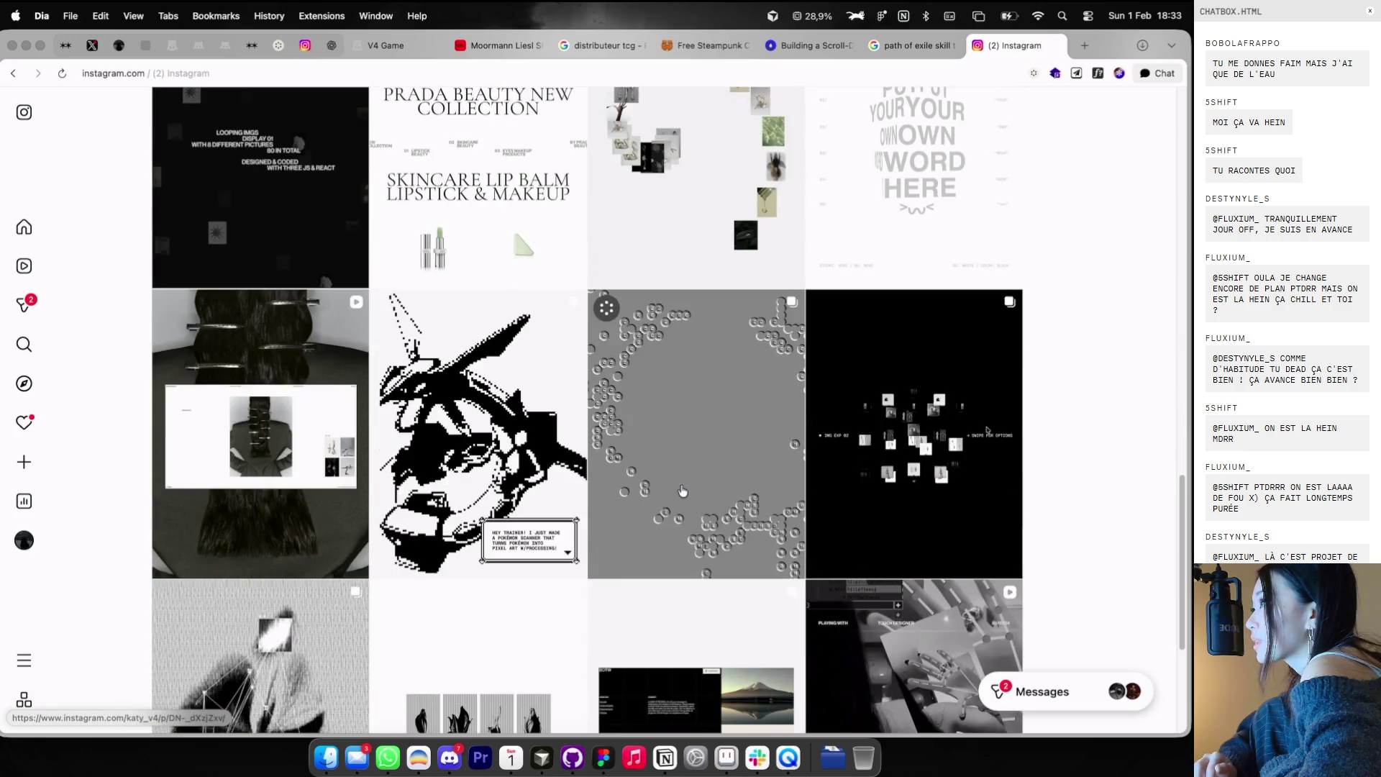
{"action": "scroll", "coordinate": [683, 491], "scroll_direction": "up", "scroll_amount": 3}
- View the GRID INDEX post's first three slides, then go back to the Cosmos tab
{"action": "left_click", "coordinate": [678, 182]}
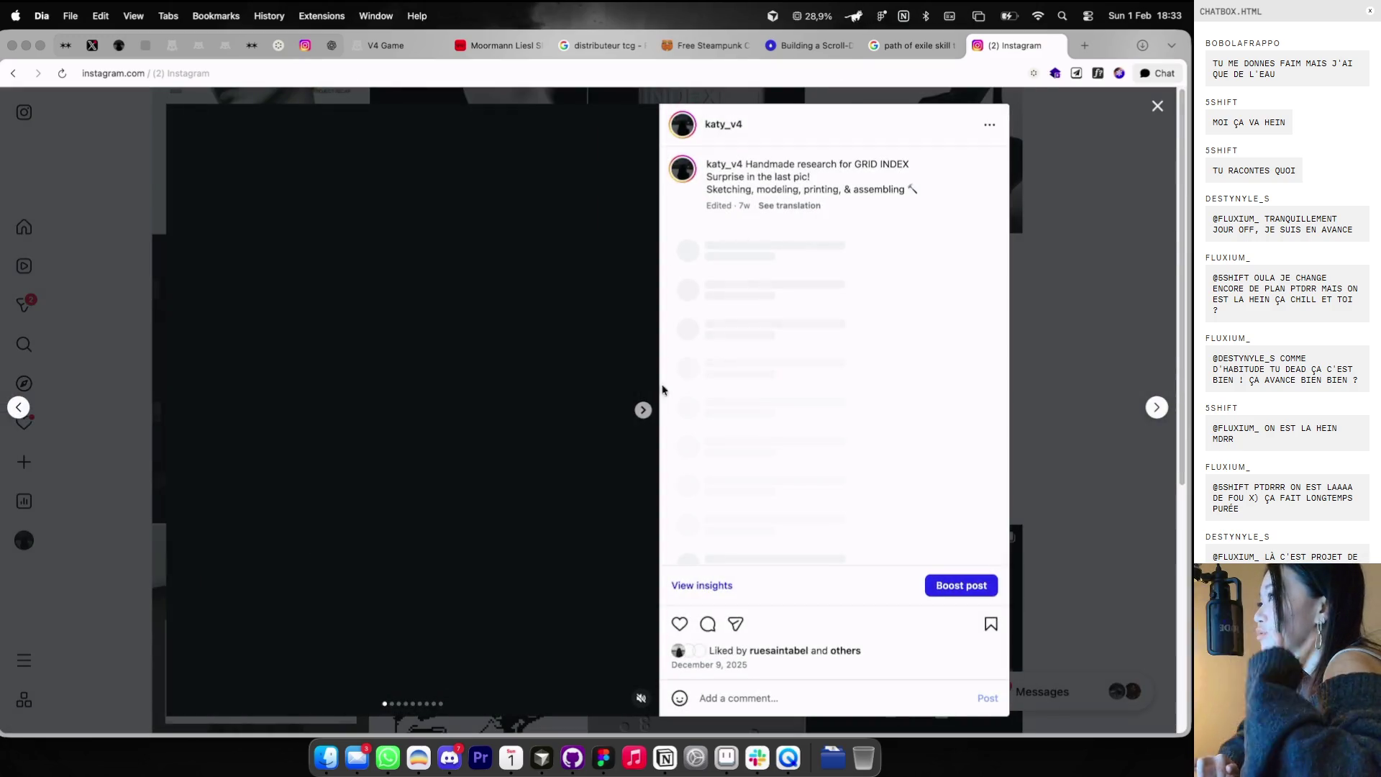
{"action": "left_click", "coordinate": [644, 410]}
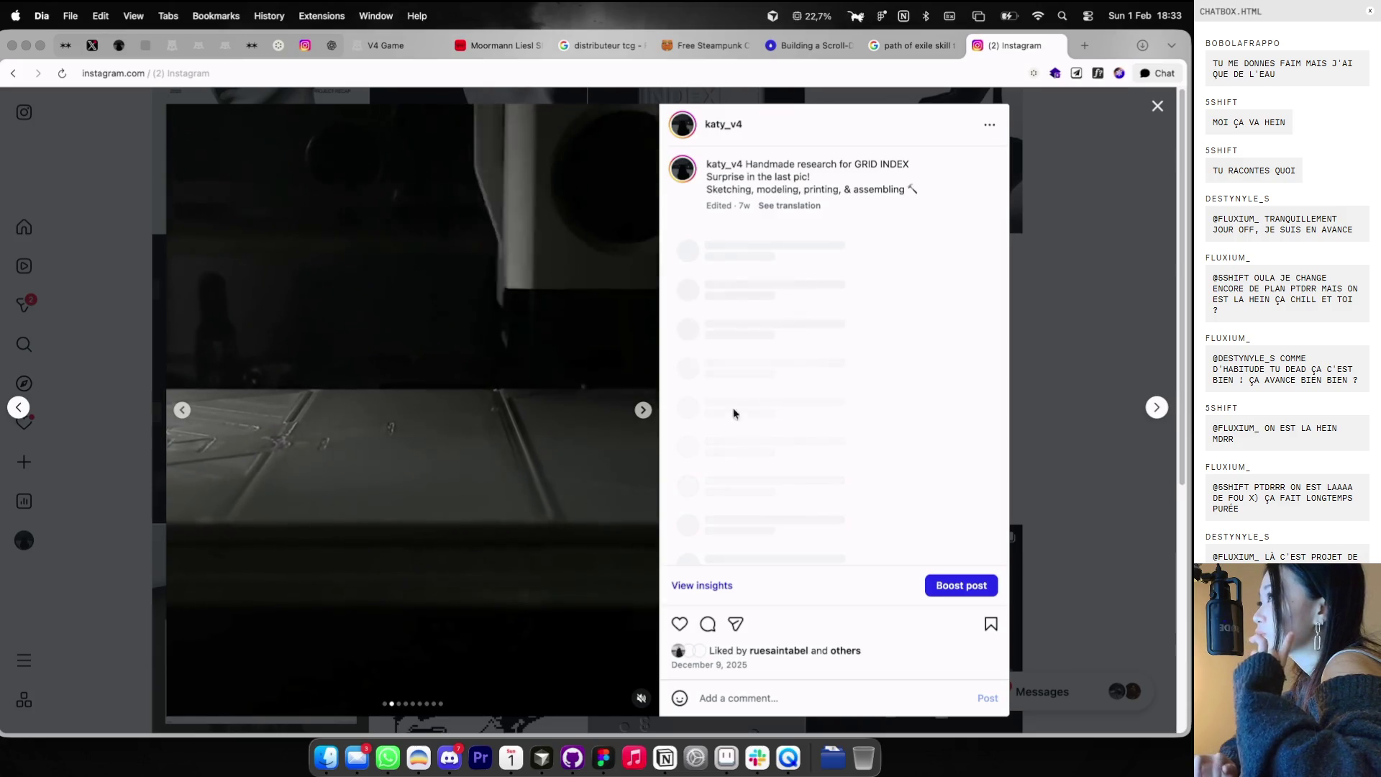
{"action": "left_click", "coordinate": [643, 410]}
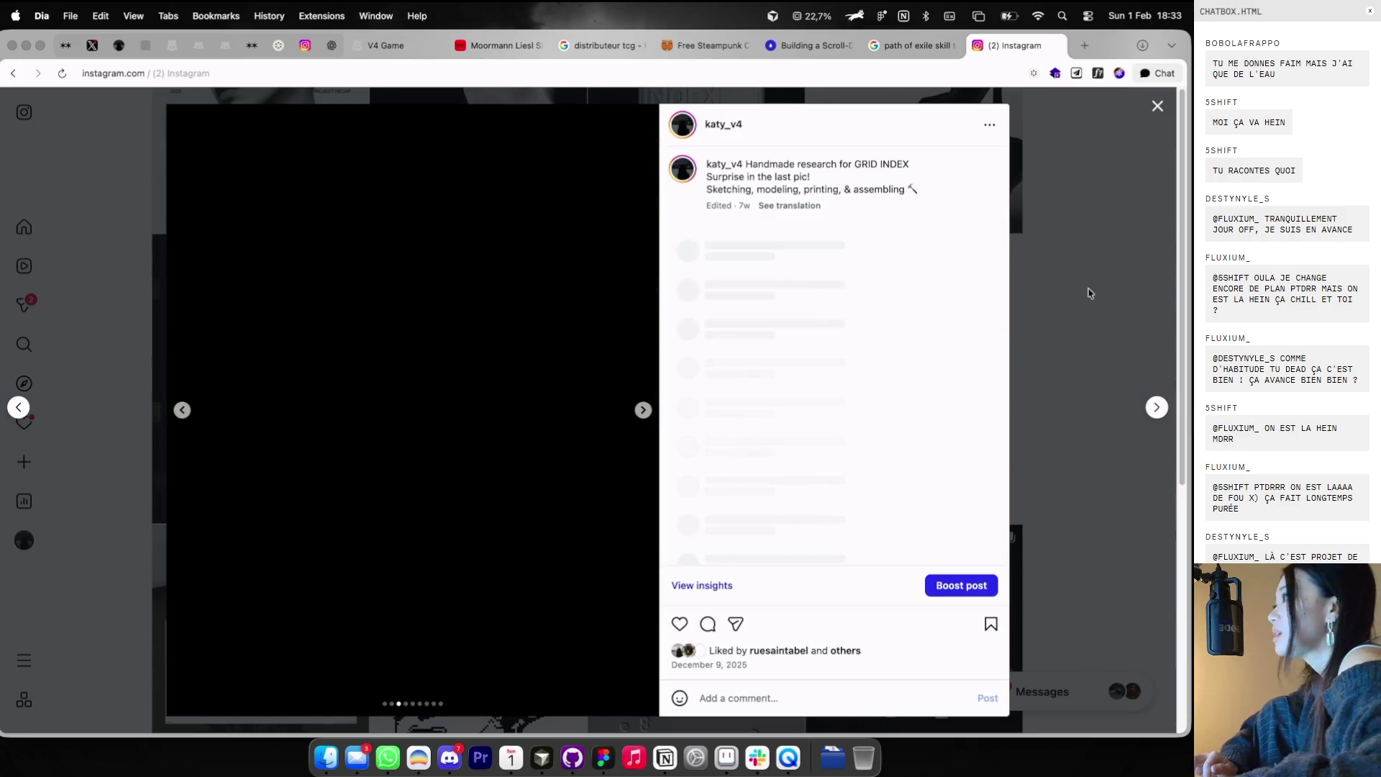
{"action": "left_click", "coordinate": [1089, 293]}
{"action": "scroll", "coordinate": [949, 435], "scroll_direction": "down", "scroll_amount": 4}
{"action": "scroll", "coordinate": [949, 436], "scroll_direction": "up", "scroll_amount": 6}
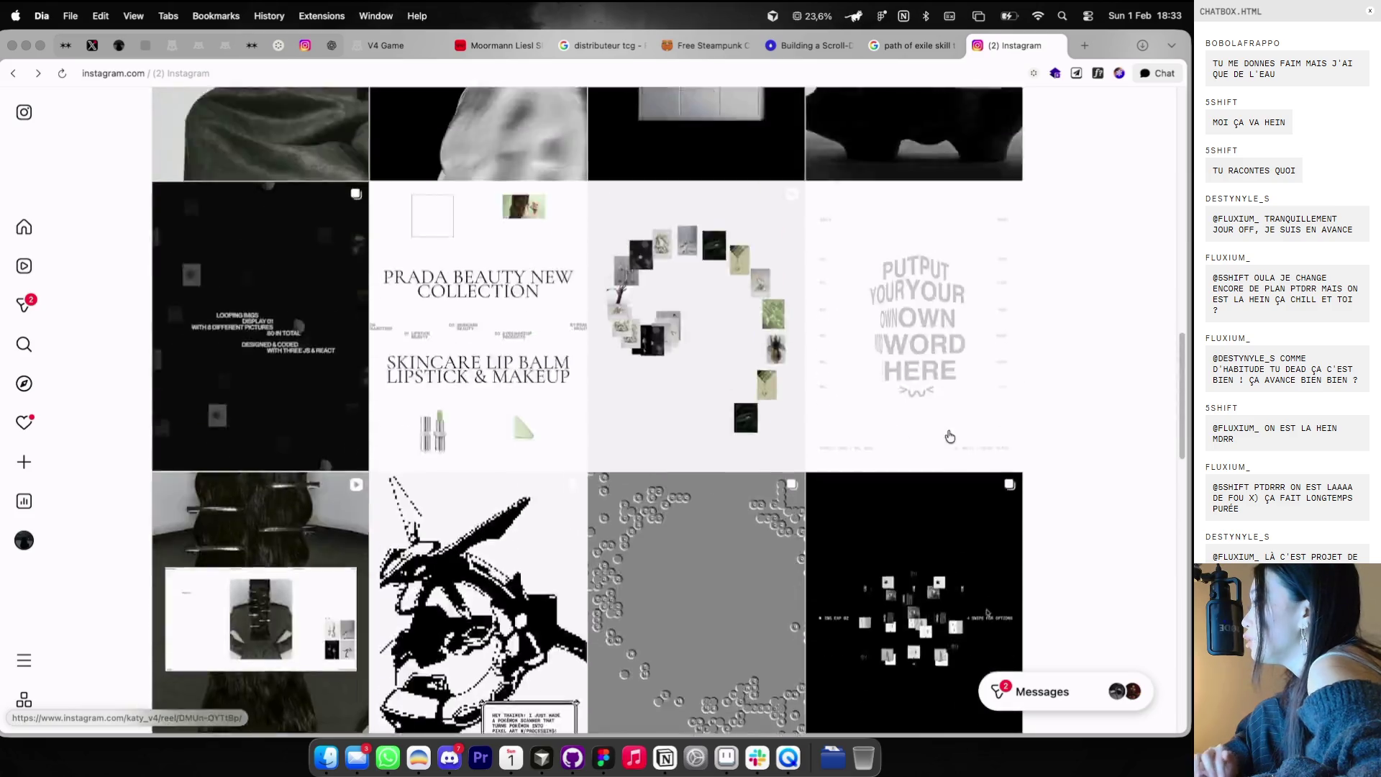
{"action": "scroll", "coordinate": [878, 168], "scroll_direction": "up", "scroll_amount": 4}
{"action": "key", "text": "ctrl+Tab"}
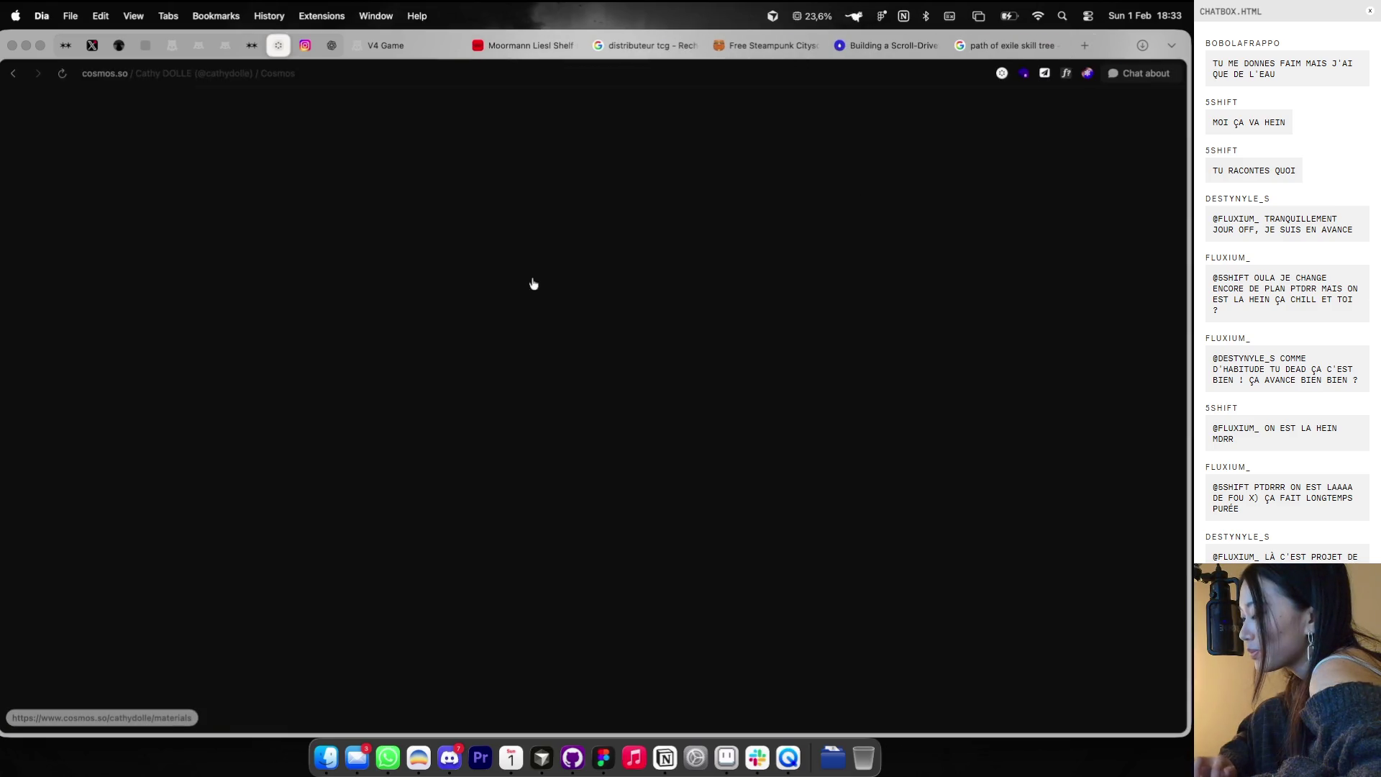
- Open the V4 cluster's Ultima III: Exodus 1985 Mac screenshot in detail view
{"action": "scroll", "coordinate": [1035, 286], "scroll_direction": "down", "scroll_amount": 2}
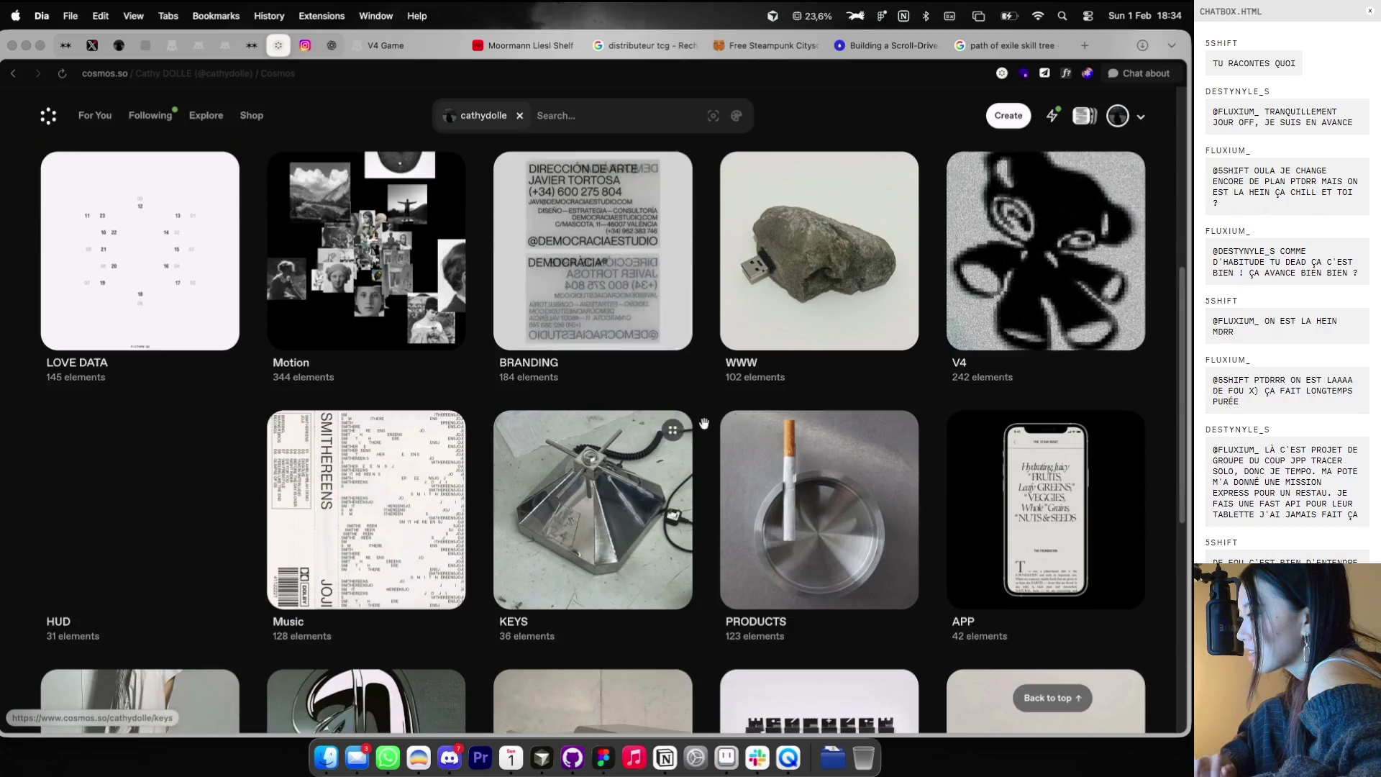
{"action": "left_click", "coordinate": [1034, 286]}
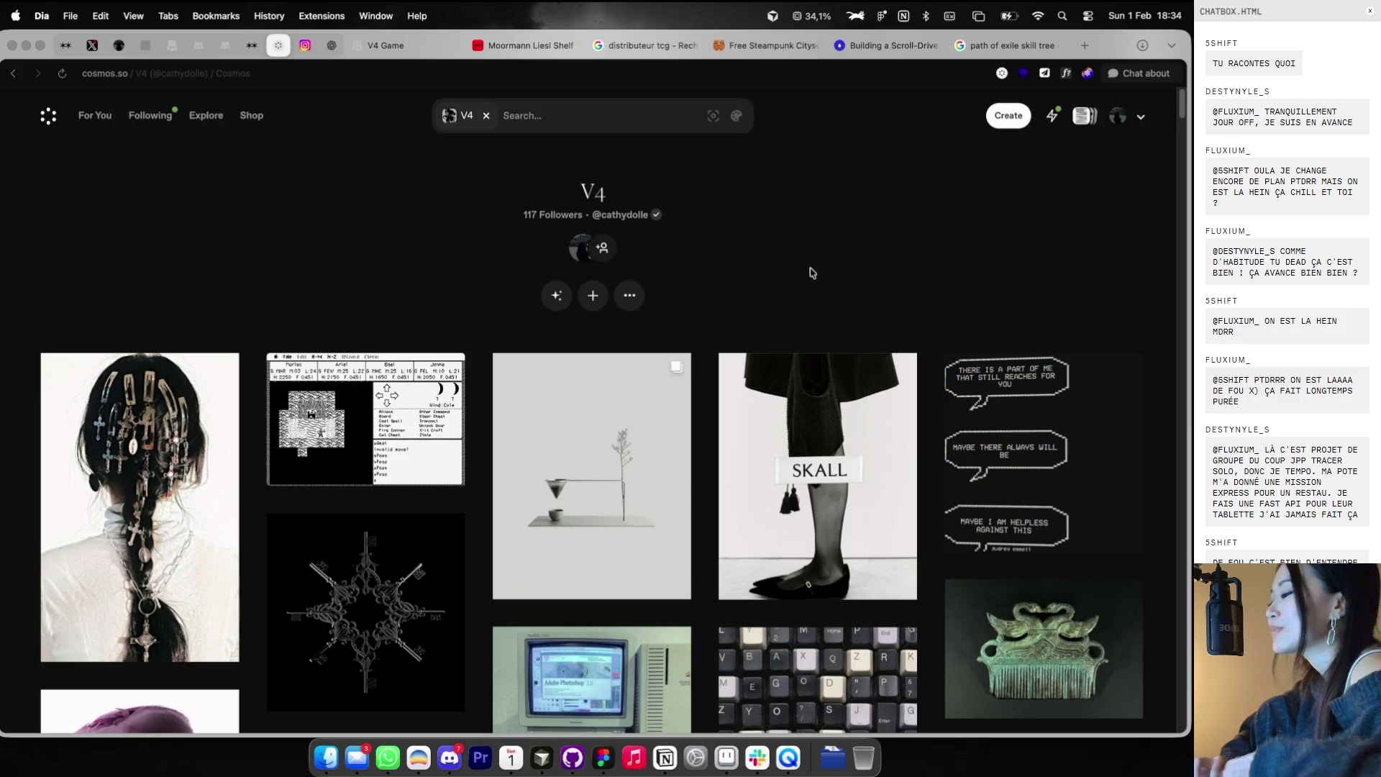
{"action": "scroll", "coordinate": [719, 295], "scroll_direction": "down", "scroll_amount": 3}
{"action": "left_click", "coordinate": [397, 302]}
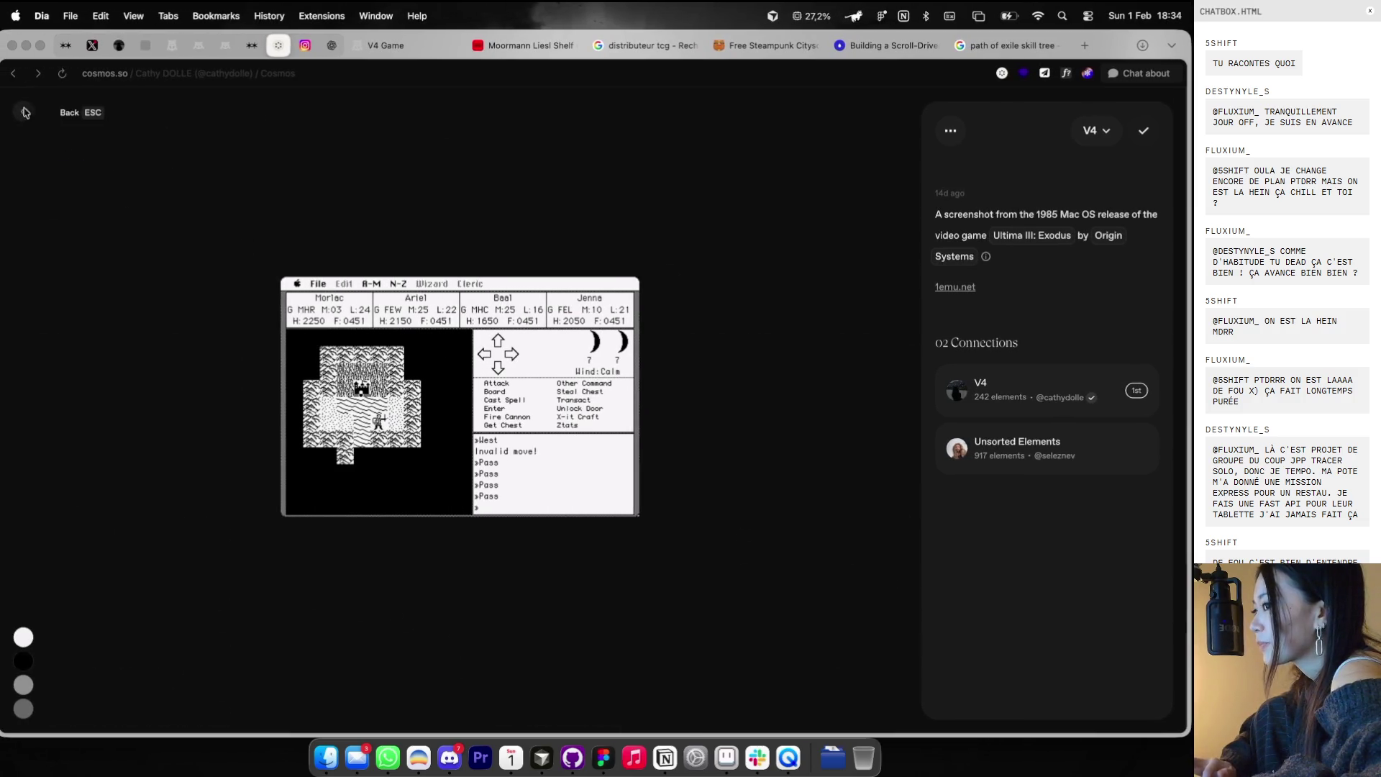
{"action": "key", "text": "super+Tab"}
- Paste the Ultima III screenshot onto the Moodboard and position it among the other references
{"action": "key", "text": "super+v"}
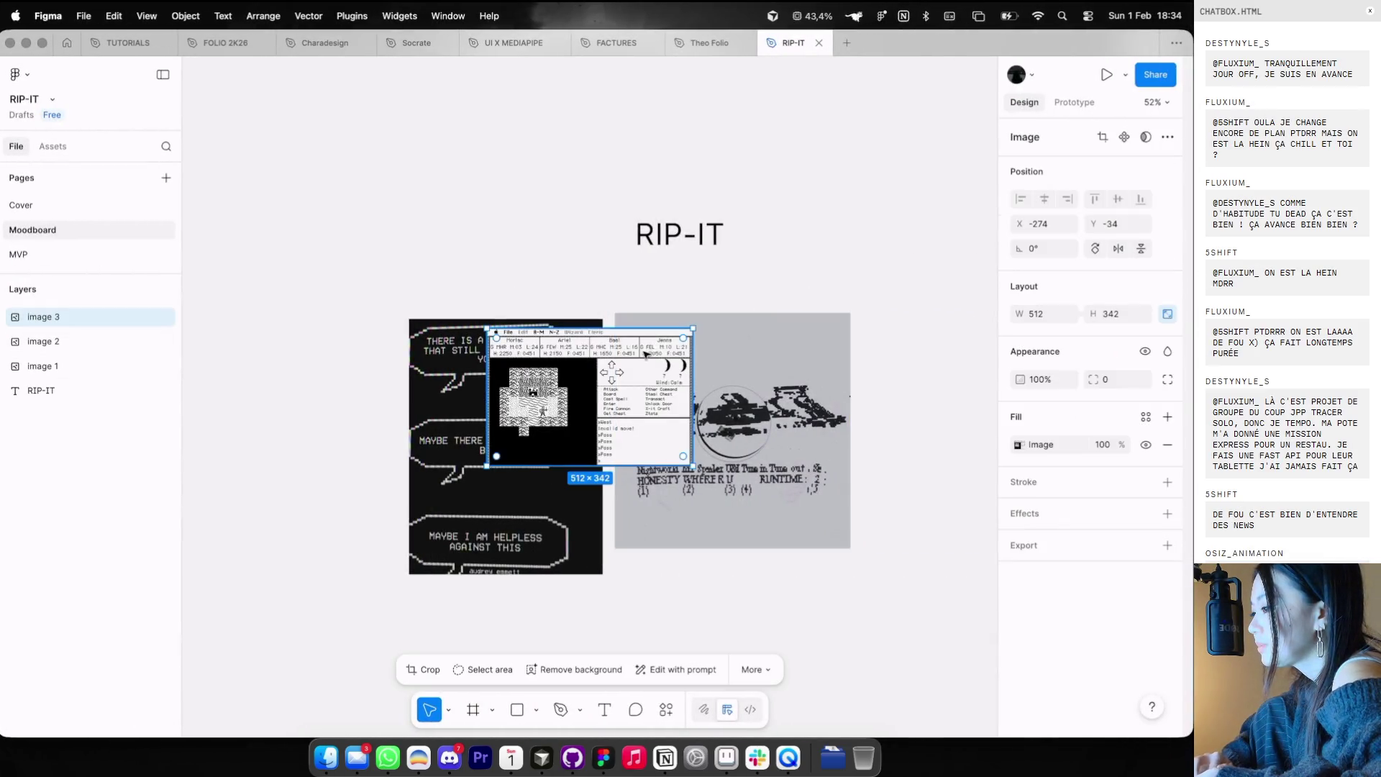
{"action": "left_click_drag", "start_coordinate": [645, 354], "coordinate": [674, 406]}
{"action": "key", "text": "super+Tab"}
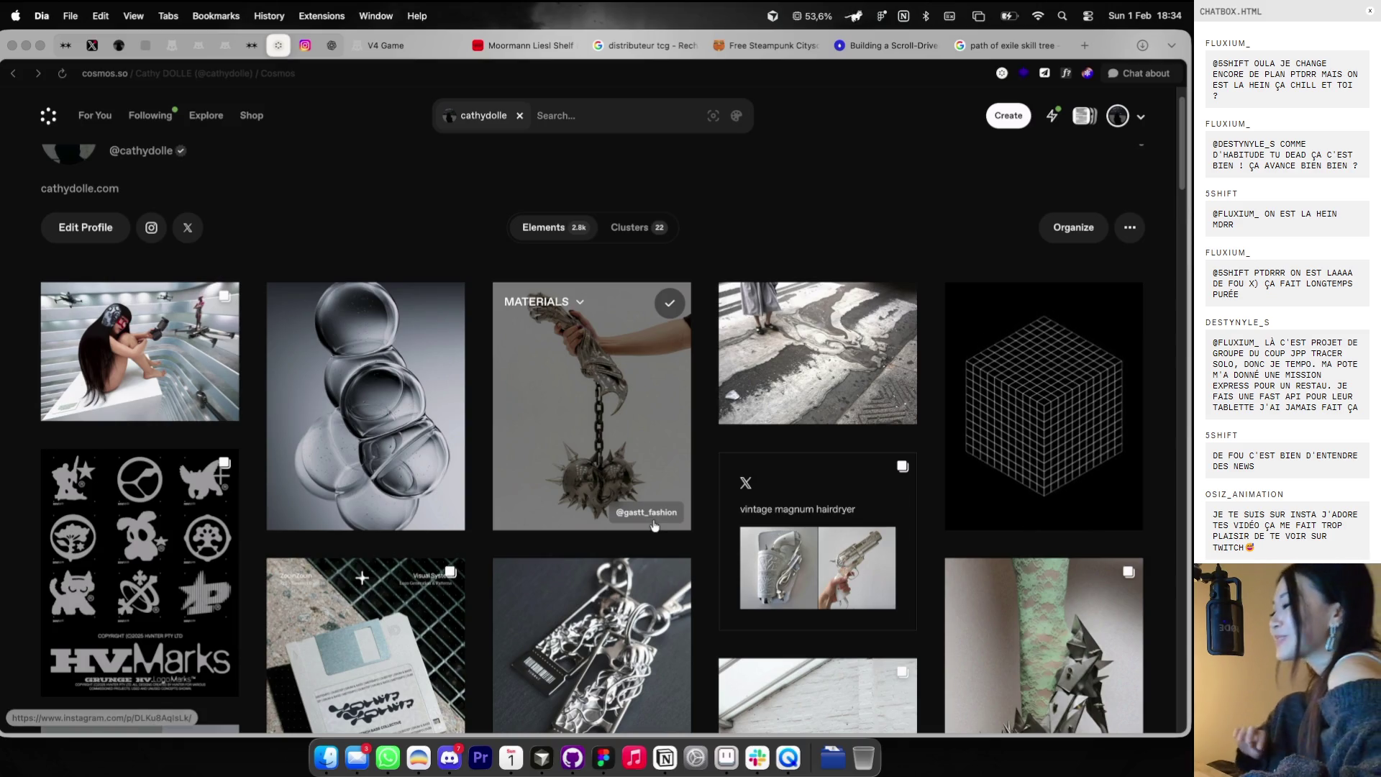
- Browse further down the Cosmos feed for more references, then open a new browser tab
{"action": "scroll", "coordinate": [613, 374], "scroll_direction": "down", "scroll_amount": 5}
{"action": "scroll", "coordinate": [600, 372], "scroll_direction": "down", "scroll_amount": 7}
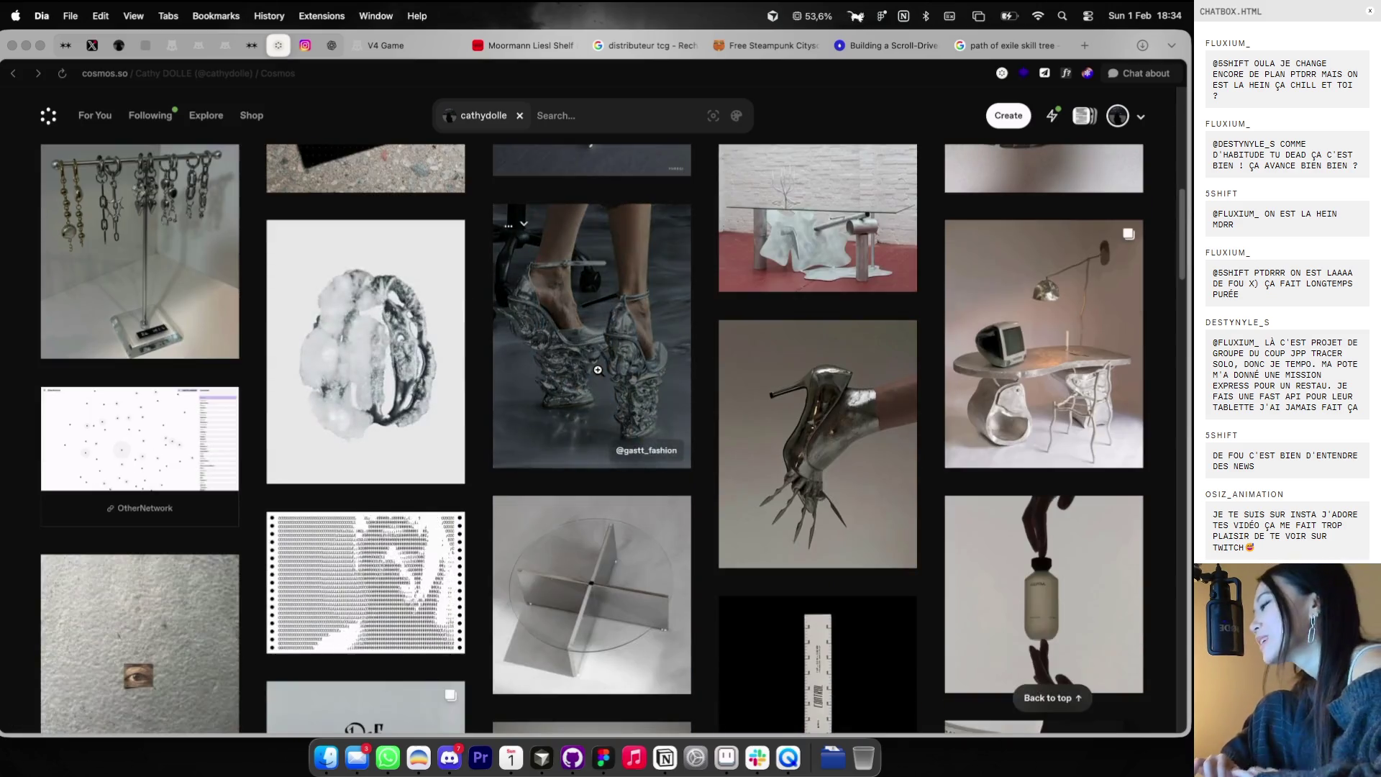
{"action": "scroll", "coordinate": [597, 373], "scroll_direction": "down", "scroll_amount": 3}
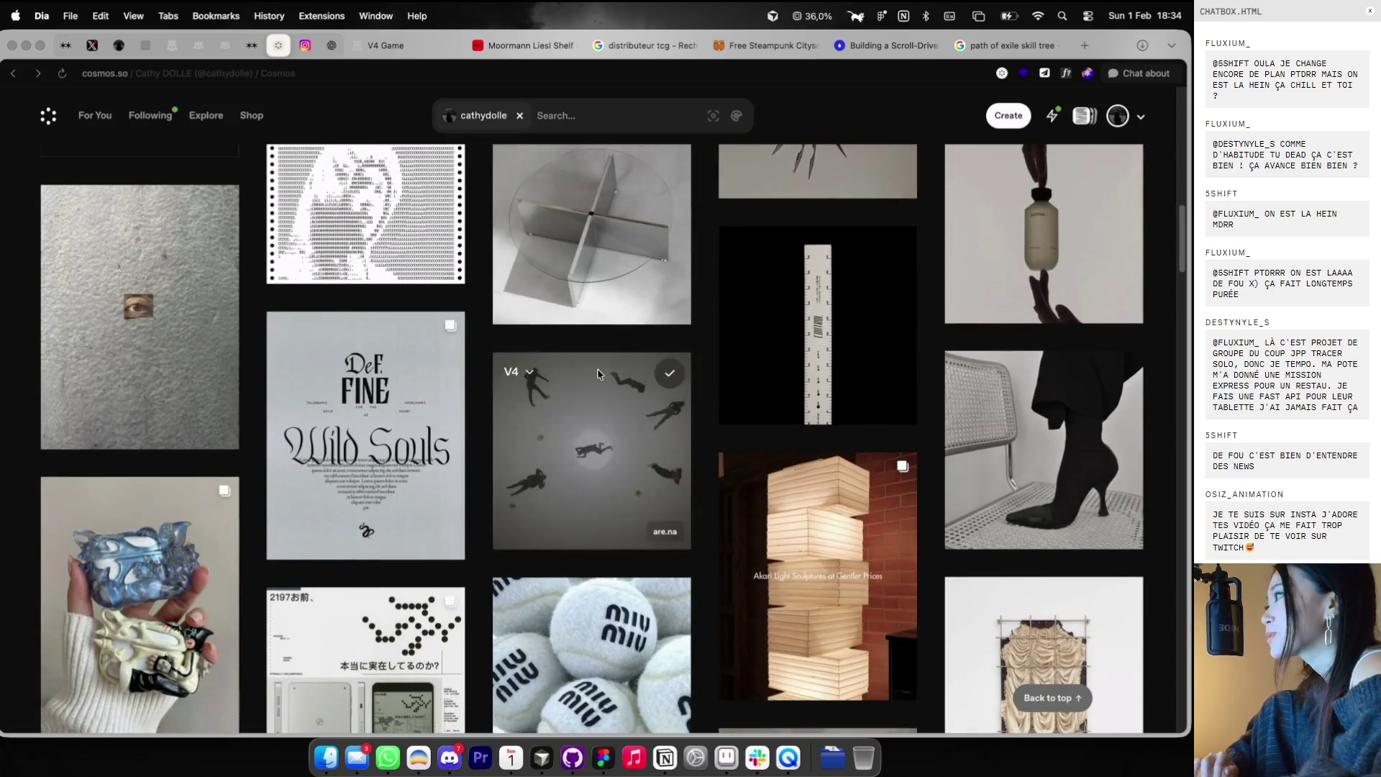
{"action": "scroll", "coordinate": [596, 371], "scroll_direction": "down", "scroll_amount": 4}
{"action": "scroll", "coordinate": [597, 371], "scroll_direction": "down", "scroll_amount": 3}
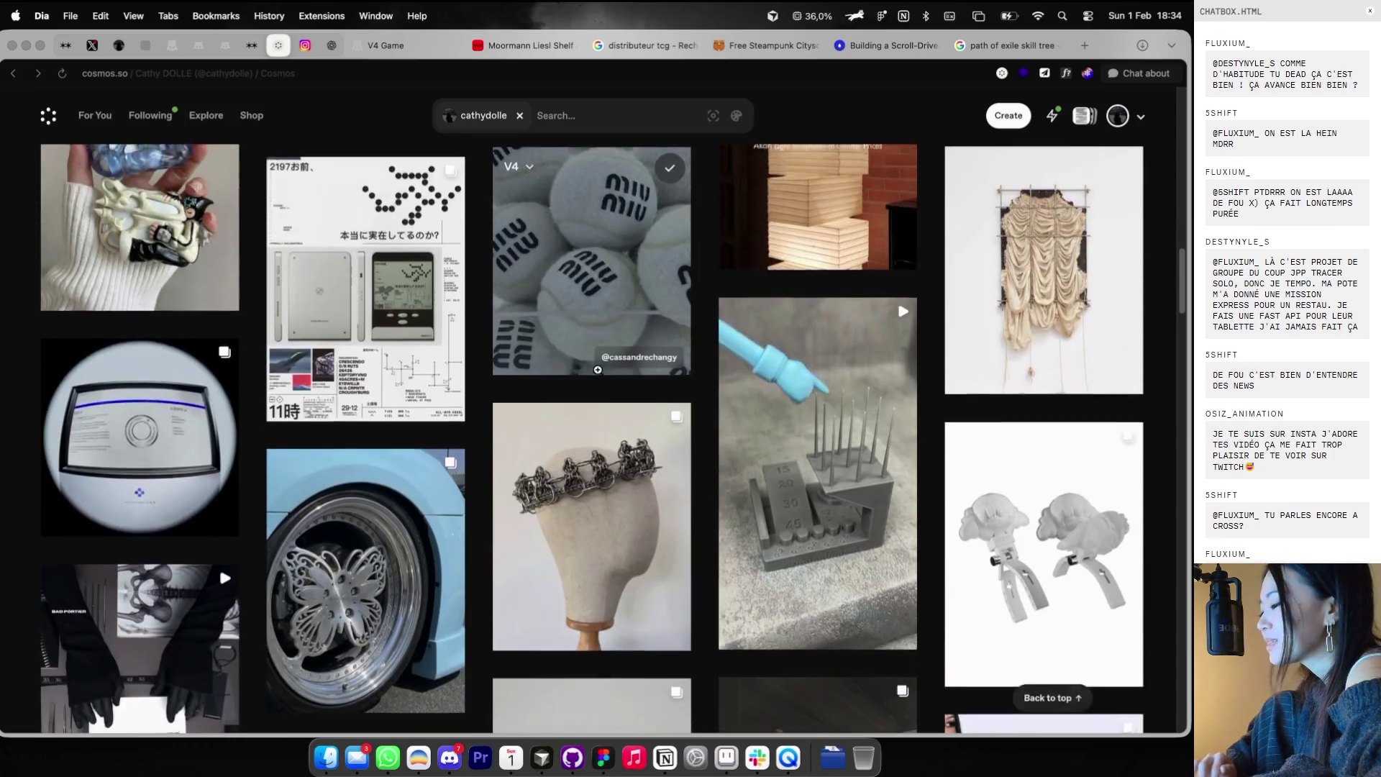
{"action": "scroll", "coordinate": [598, 372], "scroll_direction": "down", "scroll_amount": 3}
{"action": "scroll", "coordinate": [597, 373], "scroll_direction": "down", "scroll_amount": 1}
{"action": "scroll", "coordinate": [598, 371], "scroll_direction": "down", "scroll_amount": 2}
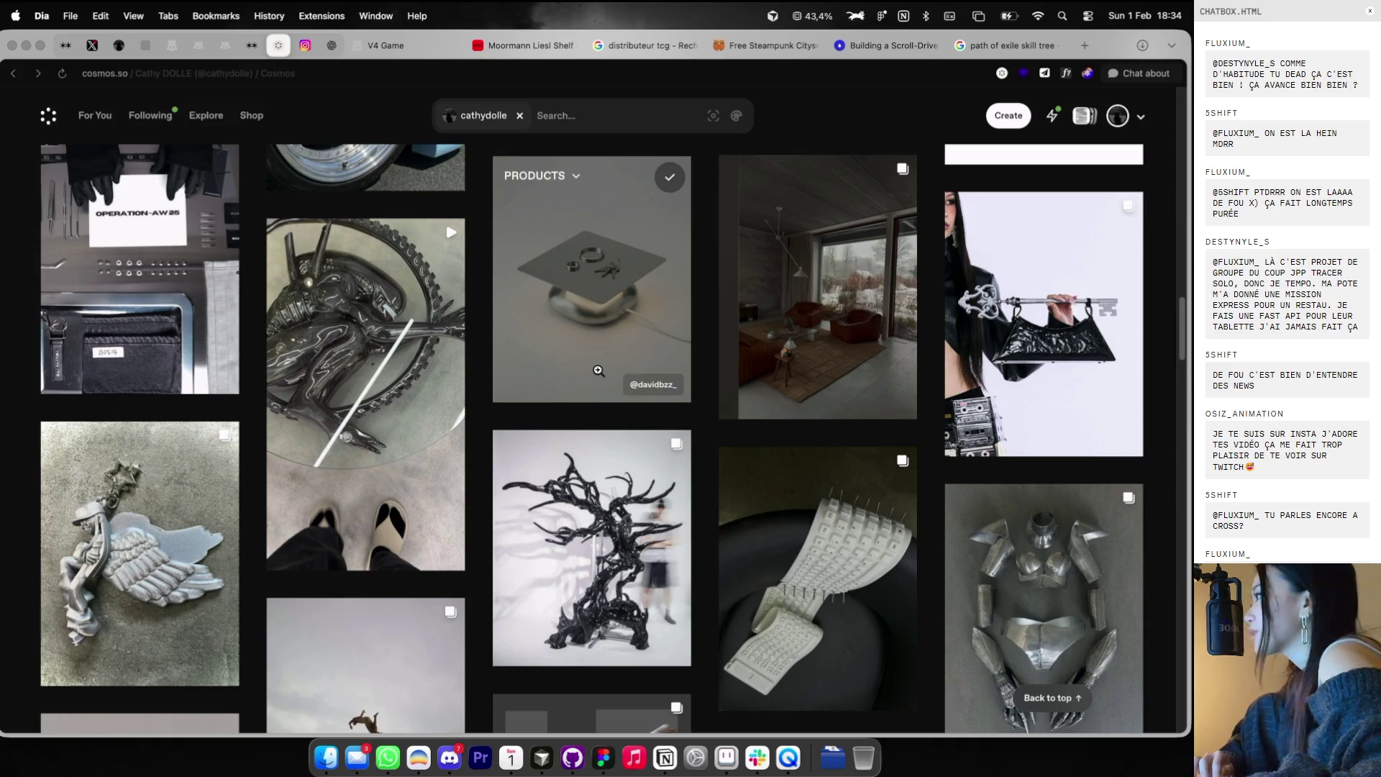
{"action": "scroll", "coordinate": [598, 370], "scroll_direction": "down", "scroll_amount": 4}
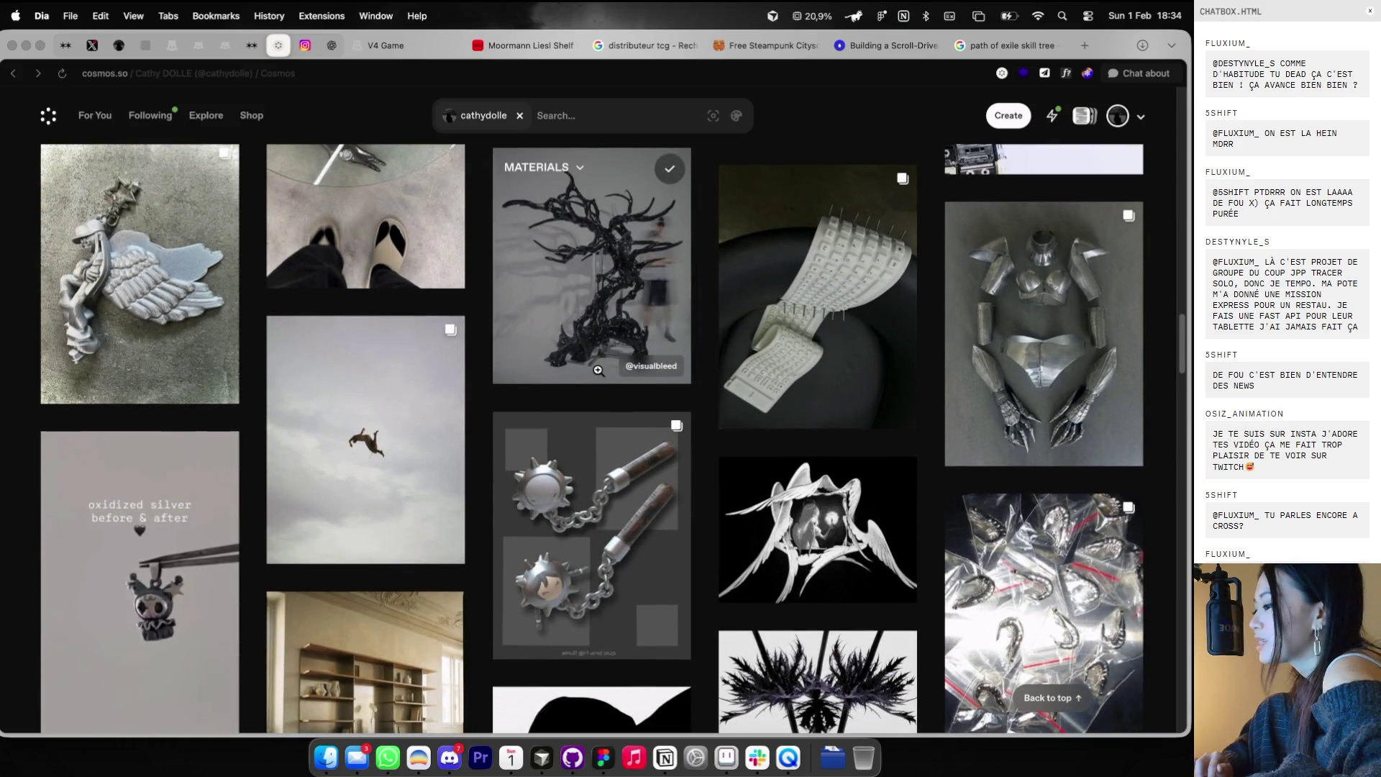
{"action": "scroll", "coordinate": [597, 370], "scroll_direction": "down", "scroll_amount": 2}
{"action": "scroll", "coordinate": [597, 369], "scroll_direction": "down", "scroll_amount": 3}
{"action": "scroll", "coordinate": [597, 370], "scroll_direction": "down", "scroll_amount": 4}
{"action": "scroll", "coordinate": [597, 369], "scroll_direction": "down", "scroll_amount": 1}
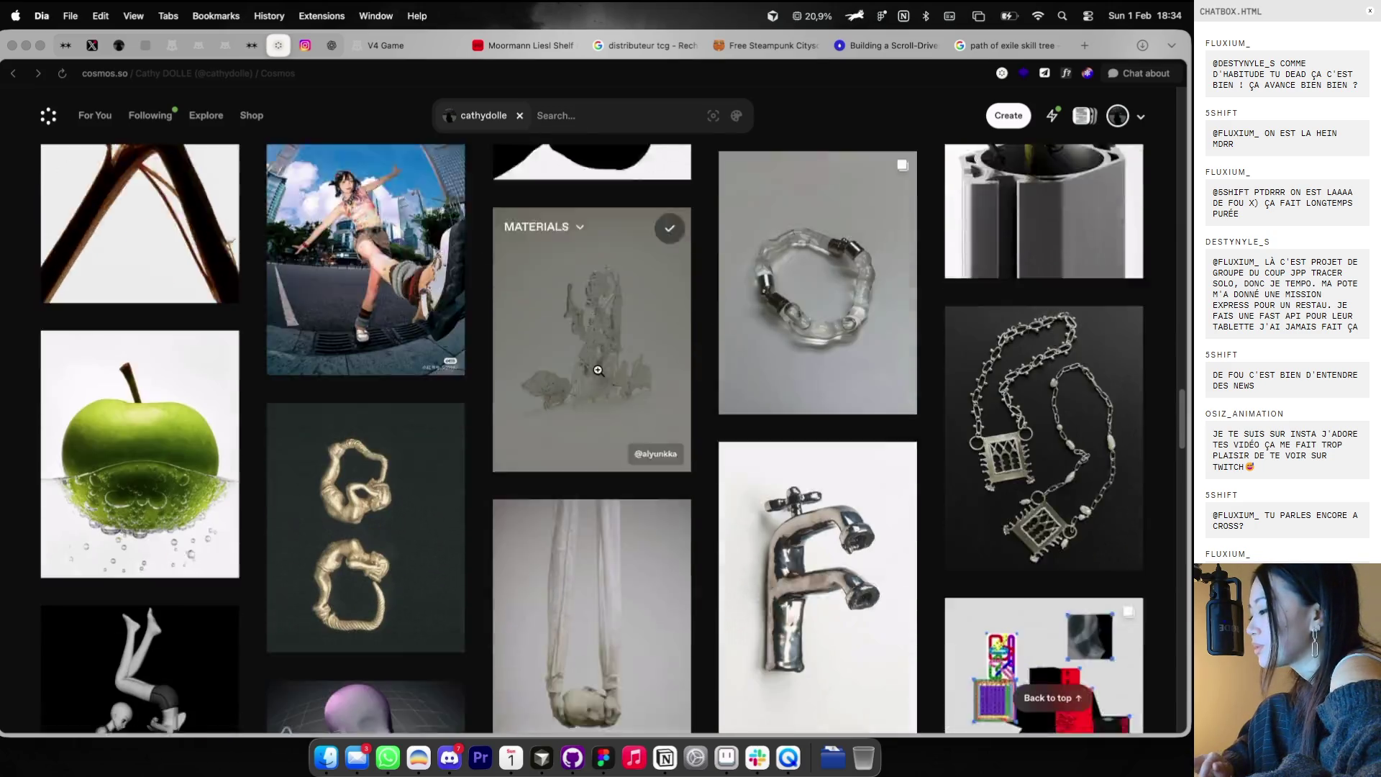
{"action": "scroll", "coordinate": [597, 370], "scroll_direction": "down", "scroll_amount": 4}
{"action": "scroll", "coordinate": [597, 370], "scroll_direction": "down", "scroll_amount": 4}
{"action": "scroll", "coordinate": [597, 369], "scroll_direction": "down", "scroll_amount": 4}
{"action": "scroll", "coordinate": [597, 369], "scroll_direction": "down", "scroll_amount": 3}
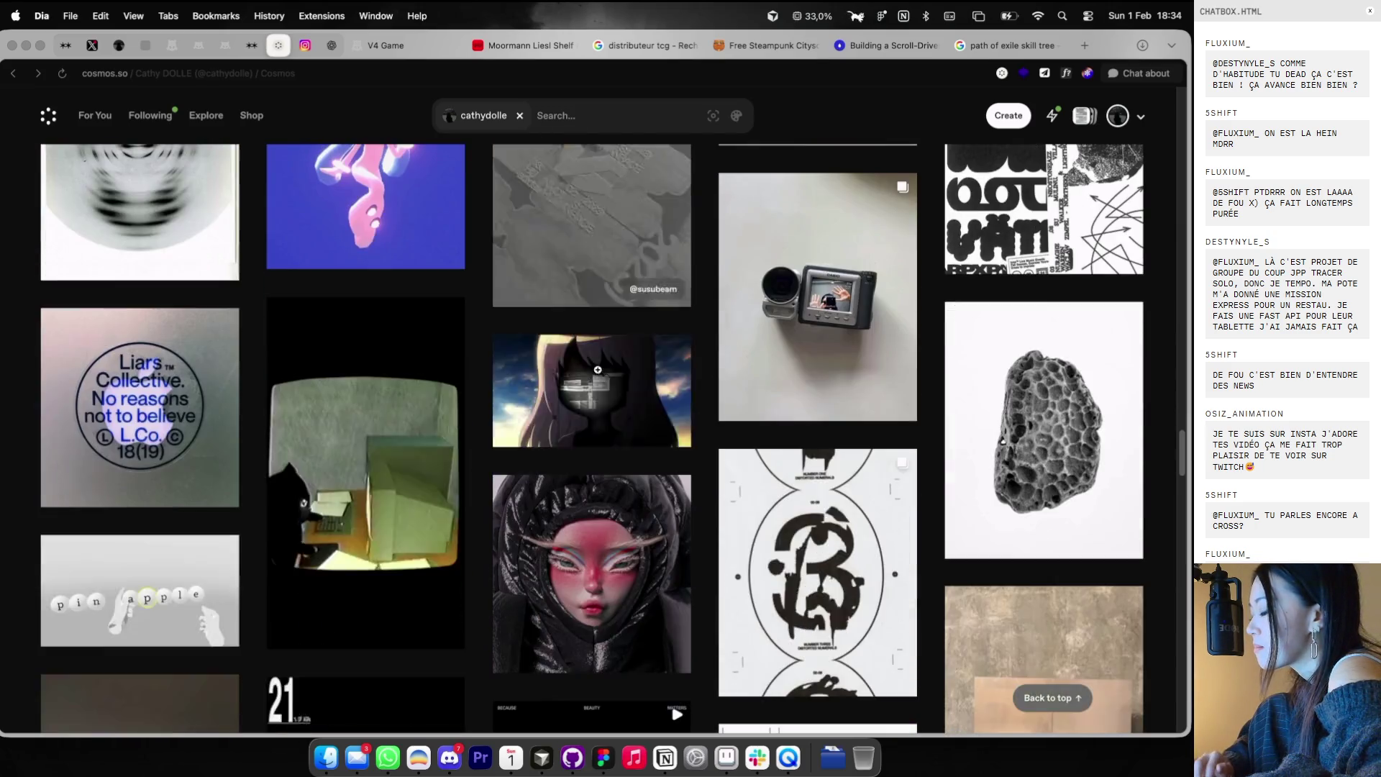
{"action": "scroll", "coordinate": [597, 369], "scroll_direction": "down", "scroll_amount": 4}
{"action": "scroll", "coordinate": [598, 369], "scroll_direction": "down", "scroll_amount": 4}
{"action": "scroll", "coordinate": [597, 374], "scroll_direction": "down", "scroll_amount": 1}
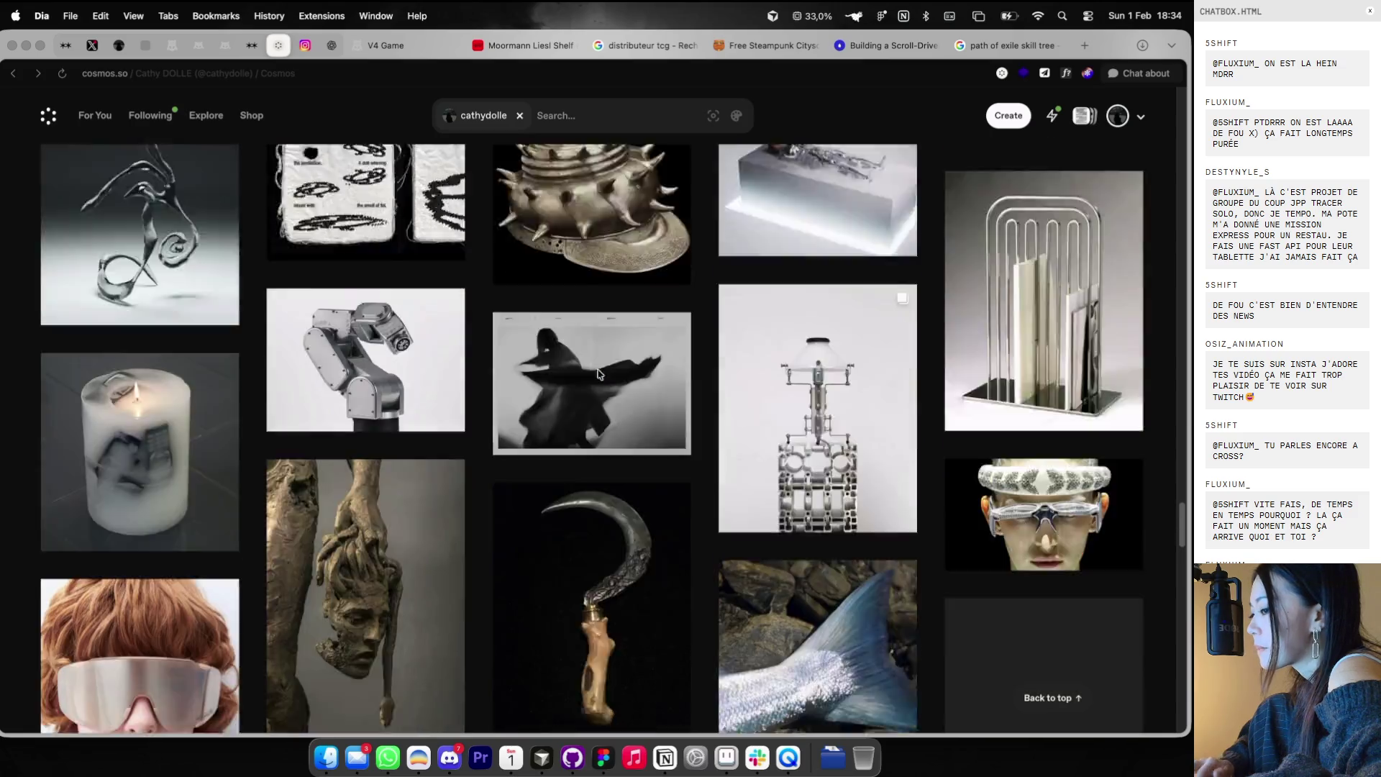
{"action": "scroll", "coordinate": [597, 373], "scroll_direction": "down", "scroll_amount": 5}
{"action": "scroll", "coordinate": [598, 374], "scroll_direction": "down", "scroll_amount": 5}
{"action": "scroll", "coordinate": [597, 373], "scroll_direction": "down", "scroll_amount": 5}
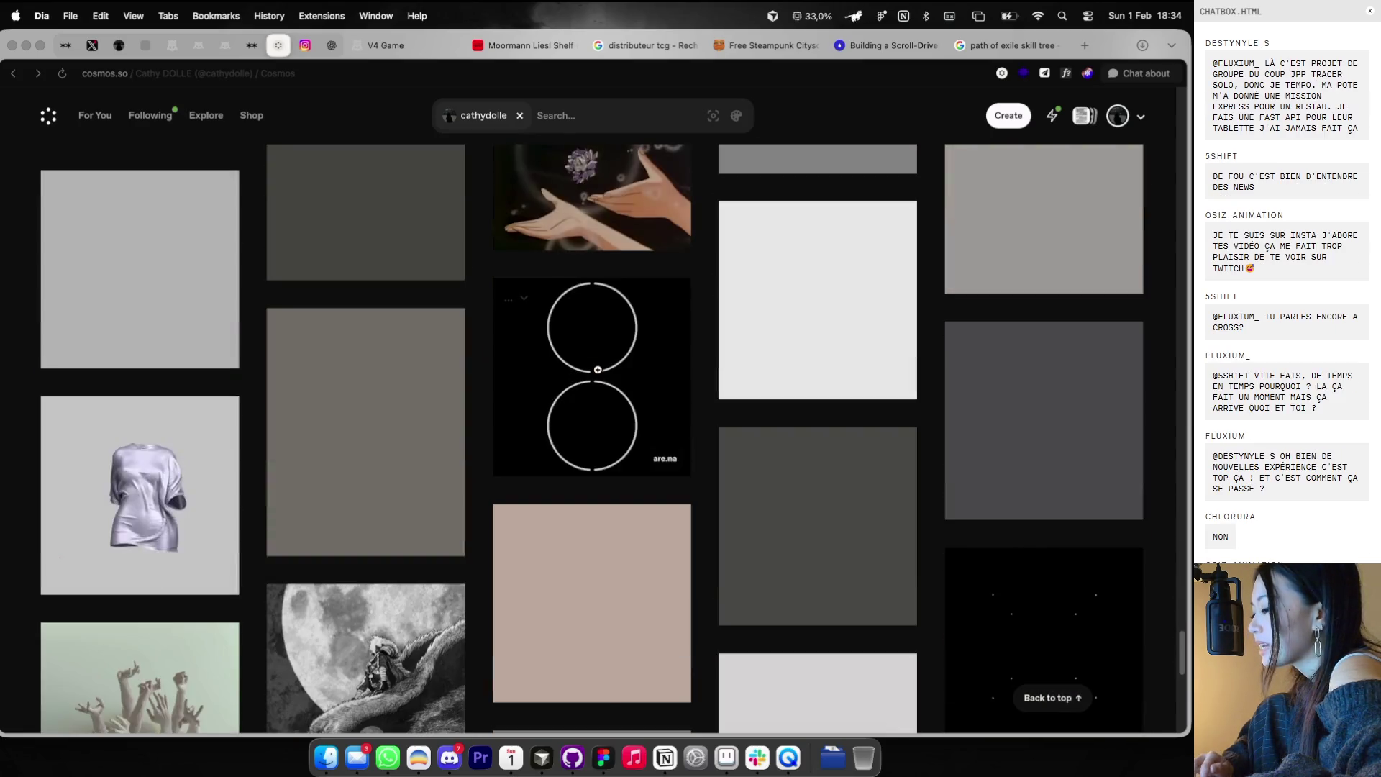
{"action": "scroll", "coordinate": [598, 373], "scroll_direction": "down", "scroll_amount": 3}
{"action": "scroll", "coordinate": [597, 370], "scroll_direction": "down", "scroll_amount": 5}
{"action": "scroll", "coordinate": [597, 370], "scroll_direction": "up", "scroll_amount": 1}
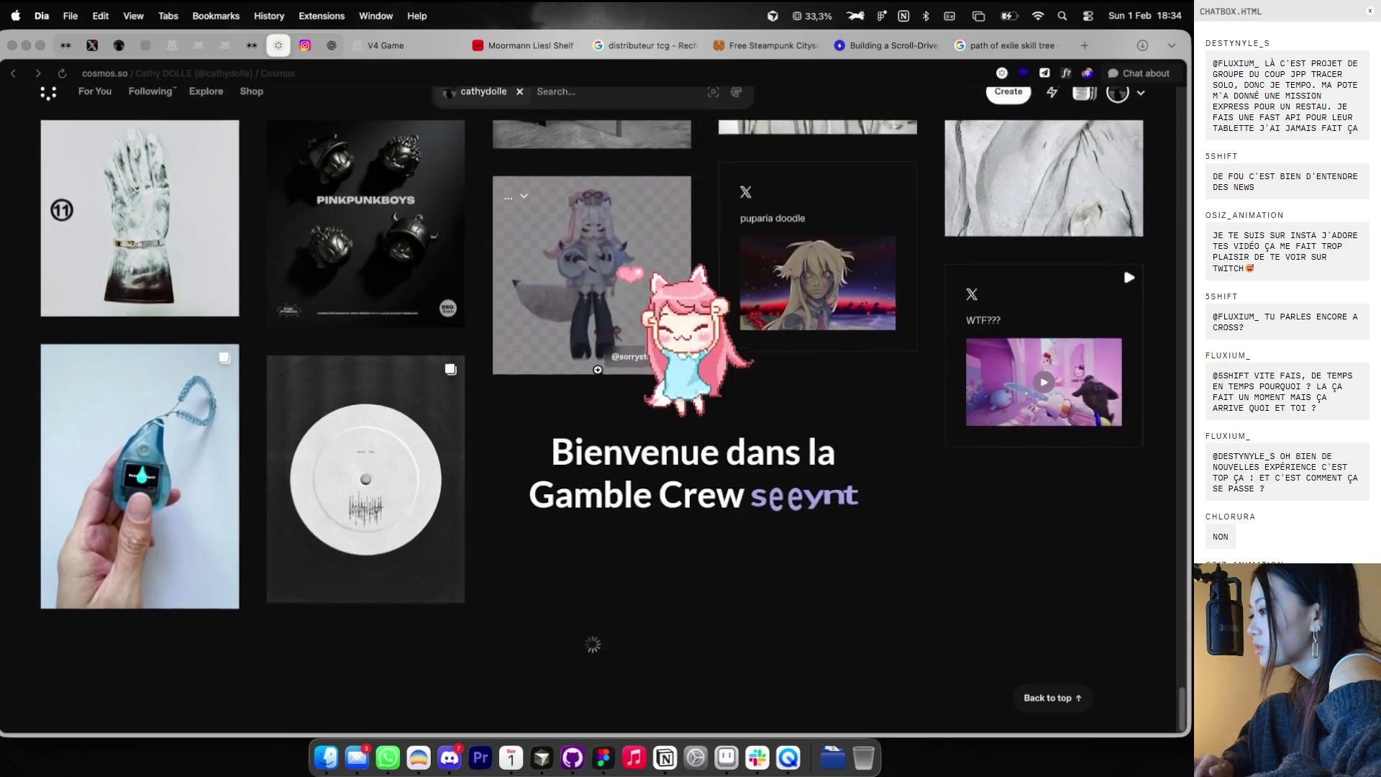
{"action": "left_click", "coordinate": [1083, 46]}
- Go to cosmos.so and open the puparia doodle post from the grid
{"action": "type", "text": "cps"}
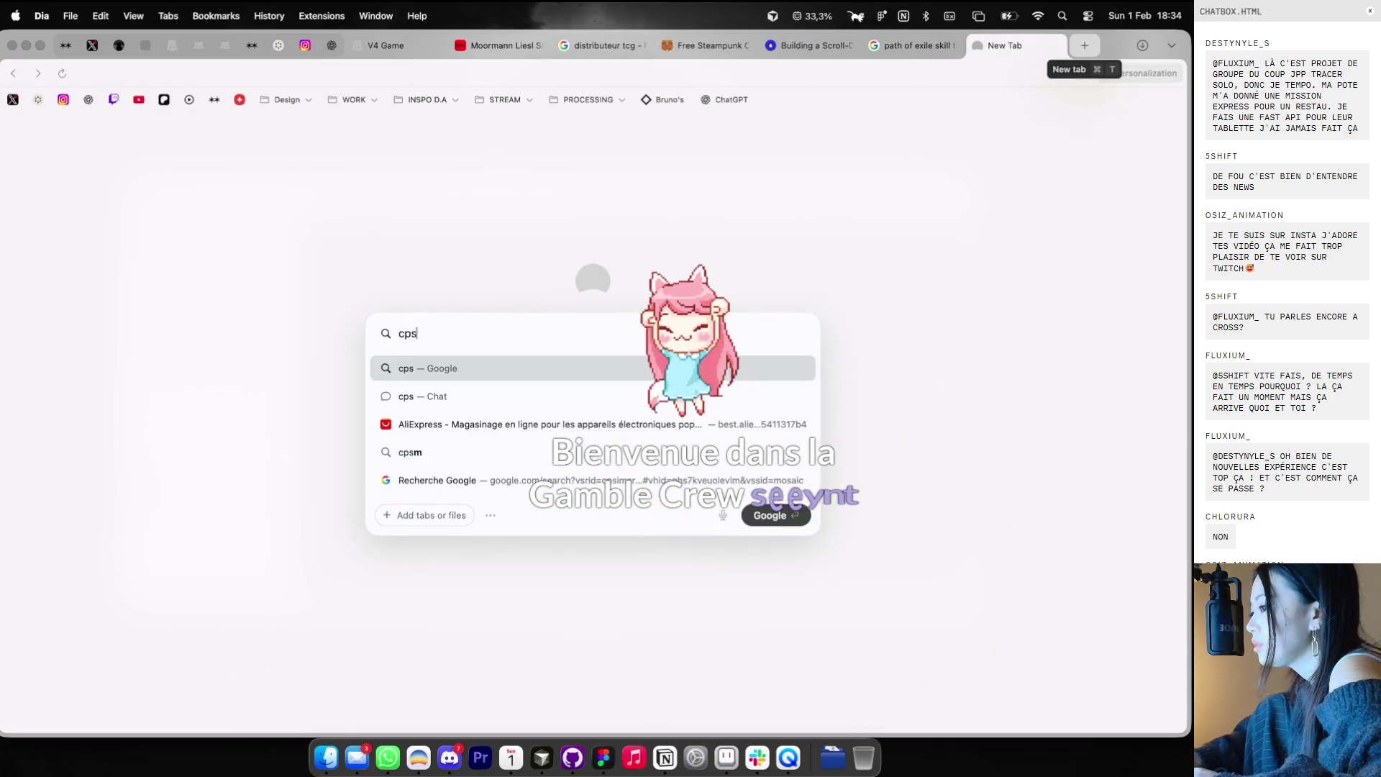
{"action": "key", "text": "BackSpace"}
{"action": "key", "text": "Return"}
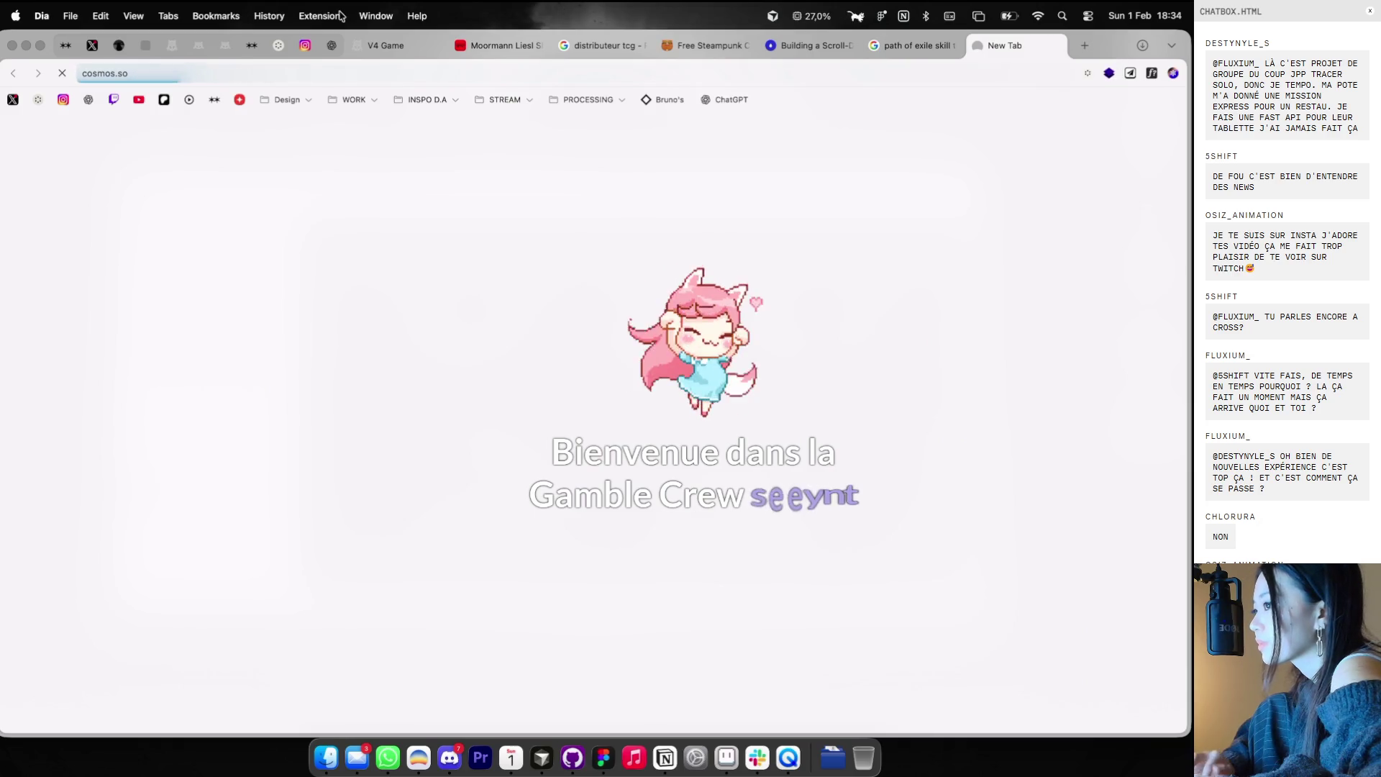
{"action": "left_click", "coordinate": [277, 51]}
{"action": "left_click", "coordinate": [1123, 286]}
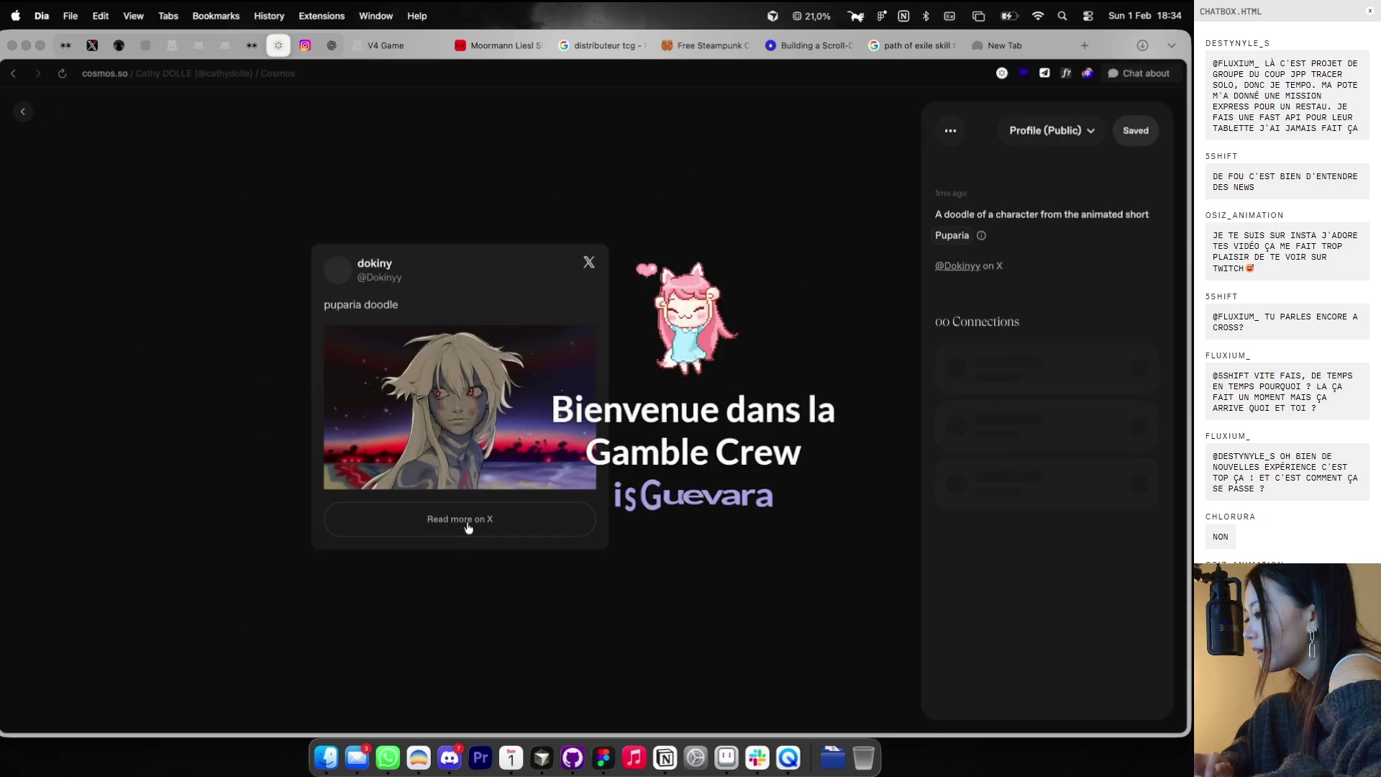
- View the puparia doodle's original photo on X, close it, and return to the image grid
{"action": "left_click", "coordinate": [481, 519]}
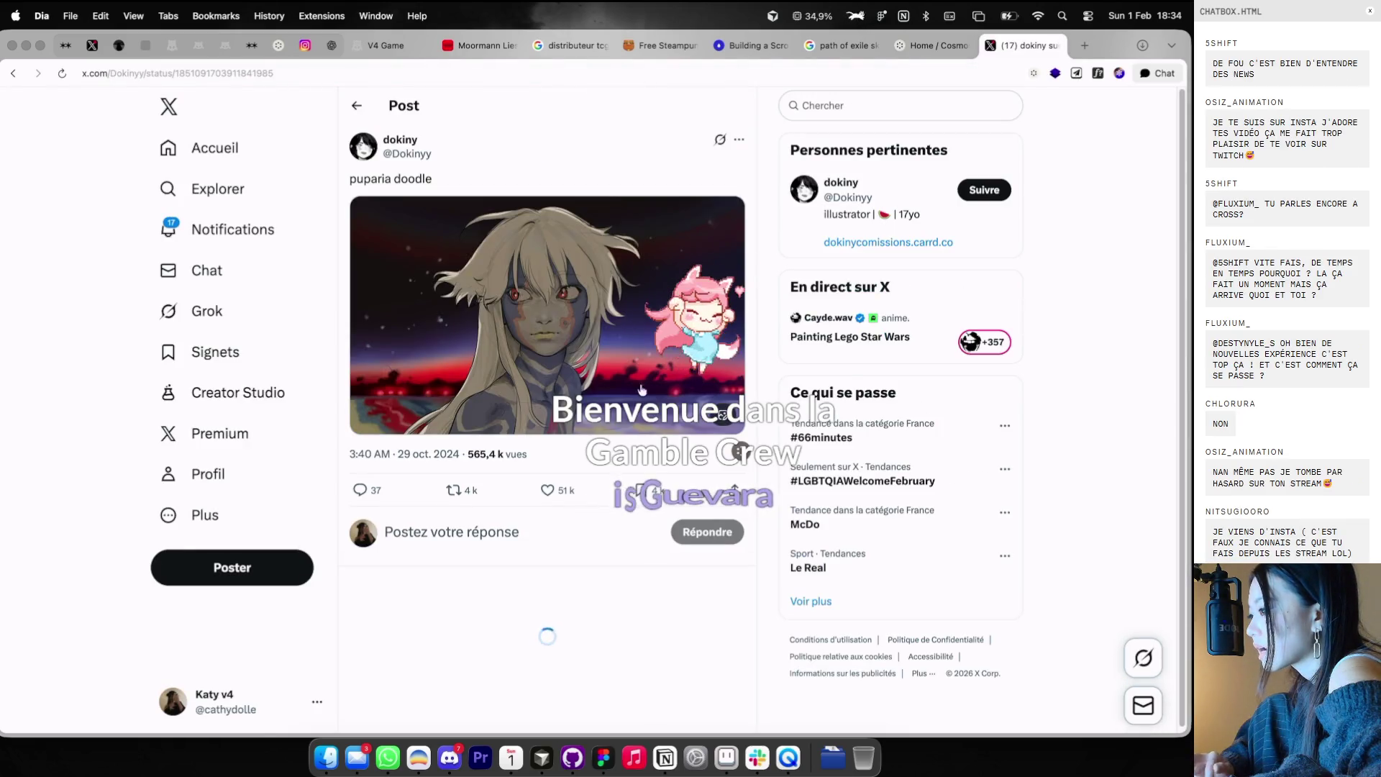
{"action": "left_click", "coordinate": [648, 376]}
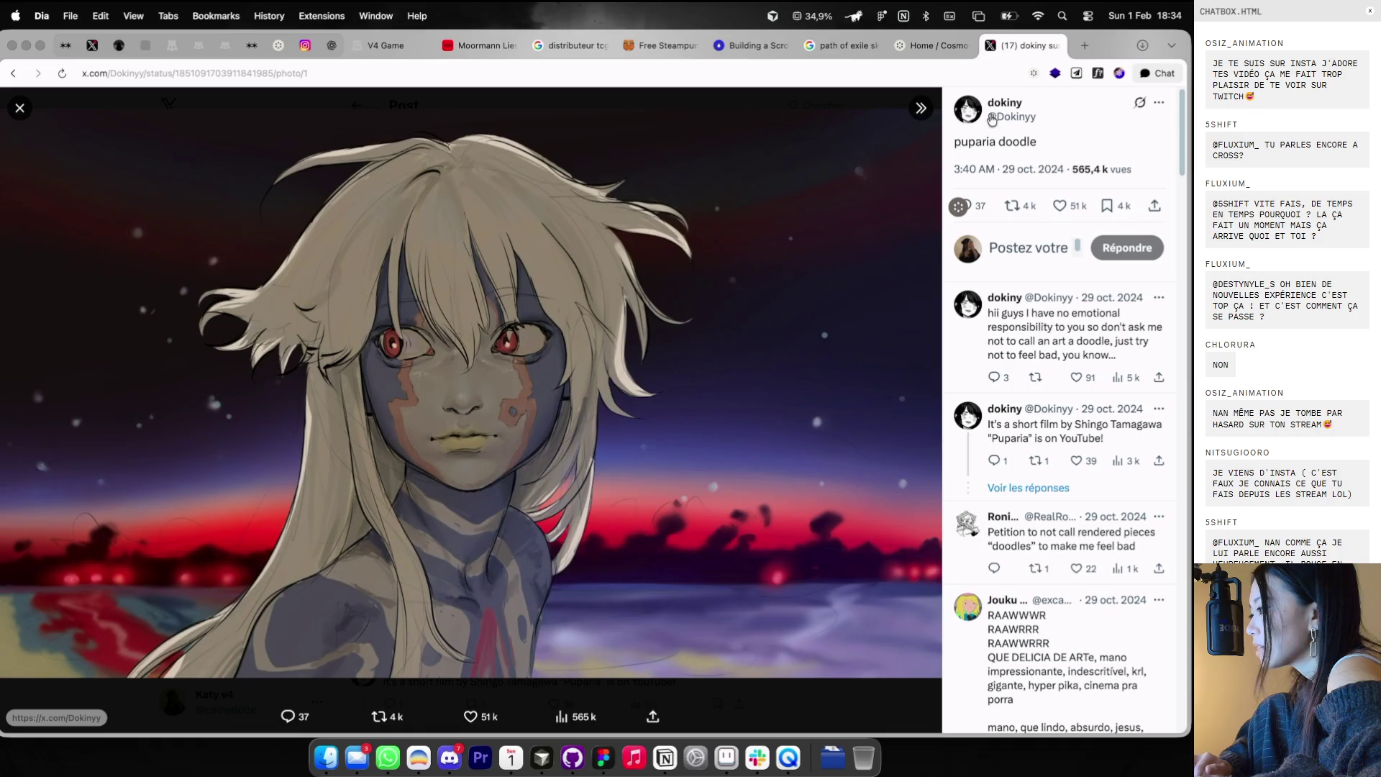
{"action": "left_click", "coordinate": [1055, 46]}
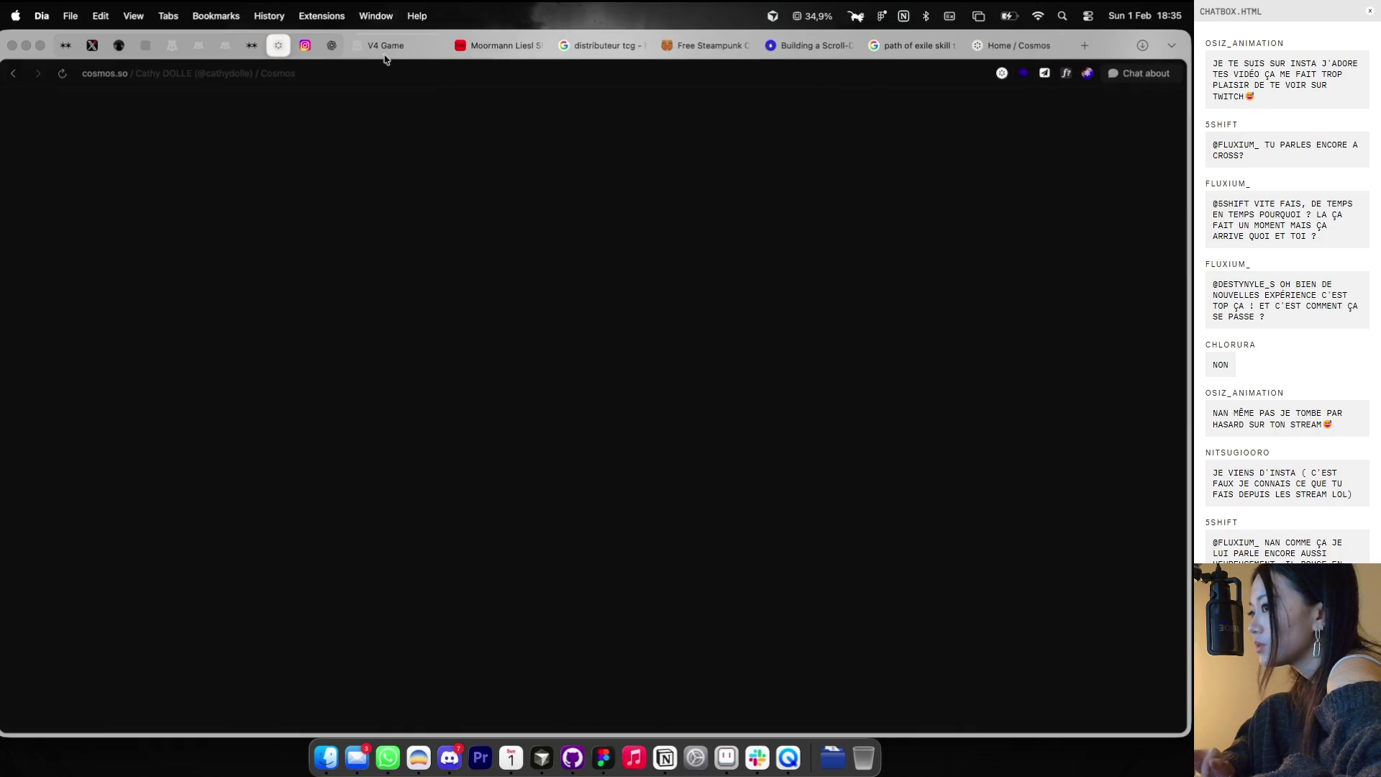
{"action": "left_click", "coordinate": [23, 111]}
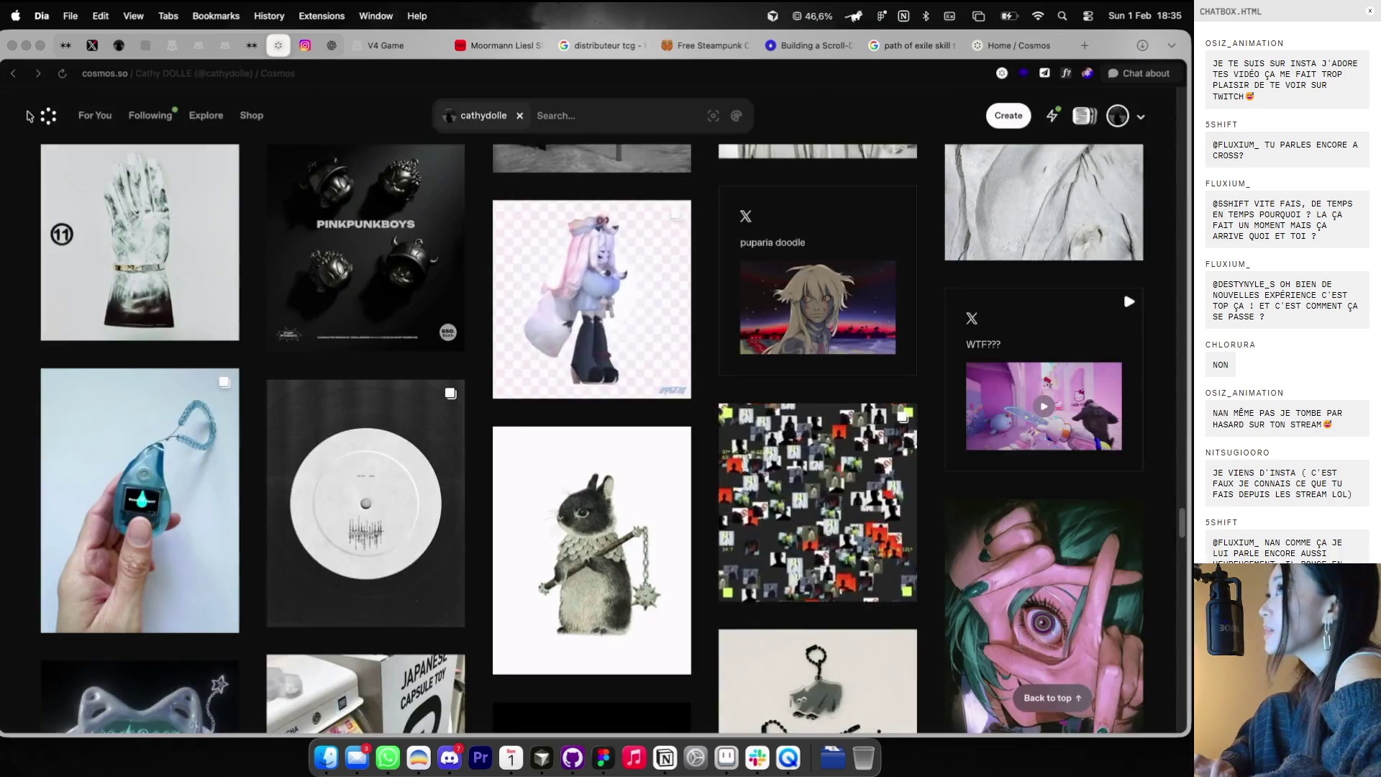
{"action": "scroll", "coordinate": [473, 326], "scroll_direction": "down", "scroll_amount": 2}
{"action": "scroll", "coordinate": [473, 326], "scroll_direction": "down", "scroll_amount": 4}
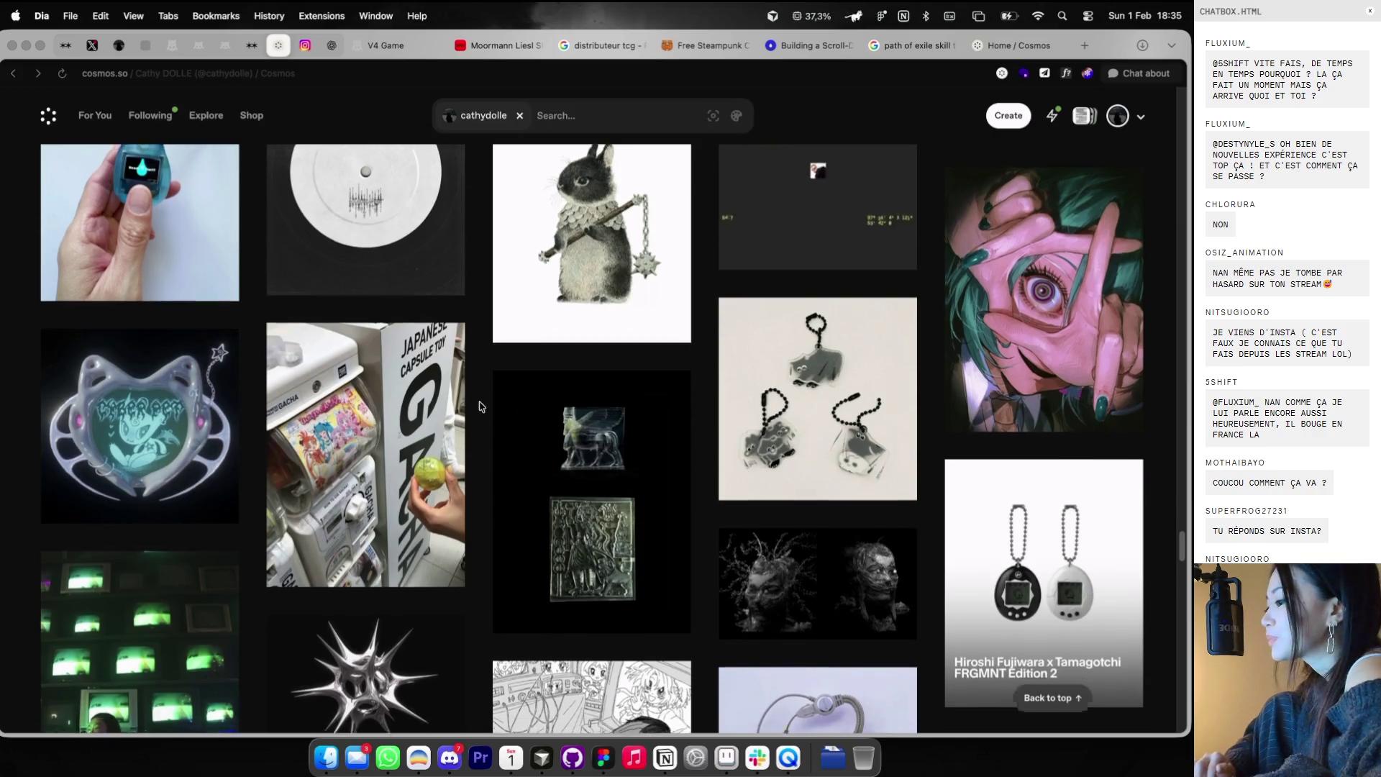
{"action": "scroll", "coordinate": [481, 407], "scroll_direction": "down", "scroll_amount": 3}
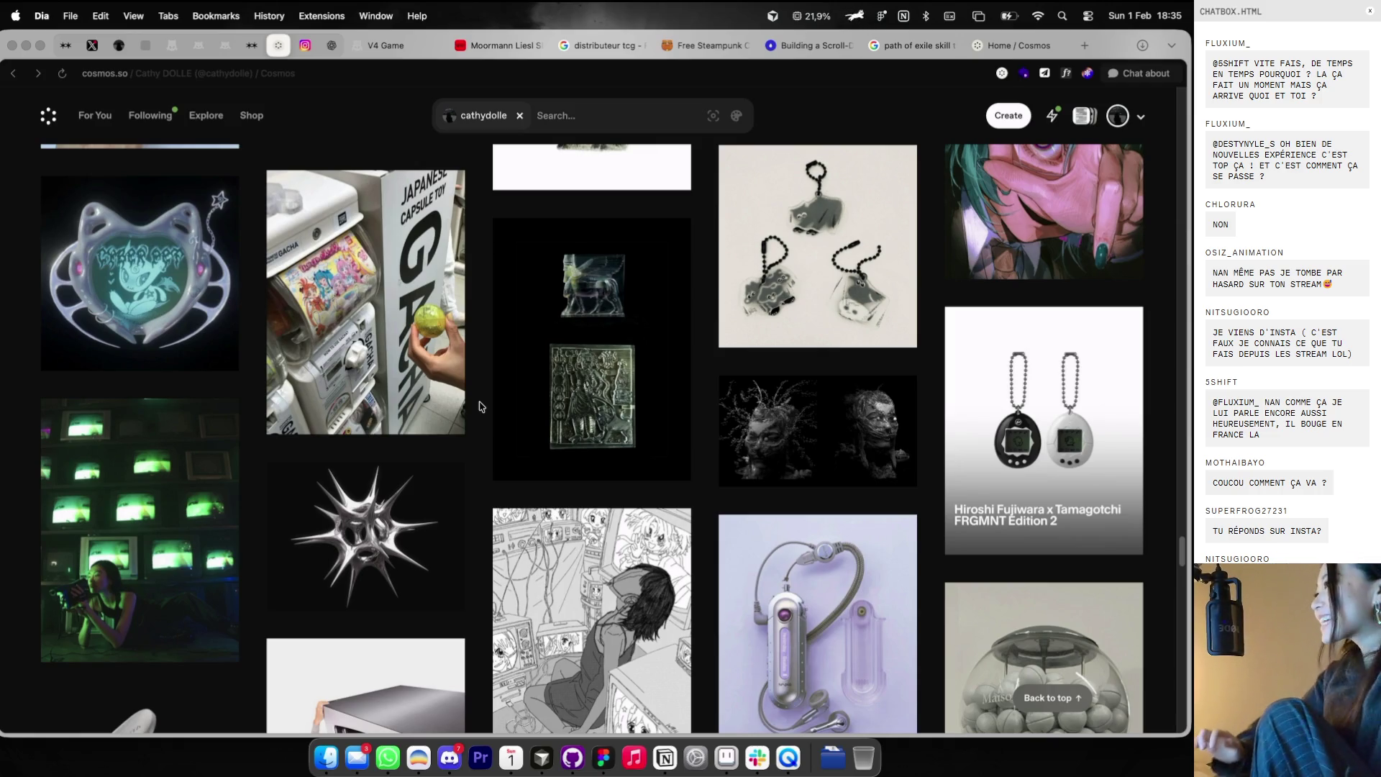
- Go to awwwards.com and open the approved portfolio's nominee page from your submissions
{"action": "left_click", "coordinate": [1072, 52]}
{"action": "type", "text": "aw"}
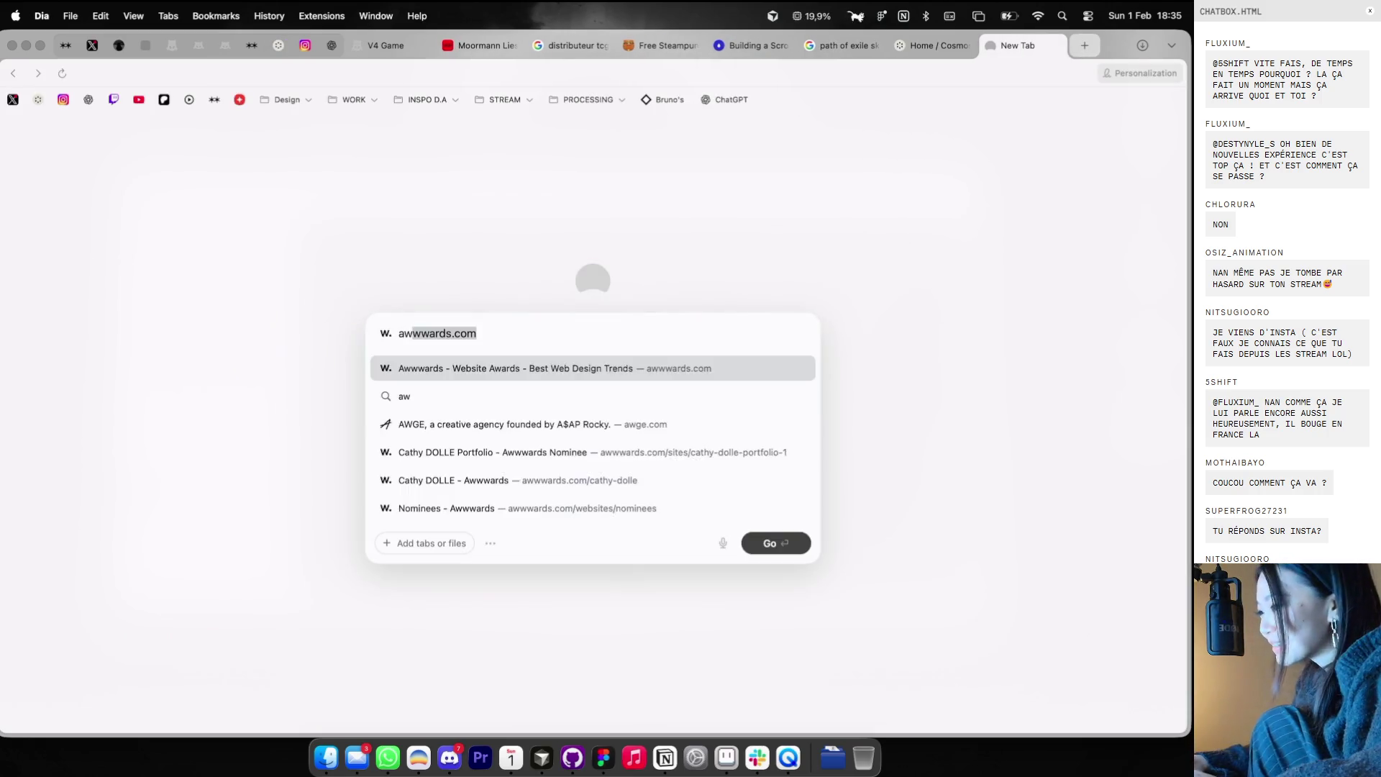
{"action": "key", "text": "Return"}
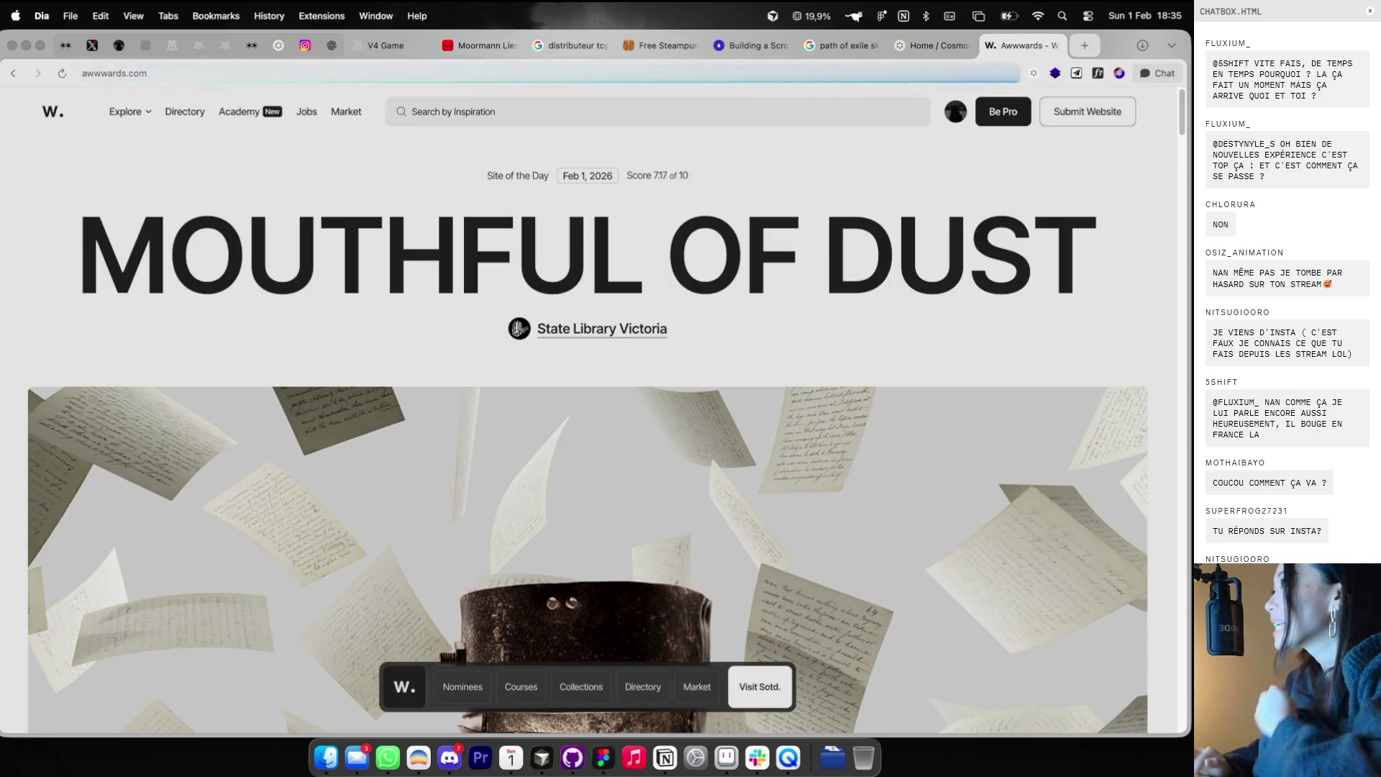
{"action": "mouse_move", "coordinate": [953, 112]}
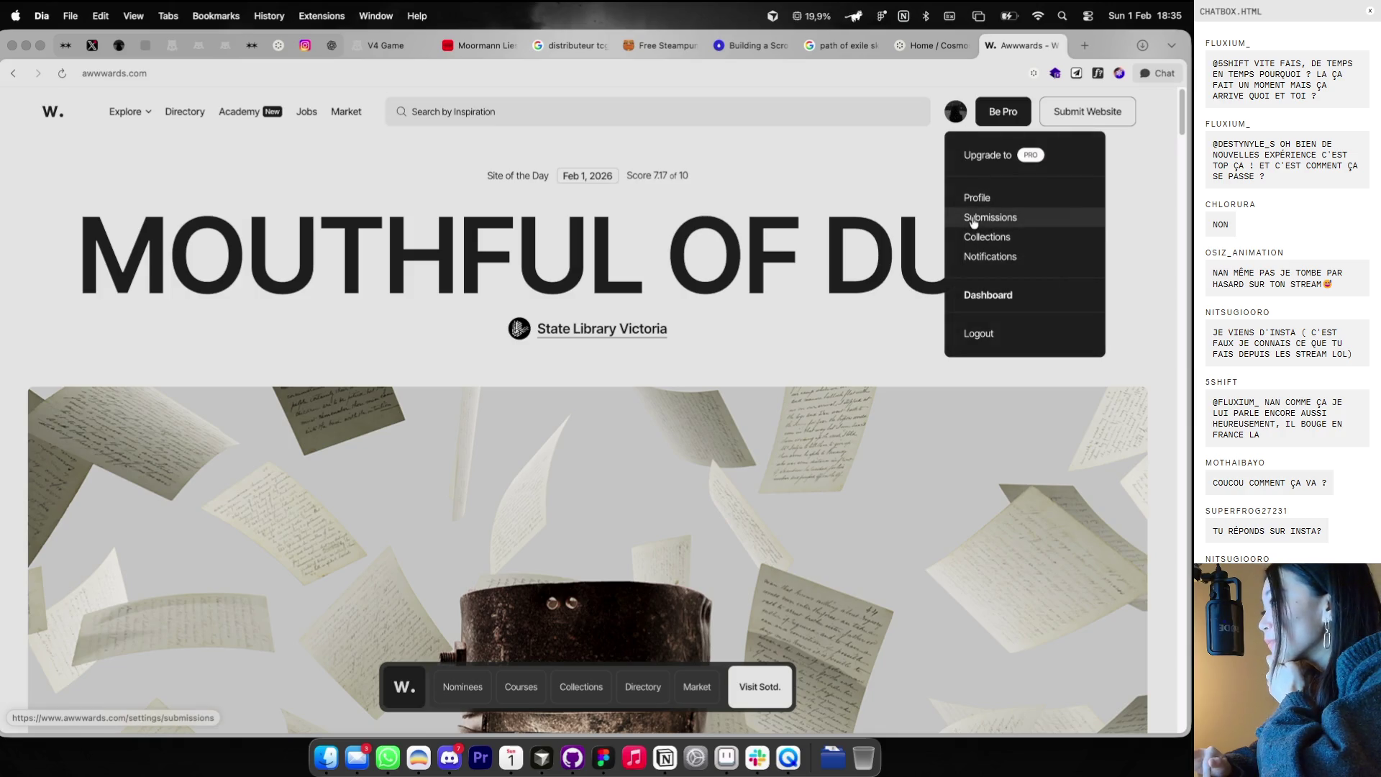
{"action": "left_click", "coordinate": [973, 218]}
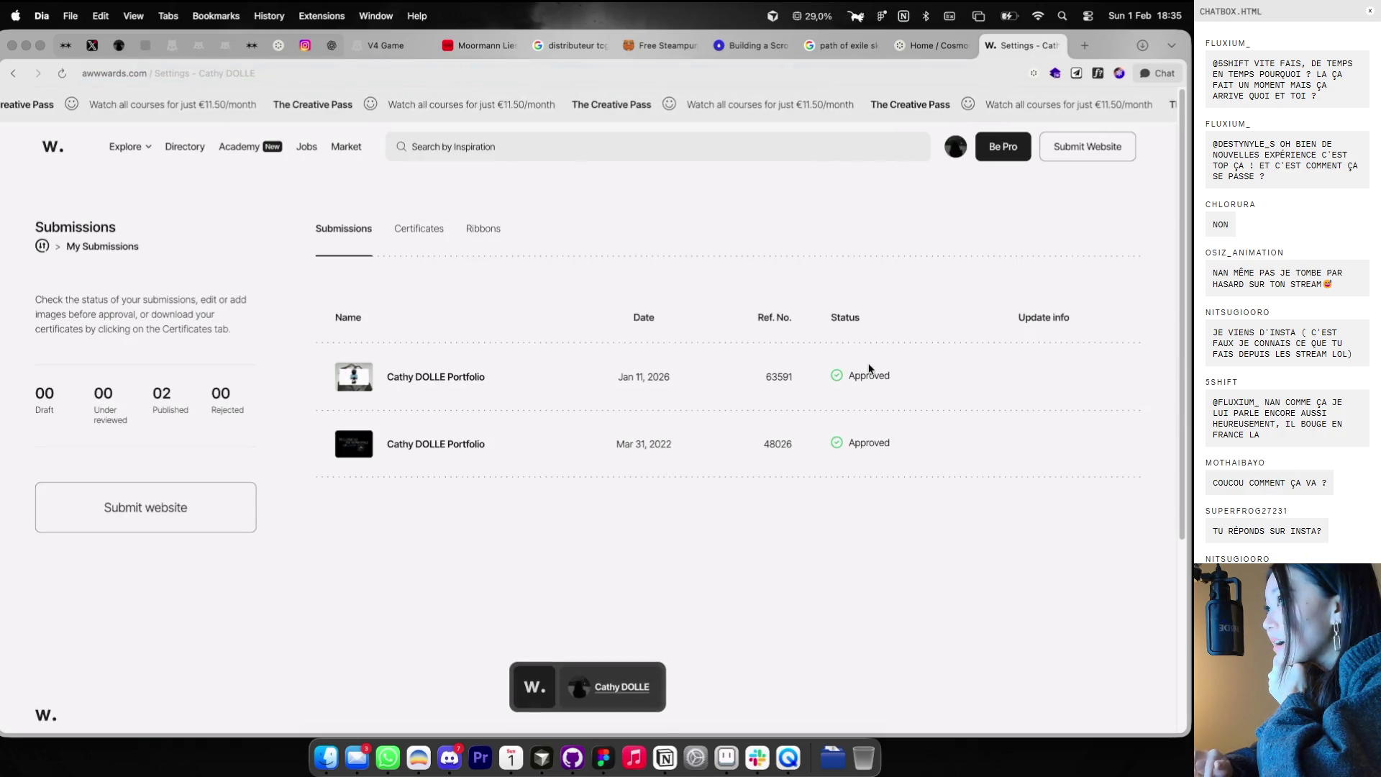
{"action": "left_click", "coordinate": [439, 380]}
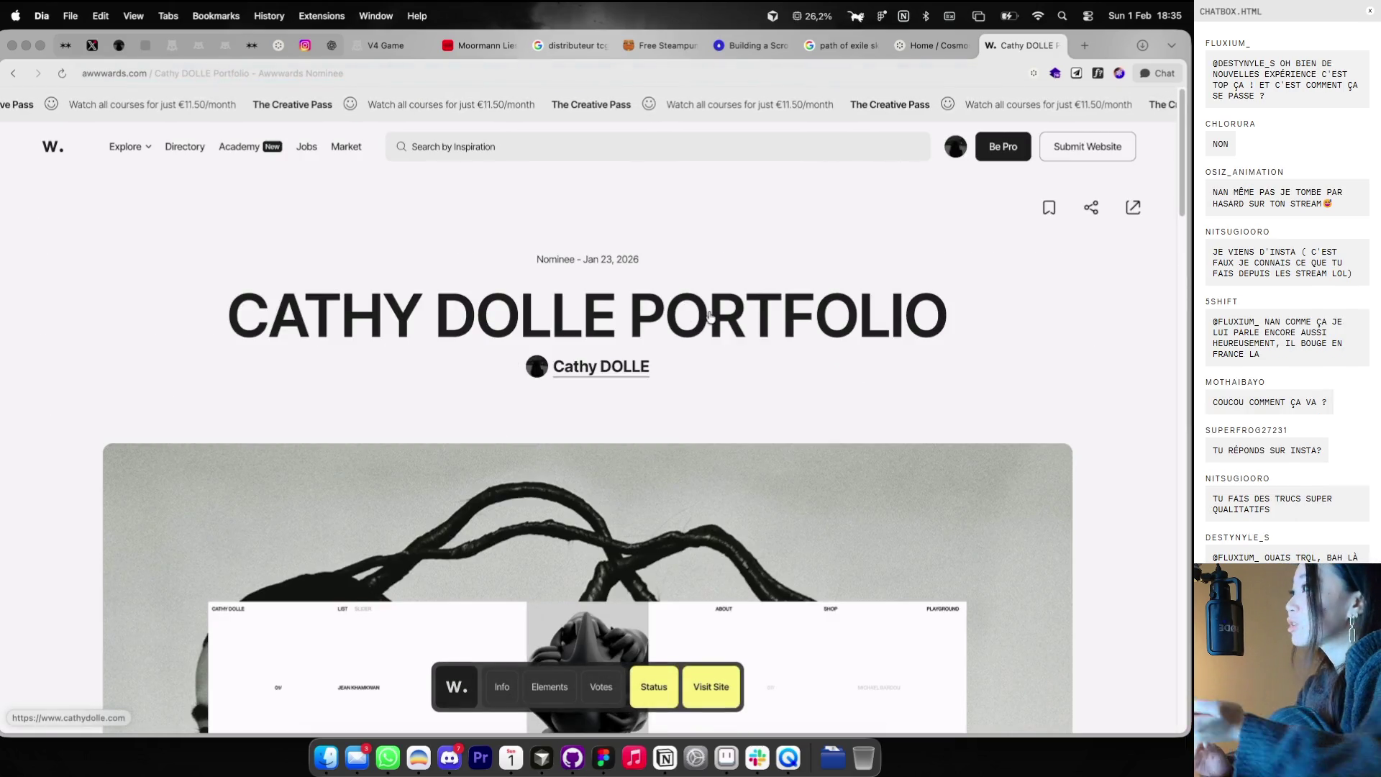
- Review the portfolio's 15/58 community votes, then close the Awwwards page
{"action": "scroll", "coordinate": [703, 303], "scroll_direction": "down", "scroll_amount": 10}
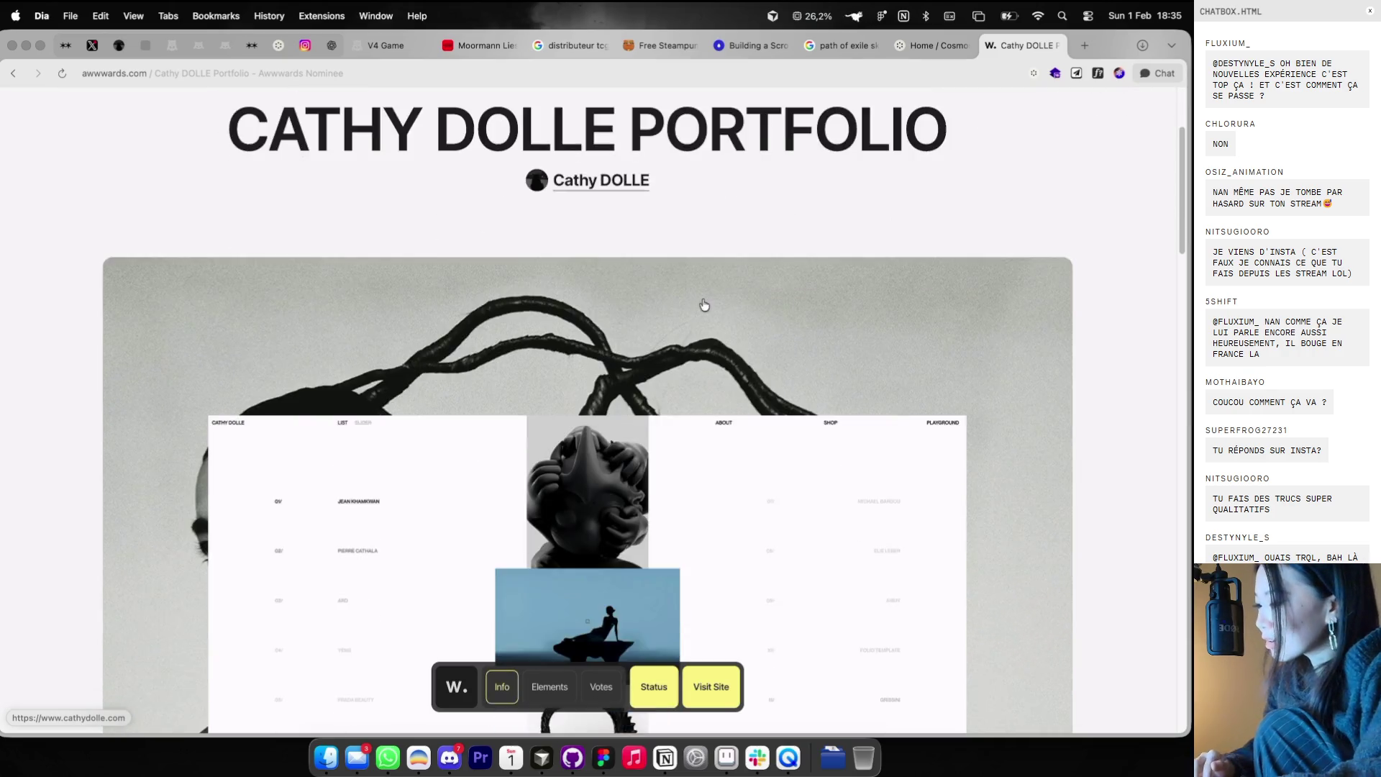
{"action": "scroll", "coordinate": [704, 302], "scroll_direction": "down", "scroll_amount": 5}
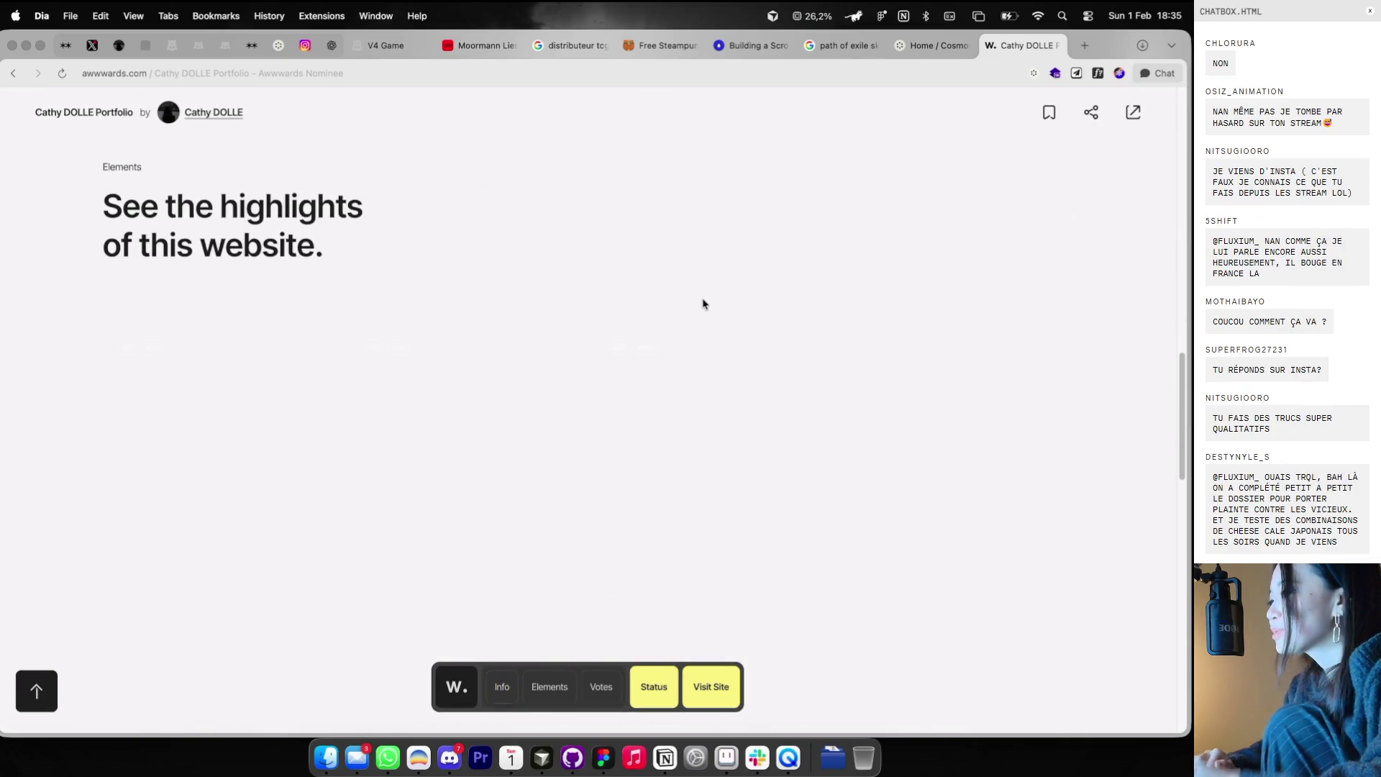
{"action": "scroll", "coordinate": [703, 303], "scroll_direction": "down", "scroll_amount": 2}
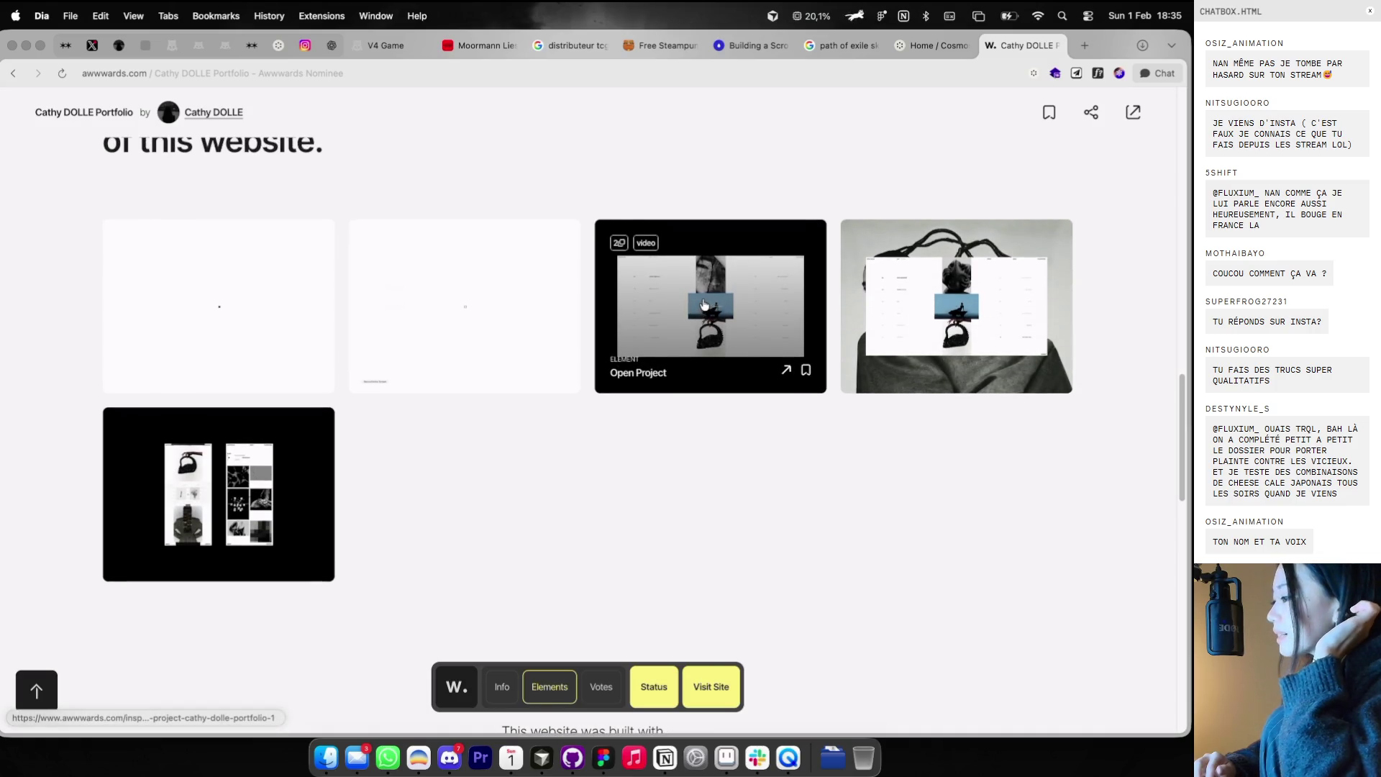
{"action": "scroll", "coordinate": [704, 303], "scroll_direction": "down", "scroll_amount": 8}
{"action": "scroll", "coordinate": [703, 303], "scroll_direction": "down", "scroll_amount": 5}
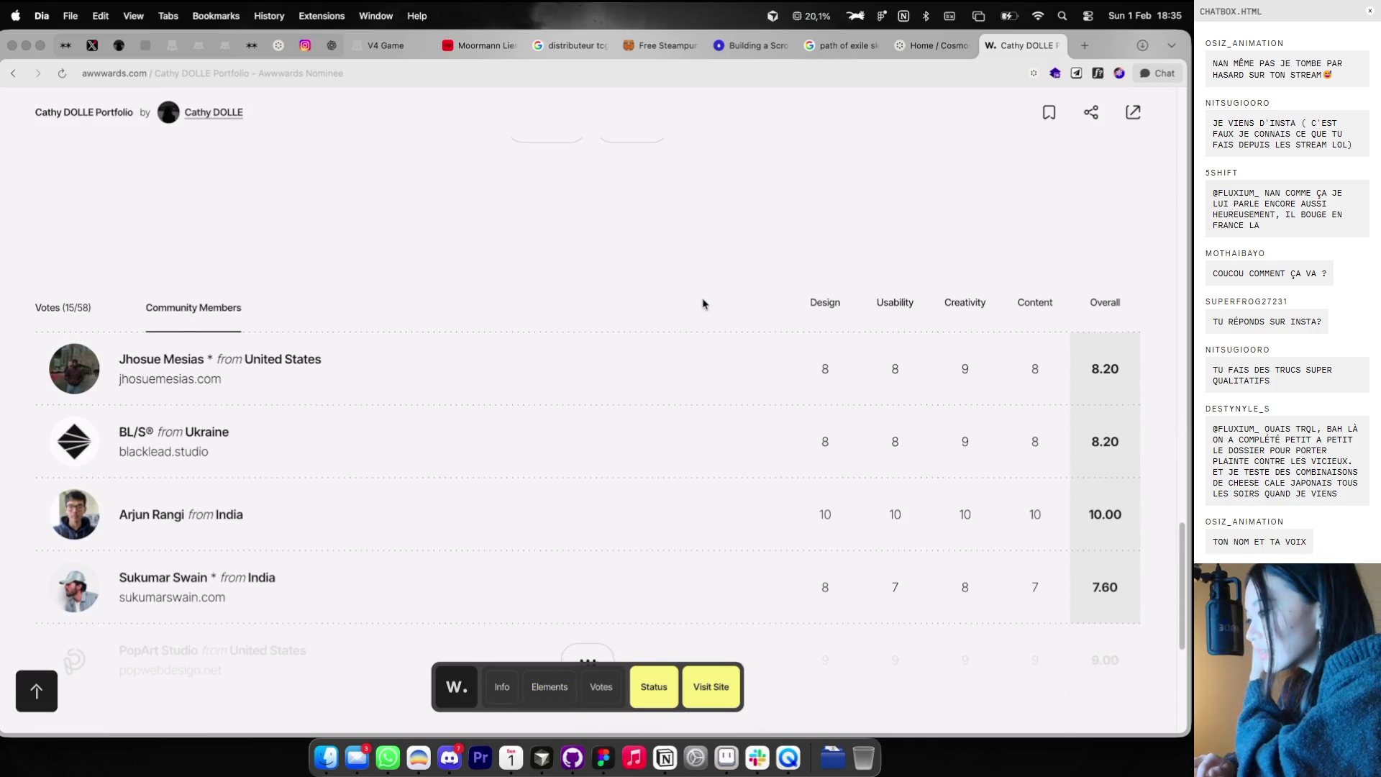
{"action": "scroll", "coordinate": [694, 383], "scroll_direction": "down", "scroll_amount": 1}
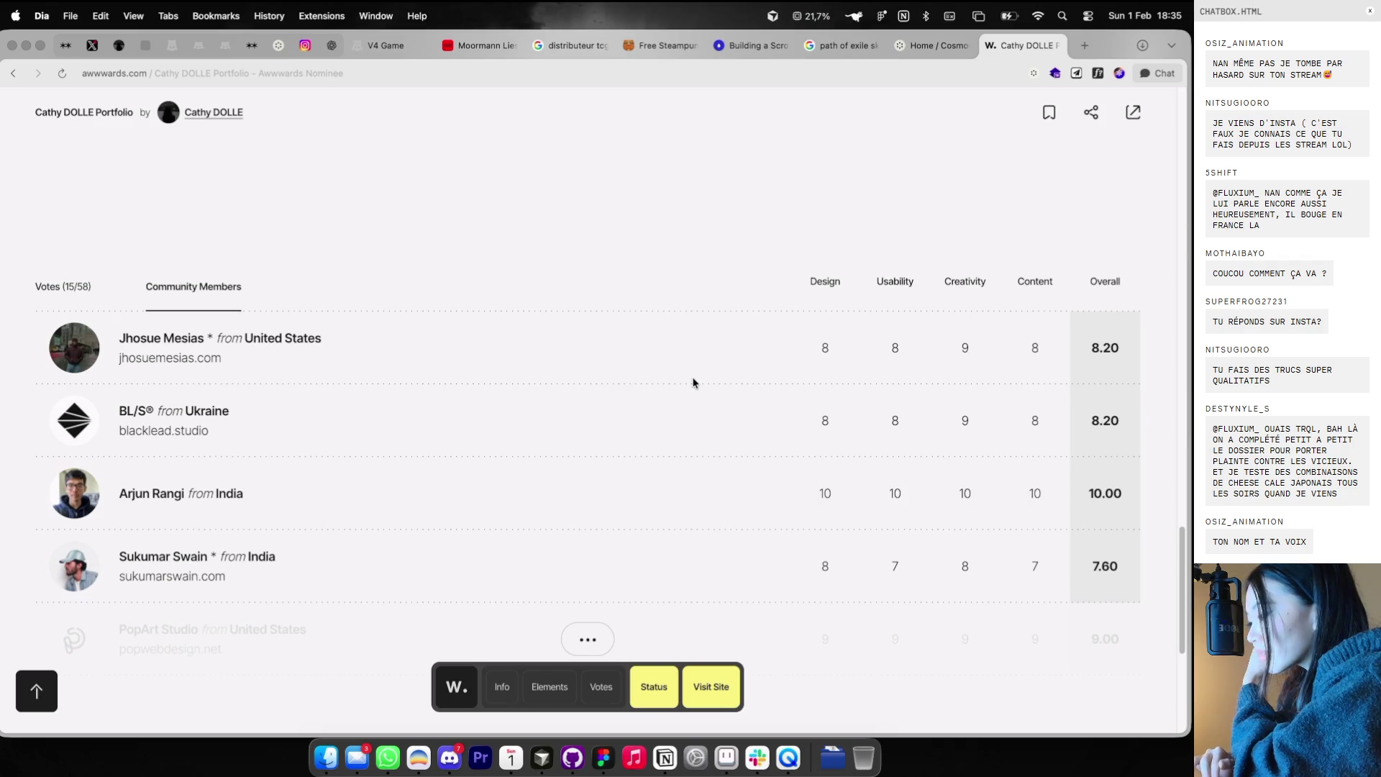
{"action": "scroll", "coordinate": [694, 383], "scroll_direction": "down", "scroll_amount": 2}
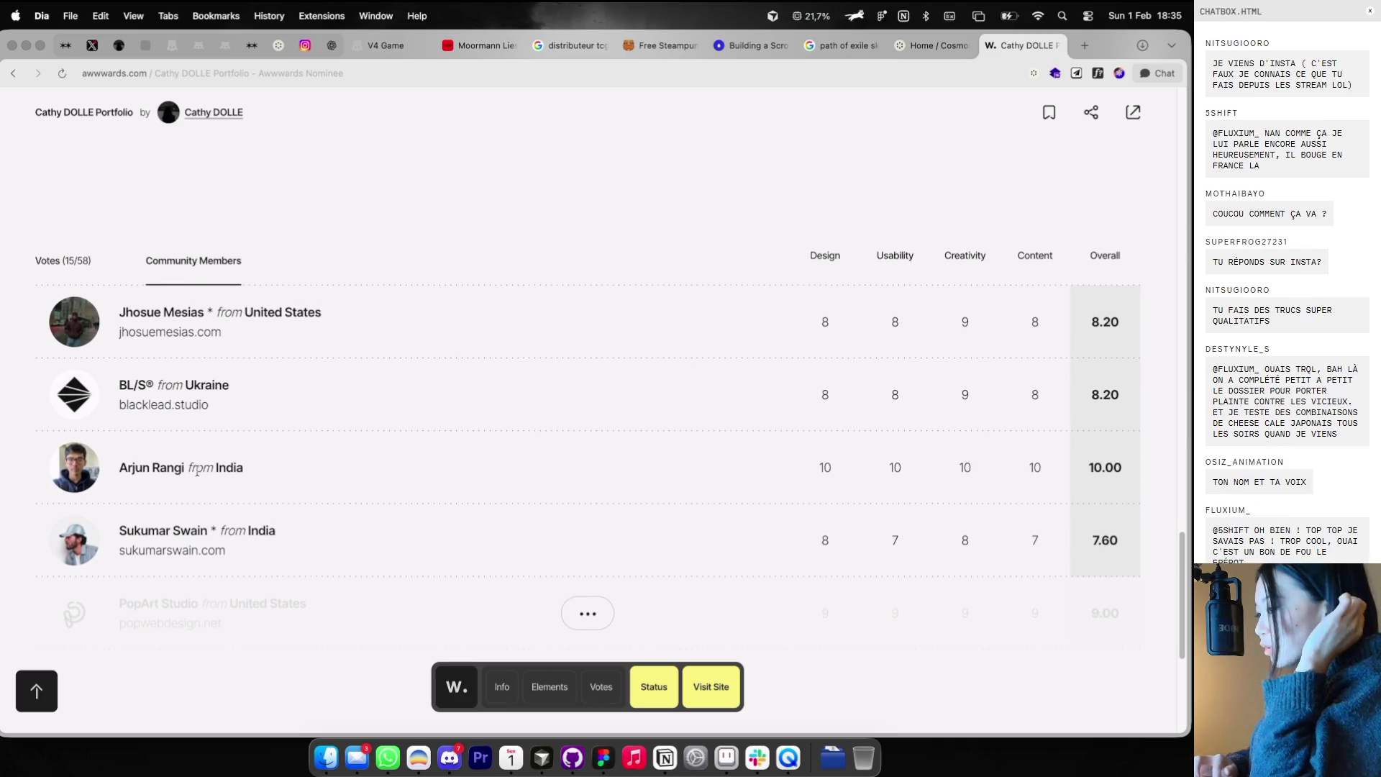
{"action": "scroll", "coordinate": [189, 472], "scroll_direction": "down", "scroll_amount": 5}
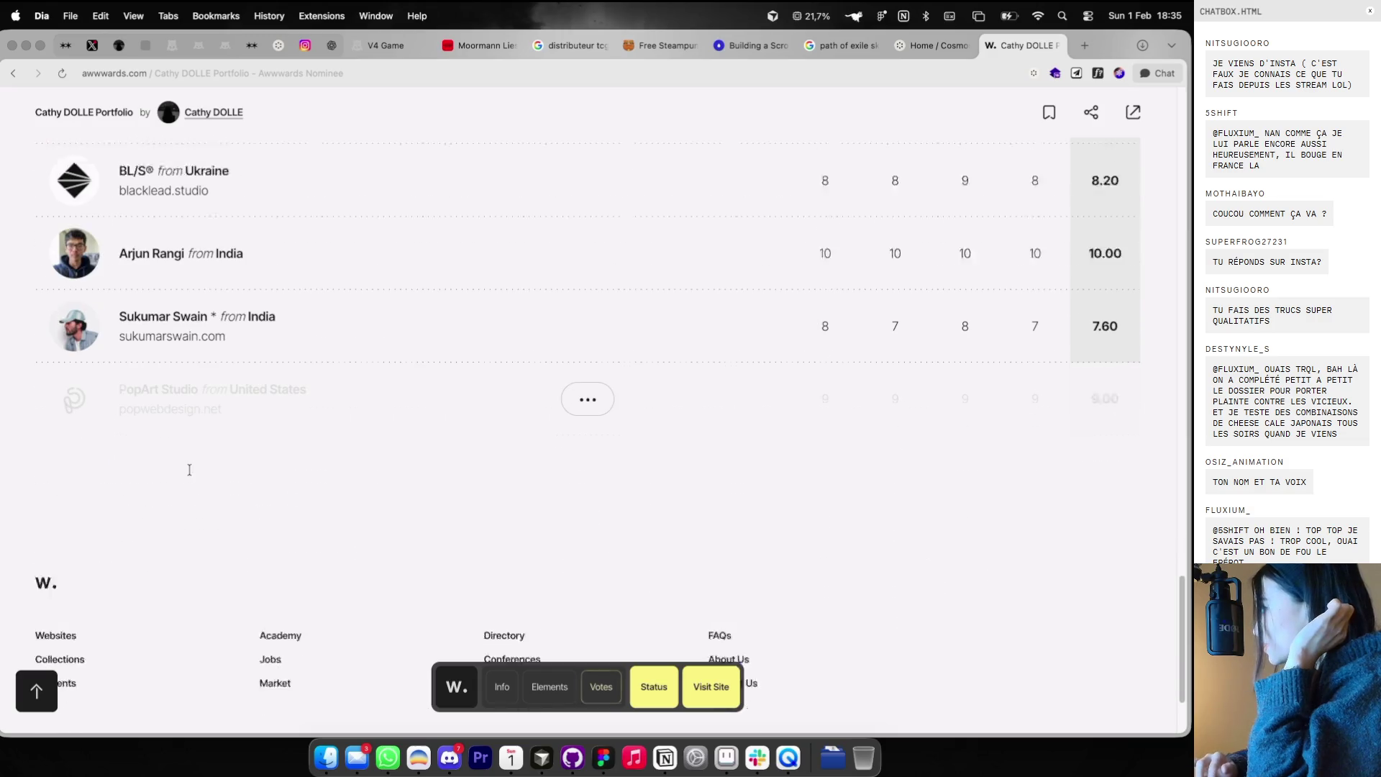
{"action": "scroll", "coordinate": [190, 472], "scroll_direction": "up", "scroll_amount": 3}
{"action": "scroll", "coordinate": [192, 473], "scroll_direction": "up", "scroll_amount": 3}
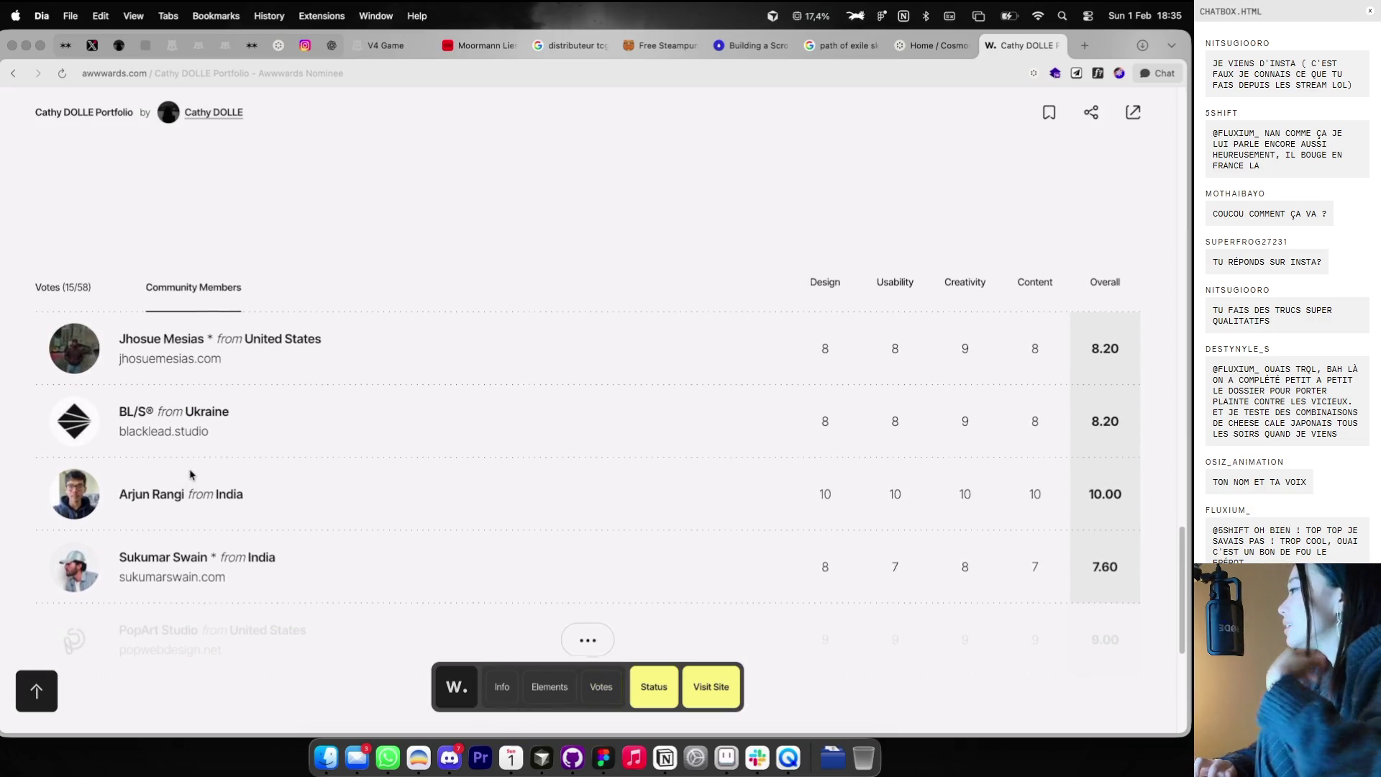
{"action": "left_click", "coordinate": [1055, 45]}
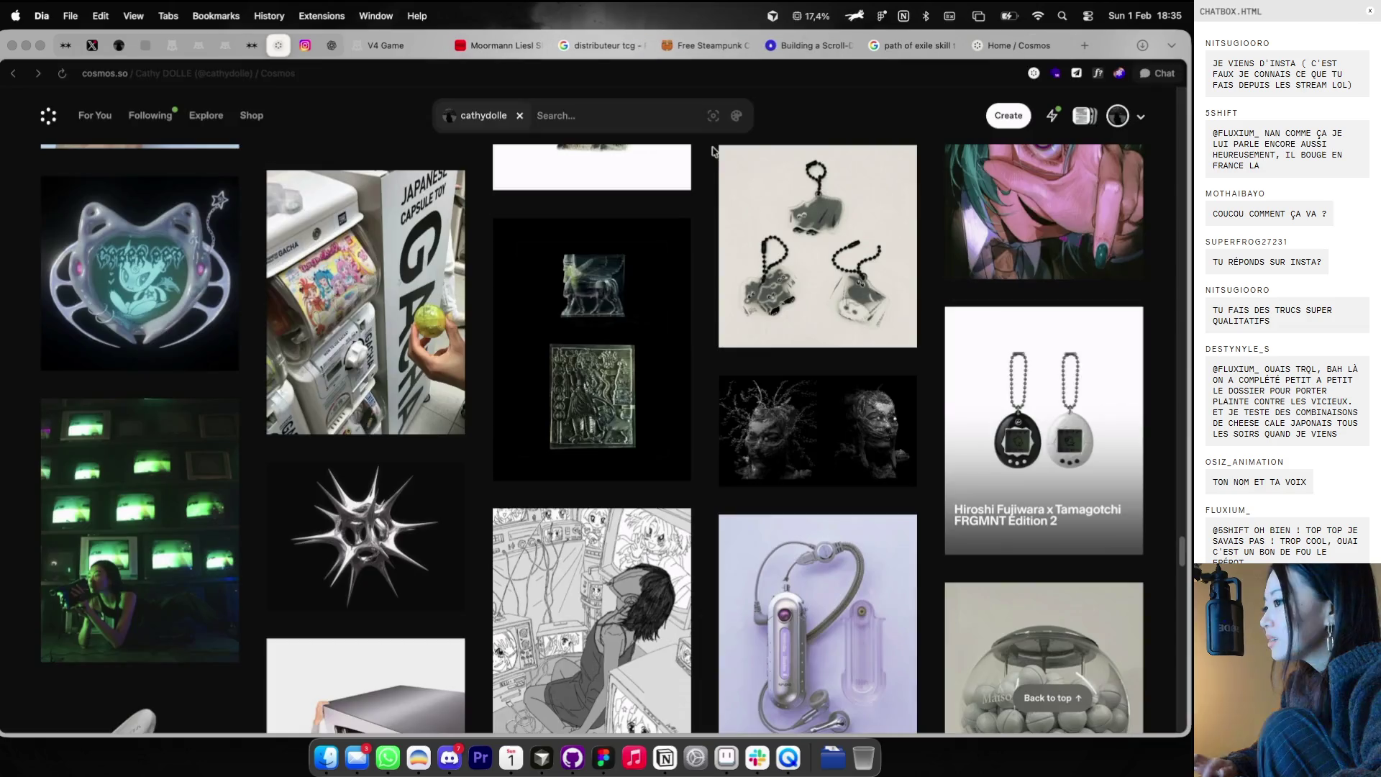
- Copy the vending-machine photo from its Cosmos detail view
{"action": "scroll", "coordinate": [657, 300], "scroll_direction": "down", "scroll_amount": 5}
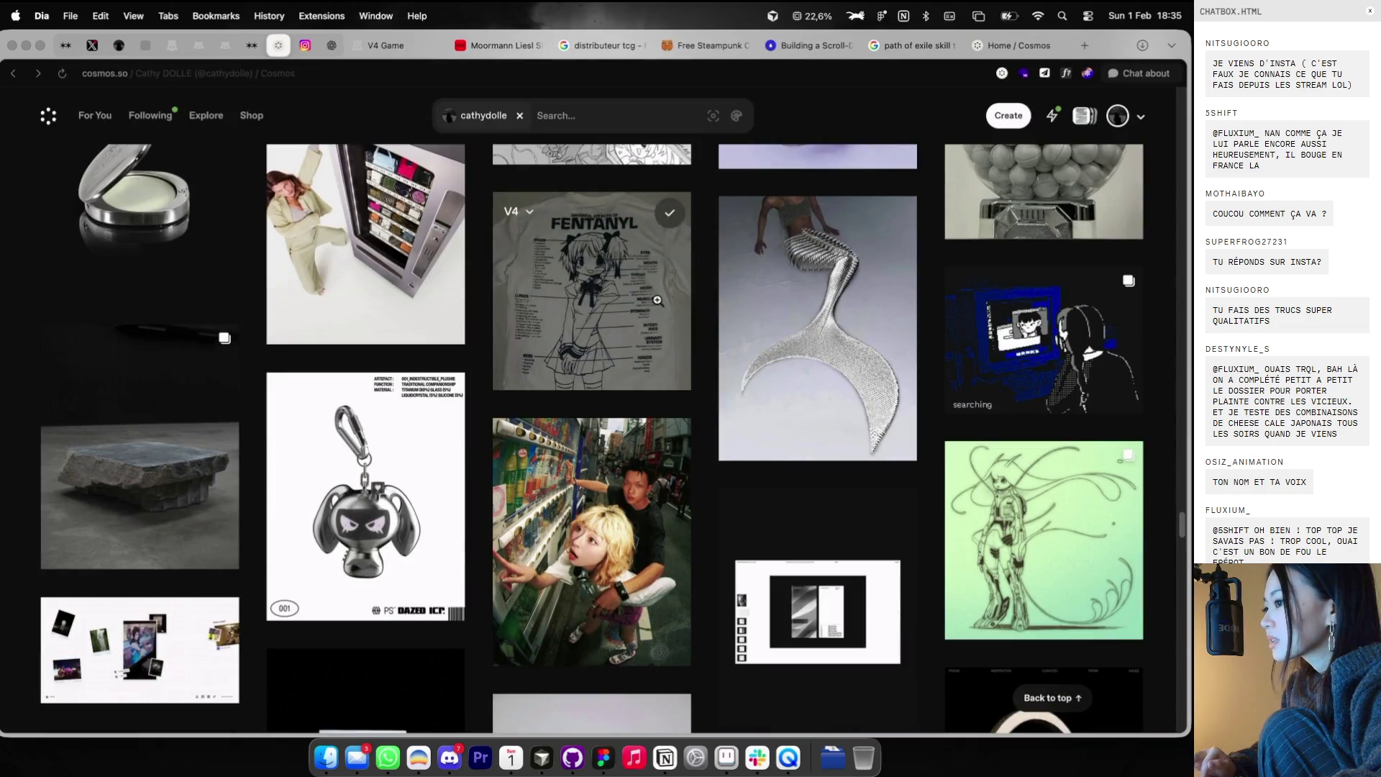
{"action": "left_click", "coordinate": [360, 302]}
{"action": "right_click", "coordinate": [507, 324]}
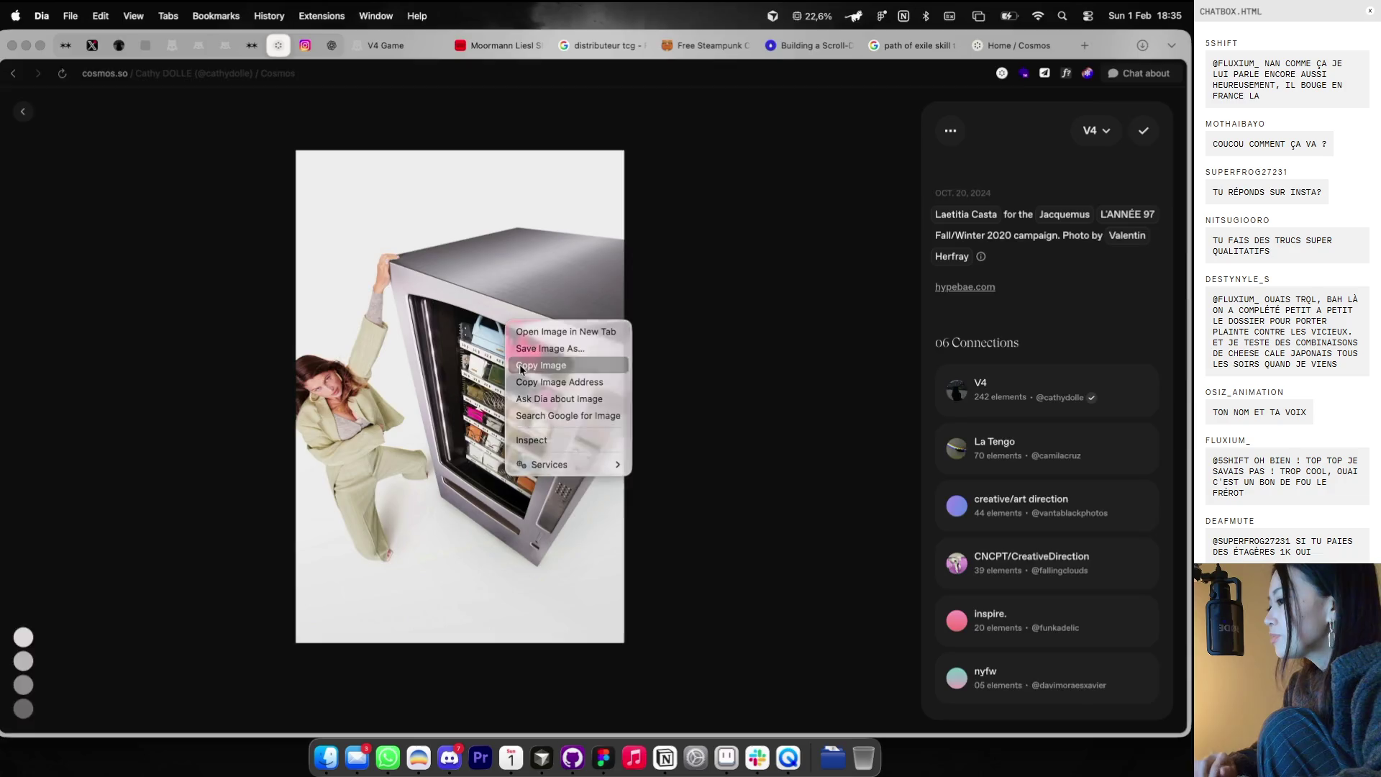
{"action": "left_click", "coordinate": [520, 367]}
{"action": "key", "text": "super+Tab"}
- Paste the photo into Figma, scale it to 861×1291, and place it left of the references
{"action": "key", "text": "super+v"}
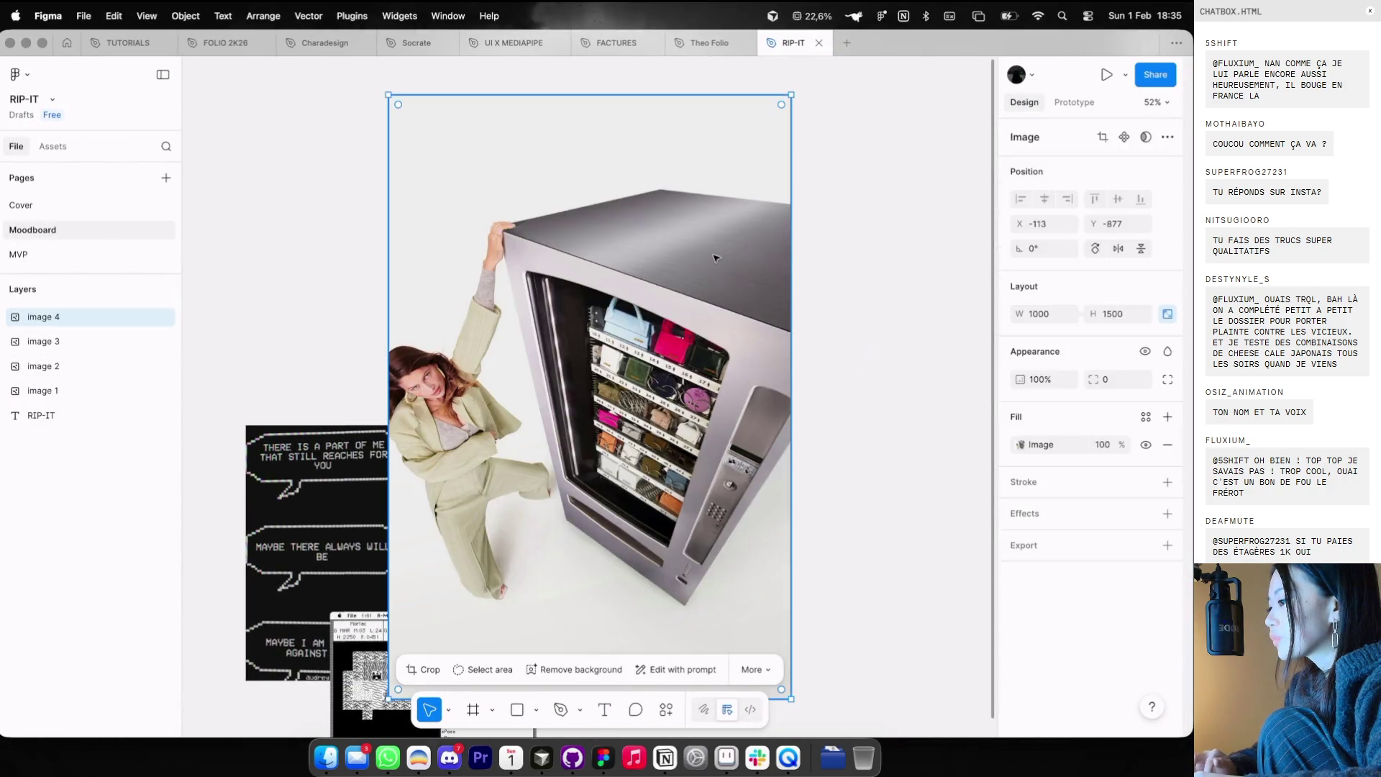
{"action": "scroll", "coordinate": [714, 261], "scroll_direction": "down", "scroll_amount": 3}
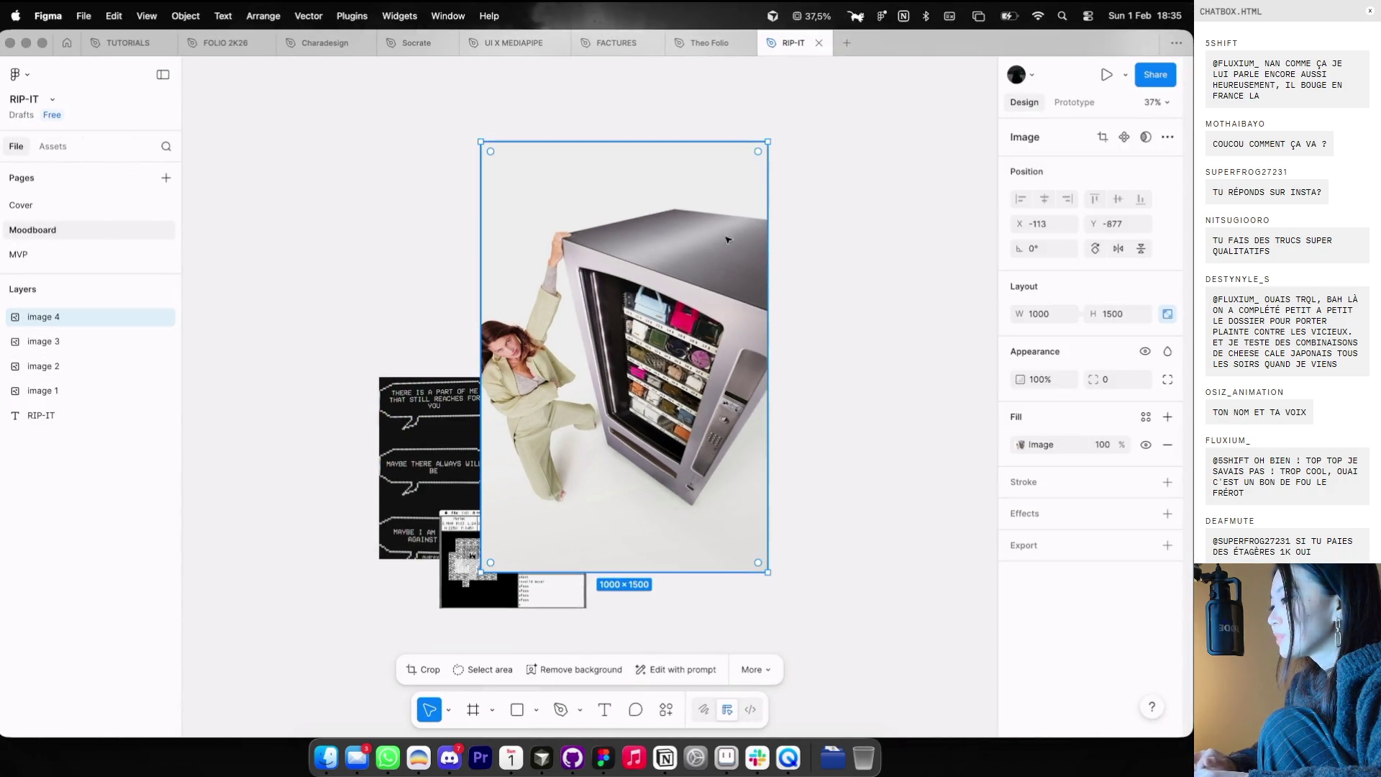
{"action": "left_click_drag", "start_coordinate": [763, 148], "coordinate": [712, 224]}
{"action": "left_click_drag", "start_coordinate": [659, 287], "coordinate": [321, 405]}
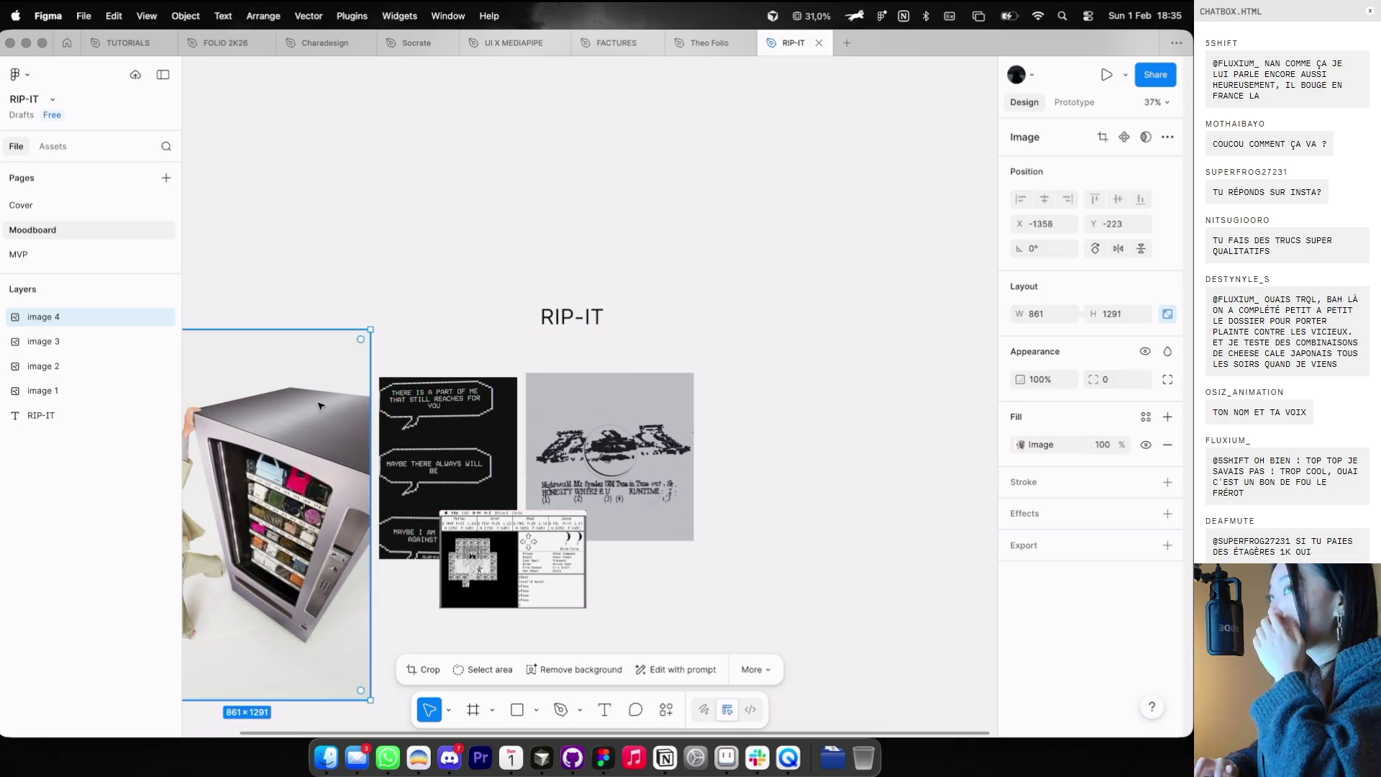
{"action": "scroll", "coordinate": [623, 276], "scroll_direction": "up", "scroll_amount": 2}
- Align the RIP-IT title above the images and set it to Medium weight, top-aligned
{"action": "left_click_drag", "start_coordinate": [619, 305], "coordinate": [540, 314]}
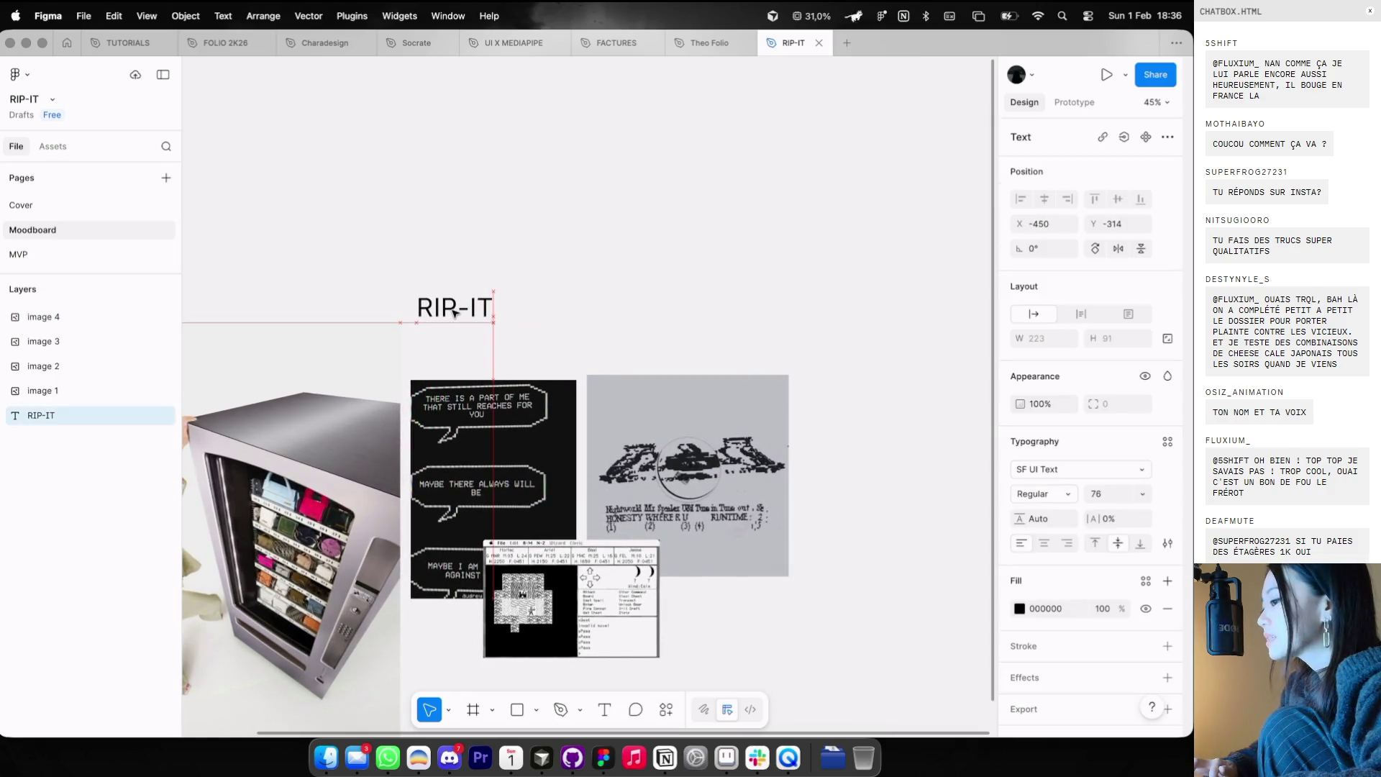
{"action": "left_click", "coordinate": [1167, 543]}
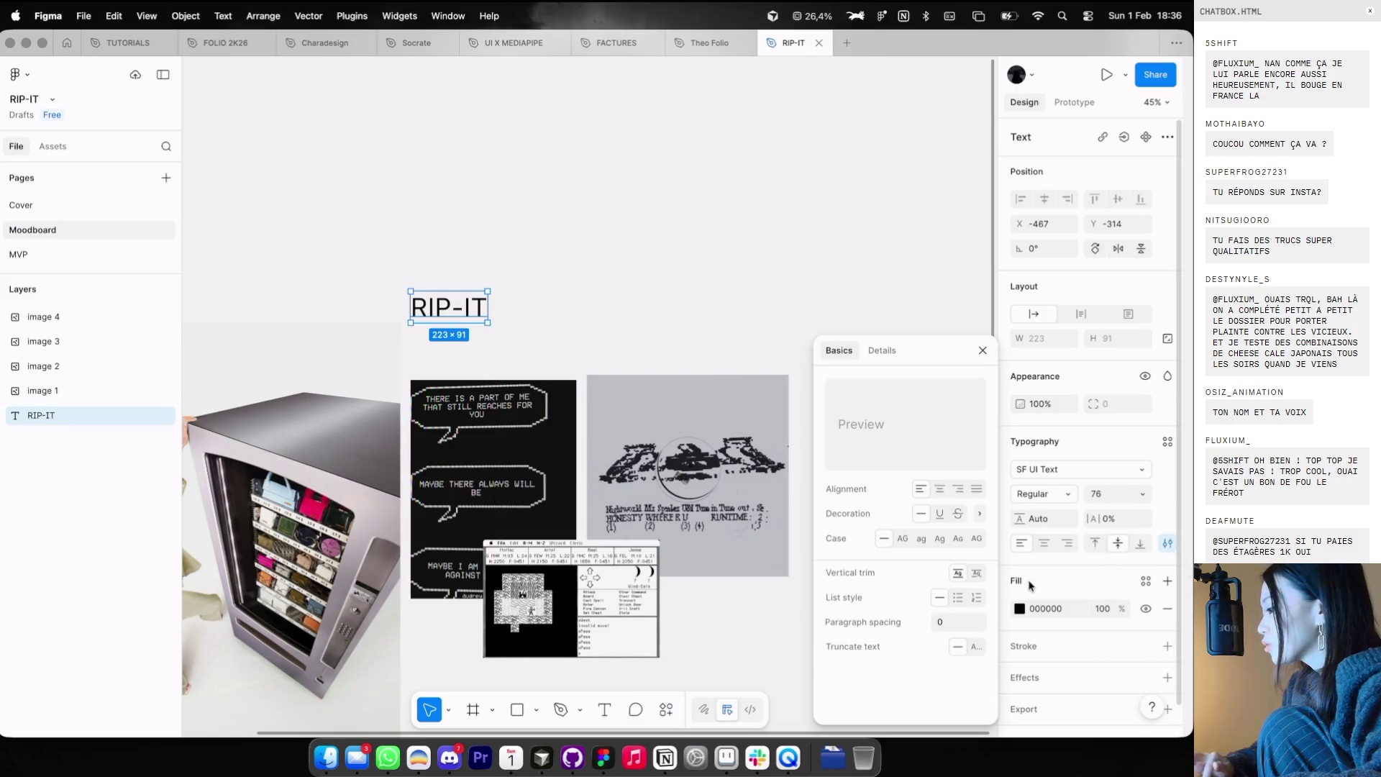
{"action": "left_click", "coordinate": [641, 313]}
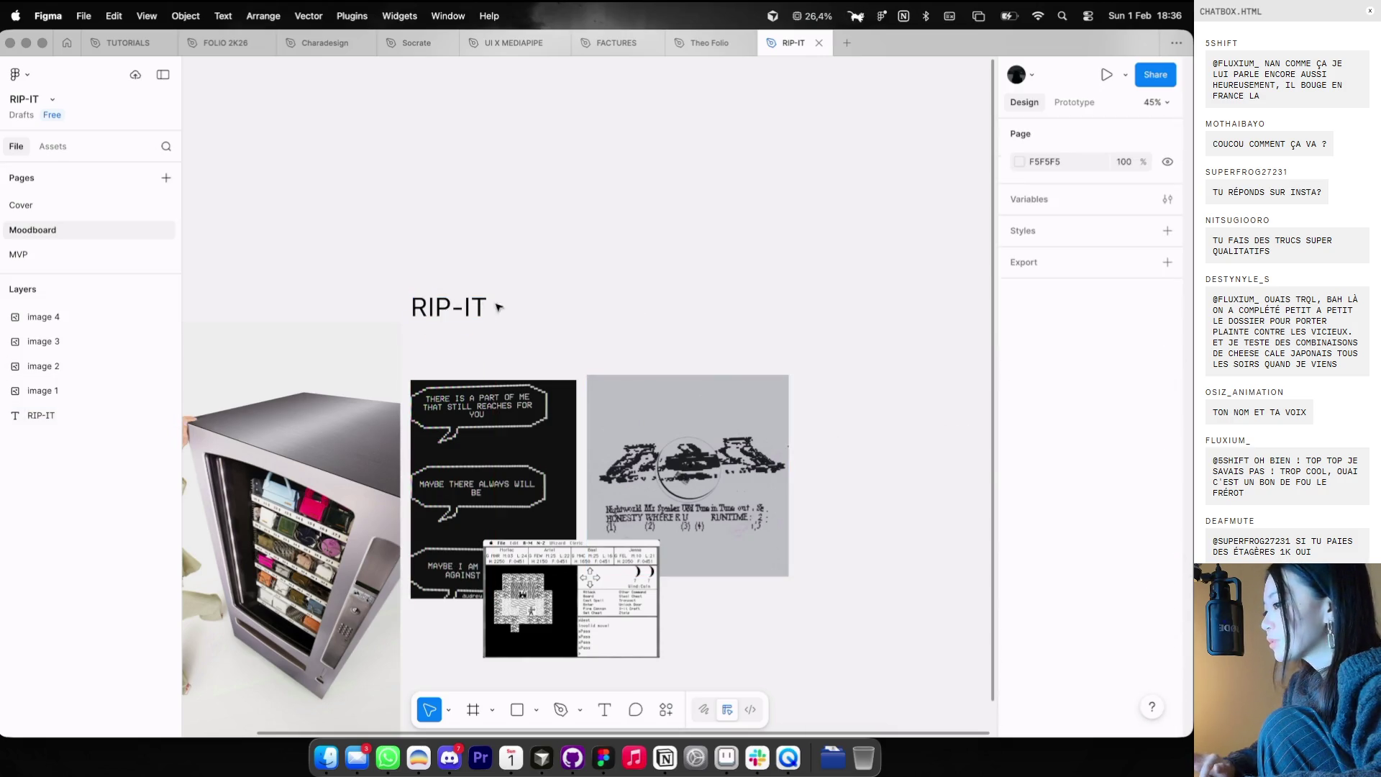
{"action": "key", "text": "ctrl+z"}
{"action": "left_click", "coordinate": [1056, 499]}
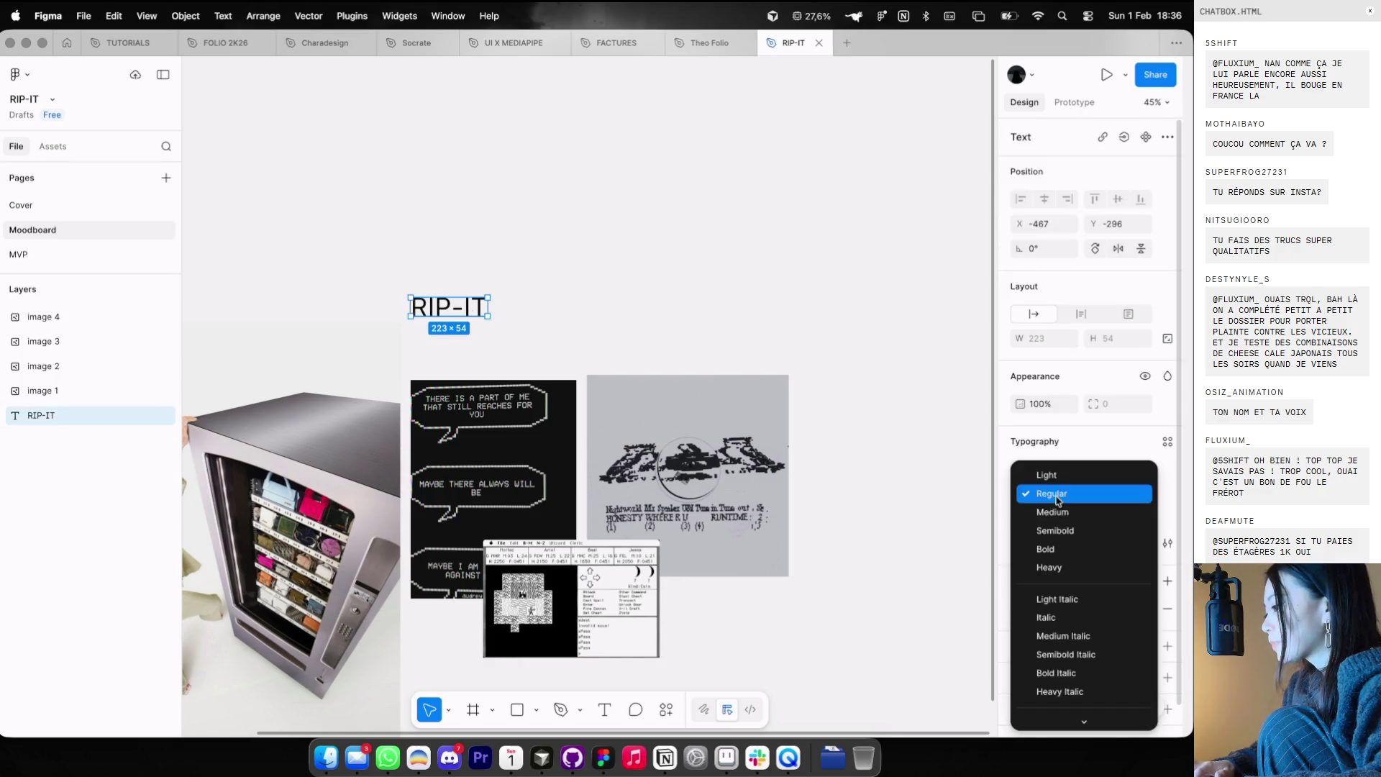
{"action": "left_click", "coordinate": [1056, 512]}
{"action": "scroll", "coordinate": [623, 312], "scroll_direction": "left", "scroll_amount": 2}
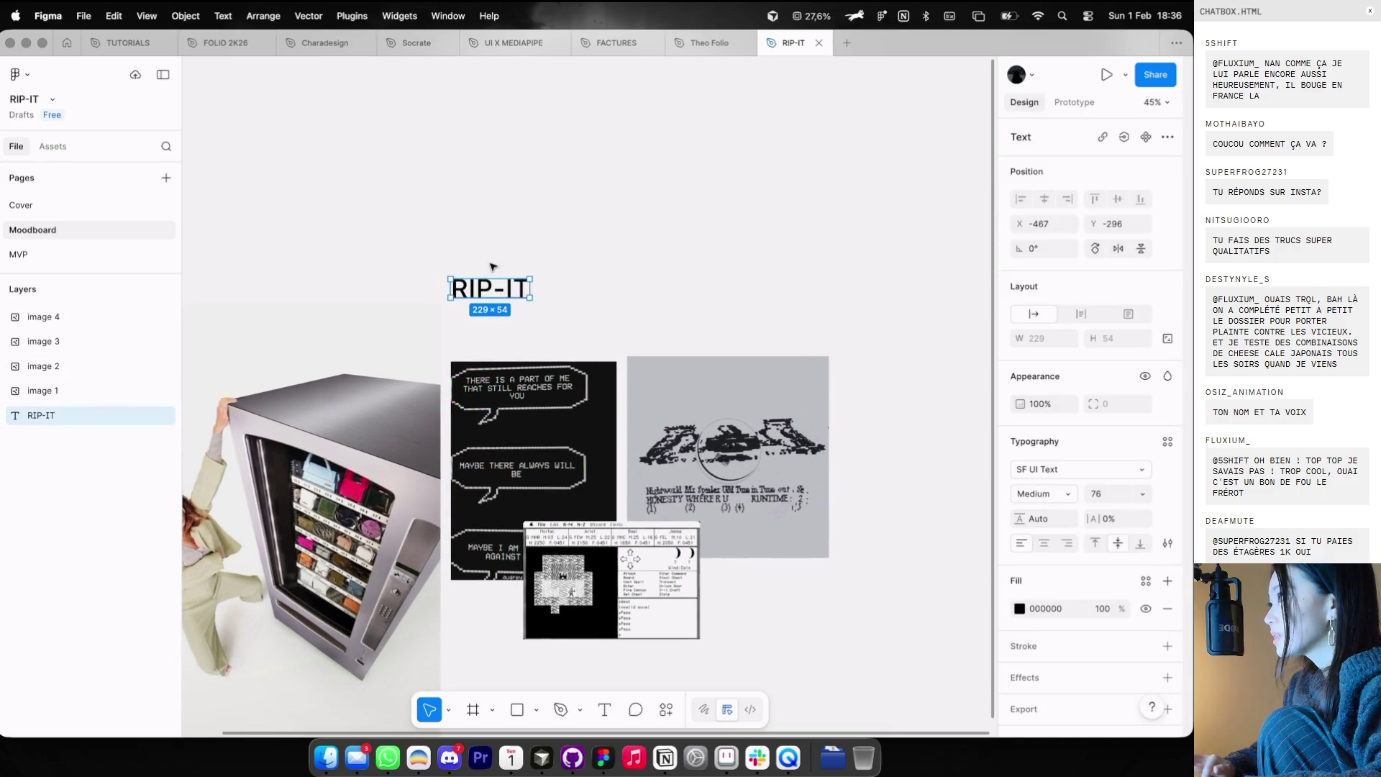
{"action": "left_click", "coordinate": [1095, 543]}
{"action": "type", "text": "→ Distributeur de carte TCG"}
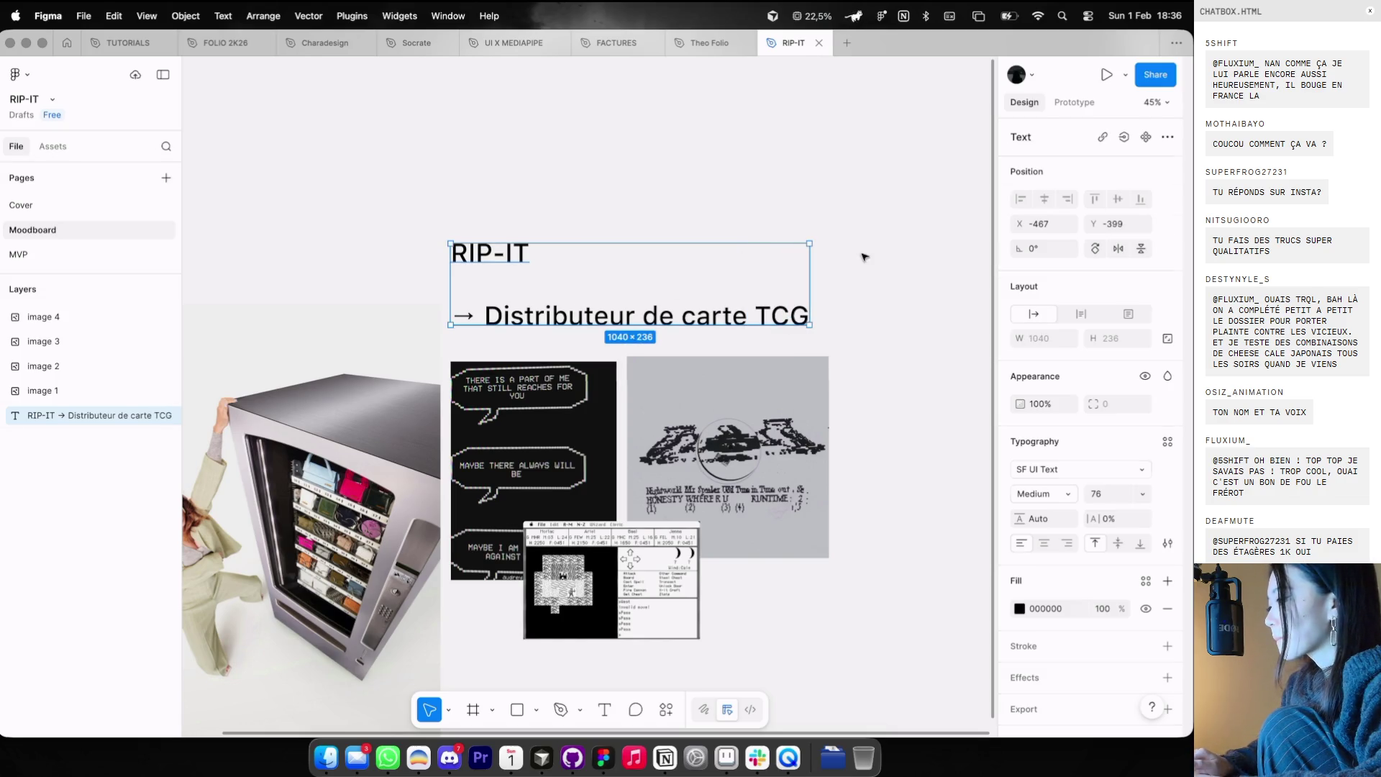
- Remove the subtitle line from the RIP-IT title layer, leaving the title on its own
{"action": "double_click", "coordinate": [737, 309]}
{"action": "left_click", "coordinate": [735, 310]}
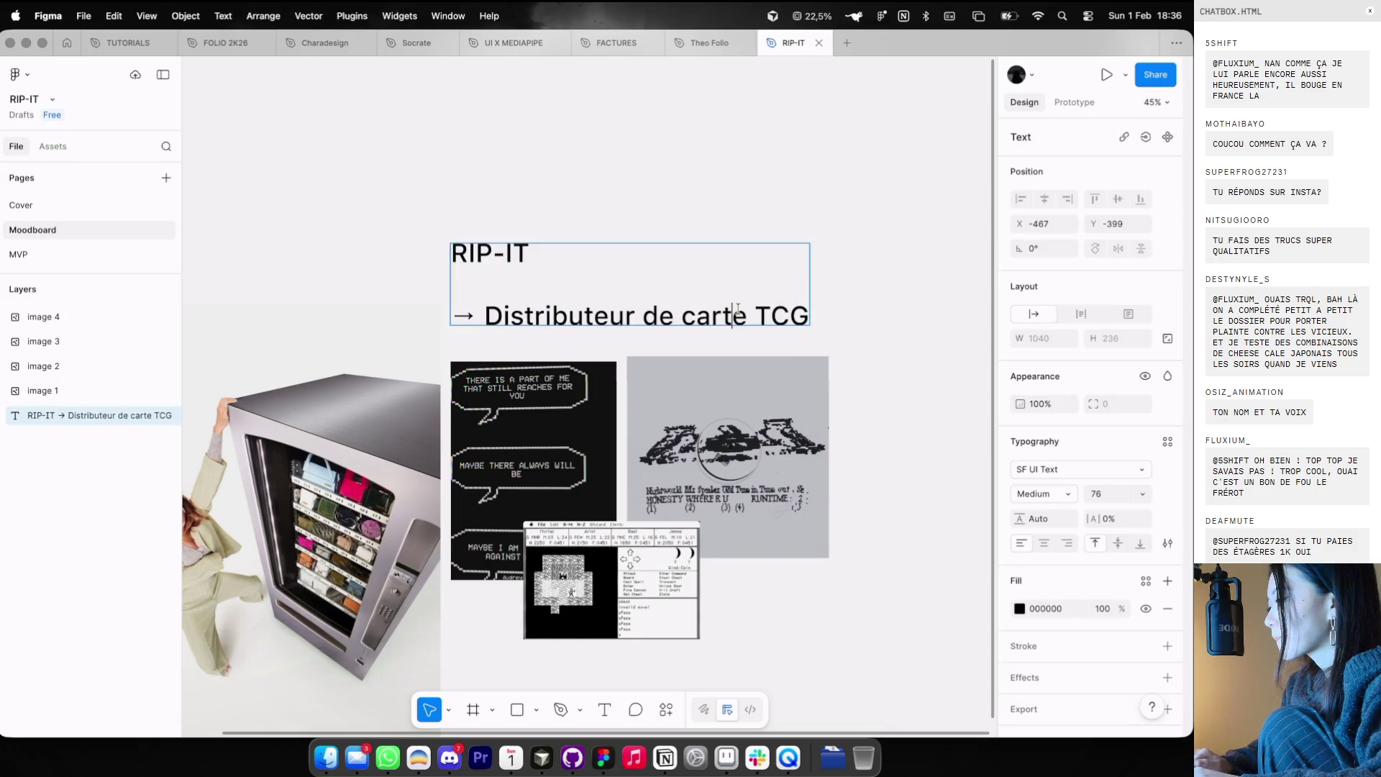
{"action": "type", "text": "s"}
{"action": "key", "text": "Escape"}
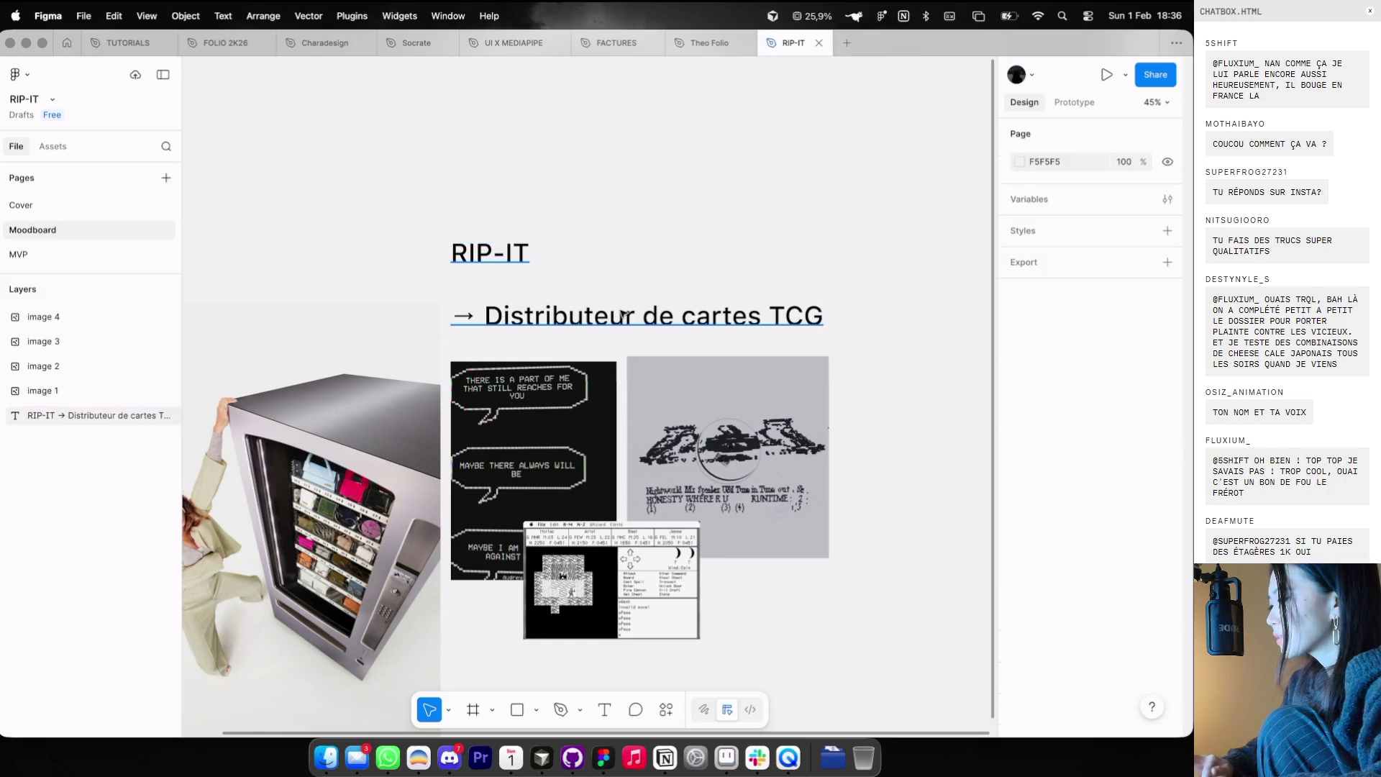
{"action": "double_click", "coordinate": [471, 313]}
{"action": "left_click", "coordinate": [471, 313]}
{"action": "left_click", "coordinate": [863, 314], "text": "shift"}
{"action": "key", "text": "BackSpace"}
{"action": "key", "text": "BackSpace"}
{"action": "key", "text": "BackSpace"}
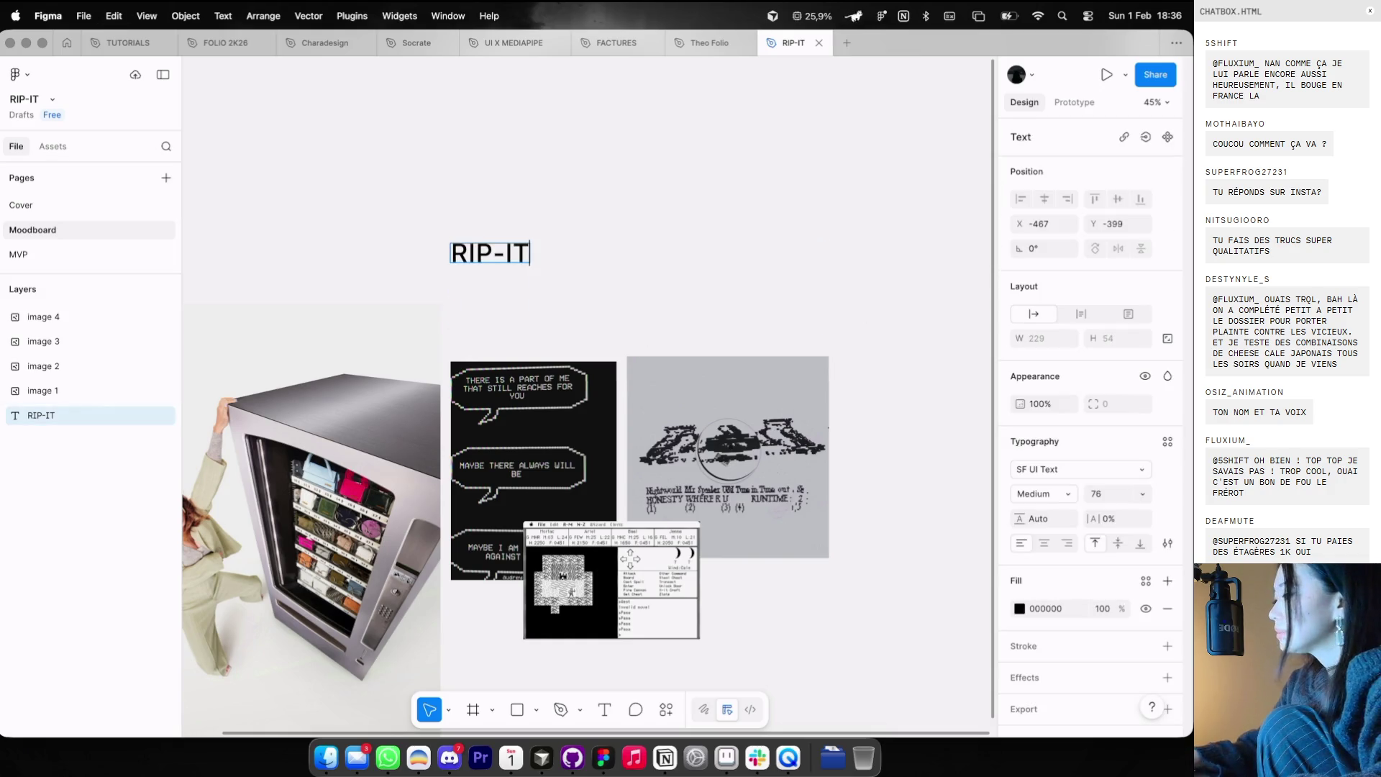
{"action": "key", "text": "Return"}
- Paste '→ Distributeur de cartes TCG' as a separate subtitle layer at 40% opacity
{"action": "type", "text": "→ Distributeur de cartes TCG"}
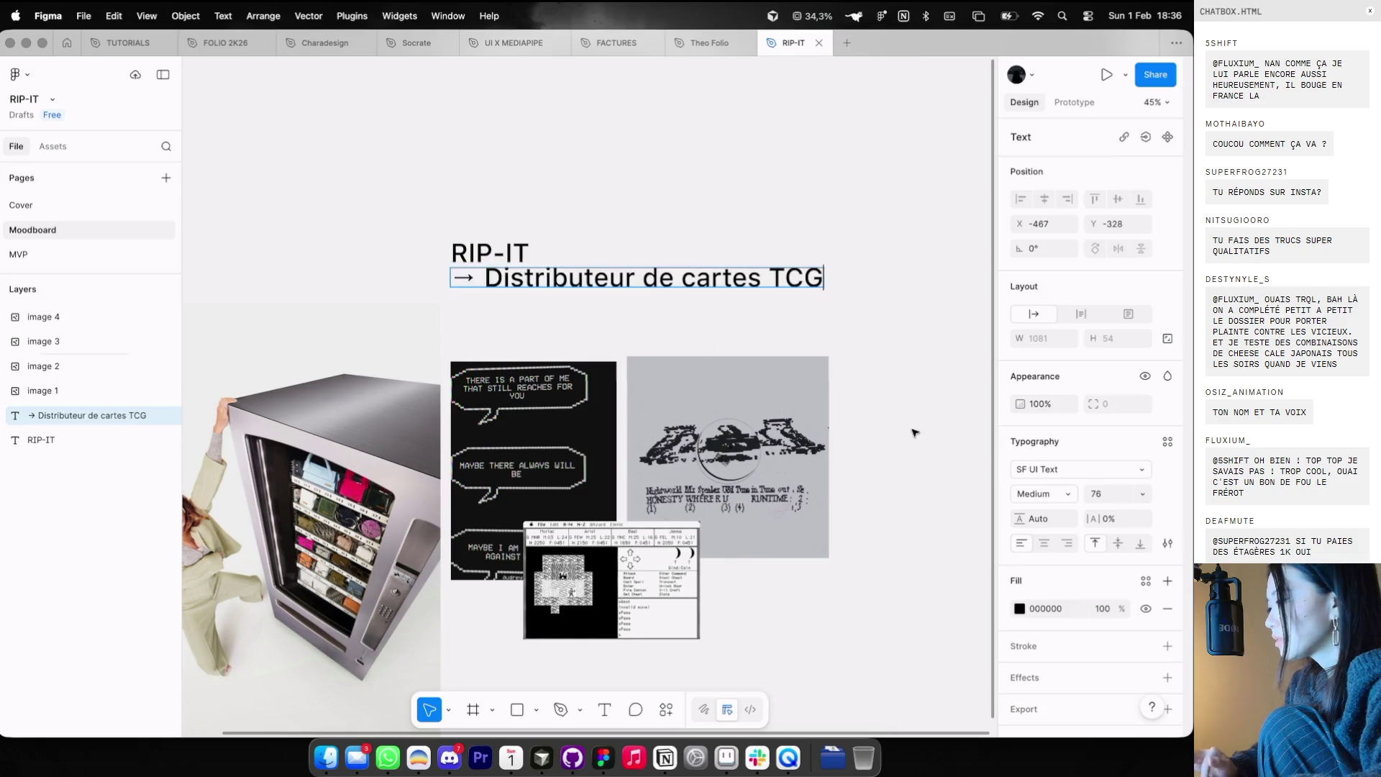
{"action": "type", "text": "44"}
{"action": "left_click", "coordinate": [607, 259]}
{"action": "left_click", "coordinate": [601, 275]}
{"action": "key", "text": "4"}
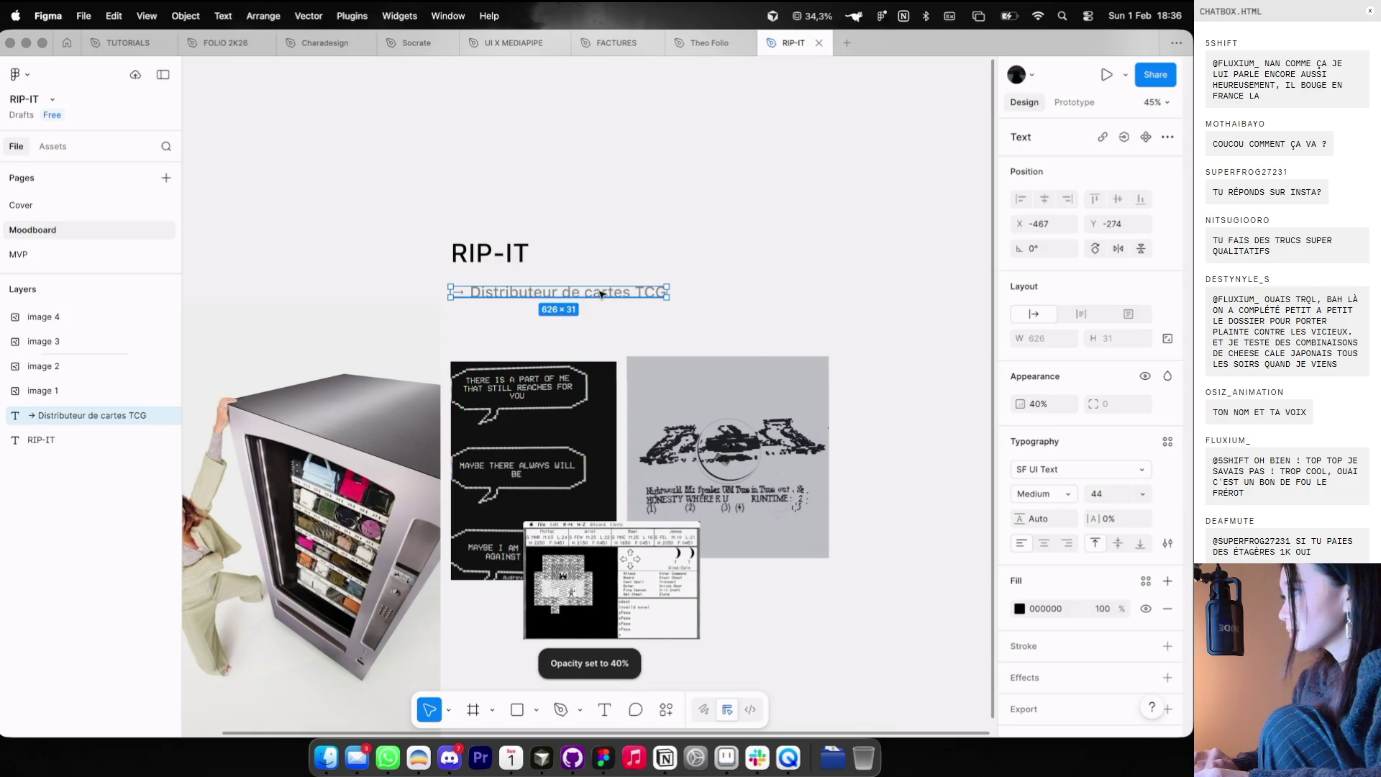
{"action": "left_click", "coordinate": [764, 260]}
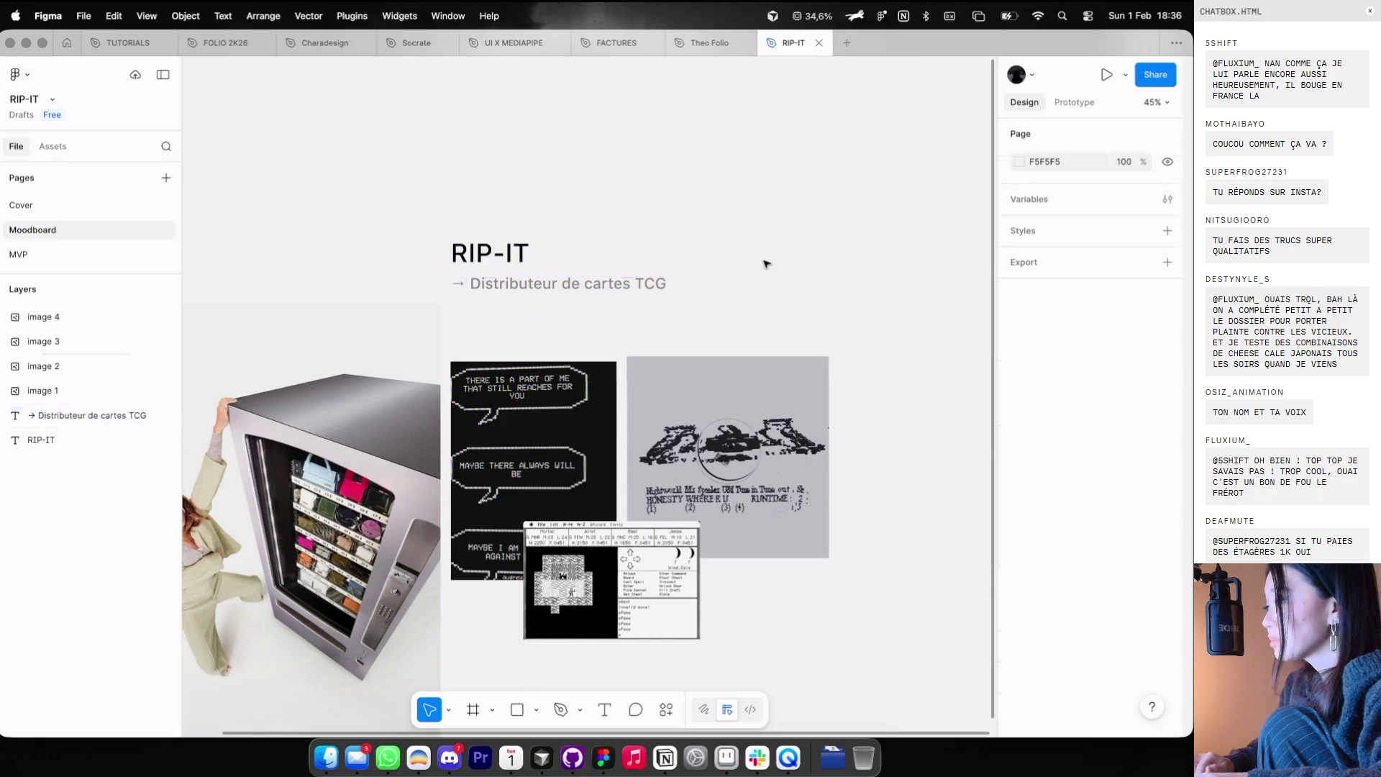
{"action": "key", "text": "ctrl+Left"}
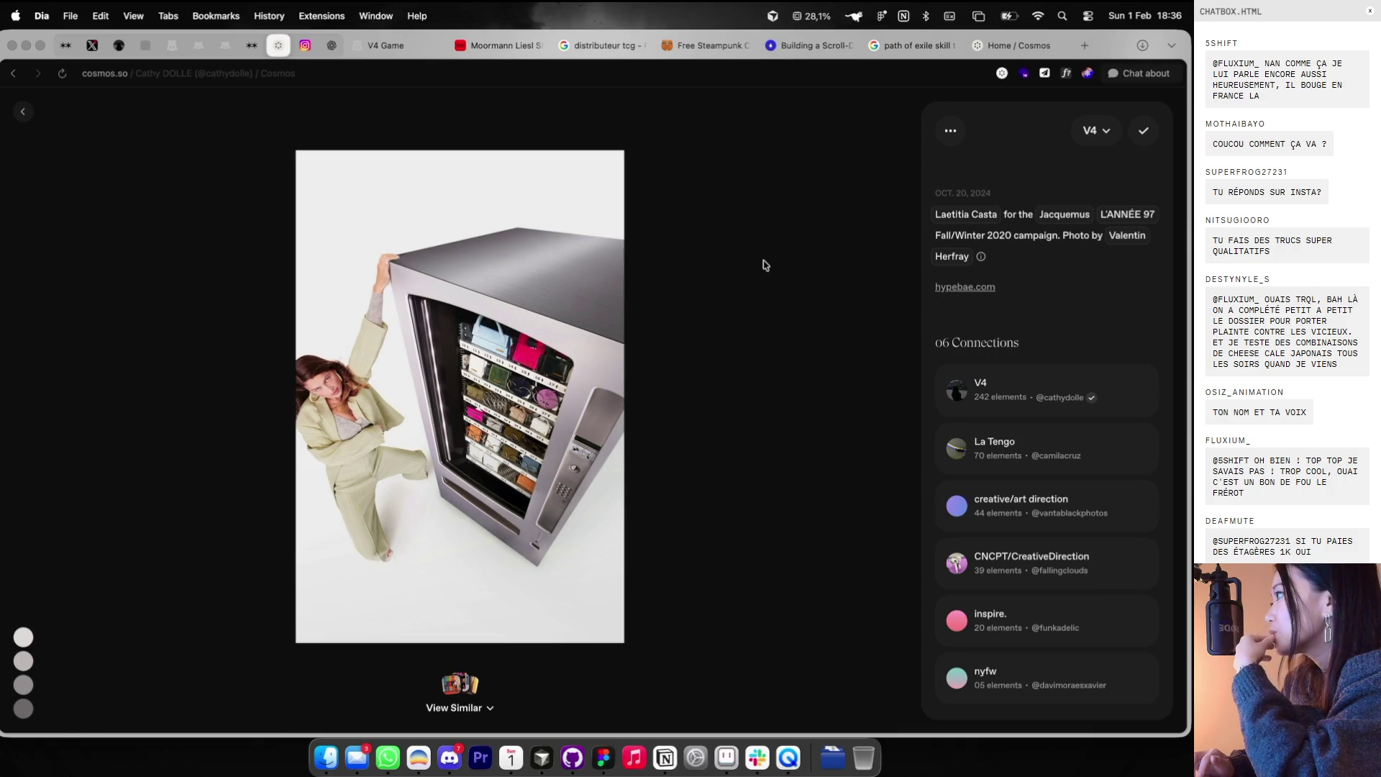
- Return to the Cosmos grid and scroll through the elevator, photo-booth and vending-machine references
{"action": "left_click", "coordinate": [125, 213]}
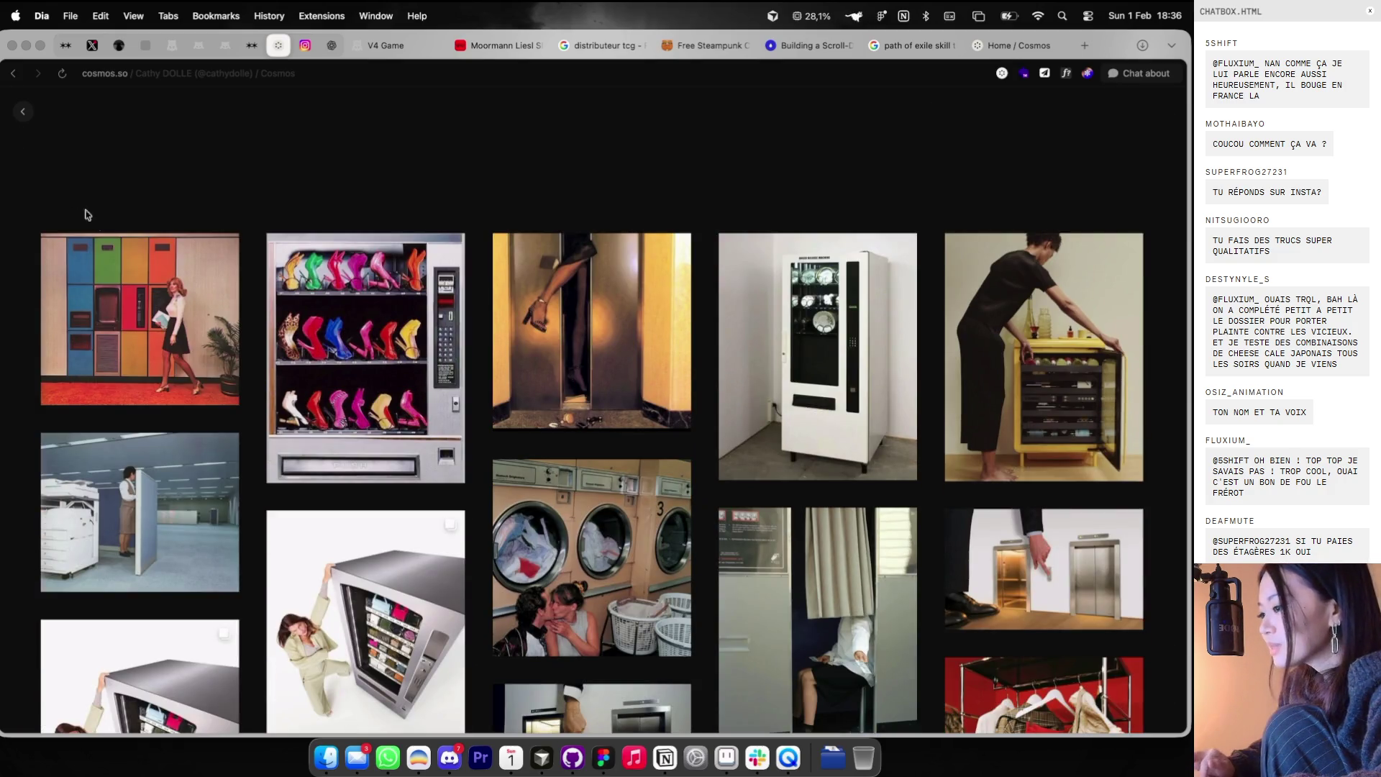
{"action": "scroll", "coordinate": [216, 273], "scroll_direction": "down", "scroll_amount": 8}
{"action": "scroll", "coordinate": [216, 273], "scroll_direction": "down", "scroll_amount": 2}
{"action": "scroll", "coordinate": [231, 321], "scroll_direction": "down", "scroll_amount": 2}
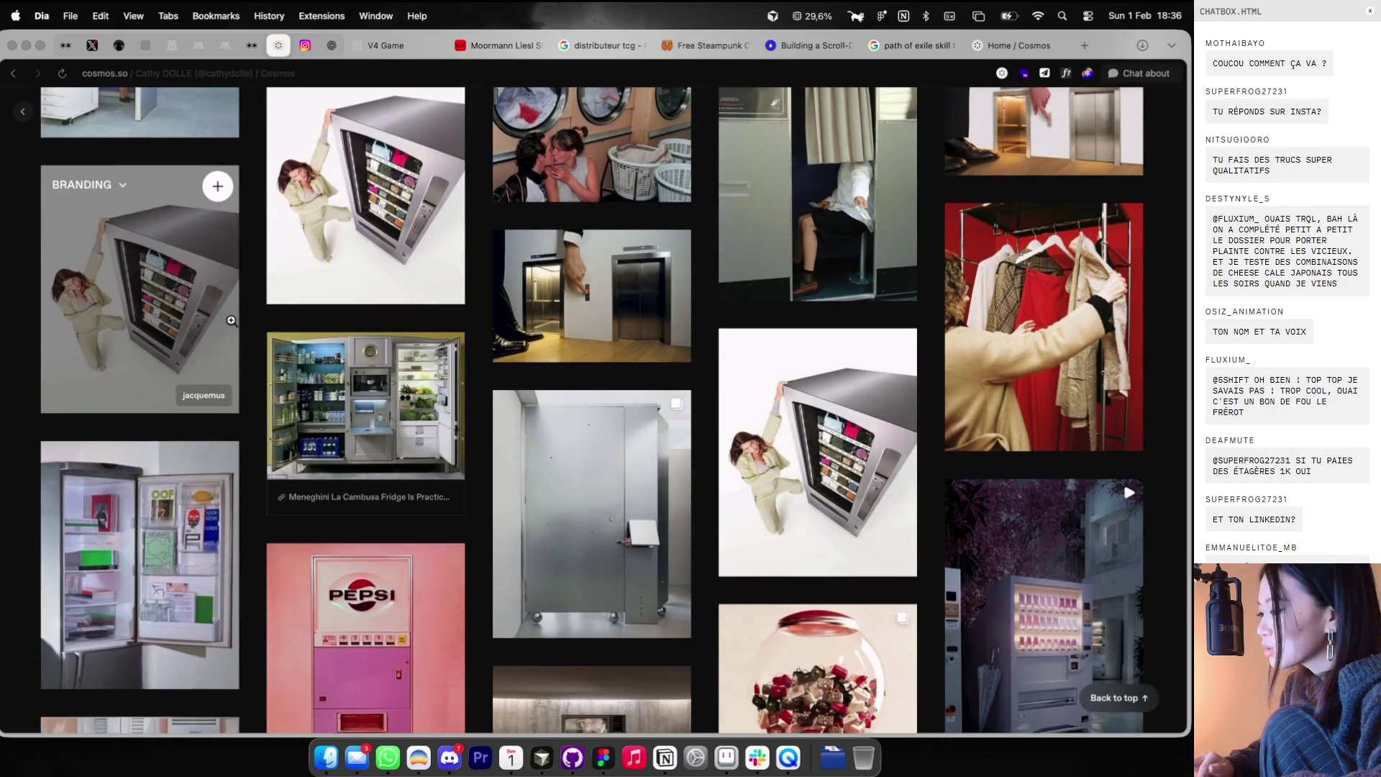
{"action": "scroll", "coordinate": [231, 321], "scroll_direction": "down", "scroll_amount": 2}
{"action": "scroll", "coordinate": [231, 321], "scroll_direction": "down", "scroll_amount": 2}
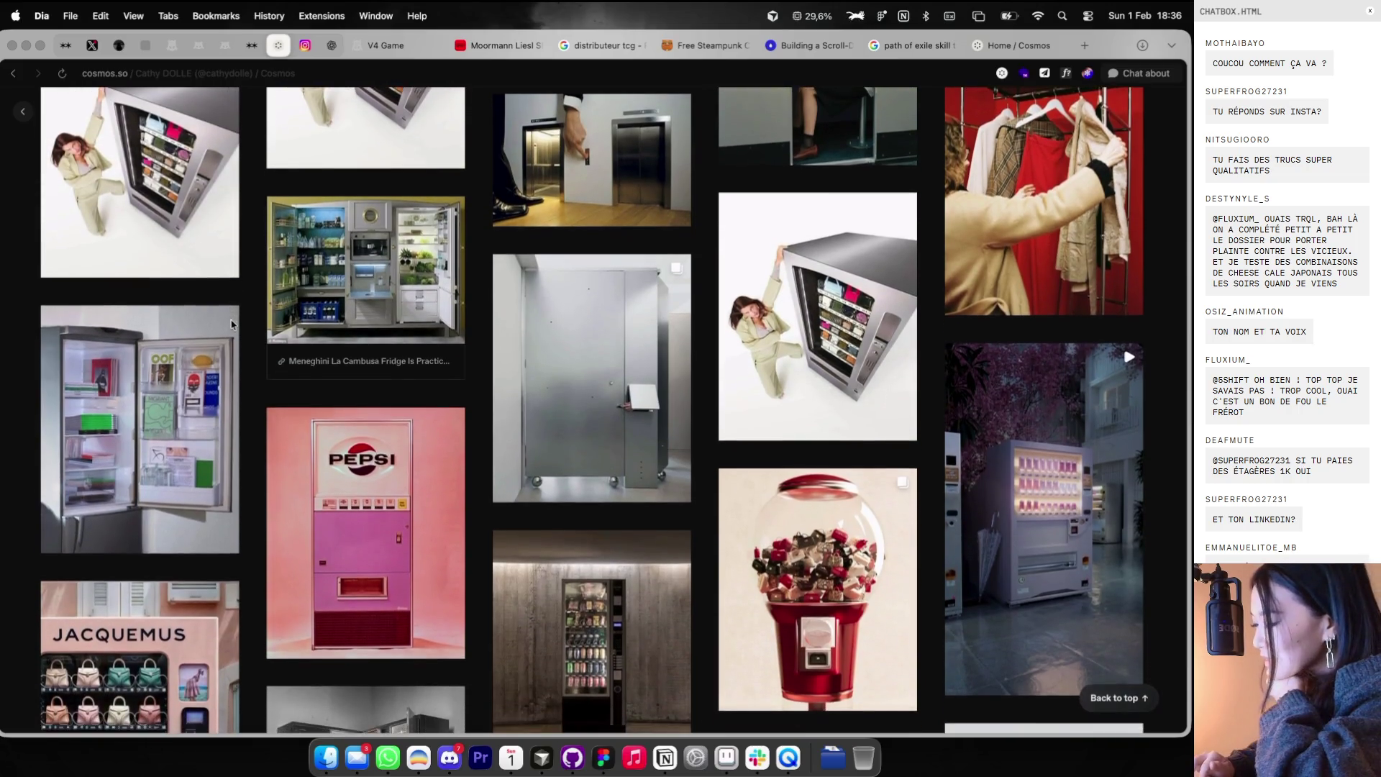
{"action": "scroll", "coordinate": [323, 287], "scroll_direction": "down", "scroll_amount": 1}
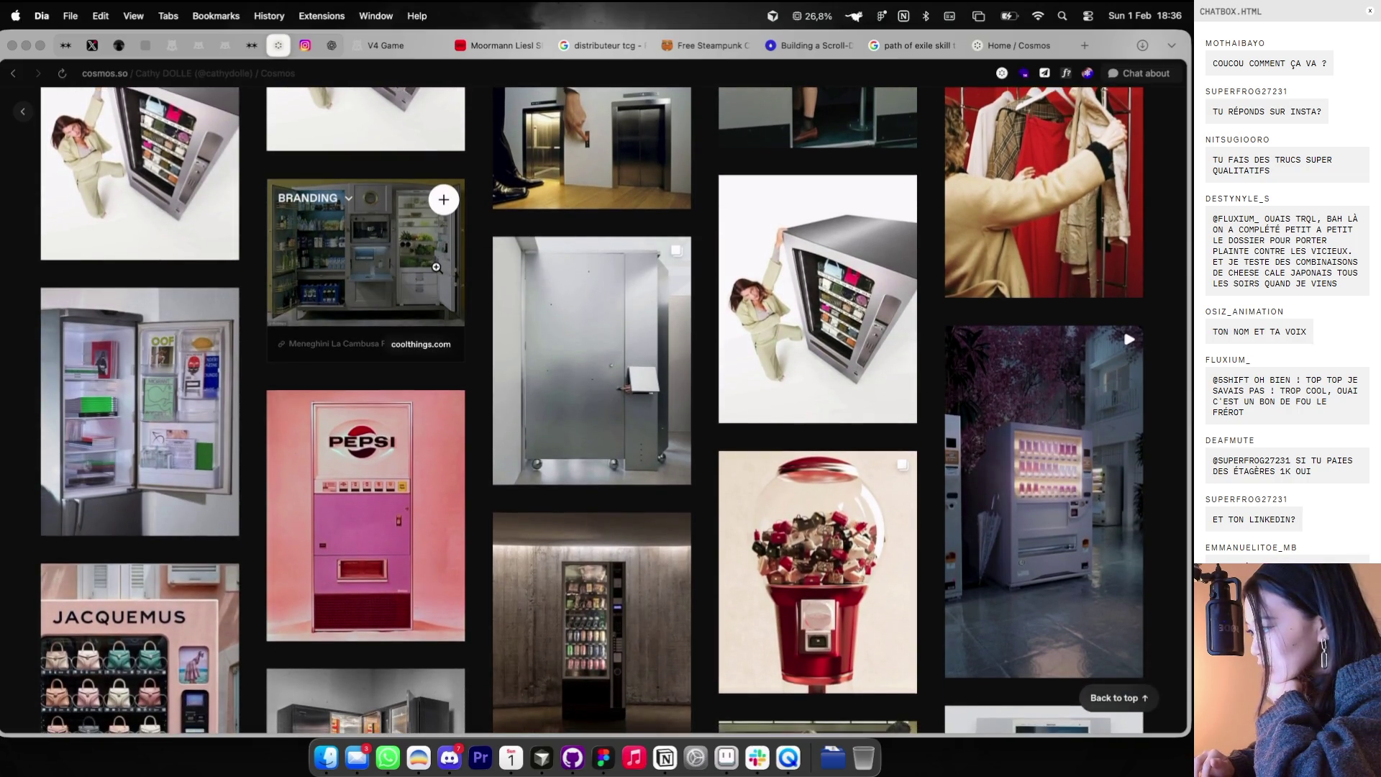
{"action": "scroll", "coordinate": [435, 267], "scroll_direction": "down", "scroll_amount": 10}
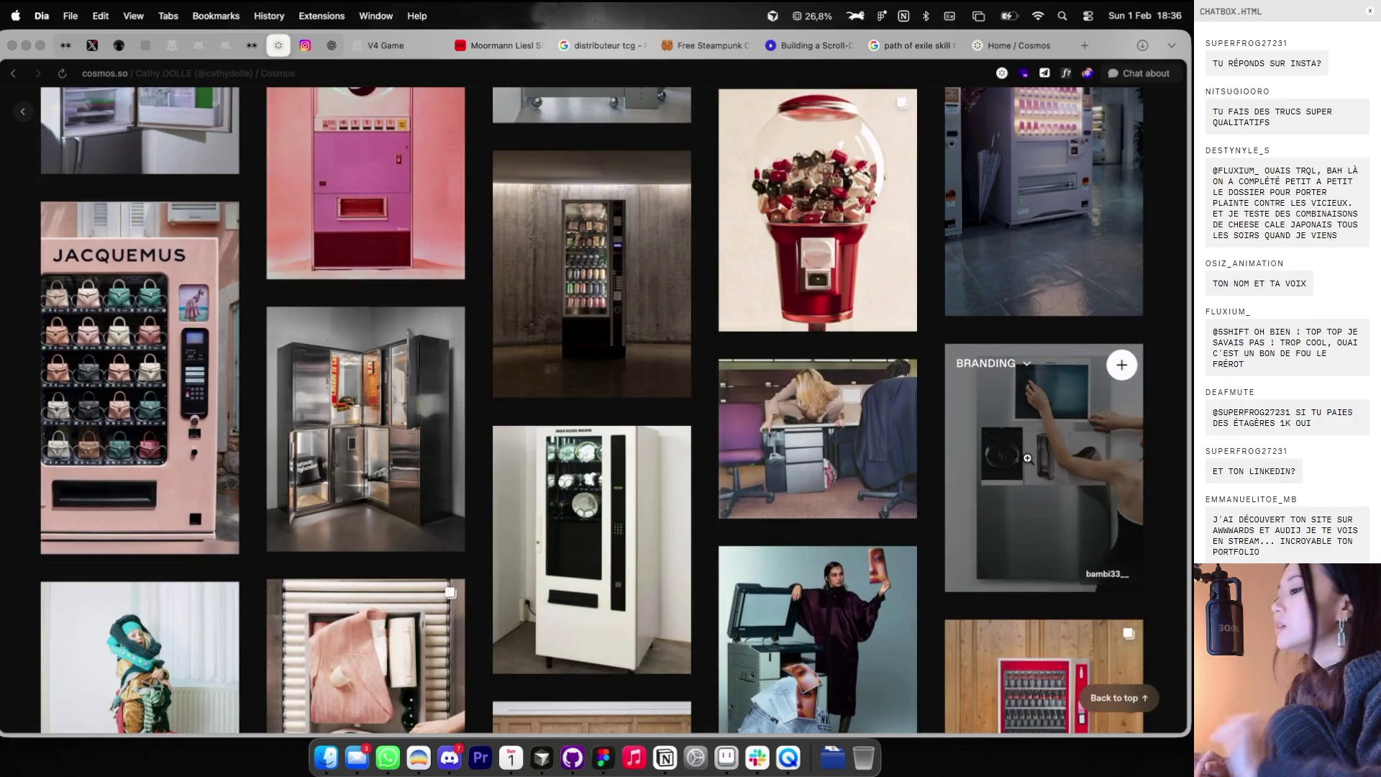
{"action": "scroll", "coordinate": [959, 567], "scroll_direction": "down", "scroll_amount": 5}
{"action": "scroll", "coordinate": [959, 567], "scroll_direction": "down", "scroll_amount": 12}
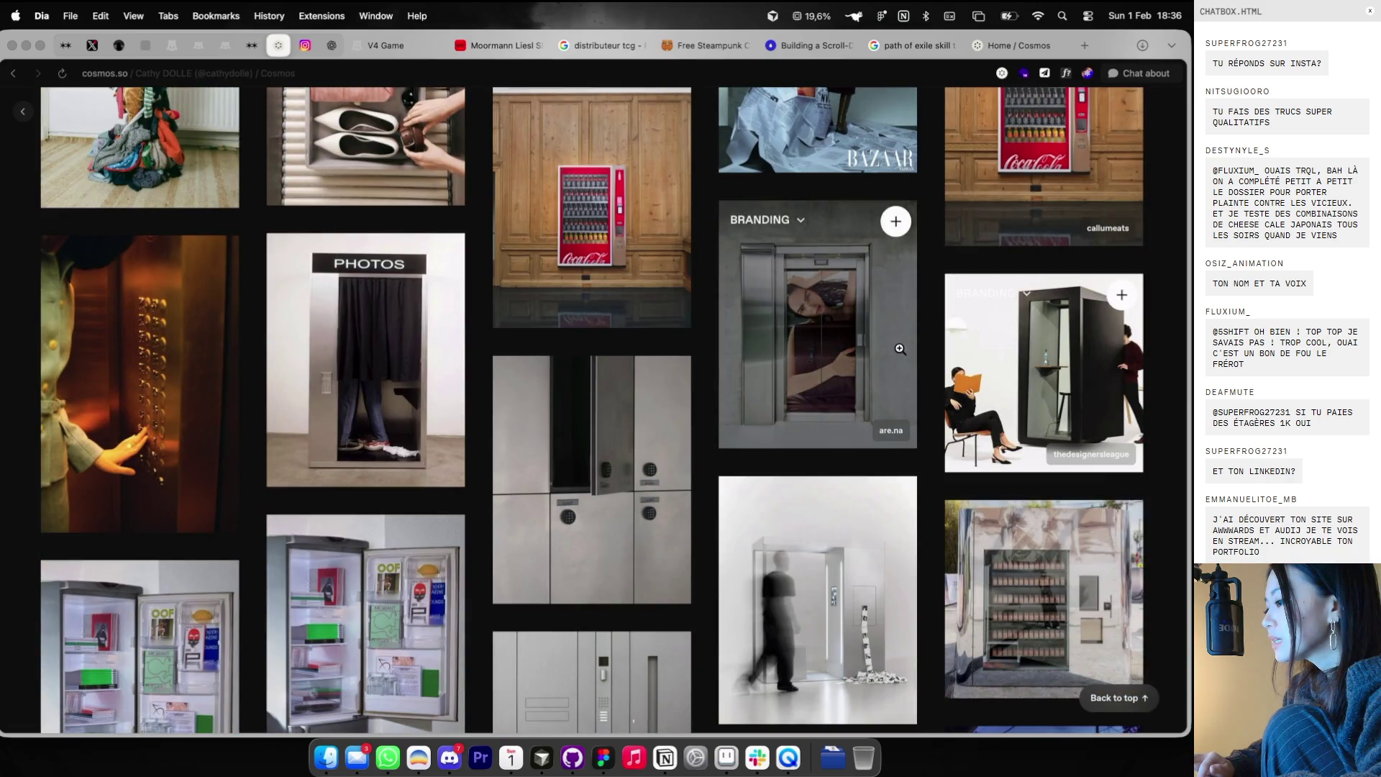
{"action": "scroll", "coordinate": [900, 348], "scroll_direction": "down", "scroll_amount": 7}
{"action": "scroll", "coordinate": [367, 216], "scroll_direction": "up", "scroll_amount": 3}
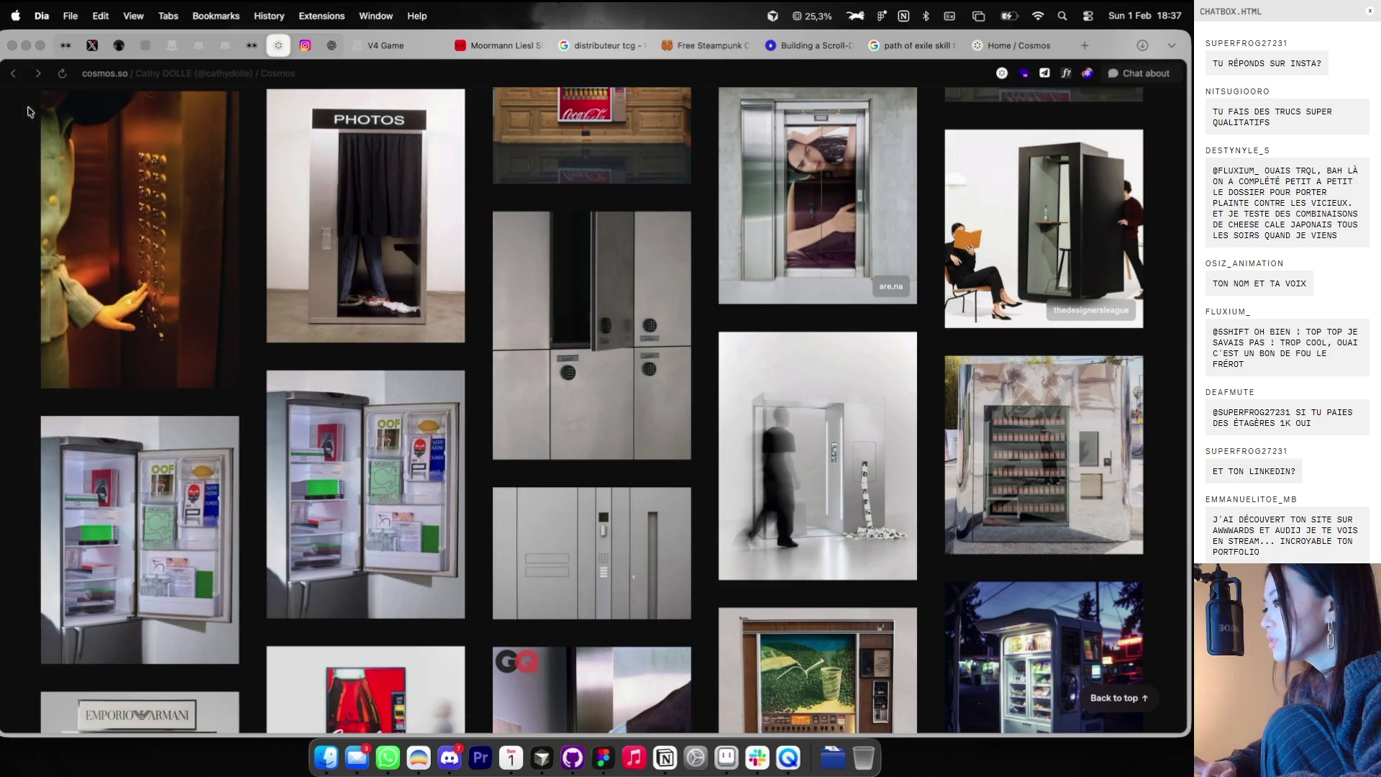
- Go back to the previous Cosmos profile page
{"action": "left_click", "coordinate": [105, 72]}
{"action": "key", "text": "Escape"}
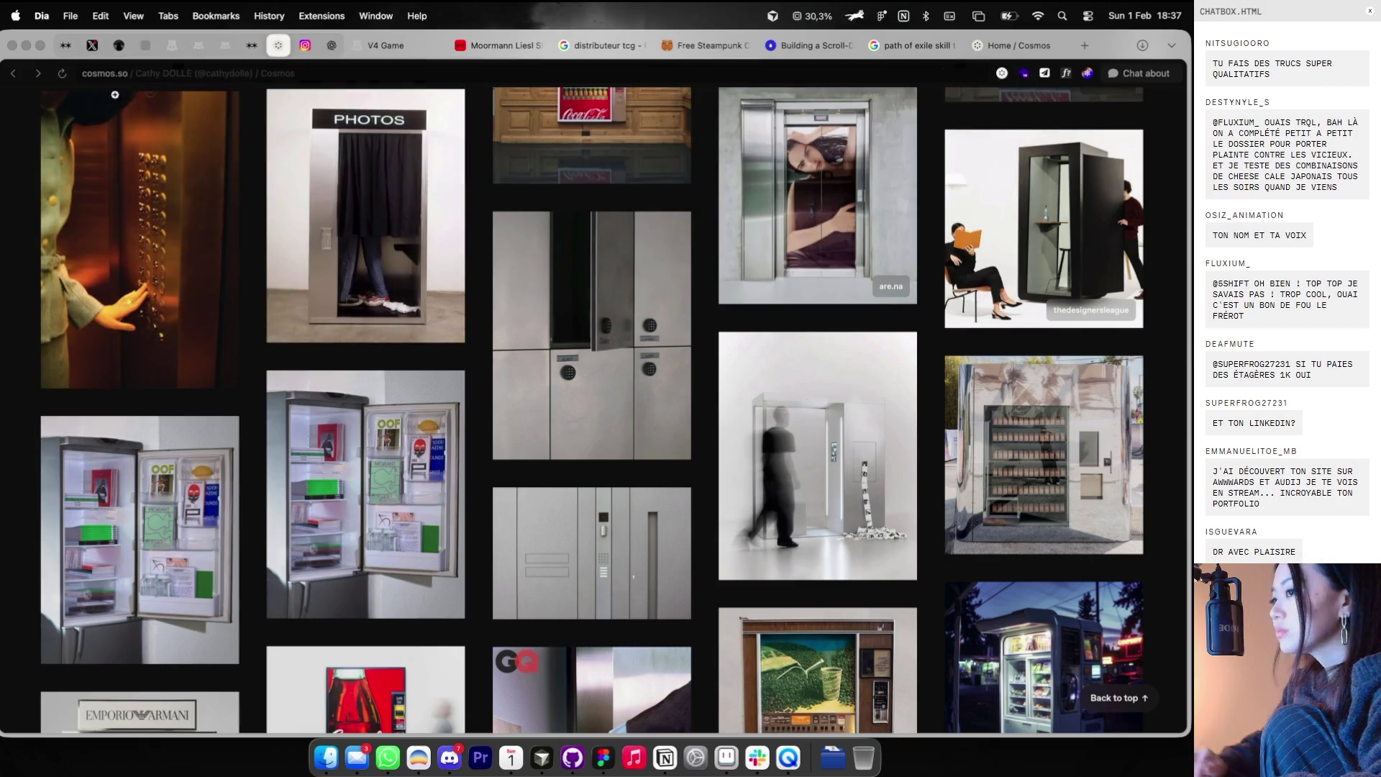
{"action": "left_click", "coordinate": [13, 72]}
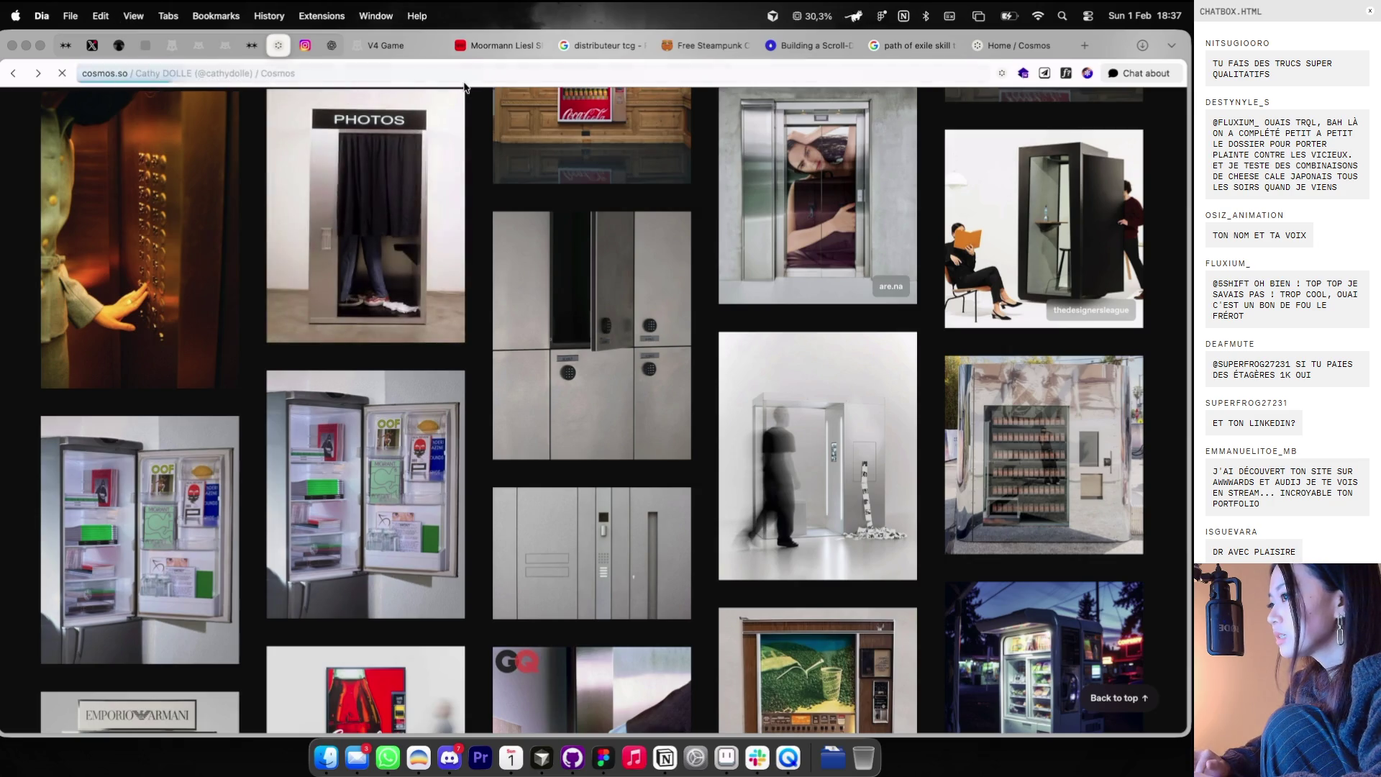
- Load the Cosmos profile page and glance over its contents
{"action": "left_click", "coordinate": [130, 73]}
{"action": "key", "text": "Escape"}
{"action": "scroll", "coordinate": [712, 456], "scroll_direction": "down", "scroll_amount": 10}
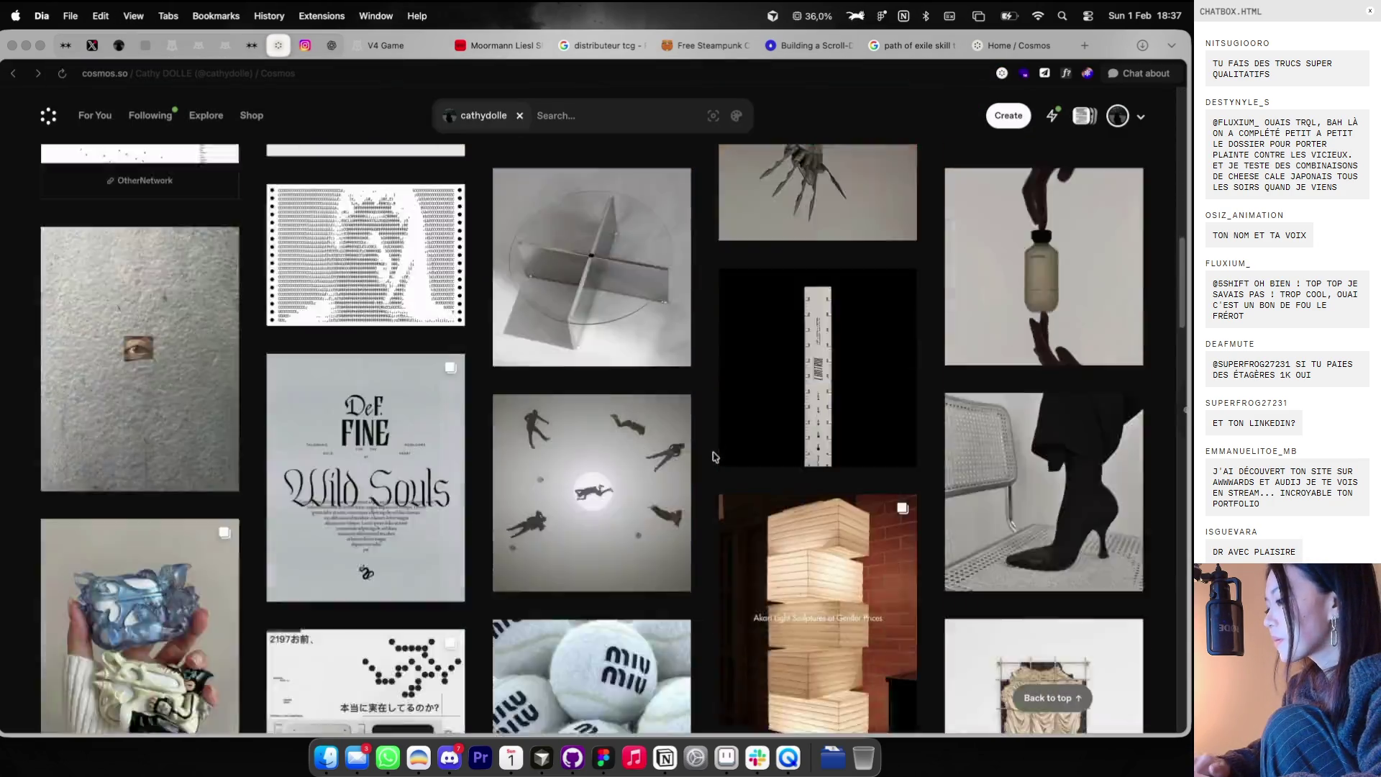
{"action": "scroll", "coordinate": [712, 456], "scroll_direction": "down", "scroll_amount": 10}
{"action": "scroll", "coordinate": [712, 456], "scroll_direction": "up", "scroll_amount": 10}
{"action": "scroll", "coordinate": [712, 456], "scroll_direction": "up", "scroll_amount": 10}
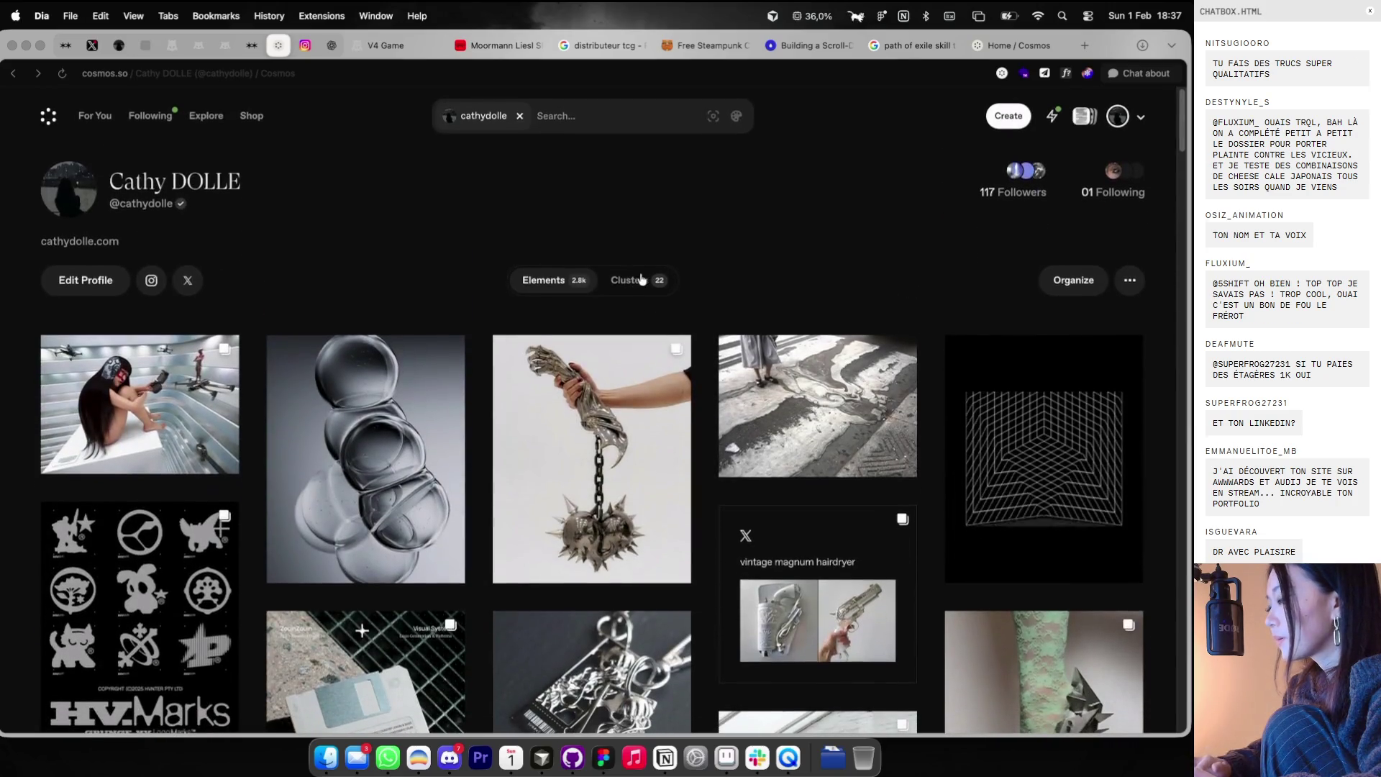
- Switch the profile to its clusters and open the V4 cluster
{"action": "left_click", "coordinate": [642, 279]}
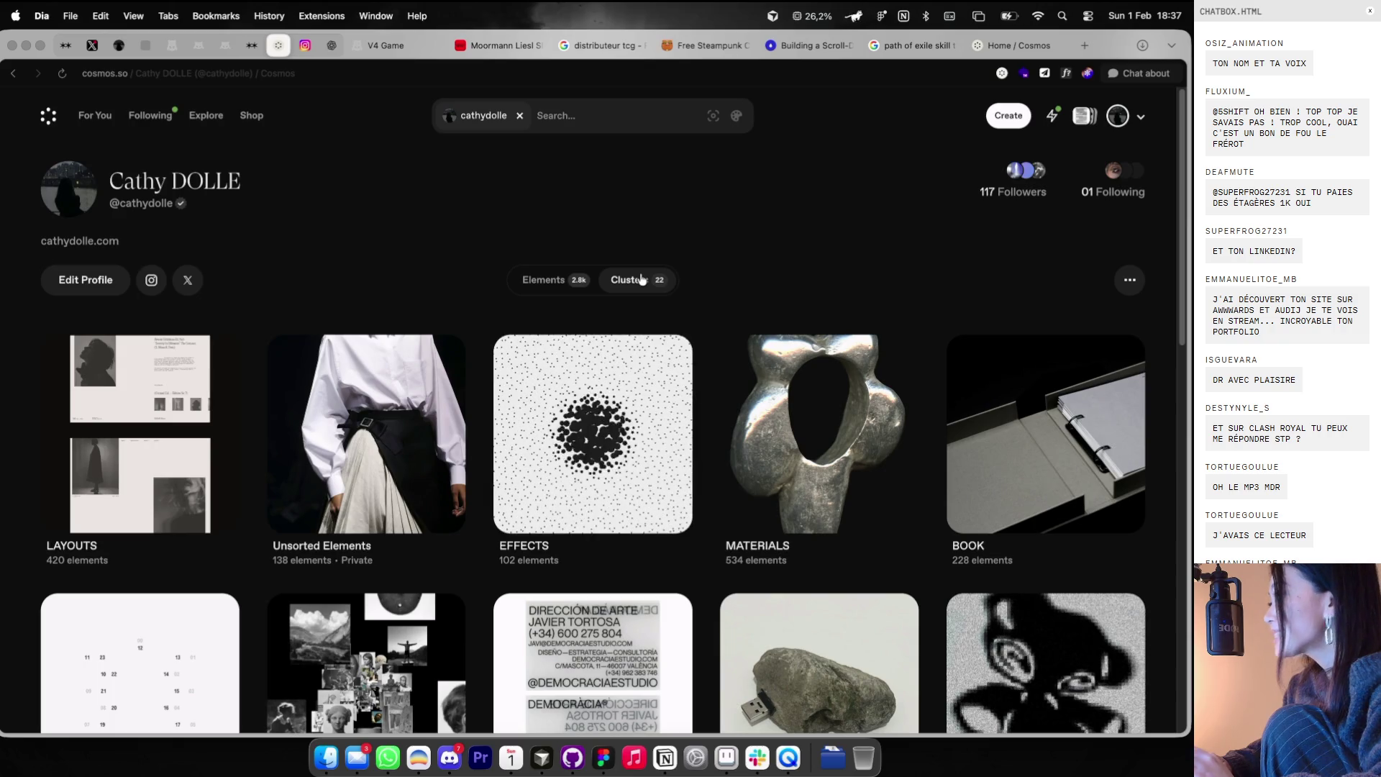
{"action": "scroll", "coordinate": [681, 405], "scroll_direction": "down", "scroll_amount": 1}
{"action": "scroll", "coordinate": [681, 406], "scroll_direction": "down", "scroll_amount": 1}
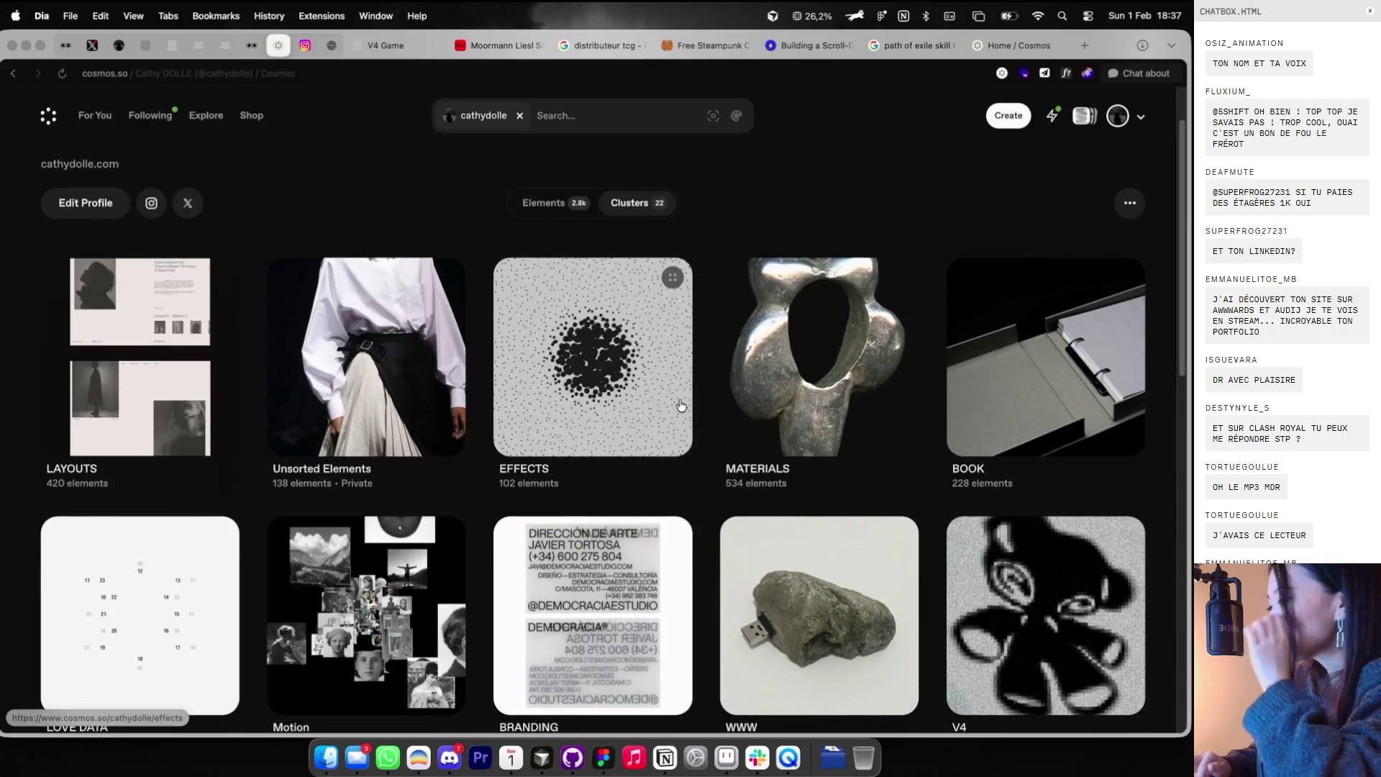
{"action": "scroll", "coordinate": [764, 403], "scroll_direction": "down", "scroll_amount": 2}
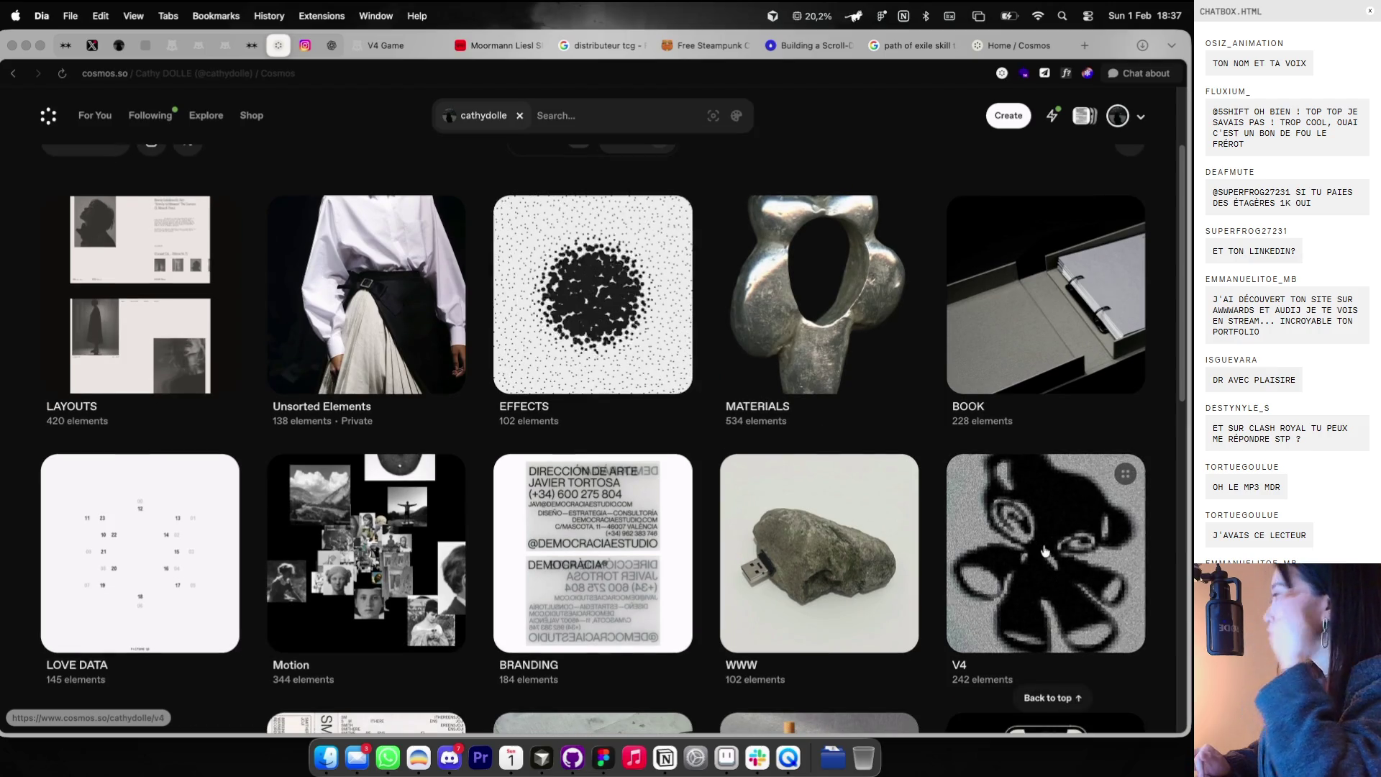
{"action": "left_click", "coordinate": [1045, 550]}
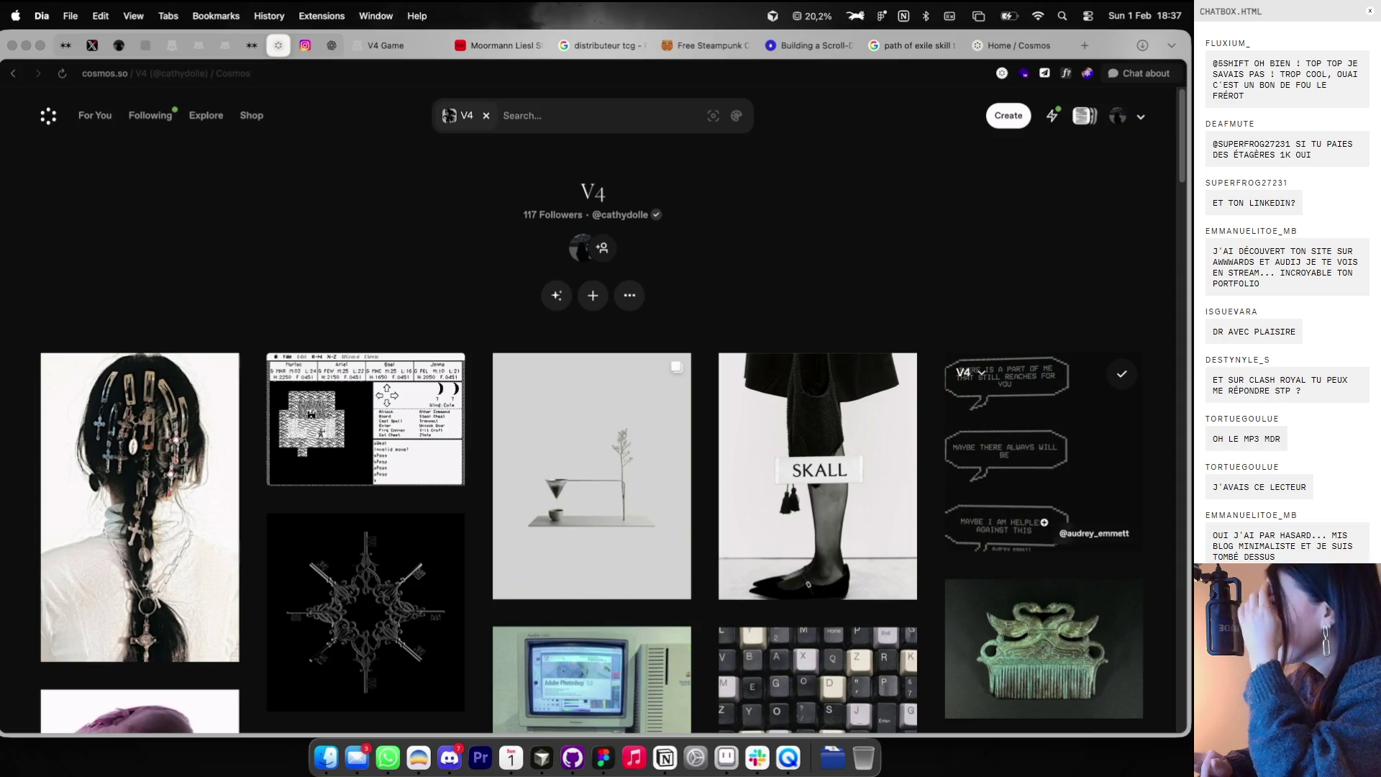
{"action": "key", "text": "ctrl+Right"}
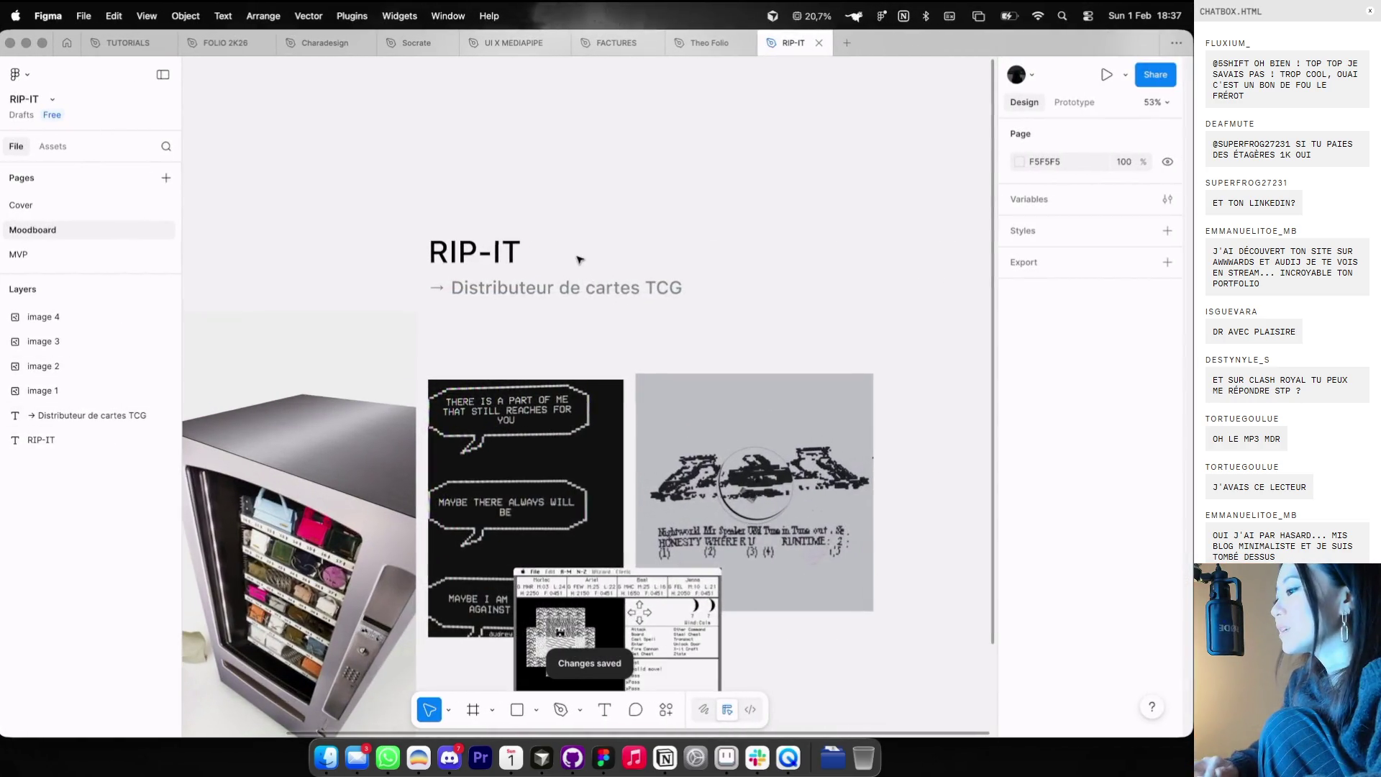
- Start a second subtitle line reading '(trading card game)' under Distributeur de cartes TCG
{"action": "double_click", "coordinate": [612, 287]}
{"action": "type", "text": "(trading card game"}
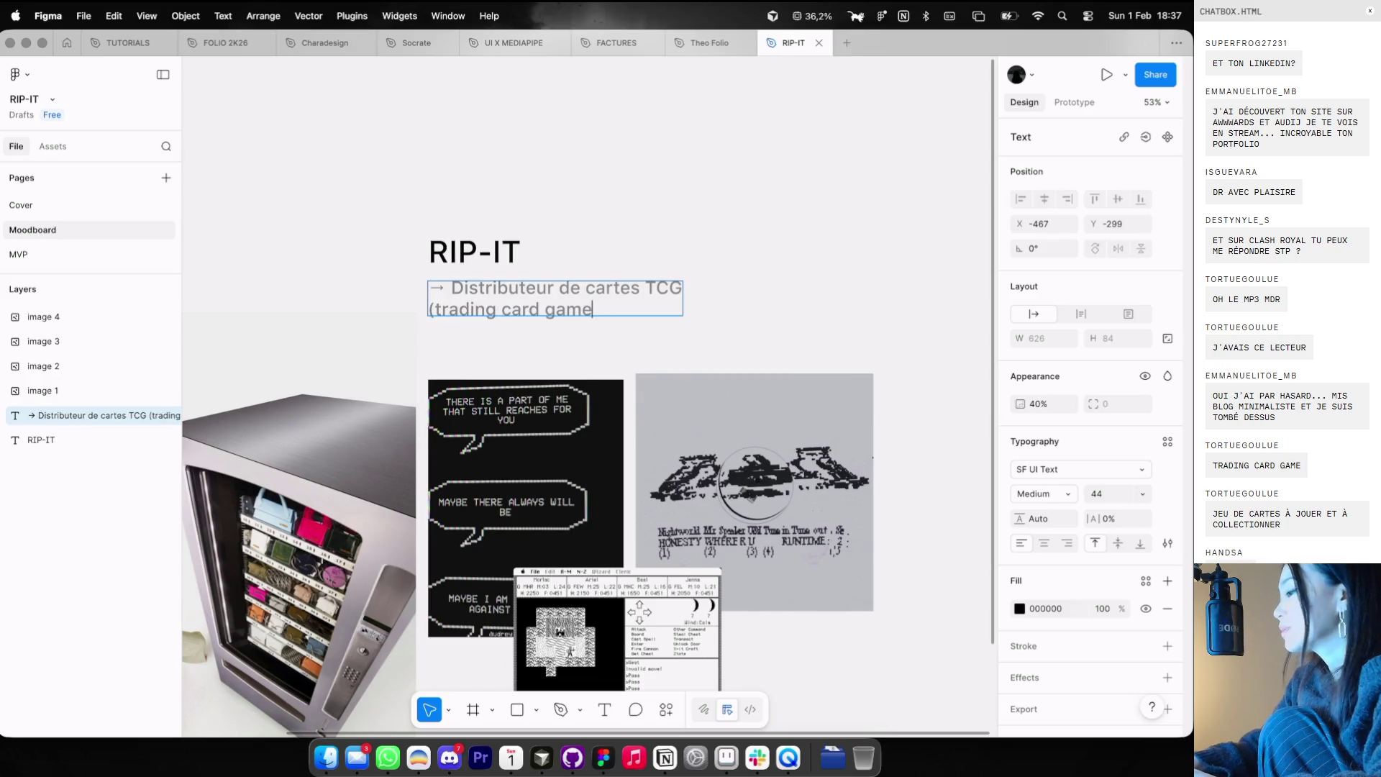
{"action": "type", "text": ")"}
{"action": "key", "text": "ctrl+Left"}
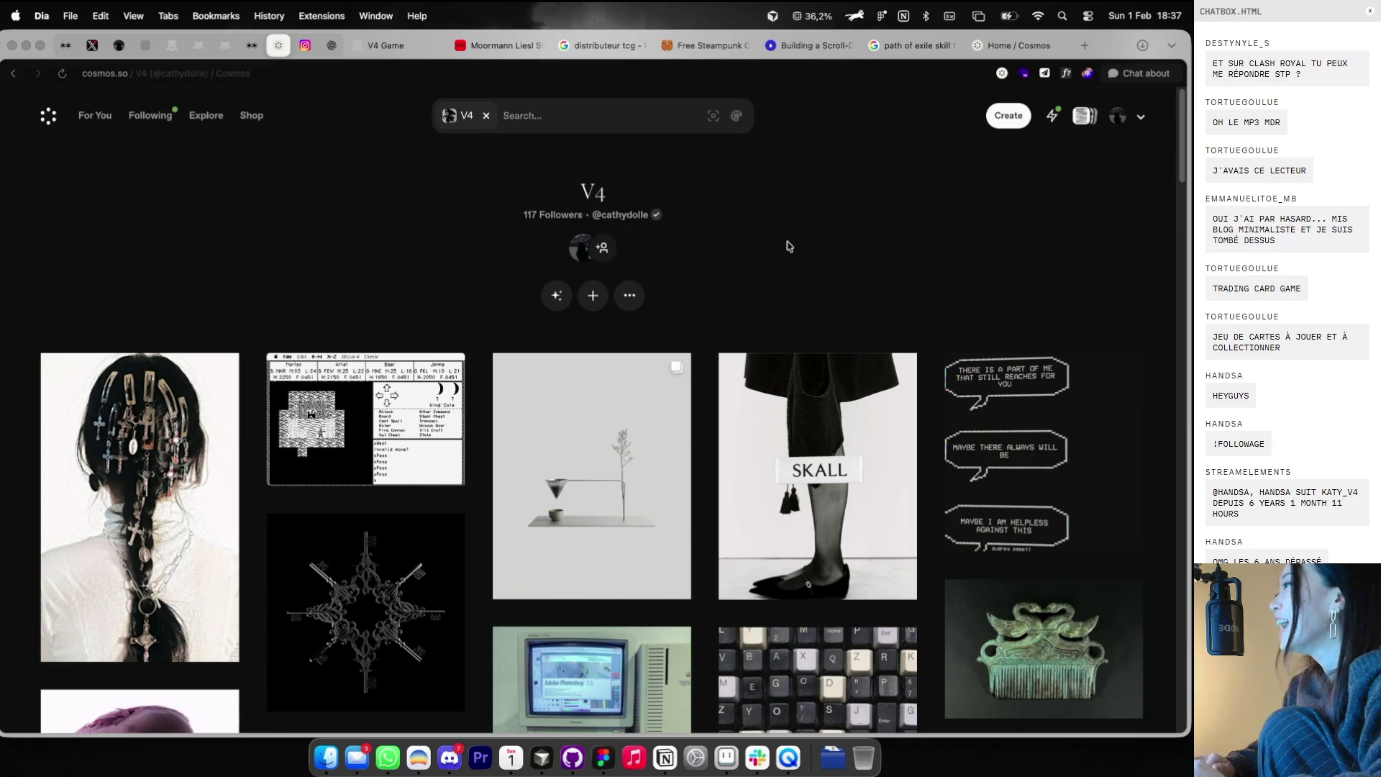
- Find the pink hooded figure image on the V4 board and copy it
{"action": "scroll", "coordinate": [760, 300], "scroll_direction": "down", "scroll_amount": 2}
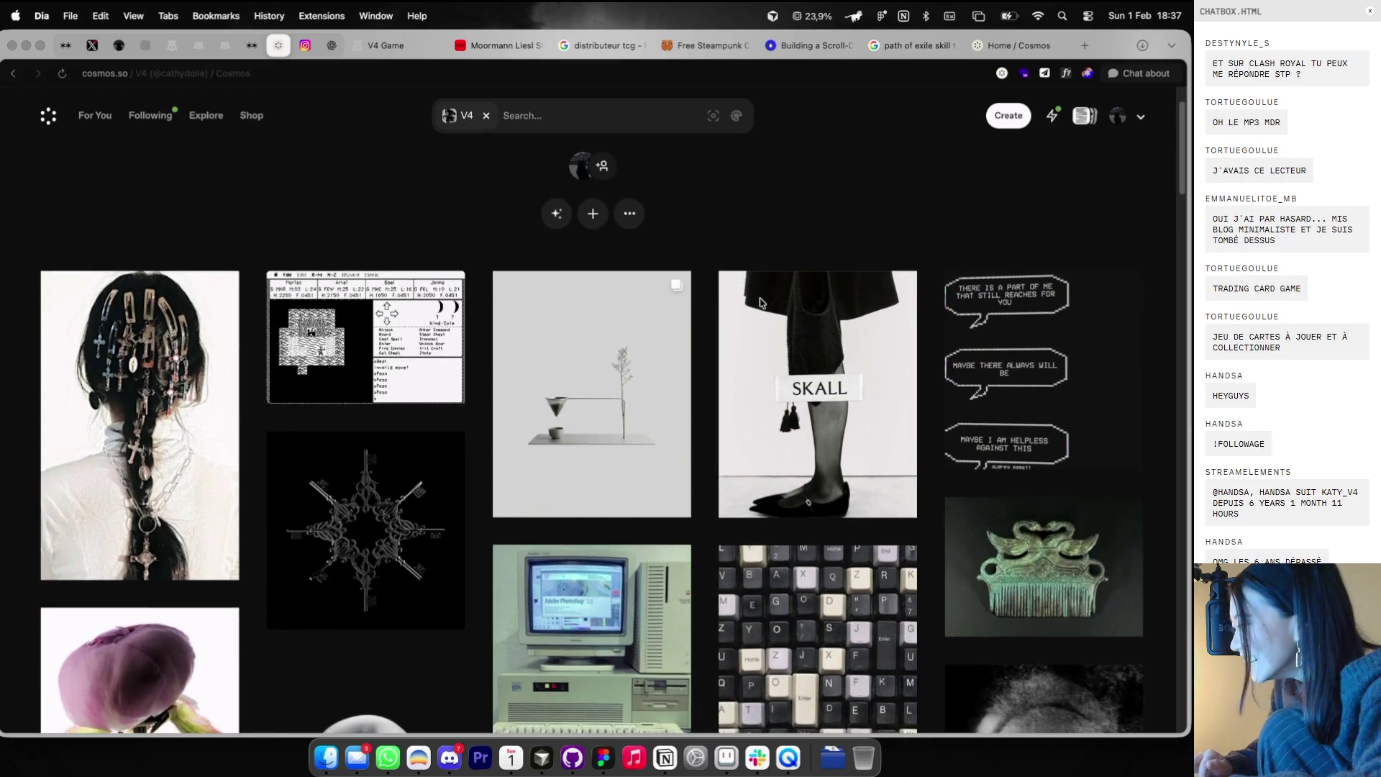
{"action": "scroll", "coordinate": [761, 304], "scroll_direction": "down", "scroll_amount": 2}
{"action": "scroll", "coordinate": [761, 302], "scroll_direction": "down", "scroll_amount": 2}
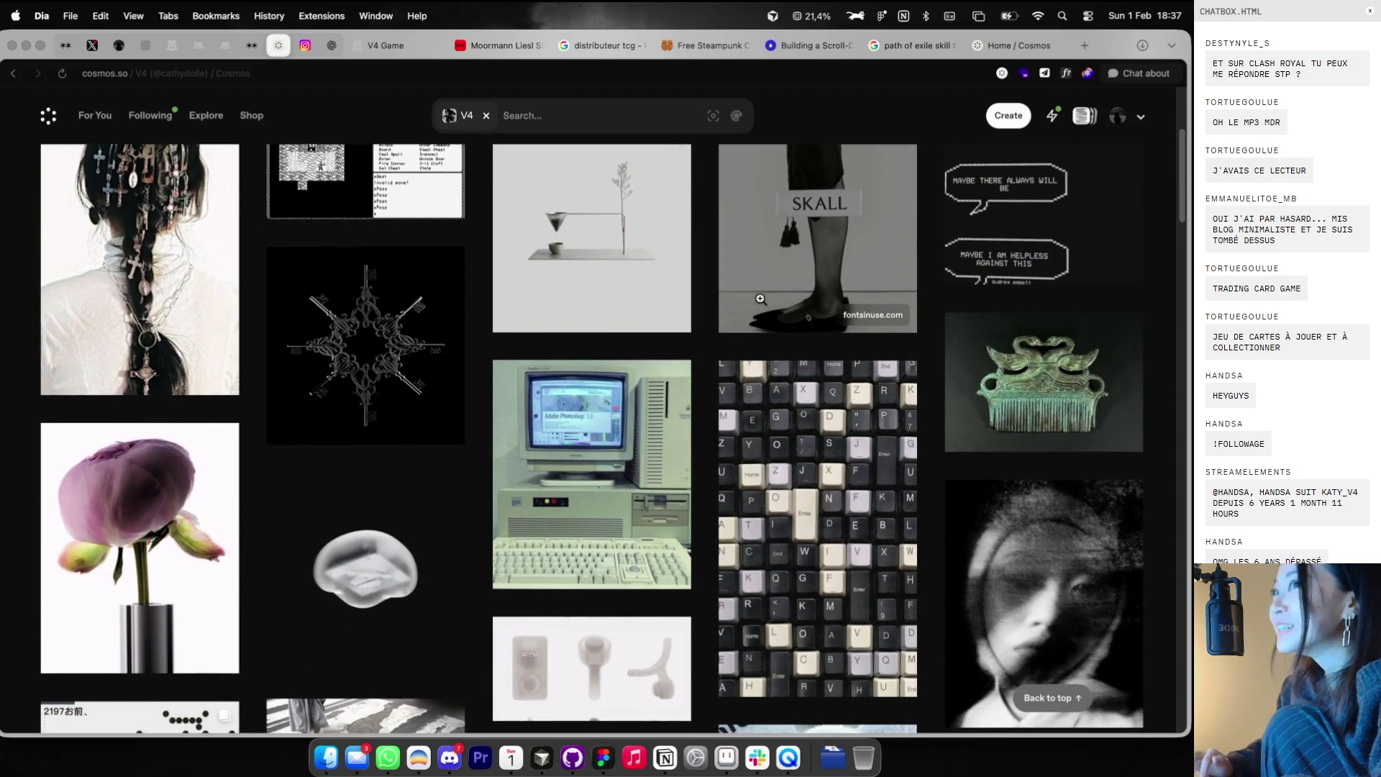
{"action": "scroll", "coordinate": [759, 298], "scroll_direction": "down", "scroll_amount": 1}
{"action": "scroll", "coordinate": [759, 299], "scroll_direction": "down", "scroll_amount": 2}
{"action": "scroll", "coordinate": [759, 299], "scroll_direction": "down", "scroll_amount": 3}
{"action": "scroll", "coordinate": [759, 298], "scroll_direction": "down", "scroll_amount": 2}
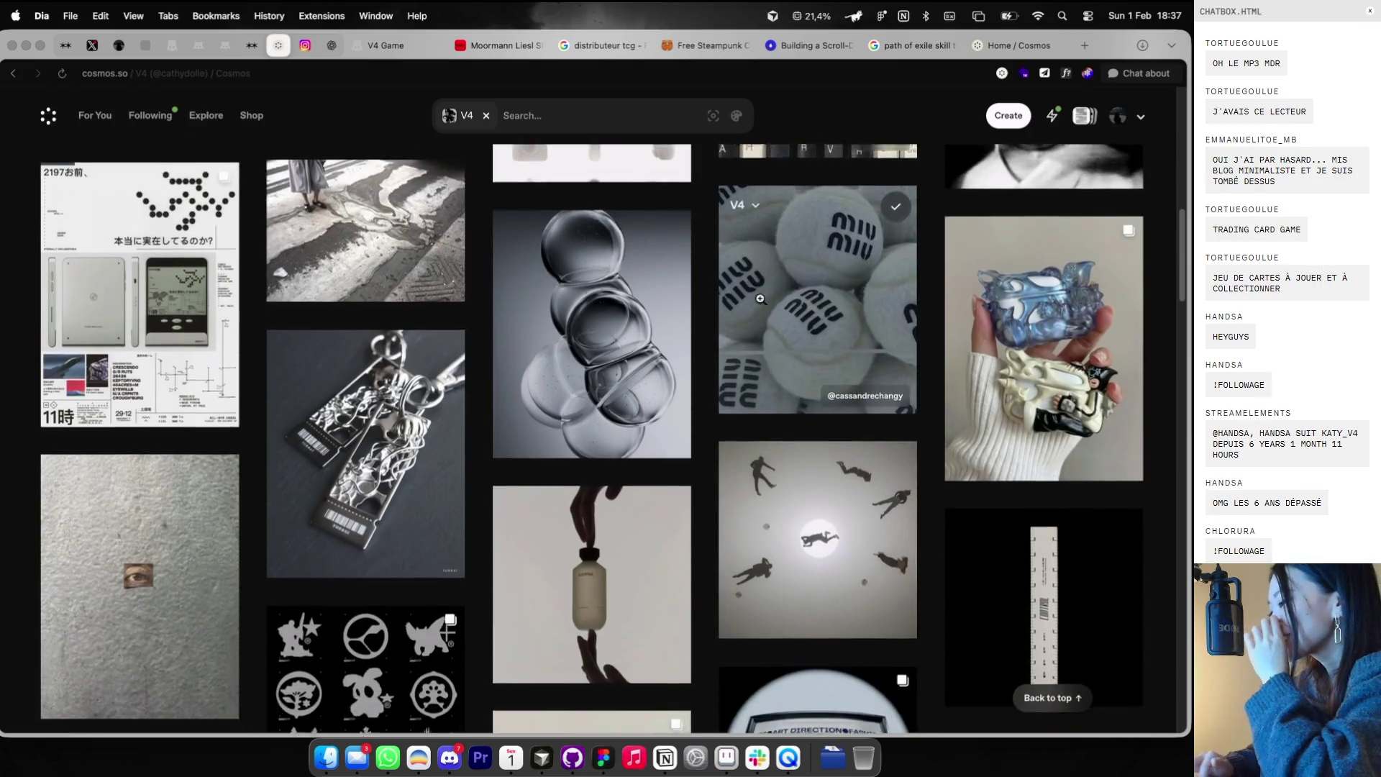
{"action": "scroll", "coordinate": [760, 299], "scroll_direction": "down", "scroll_amount": 3}
{"action": "scroll", "coordinate": [761, 303], "scroll_direction": "down", "scroll_amount": 1}
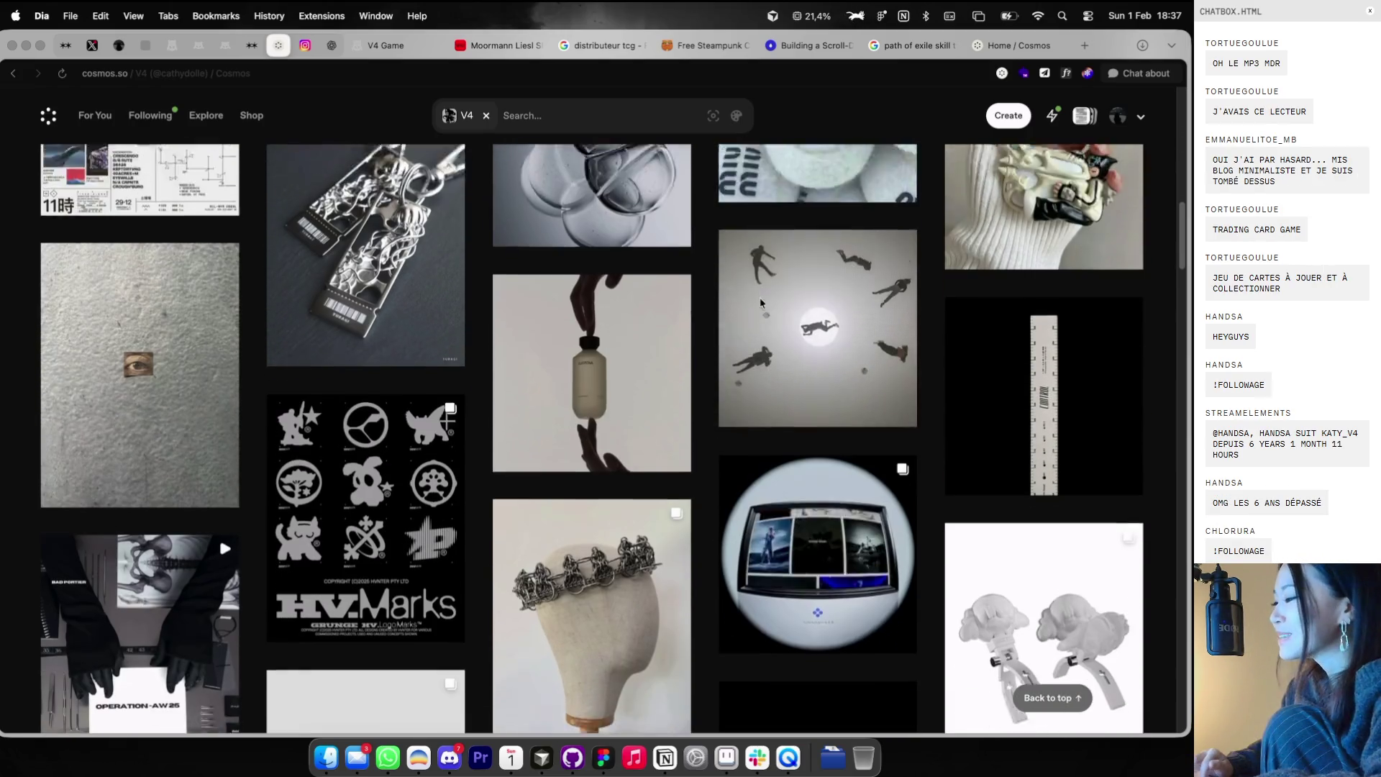
{"action": "scroll", "coordinate": [761, 303], "scroll_direction": "down", "scroll_amount": 1}
{"action": "scroll", "coordinate": [761, 301], "scroll_direction": "down", "scroll_amount": 5}
{"action": "scroll", "coordinate": [759, 298], "scroll_direction": "down", "scroll_amount": 4}
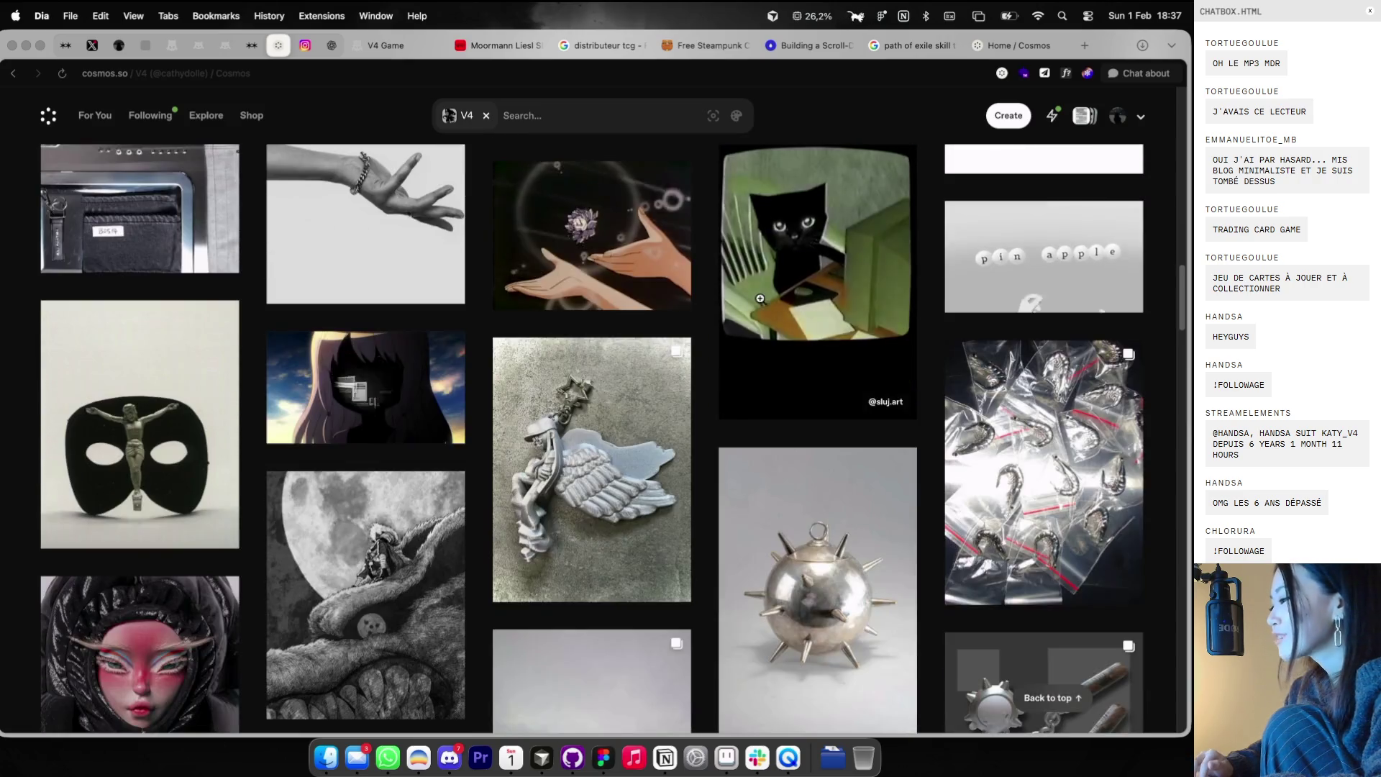
{"action": "scroll", "coordinate": [760, 298], "scroll_direction": "down", "scroll_amount": 5}
{"action": "scroll", "coordinate": [759, 298], "scroll_direction": "down", "scroll_amount": 1}
{"action": "scroll", "coordinate": [760, 298], "scroll_direction": "down", "scroll_amount": 8}
{"action": "scroll", "coordinate": [760, 298], "scroll_direction": "down", "scroll_amount": 1}
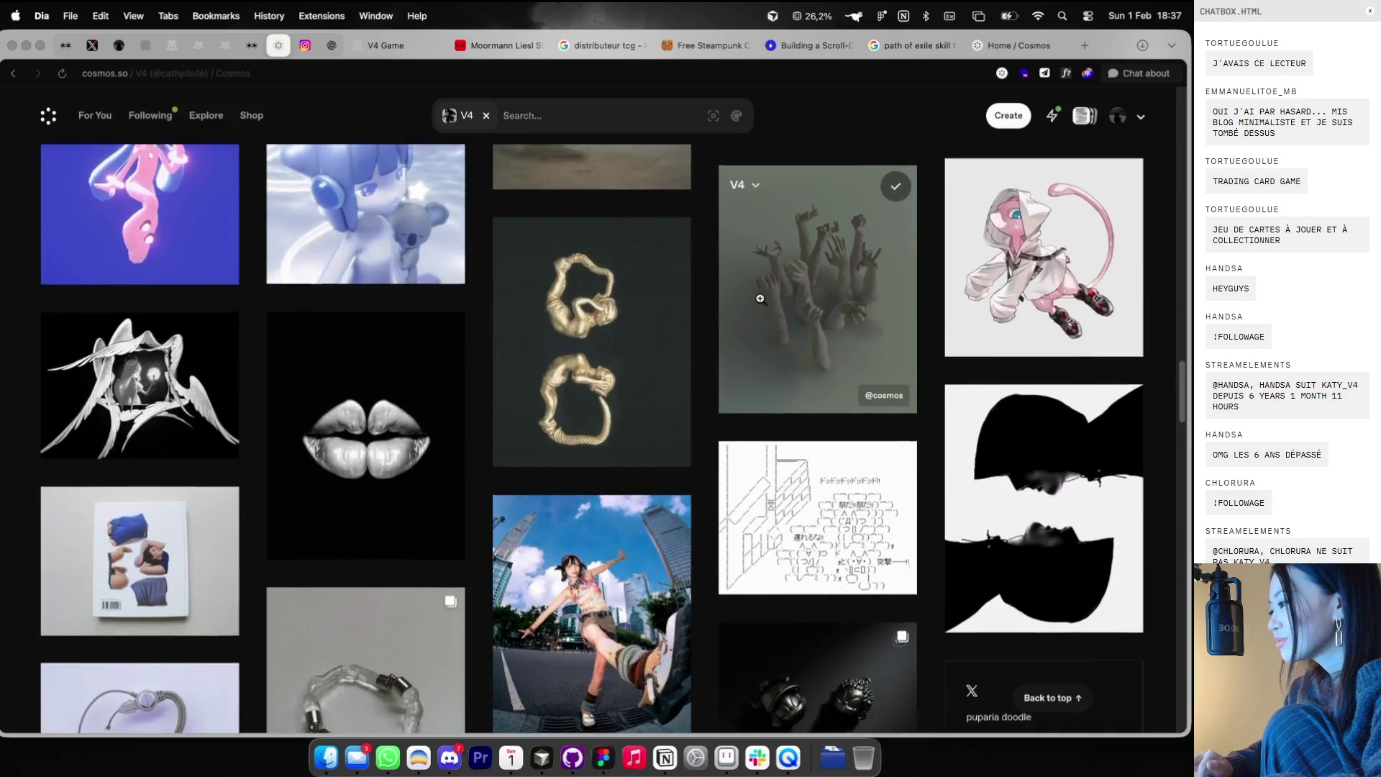
{"action": "scroll", "coordinate": [760, 298], "scroll_direction": "down", "scroll_amount": 5}
{"action": "scroll", "coordinate": [760, 299], "scroll_direction": "down", "scroll_amount": 5}
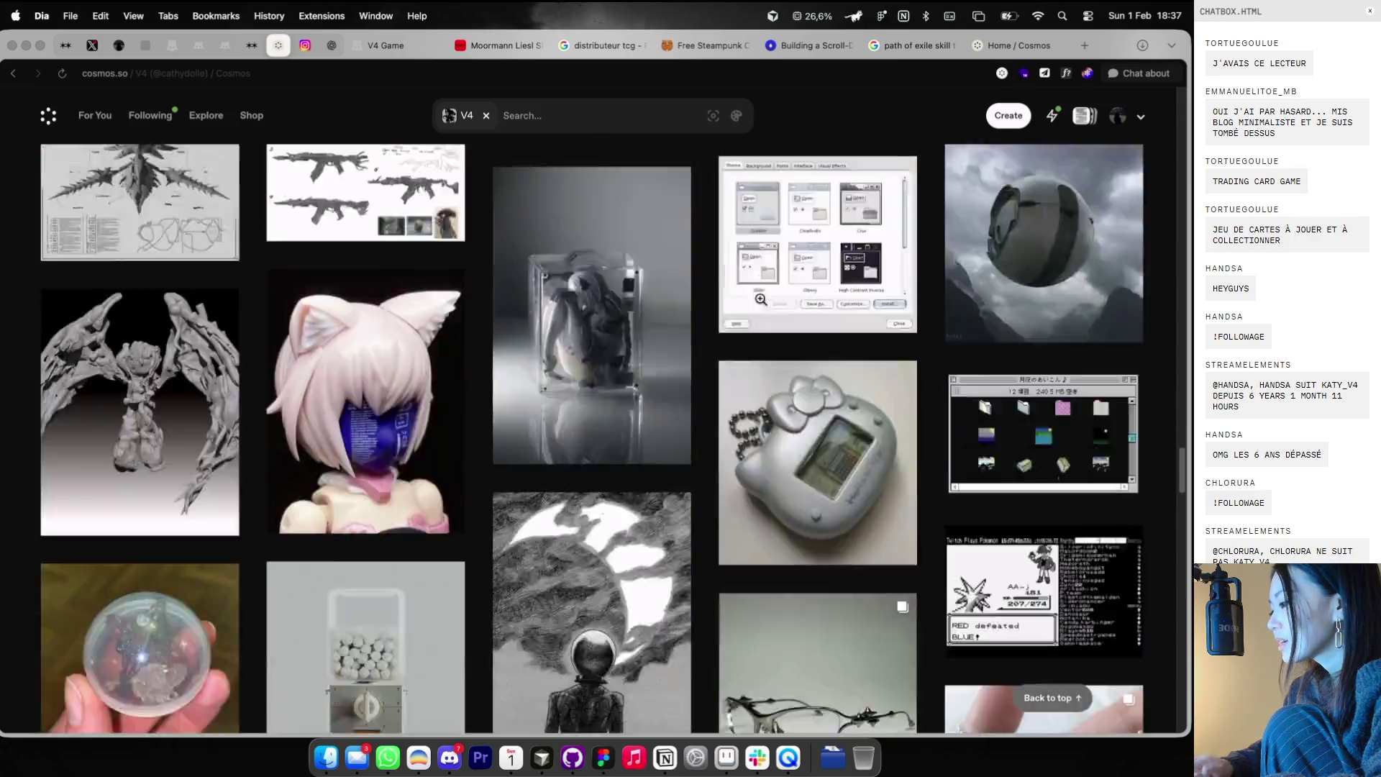
{"action": "scroll", "coordinate": [760, 298], "scroll_direction": "down", "scroll_amount": 5}
{"action": "scroll", "coordinate": [760, 298], "scroll_direction": "down", "scroll_amount": 5}
{"action": "scroll", "coordinate": [760, 298], "scroll_direction": "down", "scroll_amount": 5}
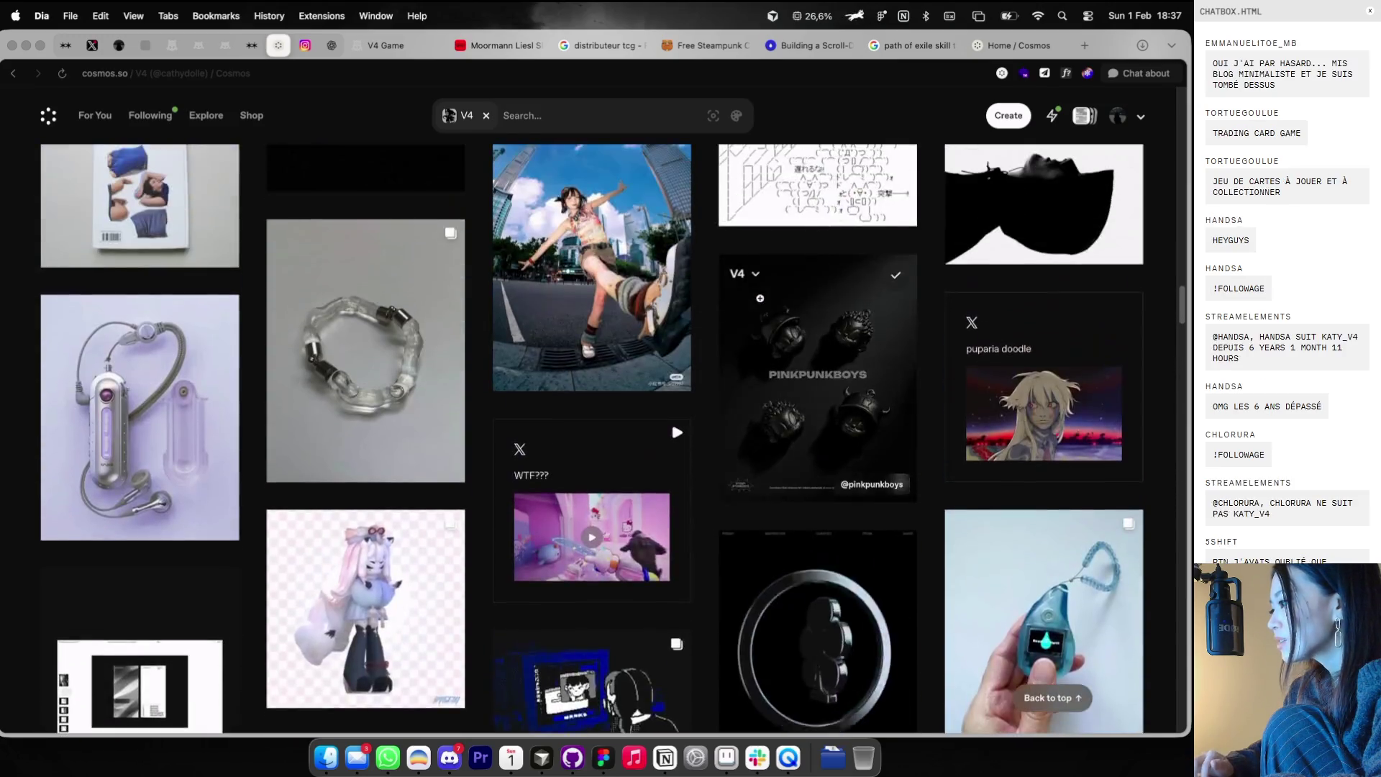
{"action": "scroll", "coordinate": [760, 298], "scroll_direction": "up", "scroll_amount": 5}
{"action": "left_click", "coordinate": [755, 296]}
{"action": "right_click", "coordinate": [579, 303]}
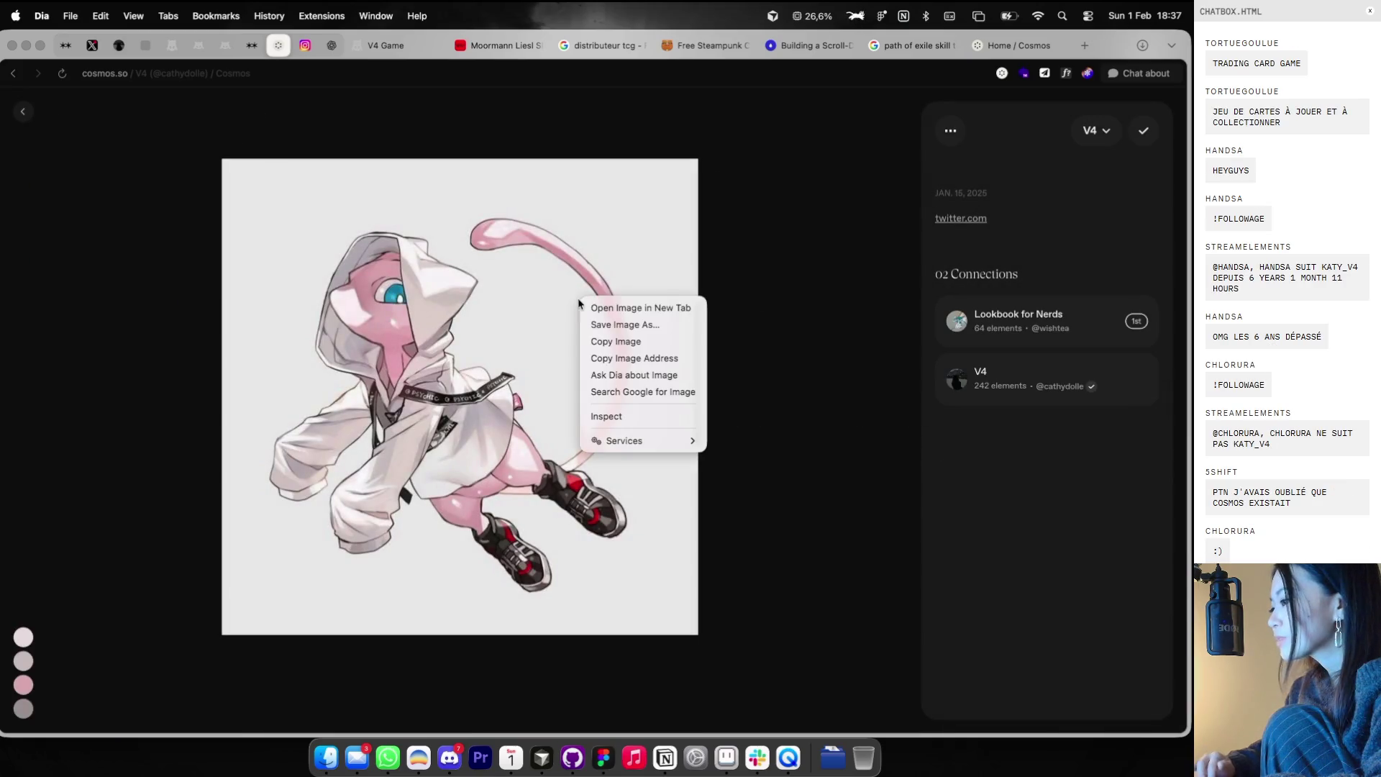
{"action": "left_click", "coordinate": [25, 113]}
- Paste the pink figure into the RIP-IT moodboard below the title, then return to Cosmos
{"action": "key", "text": "ctrl+Right"}
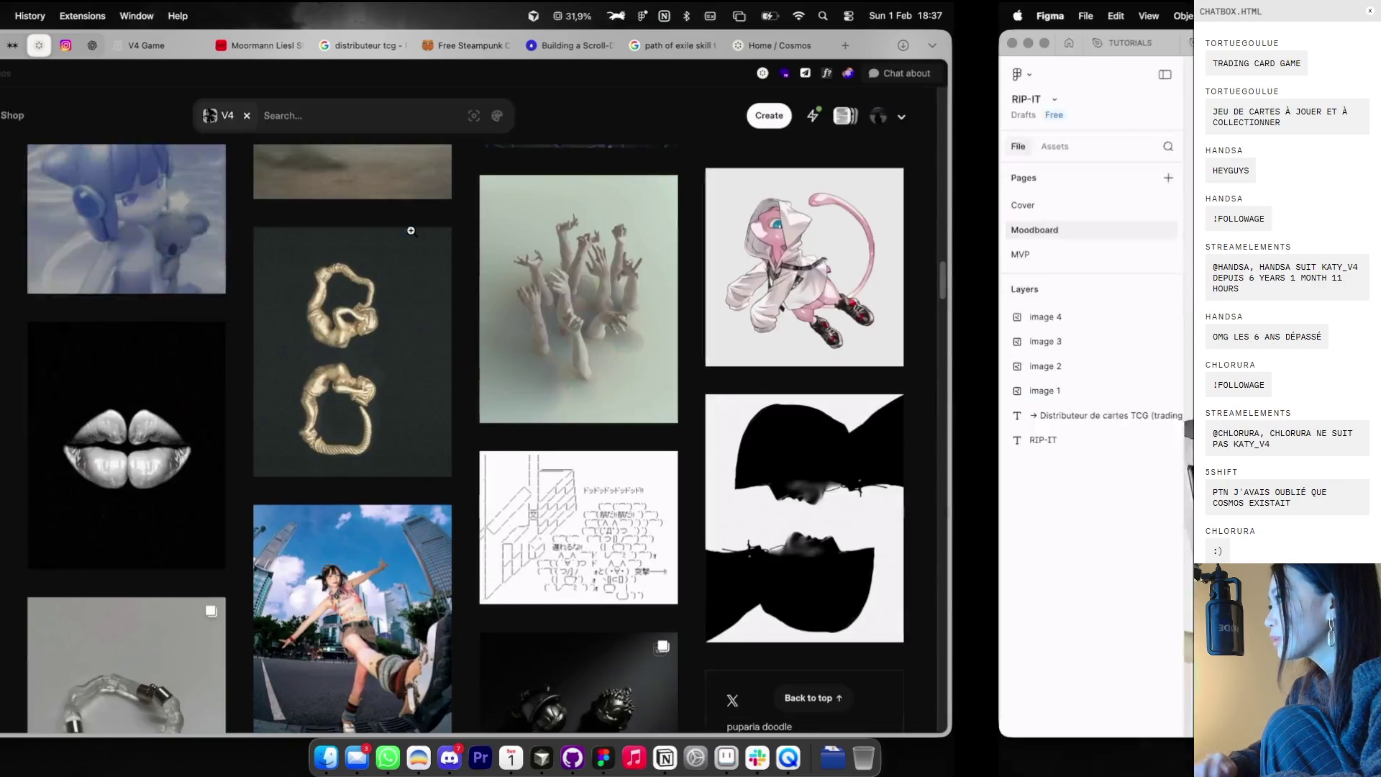
{"action": "key", "text": "super+v"}
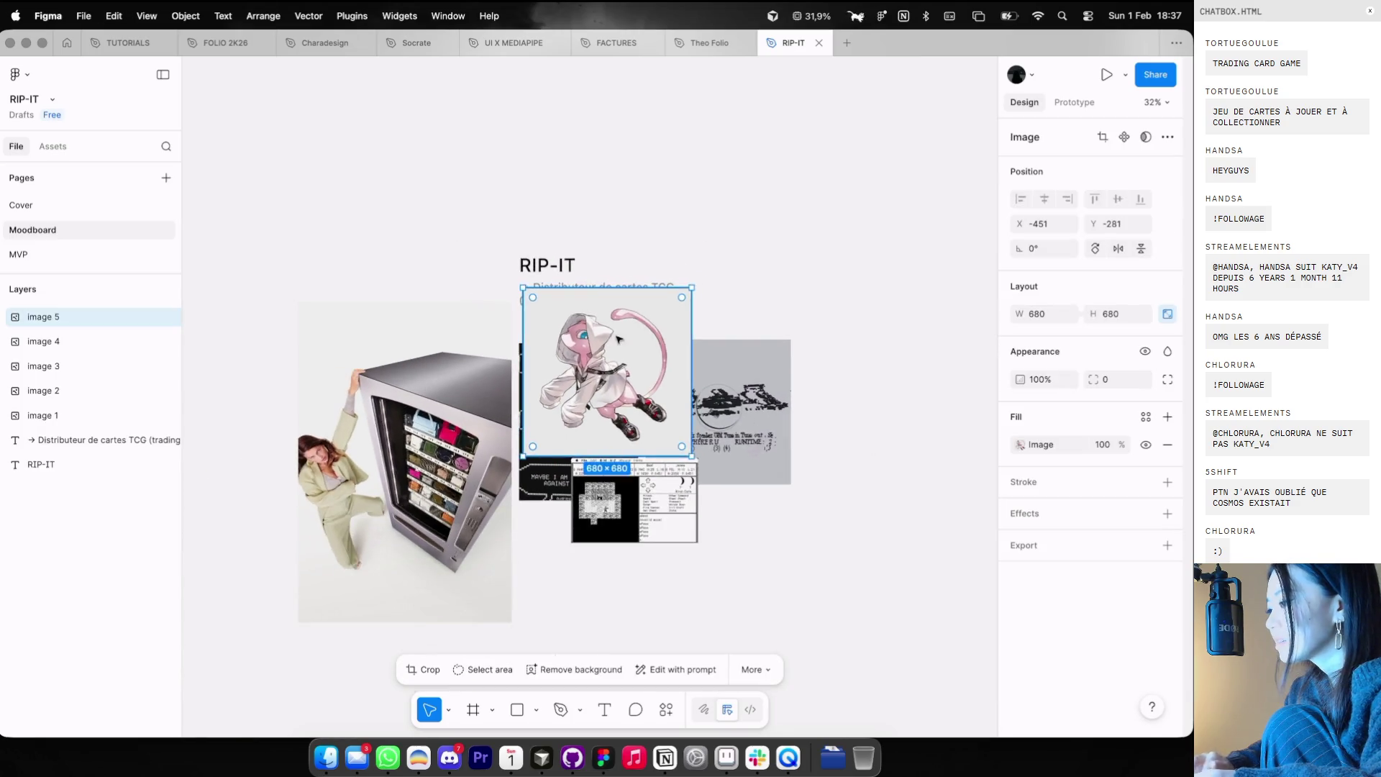
{"action": "left_click_drag", "start_coordinate": [659, 306], "coordinate": [838, 453]}
{"action": "key", "text": "ctrl+Left"}
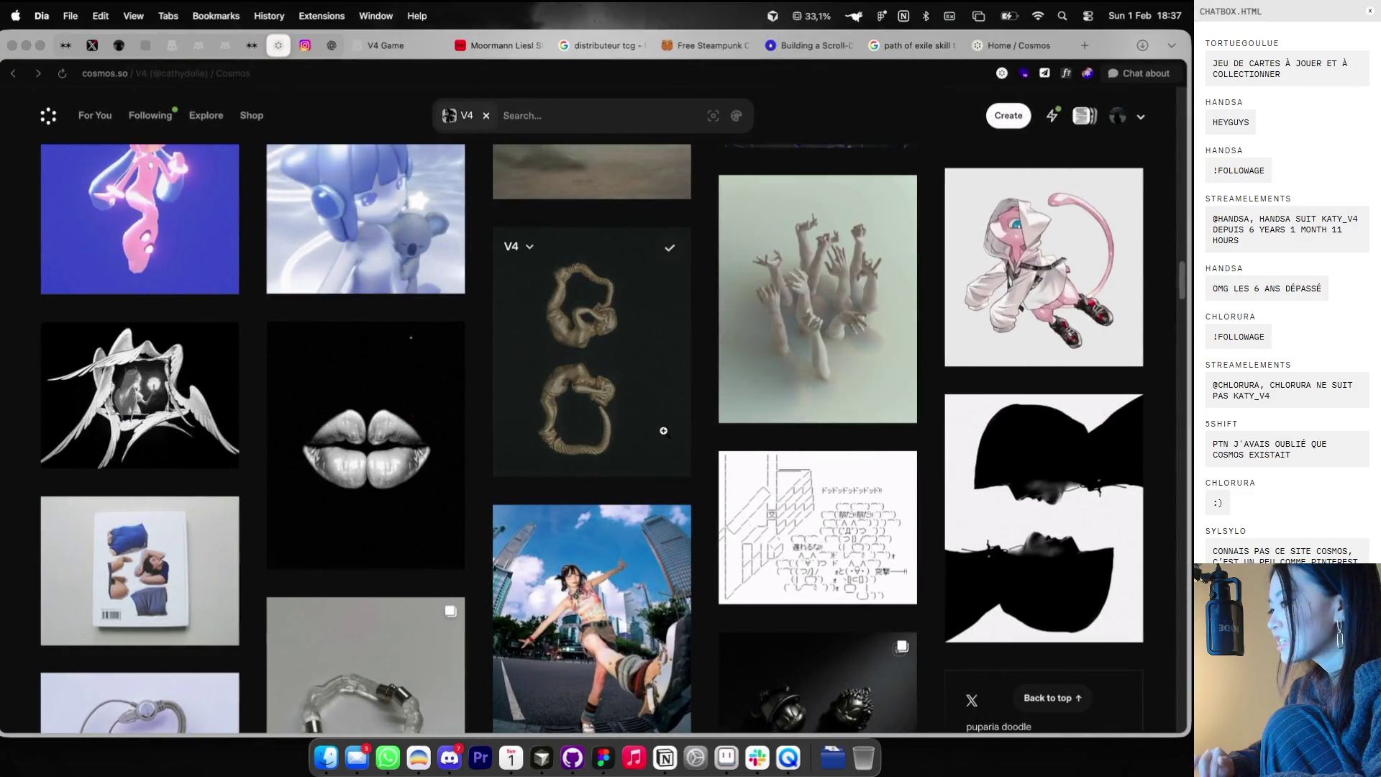
- Go from the V4 board to the account profile's Clusters view (LAYOUTS, EFFECTS, MATERIALS, BOOK)
{"action": "scroll", "coordinate": [665, 435], "scroll_direction": "down", "scroll_amount": 15}
{"action": "scroll", "coordinate": [666, 435], "scroll_direction": "down", "scroll_amount": 5}
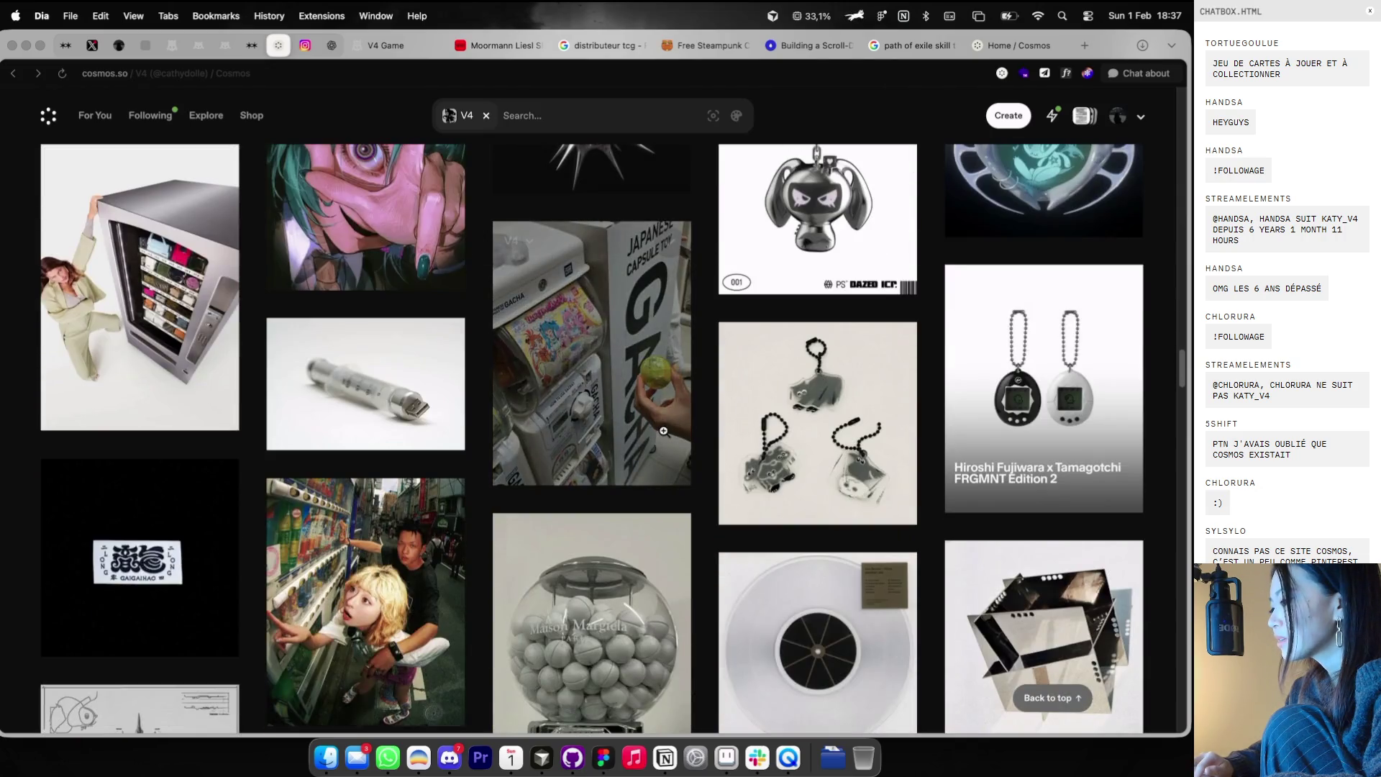
{"action": "scroll", "coordinate": [666, 435], "scroll_direction": "down", "scroll_amount": 2}
{"action": "scroll", "coordinate": [665, 435], "scroll_direction": "down", "scroll_amount": 6}
{"action": "scroll", "coordinate": [665, 435], "scroll_direction": "down", "scroll_amount": 5}
{"action": "scroll", "coordinate": [665, 436], "scroll_direction": "down", "scroll_amount": 5}
{"action": "scroll", "coordinate": [665, 435], "scroll_direction": "down", "scroll_amount": 5}
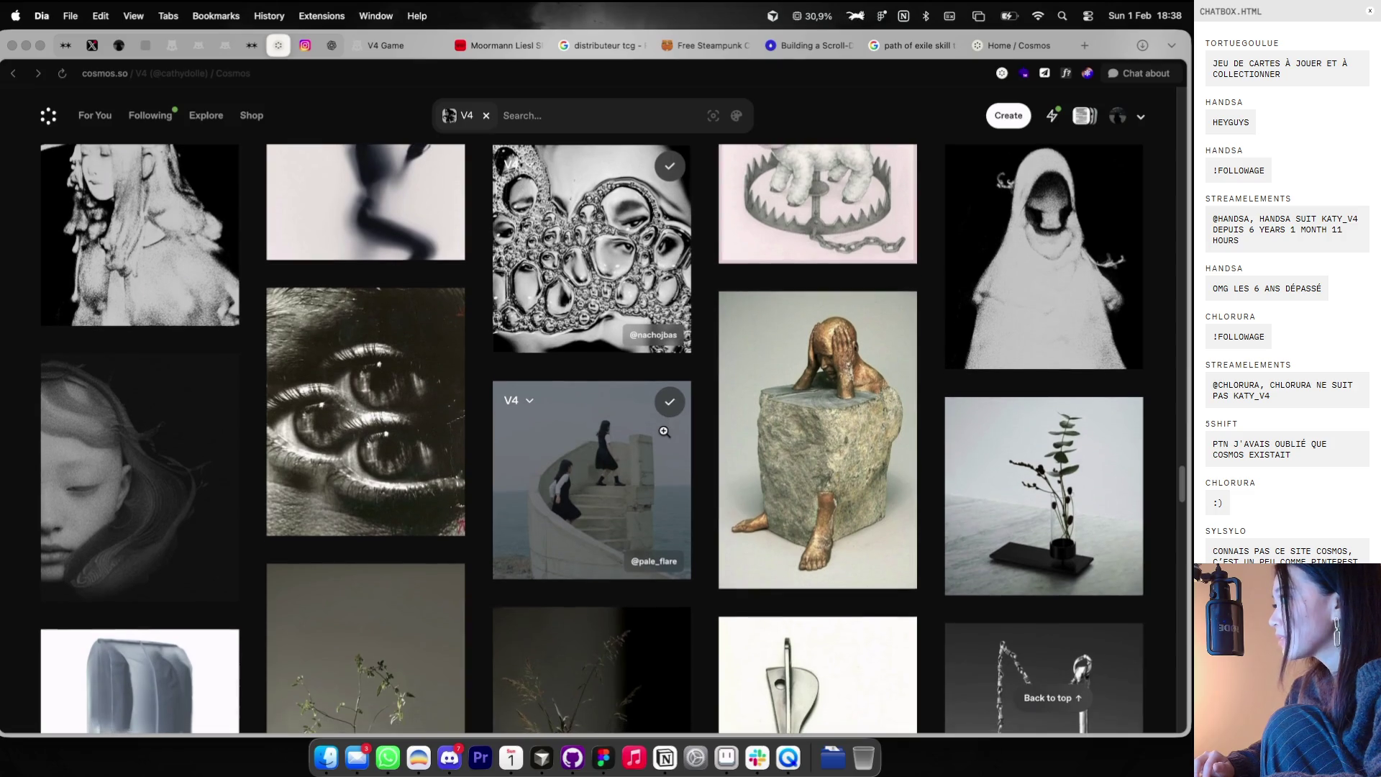
{"action": "scroll", "coordinate": [664, 431], "scroll_direction": "down", "scroll_amount": 2}
{"action": "scroll", "coordinate": [664, 431], "scroll_direction": "down", "scroll_amount": 5}
{"action": "scroll", "coordinate": [664, 432], "scroll_direction": "down", "scroll_amount": 3}
{"action": "scroll", "coordinate": [664, 432], "scroll_direction": "down", "scroll_amount": 5}
{"action": "scroll", "coordinate": [663, 431], "scroll_direction": "down", "scroll_amount": 2}
{"action": "scroll", "coordinate": [664, 431], "scroll_direction": "down", "scroll_amount": 5}
{"action": "scroll", "coordinate": [663, 430], "scroll_direction": "down", "scroll_amount": 5}
{"action": "scroll", "coordinate": [663, 430], "scroll_direction": "down", "scroll_amount": 1}
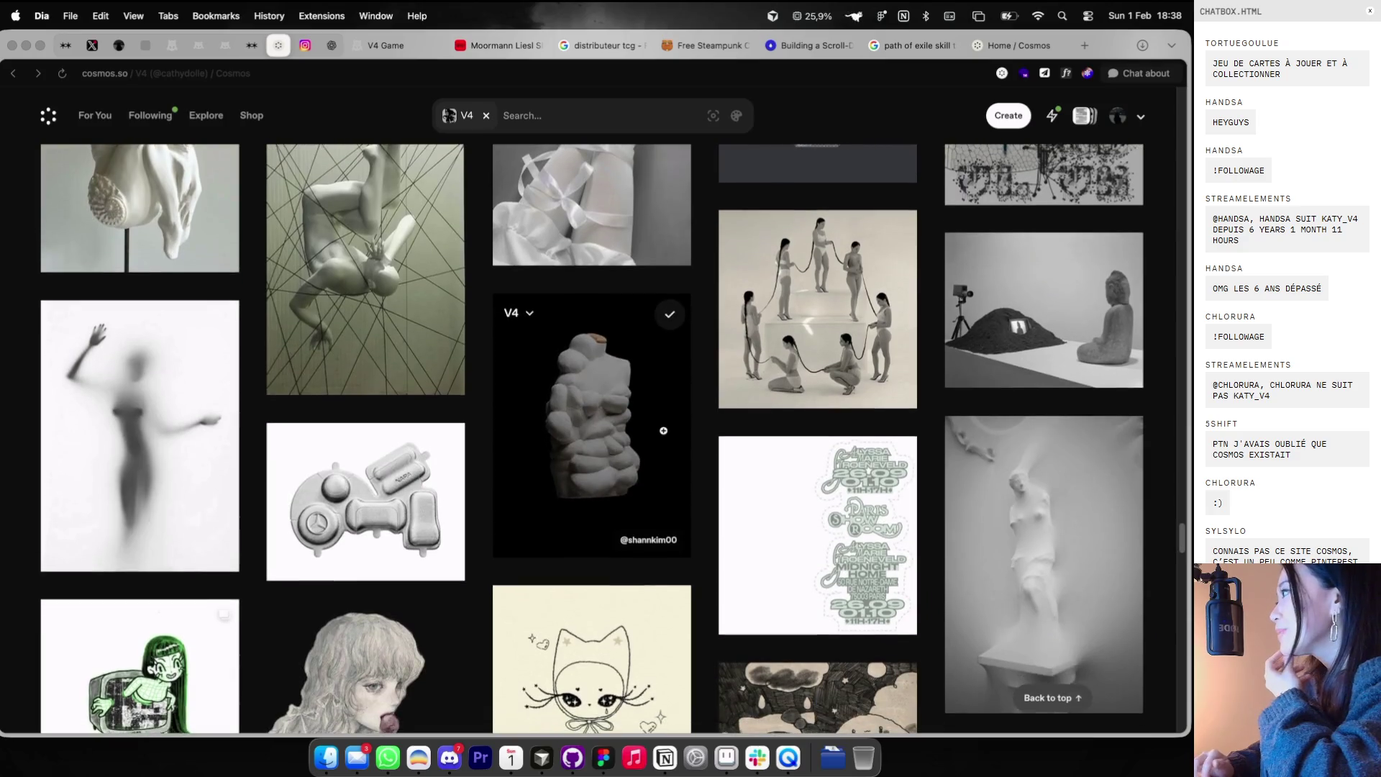
{"action": "scroll", "coordinate": [700, 510], "scroll_direction": "down", "scroll_amount": 1}
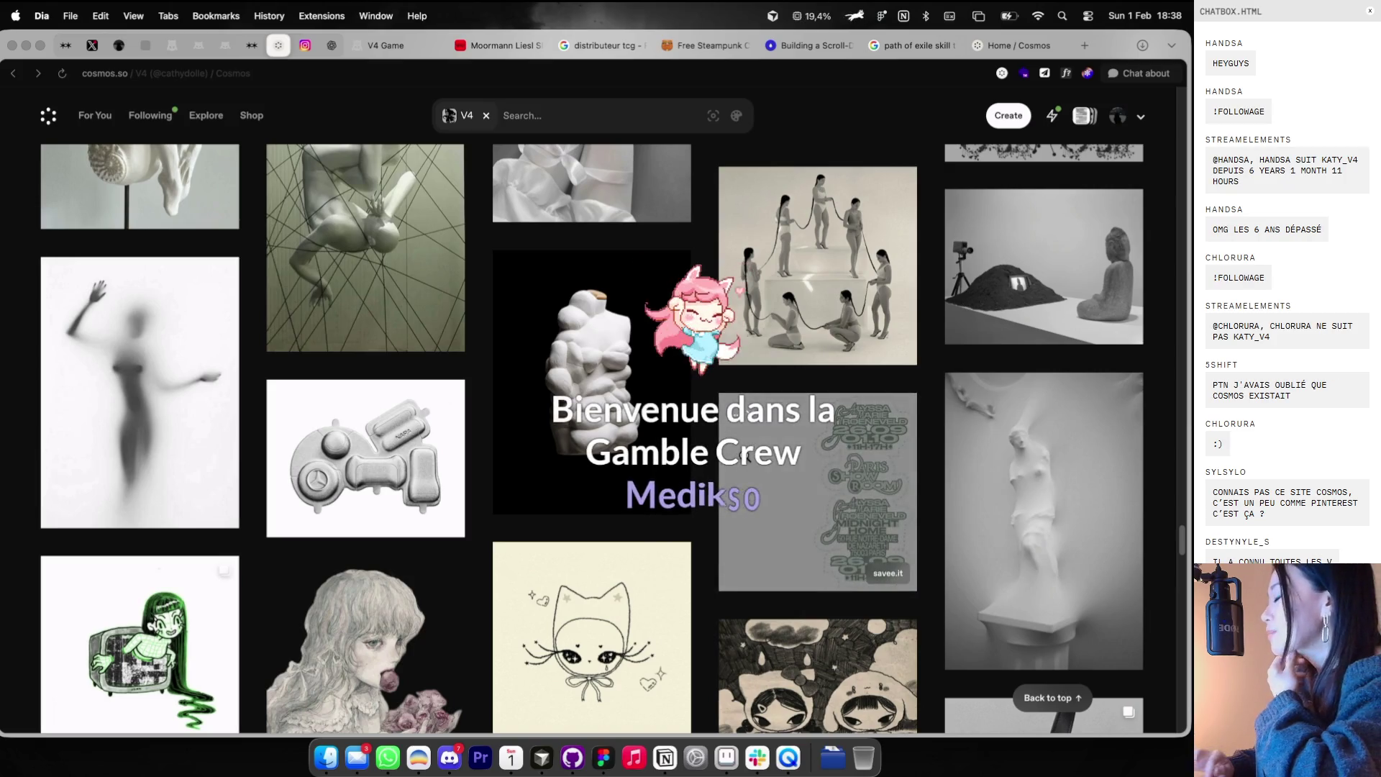
{"action": "scroll", "coordinate": [762, 406], "scroll_direction": "down", "scroll_amount": 3}
{"action": "scroll", "coordinate": [763, 406], "scroll_direction": "down", "scroll_amount": 3}
{"action": "scroll", "coordinate": [762, 406], "scroll_direction": "down", "scroll_amount": 3}
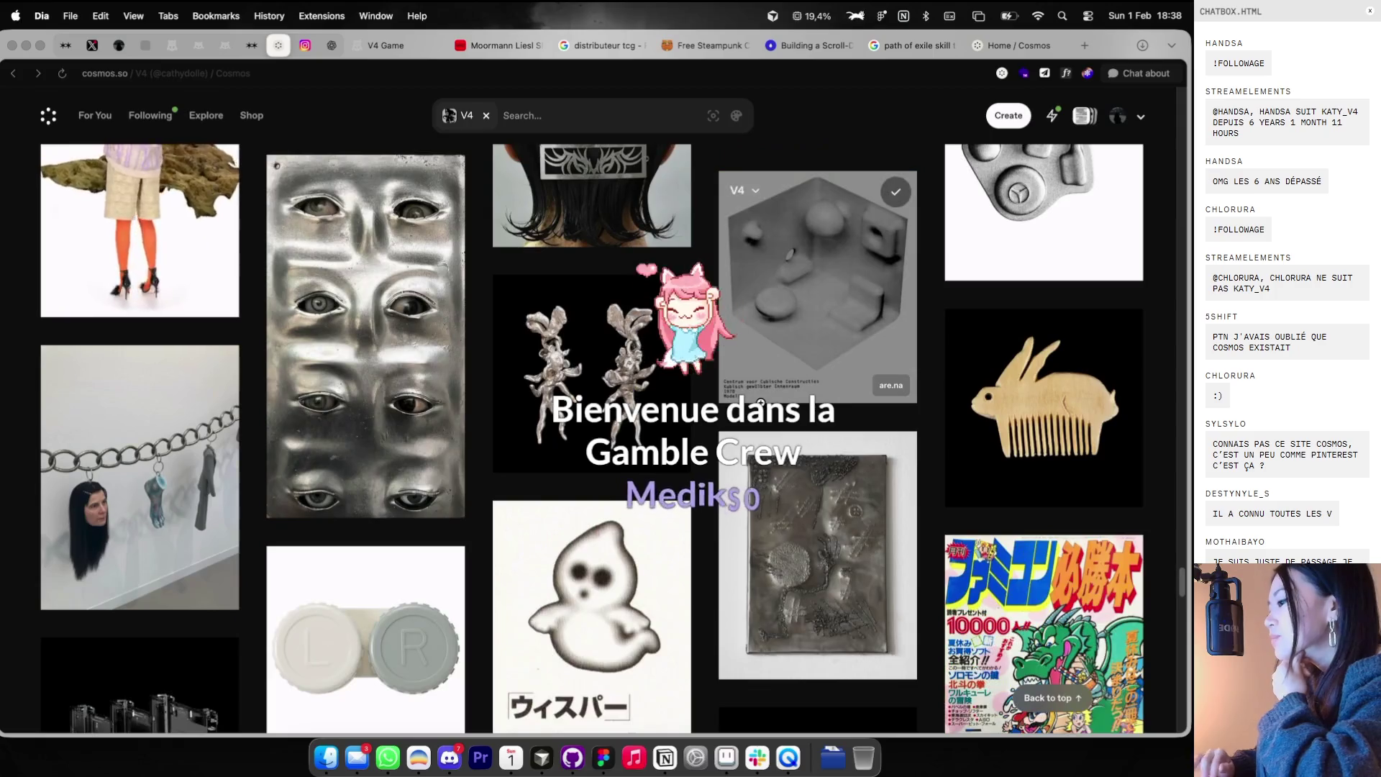
{"action": "scroll", "coordinate": [761, 404], "scroll_direction": "down", "scroll_amount": 3}
{"action": "scroll", "coordinate": [761, 404], "scroll_direction": "down", "scroll_amount": 2}
{"action": "scroll", "coordinate": [762, 406], "scroll_direction": "down", "scroll_amount": 3}
{"action": "scroll", "coordinate": [763, 407], "scroll_direction": "down", "scroll_amount": 2}
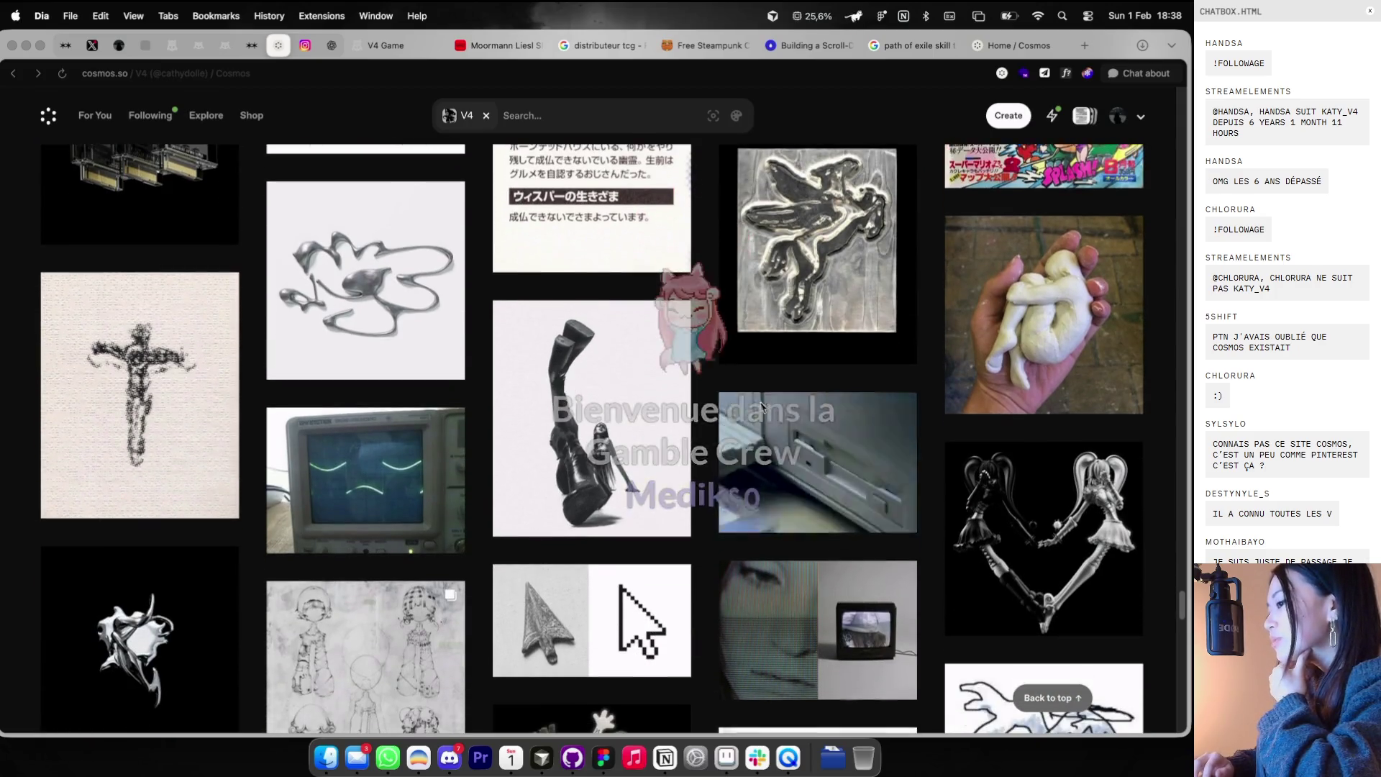
{"action": "scroll", "coordinate": [763, 407], "scroll_direction": "down", "scroll_amount": 3}
{"action": "scroll", "coordinate": [762, 407], "scroll_direction": "down", "scroll_amount": 3}
{"action": "scroll", "coordinate": [763, 407], "scroll_direction": "down", "scroll_amount": 2}
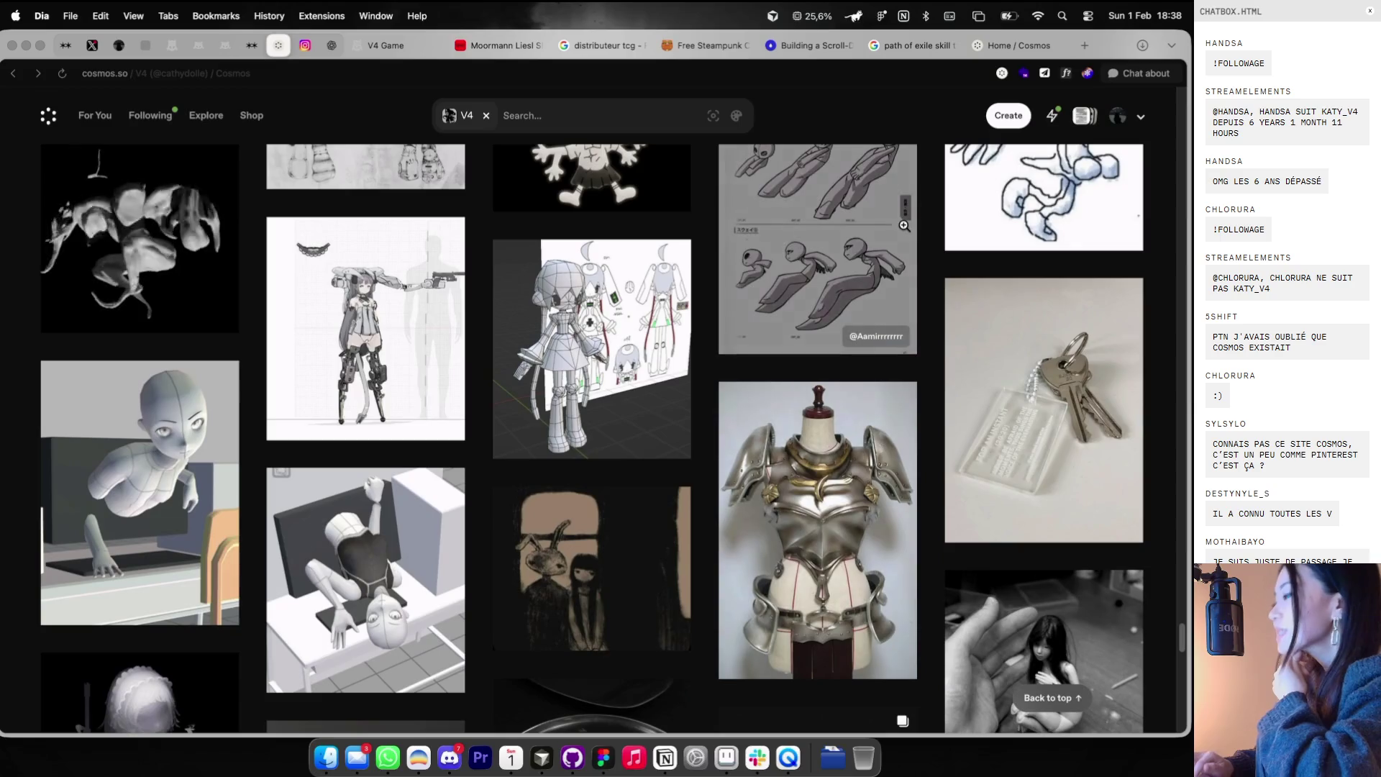
{"action": "scroll", "coordinate": [899, 217], "scroll_direction": "down", "scroll_amount": 1}
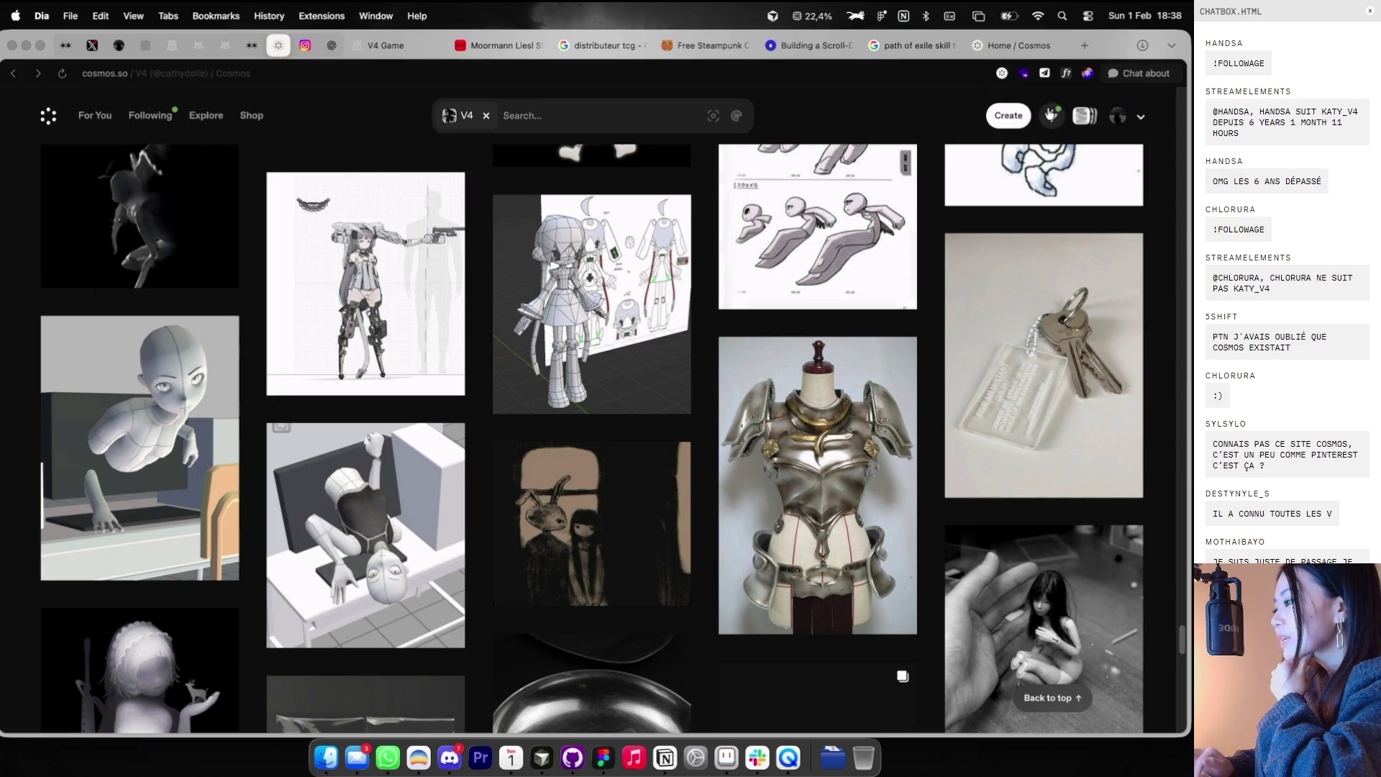
{"action": "scroll", "coordinate": [1014, 234], "scroll_direction": "up", "scroll_amount": 1}
{"action": "scroll", "coordinate": [1015, 234], "scroll_direction": "up", "scroll_amount": 3}
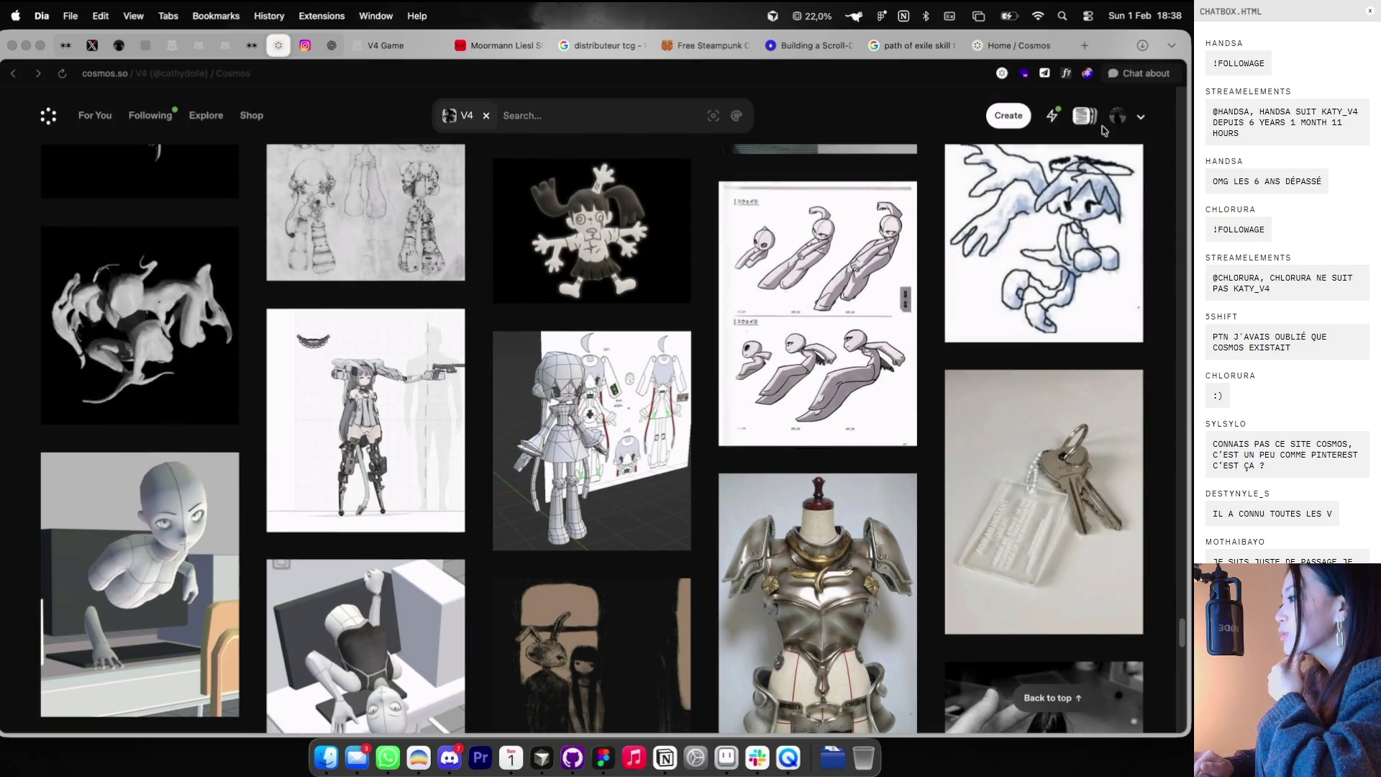
{"action": "left_click", "coordinate": [1117, 119]}
{"action": "left_click", "coordinate": [636, 279]}
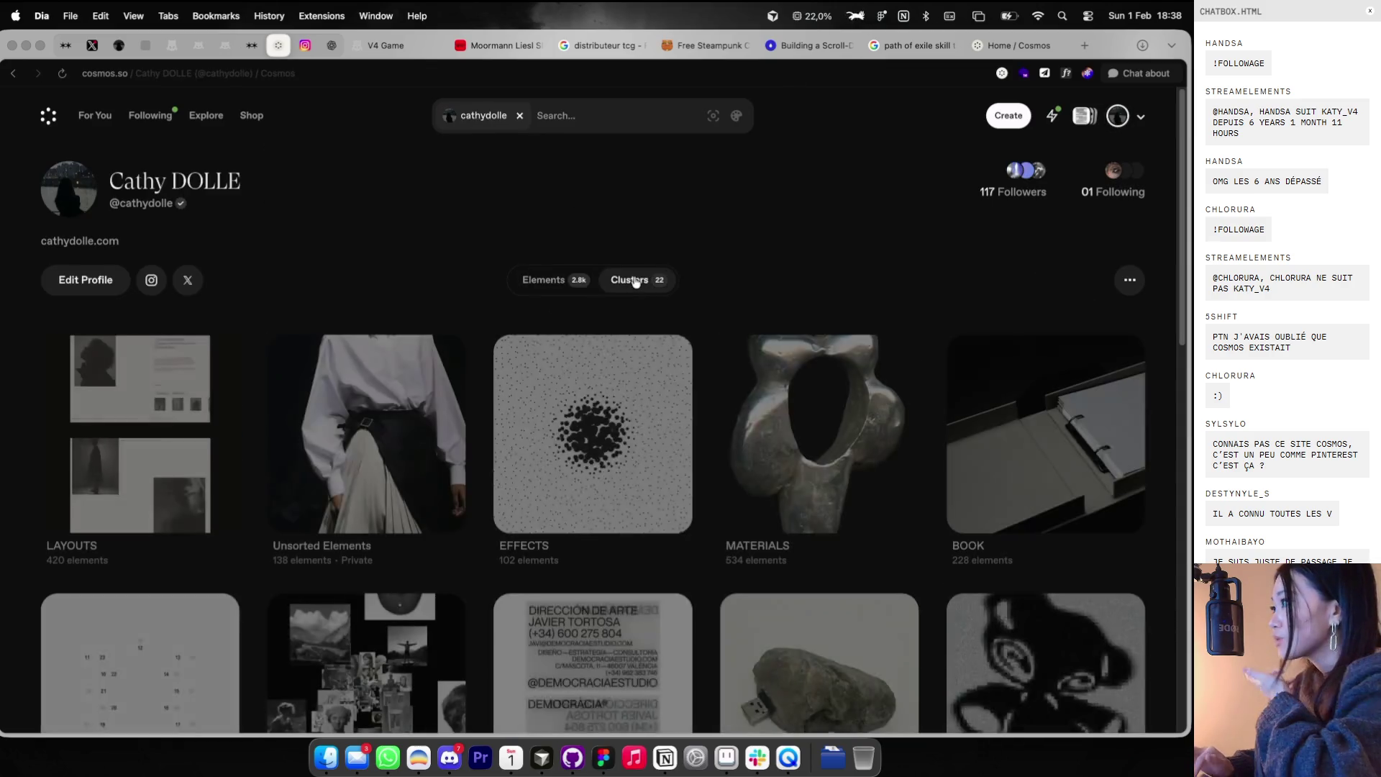
- Open the V4 cluster, view the funnel-and-branch image, and return to the Cosmos V4 board
{"action": "scroll", "coordinate": [463, 459], "scroll_direction": "down", "scroll_amount": 5}
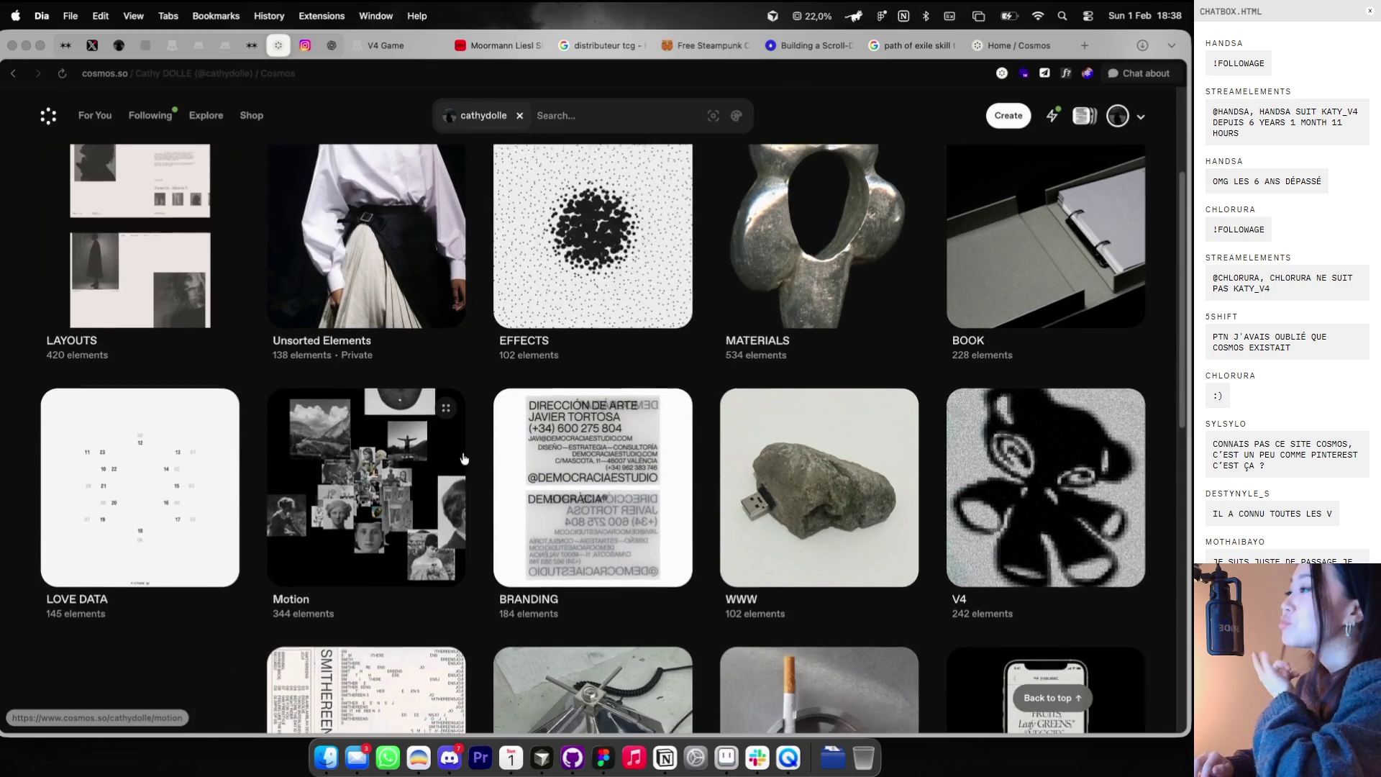
{"action": "left_click", "coordinate": [963, 467]}
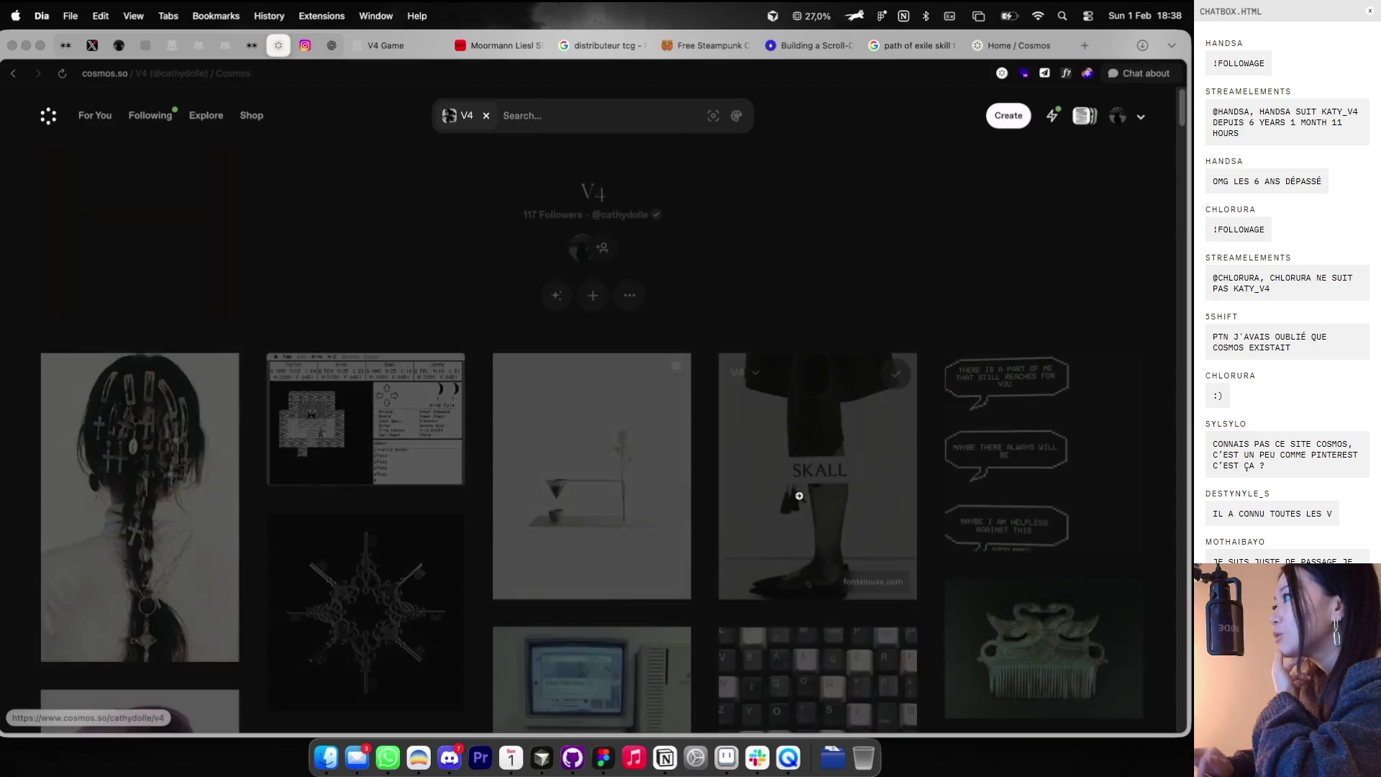
{"action": "left_click", "coordinate": [600, 517]}
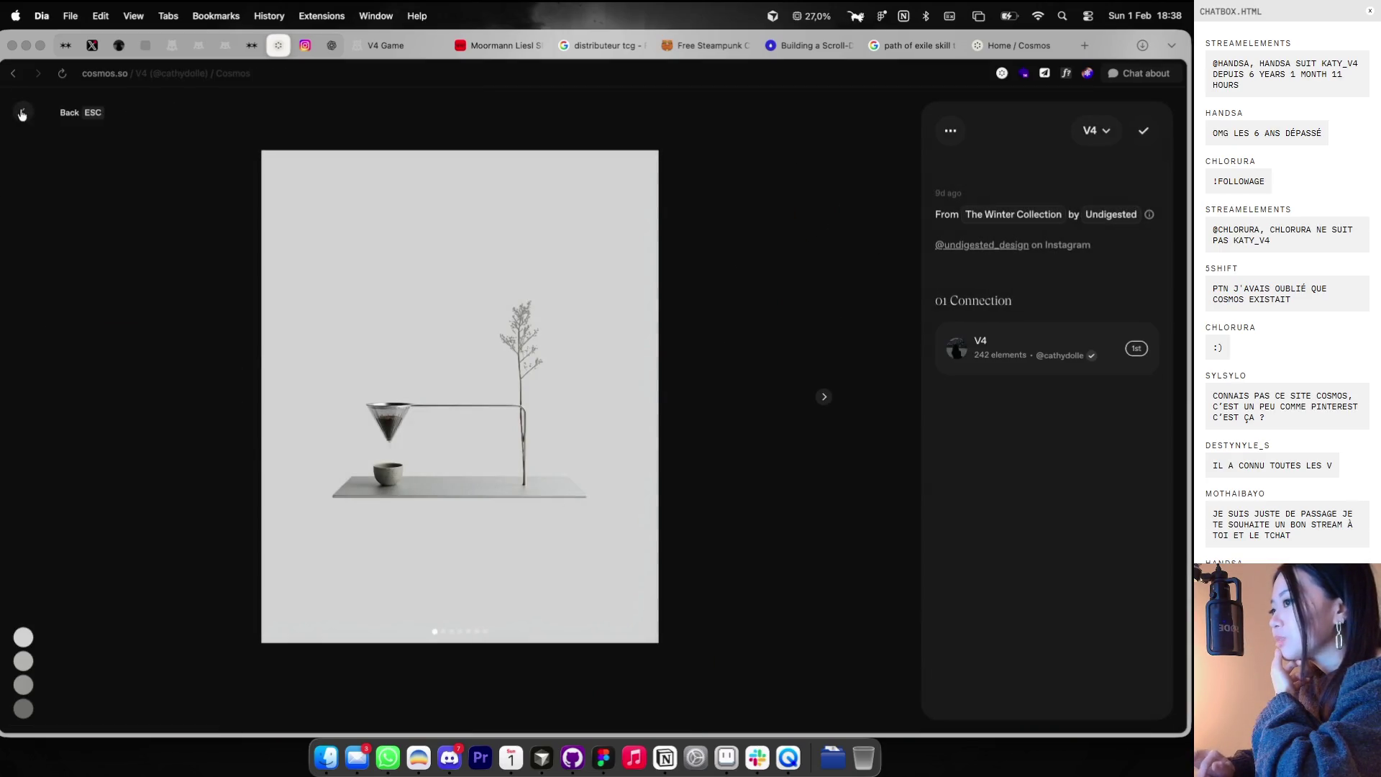
{"action": "left_click", "coordinate": [23, 112]}
{"action": "left_click", "coordinate": [389, 46]}
{"action": "left_click_drag", "start_coordinate": [285, 50], "coordinate": [332, 47]}
{"action": "left_click", "coordinate": [387, 50]}
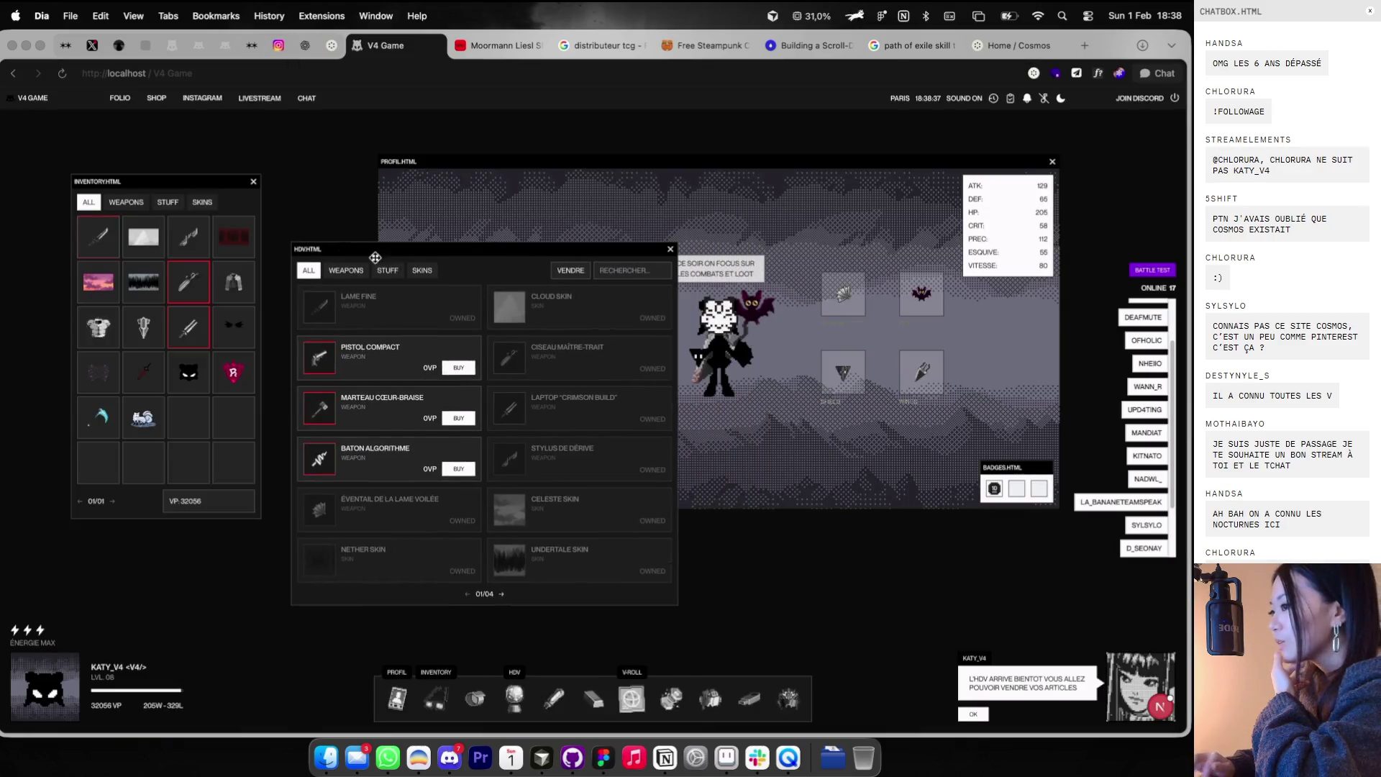
{"action": "left_click", "coordinate": [332, 46]}
- Look at the keyring and fisheye monitor images in the V4 cluster
{"action": "scroll", "coordinate": [393, 348], "scroll_direction": "down", "scroll_amount": 5}
{"action": "scroll", "coordinate": [392, 348], "scroll_direction": "up", "scroll_amount": 5}
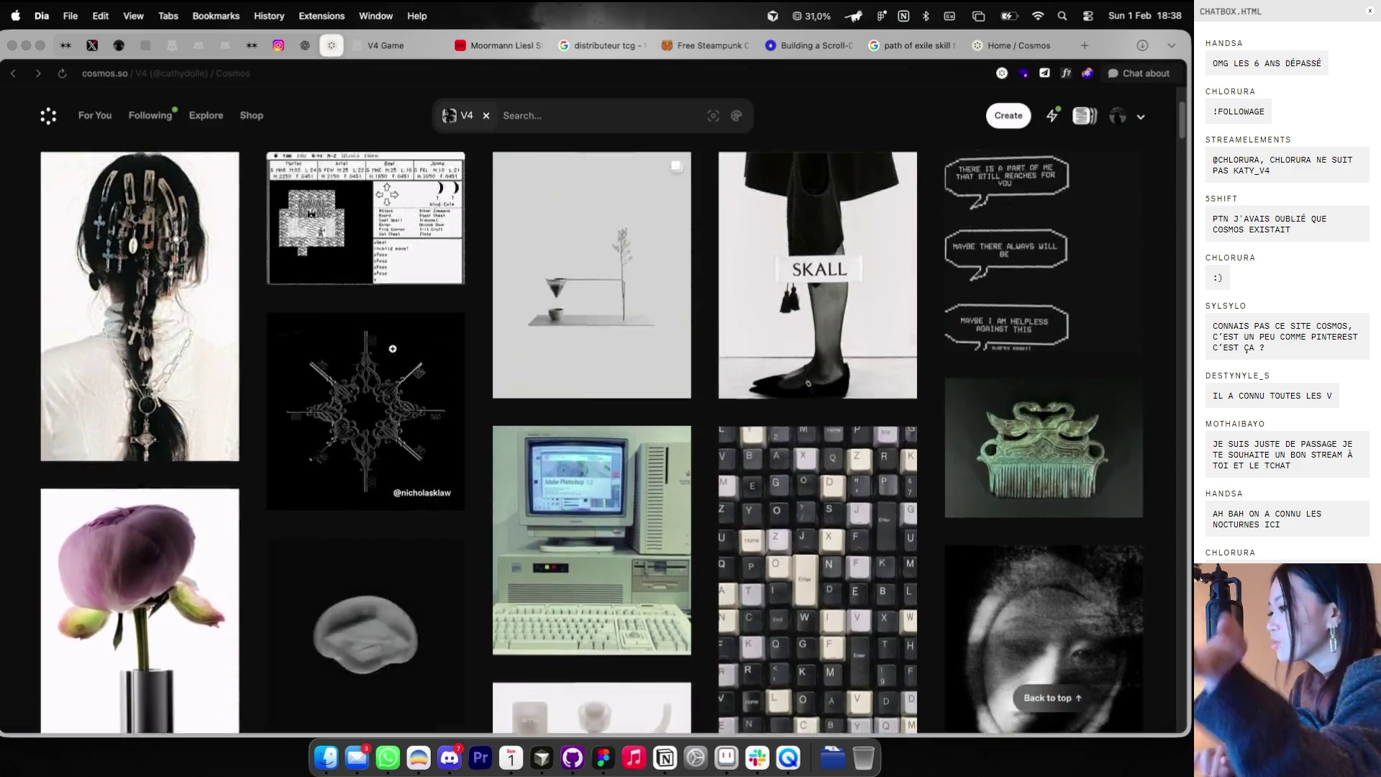
{"action": "scroll", "coordinate": [544, 392], "scroll_direction": "down", "scroll_amount": 8}
{"action": "scroll", "coordinate": [545, 388], "scroll_direction": "down", "scroll_amount": 5}
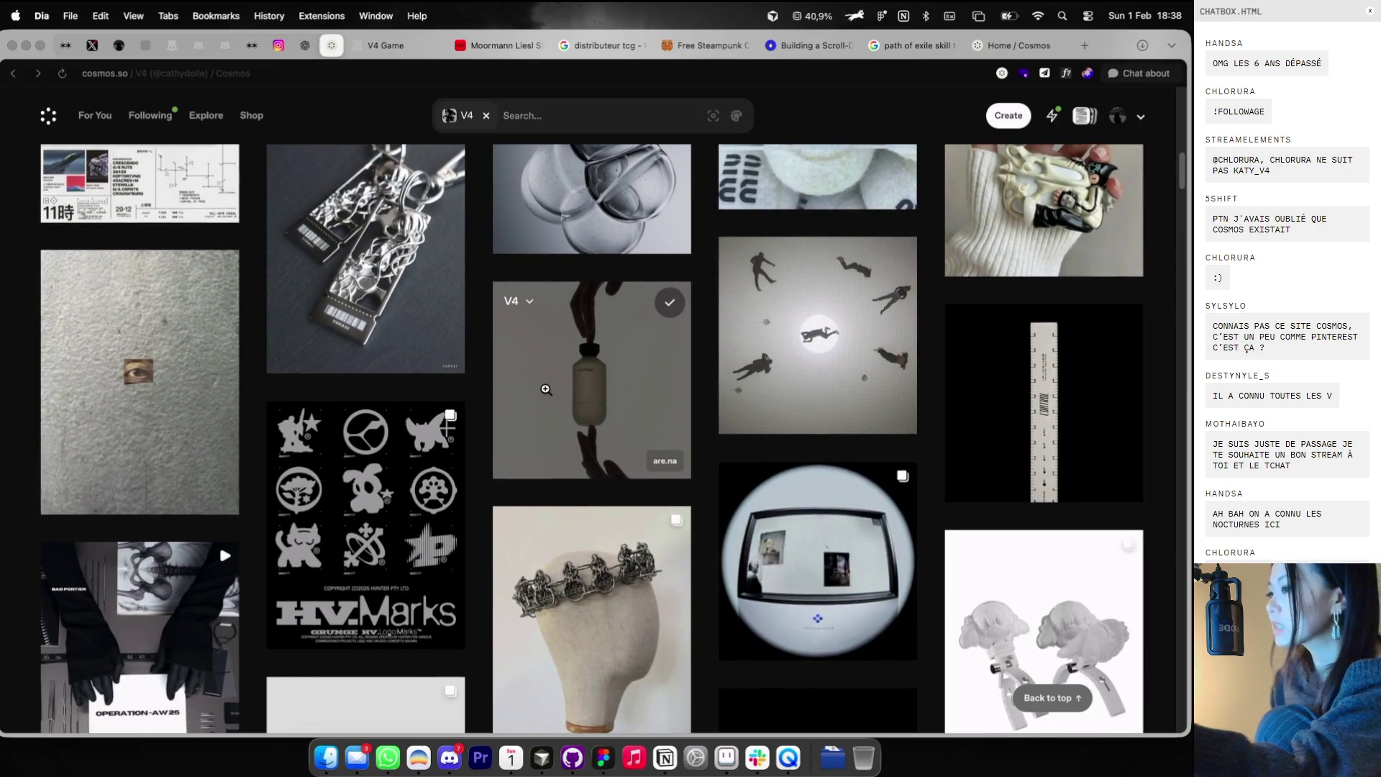
{"action": "left_click", "coordinate": [377, 241]}
{"action": "key", "text": "Escape"}
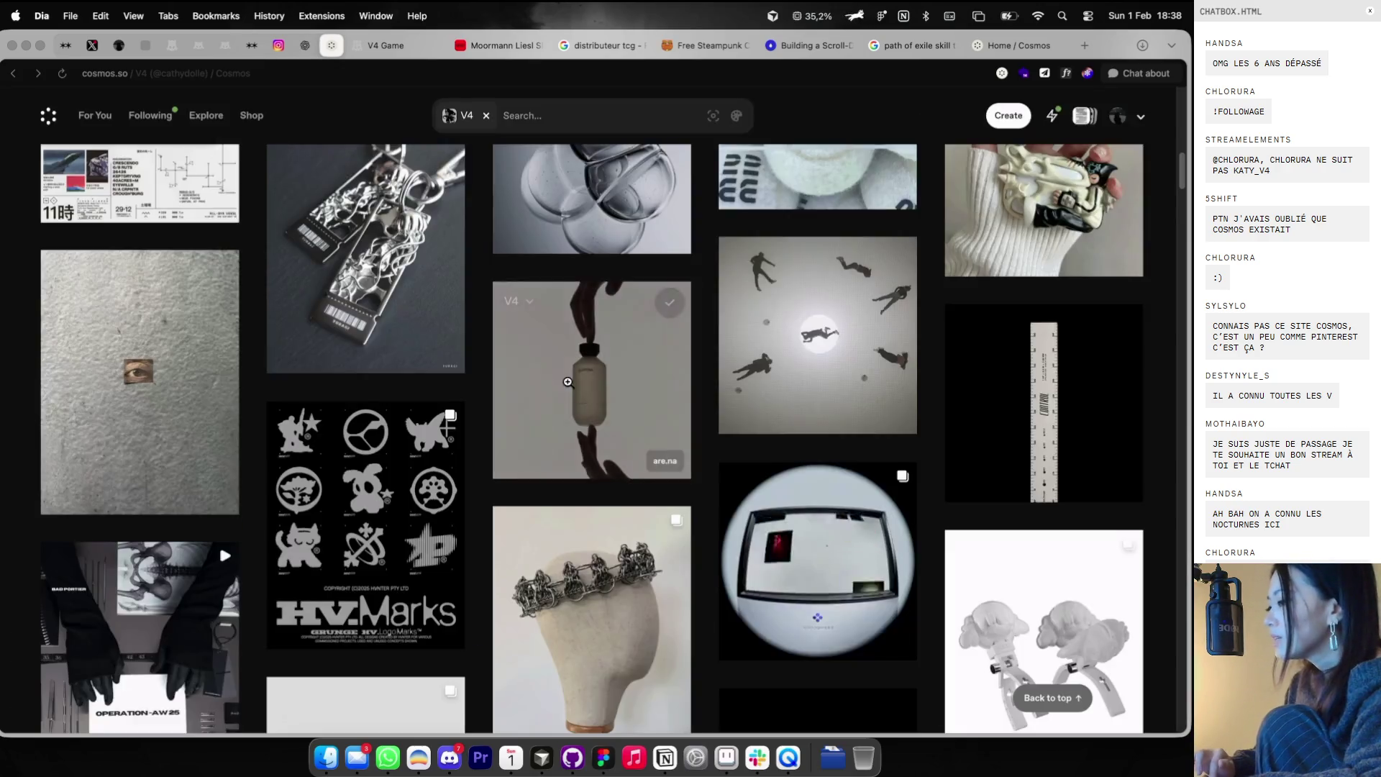
{"action": "scroll", "coordinate": [785, 288], "scroll_direction": "down", "scroll_amount": 8}
{"action": "scroll", "coordinate": [785, 288], "scroll_direction": "up", "scroll_amount": 5}
{"action": "left_click", "coordinate": [785, 289]}
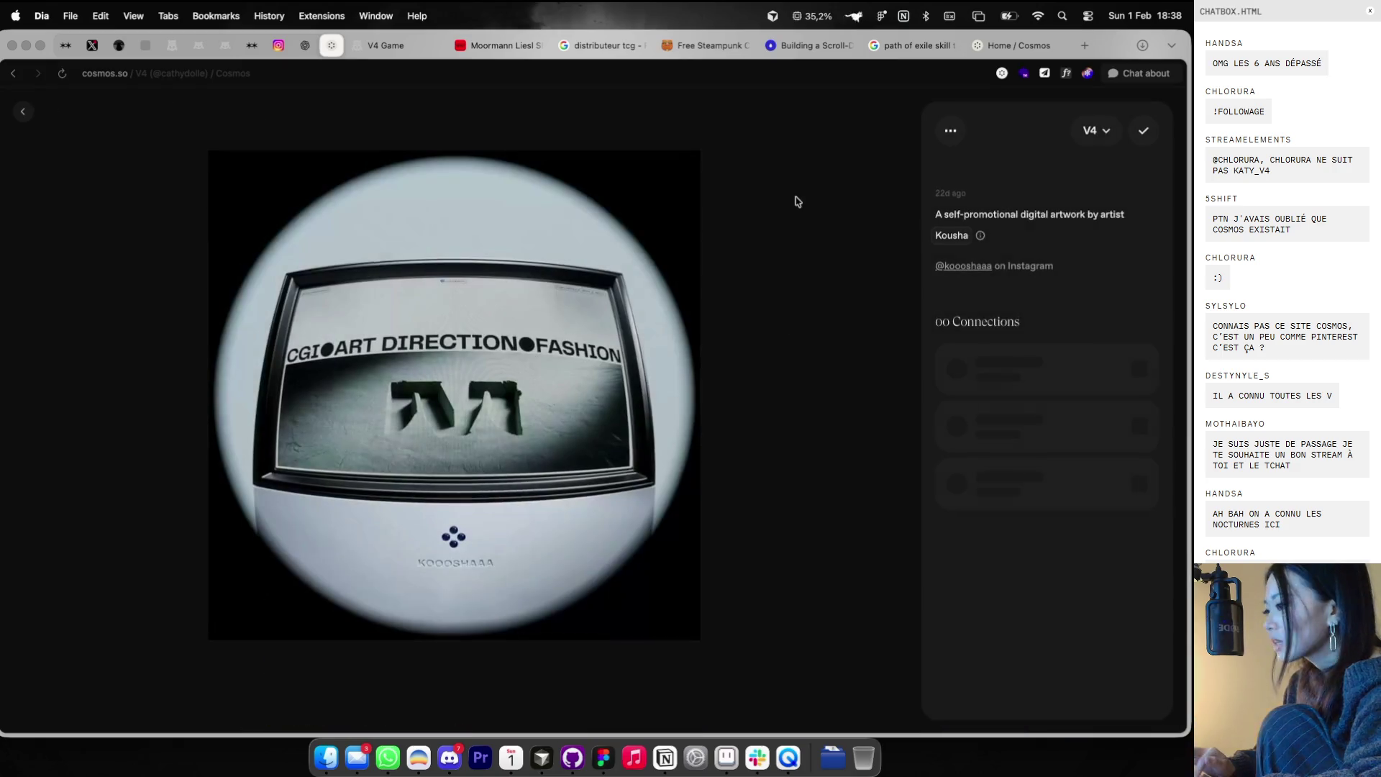
{"action": "key", "text": "Escape"}
{"action": "scroll", "coordinate": [703, 262], "scroll_direction": "down", "scroll_amount": 2}
{"action": "scroll", "coordinate": [704, 263], "scroll_direction": "down", "scroll_amount": 10}
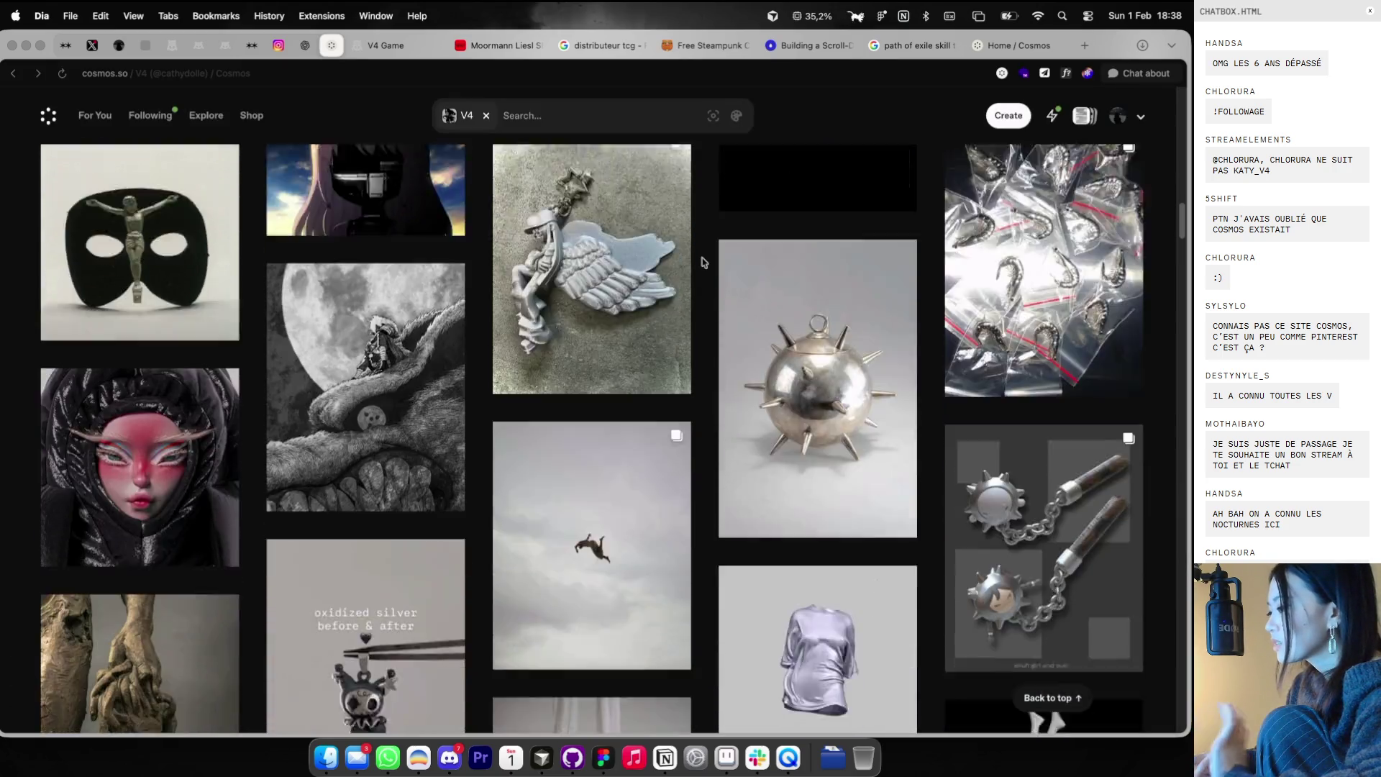
- Return to the profile's cluster list and open a new blank browser tab
{"action": "left_click", "coordinate": [1120, 119]}
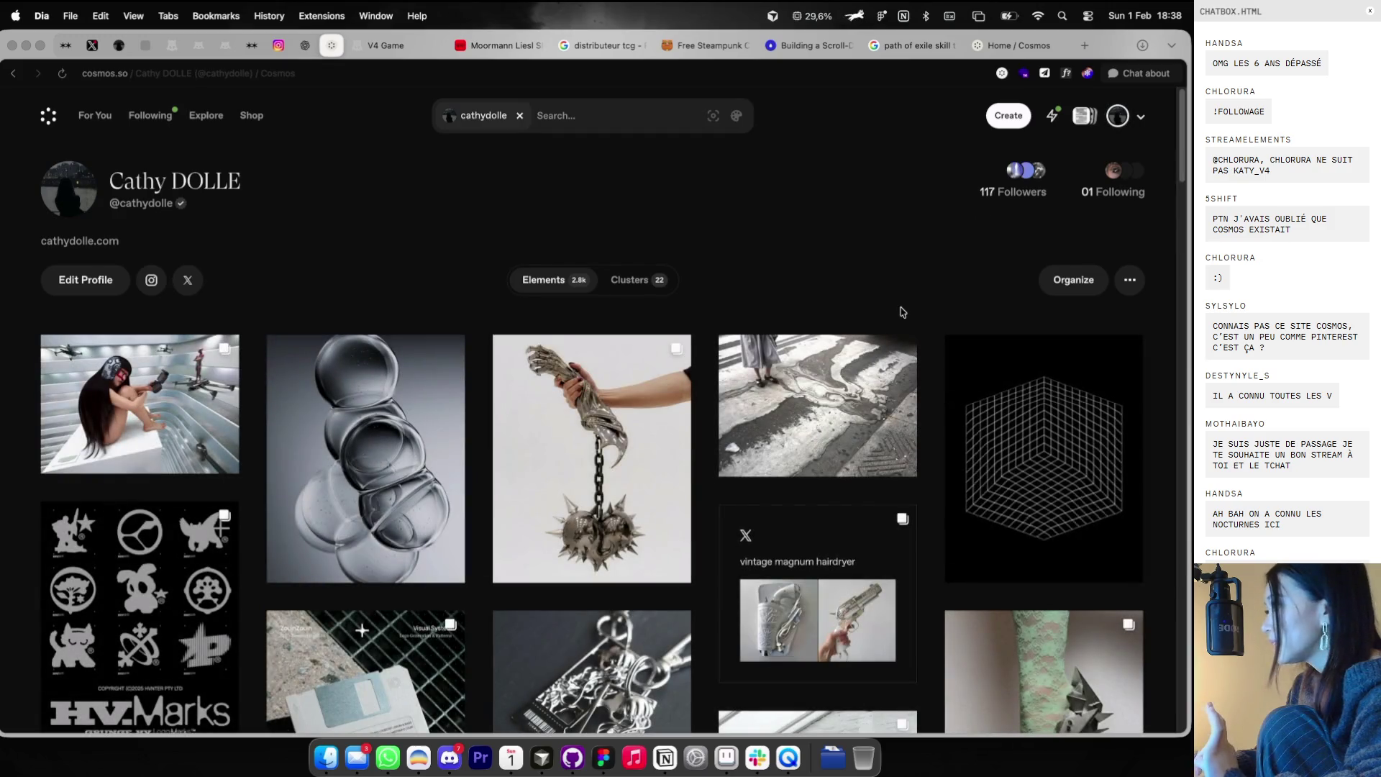
{"action": "scroll", "coordinate": [849, 394], "scroll_direction": "down", "scroll_amount": 3}
{"action": "scroll", "coordinate": [849, 395], "scroll_direction": "up", "scroll_amount": 3}
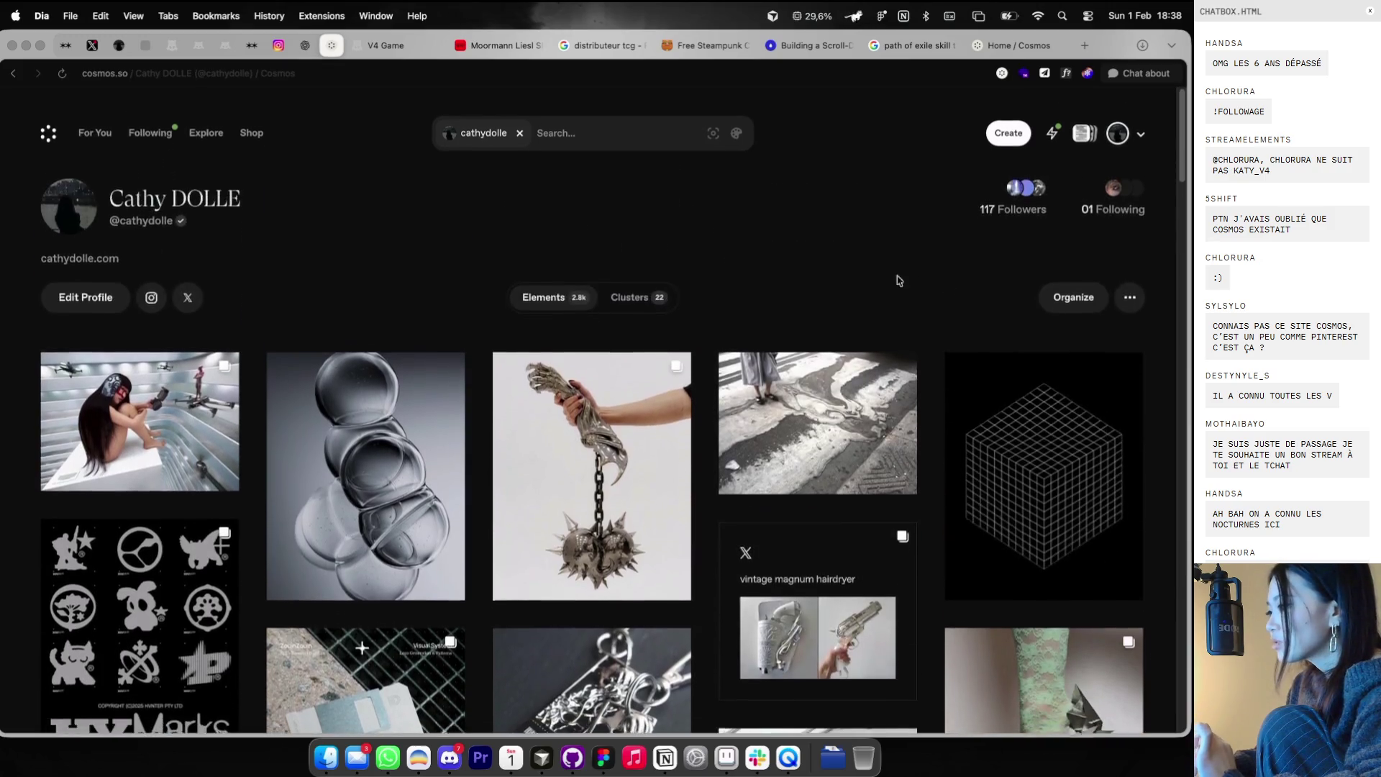
{"action": "left_click", "coordinate": [636, 281]}
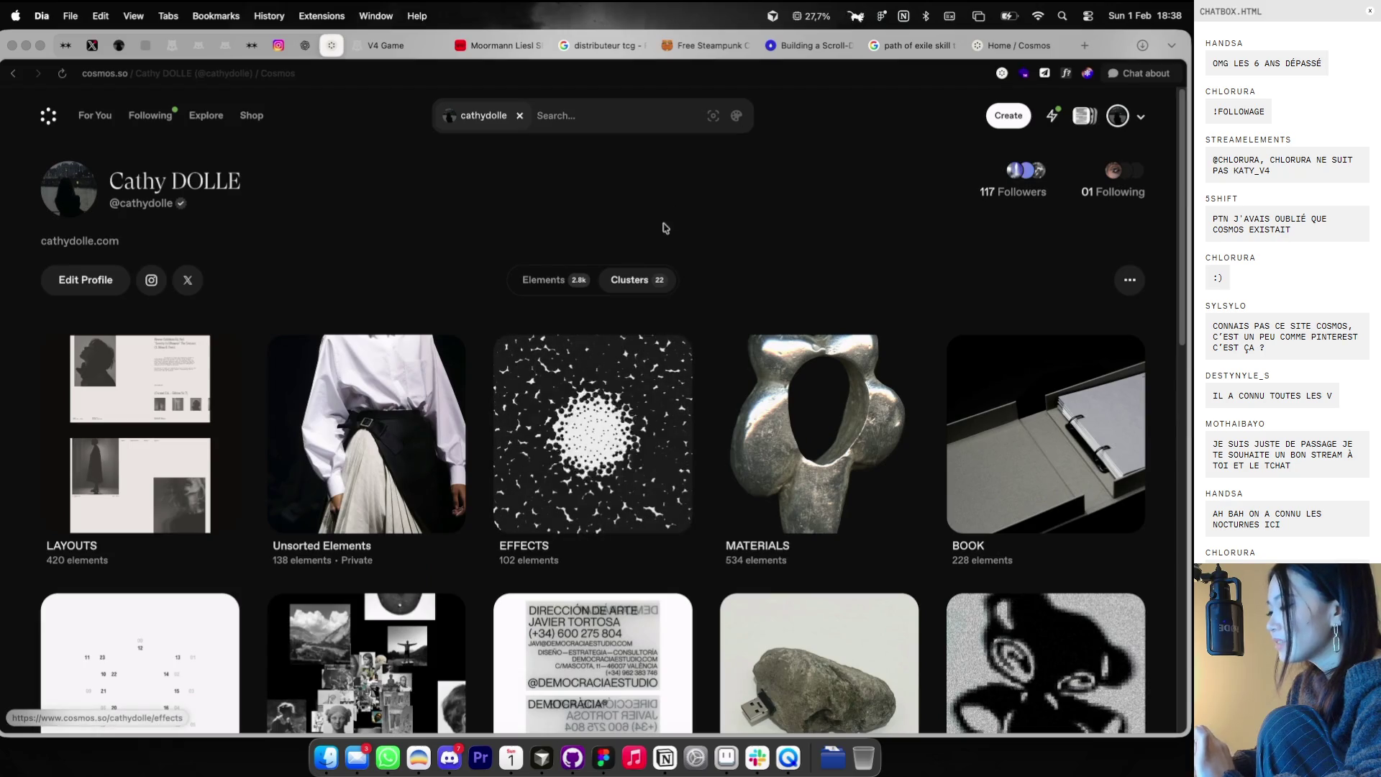
{"action": "left_click", "coordinate": [1084, 47]}
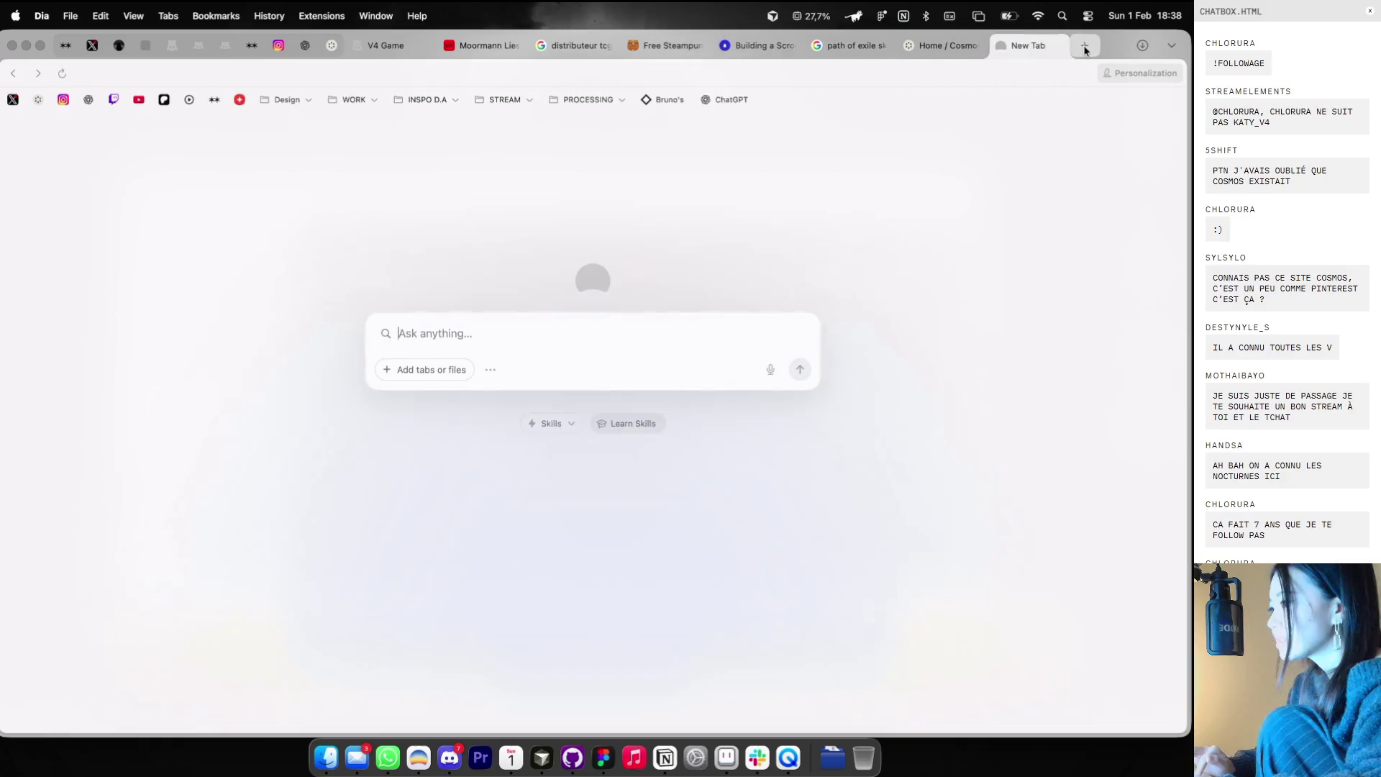
- Load twitter.com and go to the user's own X profile
{"action": "type", "text": "twitter.com"}
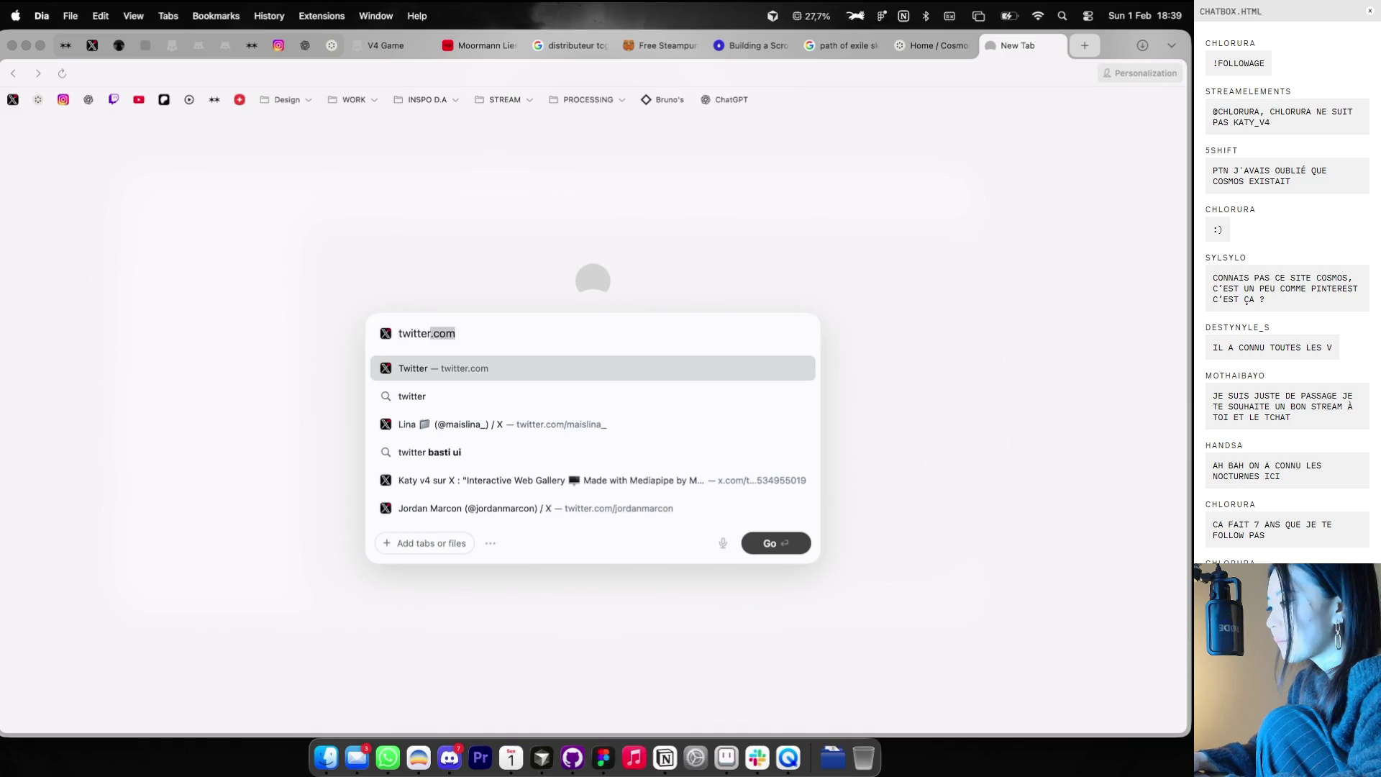
{"action": "key", "text": "Down"}
{"action": "key", "text": "Down"}
{"action": "key", "text": "Return"}
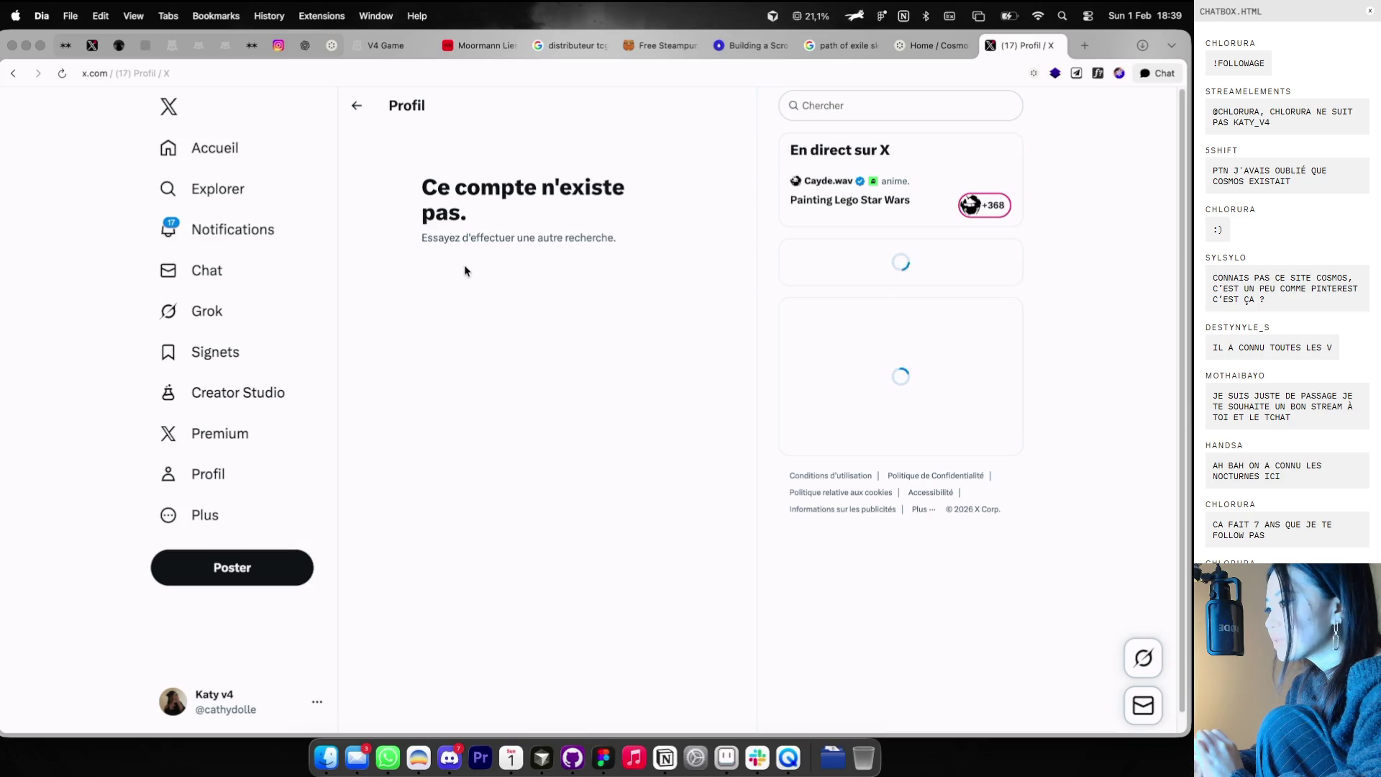
{"action": "left_click", "coordinate": [188, 493]}
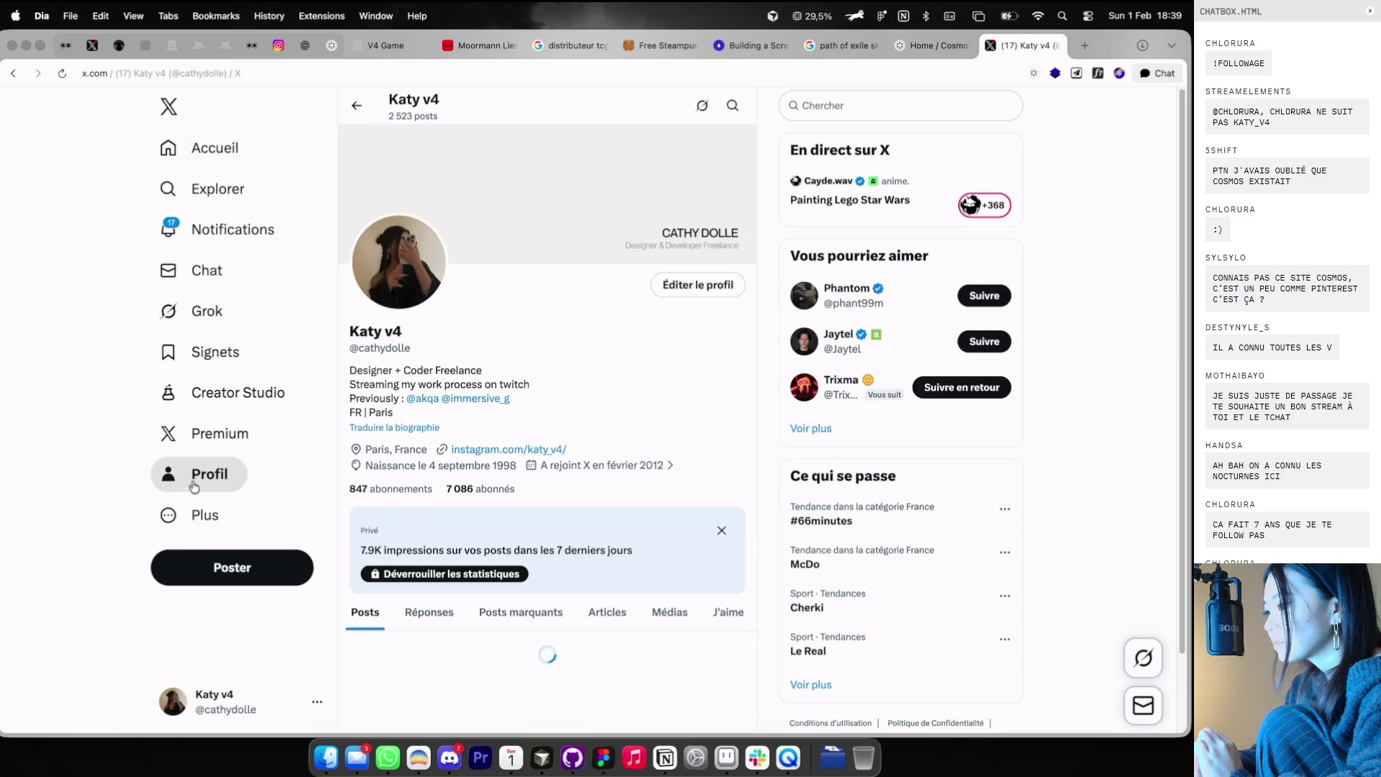
{"action": "scroll", "coordinate": [379, 389], "scroll_direction": "down", "scroll_amount": 10}
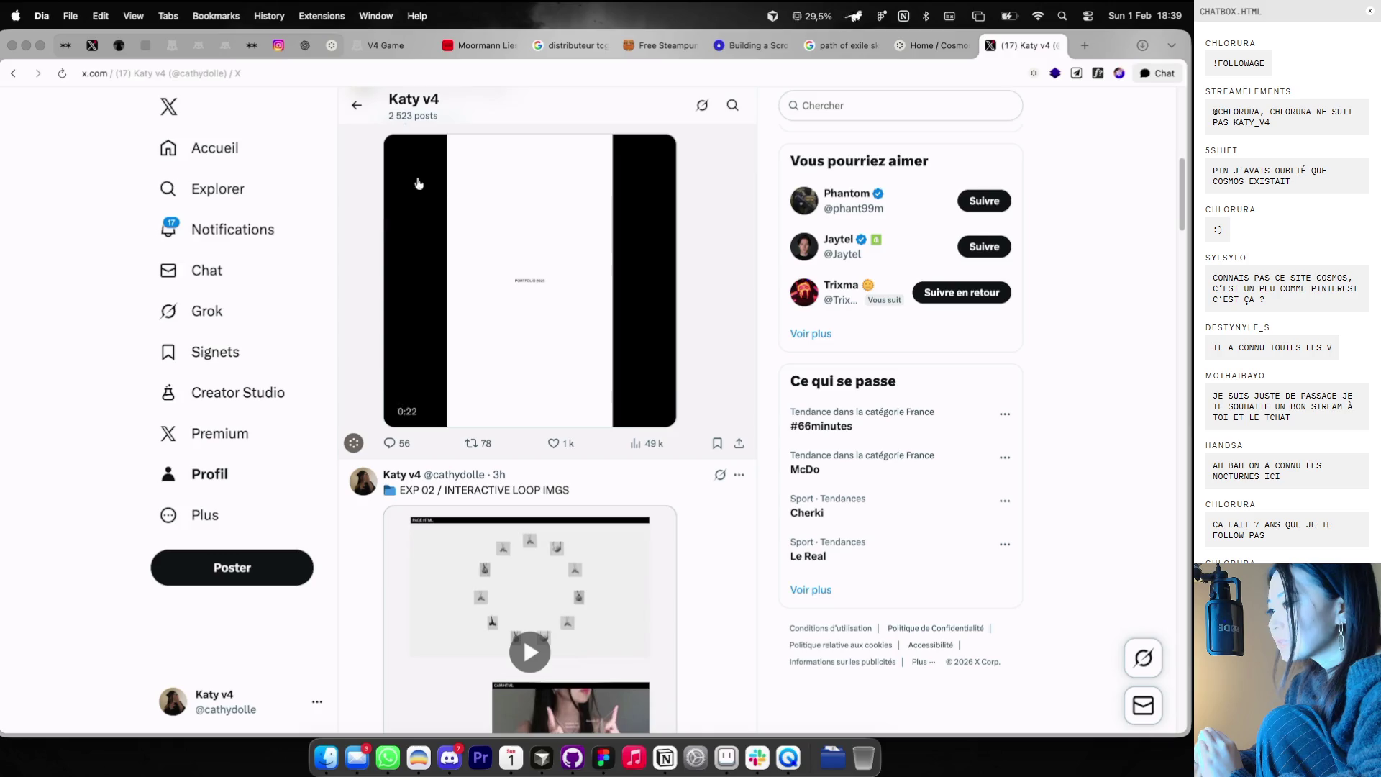
{"action": "scroll", "coordinate": [596, 563], "scroll_direction": "up", "scroll_amount": 1}
{"action": "scroll", "coordinate": [596, 563], "scroll_direction": "down", "scroll_amount": 5}
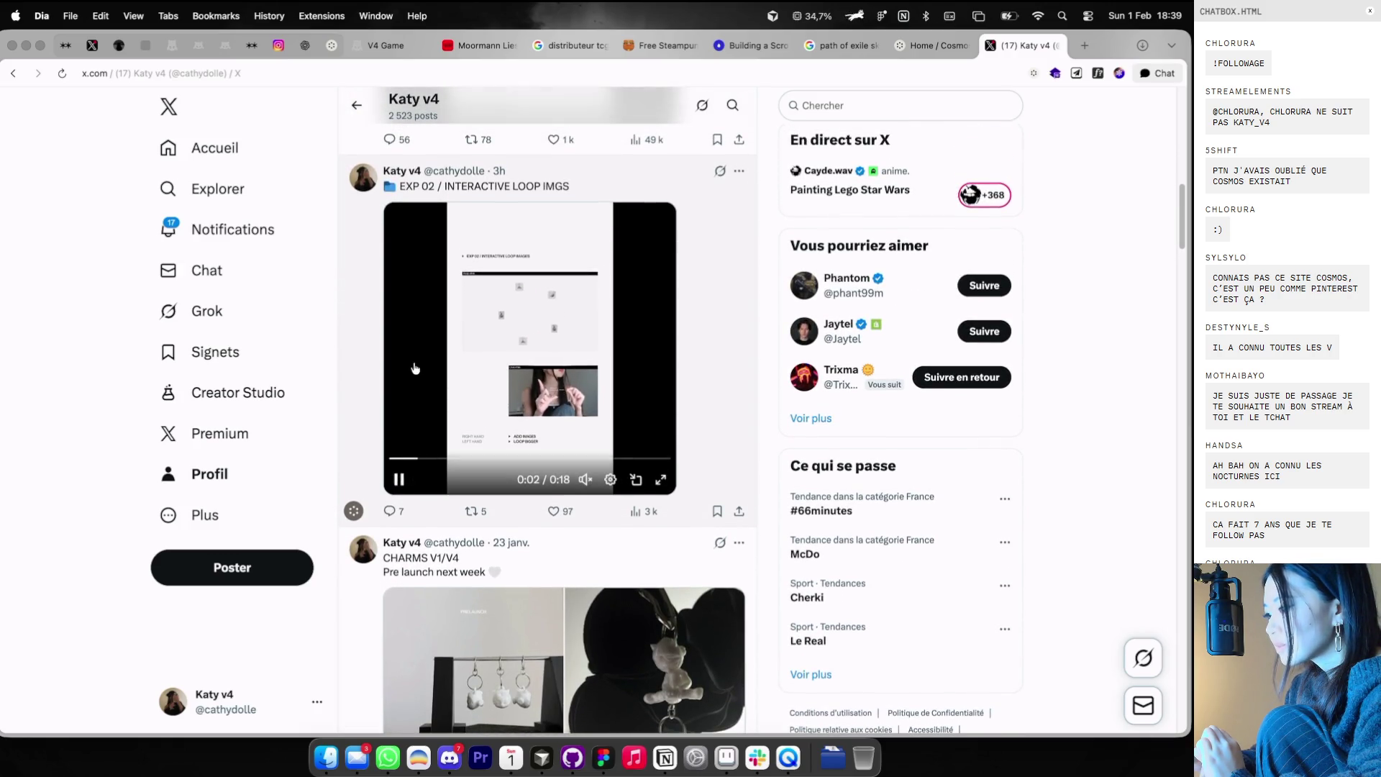
{"action": "left_click", "coordinate": [230, 151]}
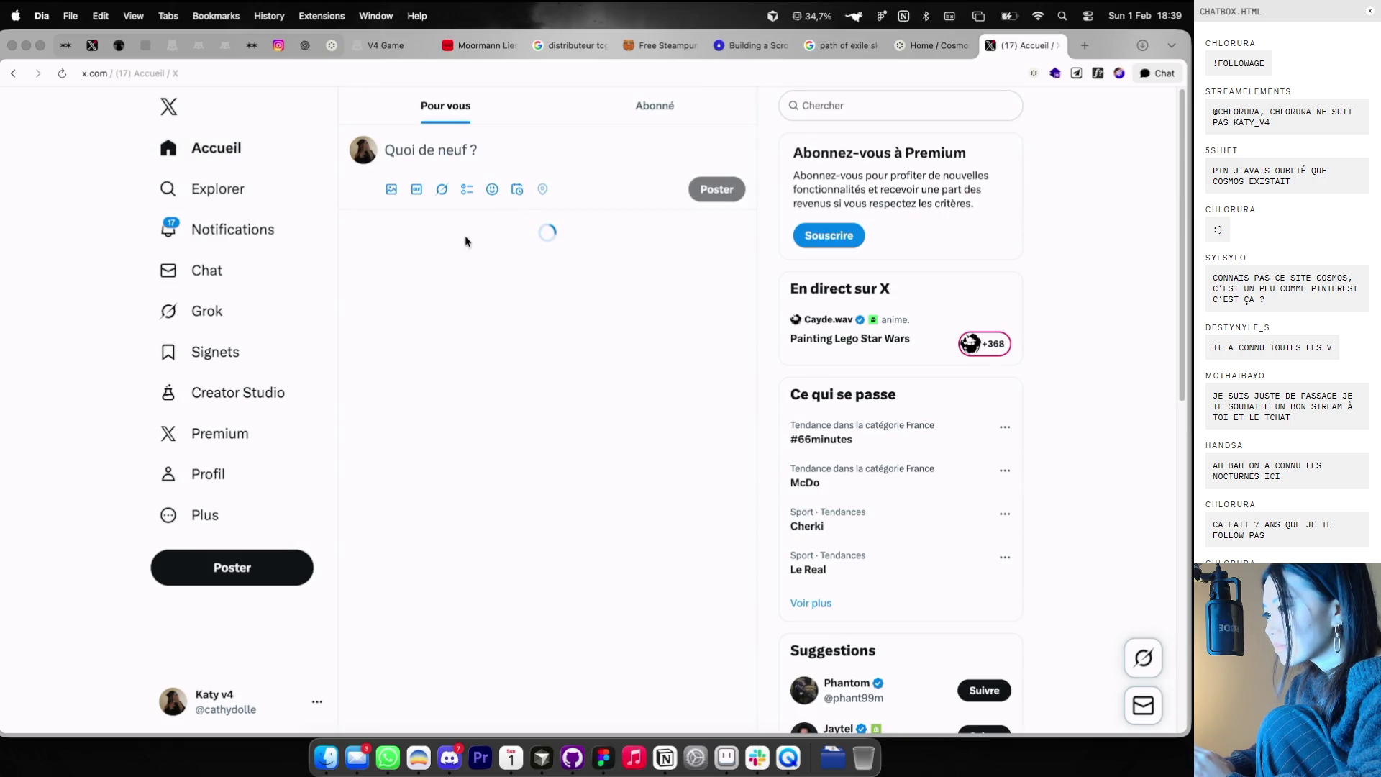
{"action": "left_click", "coordinate": [223, 475]}
{"action": "scroll", "coordinate": [523, 628], "scroll_direction": "down", "scroll_amount": 5}
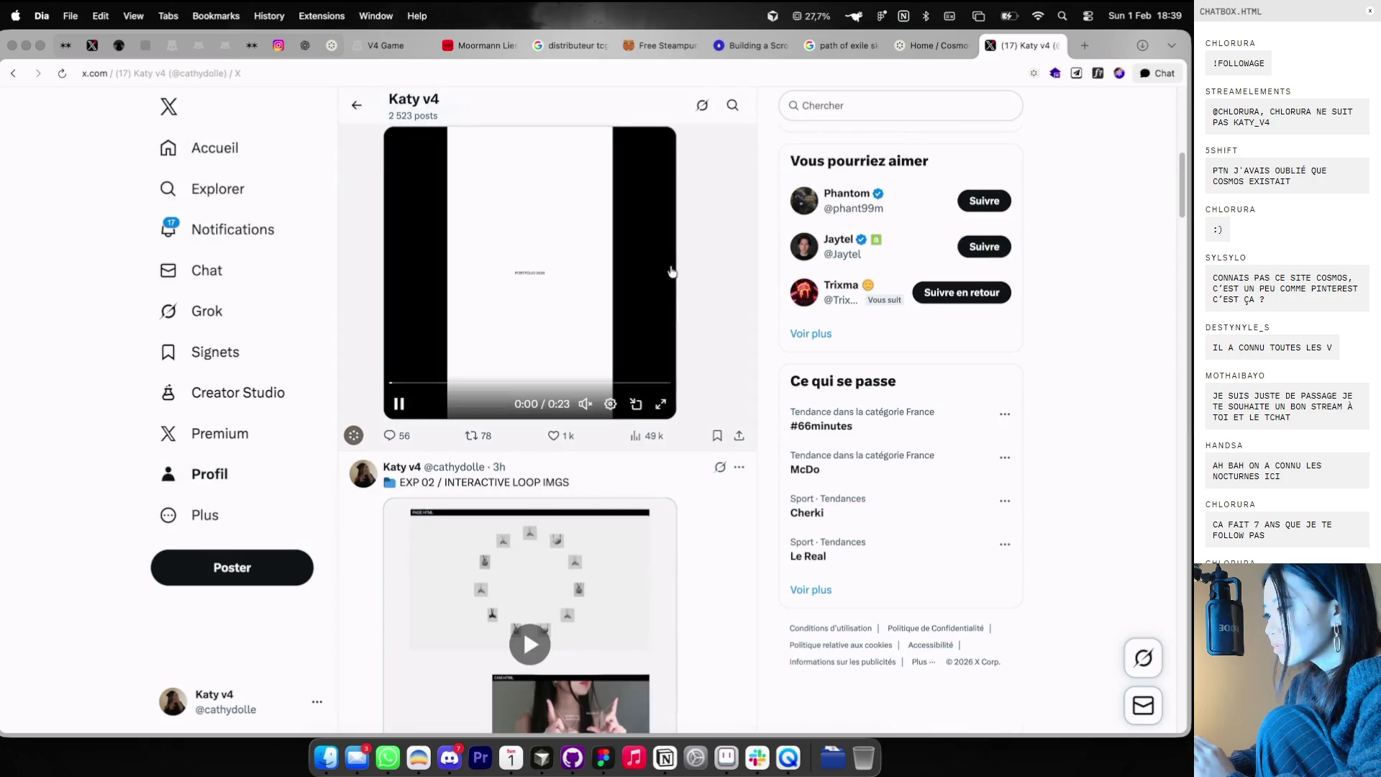
- Save the 'My new portfolio is online' video post to the Motion cluster and close the X tab
{"action": "left_click", "coordinate": [748, 284]}
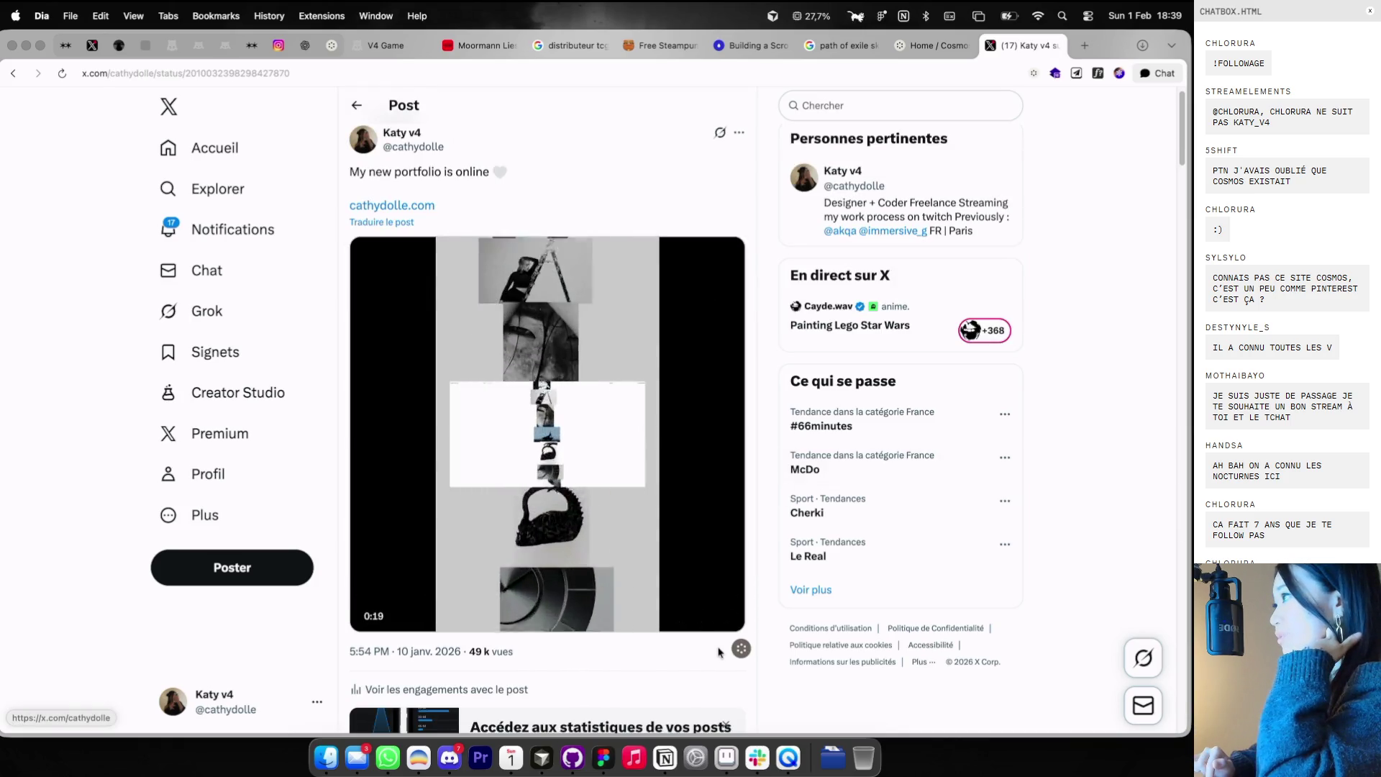
{"action": "left_click", "coordinate": [739, 650]}
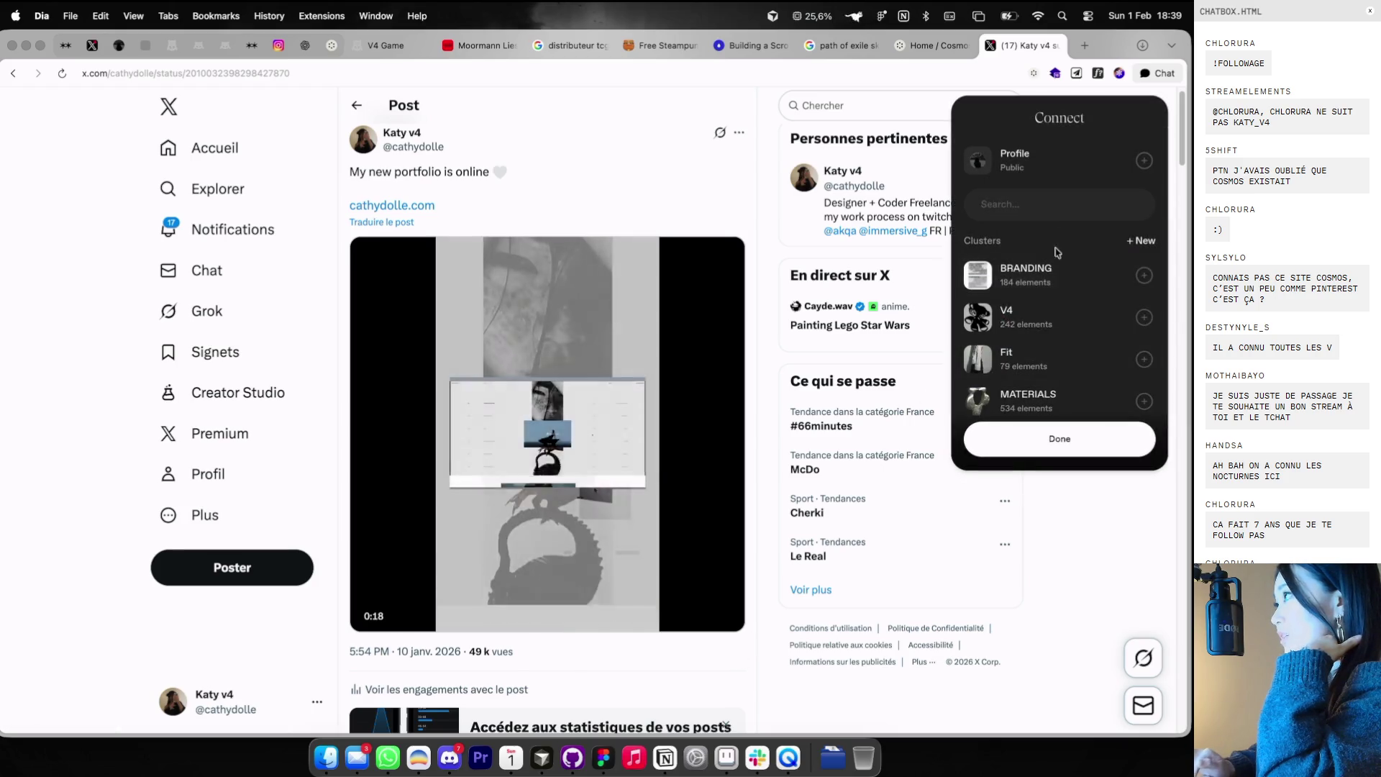
{"action": "scroll", "coordinate": [1032, 333], "scroll_direction": "down", "scroll_amount": 2}
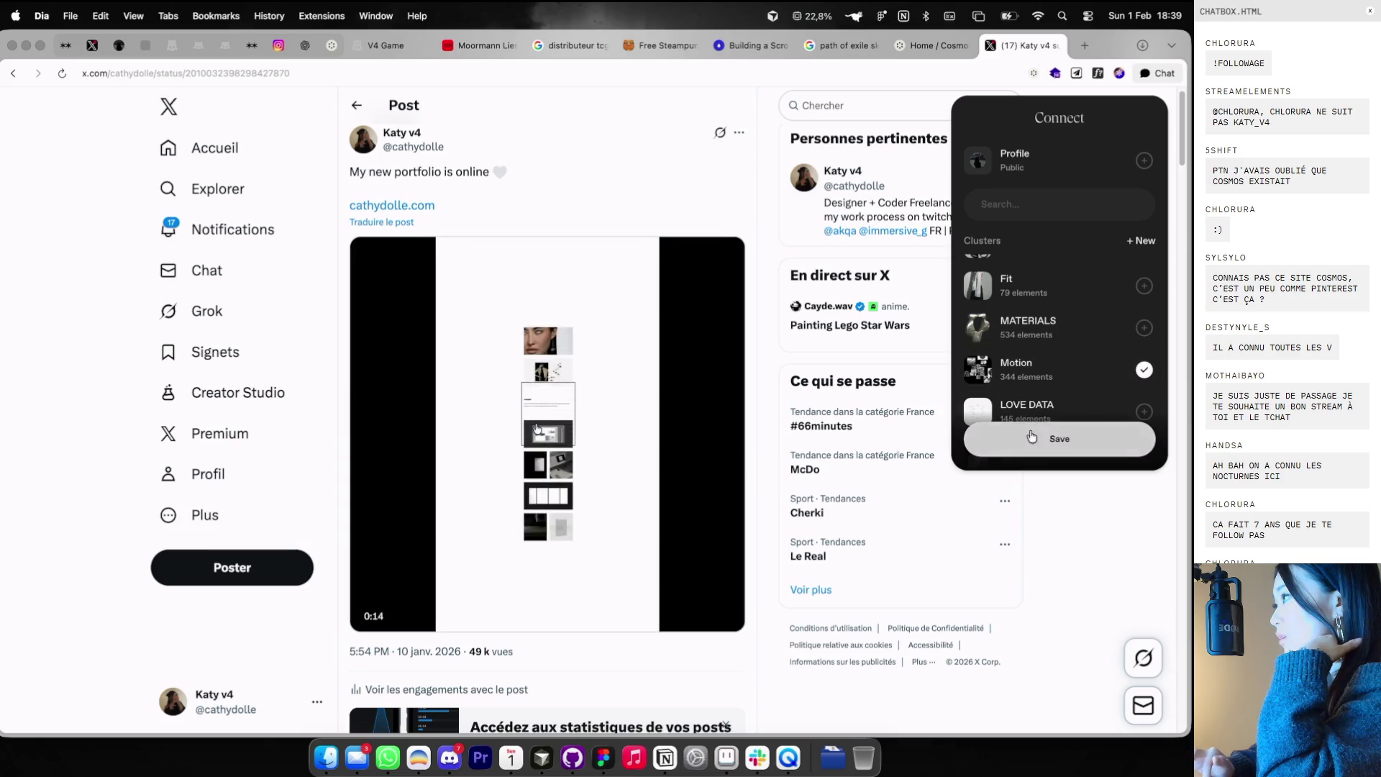
{"action": "left_click", "coordinate": [1031, 436]}
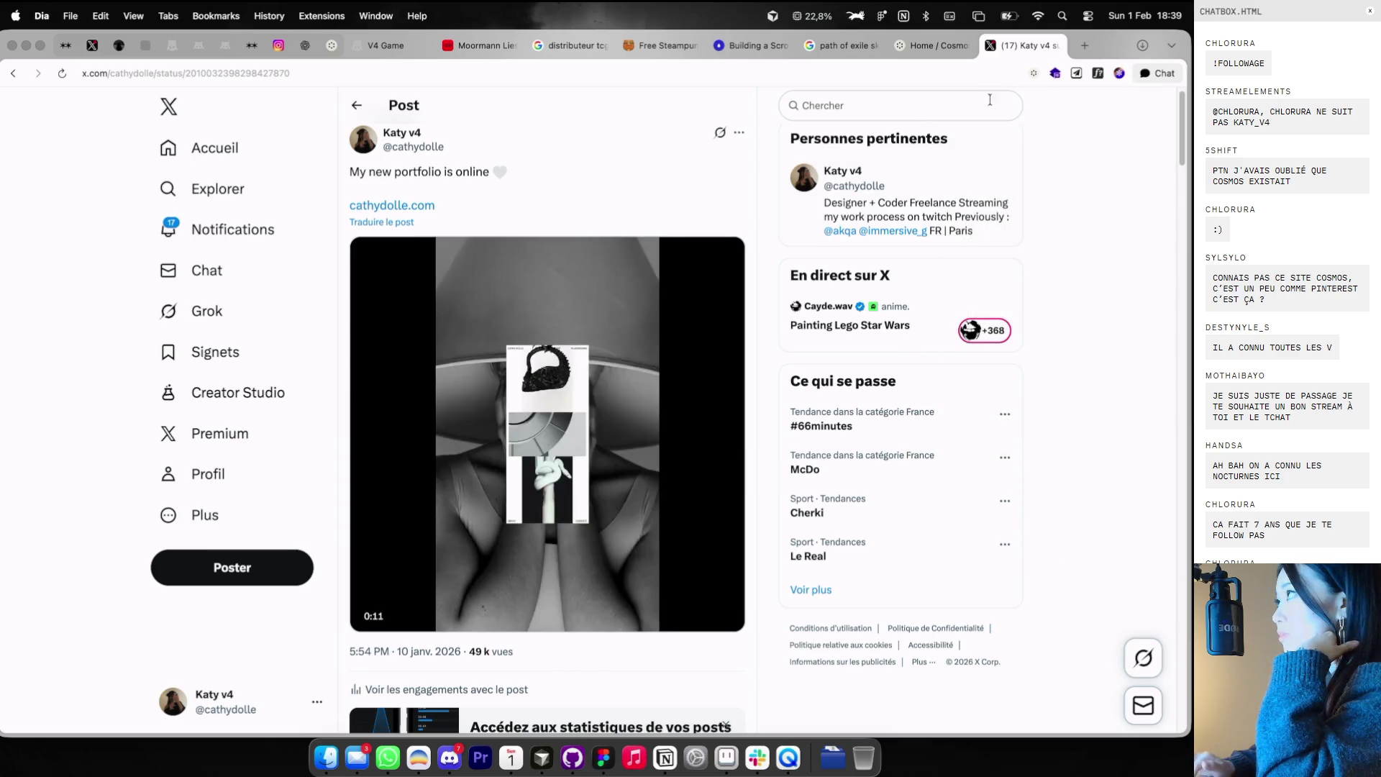
{"action": "left_click", "coordinate": [1055, 45]}
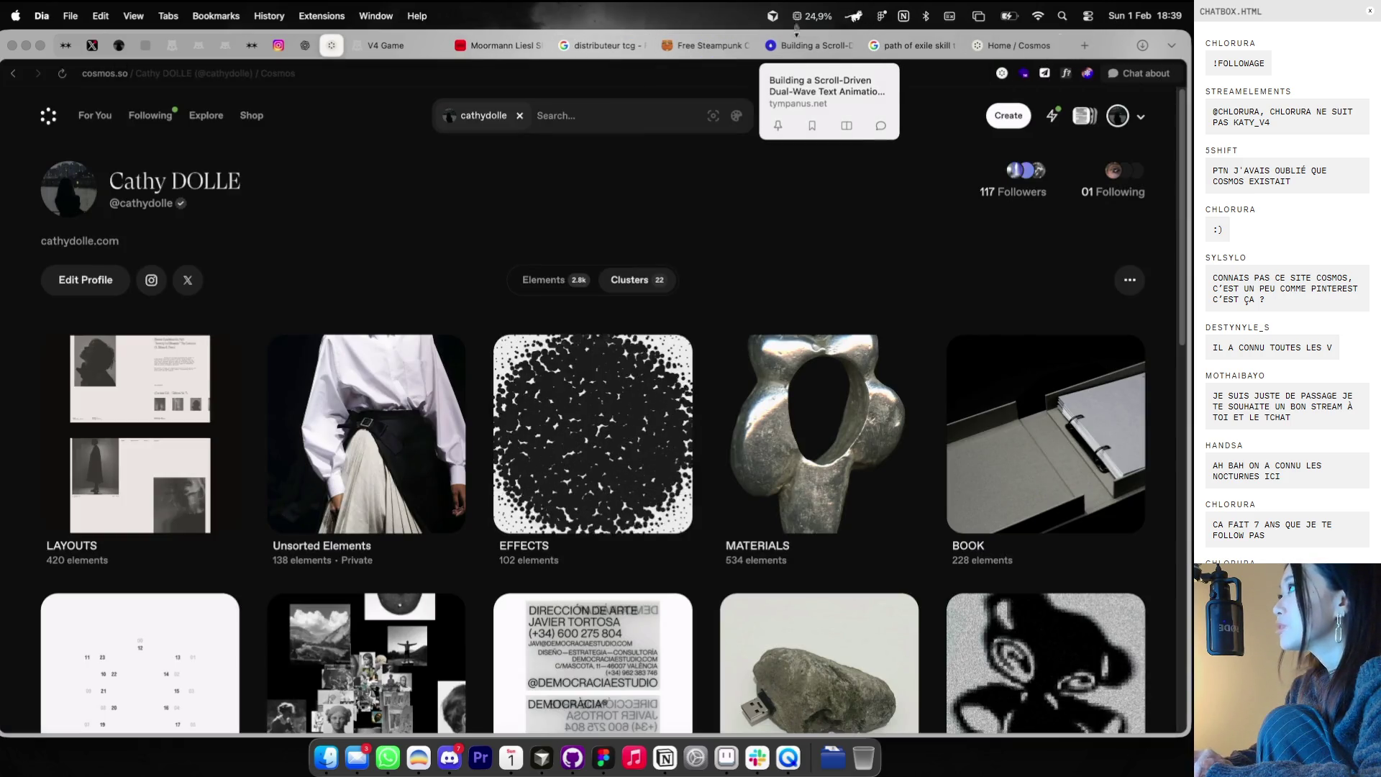
- Save the type specimen image from the Are.na feed into the BRANDING cluster
{"action": "left_click", "coordinate": [251, 45]}
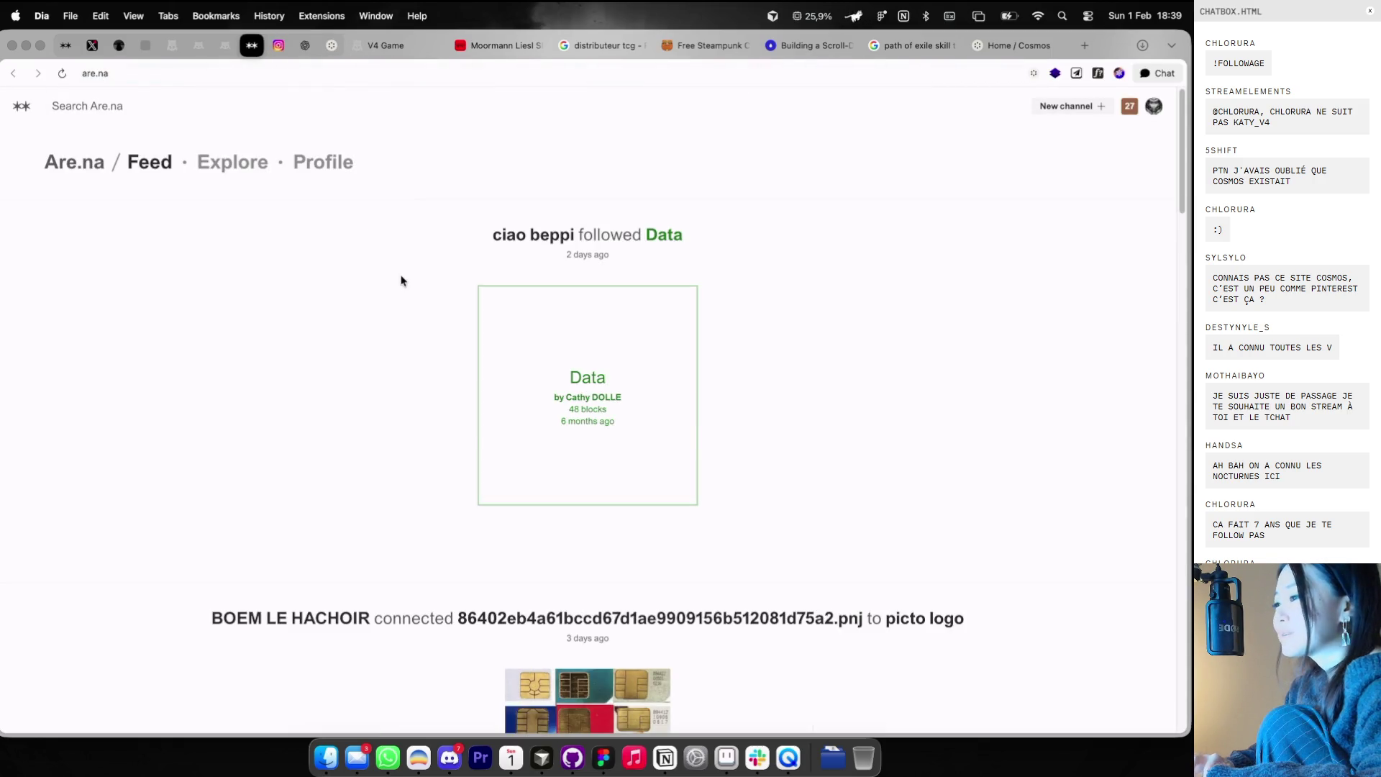
{"action": "scroll", "coordinate": [592, 401], "scroll_direction": "down", "scroll_amount": 10}
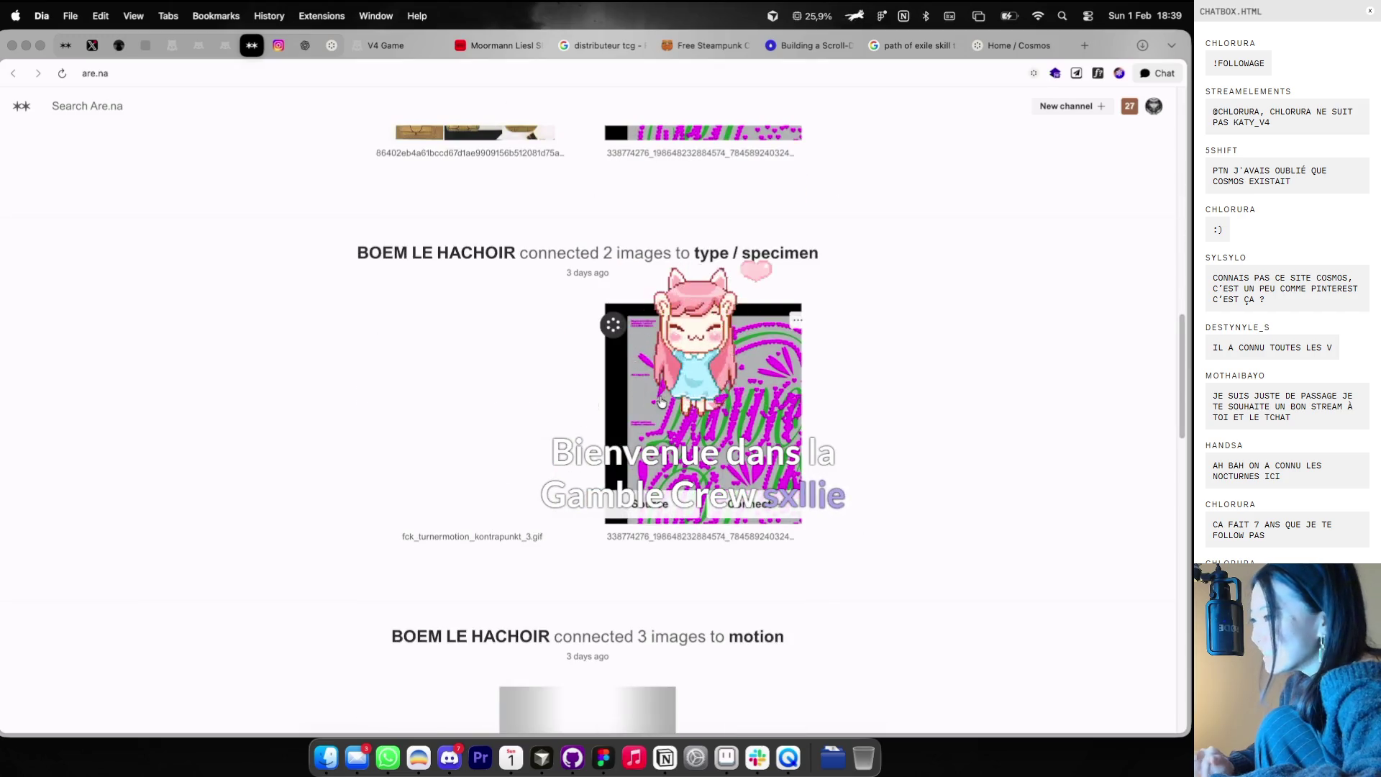
{"action": "scroll", "coordinate": [662, 401], "scroll_direction": "down", "scroll_amount": 1}
{"action": "left_click", "coordinate": [613, 245]}
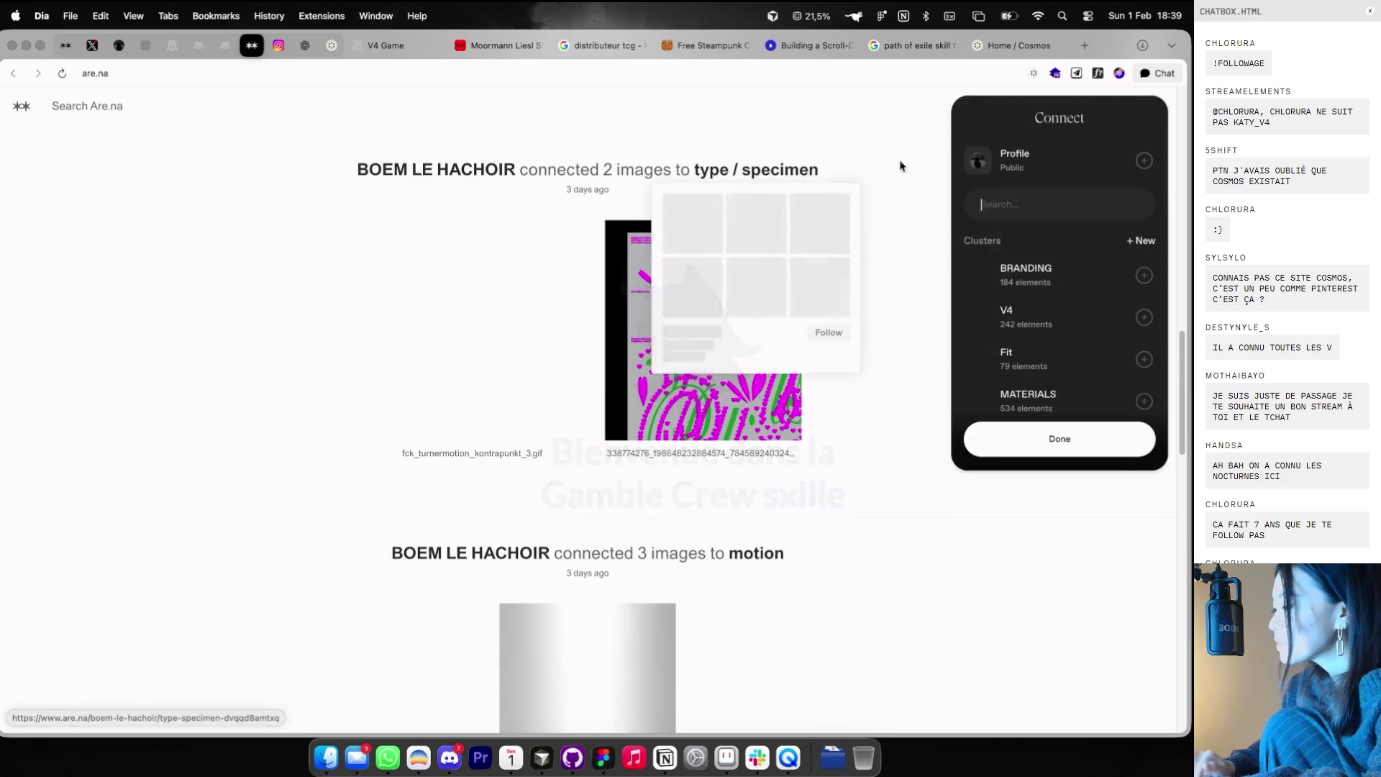
{"action": "left_click", "coordinate": [1046, 454]}
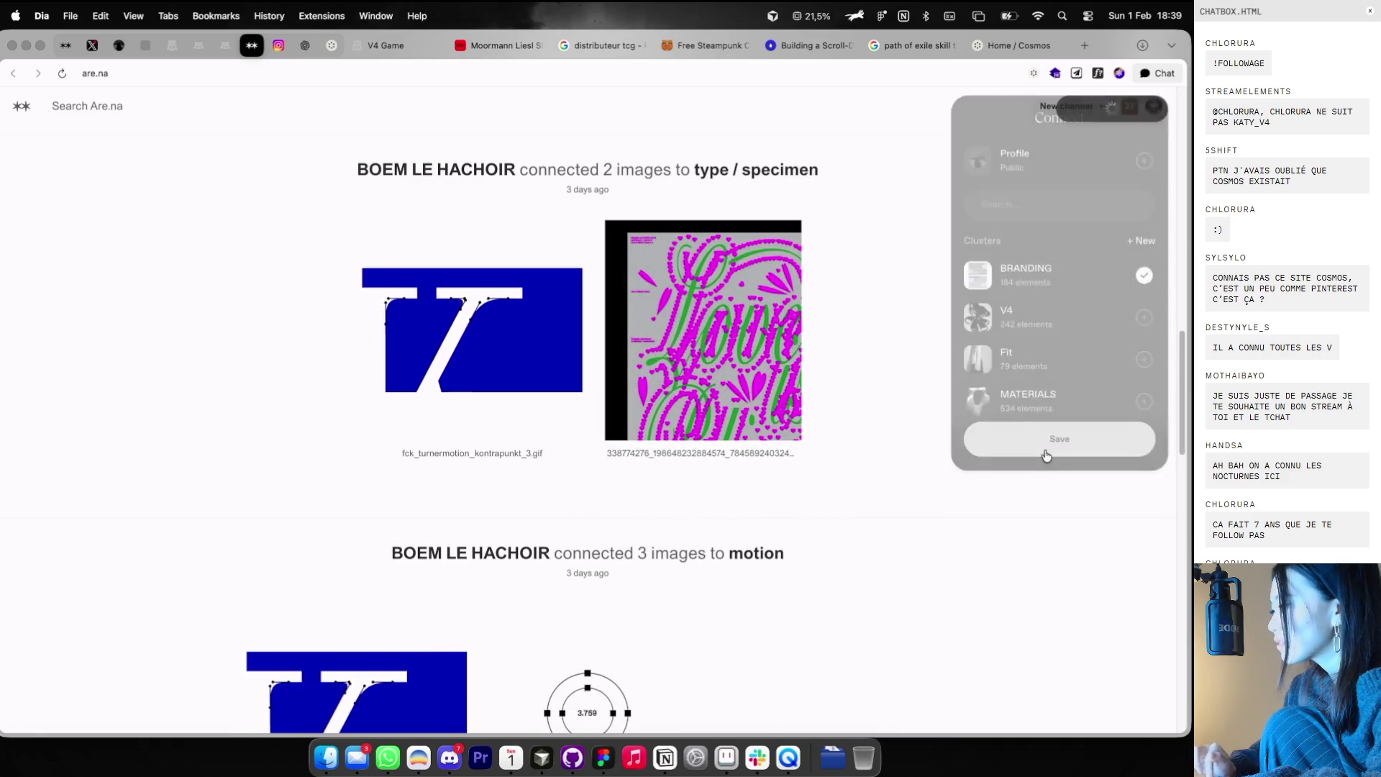
- Save the motion post image into the Motion cluster
{"action": "scroll", "coordinate": [638, 352], "scroll_direction": "down", "scroll_amount": 6}
{"action": "scroll", "coordinate": [503, 288], "scroll_direction": "up", "scroll_amount": 2}
{"action": "left_click", "coordinate": [497, 278]}
{"action": "scroll", "coordinate": [999, 379], "scroll_direction": "down", "scroll_amount": 3}
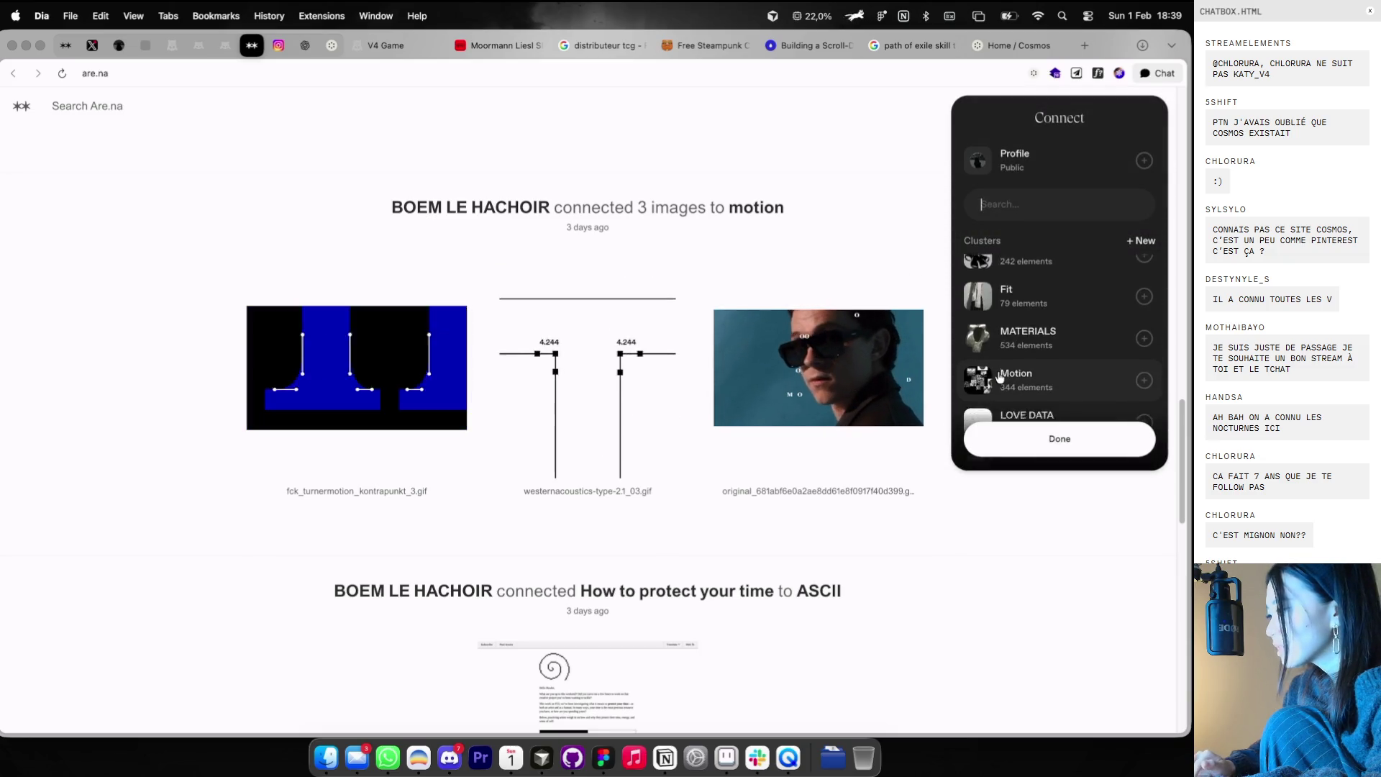
{"action": "left_click", "coordinate": [1016, 317]}
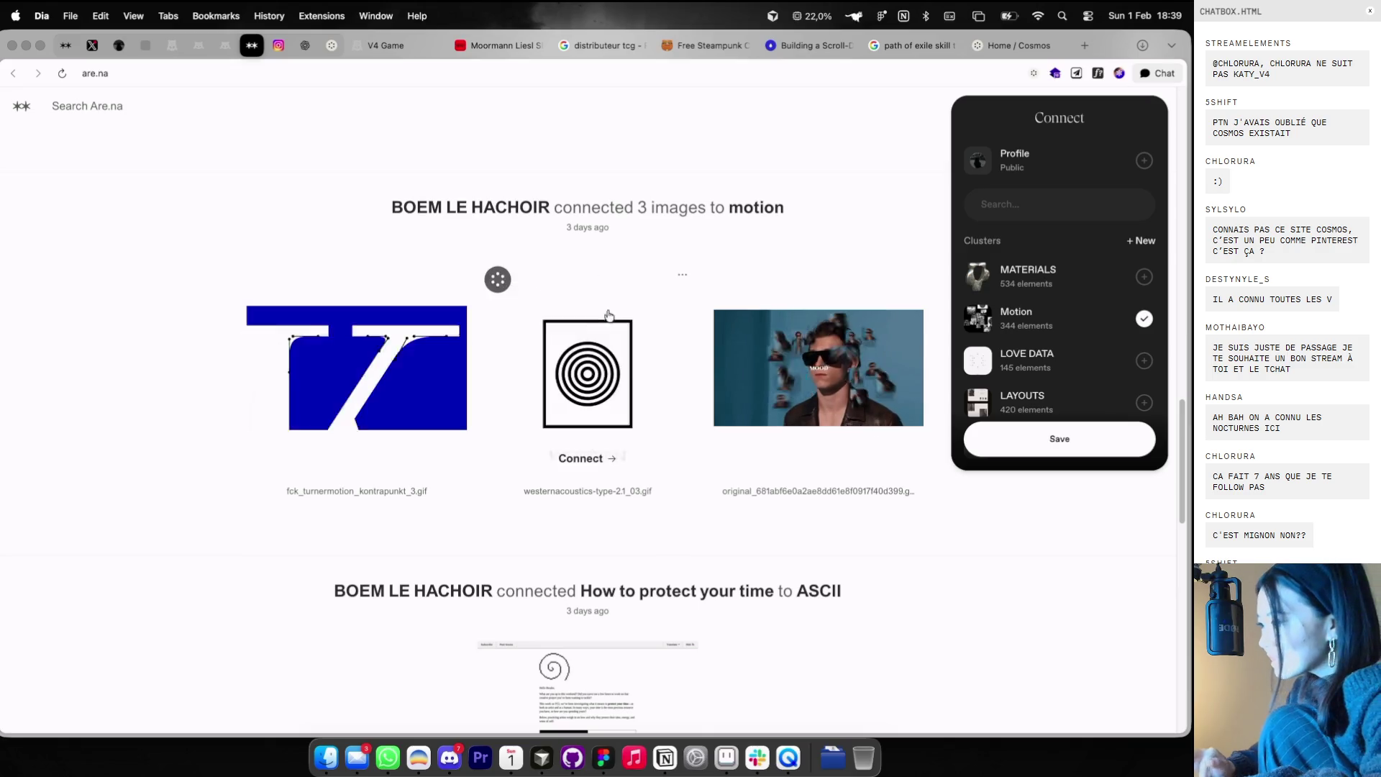
{"action": "left_click", "coordinate": [194, 357]}
{"action": "left_click", "coordinate": [729, 282]}
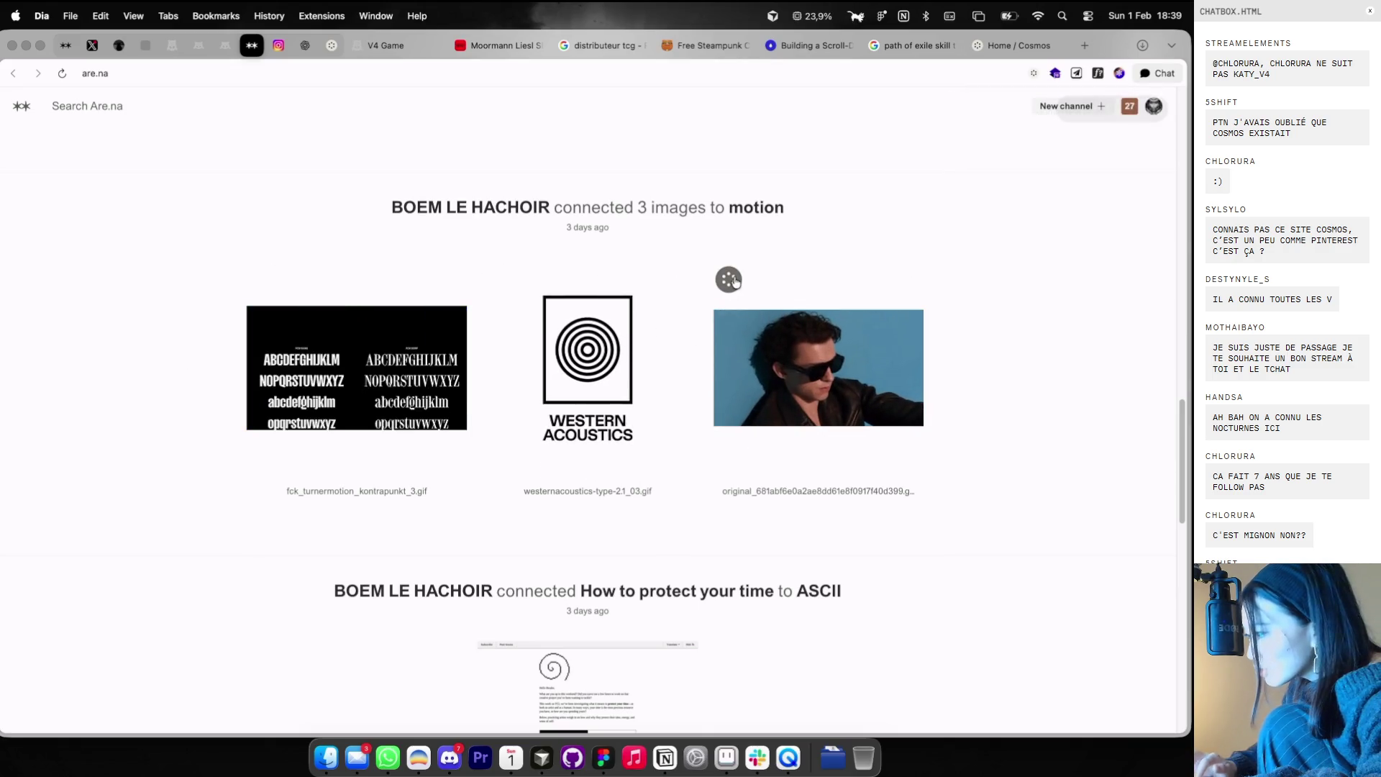
{"action": "scroll", "coordinate": [1042, 371], "scroll_direction": "down", "scroll_amount": 2}
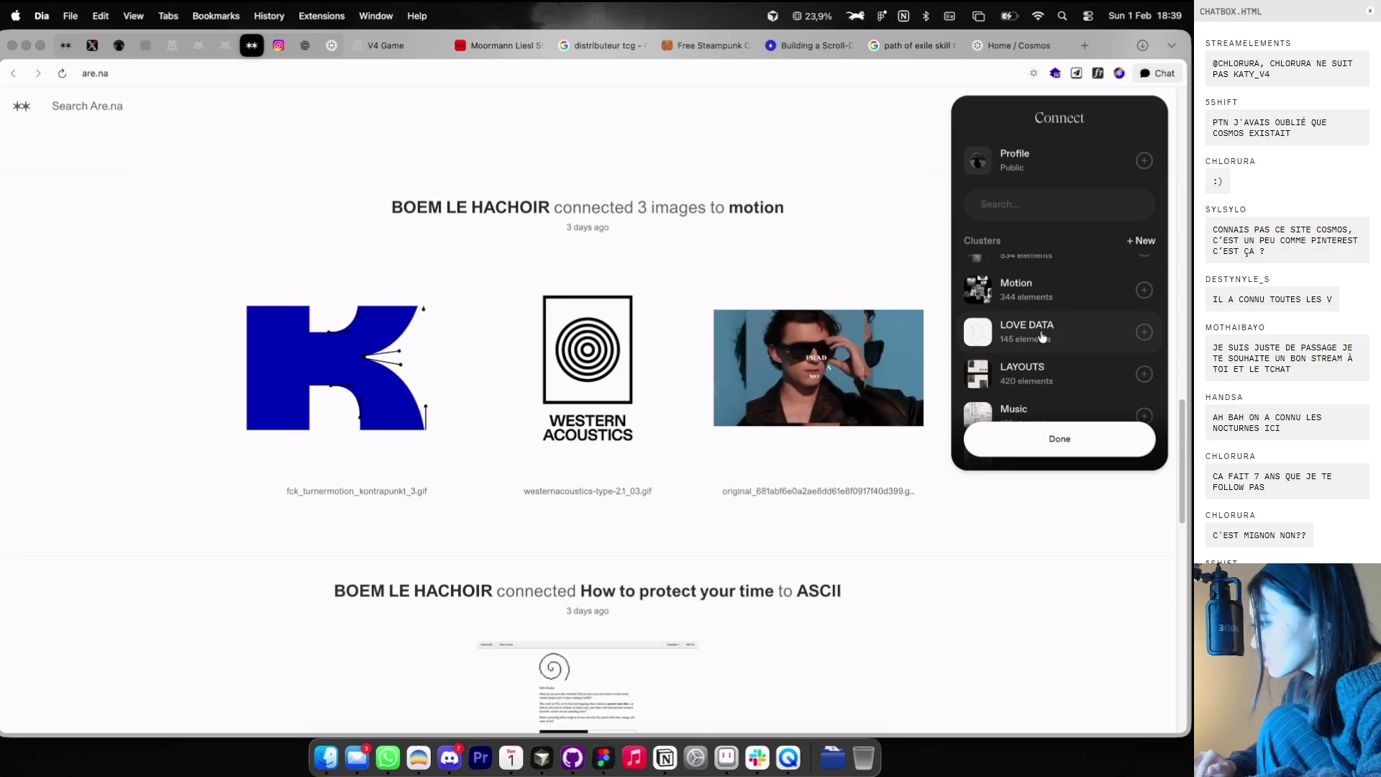
{"action": "scroll", "coordinate": [1043, 317], "scroll_direction": "down", "scroll_amount": 1}
{"action": "left_click", "coordinate": [1059, 439]}
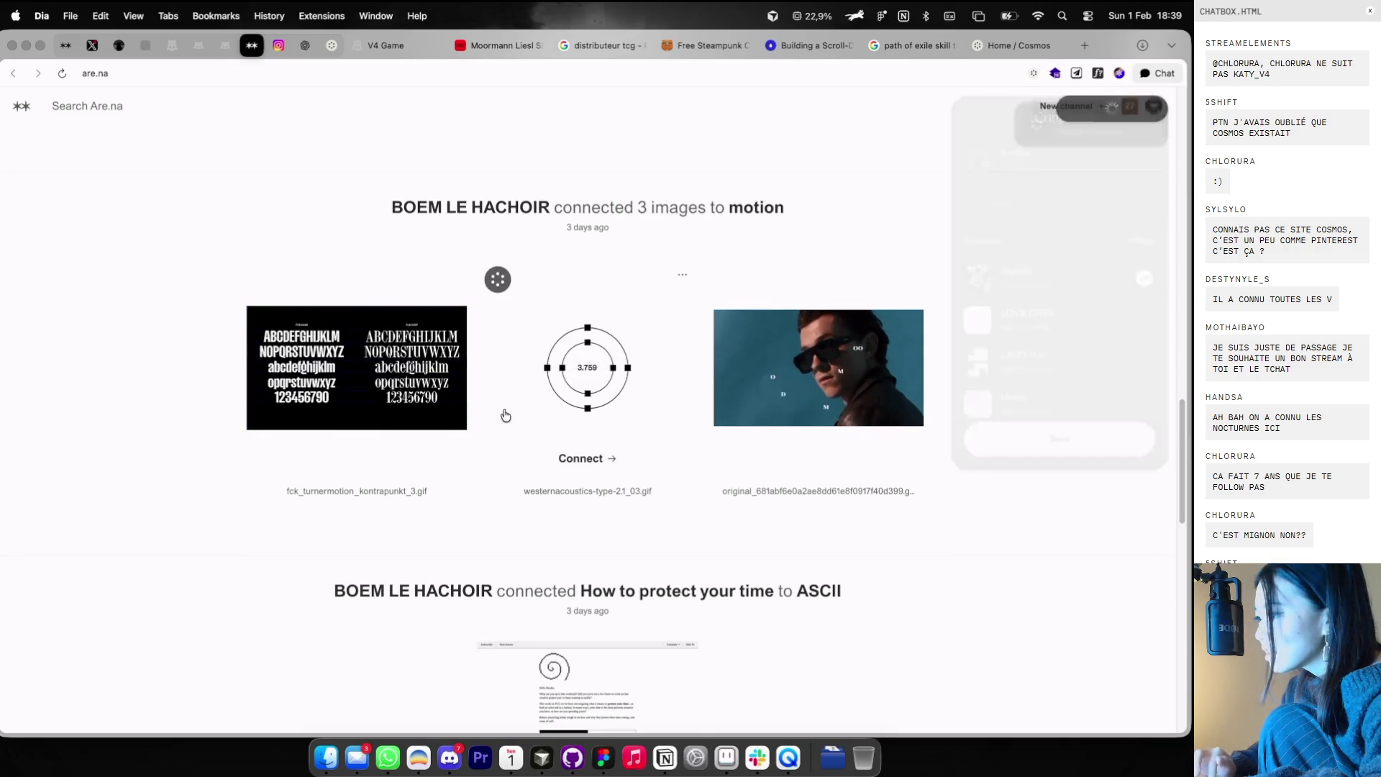
- Open the V4 cluster in the Cosmos tab
{"action": "scroll", "coordinate": [311, 580], "scroll_direction": "down", "scroll_amount": 7}
{"action": "scroll", "coordinate": [311, 580], "scroll_direction": "down", "scroll_amount": 3}
{"action": "scroll", "coordinate": [312, 580], "scroll_direction": "down", "scroll_amount": 5}
{"action": "scroll", "coordinate": [312, 580], "scroll_direction": "down", "scroll_amount": 5}
{"action": "scroll", "coordinate": [313, 575], "scroll_direction": "down", "scroll_amount": 6}
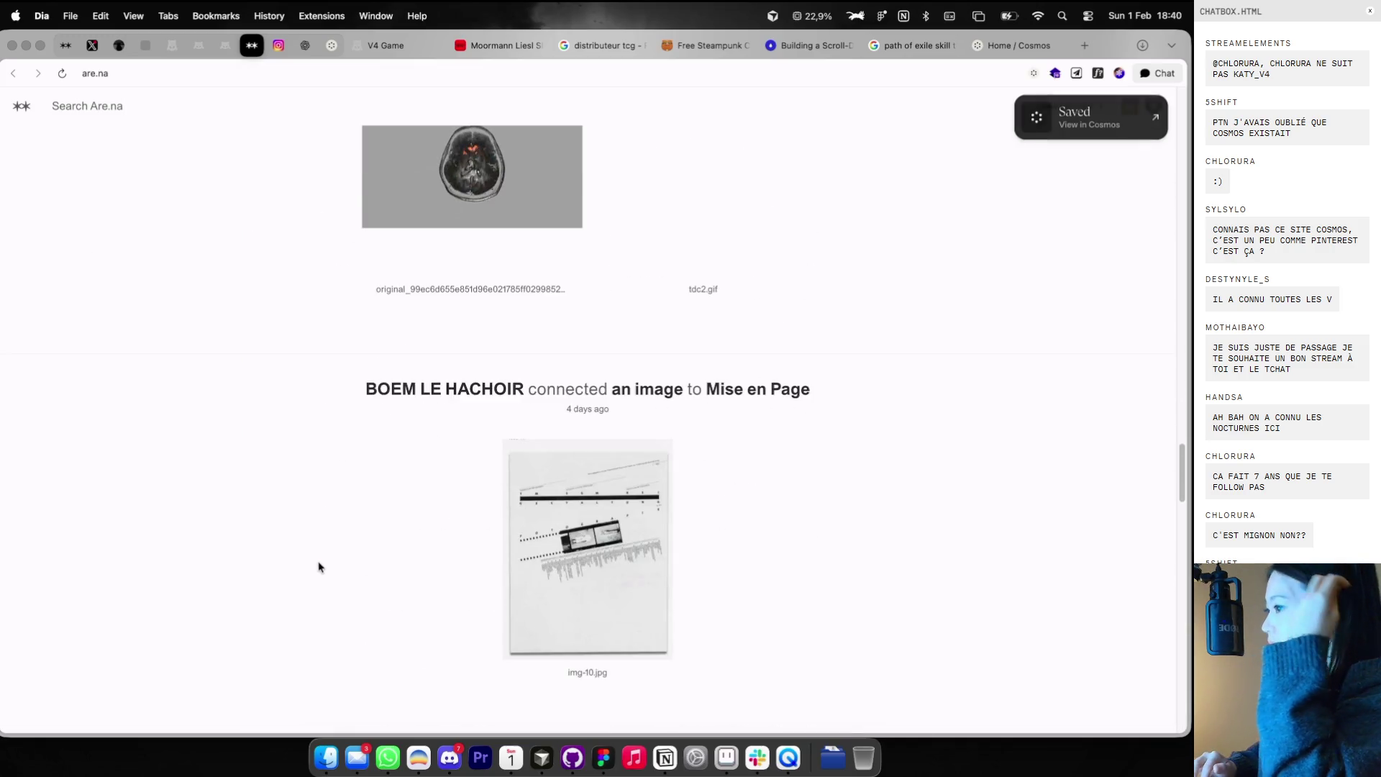
{"action": "scroll", "coordinate": [317, 565], "scroll_direction": "down", "scroll_amount": 7}
{"action": "left_click", "coordinate": [332, 45]}
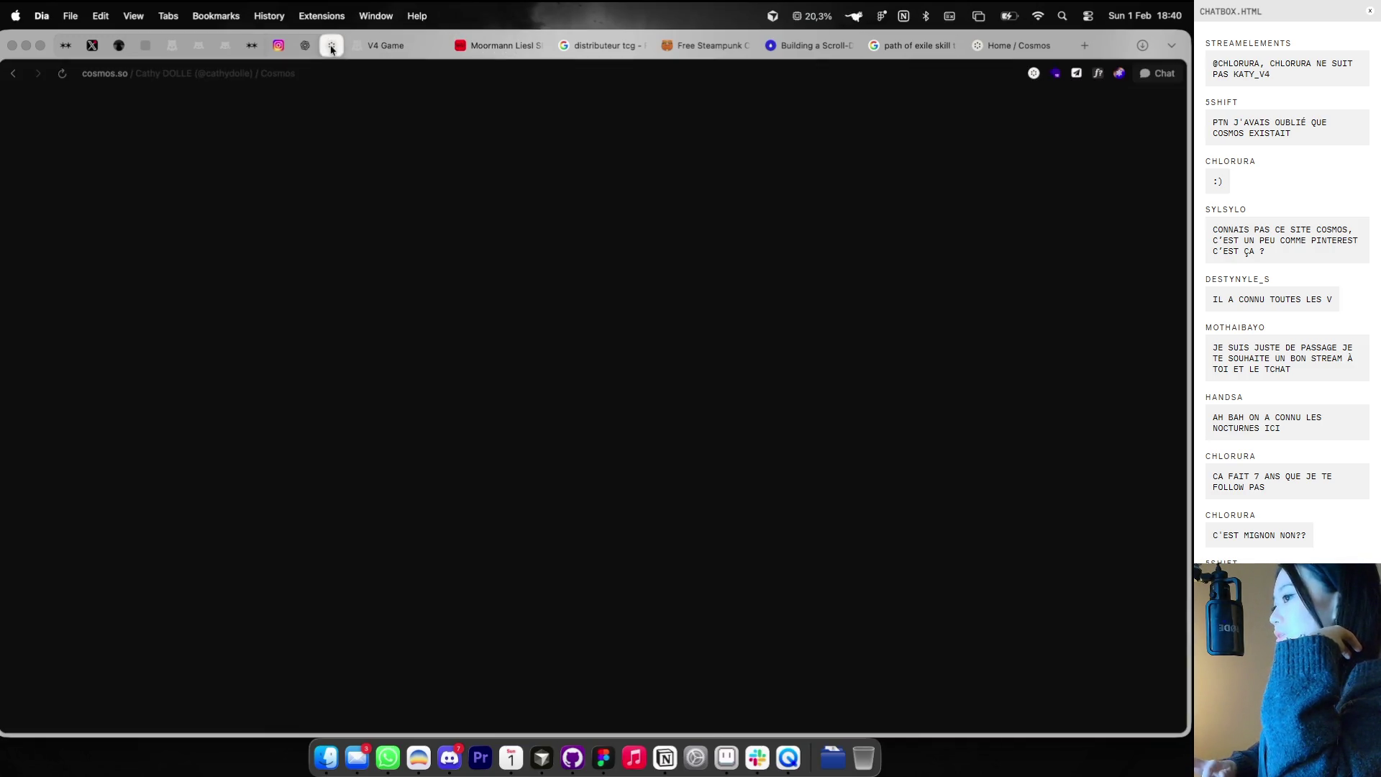
{"action": "scroll", "coordinate": [620, 388], "scroll_direction": "up", "scroll_amount": 3}
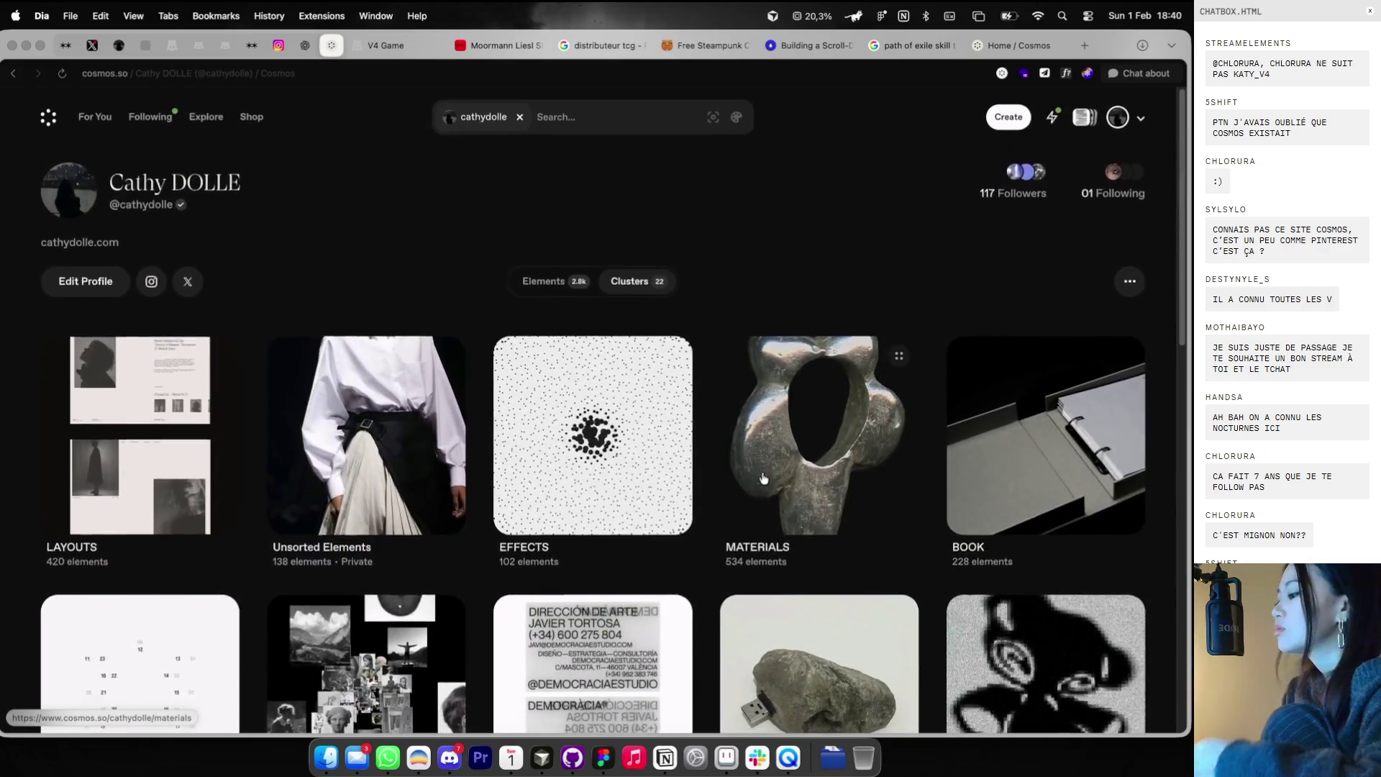
{"action": "scroll", "coordinate": [1004, 507], "scroll_direction": "down", "scroll_amount": 4}
{"action": "left_click", "coordinate": [1004, 507]}
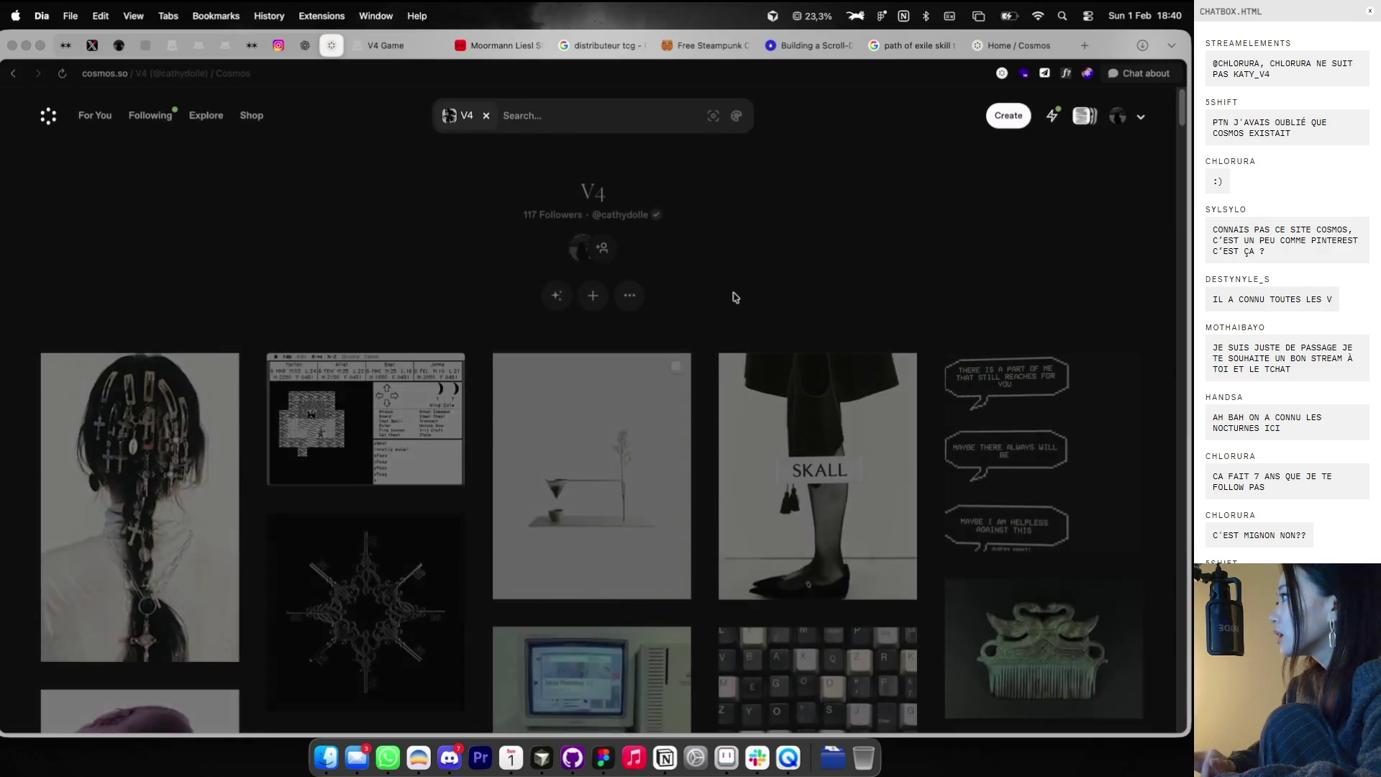
- Find the pixelated bear image in the V4 cluster and copy it
{"action": "scroll", "coordinate": [712, 309], "scroll_direction": "down", "scroll_amount": 5}
{"action": "scroll", "coordinate": [697, 330], "scroll_direction": "down", "scroll_amount": 8}
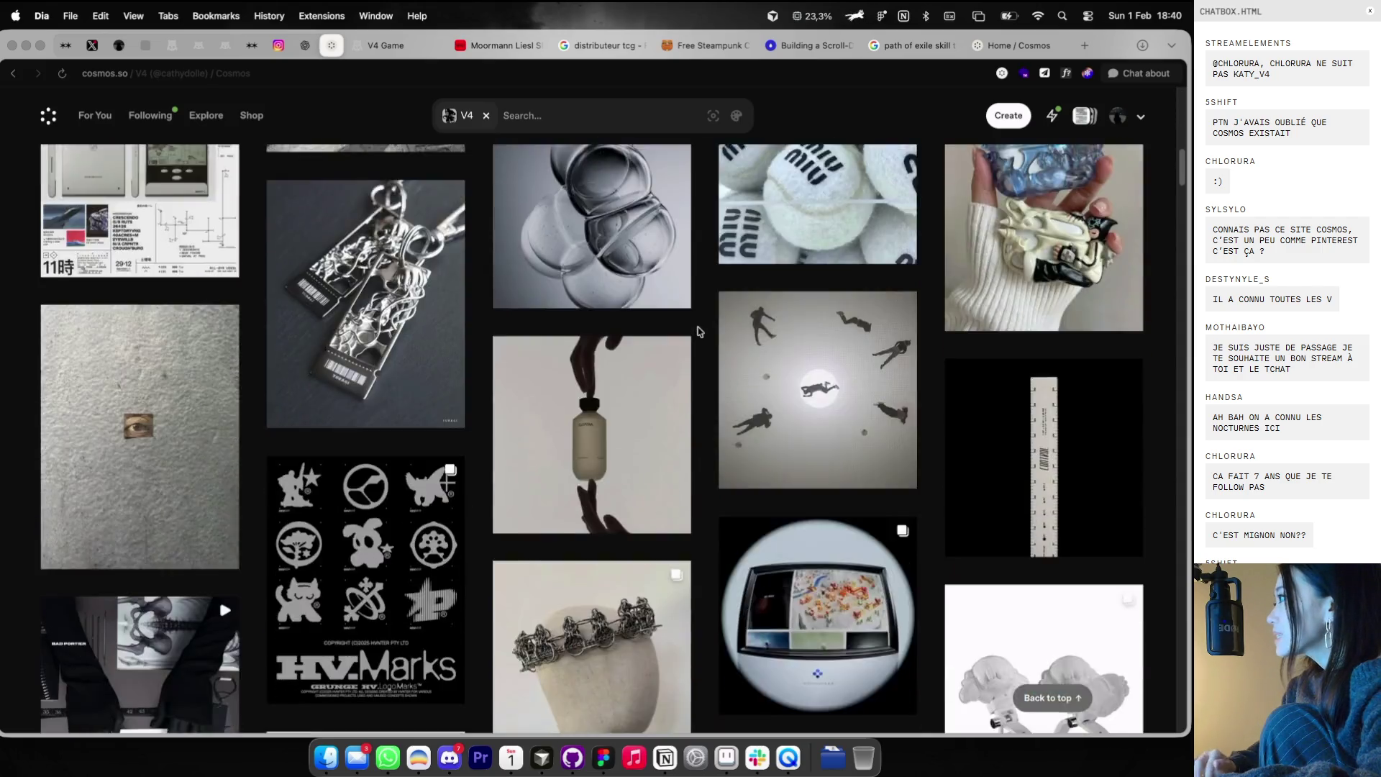
{"action": "scroll", "coordinate": [697, 330], "scroll_direction": "down", "scroll_amount": 8}
{"action": "scroll", "coordinate": [697, 331], "scroll_direction": "down", "scroll_amount": 8}
{"action": "scroll", "coordinate": [697, 331], "scroll_direction": "down", "scroll_amount": 4}
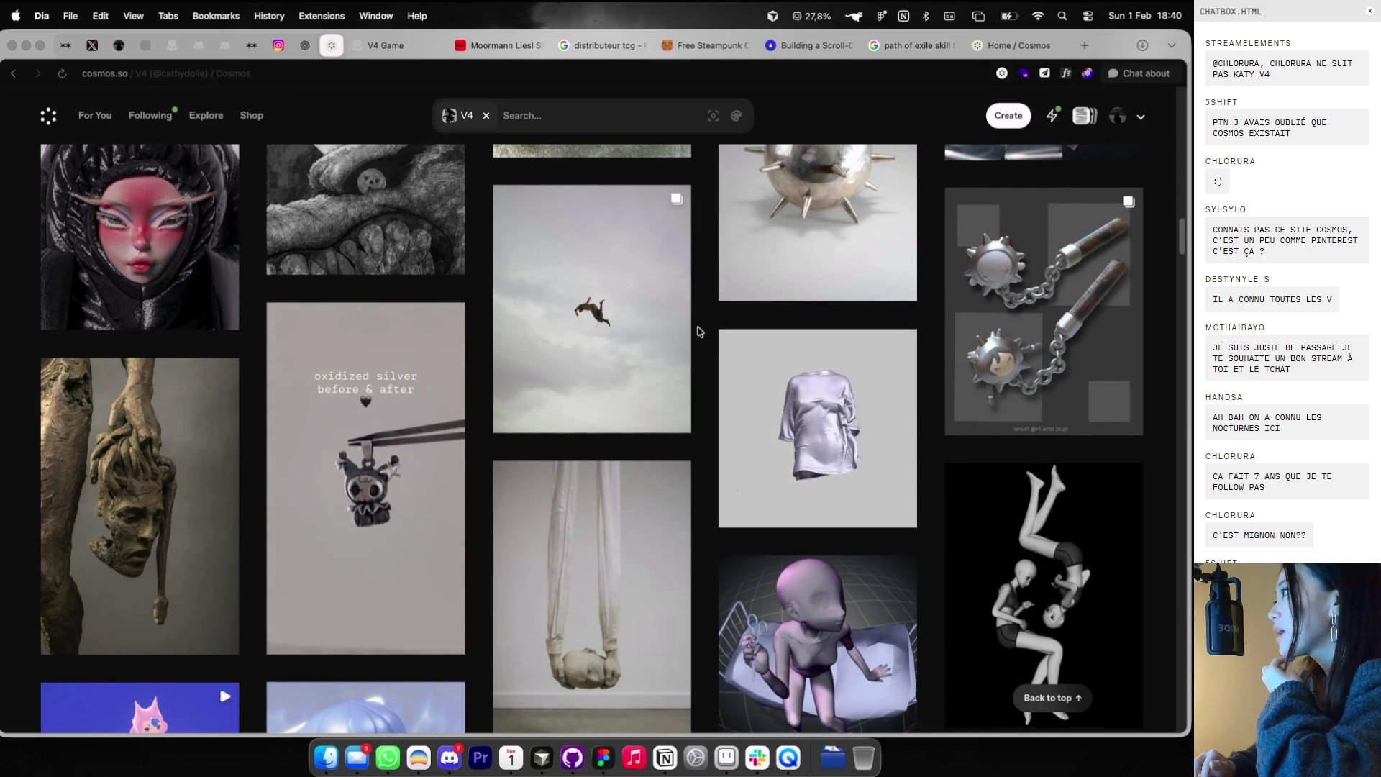
{"action": "scroll", "coordinate": [697, 330], "scroll_direction": "down", "scroll_amount": 6}
{"action": "scroll", "coordinate": [697, 331], "scroll_direction": "down", "scroll_amount": 2}
{"action": "scroll", "coordinate": [696, 331], "scroll_direction": "down", "scroll_amount": 8}
{"action": "scroll", "coordinate": [697, 331], "scroll_direction": "down", "scroll_amount": 6}
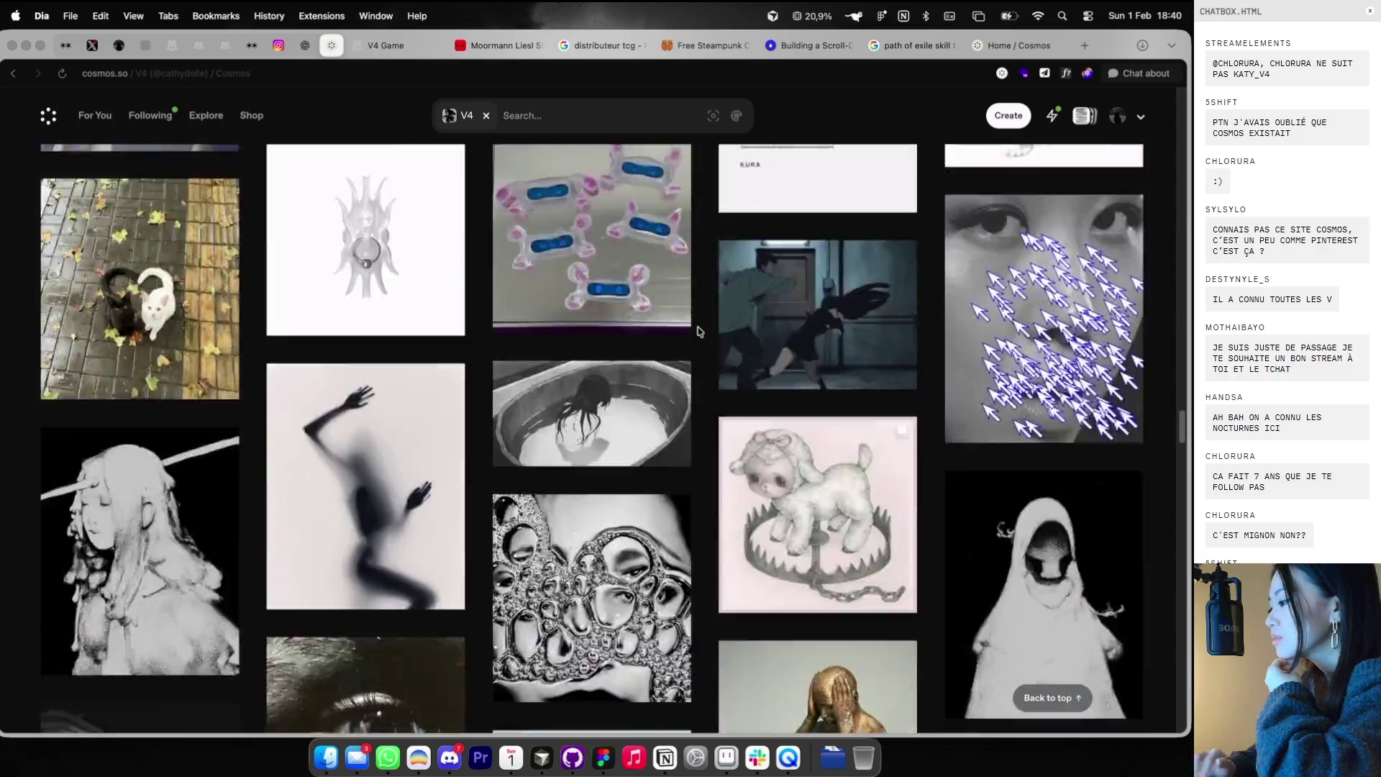
{"action": "scroll", "coordinate": [697, 330], "scroll_direction": "down", "scroll_amount": 8}
{"action": "scroll", "coordinate": [697, 331], "scroll_direction": "down", "scroll_amount": 8}
{"action": "scroll", "coordinate": [697, 331], "scroll_direction": "down", "scroll_amount": 8}
{"action": "scroll", "coordinate": [697, 331], "scroll_direction": "down", "scroll_amount": 8}
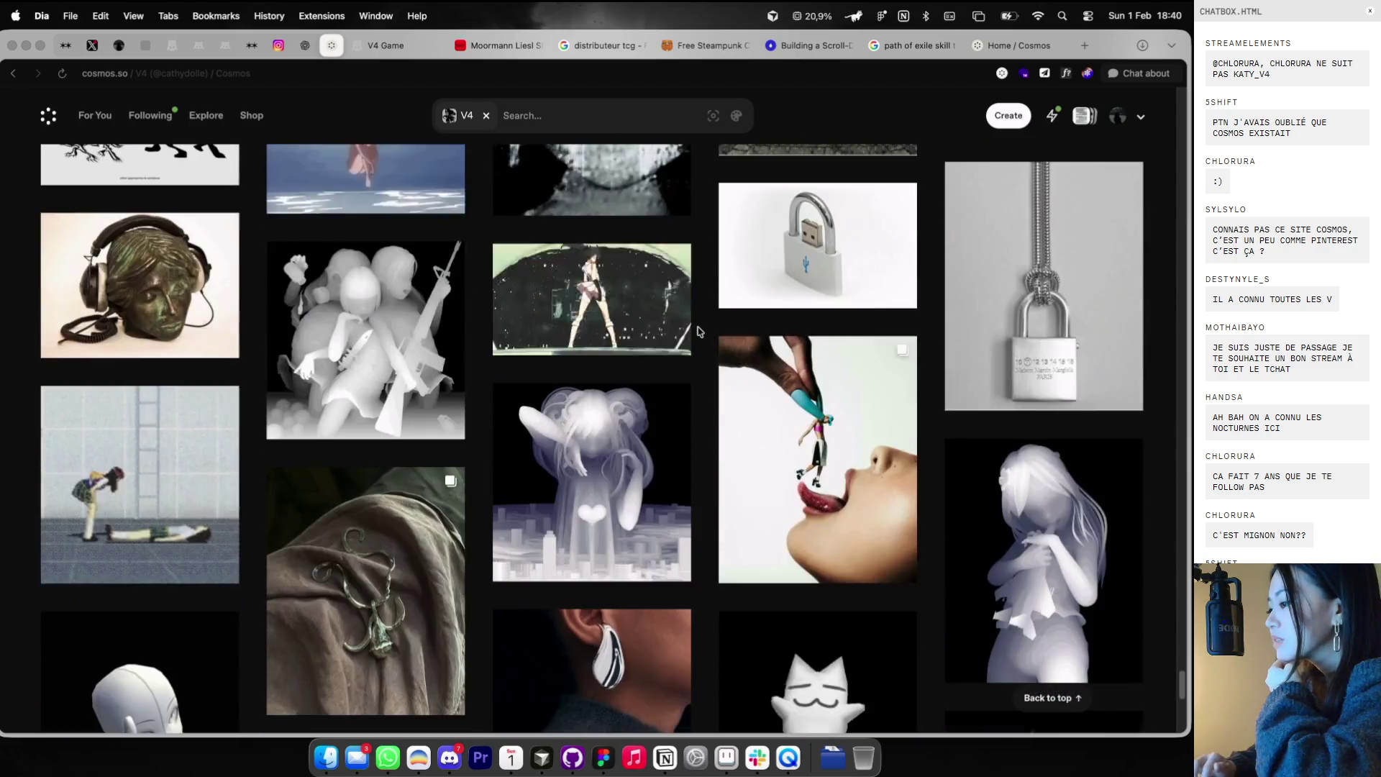
{"action": "scroll", "coordinate": [697, 331], "scroll_direction": "down", "scroll_amount": 8}
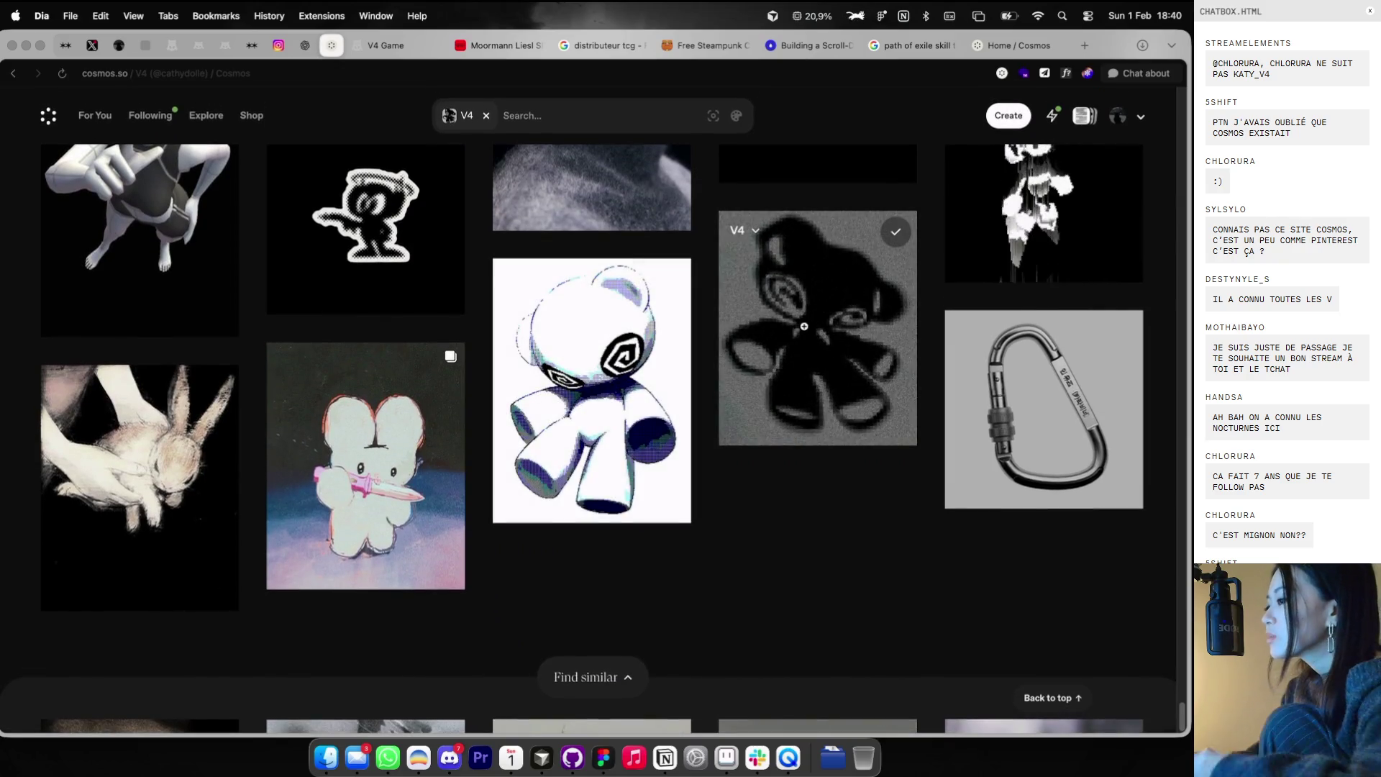
{"action": "left_click", "coordinate": [804, 327]}
{"action": "right_click", "coordinate": [443, 403]}
{"action": "left_click", "coordinate": [457, 416]}
{"action": "key", "text": "super+Tab"}
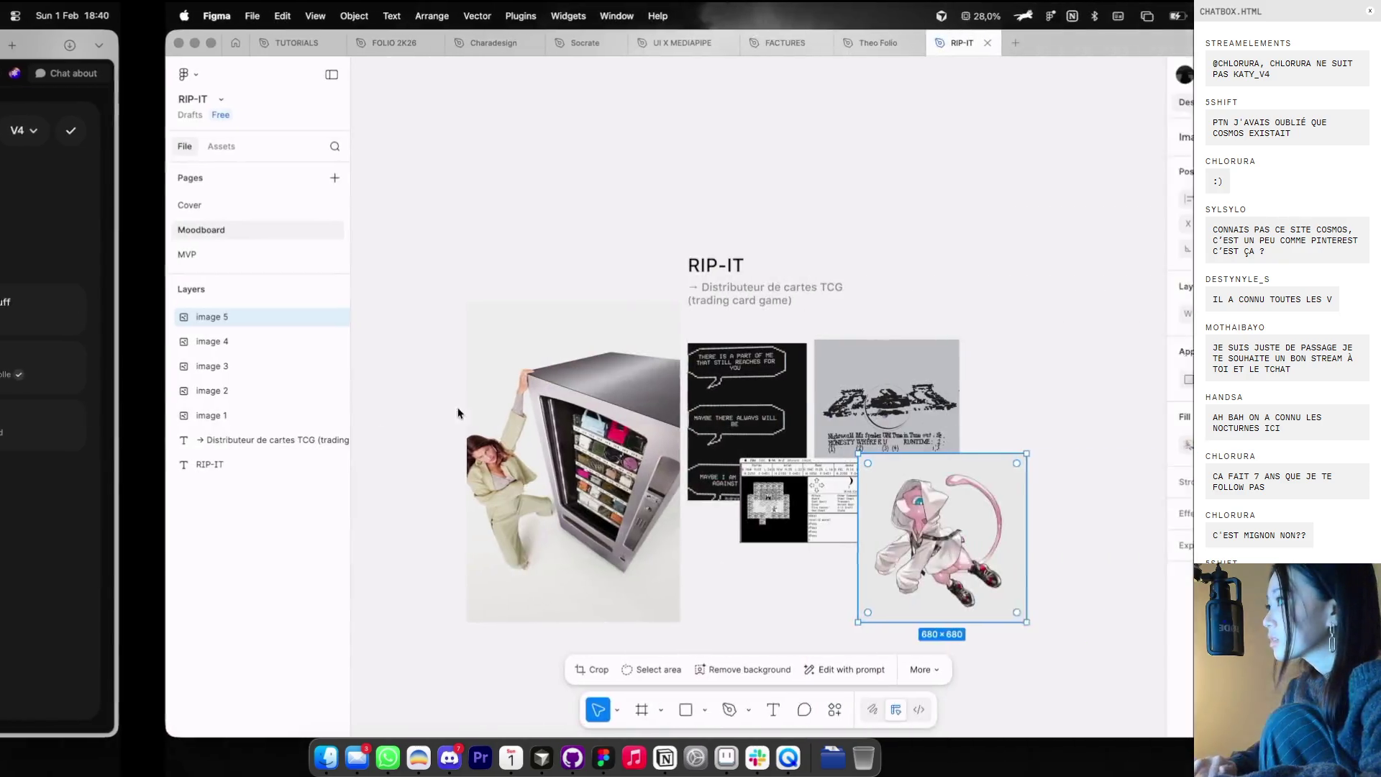
- Paste the bear image onto the Moodboard and shrink it into the collage under RIP-IT
{"action": "left_click", "coordinate": [755, 288]}
{"action": "key", "text": "super+v"}
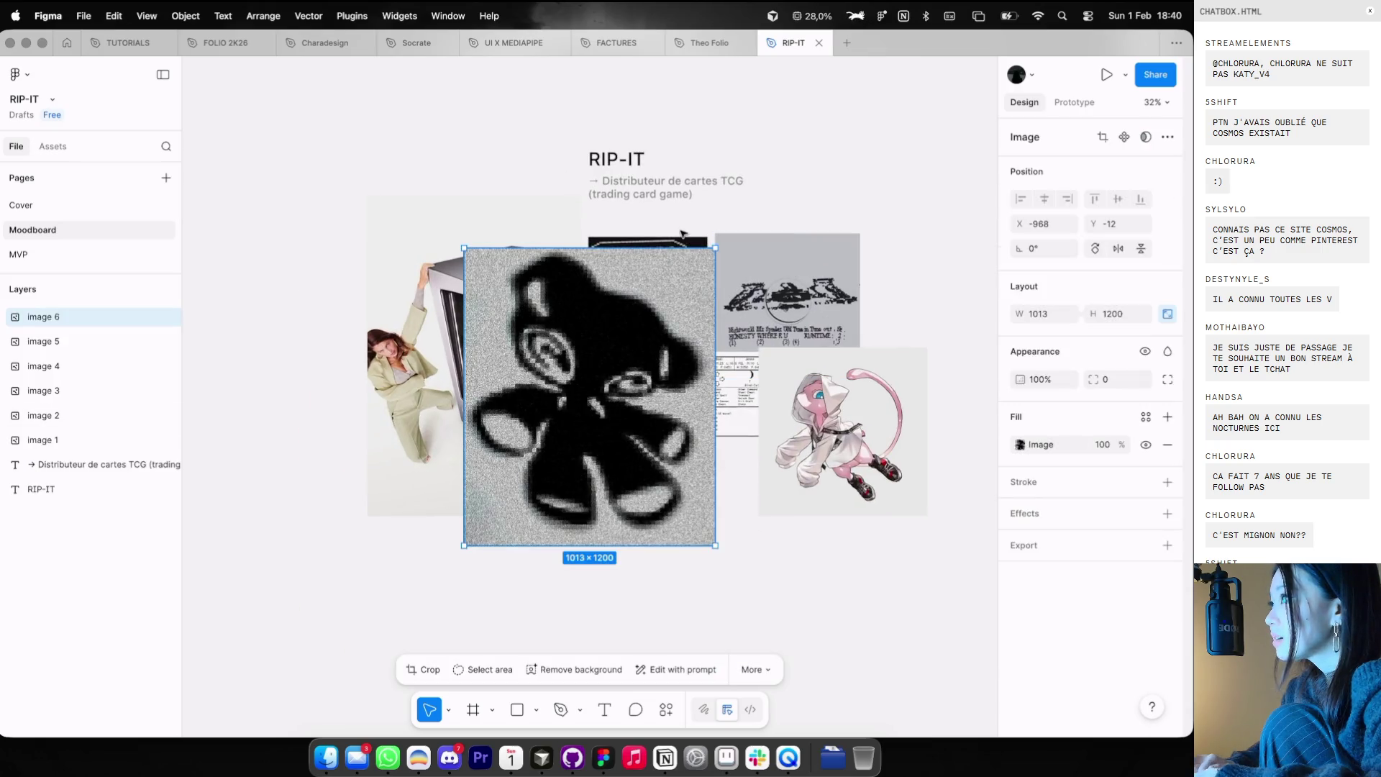
{"action": "left_click_drag", "start_coordinate": [715, 249], "coordinate": [665, 338]}
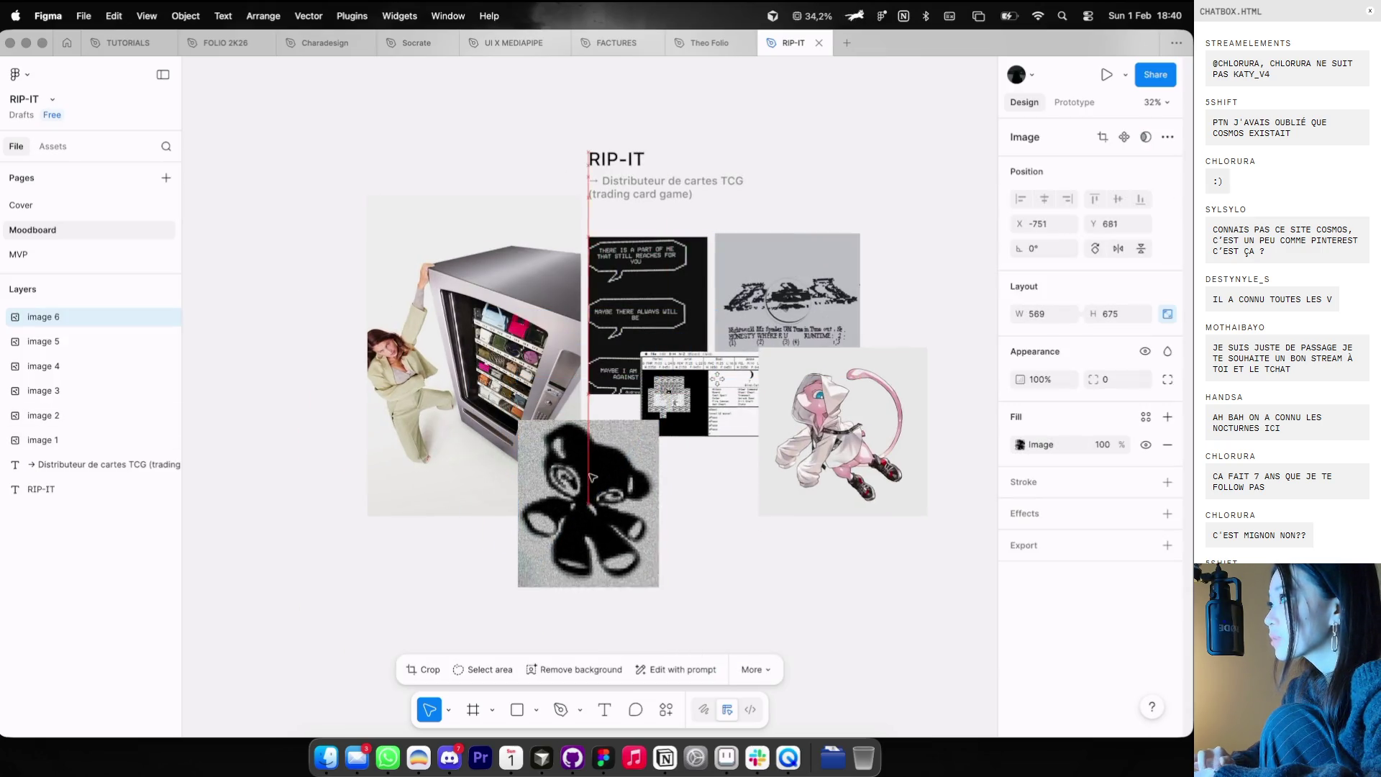
{"action": "left_click_drag", "start_coordinate": [604, 446], "coordinate": [619, 504]}
{"action": "left_click_drag", "start_coordinate": [667, 429], "coordinate": [676, 489]}
{"action": "key", "text": "super+Tab"}
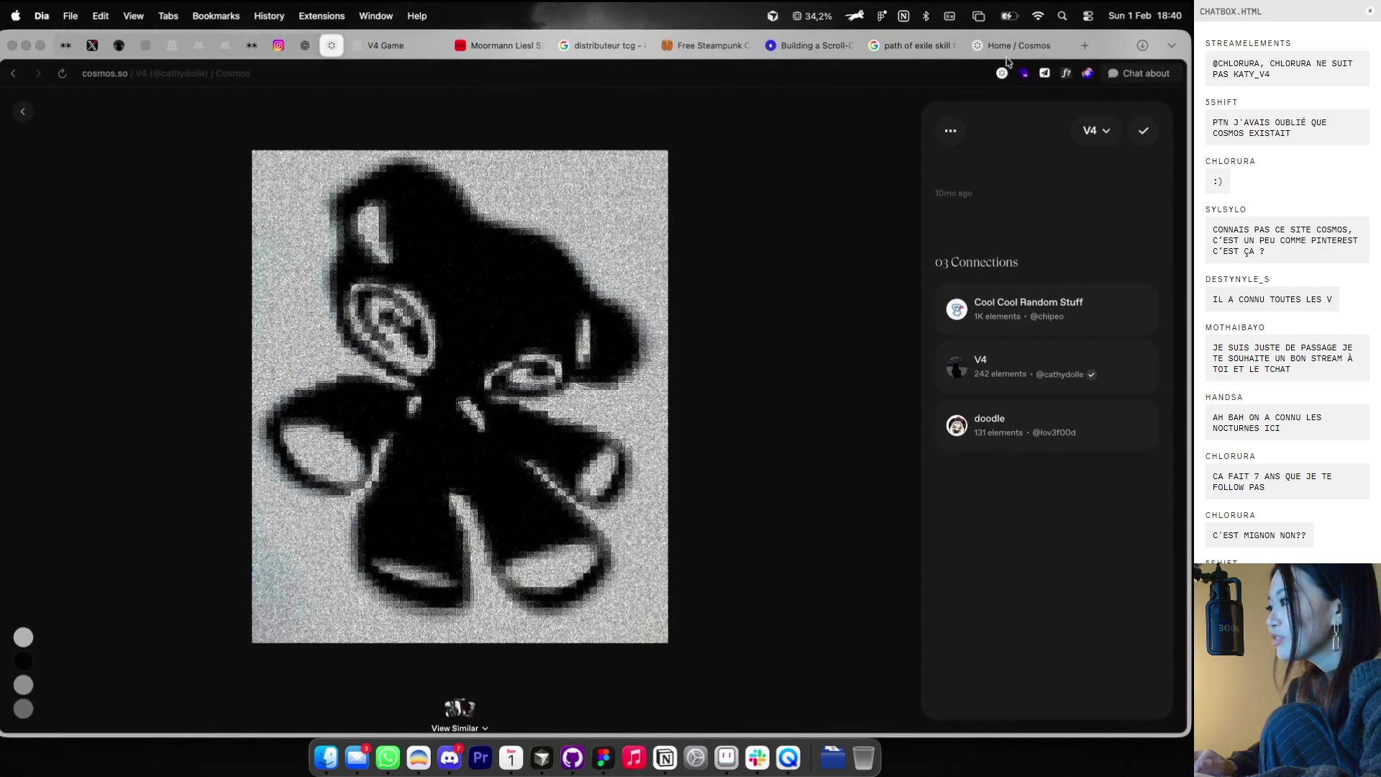
{"action": "left_click", "coordinate": [1058, 53]}
- View the keychain product on cathydolle.com/shop, then close that tab
{"action": "key", "text": "super+l"}
{"action": "type", "text": "ca"}
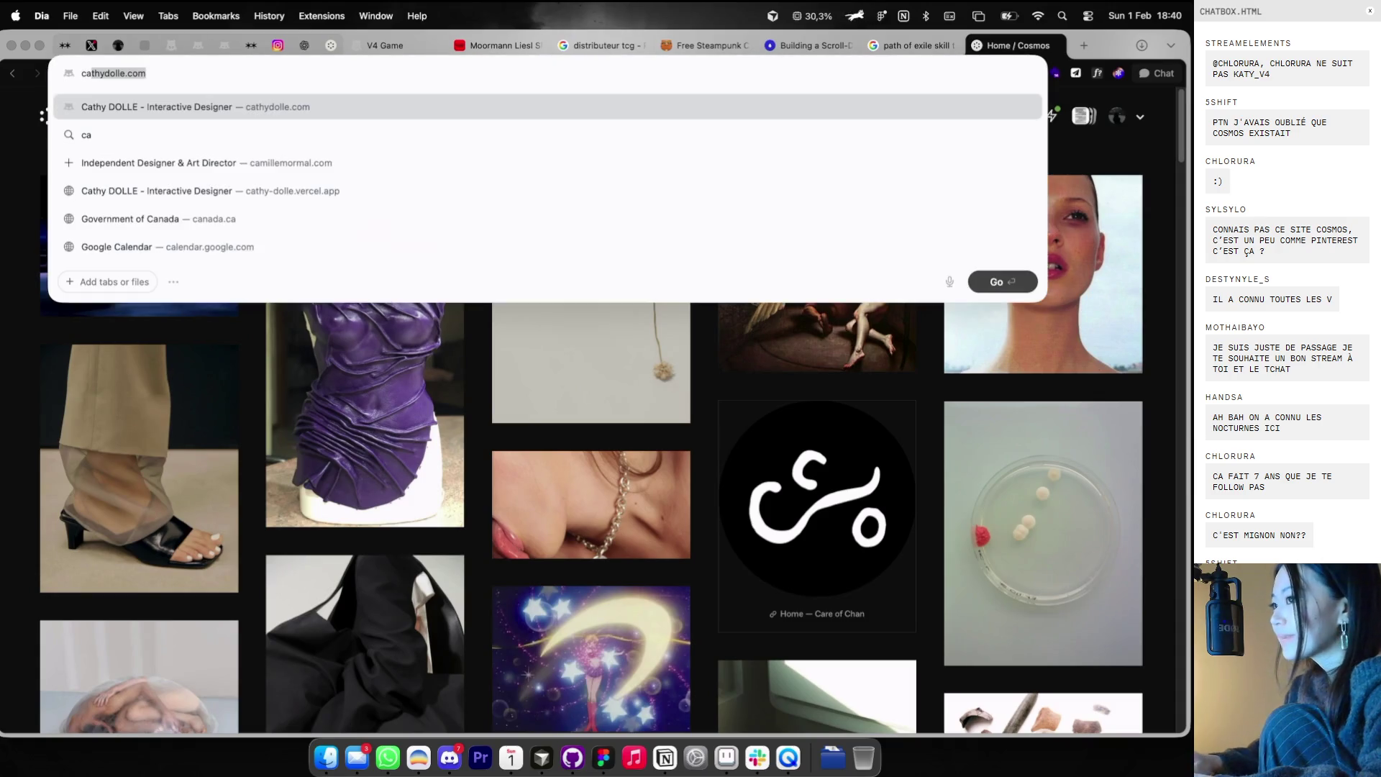
{"action": "type", "text": "thydolle.com/shop"}
{"action": "key", "text": "Return"}
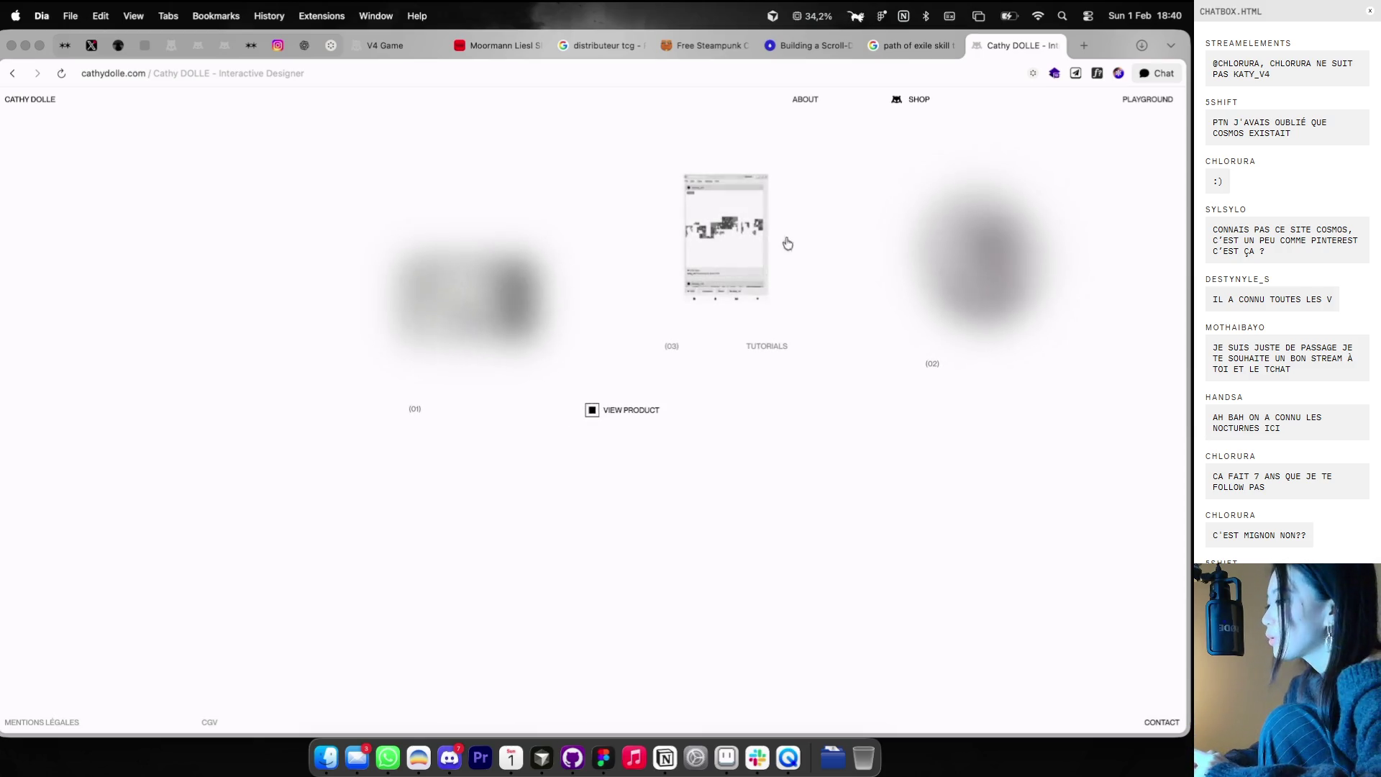
{"action": "left_click", "coordinate": [1003, 238]}
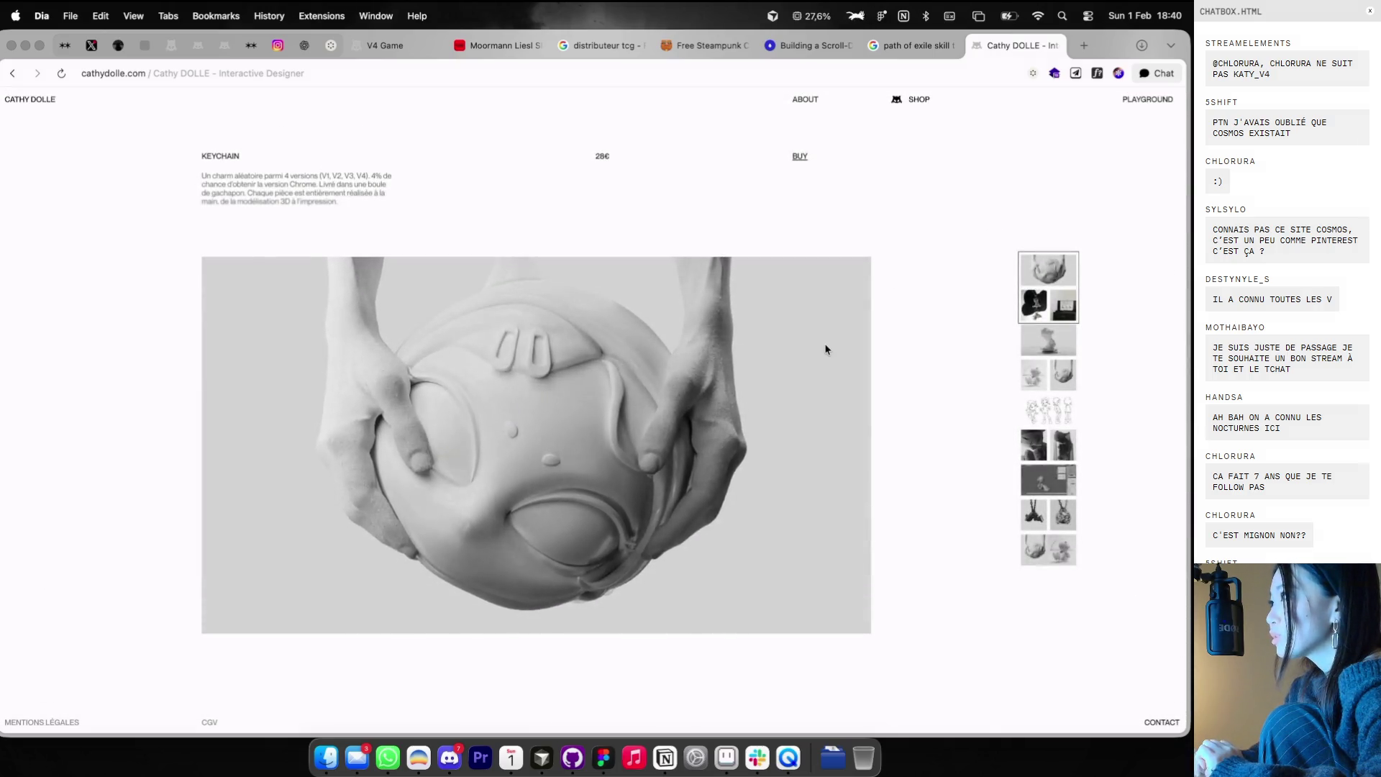
{"action": "scroll", "coordinate": [825, 348], "scroll_direction": "down", "scroll_amount": 10}
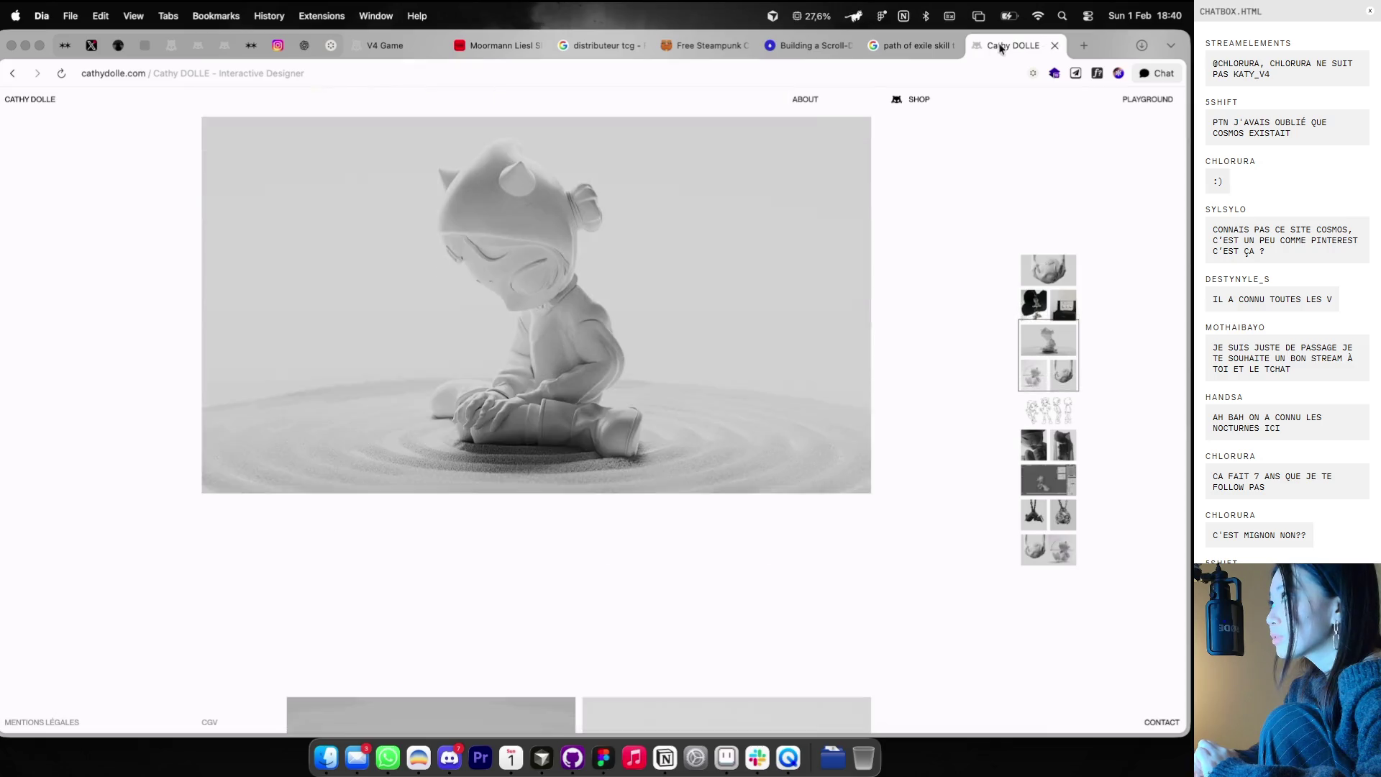
{"action": "left_click", "coordinate": [1054, 46]}
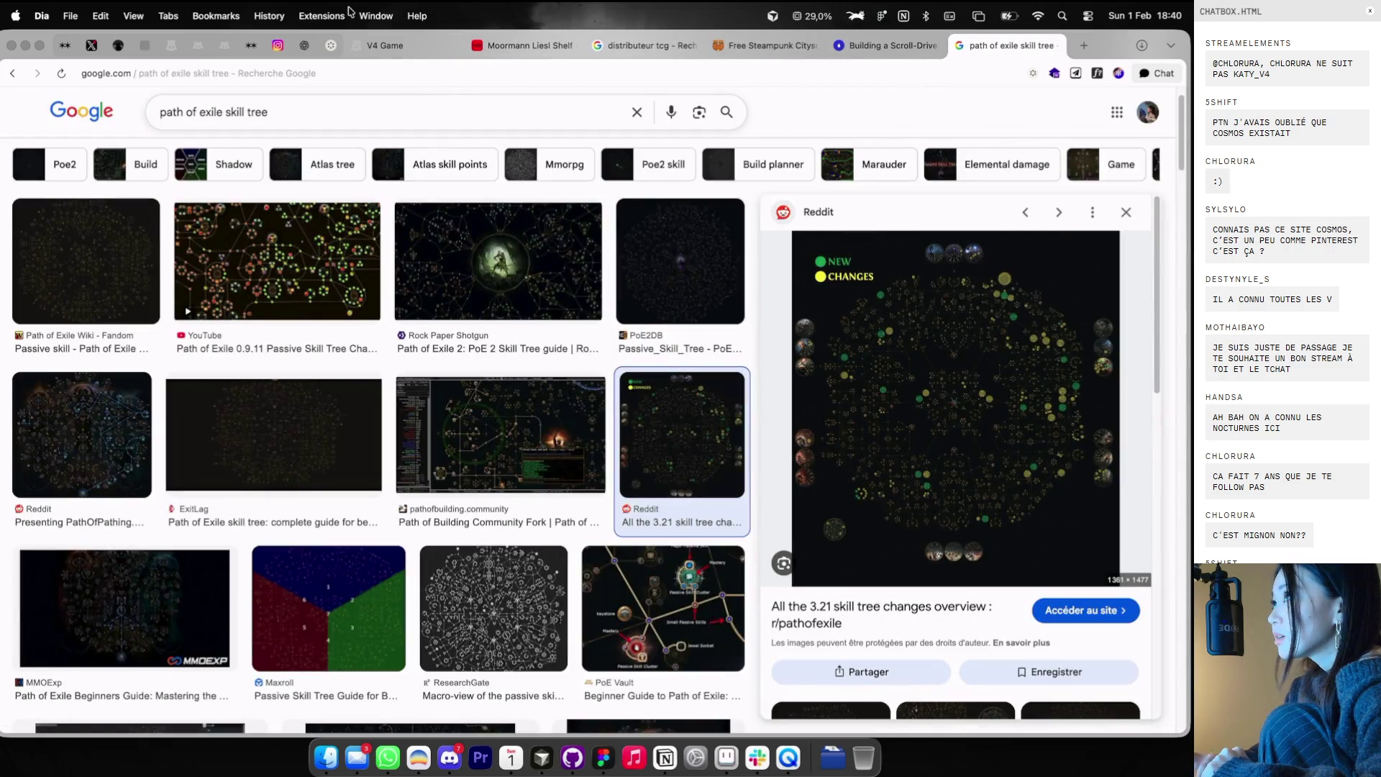
- Return to the Cosmos V4 image grid and open the sticker image's options
{"action": "left_click", "coordinate": [327, 47]}
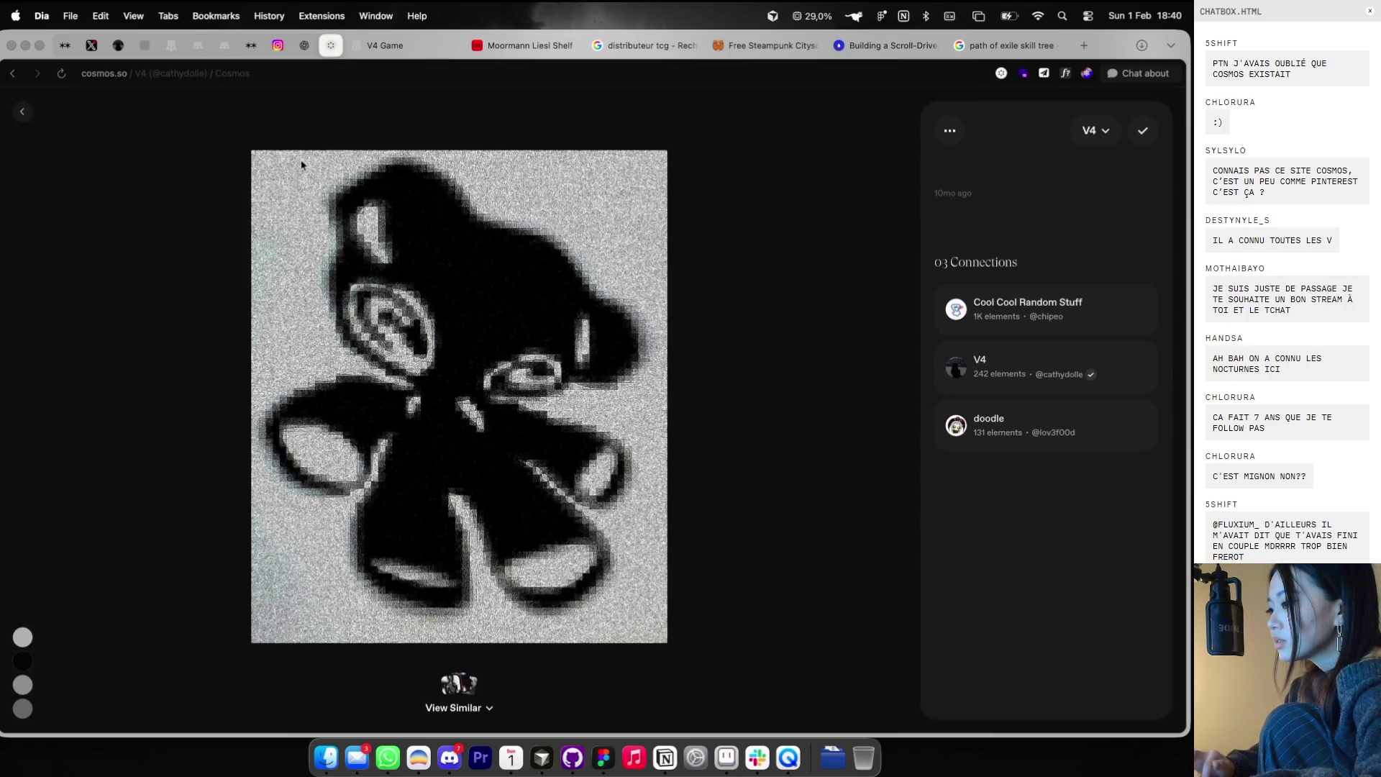
{"action": "left_click", "coordinate": [22, 111]}
{"action": "scroll", "coordinate": [341, 314], "scroll_direction": "up", "scroll_amount": 2}
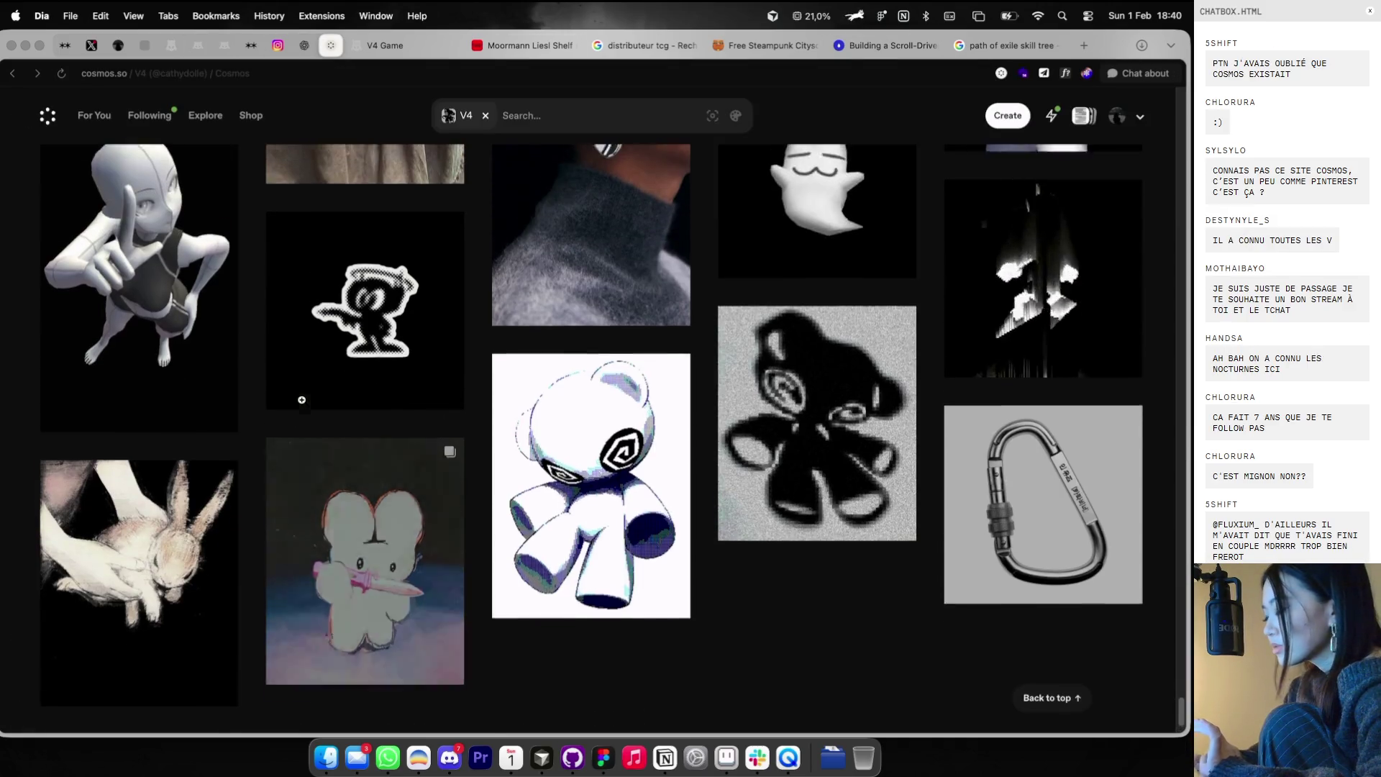
{"action": "left_click", "coordinate": [341, 314]}
{"action": "right_click", "coordinate": [556, 387]}
- Paste the black sticker image into Figma, shrink it and align it beside the other images
{"action": "left_click", "coordinate": [569, 425]}
{"action": "key", "text": "super+Tab"}
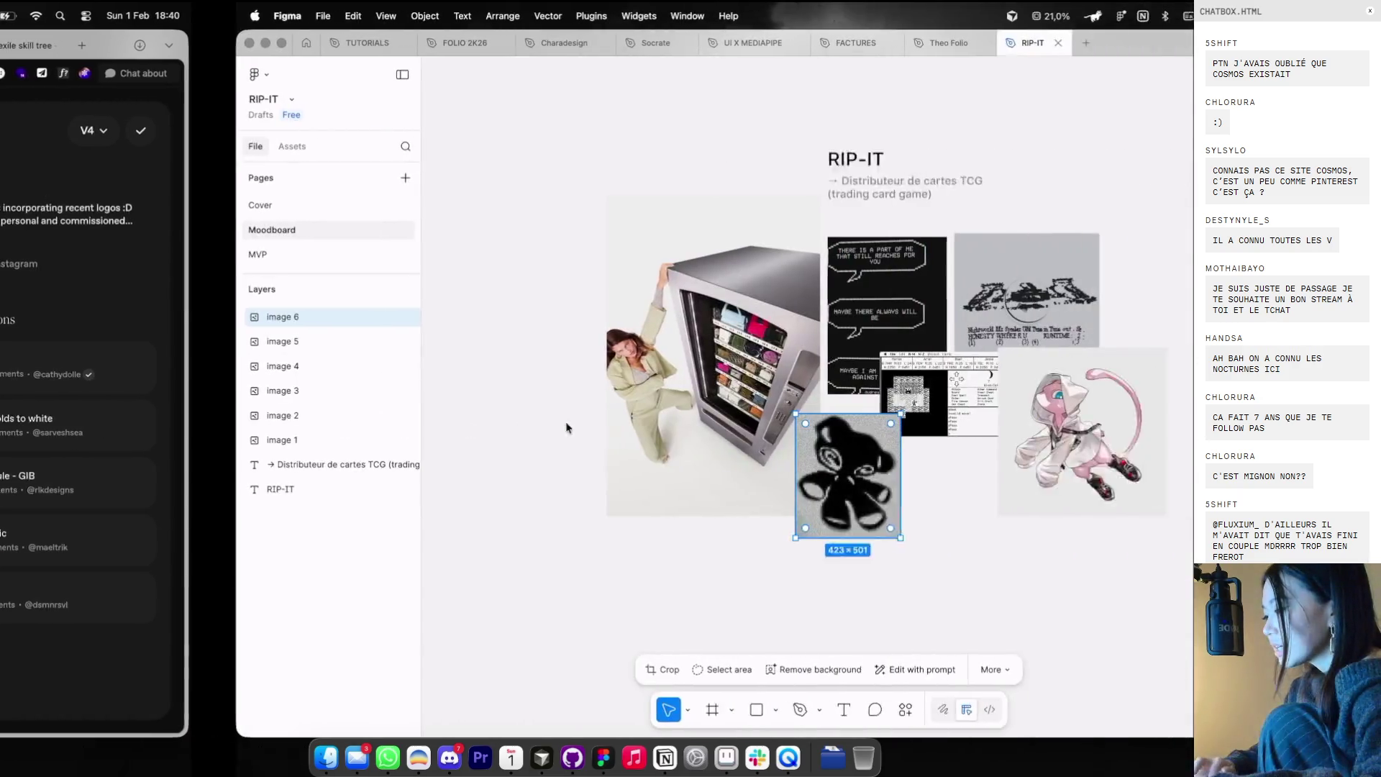
{"action": "left_click", "coordinate": [712, 523]}
{"action": "key", "text": "super+v"}
{"action": "mouse_move", "coordinate": [639, 375]}
{"action": "left_mouse_down"}
{"action": "mouse_move", "coordinate": [808, 486]}
{"action": "mouse_move", "coordinate": [712, 561]}
{"action": "left_mouse_up"}
{"action": "left_click_drag", "start_coordinate": [633, 632], "coordinate": [701, 544]}
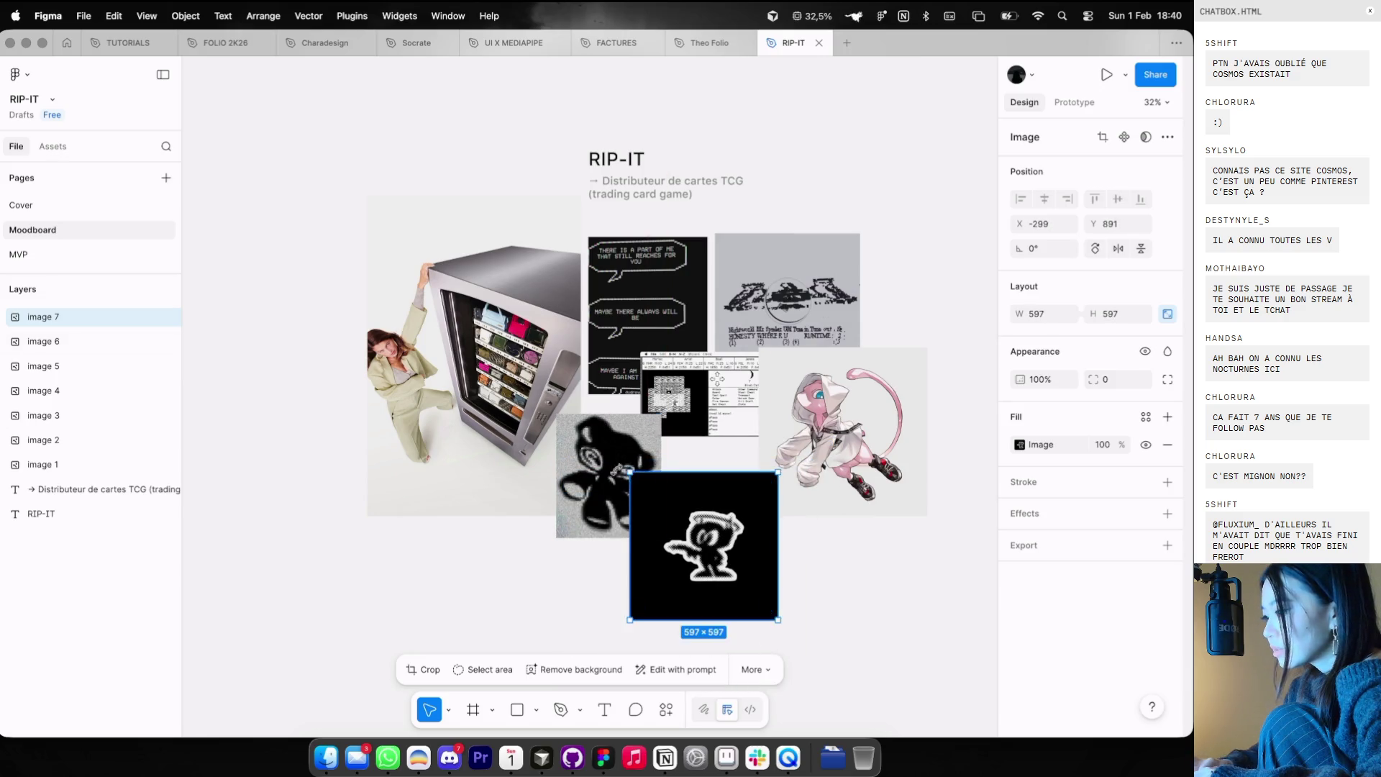
{"action": "left_click_drag", "start_coordinate": [605, 431], "coordinate": [567, 471]}
{"action": "left_click_drag", "start_coordinate": [702, 546], "coordinate": [701, 527]}
- Shift the pink creature and game screenshot, then move the four lower images together
{"action": "left_click_drag", "start_coordinate": [762, 387], "coordinate": [785, 493]}
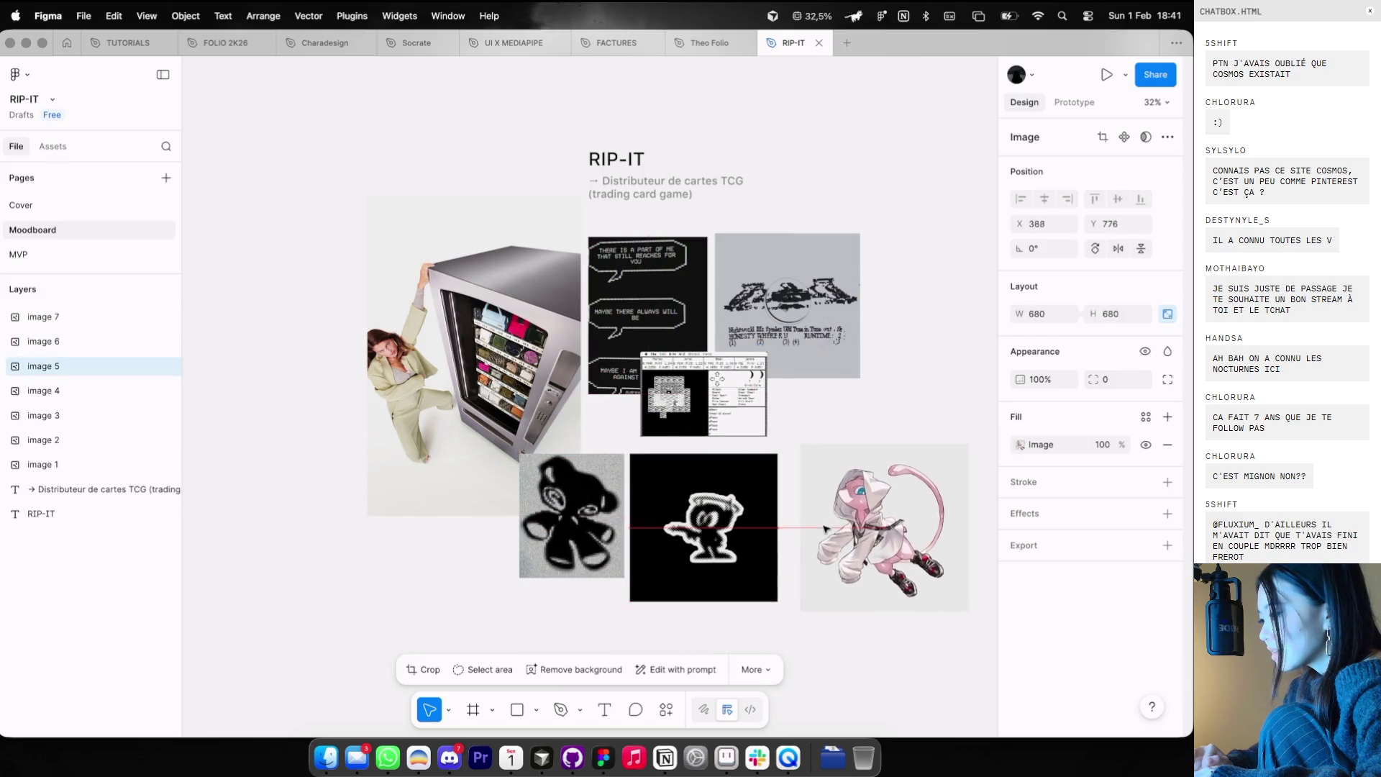
{"action": "left_click_drag", "start_coordinate": [667, 392], "coordinate": [656, 401]}
{"action": "scroll", "coordinate": [651, 453], "scroll_direction": "up", "scroll_amount": 5}
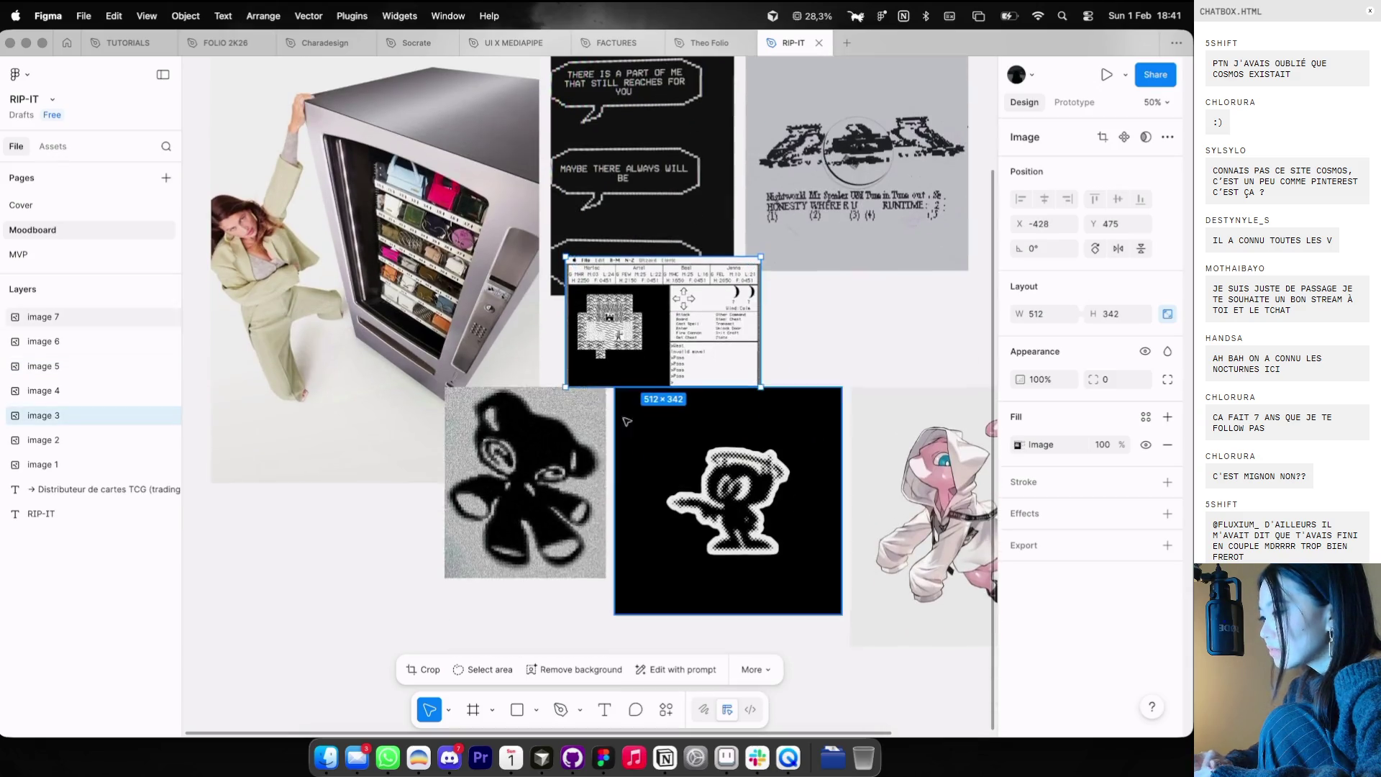
{"action": "left_click", "coordinate": [727, 561]}
{"action": "left_click", "coordinate": [525, 547], "text": "shift"}
{"action": "left_click", "coordinate": [626, 374], "text": "shift"}
{"action": "left_click", "coordinate": [928, 575], "text": "shift"}
{"action": "mouse_move", "coordinate": [702, 419]}
{"action": "left_mouse_down"}
{"action": "mouse_move", "coordinate": [703, 436]}
{"action": "mouse_move", "coordinate": [691, 367]}
{"action": "left_mouse_up"}
- Move the game screenshot up-left and enlarge it
{"action": "left_click", "coordinate": [707, 400]}
{"action": "left_click_drag", "start_coordinate": [735, 428], "coordinate": [785, 456]}
{"action": "scroll", "coordinate": [820, 389], "scroll_direction": "down", "scroll_amount": 3}
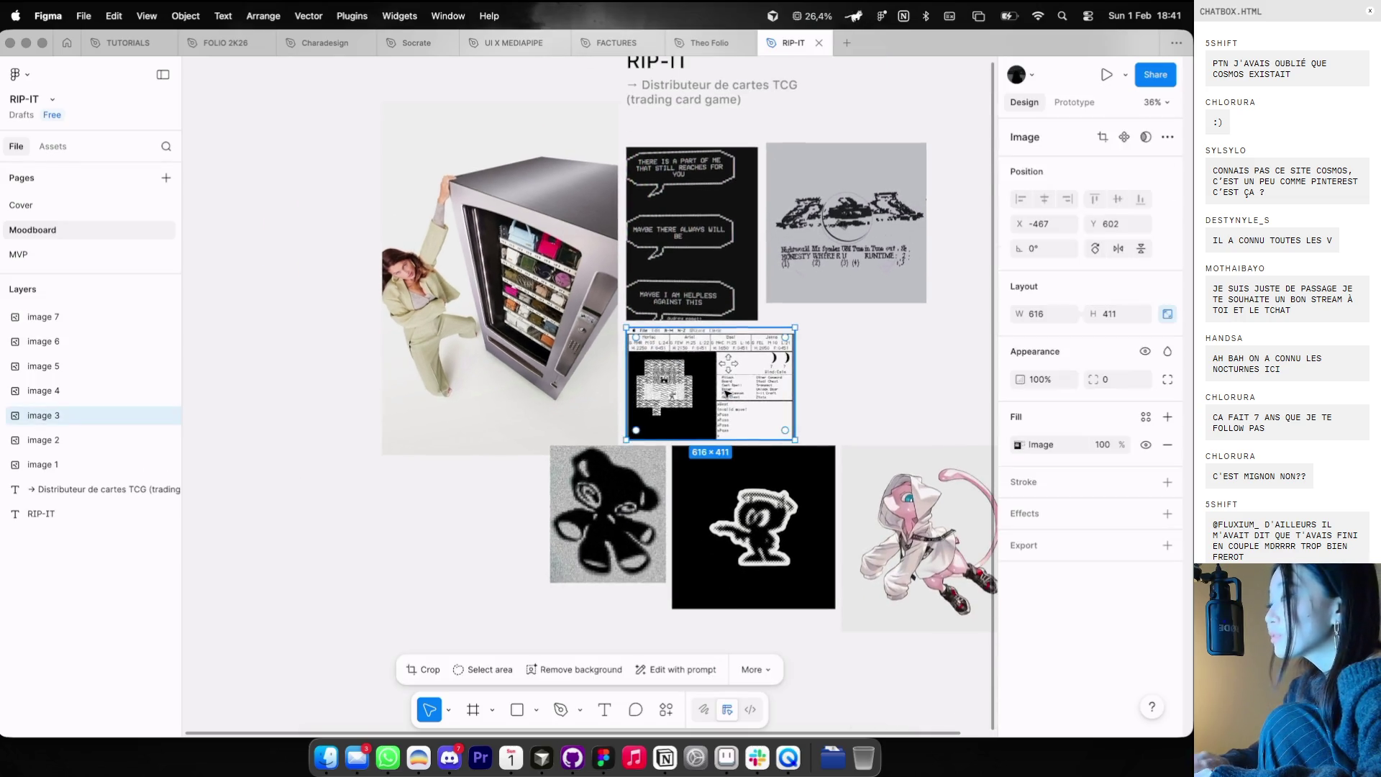
{"action": "left_click", "coordinate": [810, 346]}
{"action": "scroll", "coordinate": [811, 348], "scroll_direction": "right", "scroll_amount": 4}
{"action": "scroll", "coordinate": [812, 348], "scroll_direction": "up", "scroll_amount": 2}
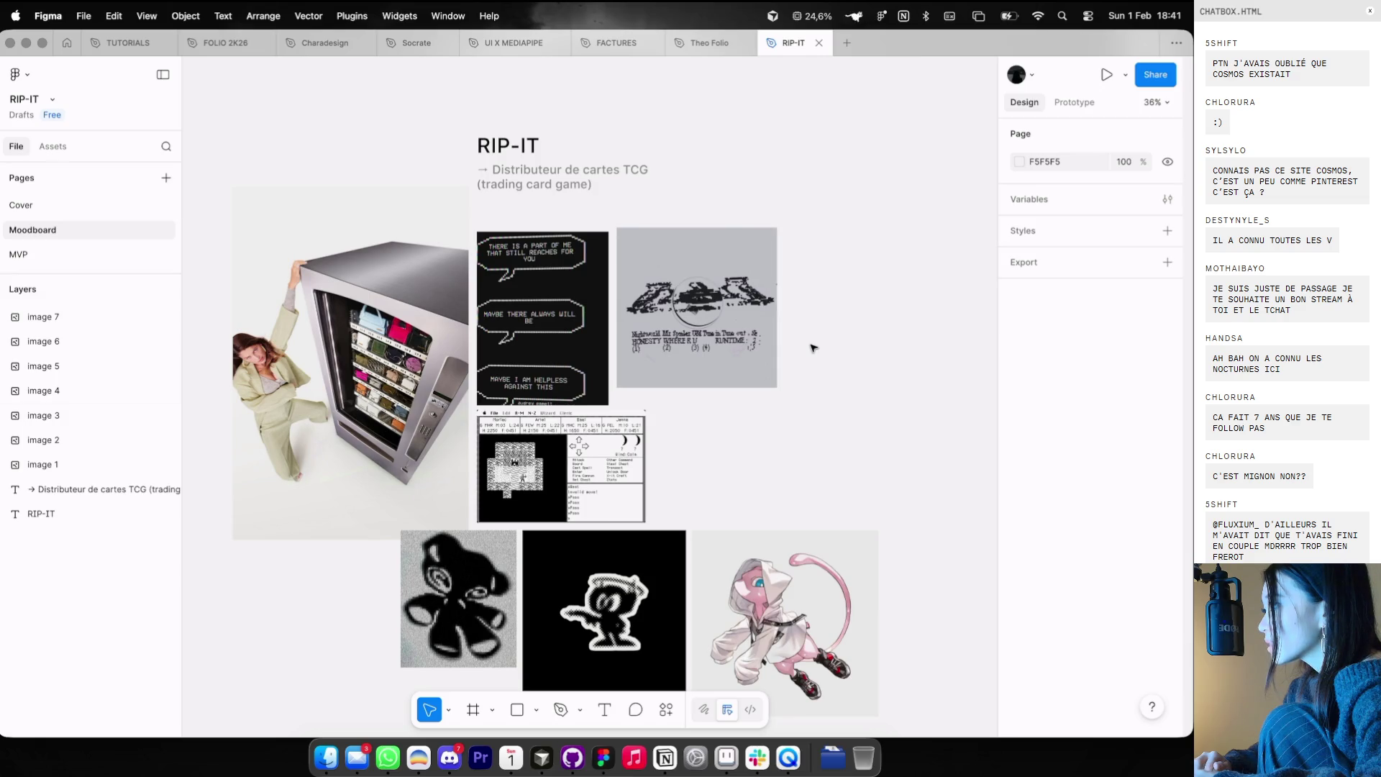
{"action": "scroll", "coordinate": [813, 348], "scroll_direction": "up", "scroll_amount": 1}
- Line up the grey artwork image and enlarge it in the grid
{"action": "left_click", "coordinate": [763, 429]}
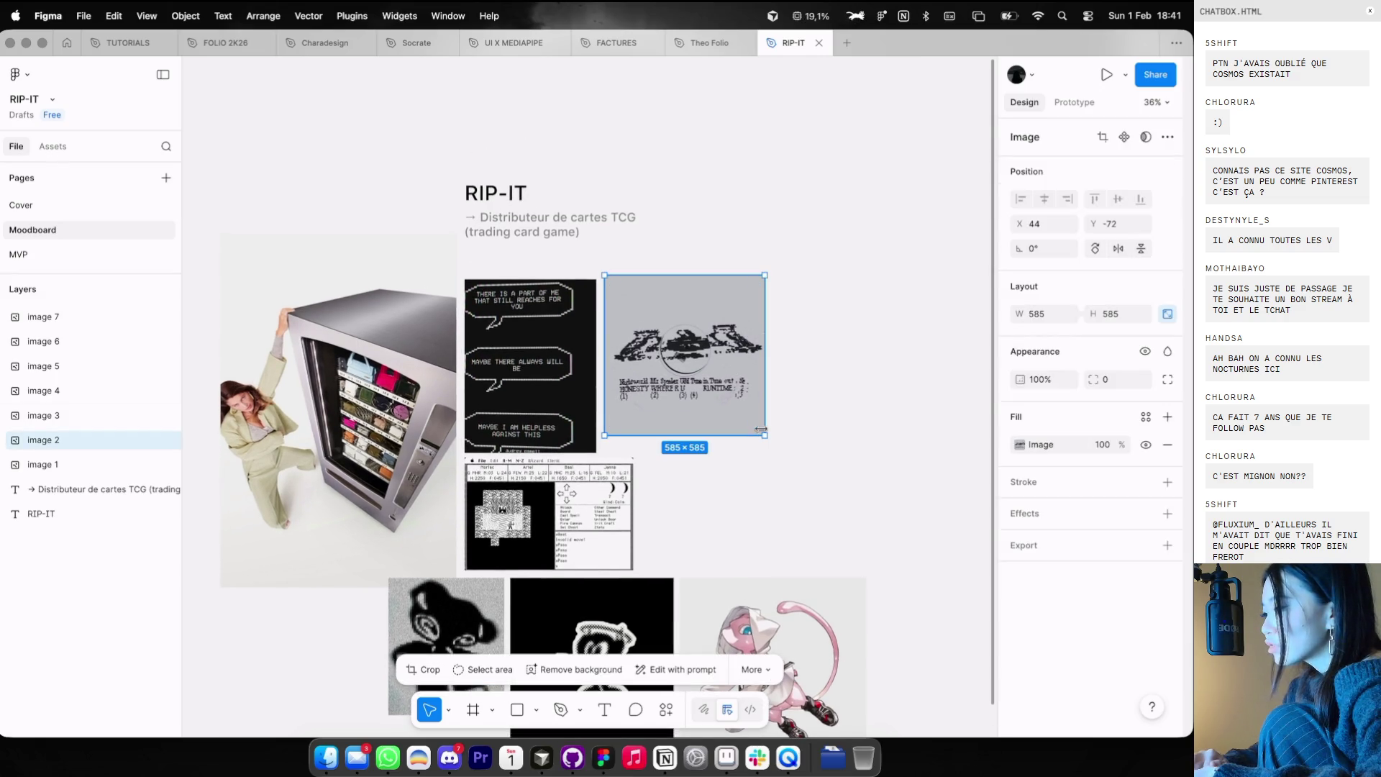
{"action": "left_click_drag", "start_coordinate": [779, 449], "coordinate": [765, 435]}
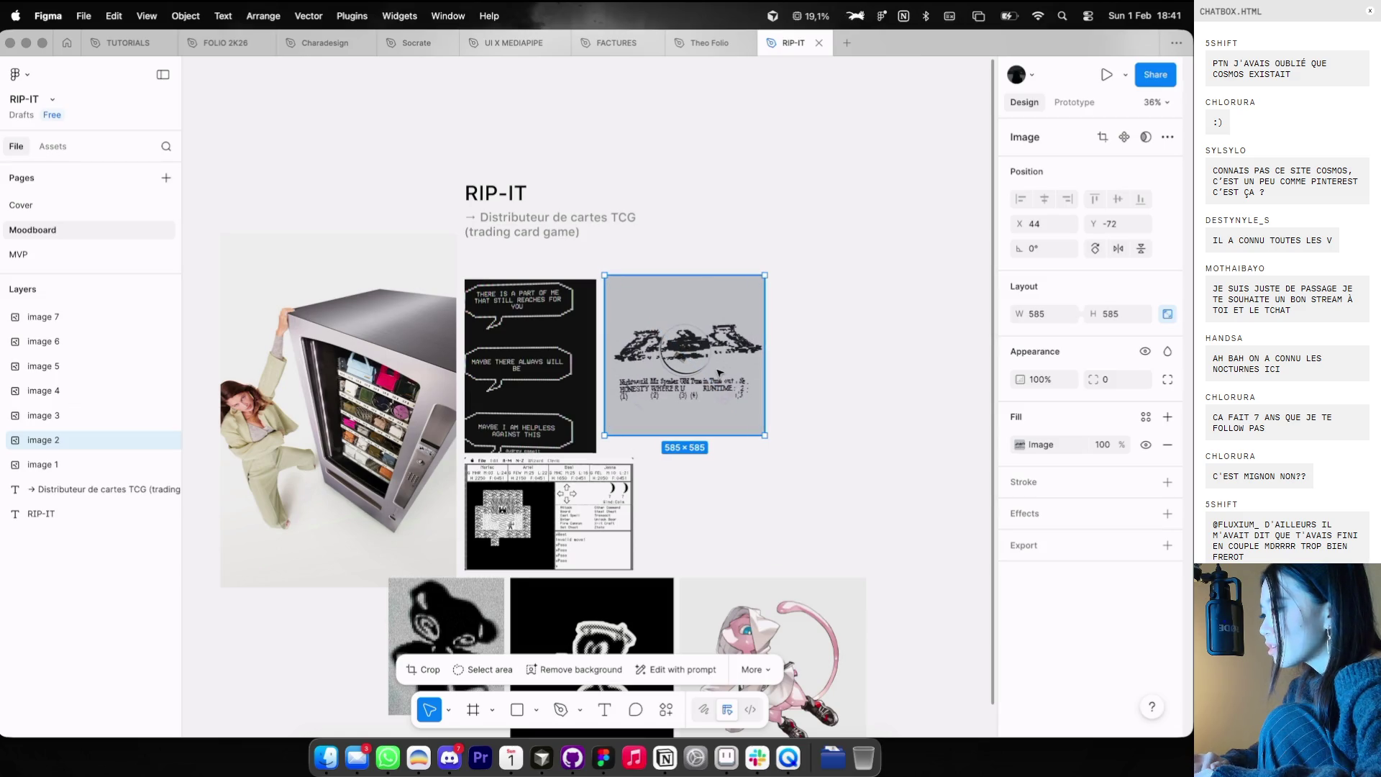
{"action": "left_click_drag", "start_coordinate": [719, 373], "coordinate": [720, 377]}
{"action": "left_click_drag", "start_coordinate": [762, 441], "coordinate": [772, 452]}
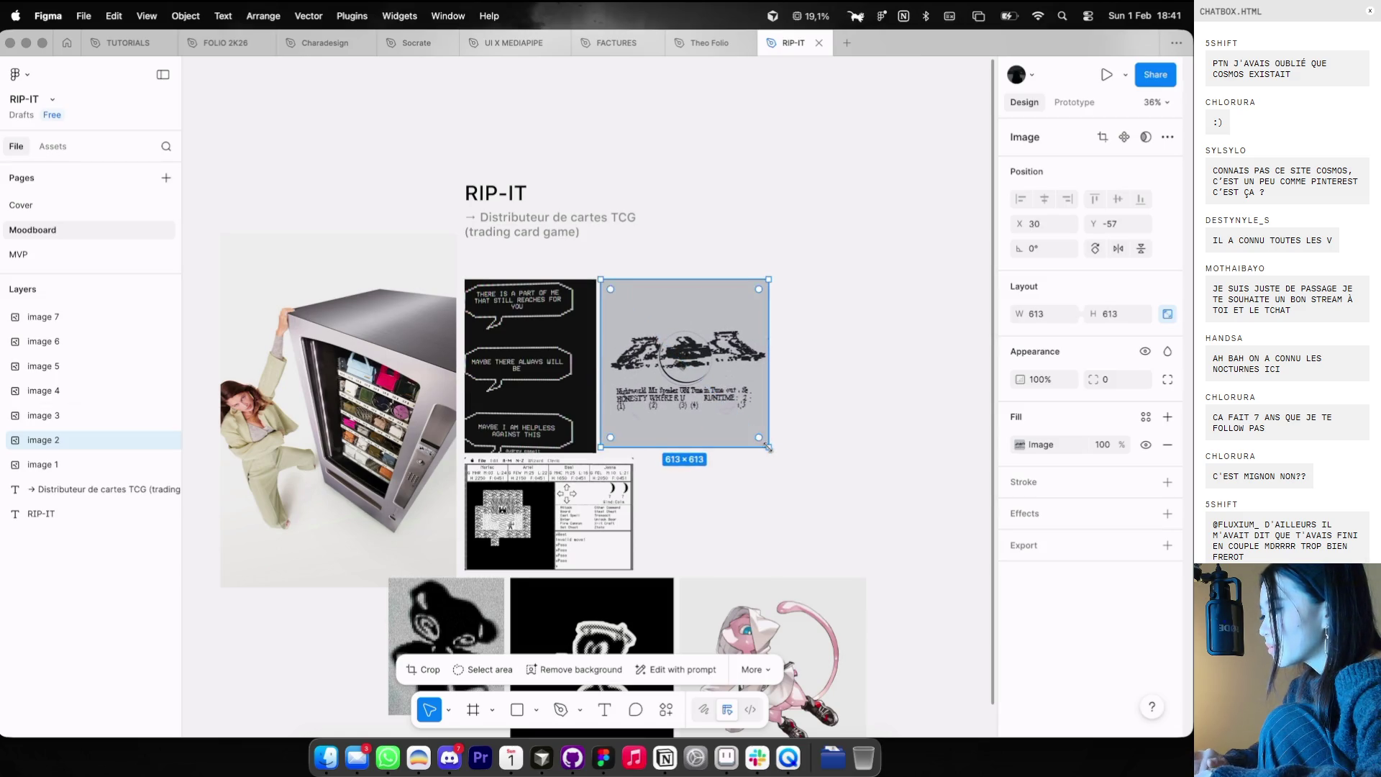
{"action": "left_click", "coordinate": [808, 437]}
{"action": "scroll", "coordinate": [808, 437], "scroll_direction": "down", "scroll_amount": 3}
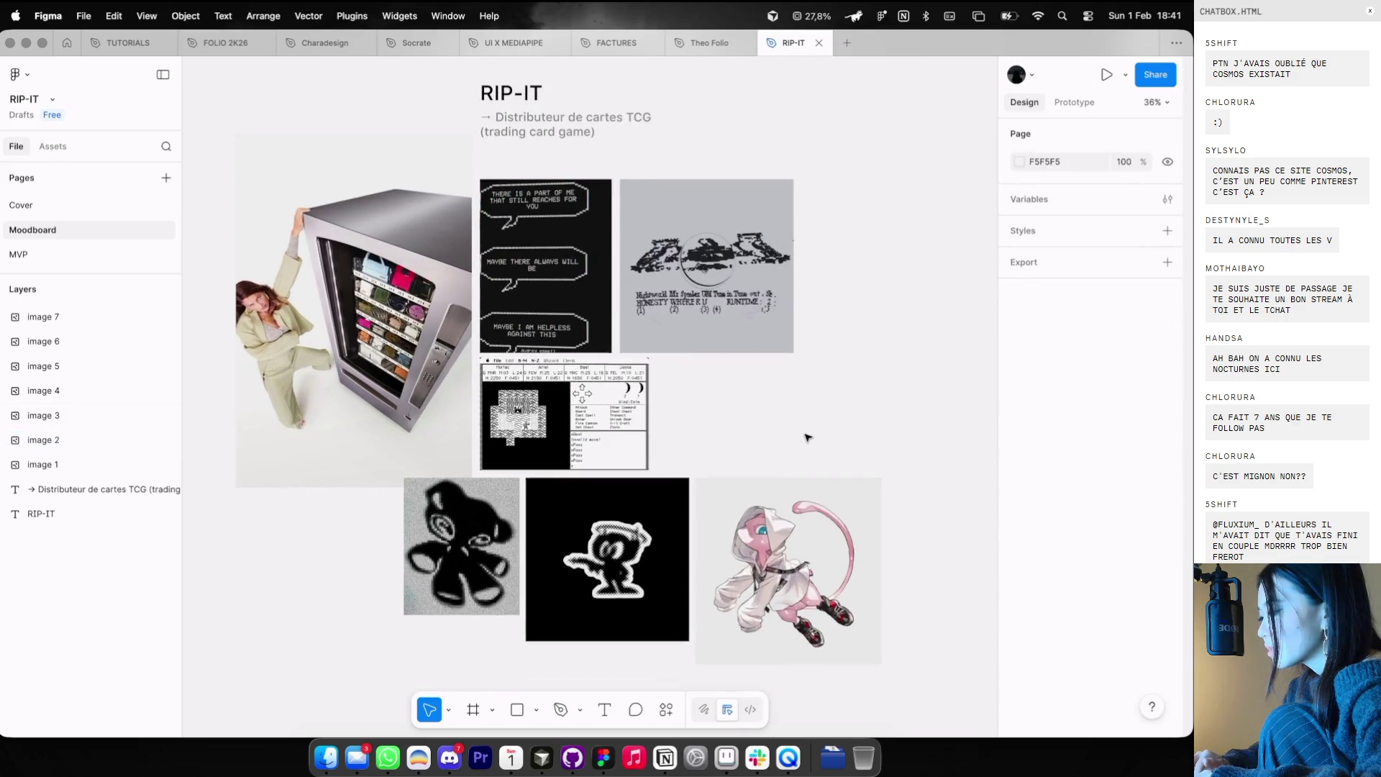
{"action": "left_click", "coordinate": [464, 248]}
{"action": "key", "text": "ctrl+Left"}
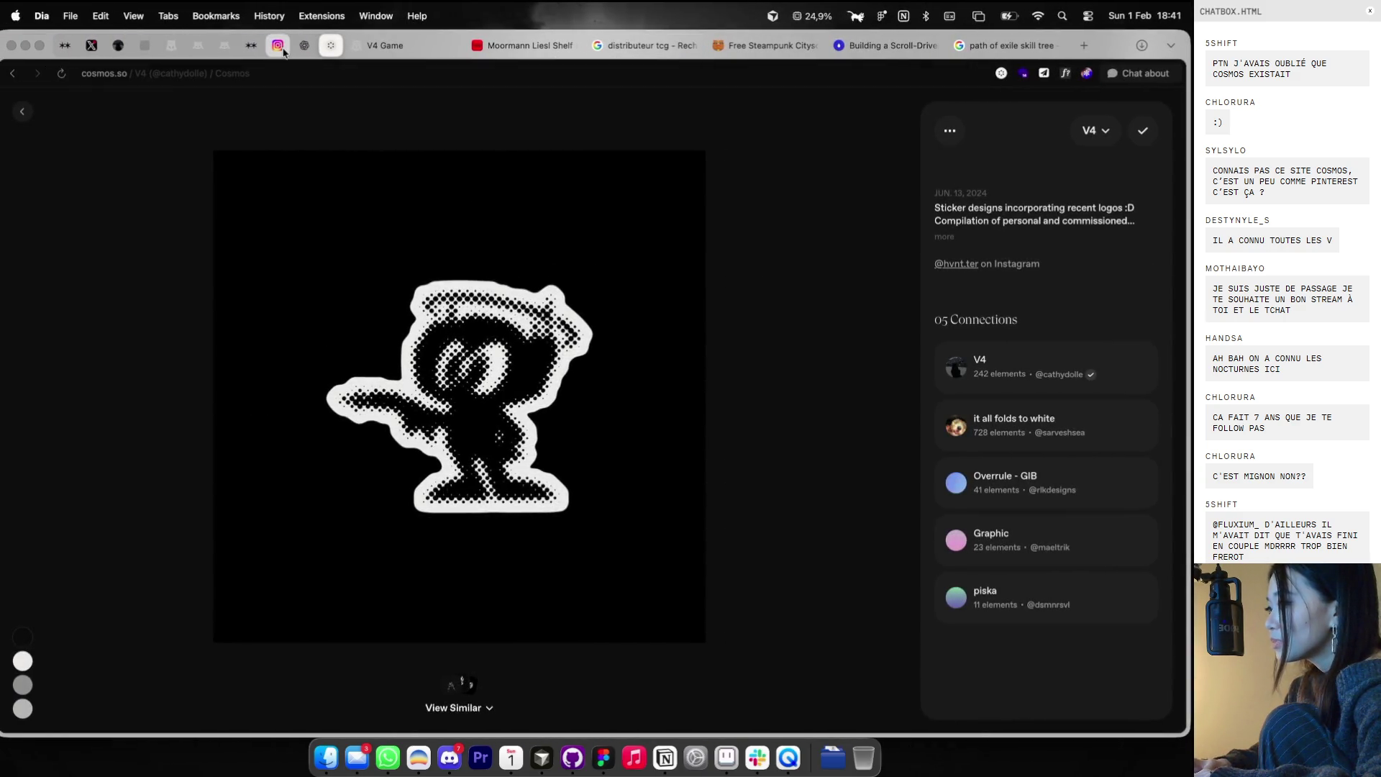
- Close the sticker detail to return to the V4 feed, then show the V4 Game page
{"action": "left_click", "coordinate": [278, 46]}
{"action": "left_click", "coordinate": [423, 46]}
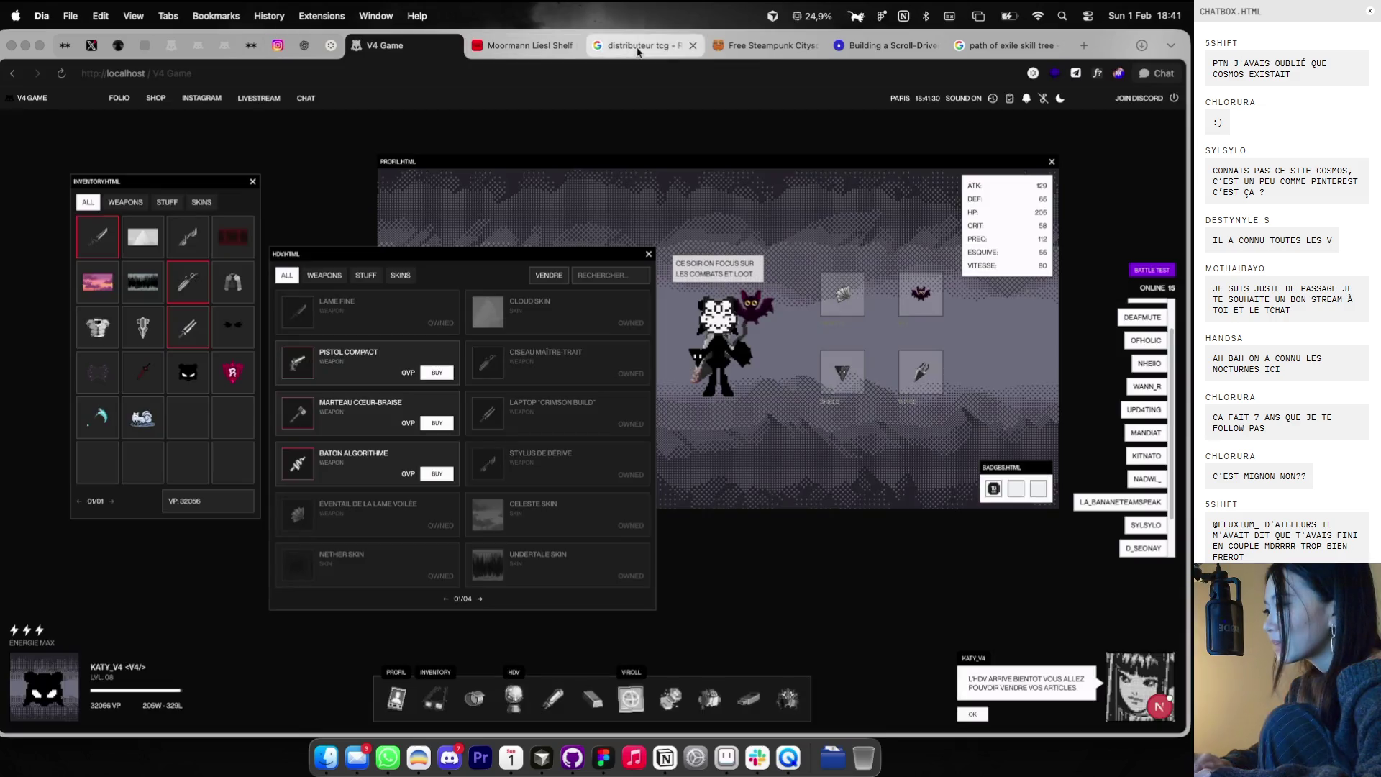
{"action": "left_click", "coordinate": [998, 47]}
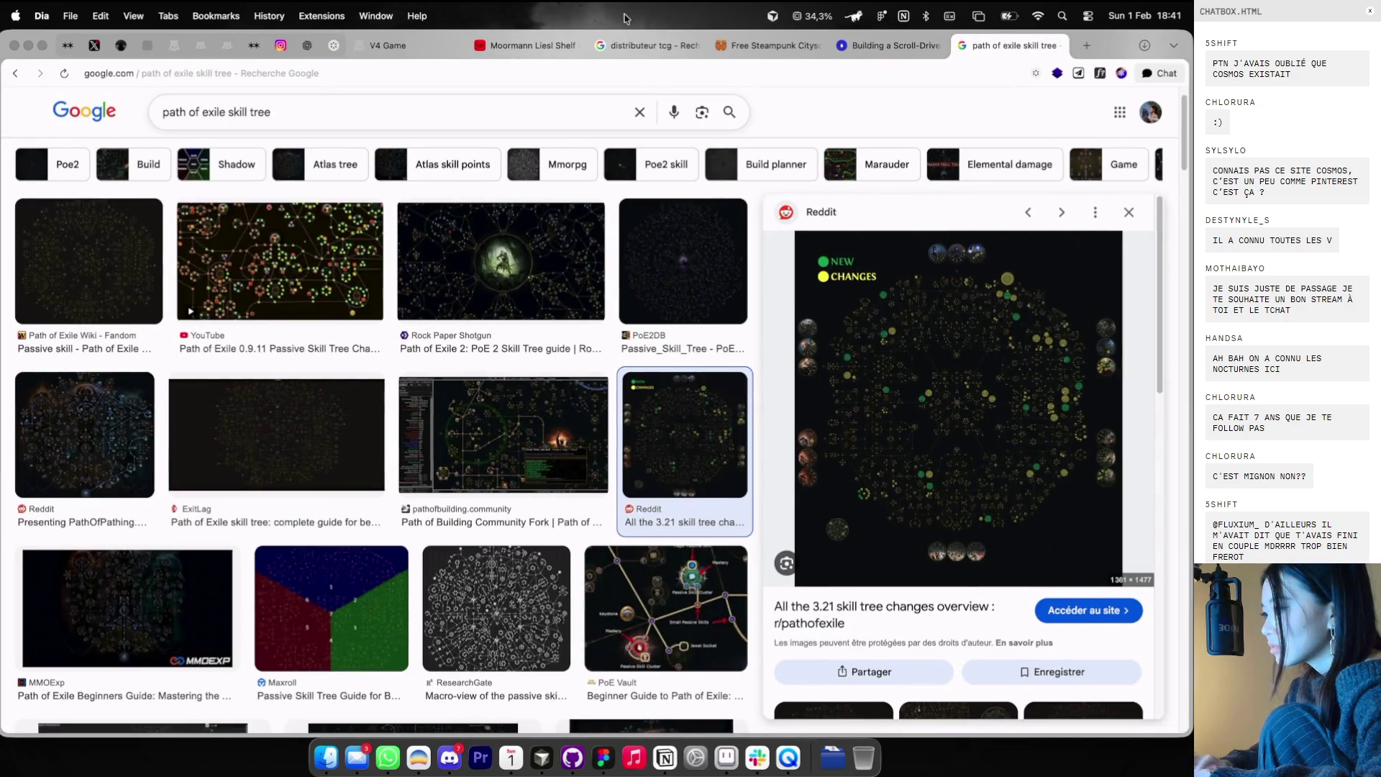
{"action": "left_click", "coordinate": [335, 44]}
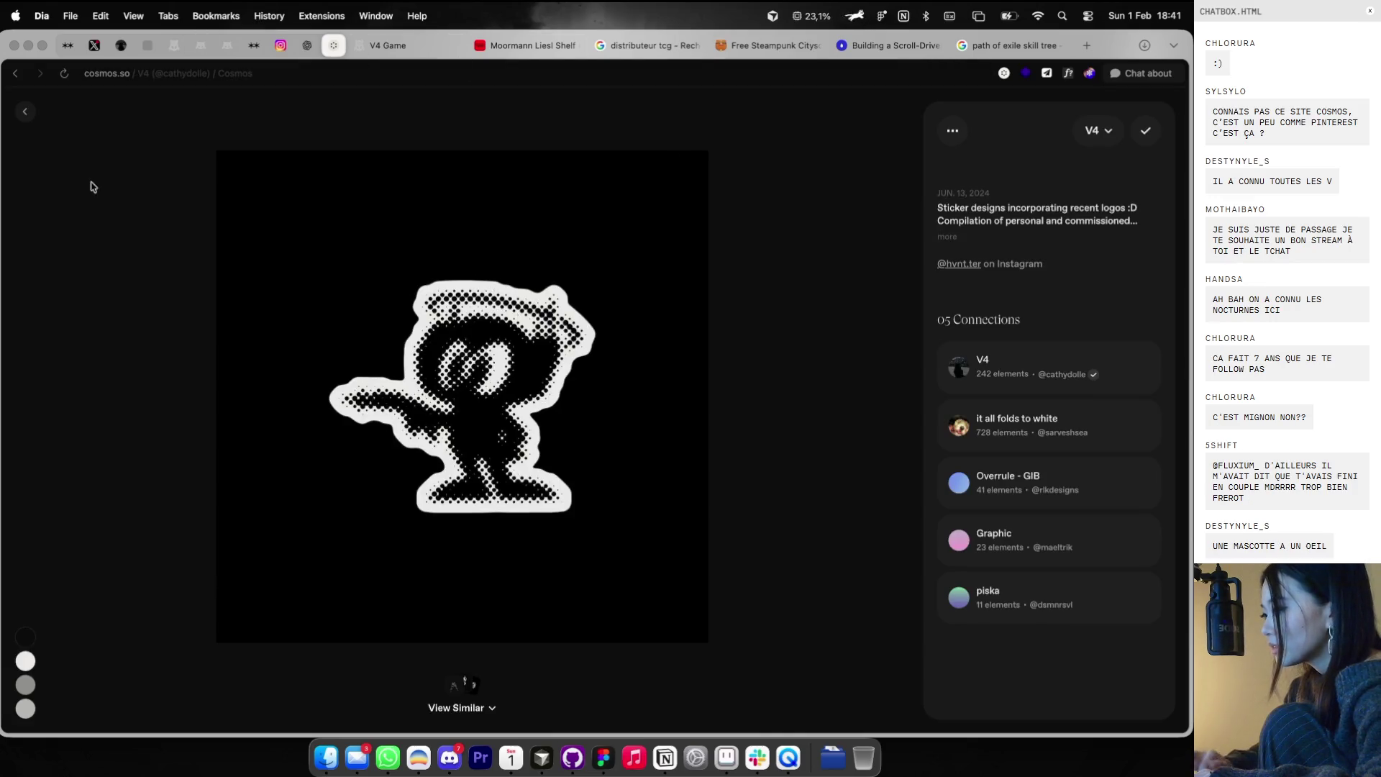
{"action": "left_click", "coordinate": [28, 110]}
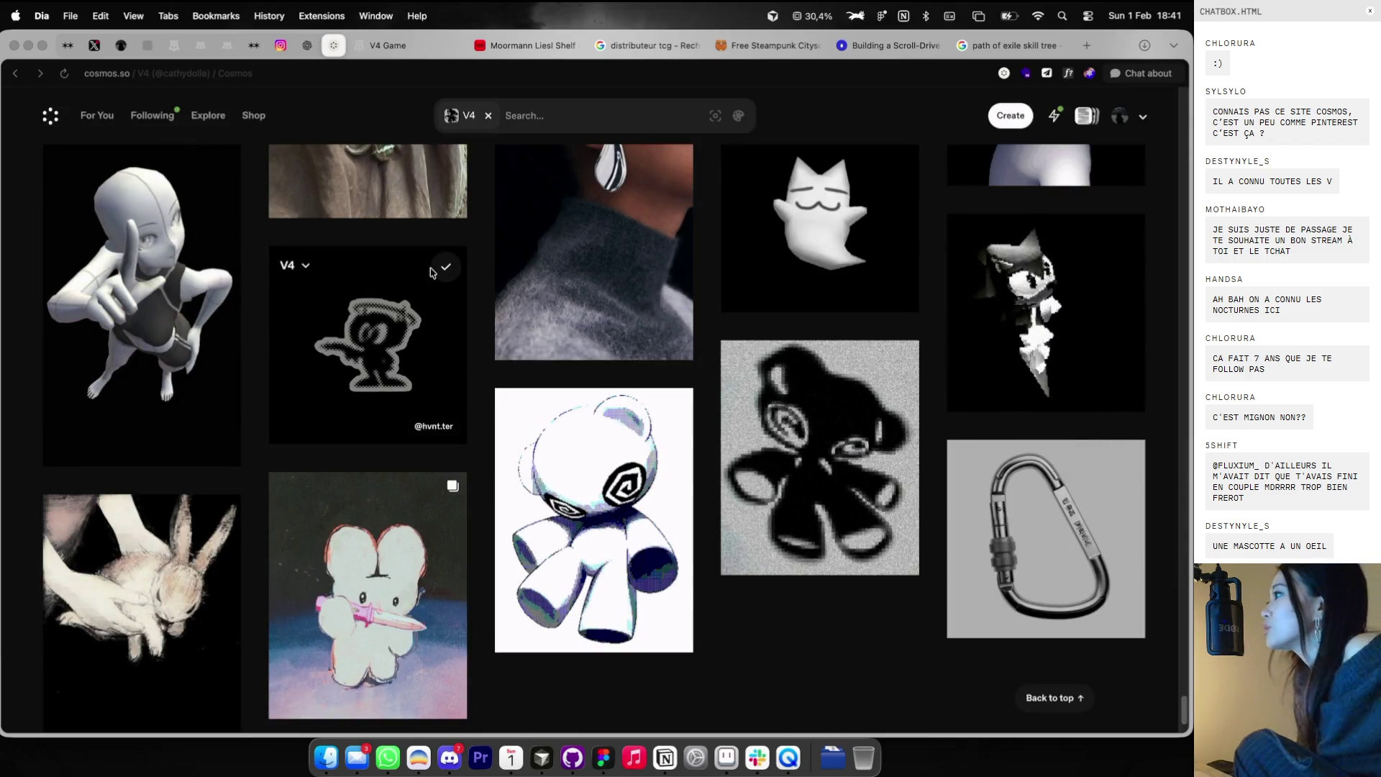
{"action": "left_click", "coordinate": [388, 45]}
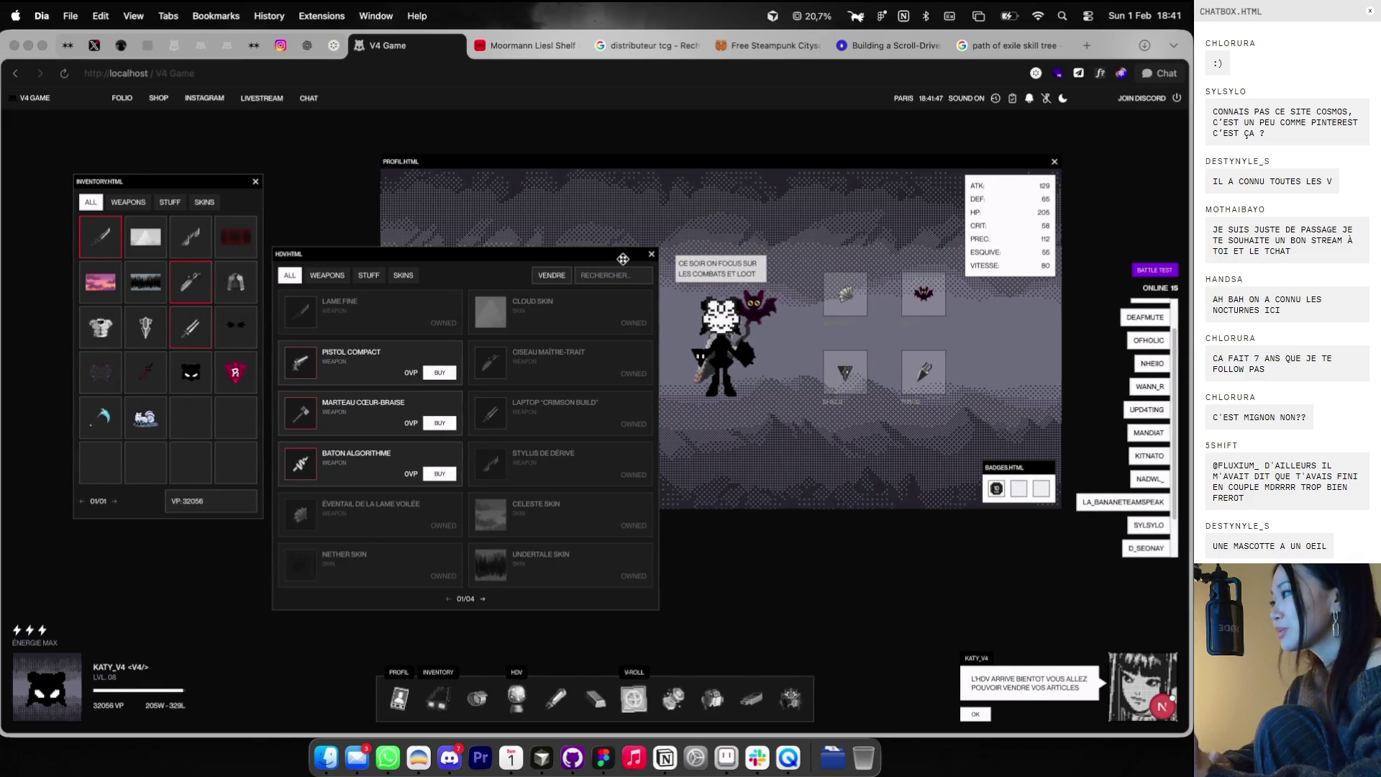
{"action": "mouse_move", "coordinate": [609, 249]}
{"action": "left_mouse_down"}
{"action": "mouse_move", "coordinate": [700, 237]}
{"action": "mouse_move", "coordinate": [596, 202]}
{"action": "left_mouse_up"}
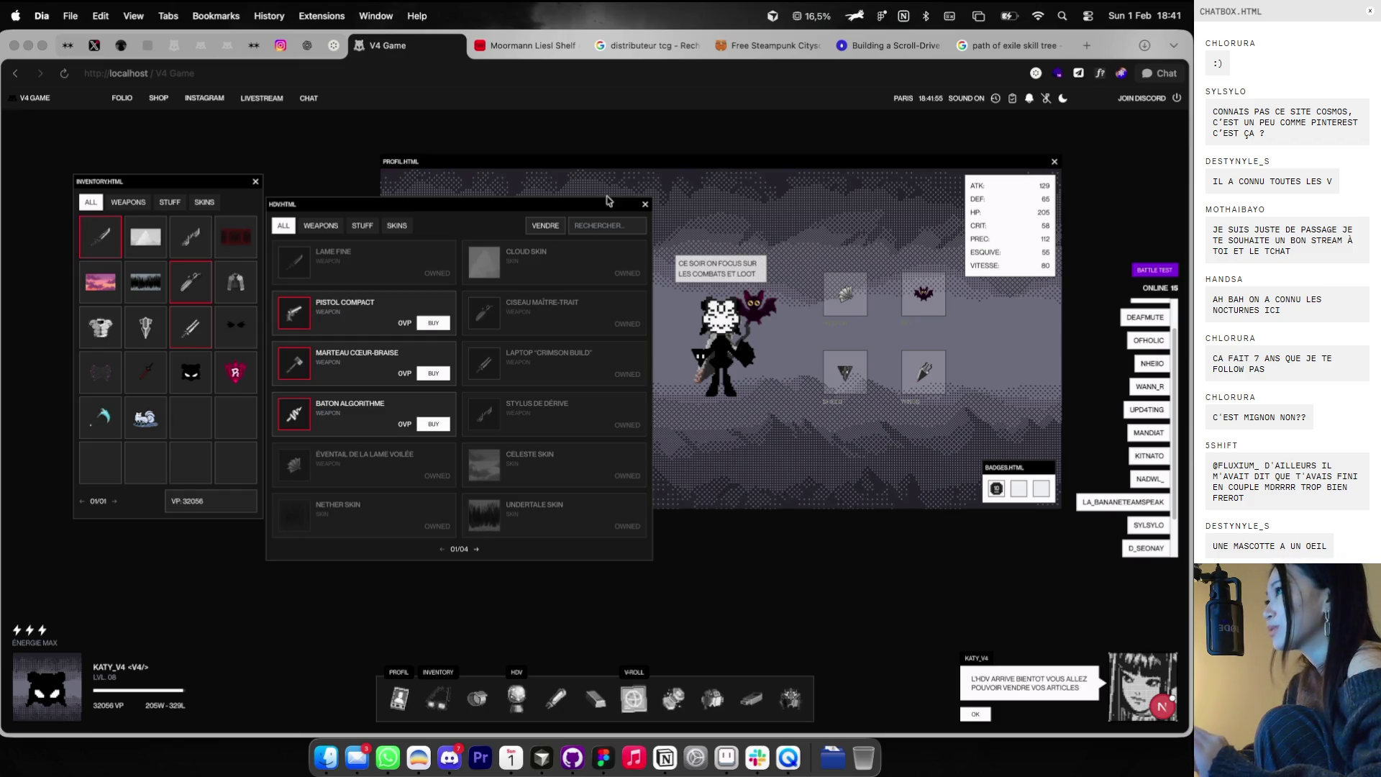
{"action": "left_click_drag", "start_coordinate": [608, 200], "coordinate": [812, 237]}
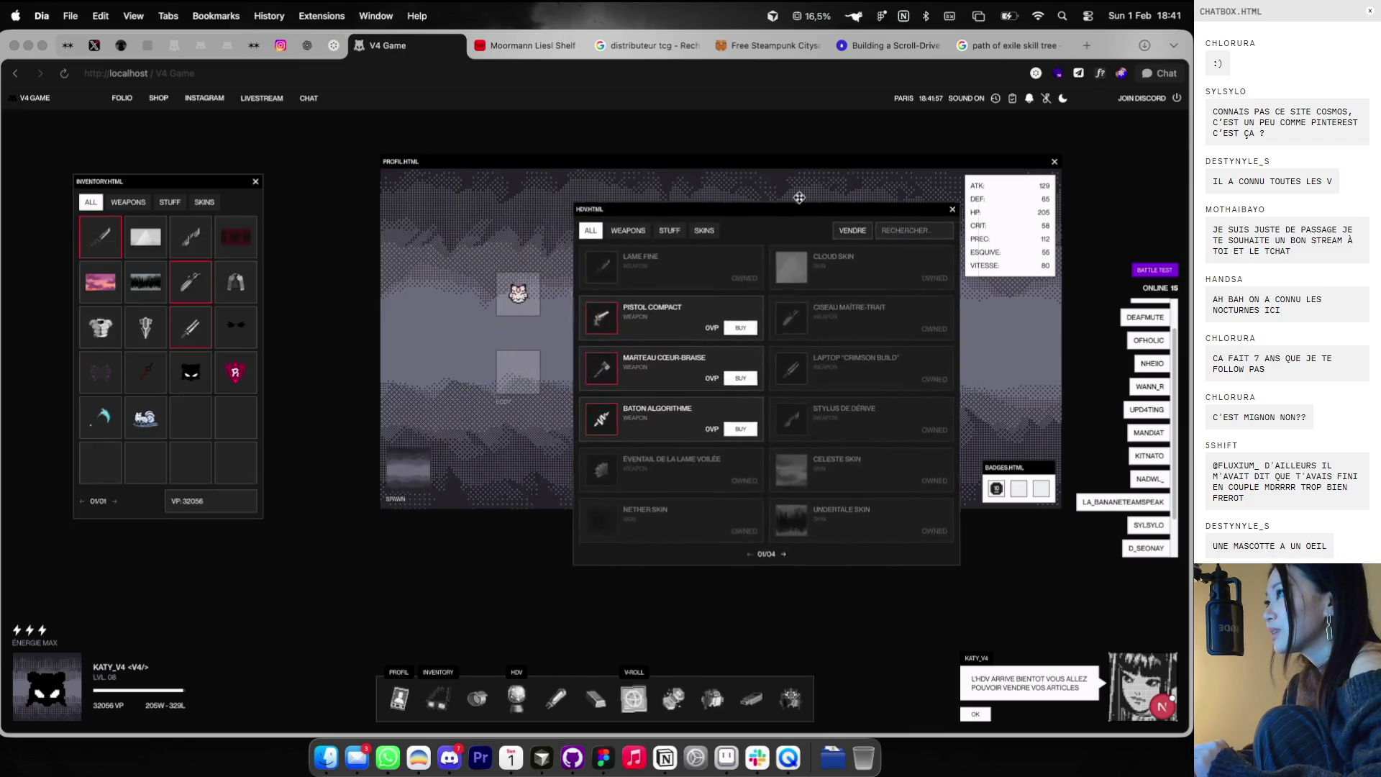
{"action": "left_click_drag", "start_coordinate": [812, 238], "coordinate": [540, 242]}
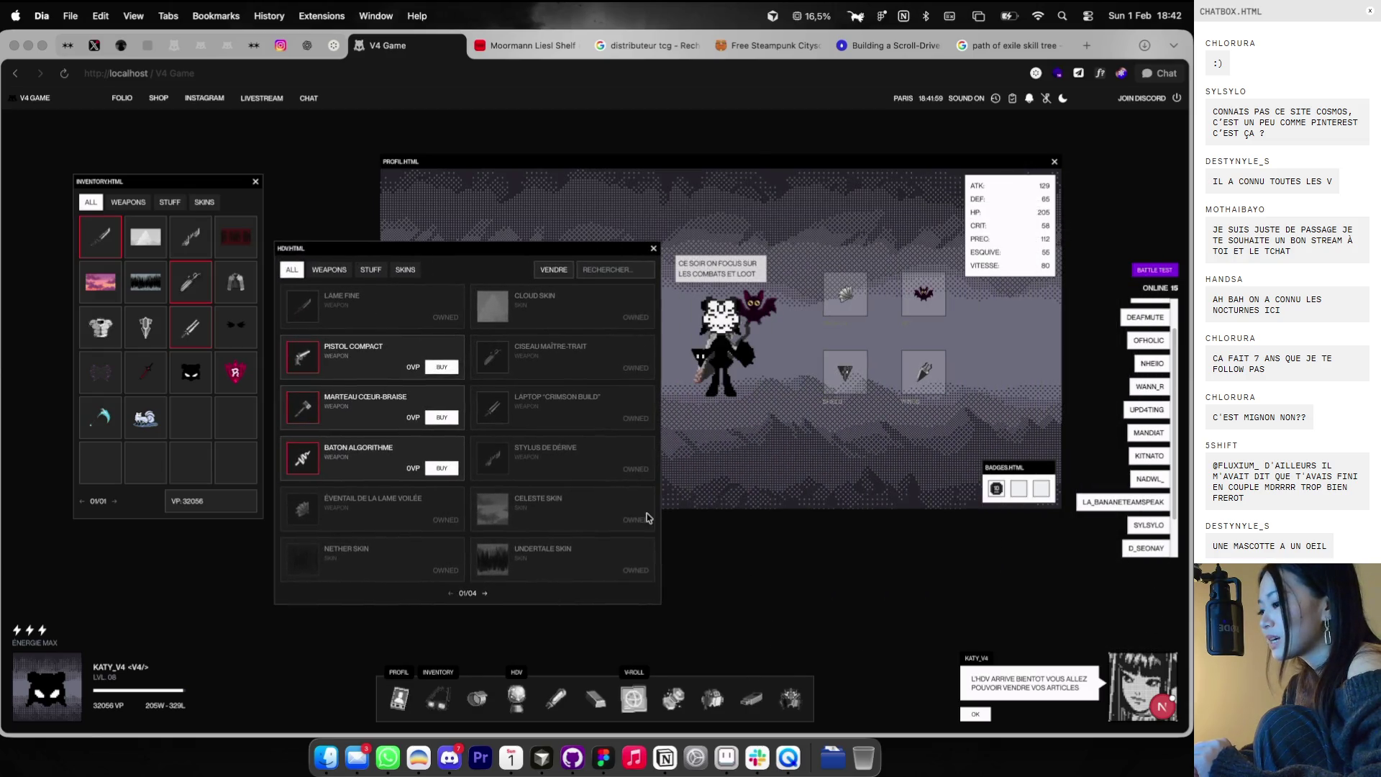
{"action": "left_click", "coordinate": [550, 693]}
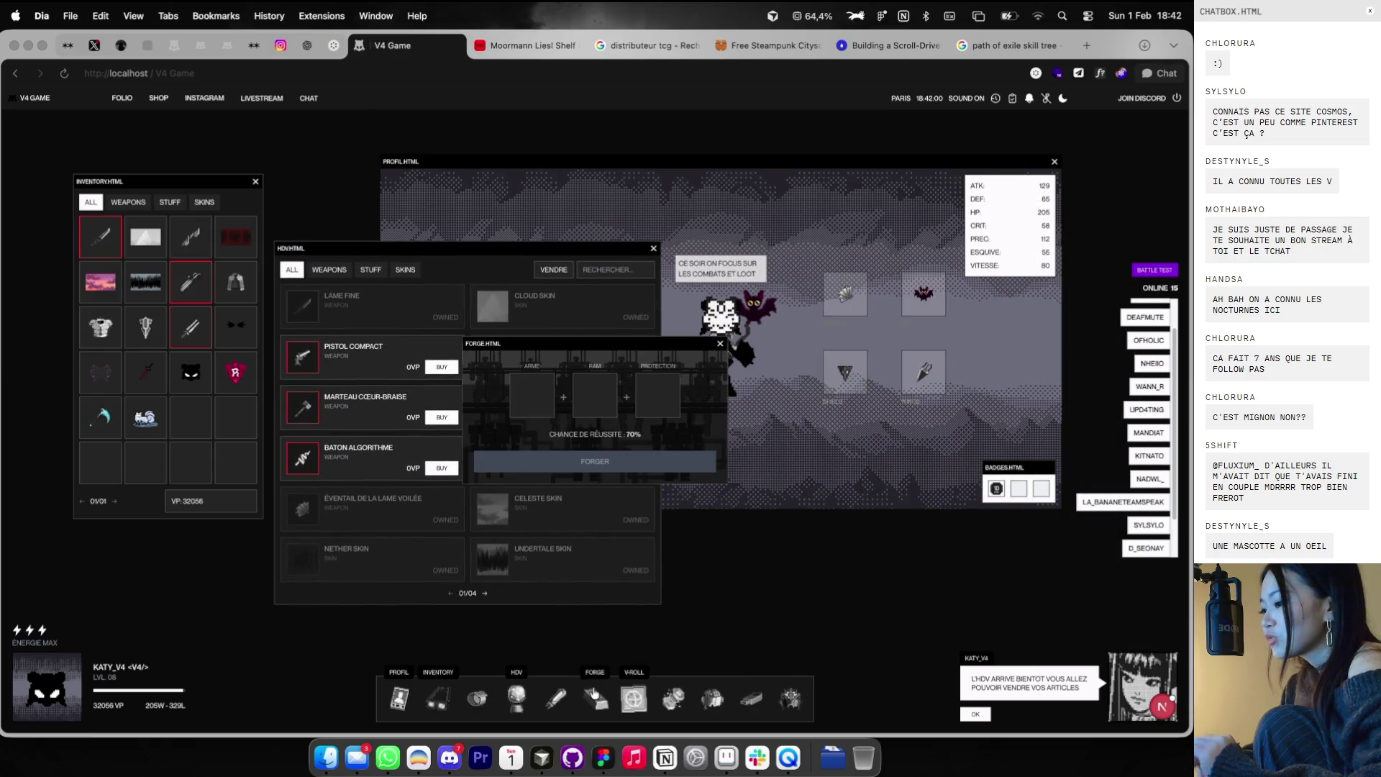
{"action": "left_click", "coordinate": [550, 692]}
{"action": "left_click", "coordinate": [532, 690]}
{"action": "left_click", "coordinate": [534, 689]}
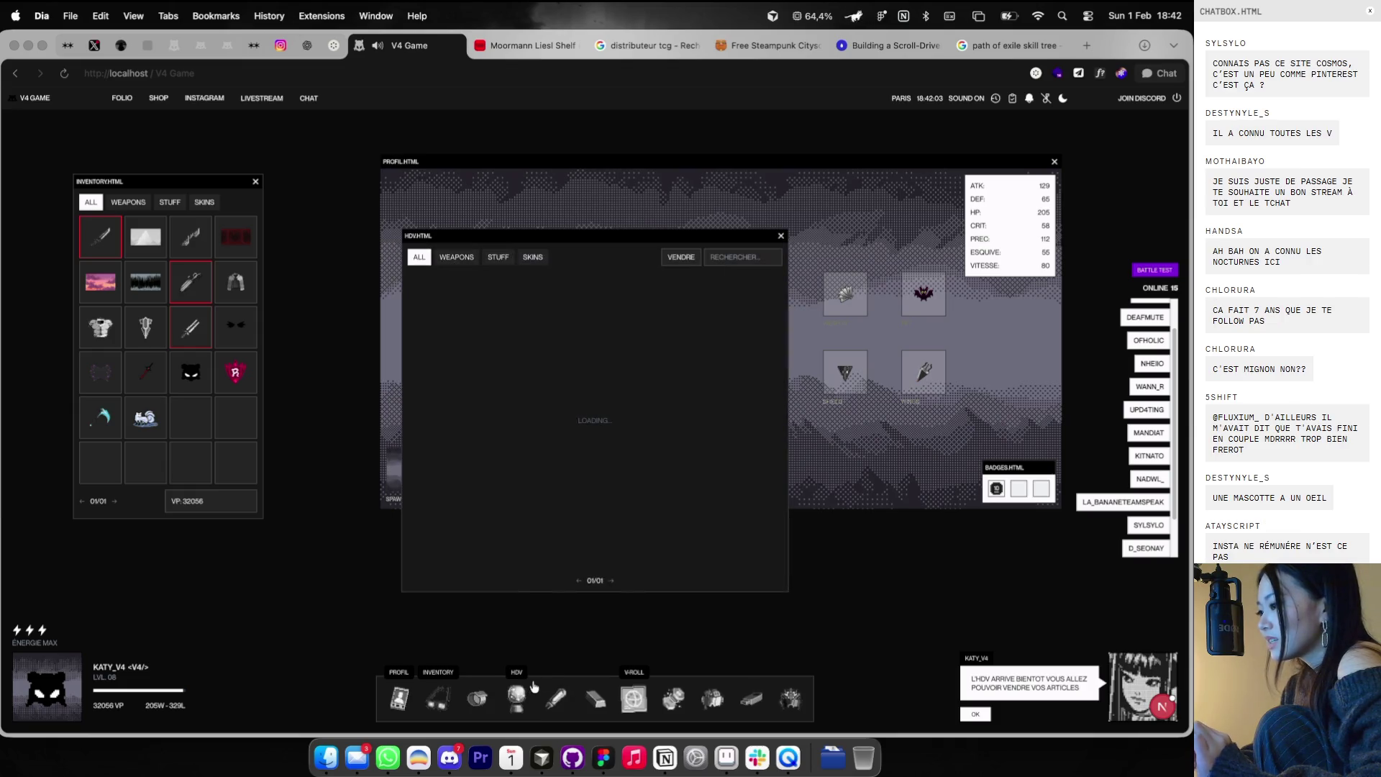
{"action": "left_click_drag", "start_coordinate": [666, 241], "coordinate": [491, 239]}
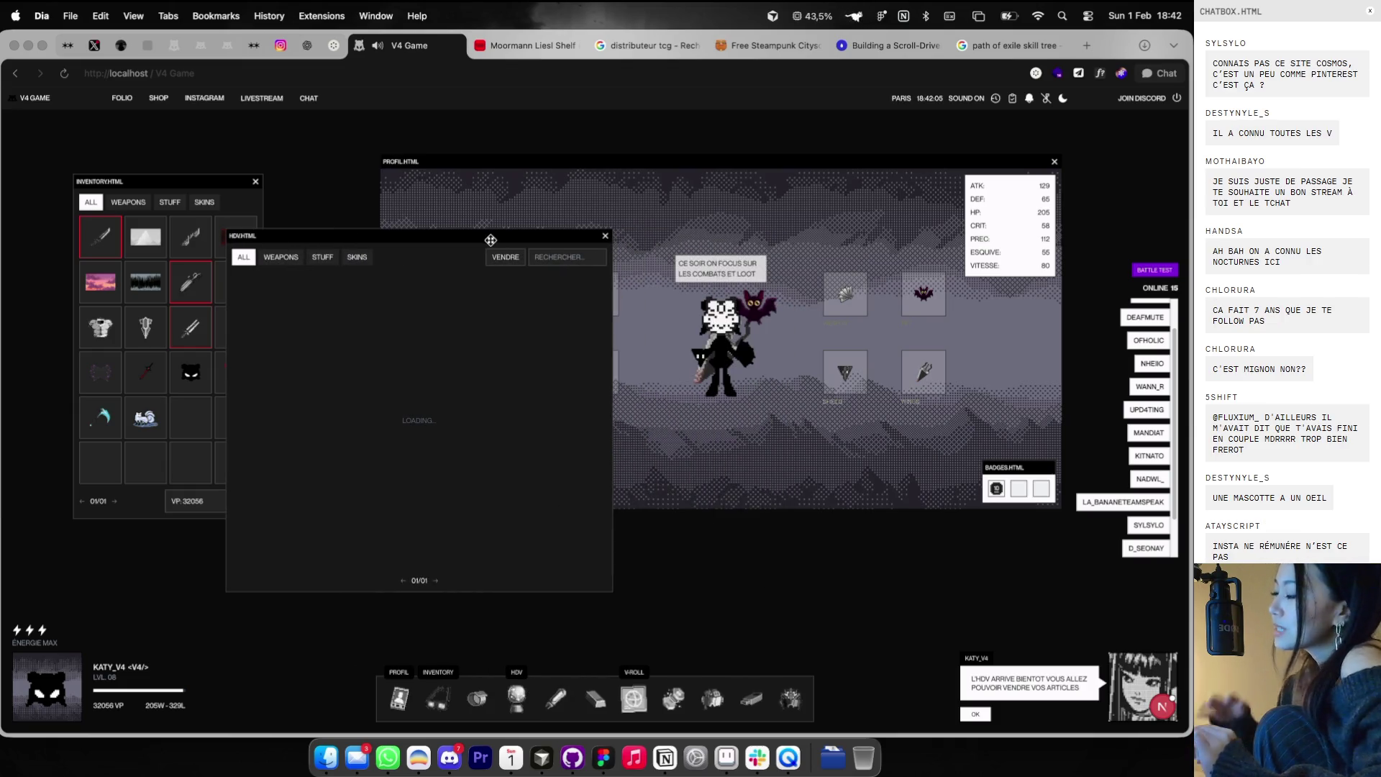
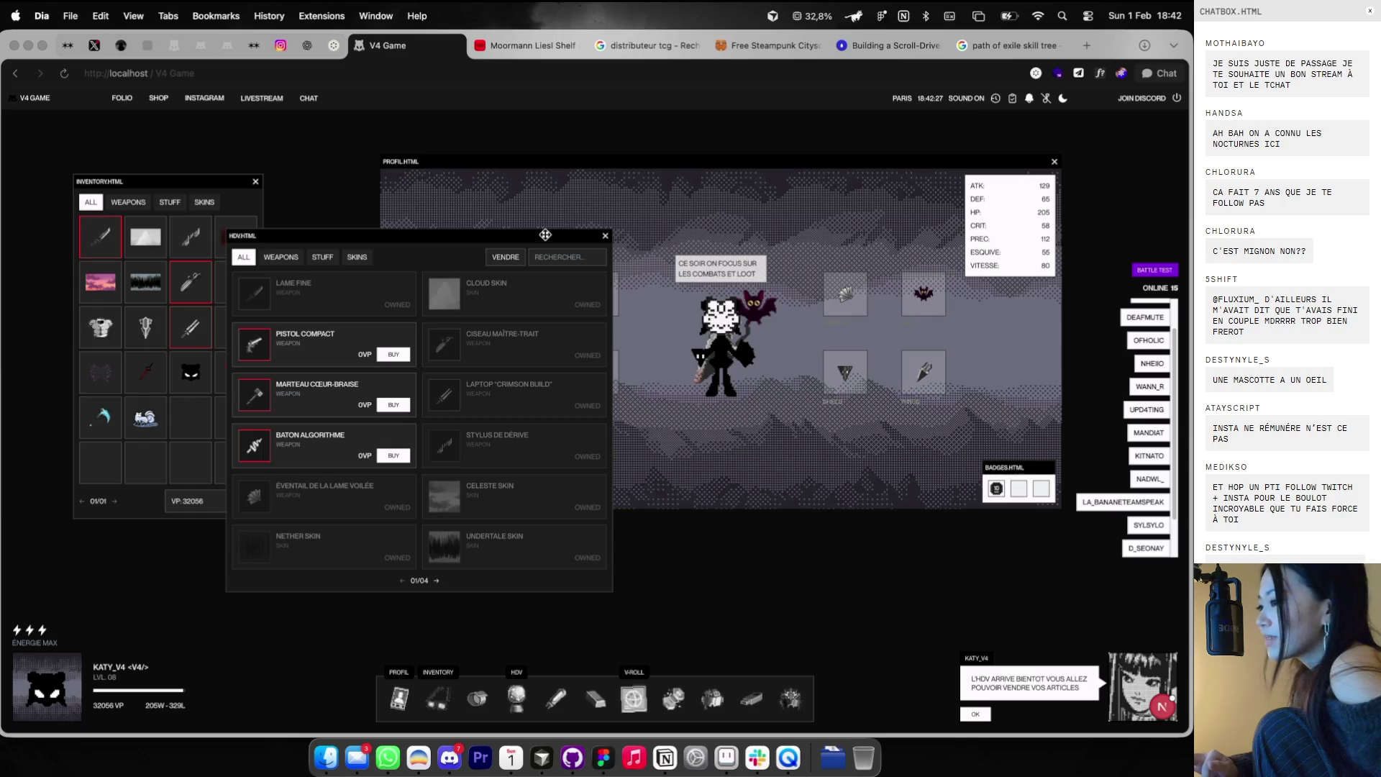
- Move the HDV item market window beside the inventory and open the player leaderboard
{"action": "left_click_drag", "start_coordinate": [545, 235], "coordinate": [596, 236]}
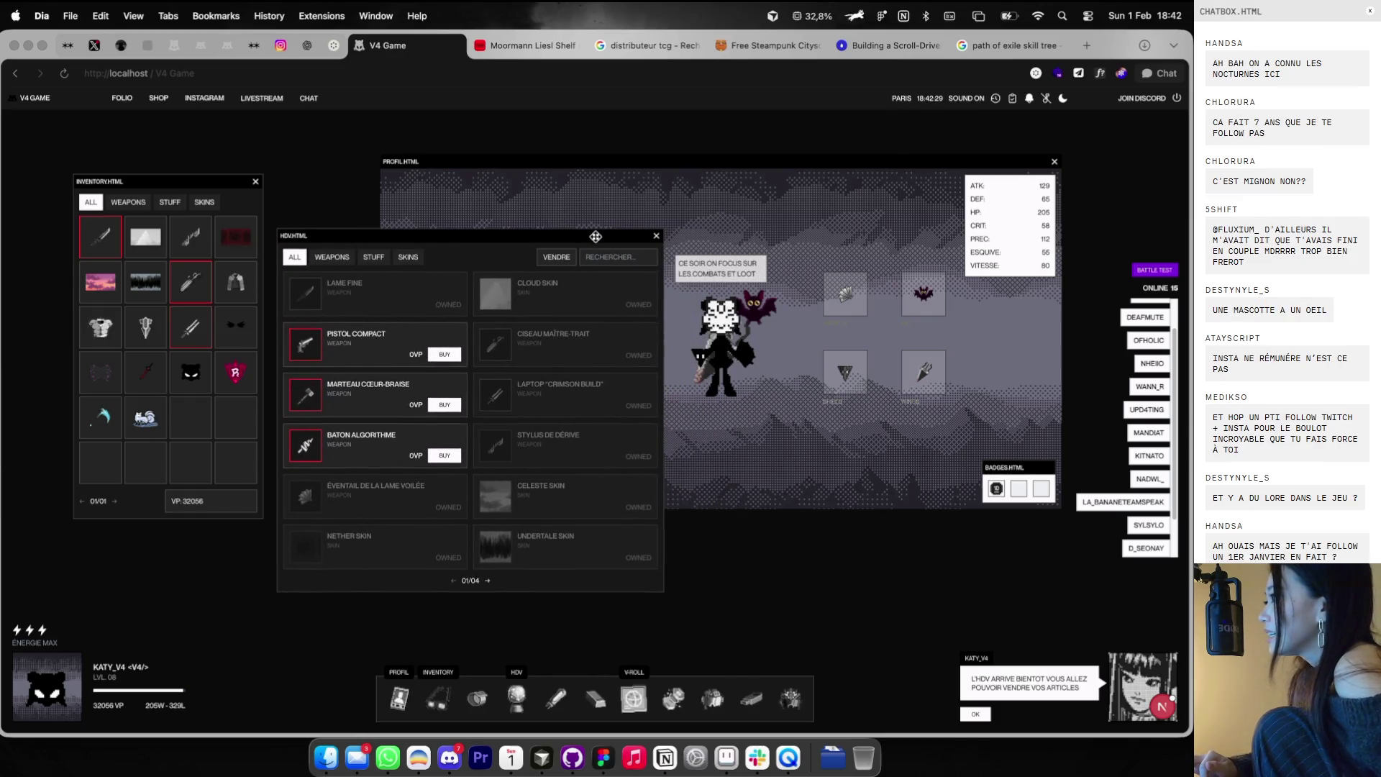
{"action": "left_click_drag", "start_coordinate": [596, 237], "coordinate": [583, 223]}
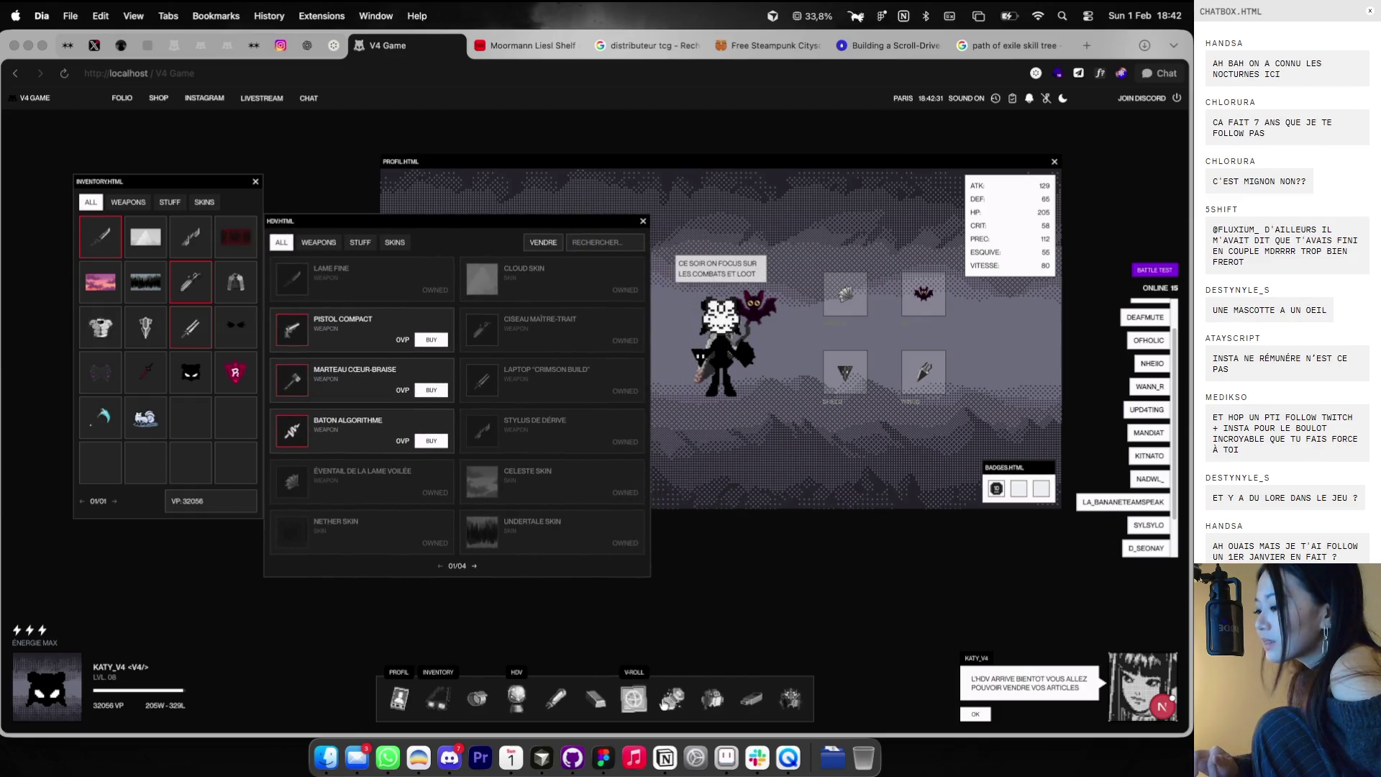
{"action": "left_click", "coordinate": [671, 699]}
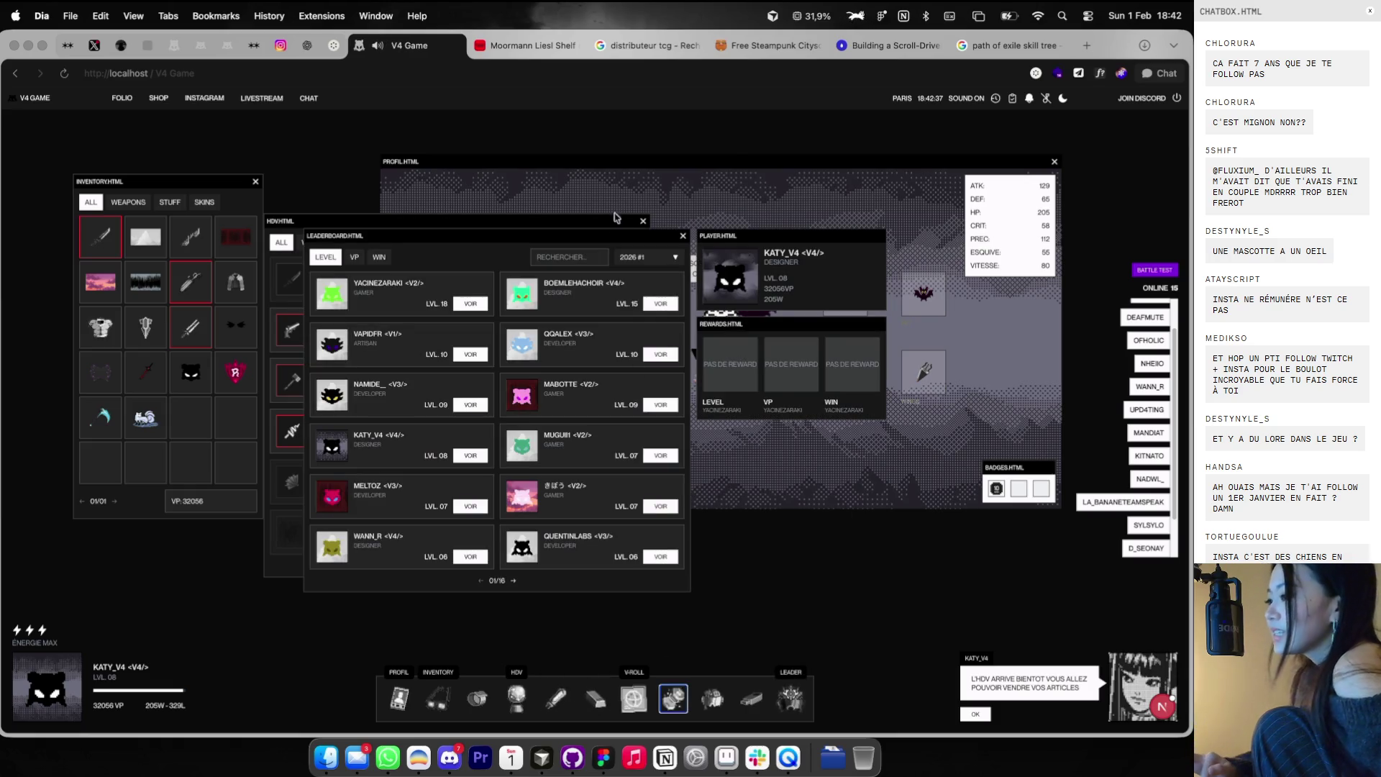
- Move the leaderboard off the item market list and rank players by wins
{"action": "left_click_drag", "start_coordinate": [582, 237], "coordinate": [731, 157]}
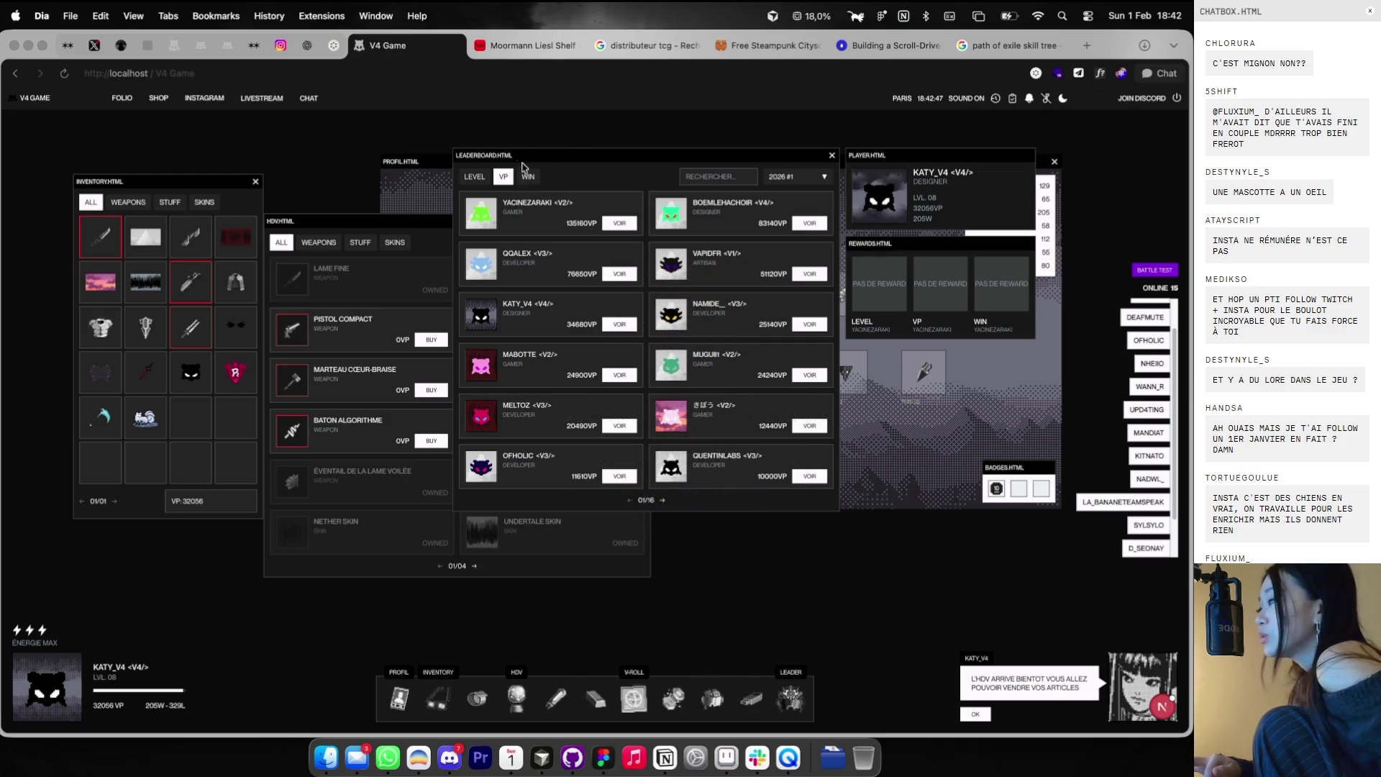
{"action": "left_click", "coordinate": [527, 177]}
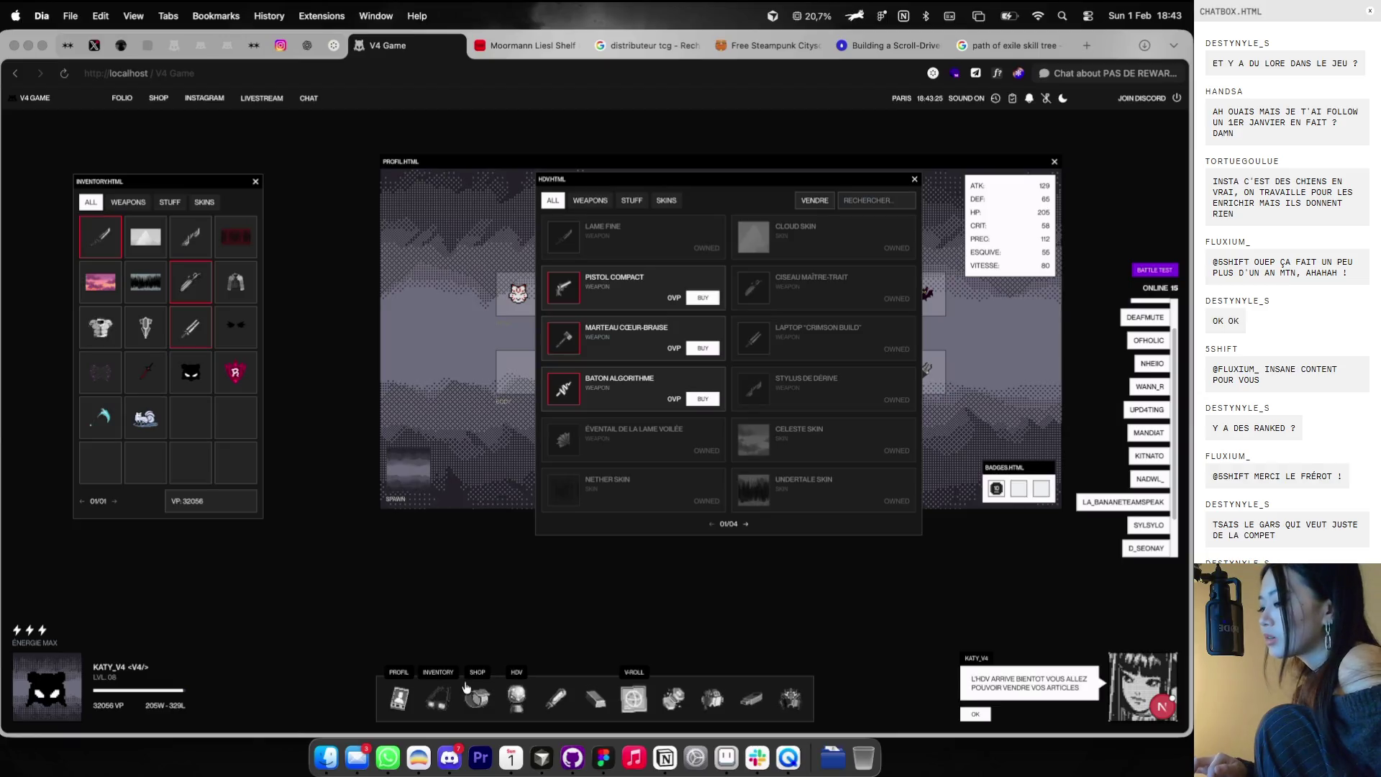
- Open and close the game's shop, then switch to the Cosmos.so V4 image board
{"action": "left_click", "coordinate": [477, 693]}
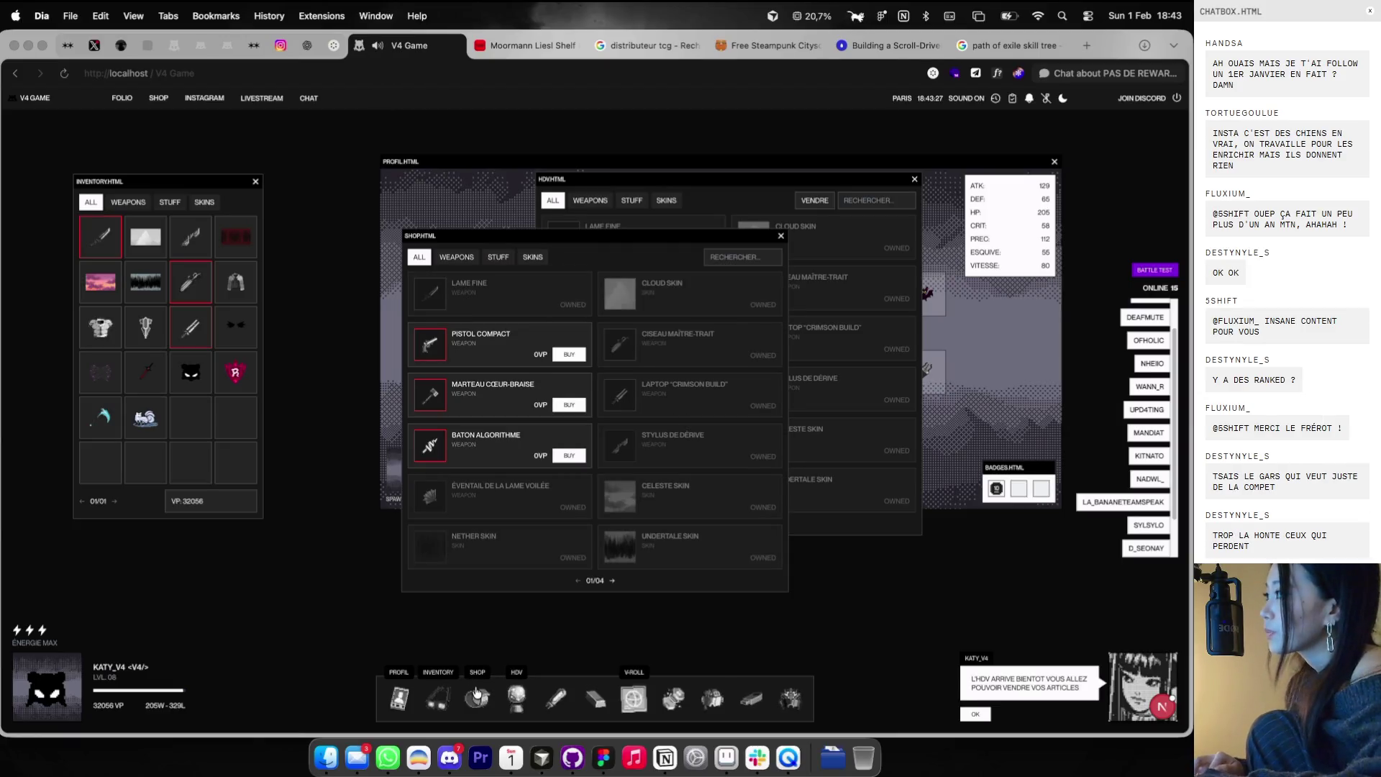
{"action": "left_click", "coordinate": [476, 689]}
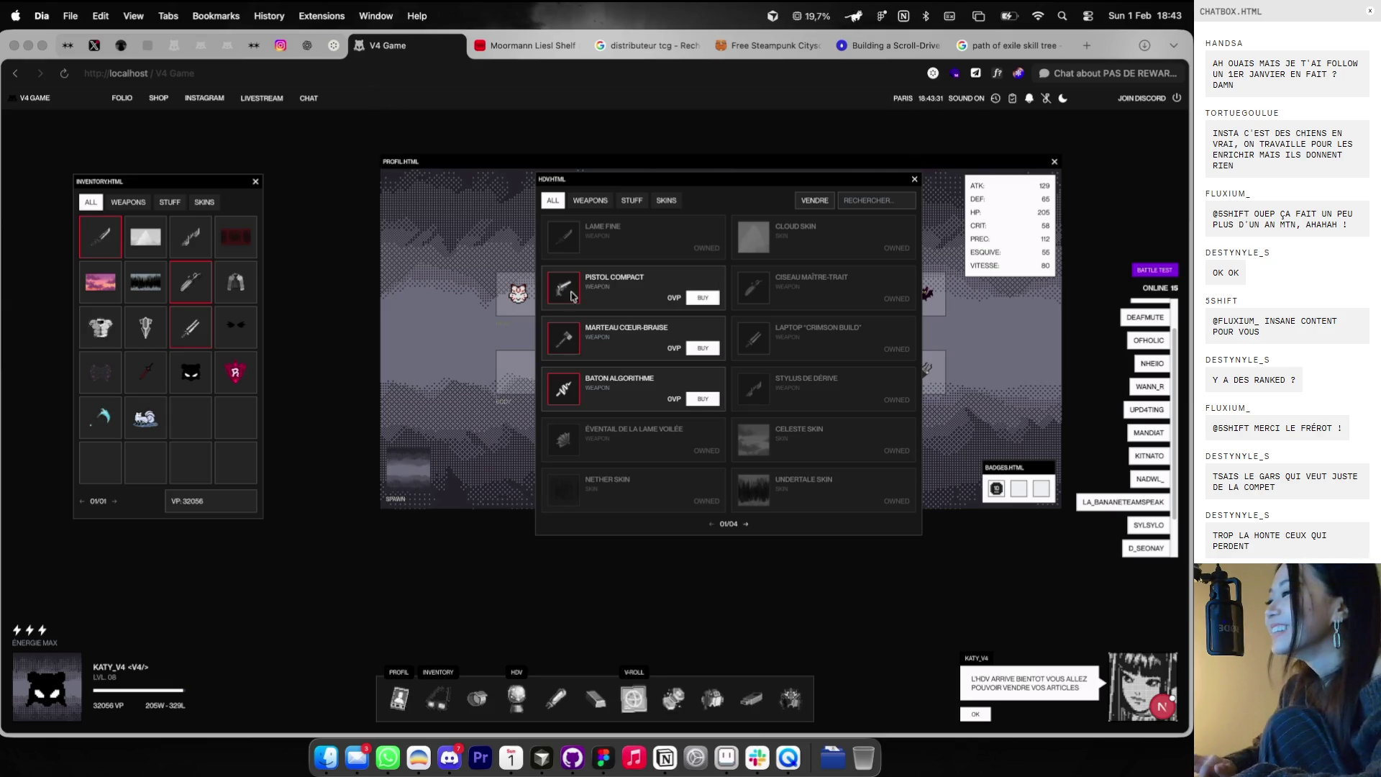
{"action": "left_click", "coordinate": [334, 48]}
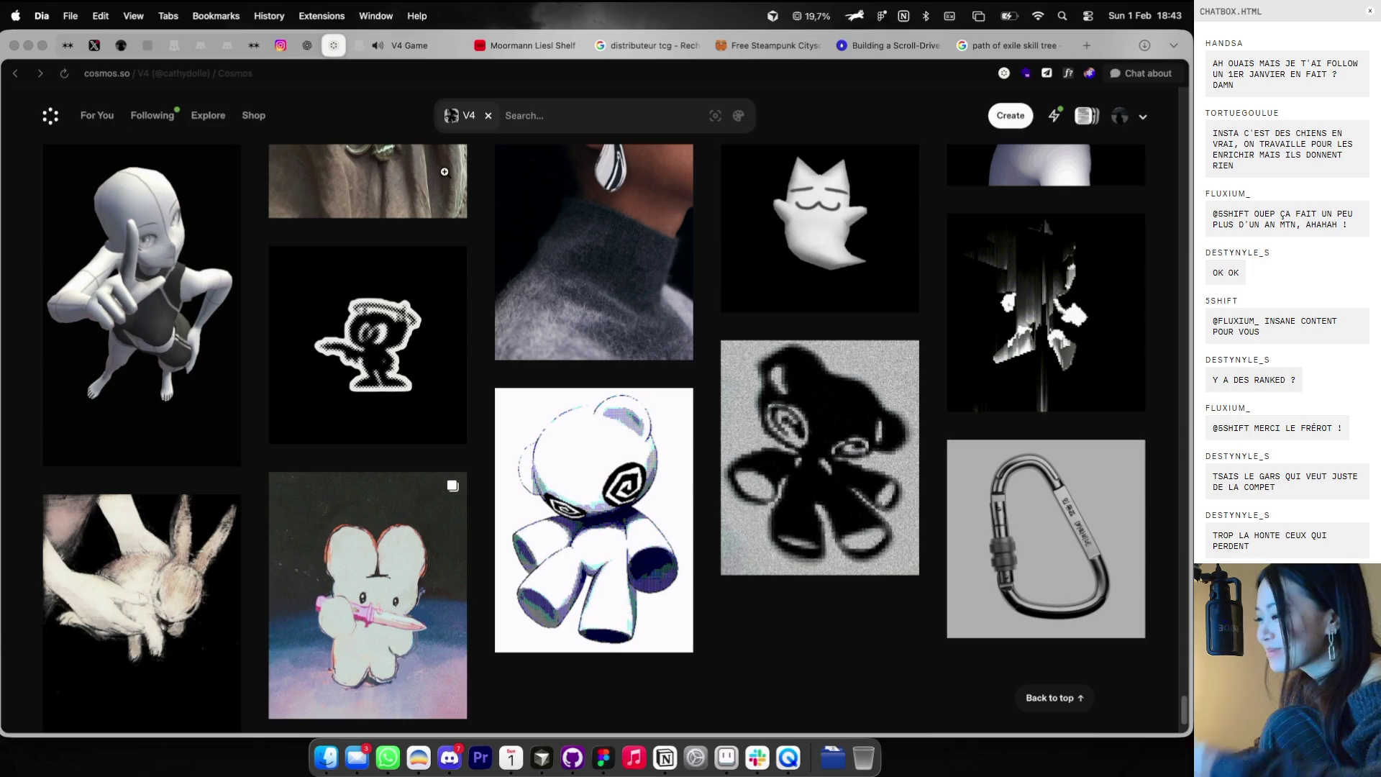
- Copy the black-figure logo design variations image from Cosmos and return to the Figma moodboard
{"action": "scroll", "coordinate": [484, 282], "scroll_direction": "up", "scroll_amount": 10}
{"action": "scroll", "coordinate": [485, 282], "scroll_direction": "up", "scroll_amount": 3}
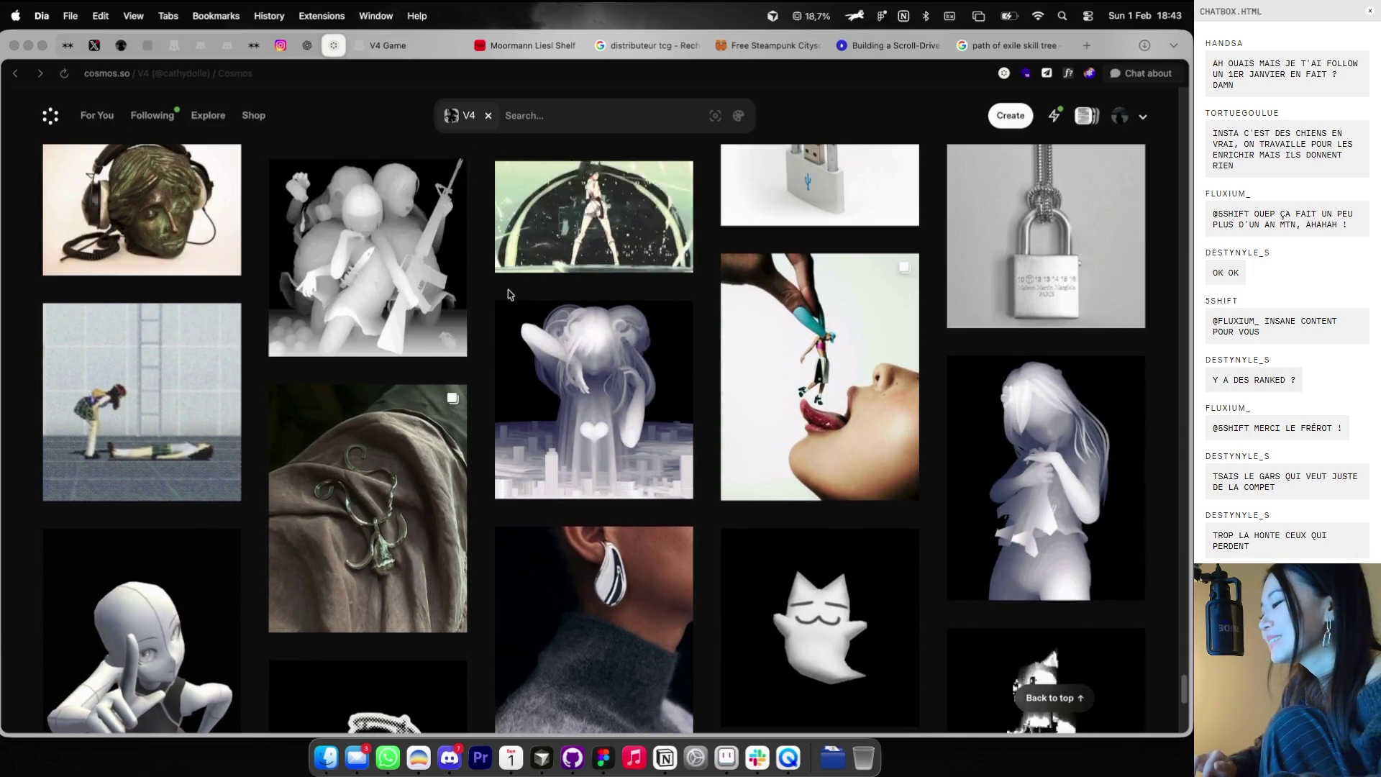
{"action": "scroll", "coordinate": [508, 294], "scroll_direction": "up", "scroll_amount": 4}
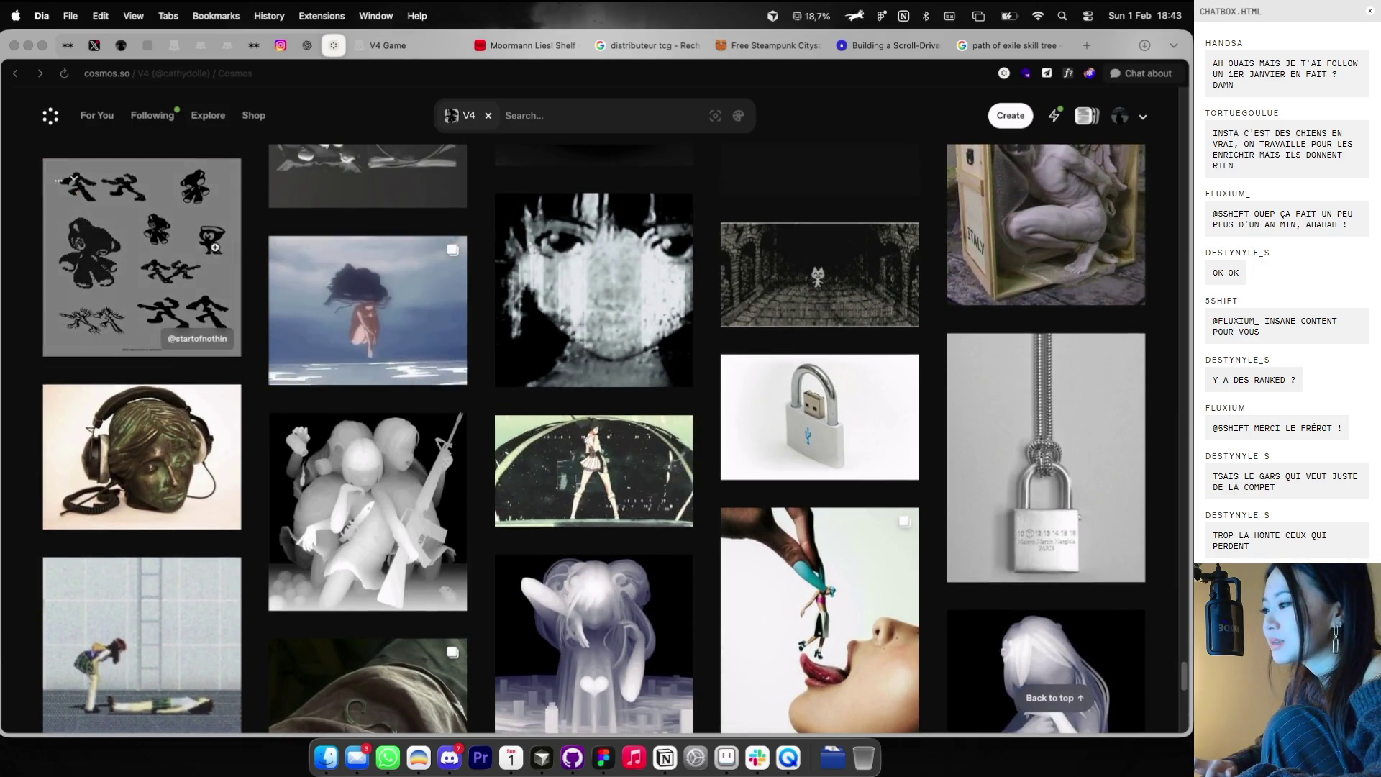
{"action": "left_click", "coordinate": [206, 249]}
{"action": "right_click", "coordinate": [512, 330]}
{"action": "key", "text": "Escape"}
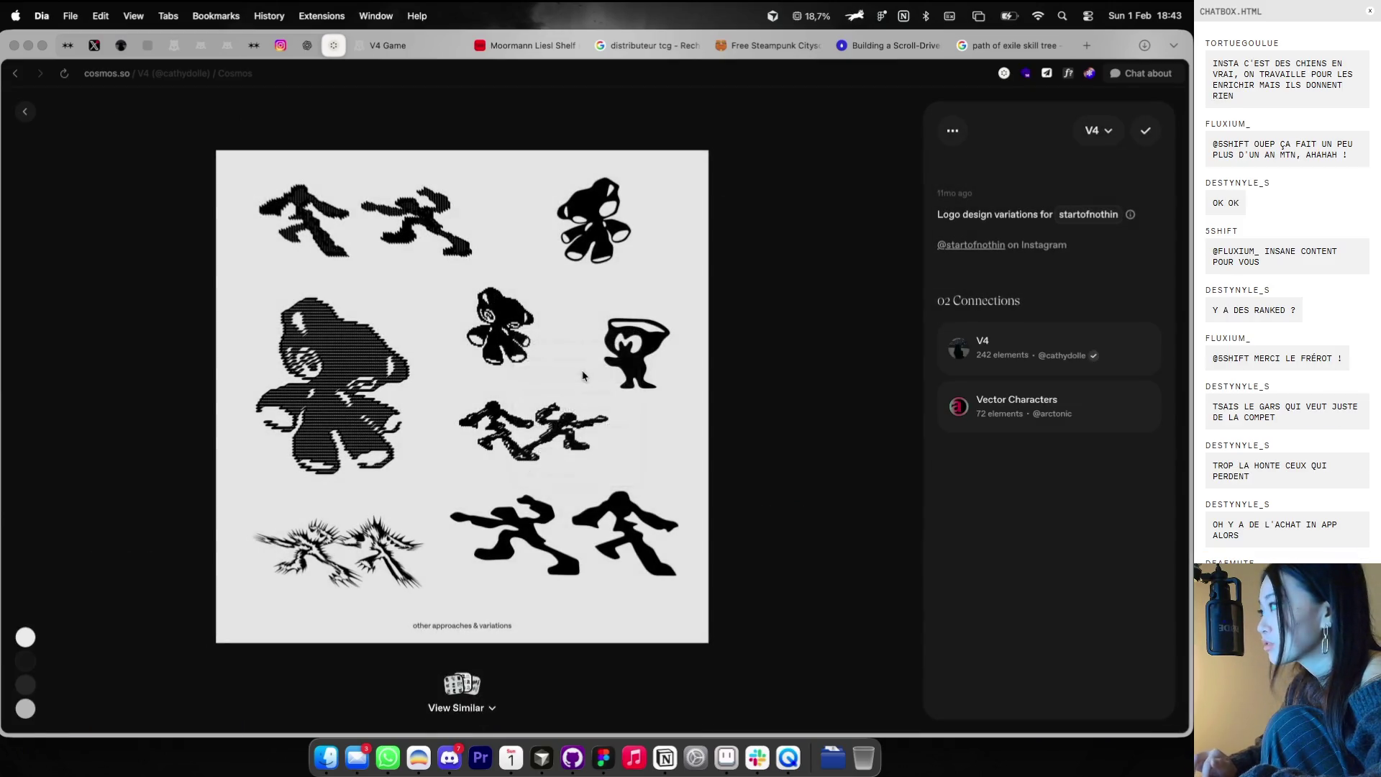
{"action": "key", "text": "Escape"}
{"action": "key", "text": "super+Tab"}
{"action": "scroll", "coordinate": [741, 348], "scroll_direction": "down", "scroll_amount": 3}
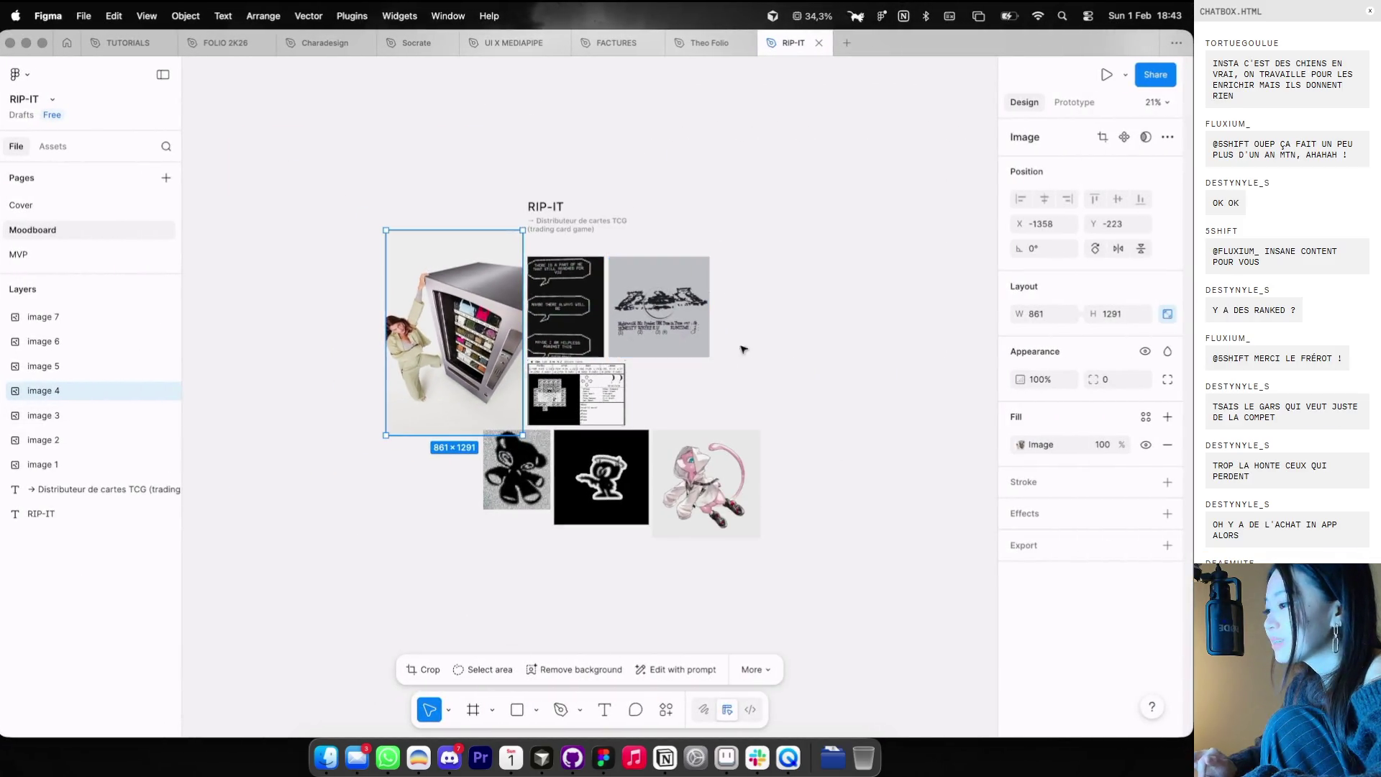
- Paste the logo variations image, size it to about 591 px, and place it at the top row's end
{"action": "key", "text": "super+v"}
{"action": "left_click_drag", "start_coordinate": [675, 312], "coordinate": [598, 387]}
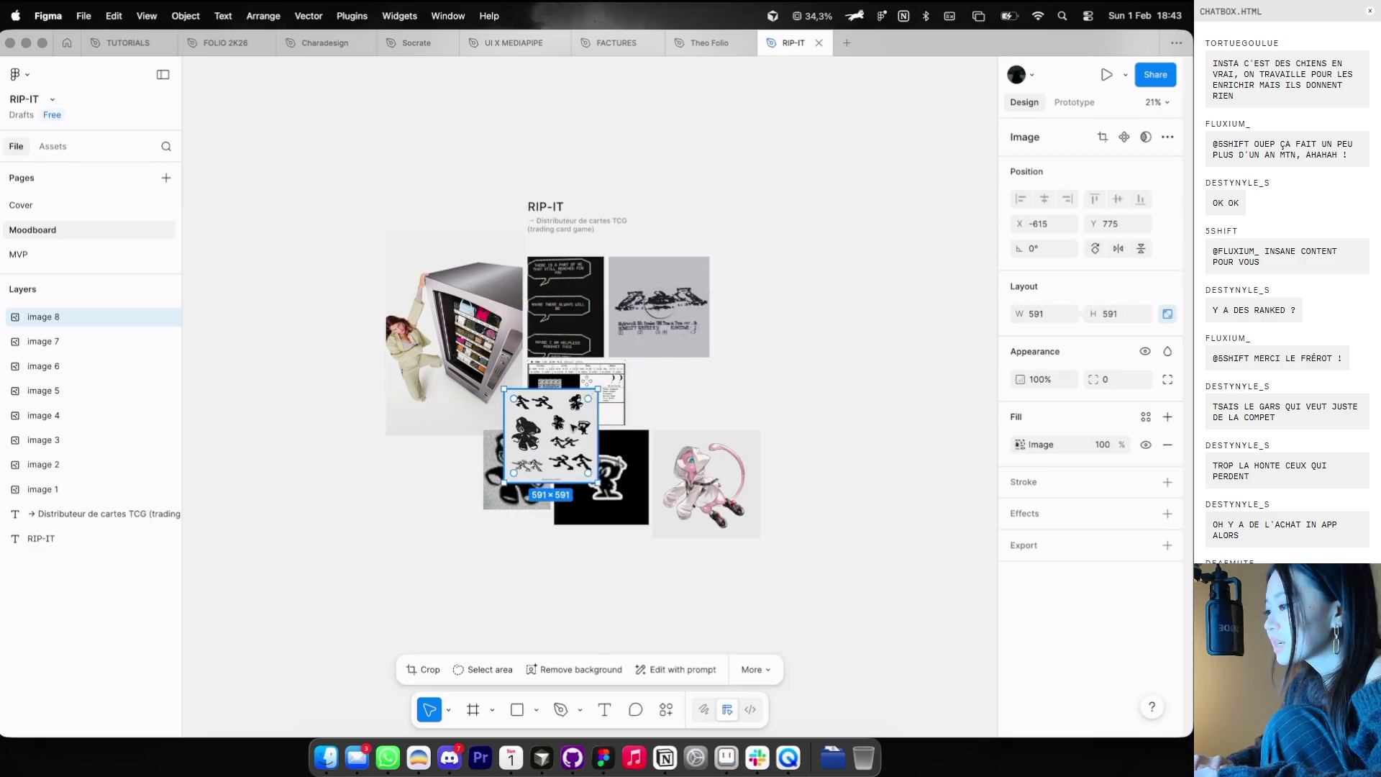
{"action": "left_click_drag", "start_coordinate": [554, 436], "coordinate": [764, 304]}
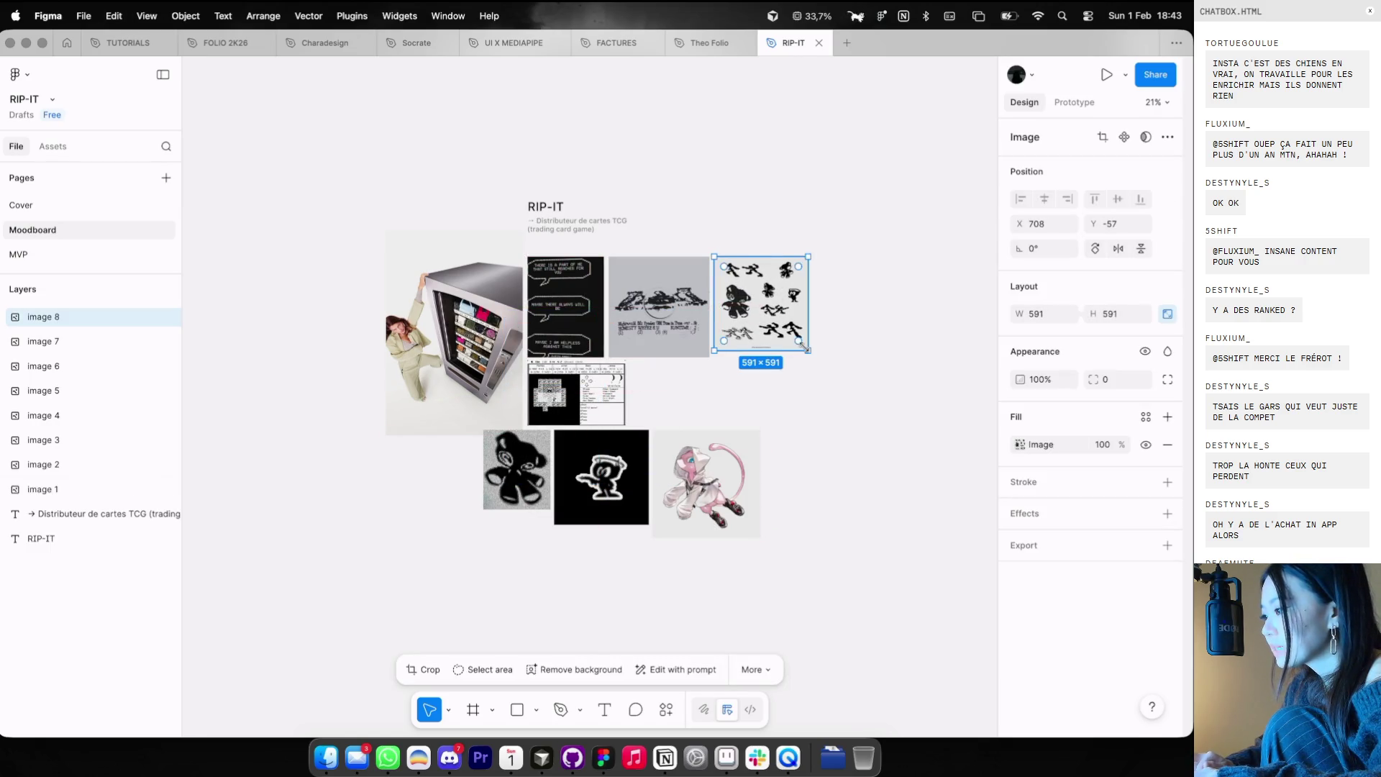
{"action": "left_click_drag", "start_coordinate": [809, 353], "coordinate": [816, 361]}
- Shift another reference toward the top row and move the cat and Mew images into row two
{"action": "scroll", "coordinate": [594, 438], "scroll_direction": "up", "scroll_amount": 5}
{"action": "left_click_drag", "start_coordinate": [431, 522], "coordinate": [864, 293]}
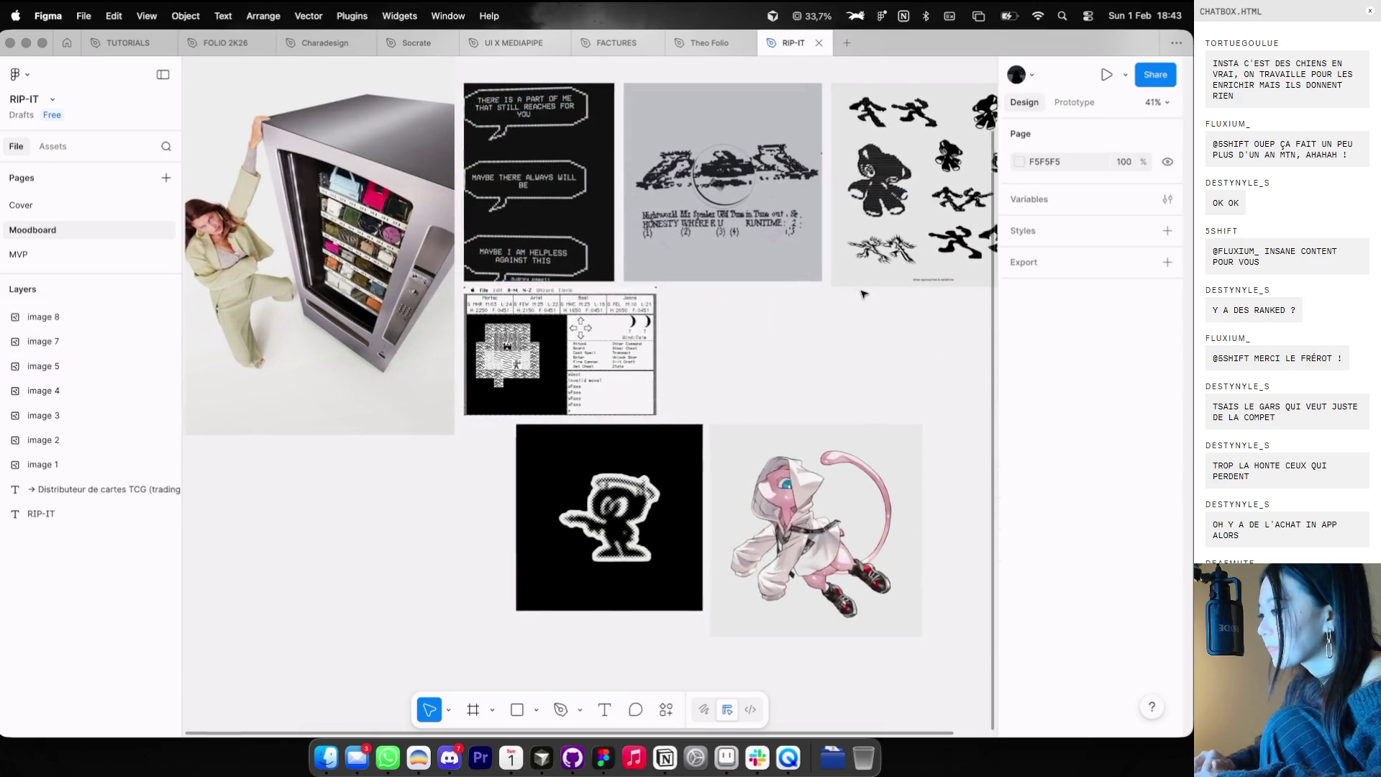
{"action": "scroll", "coordinate": [719, 431], "scroll_direction": "right", "scroll_amount": 2}
{"action": "left_click", "coordinate": [547, 503]}
{"action": "left_click", "coordinate": [688, 519], "text": "shift"}
{"action": "left_click_drag", "start_coordinate": [688, 519], "coordinate": [835, 381]}
{"action": "left_click", "coordinate": [703, 549]}
{"action": "scroll", "coordinate": [701, 549], "scroll_direction": "right", "scroll_amount": 2}
{"action": "scroll", "coordinate": [702, 549], "scroll_direction": "up", "scroll_amount": 8}
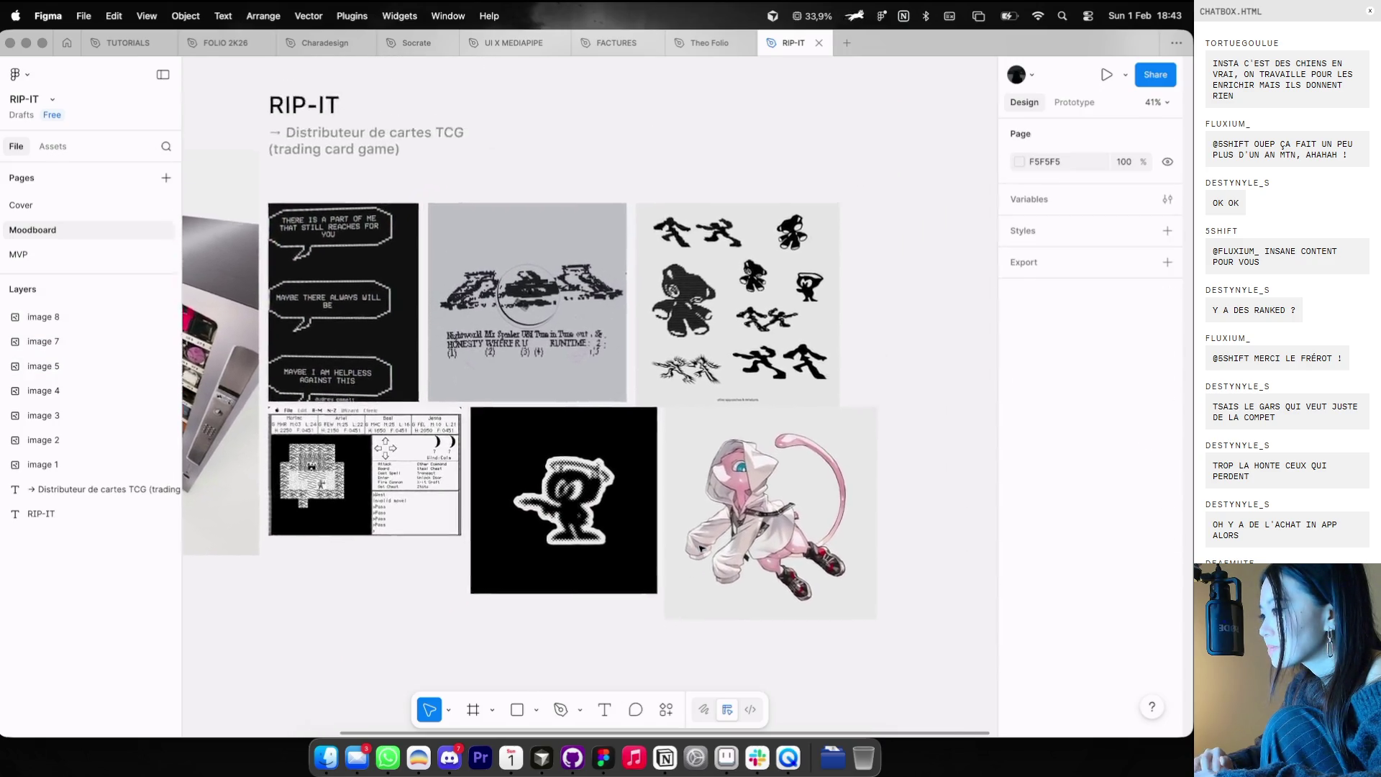
- Add a text box below the subtitle in PP NeueBit Bold at size 116
{"action": "key", "text": "t"}
{"action": "left_click", "coordinate": [624, 333]}
{"action": "type", "text": "RIP TI"}
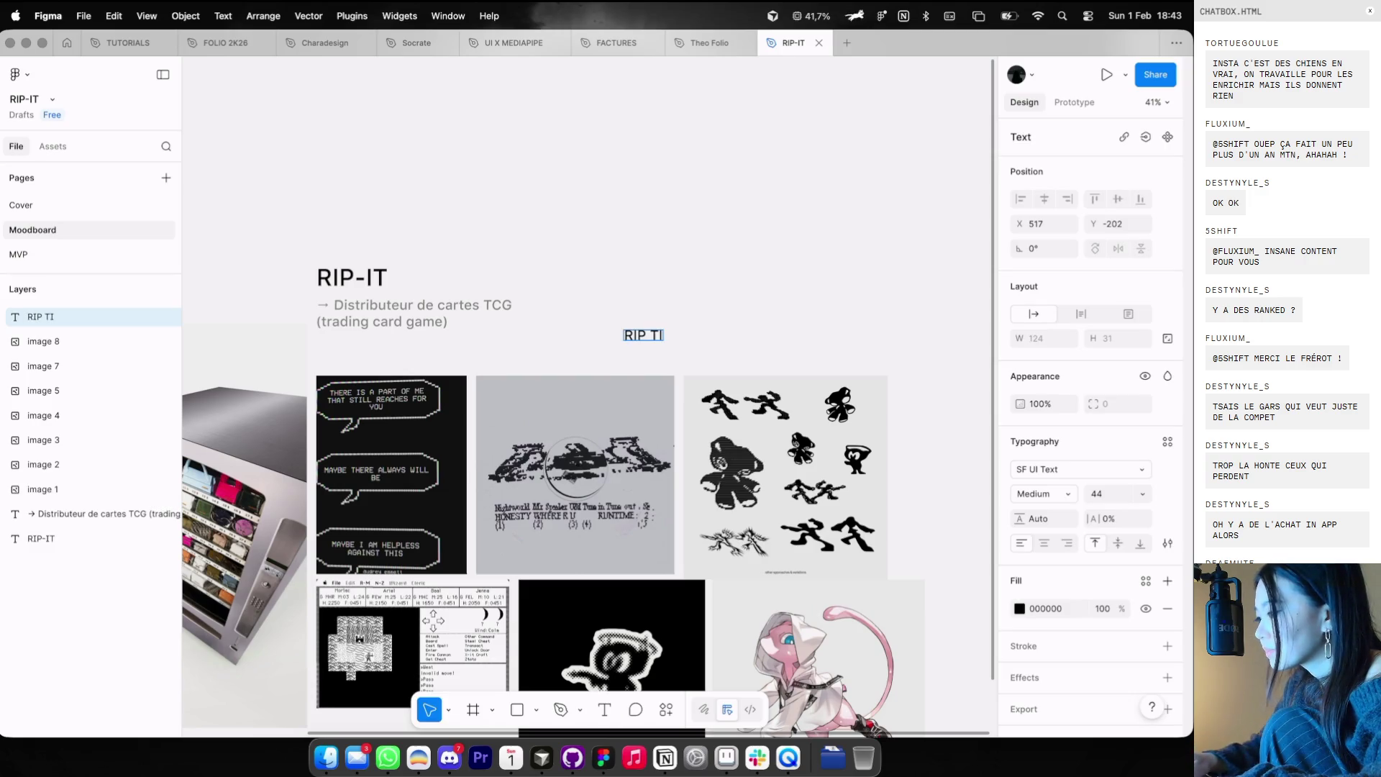
{"action": "left_click", "coordinate": [1114, 500]}
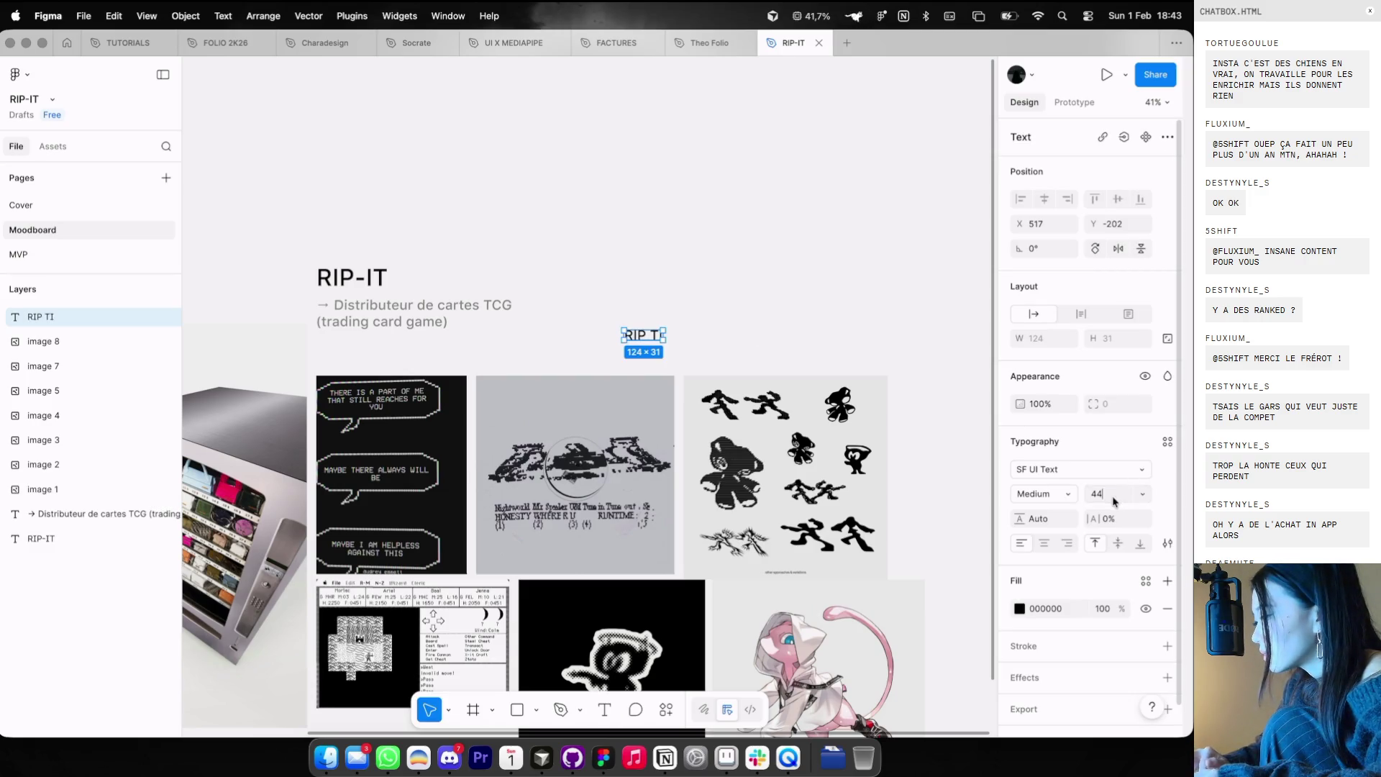
{"action": "type", "text": "60"}
{"action": "left_click", "coordinate": [1078, 469]}
{"action": "type", "text": "pp neu"}
{"action": "key", "text": "Down"}
{"action": "key", "text": "Down"}
{"action": "key", "text": "Down"}
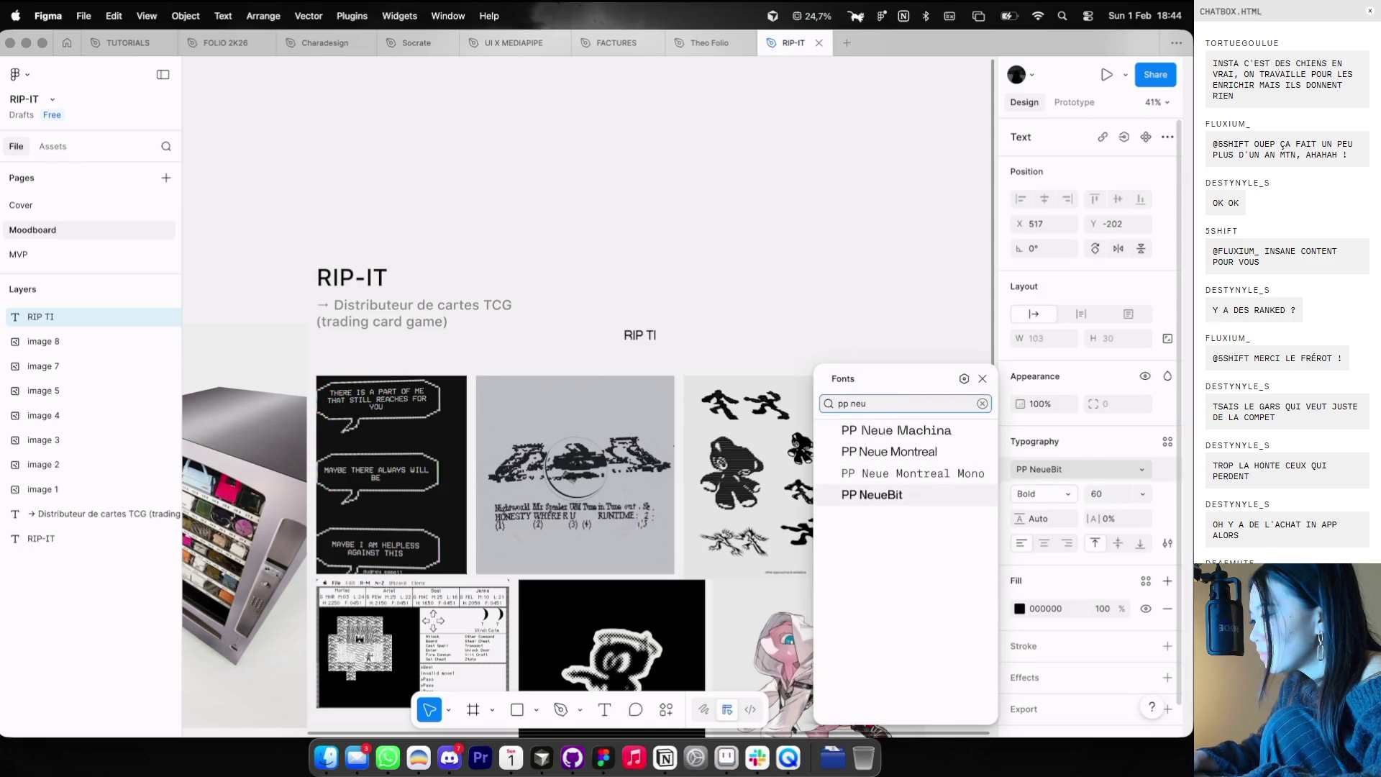
{"action": "key", "text": "Return"}
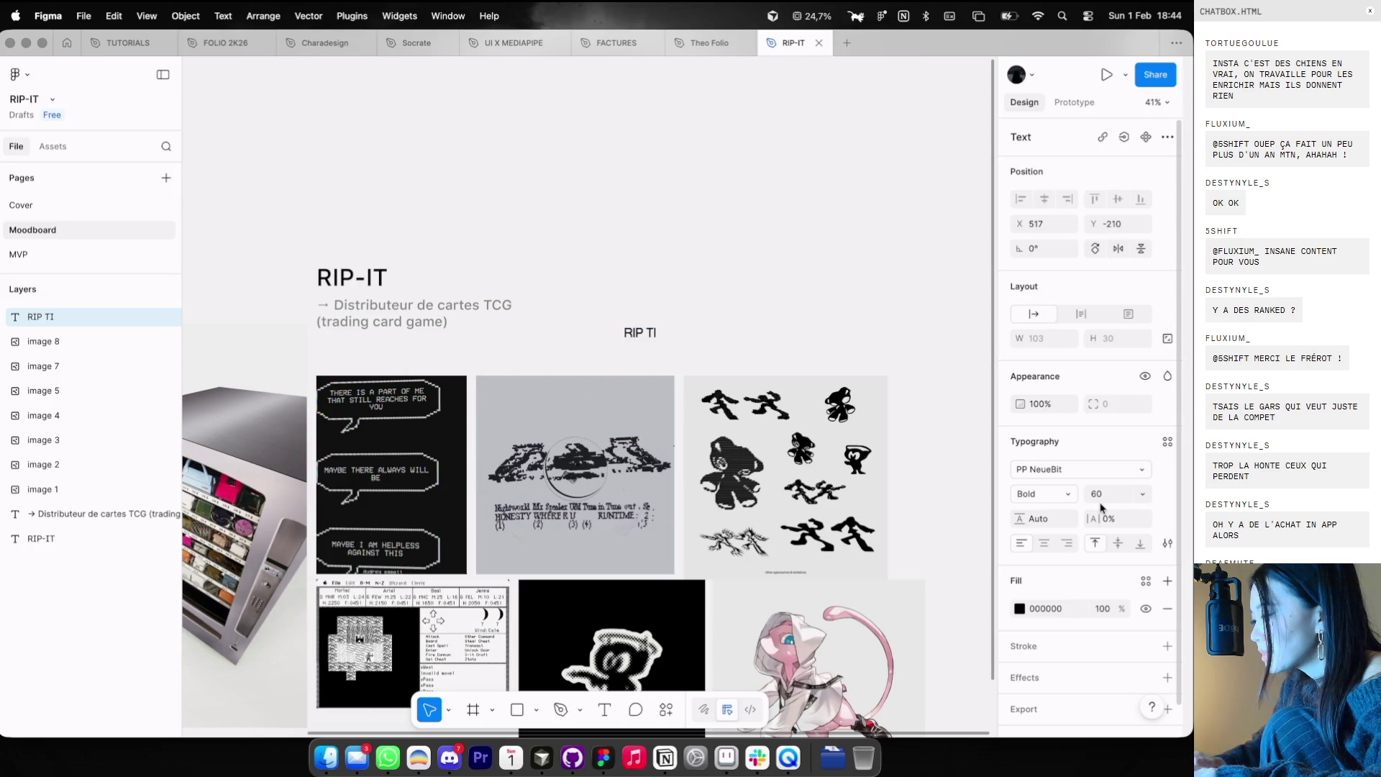
{"action": "type", "text": "100116"}
{"action": "key", "text": "Return"}
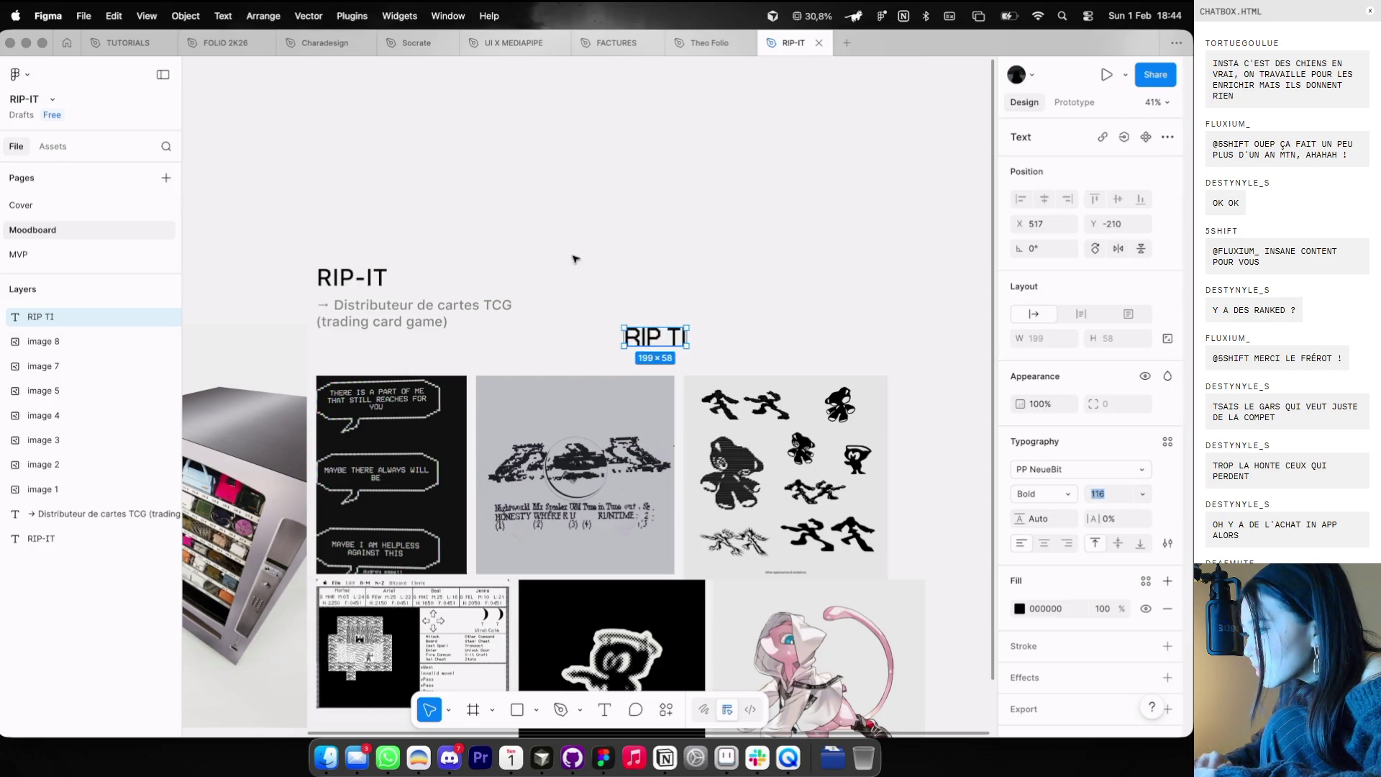
- Replace the draft wording so the large text reads 'test'
{"action": "scroll", "coordinate": [676, 353], "scroll_direction": "up", "scroll_amount": 10}
{"action": "scroll", "coordinate": [690, 374], "scroll_direction": "down", "scroll_amount": 1}
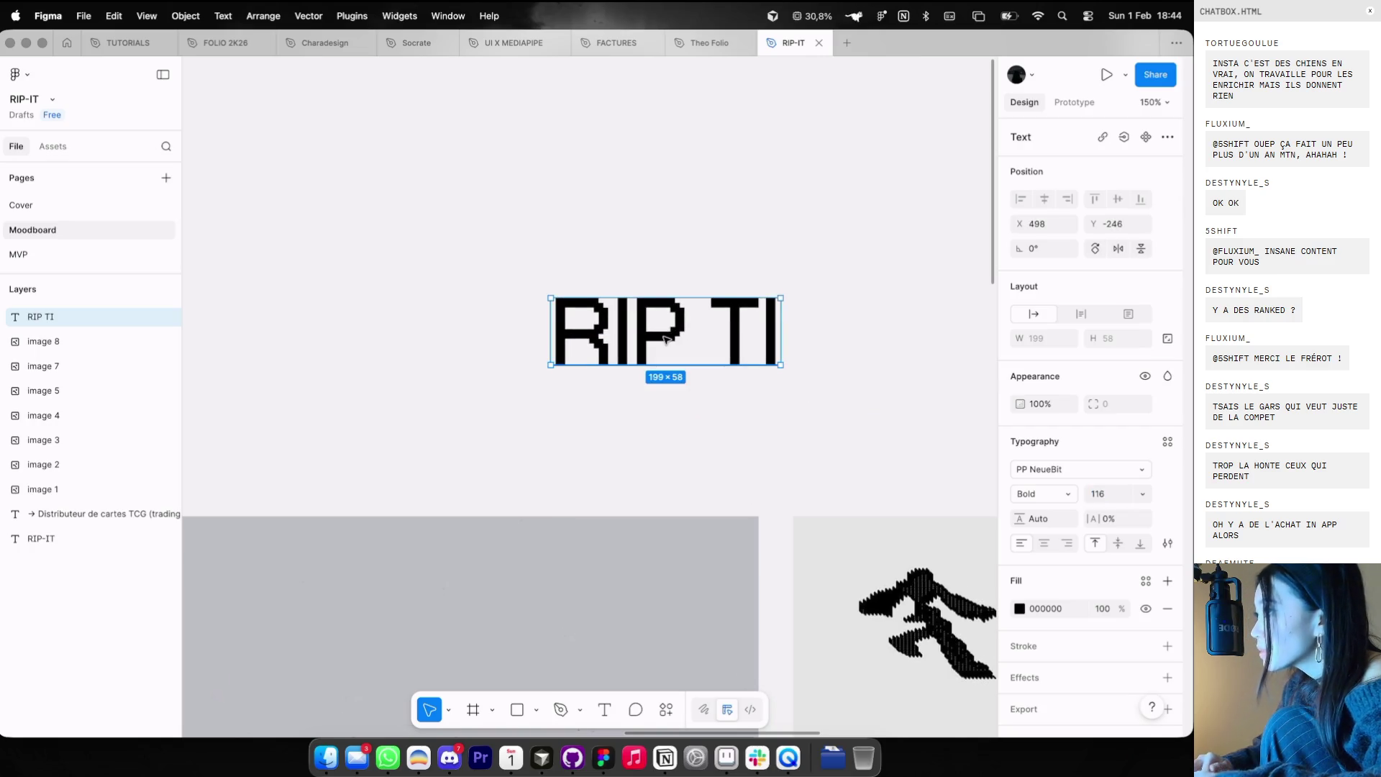
{"action": "key", "text": "Return"}
{"action": "key", "text": "BackSpace"}
{"action": "type", "text": "j"}
{"action": "key", "text": "ctrl+a"}
{"action": "type", "text": "test"}
{"action": "left_click", "coordinate": [759, 368]}
{"action": "scroll", "coordinate": [758, 368], "scroll_direction": "down", "scroll_amount": 5}
{"action": "scroll", "coordinate": [712, 359], "scroll_direction": "up", "scroll_amount": 3}
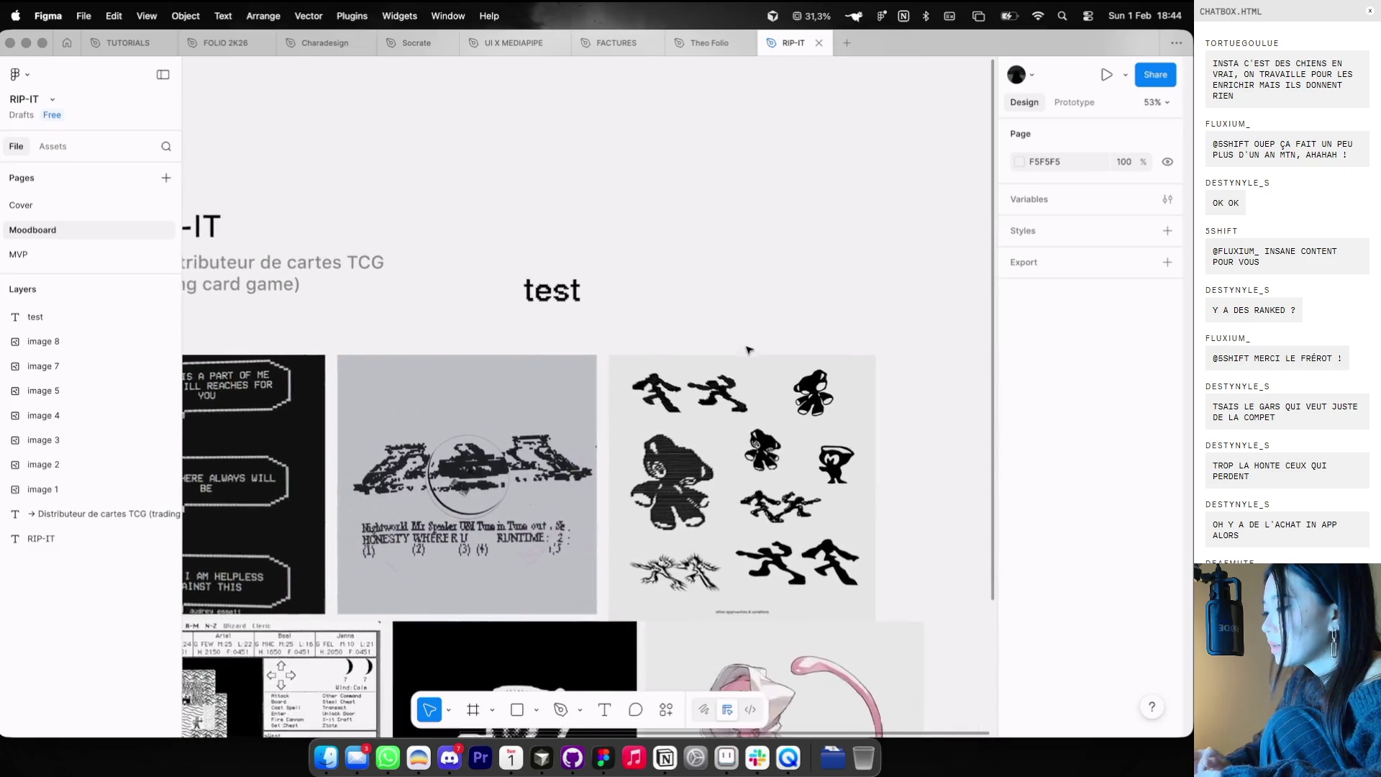
- Duplicate the big test text and make the copy IBM Plex Mono Regular at size 20
{"action": "left_click", "coordinate": [545, 281]}
{"action": "key", "text": "ctrl+d"}
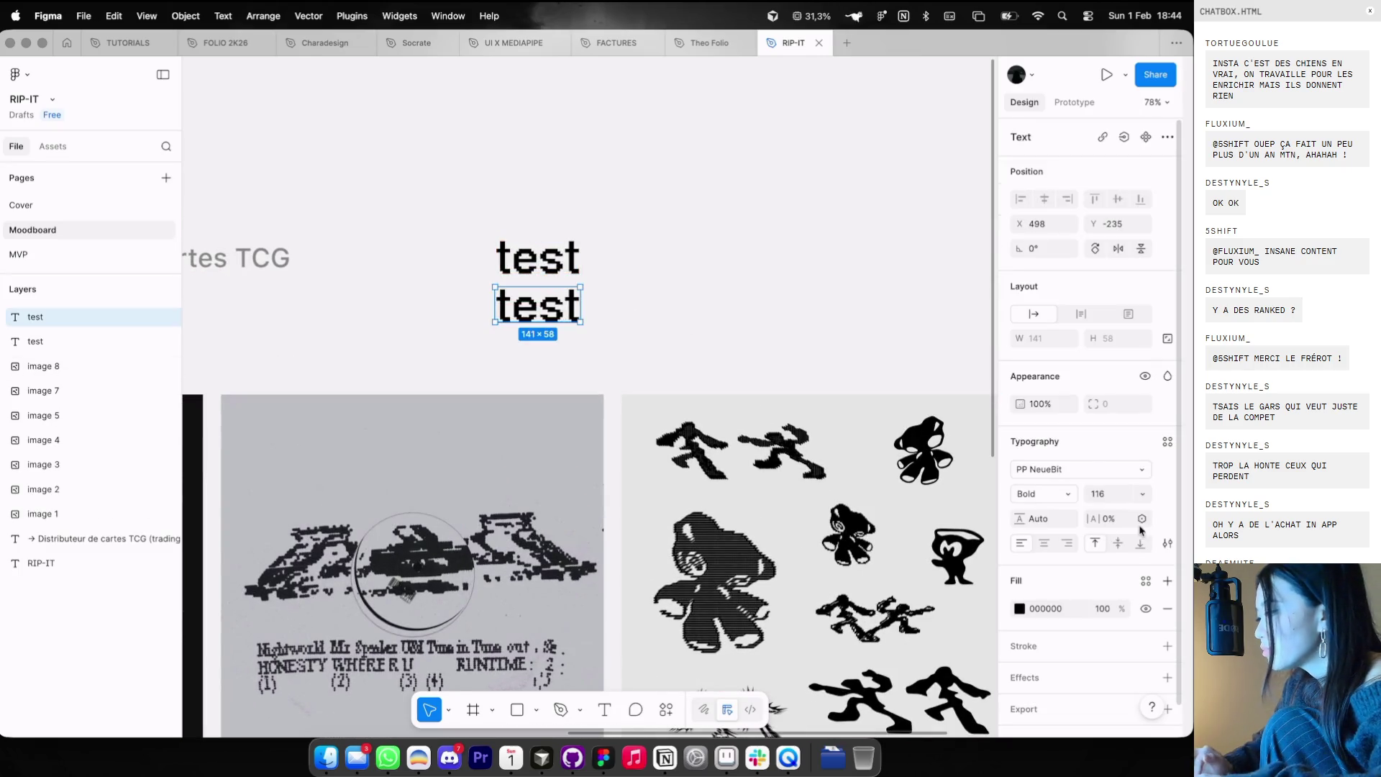
{"action": "left_click", "coordinate": [1079, 469]}
{"action": "type", "text": "ibm"}
{"action": "key", "text": "Down"}
{"action": "key", "text": "Up"}
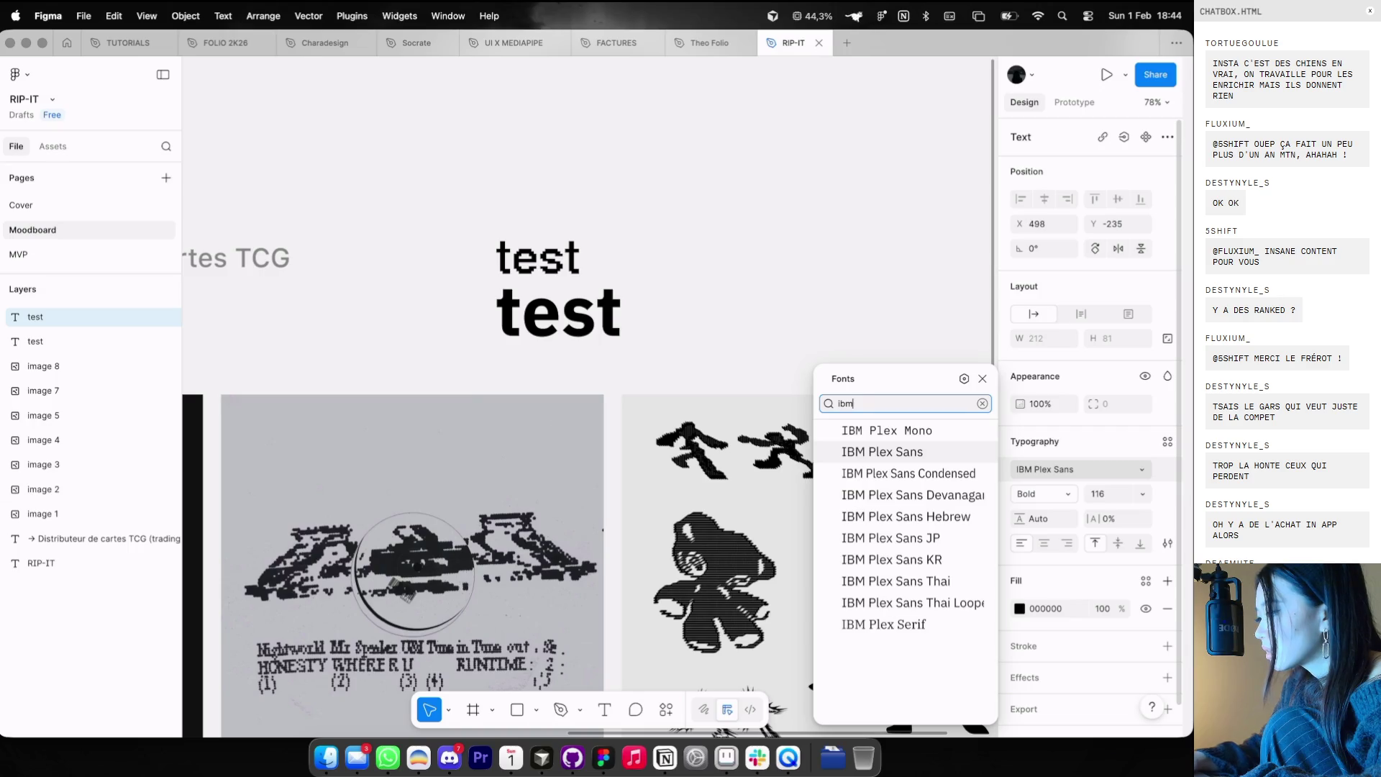
{"action": "key", "text": "Return"}
{"action": "type", "text": "2"}
{"action": "key", "text": "Return"}
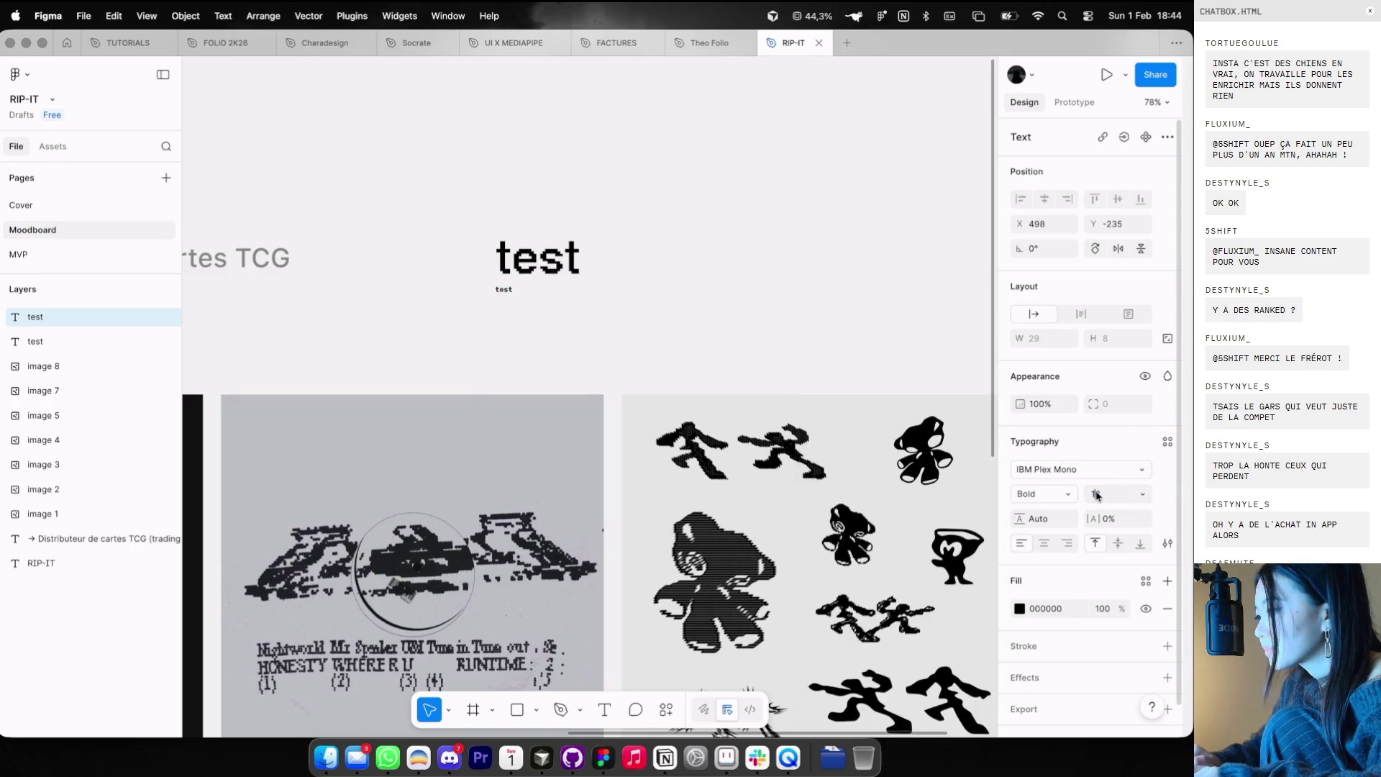
{"action": "type", "text": "20"}
{"action": "key", "text": "Return"}
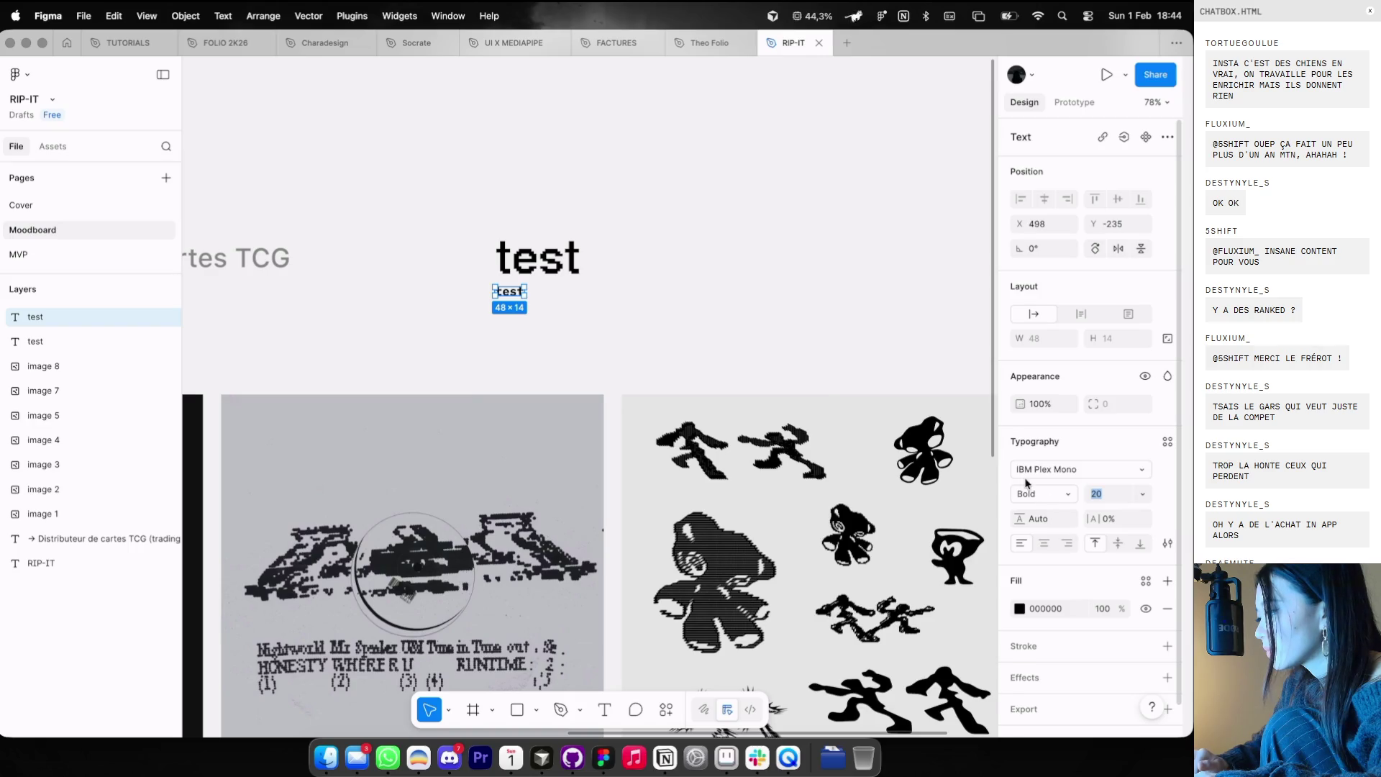
{"action": "left_click", "coordinate": [1027, 484]}
{"action": "left_click", "coordinate": [1029, 464]}
- Check the small test text by selecting it alone and together with the large one
{"action": "left_click", "coordinate": [608, 280]}
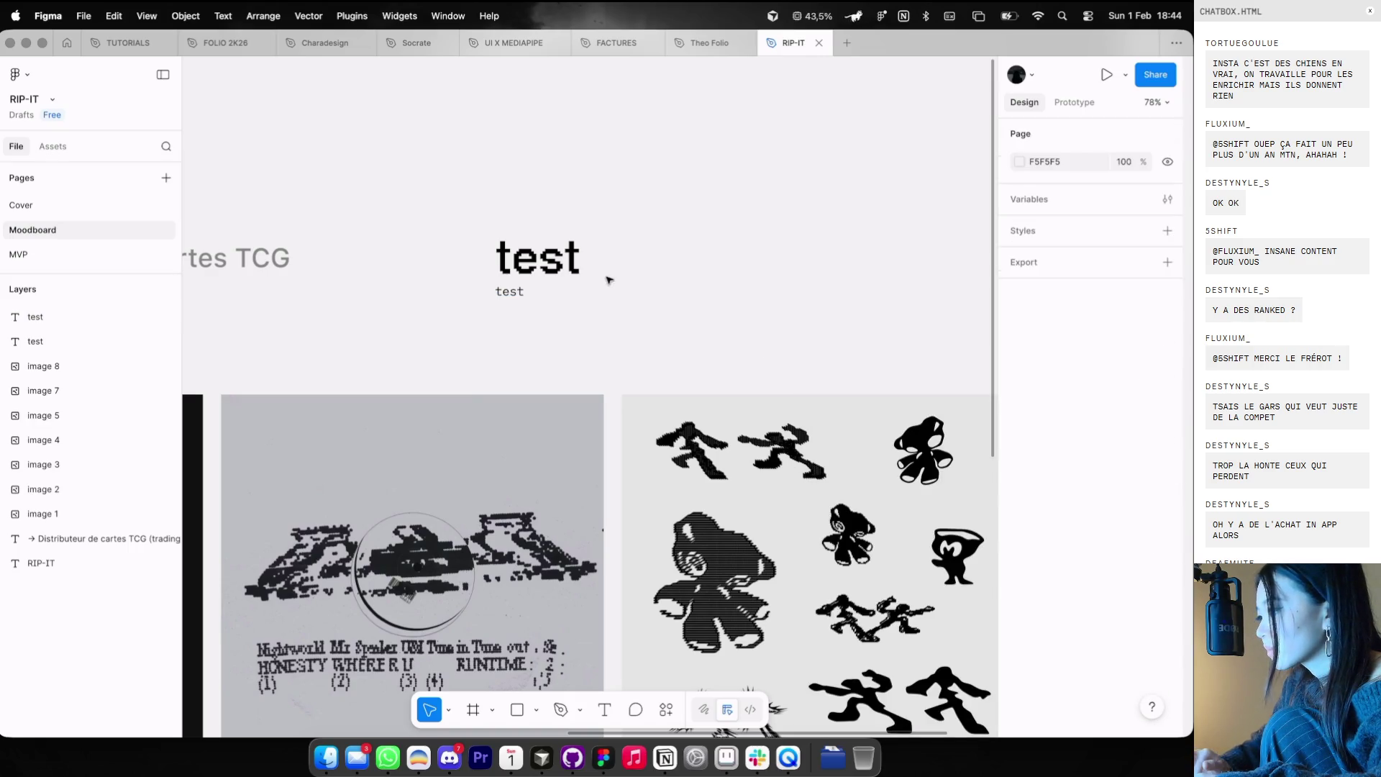
{"action": "scroll", "coordinate": [554, 314], "scroll_direction": "up", "scroll_amount": 5}
{"action": "left_click", "coordinate": [493, 276]}
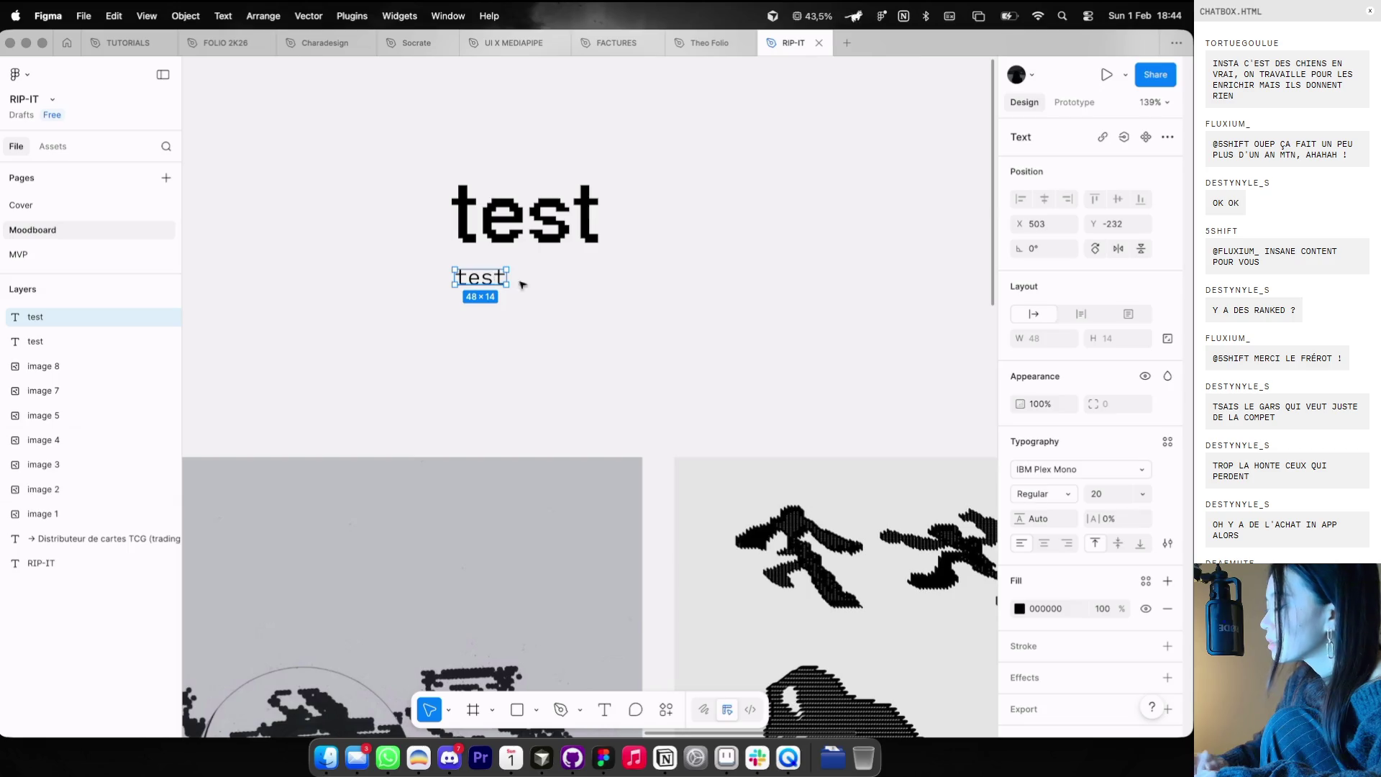
{"action": "left_click", "coordinate": [573, 299]}
{"action": "scroll", "coordinate": [573, 300], "scroll_direction": "down", "scroll_amount": 2}
{"action": "left_click", "coordinate": [495, 279]}
{"action": "scroll", "coordinate": [504, 287], "scroll_direction": "down", "scroll_amount": 3}
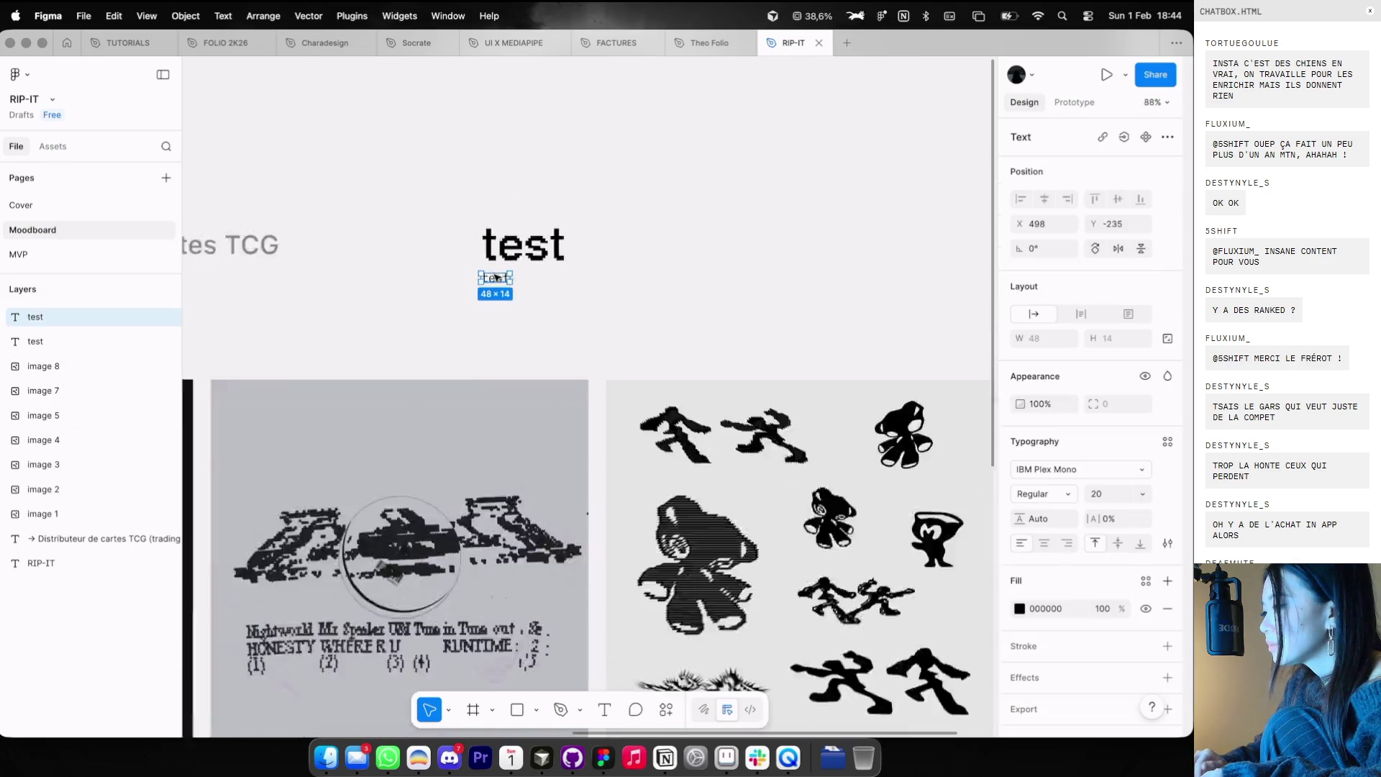
{"action": "left_click", "coordinate": [543, 306]}
{"action": "left_click_drag", "start_coordinate": [543, 306], "coordinate": [481, 223]}
{"action": "scroll", "coordinate": [482, 226], "scroll_direction": "down", "scroll_amount": 2}
{"action": "left_click", "coordinate": [486, 209]}
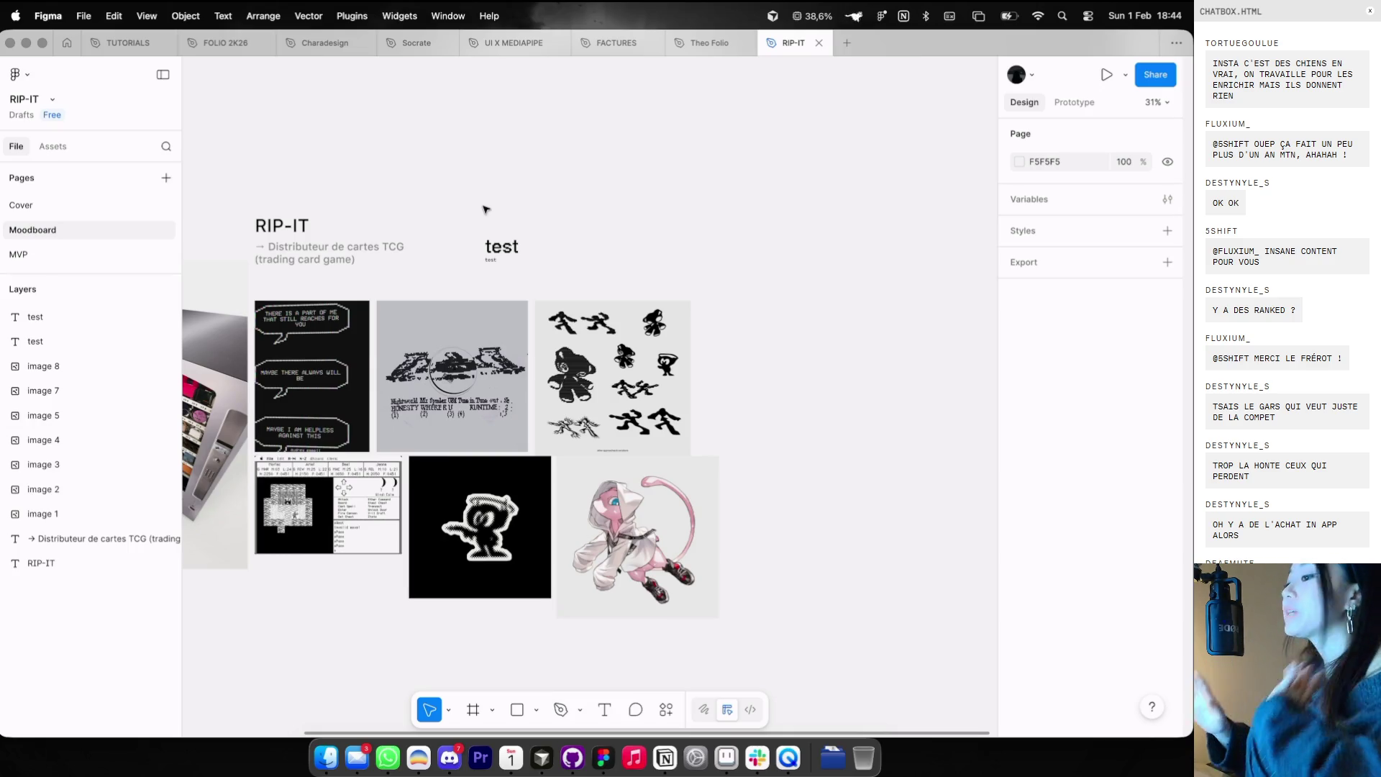
{"action": "scroll", "coordinate": [388, 196], "scroll_direction": "down", "scroll_amount": 2}
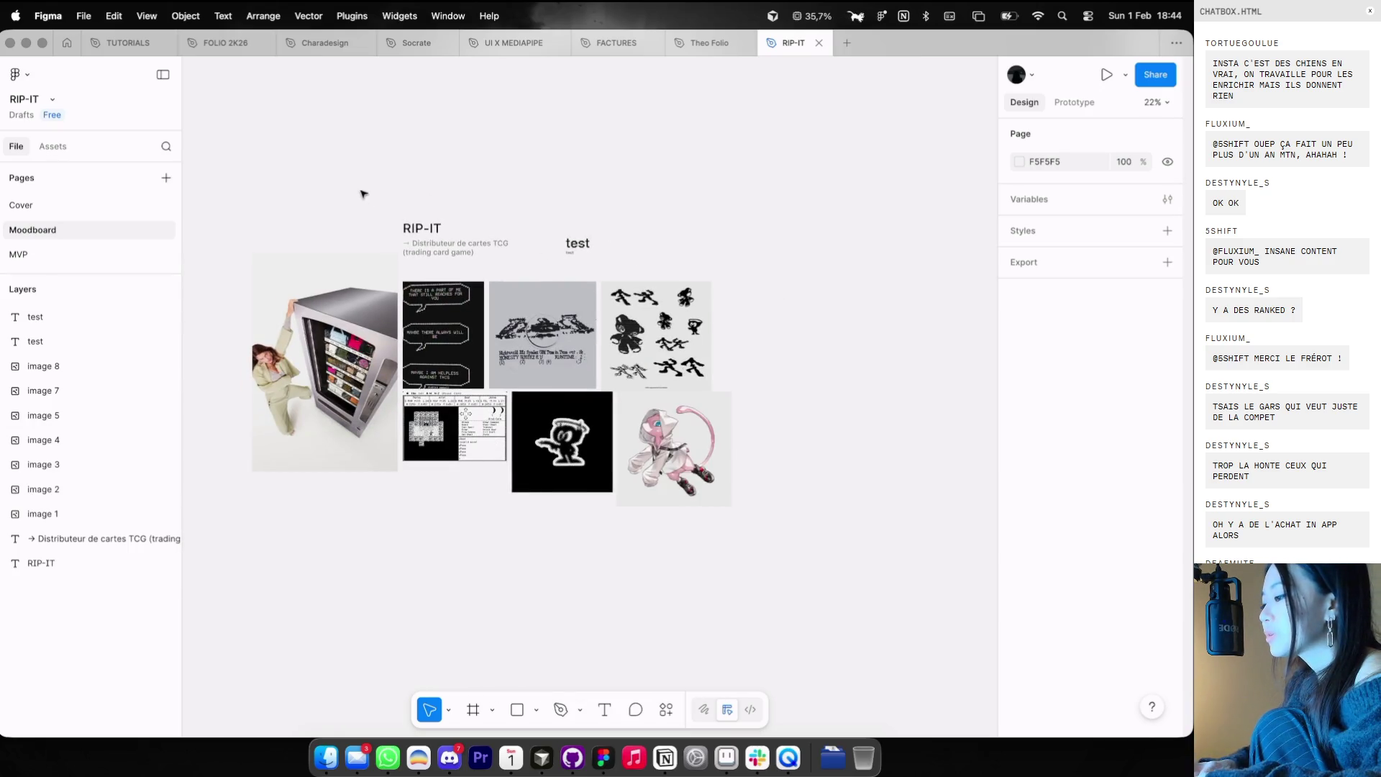
- Copy the crucifix artwork from the Cosmos V4 collection and return to Figma
{"action": "scroll", "coordinate": [544, 332], "scroll_direction": "right", "scroll_amount": 5}
{"action": "key", "text": "super+Tab"}
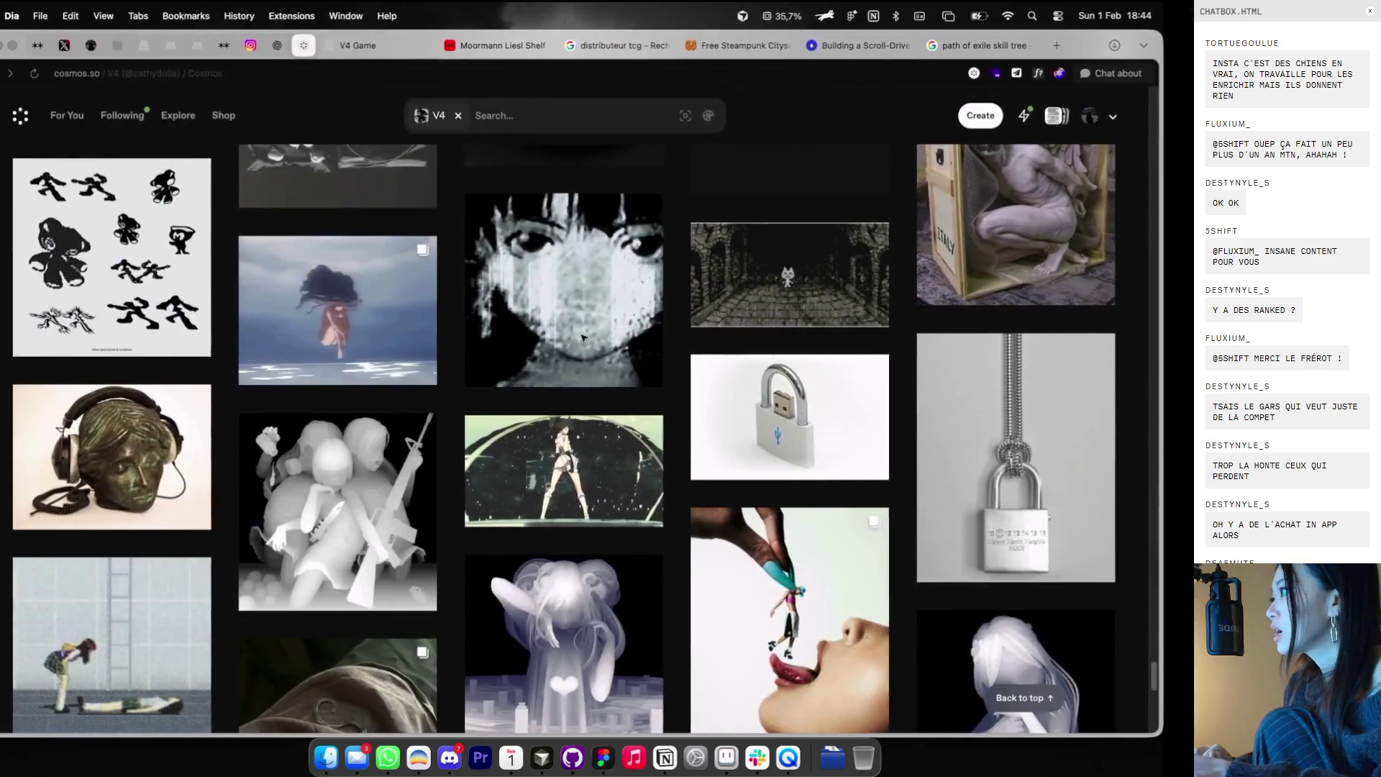
{"action": "scroll", "coordinate": [589, 335], "scroll_direction": "down", "scroll_amount": 2}
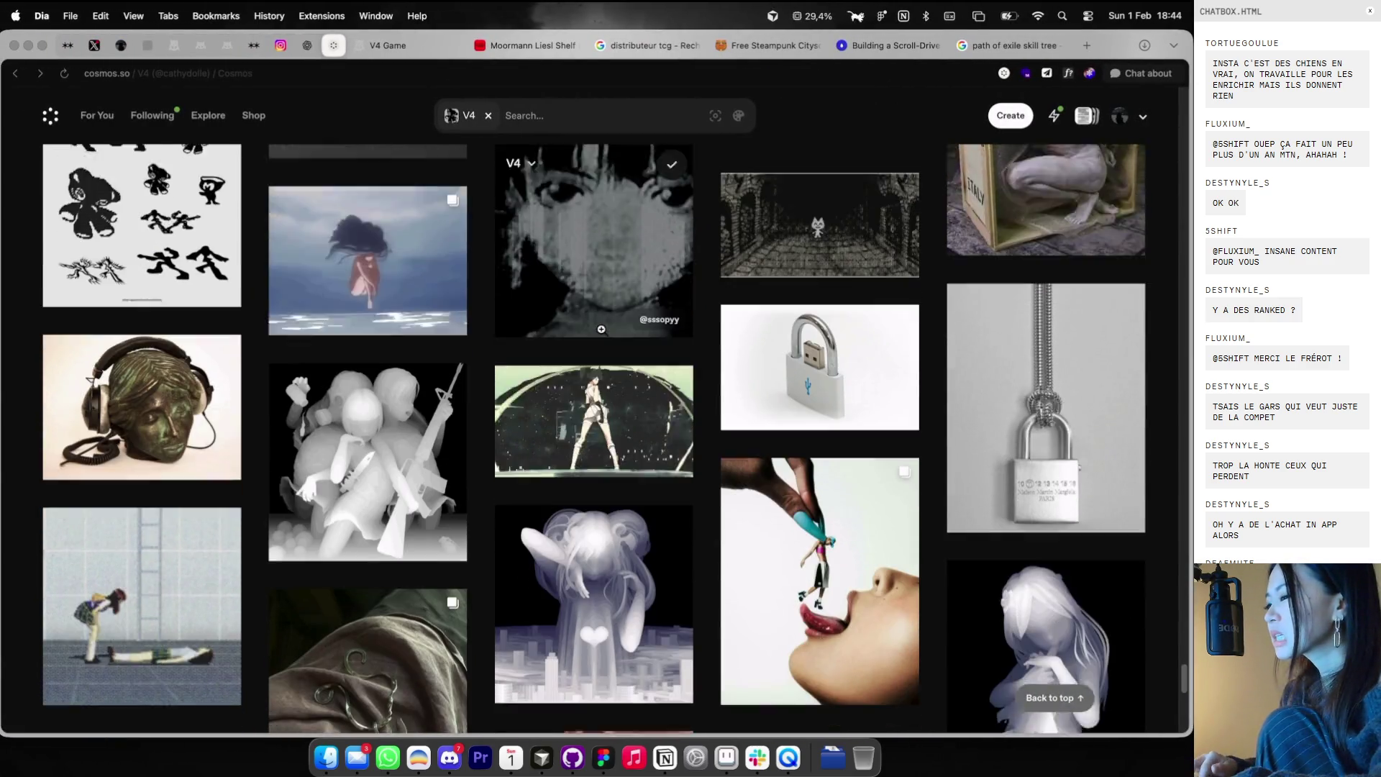
{"action": "scroll", "coordinate": [492, 344], "scroll_direction": "up", "scroll_amount": 4}
{"action": "scroll", "coordinate": [491, 345], "scroll_direction": "up", "scroll_amount": 5}
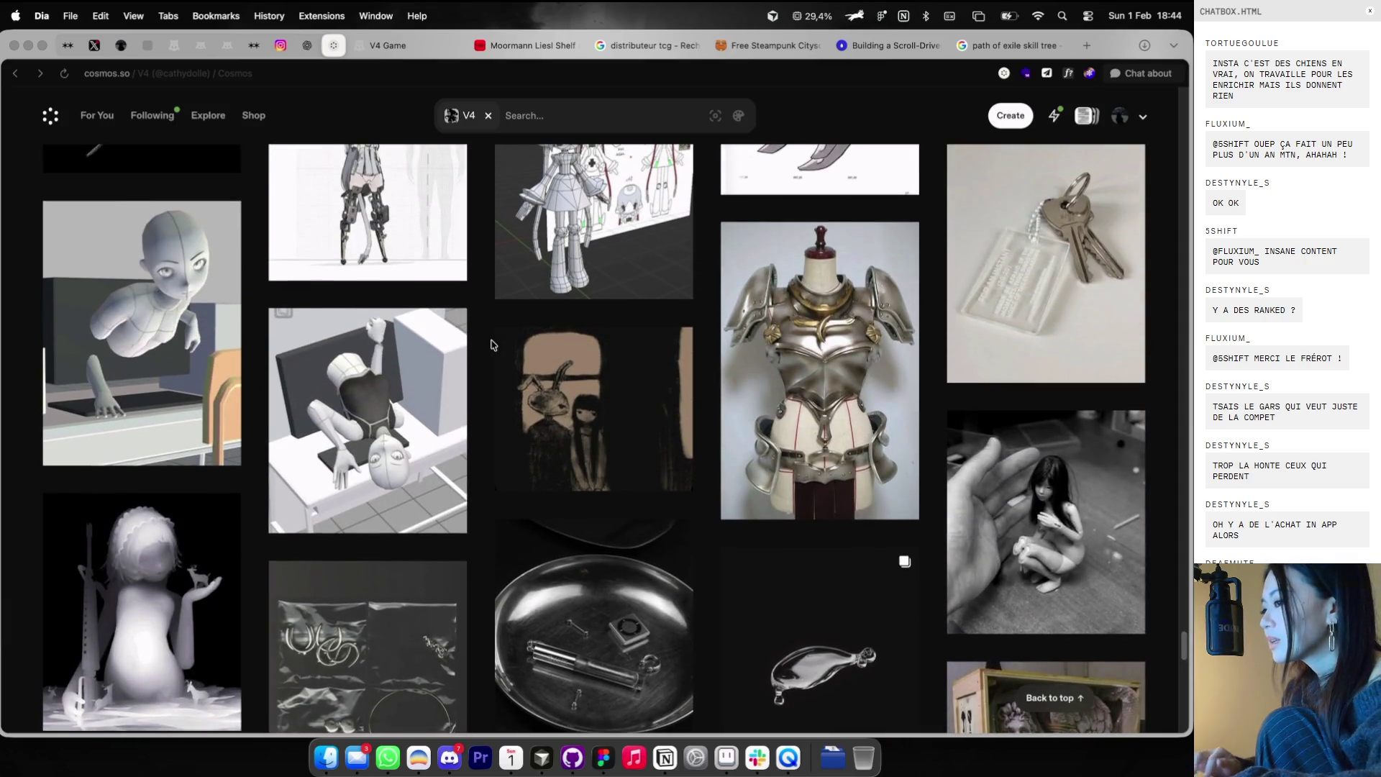
{"action": "scroll", "coordinate": [491, 345], "scroll_direction": "up", "scroll_amount": 3}
{"action": "scroll", "coordinate": [491, 344], "scroll_direction": "up", "scroll_amount": 5}
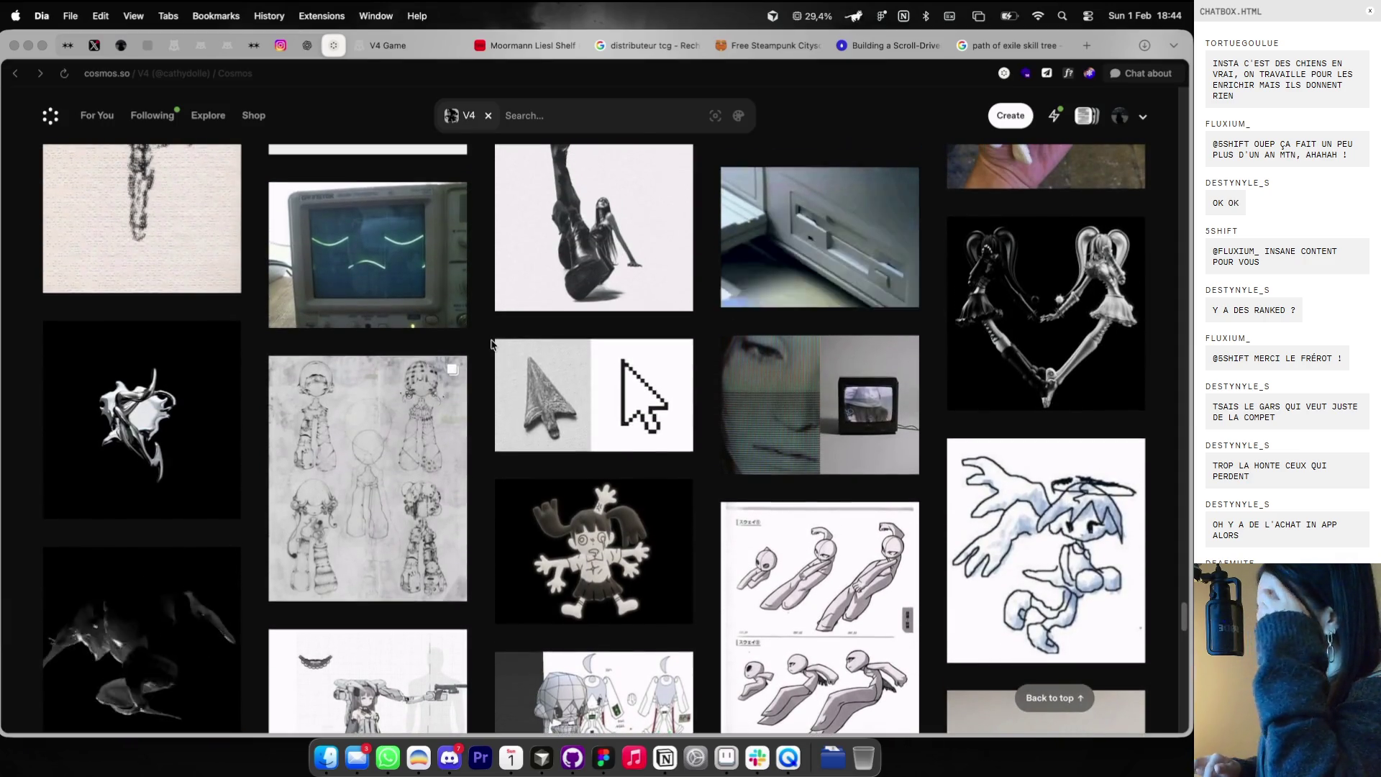
{"action": "scroll", "coordinate": [536, 356], "scroll_direction": "up", "scroll_amount": 3}
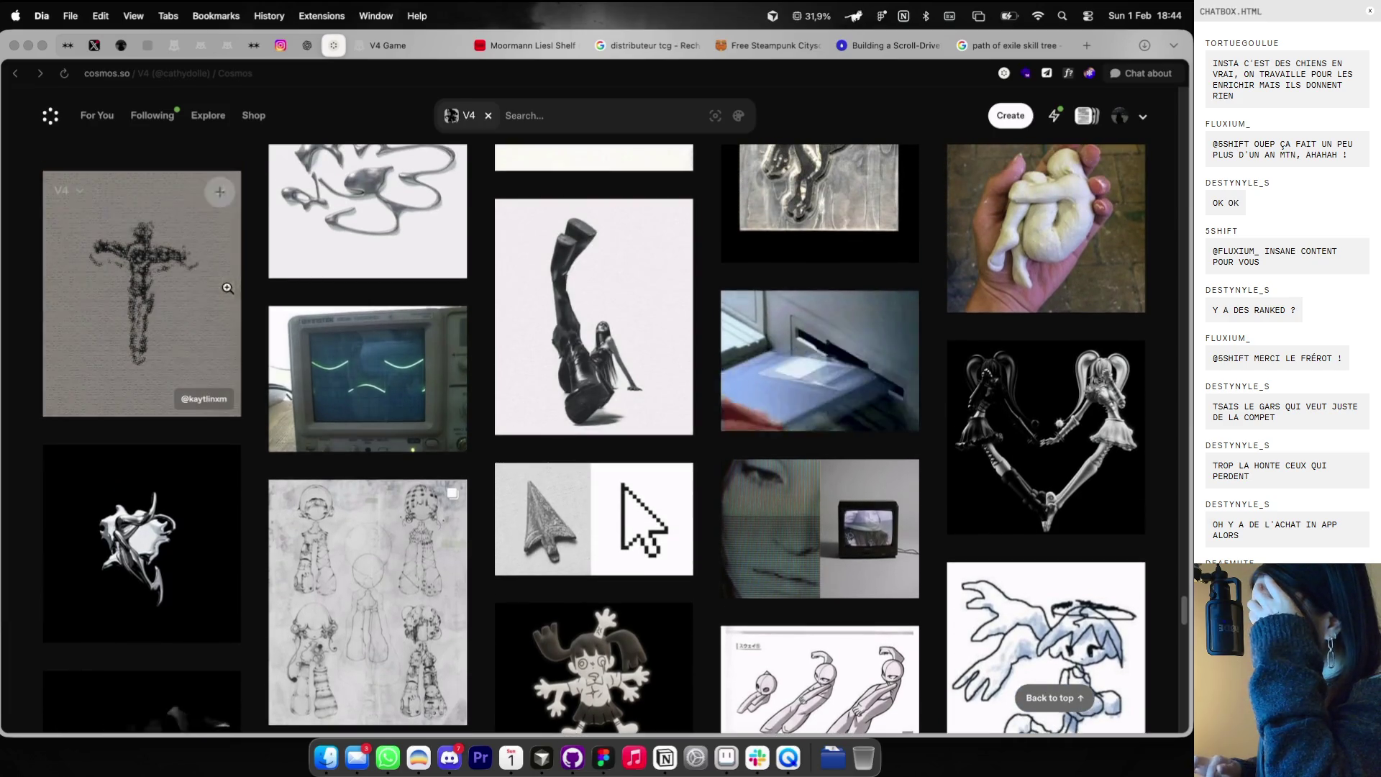
{"action": "left_click", "coordinate": [144, 395]}
{"action": "right_click", "coordinate": [529, 329]}
{"action": "left_click", "coordinate": [553, 368]}
{"action": "key", "text": "super+Tab"}
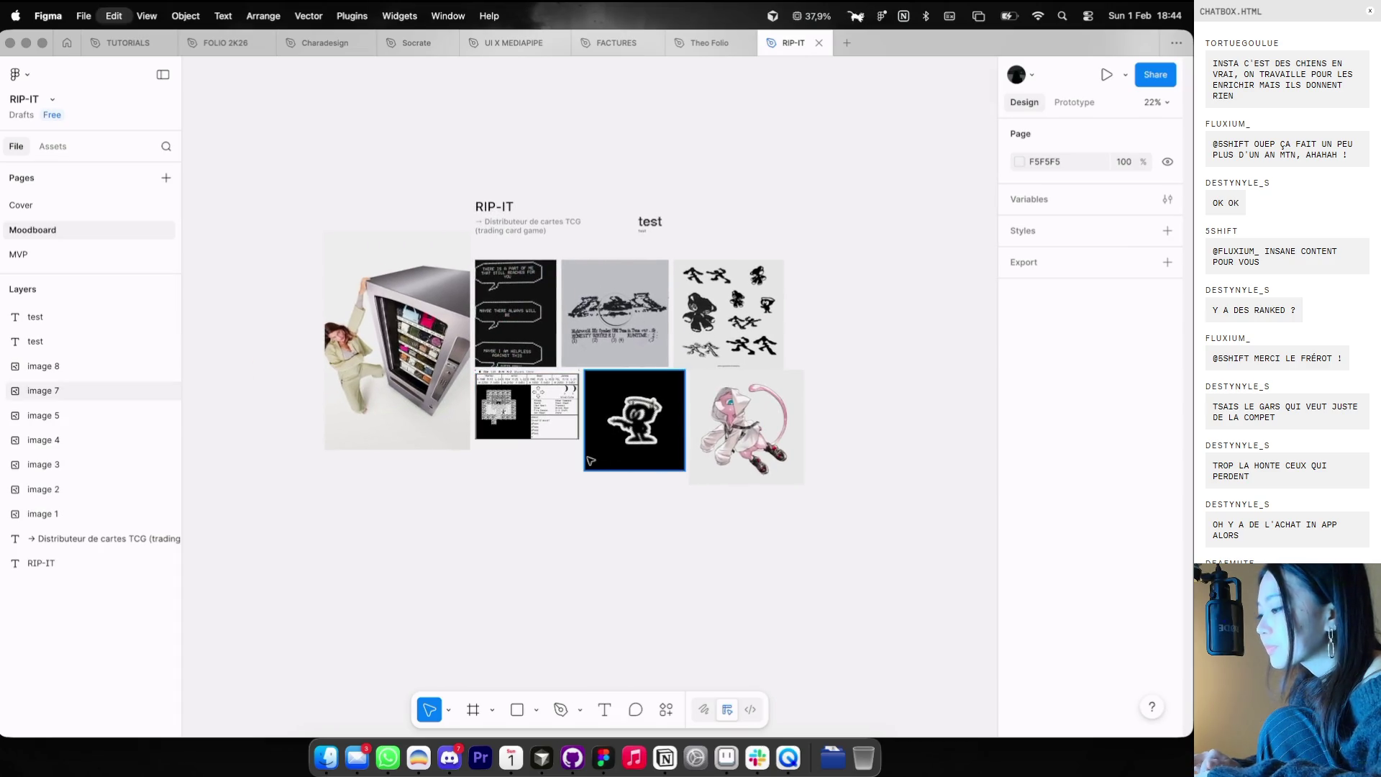
- Paste the crucifix artwork below the image grid and open its fill adjustments
{"action": "key", "text": "cmd+v"}
{"action": "mouse_move", "coordinate": [637, 336]}
{"action": "left_mouse_down"}
{"action": "mouse_move", "coordinate": [546, 484]}
{"action": "mouse_move", "coordinate": [560, 477]}
{"action": "left_mouse_up"}
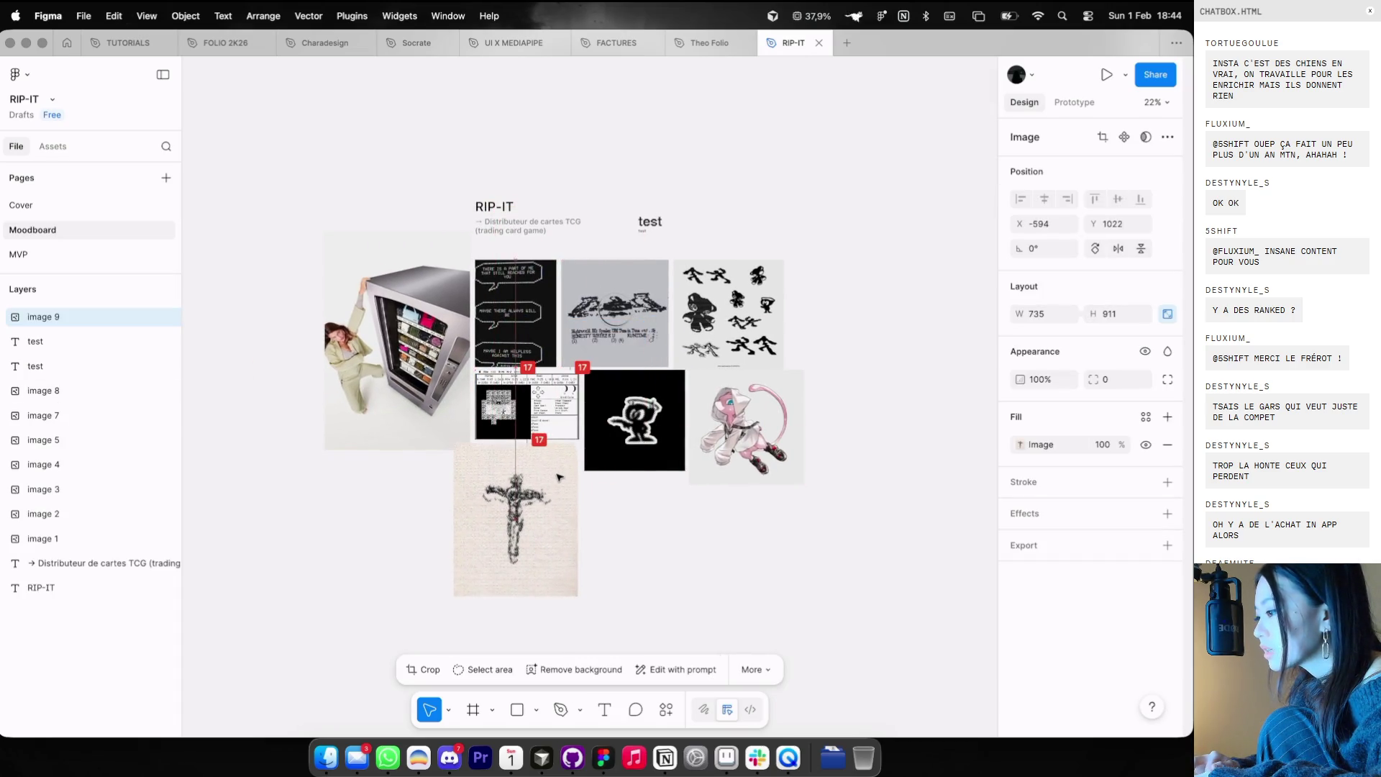
{"action": "left_click", "coordinate": [1018, 446]}
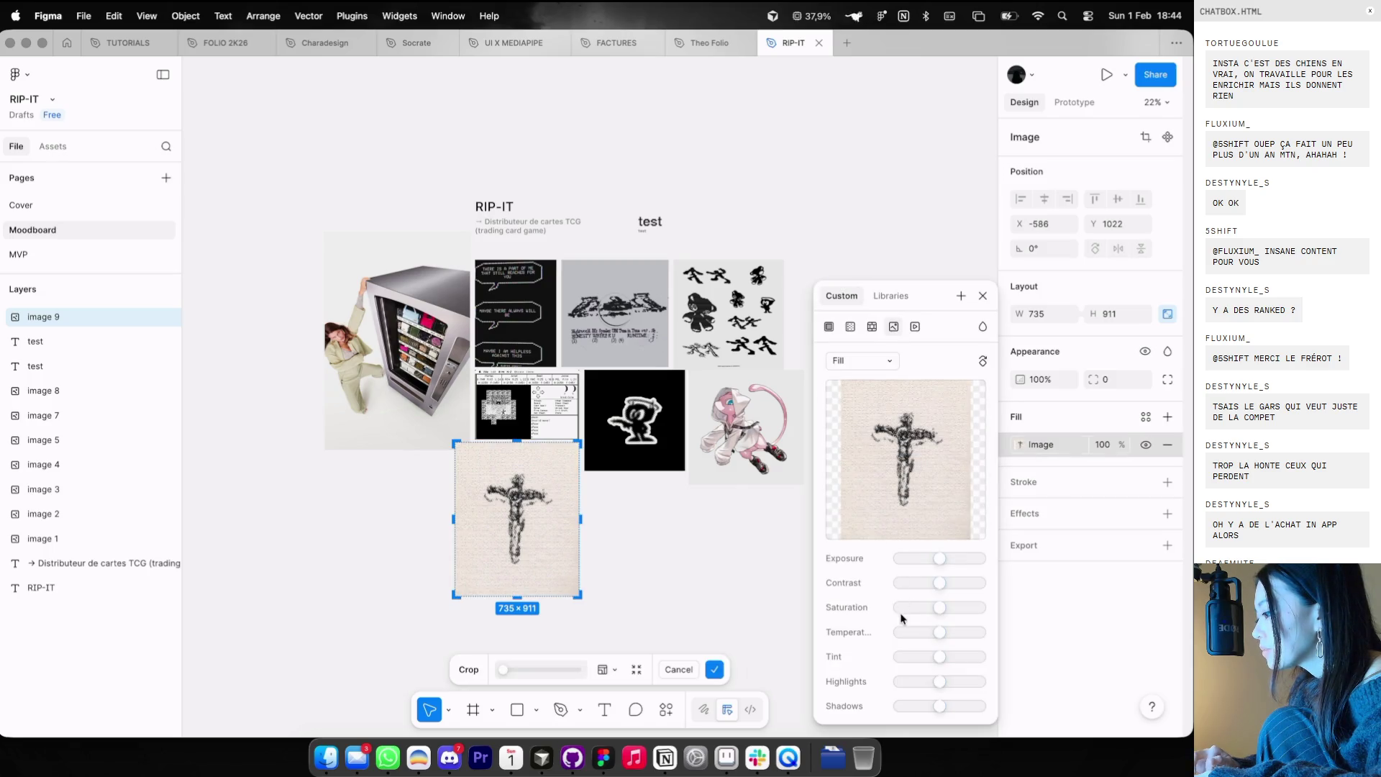
{"action": "key", "text": "Escape"}
- Copy the Japanese ghost-card image from the Cosmos collection and return to Figma
{"action": "key", "text": "cmd+Tab"}
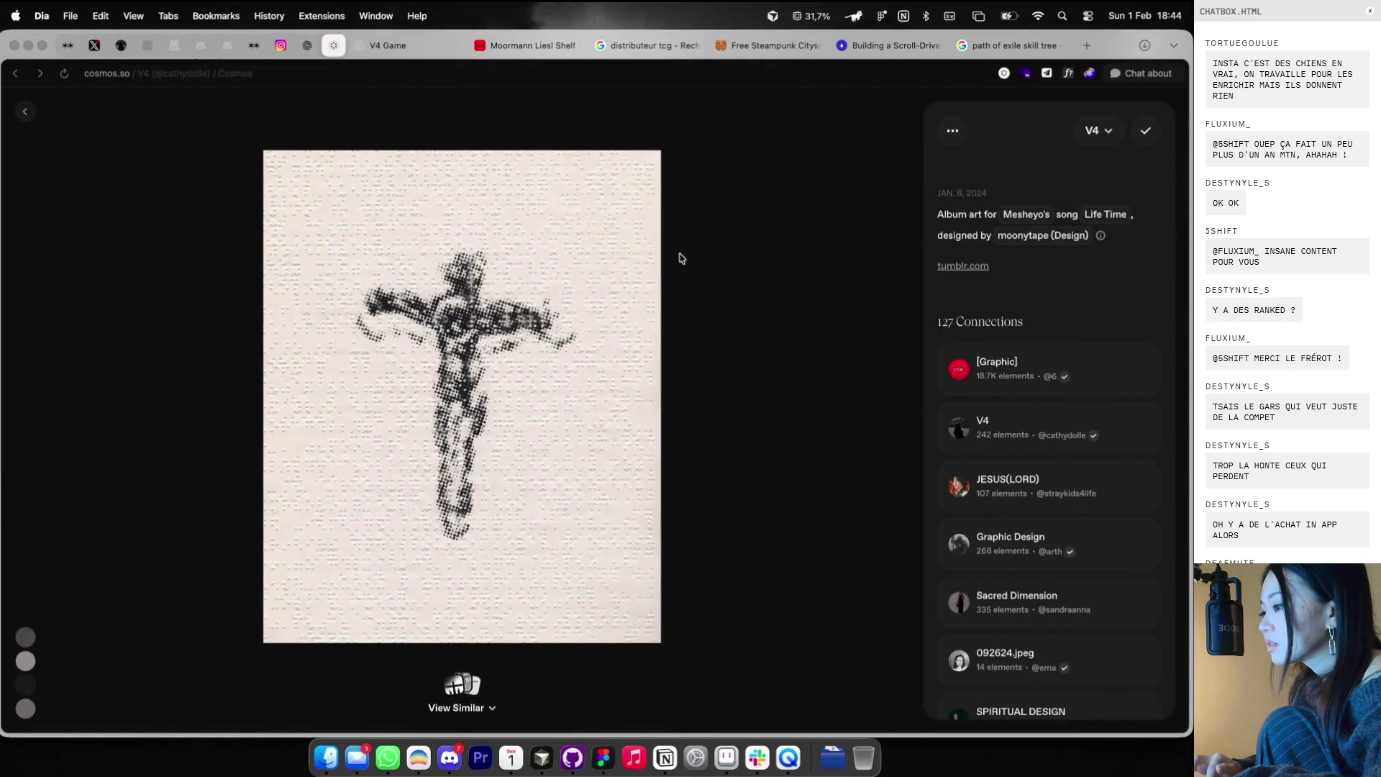
{"action": "left_click", "coordinate": [680, 259]}
{"action": "scroll", "coordinate": [699, 257], "scroll_direction": "up", "scroll_amount": 5}
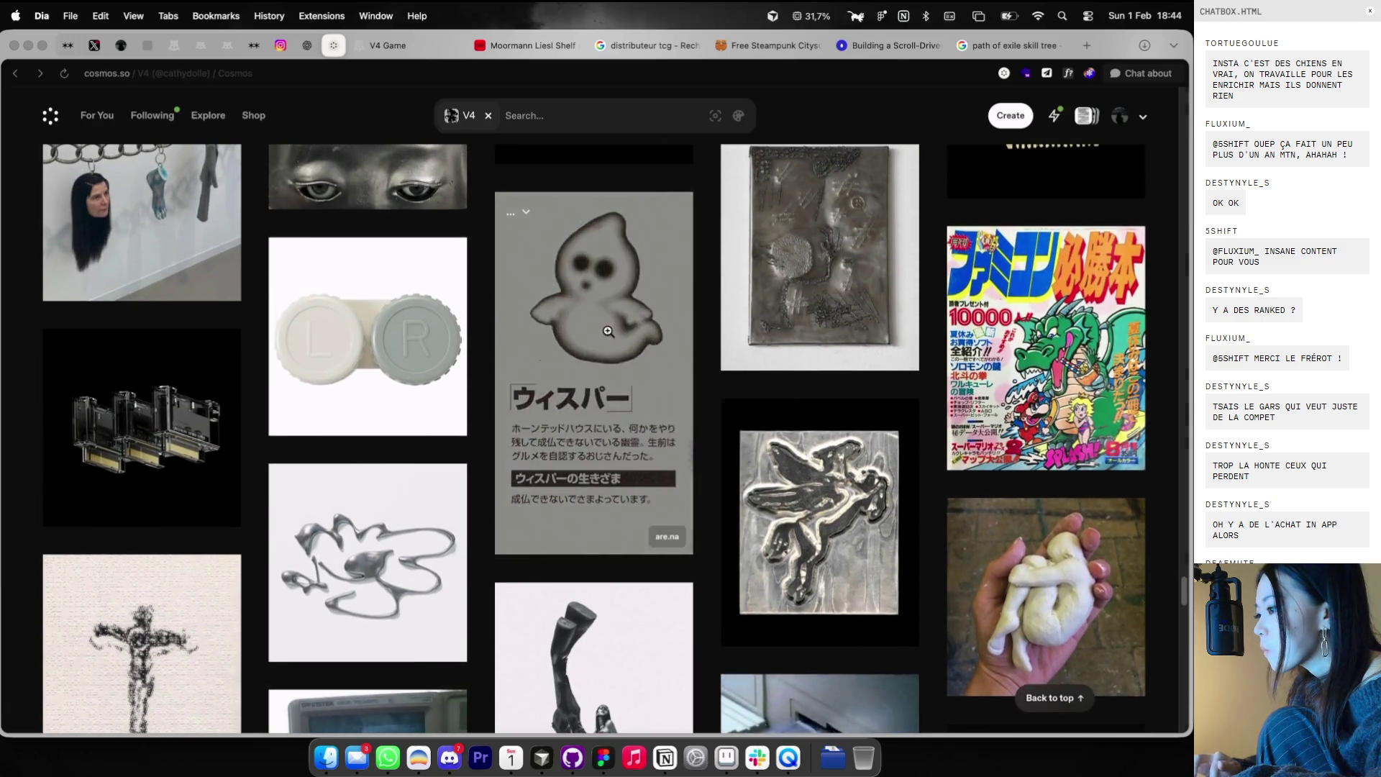
{"action": "left_click", "coordinate": [687, 260]}
{"action": "right_click", "coordinate": [571, 313]}
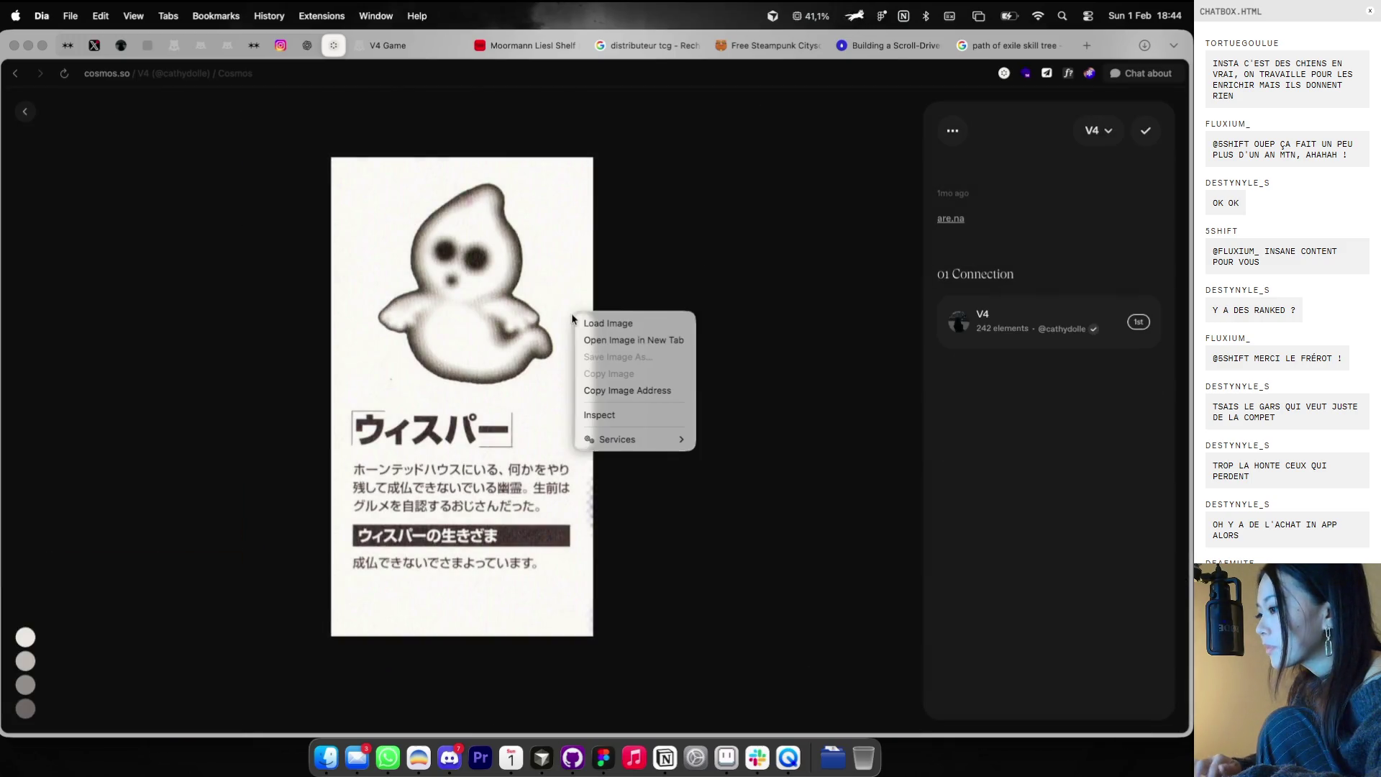
{"action": "right_click", "coordinate": [470, 309]}
{"action": "left_click", "coordinate": [509, 354]}
{"action": "key", "text": "super+Tab"}
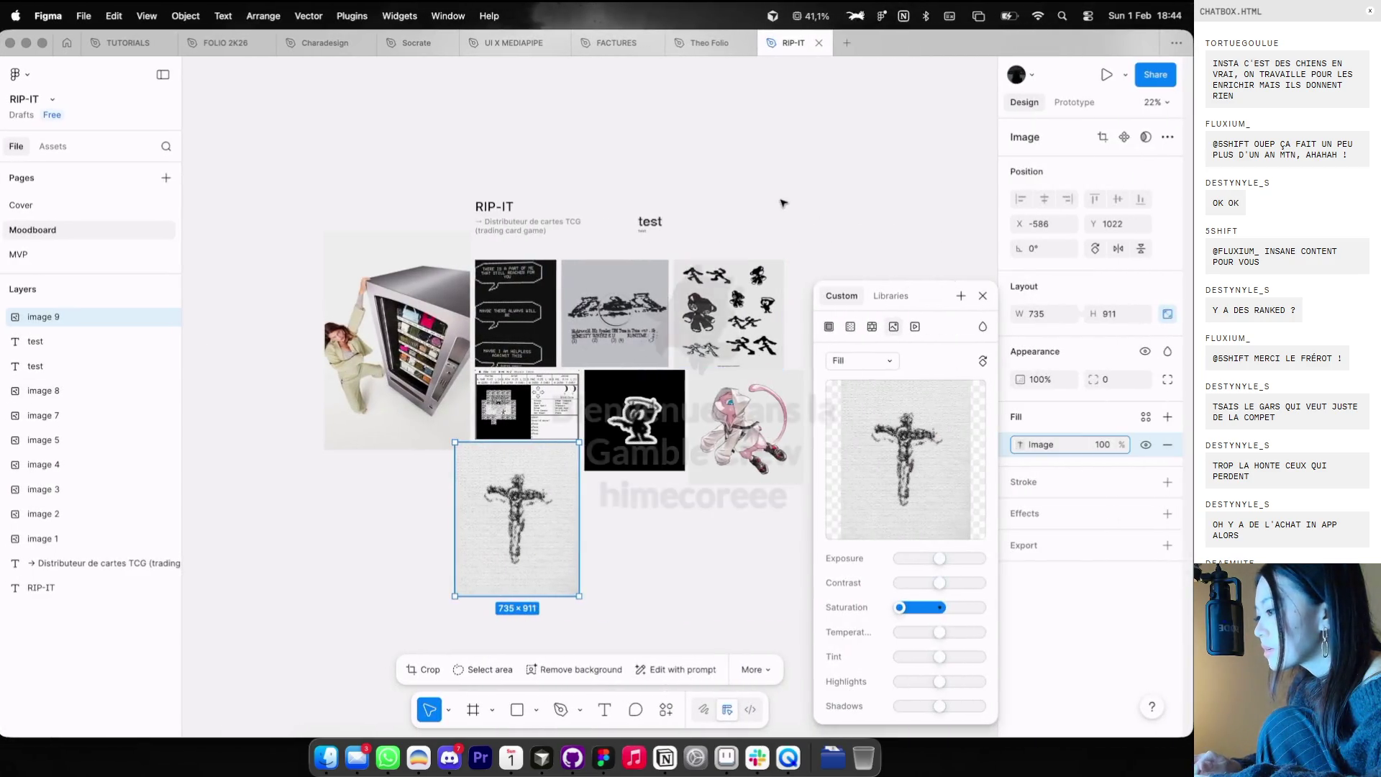
- Paste the ghost image onto the moodboard and lower its saturation
{"action": "key", "text": "Escape"}
{"action": "key", "text": "super+v"}
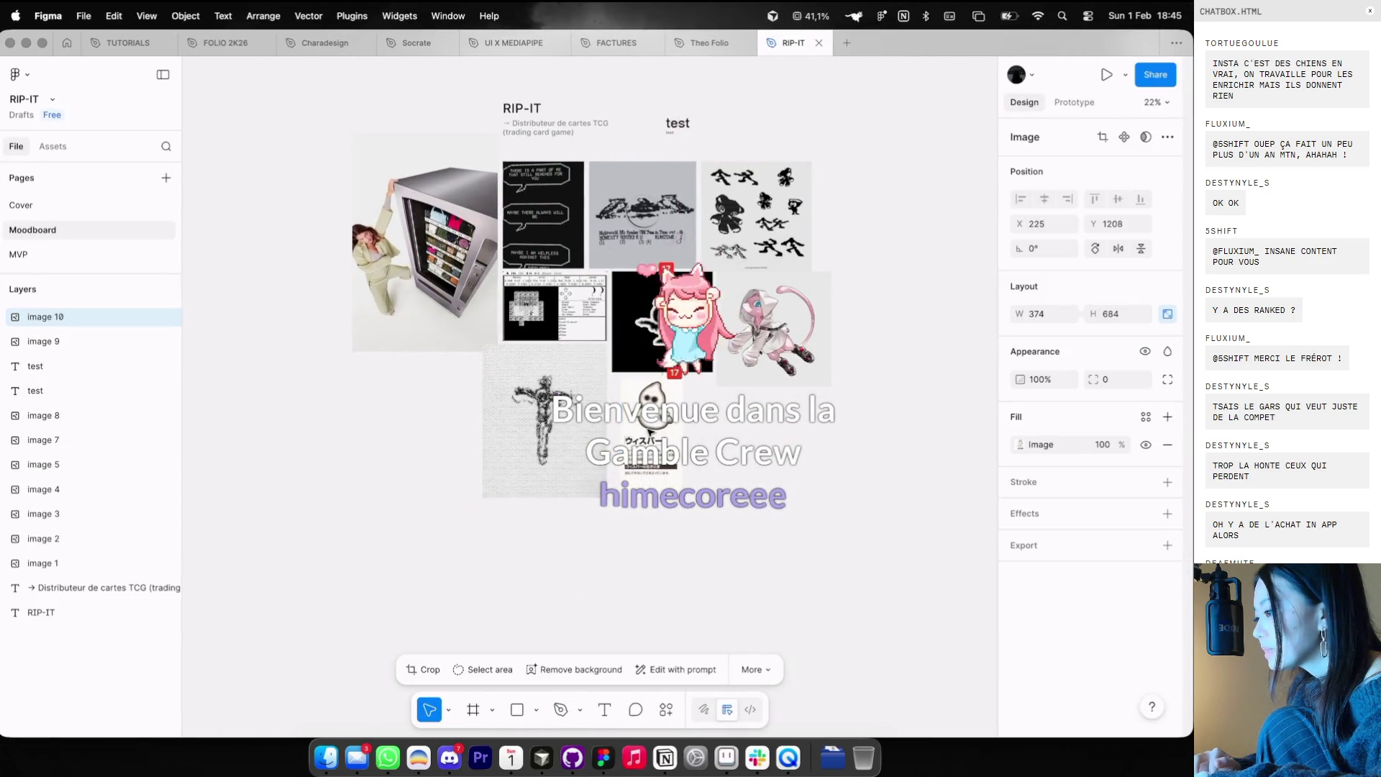
{"action": "left_click", "coordinate": [1020, 445]}
{"action": "left_click_drag", "start_coordinate": [939, 607], "coordinate": [904, 608]}
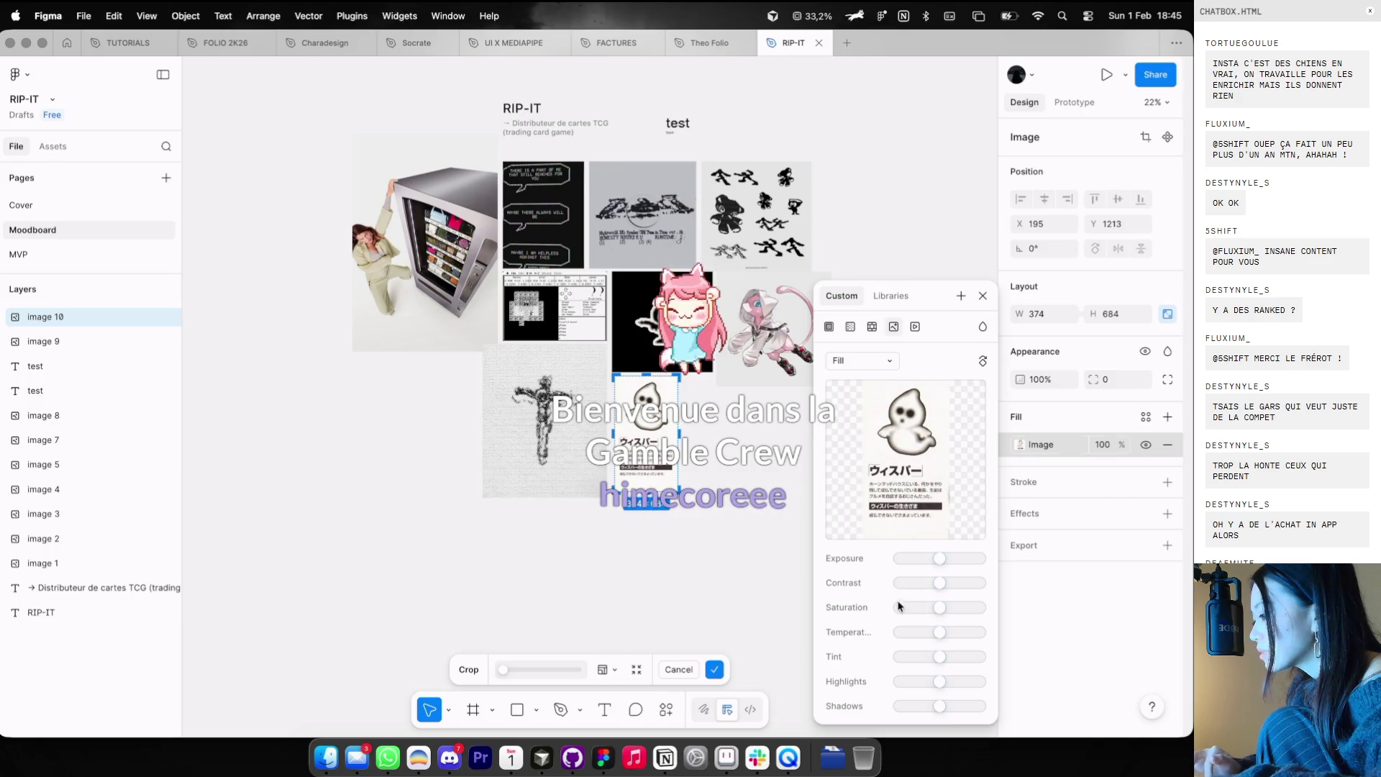
{"action": "left_click", "coordinate": [770, 558]}
{"action": "key", "text": "super+Tab"}
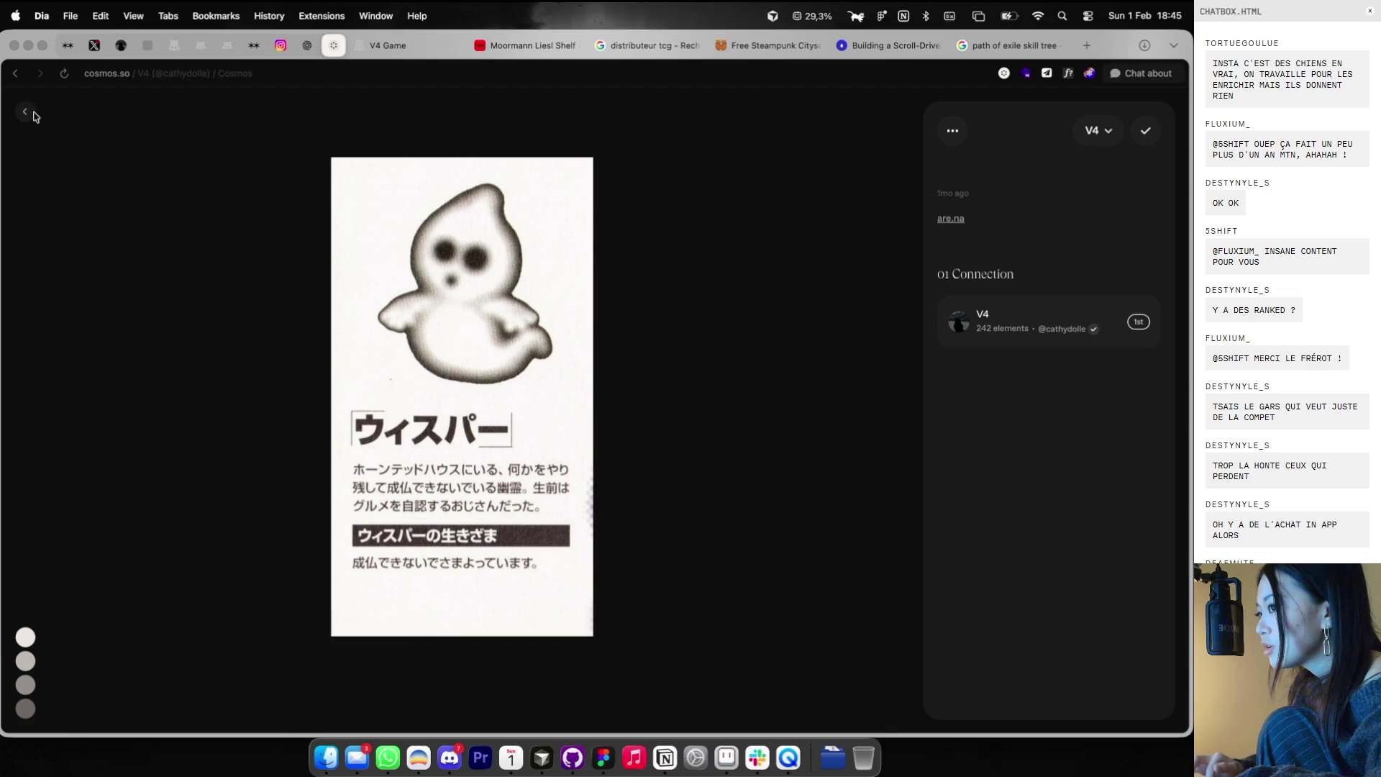
- Go back to the Cosmos profile, show its clusters, and open the BRANDING cluster
{"action": "left_click", "coordinate": [26, 76]}
{"action": "scroll", "coordinate": [352, 309], "scroll_direction": "down", "scroll_amount": 1}
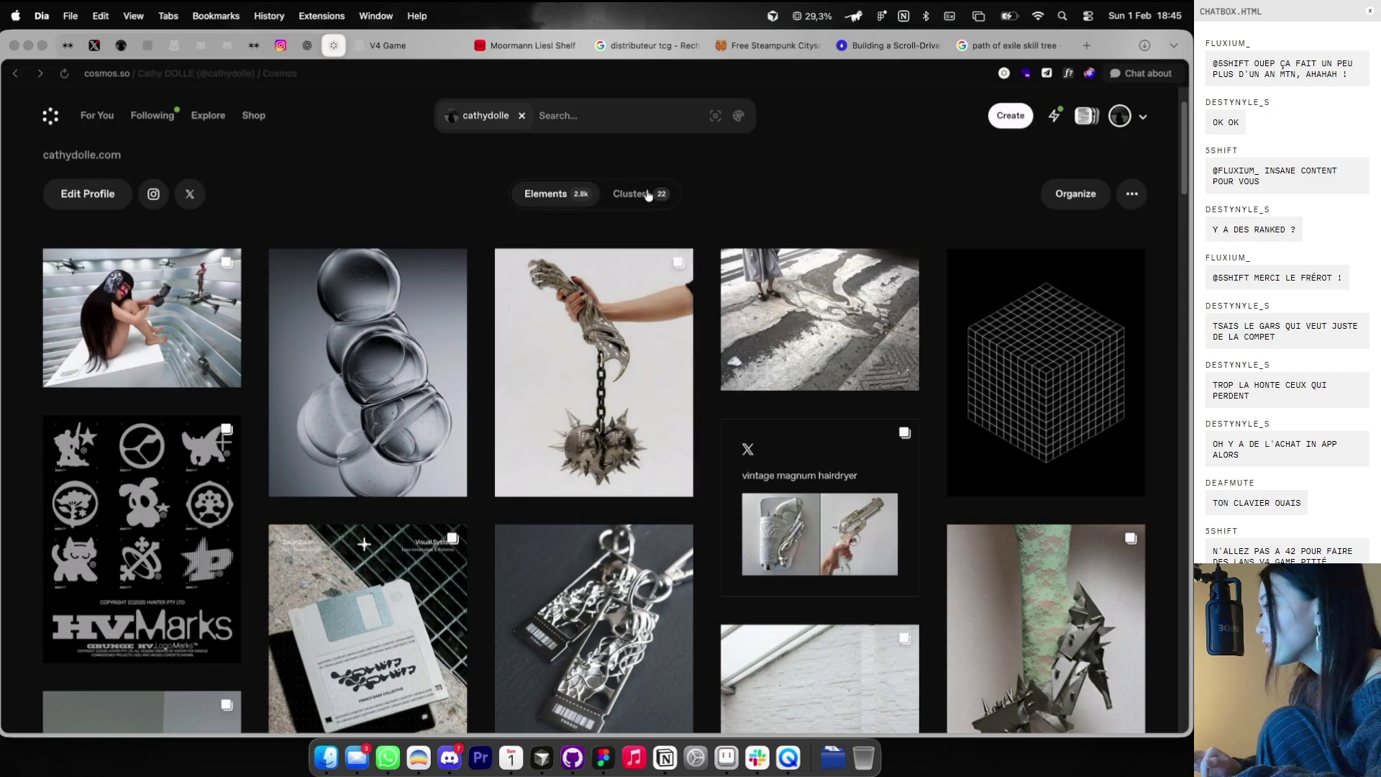
{"action": "left_click", "coordinate": [633, 193]}
{"action": "scroll", "coordinate": [633, 288], "scroll_direction": "down", "scroll_amount": 2}
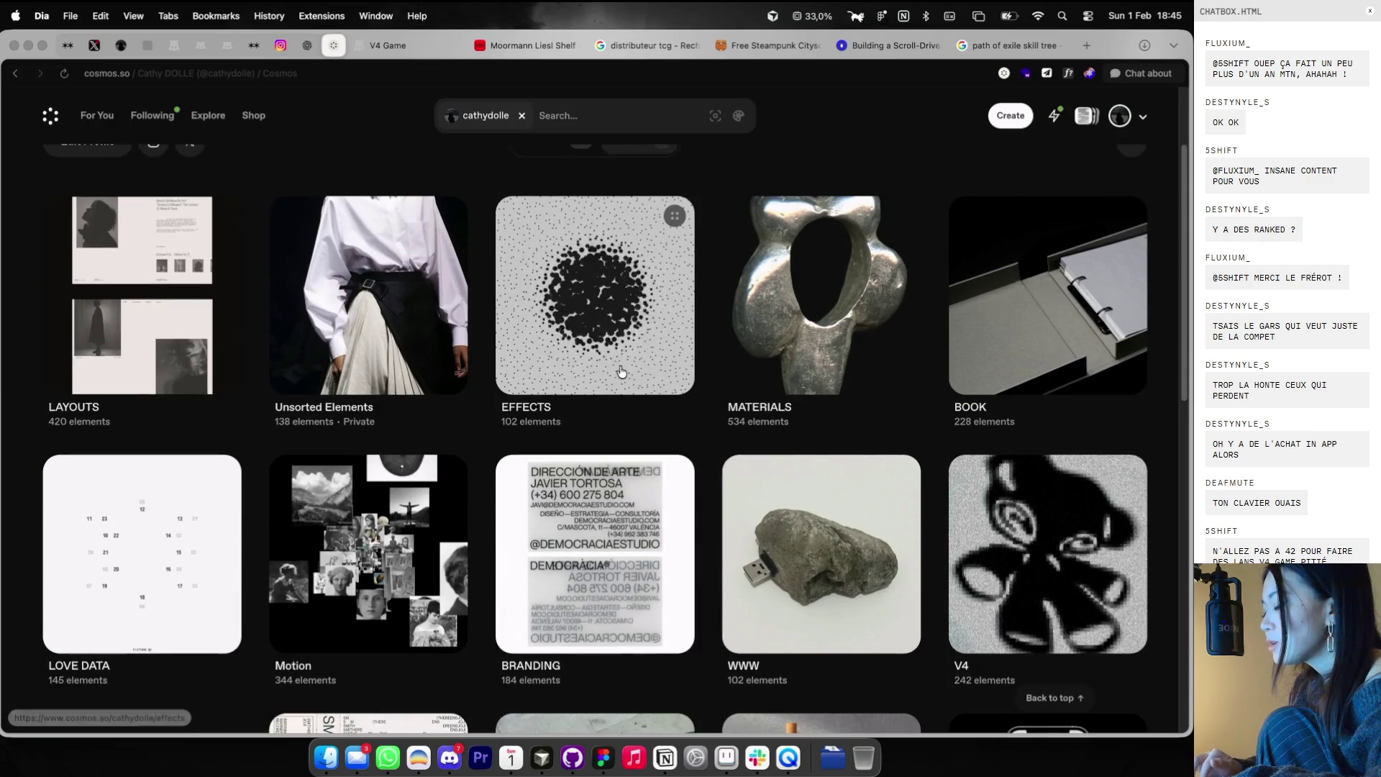
{"action": "scroll", "coordinate": [622, 371], "scroll_direction": "down", "scroll_amount": 2}
{"action": "left_click", "coordinate": [560, 471]}
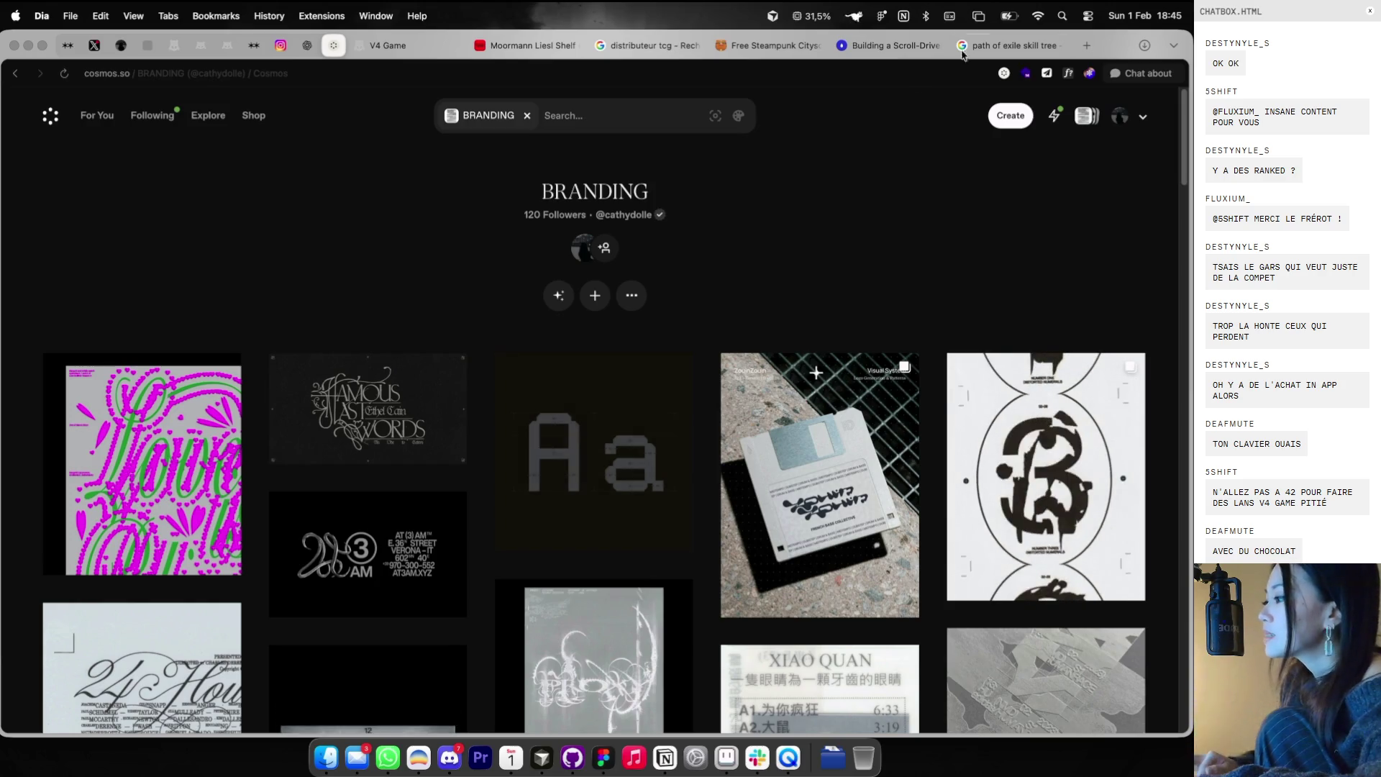
- Search Google for 'maximalisme' in a new tab
{"action": "left_click", "coordinate": [1086, 45]}
{"action": "type", "text": "maximalisme"}
{"action": "key", "text": "Return"}
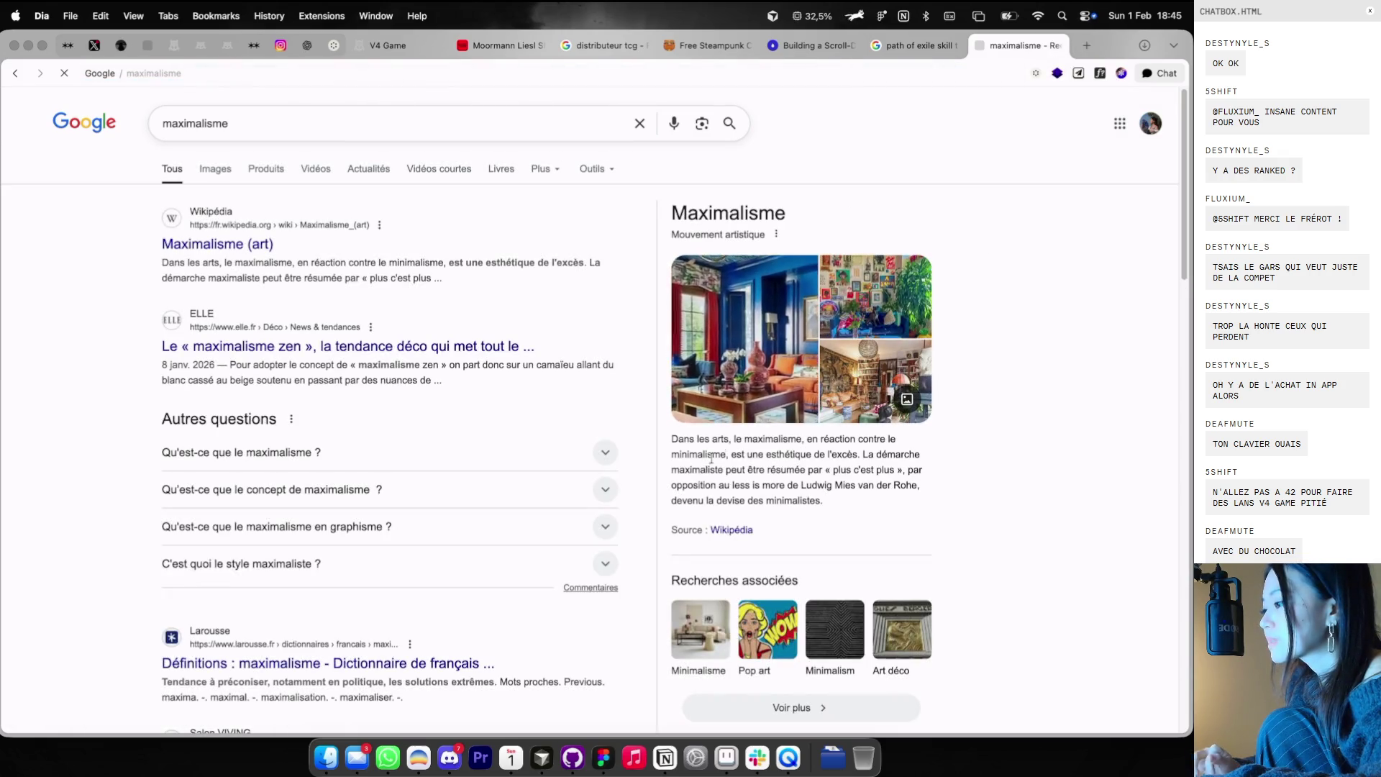
- Show Google image results for 'maximalisme', clear the query, and close the search tab
{"action": "left_click", "coordinate": [225, 162]}
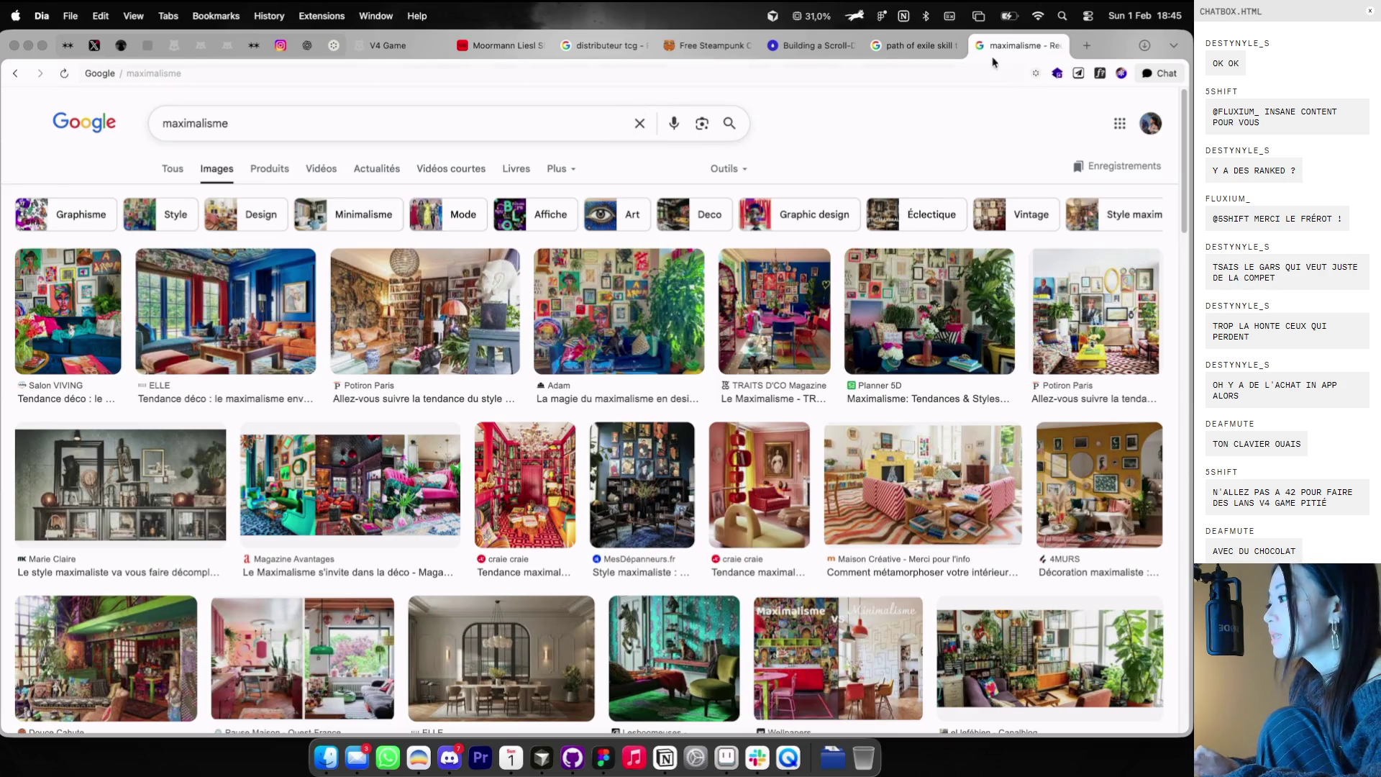
{"action": "left_click", "coordinate": [351, 126]}
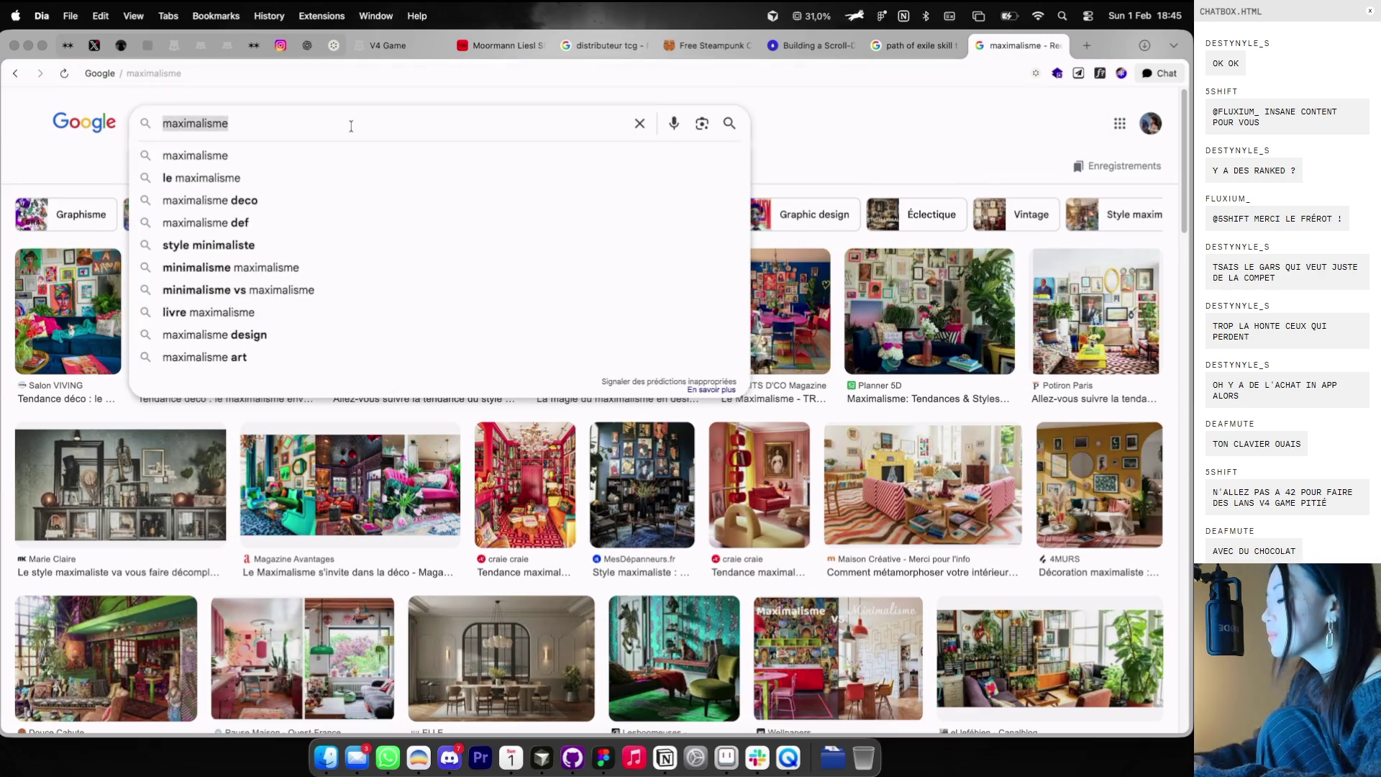
{"action": "type", "text": "m"}
{"action": "key", "text": "BackSpace"}
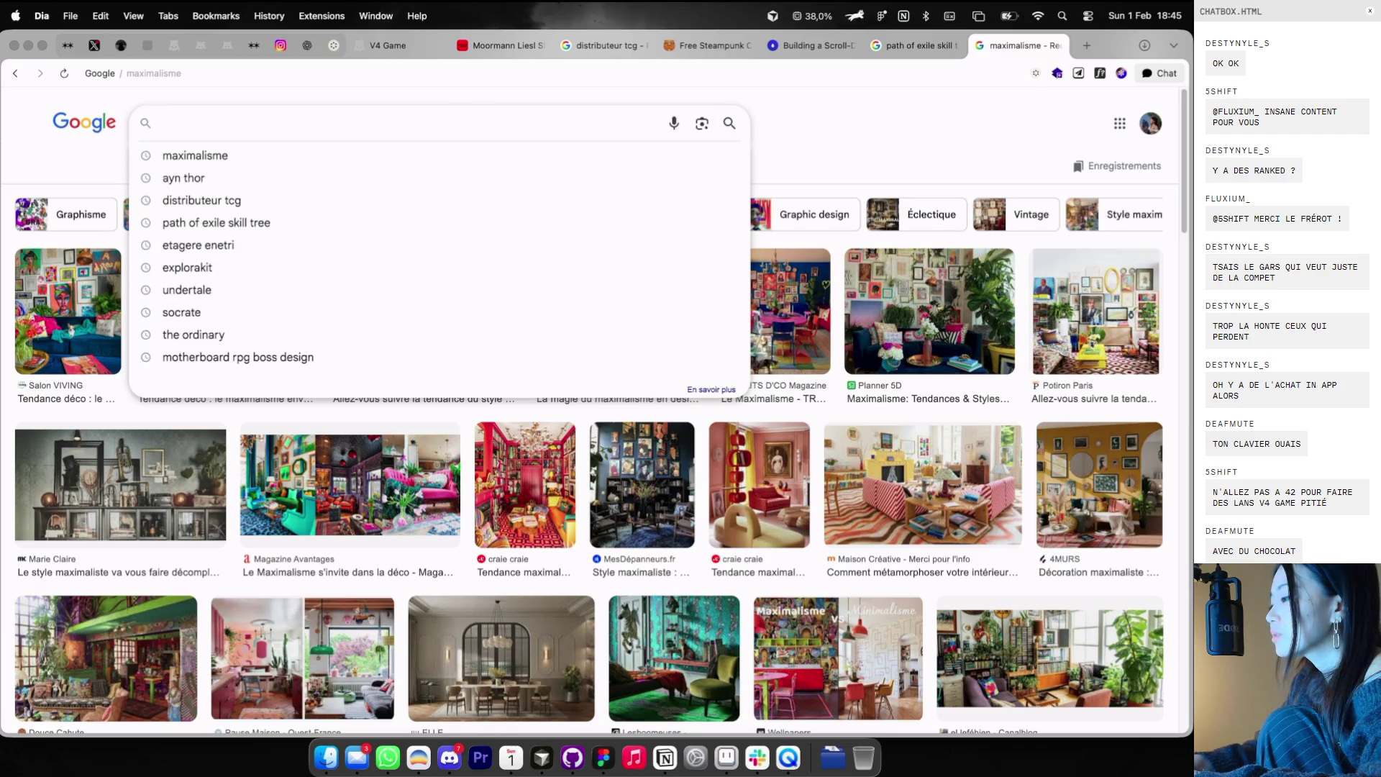
{"action": "left_click", "coordinate": [1058, 47]}
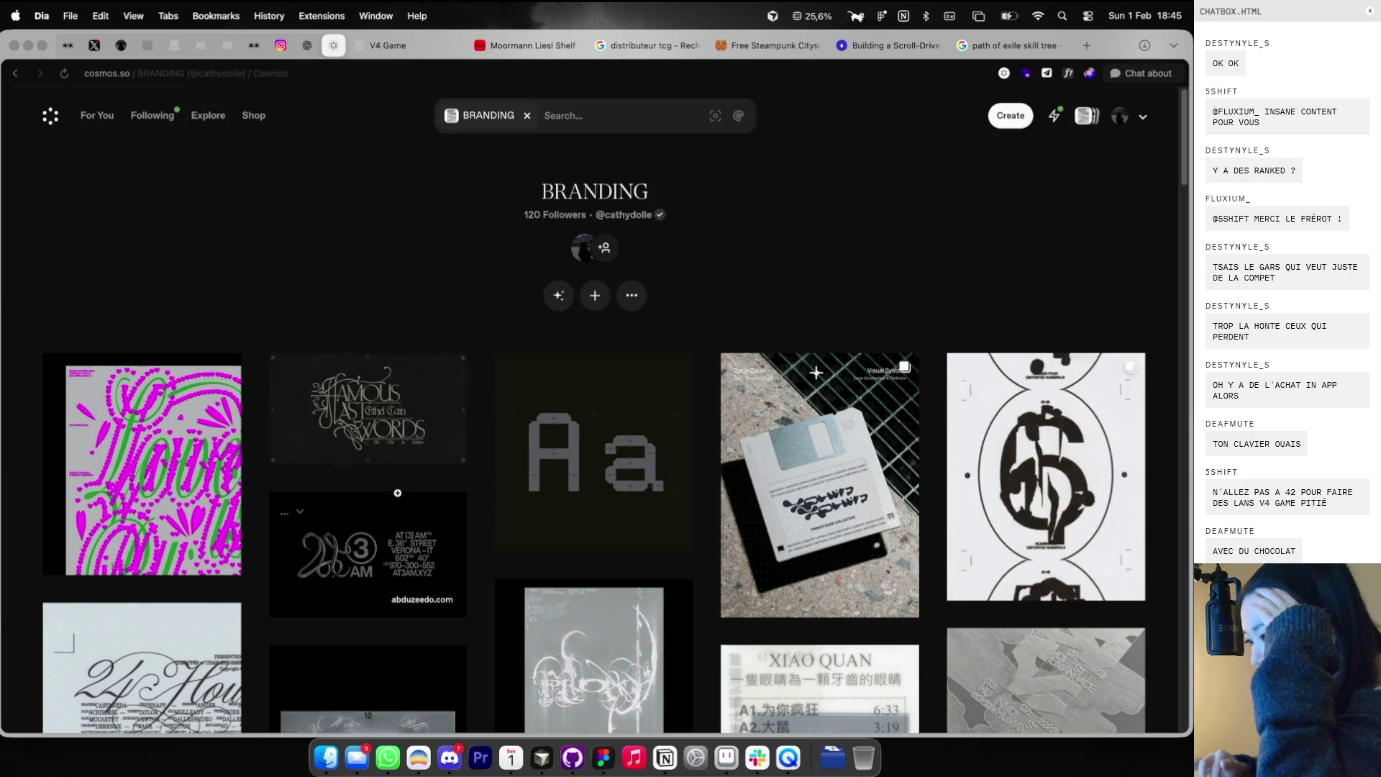
- Copy the black AT (3) AM typography image from BRANDING and paste it into Figma
{"action": "scroll", "coordinate": [425, 372], "scroll_direction": "down", "scroll_amount": 2}
{"action": "left_click", "coordinate": [388, 503]}
{"action": "right_click", "coordinate": [563, 370]}
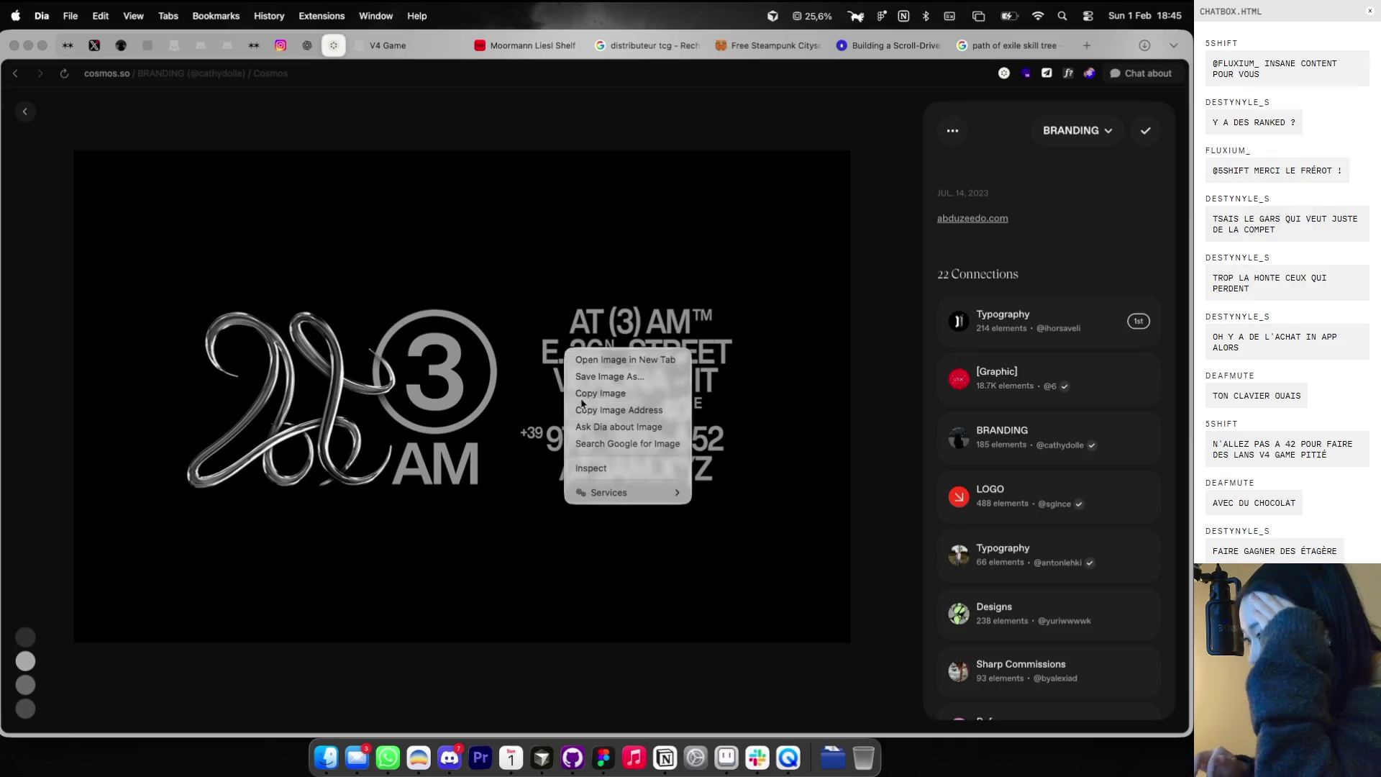
{"action": "left_click", "coordinate": [601, 392]}
{"action": "key", "text": "super+Tab"}
{"action": "scroll", "coordinate": [708, 297], "scroll_direction": "right", "scroll_amount": 5}
{"action": "key", "text": "super+v"}
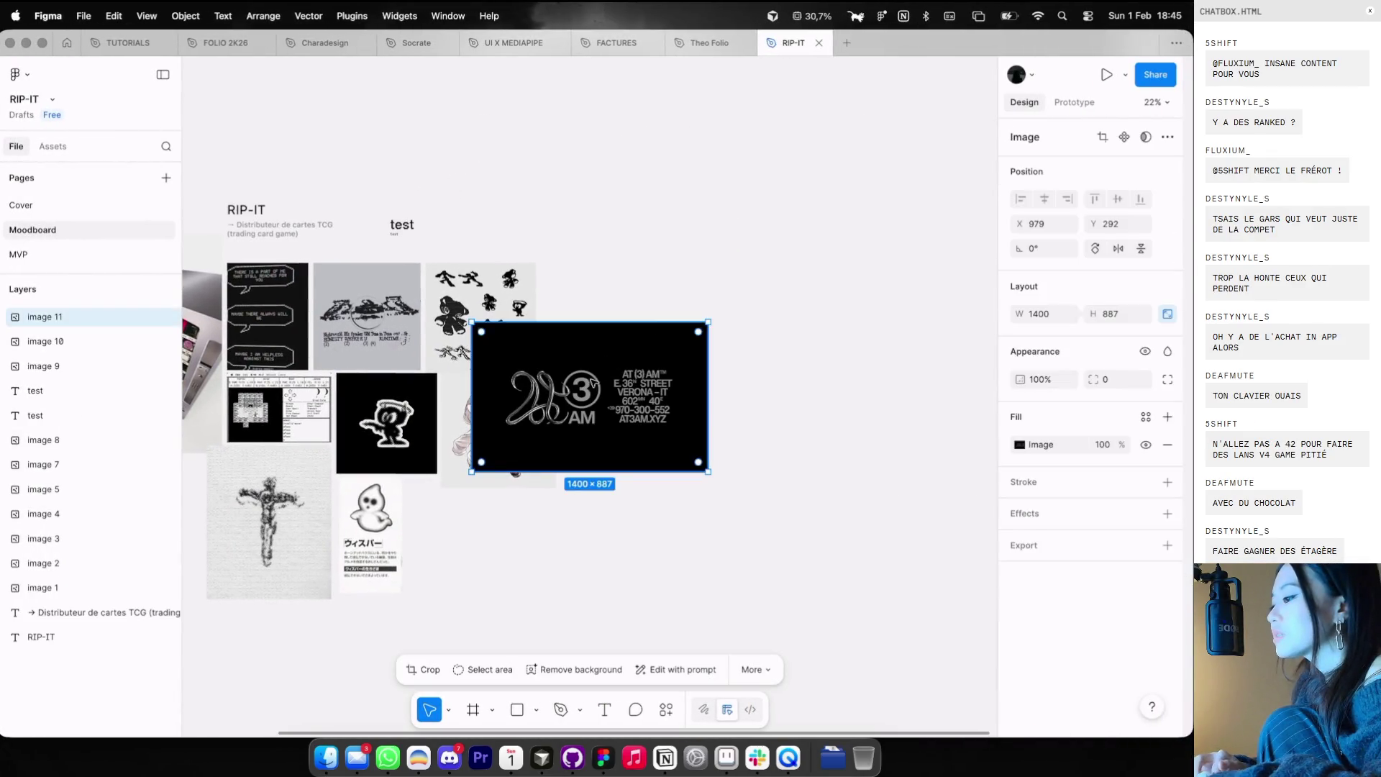
- Duplicate the TCG-distributor subtitle beside the 'test' label
{"action": "scroll", "coordinate": [649, 244], "scroll_direction": "up", "scroll_amount": 2}
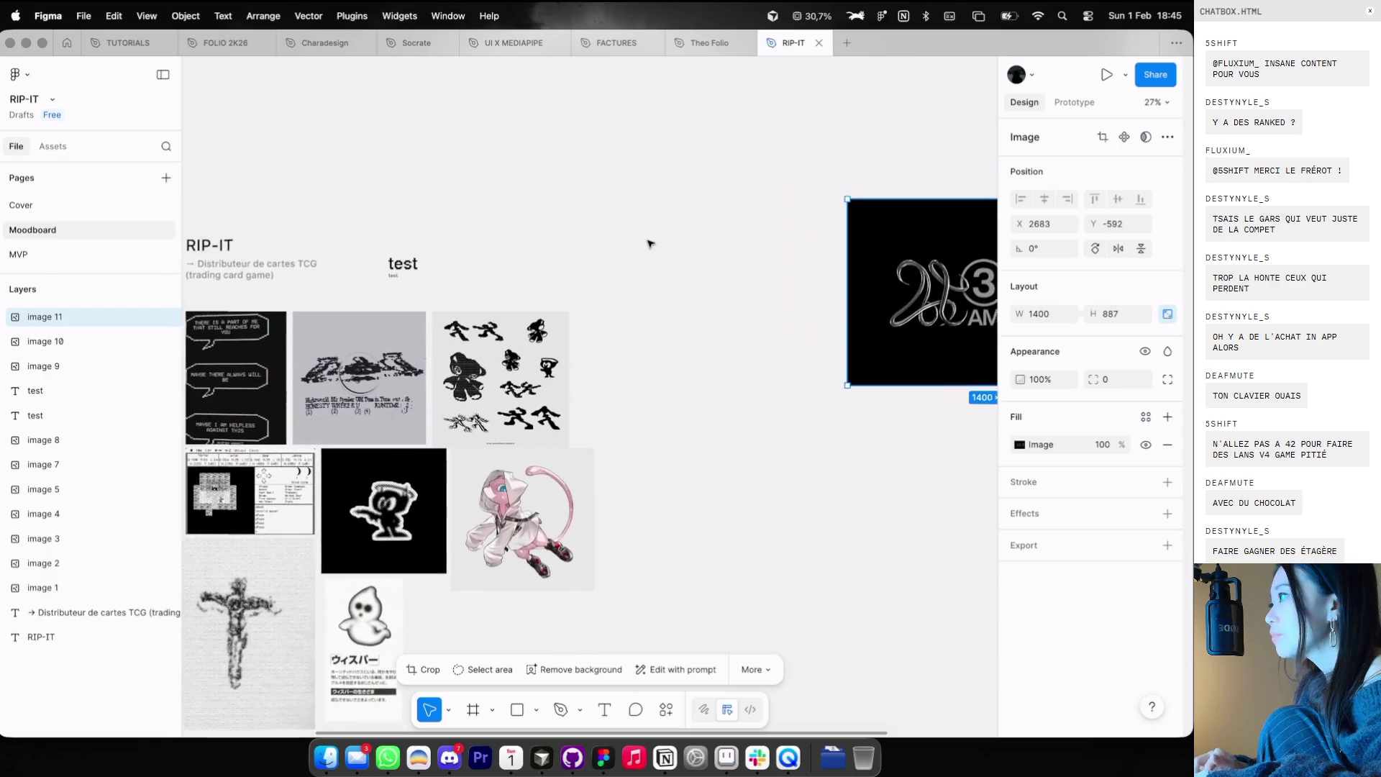
{"action": "scroll", "coordinate": [595, 223], "scroll_direction": "left", "scroll_amount": 3}
{"action": "left_click_drag", "start_coordinate": [326, 233], "coordinate": [599, 523]}
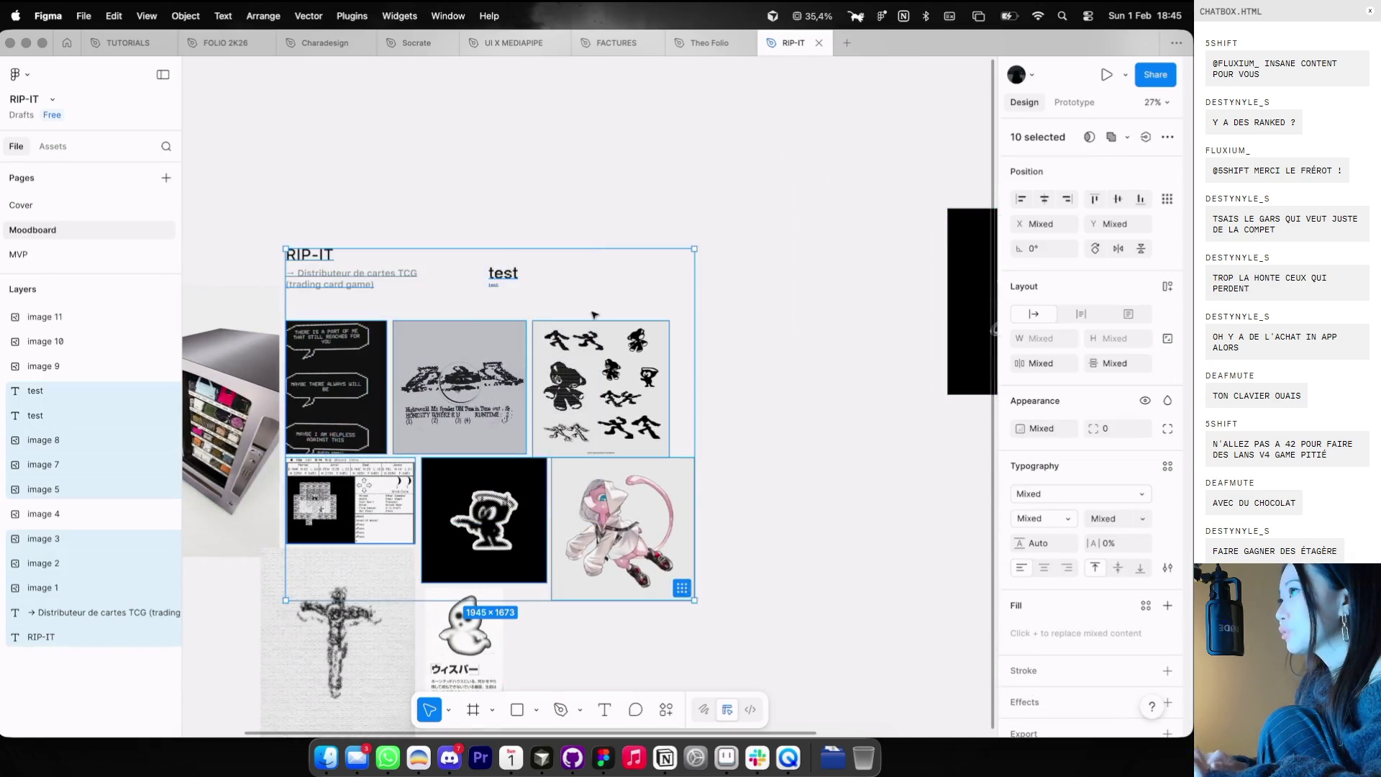
{"action": "left_click", "coordinate": [590, 171]}
{"action": "scroll", "coordinate": [590, 171], "scroll_direction": "left", "scroll_amount": 3}
{"action": "scroll", "coordinate": [414, 284], "scroll_direction": "up", "scroll_amount": 2}
{"action": "left_click_drag", "start_coordinate": [374, 240], "coordinate": [685, 302]}
{"action": "left_click", "coordinate": [574, 247]}
{"action": "left_click_drag", "start_coordinate": [529, 311], "coordinate": [849, 311]}
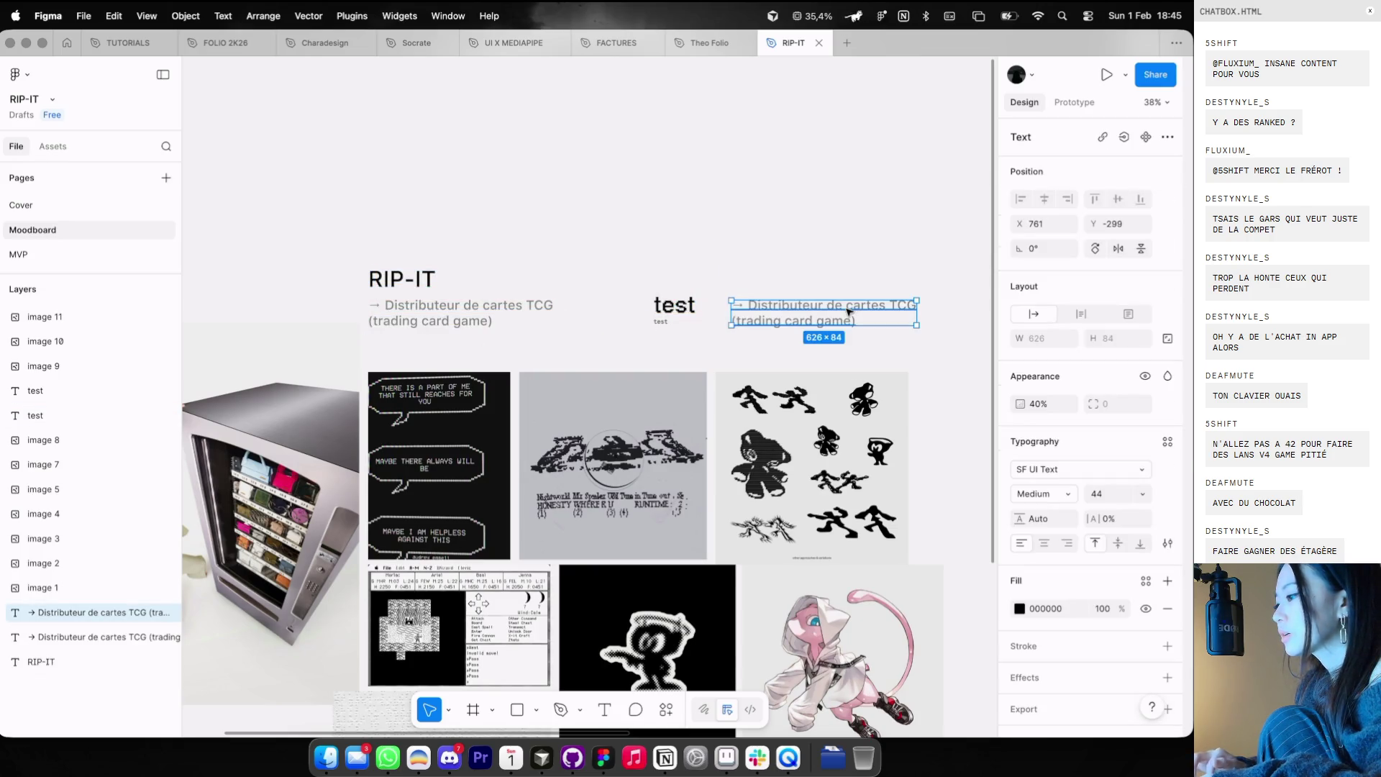
- Raise the RIP-IT title block and slide the copied subtitle left beneath it
{"action": "right_click", "coordinate": [388, 219]}
{"action": "scroll", "coordinate": [389, 219], "scroll_direction": "down", "scroll_amount": 2}
{"action": "mouse_move", "coordinate": [389, 220]}
{"action": "left_mouse_down"}
{"action": "mouse_move", "coordinate": [504, 317]}
{"action": "mouse_move", "coordinate": [423, 162]}
{"action": "mouse_move", "coordinate": [395, 272]}
{"action": "left_mouse_up"}
{"action": "left_click_drag", "start_coordinate": [401, 164], "coordinate": [400, 159]}
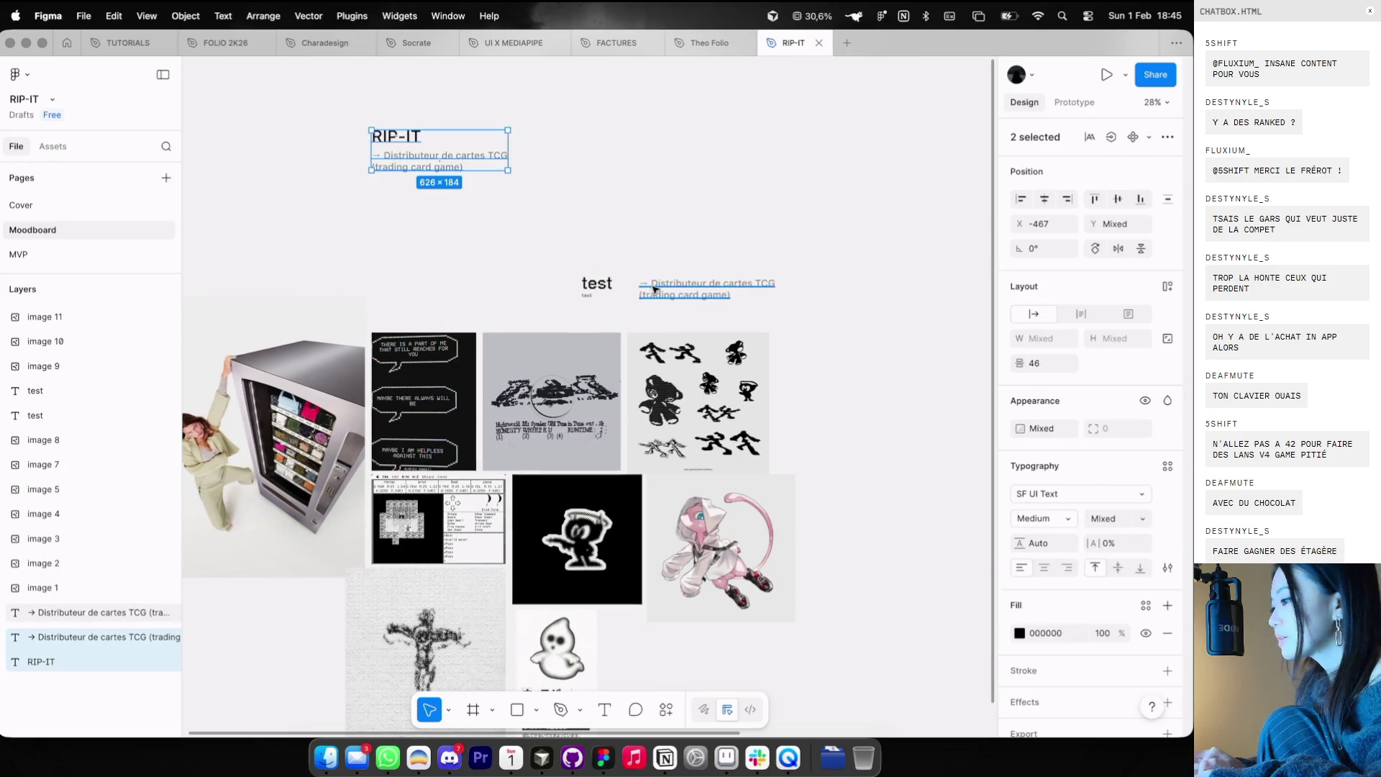
{"action": "left_click_drag", "start_coordinate": [649, 290], "coordinate": [390, 289]}
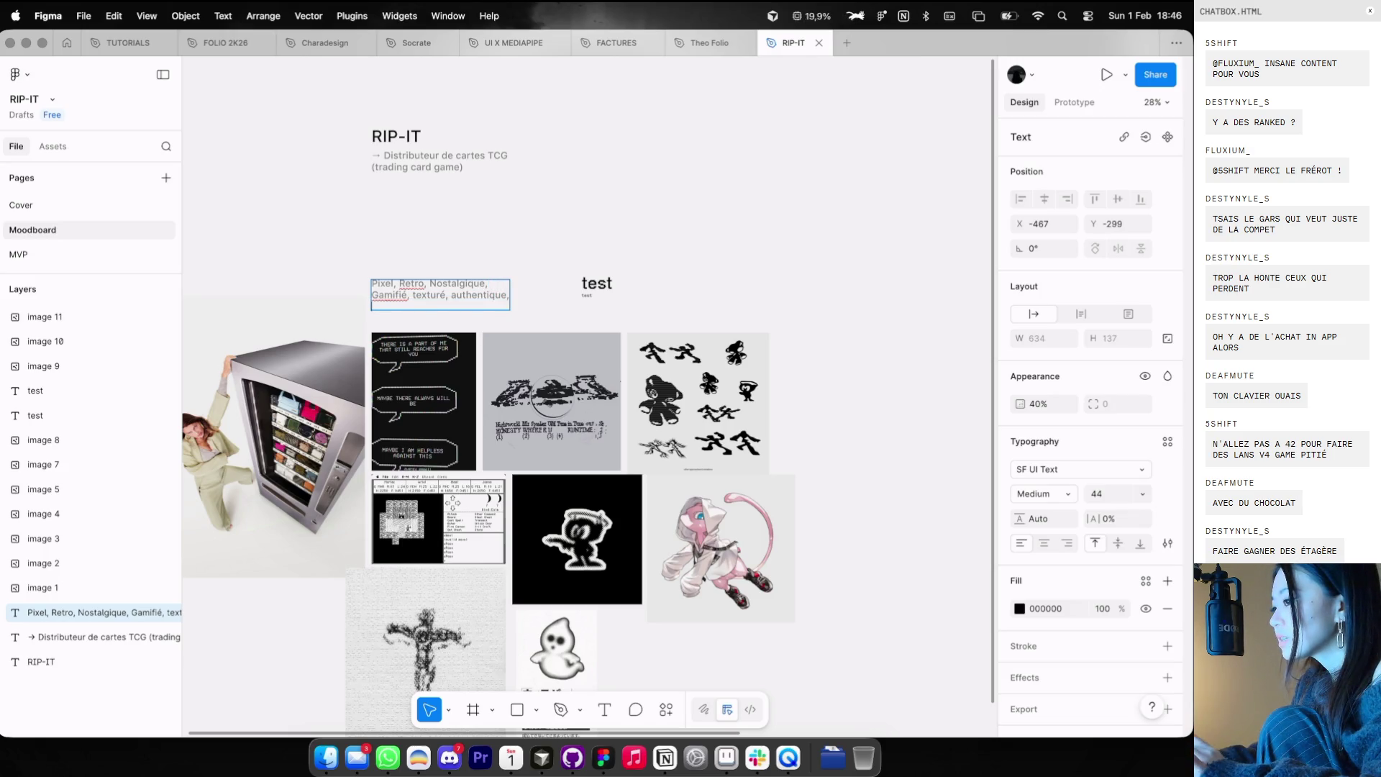
- Move the AT (3) AM image slightly lower on the canvas
{"action": "scroll", "coordinate": [691, 317], "scroll_direction": "down", "scroll_amount": 3}
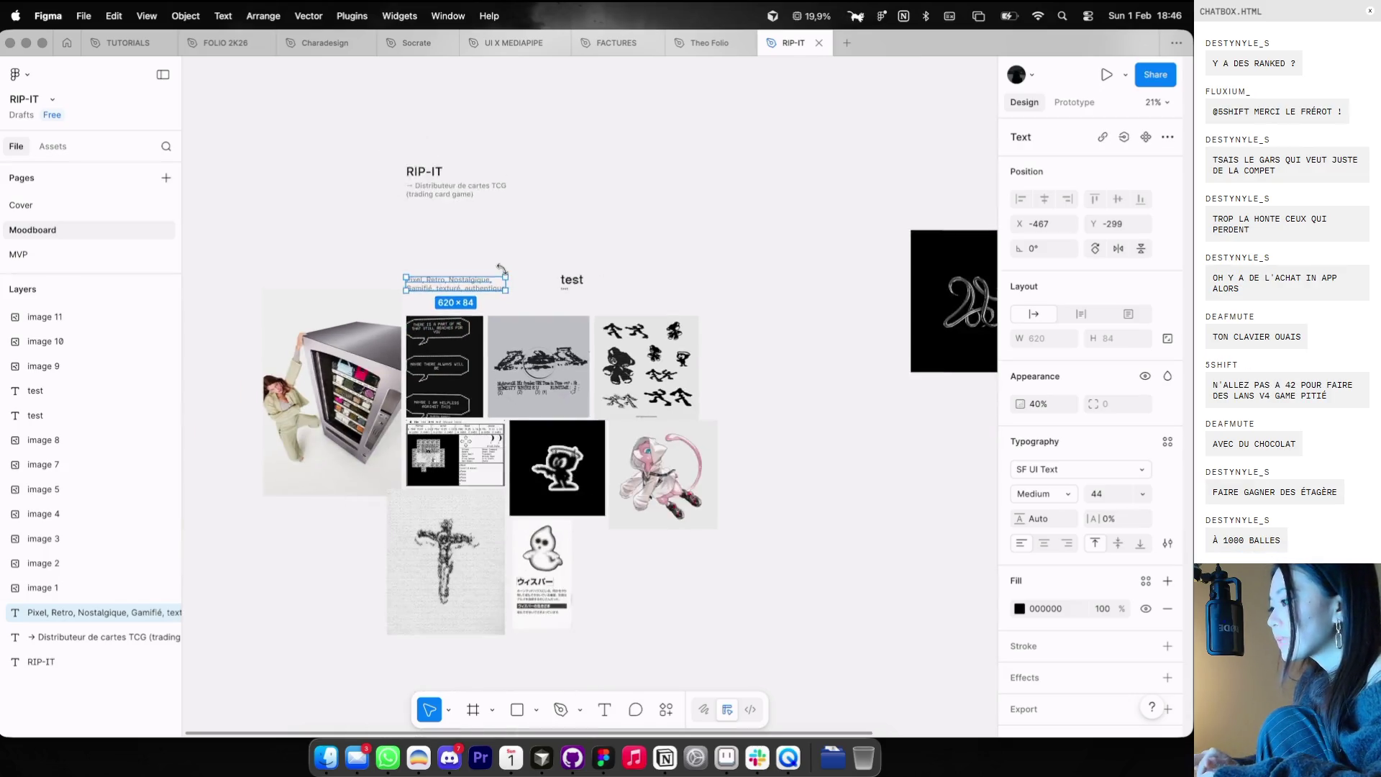
{"action": "left_click", "coordinate": [864, 358]}
{"action": "left_click_drag", "start_coordinate": [864, 358], "coordinate": [865, 370]}
- Duplicate the keyword caption to the 3AM image: Minimaliste, ergonomique, jeune, dynamique, aéré, rythmé
{"action": "left_click_drag", "start_coordinate": [286, 289], "coordinate": [771, 292], "text": "alt"}
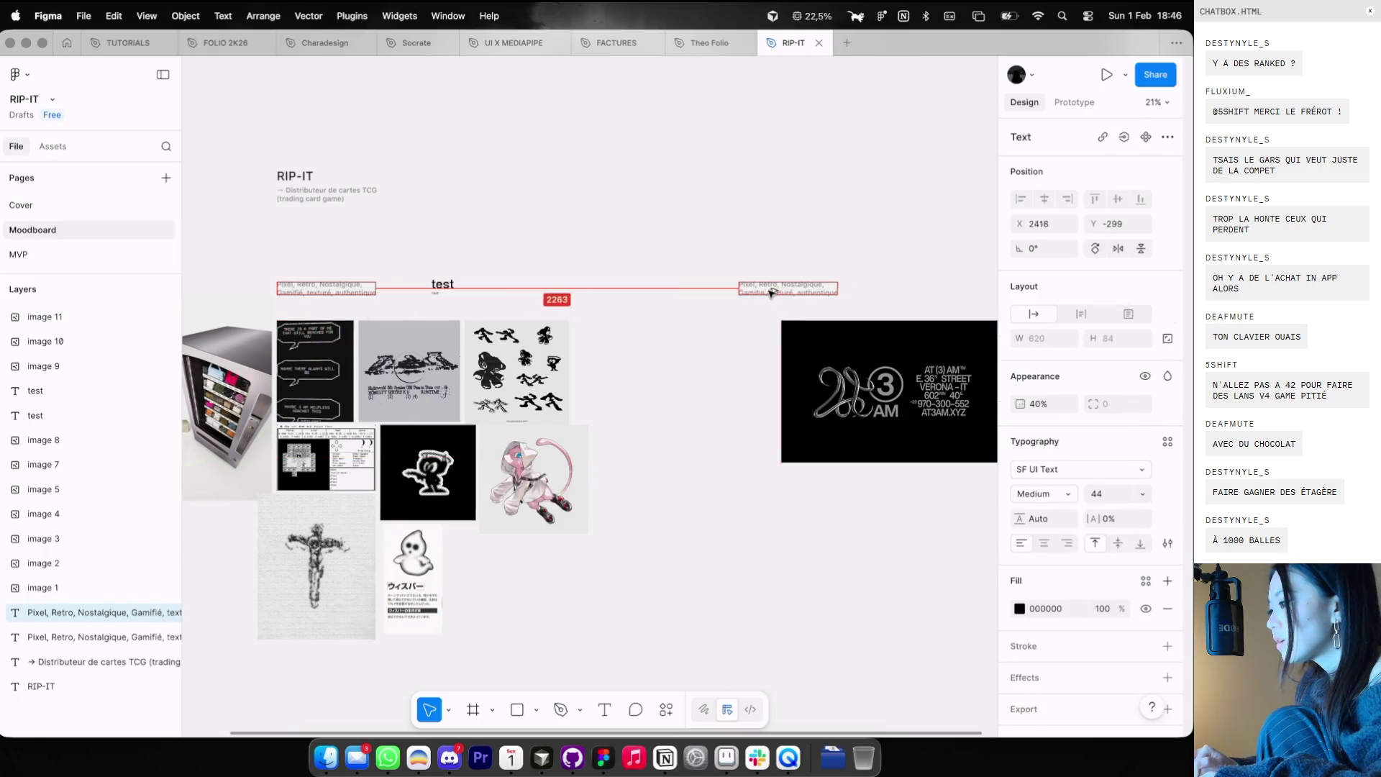
{"action": "scroll", "coordinate": [791, 294], "scroll_direction": "up", "scroll_amount": 5}
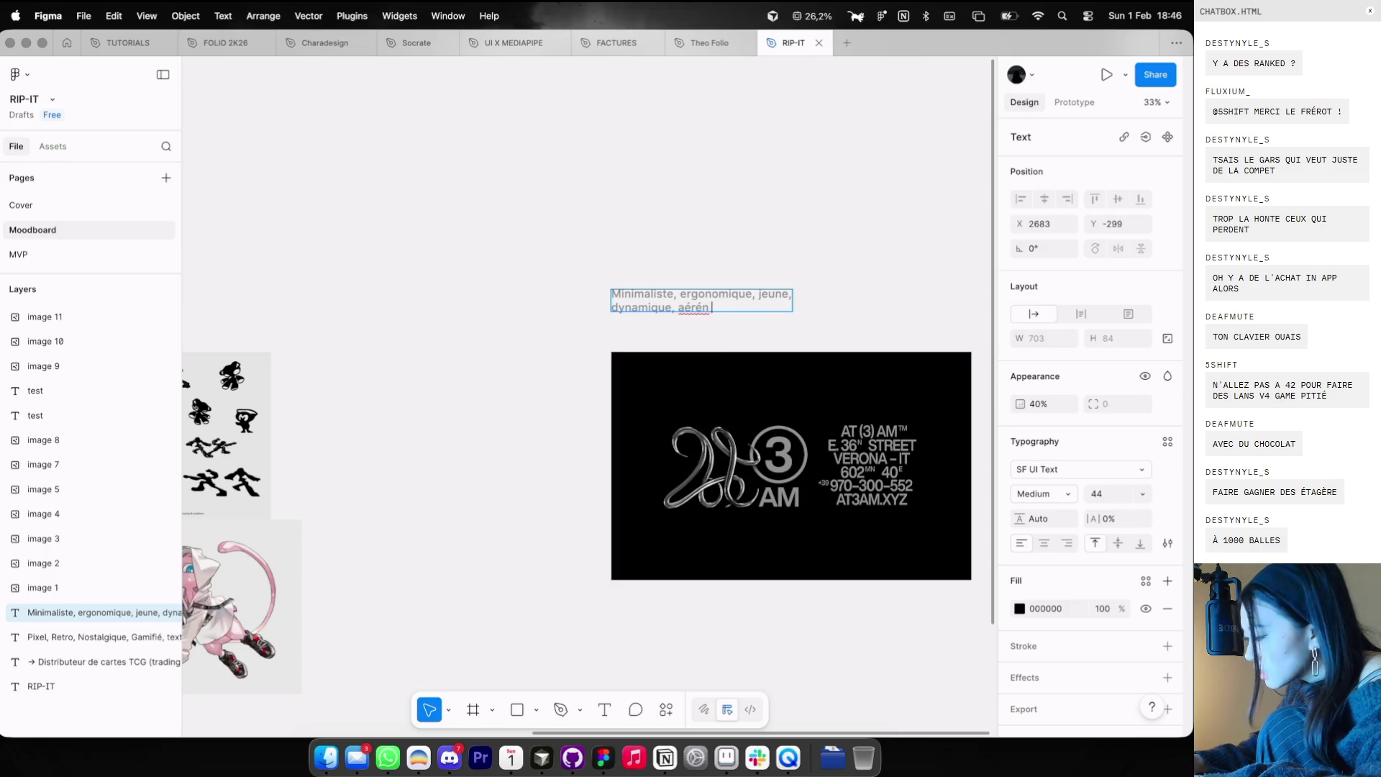
{"action": "scroll", "coordinate": [475, 339], "scroll_direction": "left", "scroll_amount": 5}
{"action": "scroll", "coordinate": [475, 340], "scroll_direction": "down", "scroll_amount": 3}
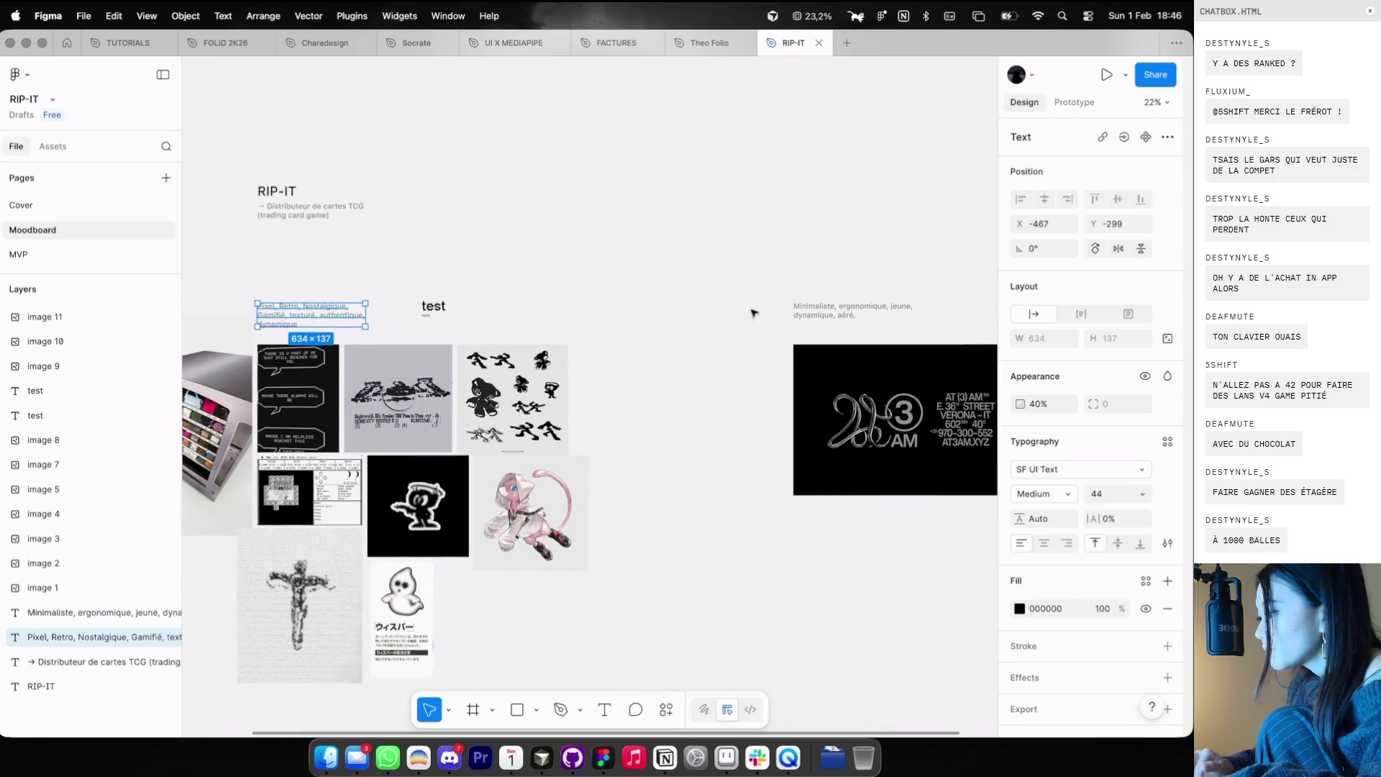
{"action": "scroll", "coordinate": [751, 317], "scroll_direction": "up", "scroll_amount": 4}
{"action": "key", "text": "Escape"}
{"action": "scroll", "coordinate": [773, 361], "scroll_direction": "right", "scroll_amount": 5}
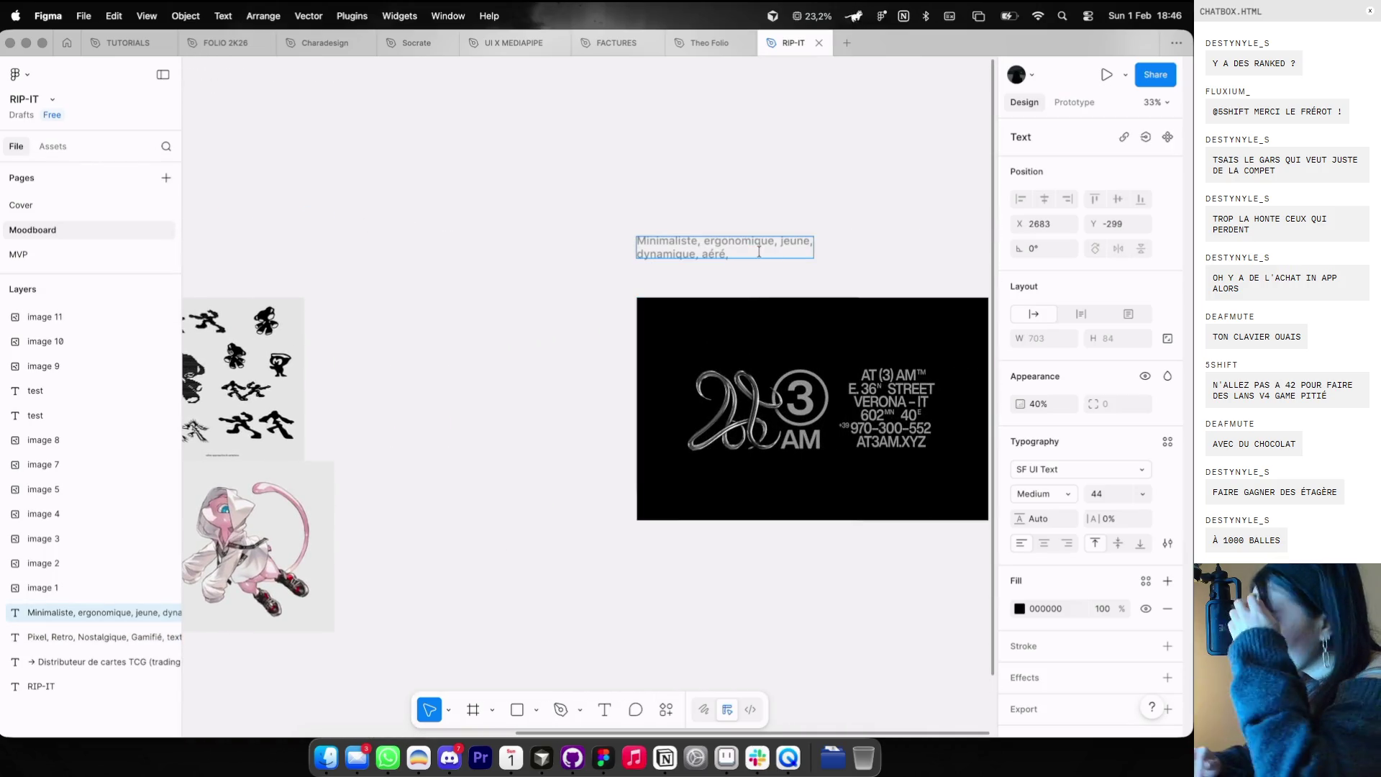
{"action": "scroll", "coordinate": [759, 252], "scroll_direction": "down", "scroll_amount": 2}
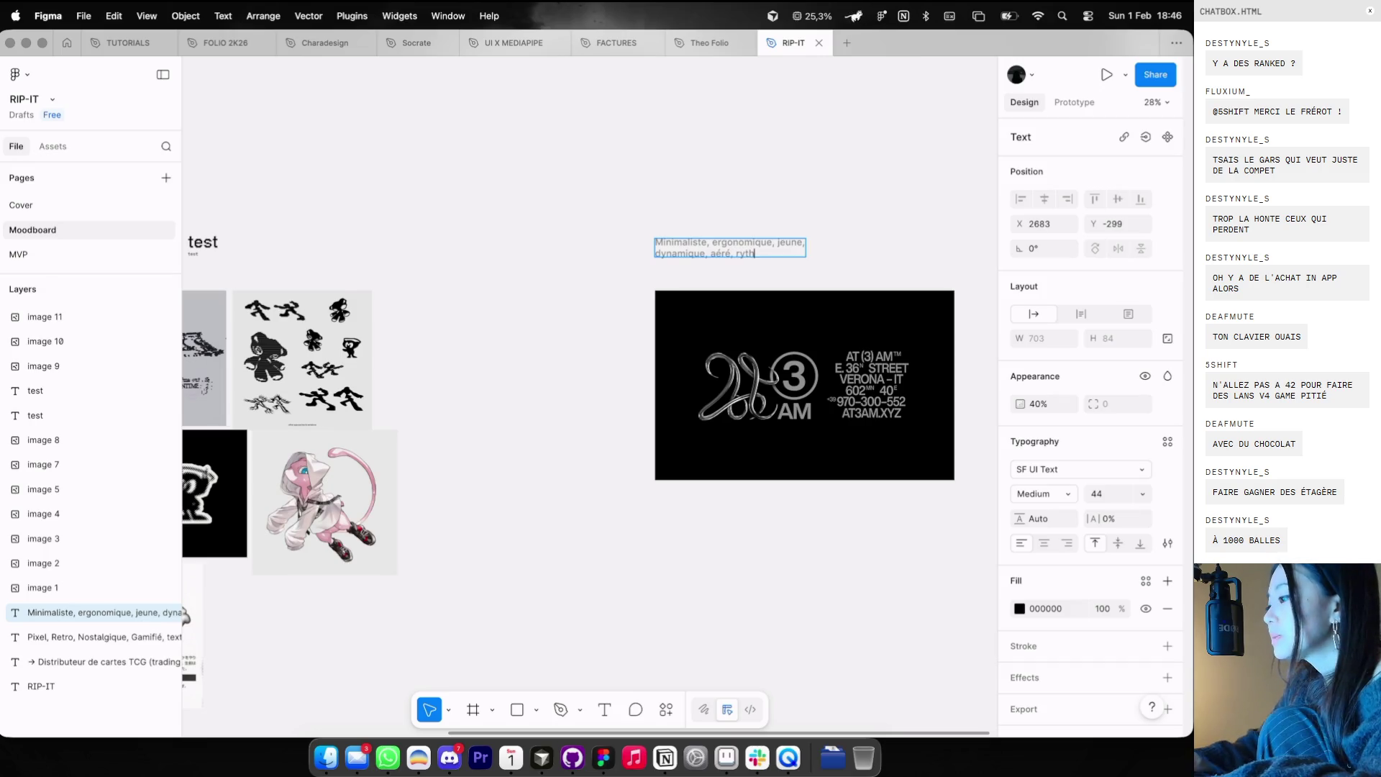
{"action": "left_click", "coordinate": [831, 208]}
{"action": "scroll", "coordinate": [830, 208], "scroll_direction": "down", "scroll_amount": 3}
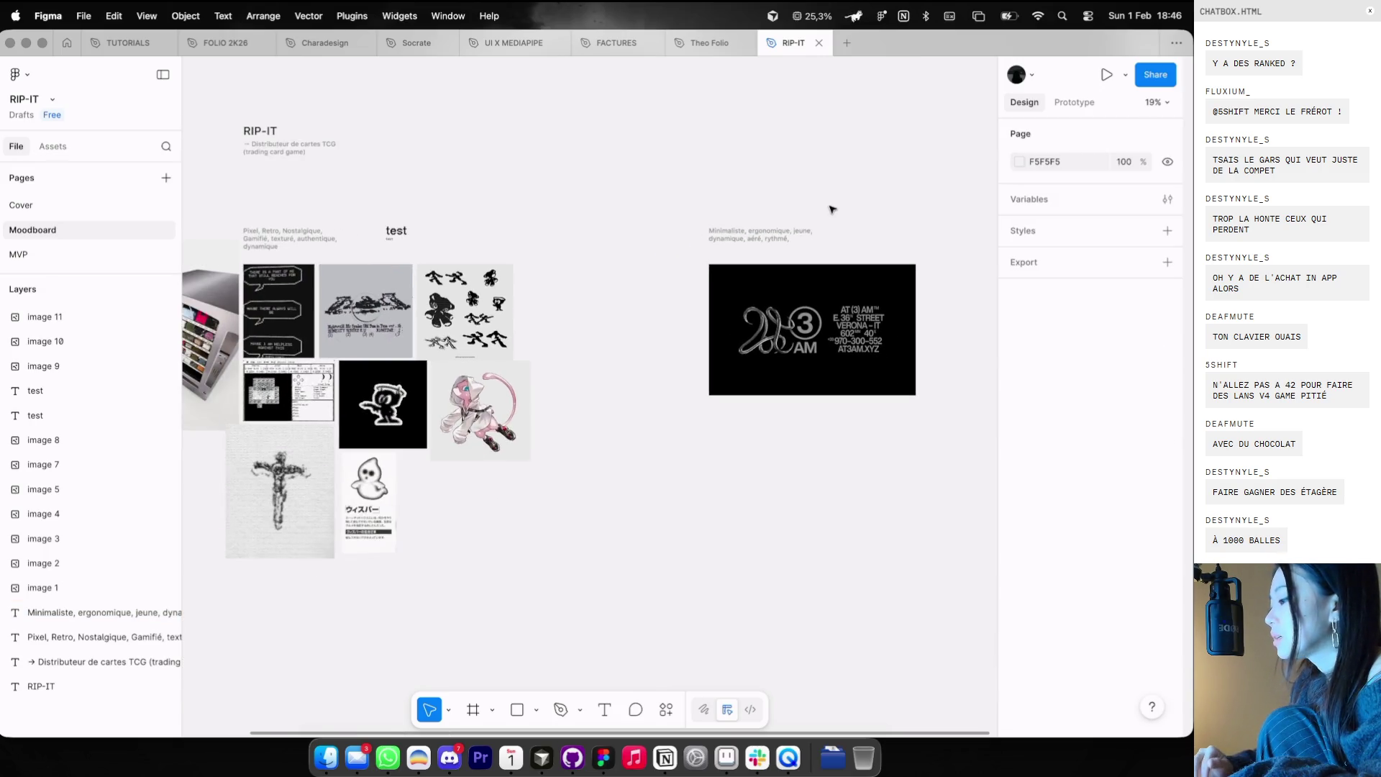
{"action": "scroll", "coordinate": [818, 213], "scroll_direction": "right", "scroll_amount": 1}
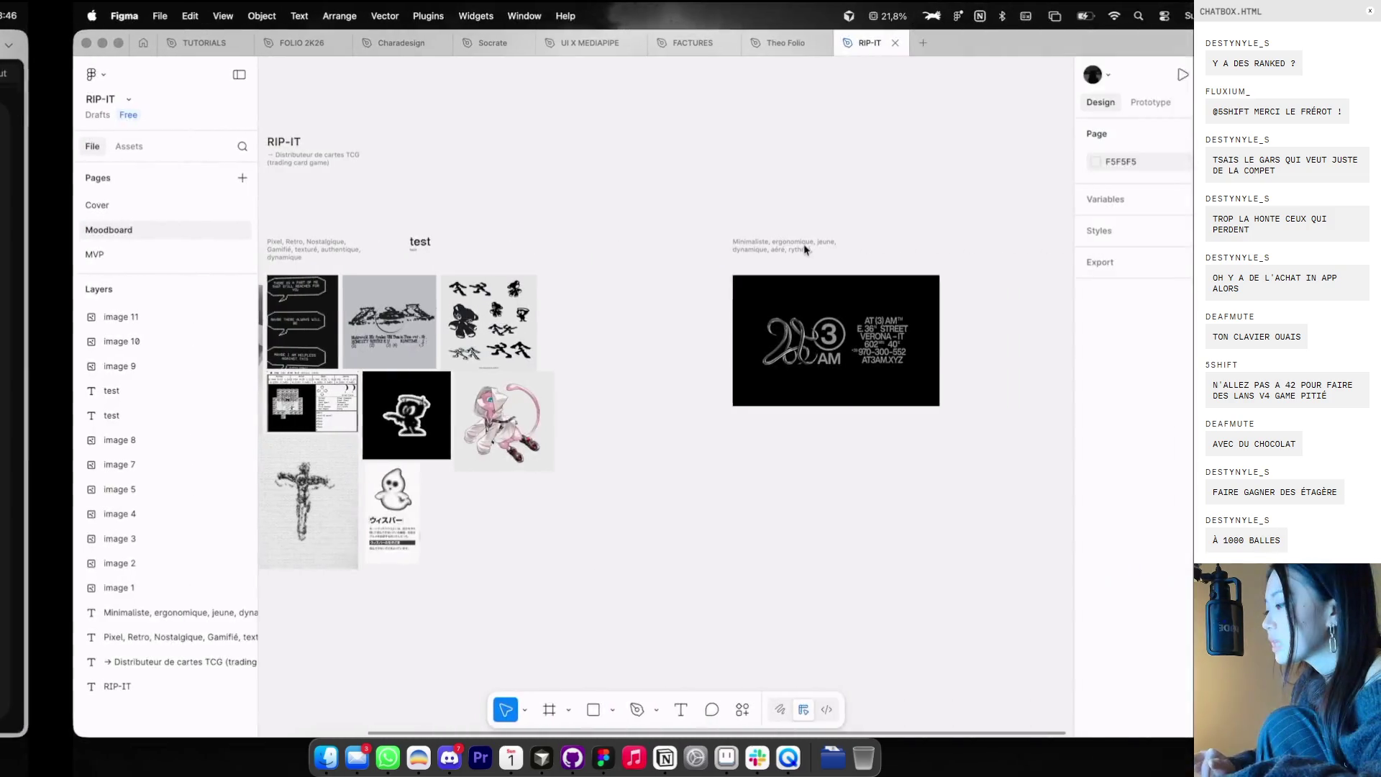
- Add a new text label 'BO' above the 3AM image
{"action": "key", "text": "t"}
{"action": "left_click", "coordinate": [753, 217]}
{"action": "type", "text": "BO"}
{"action": "key", "text": "Escape"}
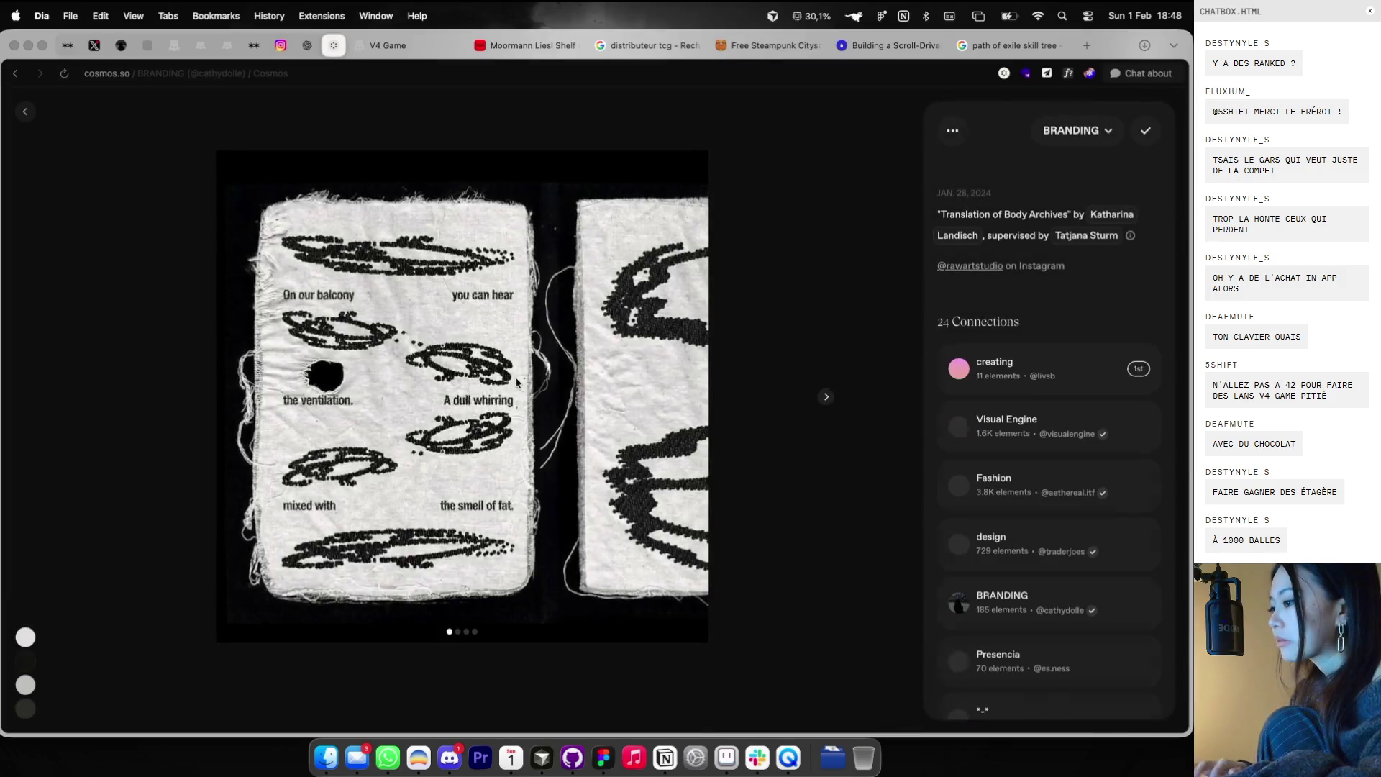
- Copy the textile scan image in Cosmos and view its next page
{"action": "right_click", "coordinate": [528, 373]}
{"action": "left_click", "coordinate": [568, 417]}
{"action": "left_click", "coordinate": [827, 396]}
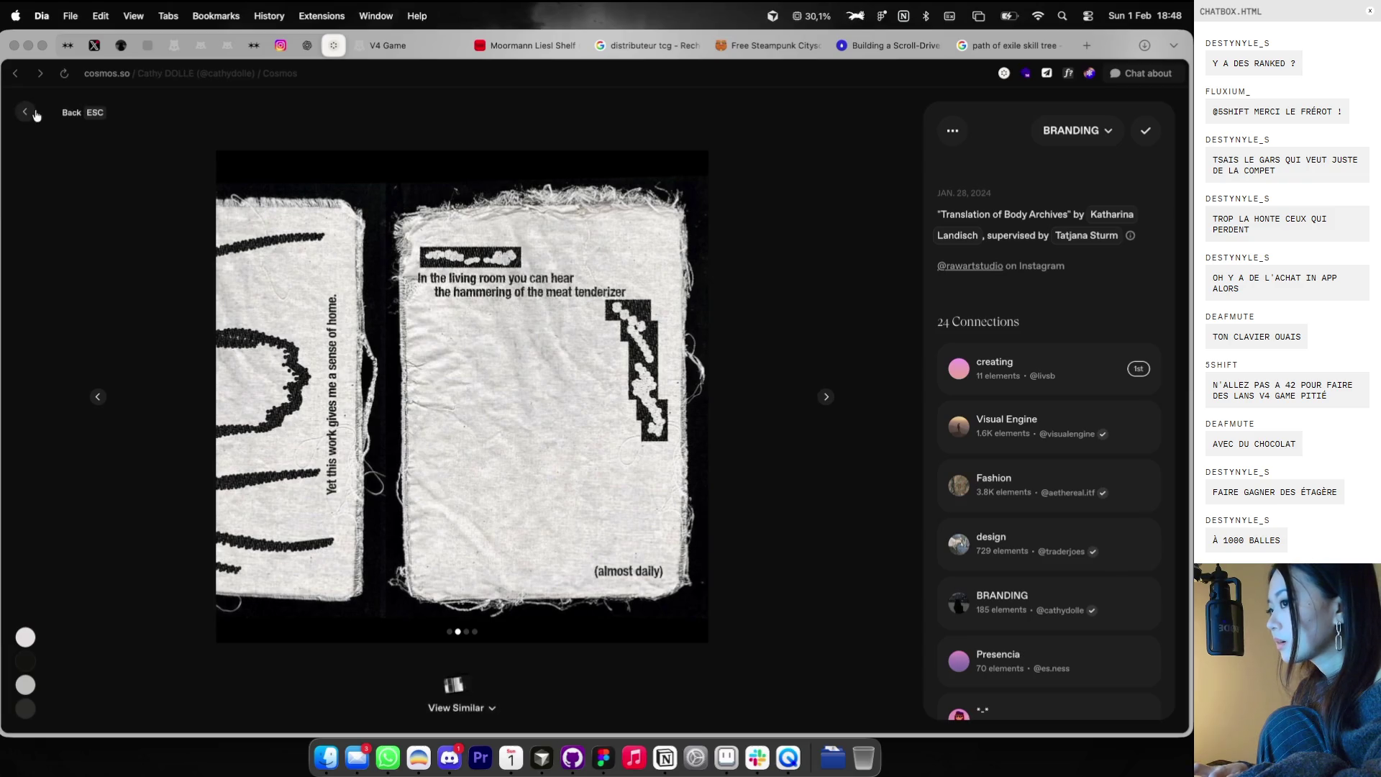
- Paste the textile scan onto the moodboard fitted in view
{"action": "left_click", "coordinate": [30, 115]}
{"action": "key", "text": "super+Tab"}
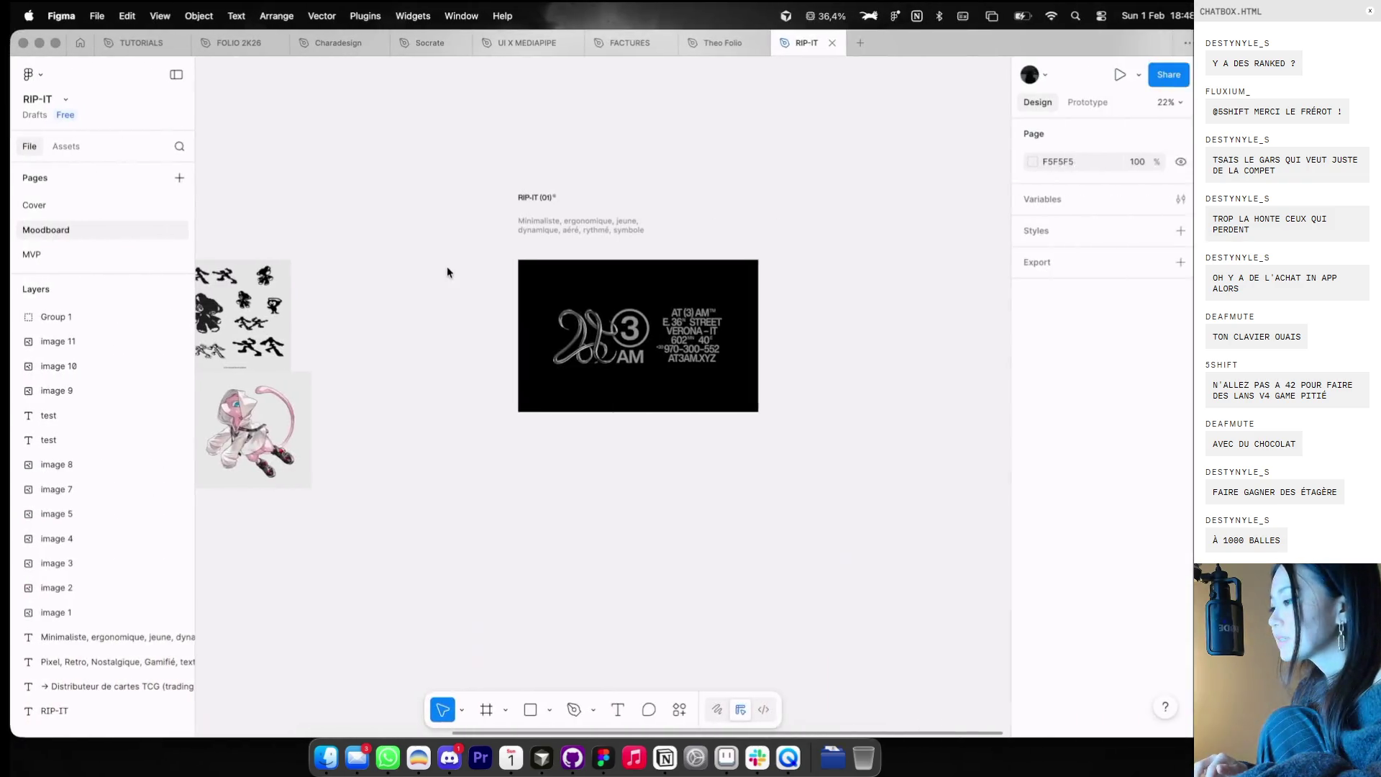
{"action": "key", "text": "shift+1"}
{"action": "key", "text": "super+v"}
- Reopen the BRANDING cluster and move the textile scan under the vending-machine photo
{"action": "key", "text": "super+Tab"}
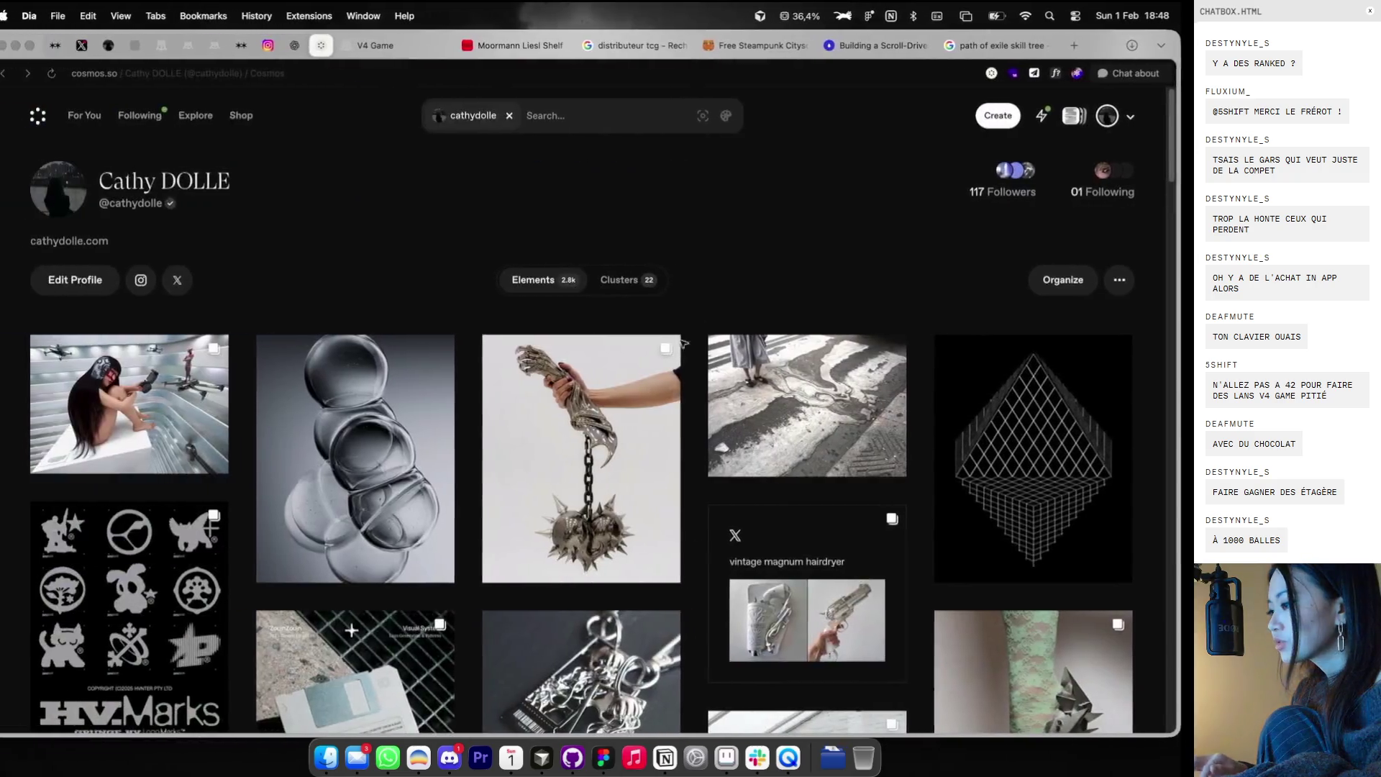
{"action": "left_click", "coordinate": [621, 281]}
{"action": "scroll", "coordinate": [623, 360], "scroll_direction": "down", "scroll_amount": 5}
{"action": "left_click", "coordinate": [623, 364]}
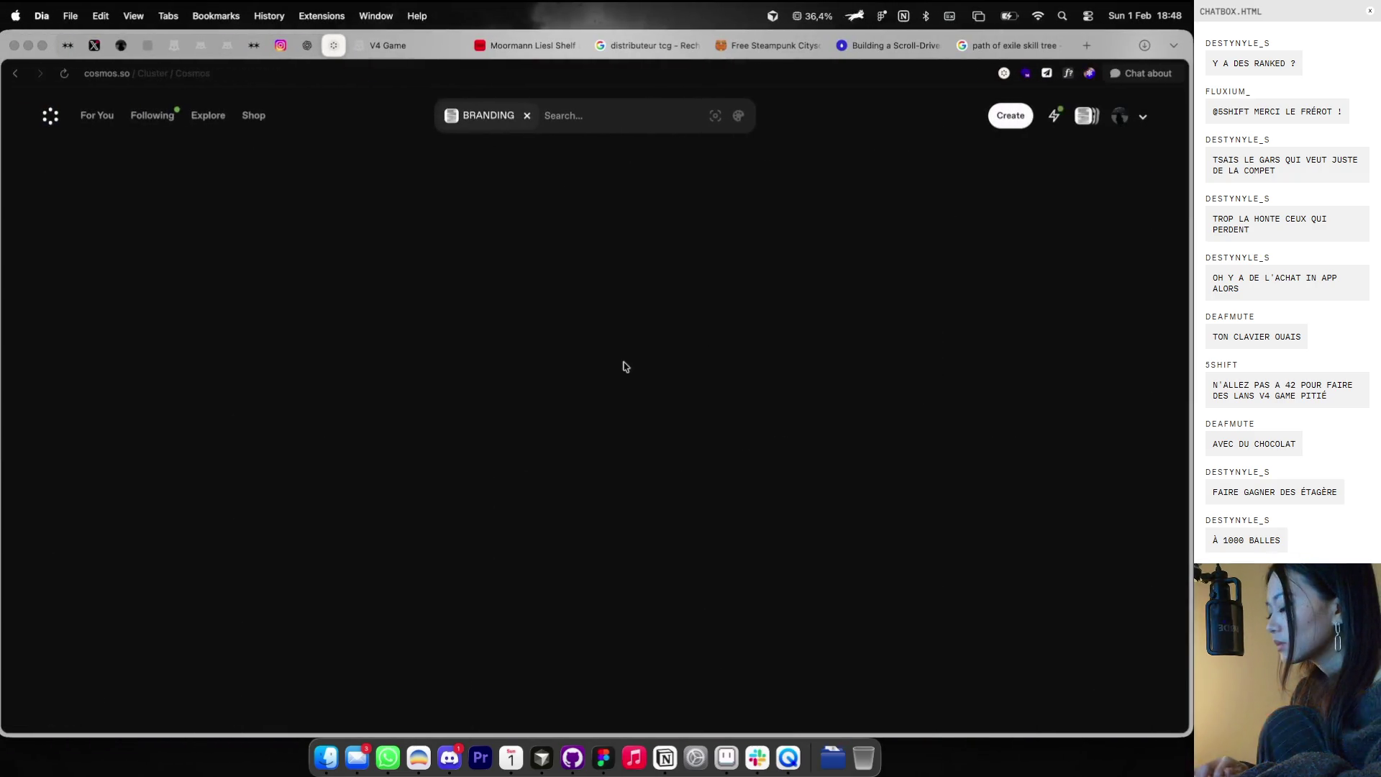
{"action": "key", "text": "super+Tab"}
{"action": "left_click_drag", "start_coordinate": [568, 365], "coordinate": [454, 483]}
- Copy the jumping-figure pictogram sheet from the BRANDING cluster
{"action": "key", "text": "super+Tab"}
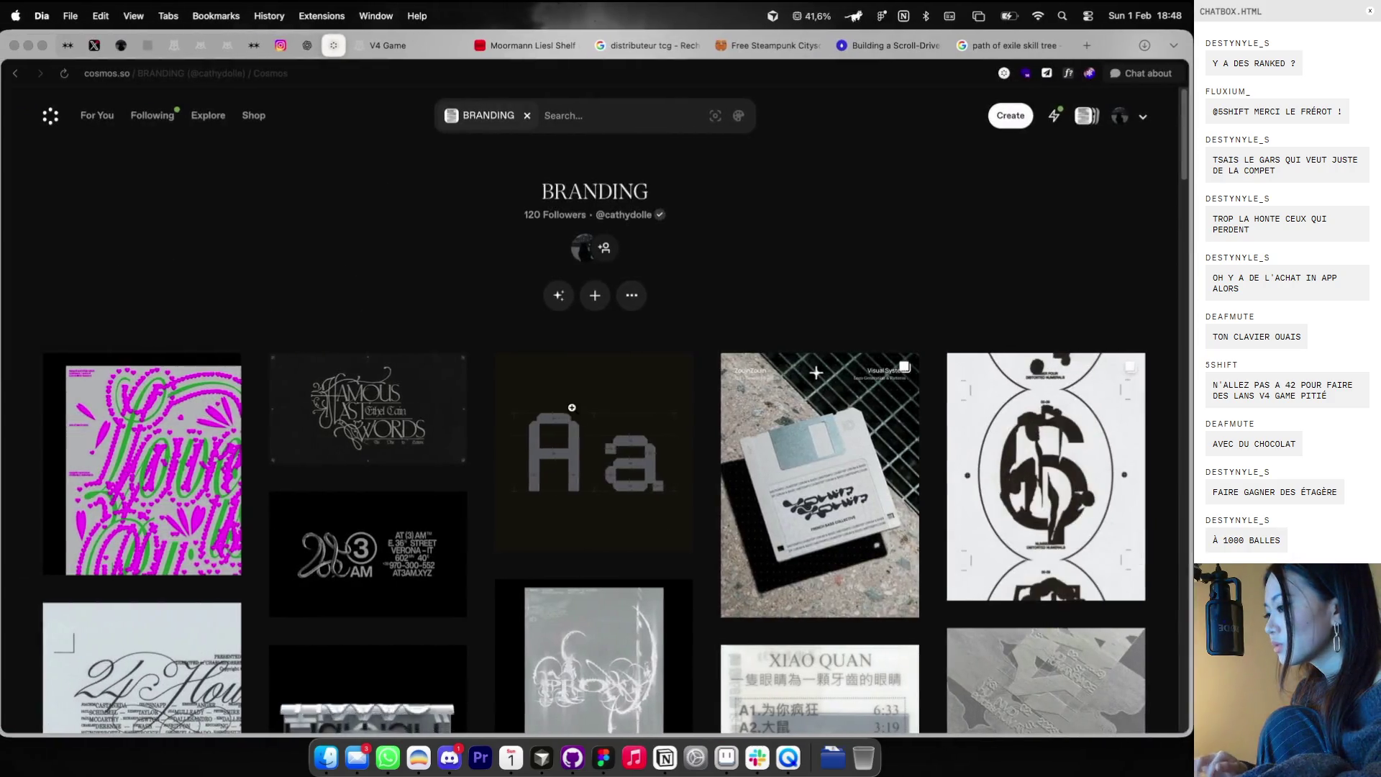
{"action": "scroll", "coordinate": [572, 408], "scroll_direction": "down", "scroll_amount": 10}
{"action": "scroll", "coordinate": [571, 407], "scroll_direction": "down", "scroll_amount": 5}
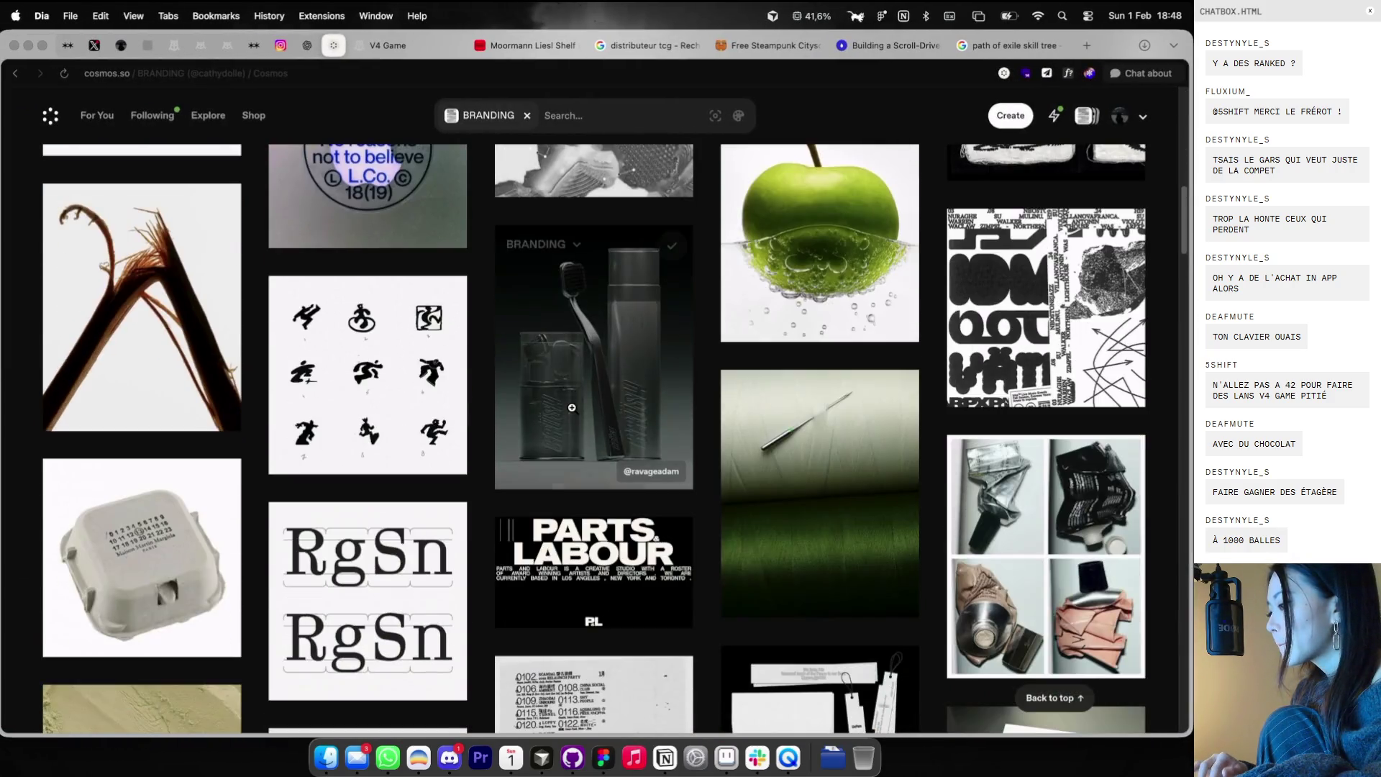
{"action": "left_click", "coordinate": [446, 359]}
{"action": "right_click", "coordinate": [529, 350]}
{"action": "left_click", "coordinate": [568, 393]}
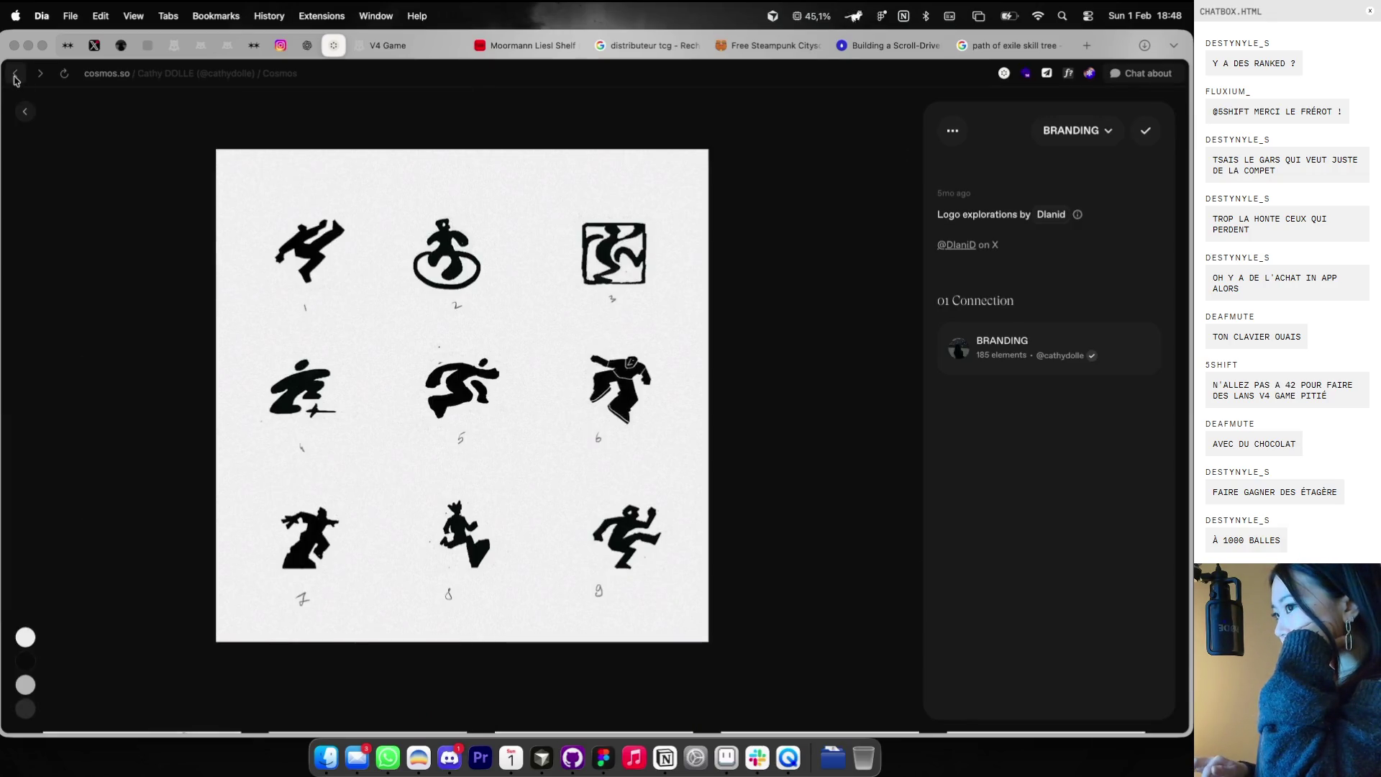
- Return to the BRANDING cluster through the profile's Clusters view
{"action": "left_click", "coordinate": [15, 75]}
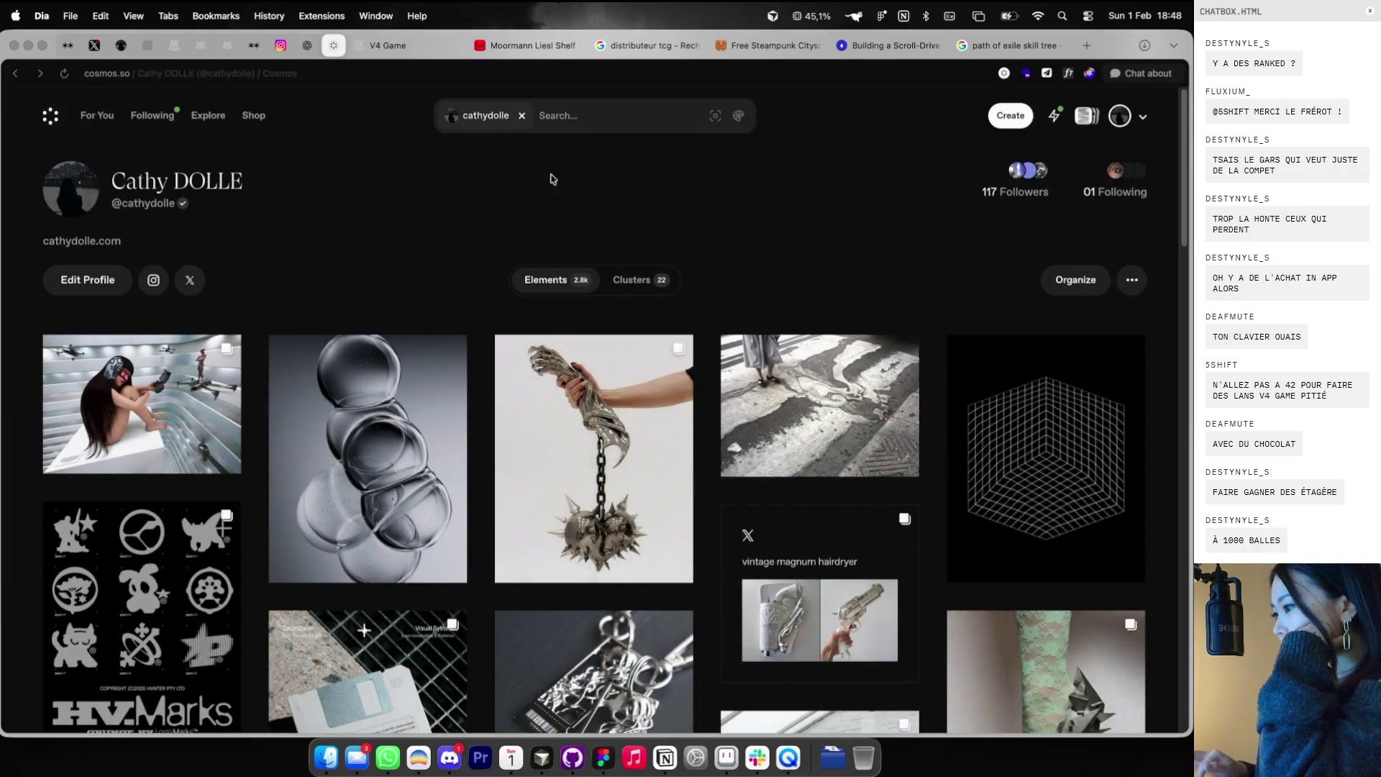
{"action": "left_click", "coordinate": [635, 290]}
{"action": "scroll", "coordinate": [724, 401], "scroll_direction": "down", "scroll_amount": 5}
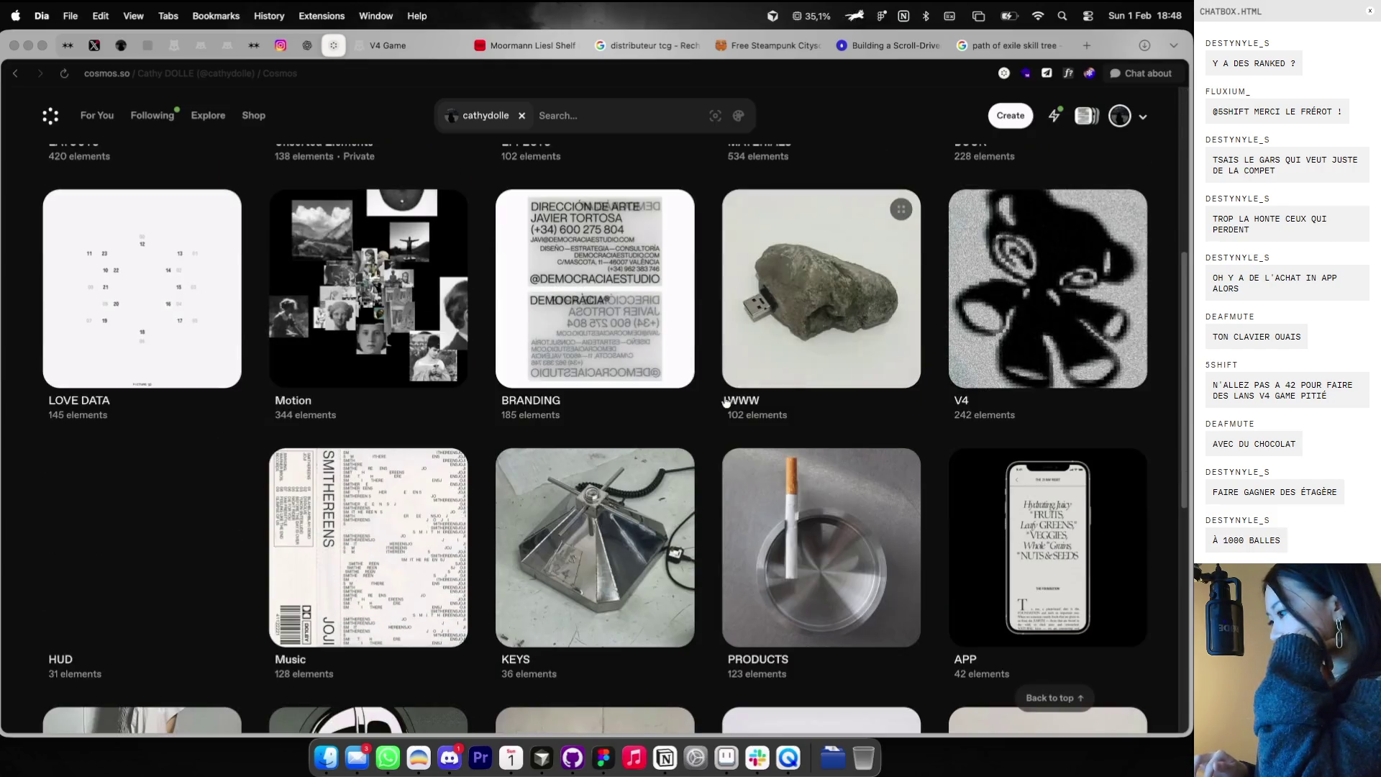
{"action": "left_click", "coordinate": [597, 318]}
{"action": "key", "text": "super+Tab"}
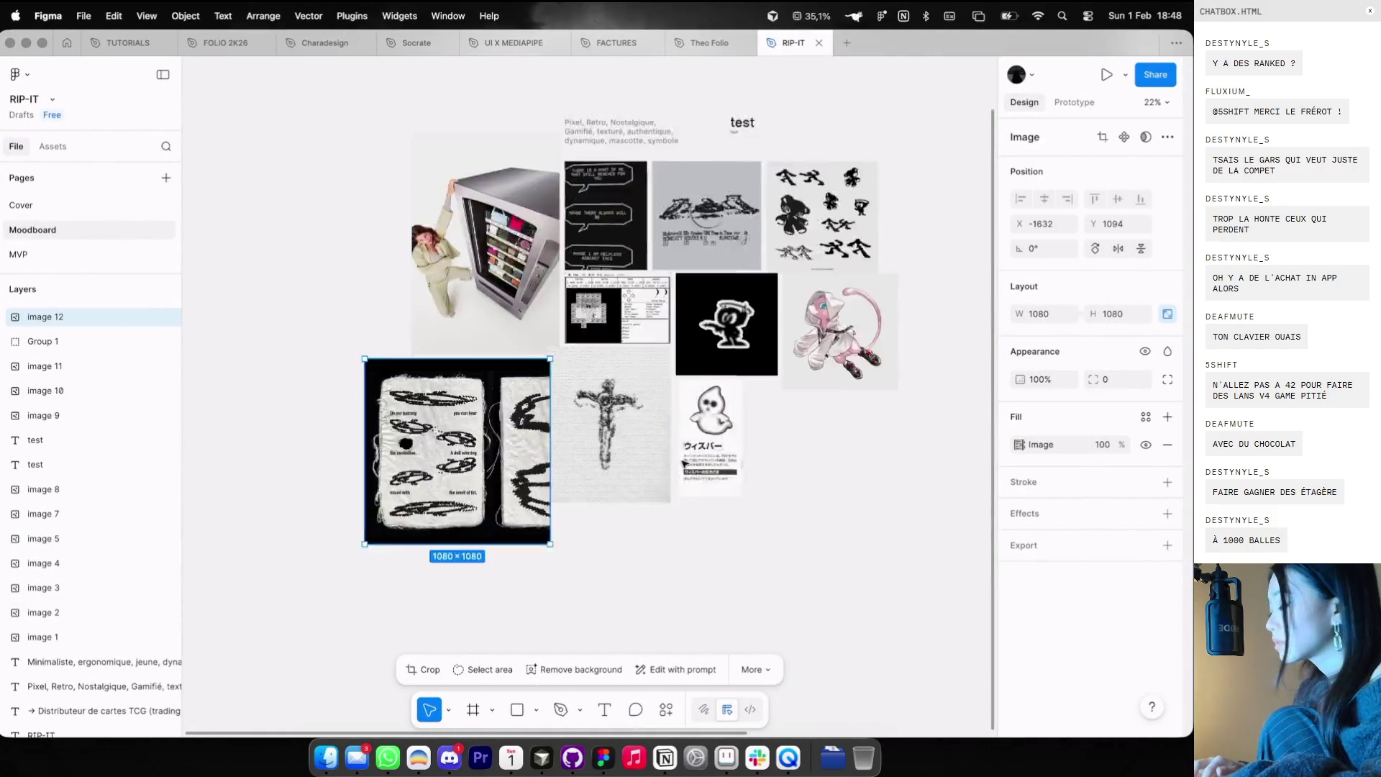
- Copy the 0102 listings scan from the BRANDING cluster
{"action": "scroll", "coordinate": [684, 471], "scroll_direction": "down", "scroll_amount": 5}
{"action": "scroll", "coordinate": [651, 462], "scroll_direction": "up", "scroll_amount": 3}
{"action": "key", "text": "super+Tab"}
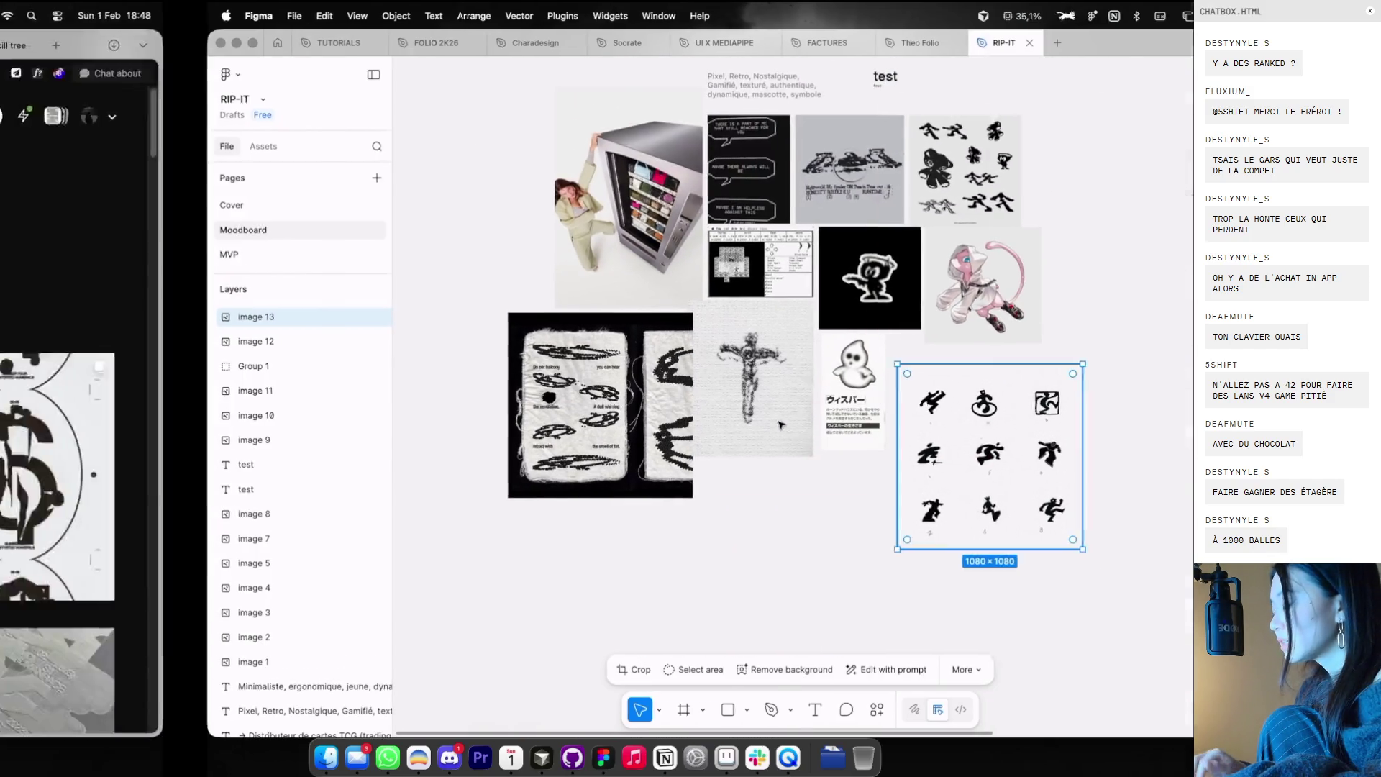
{"action": "scroll", "coordinate": [683, 423], "scroll_direction": "down", "scroll_amount": 5}
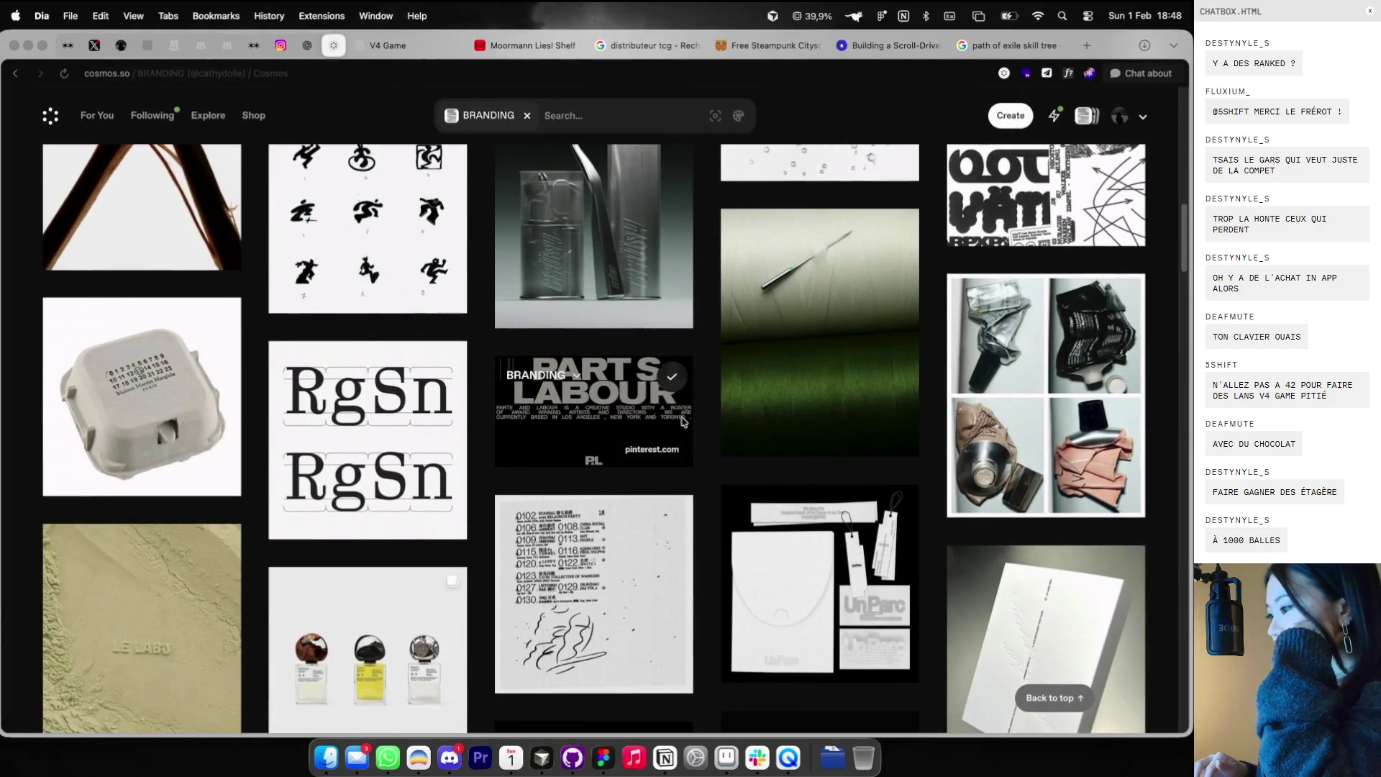
{"action": "scroll", "coordinate": [683, 422], "scroll_direction": "down", "scroll_amount": 3}
{"action": "left_click", "coordinate": [625, 370]}
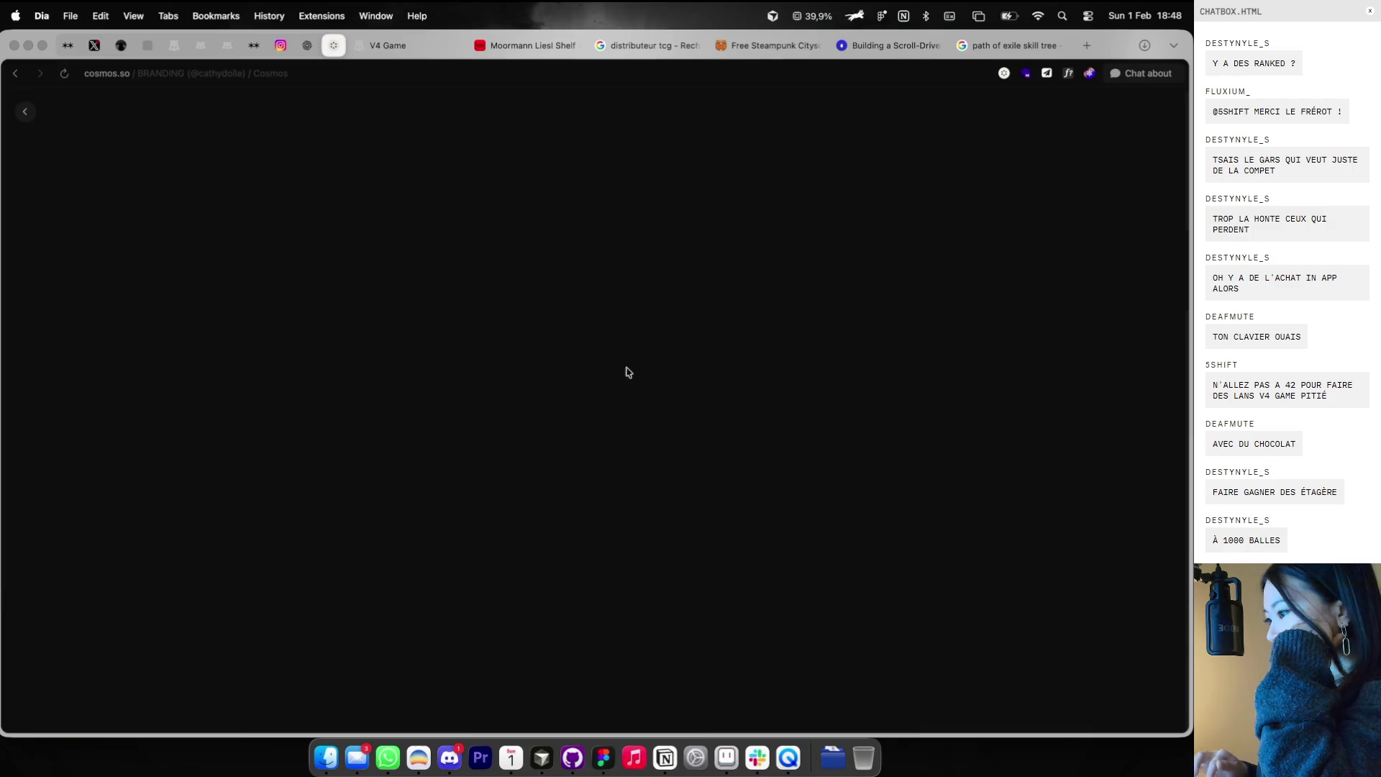
{"action": "right_click", "coordinate": [469, 375]}
{"action": "left_click", "coordinate": [490, 414]}
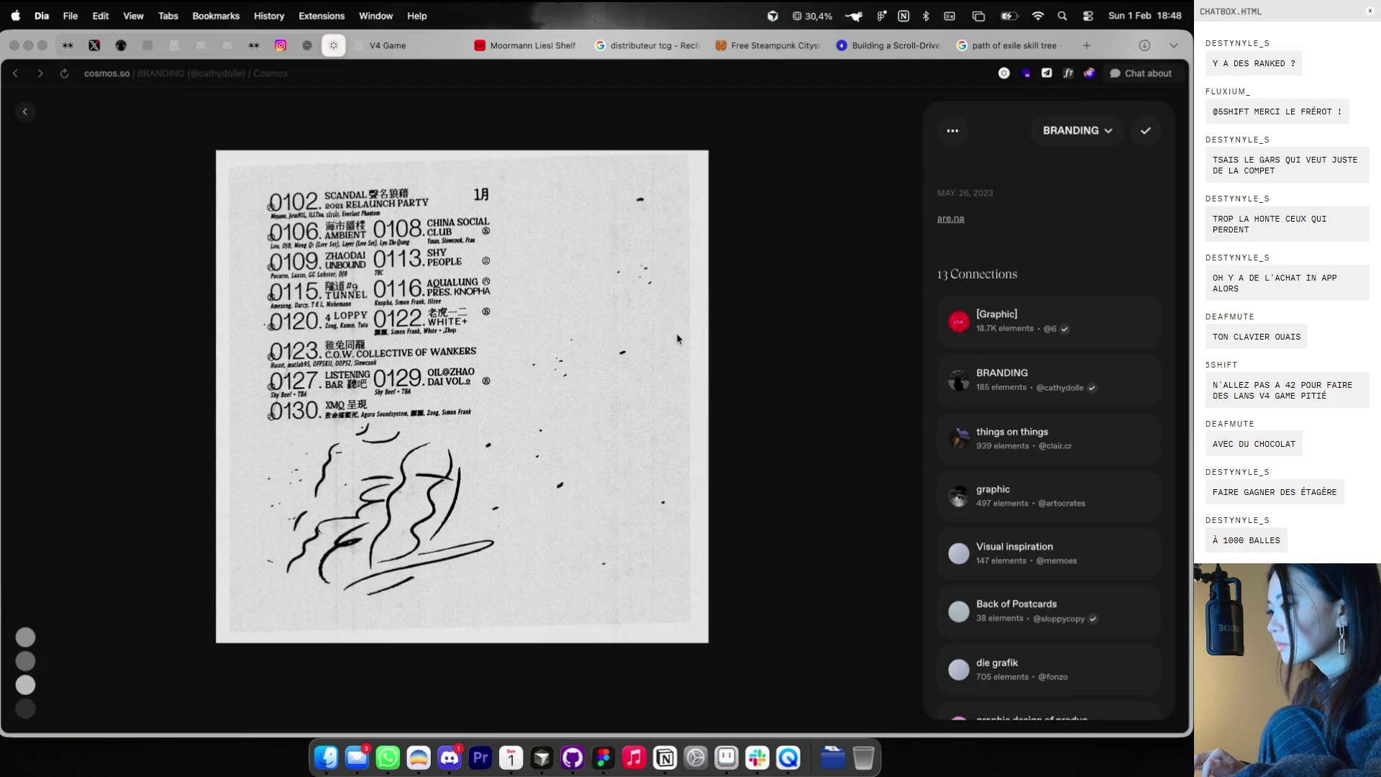
- Close the detail view and reopen the BRANDING cluster
{"action": "key", "text": "Escape"}
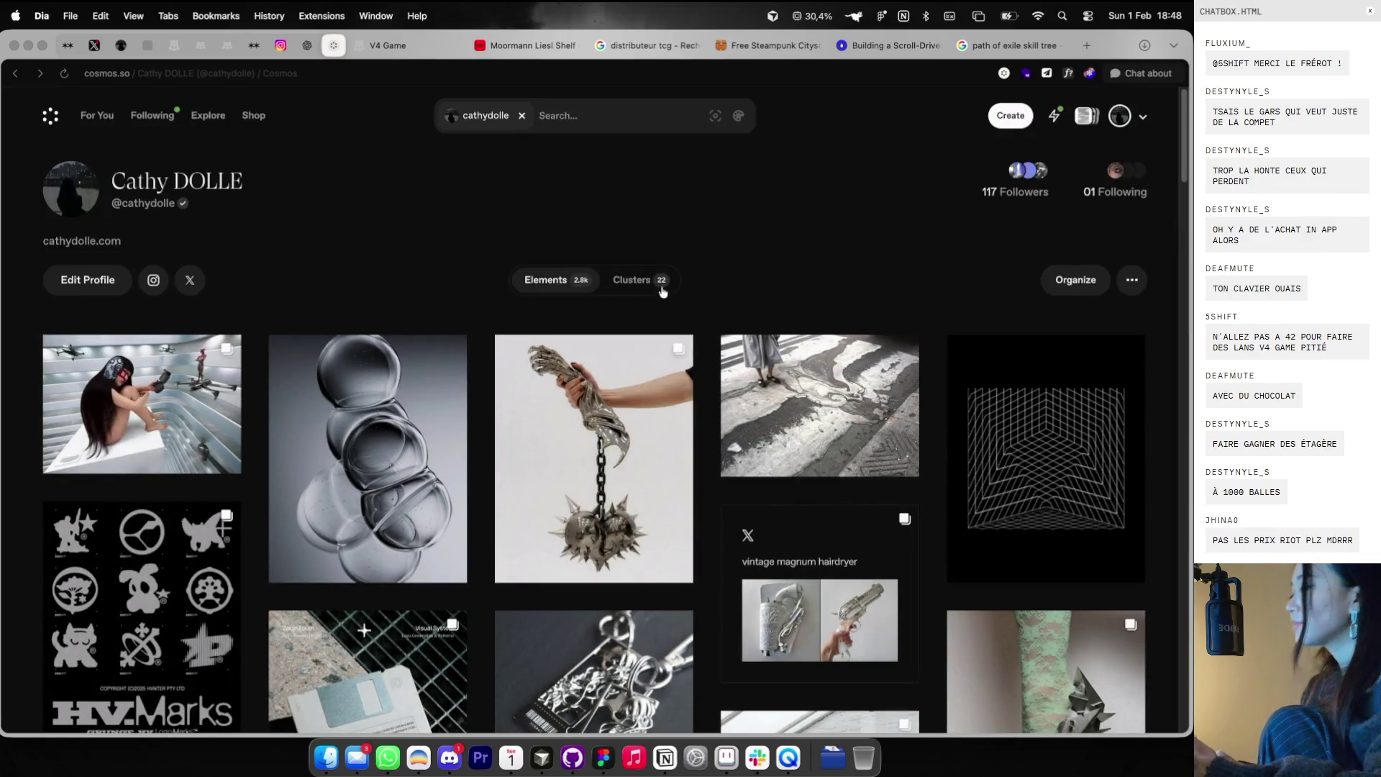
{"action": "left_click", "coordinate": [660, 282]}
{"action": "scroll", "coordinate": [619, 374], "scroll_direction": "down", "scroll_amount": 5}
{"action": "left_click", "coordinate": [585, 468]}
- Paste the 0102 scan into Figma and position it under the crucifix image
{"action": "key", "text": "super+Tab"}
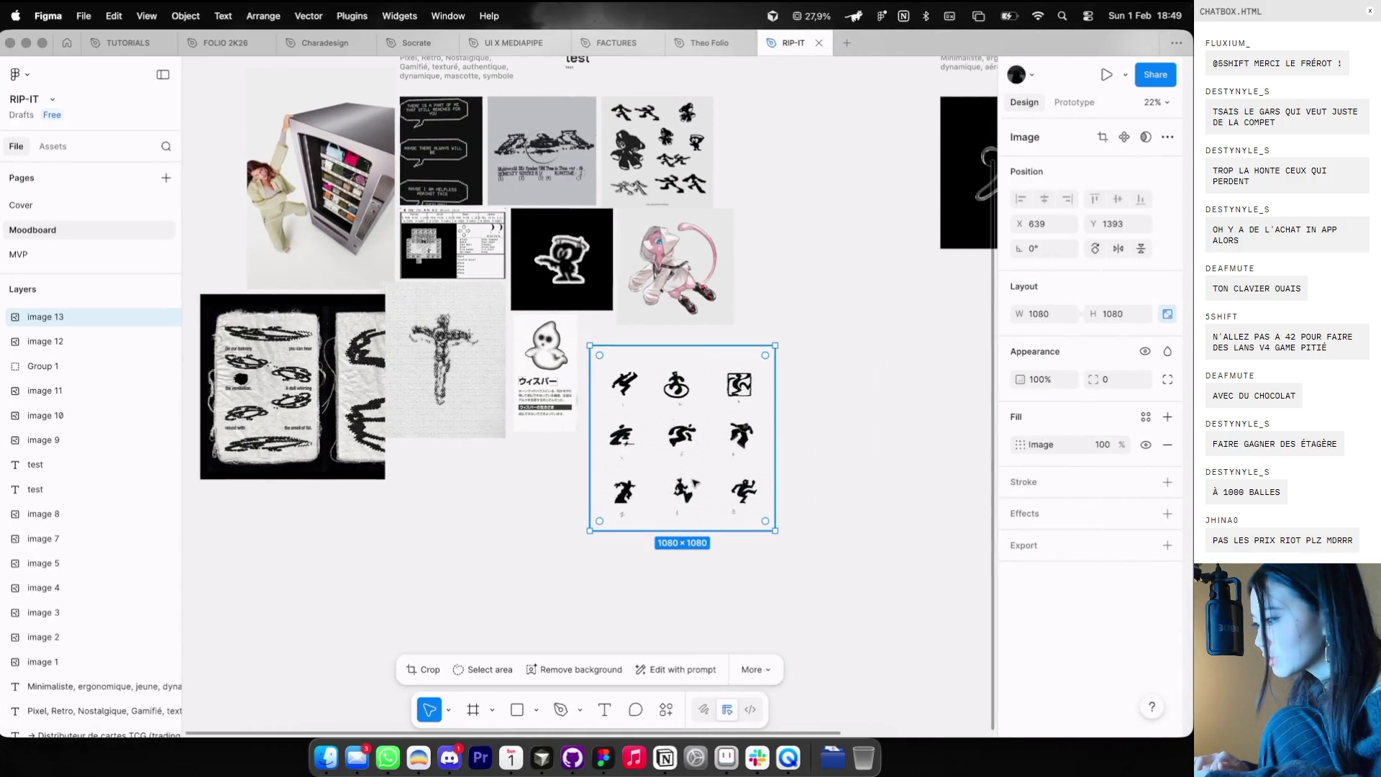
{"action": "left_click", "coordinate": [496, 505]}
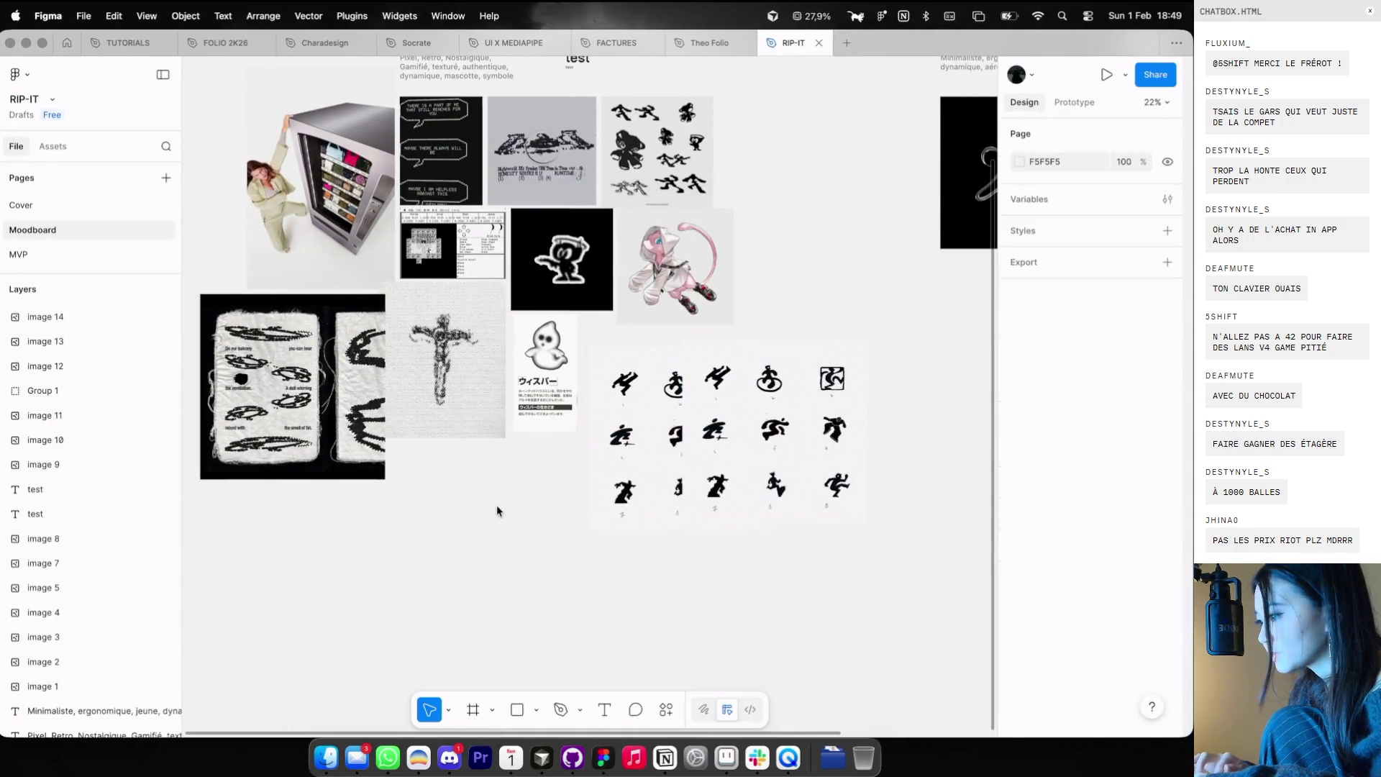
{"action": "key", "text": "super+v"}
{"action": "left_click_drag", "start_coordinate": [623, 408], "coordinate": [486, 579]}
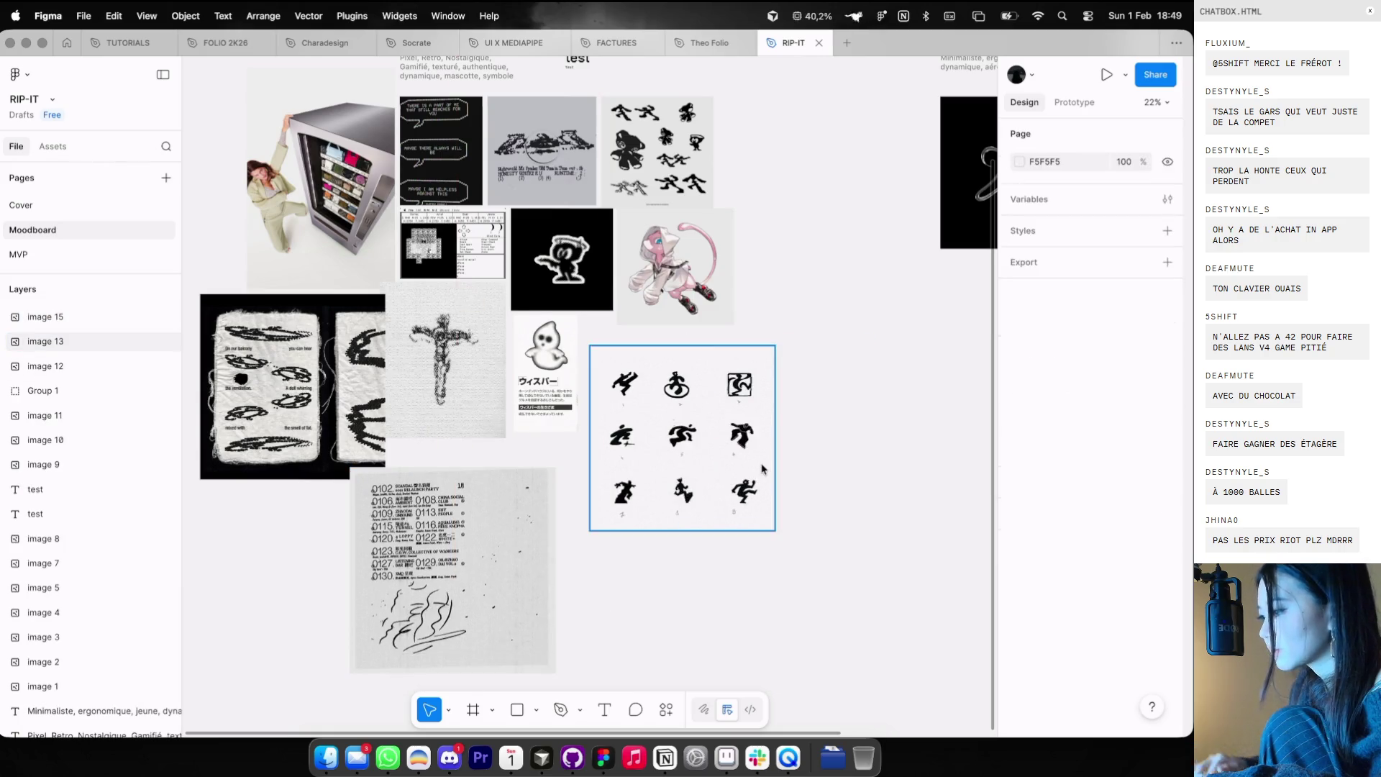
{"action": "scroll", "coordinate": [761, 468], "scroll_direction": "right", "scroll_amount": 5}
{"action": "left_click_drag", "start_coordinate": [311, 557], "coordinate": [932, 324]}
{"action": "key", "text": "super+Tab"}
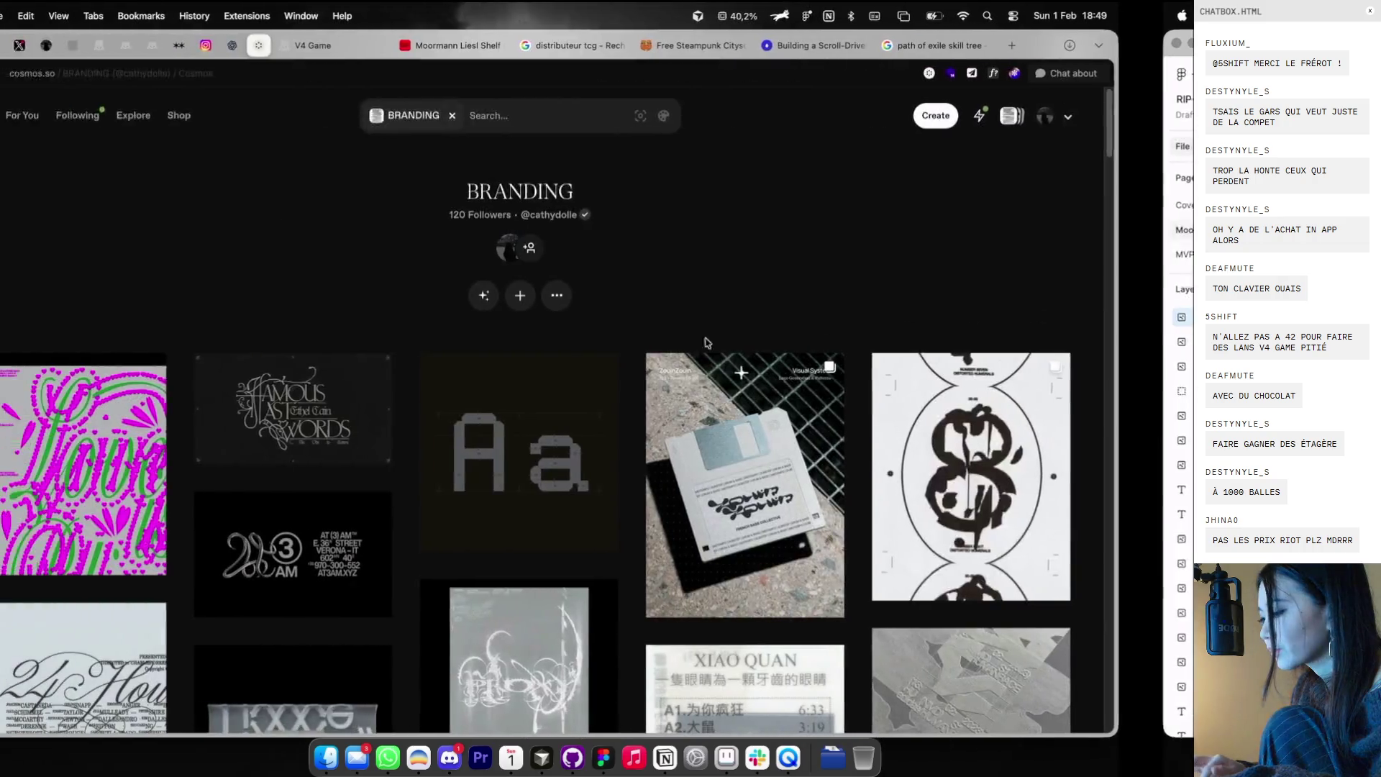
- Find the bird business-card image in BRANDING and copy it
{"action": "scroll", "coordinate": [663, 376], "scroll_direction": "down", "scroll_amount": 5}
{"action": "scroll", "coordinate": [663, 377], "scroll_direction": "down", "scroll_amount": 5}
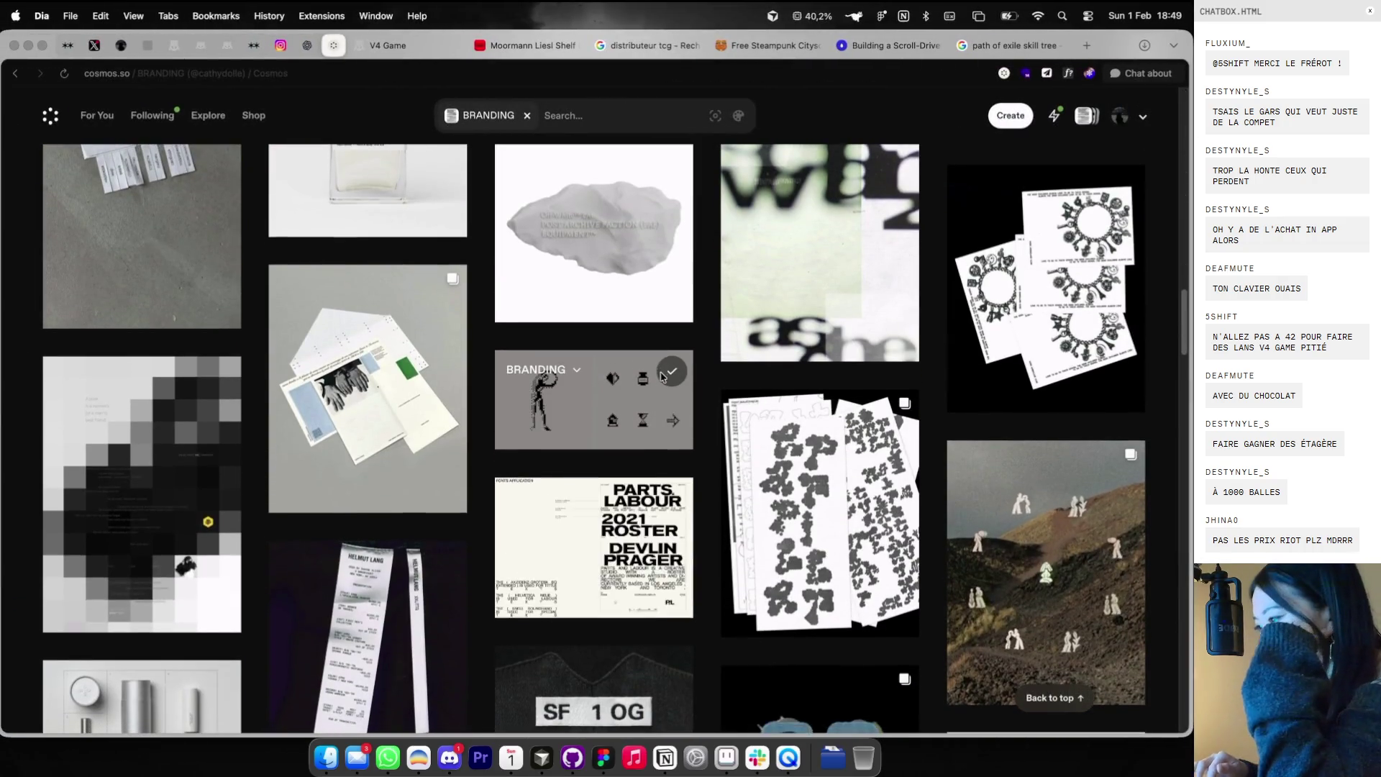
{"action": "scroll", "coordinate": [658, 402], "scroll_direction": "down", "scroll_amount": 1}
{"action": "scroll", "coordinate": [651, 489], "scroll_direction": "down", "scroll_amount": 4}
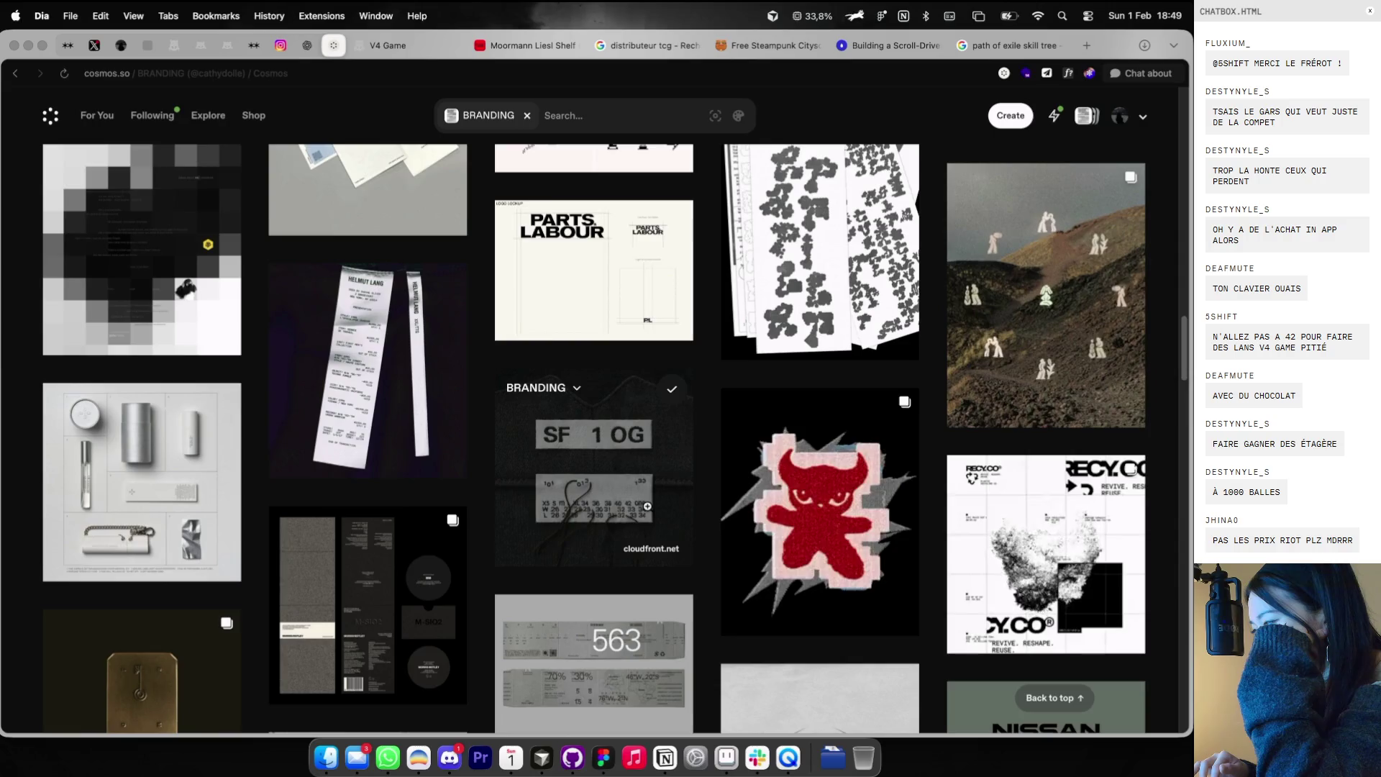
{"action": "scroll", "coordinate": [647, 506], "scroll_direction": "down", "scroll_amount": 1}
{"action": "scroll", "coordinate": [647, 506], "scroll_direction": "down", "scroll_amount": 3}
{"action": "scroll", "coordinate": [647, 507], "scroll_direction": "down", "scroll_amount": 4}
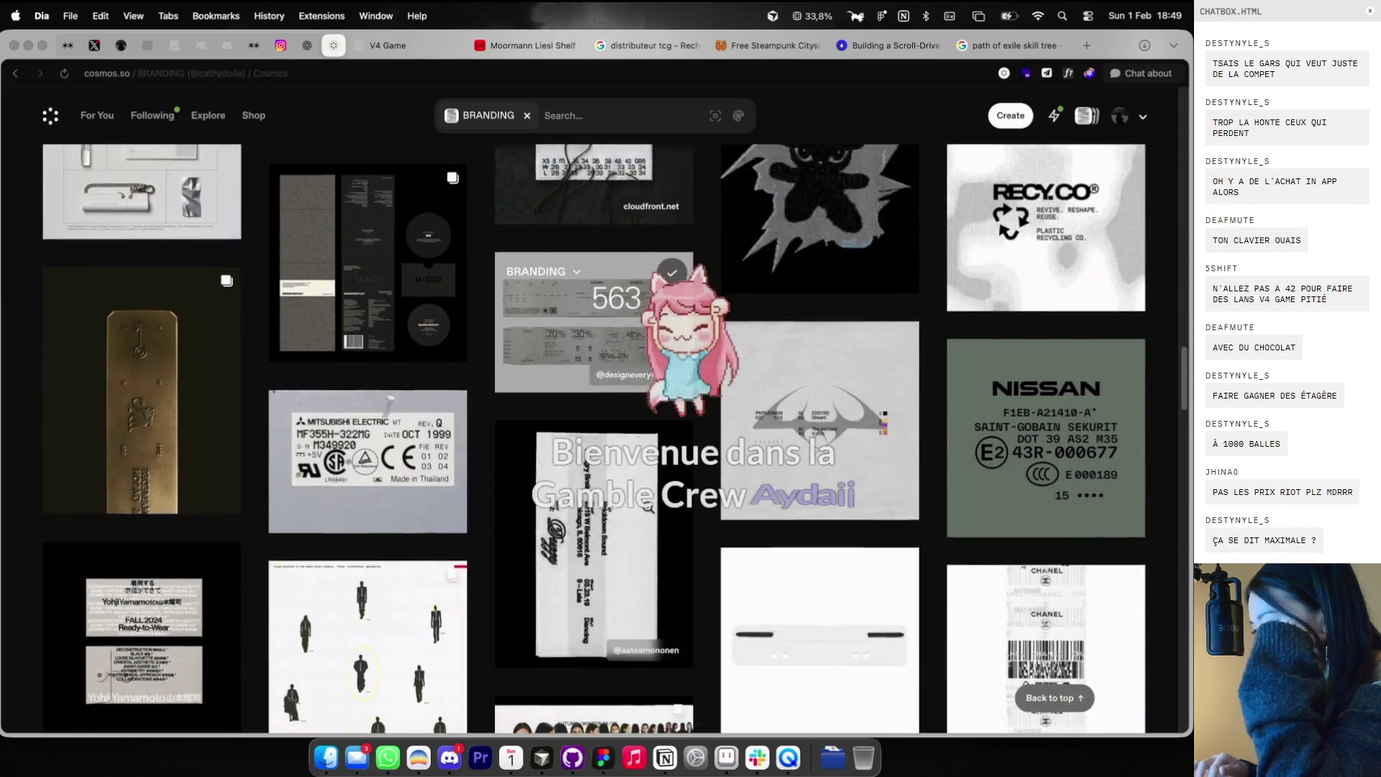
{"action": "scroll", "coordinate": [647, 507], "scroll_direction": "down", "scroll_amount": 2}
{"action": "scroll", "coordinate": [647, 507], "scroll_direction": "down", "scroll_amount": 1}
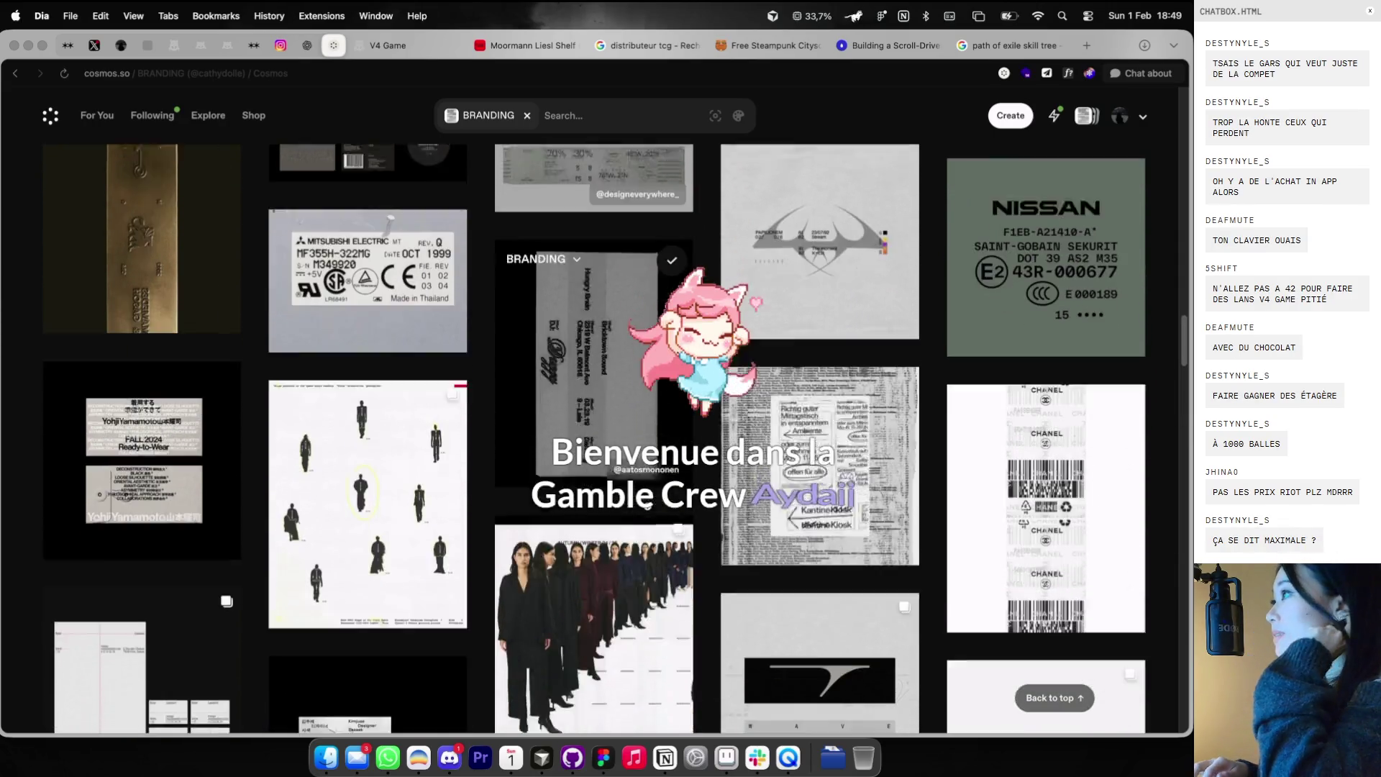
{"action": "scroll", "coordinate": [647, 507], "scroll_direction": "down", "scroll_amount": 2}
{"action": "scroll", "coordinate": [647, 506], "scroll_direction": "down", "scroll_amount": 3}
{"action": "scroll", "coordinate": [646, 507], "scroll_direction": "down", "scroll_amount": 1}
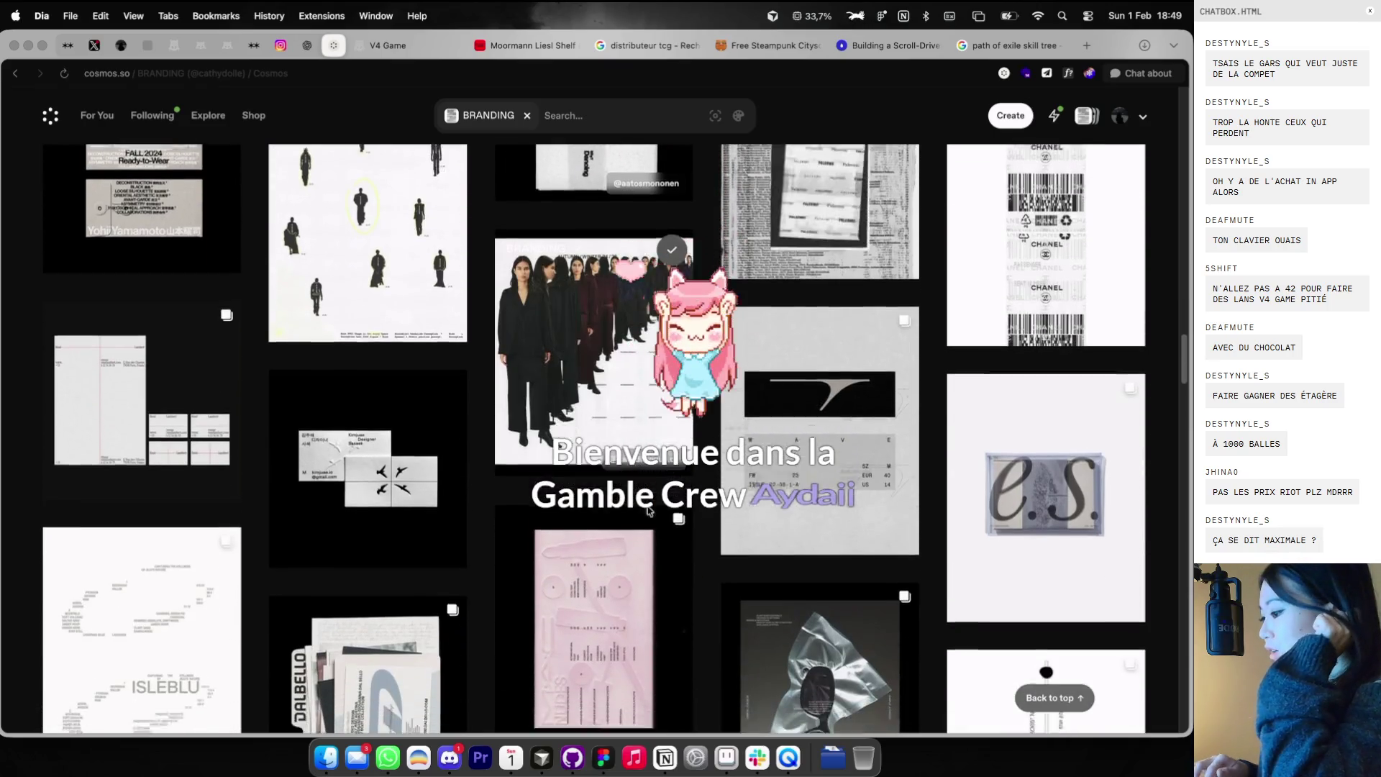
{"action": "scroll", "coordinate": [646, 506], "scroll_direction": "down", "scroll_amount": 3}
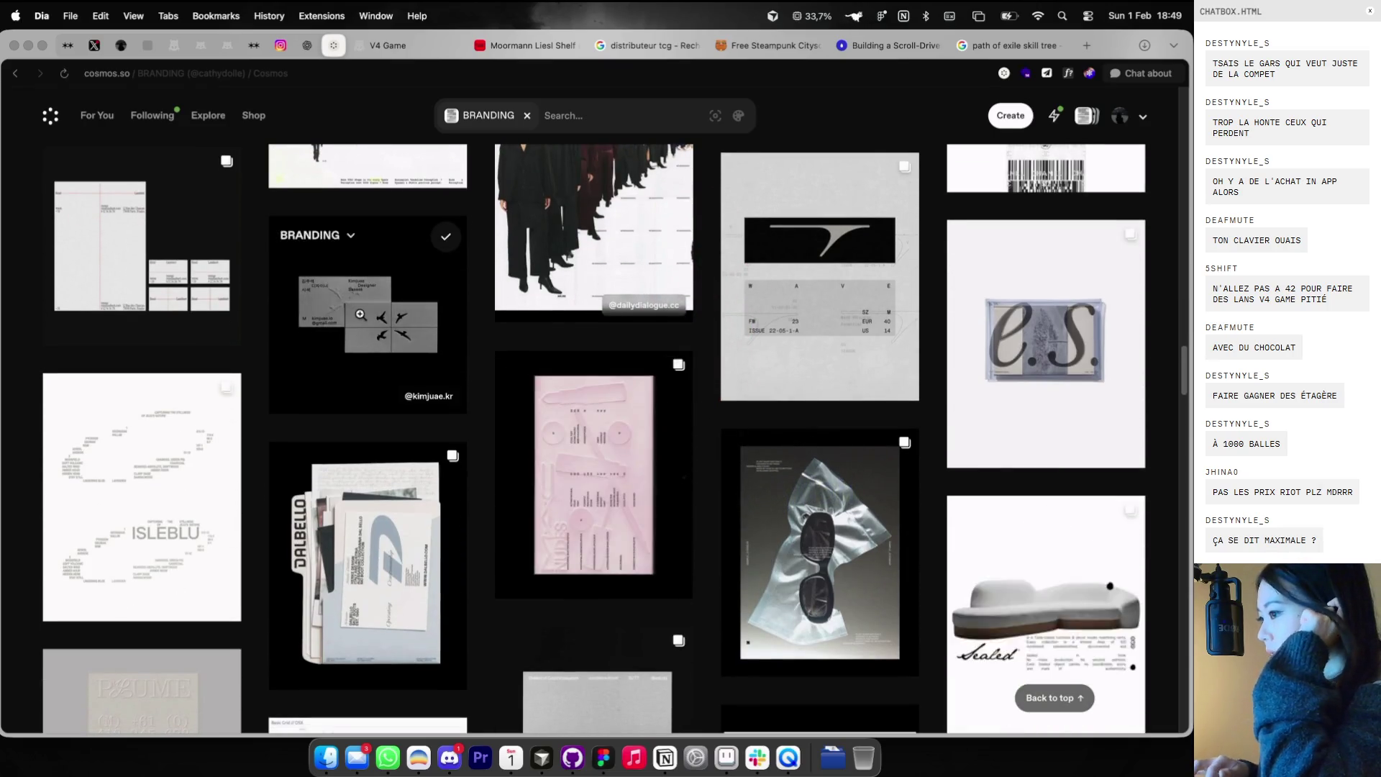
{"action": "left_click", "coordinate": [464, 382]}
{"action": "right_click", "coordinate": [465, 383]}
- Paste the business-card image onto empty moodboard canvas as a 1080×1080 image
{"action": "key", "text": "ctrl+Right"}
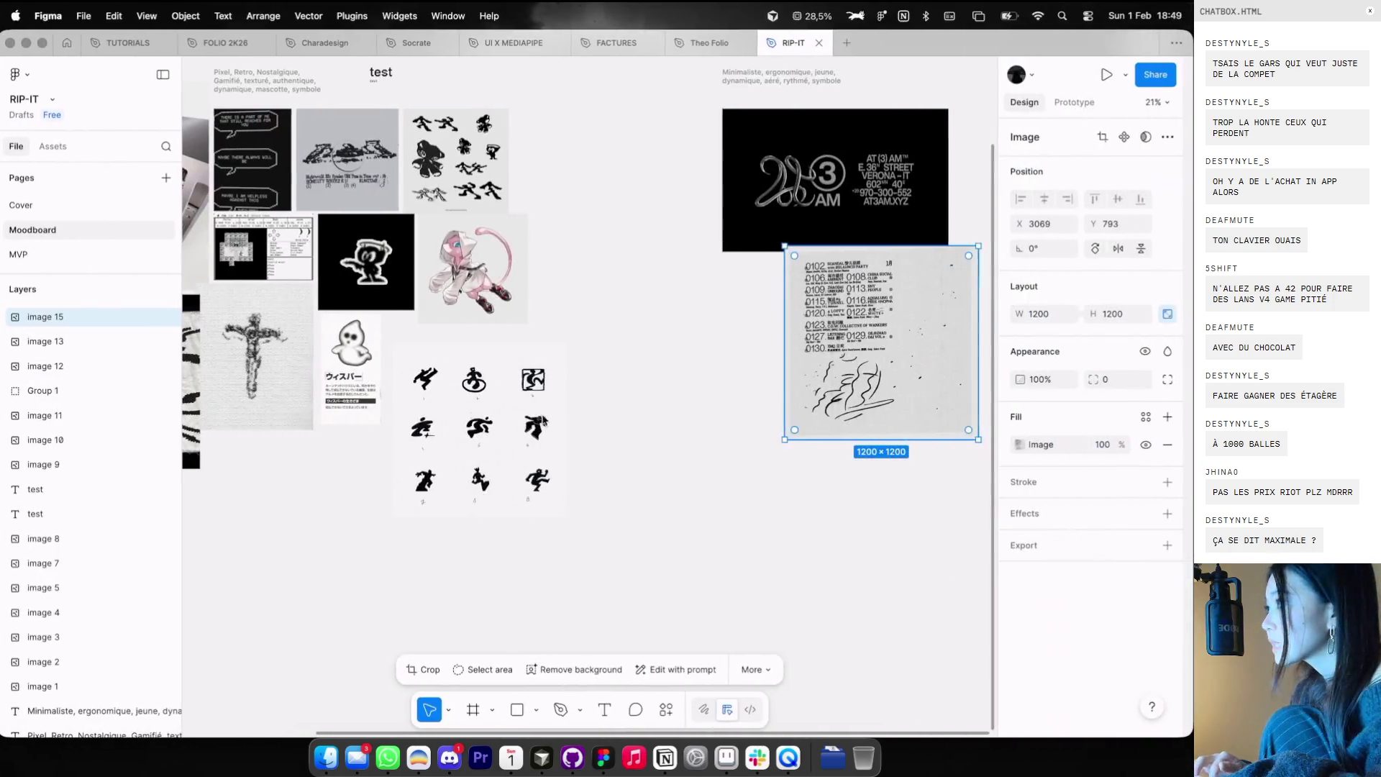
{"action": "scroll", "coordinate": [489, 489], "scroll_direction": "left", "scroll_amount": 5}
{"action": "left_click", "coordinate": [484, 493]}
{"action": "scroll", "coordinate": [528, 484], "scroll_direction": "left", "scroll_amount": 3}
{"action": "key", "text": "super+v"}
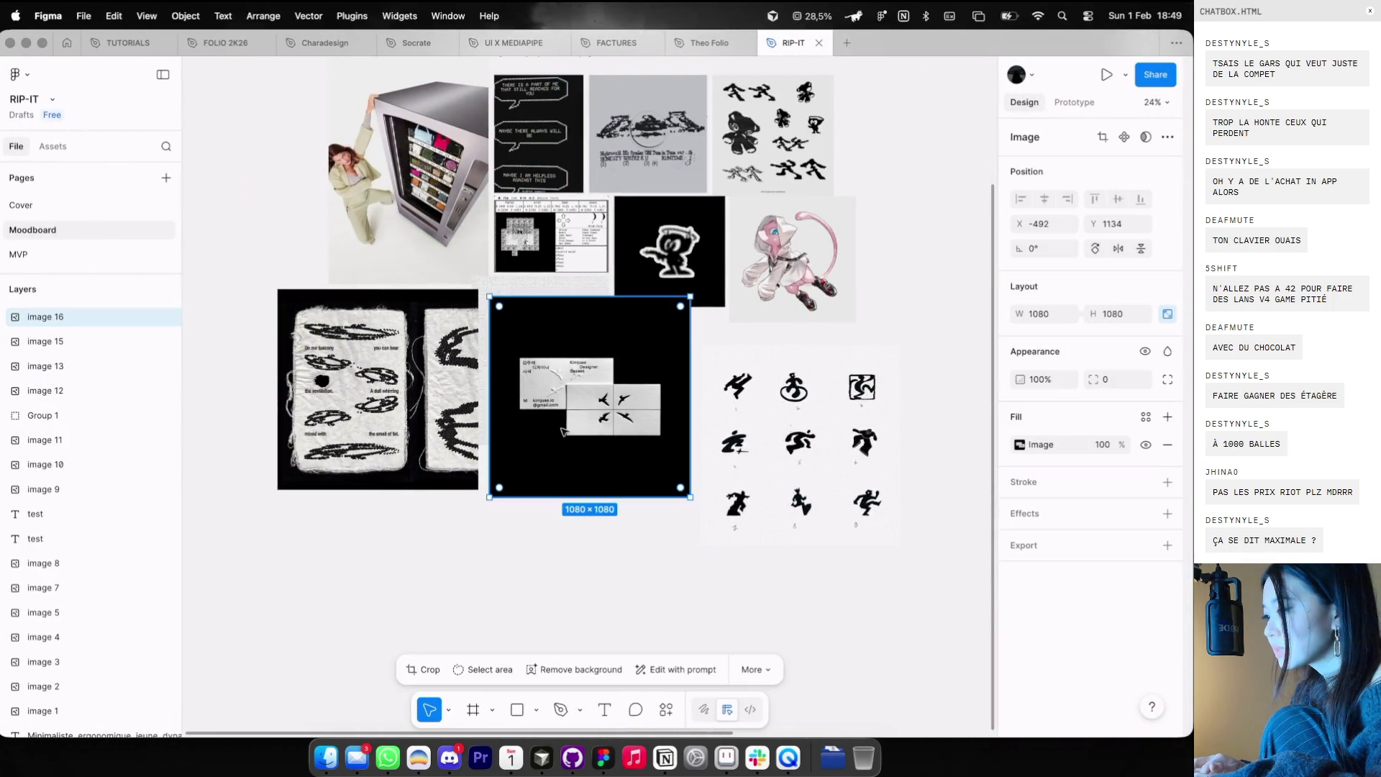
- Back in Cosmos, close the detail view and reopen the business card
{"action": "key", "text": "ctrl+Left"}
{"action": "key", "text": "Escape"}
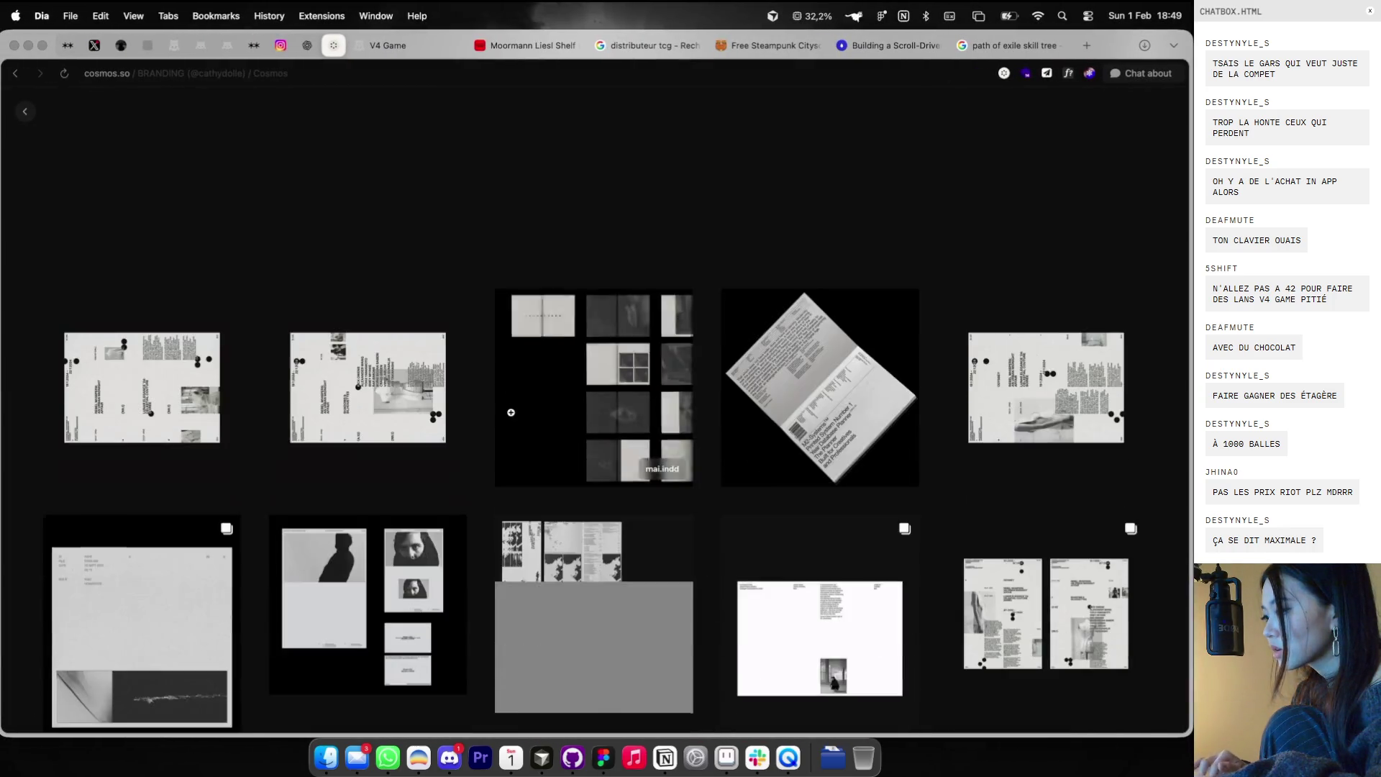
{"action": "left_click", "coordinate": [512, 417]}
- Close the Kimjuae card and open the curator's BRANDING cluster from their profile
{"action": "key", "text": "Escape"}
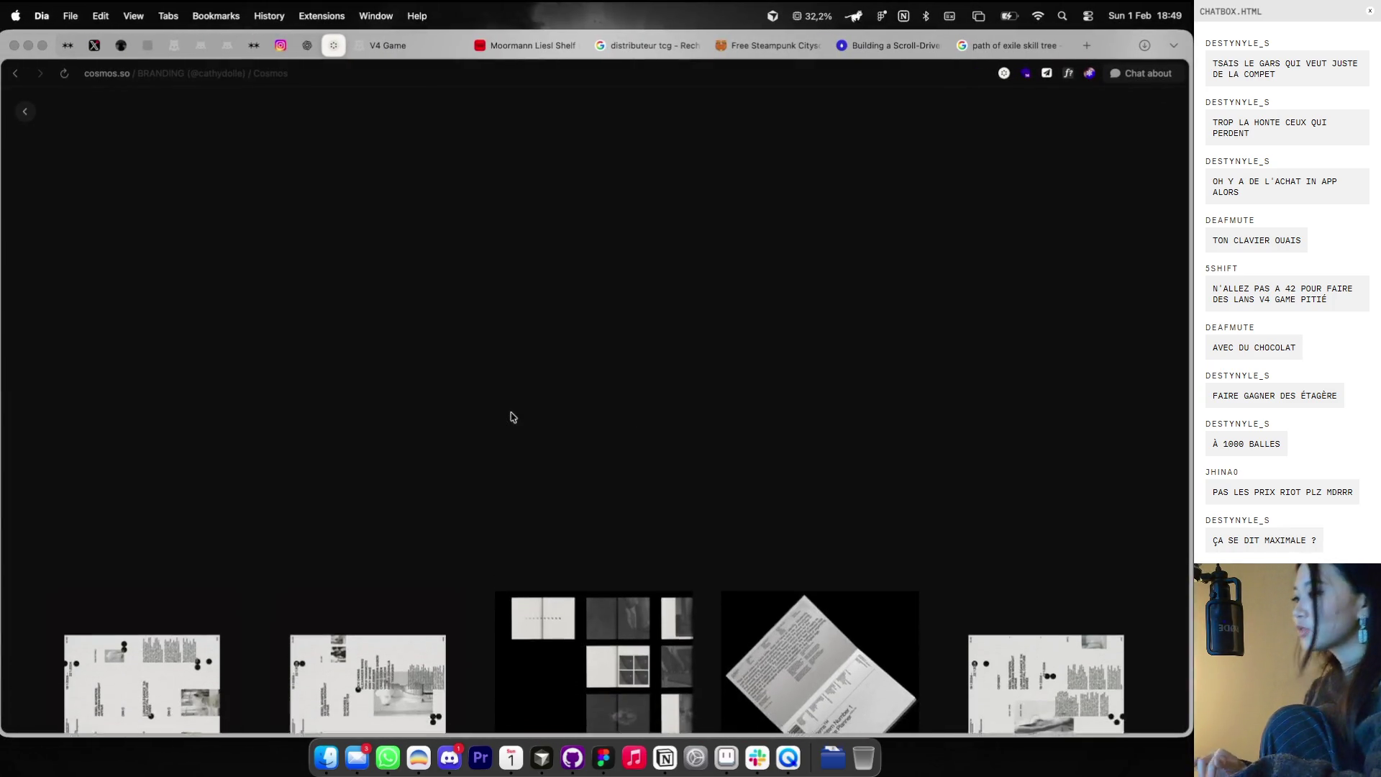
{"action": "left_click", "coordinate": [512, 416]}
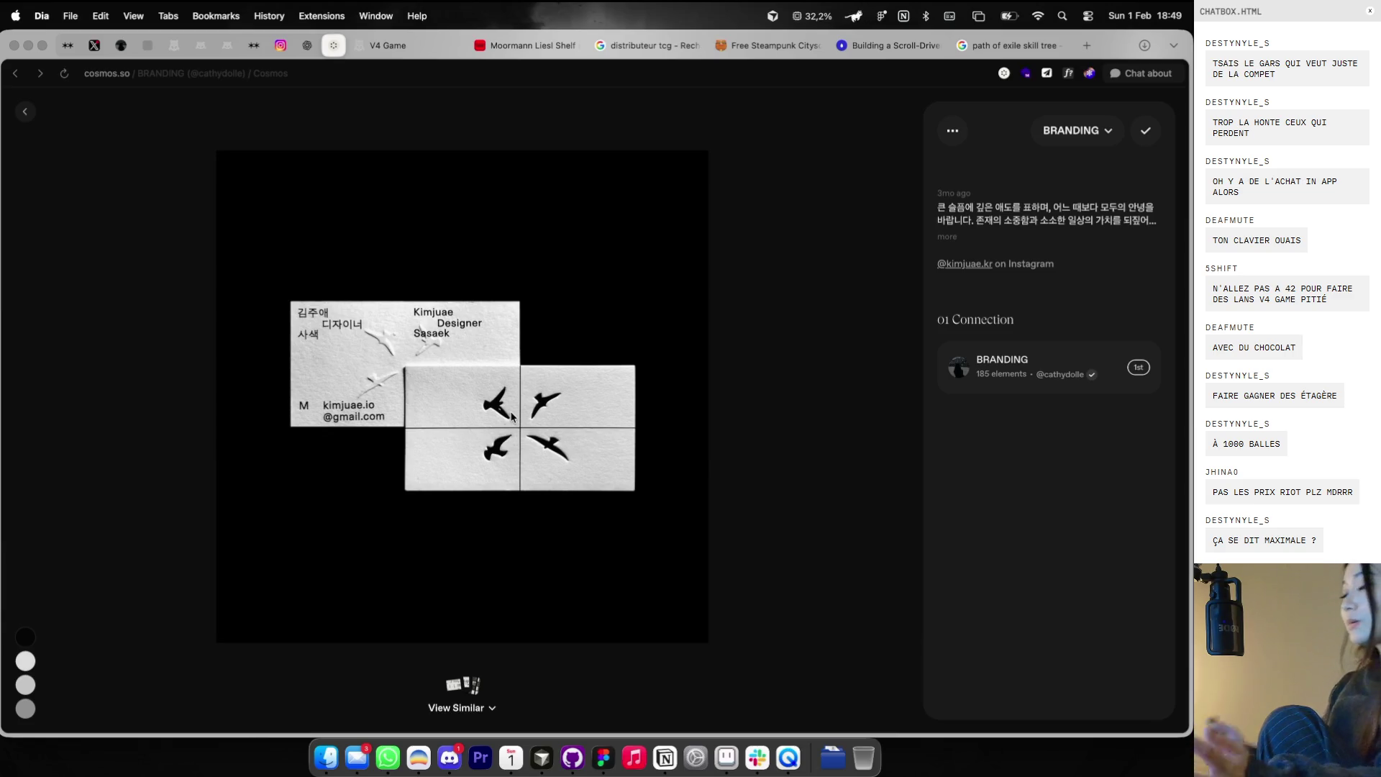
{"action": "key", "text": "Escape"}
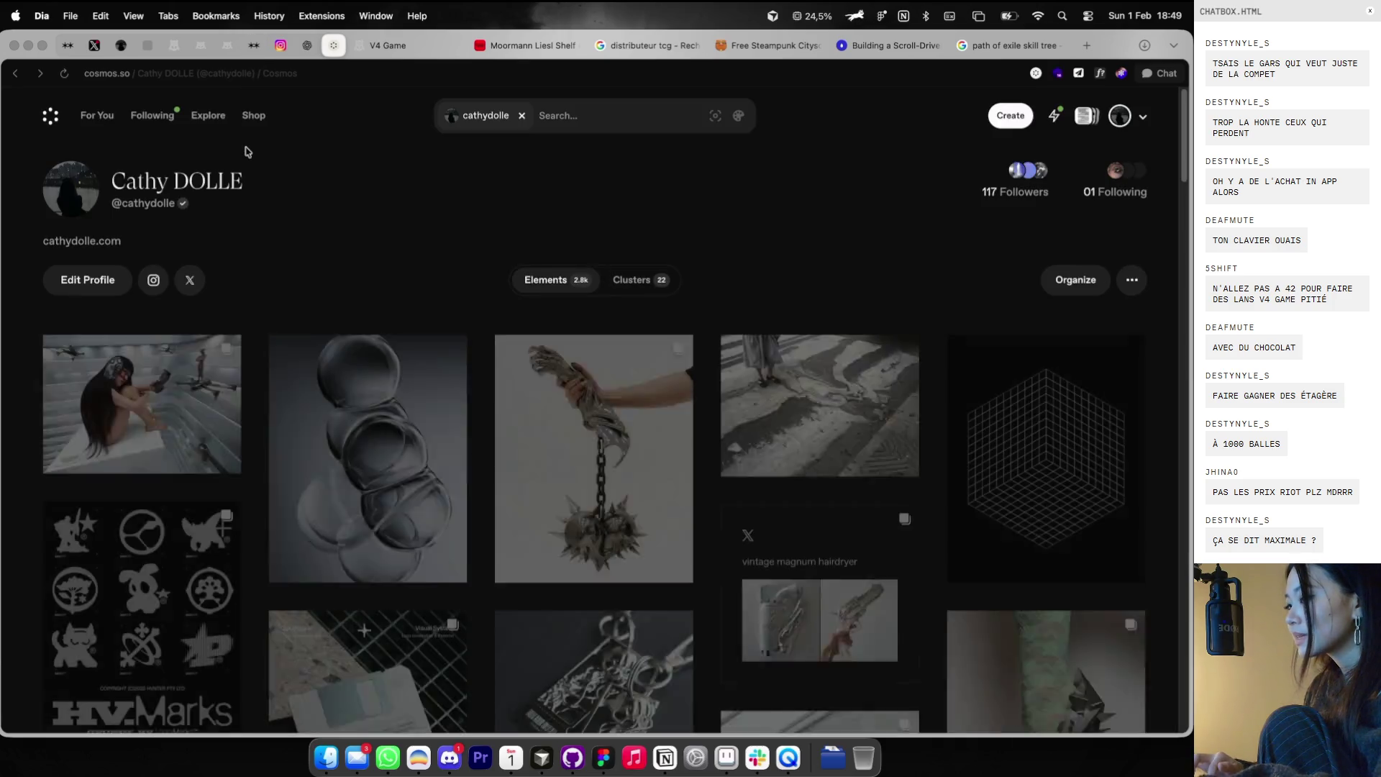
{"action": "left_click", "coordinate": [247, 148]}
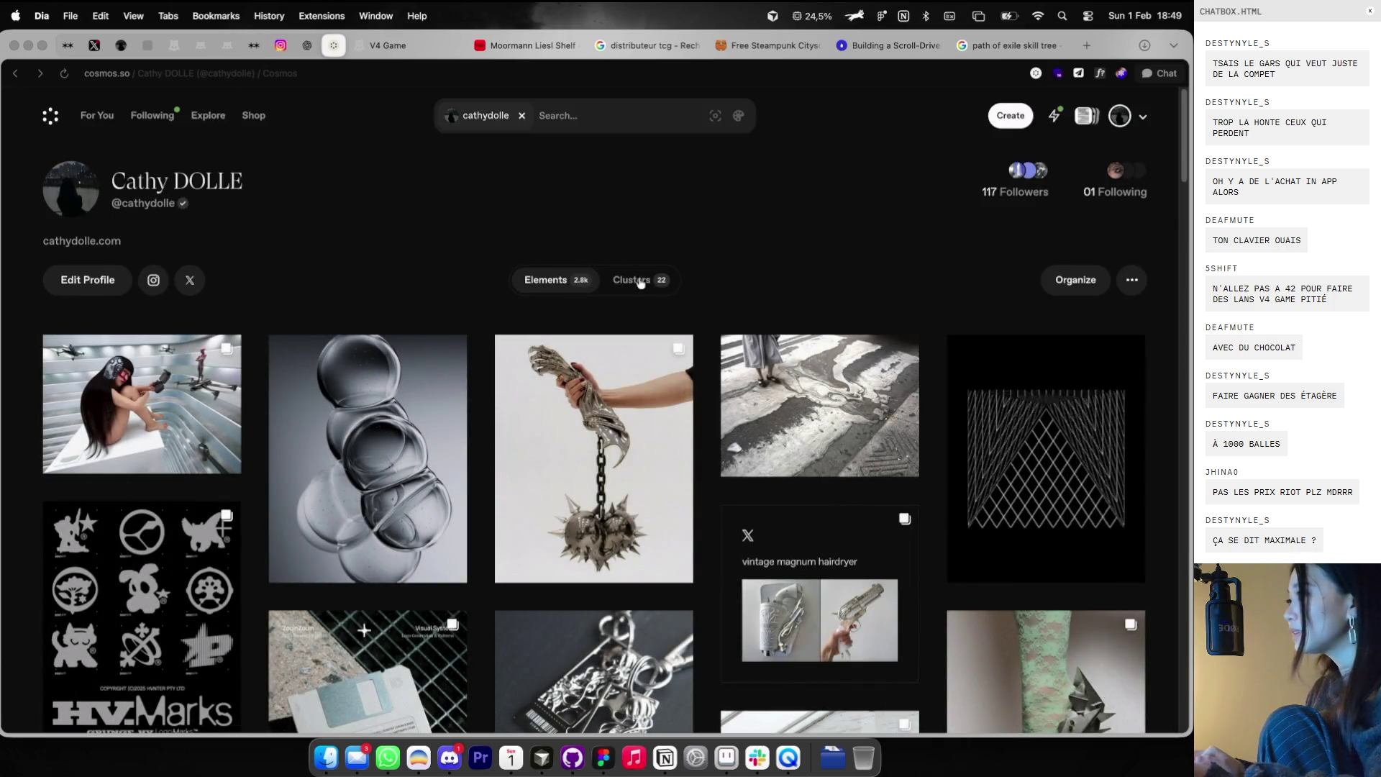
{"action": "left_click", "coordinate": [639, 280]}
{"action": "scroll", "coordinate": [560, 507], "scroll_direction": "down", "scroll_amount": 5}
{"action": "left_click", "coordinate": [560, 507]}
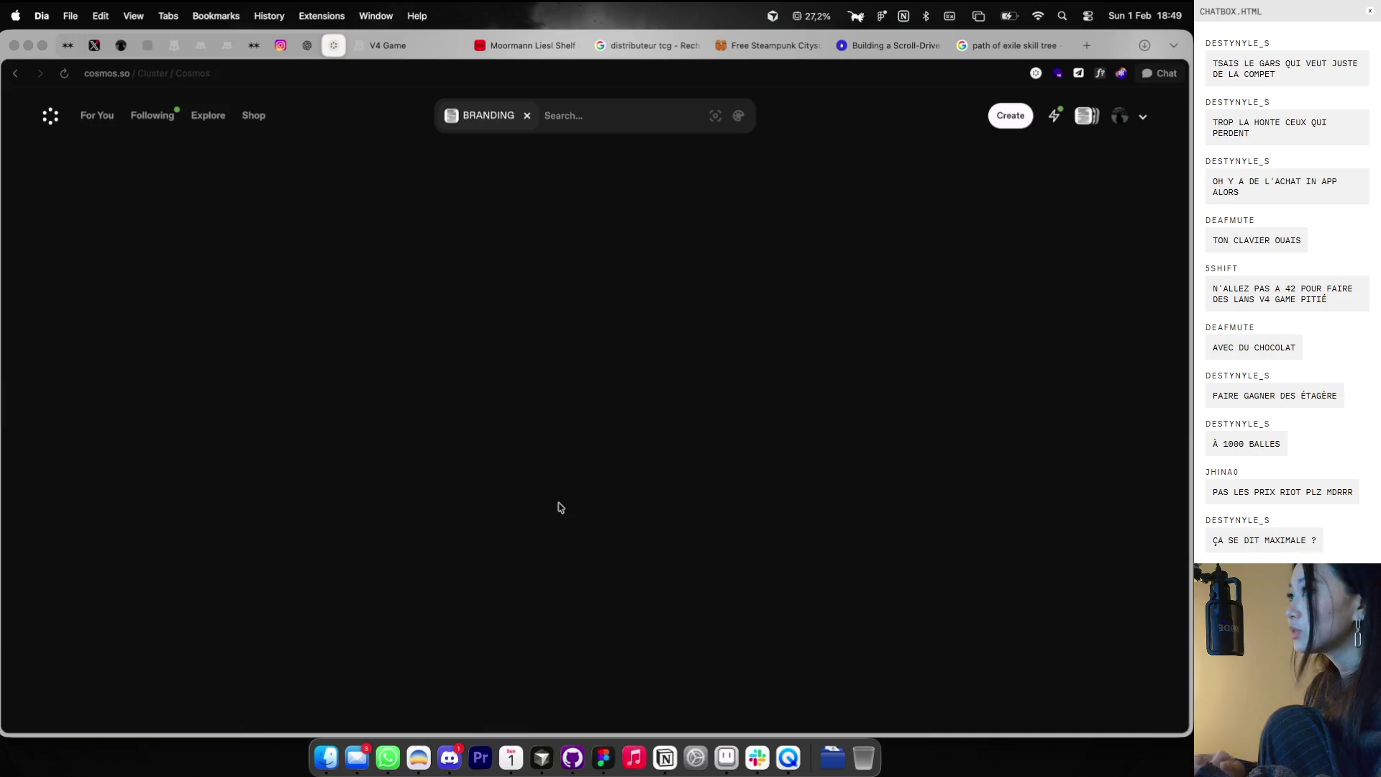
- Scroll far down the BRANDING references and copy the Present is Perfect card image
{"action": "scroll", "coordinate": [560, 505], "scroll_direction": "down", "scroll_amount": 10}
{"action": "scroll", "coordinate": [559, 503], "scroll_direction": "down", "scroll_amount": 5}
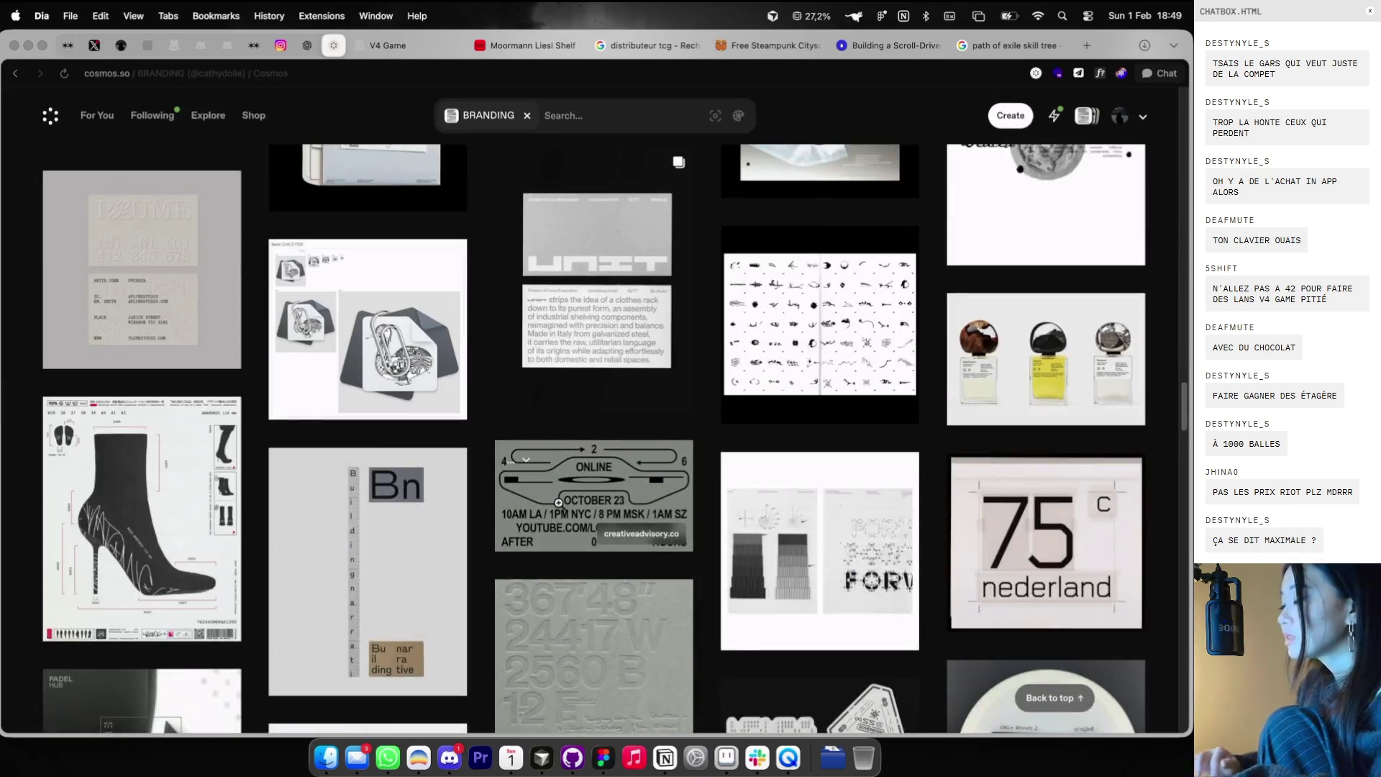
{"action": "scroll", "coordinate": [559, 502], "scroll_direction": "down", "scroll_amount": 5}
{"action": "scroll", "coordinate": [559, 502], "scroll_direction": "down", "scroll_amount": 5}
{"action": "scroll", "coordinate": [559, 504], "scroll_direction": "down", "scroll_amount": 5}
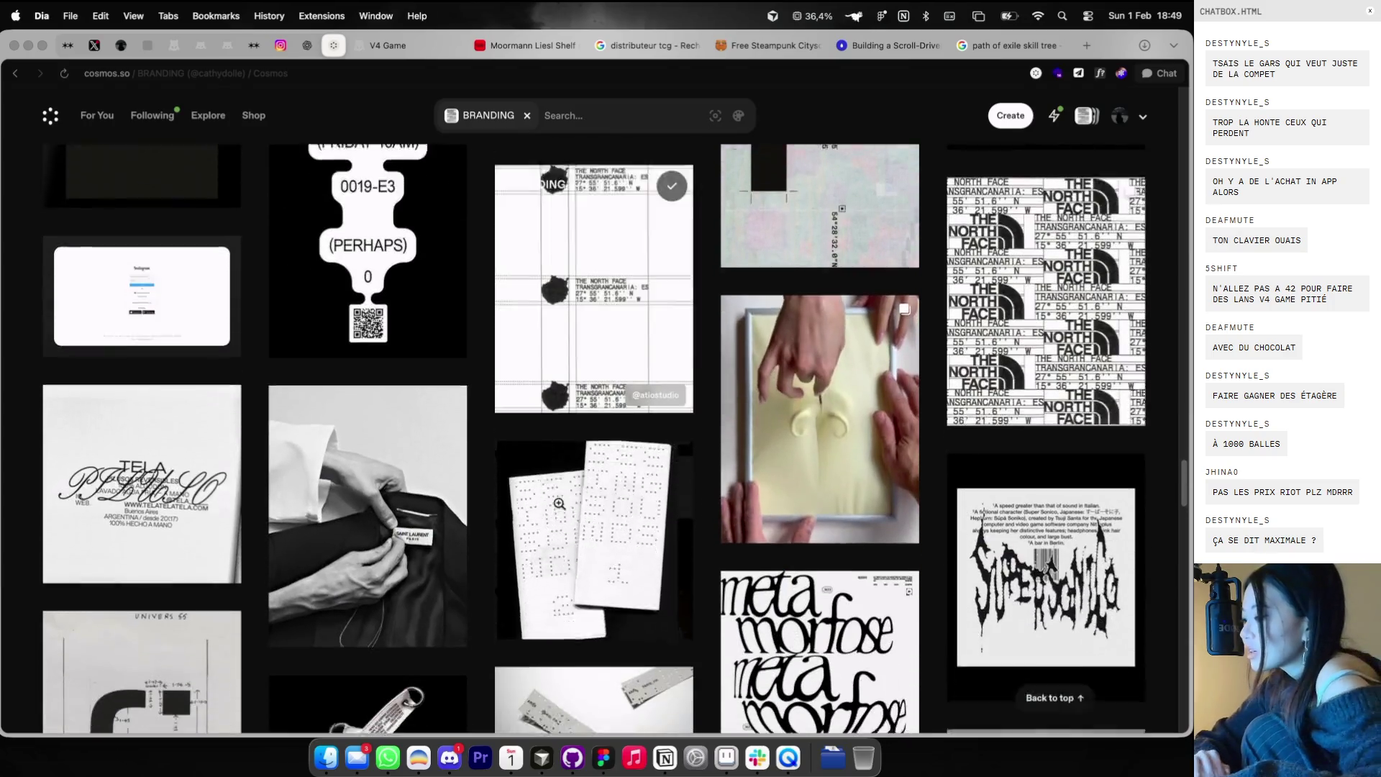
{"action": "scroll", "coordinate": [559, 503], "scroll_direction": "down", "scroll_amount": 2}
{"action": "scroll", "coordinate": [558, 504], "scroll_direction": "down", "scroll_amount": 4}
{"action": "scroll", "coordinate": [559, 503], "scroll_direction": "down", "scroll_amount": 4}
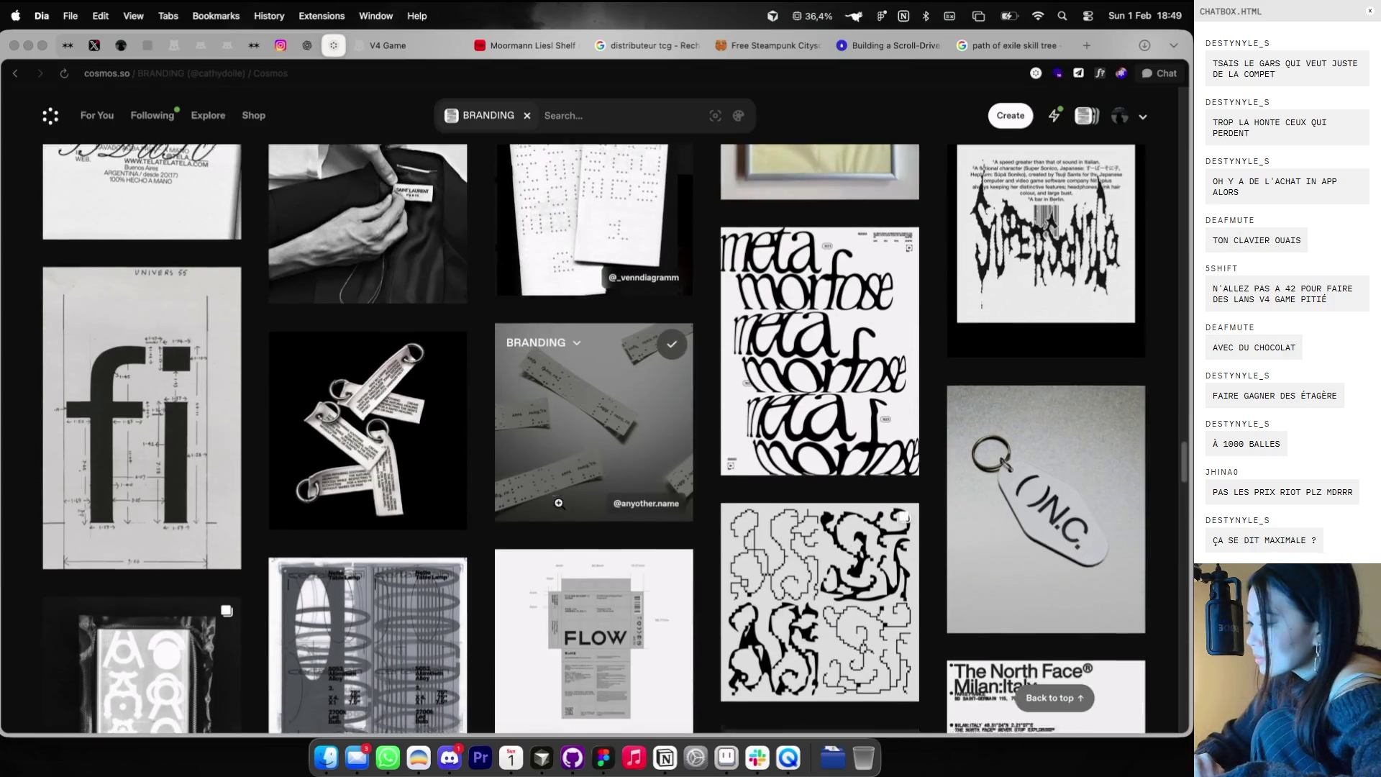
{"action": "scroll", "coordinate": [558, 503], "scroll_direction": "down", "scroll_amount": 5}
{"action": "scroll", "coordinate": [558, 503], "scroll_direction": "down", "scroll_amount": 5}
{"action": "scroll", "coordinate": [558, 502], "scroll_direction": "down", "scroll_amount": 5}
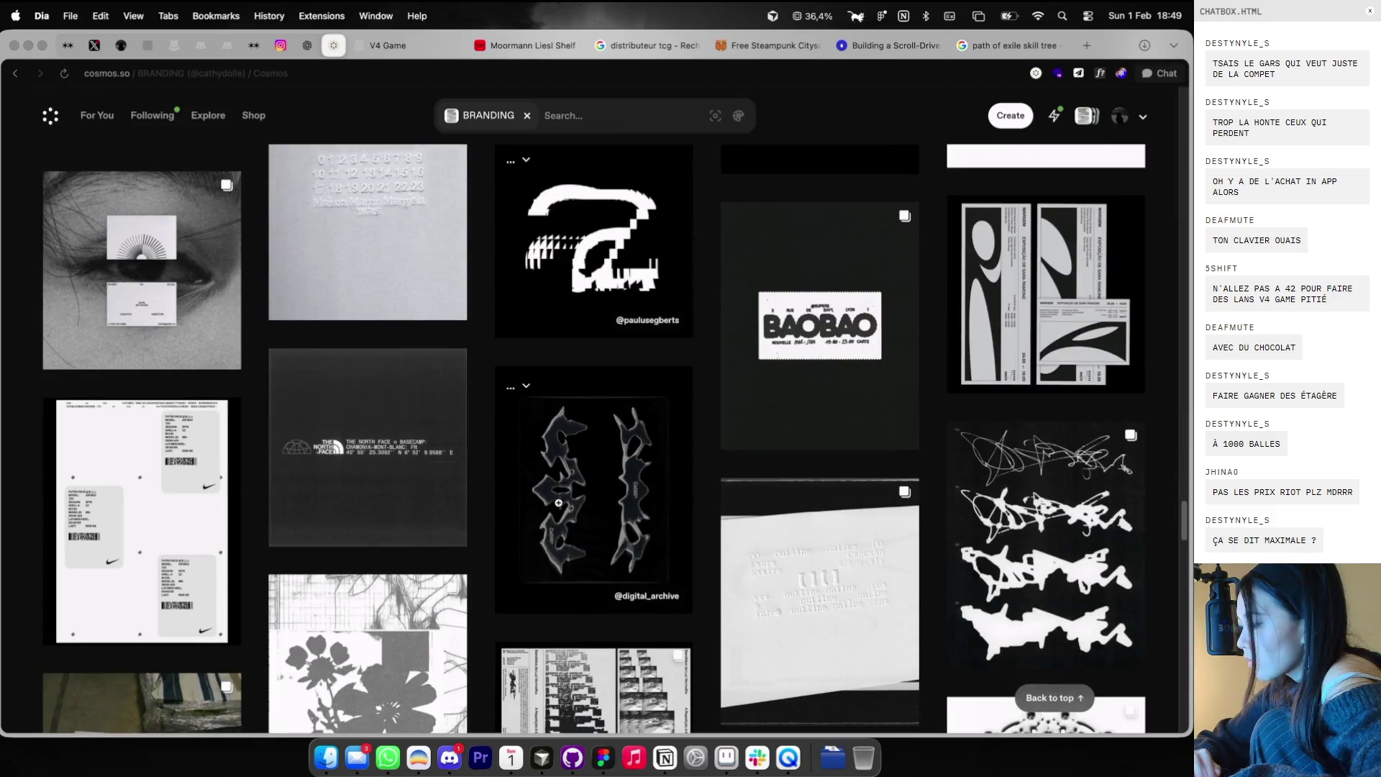
{"action": "scroll", "coordinate": [558, 502], "scroll_direction": "down", "scroll_amount": 5}
{"action": "scroll", "coordinate": [558, 502], "scroll_direction": "down", "scroll_amount": 5}
{"action": "scroll", "coordinate": [558, 503], "scroll_direction": "down", "scroll_amount": 2}
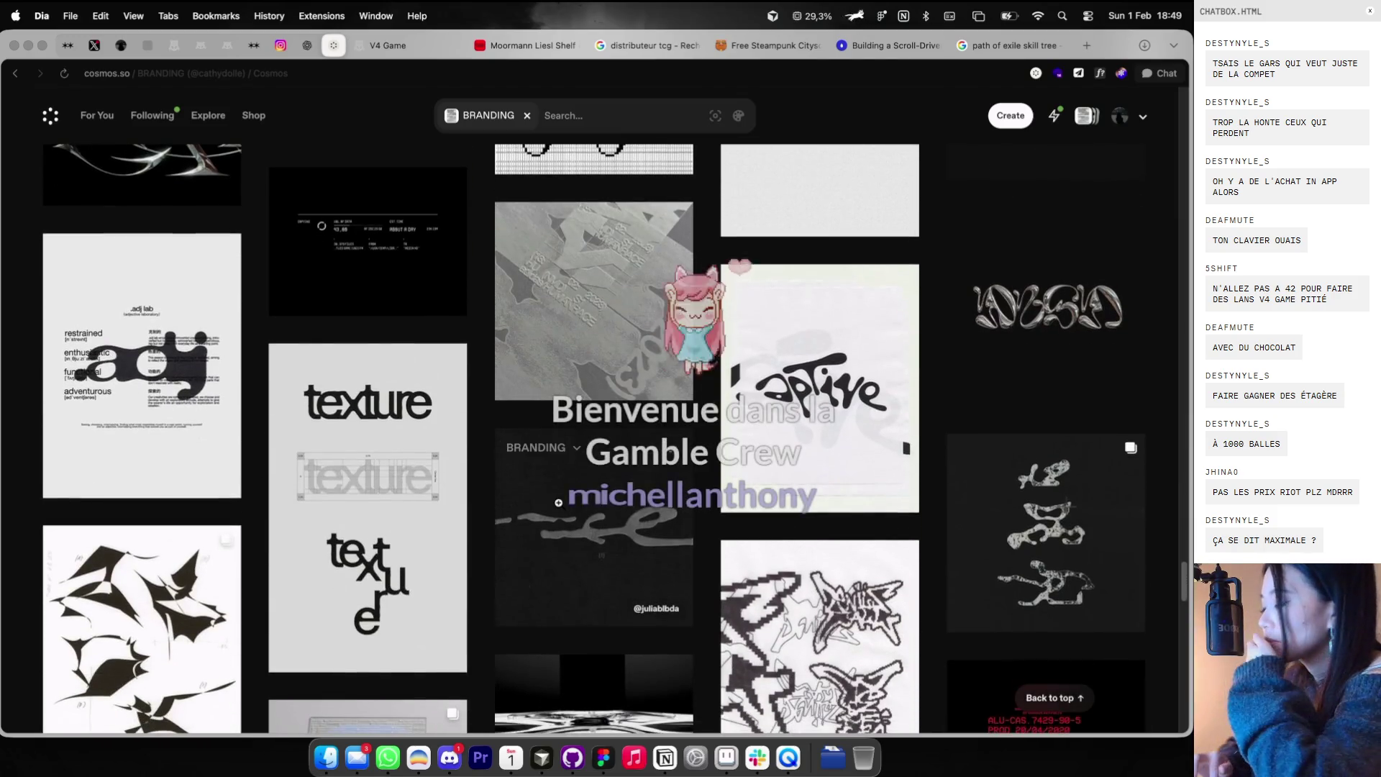
{"action": "scroll", "coordinate": [558, 502], "scroll_direction": "down", "scroll_amount": 4}
{"action": "scroll", "coordinate": [558, 503], "scroll_direction": "down", "scroll_amount": 4}
{"action": "scroll", "coordinate": [559, 507], "scroll_direction": "down", "scroll_amount": 3}
{"action": "scroll", "coordinate": [562, 515], "scroll_direction": "down", "scroll_amount": 2}
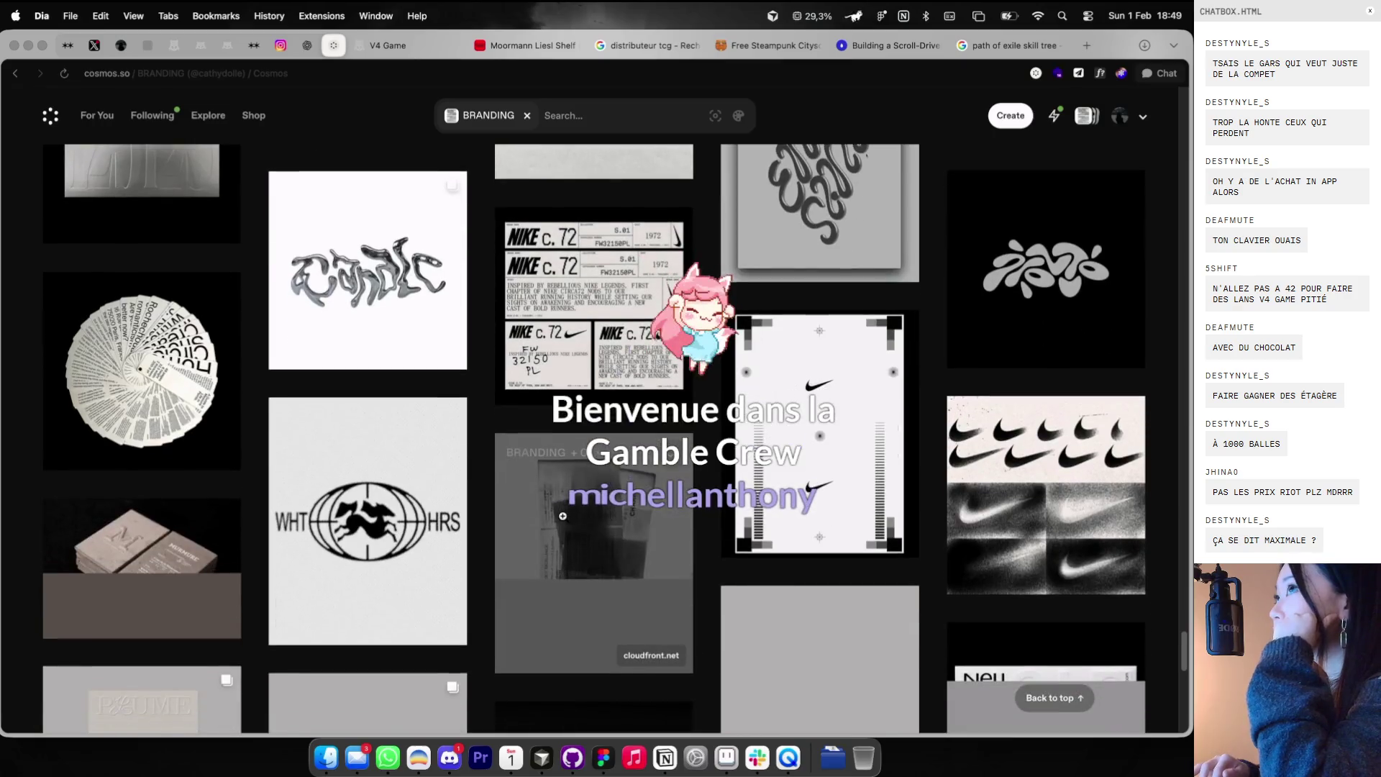
{"action": "scroll", "coordinate": [562, 515], "scroll_direction": "down", "scroll_amount": 3}
{"action": "scroll", "coordinate": [562, 515], "scroll_direction": "down", "scroll_amount": 3}
{"action": "scroll", "coordinate": [562, 516], "scroll_direction": "down", "scroll_amount": 4}
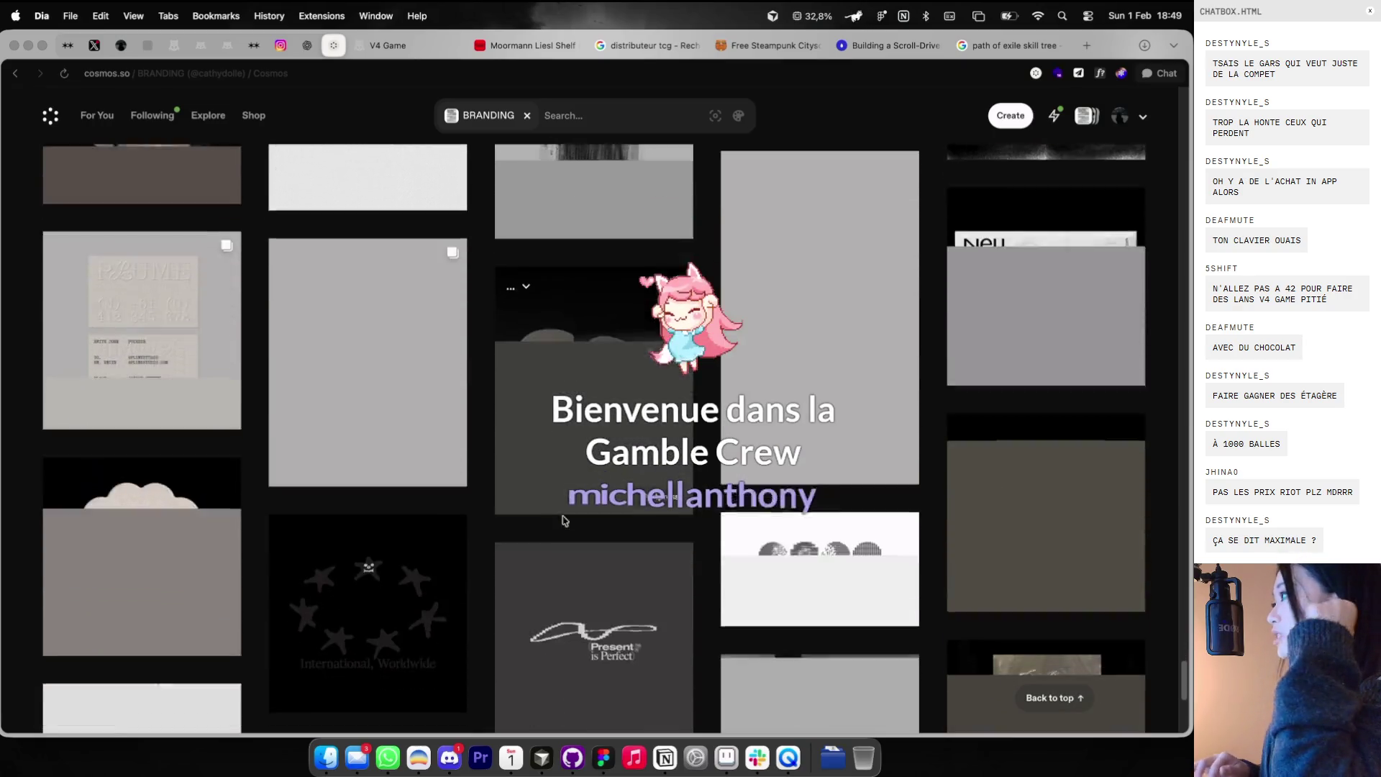
{"action": "scroll", "coordinate": [563, 515], "scroll_direction": "down", "scroll_amount": 8}
{"action": "scroll", "coordinate": [609, 425], "scroll_direction": "down", "scroll_amount": 3}
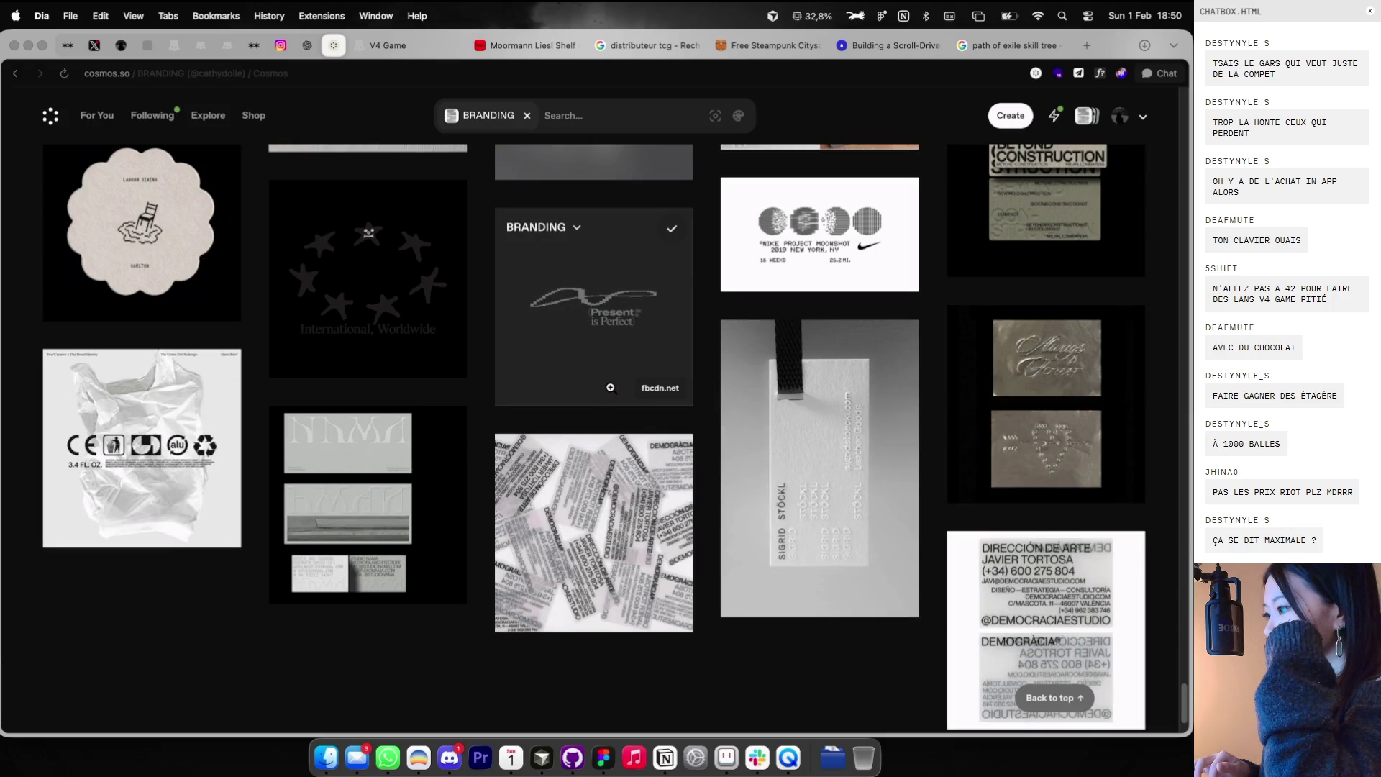
{"action": "right_click", "coordinate": [584, 346]}
{"action": "left_click", "coordinate": [604, 386]}
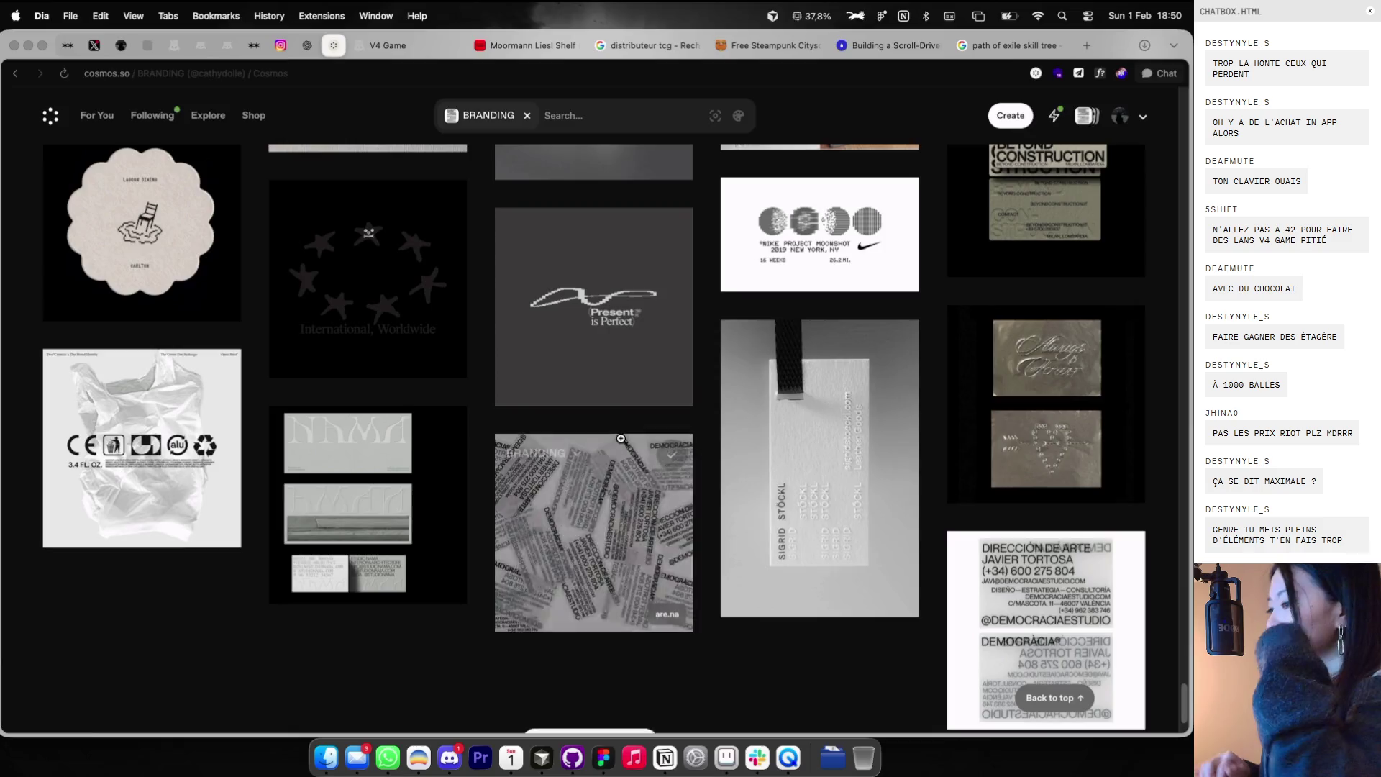
- Paste the Present is Perfect image into Figma beside the black AM poster
{"action": "key", "text": "super+Tab"}
{"action": "scroll", "coordinate": [659, 421], "scroll_direction": "right", "scroll_amount": 10}
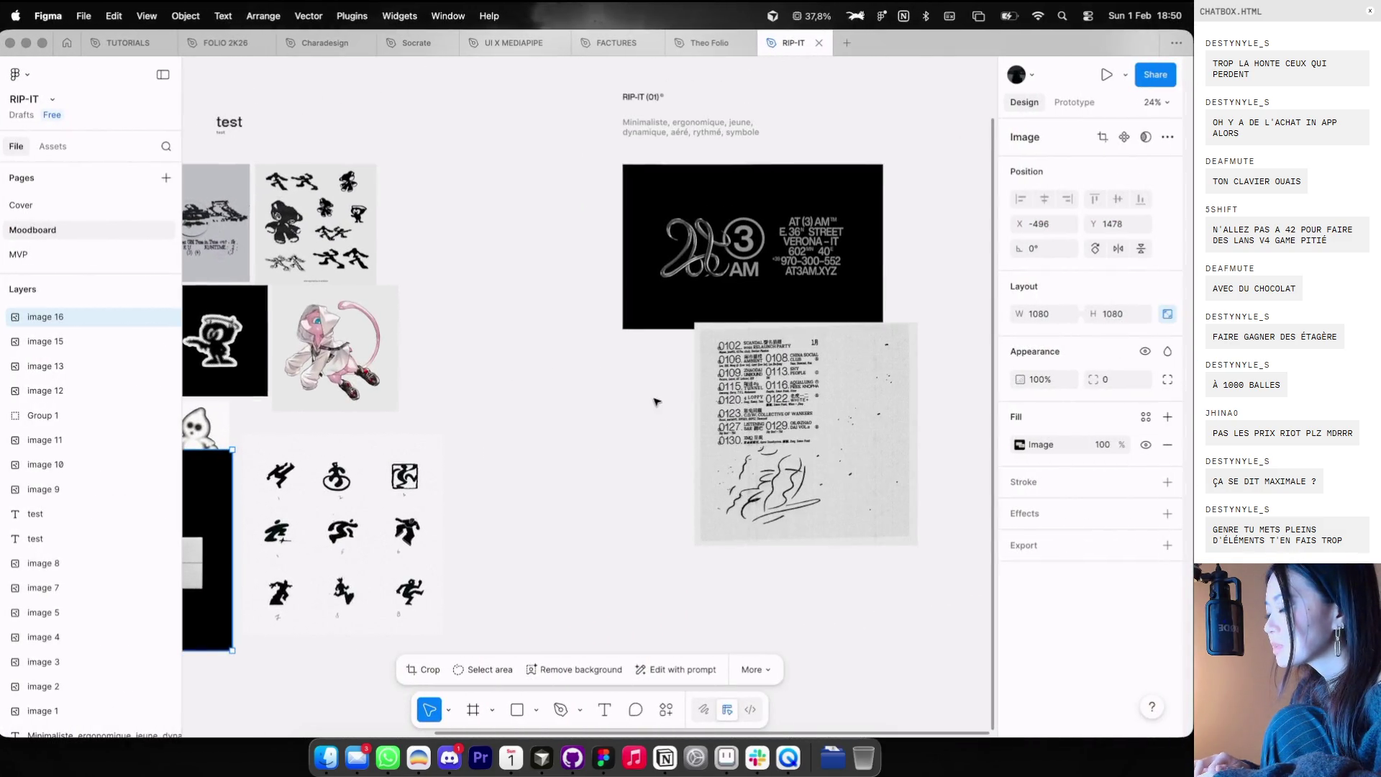
{"action": "key", "text": "super+v"}
{"action": "left_click_drag", "start_coordinate": [590, 380], "coordinate": [774, 310]}
- Open the International, Worldwide star card in Cosmos and copy its image address
{"action": "key", "text": "ctrl+Left"}
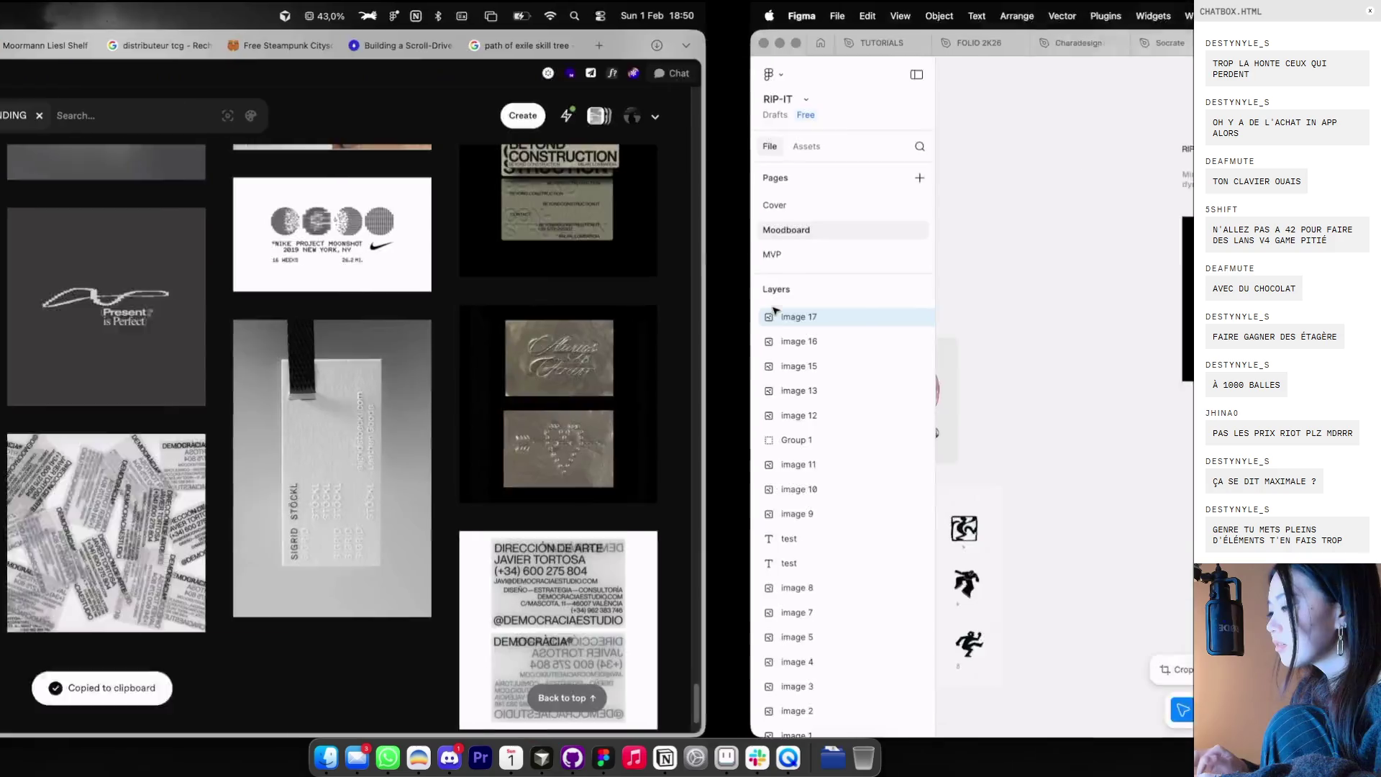
{"action": "right_click", "coordinate": [378, 310]}
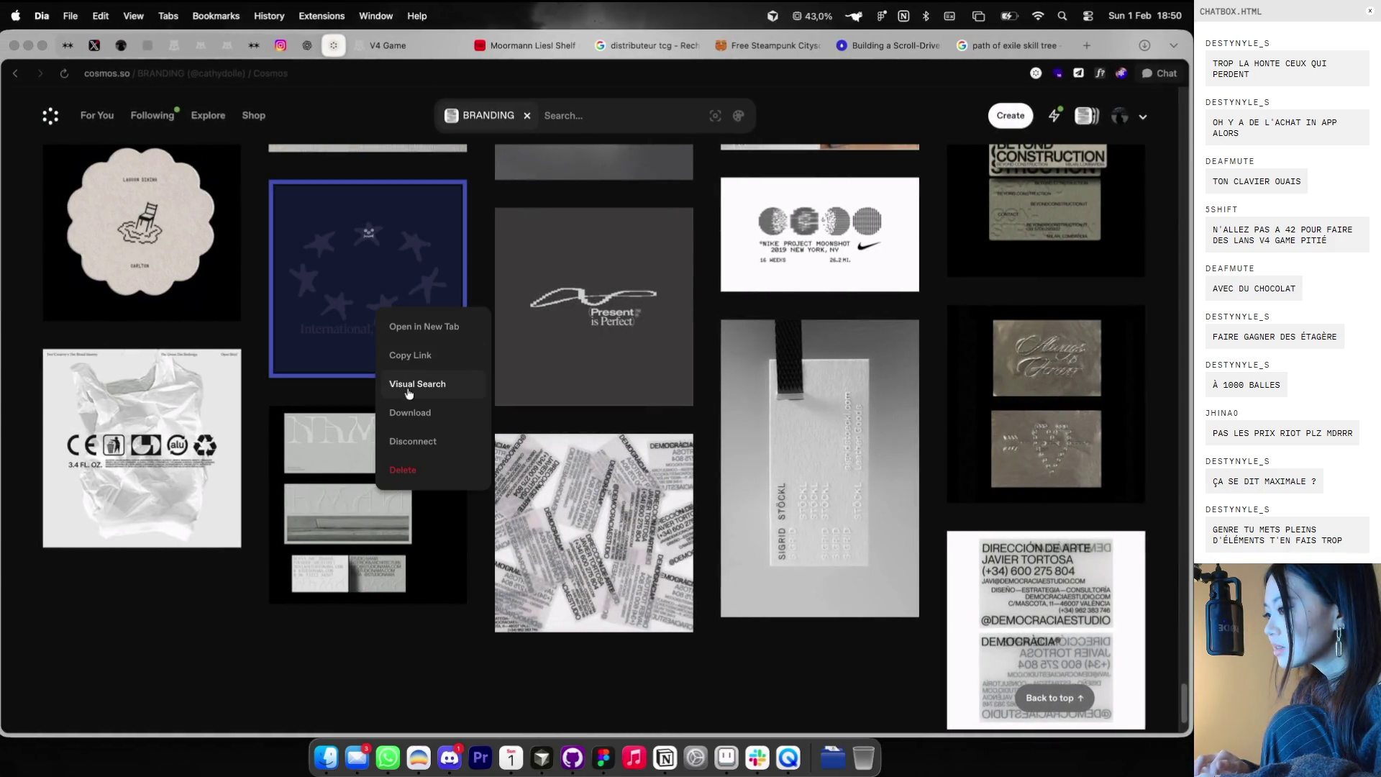
{"action": "left_click", "coordinate": [334, 264]}
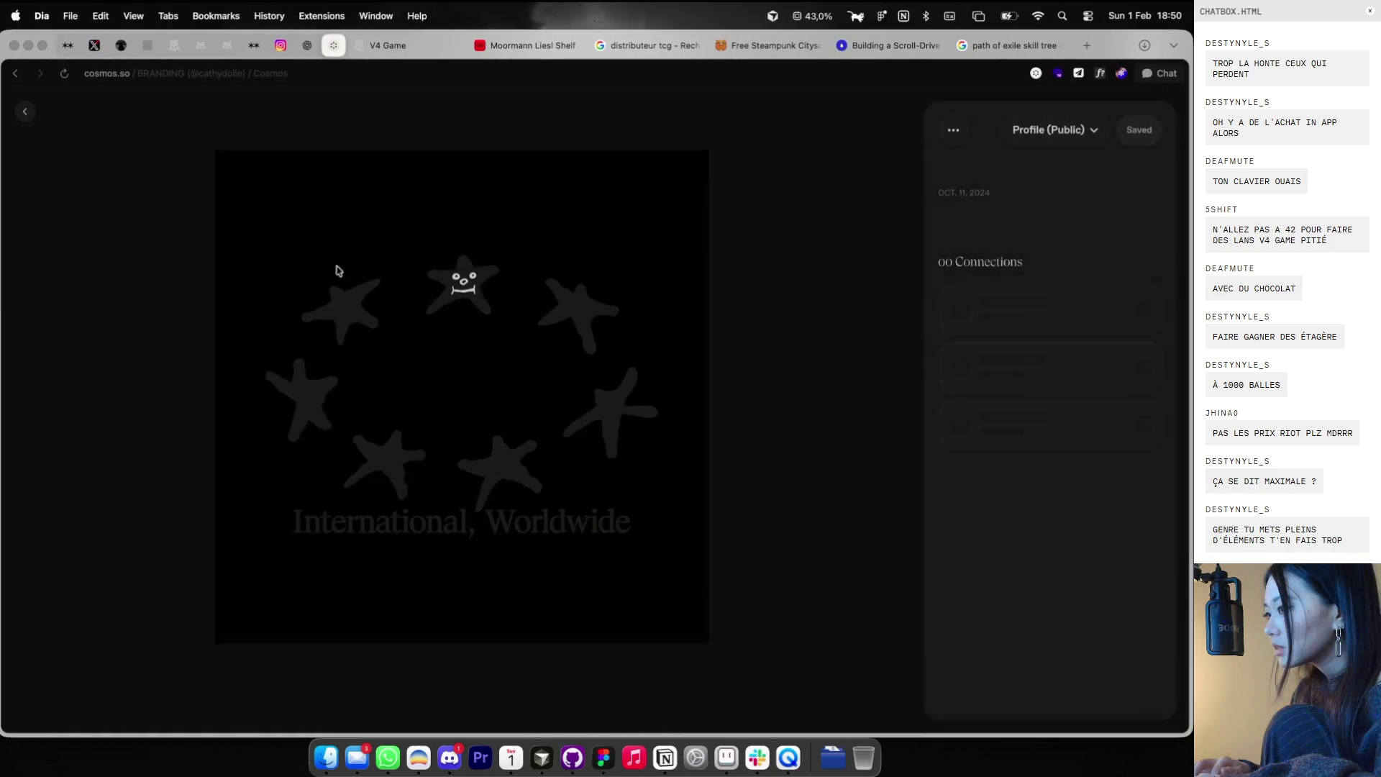
{"action": "right_click", "coordinate": [413, 324]}
{"action": "left_click", "coordinate": [425, 381]}
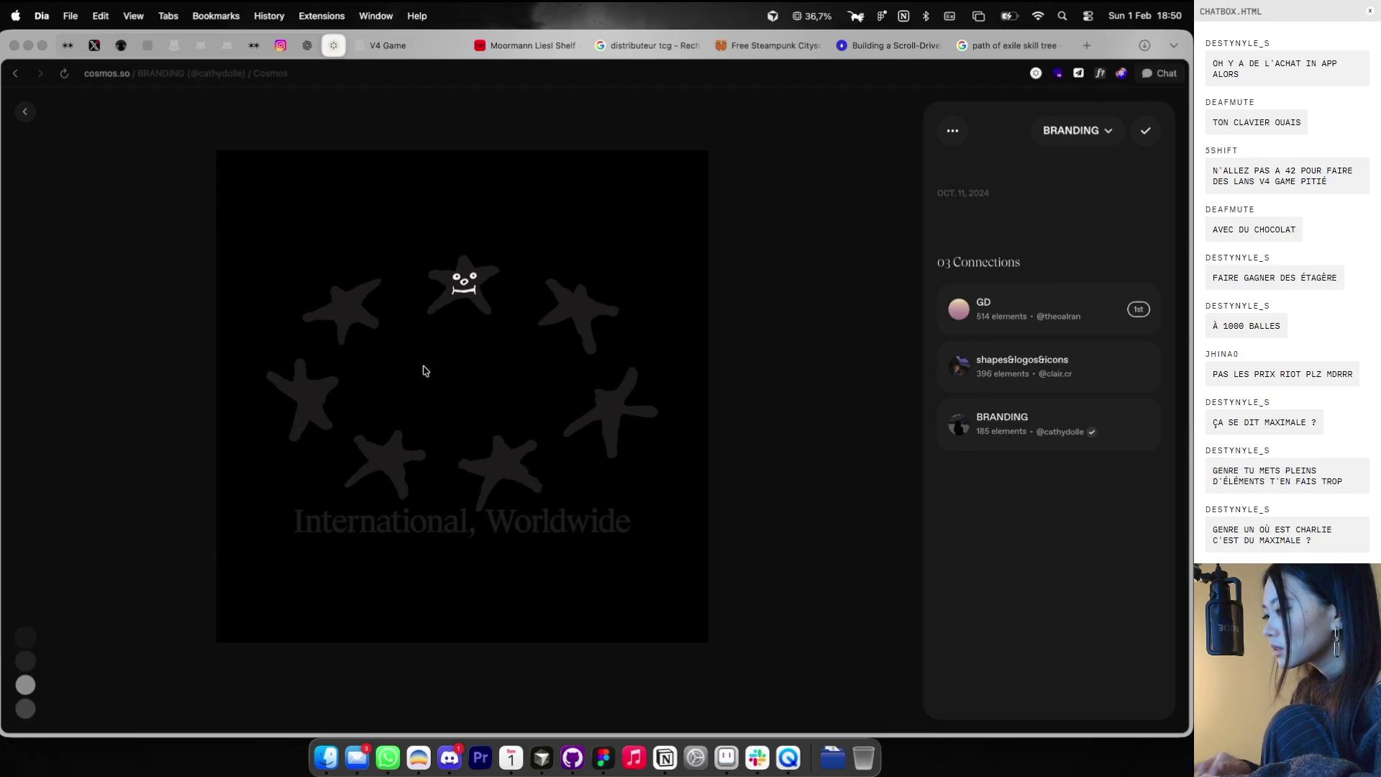
- Try pasting the star image address into Figma, then delete the stray pasted text
{"action": "key", "text": "super+Tab"}
{"action": "key", "text": "shift+1"}
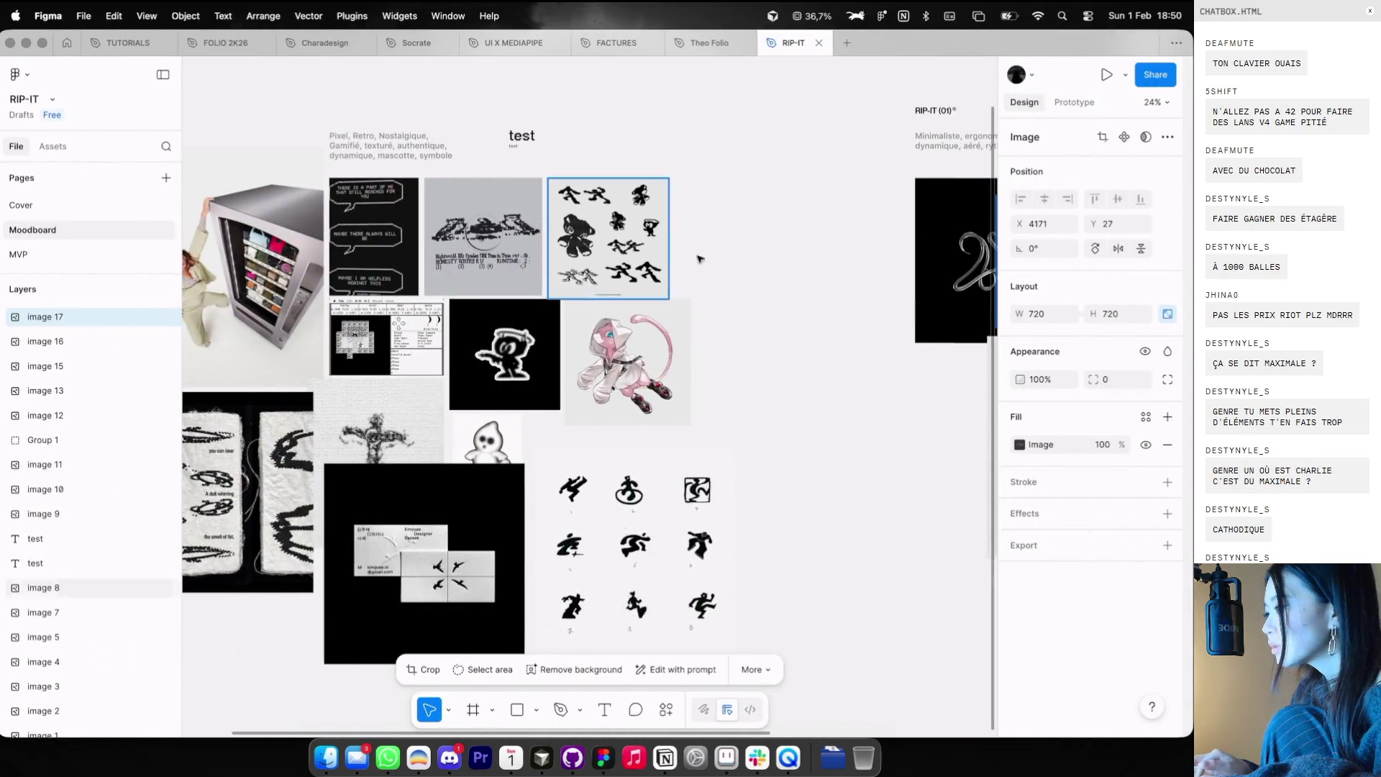
{"action": "key", "text": "Escape"}
{"action": "key", "text": "super+v"}
{"action": "key", "text": "BackSpace"}
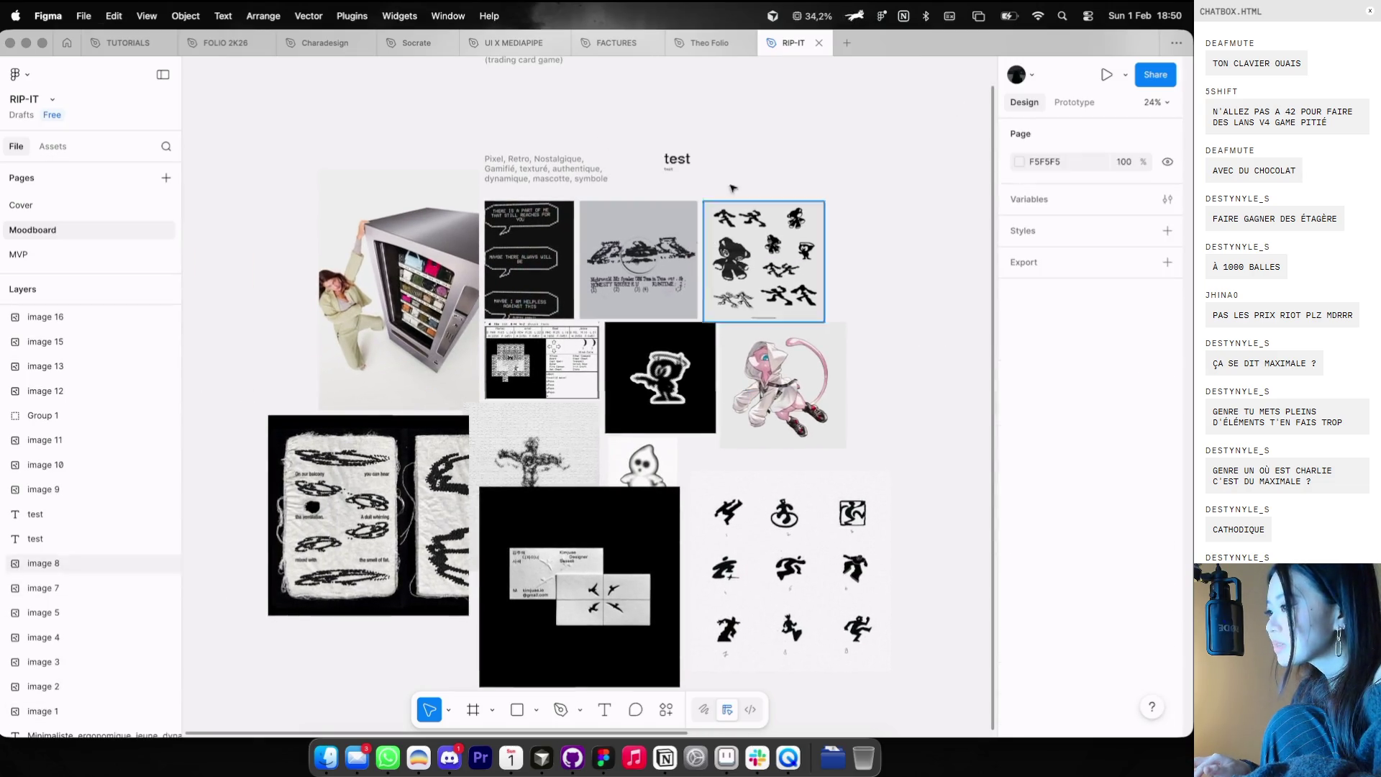
{"action": "scroll", "coordinate": [756, 159], "scroll_direction": "up", "scroll_amount": 3}
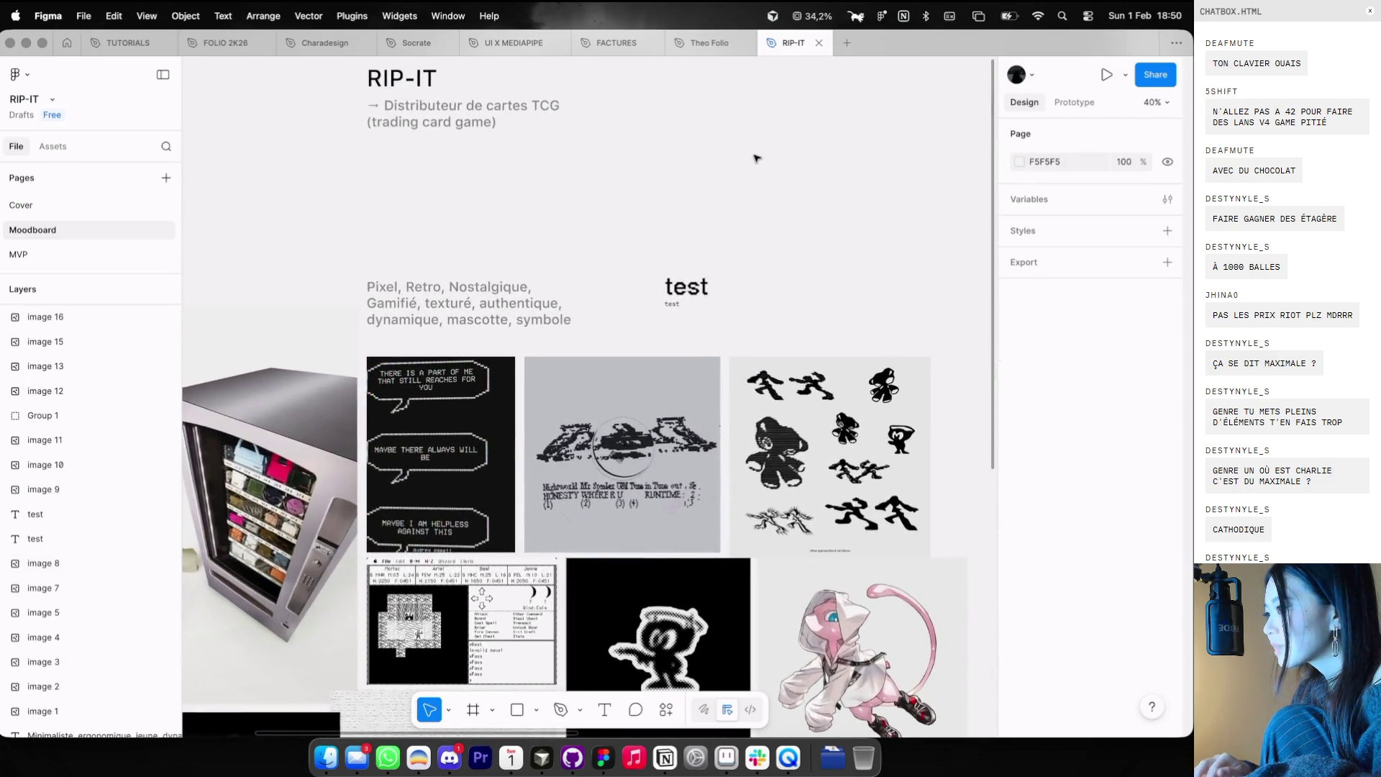
- Screenshot the star artwork in Cosmos and drop it onto the RIP-IT moodboard
{"action": "key", "text": "super+Tab"}
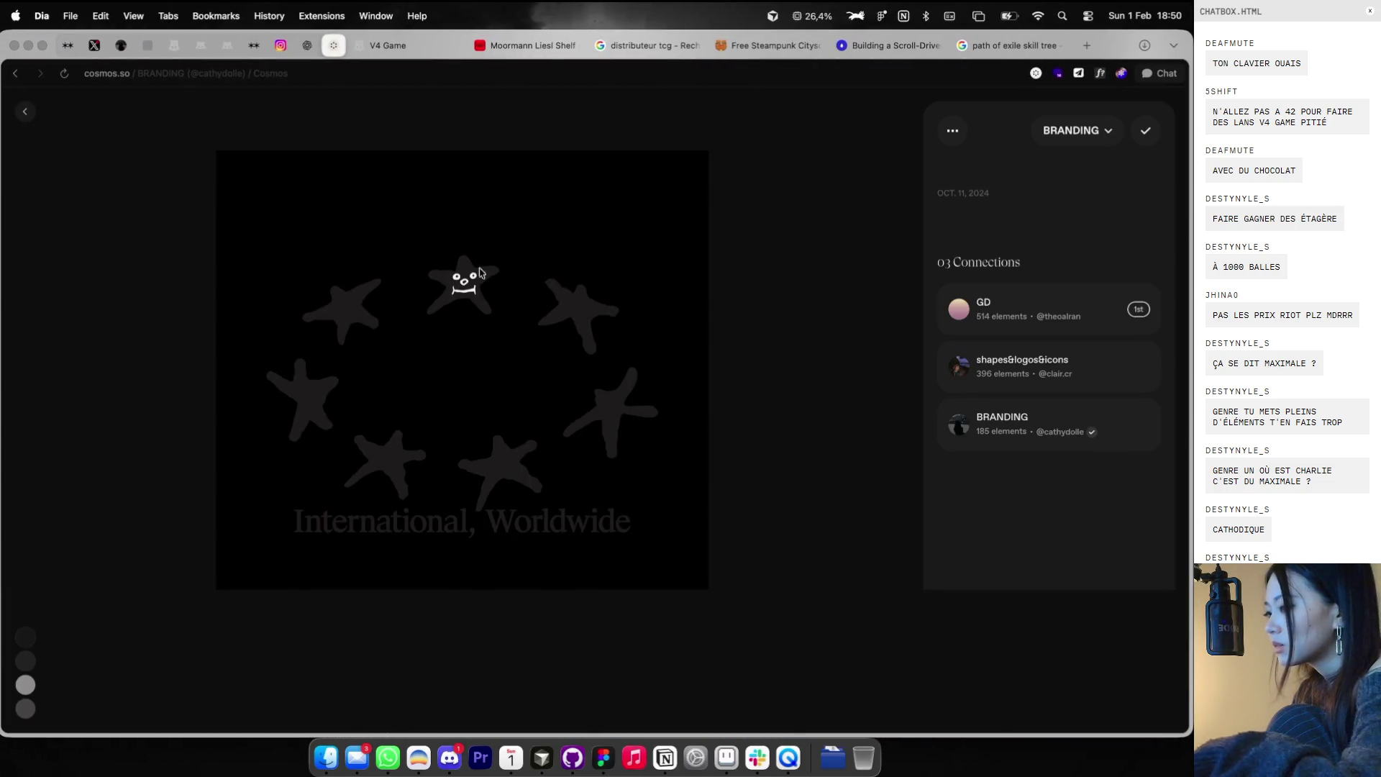
{"action": "left_click_drag", "start_coordinate": [242, 221], "coordinate": [657, 564]}
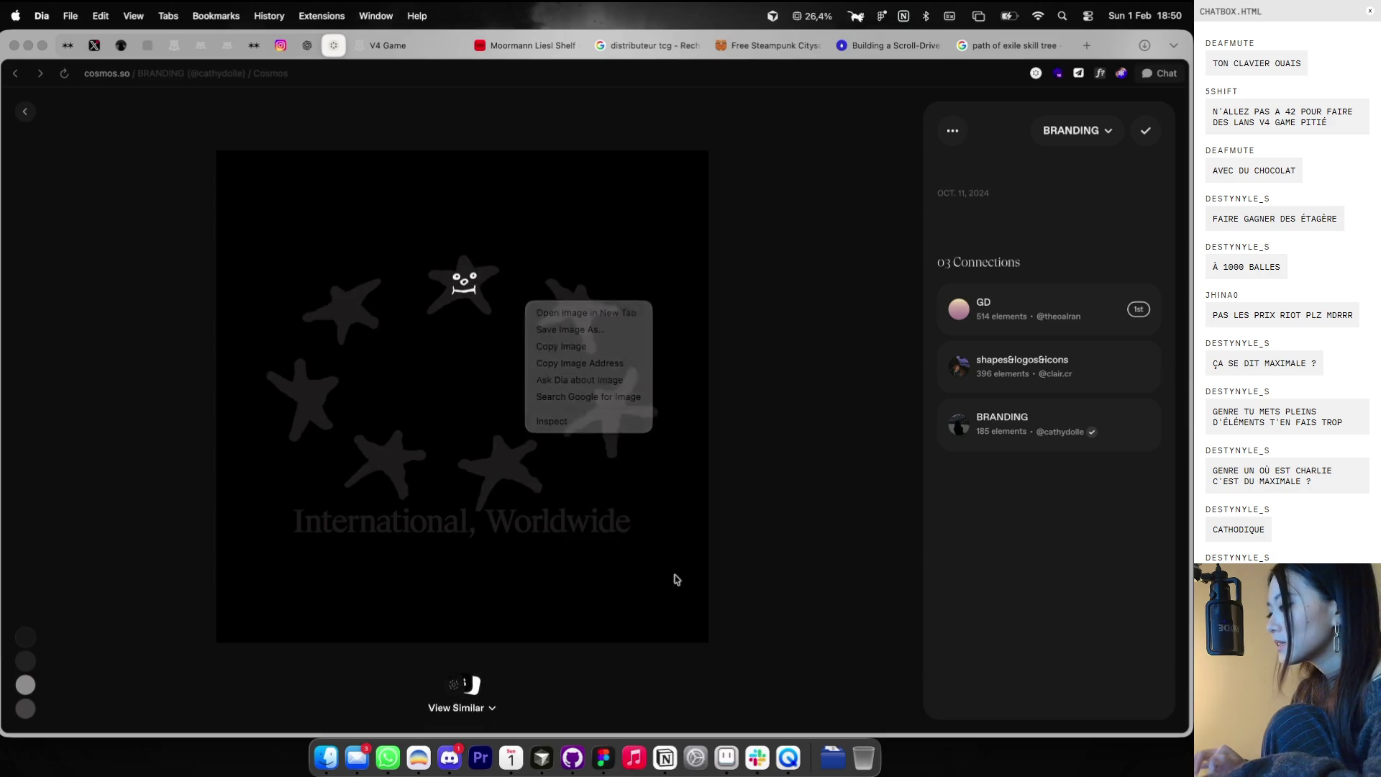
{"action": "left_click_drag", "start_coordinate": [226, 222], "coordinate": [706, 587]}
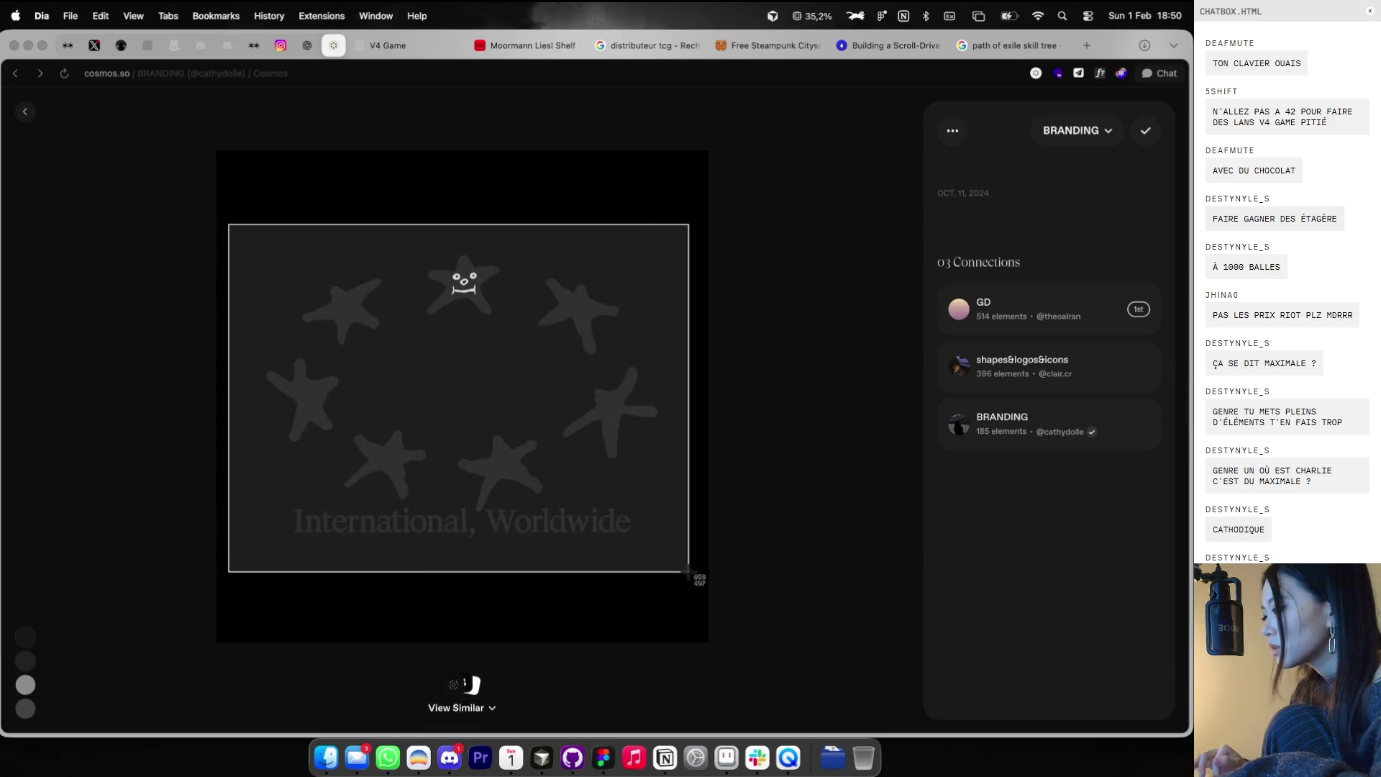
{"action": "key", "text": "super+Tab"}
{"action": "mouse_move", "coordinate": [1126, 744]}
{"action": "left_mouse_down"}
{"action": "mouse_move", "coordinate": [497, 295]}
{"action": "mouse_move", "coordinate": [340, 523]}
{"action": "left_mouse_up"}
{"action": "scroll", "coordinate": [433, 276], "scroll_direction": "down", "scroll_amount": 3}
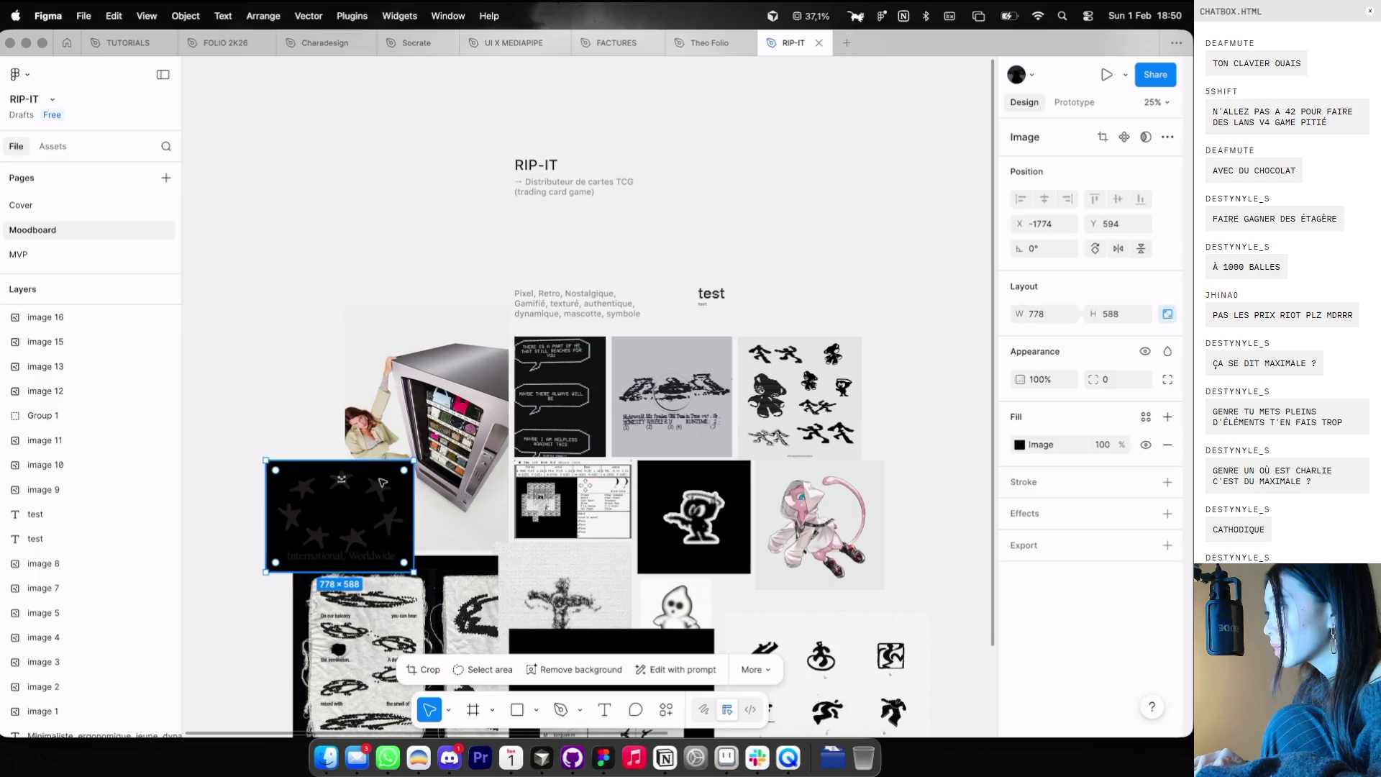
- Move the star image below the white textured image and deselect it
{"action": "left_click_drag", "start_coordinate": [382, 483], "coordinate": [399, 564]}
{"action": "scroll", "coordinate": [397, 429], "scroll_direction": "down", "scroll_amount": 2}
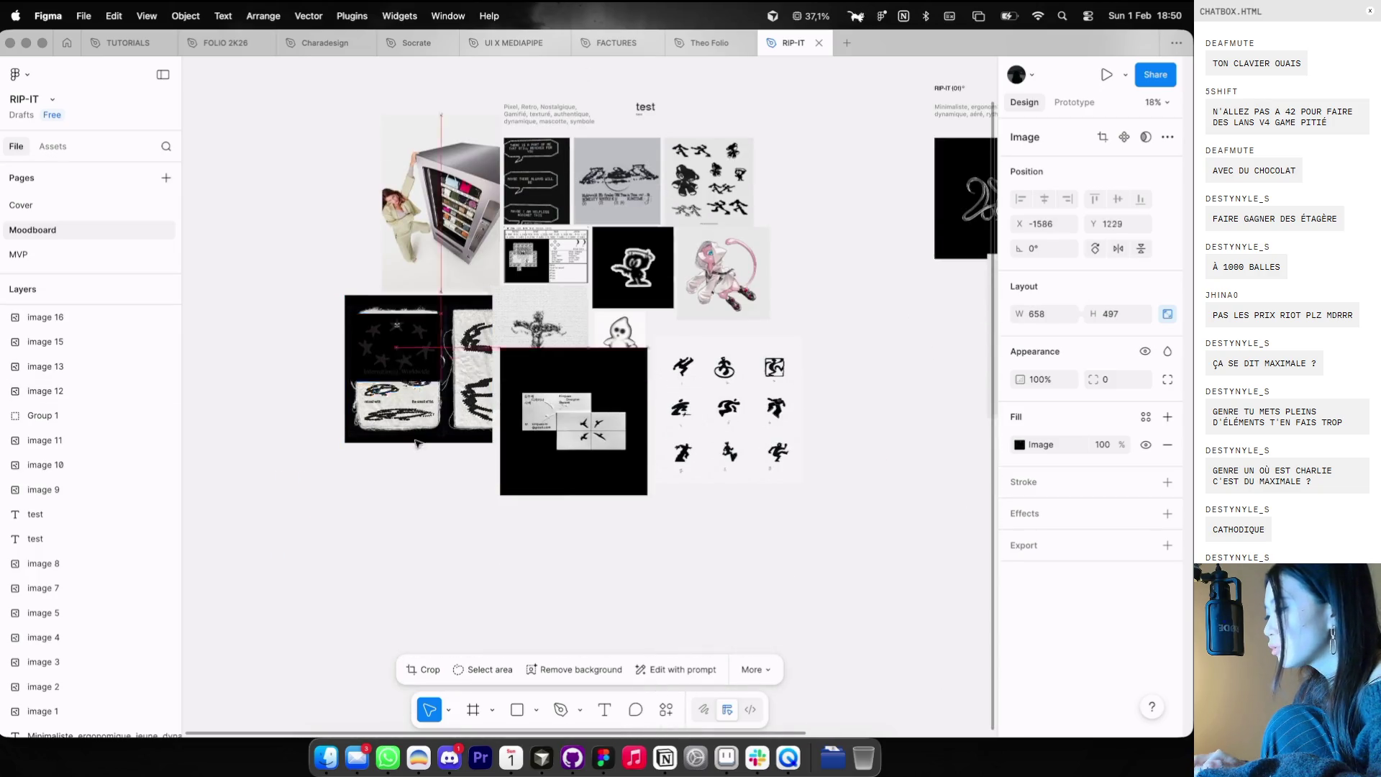
{"action": "left_click_drag", "start_coordinate": [415, 443], "coordinate": [448, 502]}
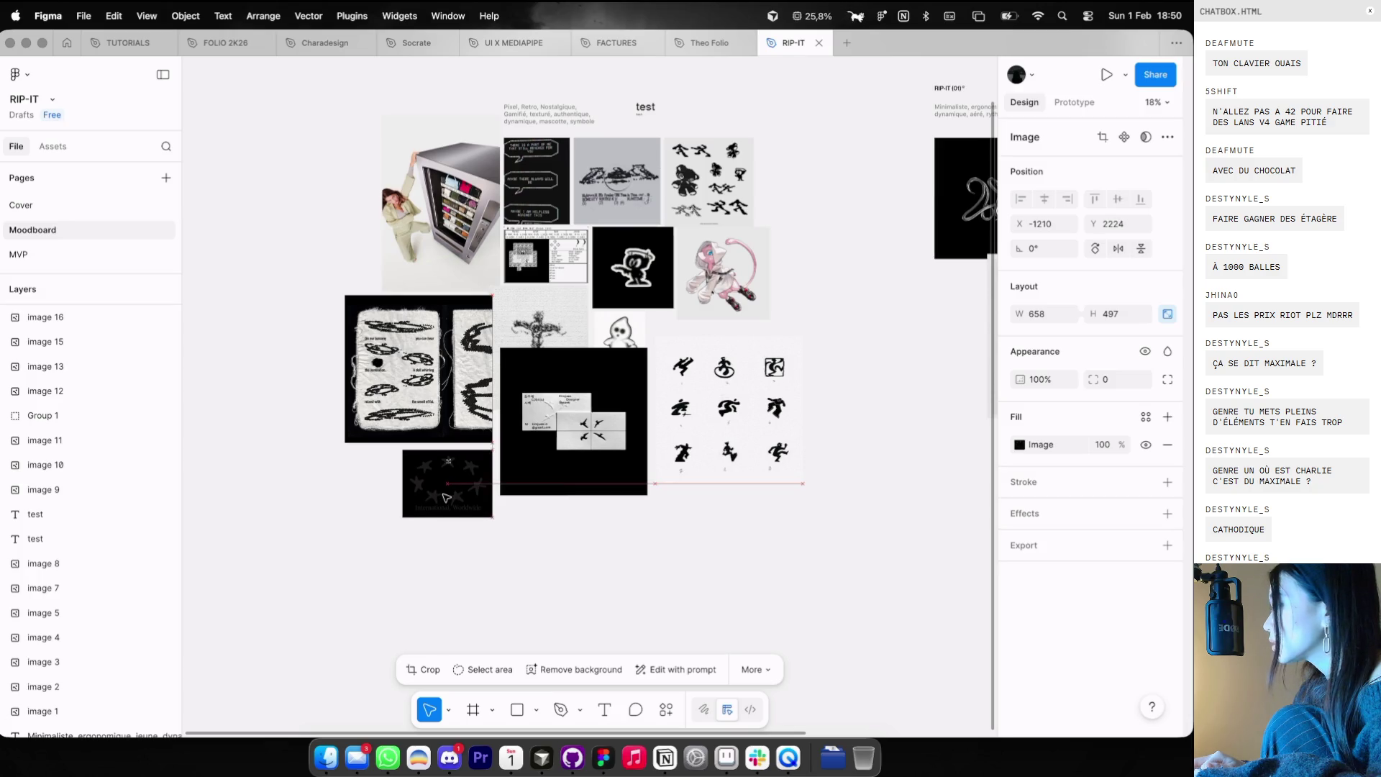
{"action": "left_click", "coordinate": [501, 543]}
- Return to the Cosmos BRANDING grid in the browser
{"action": "scroll", "coordinate": [502, 543], "scroll_direction": "up", "scroll_amount": 3}
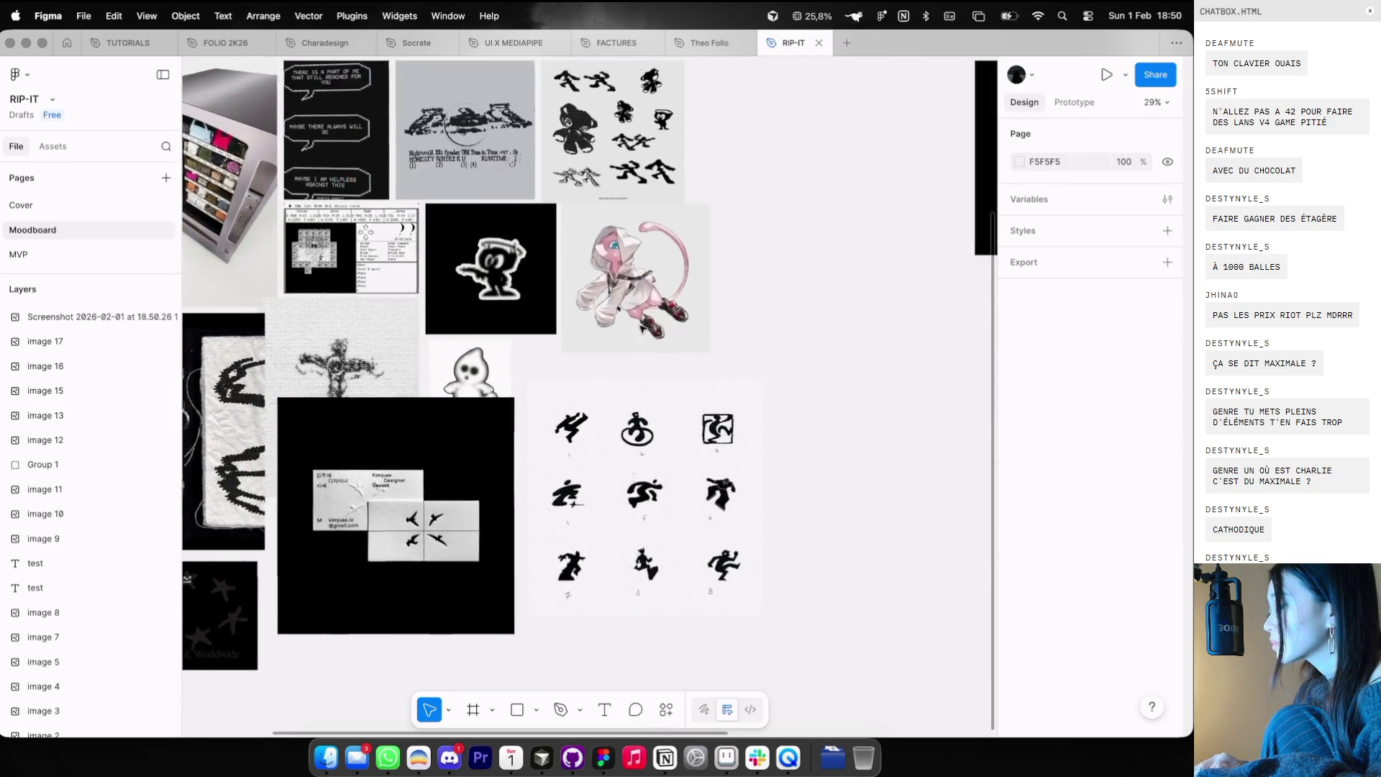
{"action": "key", "text": "ctrl+Left"}
{"action": "scroll", "coordinate": [542, 189], "scroll_direction": "down", "scroll_amount": 5}
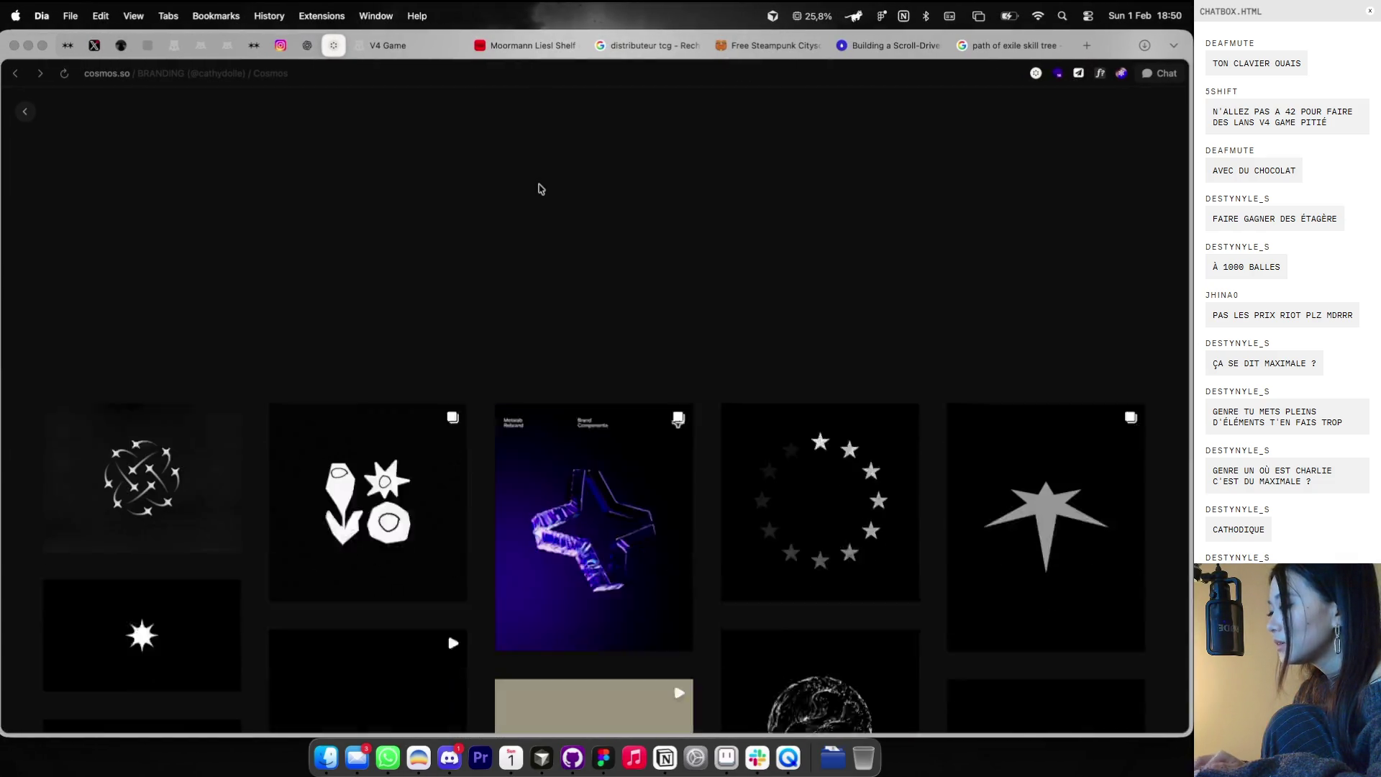
- Scroll to the International, Worldwide starfish logo, open it, and follow its Are.na source link
{"action": "scroll", "coordinate": [542, 189], "scroll_direction": "down", "scroll_amount": 3}
{"action": "scroll", "coordinate": [542, 188], "scroll_direction": "down", "scroll_amount": 3}
{"action": "scroll", "coordinate": [541, 188], "scroll_direction": "down", "scroll_amount": 3}
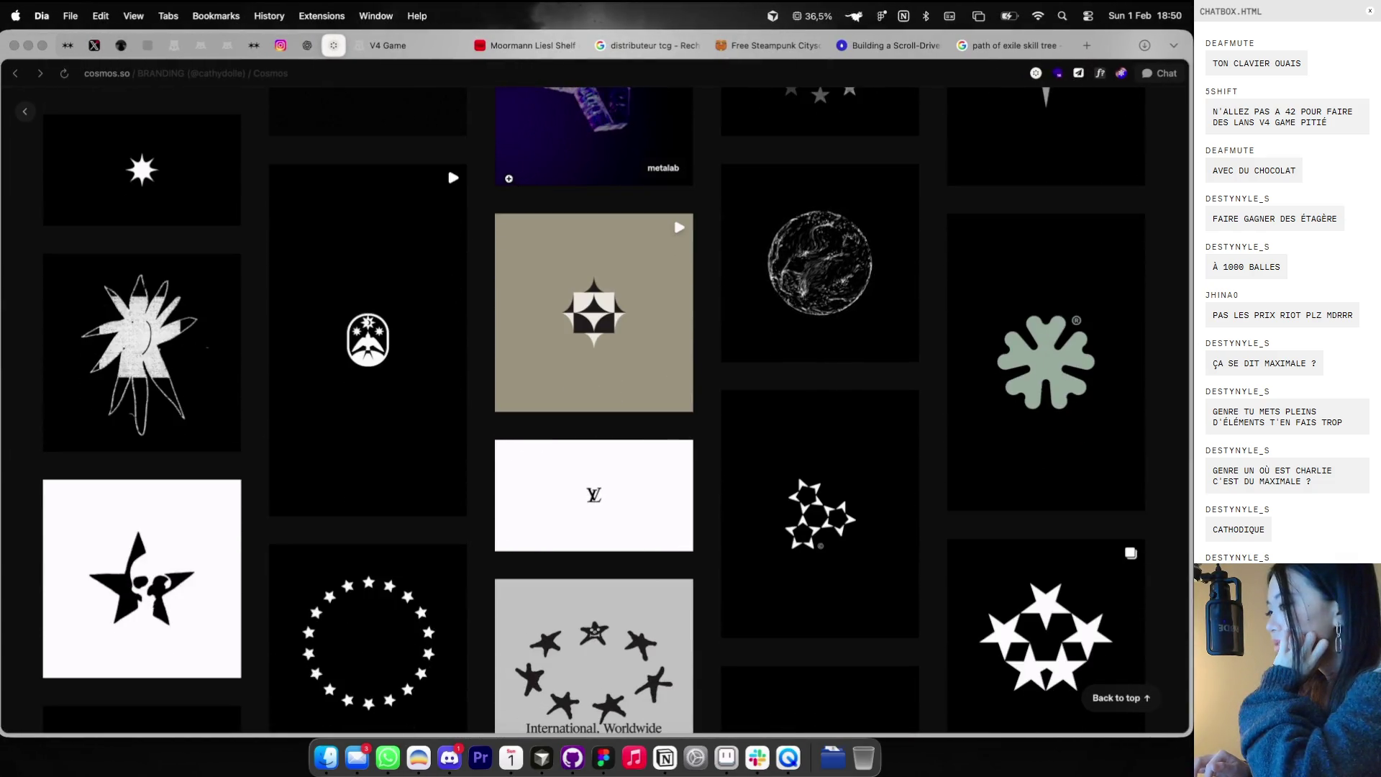
{"action": "scroll", "coordinate": [484, 201], "scroll_direction": "down", "scroll_amount": 3}
{"action": "scroll", "coordinate": [484, 200], "scroll_direction": "down", "scroll_amount": 2}
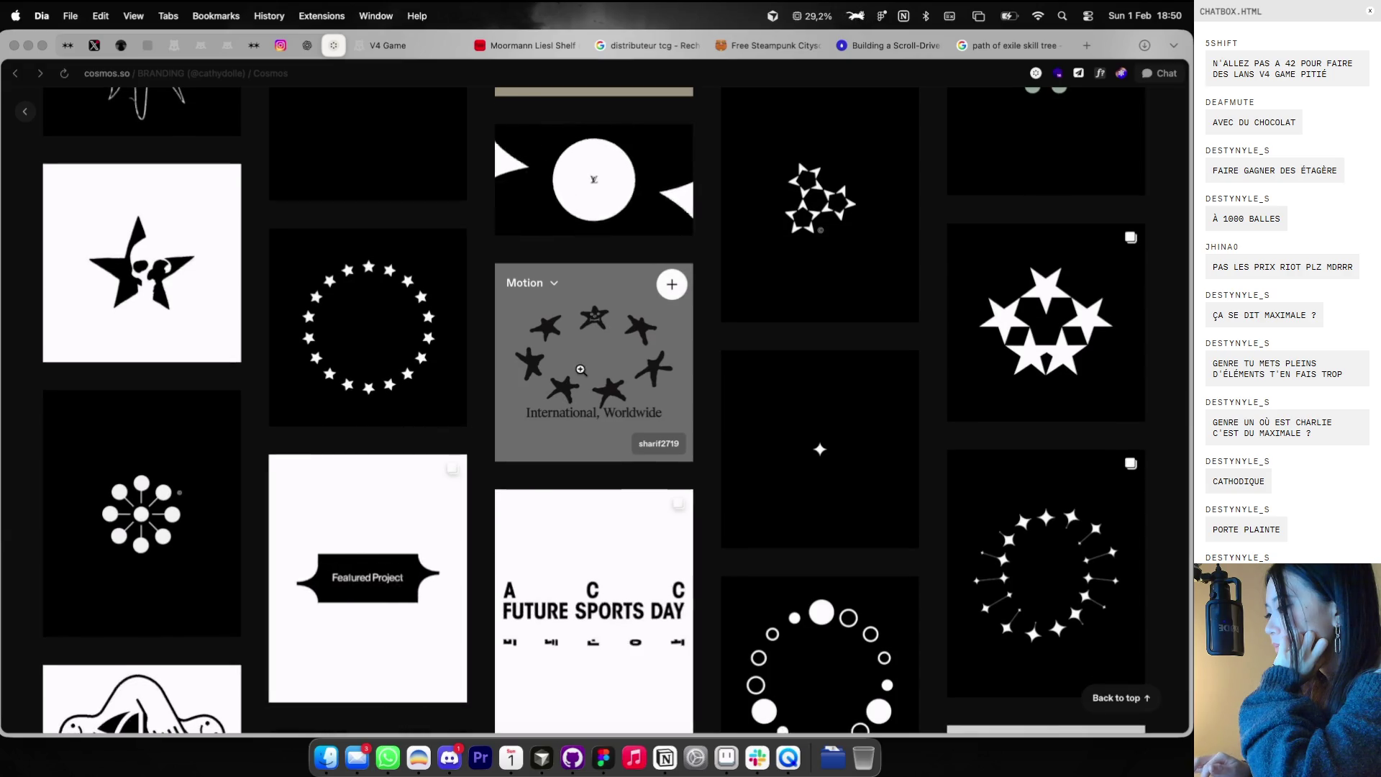
{"action": "left_click", "coordinate": [579, 371]}
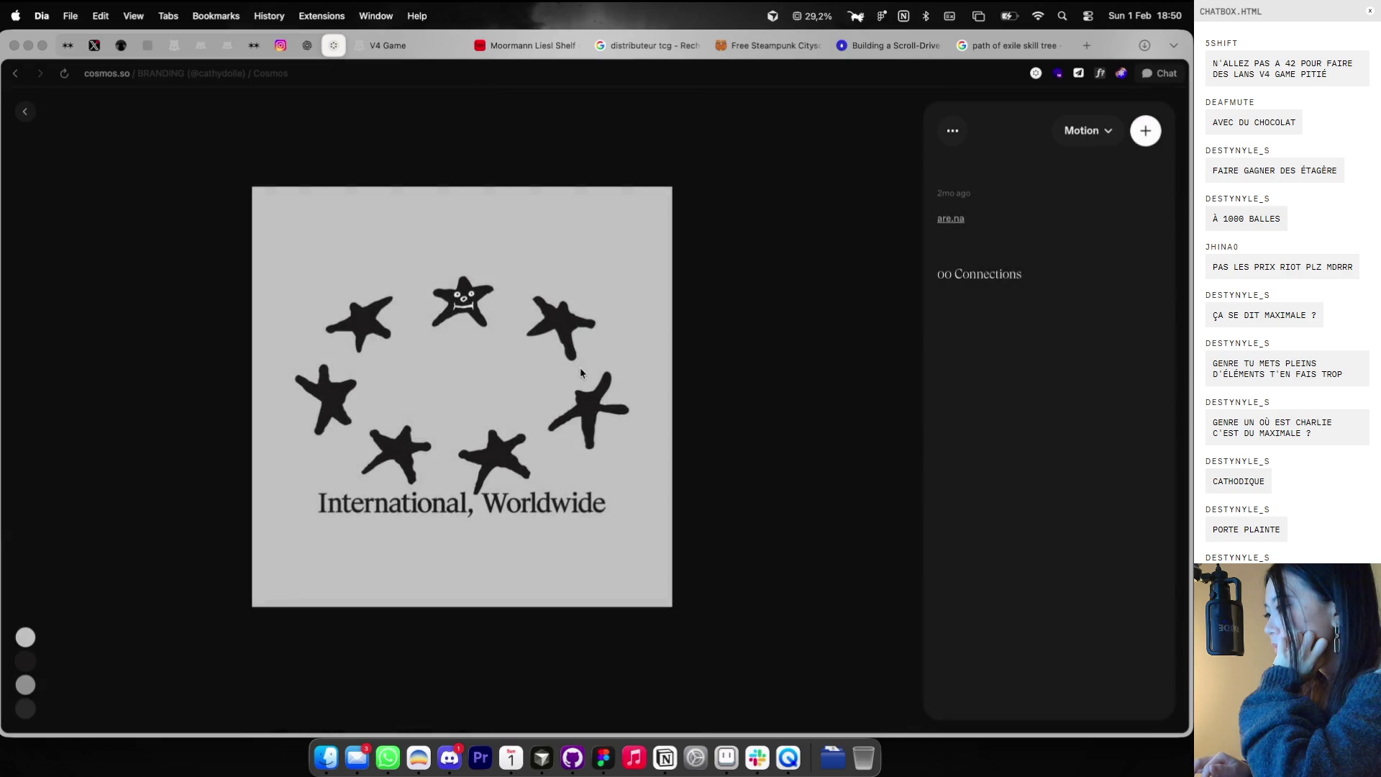
{"action": "left_click", "coordinate": [946, 217]}
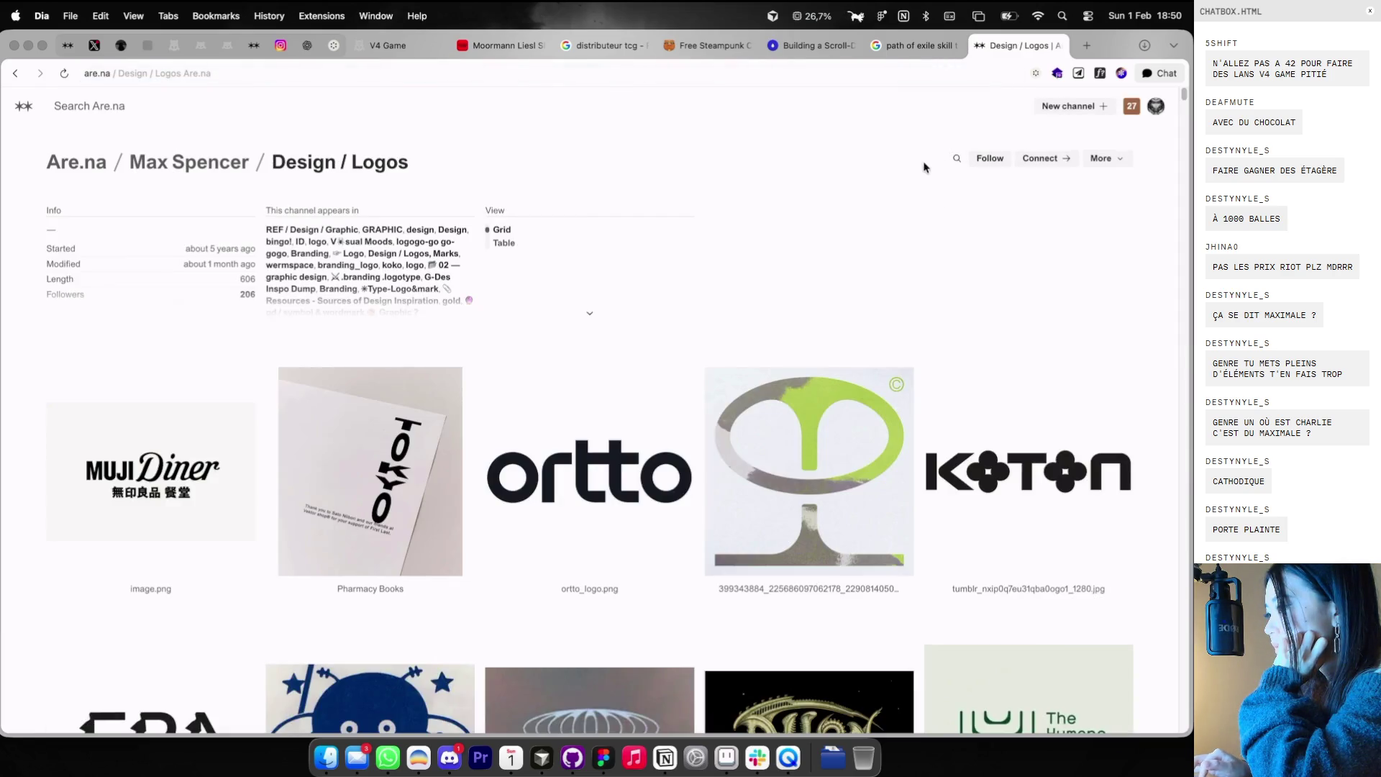
- Open the Wild at Heart logo in the Design / Logos channel and copy its image
{"action": "scroll", "coordinate": [899, 187], "scroll_direction": "down", "scroll_amount": 10}
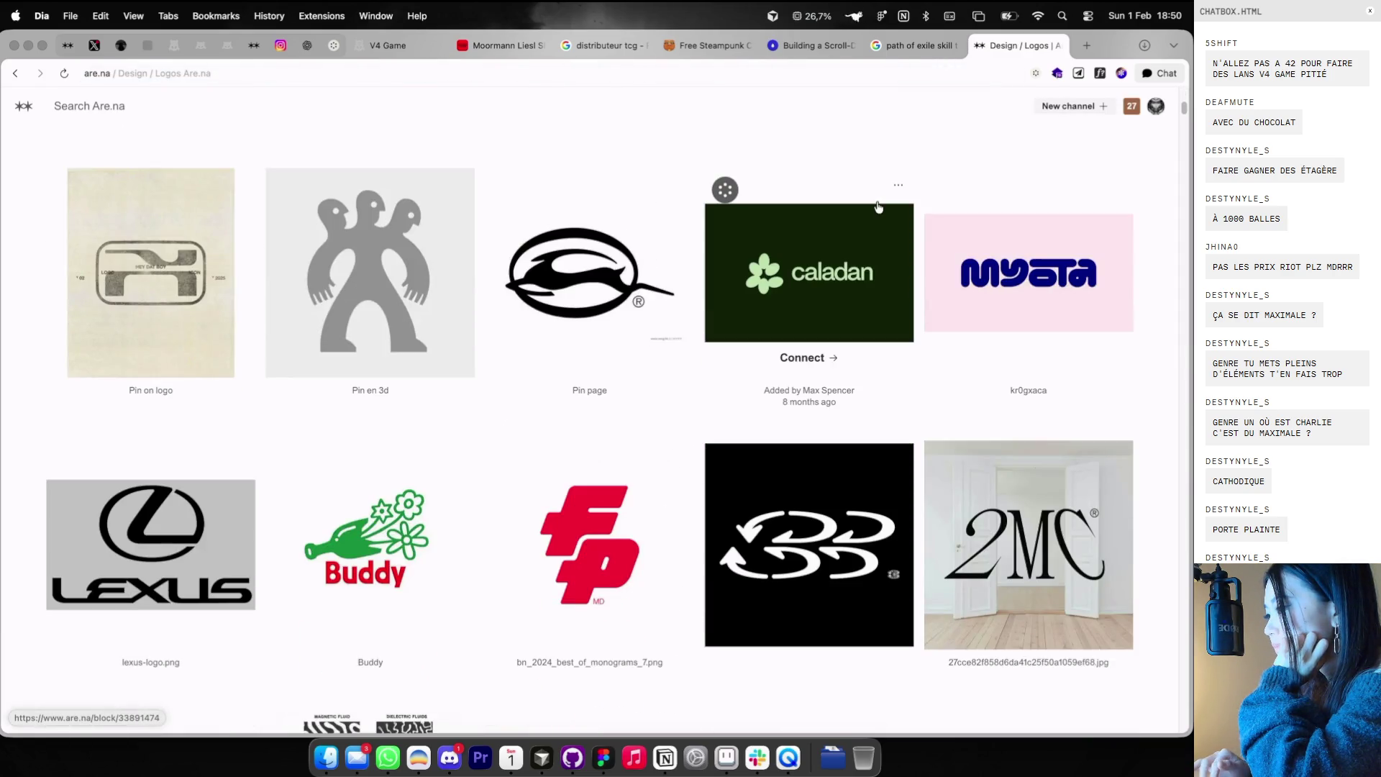
{"action": "scroll", "coordinate": [878, 207], "scroll_direction": "down", "scroll_amount": 5}
{"action": "scroll", "coordinate": [878, 207], "scroll_direction": "down", "scroll_amount": 5}
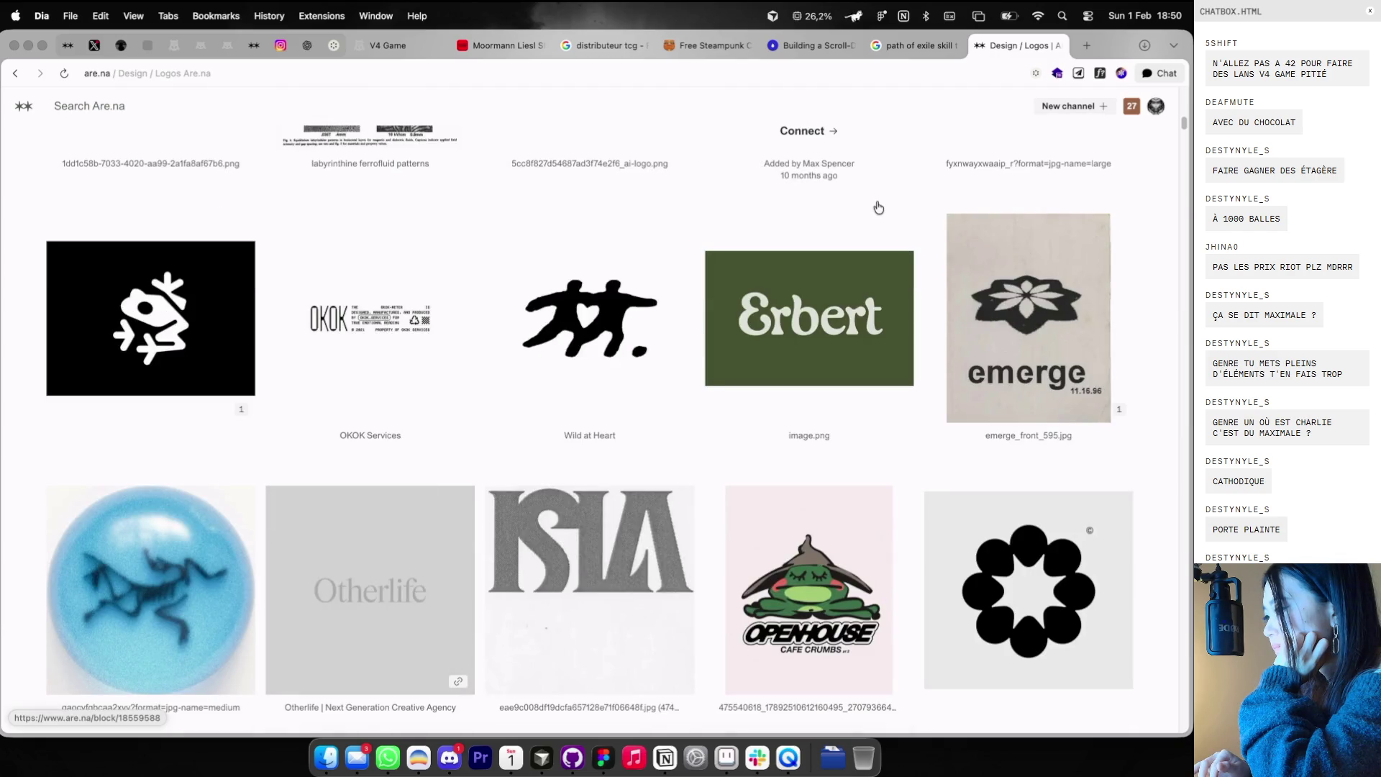
{"action": "left_click", "coordinate": [602, 340]}
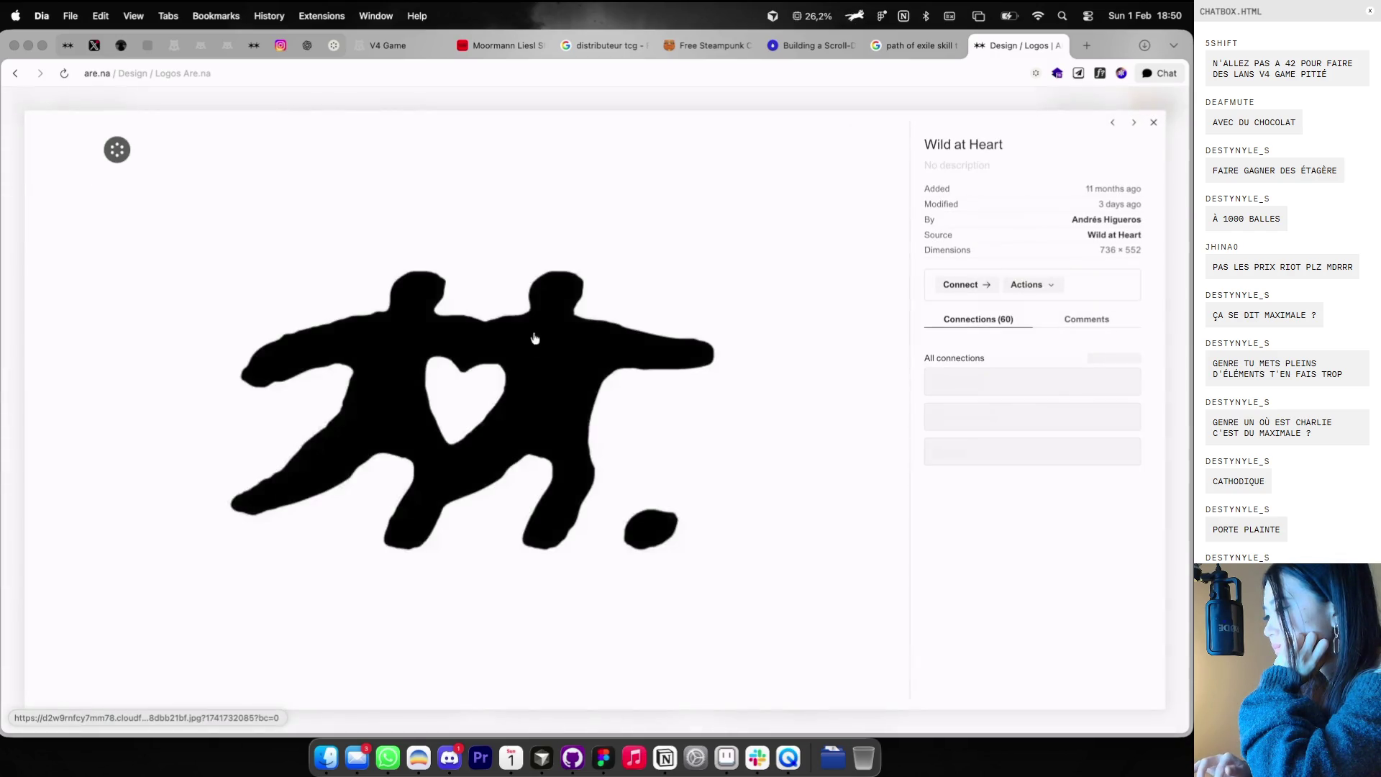
{"action": "right_click", "coordinate": [513, 345]}
{"action": "left_click", "coordinate": [550, 501]}
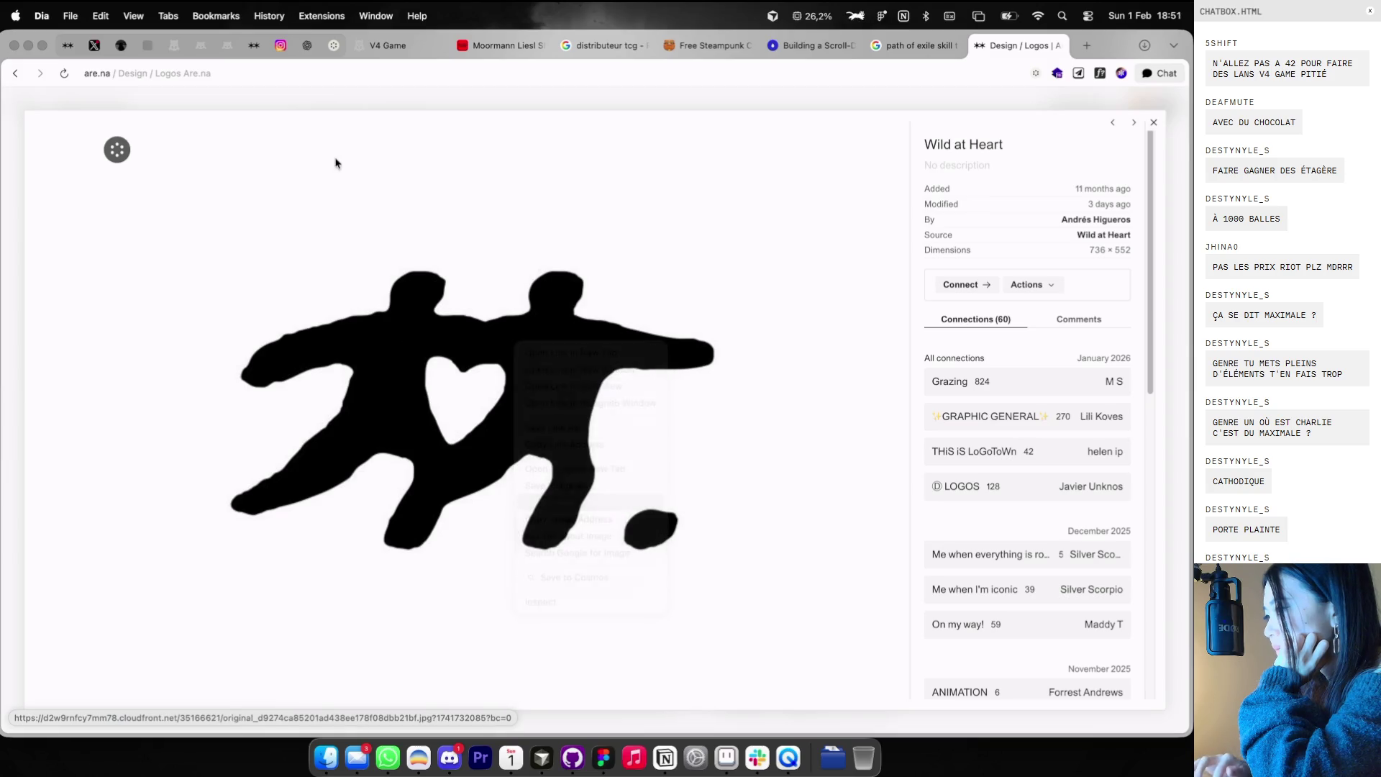
{"action": "left_click", "coordinate": [352, 105]}
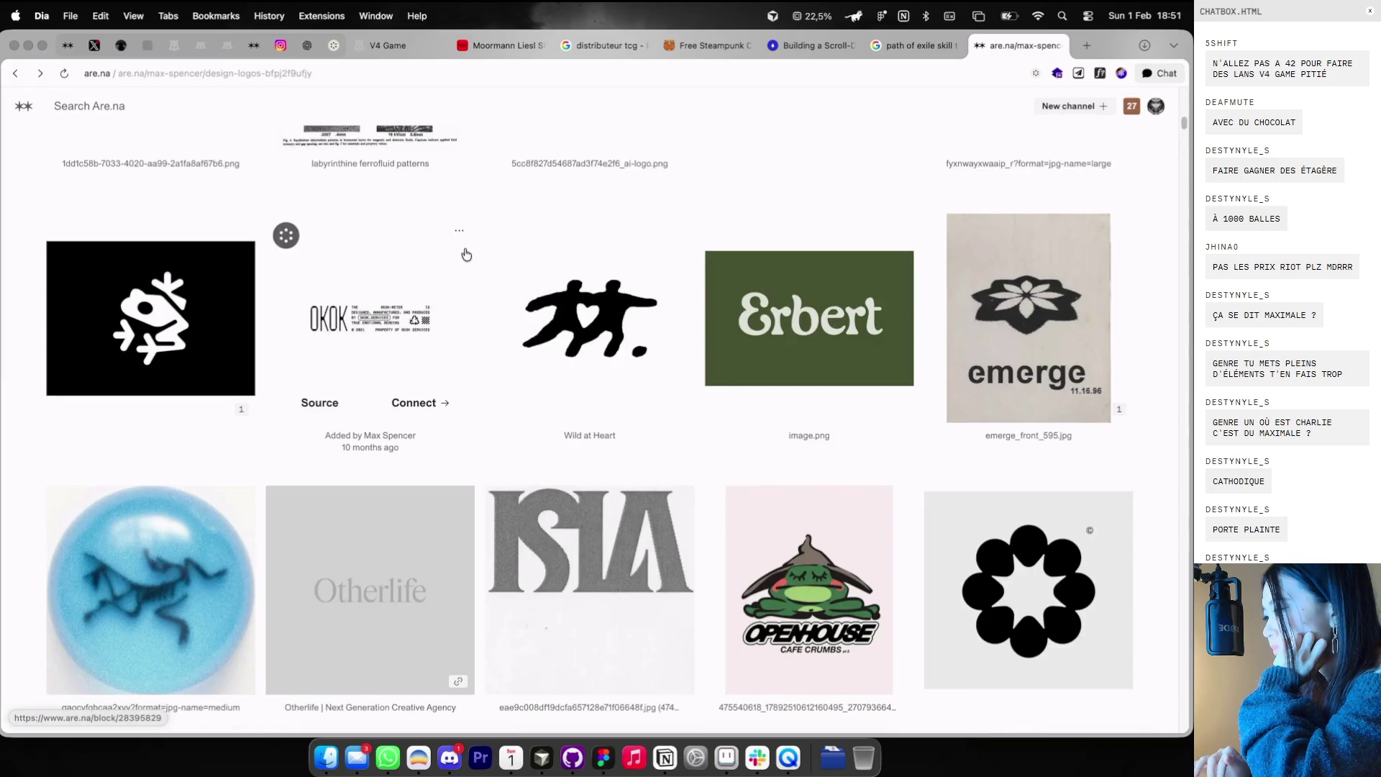
- Scroll further down the channel and open the RUNNN.ER logo block
{"action": "scroll", "coordinate": [466, 253], "scroll_direction": "down", "scroll_amount": 1}
{"action": "scroll", "coordinate": [466, 254], "scroll_direction": "down", "scroll_amount": 4}
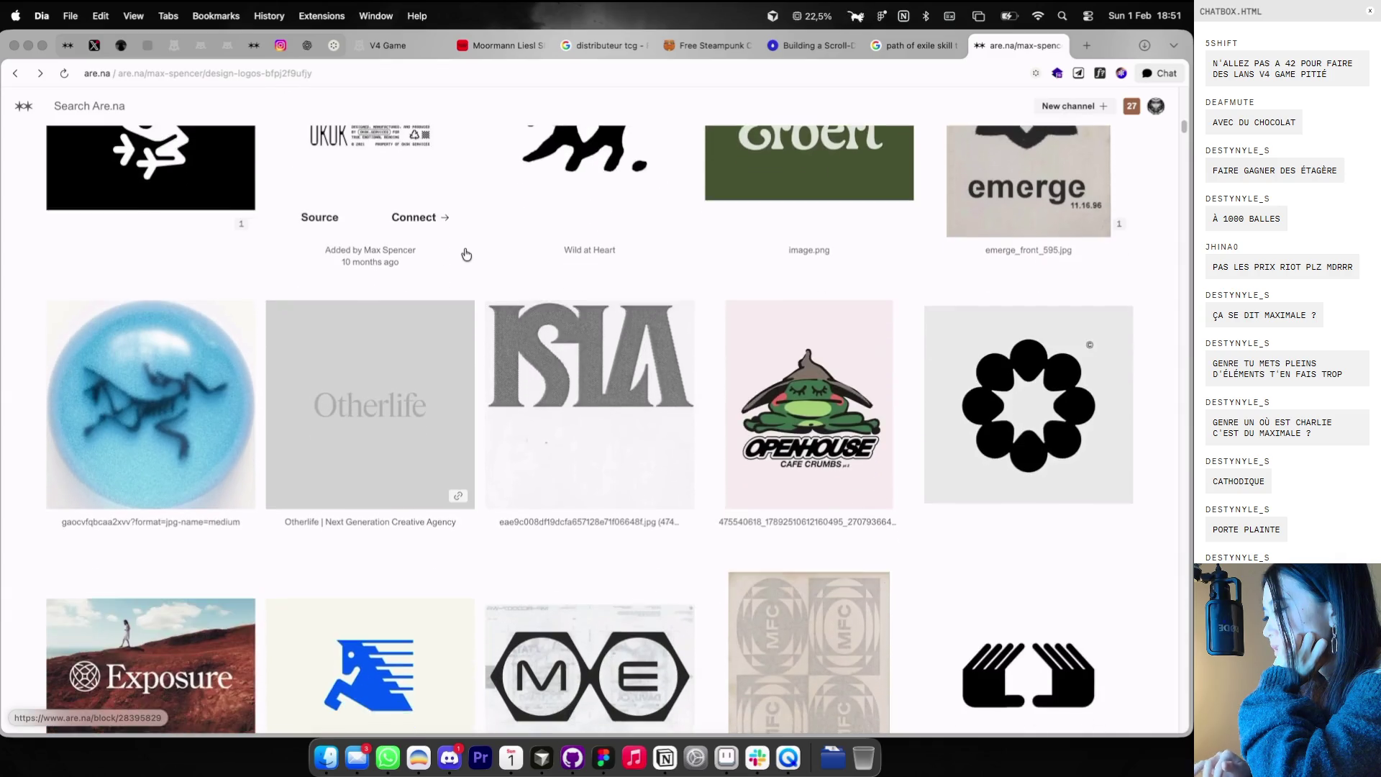
{"action": "scroll", "coordinate": [466, 254], "scroll_direction": "down", "scroll_amount": 2}
{"action": "scroll", "coordinate": [466, 254], "scroll_direction": "down", "scroll_amount": 8}
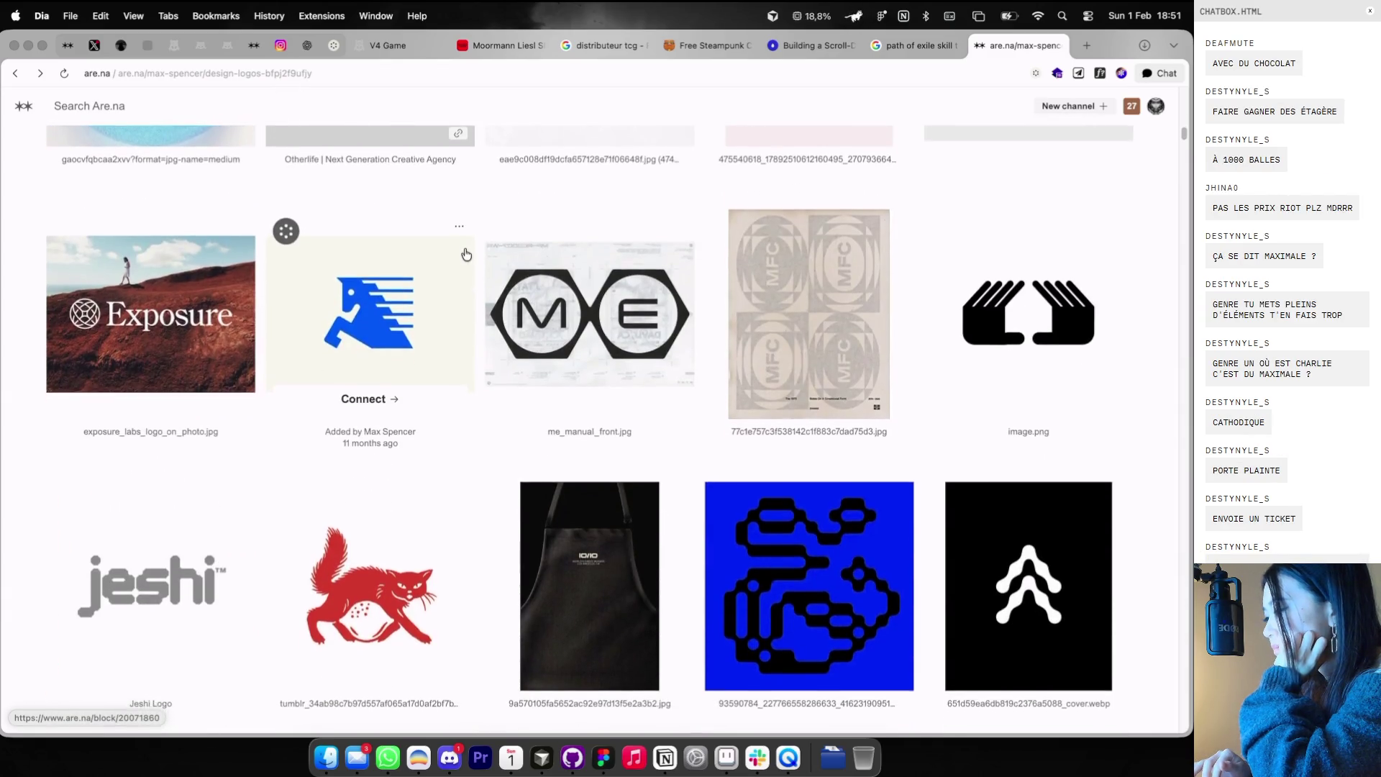
{"action": "scroll", "coordinate": [466, 254], "scroll_direction": "down", "scroll_amount": 1}
{"action": "scroll", "coordinate": [466, 254], "scroll_direction": "down", "scroll_amount": 7}
{"action": "scroll", "coordinate": [466, 254], "scroll_direction": "down", "scroll_amount": 1}
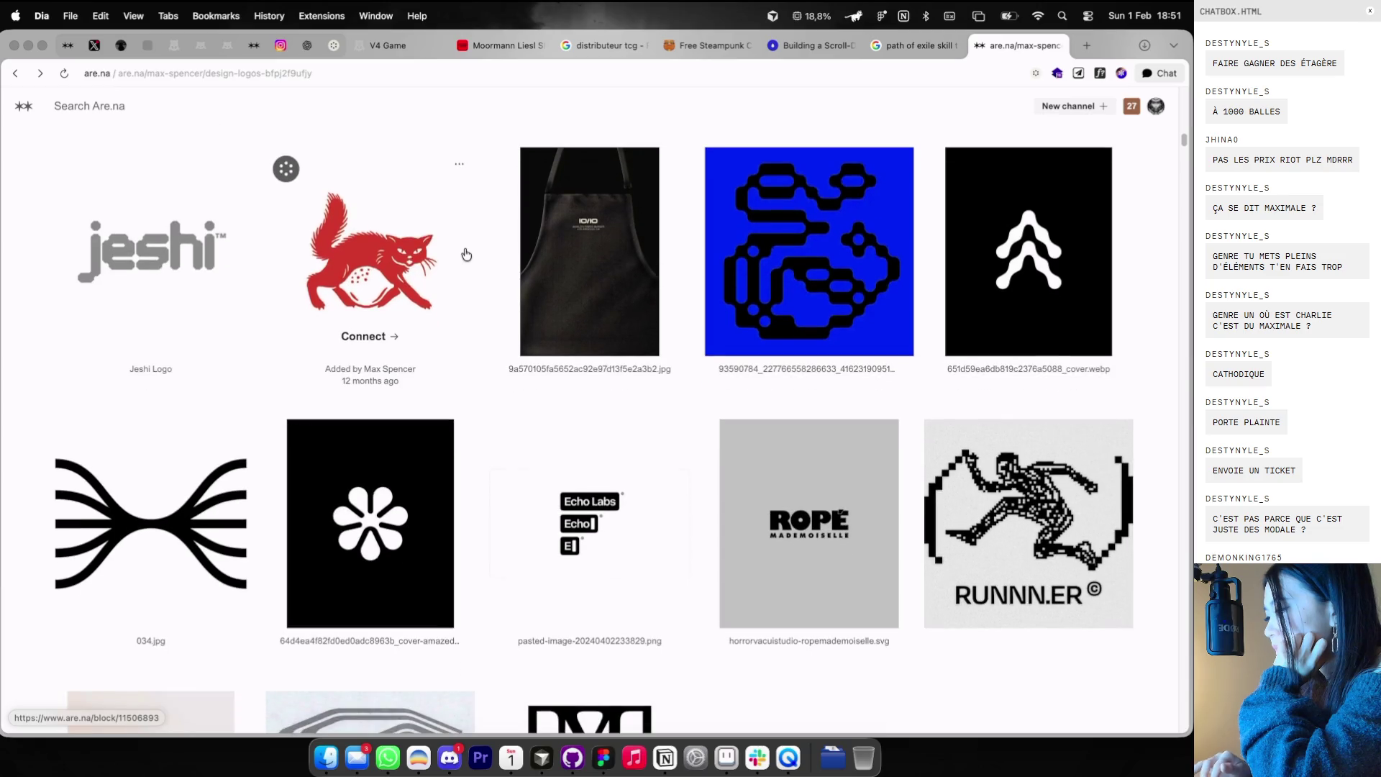
{"action": "left_click", "coordinate": [1010, 475]}
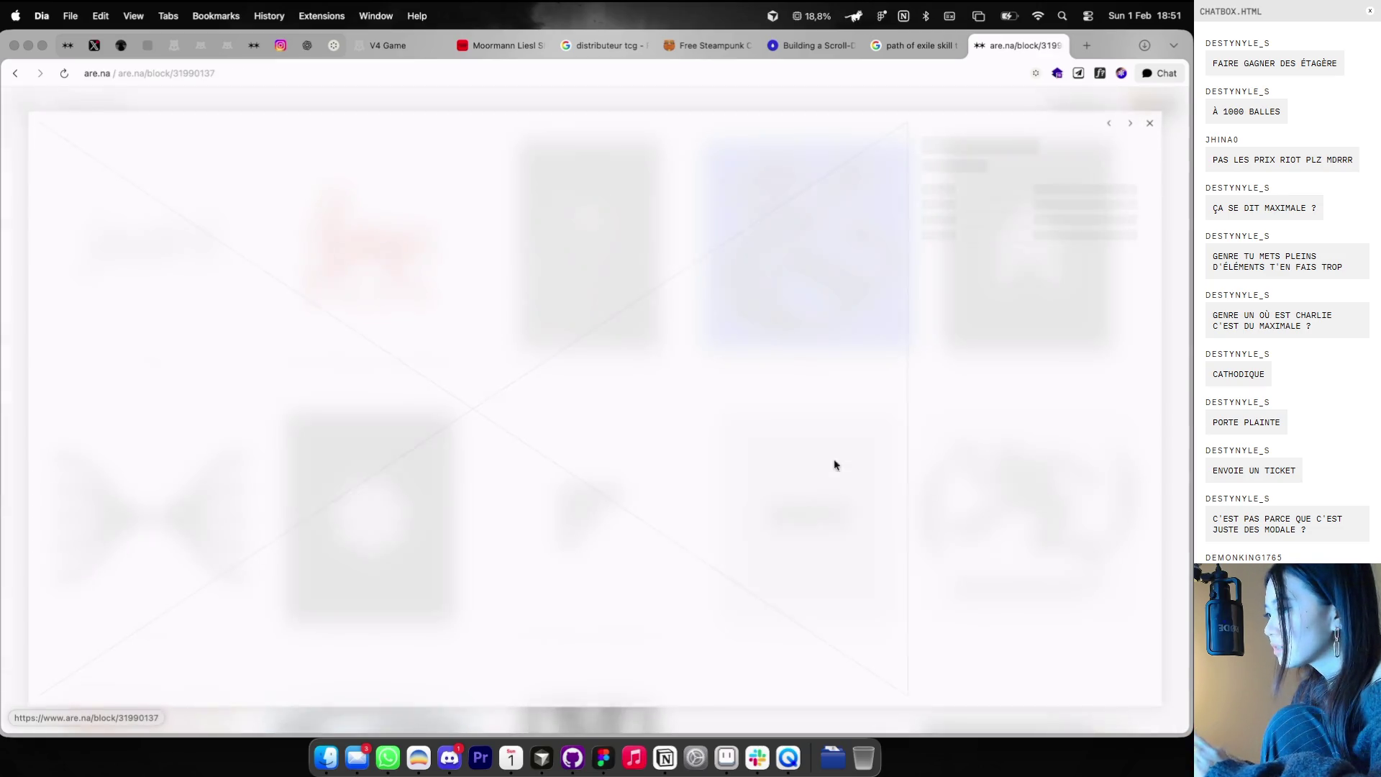
- Paste the Wild at Heart logo into Figma at the bottom of the collage
{"action": "key", "text": "ctrl+Right"}
{"action": "key", "text": "super+v"}
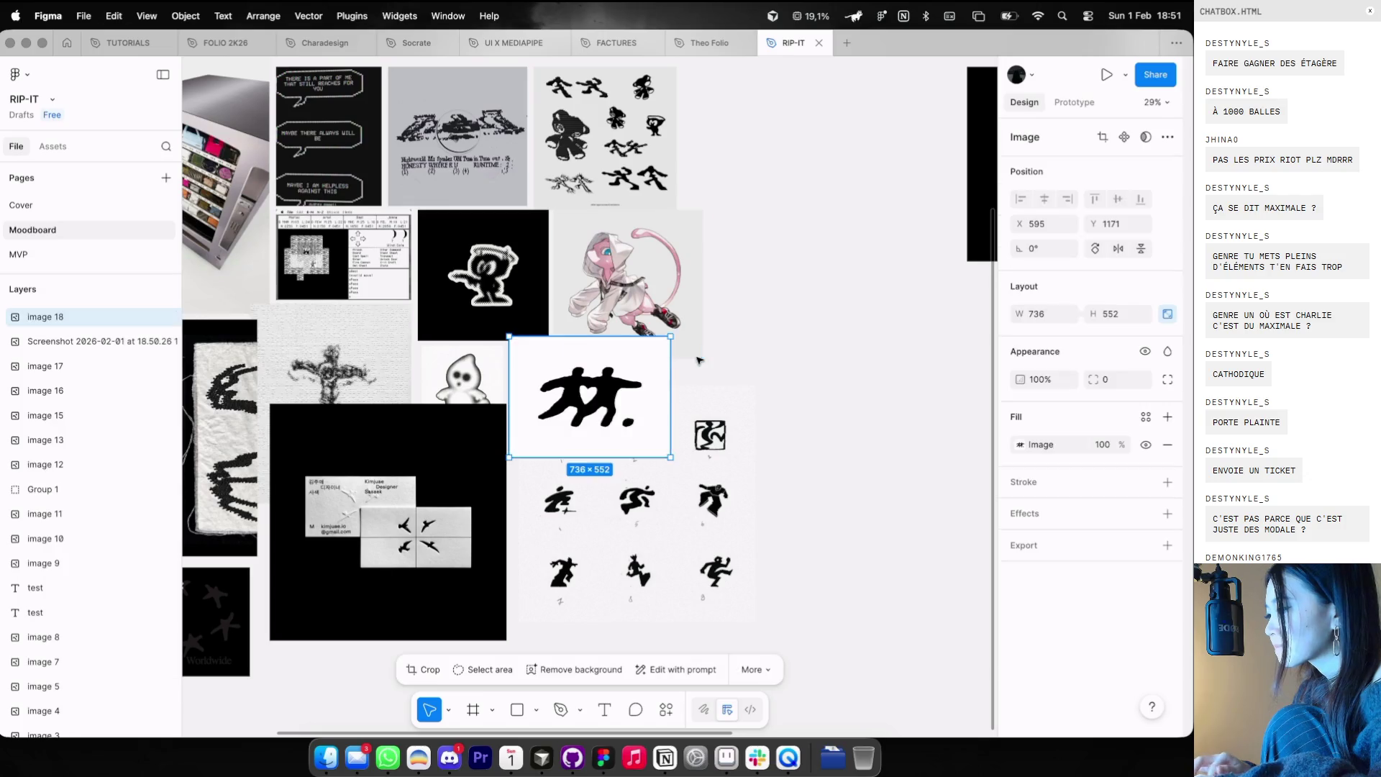
{"action": "scroll", "coordinate": [697, 358], "scroll_direction": "down", "scroll_amount": 5}
{"action": "left_click_drag", "start_coordinate": [617, 411], "coordinate": [587, 572]}
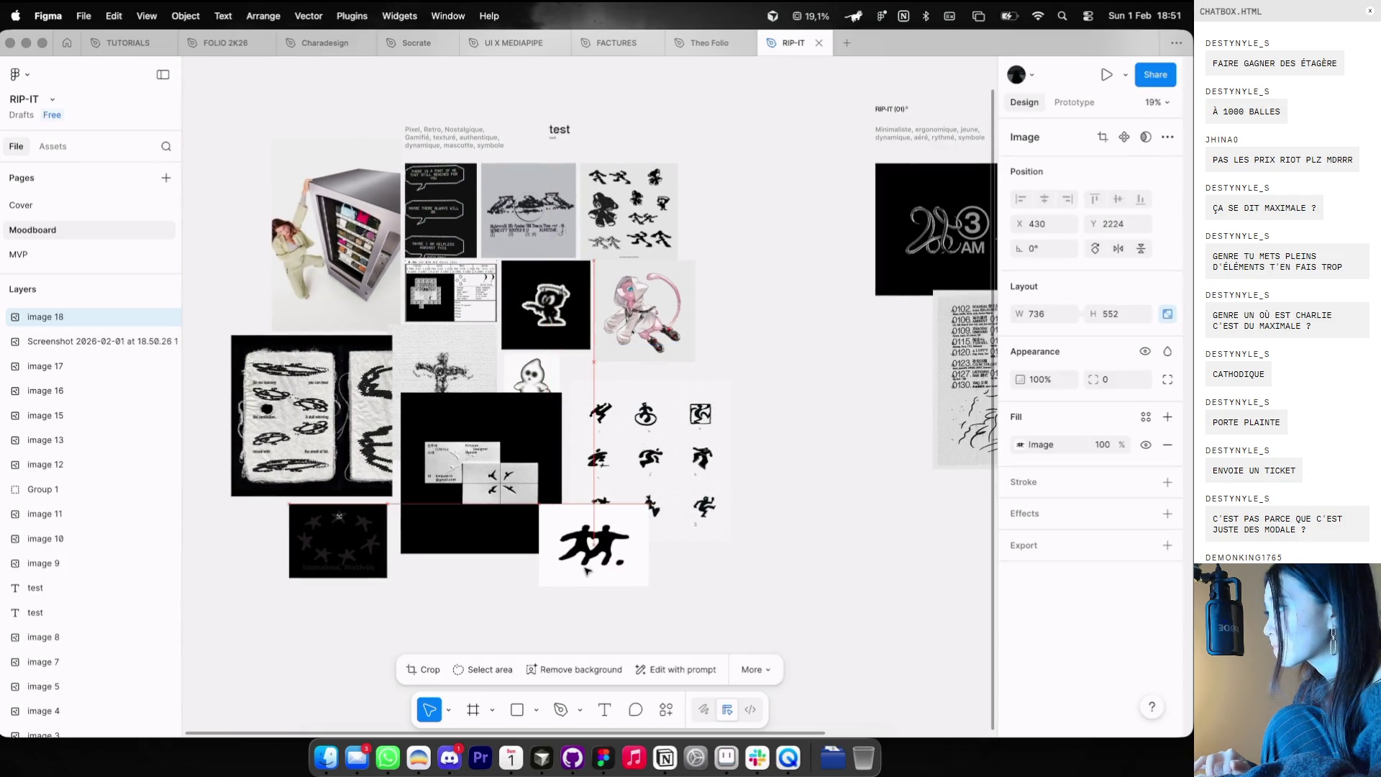
- Copy the RUNNN.ER logo image from Are.na
{"action": "key", "text": "ctrl+Left"}
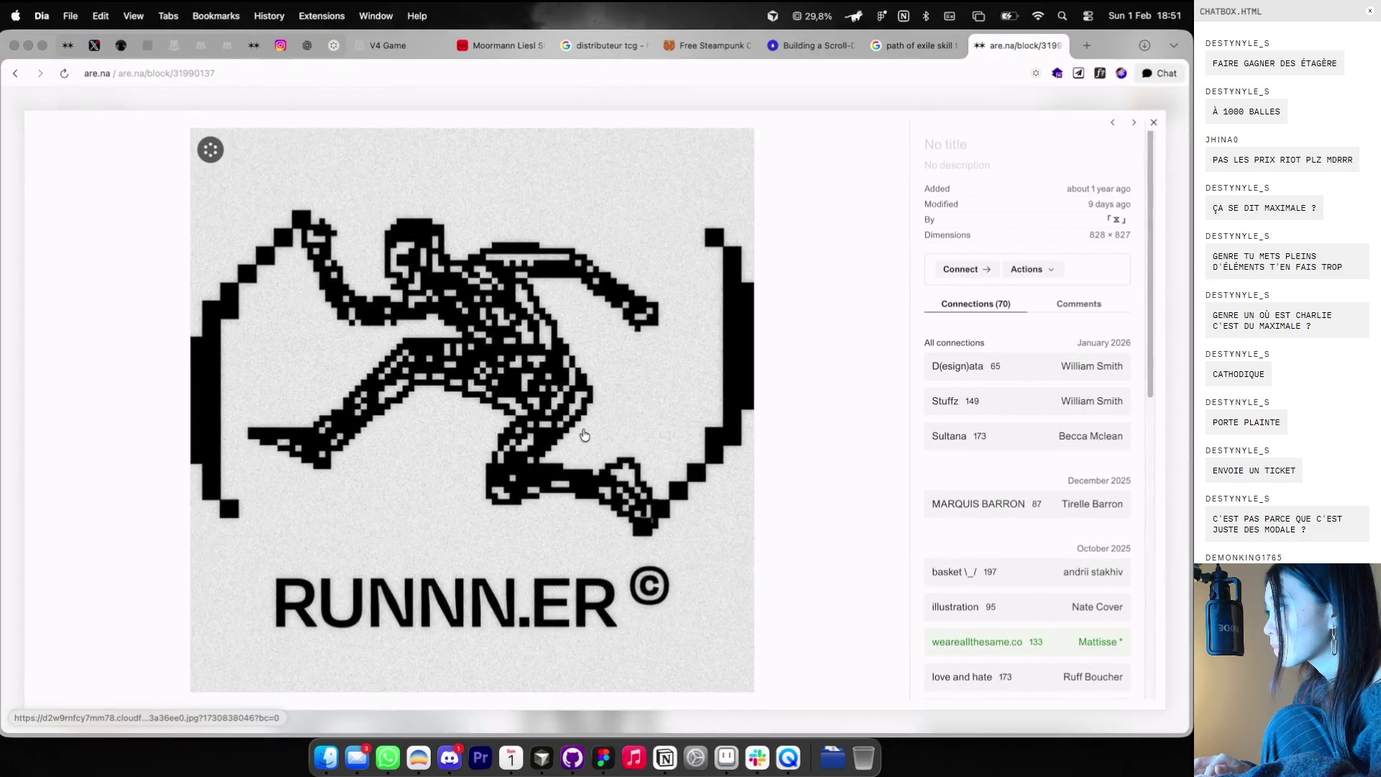
{"action": "right_click", "coordinate": [526, 389]}
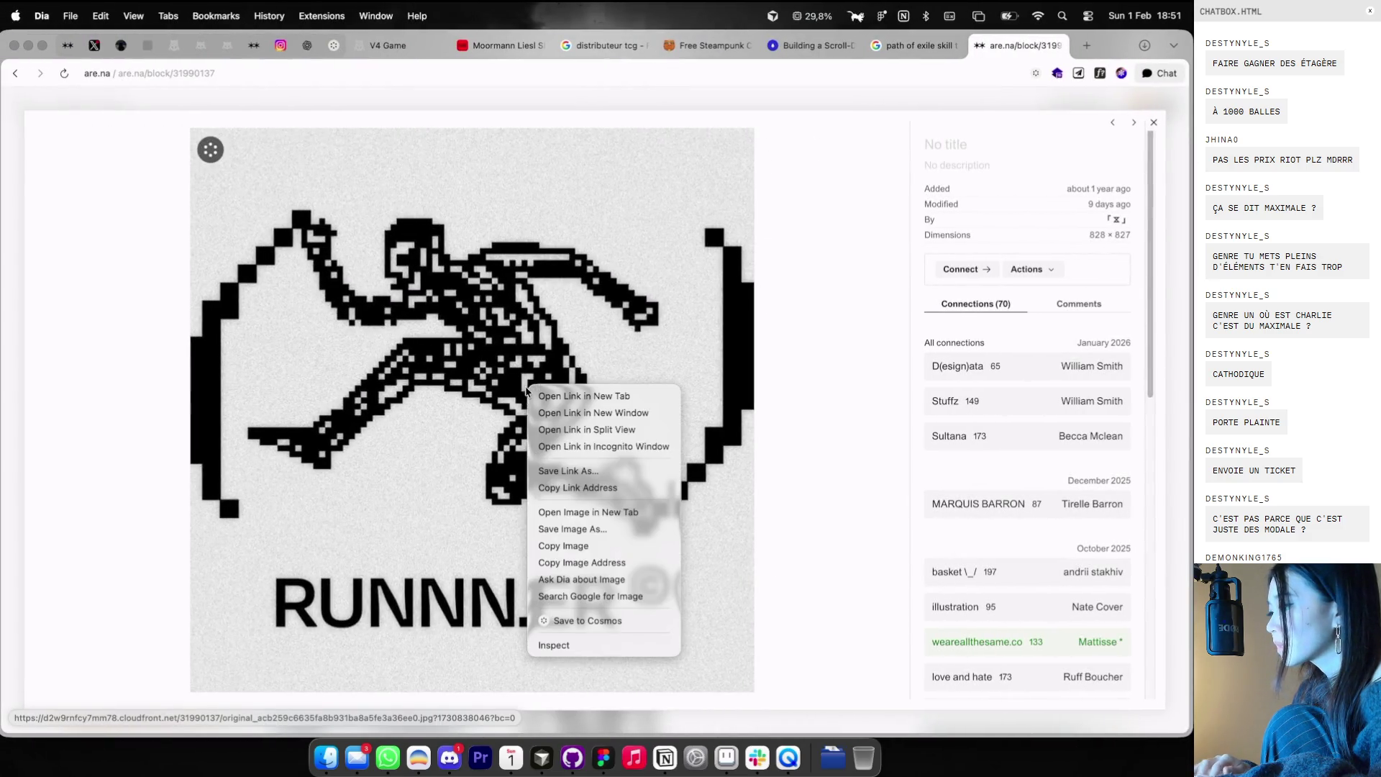
{"action": "left_click", "coordinate": [543, 546]}
{"action": "key", "text": "ctrl+Right"}
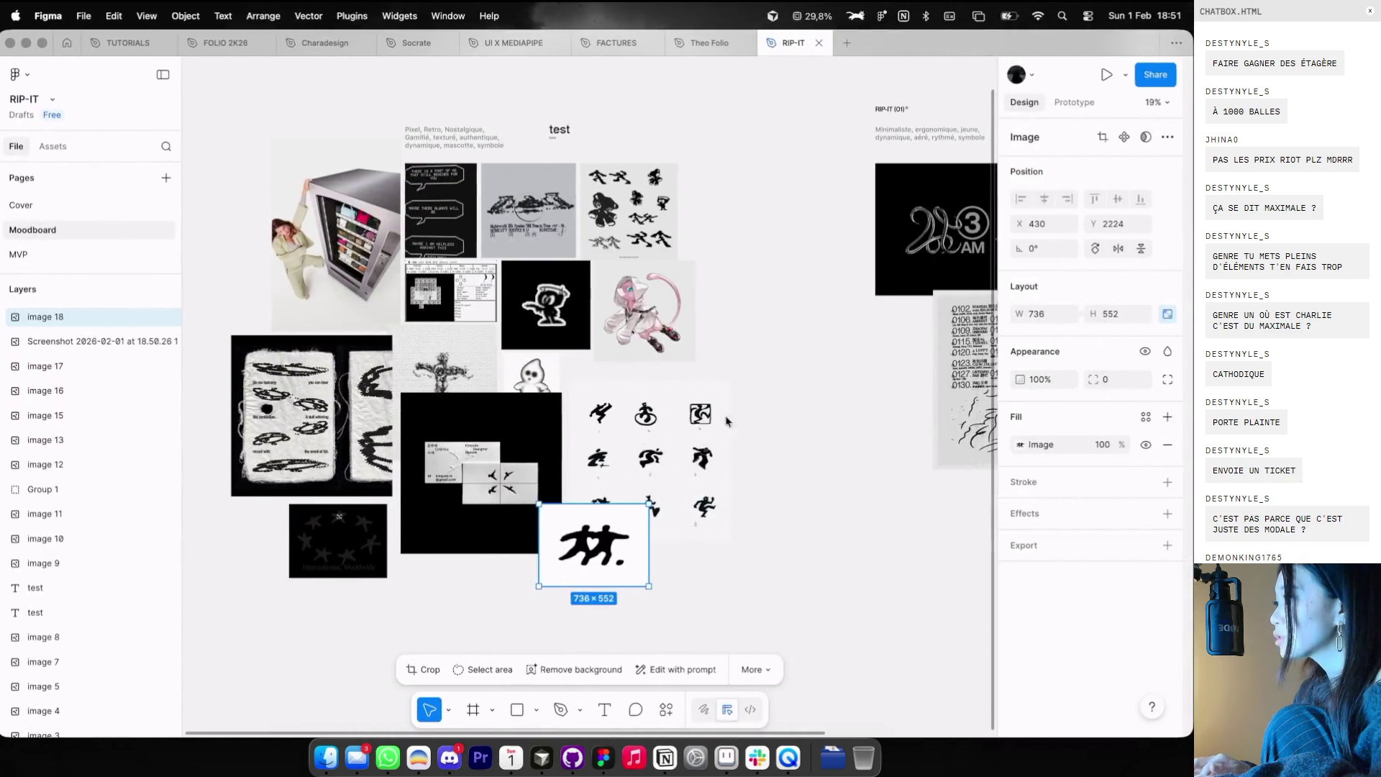
- Paste the RUNNN.ER logo at the collage's bottom, crop it, and shrink it slightly
{"action": "scroll", "coordinate": [683, 494], "scroll_direction": "down", "scroll_amount": 2}
{"action": "scroll", "coordinate": [683, 494], "scroll_direction": "down", "scroll_amount": 2}
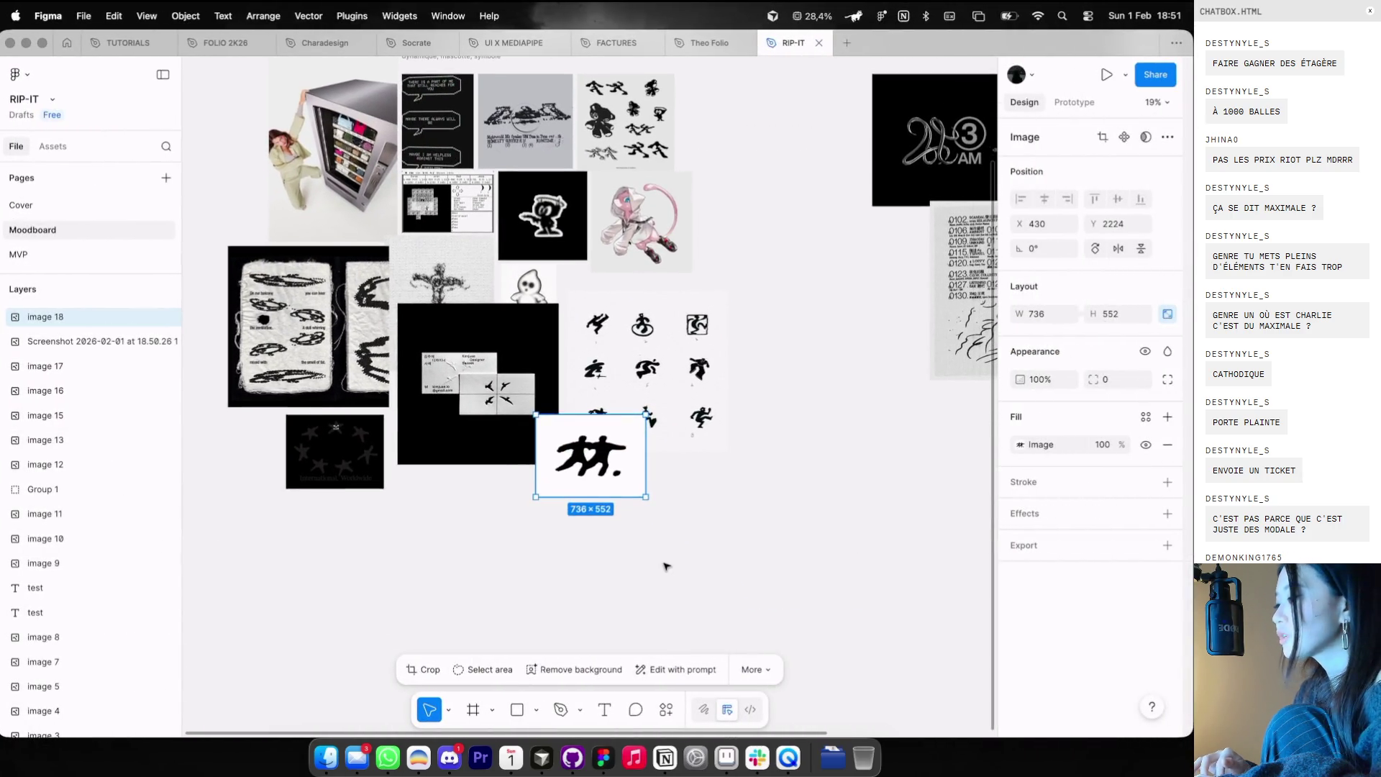
{"action": "key", "text": "super+v"}
{"action": "left_click_drag", "start_coordinate": [627, 365], "coordinate": [553, 438]}
{"action": "double_click", "coordinate": [546, 444]}
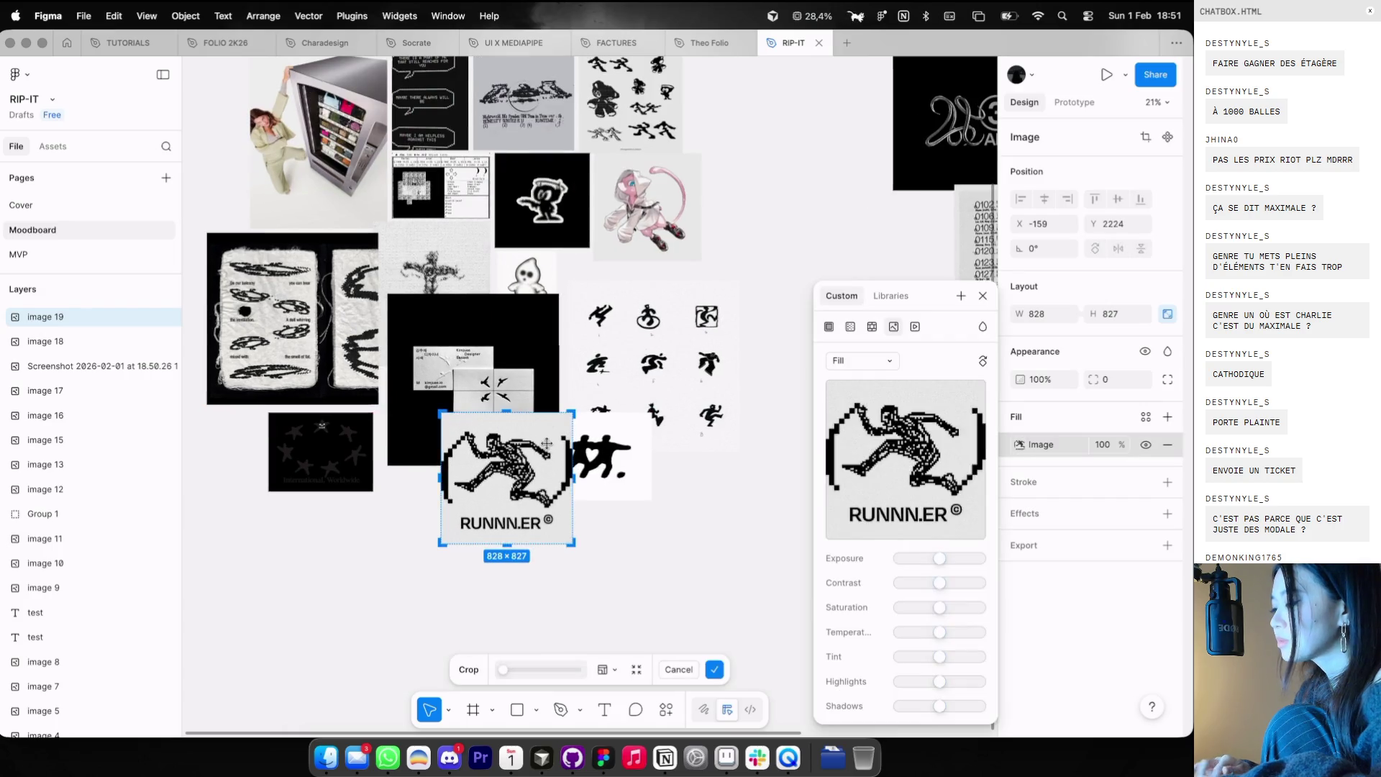
{"action": "key", "text": "Return"}
{"action": "scroll", "coordinate": [565, 461], "scroll_direction": "up", "scroll_amount": 3}
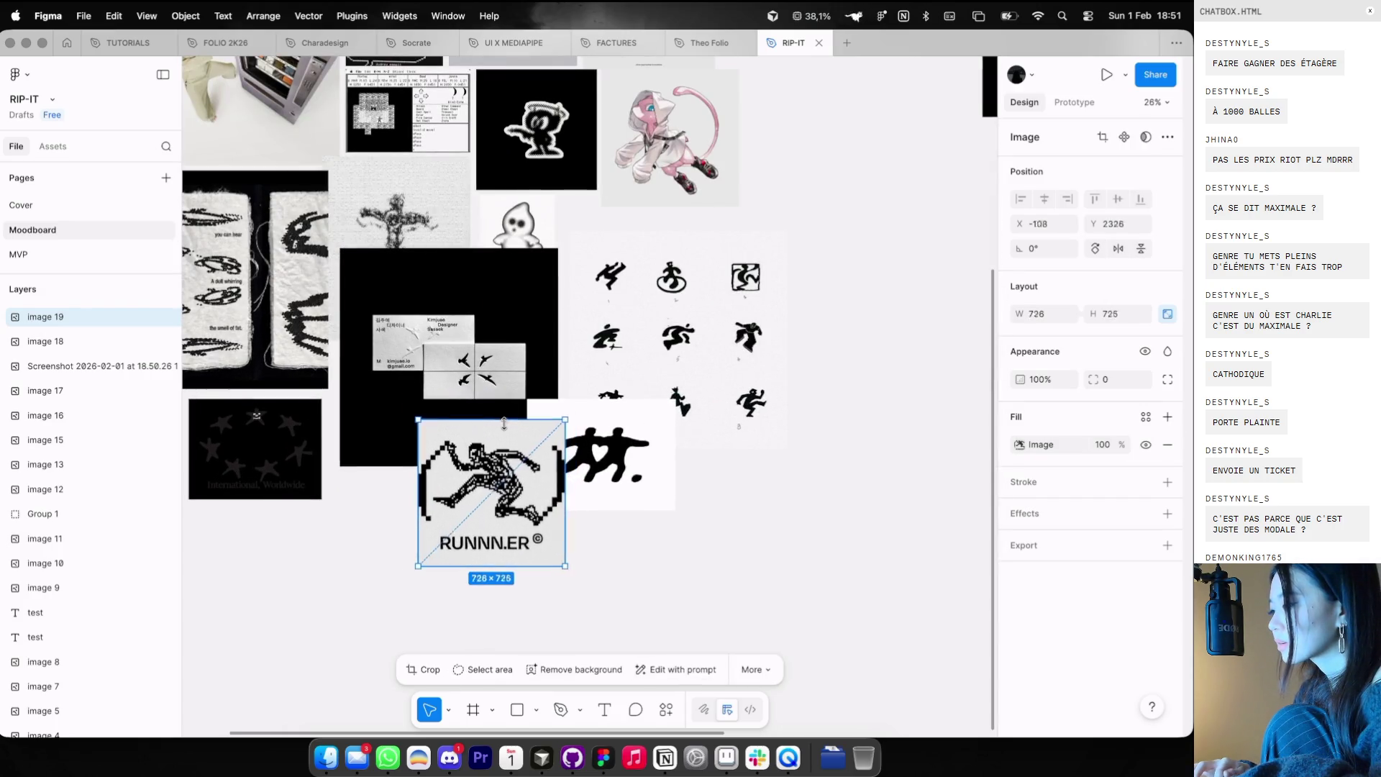
{"action": "mouse_move", "coordinate": [504, 475]}
{"action": "left_mouse_down"}
{"action": "mouse_move", "coordinate": [460, 504]}
{"action": "mouse_move", "coordinate": [404, 503]}
{"action": "left_mouse_up"}
- Place Wild at Heart beside RUNNN.ER and select both together with the black card image
{"action": "left_click_drag", "start_coordinate": [599, 457], "coordinate": [558, 482]}
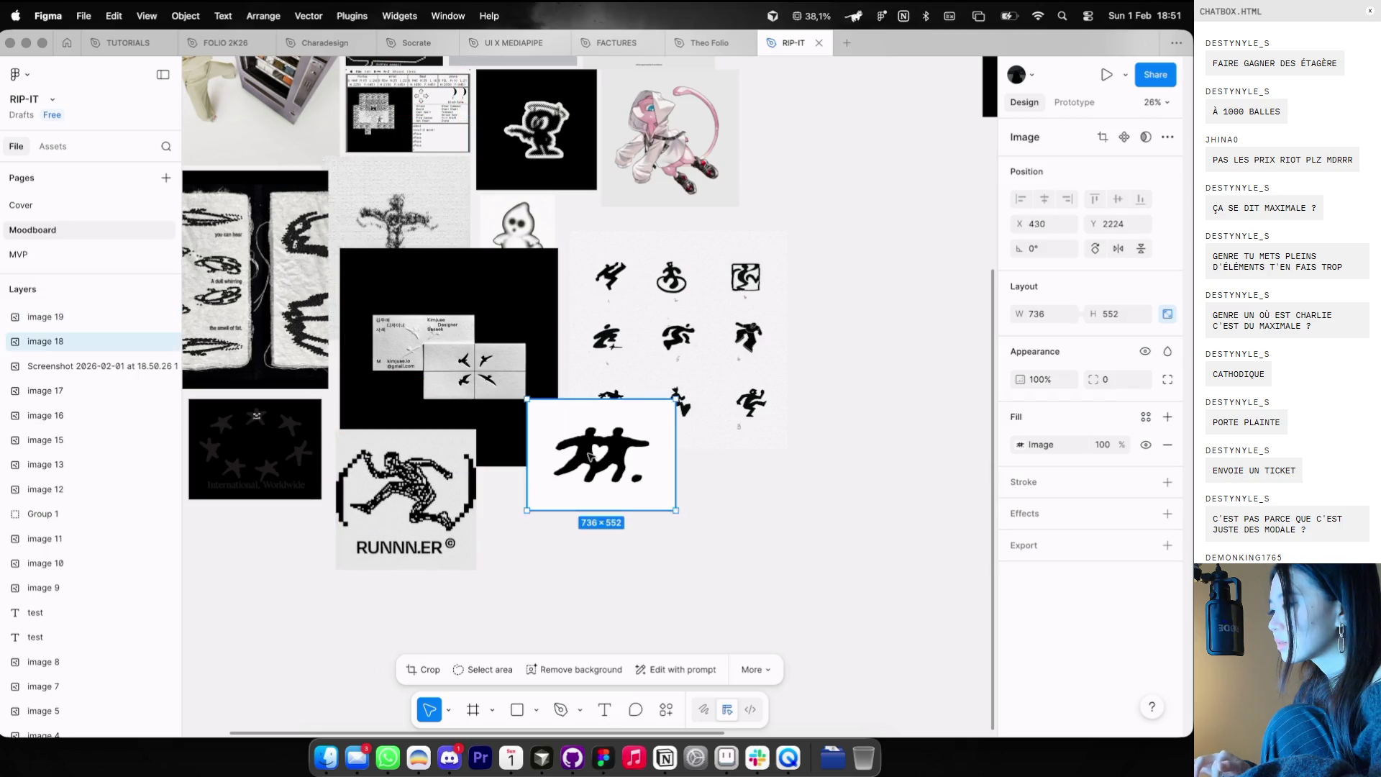
{"action": "left_click", "coordinate": [504, 410], "text": "shift"}
{"action": "left_click", "coordinate": [432, 518], "text": "shift"}
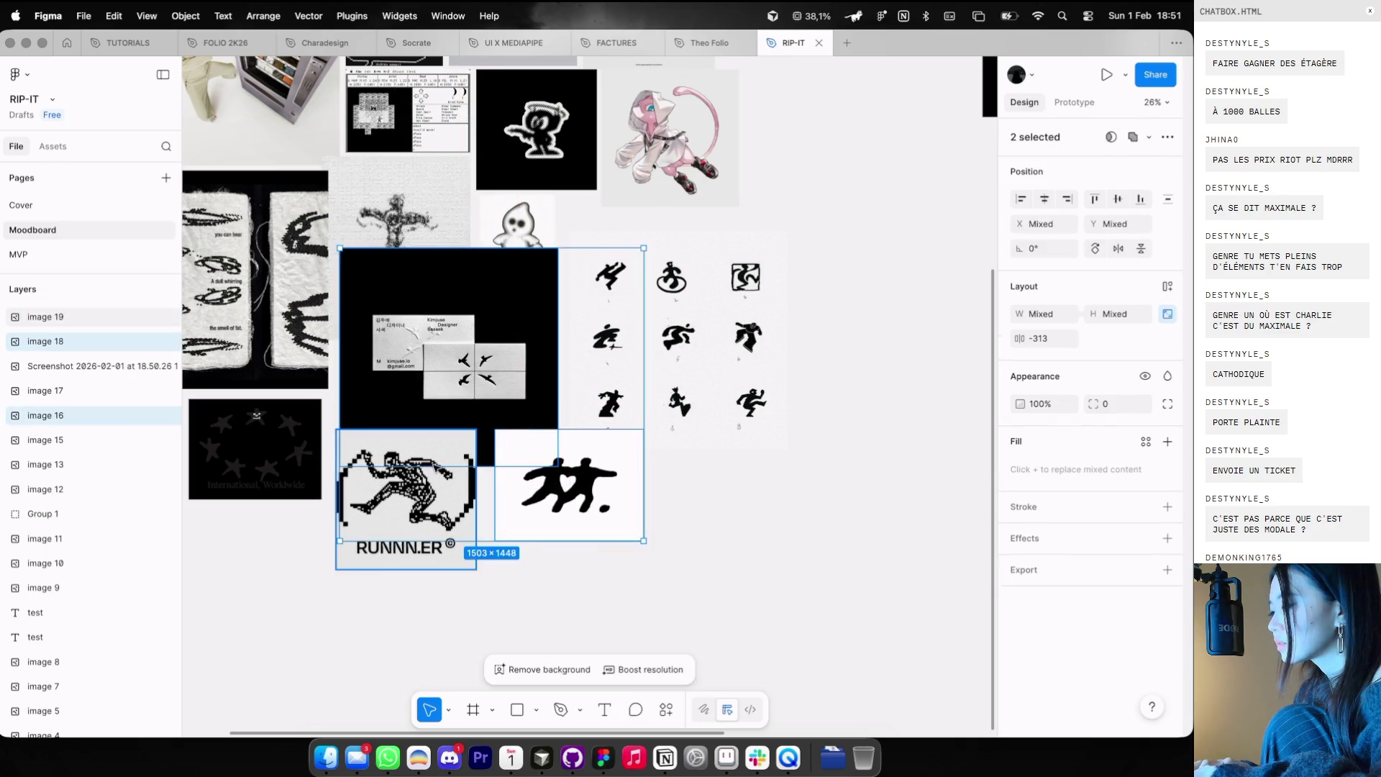
{"action": "scroll", "coordinate": [472, 423], "scroll_direction": "up", "scroll_amount": 3}
{"action": "scroll", "coordinate": [472, 424], "scroll_direction": "up", "scroll_amount": 3}
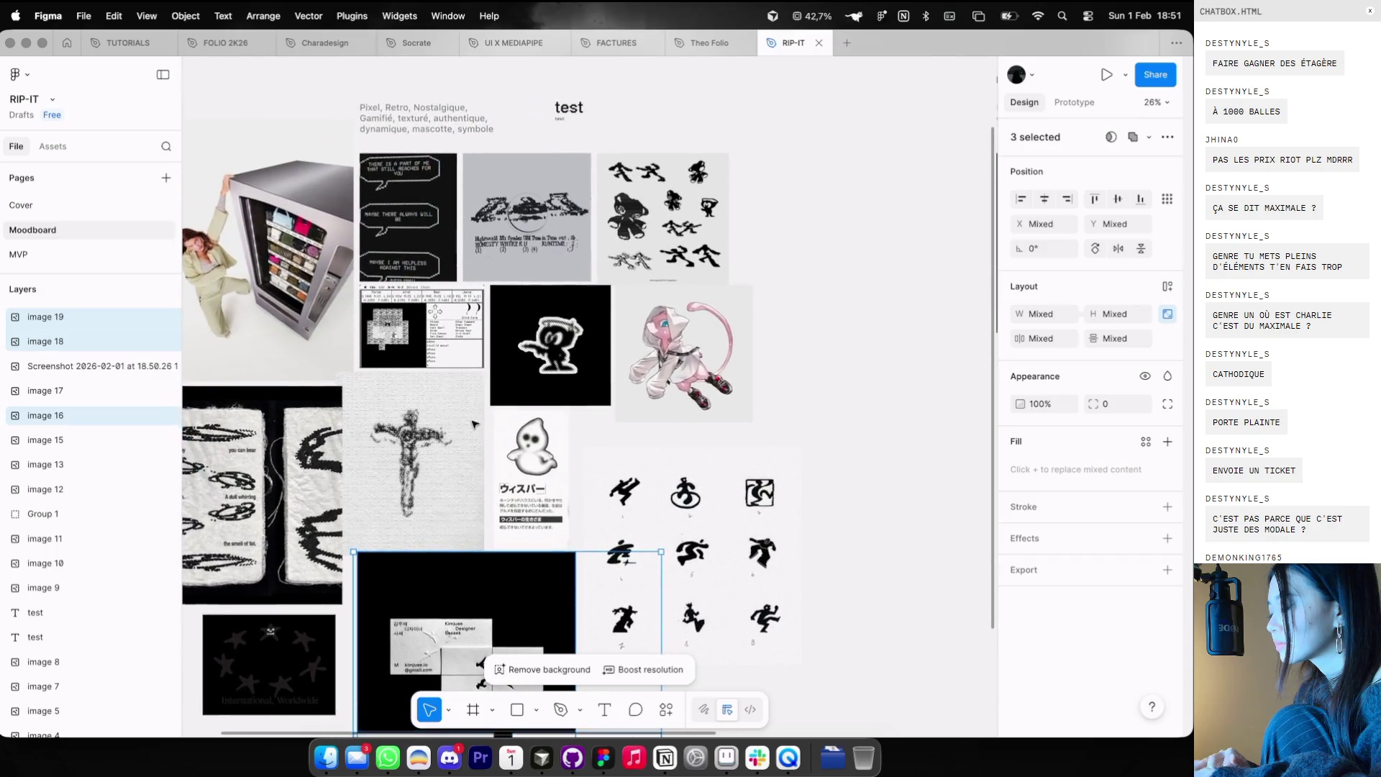
{"action": "scroll", "coordinate": [705, 331], "scroll_direction": "up", "scroll_amount": 5}
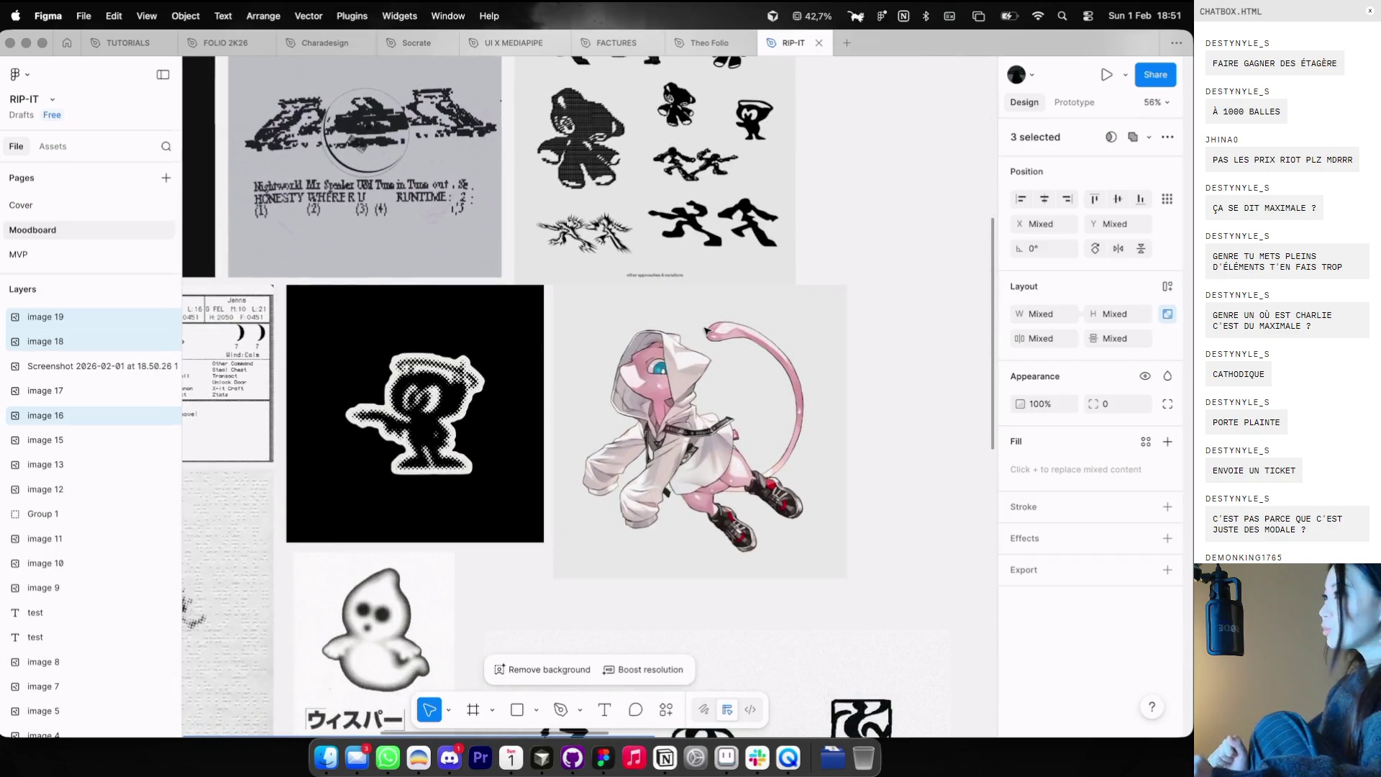
{"action": "key", "text": "super+Tab"}
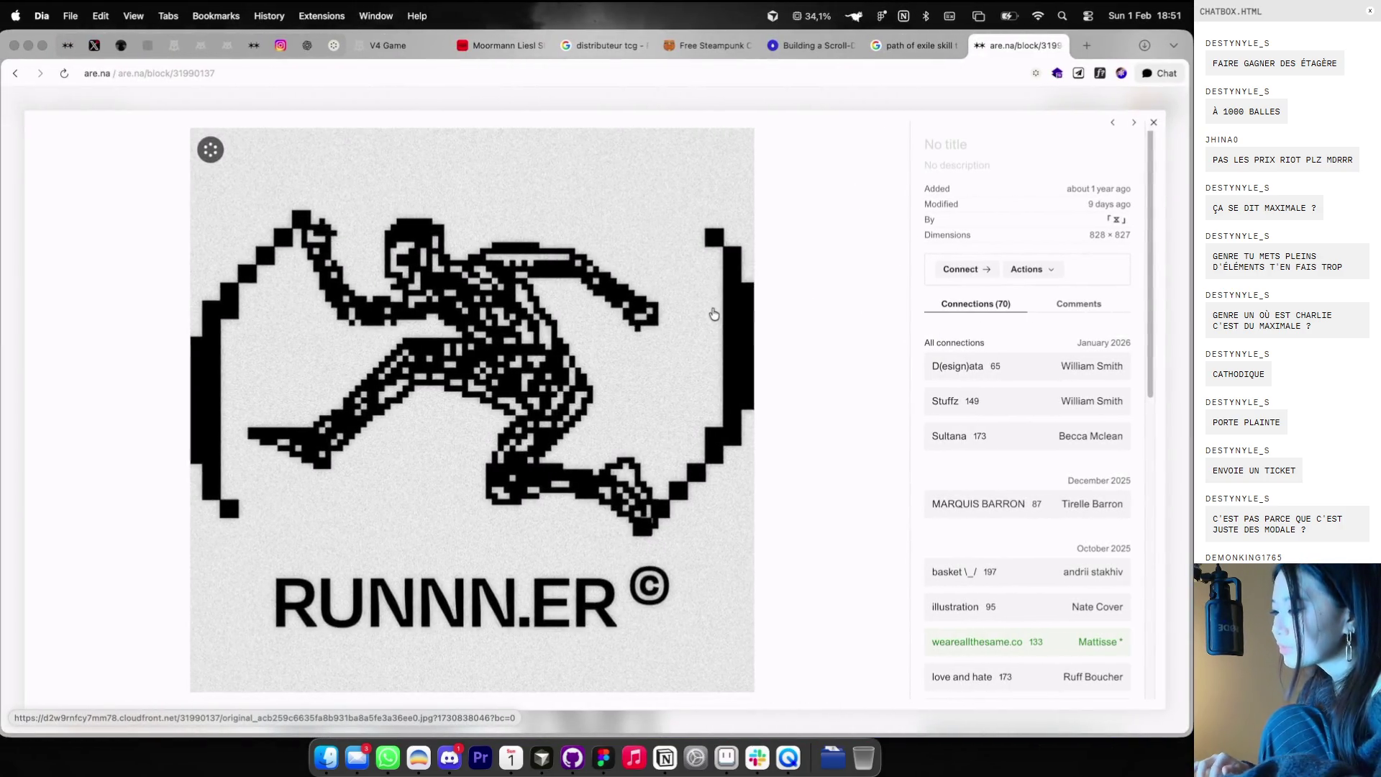
- Close the RUNNN.ER block, glance at Echo Labs, and browse further down the logos channel
{"action": "left_click", "coordinate": [350, 101]}
{"action": "scroll", "coordinate": [423, 323], "scroll_direction": "down", "scroll_amount": 1}
{"action": "scroll", "coordinate": [426, 323], "scroll_direction": "down", "scroll_amount": 4}
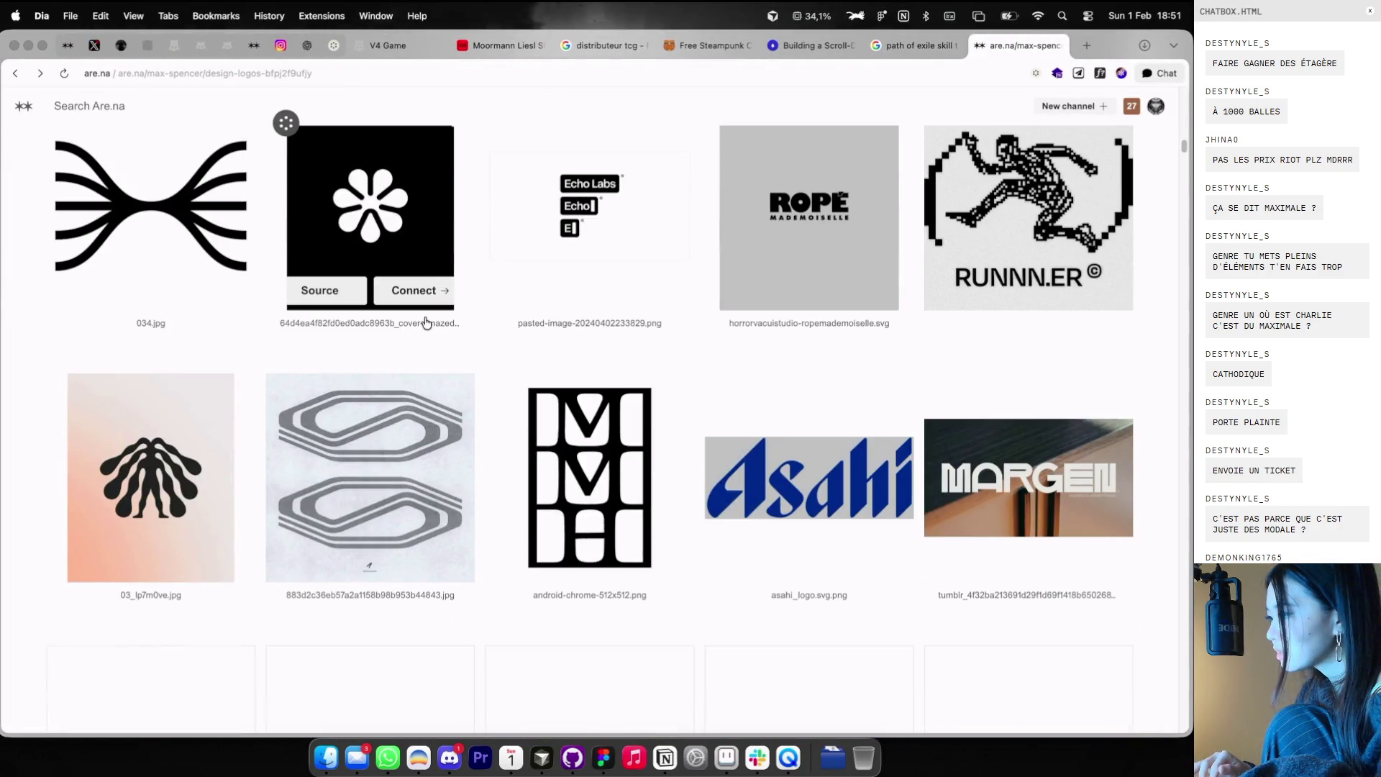
{"action": "left_click", "coordinate": [598, 243]}
{"action": "left_click", "coordinate": [521, 152]}
{"action": "scroll", "coordinate": [545, 198], "scroll_direction": "down", "scroll_amount": 3}
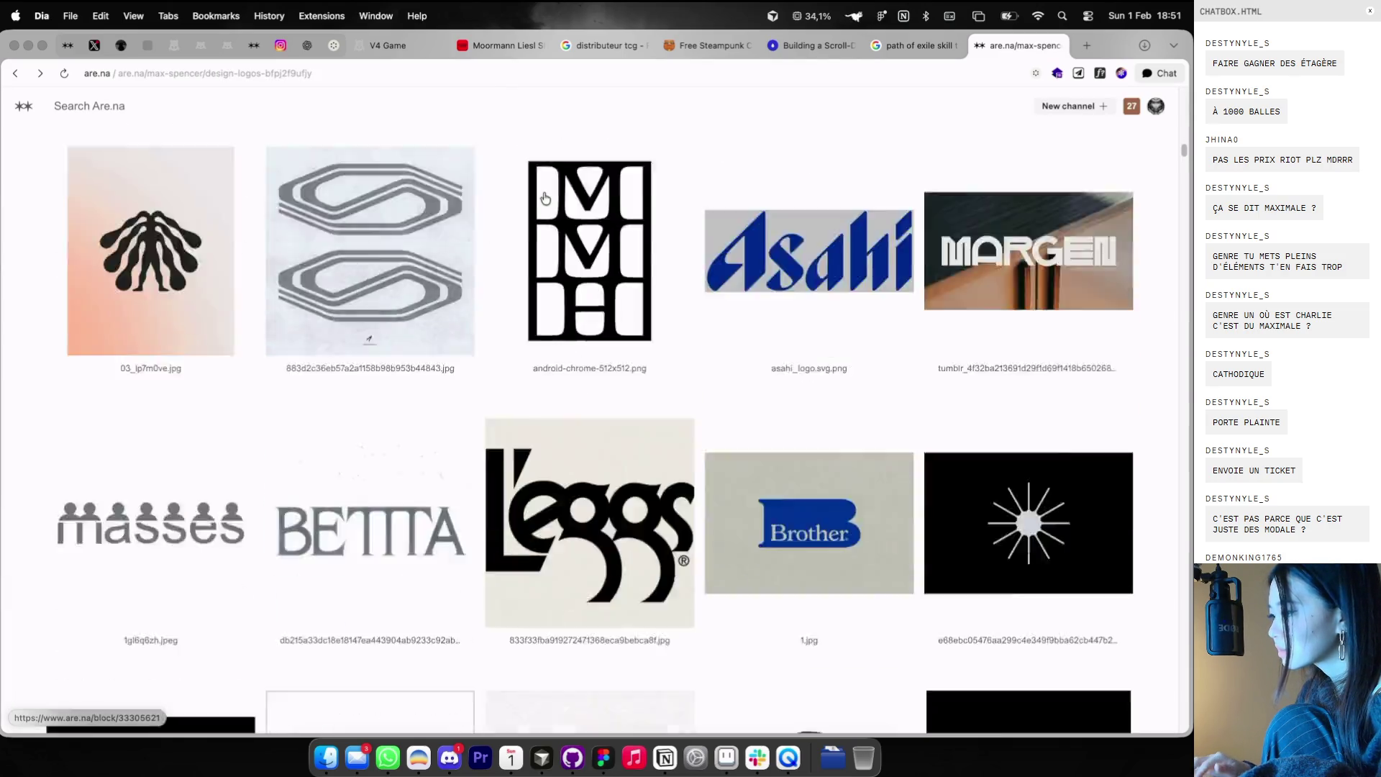
{"action": "scroll", "coordinate": [545, 199], "scroll_direction": "down", "scroll_amount": 5}
{"action": "scroll", "coordinate": [545, 198], "scroll_direction": "down", "scroll_amount": 5}
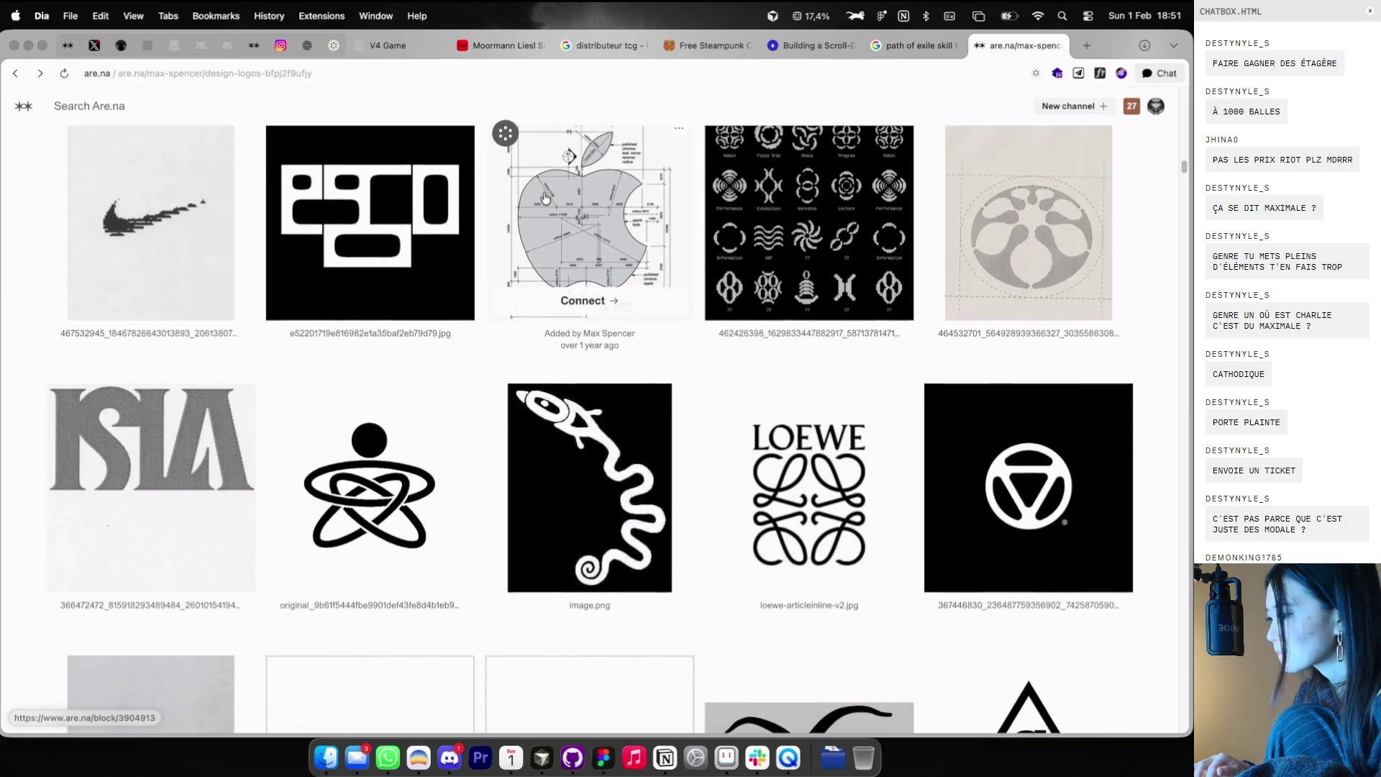
{"action": "scroll", "coordinate": [546, 199], "scroll_direction": "down", "scroll_amount": 5}
{"action": "scroll", "coordinate": [545, 199], "scroll_direction": "down", "scroll_amount": 3}
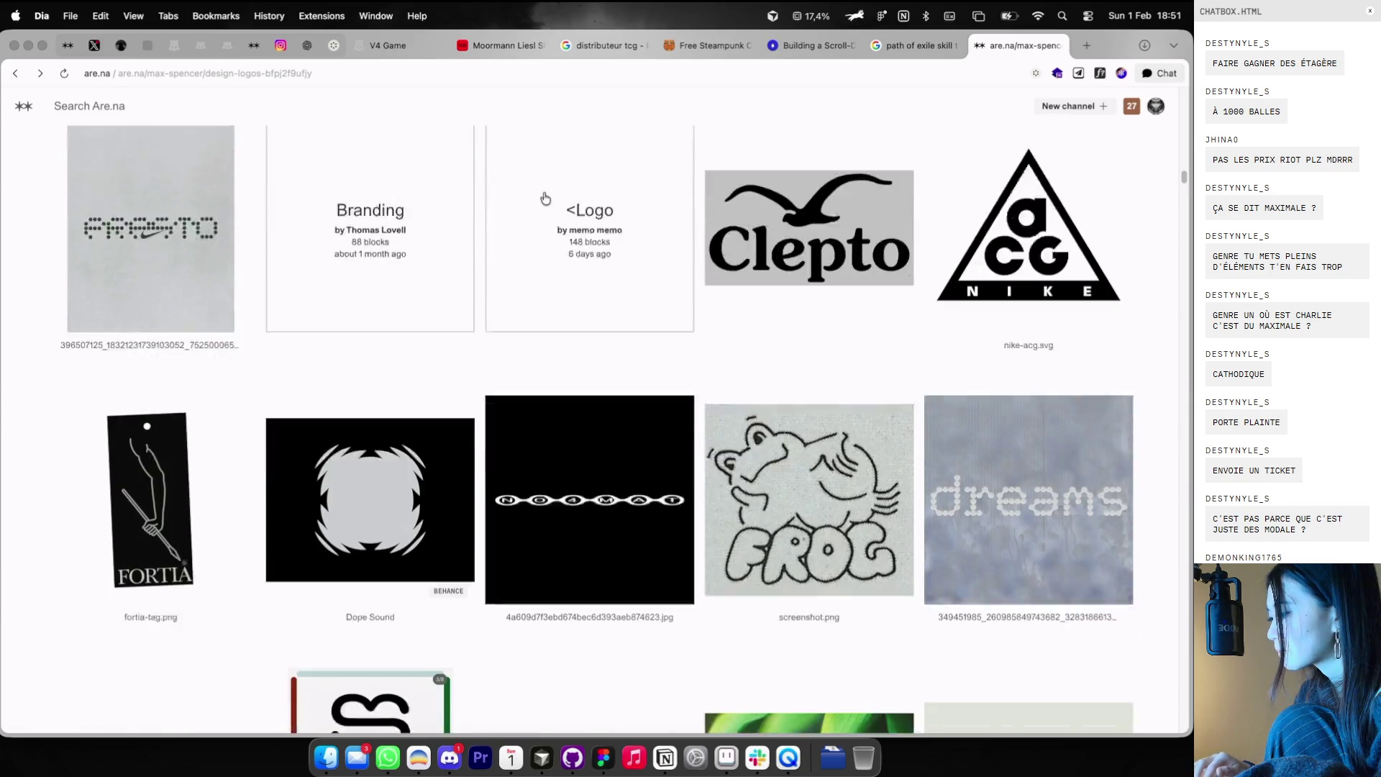
{"action": "scroll", "coordinate": [545, 199], "scroll_direction": "down", "scroll_amount": 2}
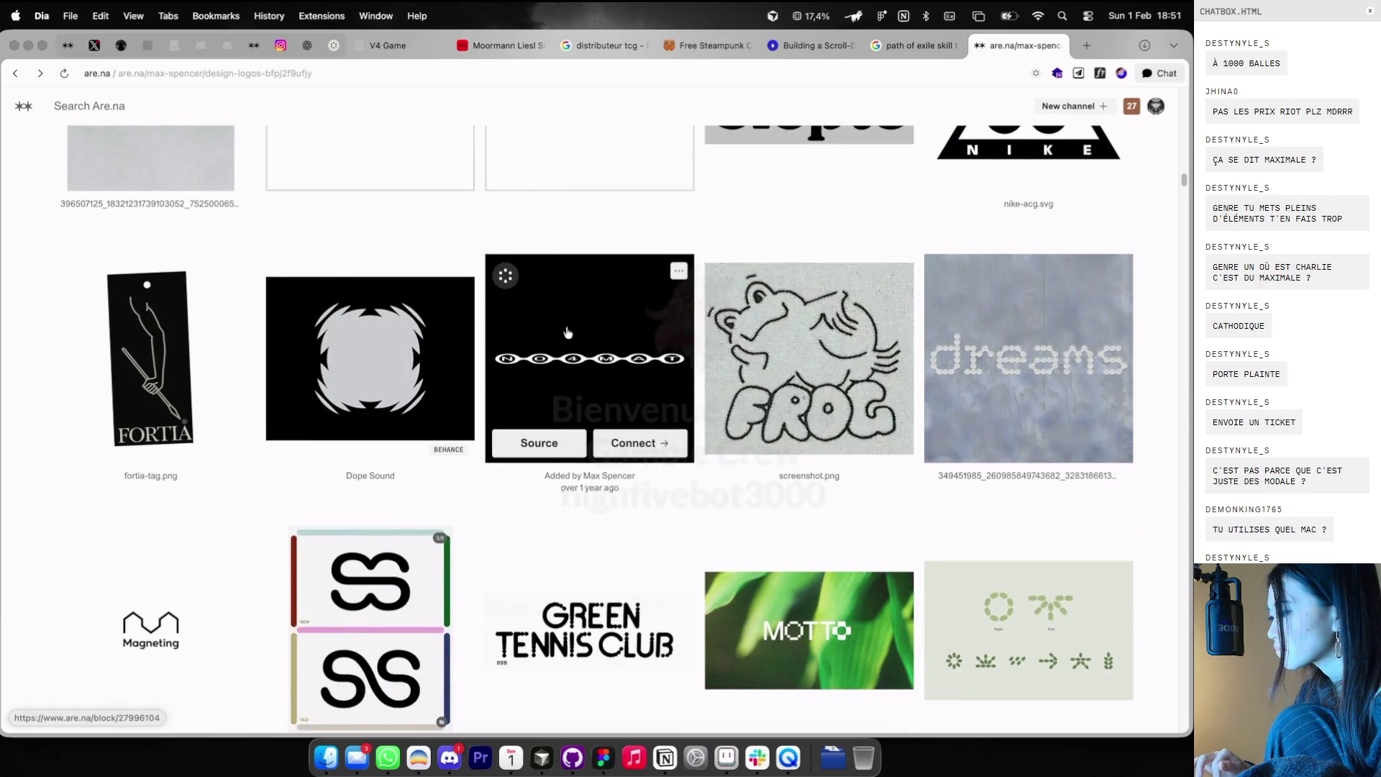
- Open the black NO4MAT logo block and copy its image
{"action": "left_click", "coordinate": [563, 327]}
{"action": "right_click", "coordinate": [559, 322]}
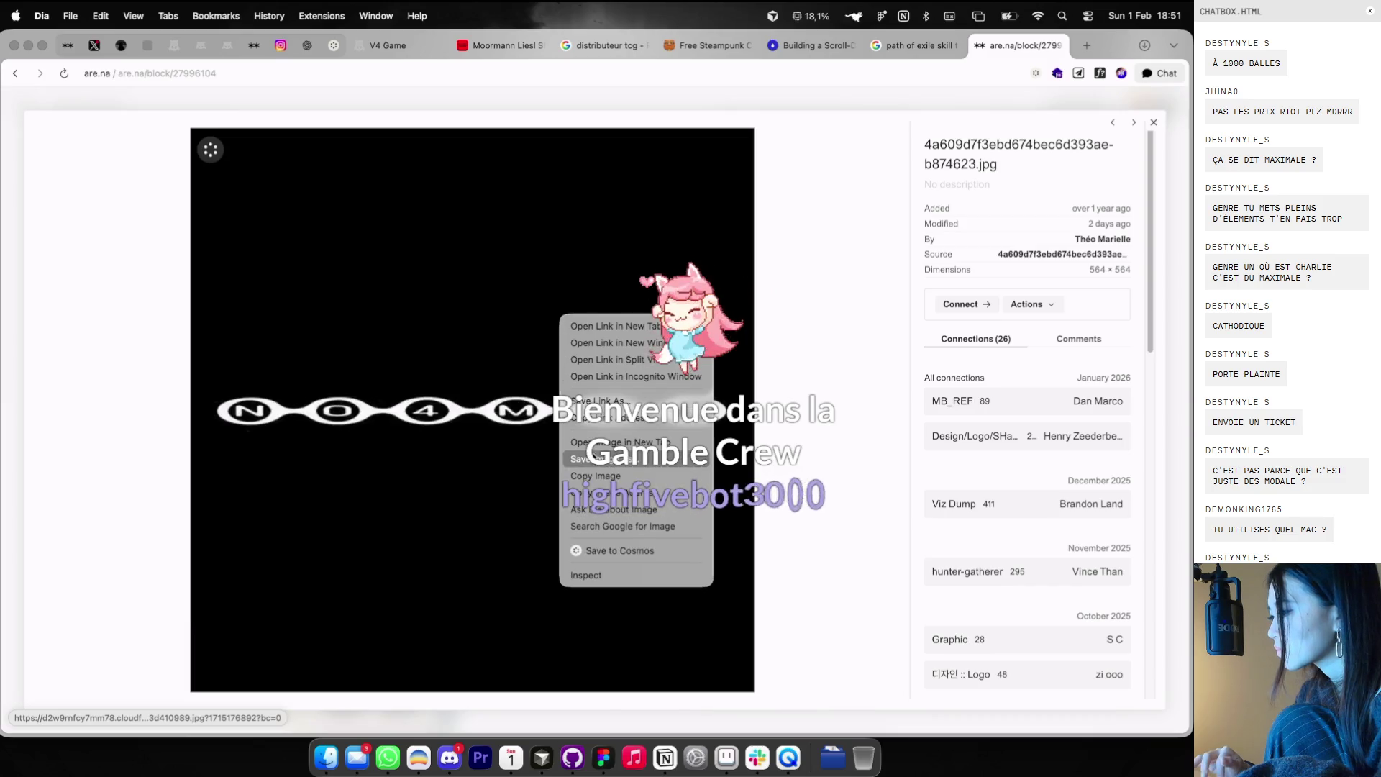
{"action": "left_click", "coordinate": [584, 475]}
{"action": "key", "text": "Escape"}
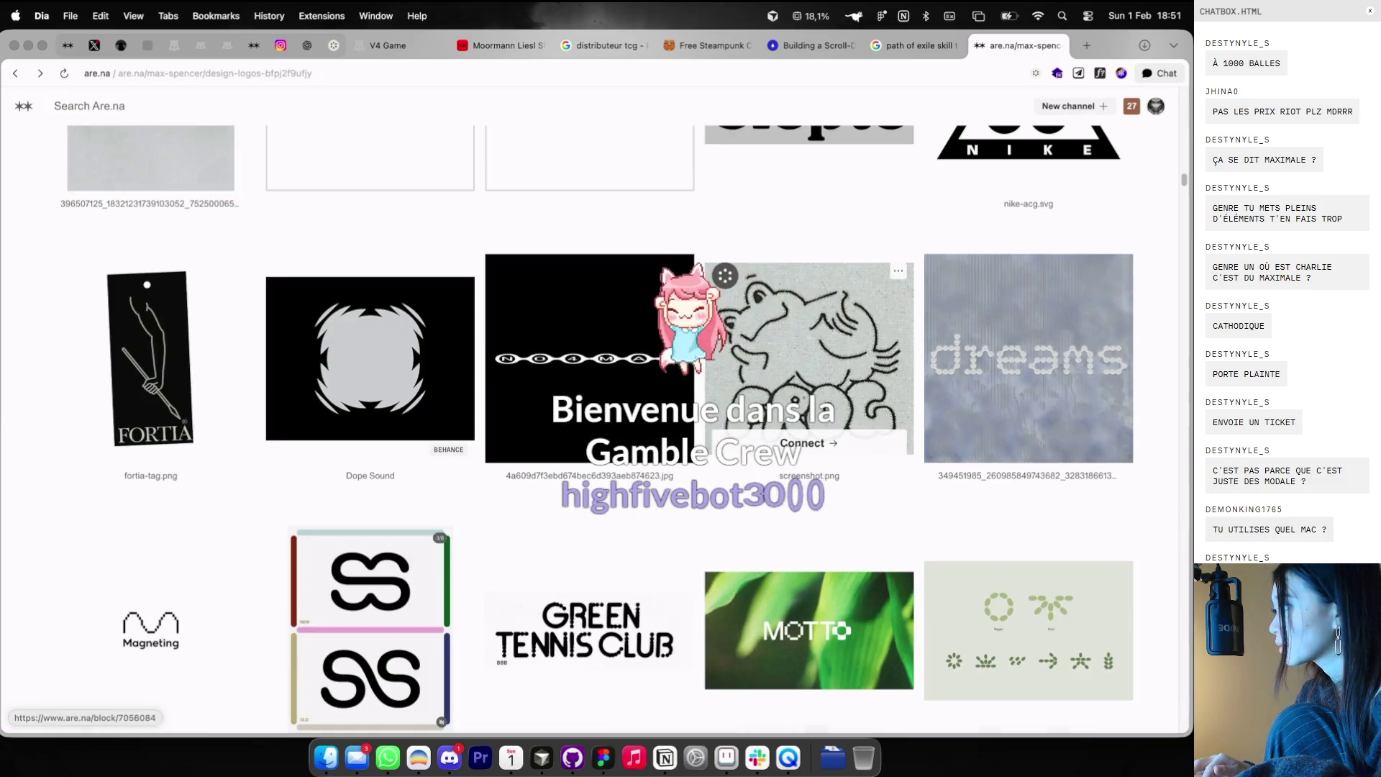
{"action": "key", "text": "cmd+Tab"}
{"action": "scroll", "coordinate": [718, 323], "scroll_direction": "right", "scroll_amount": 5}
{"action": "left_click", "coordinate": [718, 323]}
{"action": "scroll", "coordinate": [718, 323], "scroll_direction": "down", "scroll_amount": 5, "text": "ctrl"}
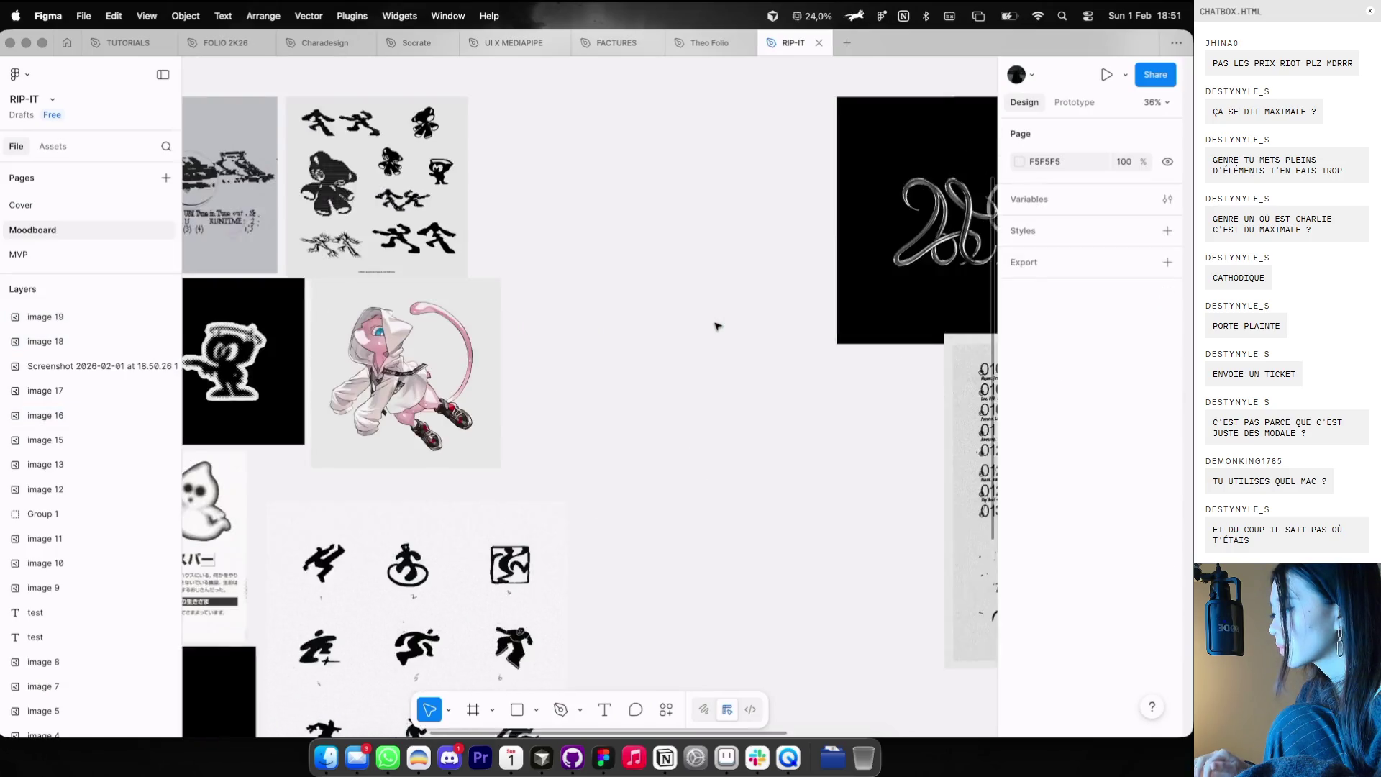
- Paste the 564×564 NO4MAT logo and place it right of the receipt image
{"action": "scroll", "coordinate": [703, 326], "scroll_direction": "right", "scroll_amount": 5}
{"action": "key", "text": "cmd+v"}
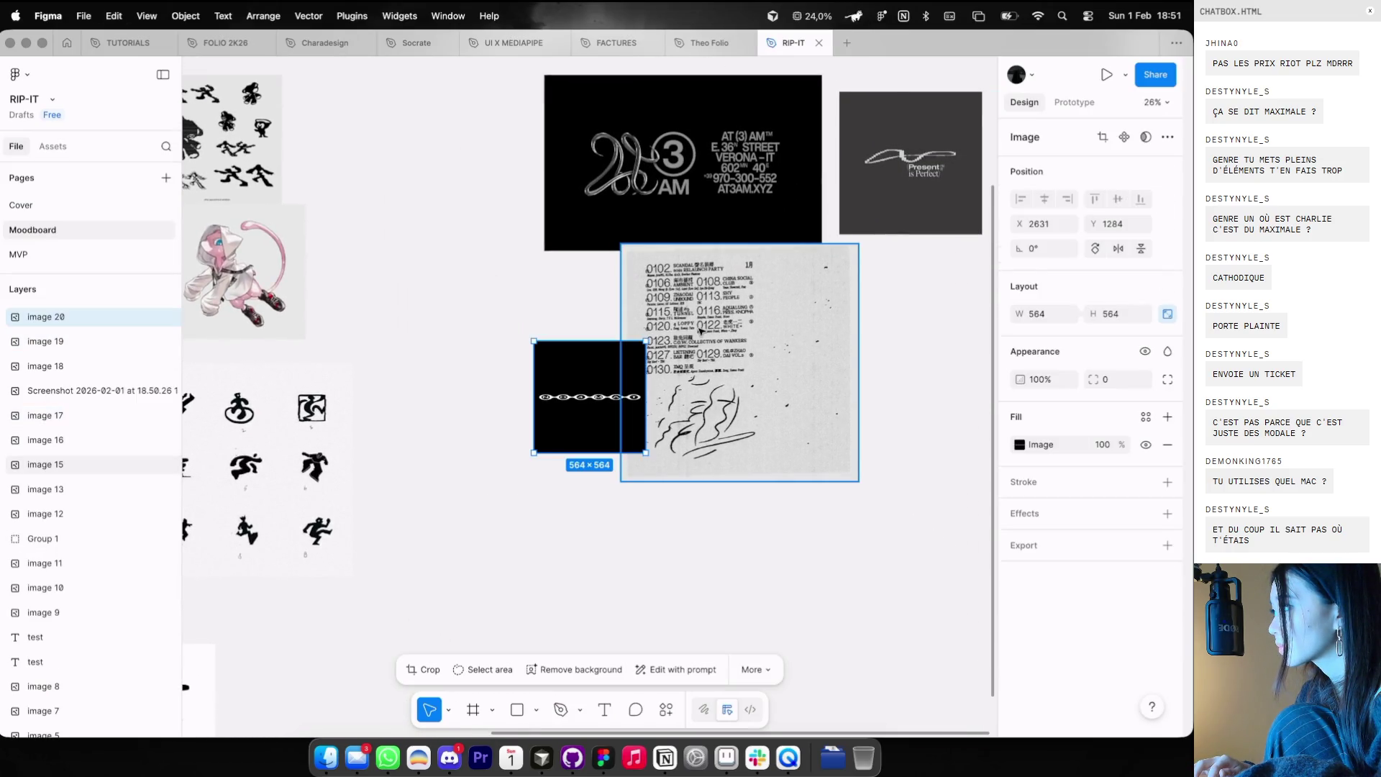
{"action": "scroll", "coordinate": [700, 331], "scroll_direction": "down", "scroll_amount": 2, "text": "ctrl"}
{"action": "mouse_move", "coordinate": [549, 392]}
{"action": "left_mouse_down"}
{"action": "mouse_move", "coordinate": [824, 303]}
{"action": "mouse_move", "coordinate": [752, 323]}
{"action": "left_mouse_up"}
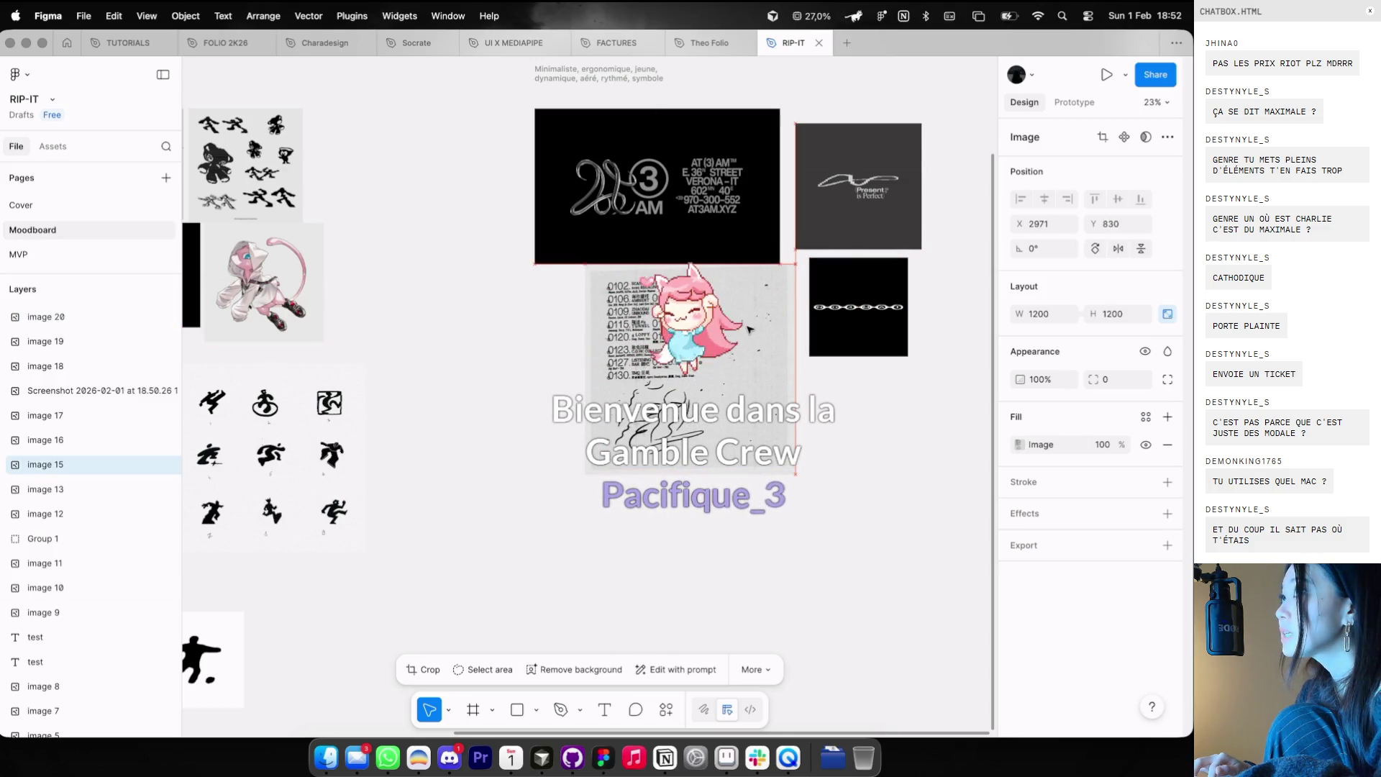
{"action": "key", "text": "cmd+Tab"}
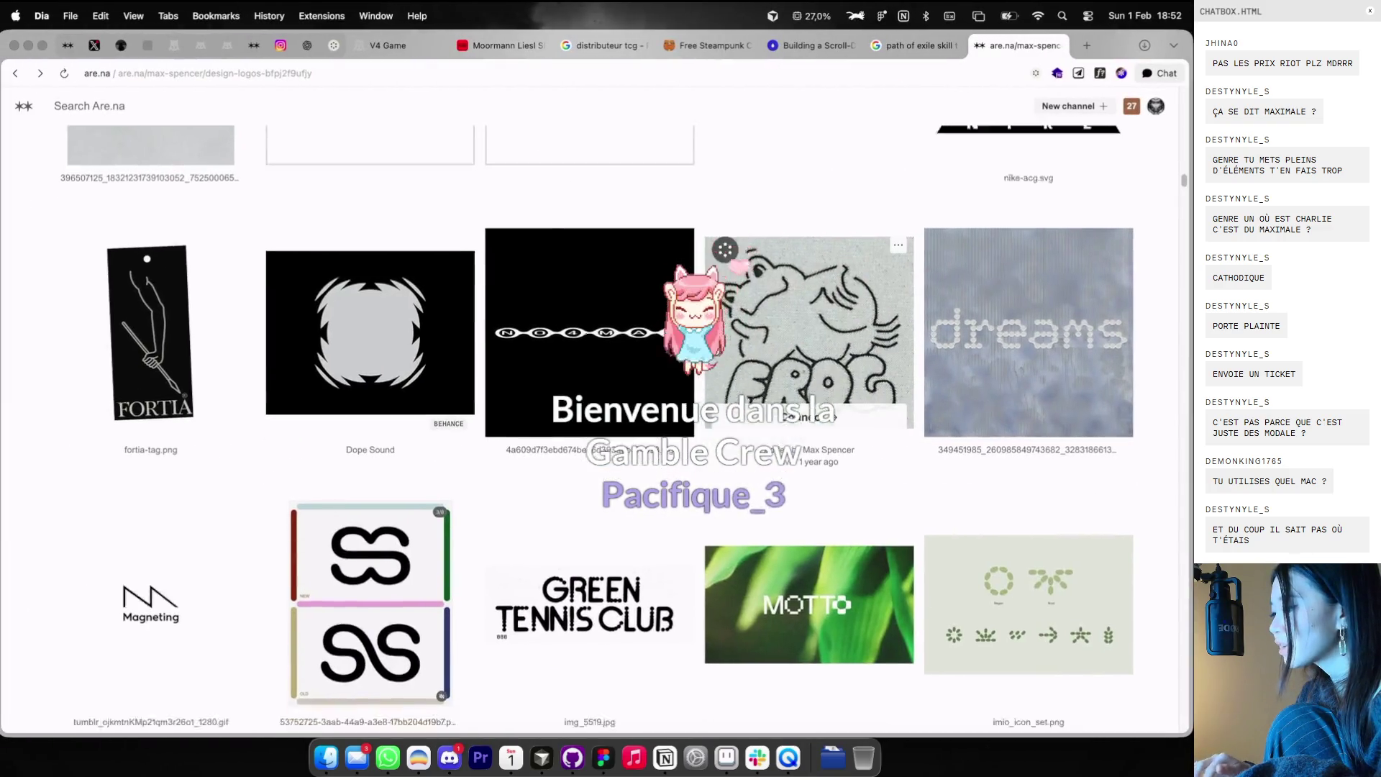
- Browse further down the design-logos channel, then go to the Cosmos tab showing the starfish image
{"action": "scroll", "coordinate": [750, 329], "scroll_direction": "down", "scroll_amount": 10}
{"action": "scroll", "coordinate": [714, 349], "scroll_direction": "down", "scroll_amount": 5}
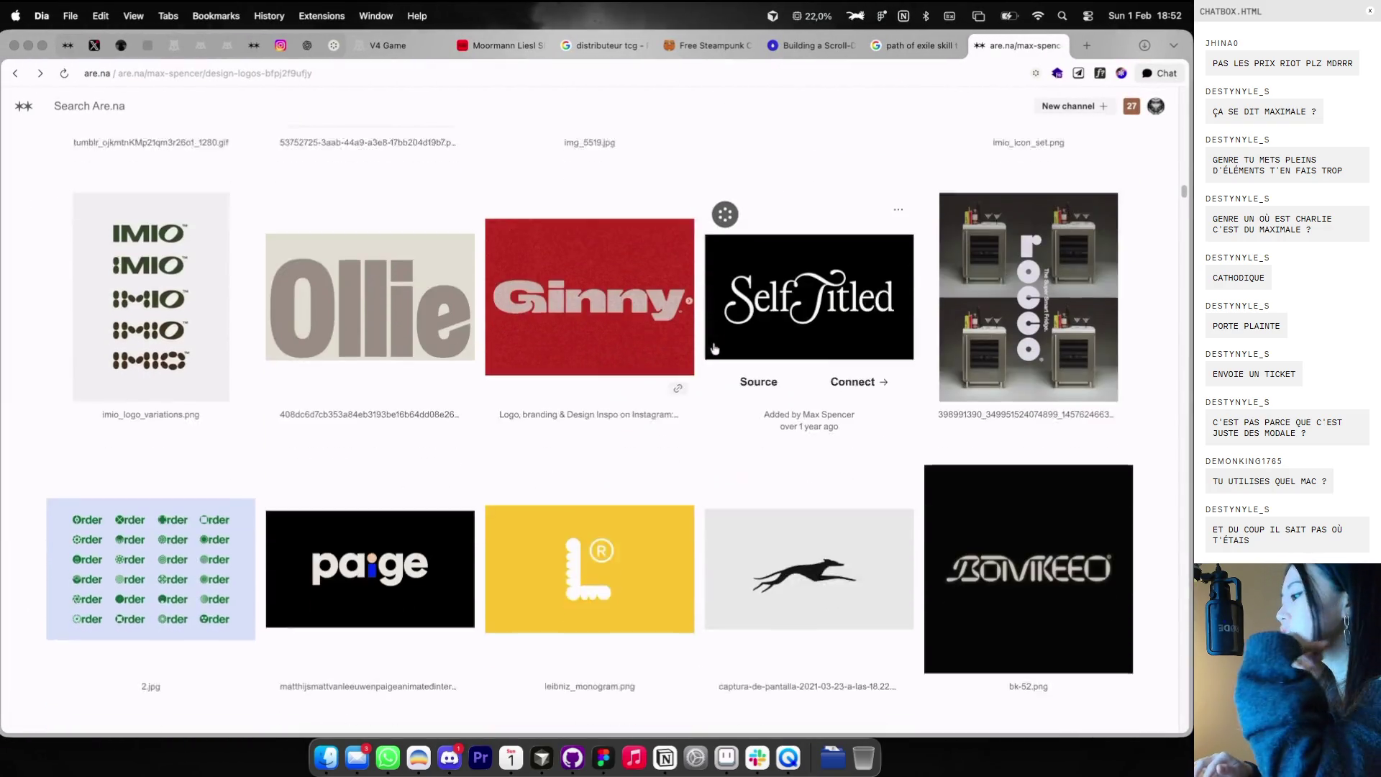
{"action": "scroll", "coordinate": [714, 349], "scroll_direction": "down", "scroll_amount": 5}
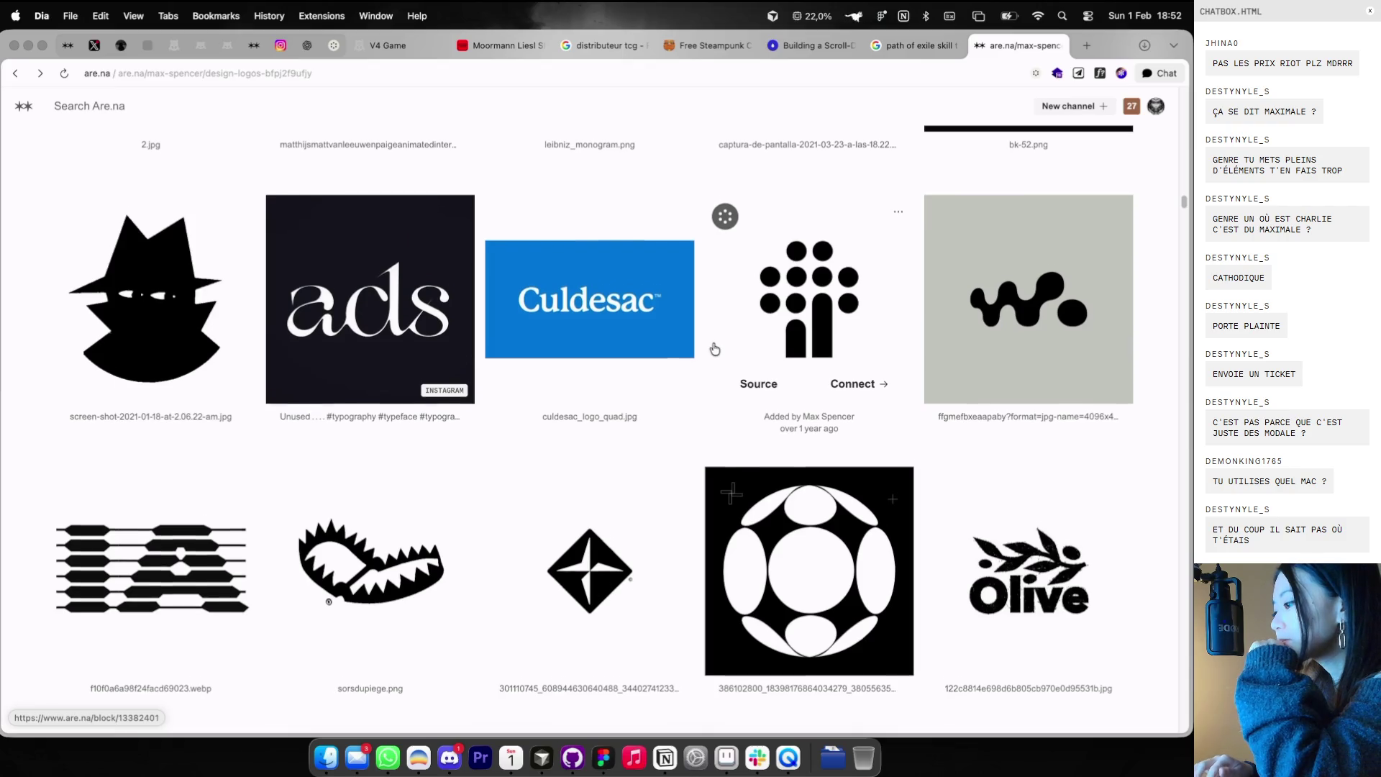
{"action": "scroll", "coordinate": [714, 348], "scroll_direction": "down", "scroll_amount": 10}
{"action": "scroll", "coordinate": [714, 349], "scroll_direction": "down", "scroll_amount": 5}
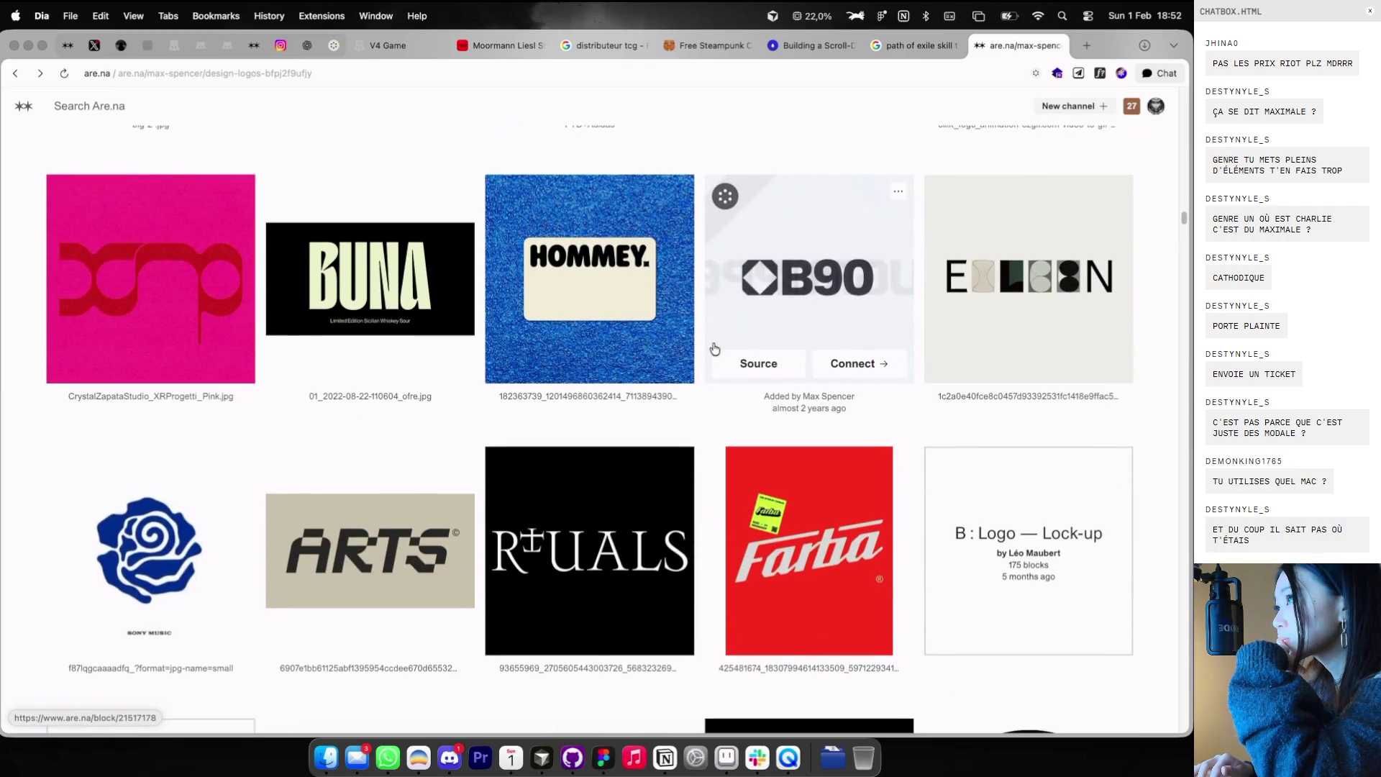
{"action": "scroll", "coordinate": [714, 349], "scroll_direction": "down", "scroll_amount": 5}
{"action": "scroll", "coordinate": [714, 349], "scroll_direction": "down", "scroll_amount": 5}
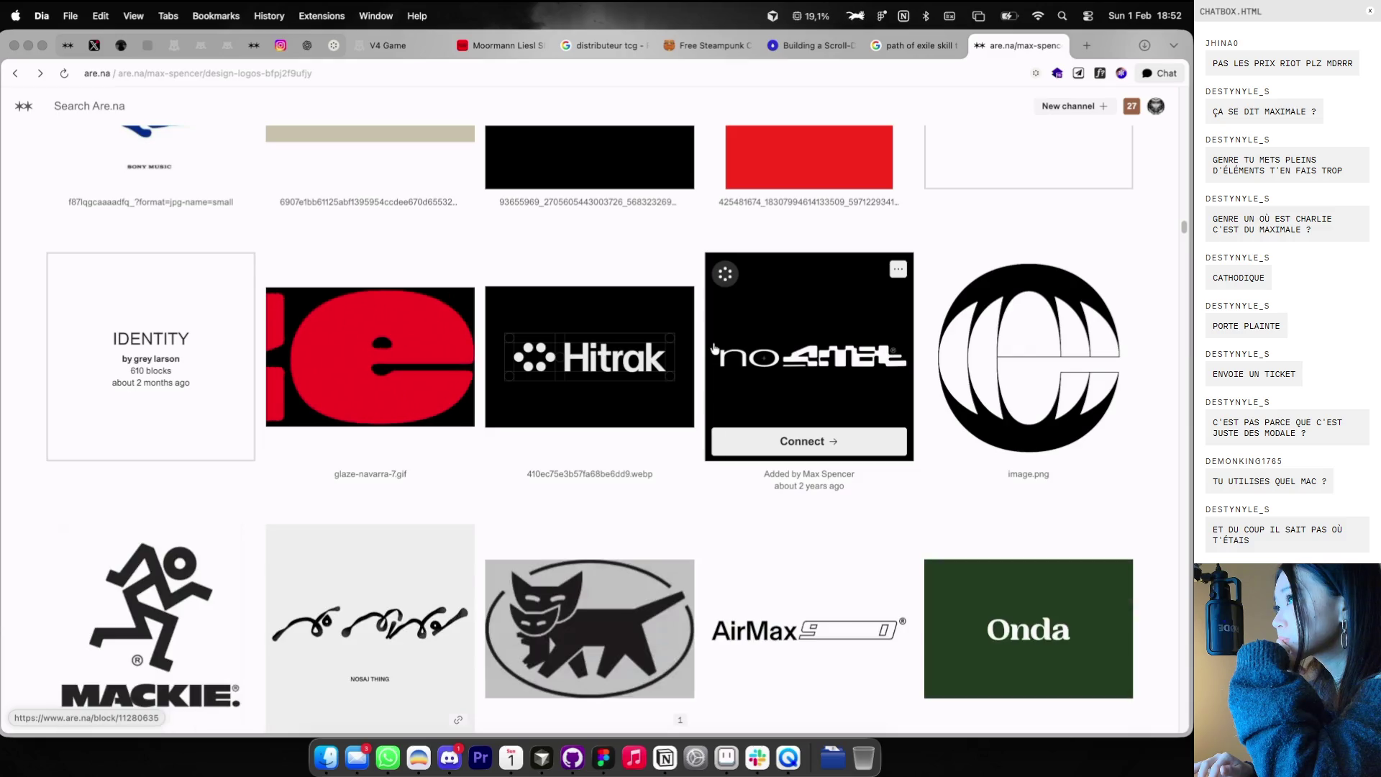
{"action": "scroll", "coordinate": [714, 348], "scroll_direction": "down", "scroll_amount": 5}
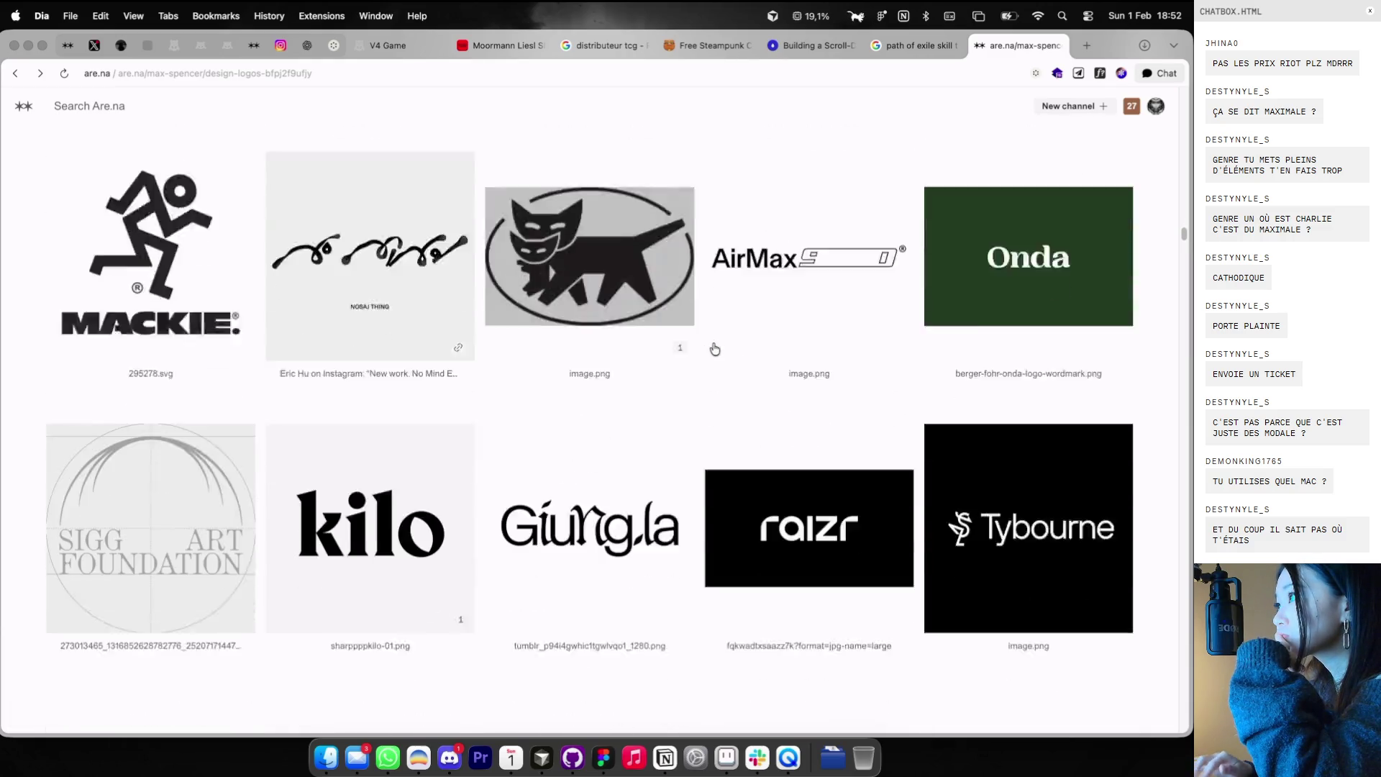
{"action": "scroll", "coordinate": [714, 348], "scroll_direction": "down", "scroll_amount": 2}
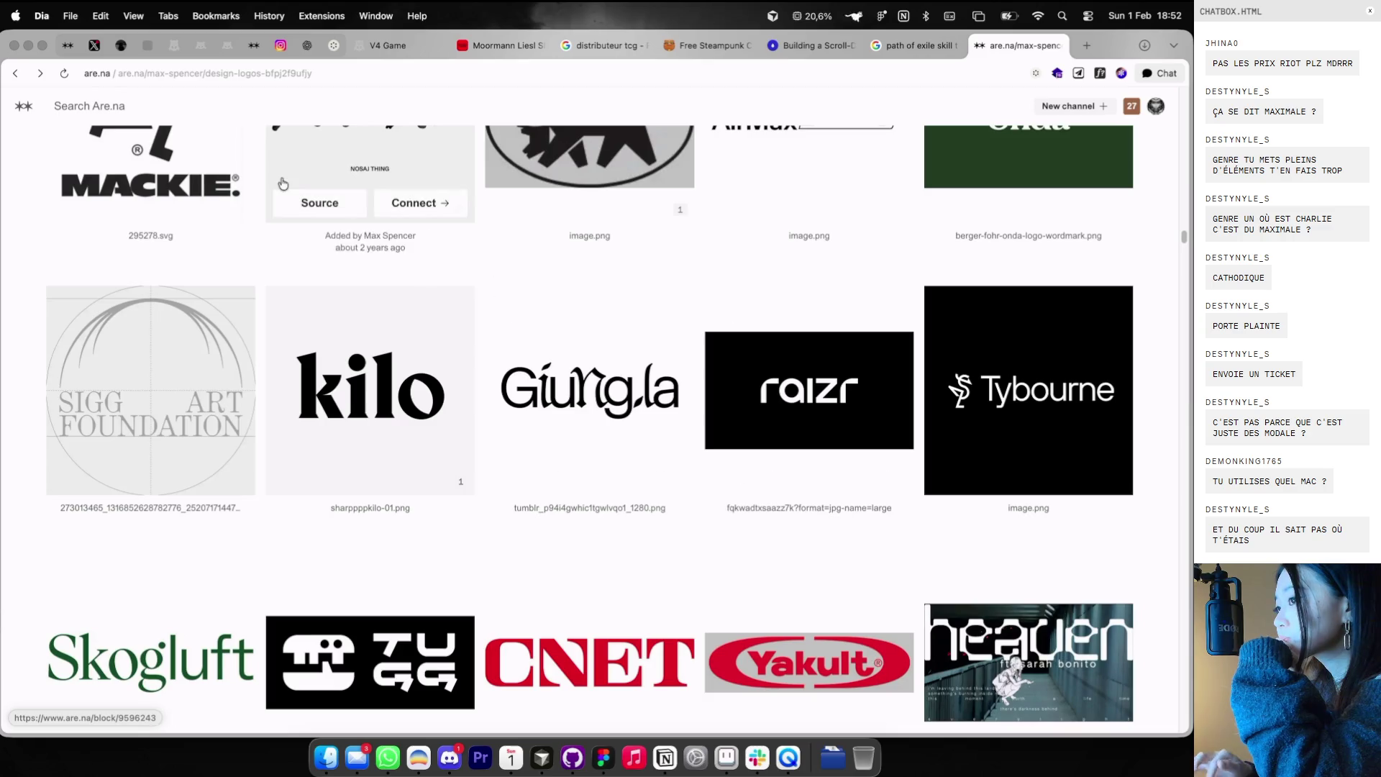
{"action": "left_click", "coordinate": [328, 49]}
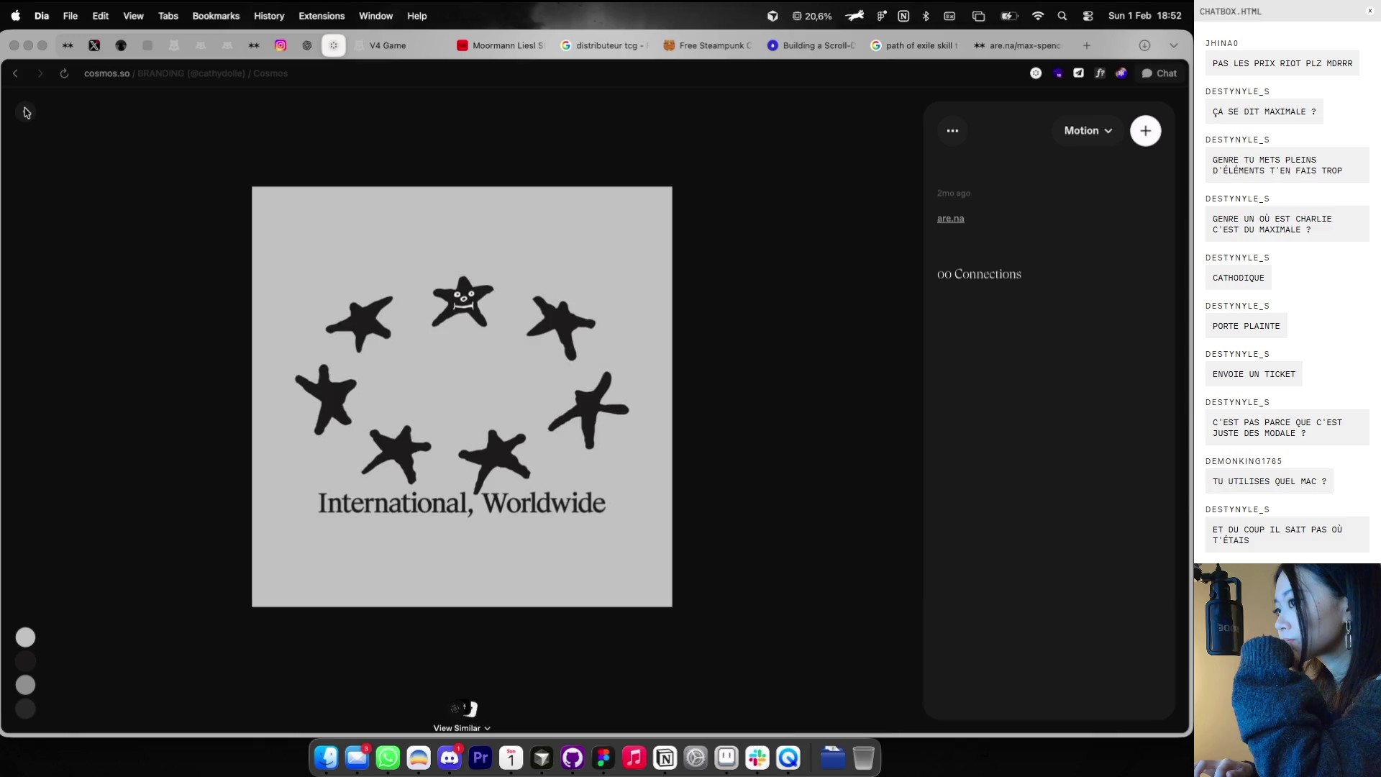
- Scroll the View Similar results, go back from the branding collection, and reload cosmos.so
{"action": "scroll", "coordinate": [118, 155], "scroll_direction": "down", "scroll_amount": 5}
{"action": "scroll", "coordinate": [130, 251], "scroll_direction": "down", "scroll_amount": 10}
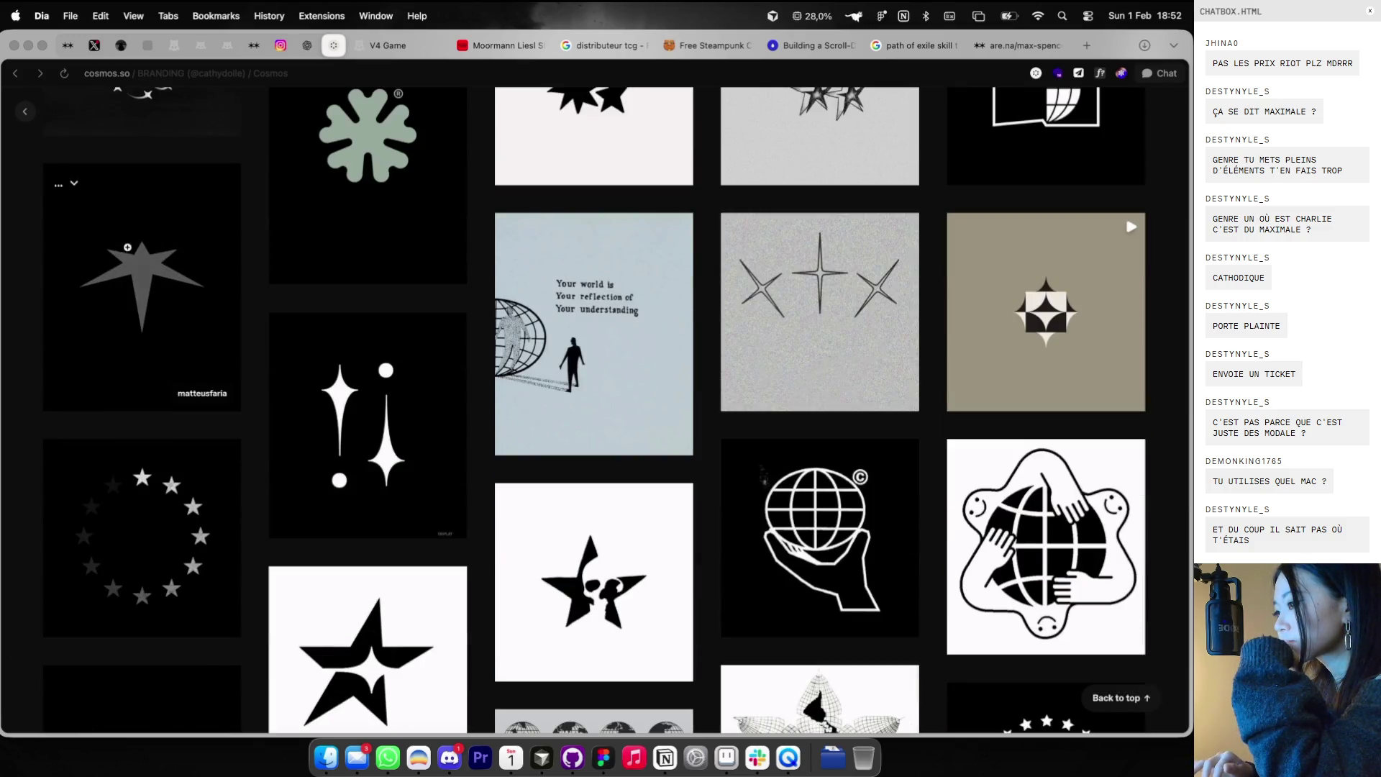
{"action": "left_click", "coordinate": [27, 115]}
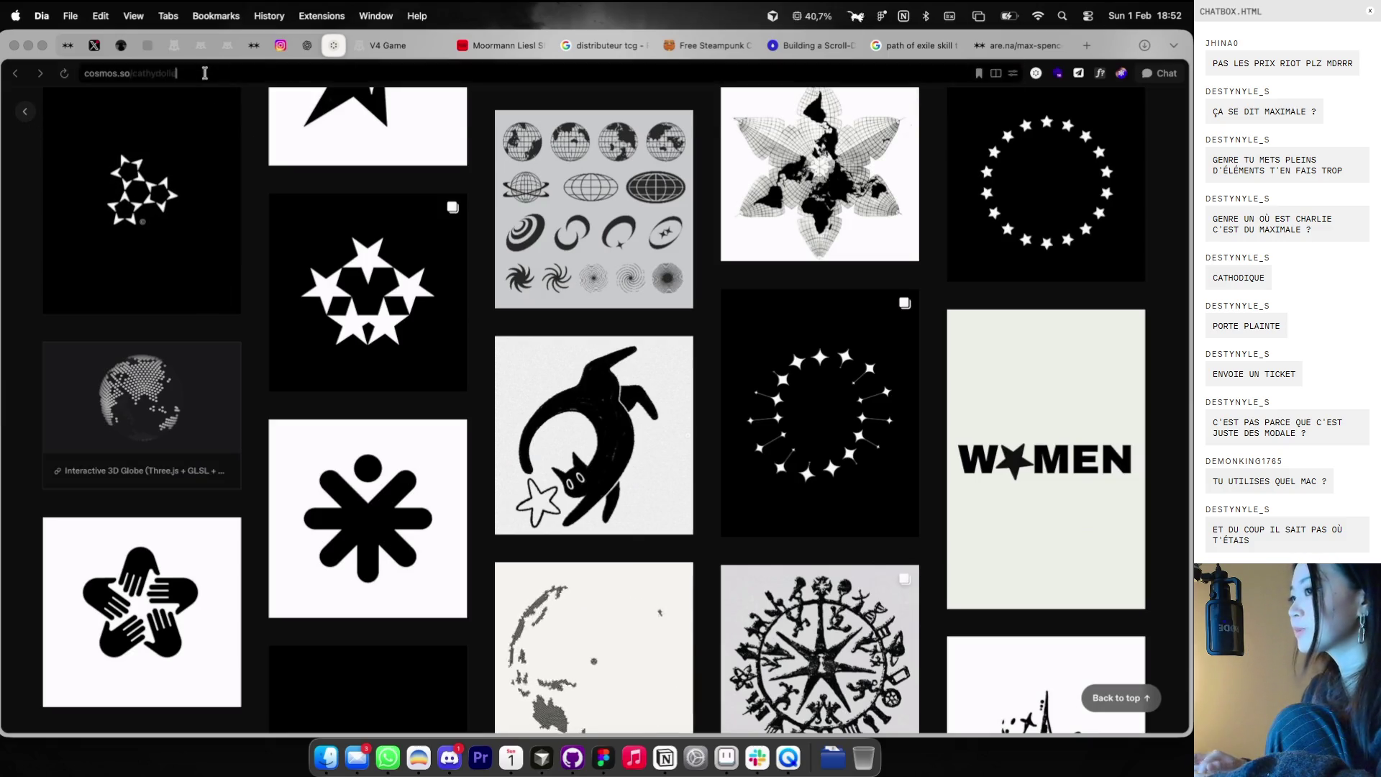
{"action": "key", "text": "super+l"}
{"action": "key", "text": "Return"}
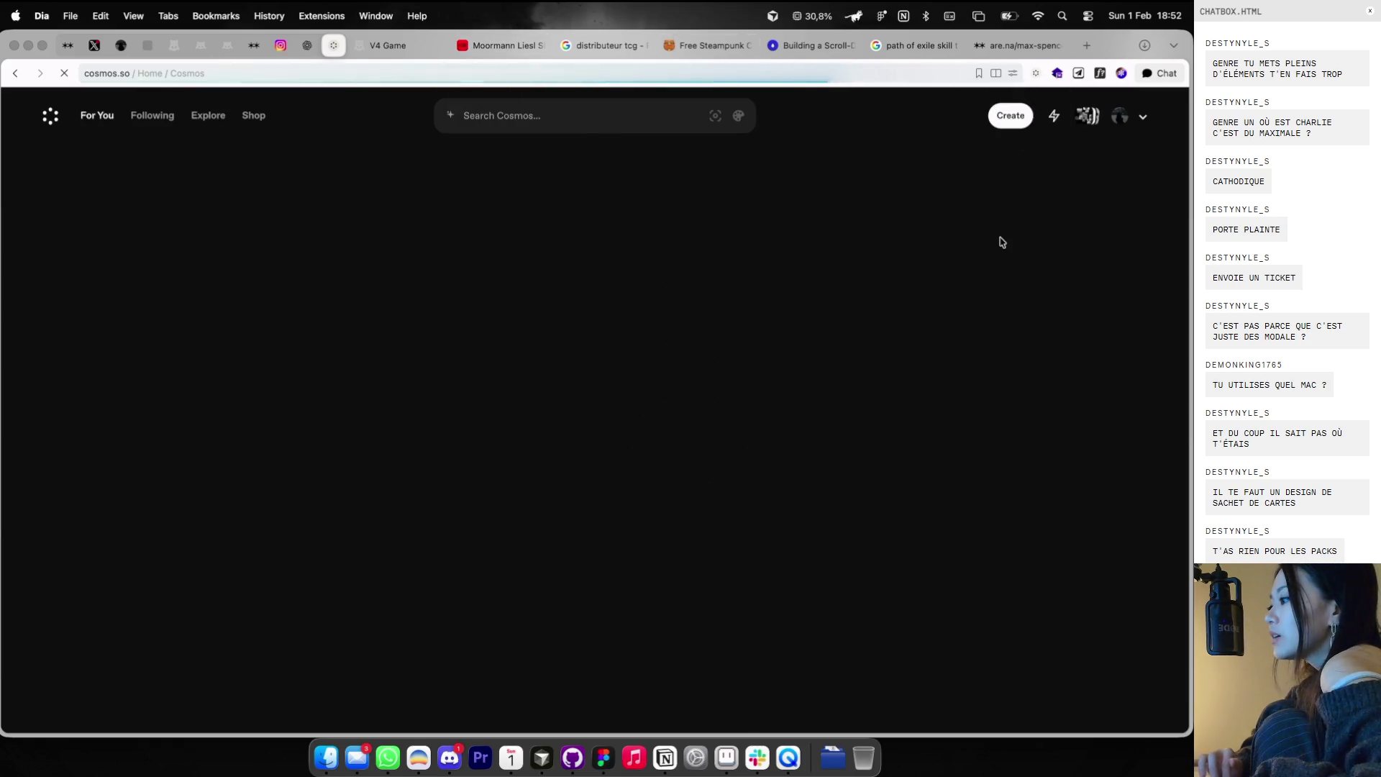
{"action": "key", "text": "super+Tab"}
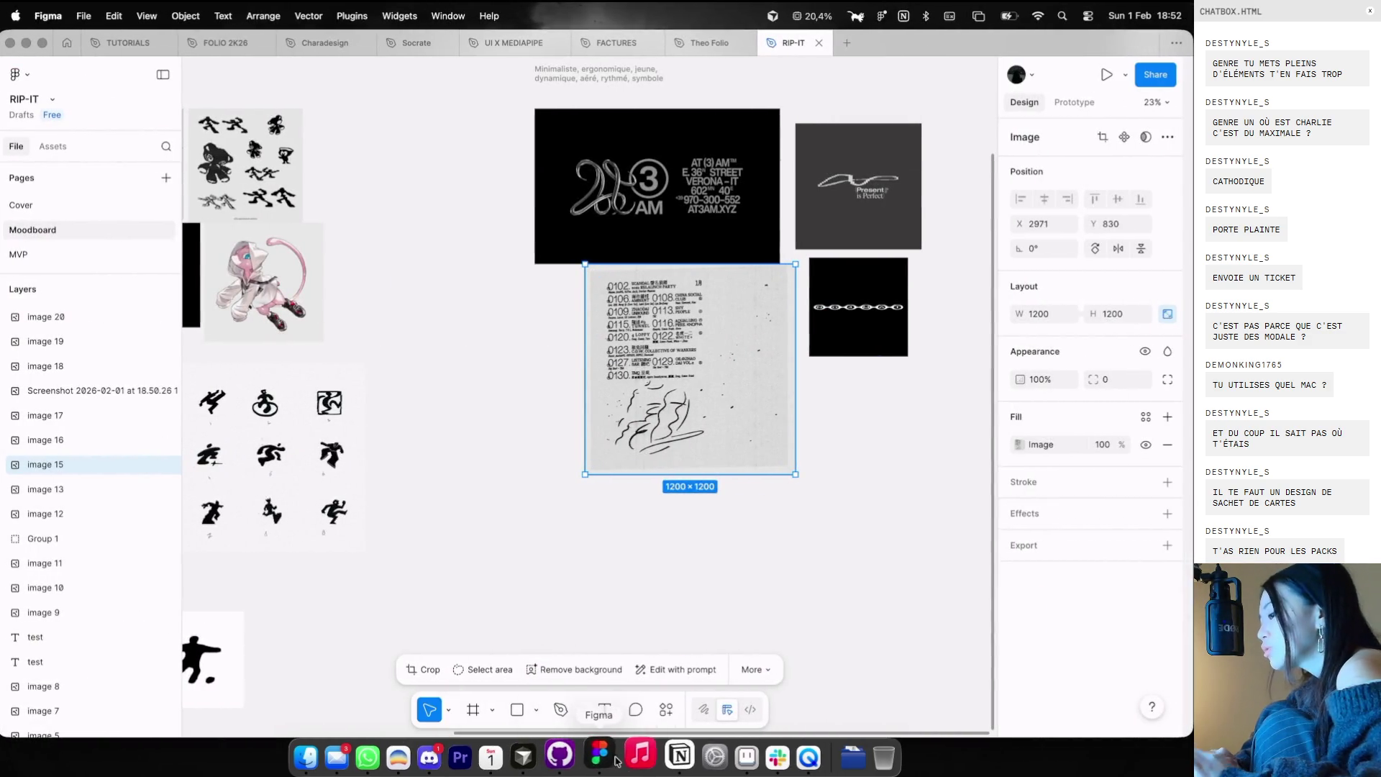
- Show the whole RIP-IT moodboard in Figma at 17% zoom with nothing selected
{"action": "left_click", "coordinate": [547, 763]}
{"action": "key", "text": "ctrl+Left"}
{"action": "scroll", "coordinate": [738, 378], "scroll_direction": "down", "scroll_amount": 3}
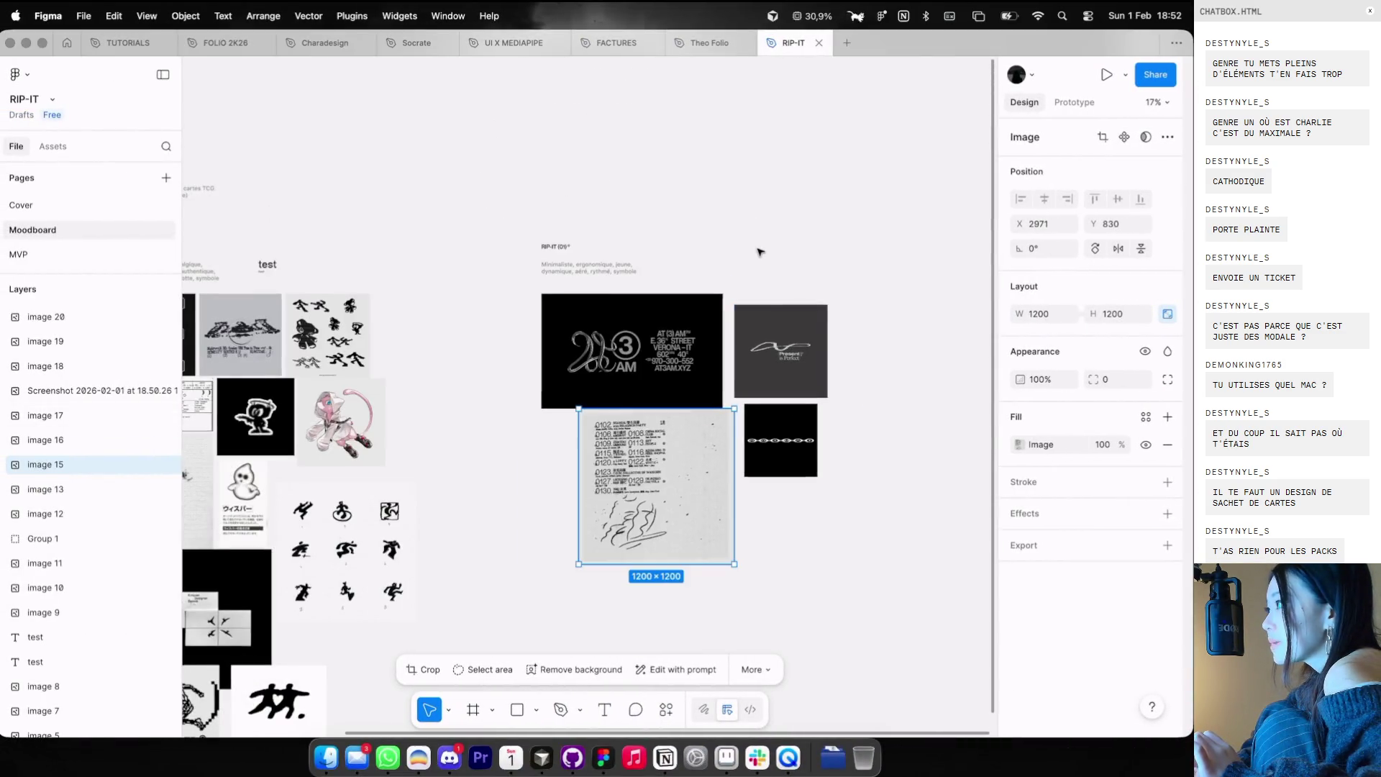
{"action": "scroll", "coordinate": [755, 257], "scroll_direction": "left", "scroll_amount": 3}
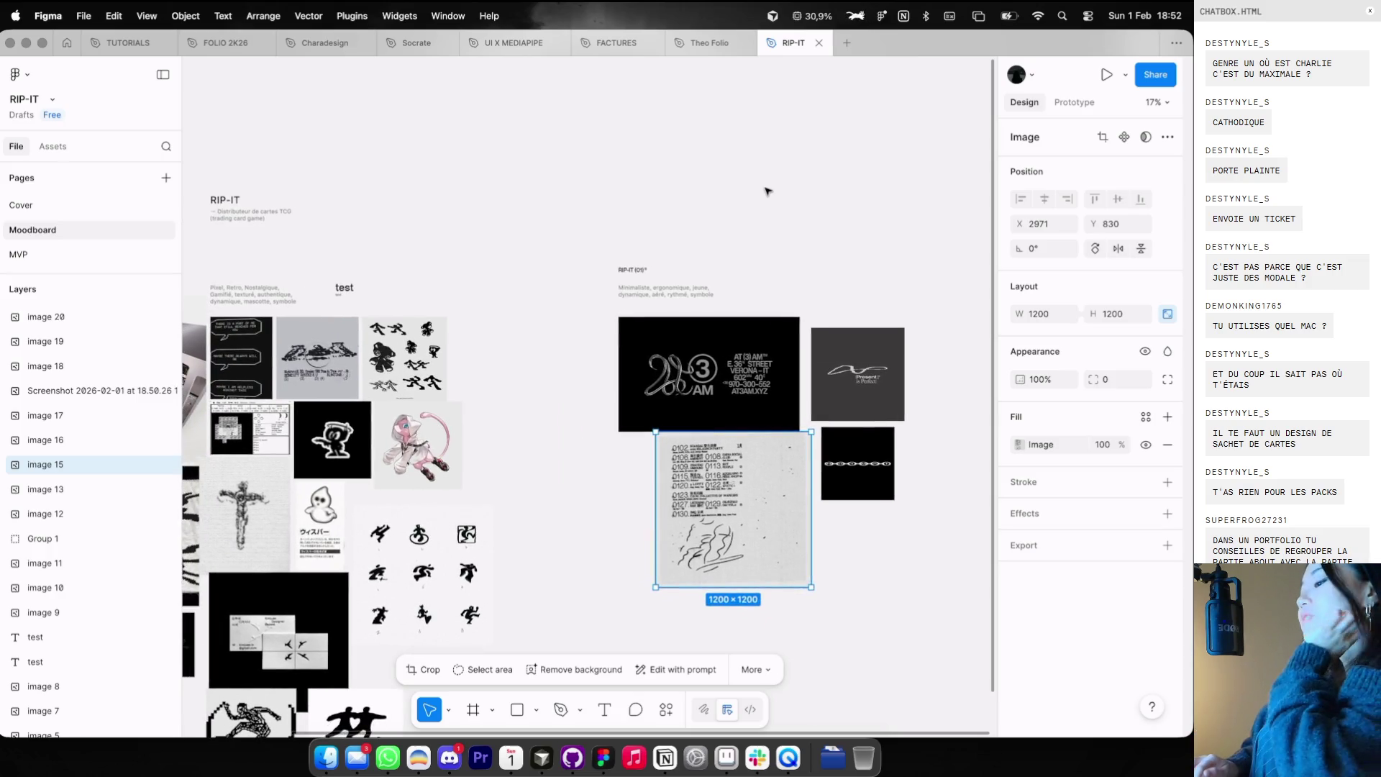
{"action": "left_click", "coordinate": [768, 191]}
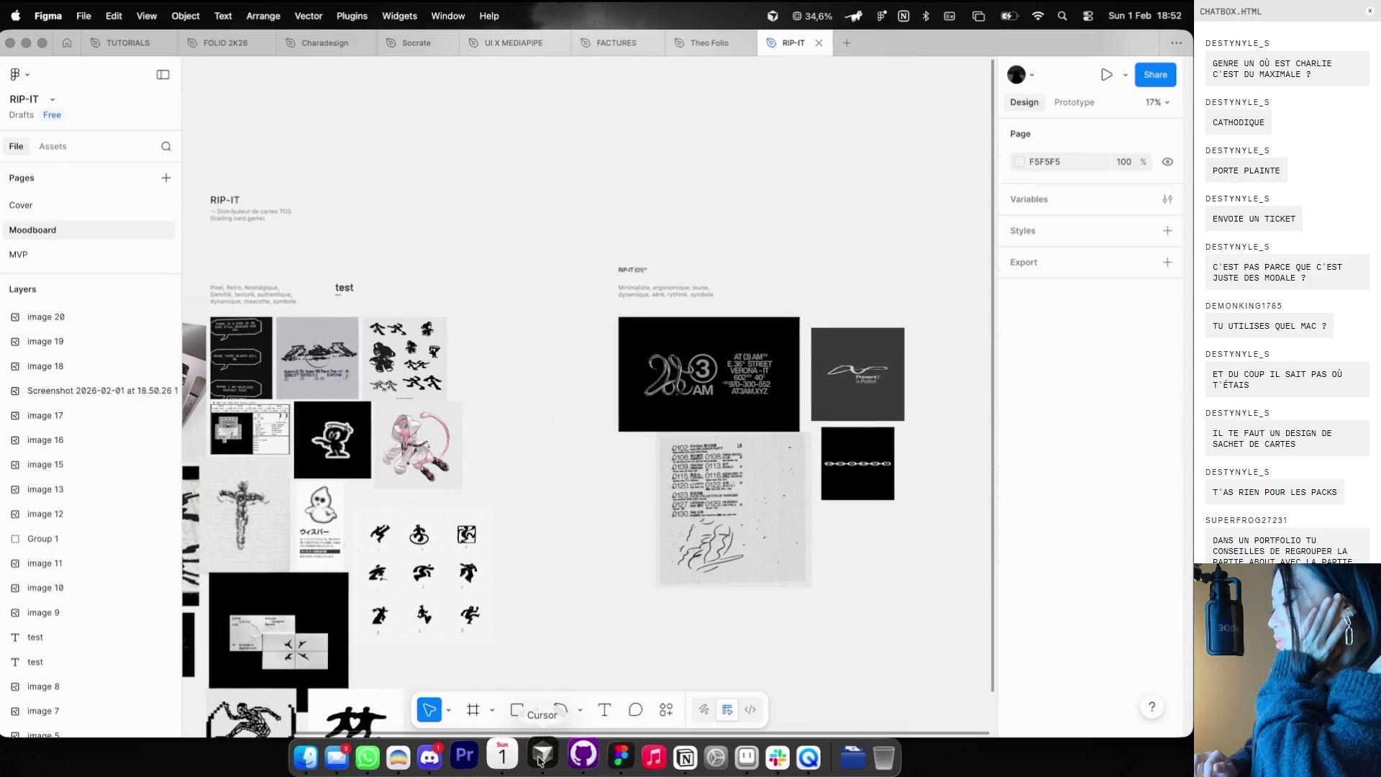
{"action": "left_click", "coordinate": [540, 762]}
{"action": "left_click", "coordinate": [594, 769]}
{"action": "left_click", "coordinate": [566, 754]}
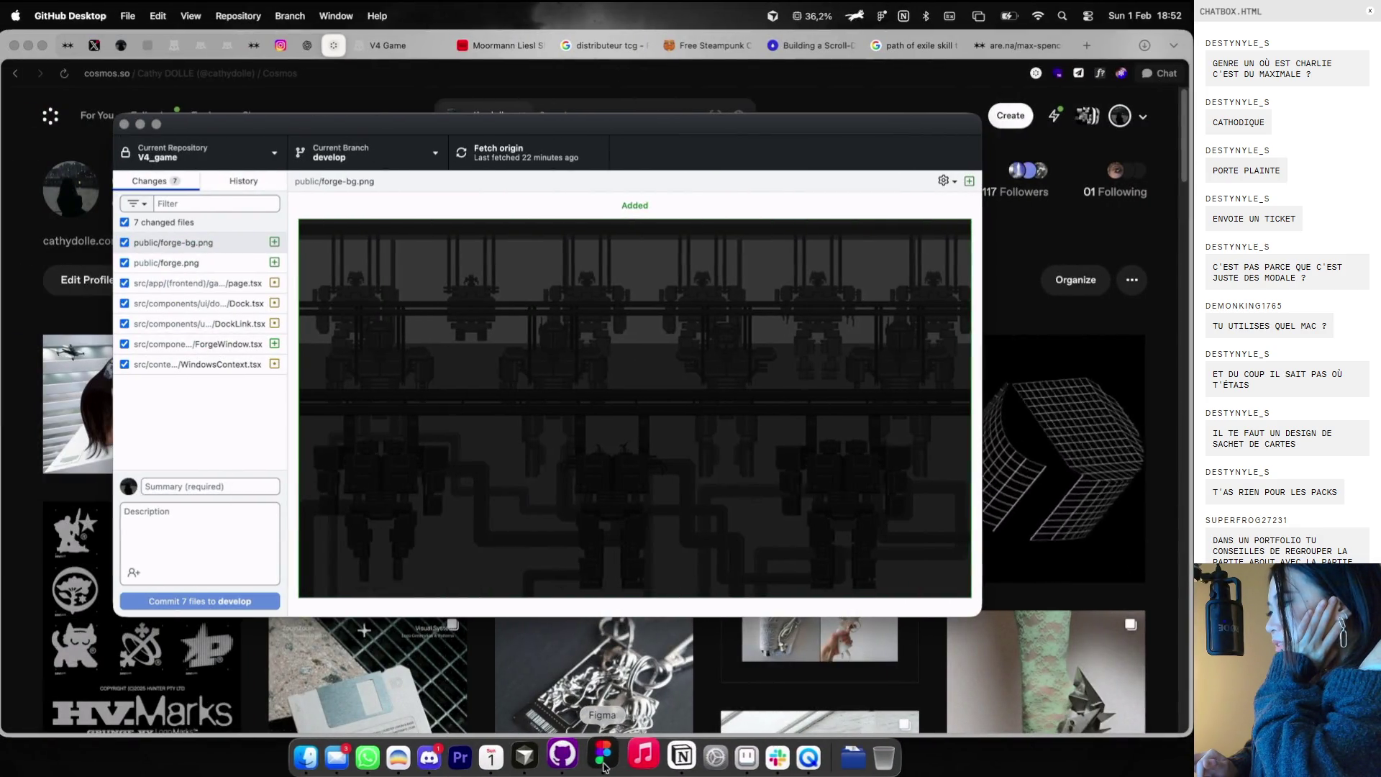
{"action": "left_click", "coordinate": [604, 767]}
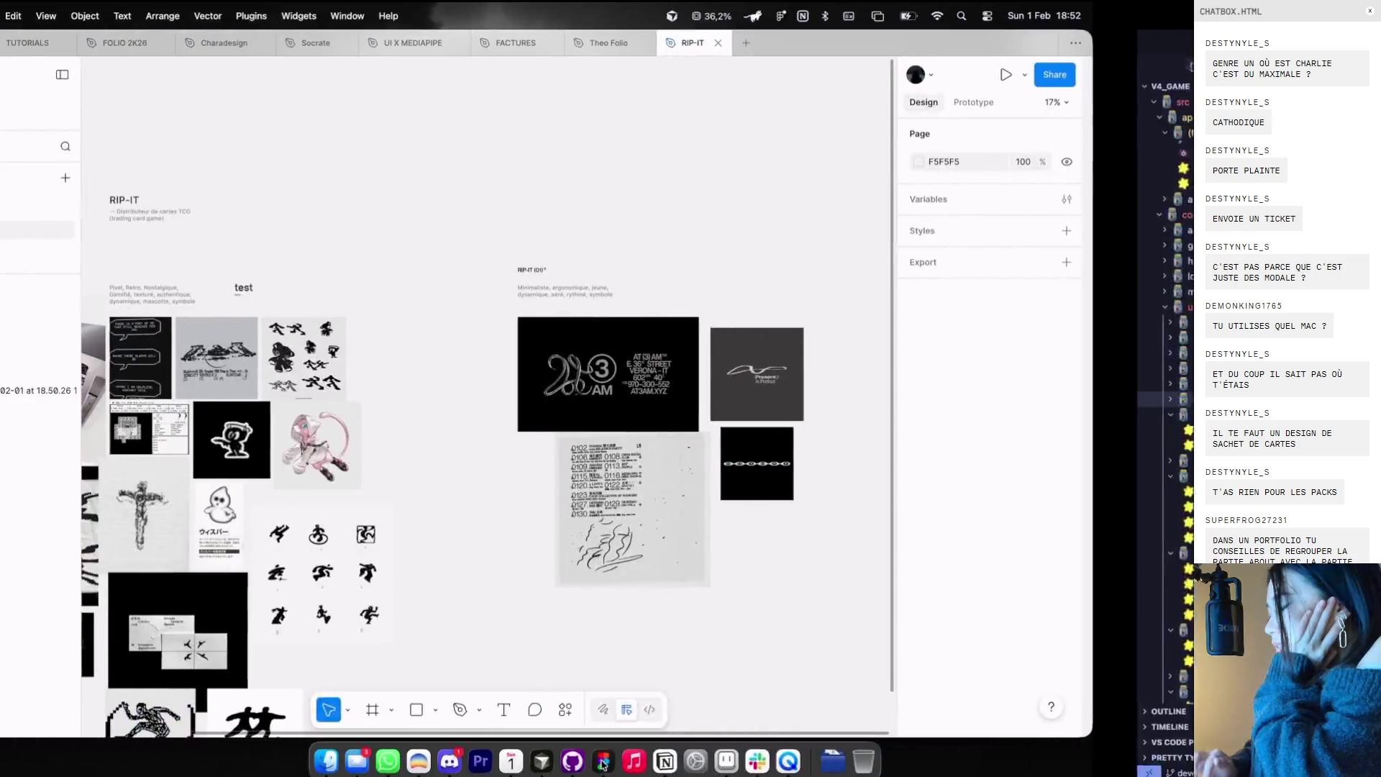
- Quit QuickTime Player from its Dock menu
{"action": "right_click", "coordinate": [761, 752]}
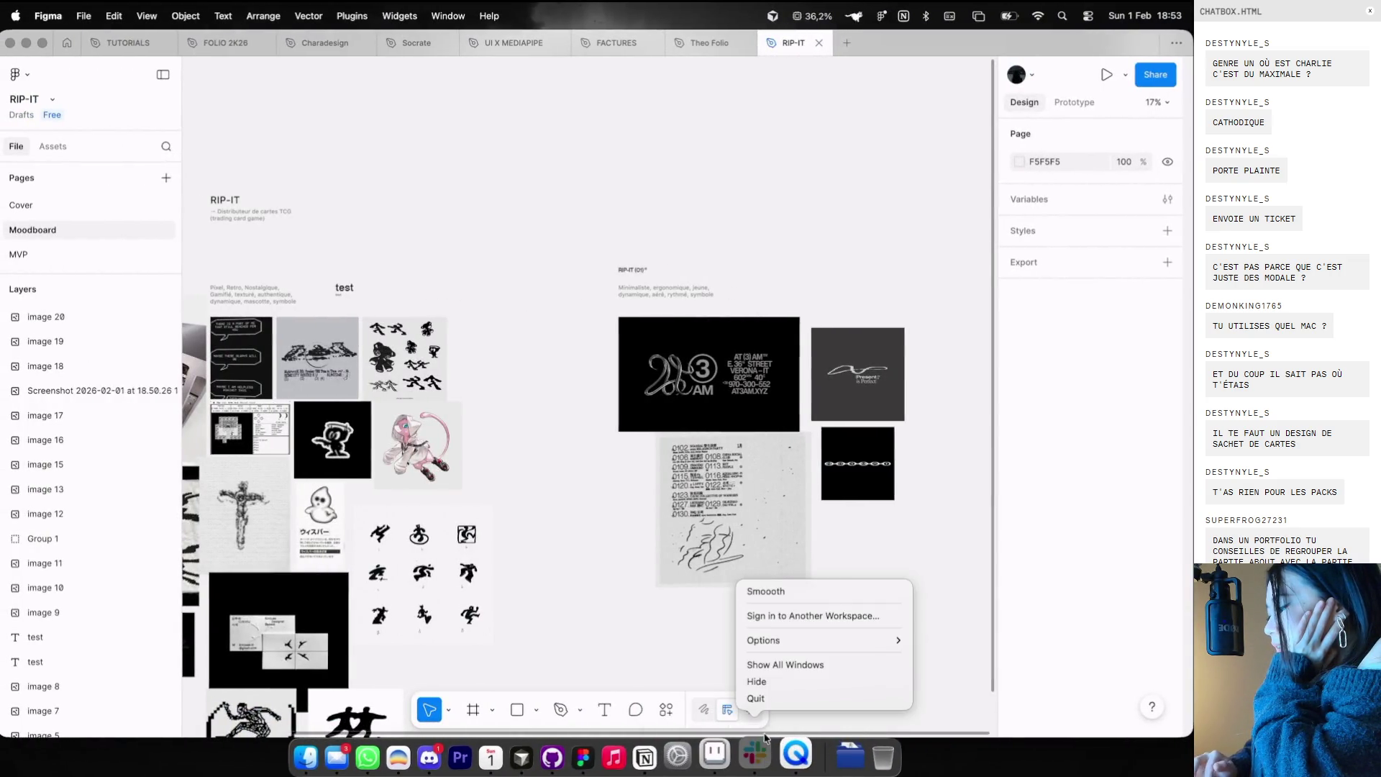
{"action": "left_click", "coordinate": [765, 701]}
{"action": "right_click", "coordinate": [788, 752]}
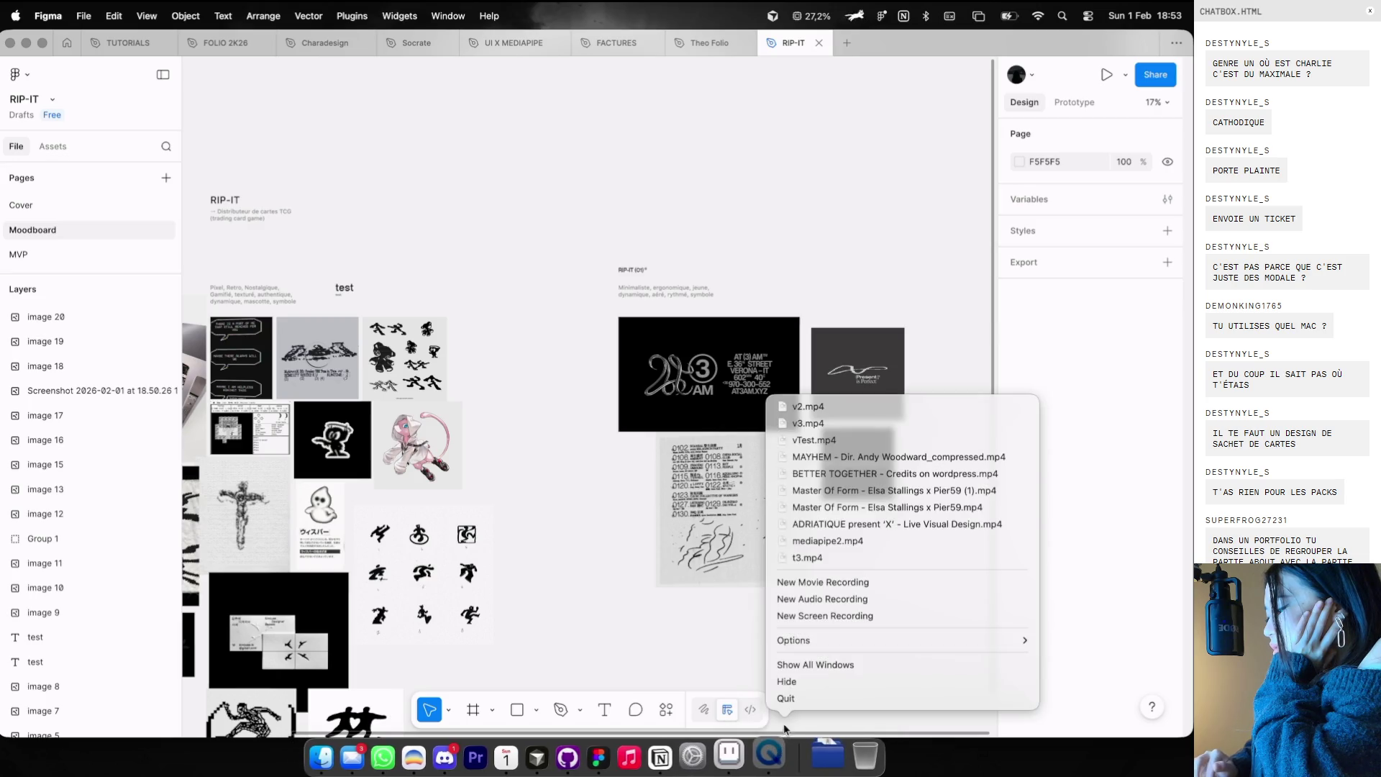
{"action": "left_click", "coordinate": [784, 703]}
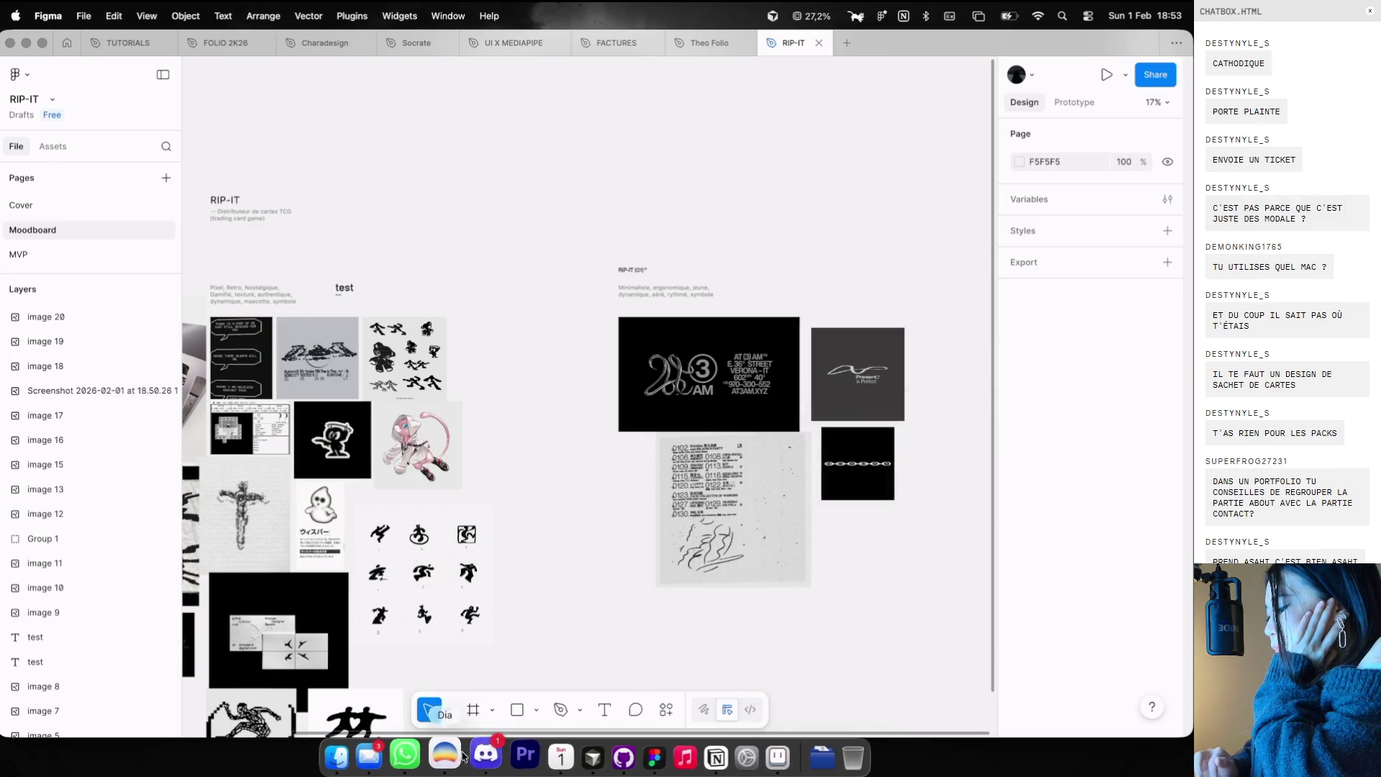
{"action": "left_click", "coordinate": [451, 768]}
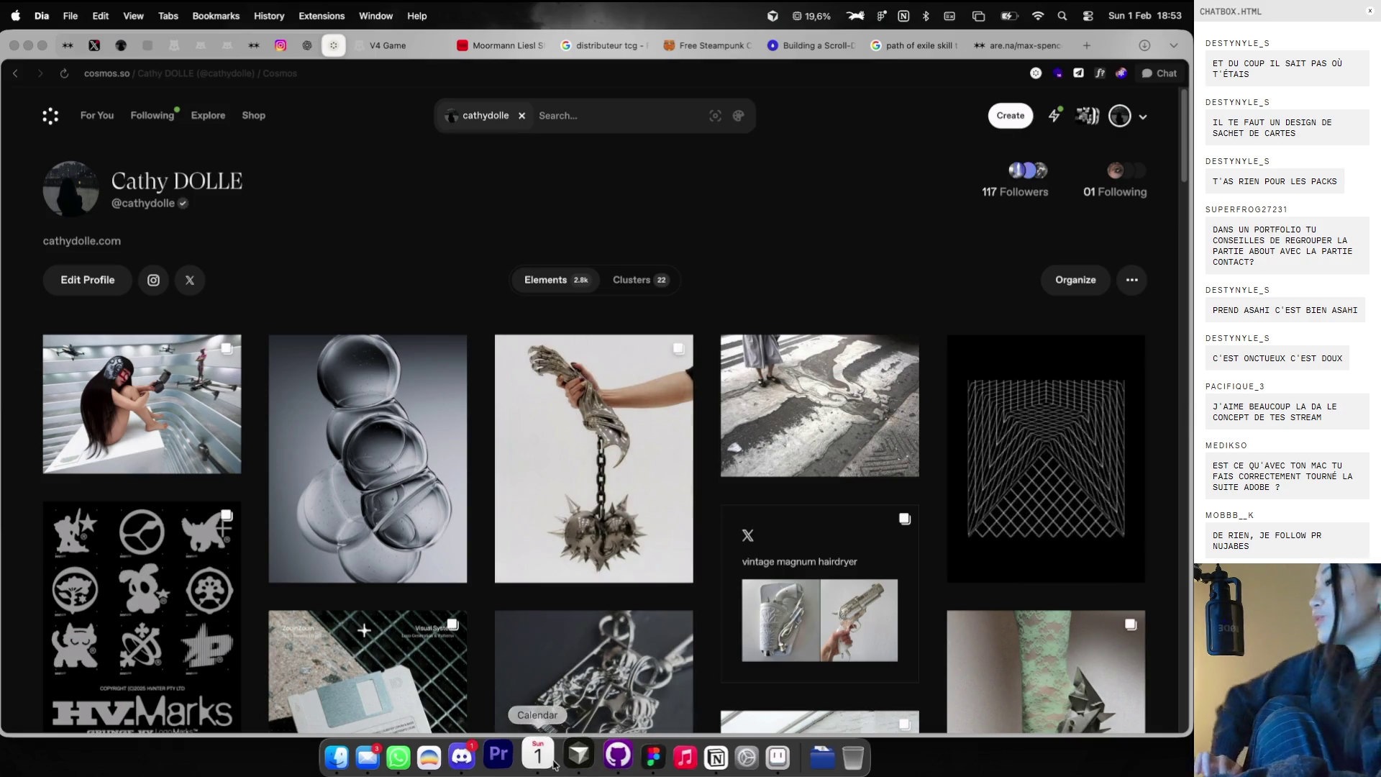
- Swipe from the Cosmos profile over to the Figma RIP-IT moodboard desktop
{"action": "key", "text": "ctrl+Right"}
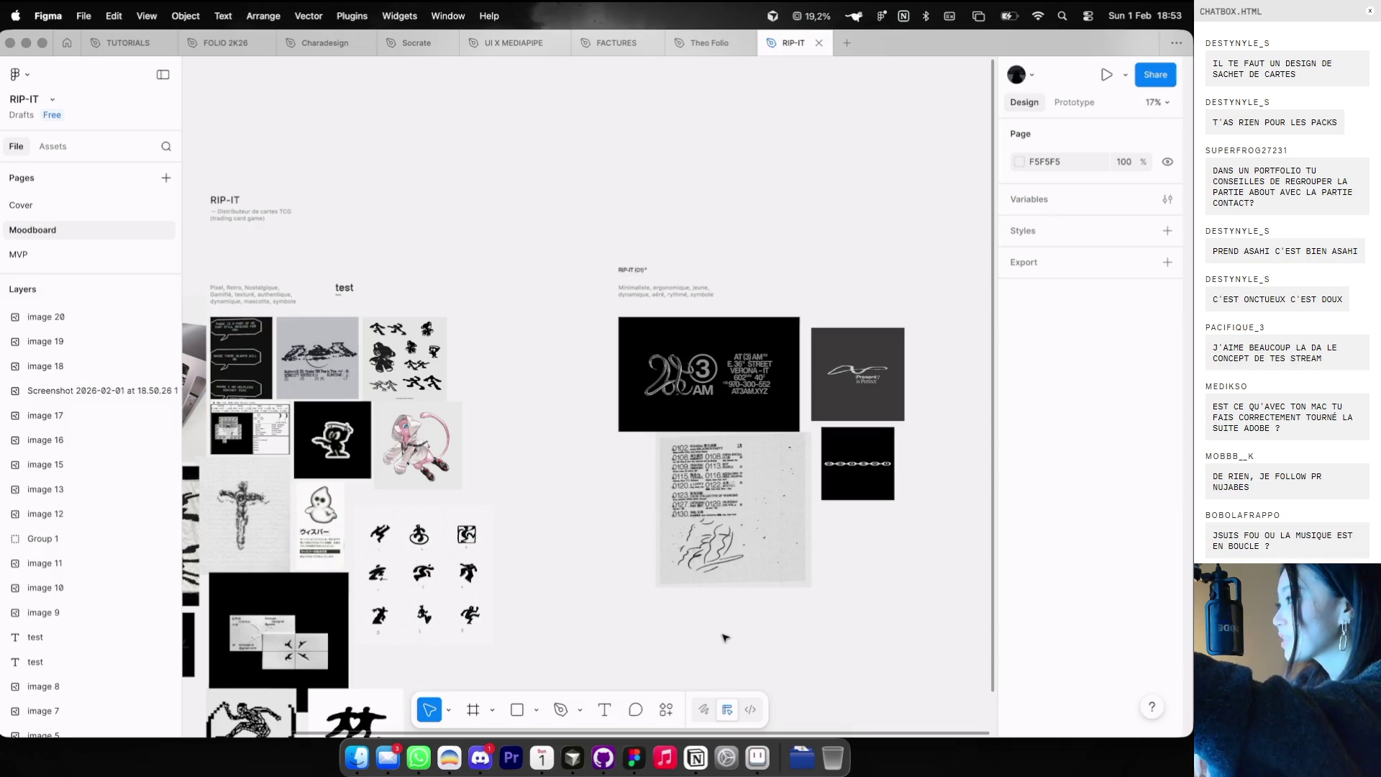
{"action": "scroll", "coordinate": [654, 356], "scroll_direction": "up", "scroll_amount": 3}
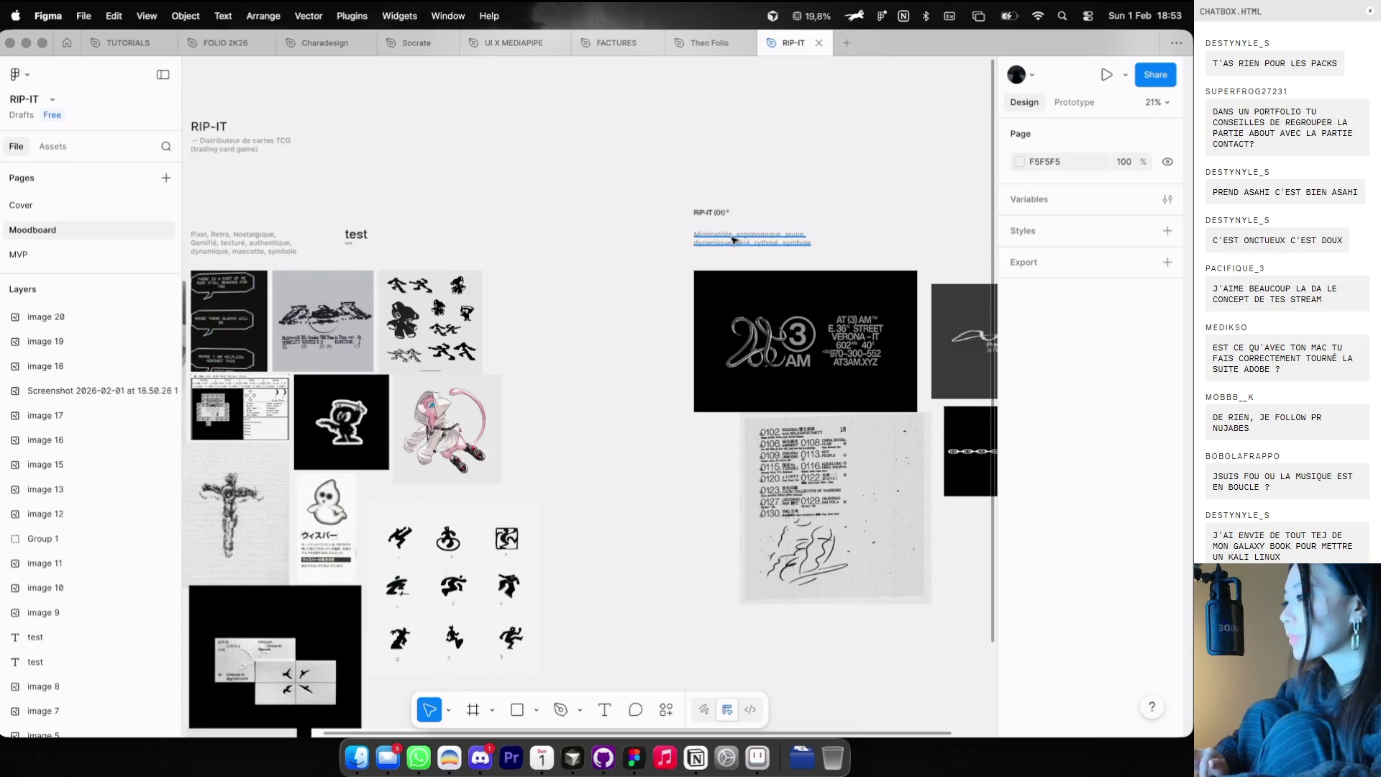
{"action": "scroll", "coordinate": [608, 232], "scroll_direction": "right", "scroll_amount": 3}
{"action": "scroll", "coordinate": [610, 234], "scroll_direction": "left", "scroll_amount": 5}
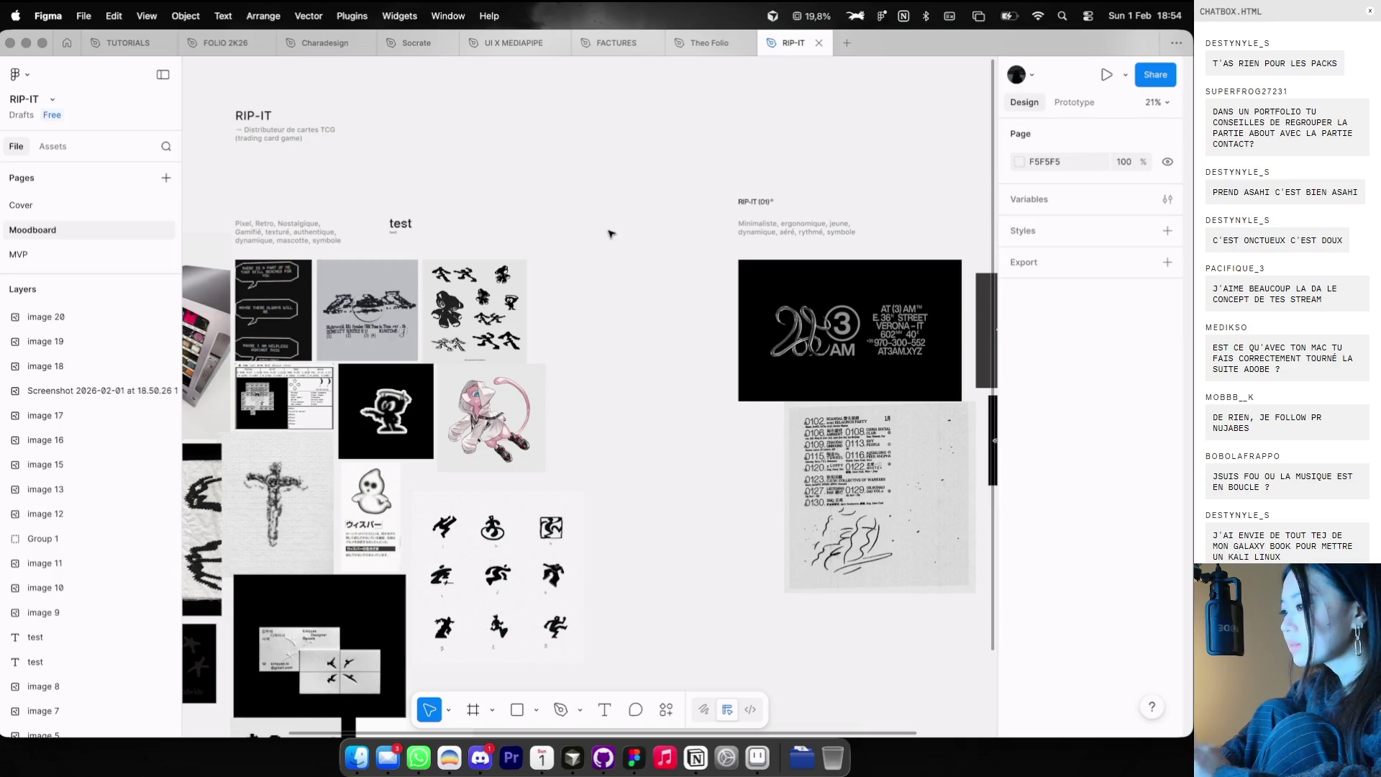
{"action": "scroll", "coordinate": [608, 232], "scroll_direction": "right", "scroll_amount": 3}
{"action": "key", "text": "super+Tab"}
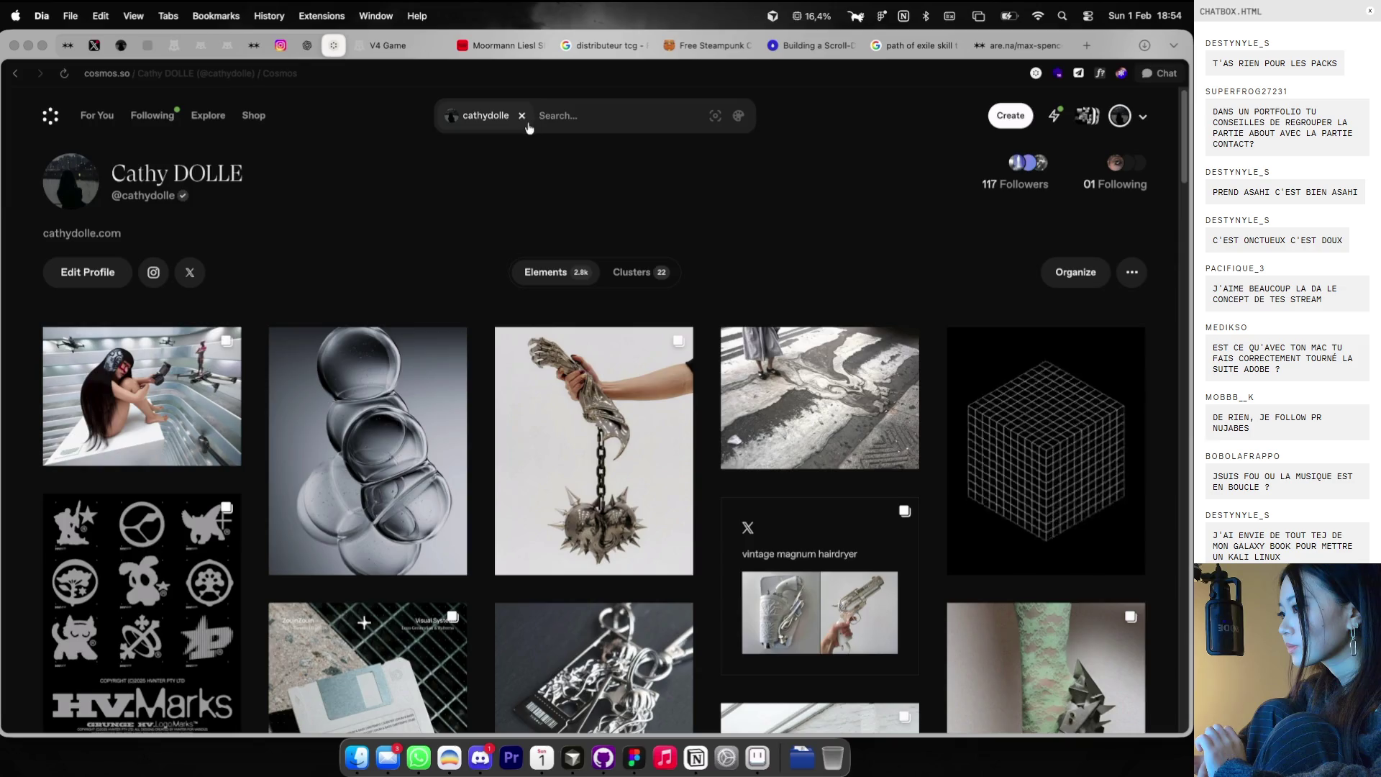
- Open the BRANDING cluster from the profile's clusters view
{"action": "left_click", "coordinate": [633, 272]}
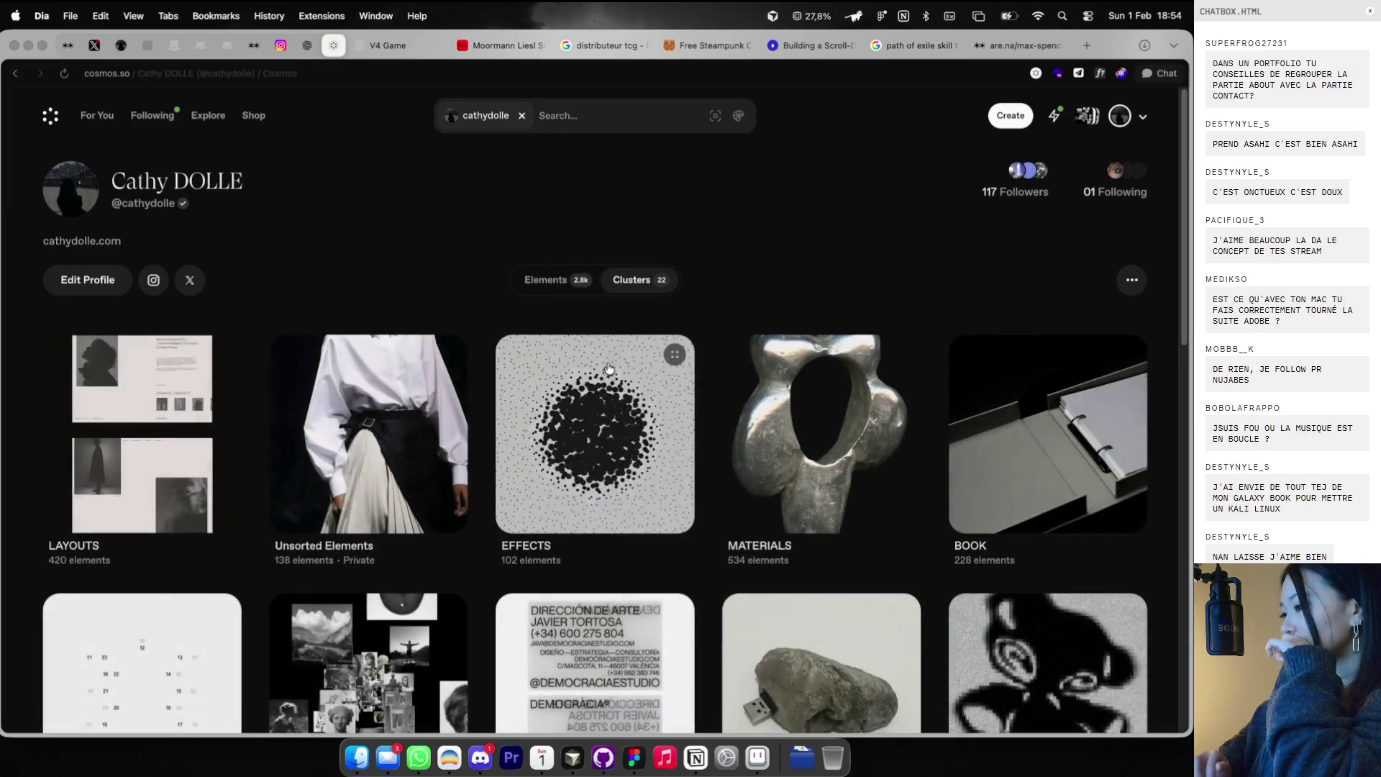
{"action": "scroll", "coordinate": [604, 378], "scroll_direction": "down", "scroll_amount": 4}
{"action": "left_click", "coordinate": [594, 389]}
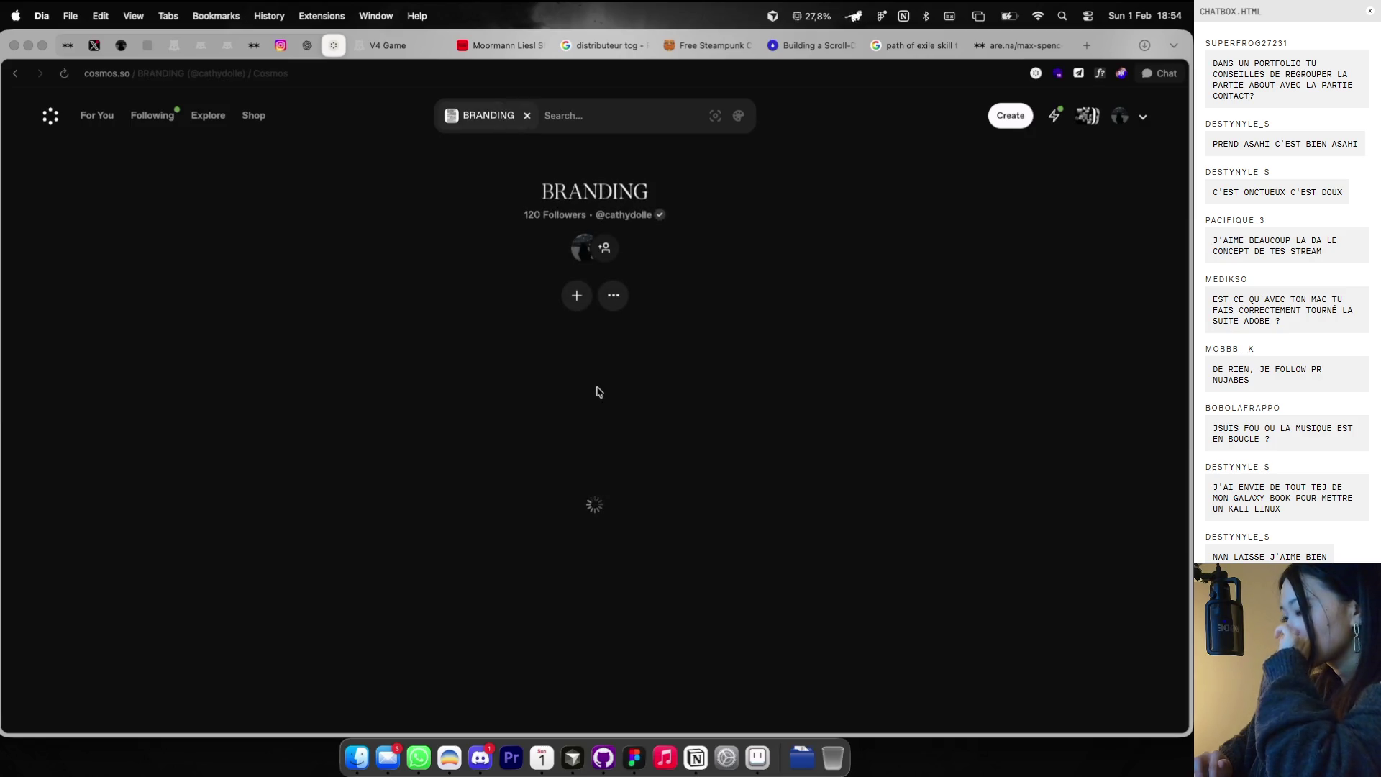
{"action": "scroll", "coordinate": [600, 384], "scroll_direction": "down", "scroll_amount": 5}
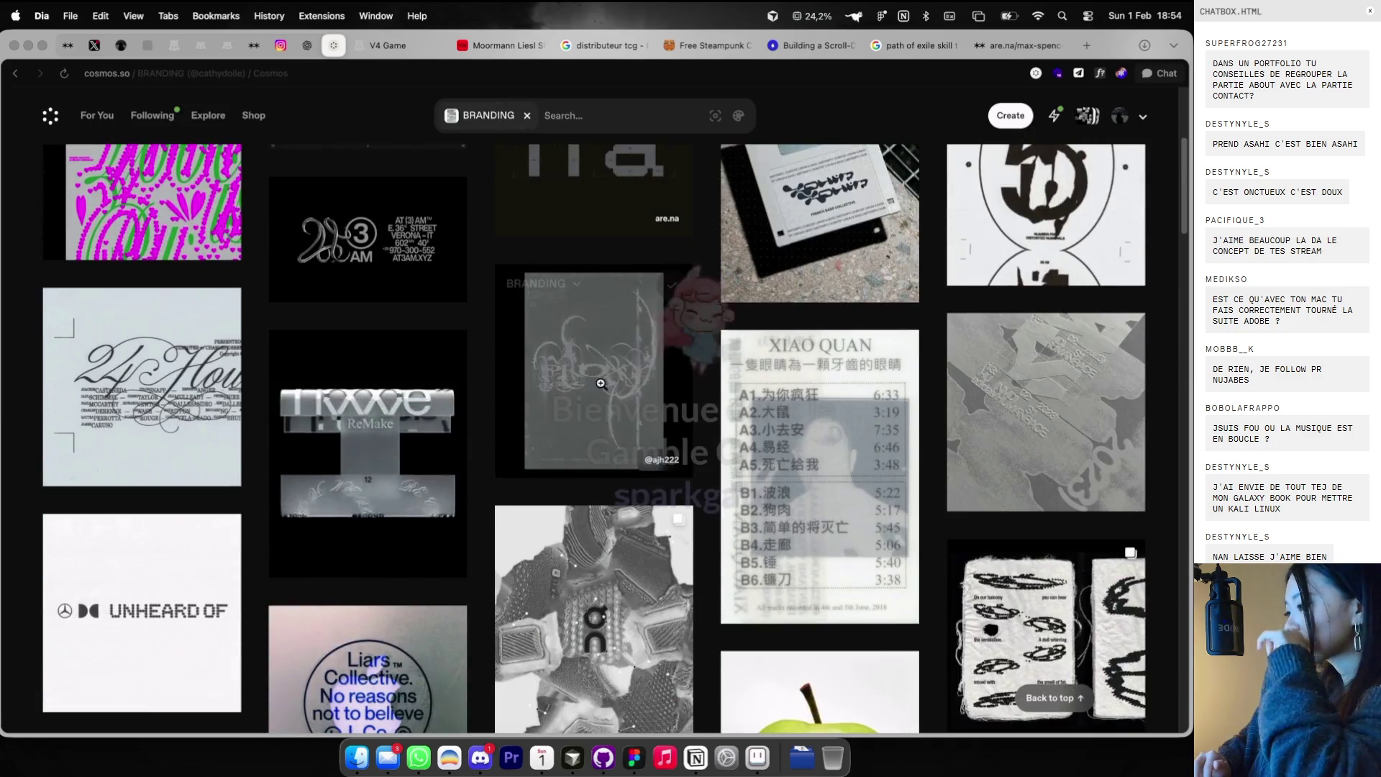
{"action": "scroll", "coordinate": [487, 226], "scroll_direction": "down", "scroll_amount": 2}
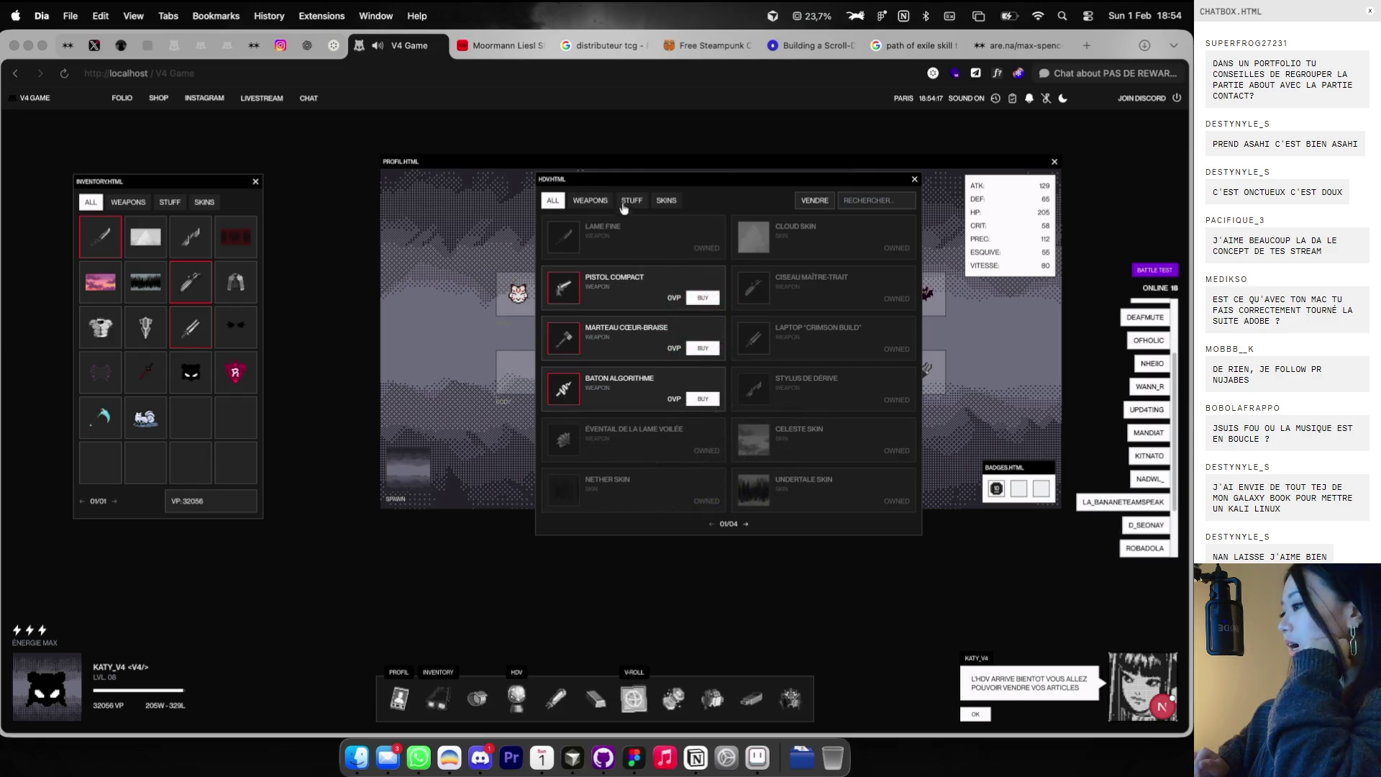
{"action": "left_click_drag", "start_coordinate": [626, 176], "coordinate": [618, 187]}
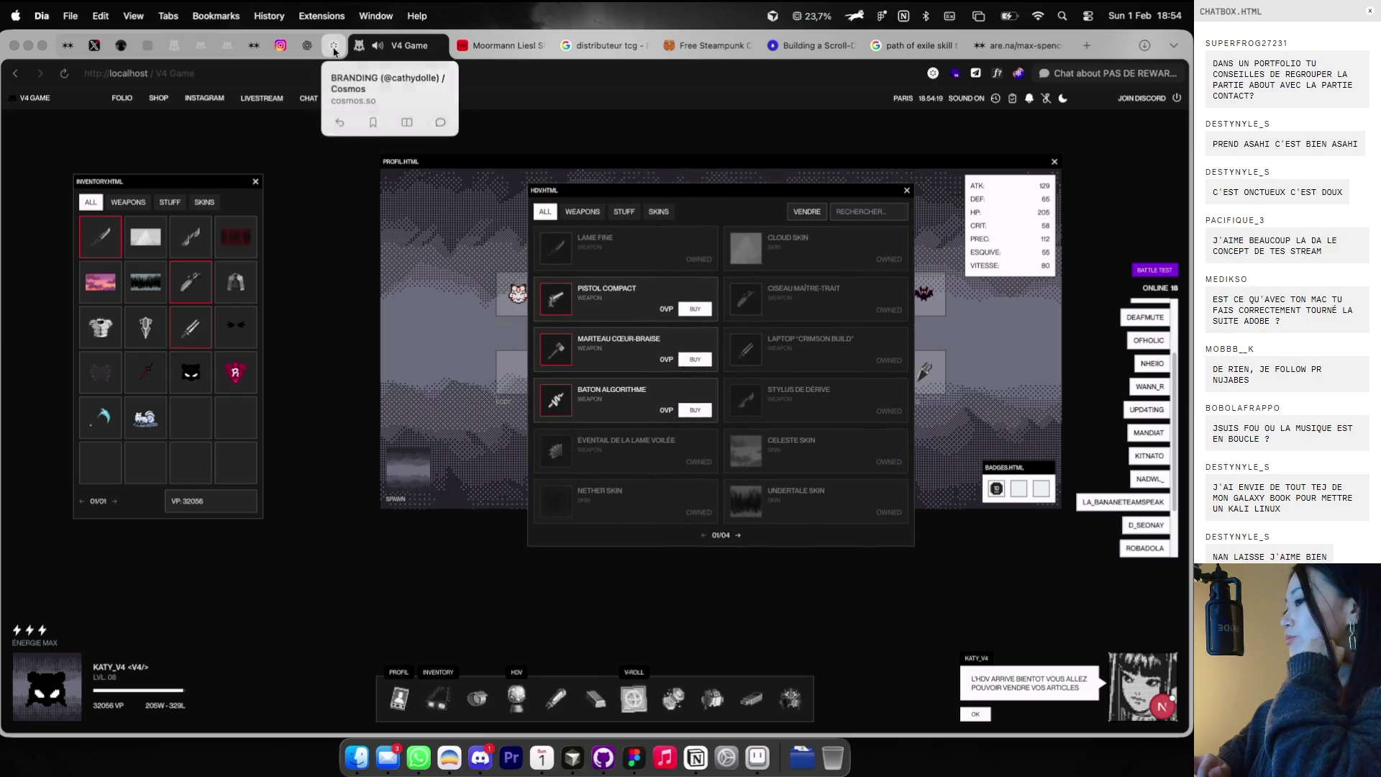
{"action": "left_click", "coordinate": [333, 48]}
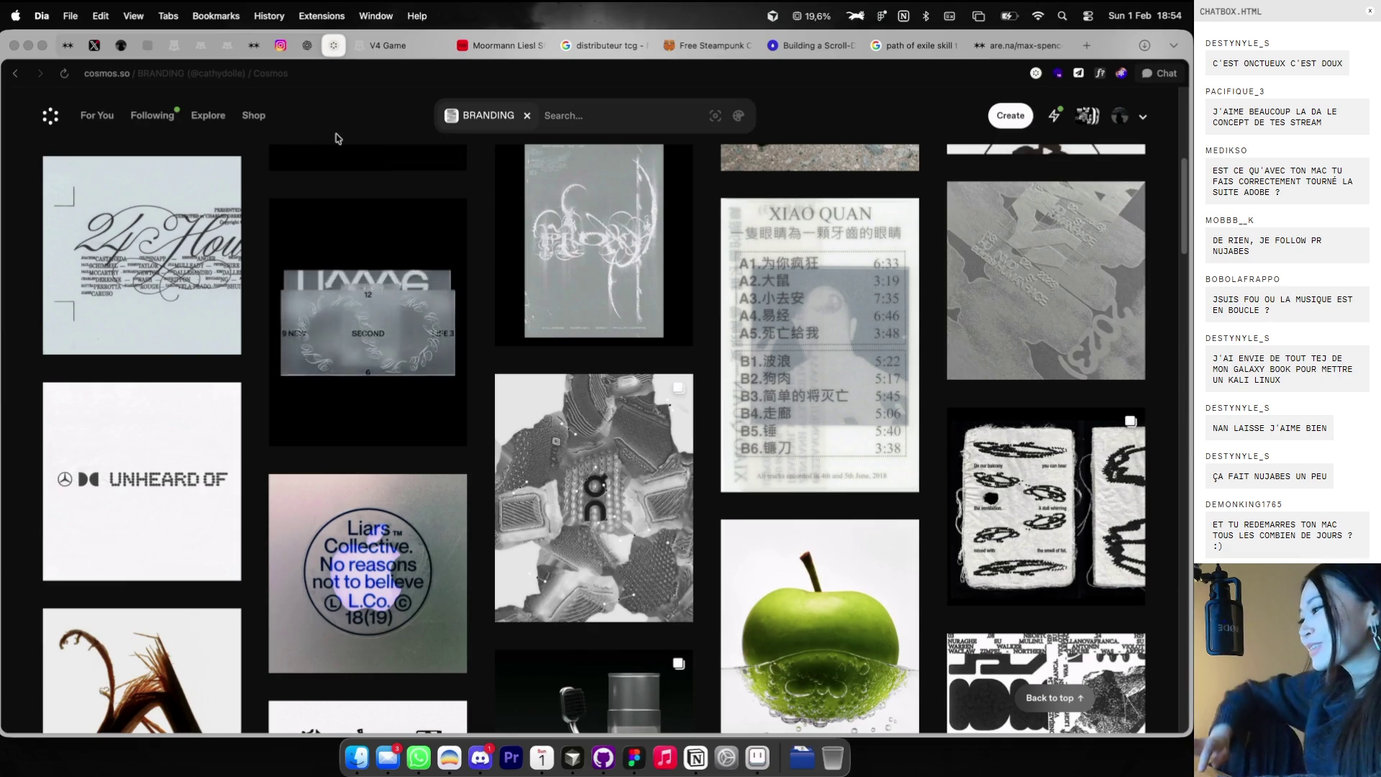
- Copy the Mitsubishi Electric label image from further down the BRANDING grid
{"action": "scroll", "coordinate": [458, 314], "scroll_direction": "down", "scroll_amount": 3}
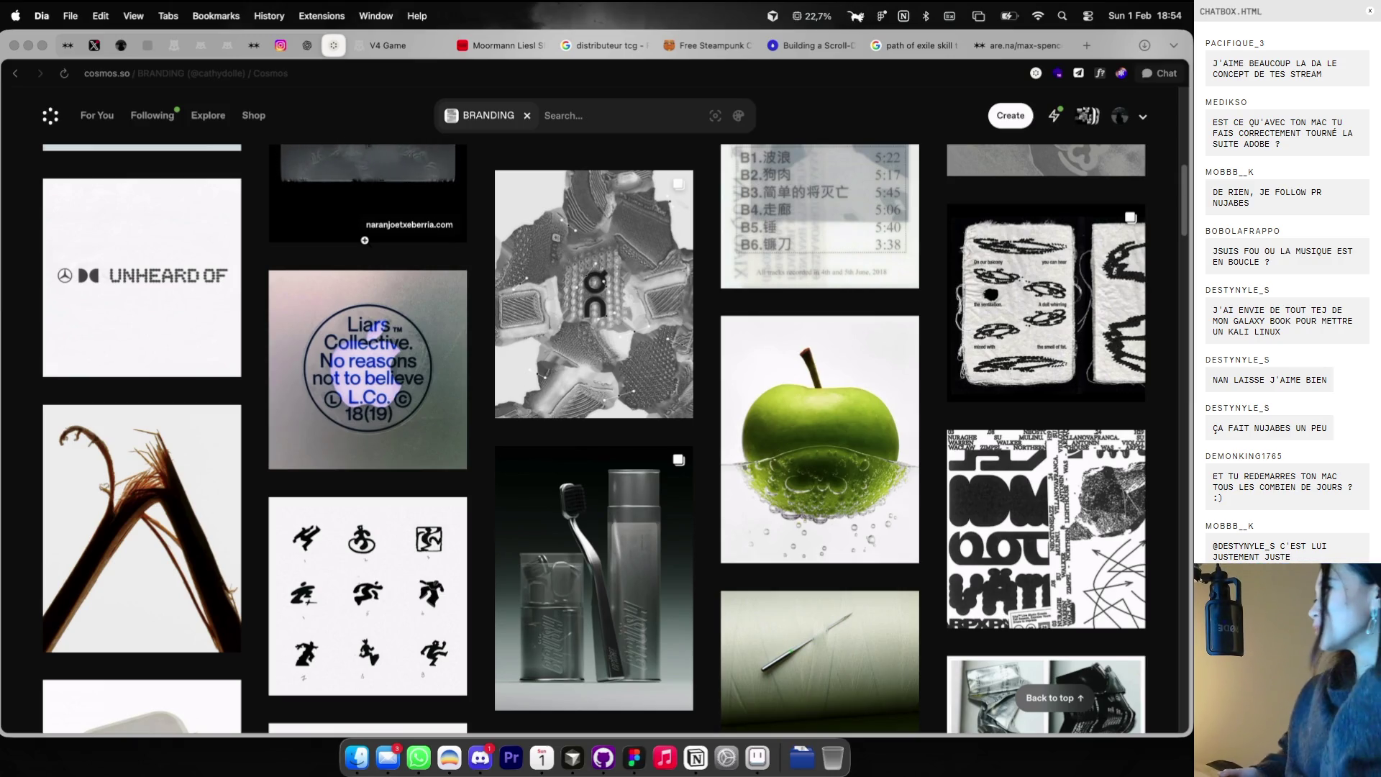
{"action": "mouse_move", "coordinate": [383, 339]}
{"action": "scroll", "coordinate": [382, 339], "scroll_direction": "down", "scroll_amount": 5}
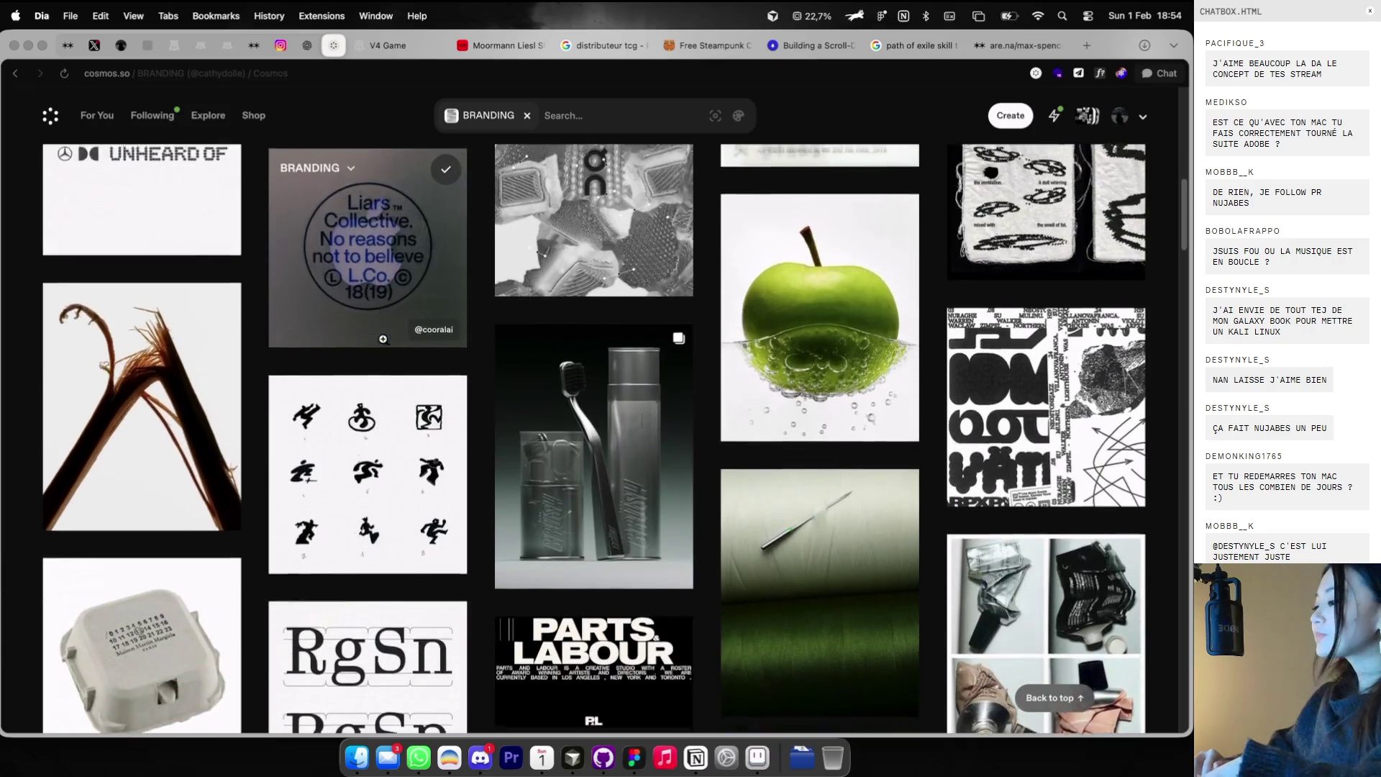
{"action": "scroll", "coordinate": [437, 417], "scroll_direction": "down", "scroll_amount": 5}
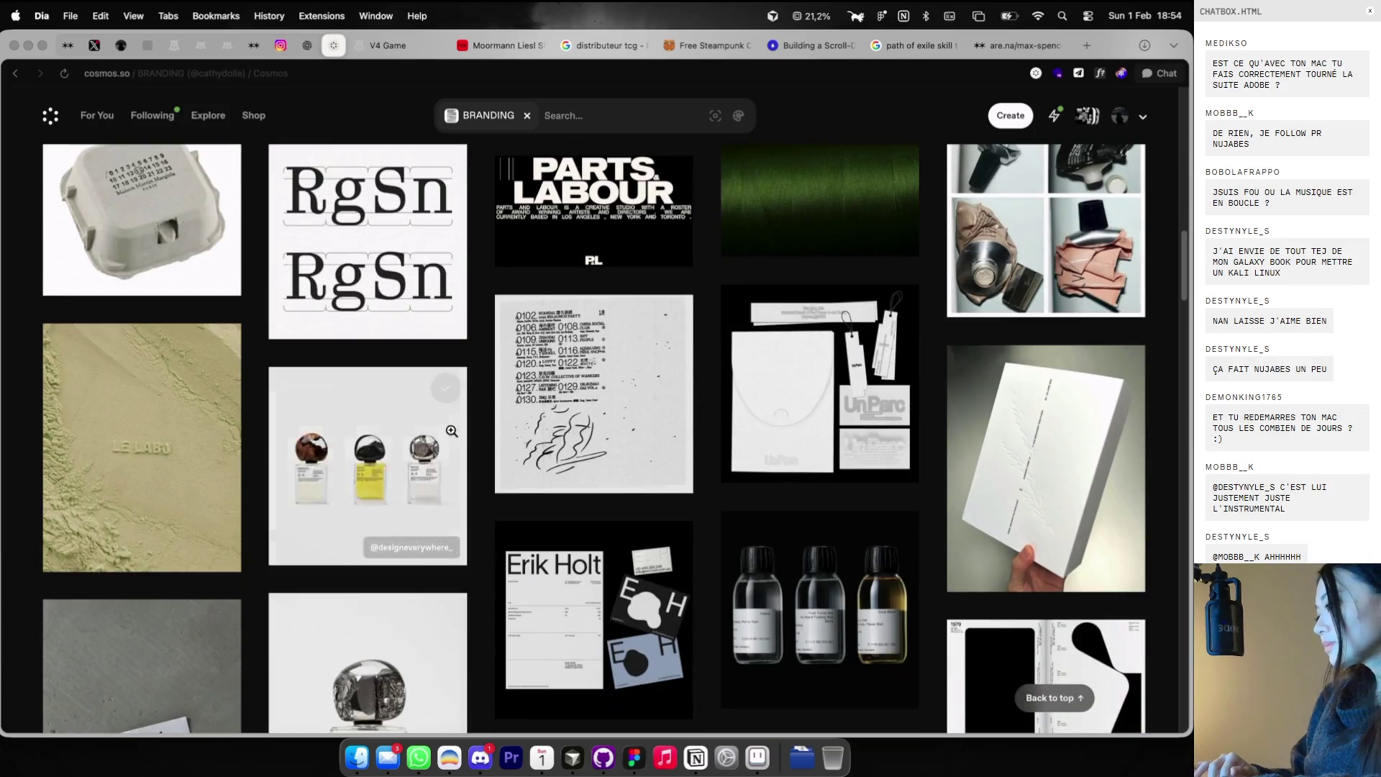
{"action": "scroll", "coordinate": [446, 424], "scroll_direction": "down", "scroll_amount": 2}
{"action": "scroll", "coordinate": [452, 431], "scroll_direction": "down", "scroll_amount": 5}
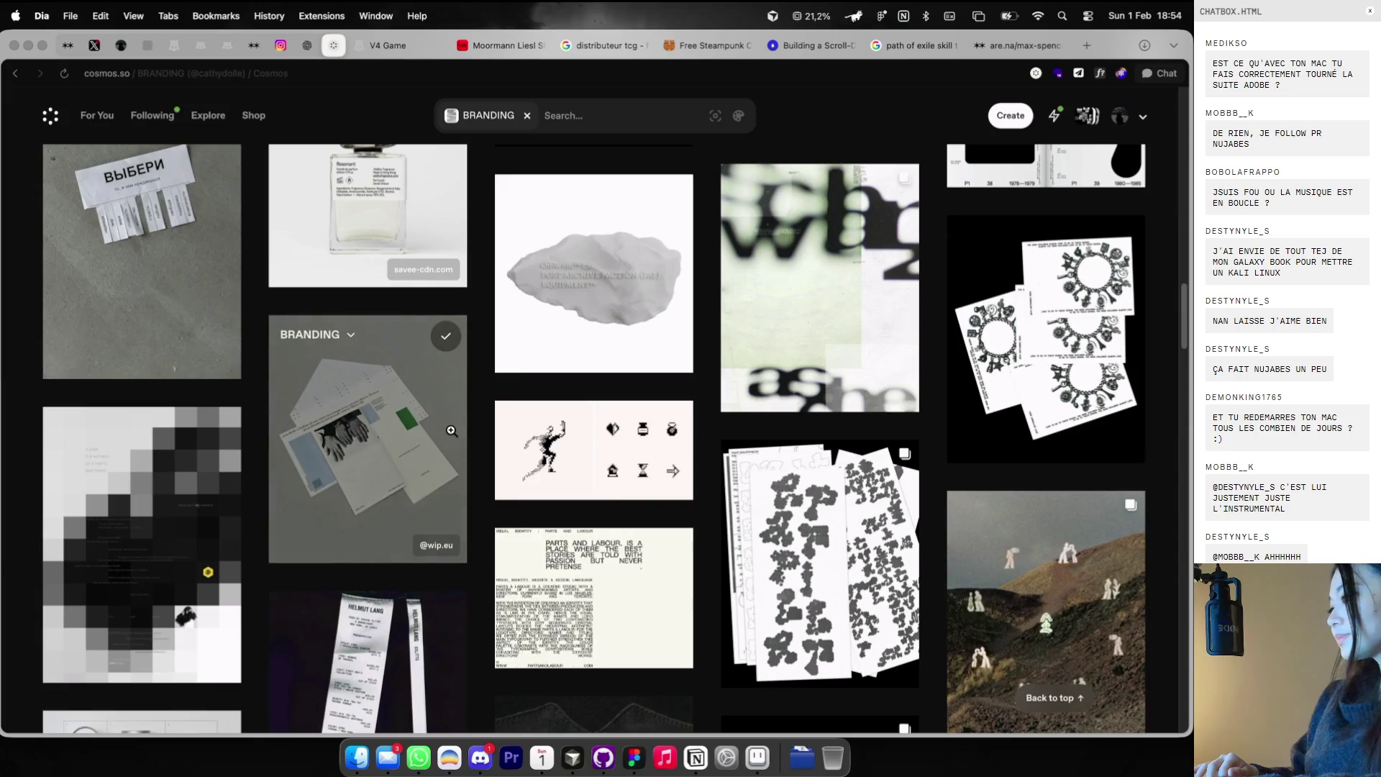
{"action": "scroll", "coordinate": [484, 453], "scroll_direction": "down", "scroll_amount": 5}
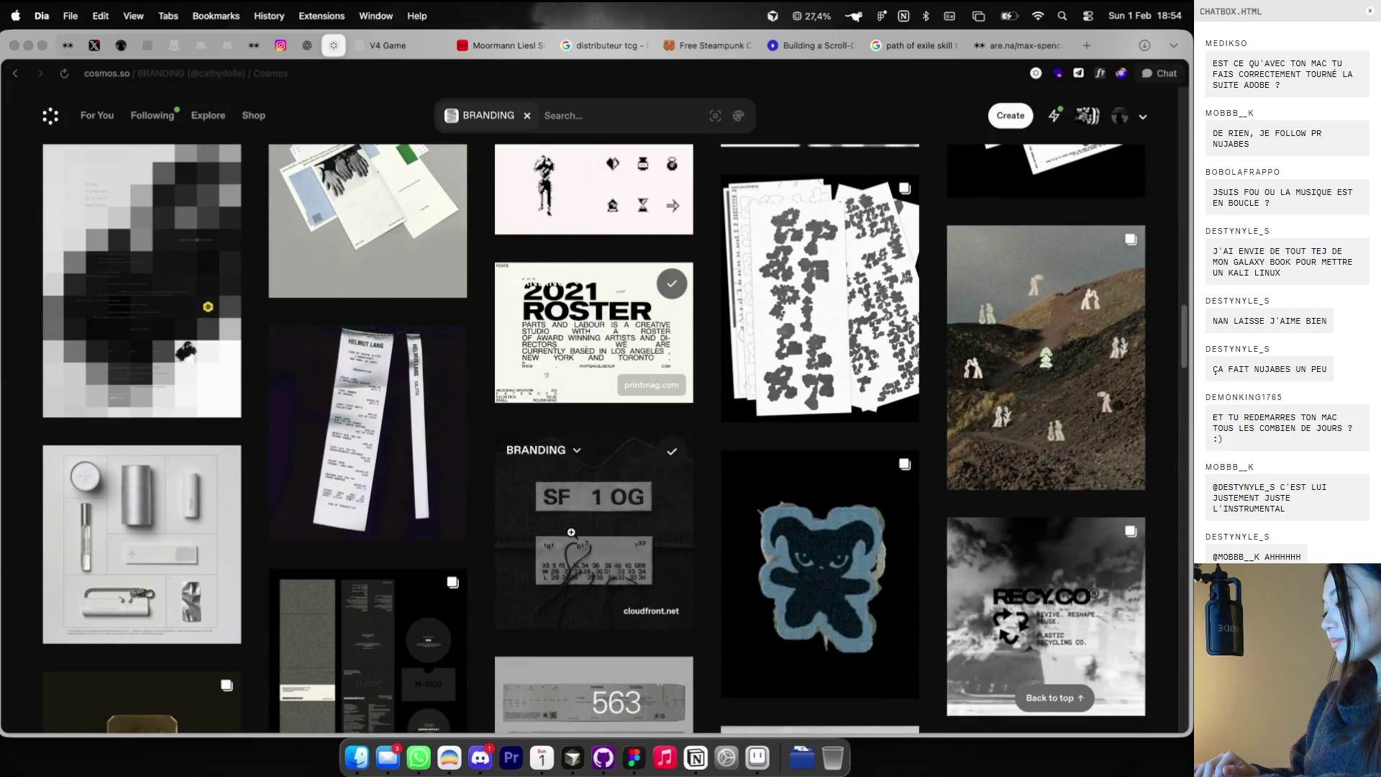
{"action": "scroll", "coordinate": [972, 608], "scroll_direction": "down", "scroll_amount": 2}
{"action": "scroll", "coordinate": [972, 608], "scroll_direction": "down", "scroll_amount": 2}
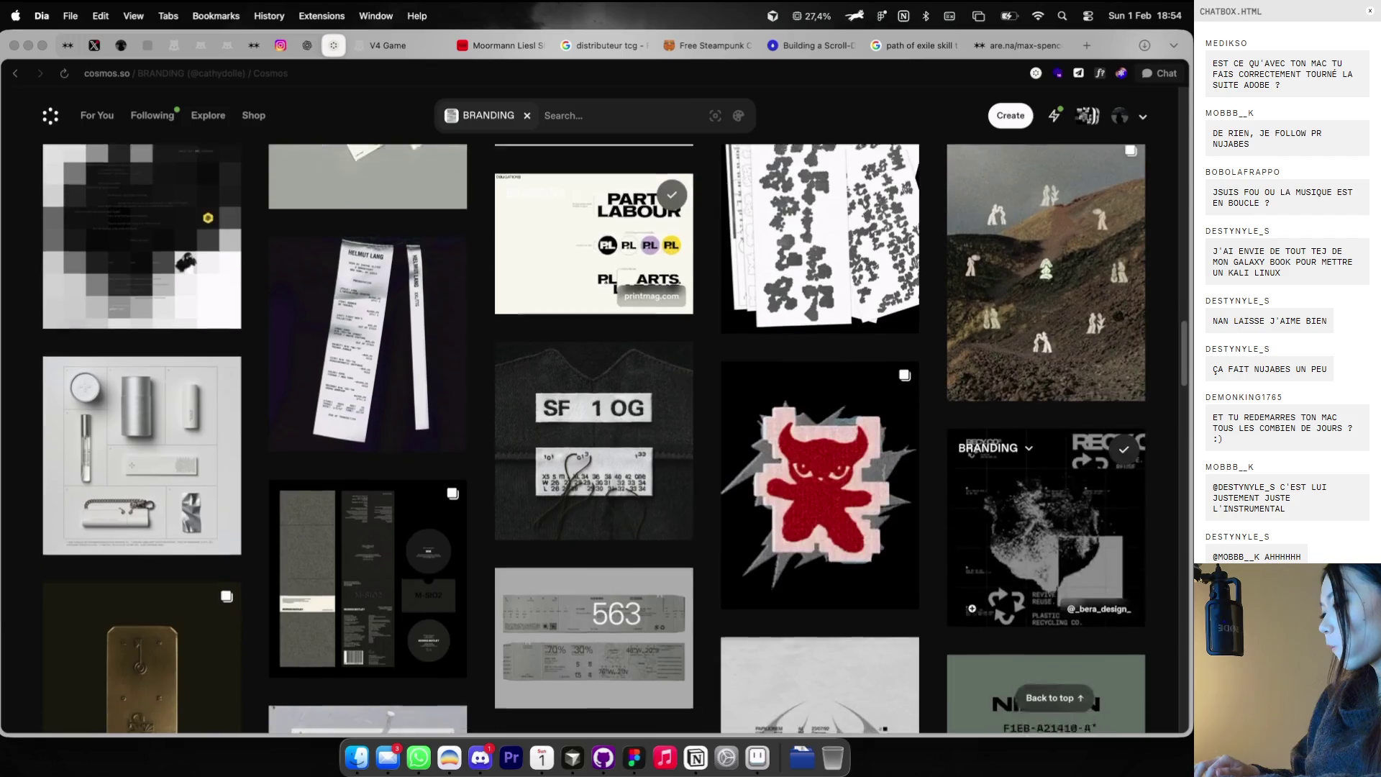
{"action": "scroll", "coordinate": [971, 608], "scroll_direction": "down", "scroll_amount": 5}
{"action": "scroll", "coordinate": [972, 607], "scroll_direction": "down", "scroll_amount": 3}
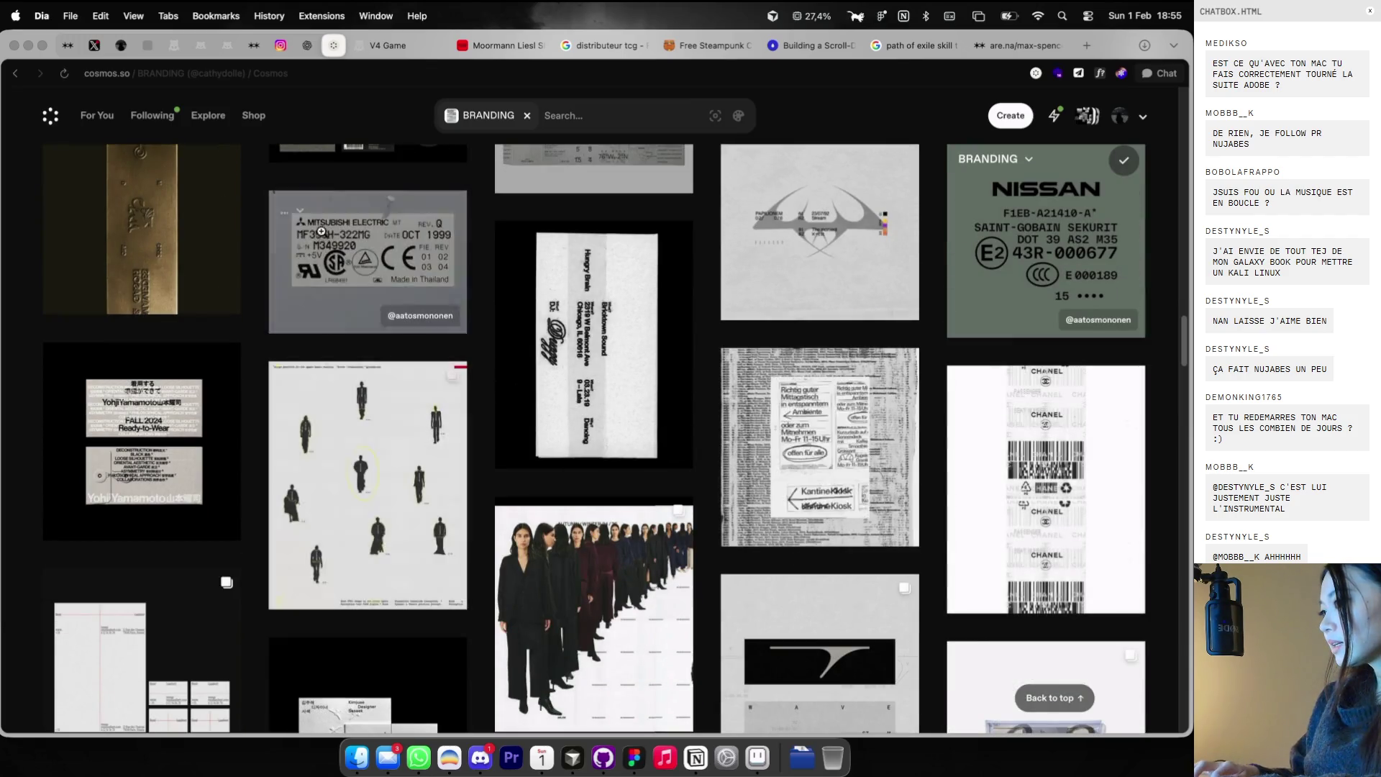
{"action": "right_click", "coordinate": [351, 255]}
{"action": "left_click", "coordinate": [387, 358]}
{"action": "key", "text": "ctrl+Right"}
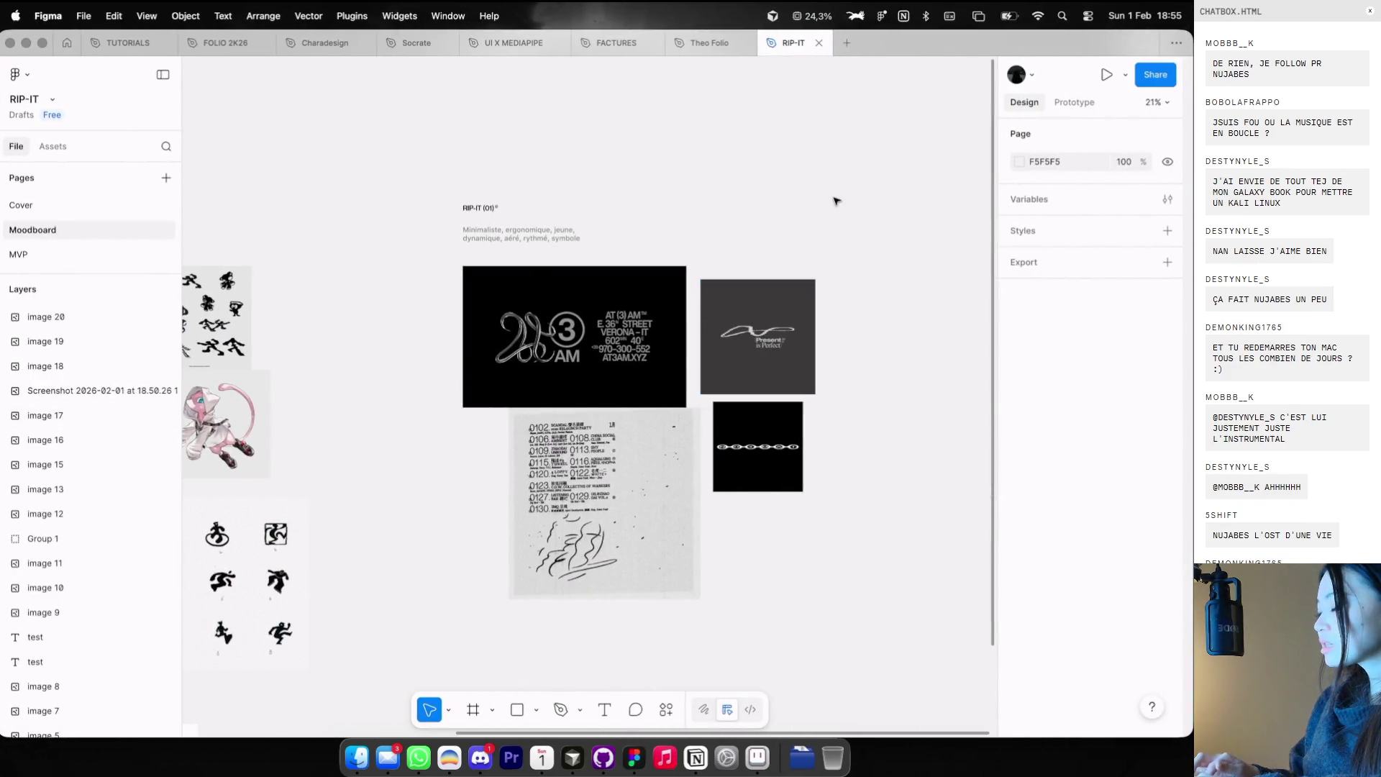
- Paste the Mitsubishi label beside the flyer and scale it down to 1263×911
{"action": "key", "text": "super+v"}
{"action": "left_click_drag", "start_coordinate": [739, 305], "coordinate": [796, 508]}
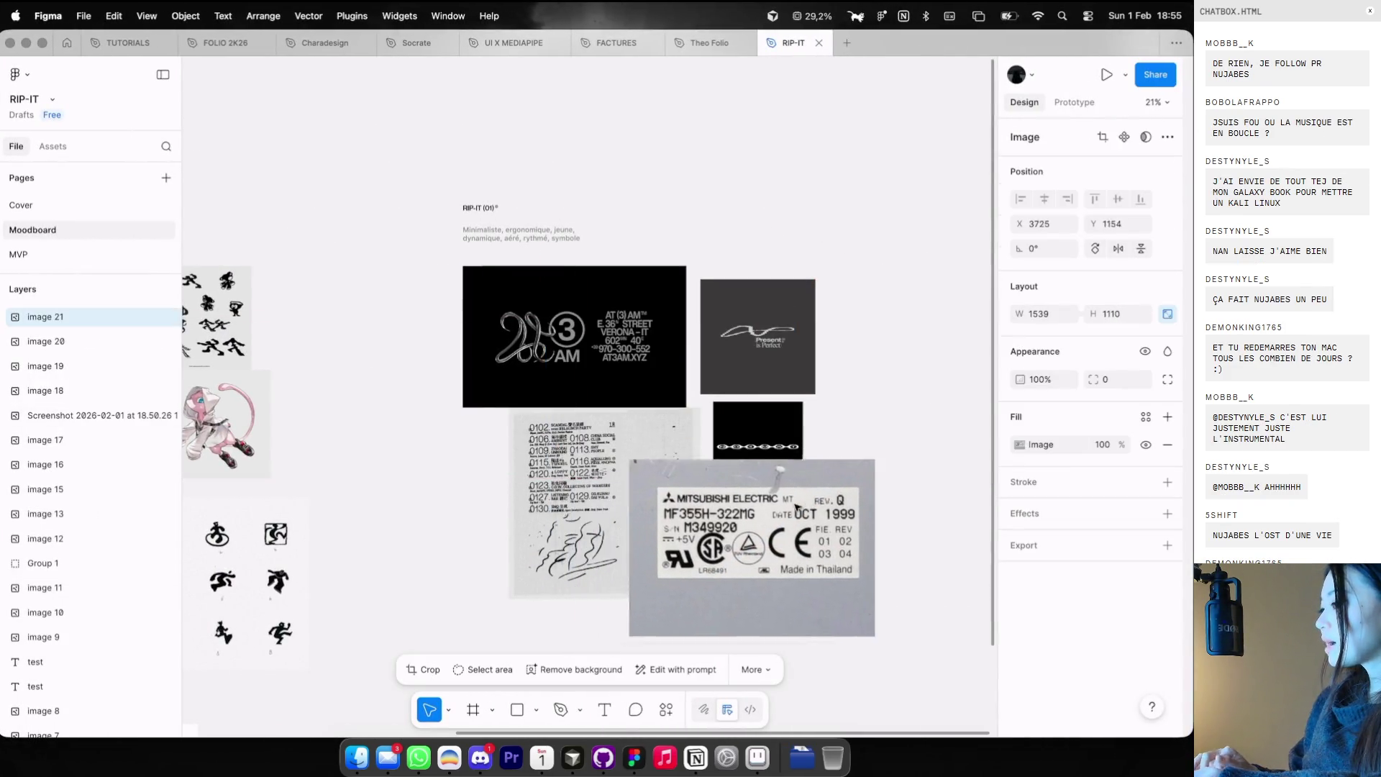
{"action": "scroll", "coordinate": [796, 508], "scroll_direction": "down", "scroll_amount": 5}
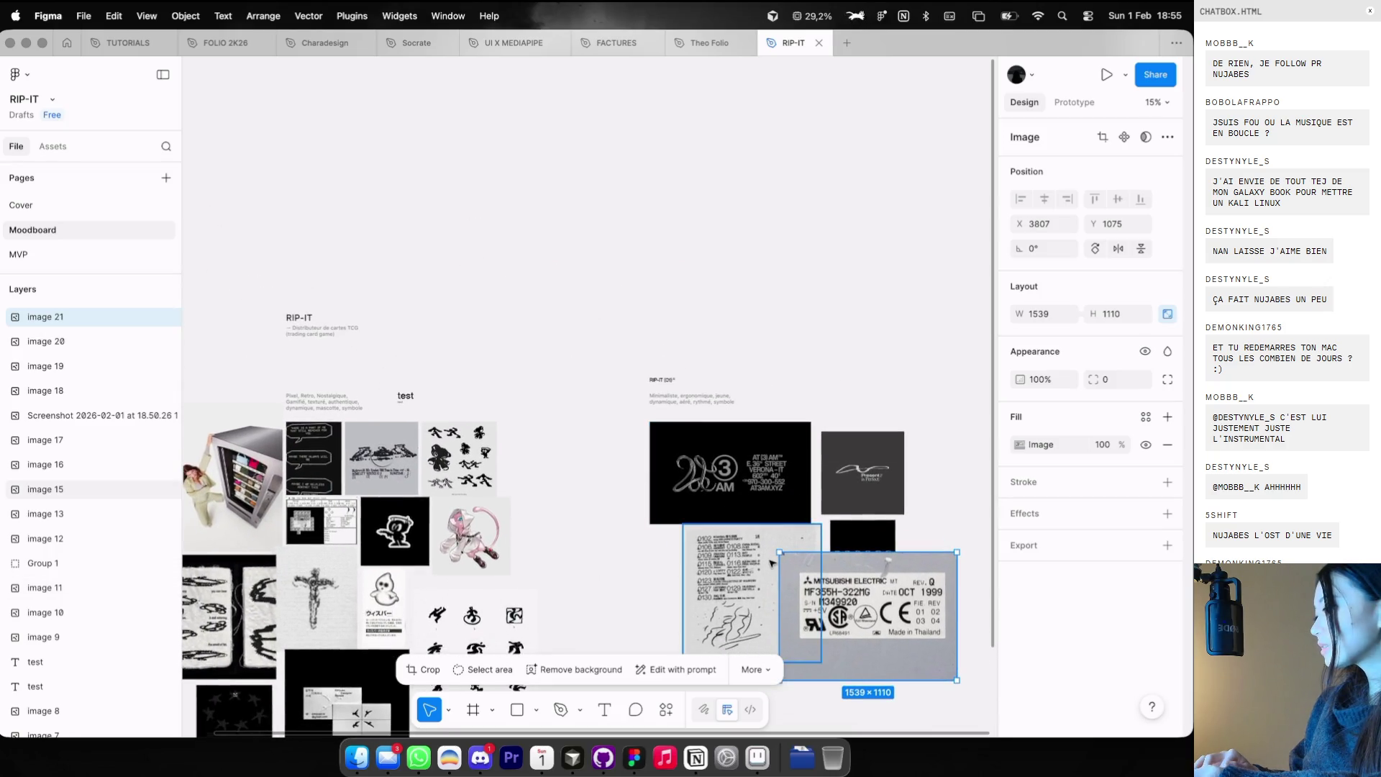
{"action": "left_click_drag", "start_coordinate": [779, 553], "coordinate": [807, 575]}
{"action": "scroll", "coordinate": [432, 509], "scroll_direction": "up", "scroll_amount": 5}
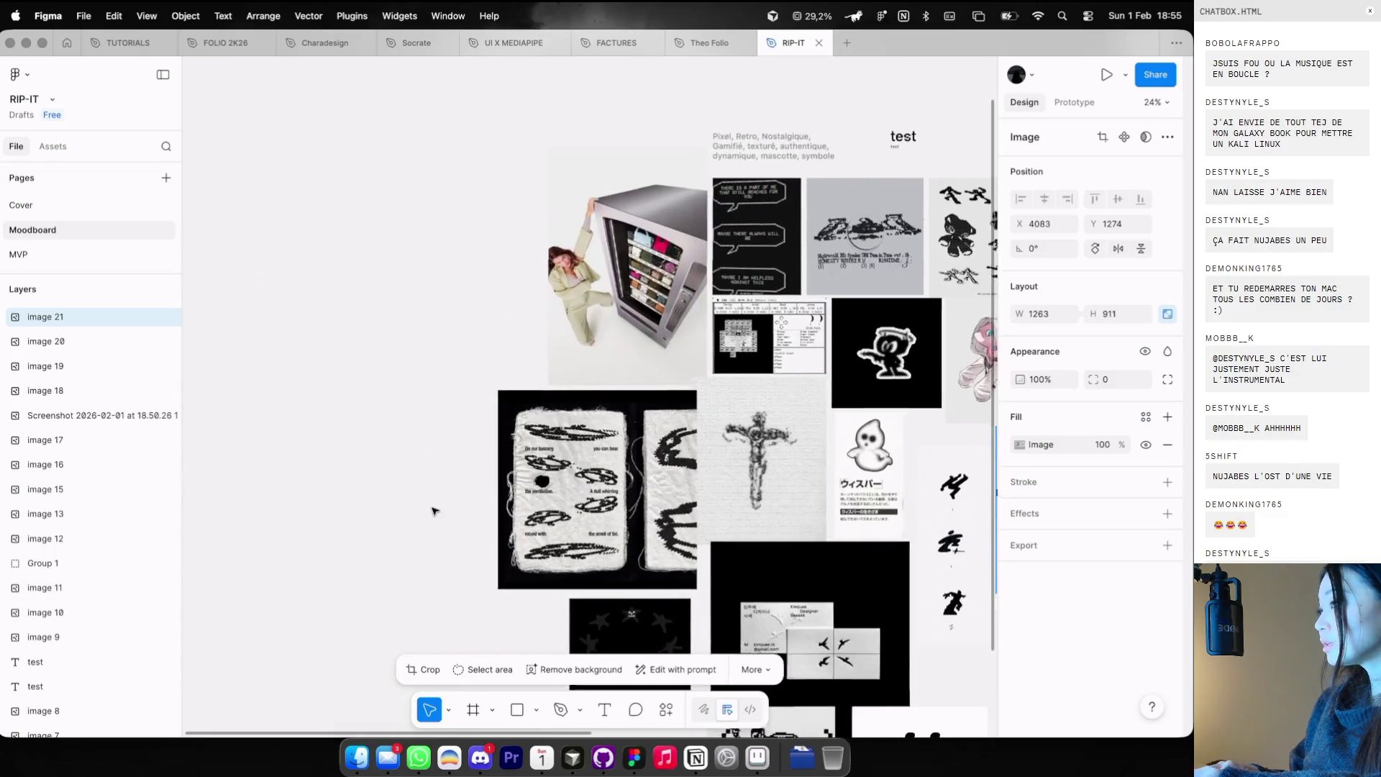
{"action": "scroll", "coordinate": [633, 268], "scroll_direction": "up", "scroll_amount": 10}
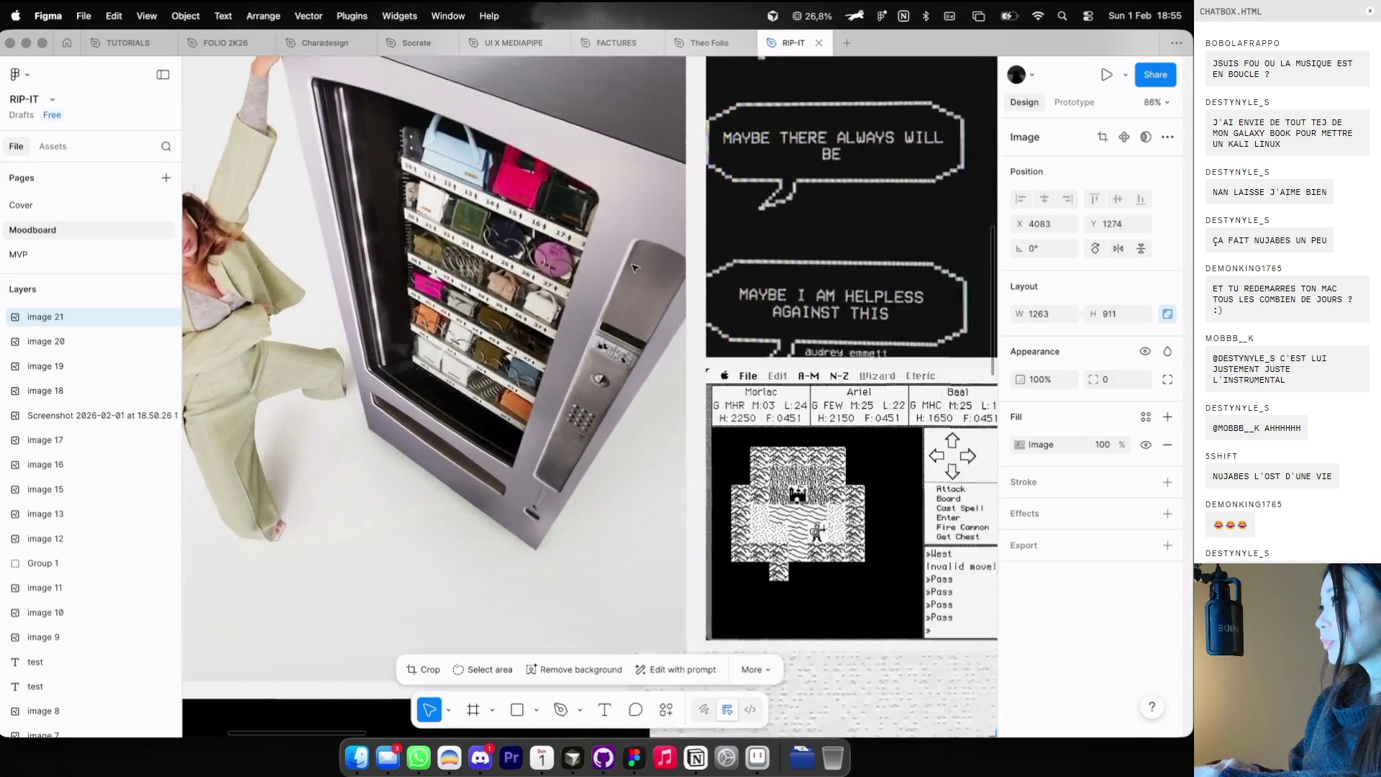
{"action": "scroll", "coordinate": [633, 267], "scroll_direction": "down", "scroll_amount": 5}
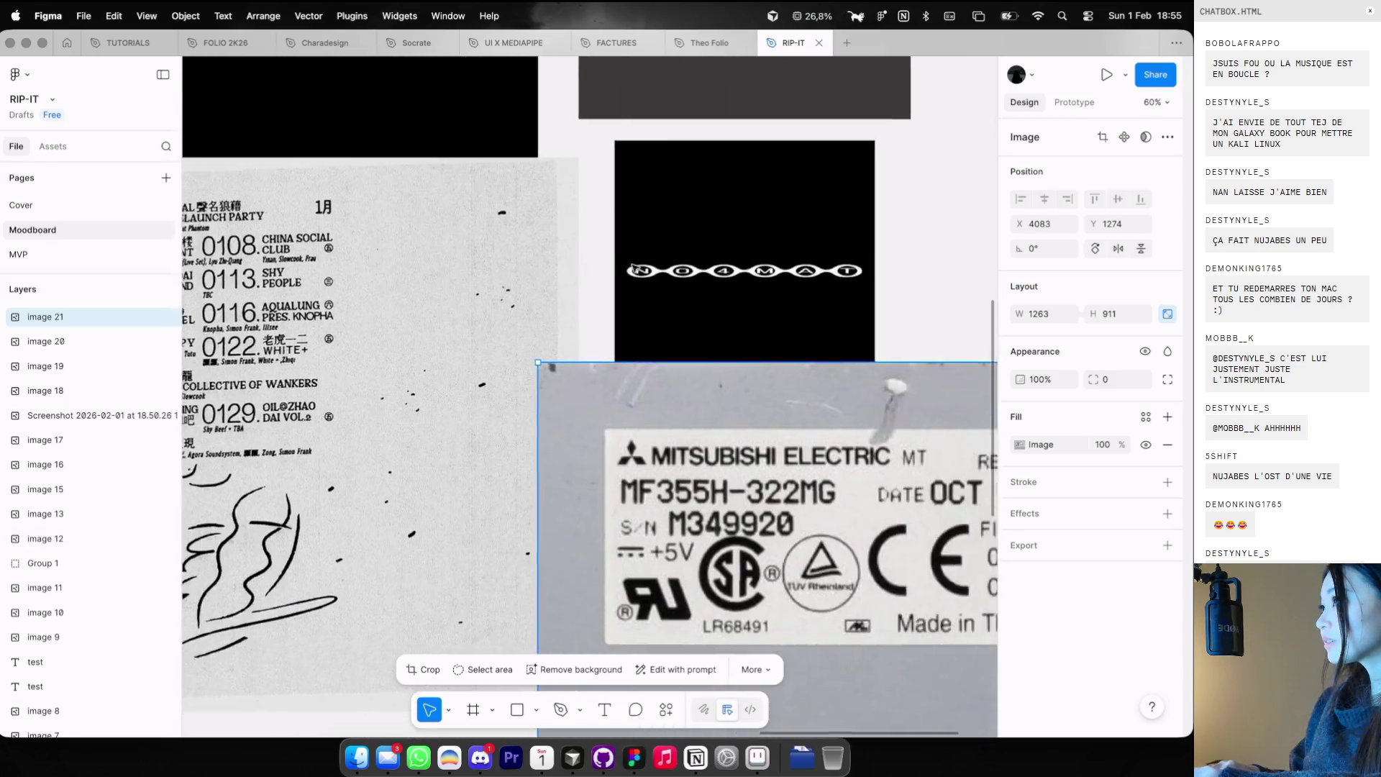
{"action": "scroll", "coordinate": [633, 267], "scroll_direction": "up", "scroll_amount": 3}
{"action": "scroll", "coordinate": [633, 268], "scroll_direction": "down", "scroll_amount": 4}
{"action": "scroll", "coordinate": [634, 269], "scroll_direction": "left", "scroll_amount": 5}
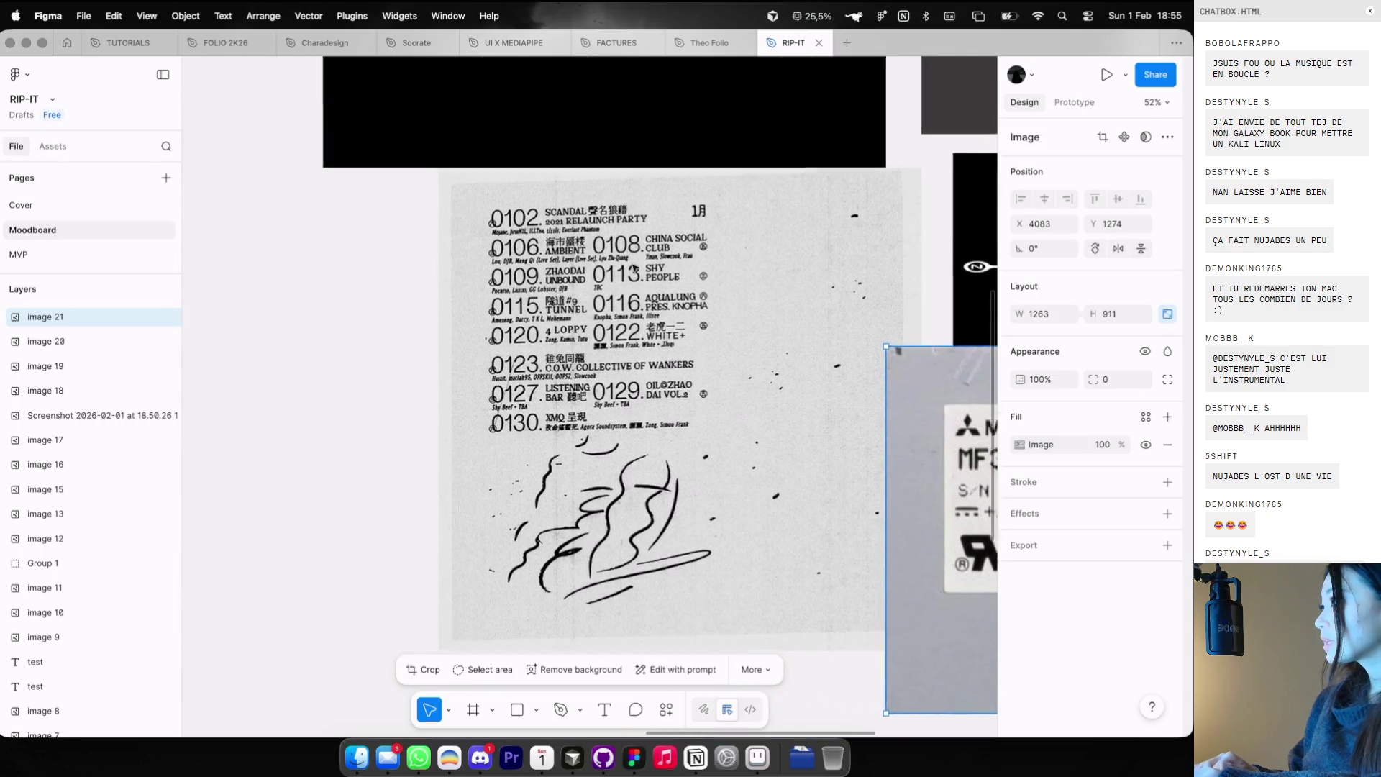
{"action": "scroll", "coordinate": [634, 269], "scroll_direction": "left", "scroll_amount": 3}
{"action": "scroll", "coordinate": [634, 269], "scroll_direction": "up", "scroll_amount": 1}
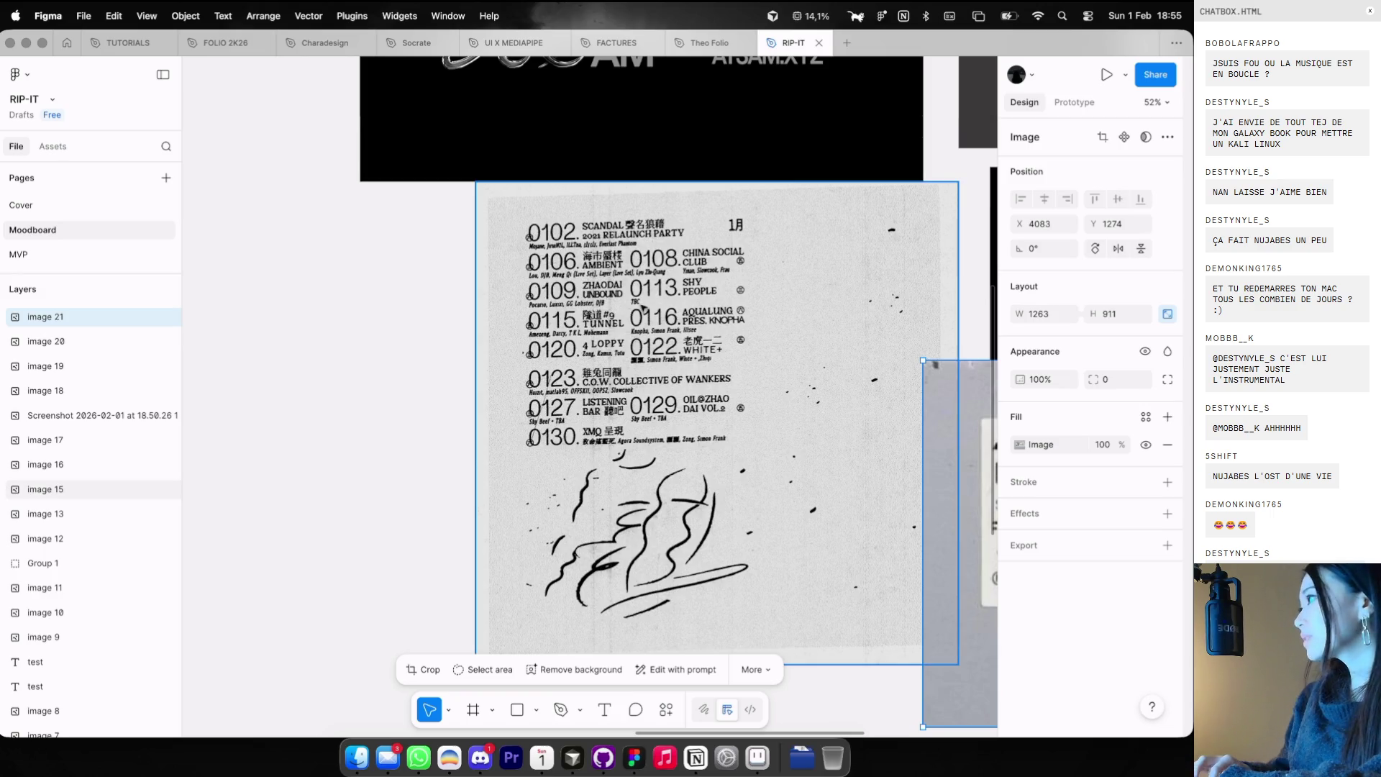
{"action": "key", "text": "super+Tab"}
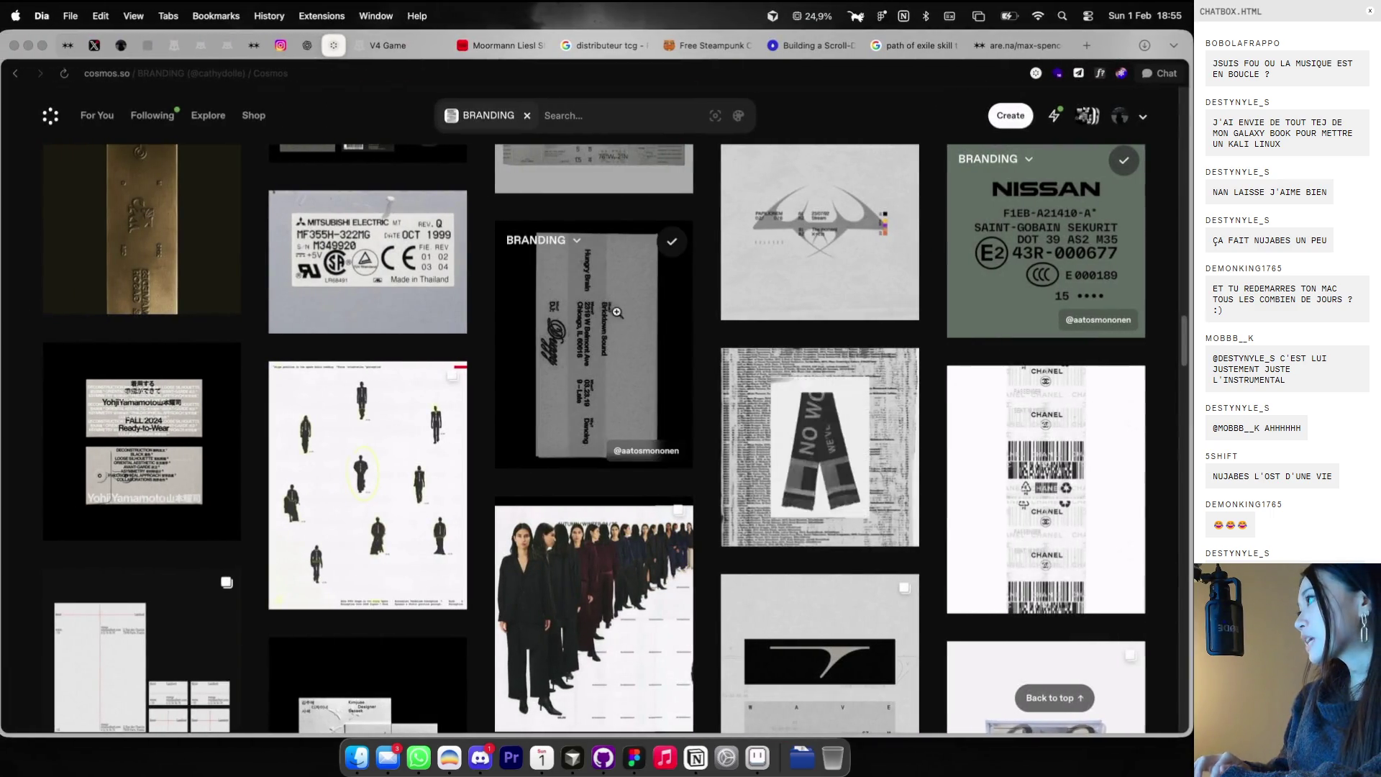
- Copy the ISLEBLU poster from BRANDING and paste it into Figma as image 22
{"action": "scroll", "coordinate": [618, 297], "scroll_direction": "down", "scroll_amount": 3}
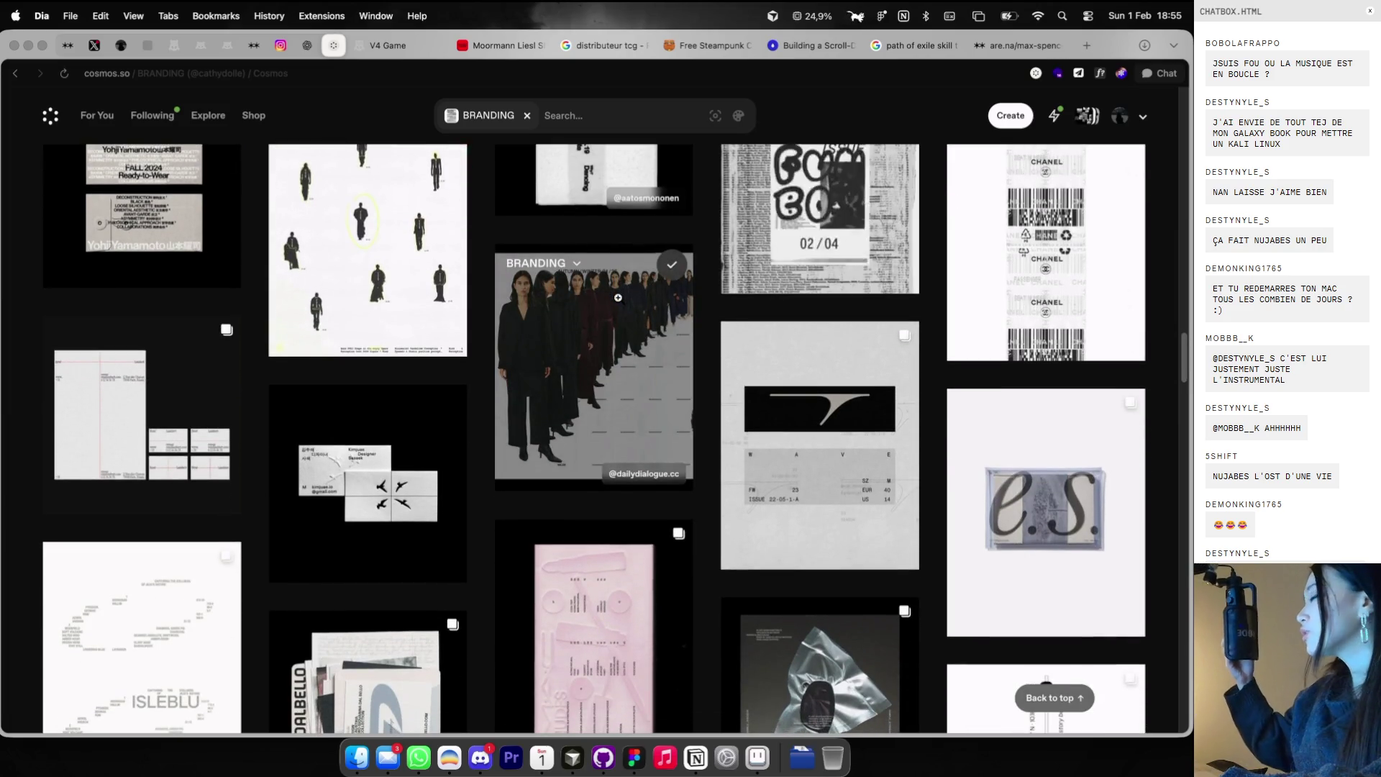
{"action": "scroll", "coordinate": [618, 298], "scroll_direction": "down", "scroll_amount": 3}
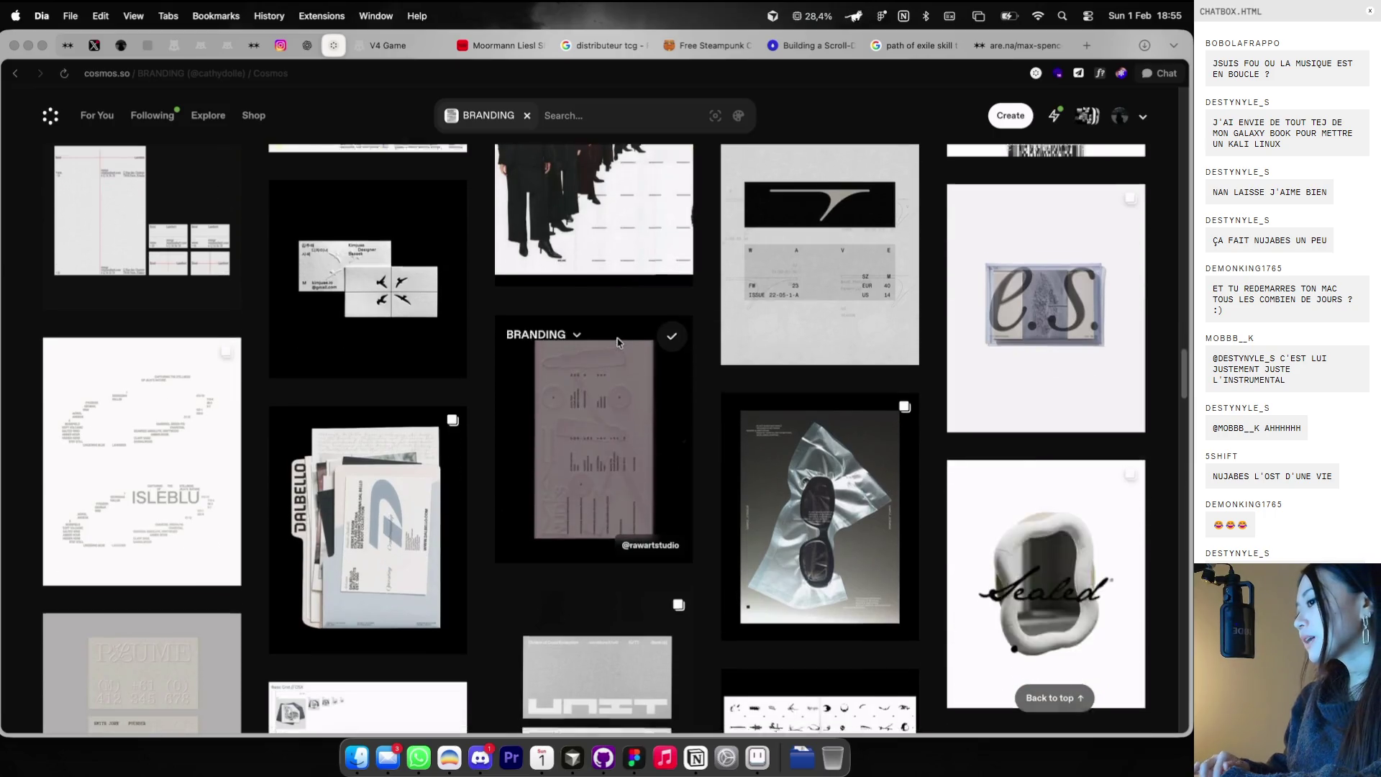
{"action": "scroll", "coordinate": [618, 338], "scroll_direction": "down", "scroll_amount": 4}
{"action": "right_click", "coordinate": [190, 261]}
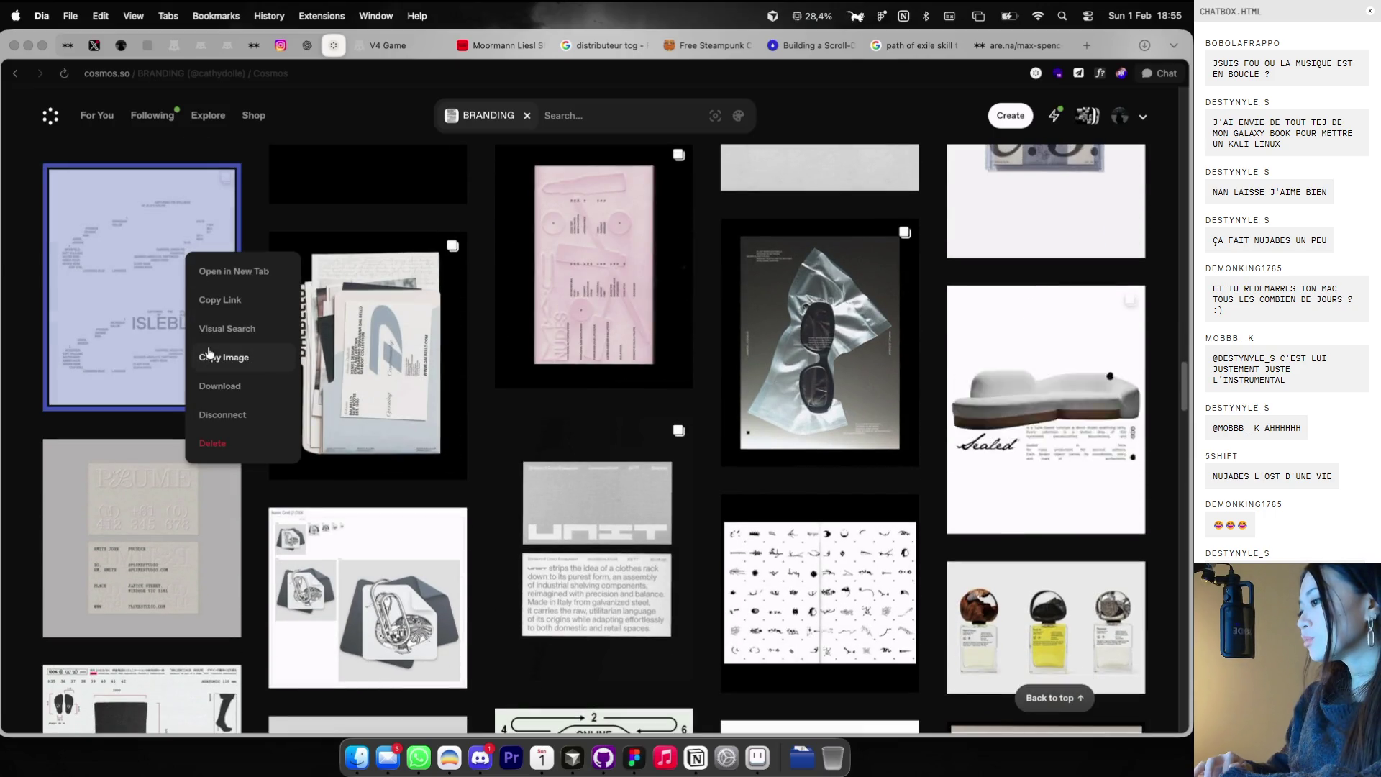
{"action": "left_click", "coordinate": [209, 356]}
{"action": "key", "text": "super+Tab"}
{"action": "key", "text": "super+v"}
{"action": "scroll", "coordinate": [932, 267], "scroll_direction": "down", "scroll_amount": 3}
{"action": "left_click", "coordinate": [931, 268]}
{"action": "key", "text": "super+v"}
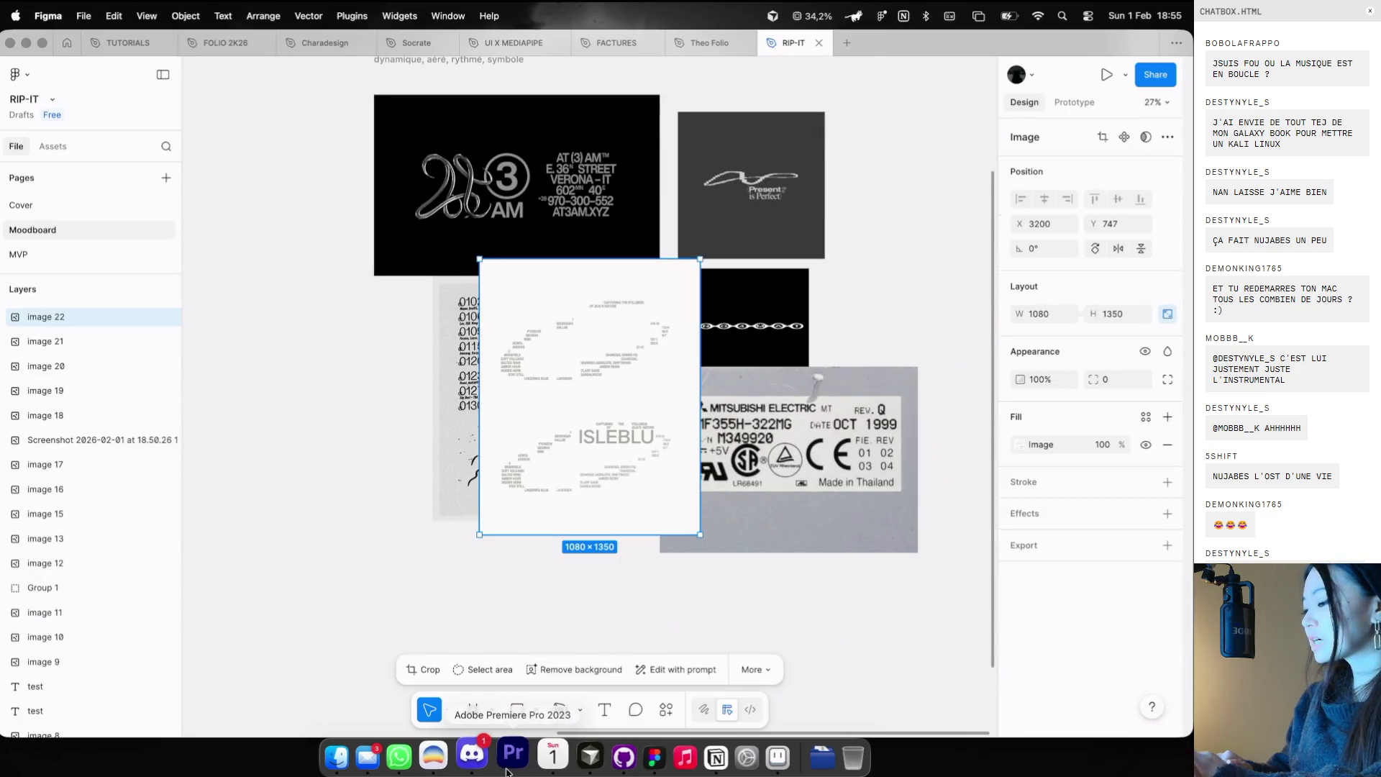
- Move the ISLEBLU poster up and to the right on the moodboard
{"action": "left_click_drag", "start_coordinate": [655, 420], "coordinate": [626, 557]}
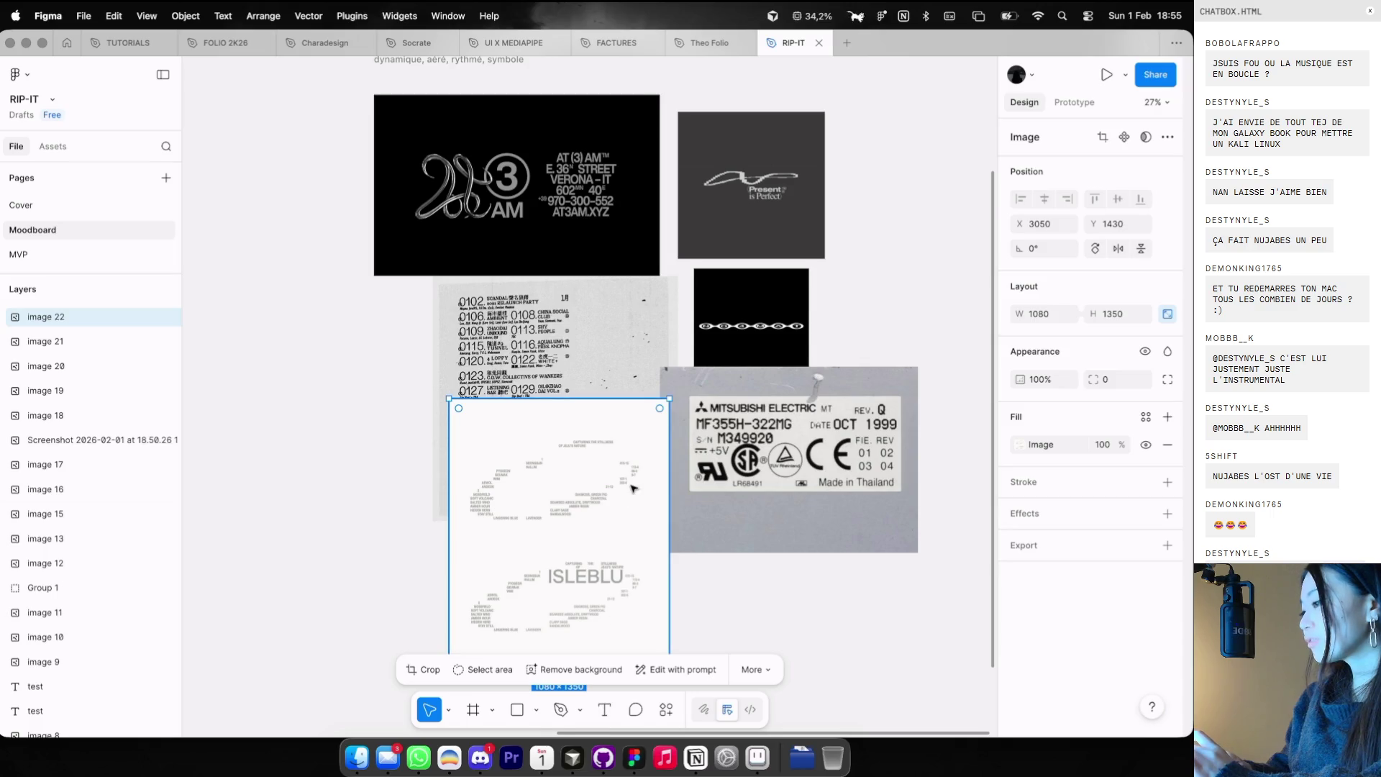
{"action": "scroll", "coordinate": [632, 479], "scroll_direction": "down", "scroll_amount": 2}
{"action": "left_click_drag", "start_coordinate": [632, 474], "coordinate": [921, 189]}
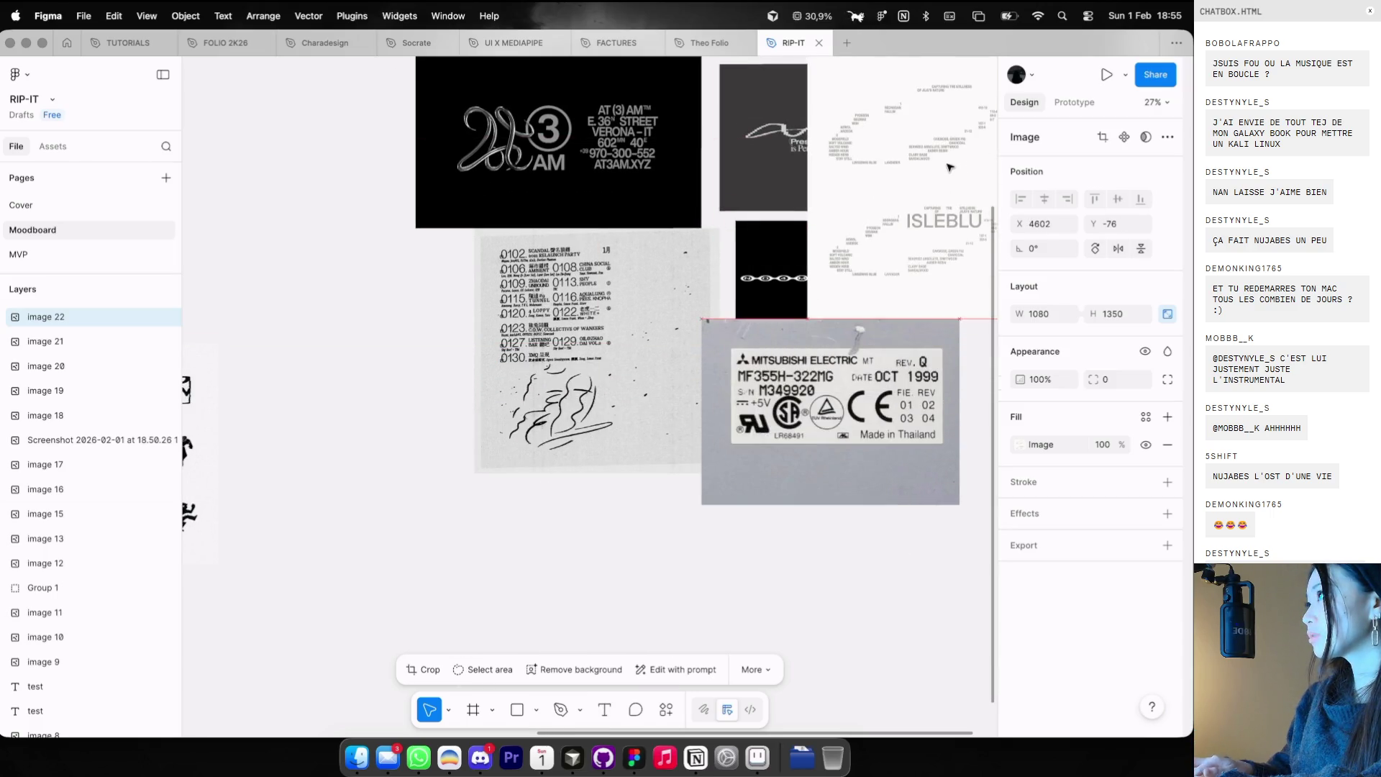
- Copy the numbered glyph sheet image from Cosmos and paste it onto the moodboard
{"action": "key", "text": "super+Tab"}
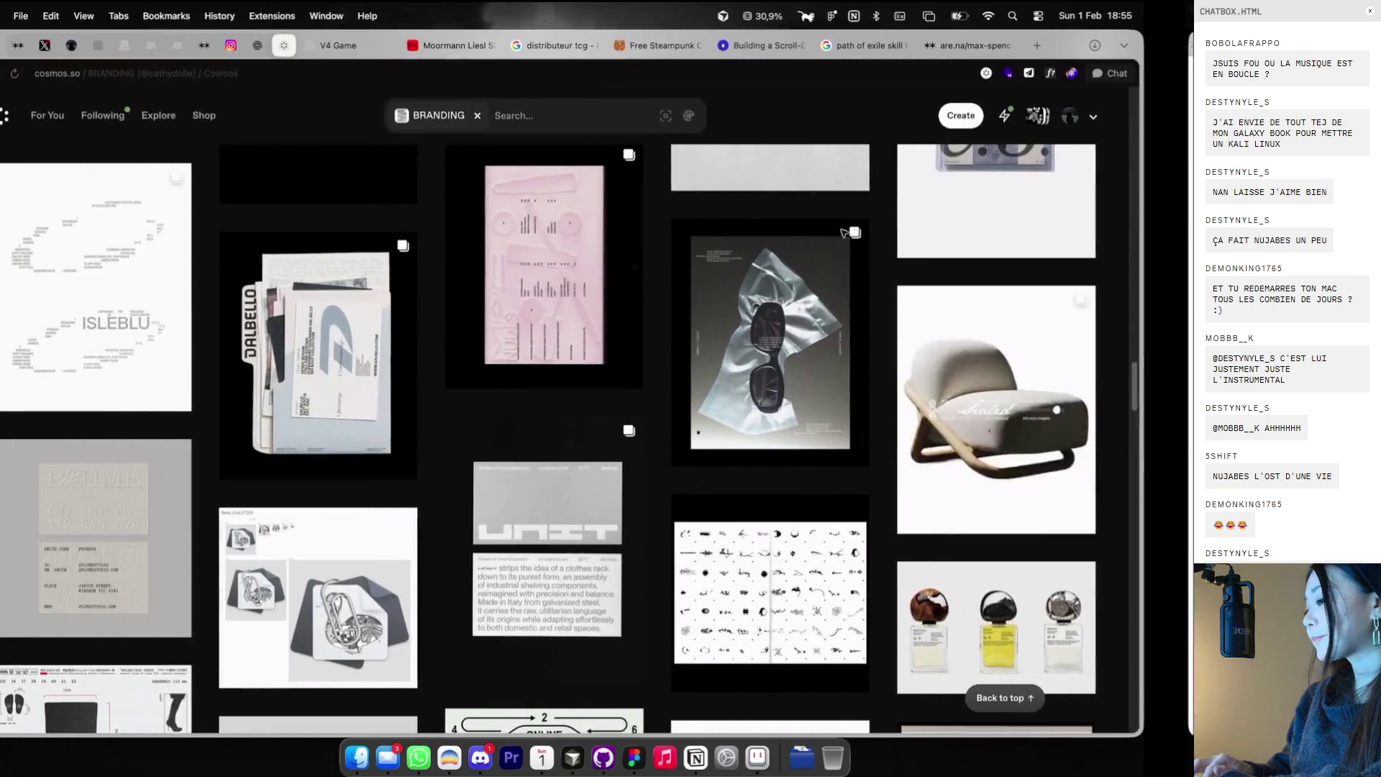
{"action": "scroll", "coordinate": [705, 409], "scroll_direction": "down", "scroll_amount": 5}
{"action": "right_click", "coordinate": [827, 259]}
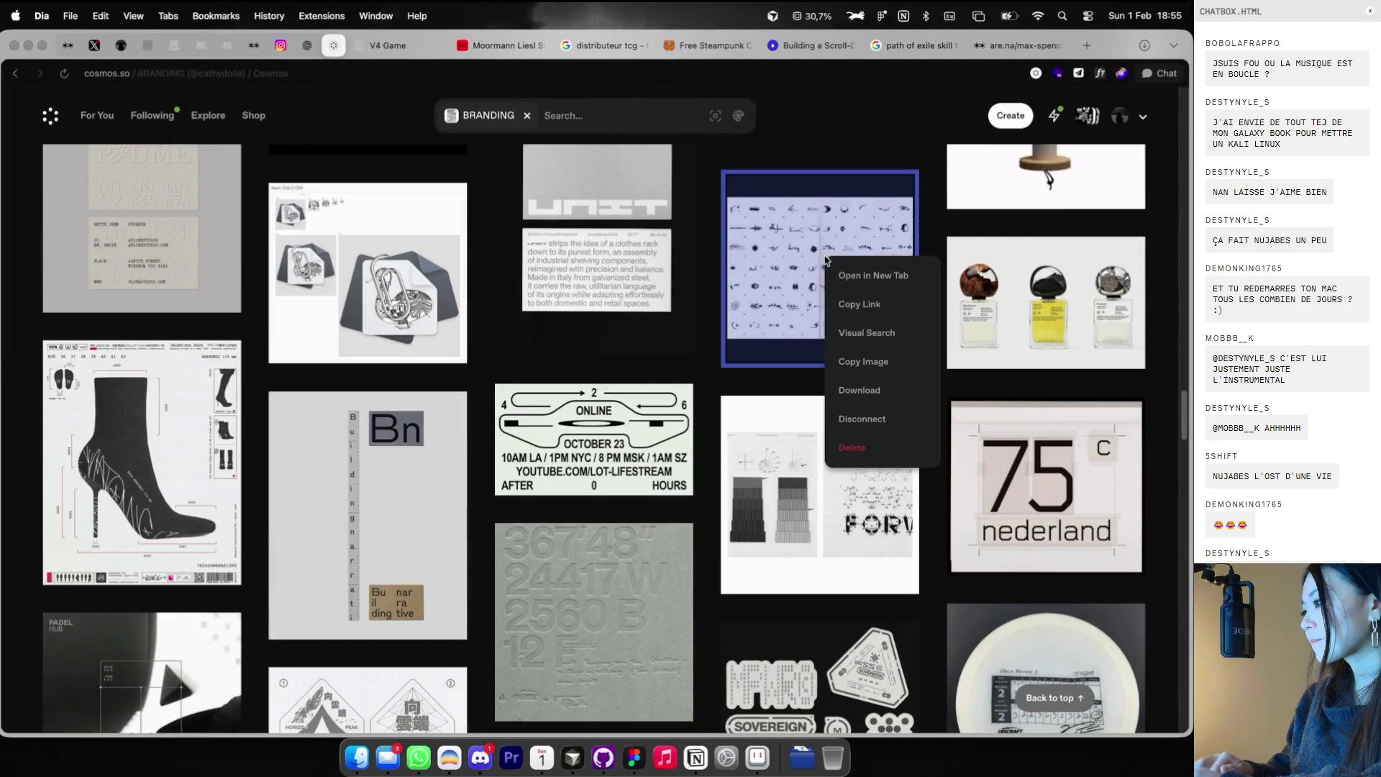
{"action": "left_click", "coordinate": [849, 360]}
{"action": "key", "text": "super+Tab"}
{"action": "key", "text": "super+v"}
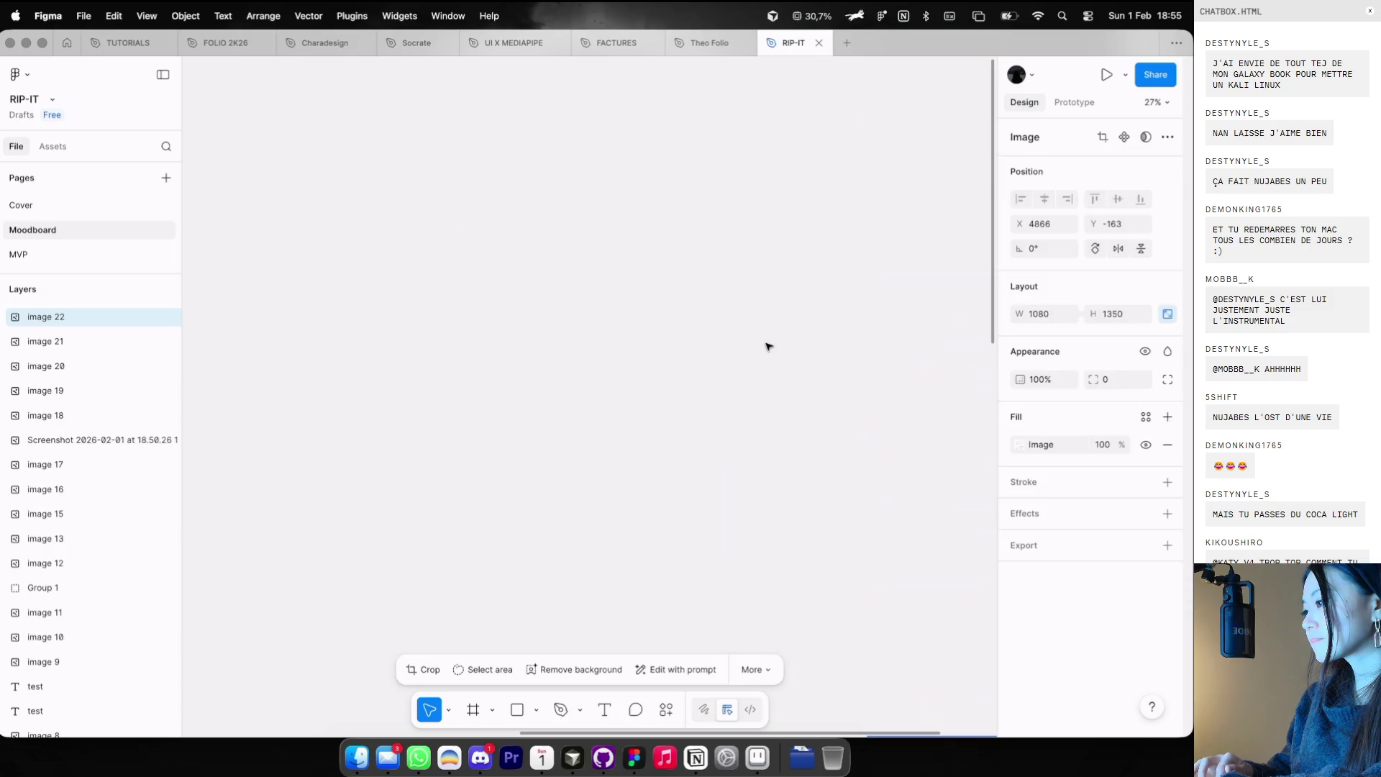
{"action": "scroll", "coordinate": [573, 410], "scroll_direction": "up", "scroll_amount": 5}
{"action": "key", "text": "super+Tab"}
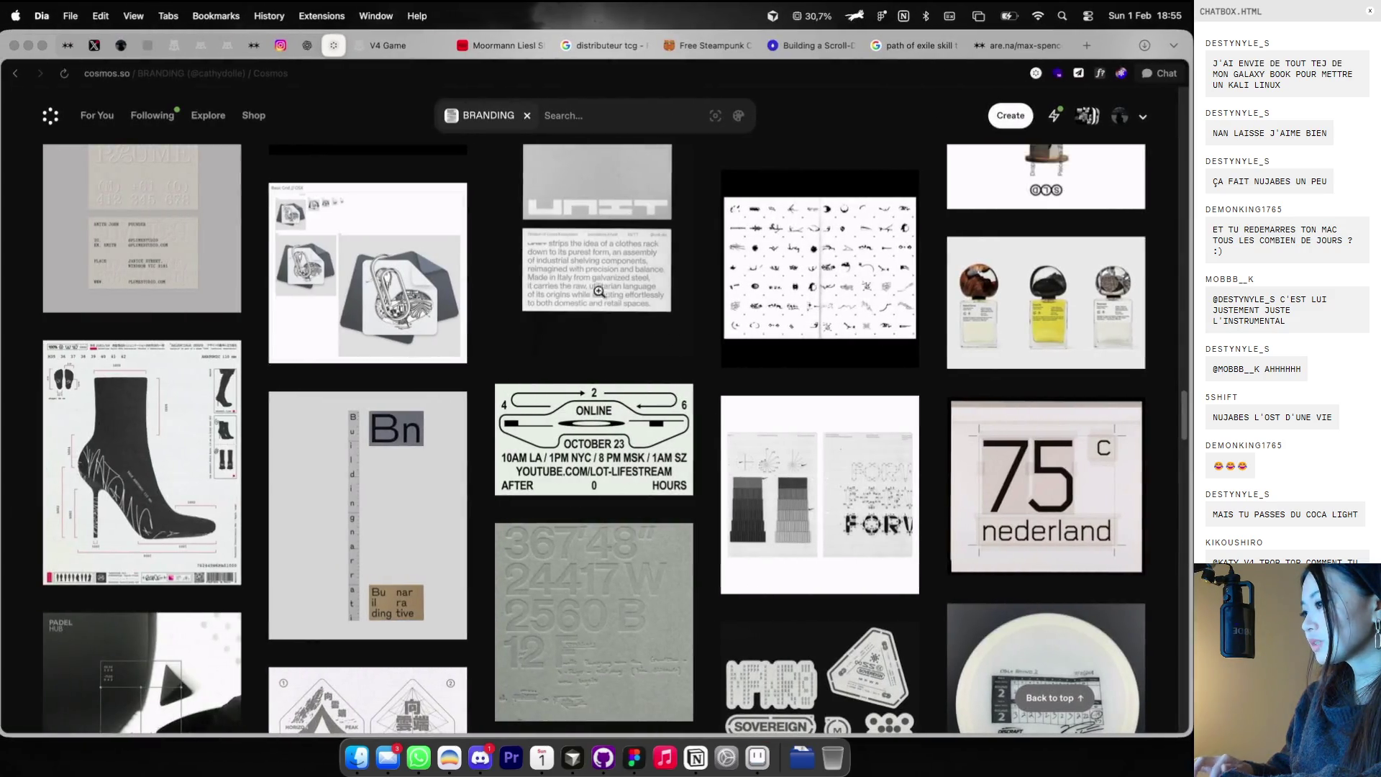
{"action": "right_click", "coordinate": [801, 230]}
{"action": "left_click", "coordinate": [837, 331]}
{"action": "key", "text": "super+Tab"}
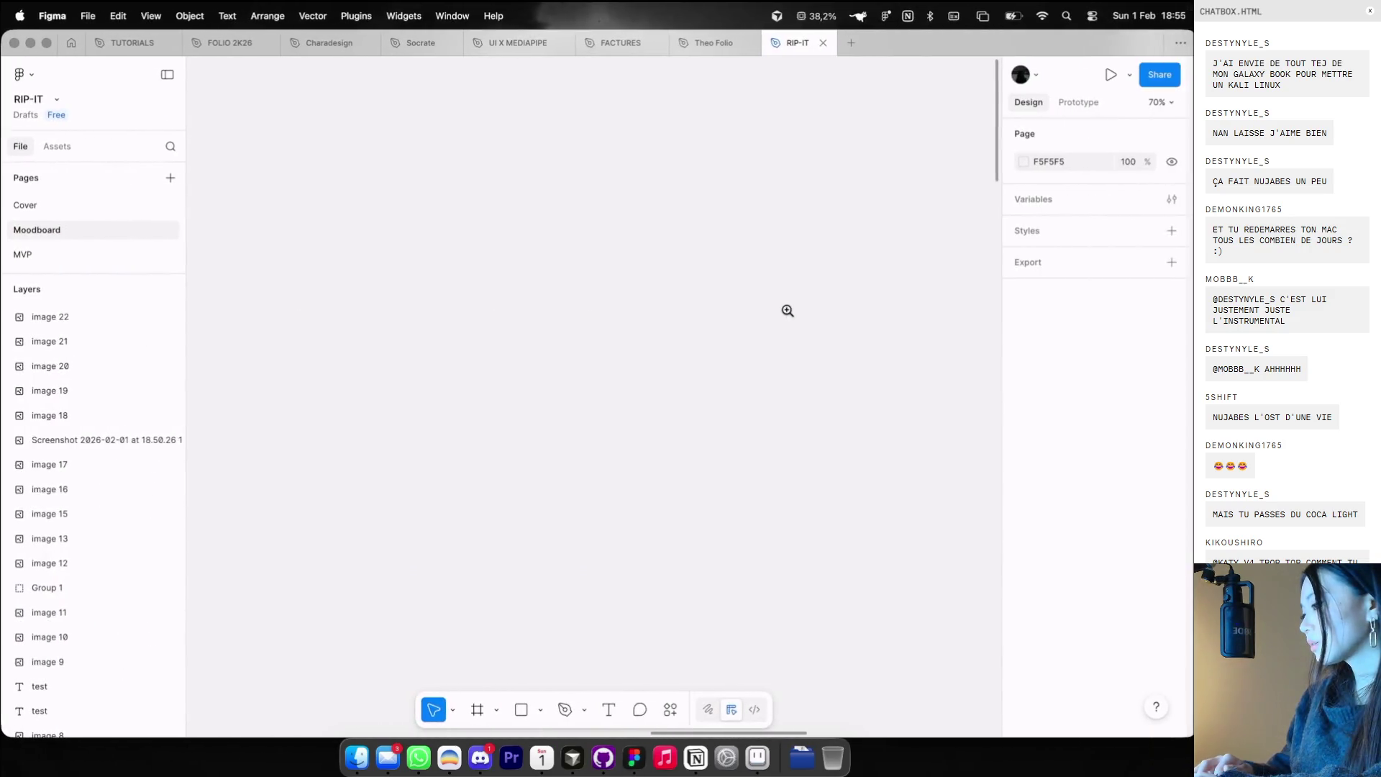
{"action": "key", "text": "super+v"}
- Zoom in to inspect the 1080×1080 glyph sheet, then delete it
{"action": "scroll", "coordinate": [726, 333], "scroll_direction": "up", "scroll_amount": 5}
{"action": "scroll", "coordinate": [728, 334], "scroll_direction": "up", "scroll_amount": 2}
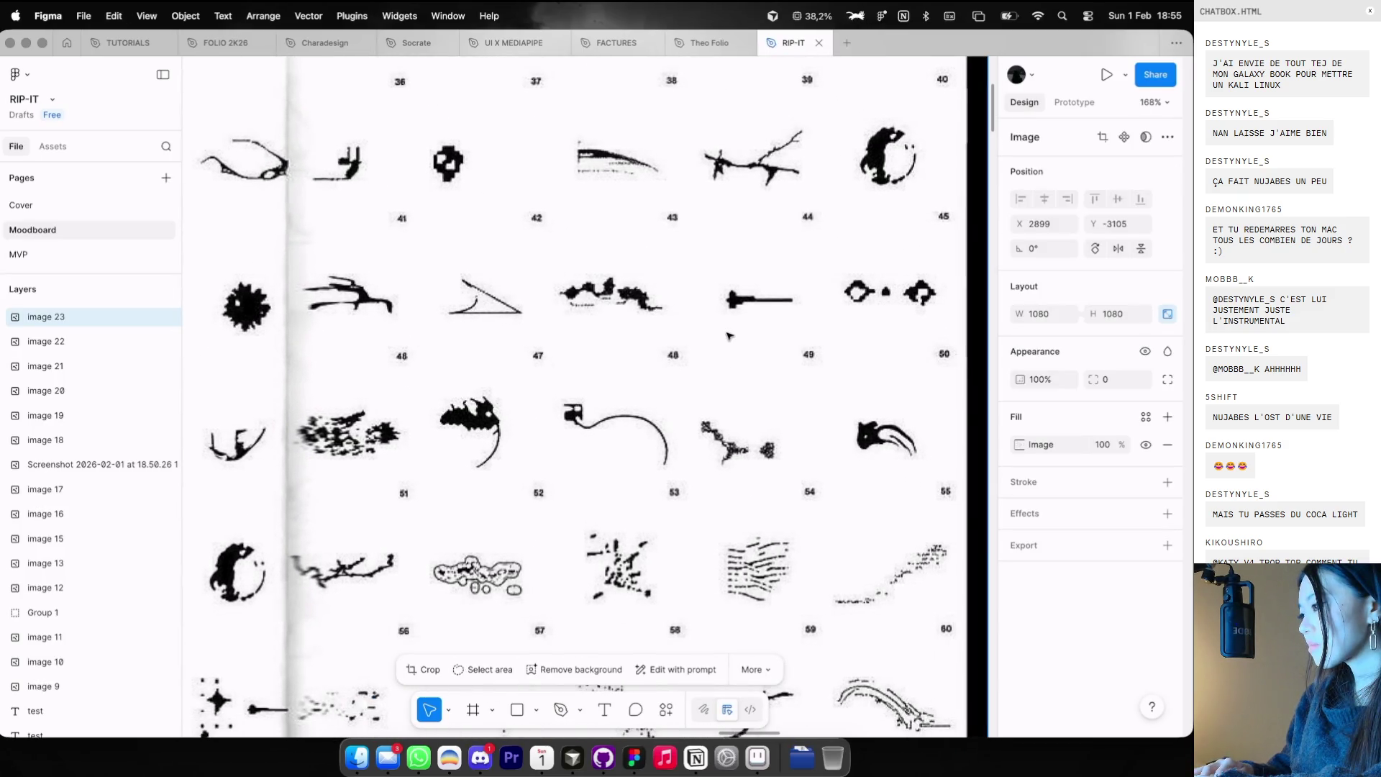
{"action": "scroll", "coordinate": [730, 335], "scroll_direction": "up", "scroll_amount": 2}
{"action": "scroll", "coordinate": [730, 336], "scroll_direction": "up", "scroll_amount": 1}
{"action": "scroll", "coordinate": [727, 336], "scroll_direction": "left", "scroll_amount": 1}
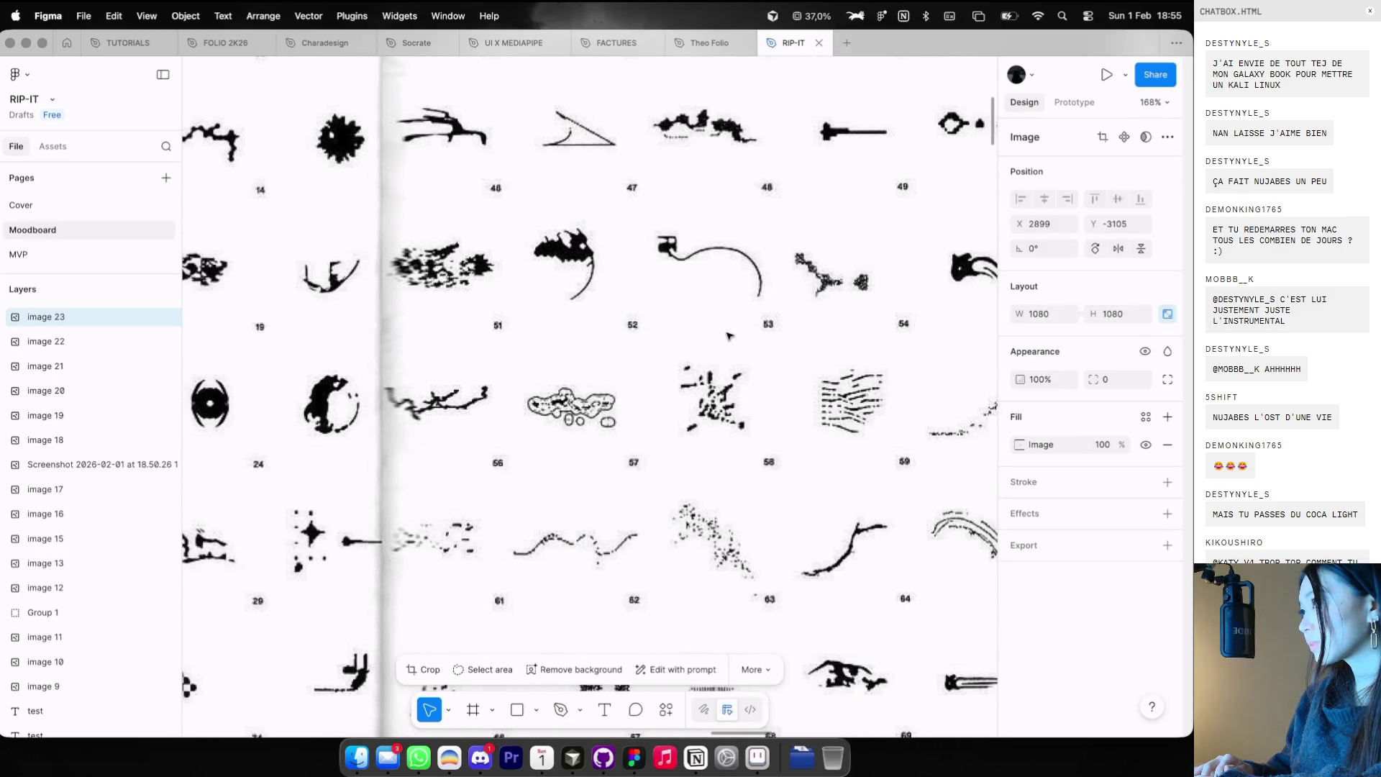
{"action": "scroll", "coordinate": [729, 335], "scroll_direction": "left", "scroll_amount": 5}
{"action": "scroll", "coordinate": [728, 335], "scroll_direction": "down", "scroll_amount": 4}
{"action": "scroll", "coordinate": [590, 302], "scroll_direction": "left", "scroll_amount": 6}
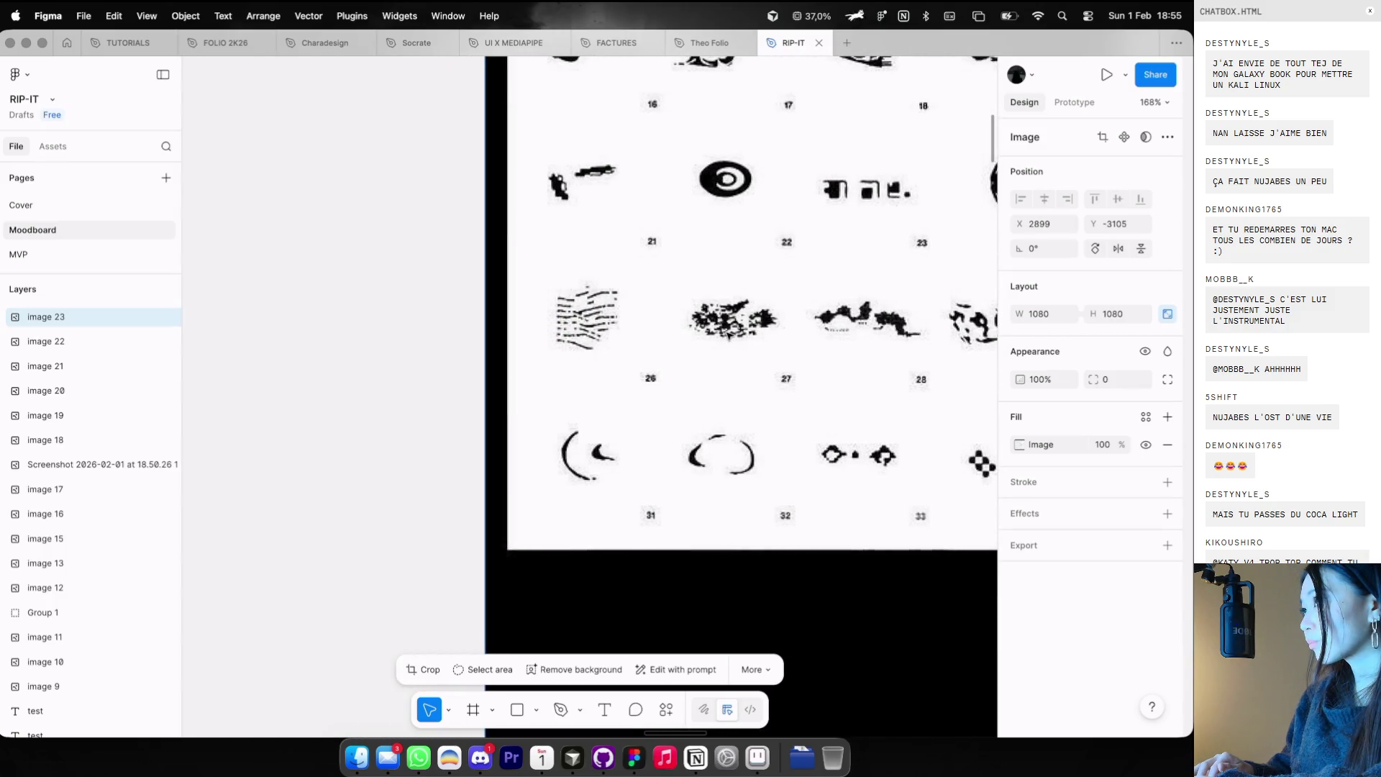
{"action": "scroll", "coordinate": [729, 332], "scroll_direction": "down", "scroll_amount": 1}
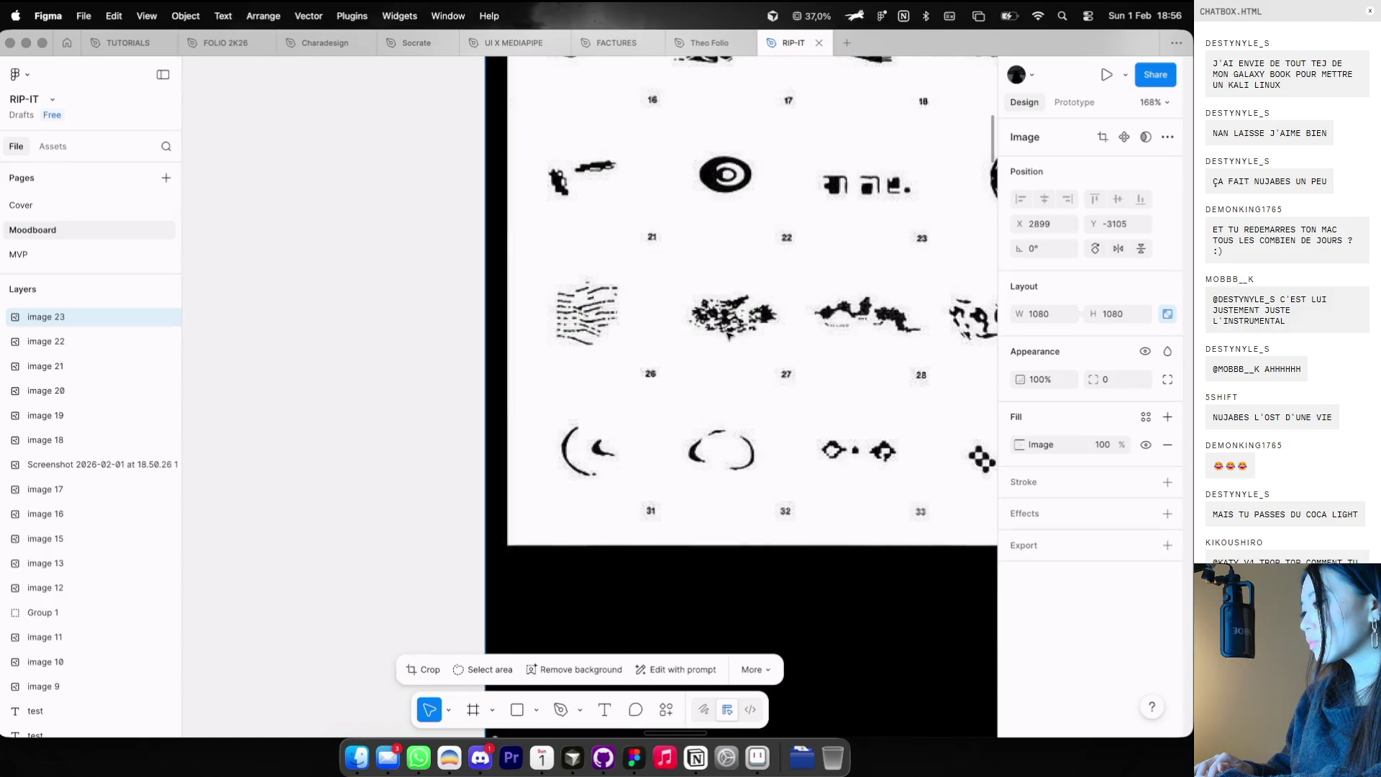
{"action": "scroll", "coordinate": [666, 384], "scroll_direction": "up", "scroll_amount": 2}
{"action": "scroll", "coordinate": [658, 374], "scroll_direction": "down", "scroll_amount": 3}
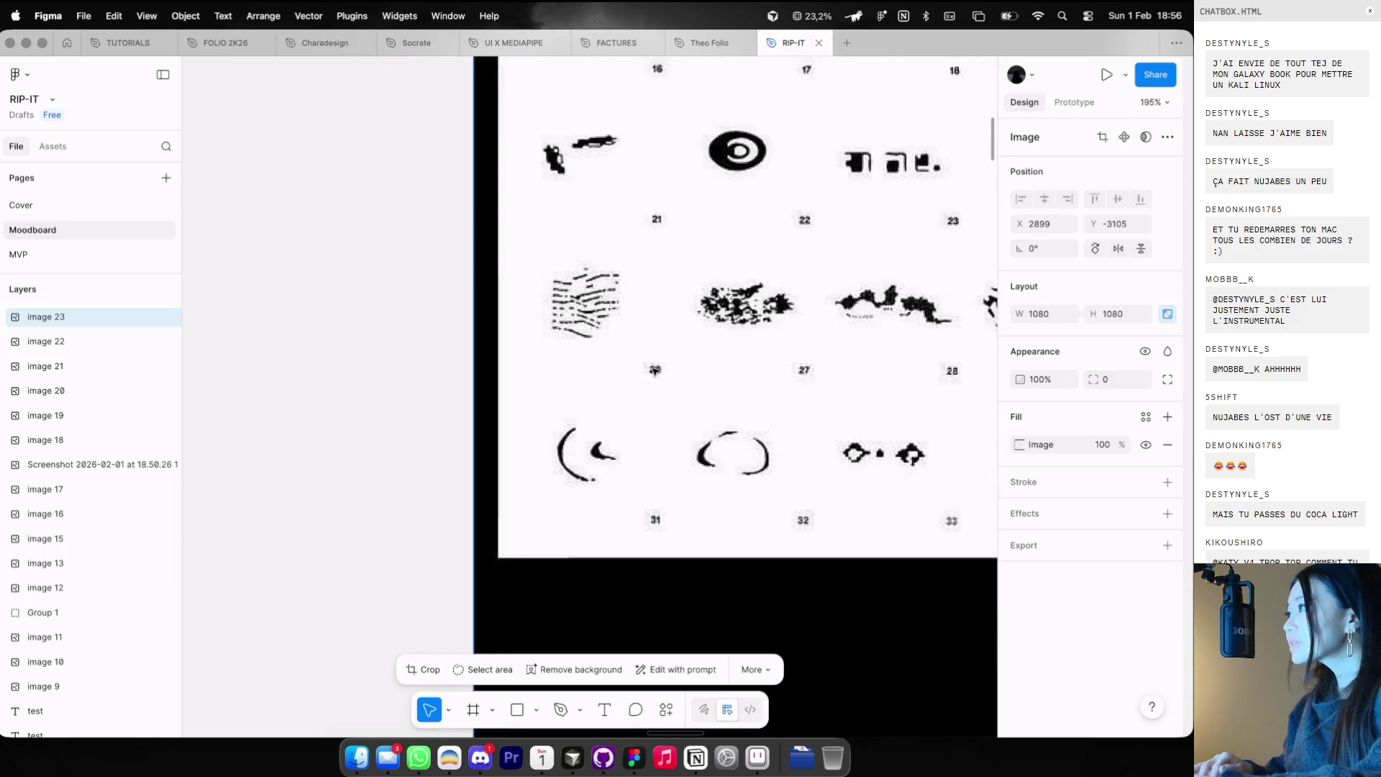
{"action": "scroll", "coordinate": [654, 371], "scroll_direction": "down", "scroll_amount": 5}
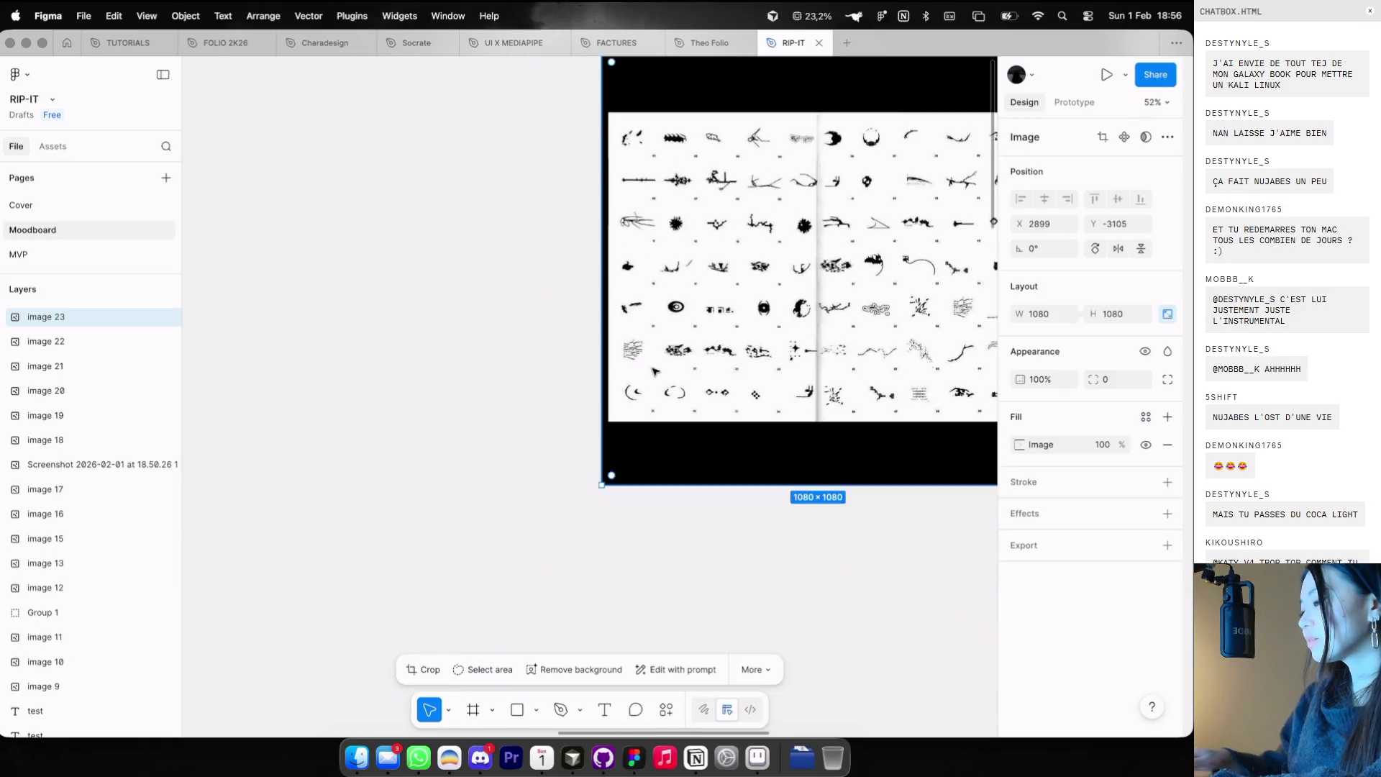
{"action": "key", "text": "Delete"}
- Draw a small rectangle on the canvas with the Rectangle tool (R)
{"action": "scroll", "coordinate": [655, 370], "scroll_direction": "down", "scroll_amount": 5}
{"action": "scroll", "coordinate": [655, 370], "scroll_direction": "down", "scroll_amount": 3}
{"action": "scroll", "coordinate": [654, 370], "scroll_direction": "up", "scroll_amount": 3}
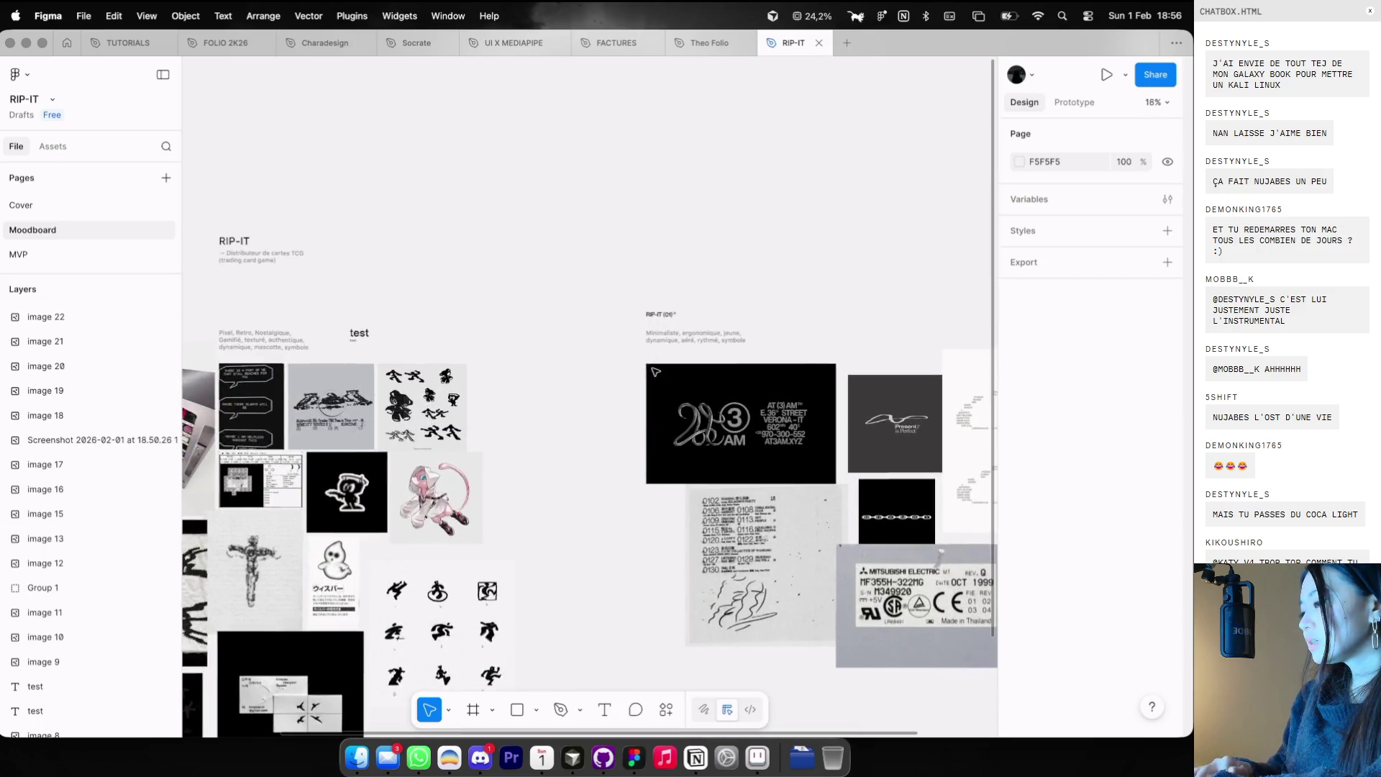
{"action": "scroll", "coordinate": [647, 359], "scroll_direction": "up", "scroll_amount": 3}
{"action": "key", "text": "r"}
{"action": "left_click_drag", "start_coordinate": [586, 182], "coordinate": [622, 234]}
{"action": "key", "text": "ctrl+Left"}
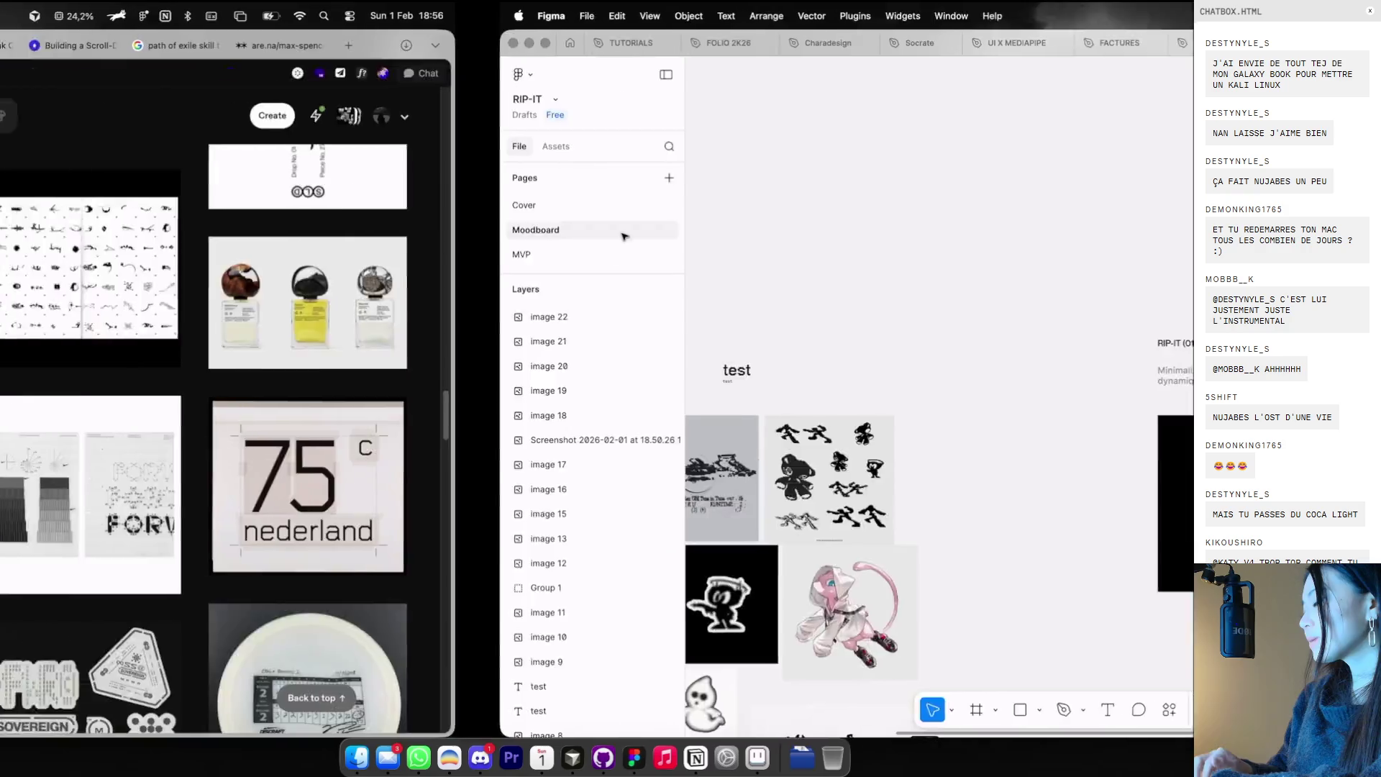
- Browse Google image results for 'booster pokemon', then close that search tab
{"action": "left_click", "coordinate": [1089, 45]}
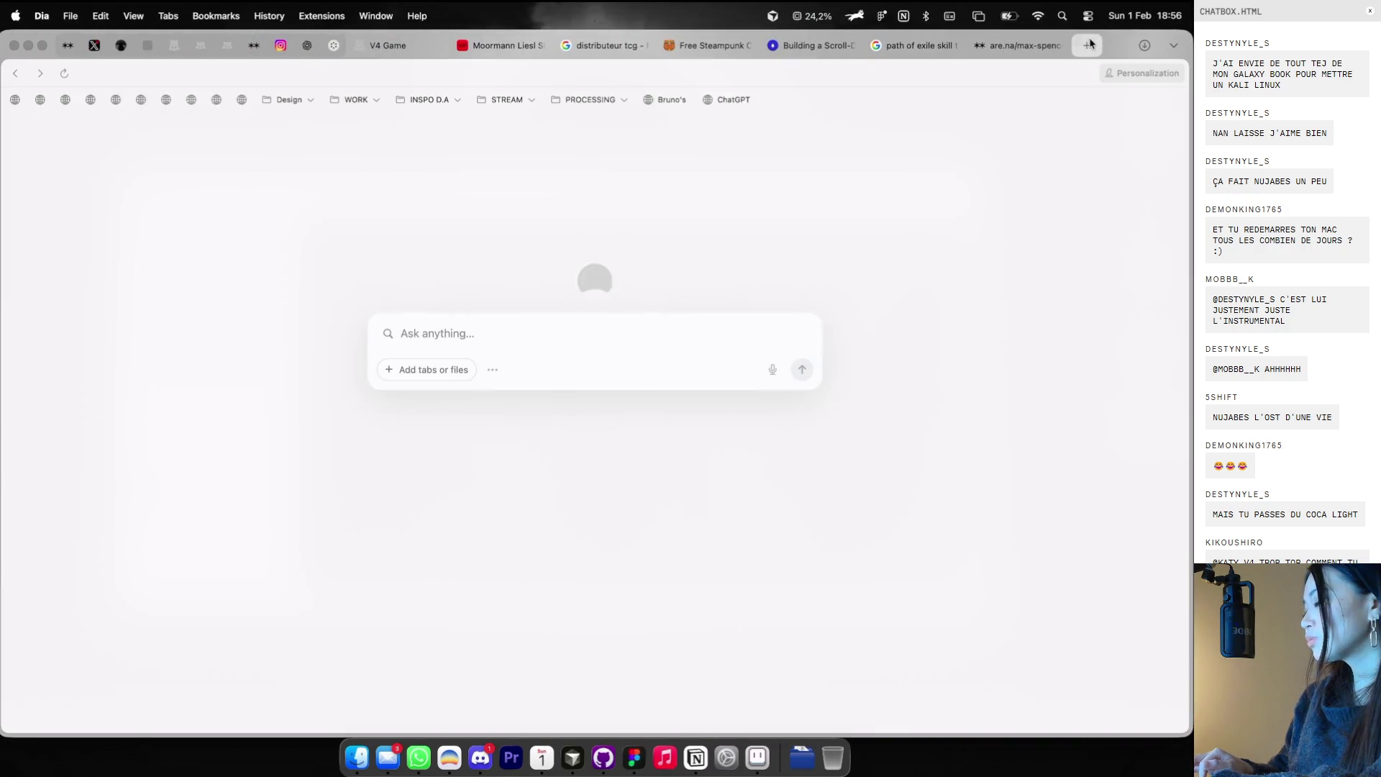
{"action": "type", "text": "booster pokemon"}
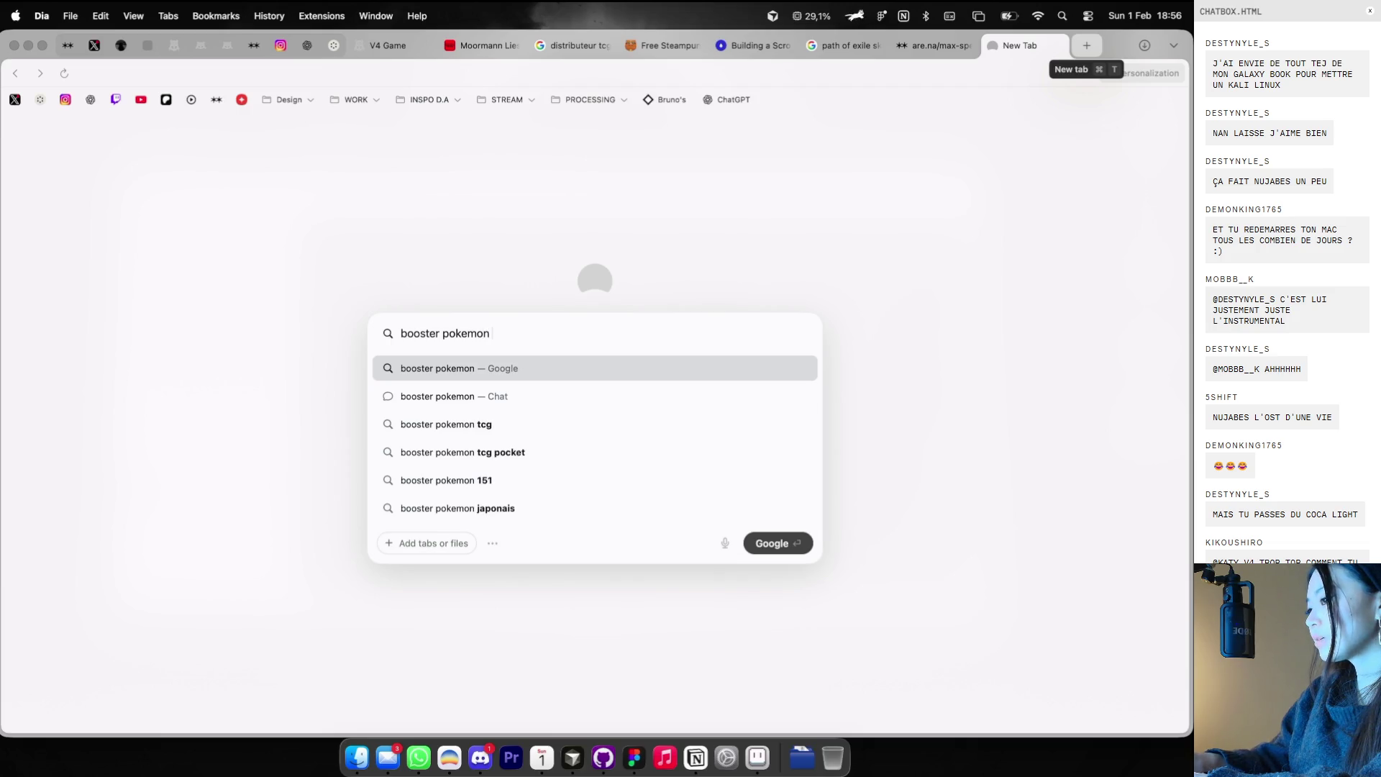
{"action": "key", "text": "Return"}
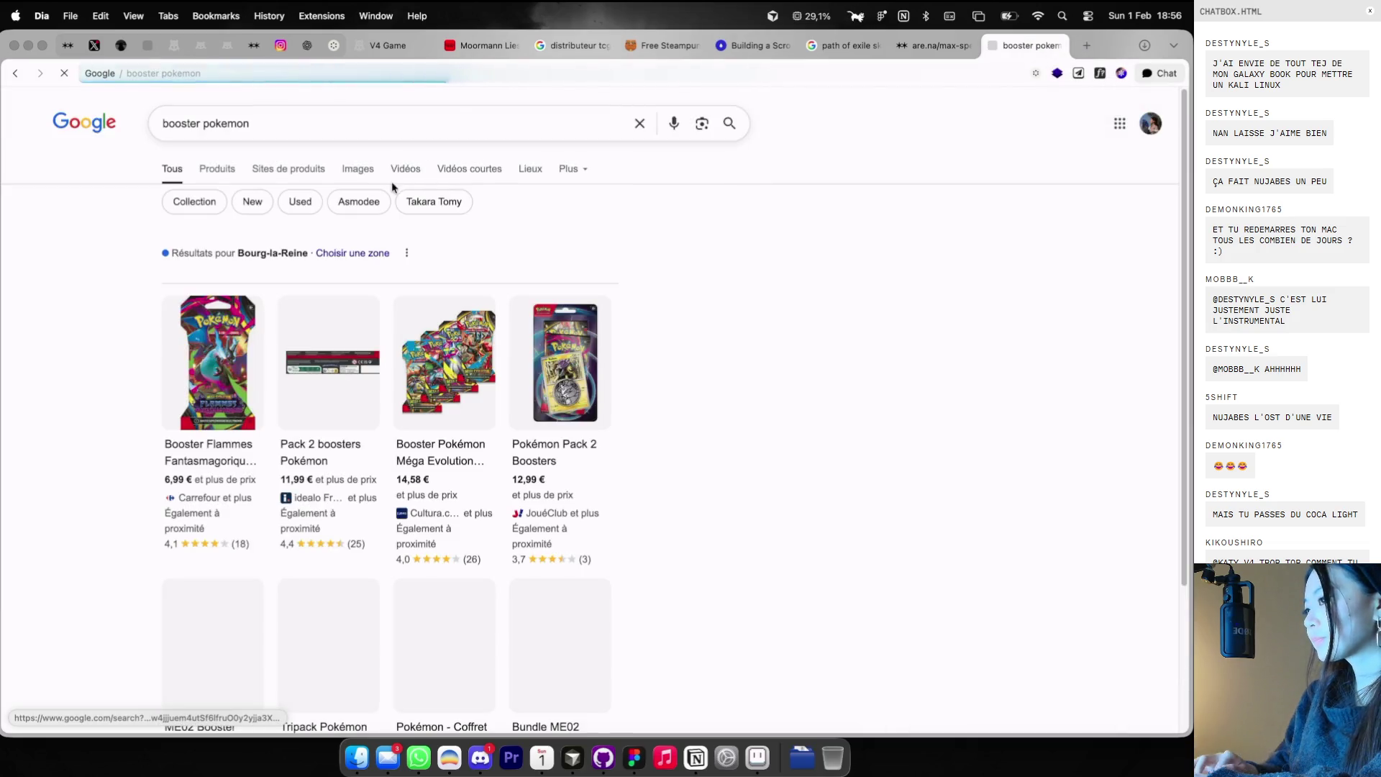
{"action": "left_click", "coordinate": [370, 176]}
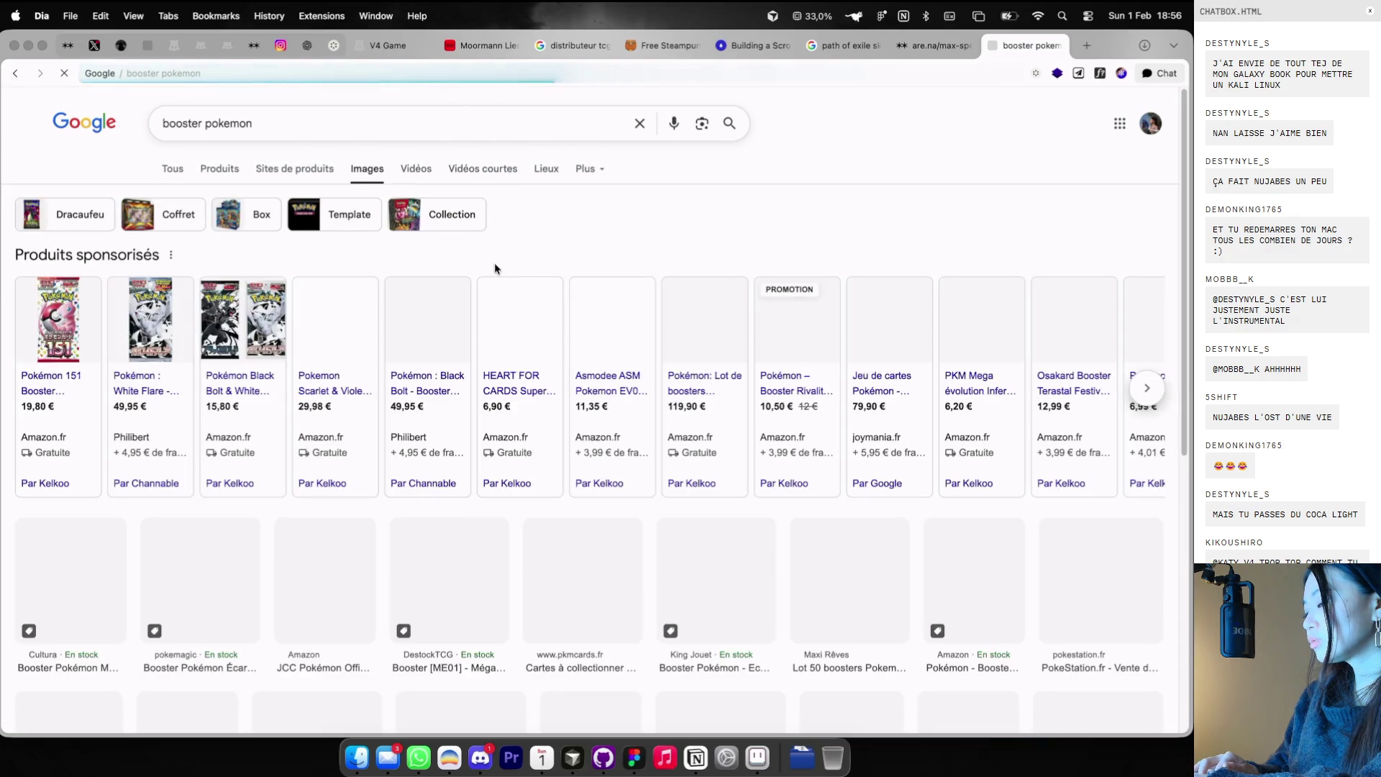
{"action": "scroll", "coordinate": [488, 275], "scroll_direction": "down", "scroll_amount": 2}
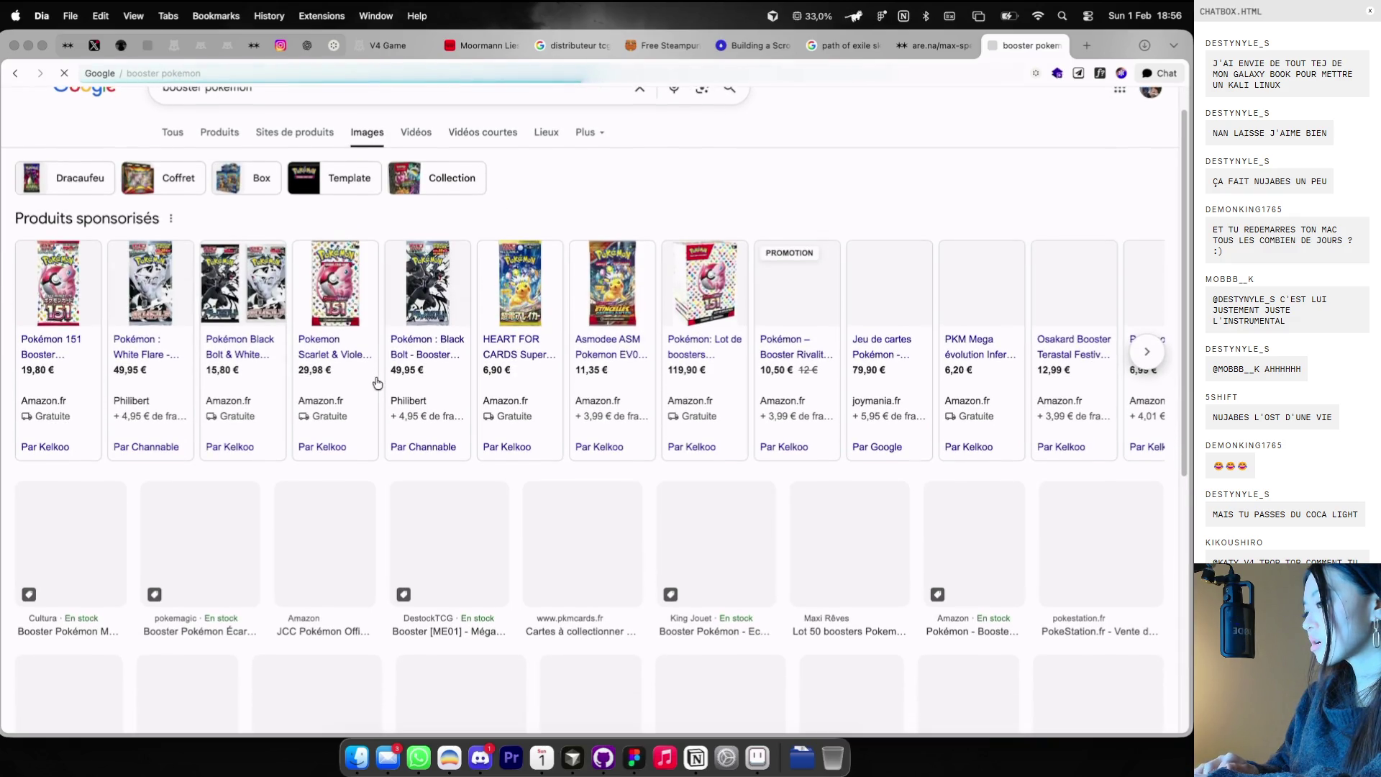
{"action": "scroll", "coordinate": [377, 384], "scroll_direction": "down", "scroll_amount": 1}
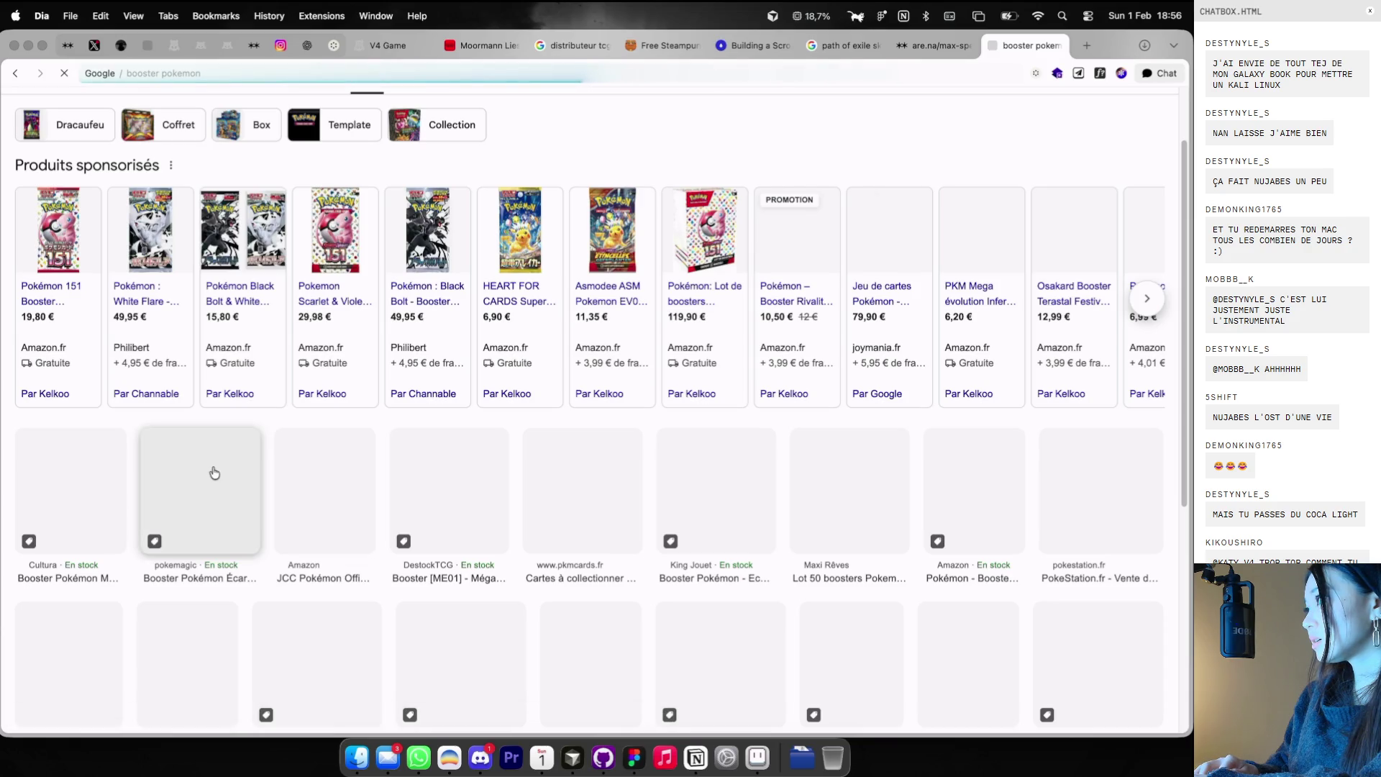
{"action": "left_click", "coordinate": [1057, 46]}
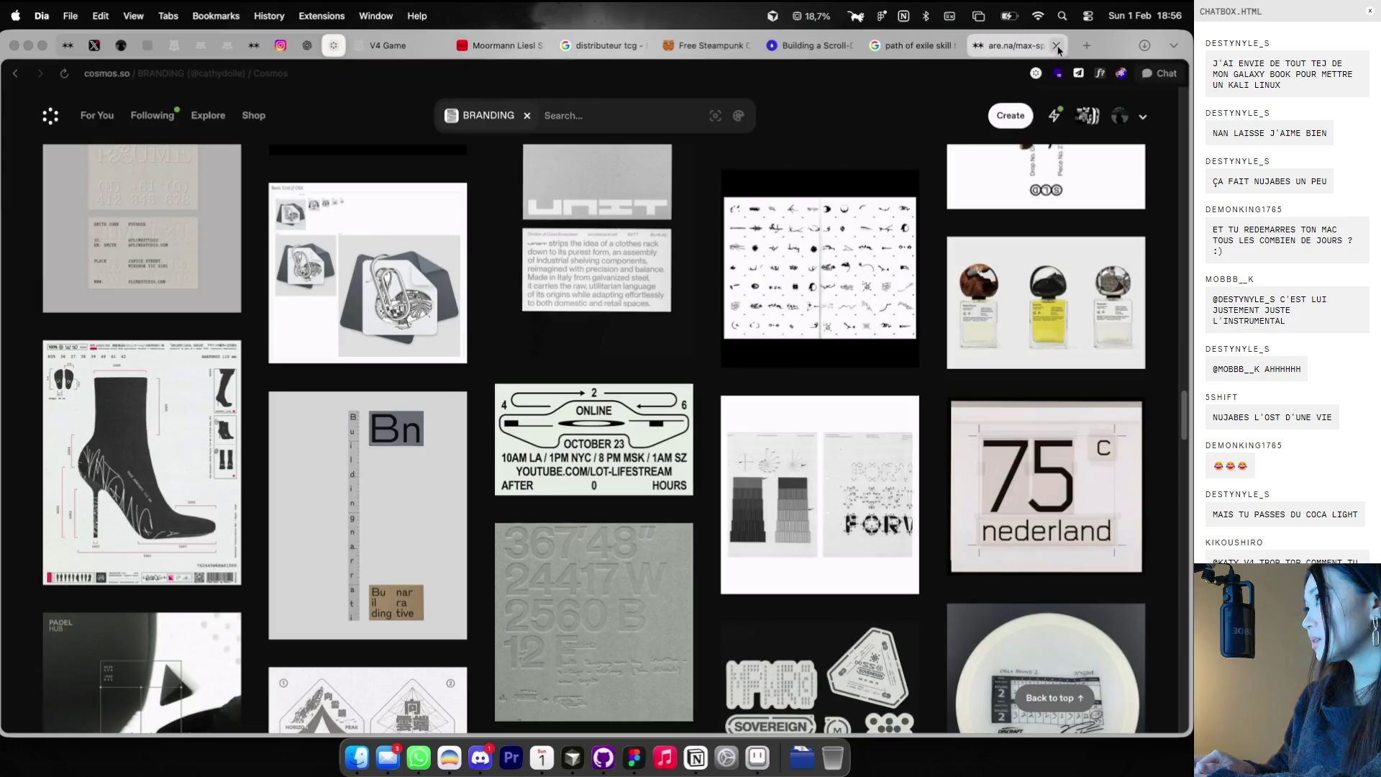
- Scroll further down the BRANDING grid, then switch to the V4 Game tab
{"action": "scroll", "coordinate": [629, 407], "scroll_direction": "down", "scroll_amount": 3}
{"action": "scroll", "coordinate": [630, 407], "scroll_direction": "down", "scroll_amount": 2}
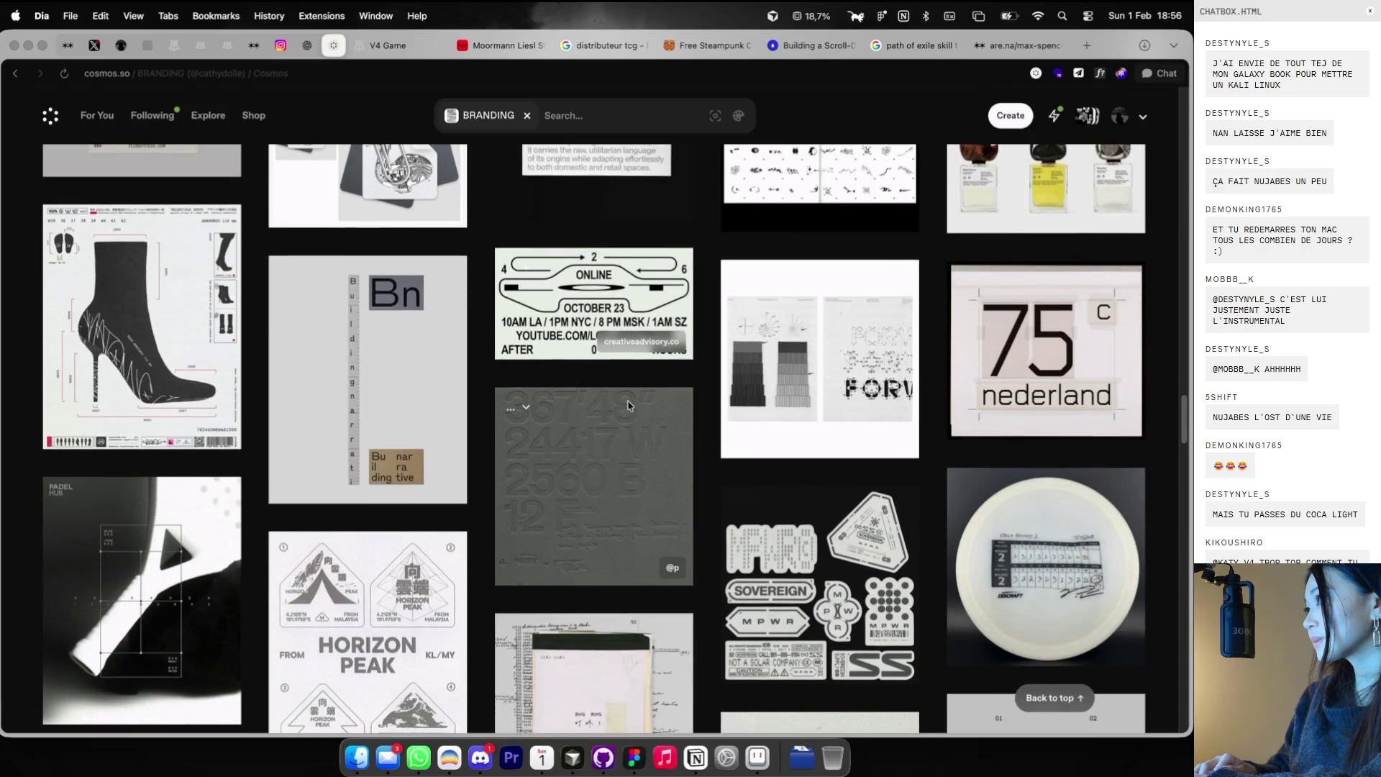
{"action": "scroll", "coordinate": [627, 405], "scroll_direction": "down", "scroll_amount": 1}
{"action": "scroll", "coordinate": [628, 405], "scroll_direction": "down", "scroll_amount": 2}
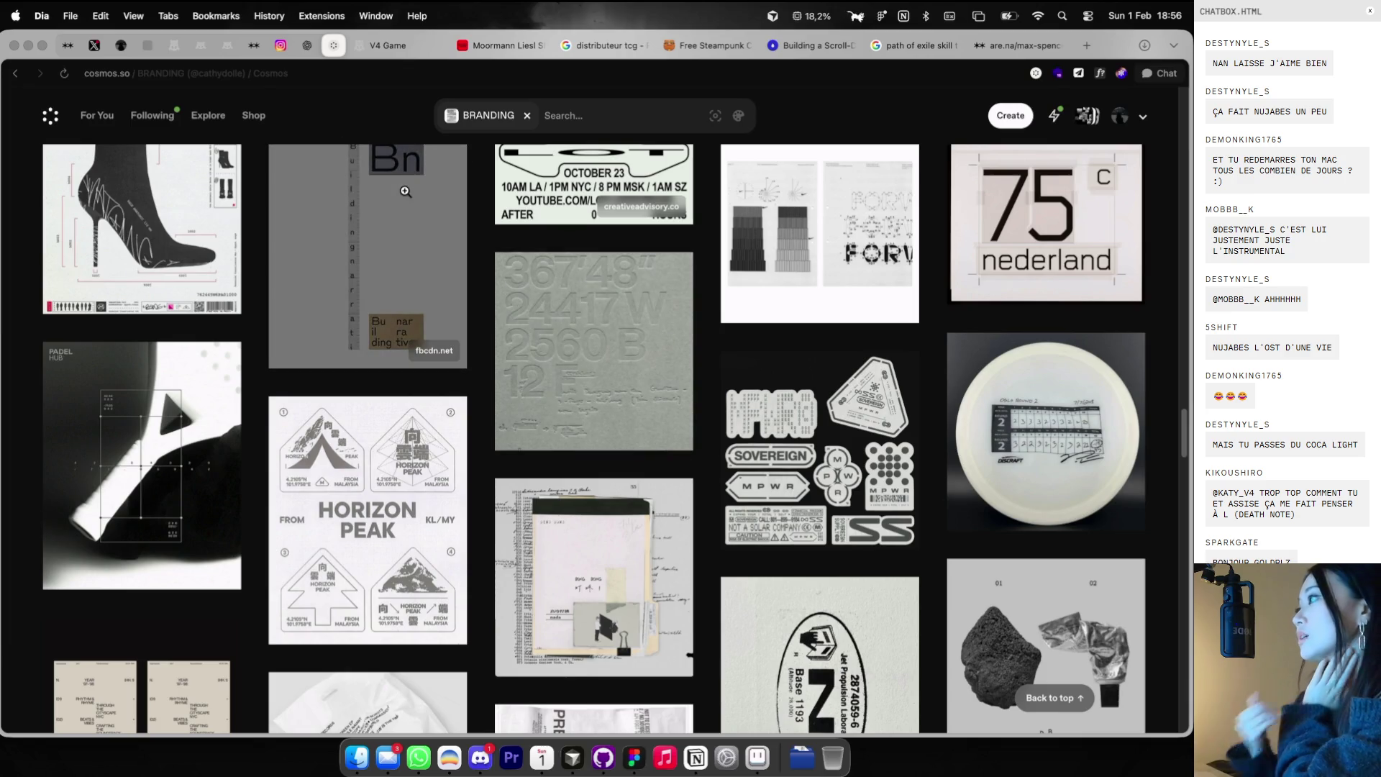
{"action": "left_click", "coordinate": [401, 47]}
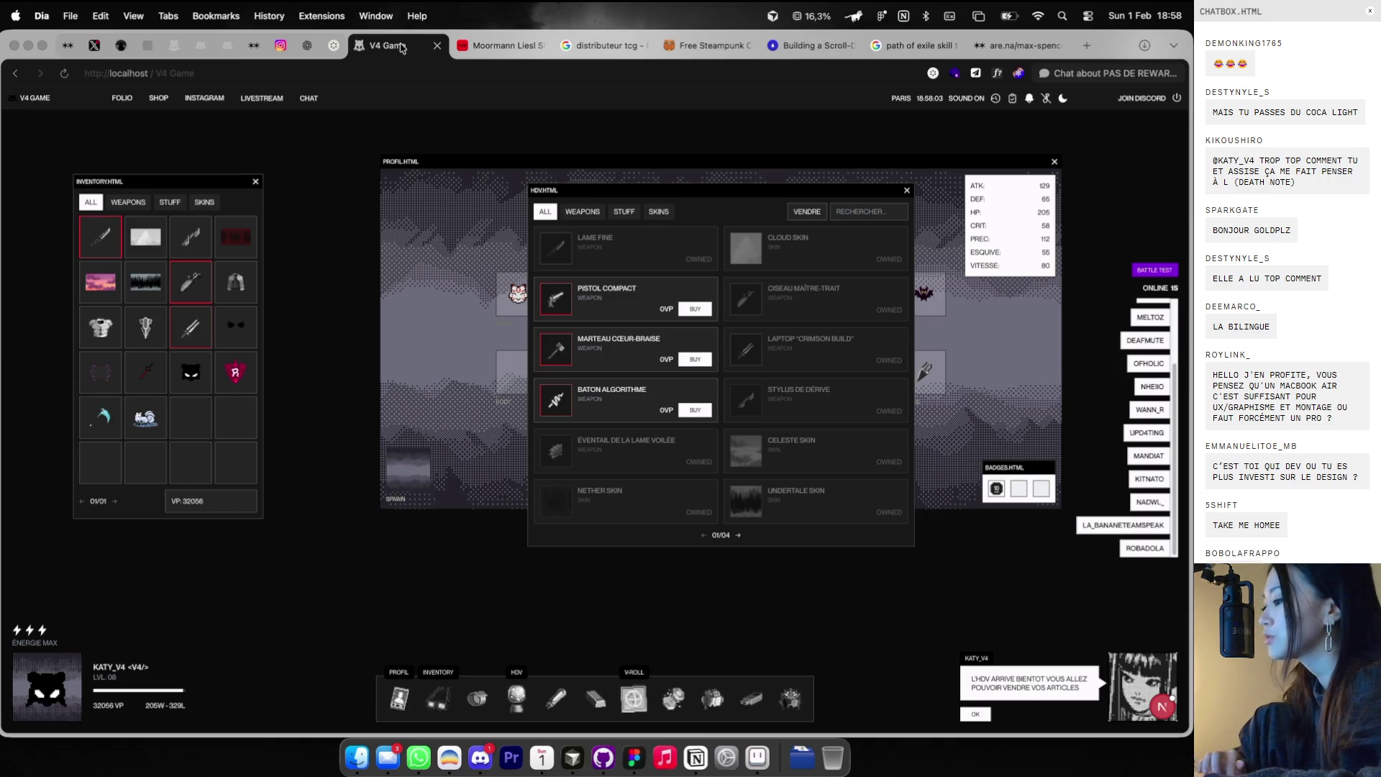
- Leave the V4 Game inventory and market for the Figma moodboard
{"action": "key", "text": "super+Tab"}
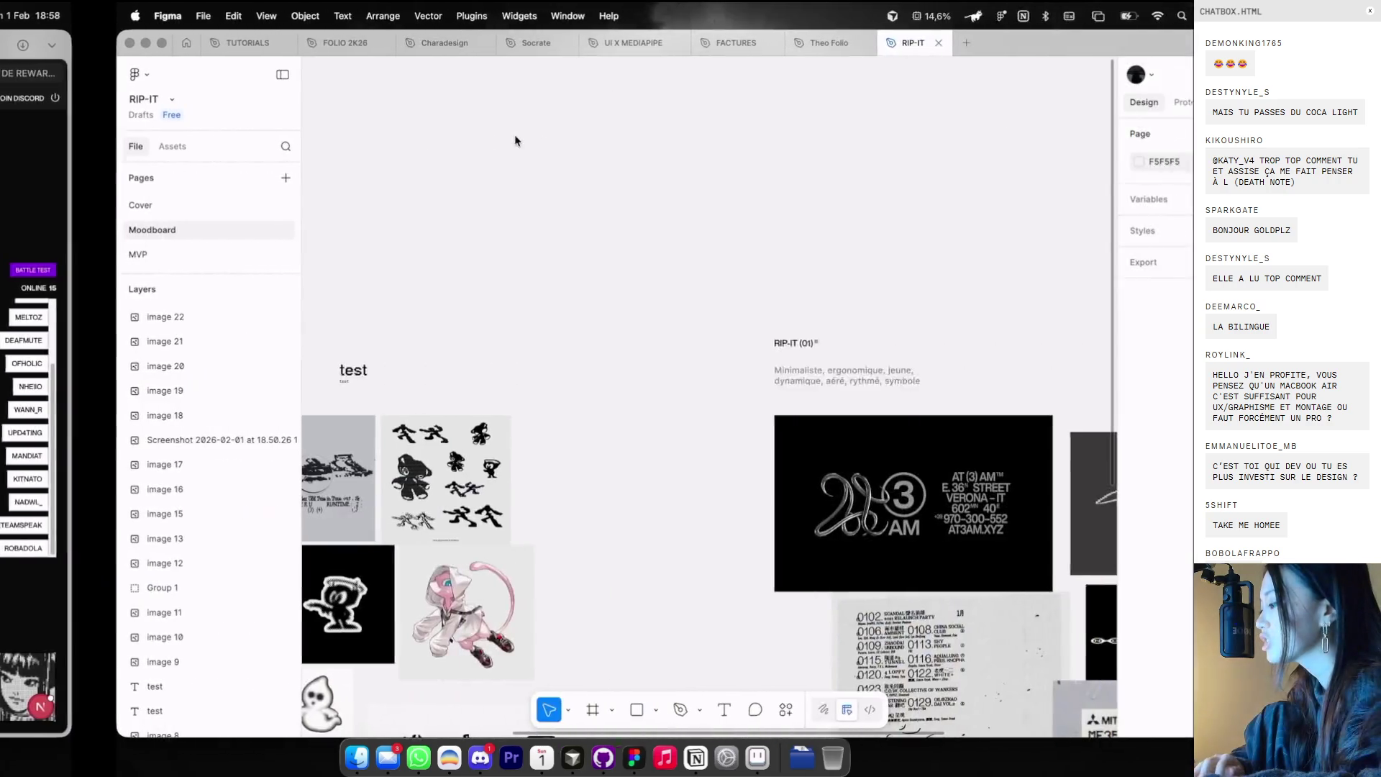
- Copy the Jet Propulsion Laboratory label image from Cosmos BRANDING and paste it into Figma
{"action": "scroll", "coordinate": [542, 175], "scroll_direction": "down", "scroll_amount": 3}
{"action": "key", "text": "super+Tab"}
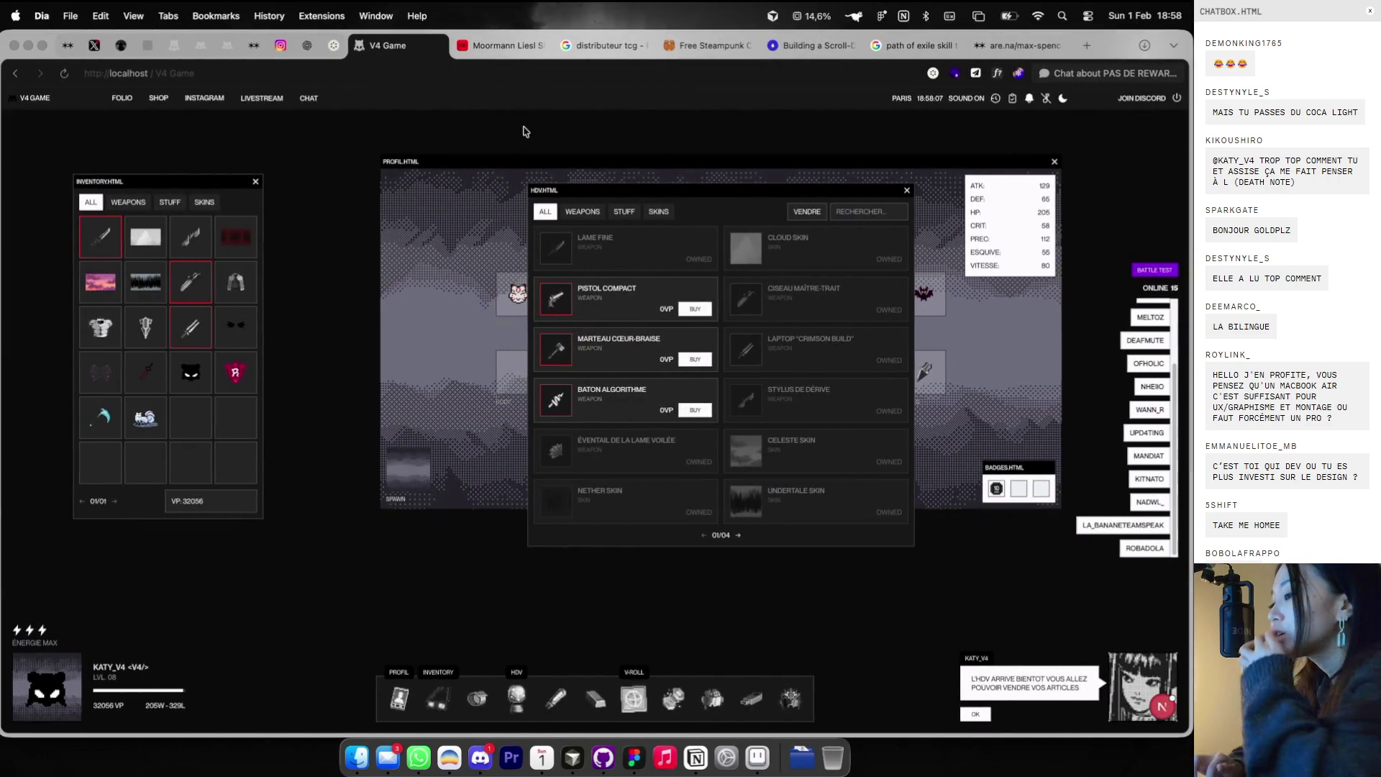
{"action": "left_click", "coordinate": [334, 45]}
{"action": "scroll", "coordinate": [464, 326], "scroll_direction": "down", "scroll_amount": 3}
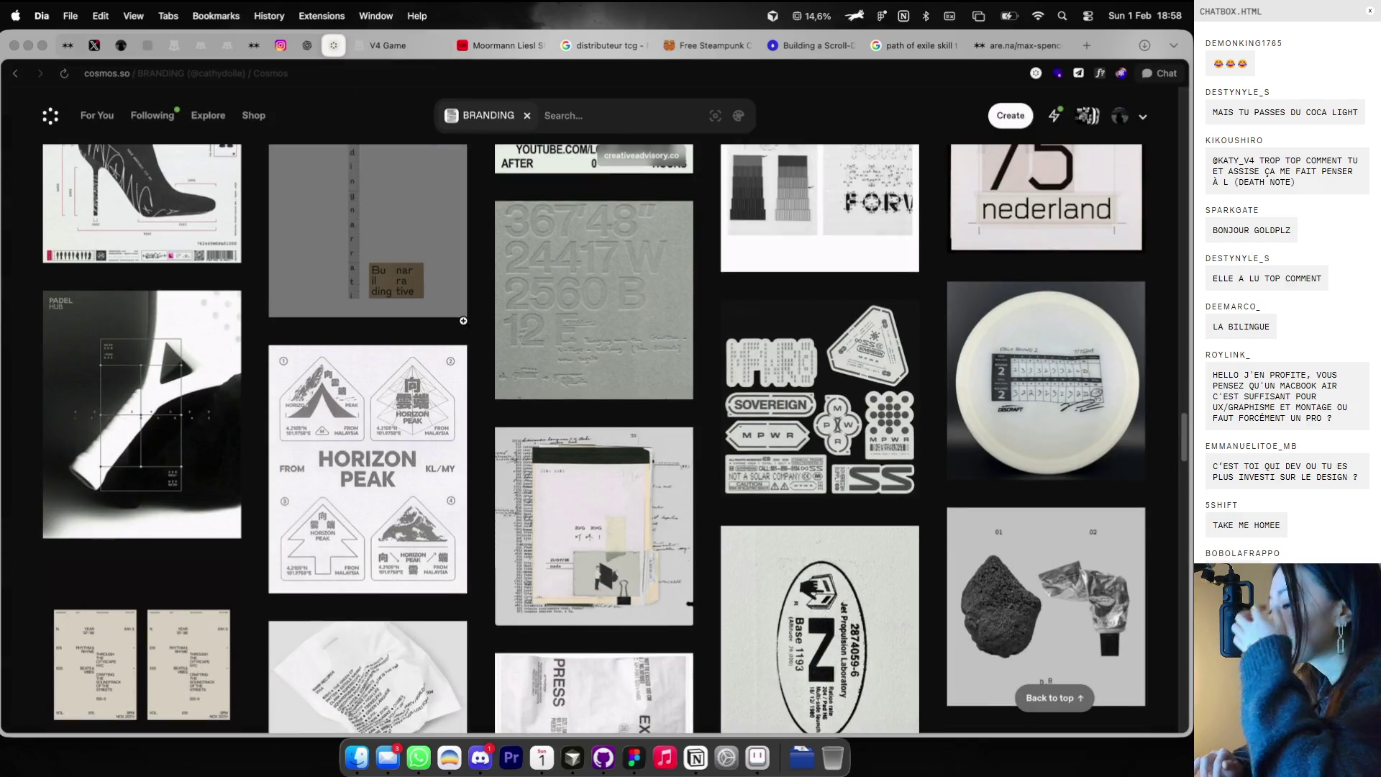
{"action": "scroll", "coordinate": [463, 325], "scroll_direction": "down", "scroll_amount": 3}
{"action": "right_click", "coordinate": [793, 460]}
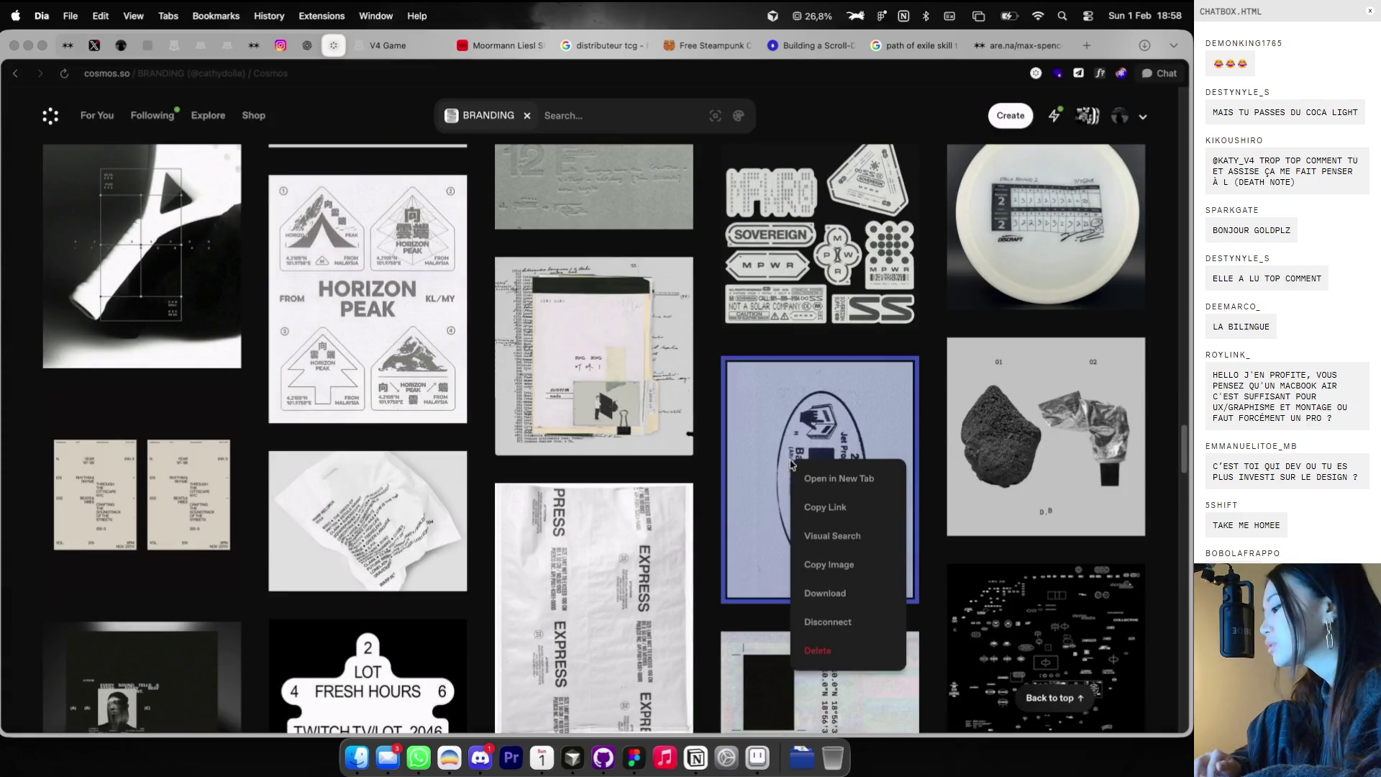
{"action": "left_click", "coordinate": [808, 557]}
{"action": "key", "text": "super+Tab"}
{"action": "key", "text": "super+v"}
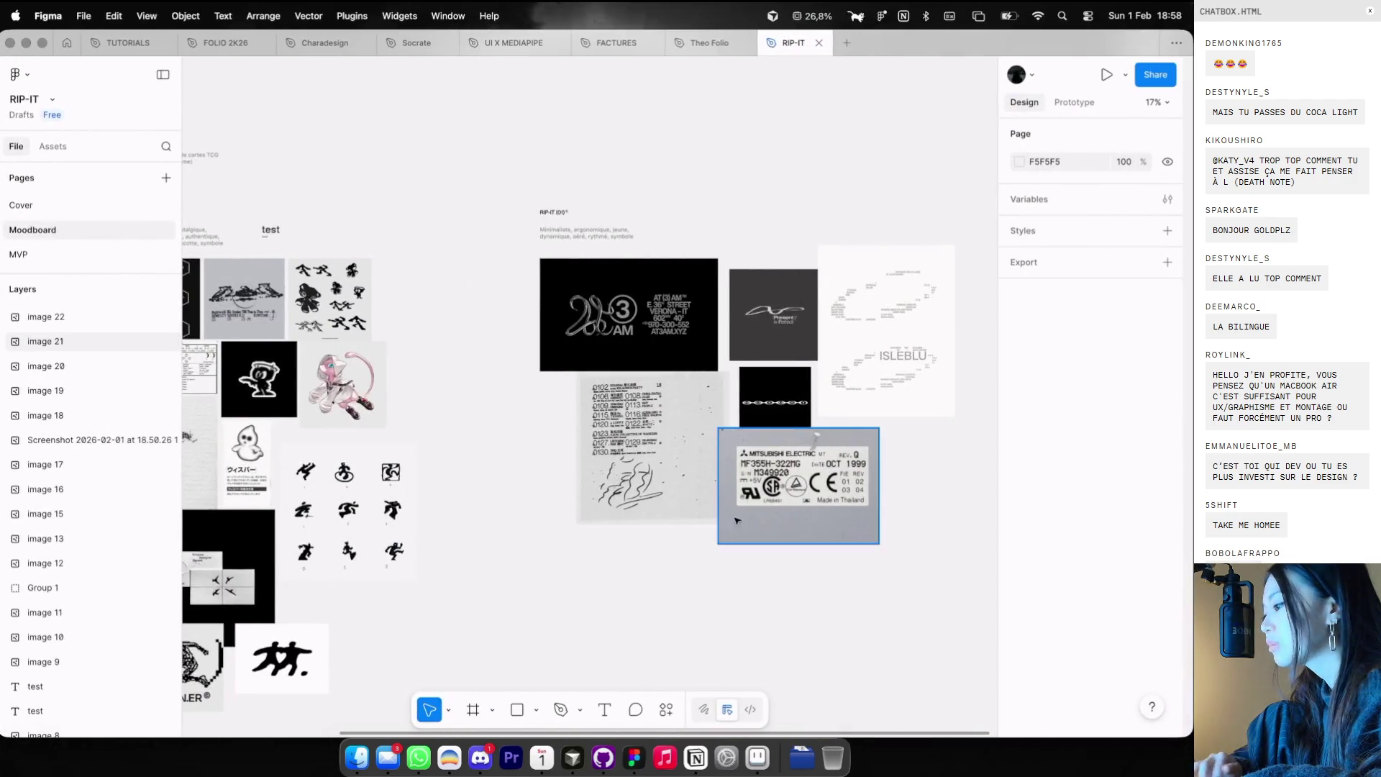
- Paste the Jet Propulsion Laboratory label and rotate it 90° beside the Mitsubishi label
{"action": "scroll", "coordinate": [736, 520], "scroll_direction": "up", "scroll_amount": 3}
{"action": "key", "text": "super+v"}
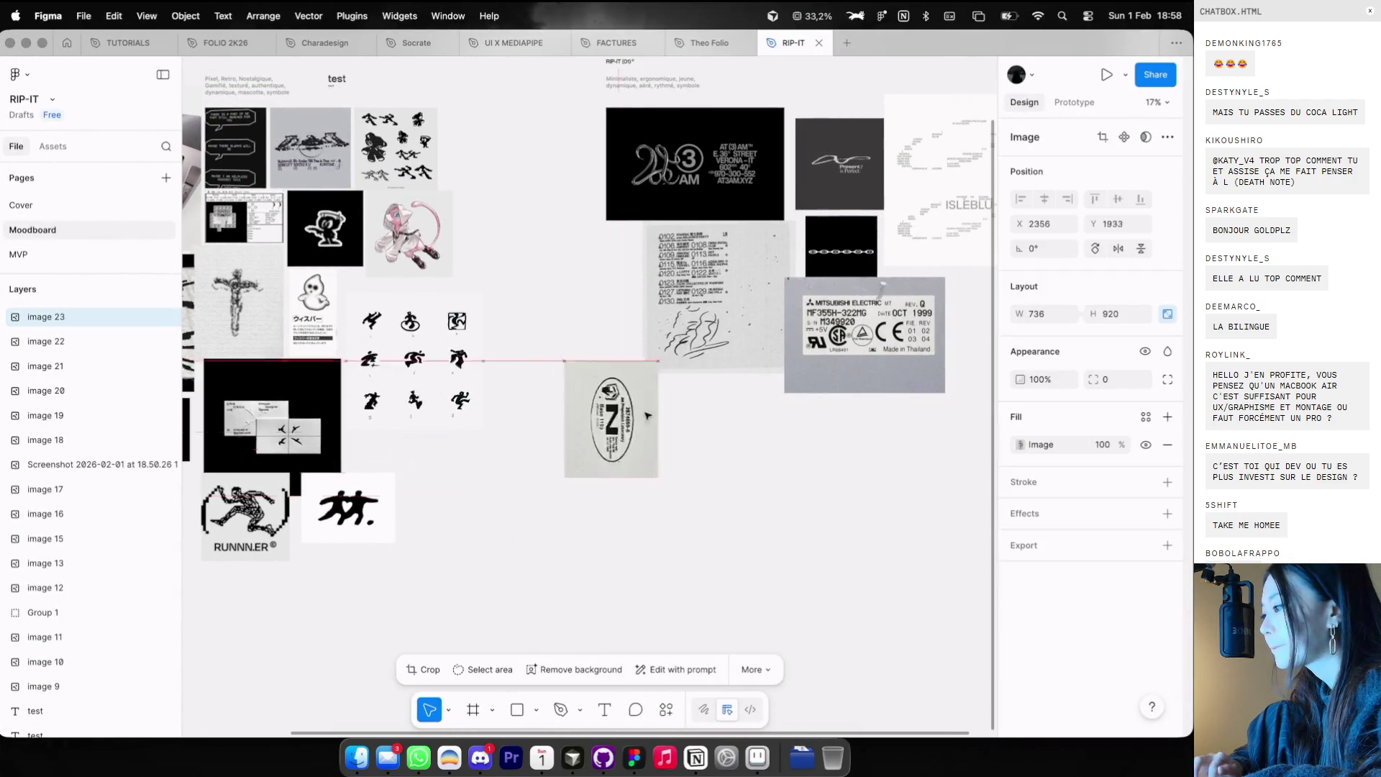
{"action": "scroll", "coordinate": [670, 406], "scroll_direction": "up", "scroll_amount": 5}
{"action": "mouse_move", "coordinate": [872, 178]}
{"action": "left_mouse_down"}
{"action": "mouse_move", "coordinate": [522, 327]}
{"action": "mouse_move", "coordinate": [555, 282]}
{"action": "mouse_move", "coordinate": [655, 280]}
{"action": "mouse_move", "coordinate": [655, 222]}
{"action": "left_mouse_up"}
{"action": "scroll", "coordinate": [554, 283], "scroll_direction": "down", "scroll_amount": 5}
{"action": "scroll", "coordinate": [628, 335], "scroll_direction": "up", "scroll_amount": 3}
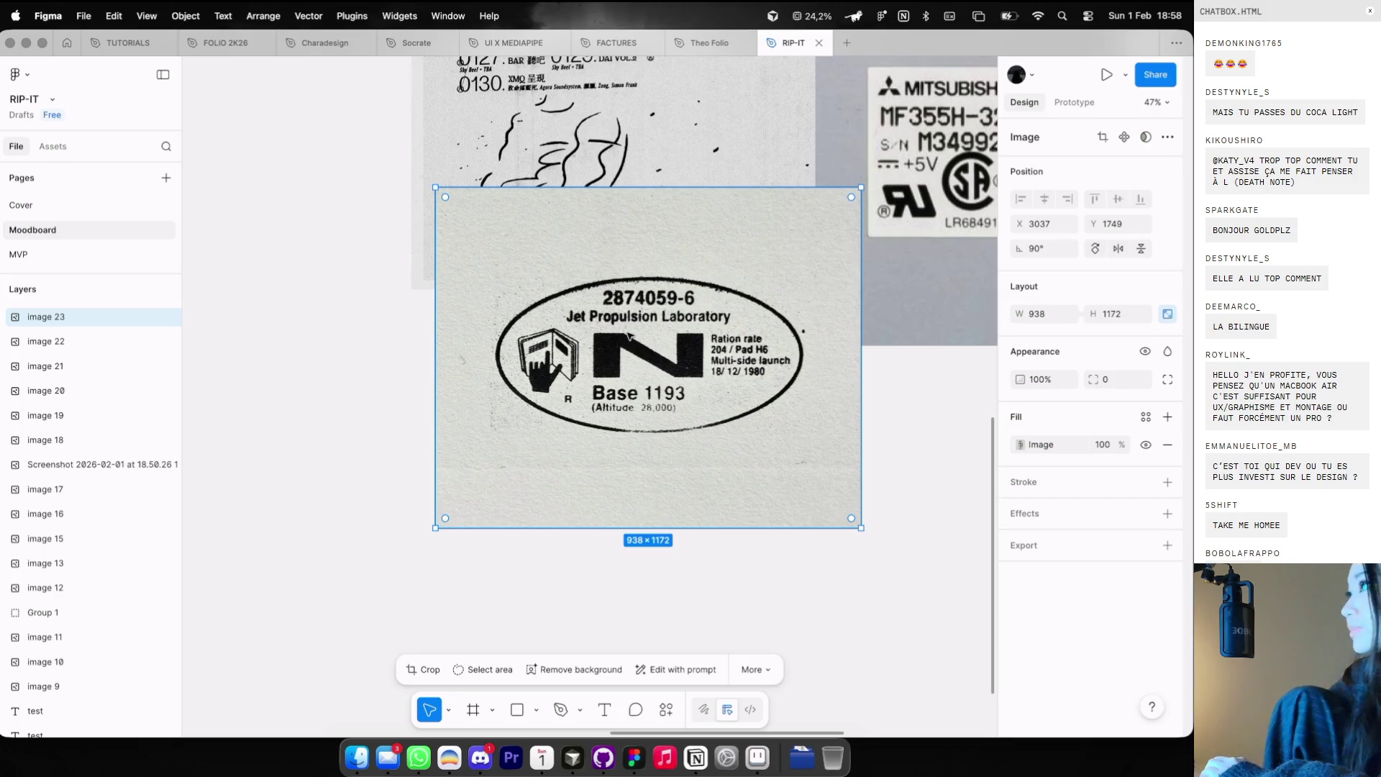
{"action": "scroll", "coordinate": [628, 335], "scroll_direction": "down", "scroll_amount": 5}
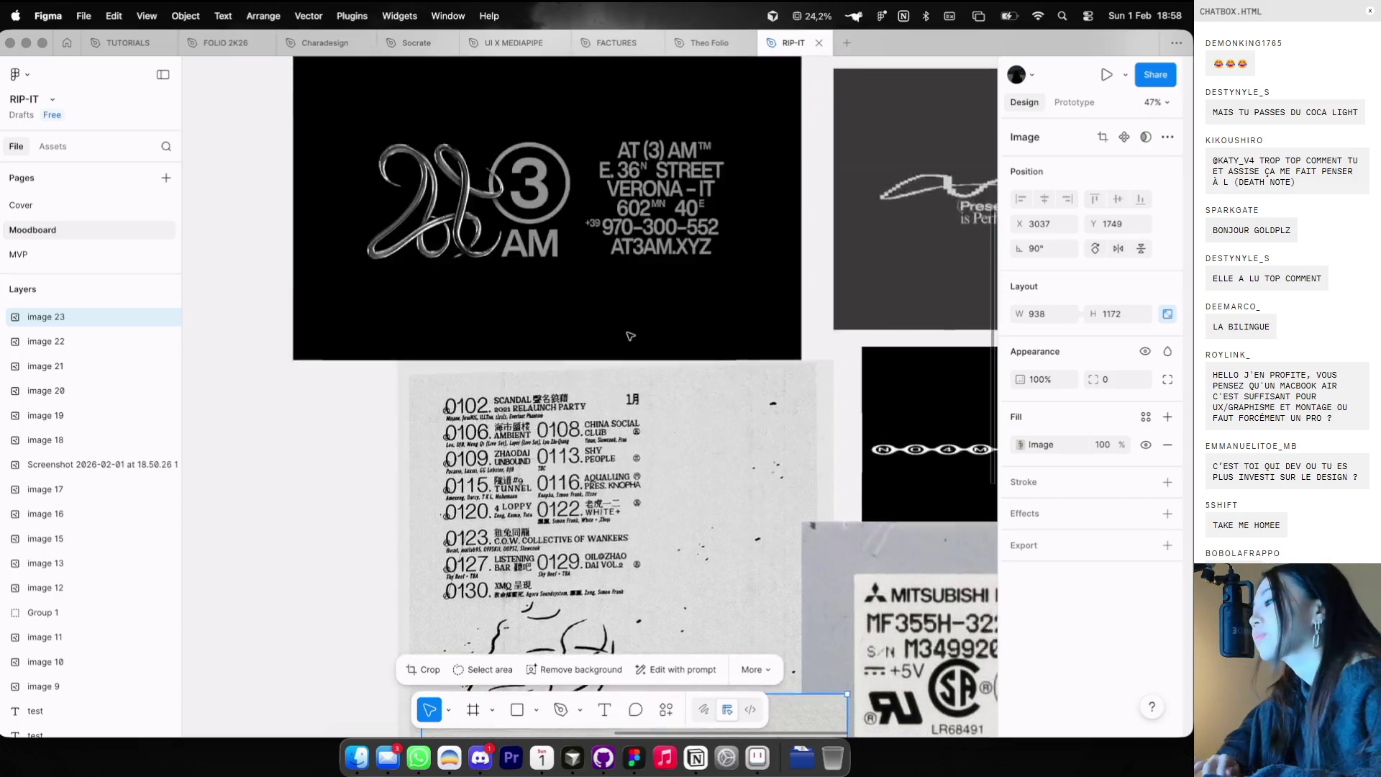
{"action": "scroll", "coordinate": [630, 336], "scroll_direction": "up", "scroll_amount": 2}
- Add a RIP-IT text layer above the moodboard
{"action": "key", "text": "t"}
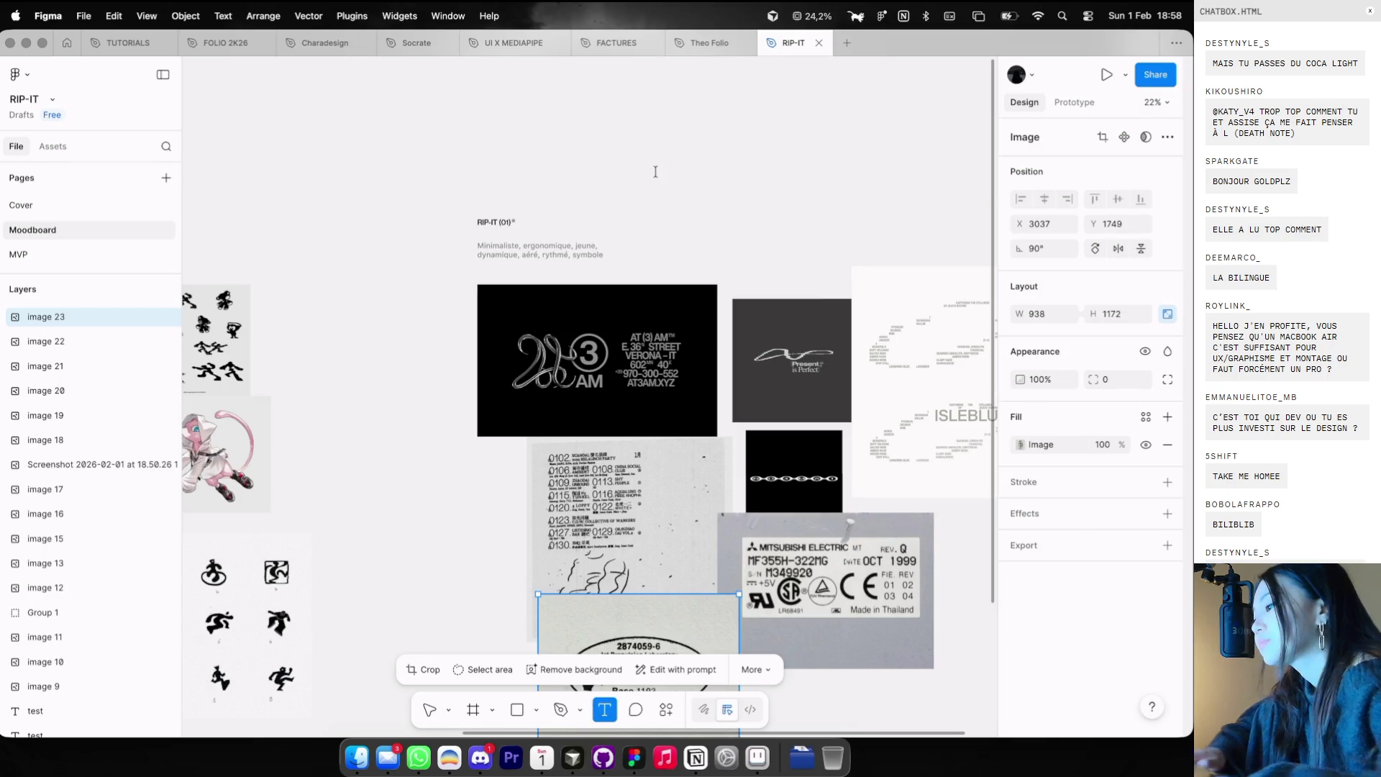
{"action": "left_click", "coordinate": [656, 174]}
{"action": "type", "text": "RI"}
{"action": "scroll", "coordinate": [695, 202], "scroll_direction": "up", "scroll_amount": 2}
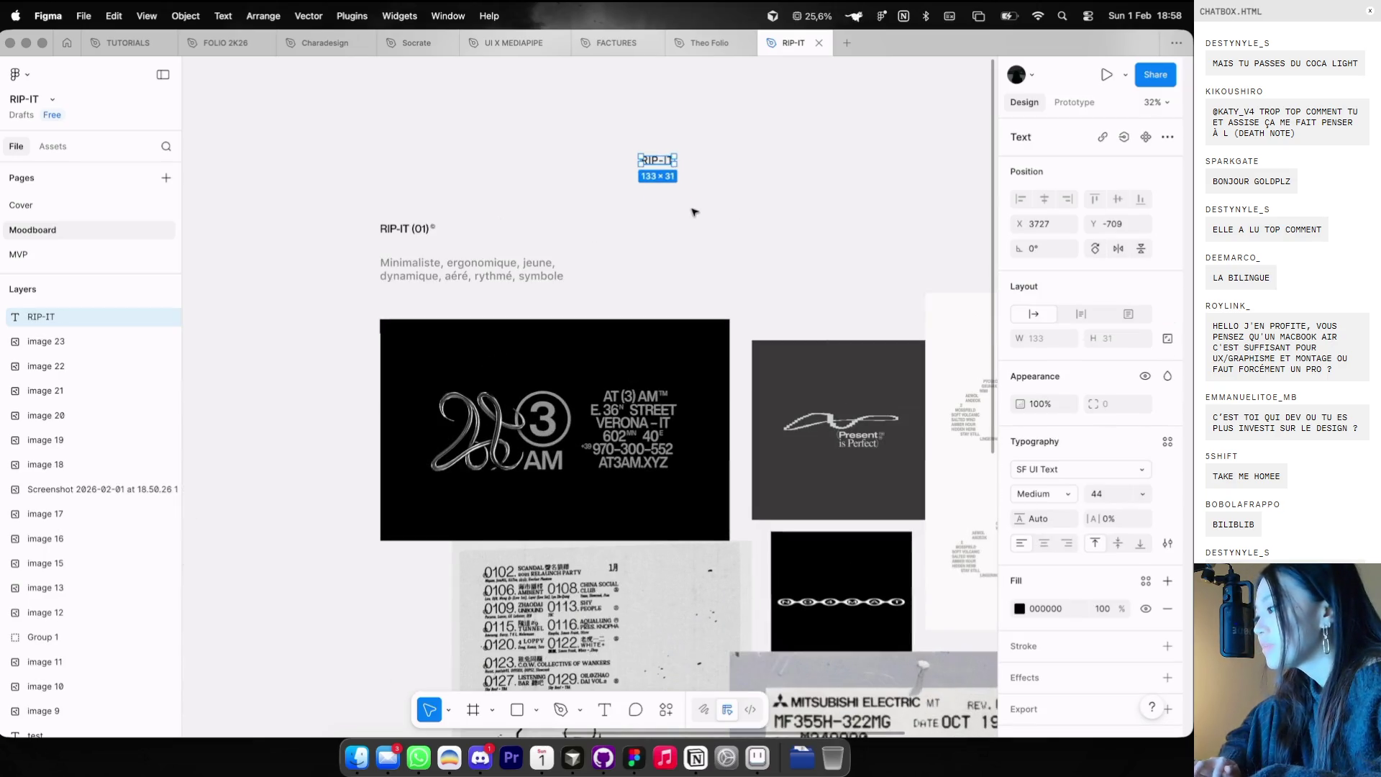
- Set the RIP-IT text to Monument Extended at size 116
{"action": "left_click", "coordinate": [1079, 469]}
{"action": "type", "text": "min"}
{"action": "key", "text": "BackSpace"}
{"action": "key", "text": "BackSpace"}
{"action": "key", "text": "BackSpace"}
{"action": "type", "text": "mon"}
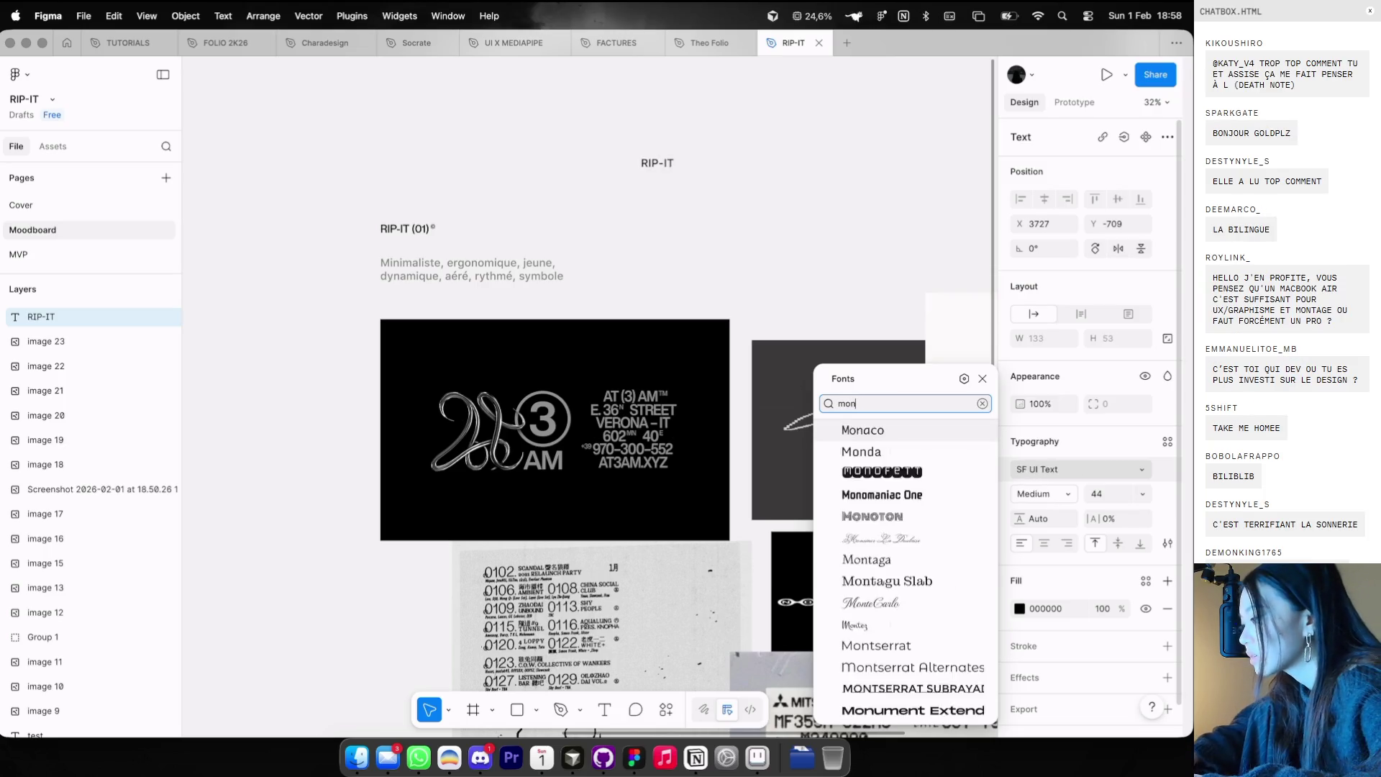
{"action": "key", "text": "BackSpace"}
{"action": "type", "text": "u"}
{"action": "key", "text": "BackSpace"}
{"action": "type", "text": "nu"}
{"action": "key", "text": "Return"}
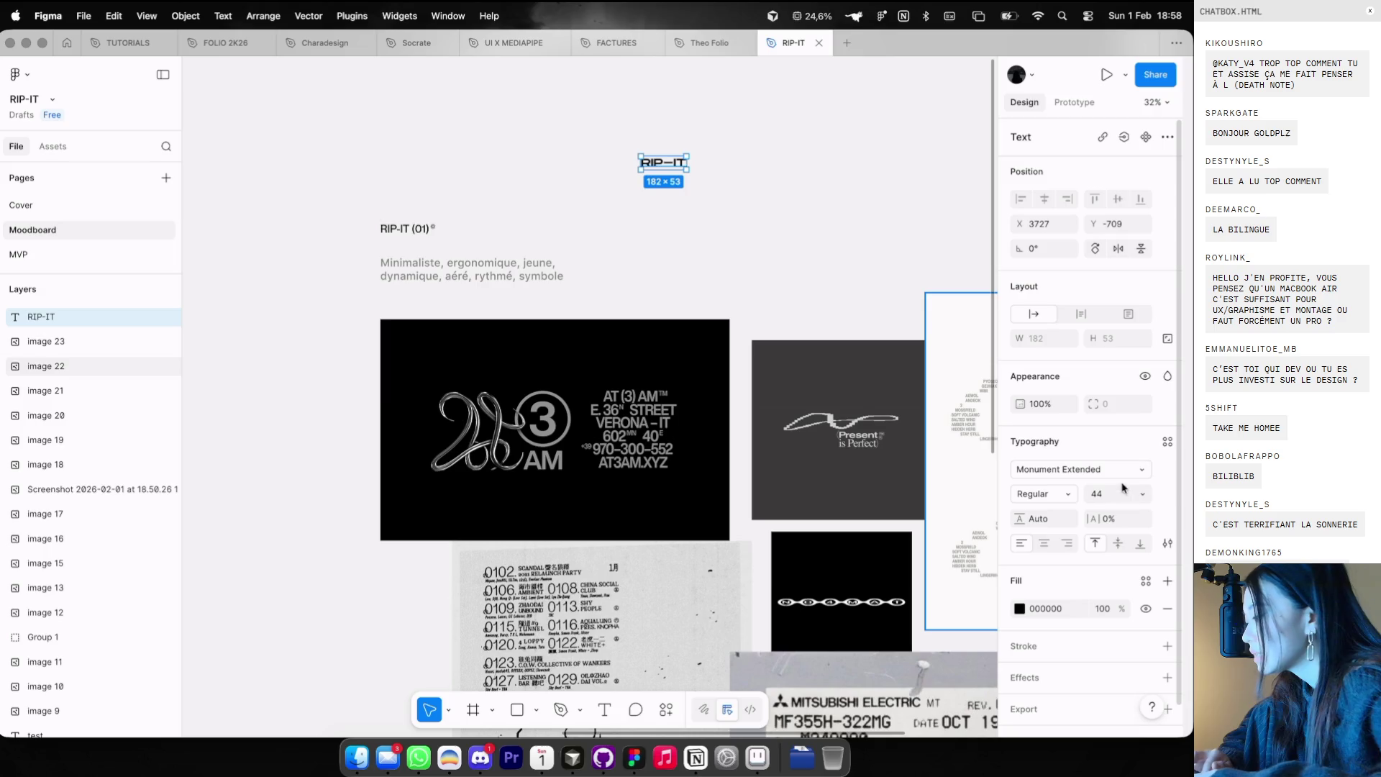
{"action": "key", "text": "shift+Up"}
{"action": "key", "text": "shift+Up"}
{"action": "key", "text": "shift+Up"}
{"action": "key", "text": "Up"}
{"action": "key", "text": "Up"}
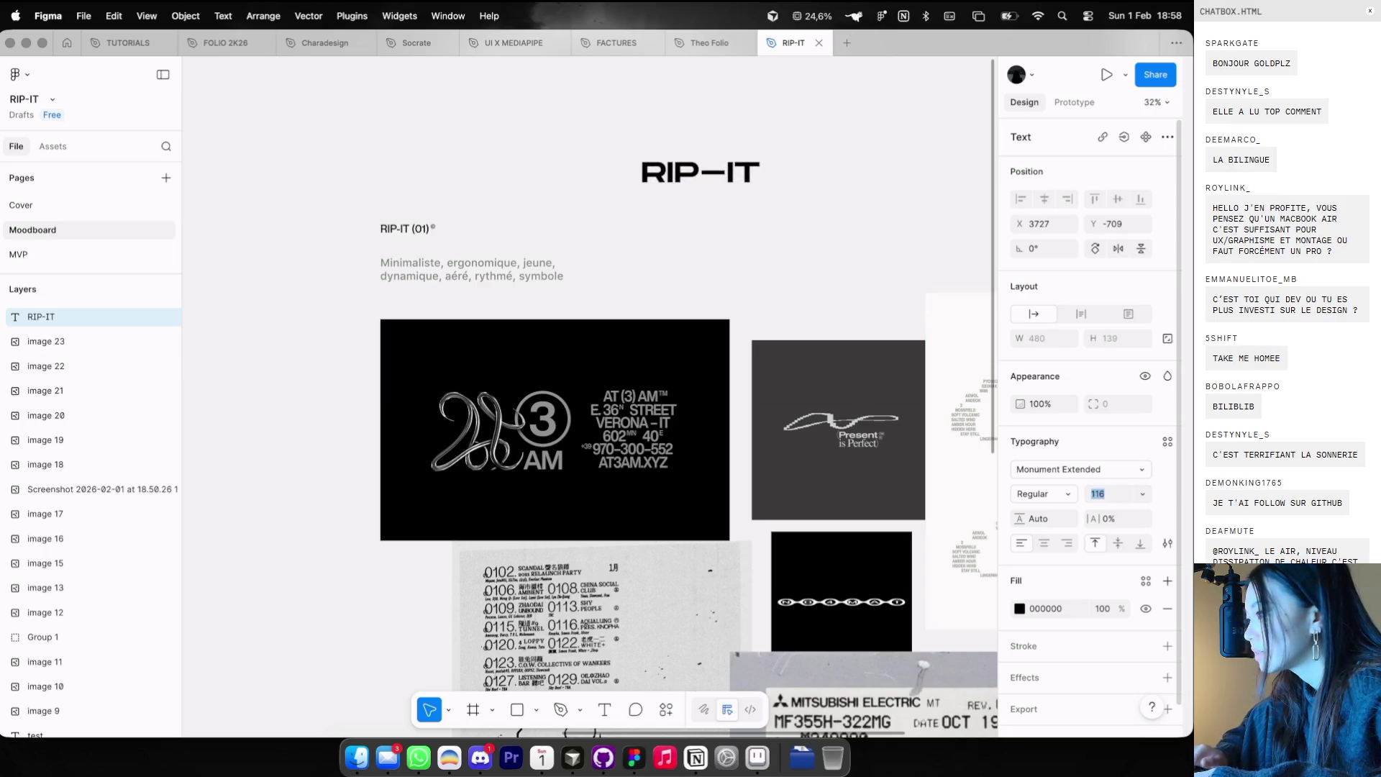
- Outline the RIP-IT text into a 724×125 vector
{"action": "scroll", "coordinate": [867, 474], "scroll_direction": "down", "scroll_amount": 3}
{"action": "scroll", "coordinate": [867, 474], "scroll_direction": "down", "scroll_amount": 5}
{"action": "scroll", "coordinate": [792, 160], "scroll_direction": "up", "scroll_amount": 3}
{"action": "key", "text": "super+e"}
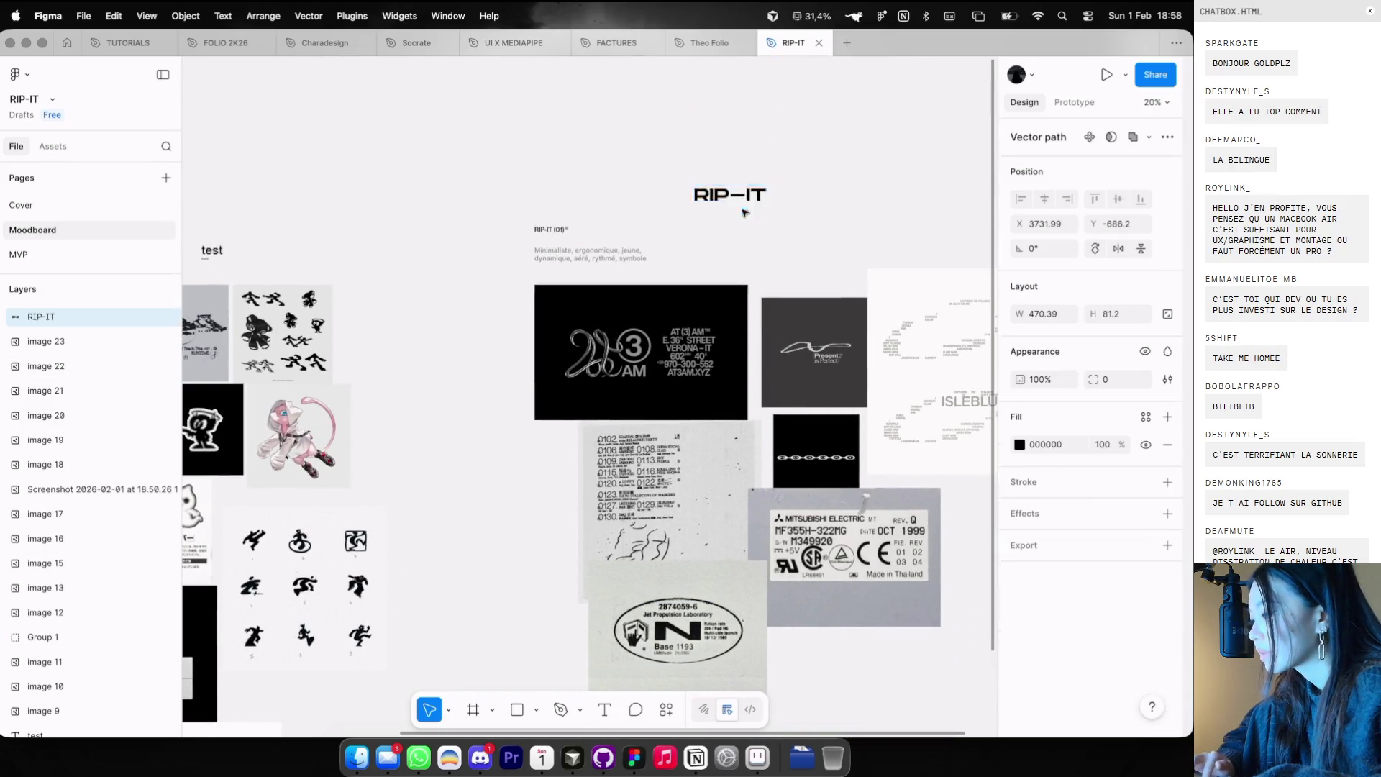
- Draw a large 1172×548 rectangle over the RIP-IT wordmark
{"action": "scroll", "coordinate": [741, 196], "scroll_direction": "up", "scroll_amount": 5}
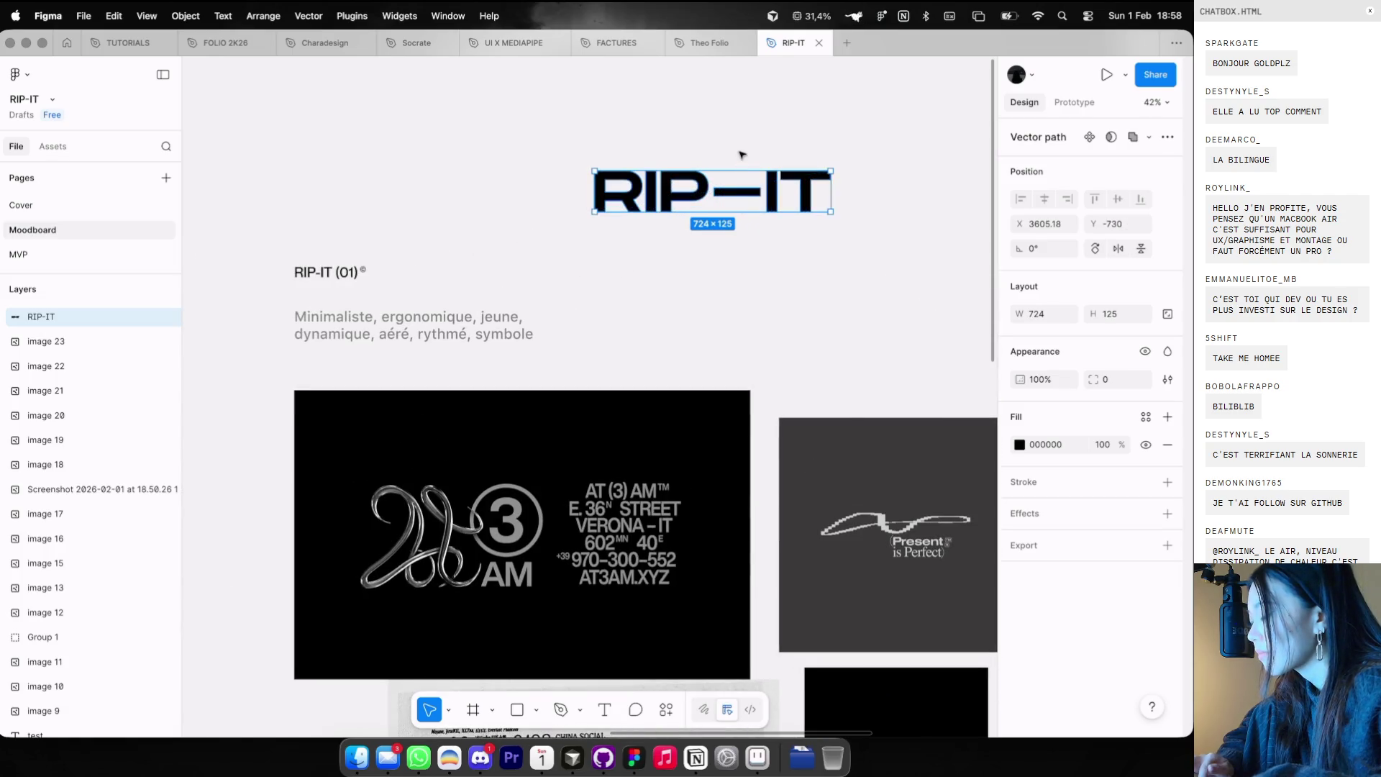
{"action": "key", "text": "Escape"}
{"action": "key", "text": "r"}
{"action": "left_click_drag", "start_coordinate": [522, 117], "coordinate": [904, 296]}
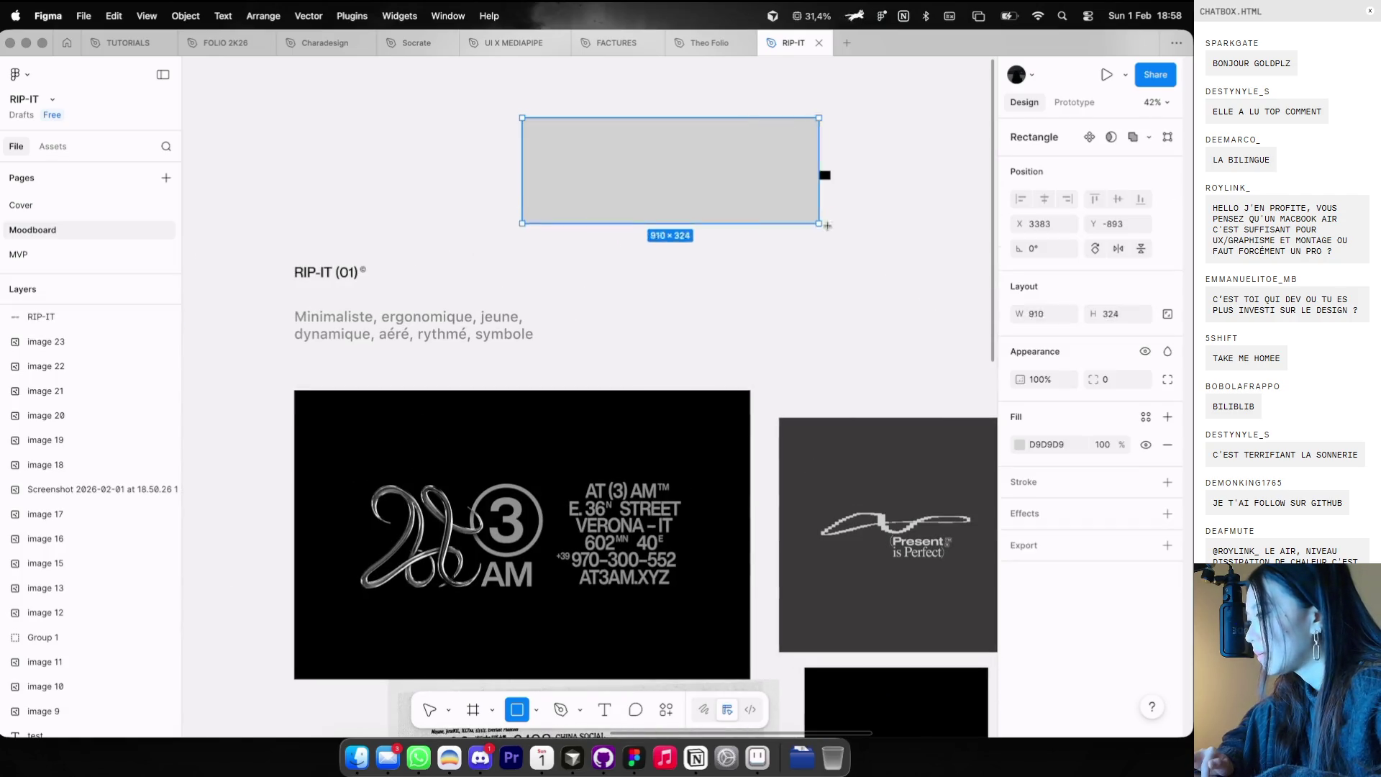
- Remove the grey rectangle covering the wordmark
{"action": "left_click", "coordinate": [1146, 444]}
{"action": "left_click", "coordinate": [1019, 444]}
{"action": "key", "text": "Escape"}
{"action": "key", "text": "super+z"}
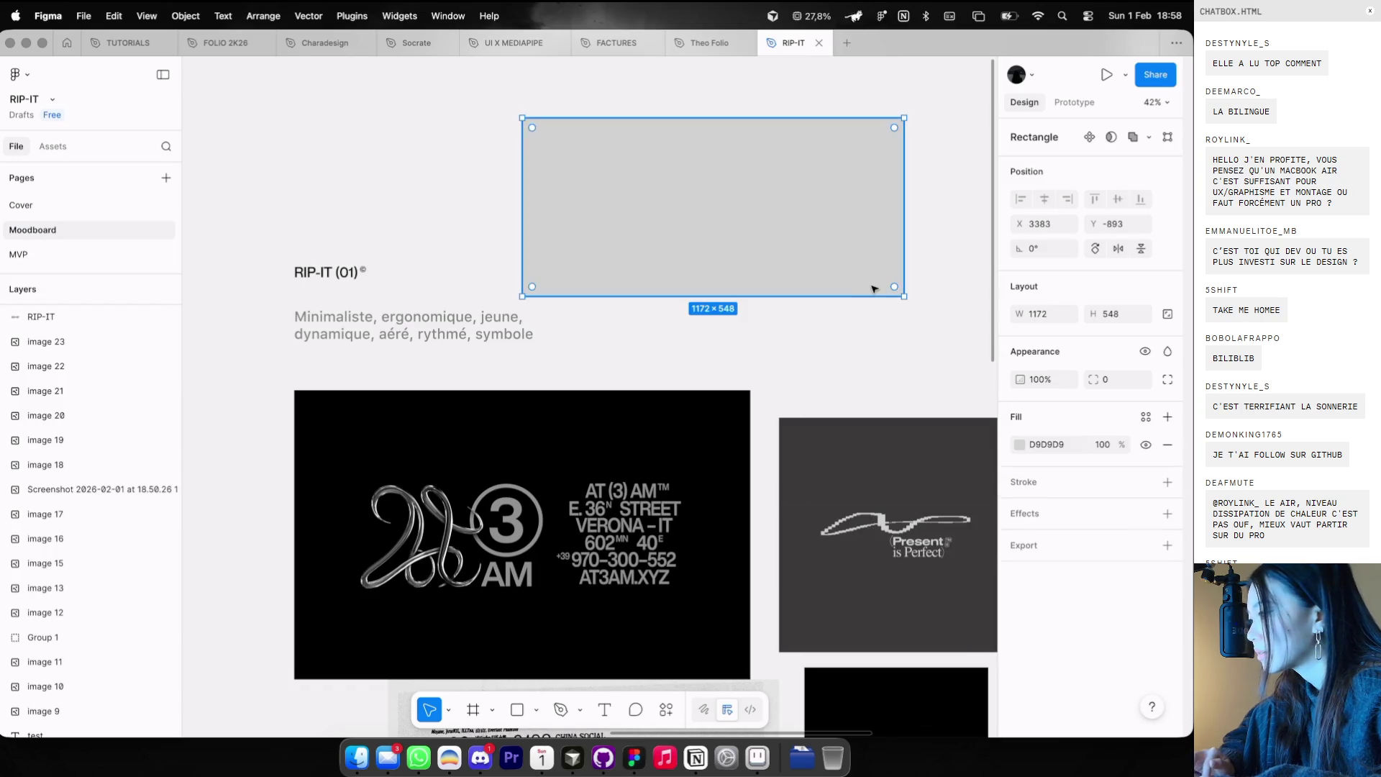
{"action": "key", "text": "super+z"}
{"action": "key", "text": "super+z"}
{"action": "key", "text": "super+z"}
{"action": "key", "text": "super+z"}
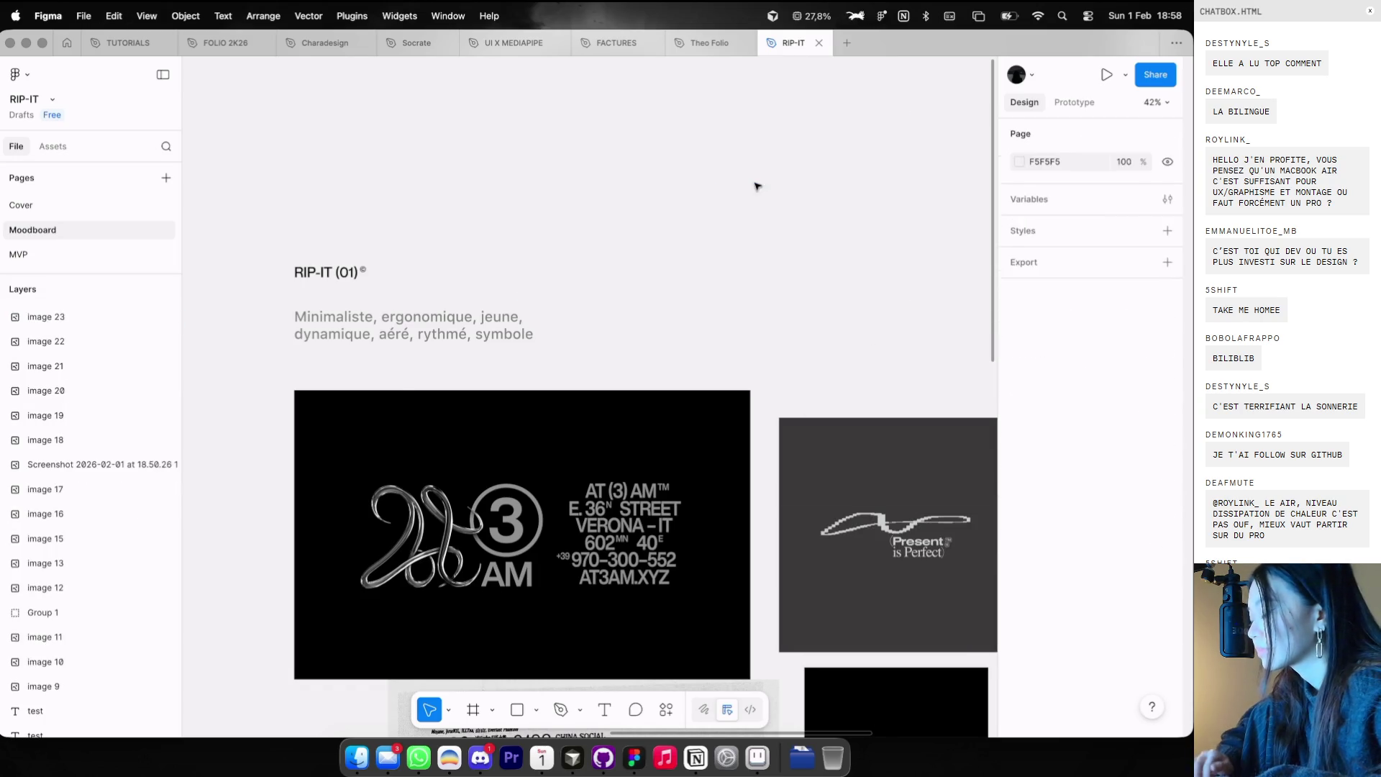
{"action": "scroll", "coordinate": [757, 187], "scroll_direction": "down", "scroll_amount": 3}
- Draw a frame named 'test' and paste the RIP-IT wordmark centred inside it
{"action": "key", "text": "f"}
{"action": "left_click_drag", "start_coordinate": [587, 113], "coordinate": [884, 268]}
{"action": "double_click", "coordinate": [602, 102]}
{"action": "type", "text": "test"}
{"action": "key", "text": "Return"}
{"action": "key", "text": "super+v"}
{"action": "left_click_drag", "start_coordinate": [719, 205], "coordinate": [733, 189]}
{"action": "left_click", "coordinate": [407, 271]}
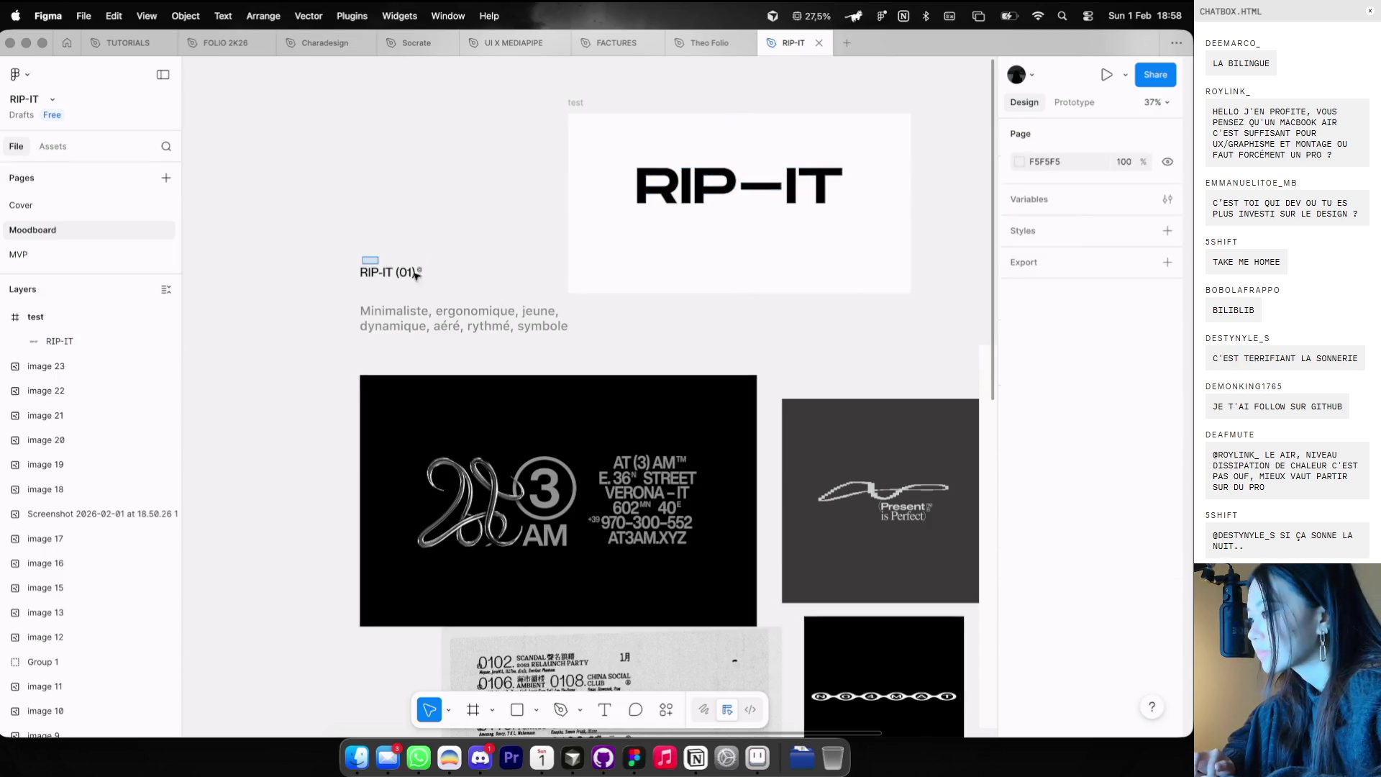
- Paste the RIP-IT (01) label into the test frame under the wordmark's left side
{"action": "left_click", "coordinate": [569, 127]}
{"action": "scroll", "coordinate": [607, 187], "scroll_direction": "up", "scroll_amount": 5}
{"action": "key", "text": "super+v"}
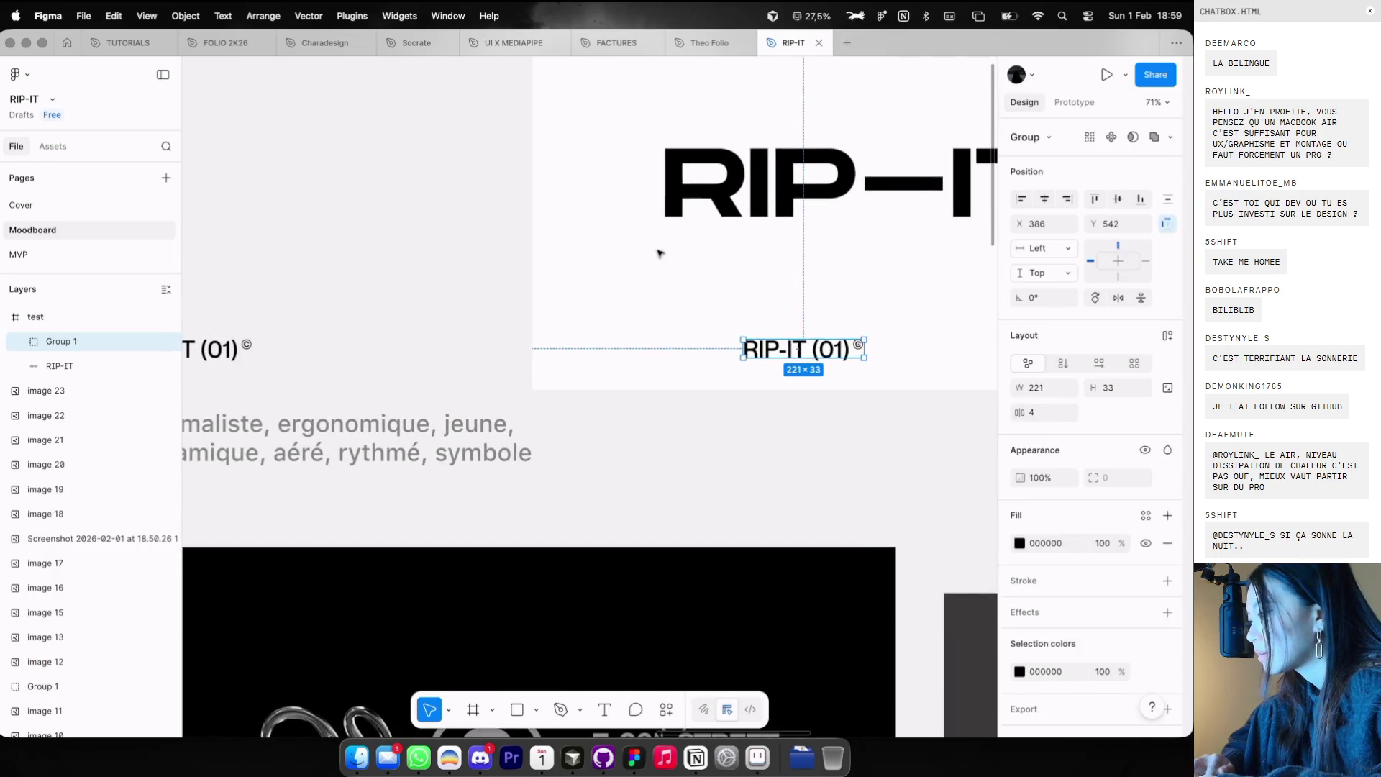
{"action": "left_click_drag", "start_coordinate": [808, 346], "coordinate": [731, 235]}
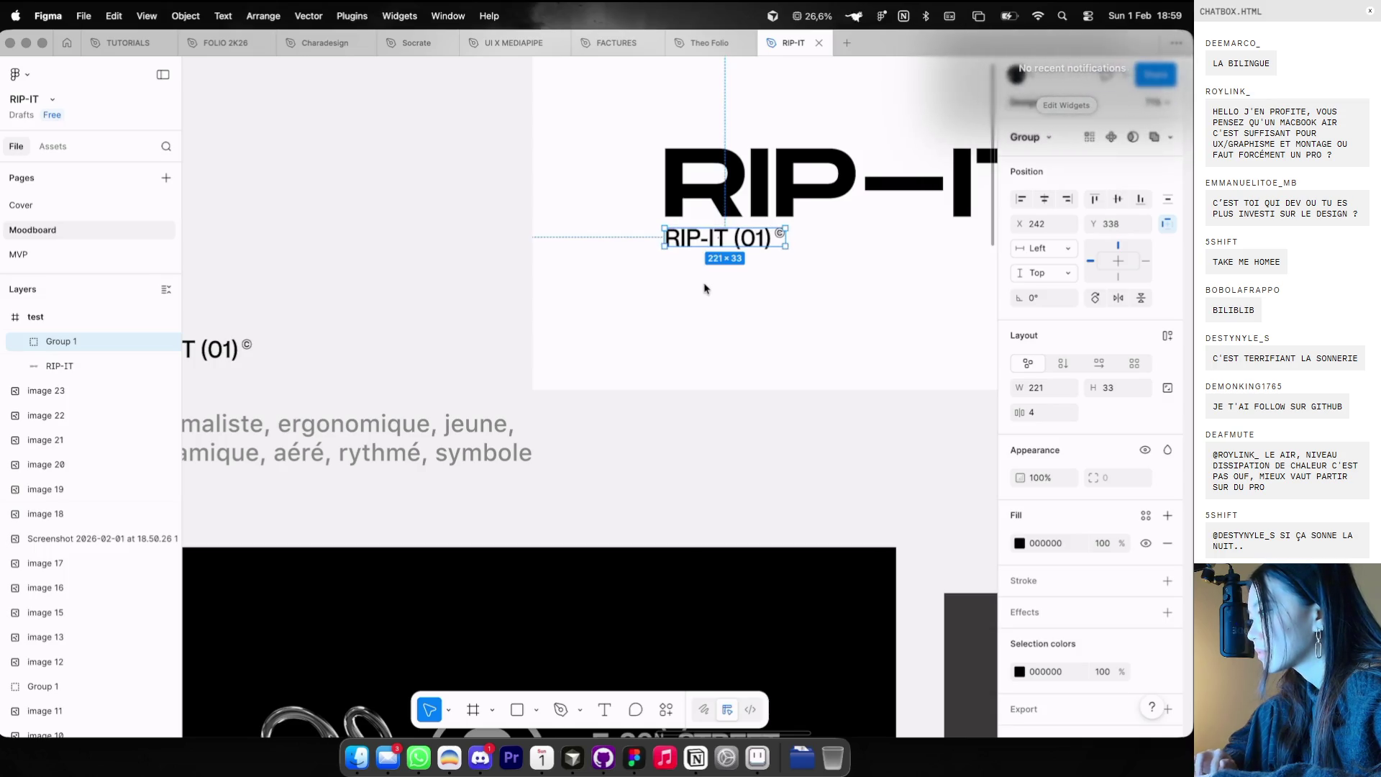
{"action": "left_click", "coordinate": [714, 317]}
- Move the © mark right next to the RIP-IT (01) label
{"action": "scroll", "coordinate": [714, 316], "scroll_direction": "right", "scroll_amount": 5}
{"action": "double_click", "coordinate": [490, 235]}
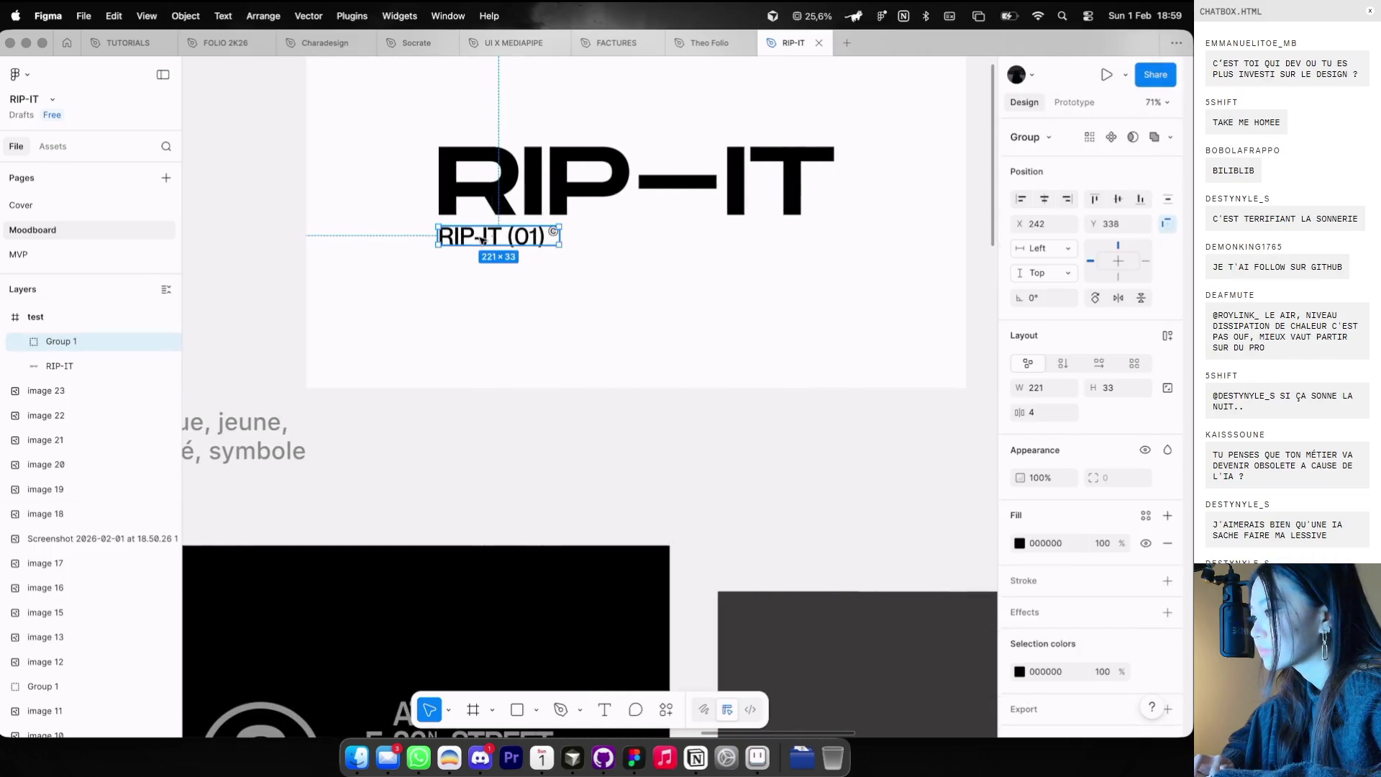
{"action": "left_click", "coordinate": [657, 348]}
{"action": "scroll", "coordinate": [538, 231], "scroll_direction": "up", "scroll_amount": 3}
{"action": "left_click", "coordinate": [561, 233]}
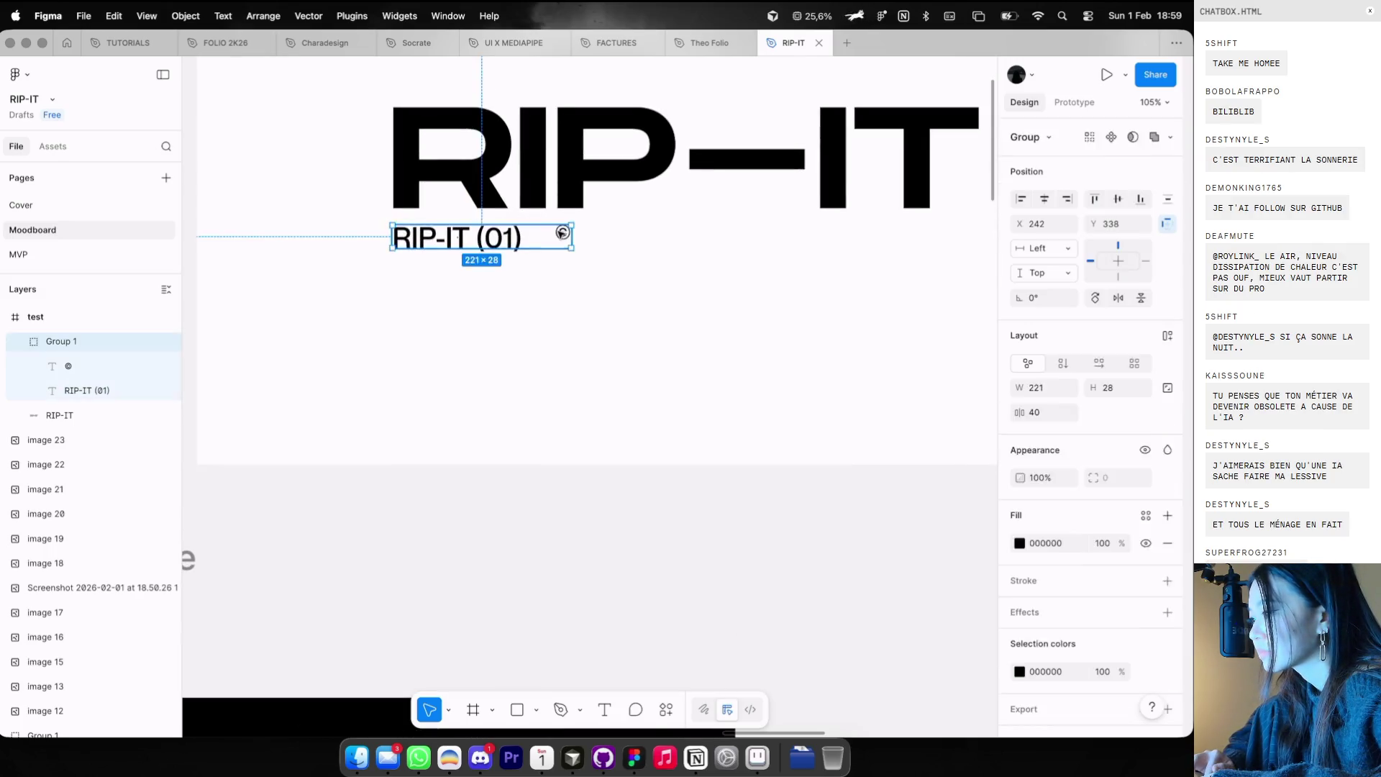
{"action": "double_click", "coordinate": [562, 233]}
{"action": "left_click_drag", "start_coordinate": [562, 233], "coordinate": [499, 248]}
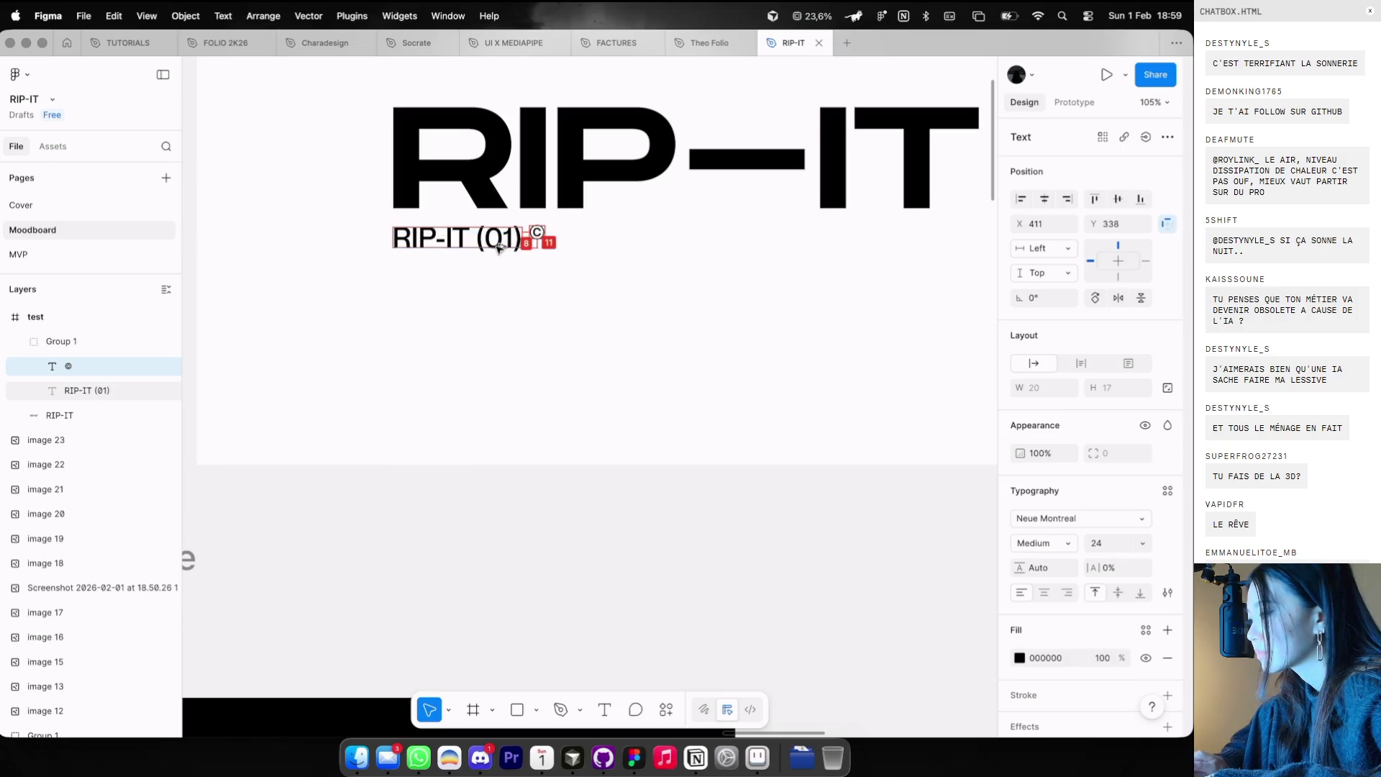
{"action": "left_click", "coordinate": [497, 293]}
- Duplicate the RIP-IT (01) label and place the copy under IT at X 806, Y 340
{"action": "scroll", "coordinate": [496, 287], "scroll_direction": "down", "scroll_amount": 3}
{"action": "left_click", "coordinate": [489, 261]}
{"action": "double_click", "coordinate": [490, 261]}
{"action": "scroll", "coordinate": [490, 261], "scroll_direction": "up", "scroll_amount": 2}
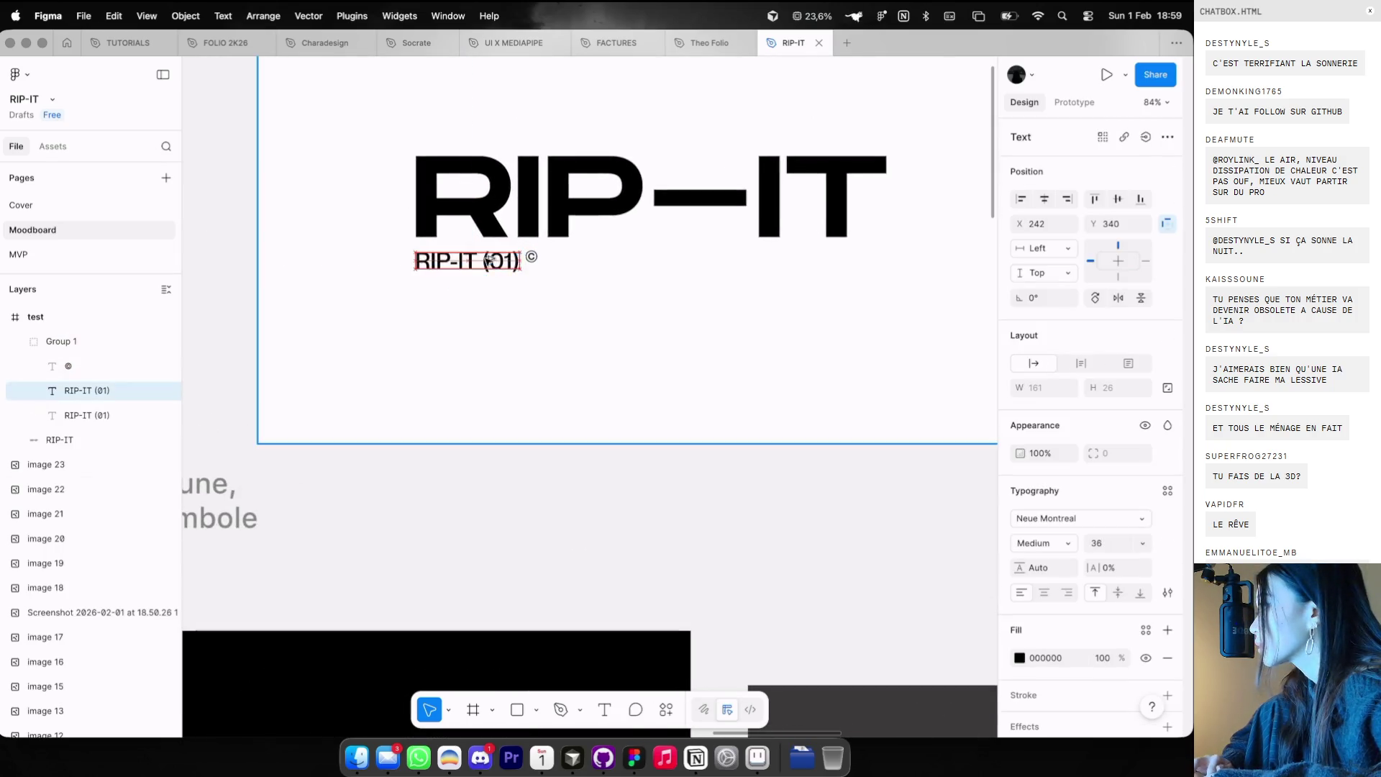
{"action": "left_click_drag", "start_coordinate": [489, 261], "coordinate": [658, 262], "text": "alt"}
{"action": "scroll", "coordinate": [657, 263], "scroll_direction": "down", "scroll_amount": 2}
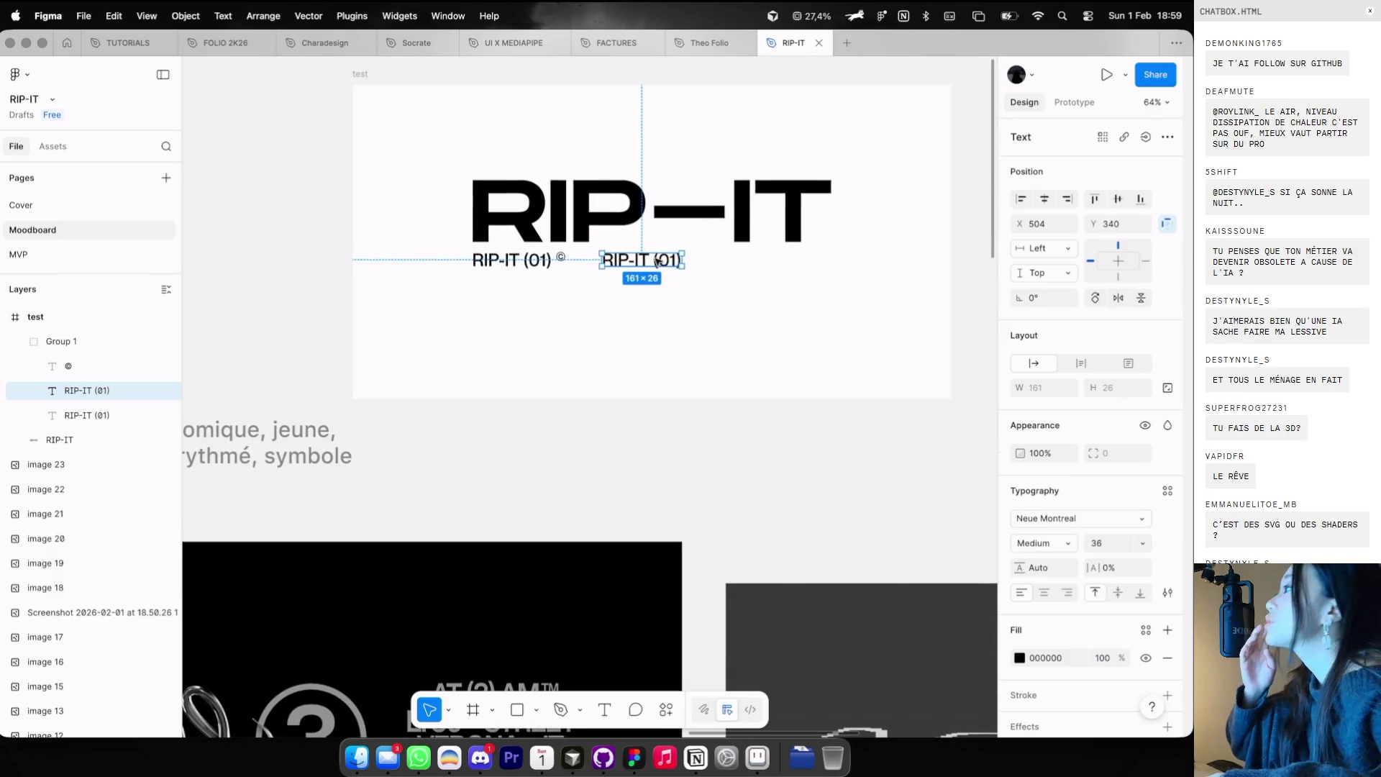
{"action": "left_click_drag", "start_coordinate": [657, 263], "coordinate": [806, 262]}
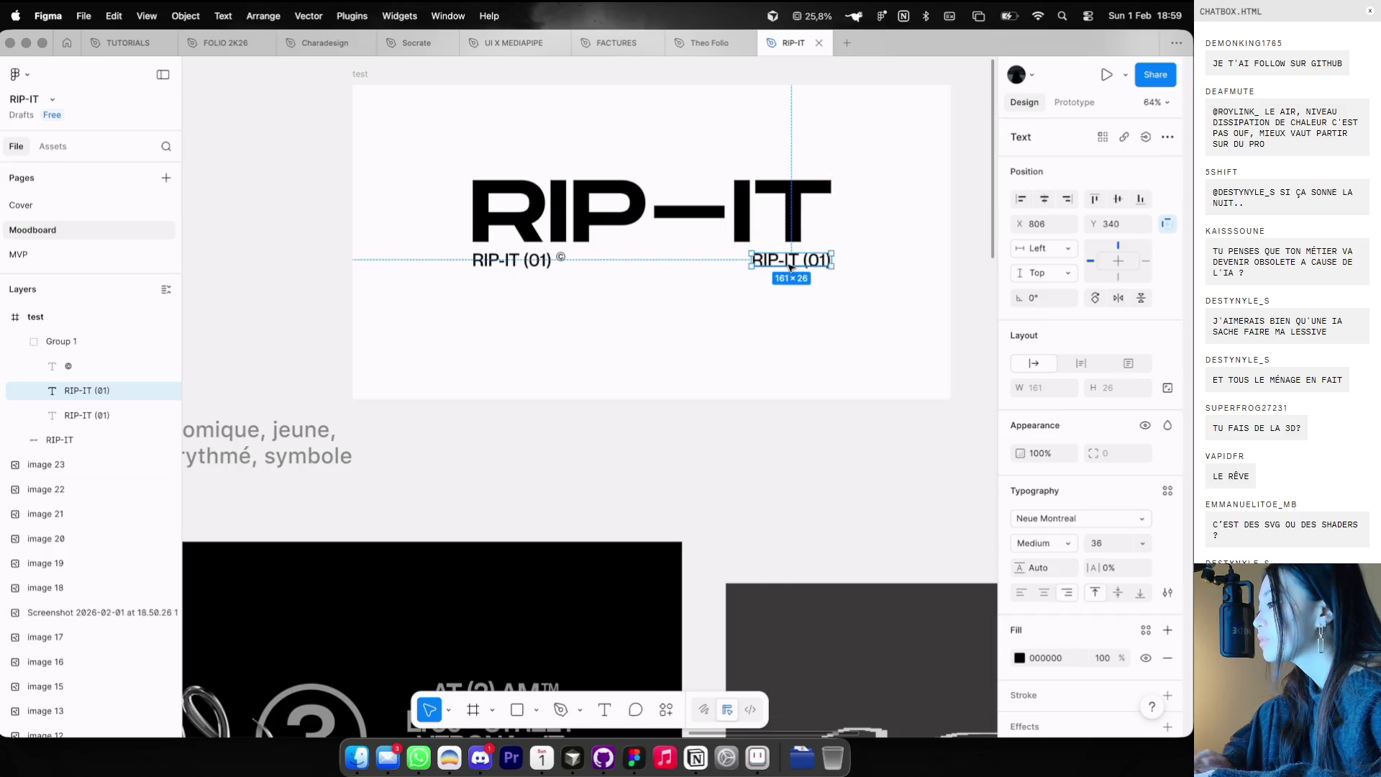
{"action": "scroll", "coordinate": [791, 268], "scroll_direction": "down", "scroll_amount": 3}
{"action": "scroll", "coordinate": [791, 268], "scroll_direction": "down", "scroll_amount": 2}
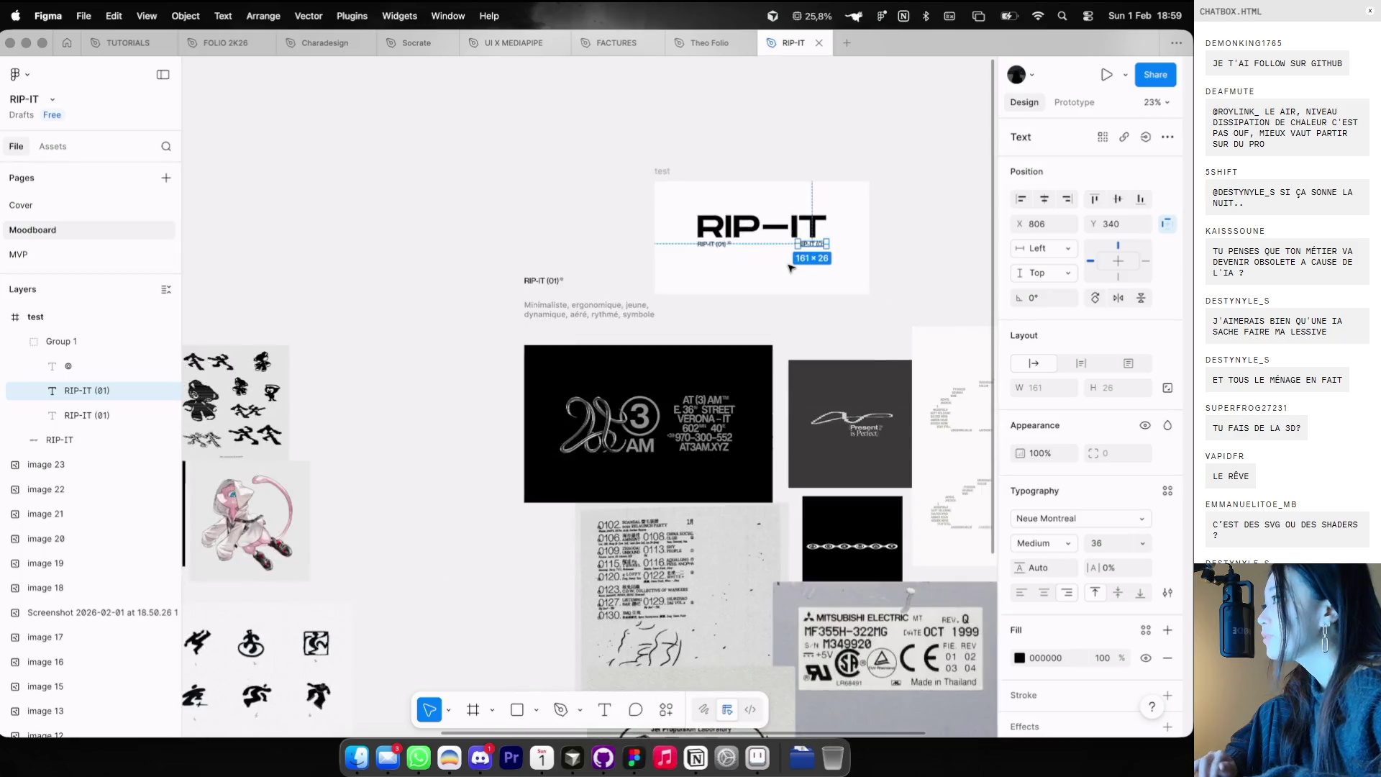
{"action": "scroll", "coordinate": [791, 268], "scroll_direction": "left", "scroll_amount": 4}
{"action": "scroll", "coordinate": [791, 268], "scroll_direction": "down", "scroll_amount": 2}
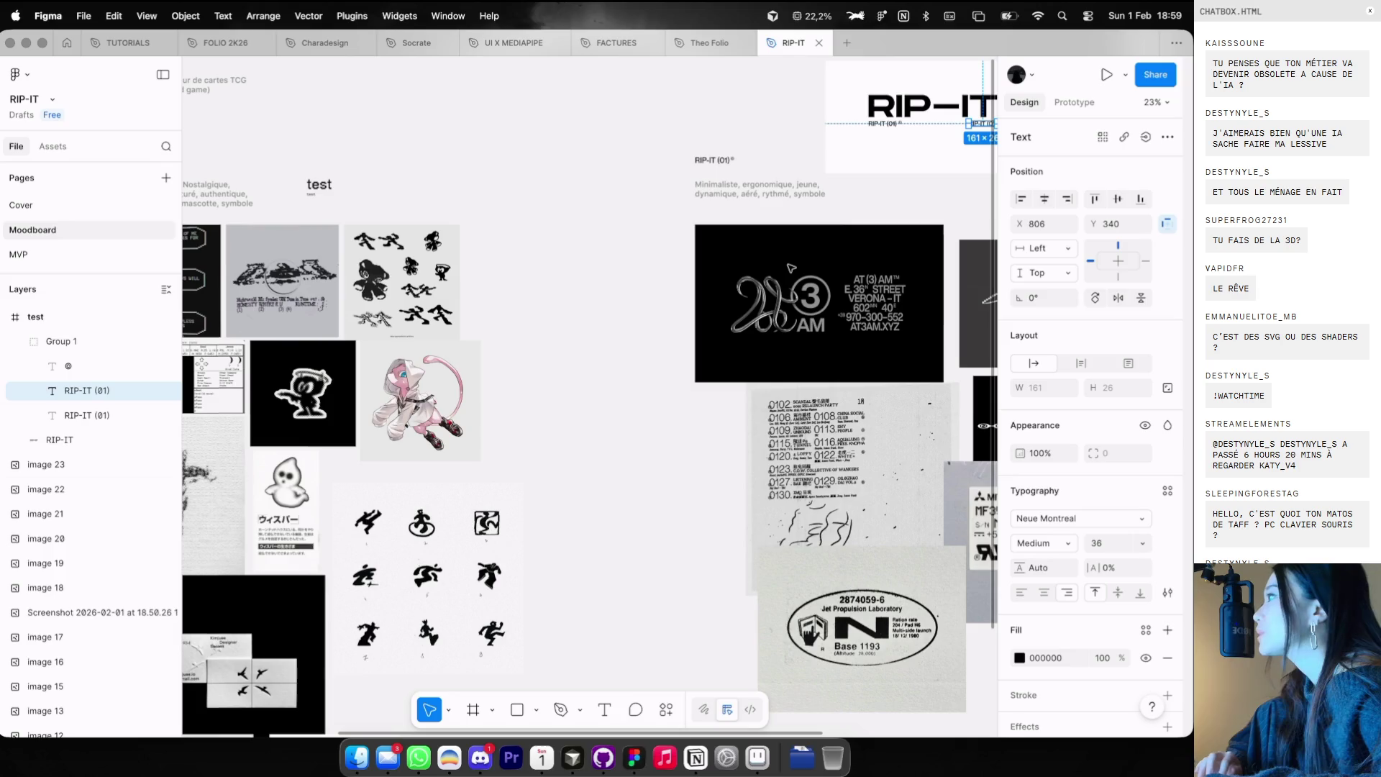
{"action": "scroll", "coordinate": [791, 268], "scroll_direction": "left", "scroll_amount": 10}
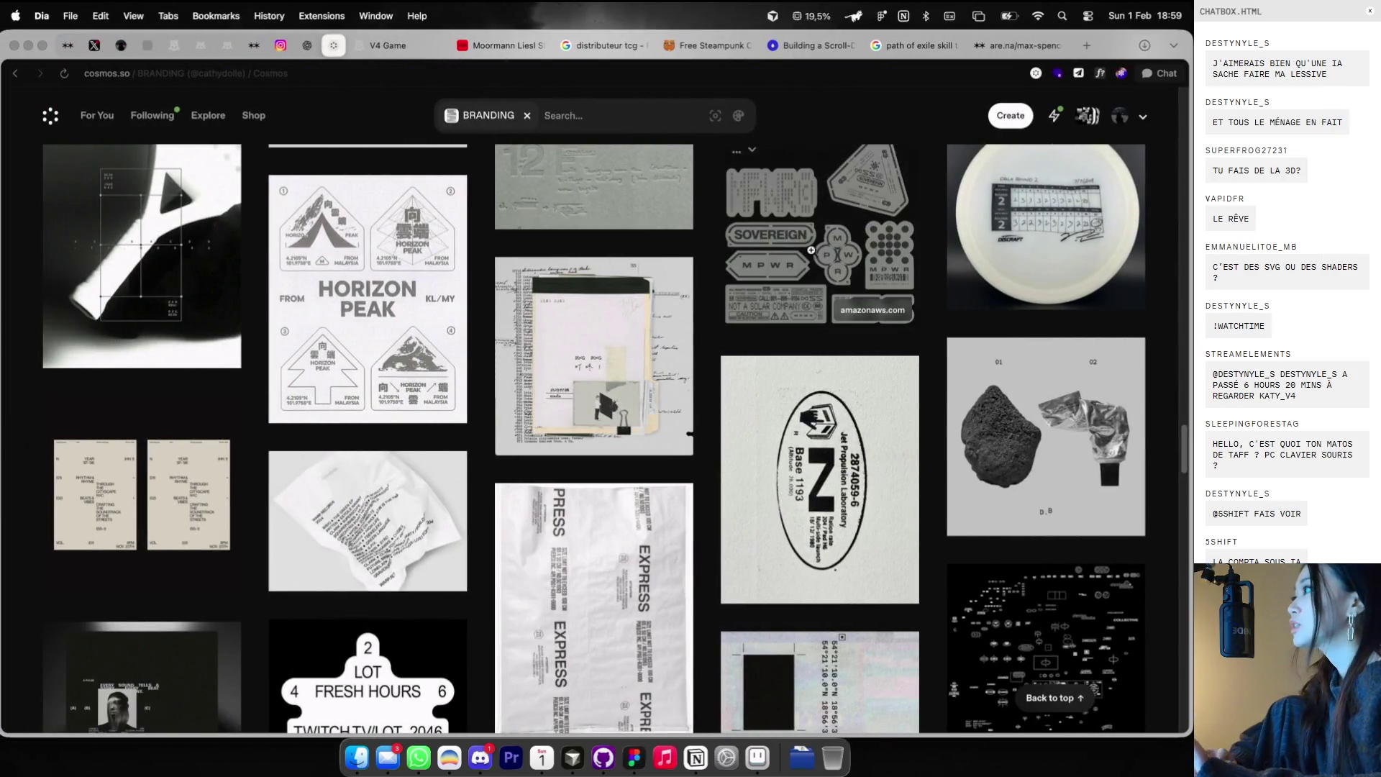
{"action": "scroll", "coordinate": [812, 251], "scroll_direction": "right", "scroll_amount": 10}
{"action": "scroll", "coordinate": [811, 251], "scroll_direction": "left", "scroll_amount": 6}
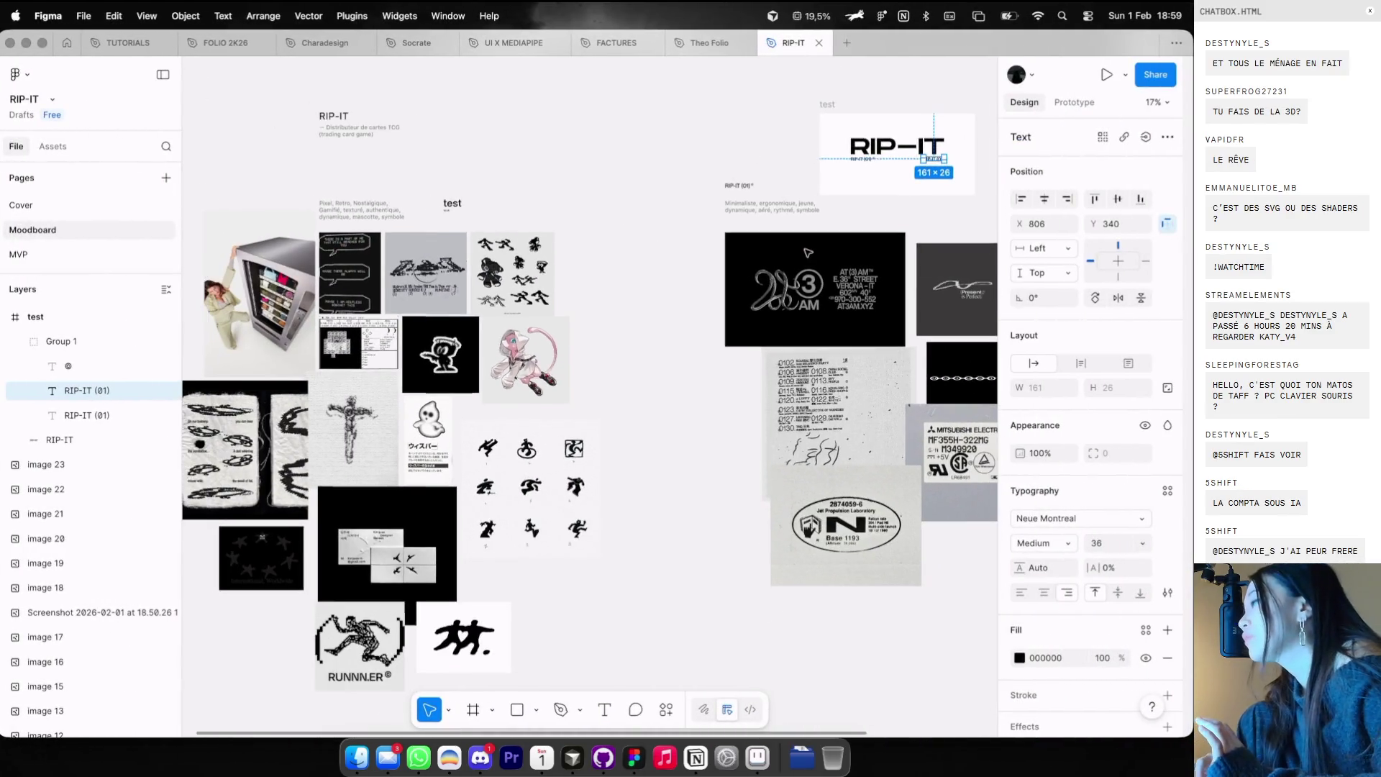
{"action": "scroll", "coordinate": [807, 253], "scroll_direction": "up", "scroll_amount": 5}
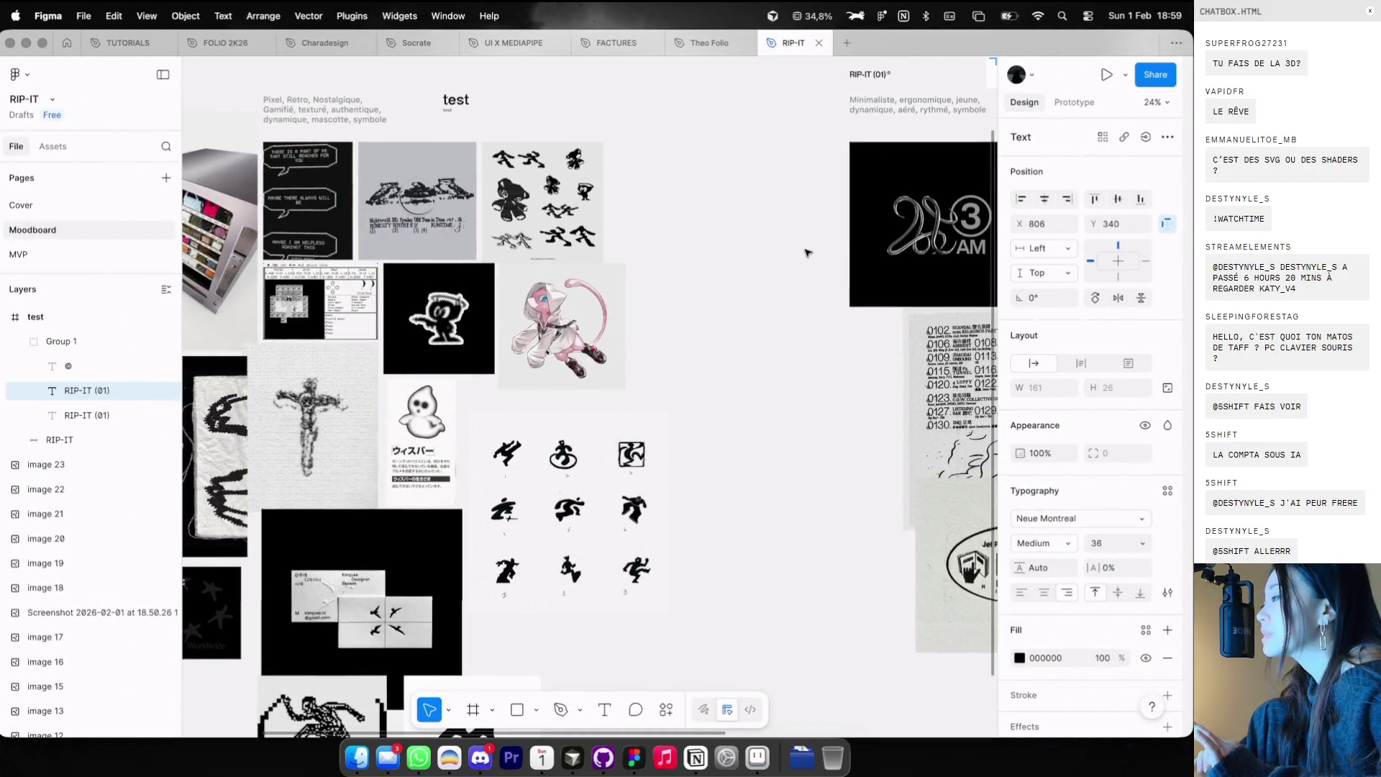
{"action": "scroll", "coordinate": [807, 252], "scroll_direction": "left", "scroll_amount": 10}
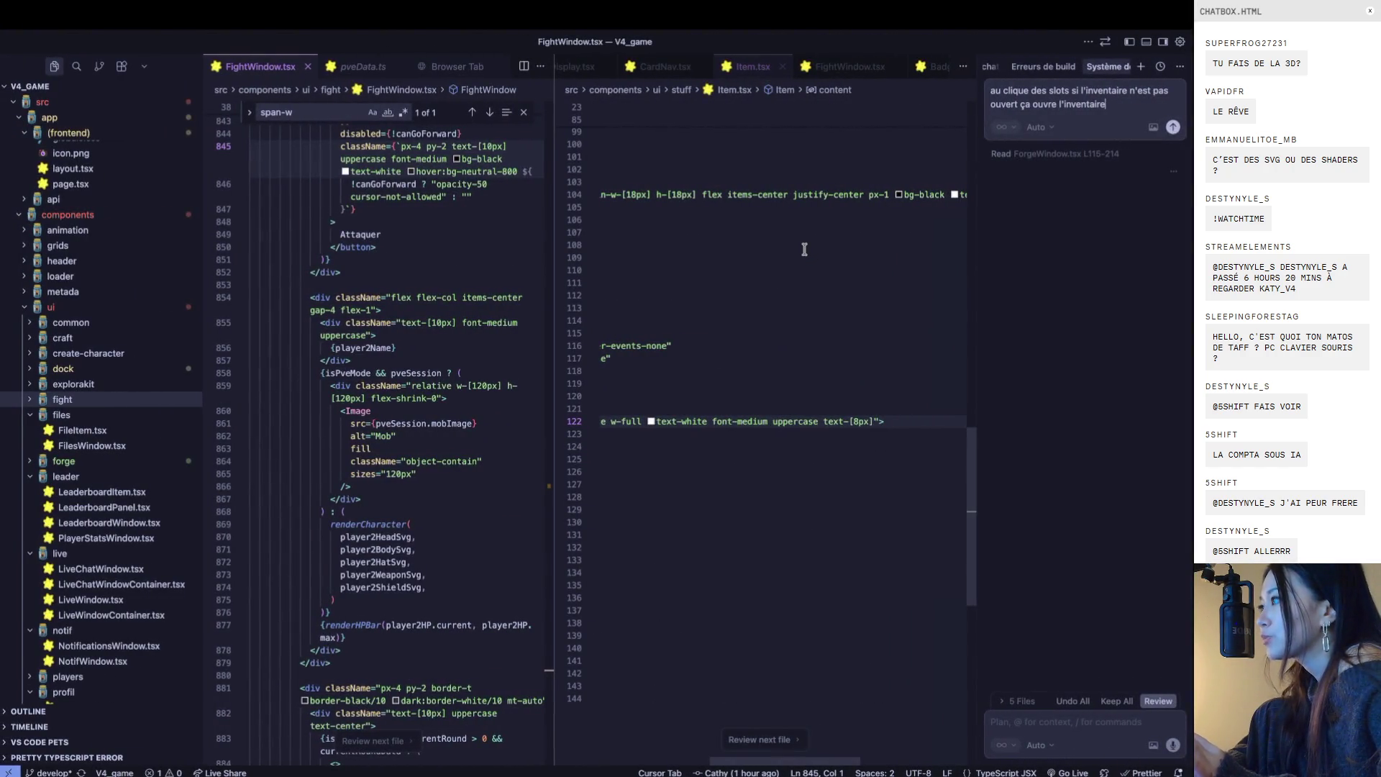
{"action": "scroll", "coordinate": [804, 249], "scroll_direction": "right", "scroll_amount": 10}
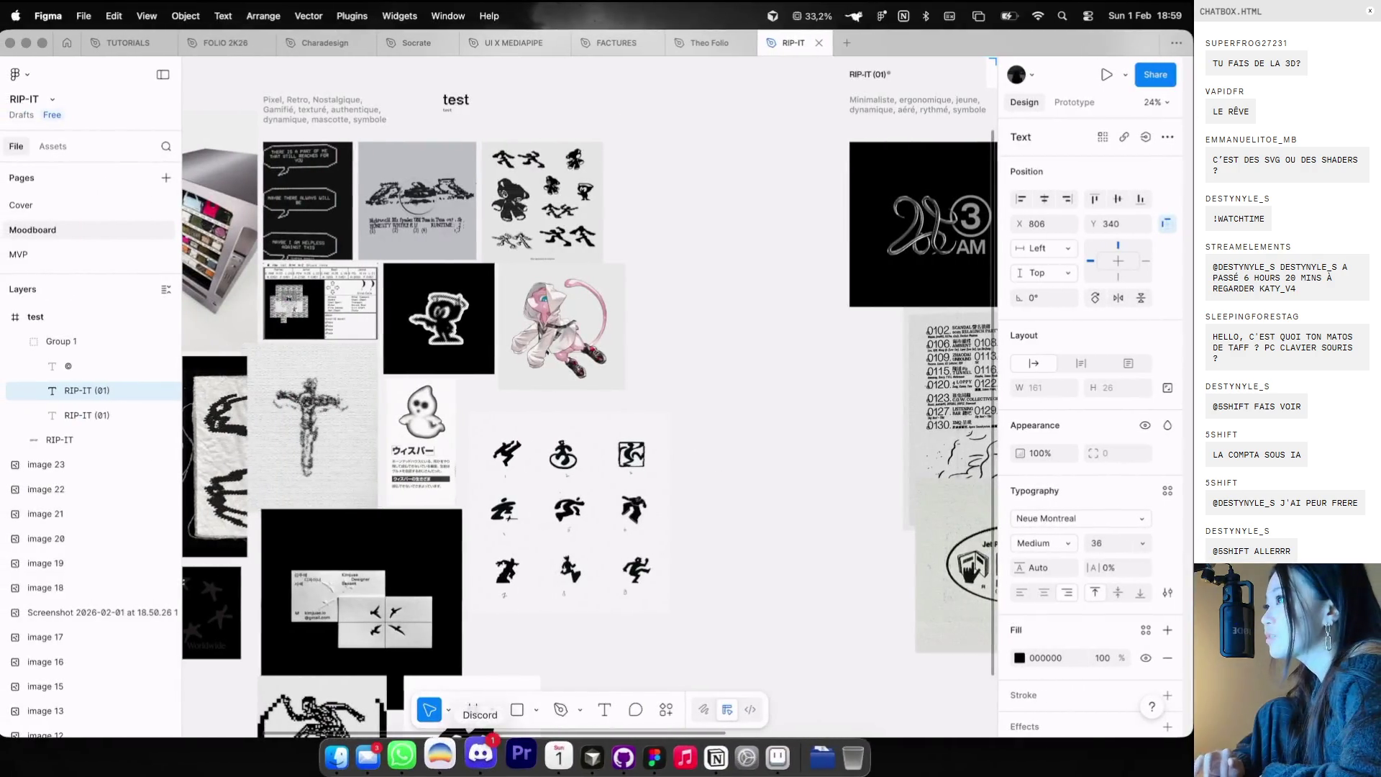
{"action": "scroll", "coordinate": [643, 475], "scroll_direction": "left", "scroll_amount": 10}
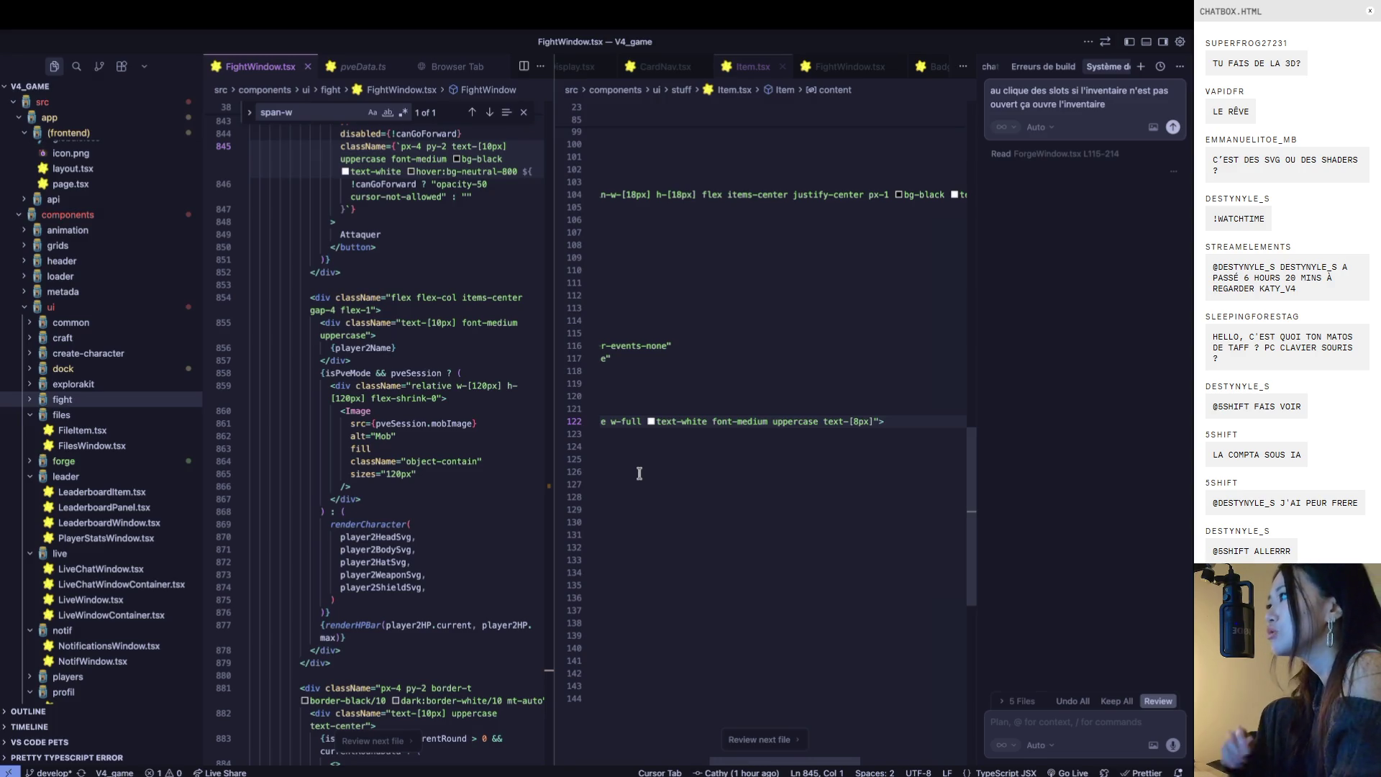
{"action": "scroll", "coordinate": [639, 472], "scroll_direction": "left", "scroll_amount": 10}
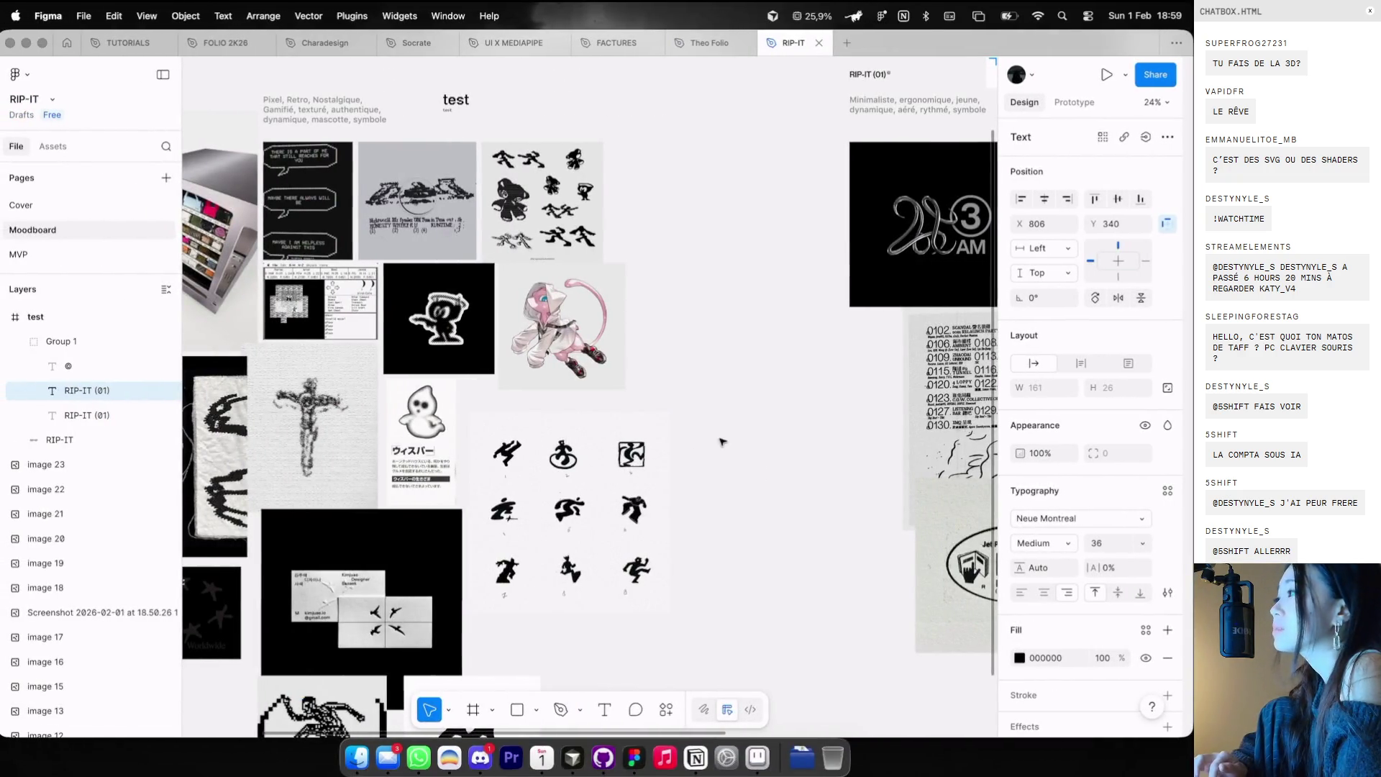
- Clear the Figma selection and bring the browser's Cosmos BRANDING collection to the front
{"action": "left_click", "coordinate": [728, 434]}
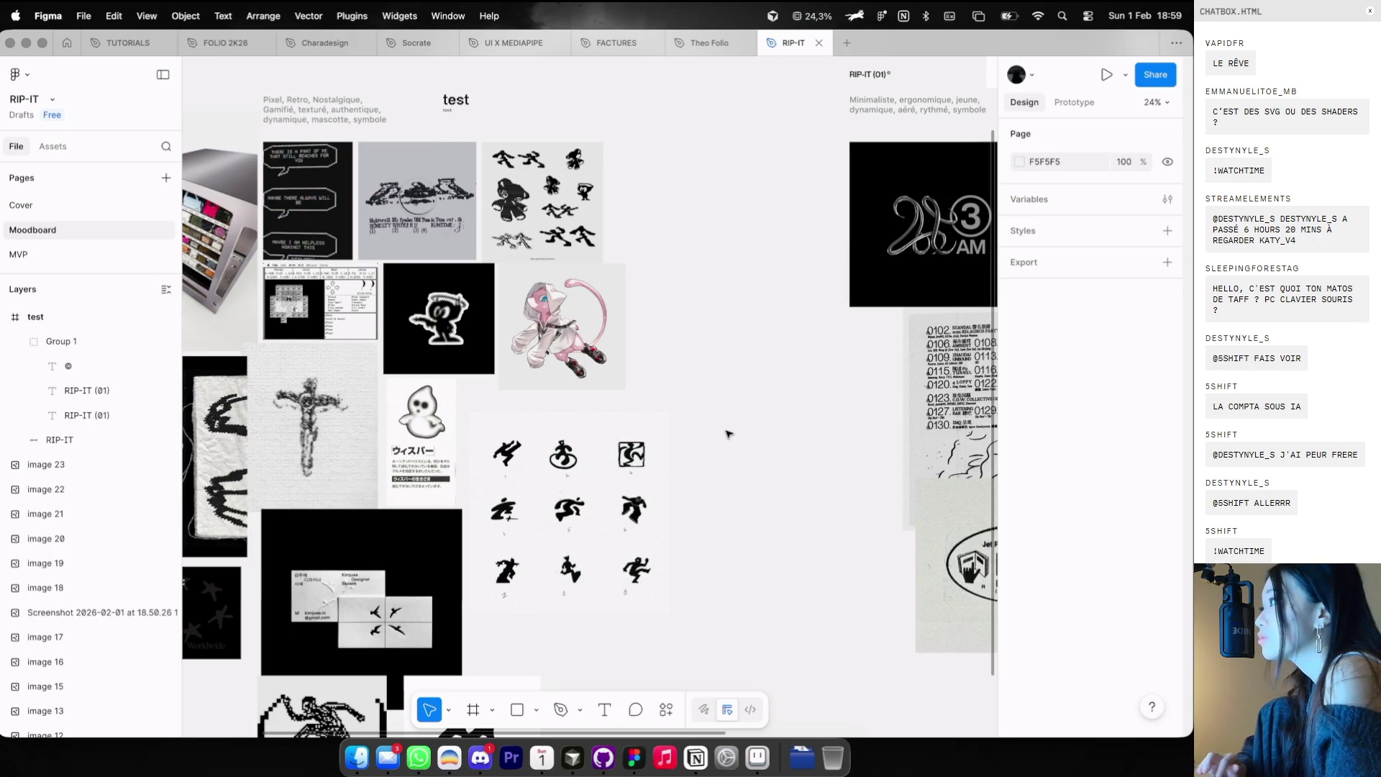
{"action": "scroll", "coordinate": [728, 433], "scroll_direction": "left", "scroll_amount": 10}
{"action": "scroll", "coordinate": [728, 434], "scroll_direction": "right", "scroll_amount": 10}
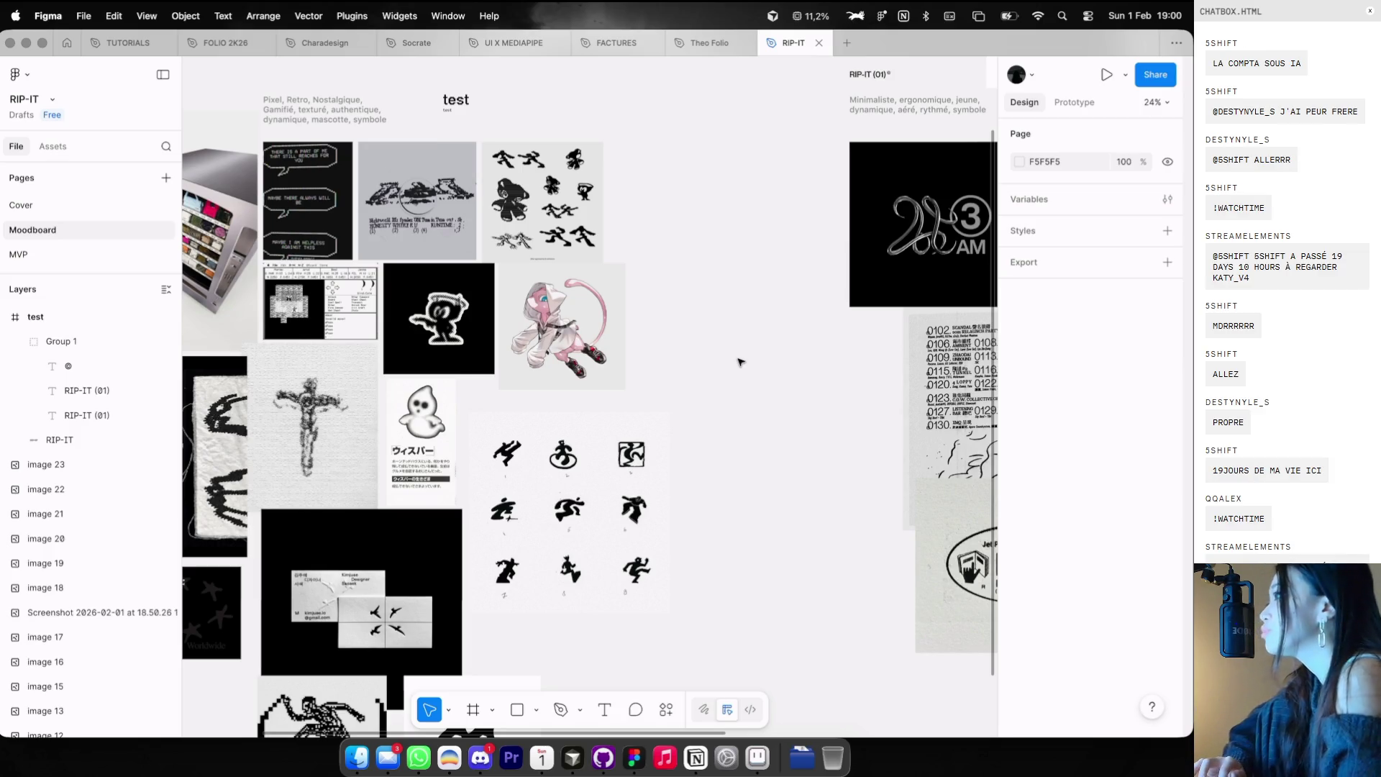
{"action": "scroll", "coordinate": [745, 368], "scroll_direction": "up", "scroll_amount": 3}
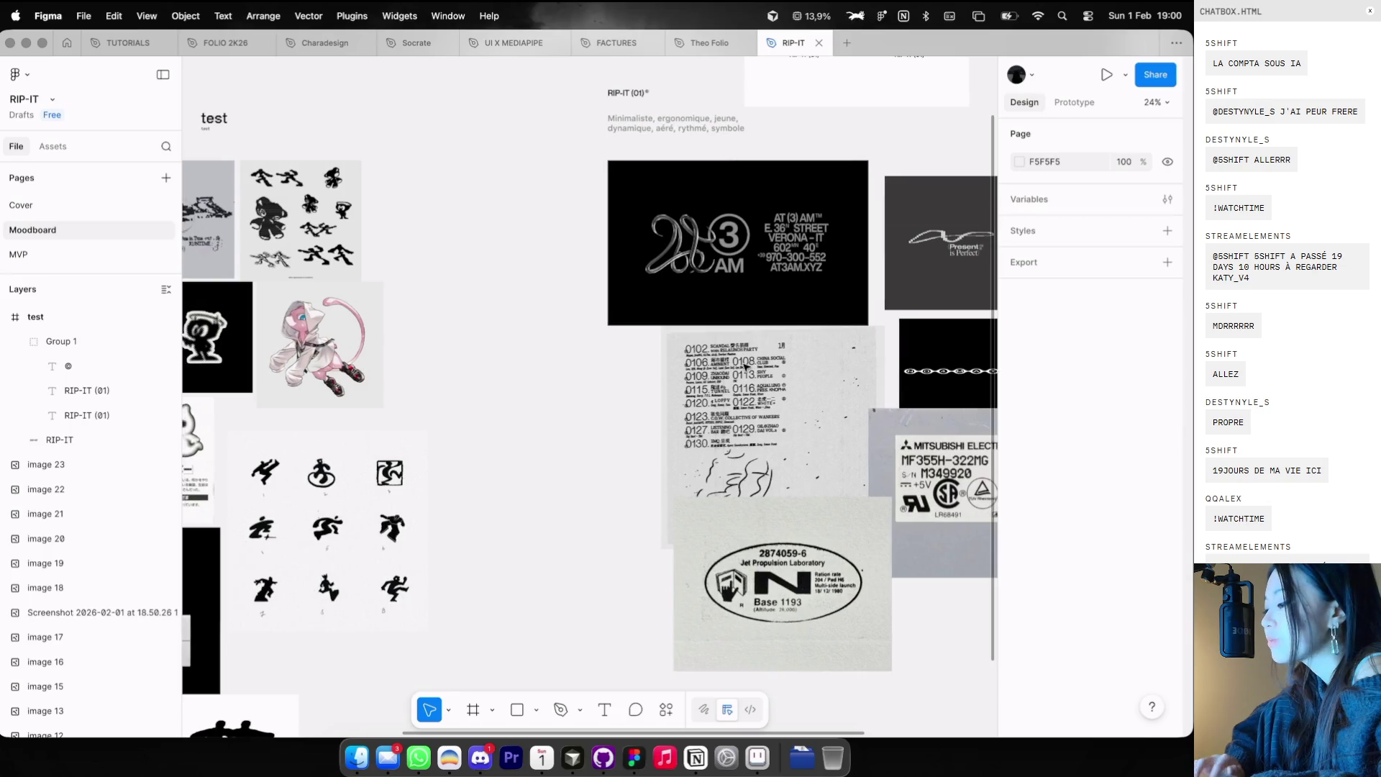
{"action": "scroll", "coordinate": [745, 367], "scroll_direction": "down", "scroll_amount": 5}
{"action": "key", "text": "super+Tab"}
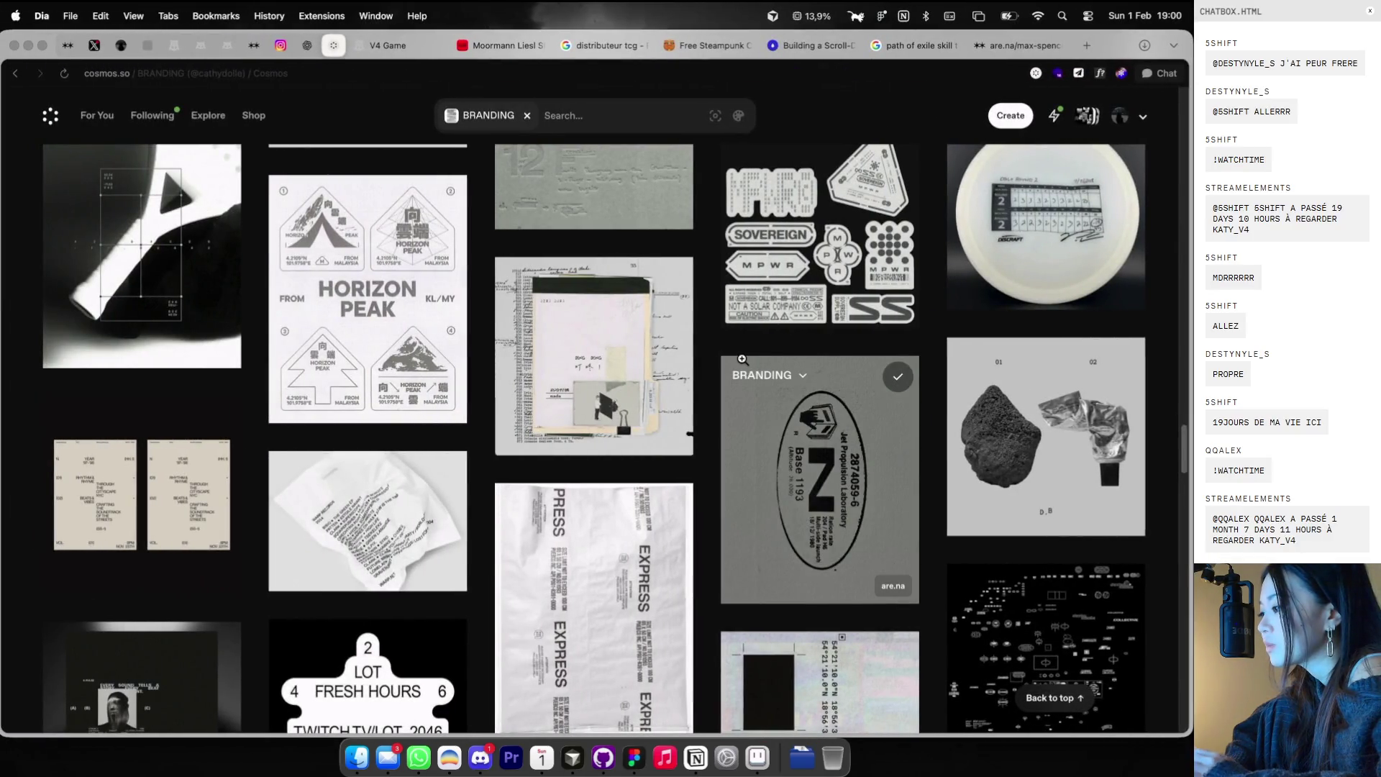